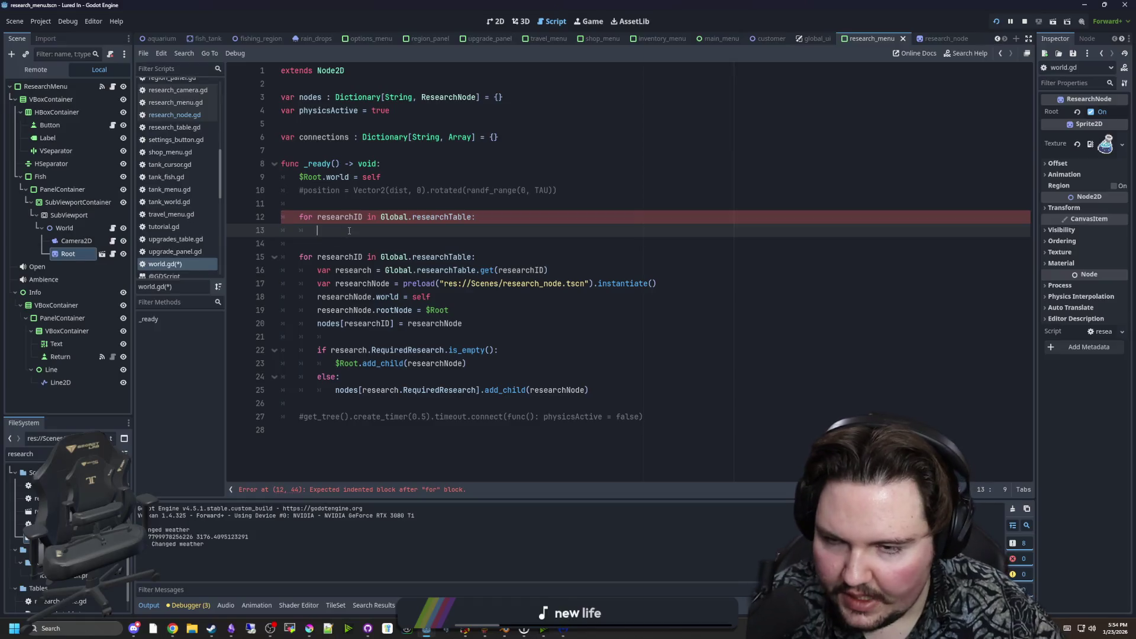
# In world.gd's first loop, add 'if !connections.has(researchID): connections[researchID] = []'.
pyautogui.write('if connections.has(')
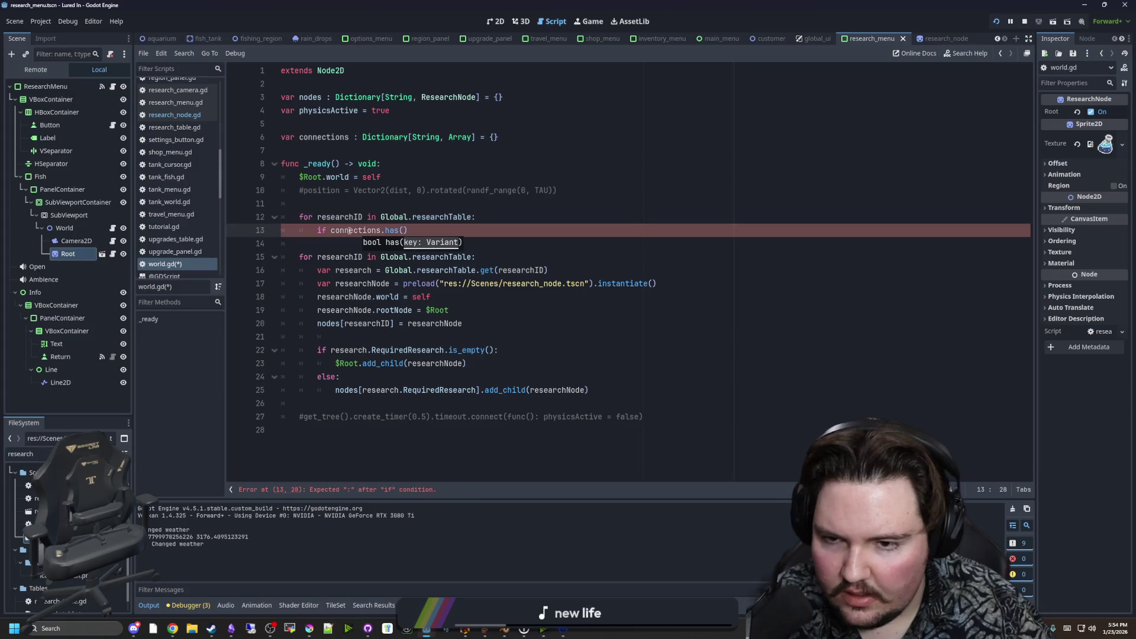
pyautogui.hotkey('ctrl', 'Left')
pyautogui.write('!')
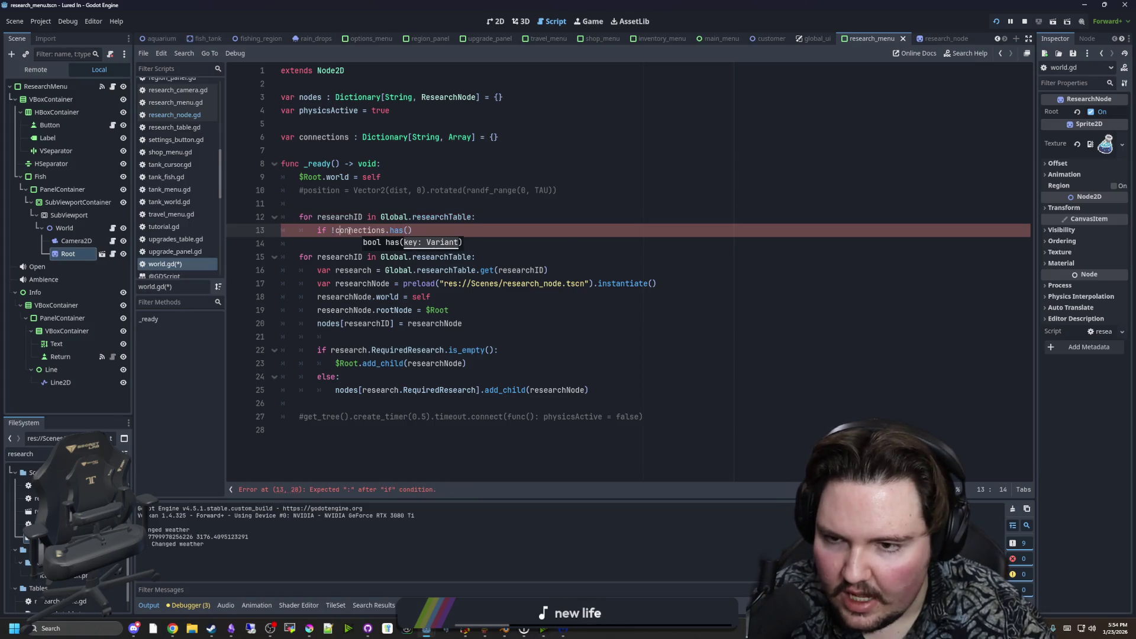
pyautogui.press('End')
pyautogui.press('Left')
pyautogui.write('researchID)')
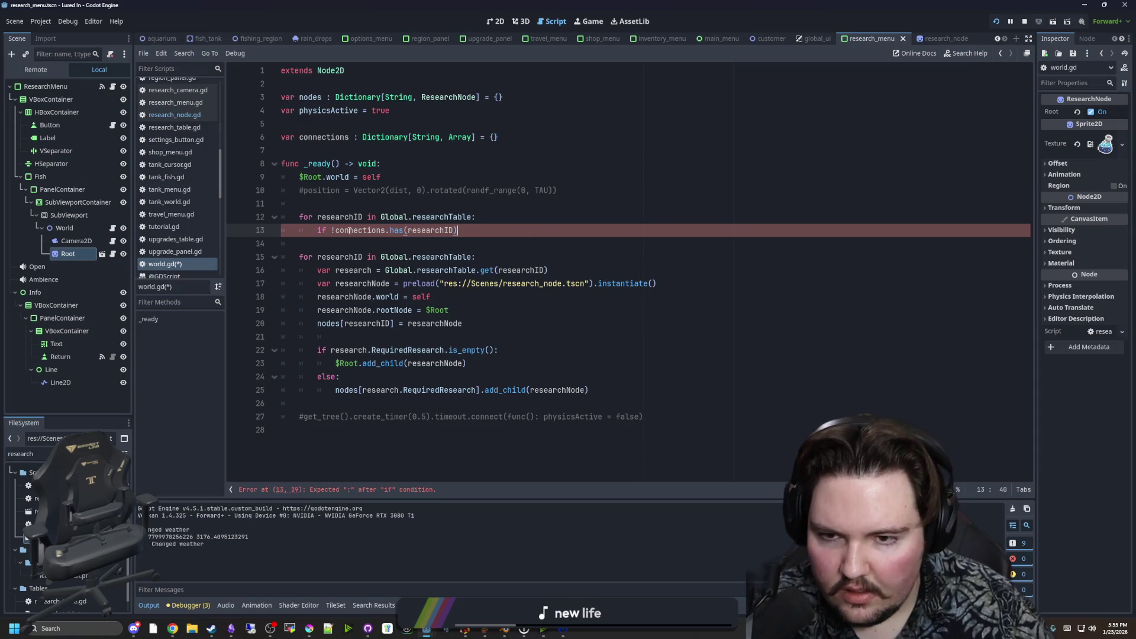
pyautogui.write(':')
pyautogui.press('Return')
pyautogui.write('connections =')
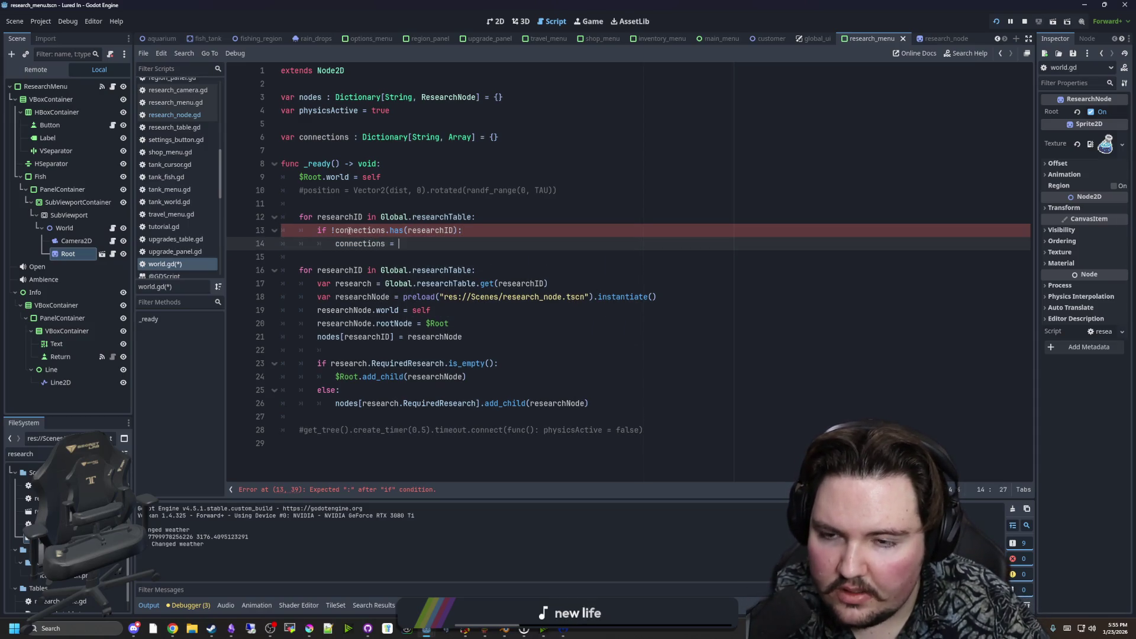
pyautogui.press('BackSpace')
pyautogui.press('BackSpace')
pyautogui.press('BackSpace')
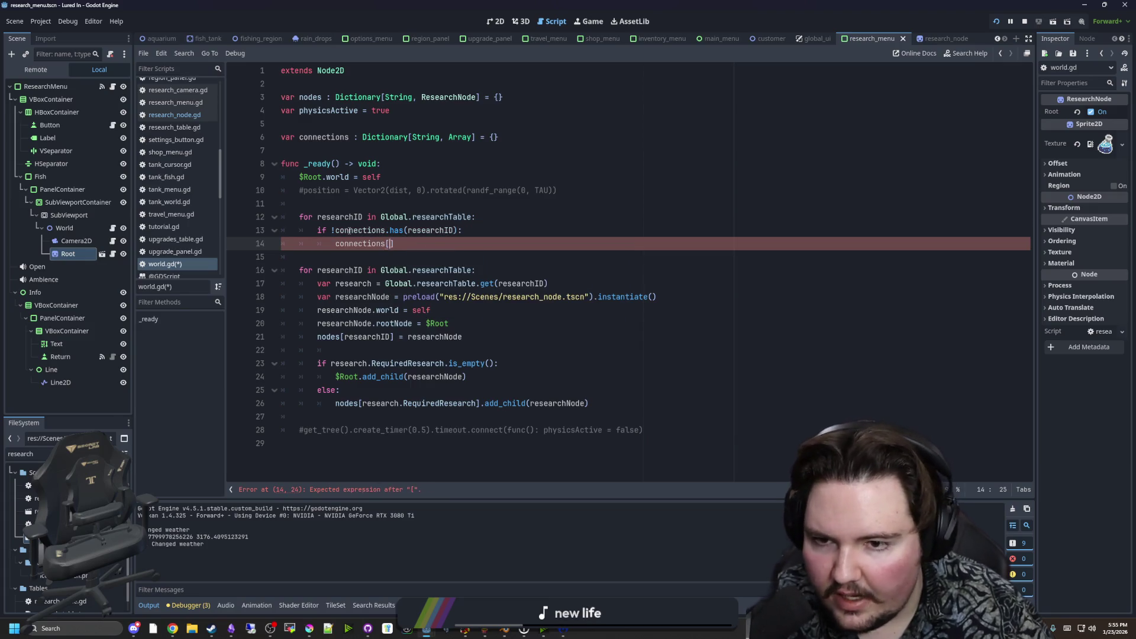
pyautogui.write('[researchI')
pyautogui.write('D = [')
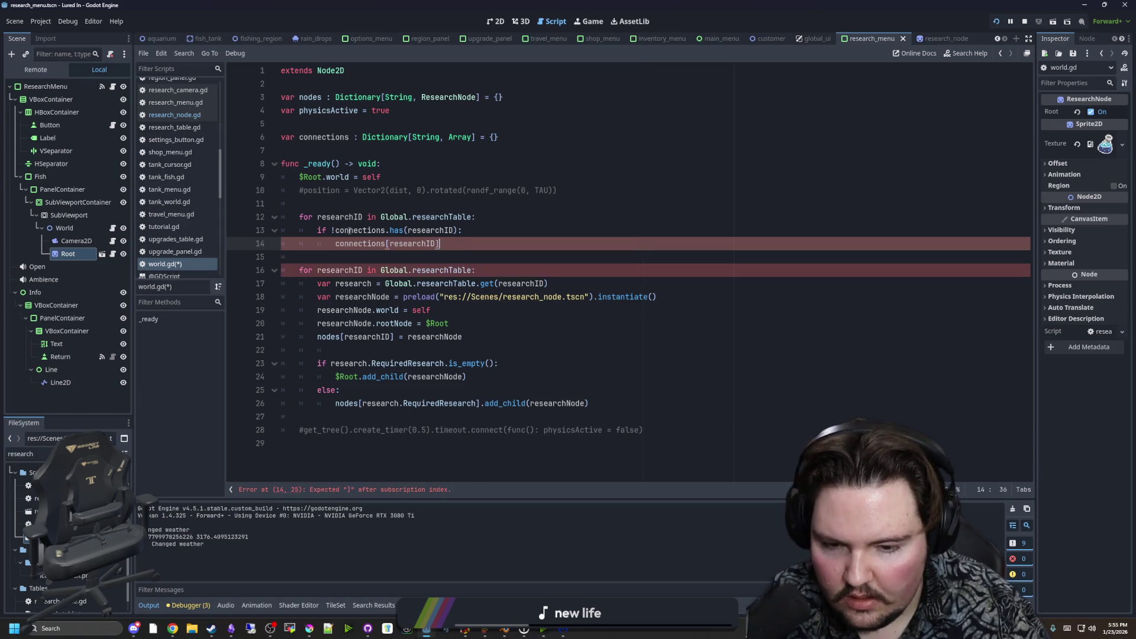
pyautogui.write(']')
pyautogui.write('[]')
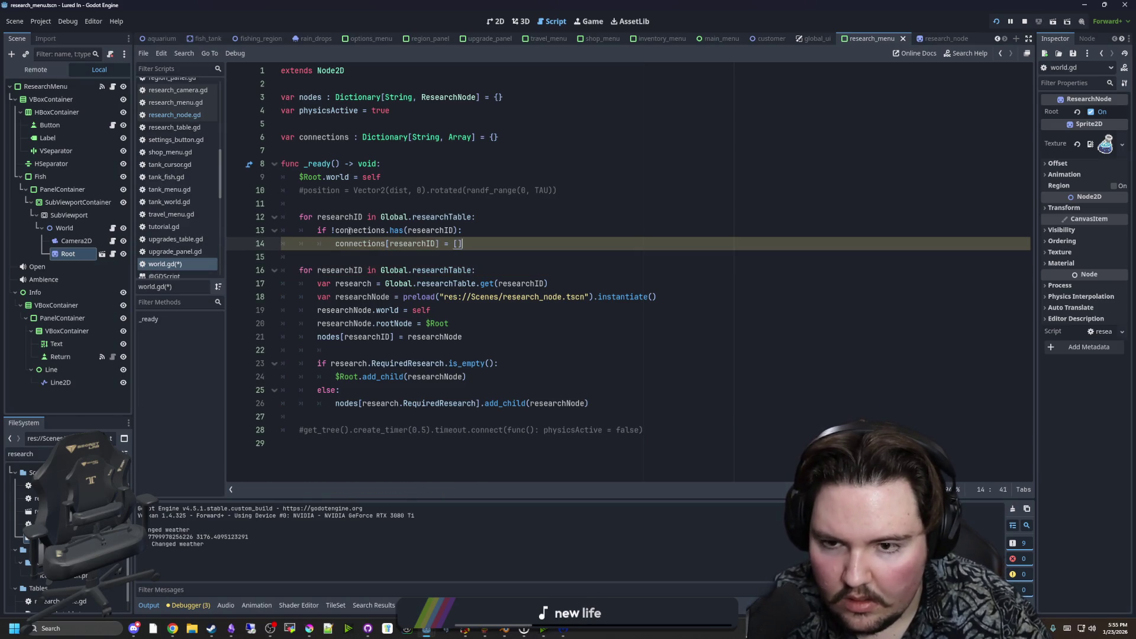
# Save the world.gd script.
pyautogui.click(389, 254)
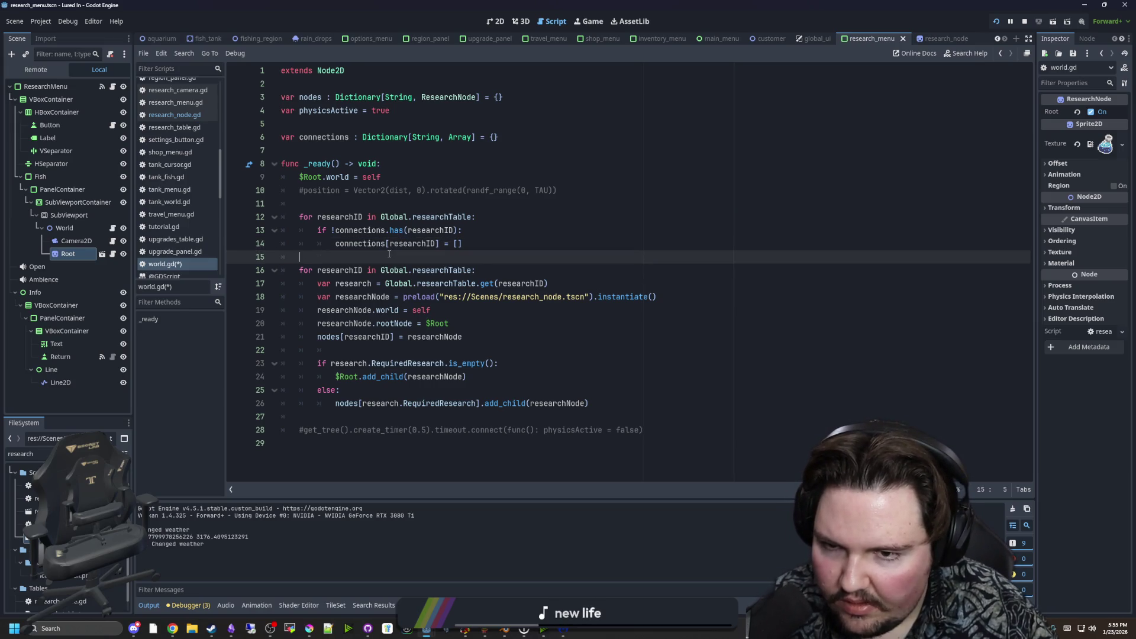
pyautogui.hotkey('ctrl', 's')
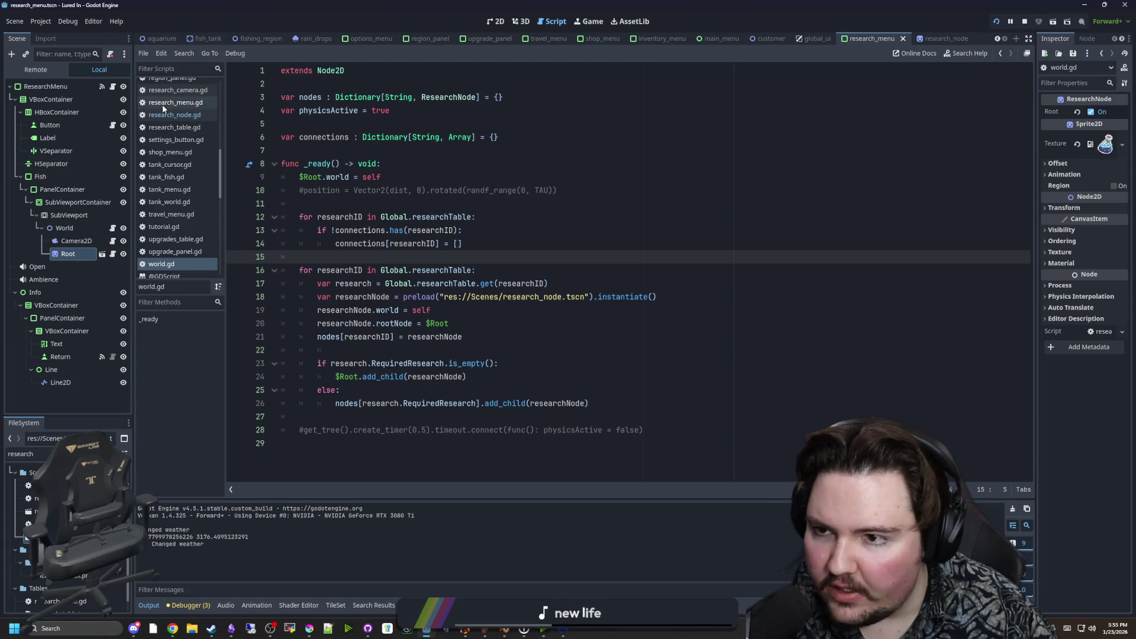
pyautogui.scroll(3, 172, 178)
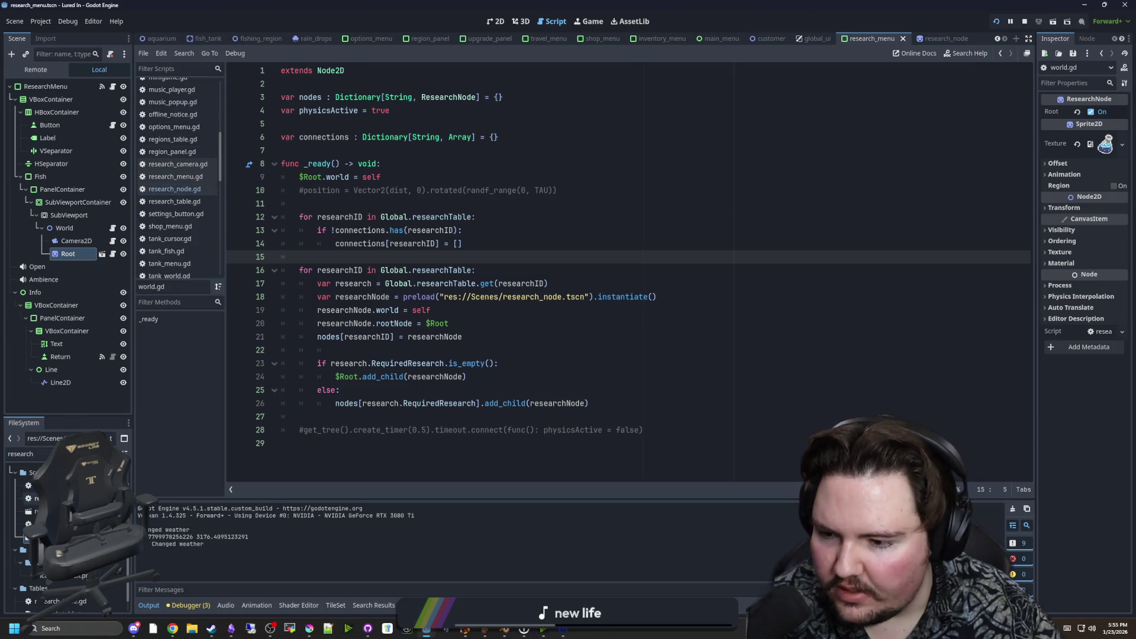
pyautogui.doubleClick(59, 601)
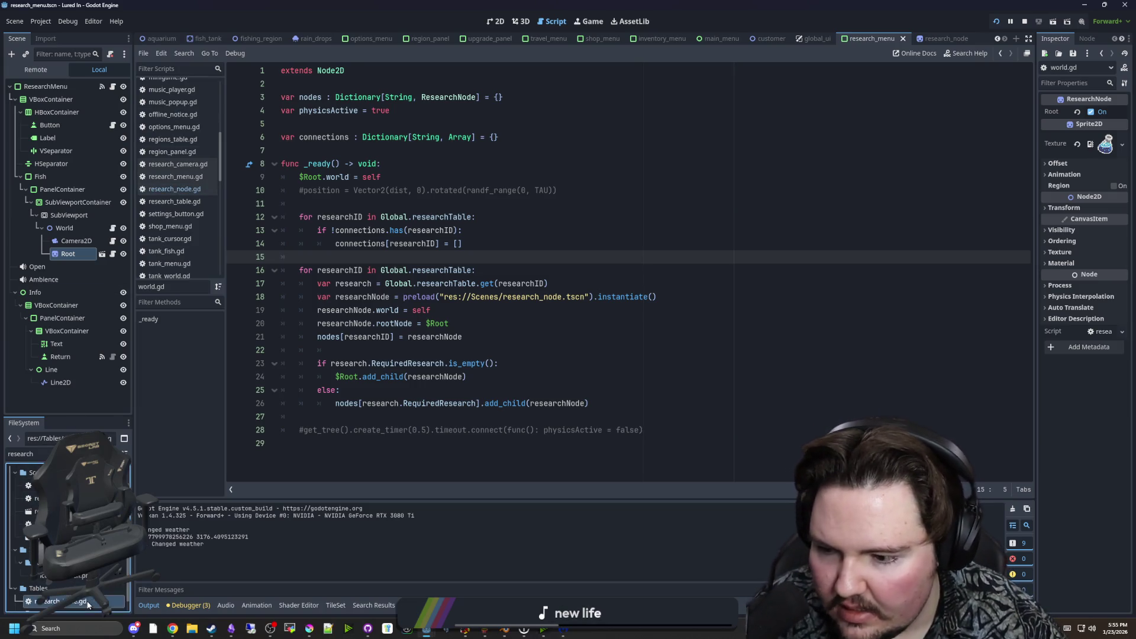
pyautogui.click(355, 284)
pyautogui.scroll(1, 386, 320)
pyautogui.scroll(2, 386, 320)
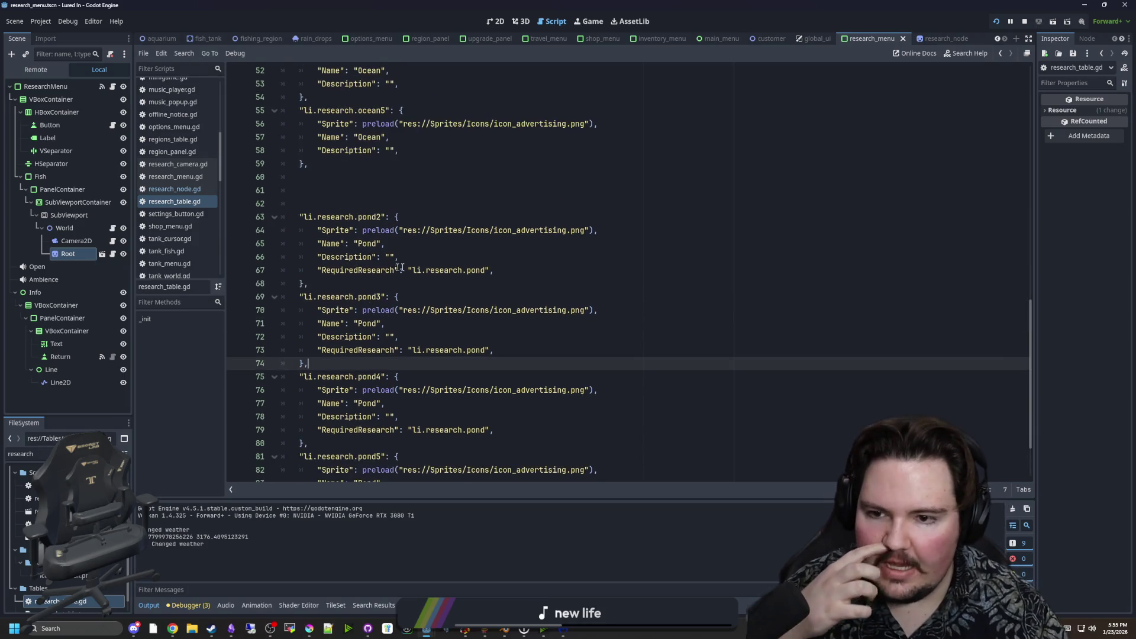
pyautogui.click(317, 270)
pyautogui.hotkey('shift', 'End')
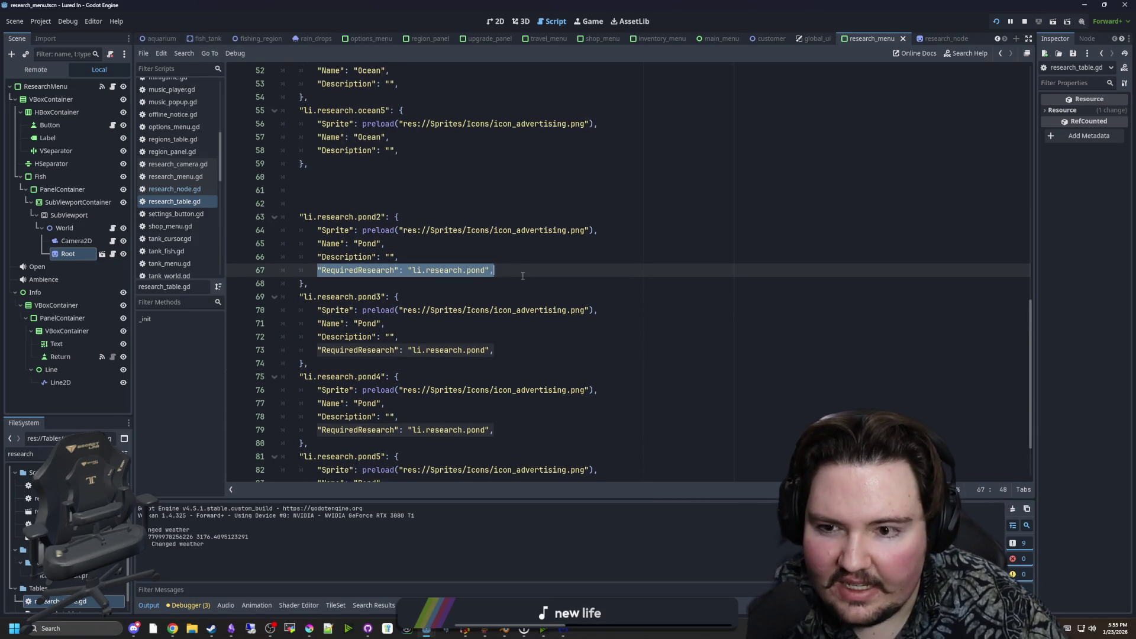
pyautogui.press('End')
pyautogui.hotkey('shift', 'Home')
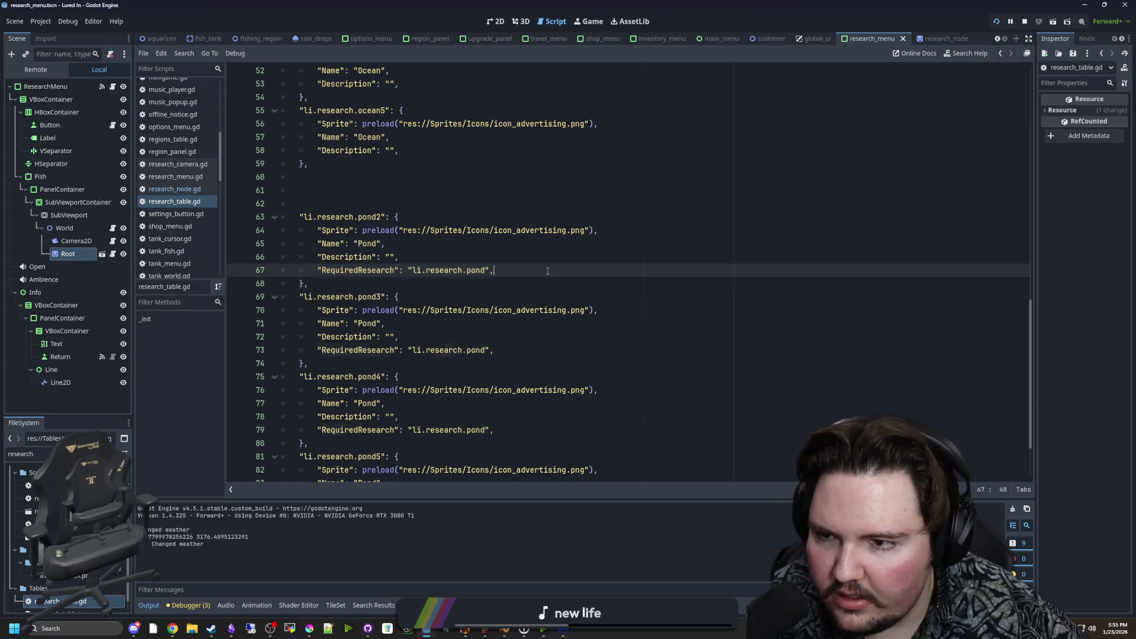
pyautogui.press('End')
pyautogui.click(171, 190)
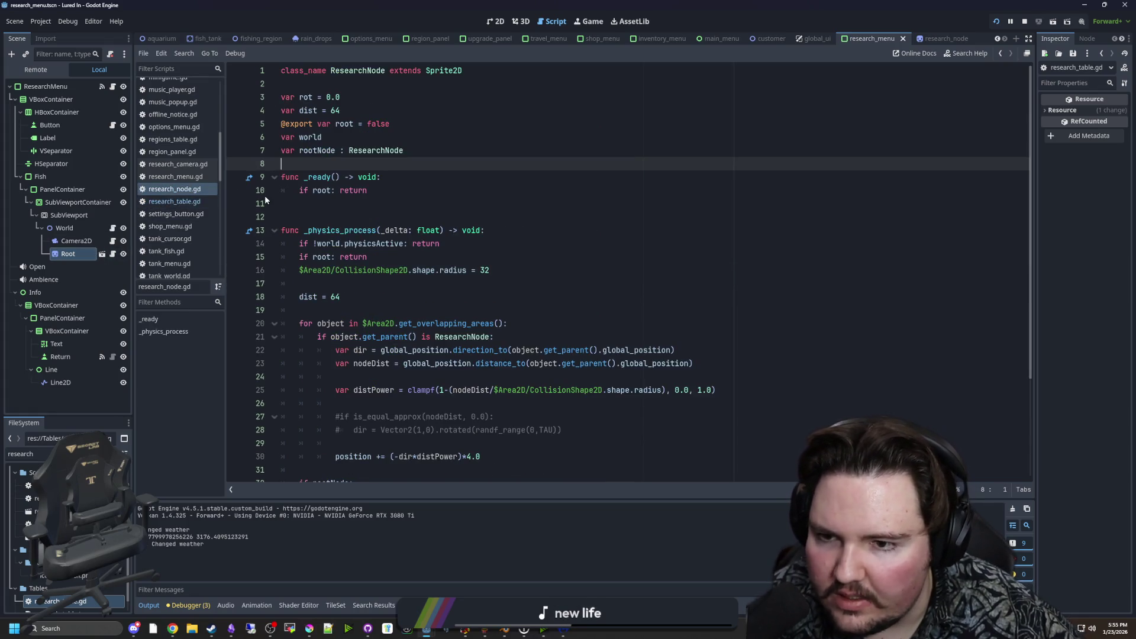
pyautogui.click(278, 203)
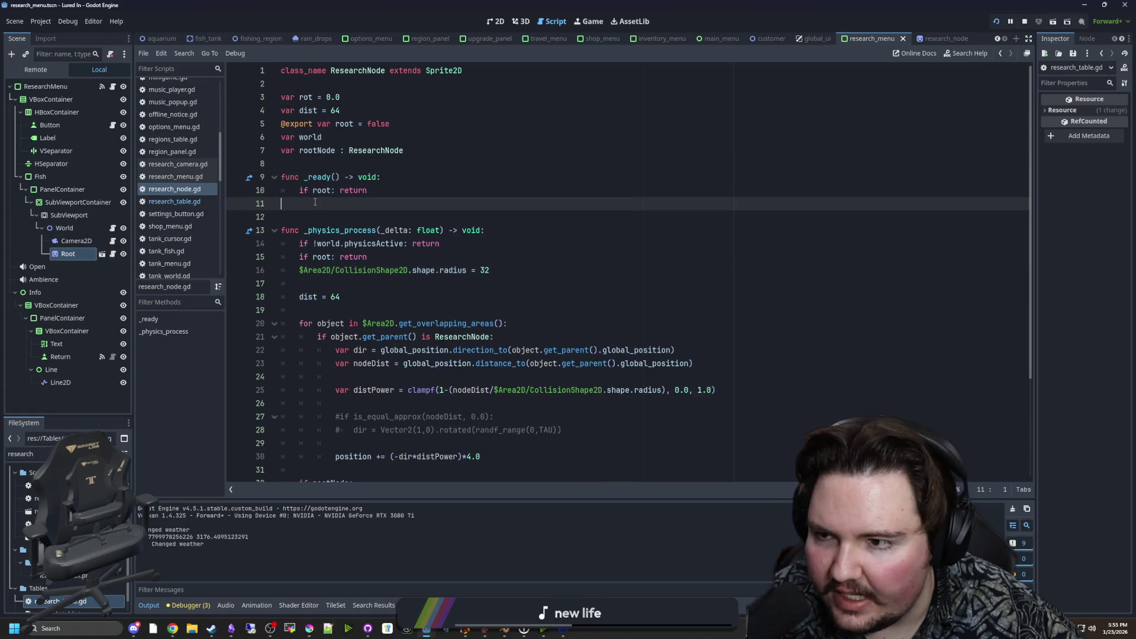
pyautogui.click(113, 87)
pyautogui.click(278, 190)
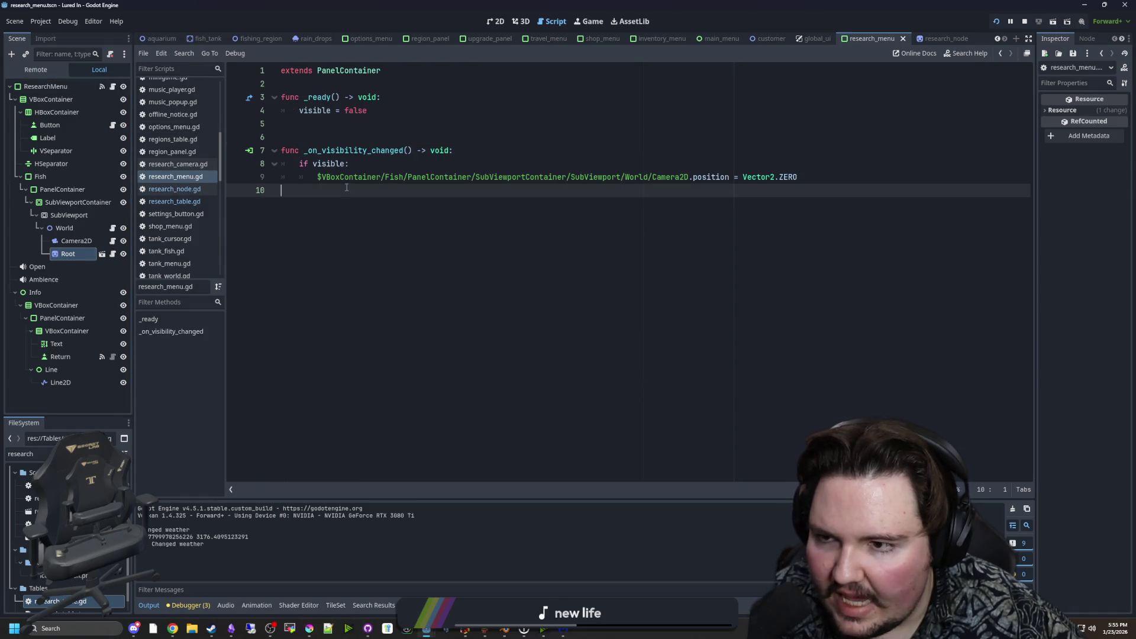
pyautogui.click(111, 253)
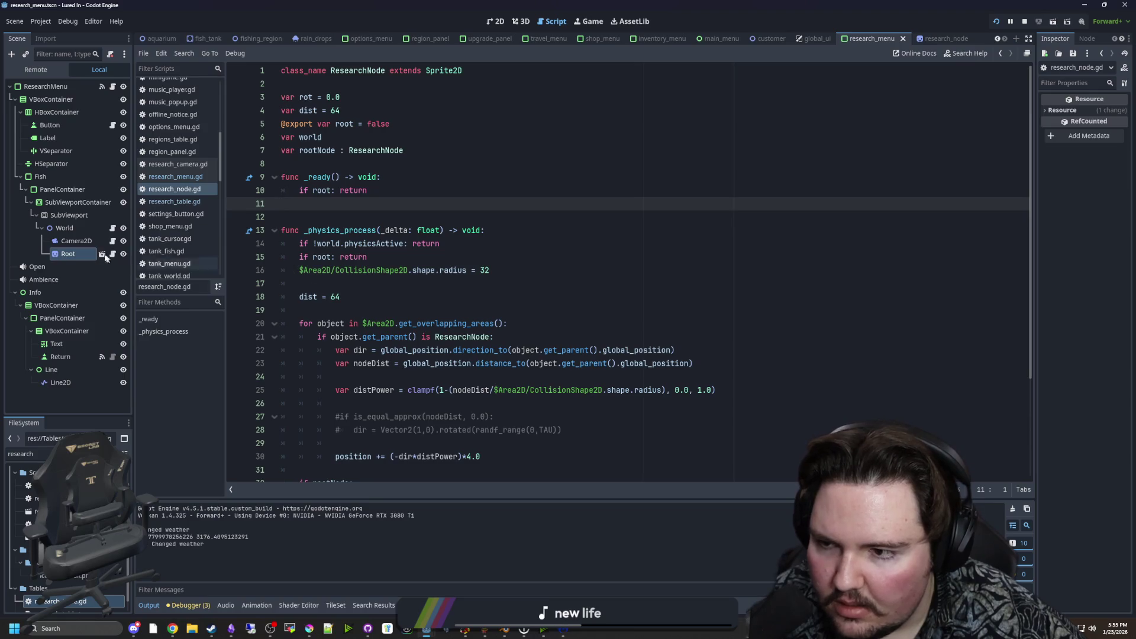
pyautogui.click(113, 228)
pyautogui.click(359, 256)
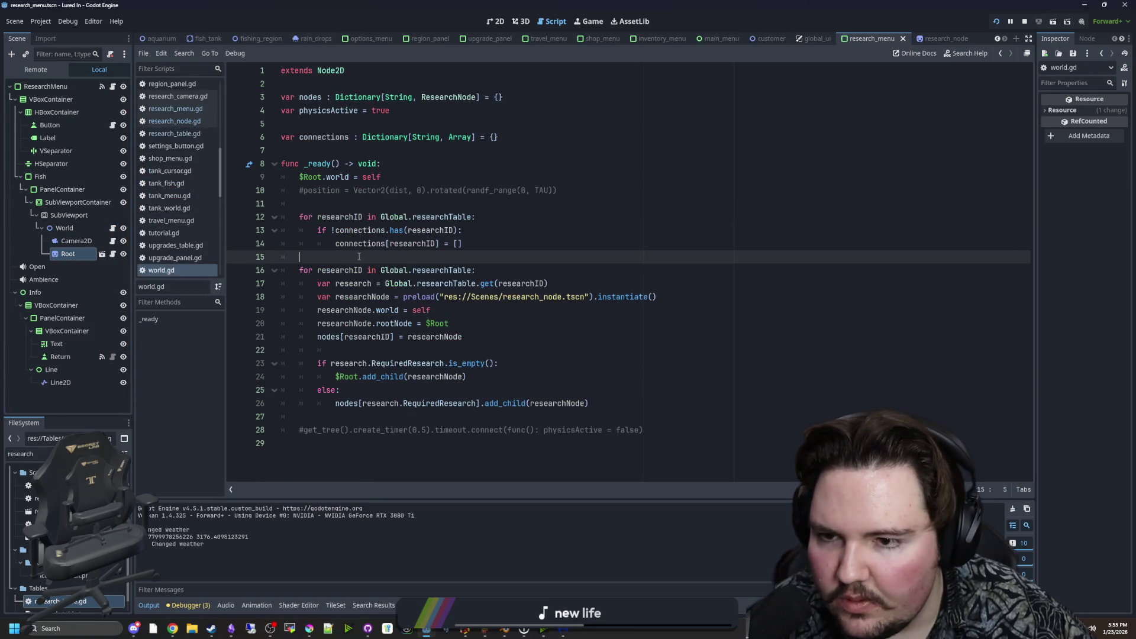
pyautogui.click(367, 207)
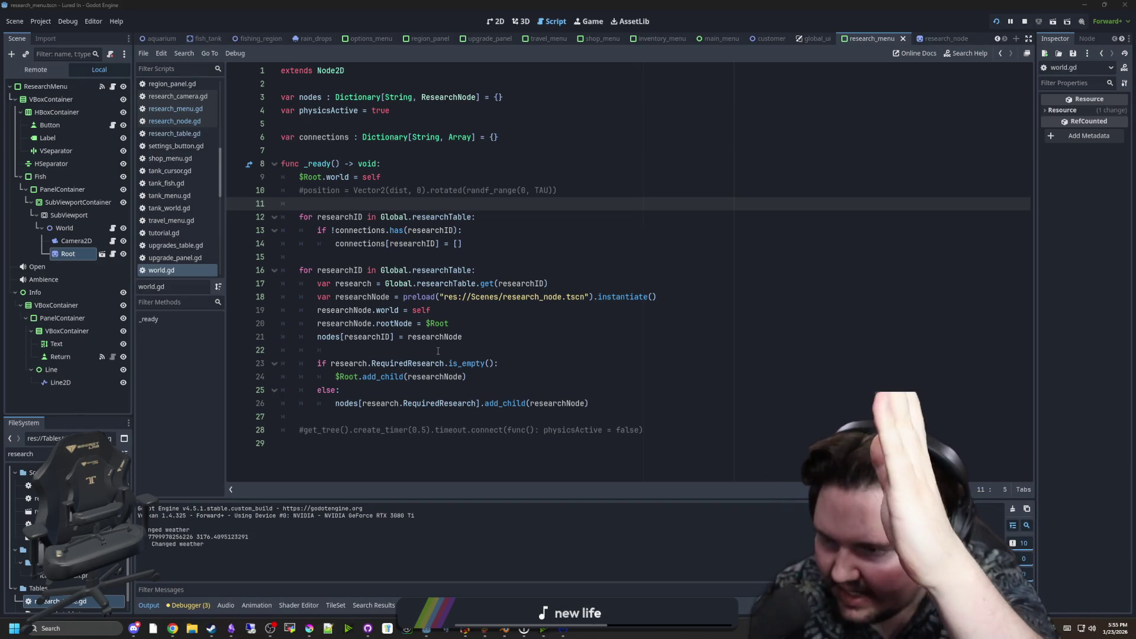
# Save the scene.
pyautogui.click(434, 257)
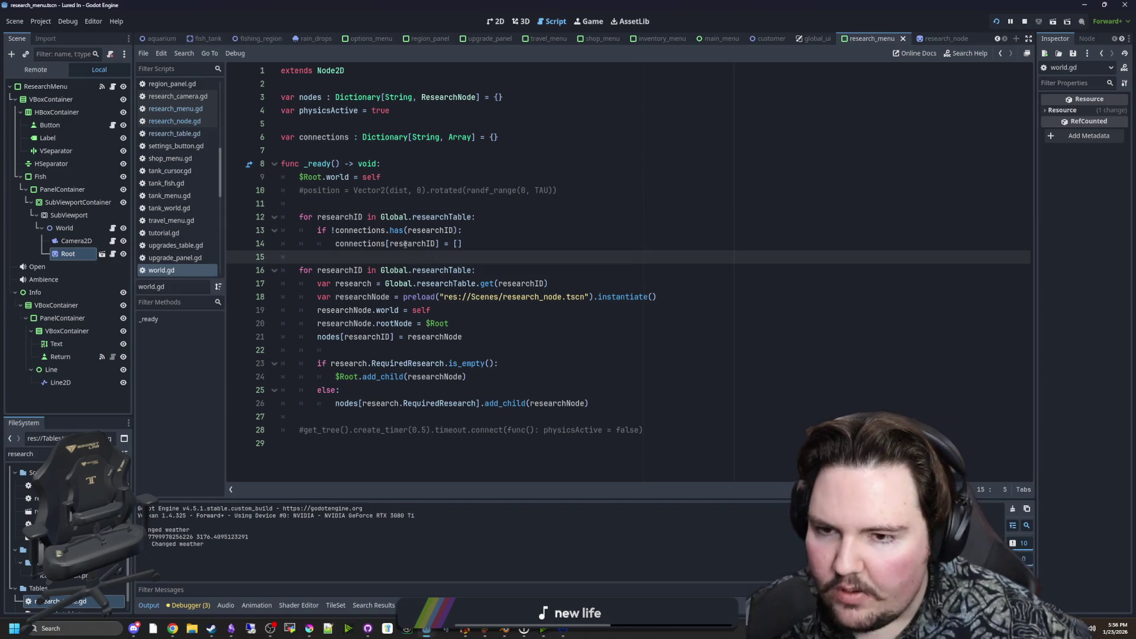
pyautogui.click(396, 207)
pyautogui.click(384, 256)
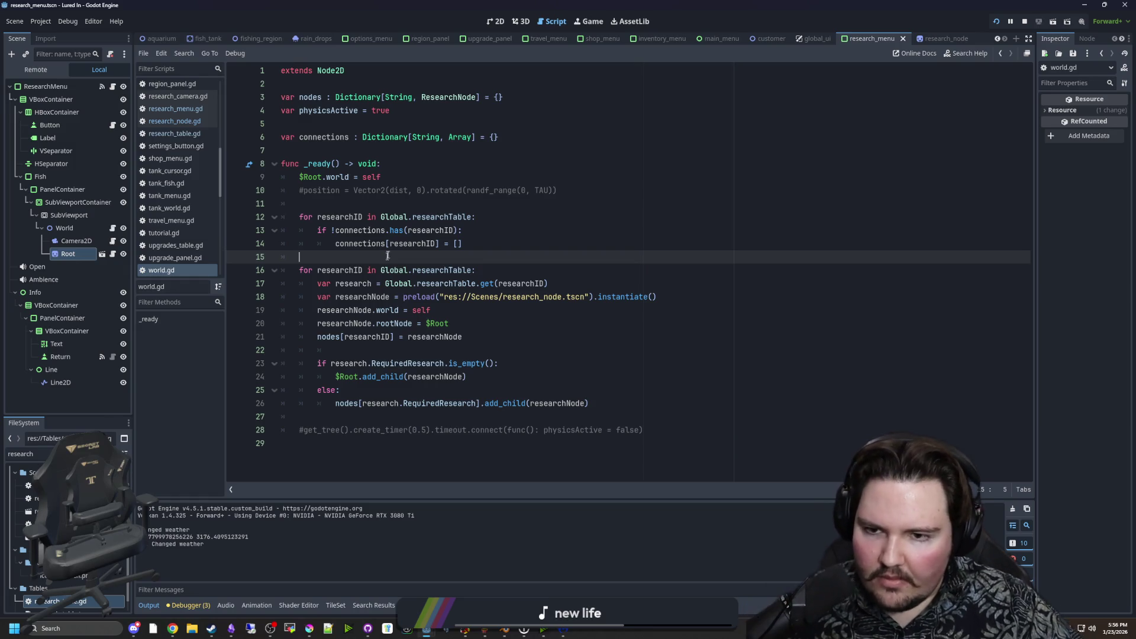
pyautogui.click(397, 216)
pyautogui.click(435, 257)
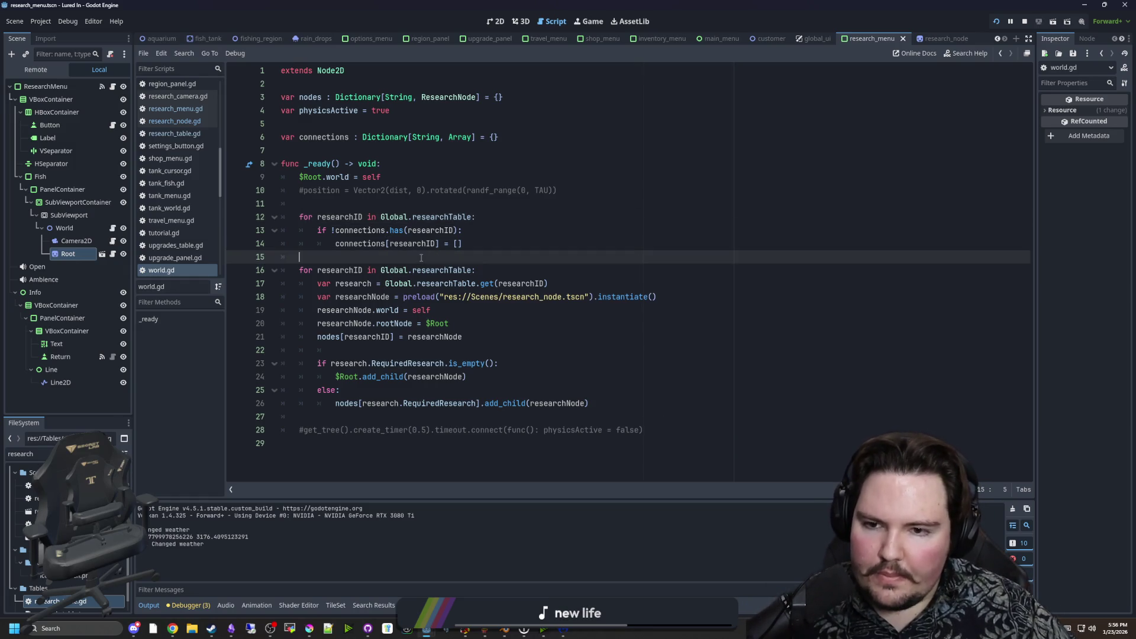
pyautogui.hotkey('ctrl', 's')
# Add two indented blank lines after line 14 inside the connections loop.
pyautogui.click(453, 243)
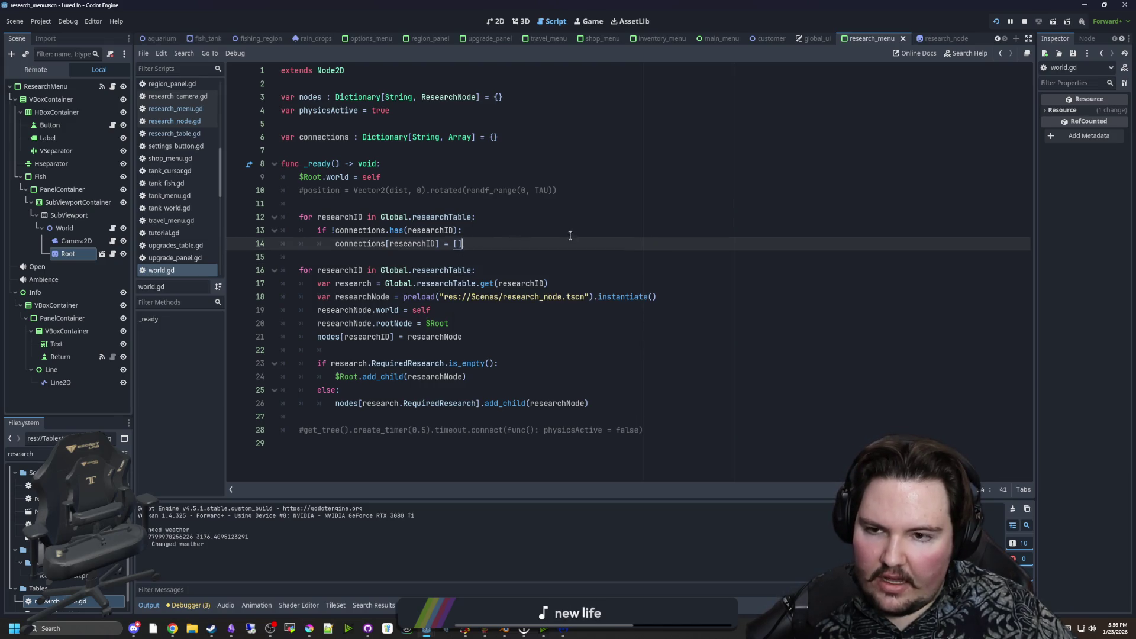
pyautogui.press('Return')
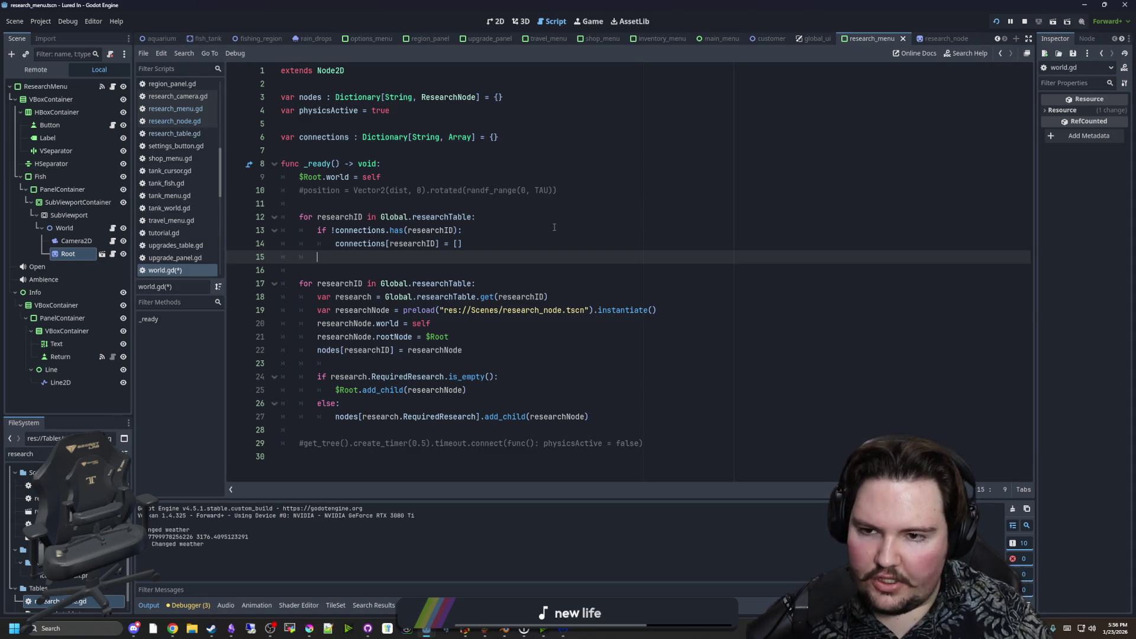
pyautogui.press('Return')
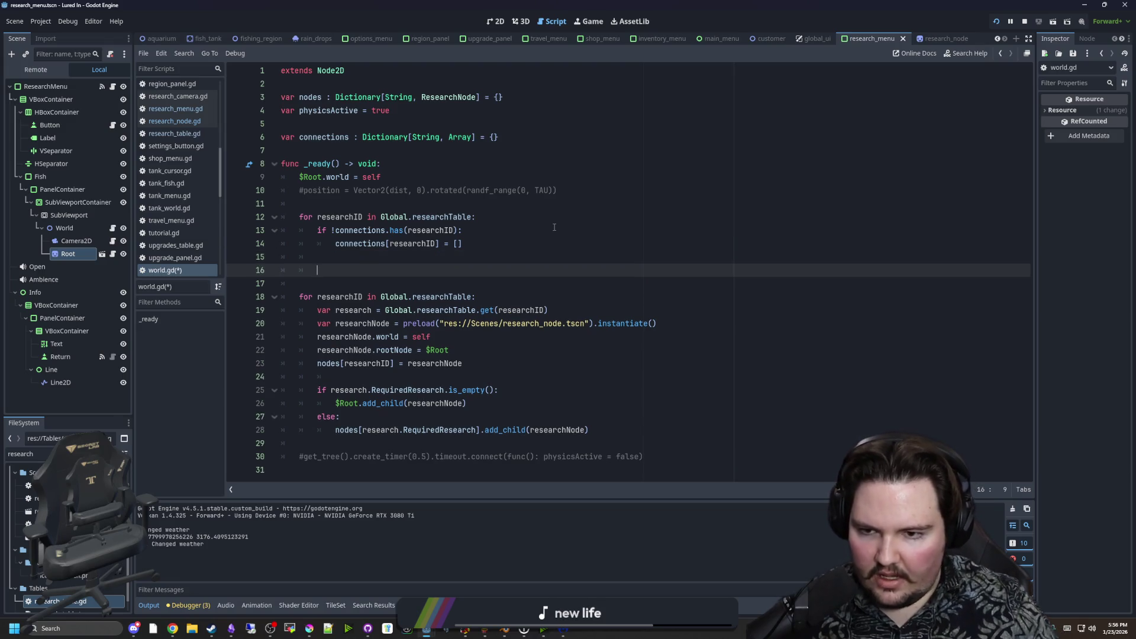
# Copy the research lookup statement from line 19 onto empty line 15.
pyautogui.moveTo(550, 310); pyautogui.dragTo(317, 310)
pyautogui.hotkey('ctrl', 'c')
pyautogui.click(340, 266)
pyautogui.click(343, 259)
pyautogui.hotkey('ctrl', 'v')
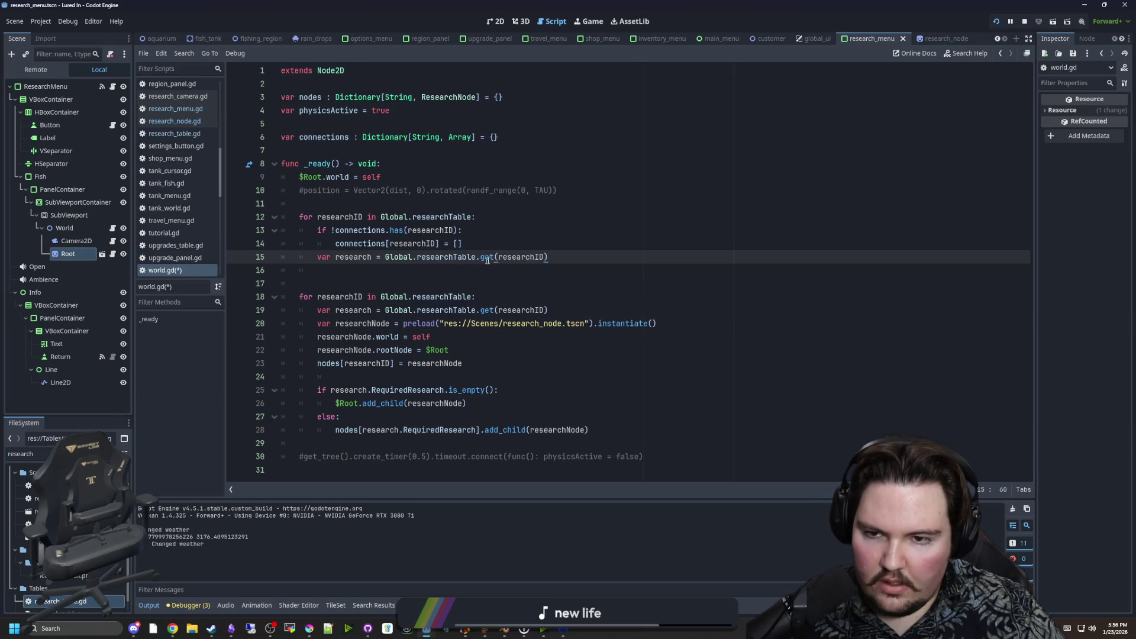
pyautogui.press('Return')
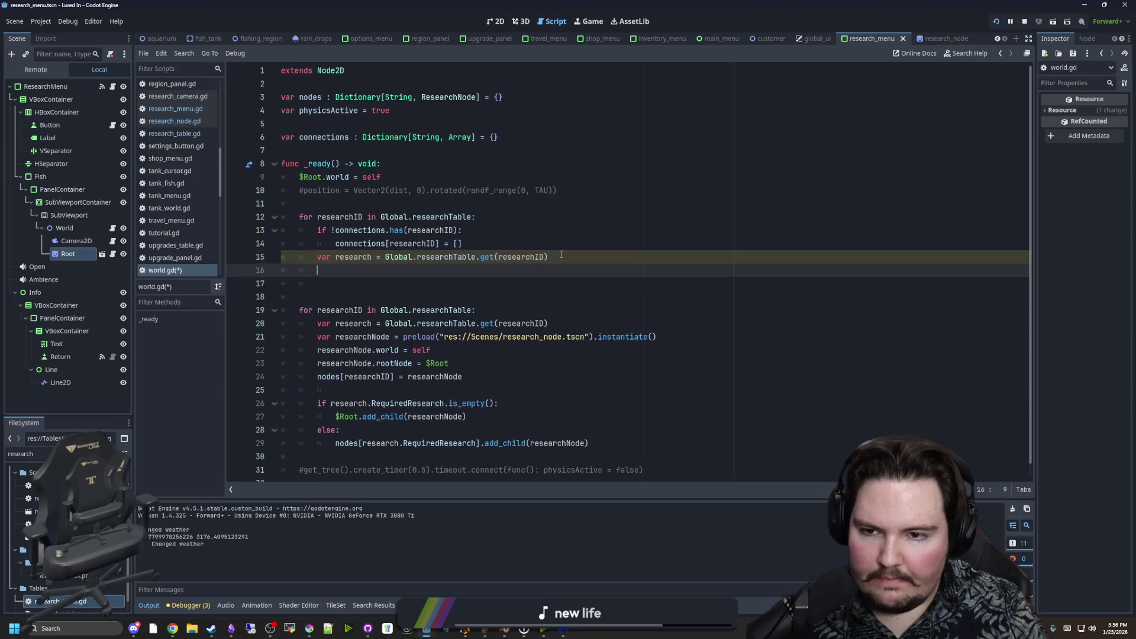
# Below the lookup, add an if condition on research.RequiredResearch.is_empty().
pyautogui.write('if research')
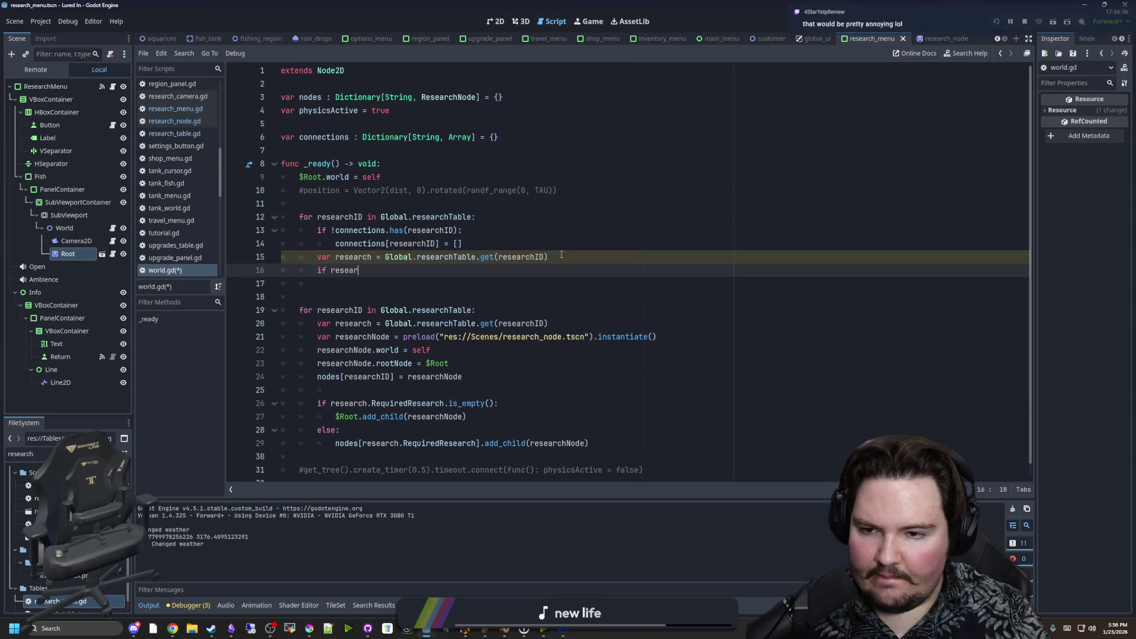
pyautogui.write('.require')
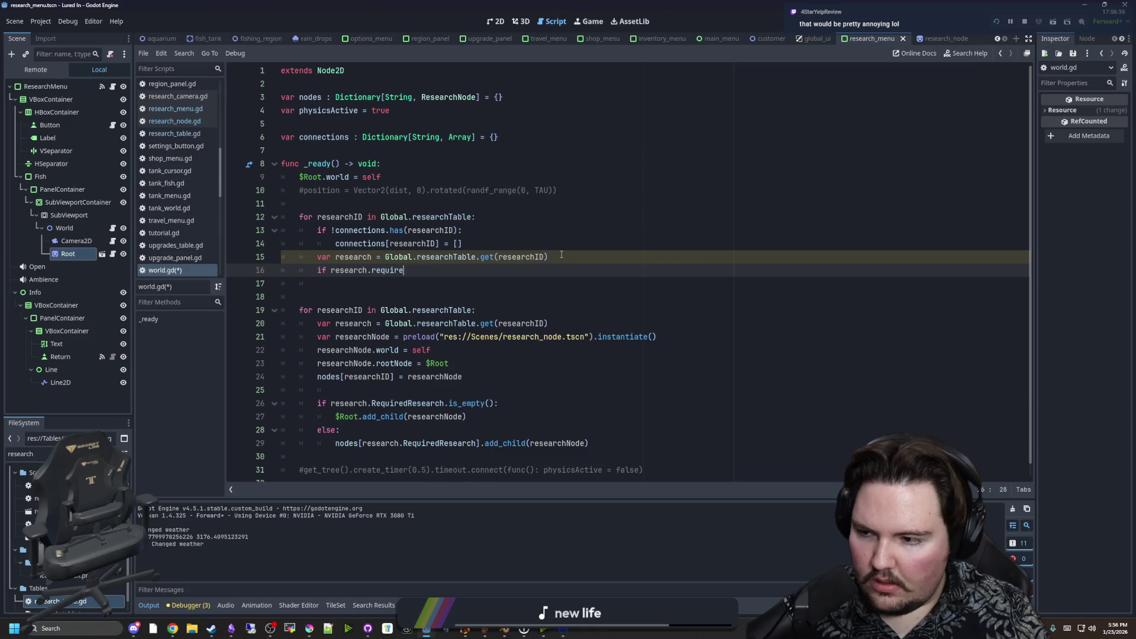
pyautogui.press('BackSpace')
pyautogui.press('BackSpace')
pyautogui.press('BackSpace')
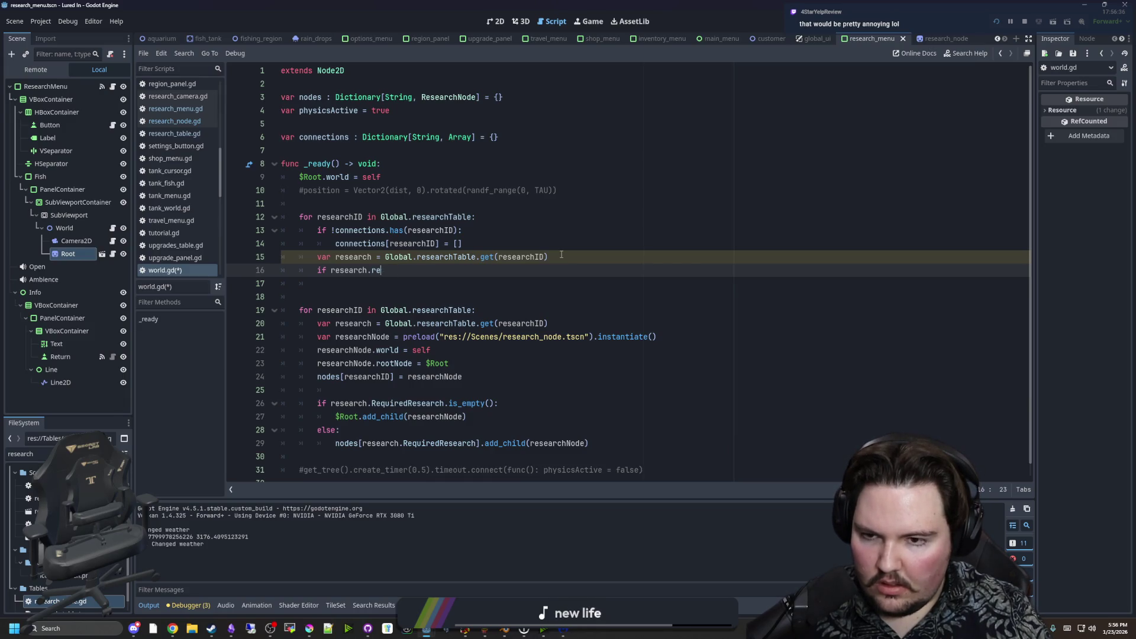
pyautogui.write('Requiroed')
pyautogui.press('BackSpace')
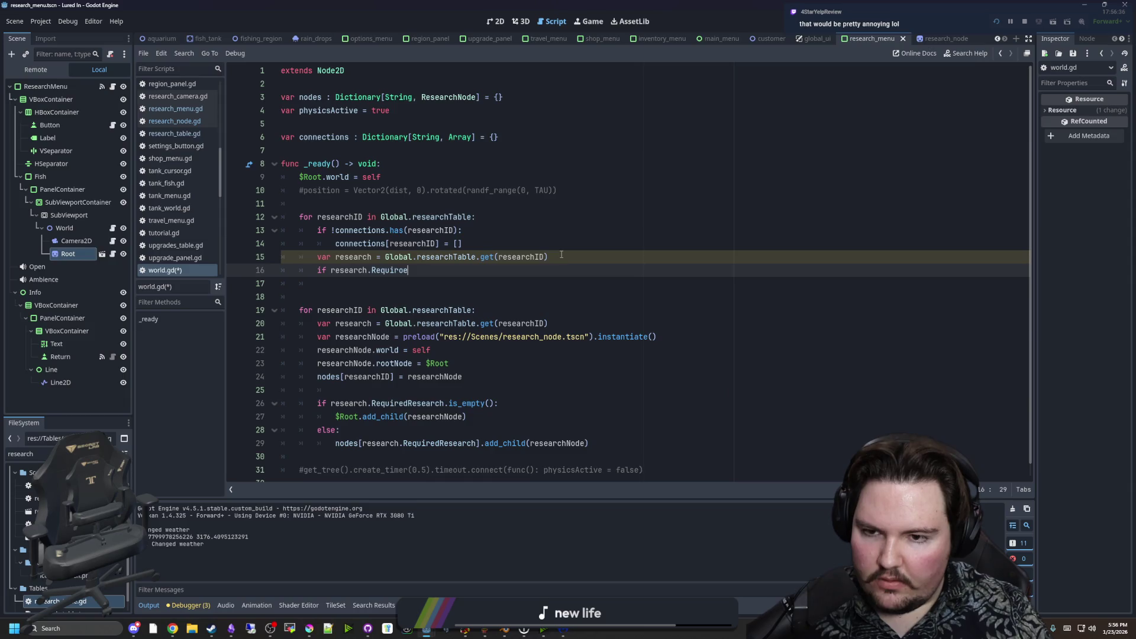
pyautogui.write('edResearch')
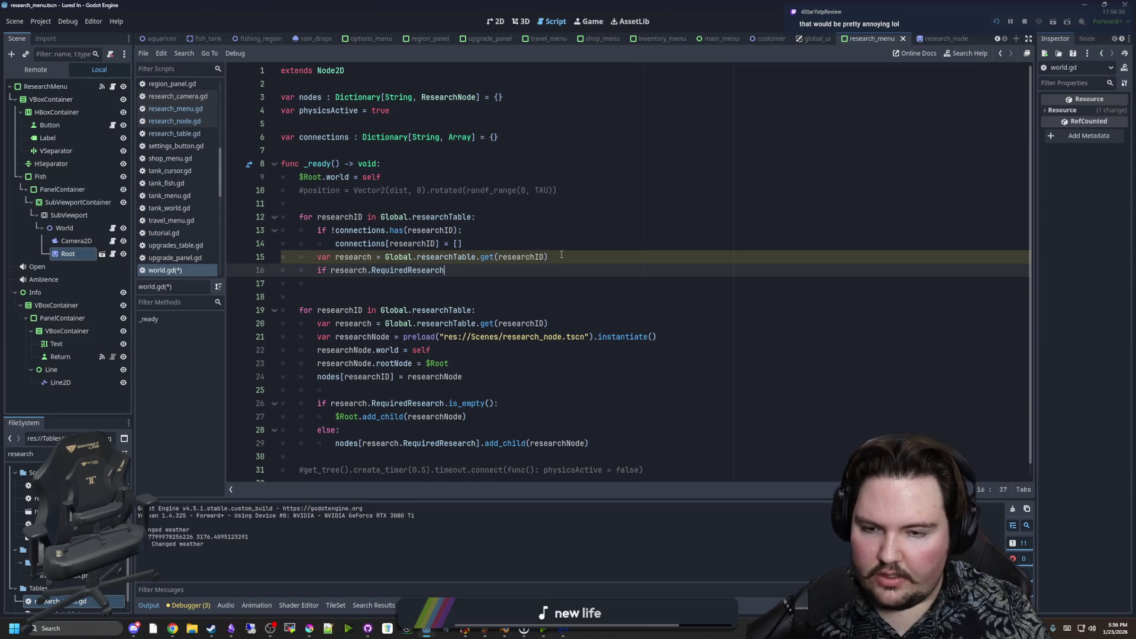
pyautogui.write('.is_')
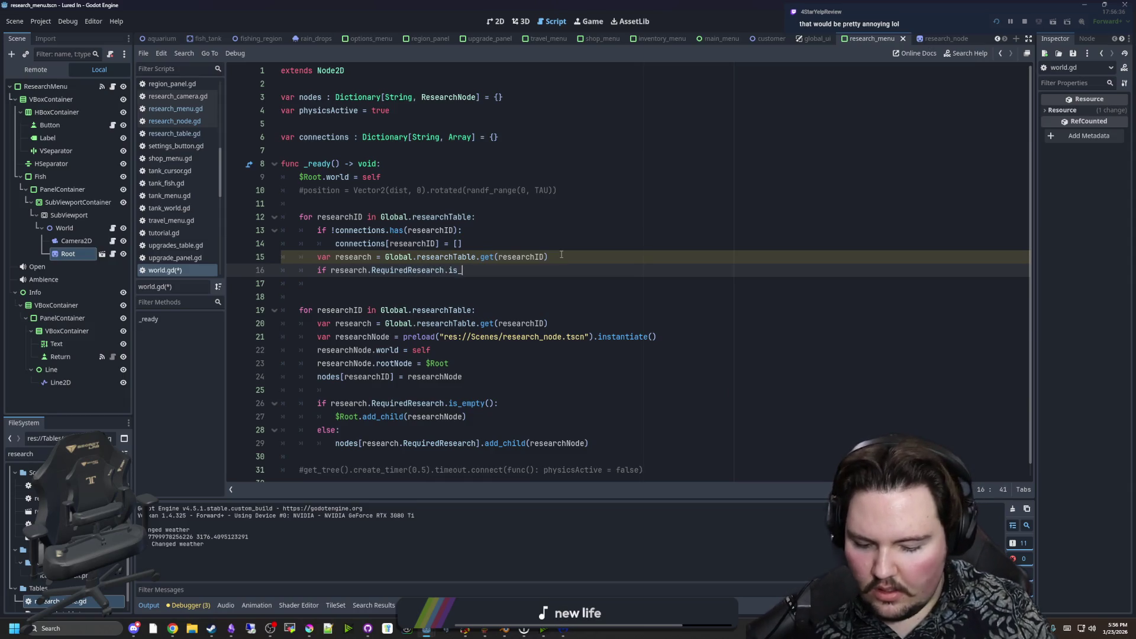
pyautogui.write('eempty')
pyautogui.press('Return')
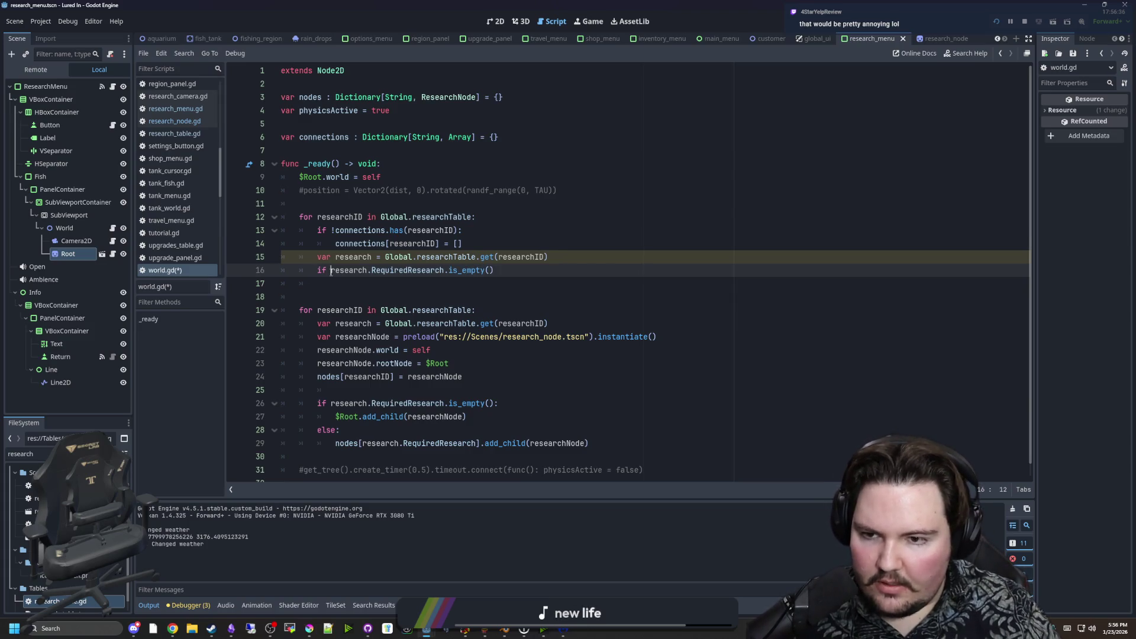
pyautogui.write('!')
pyautogui.click(531, 273)
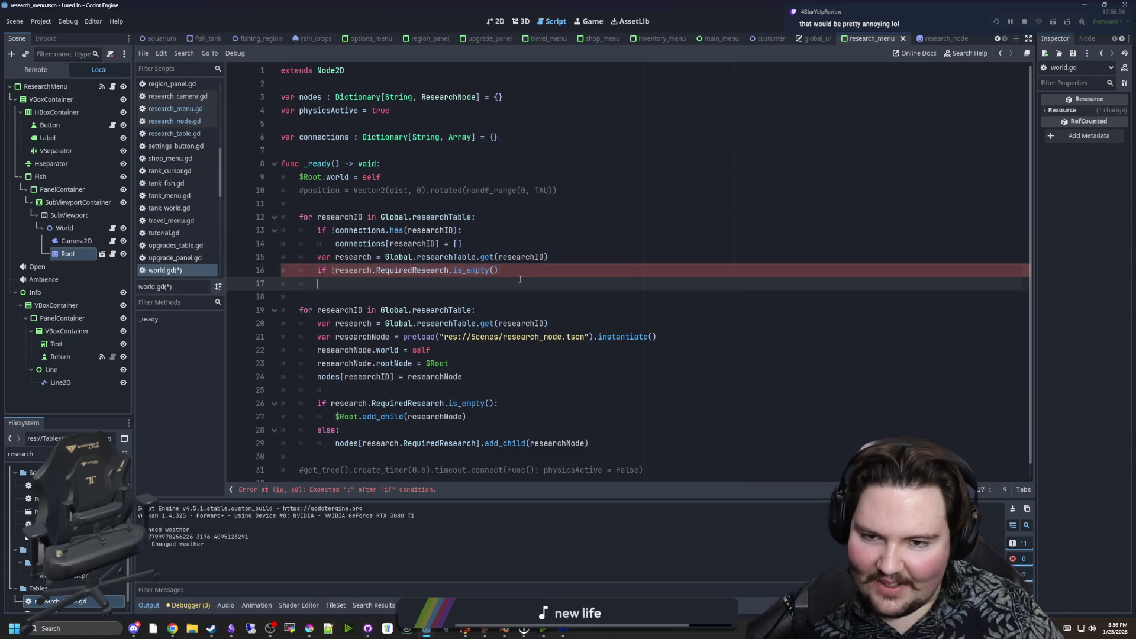
pyautogui.write(':')
pyautogui.press('Return')
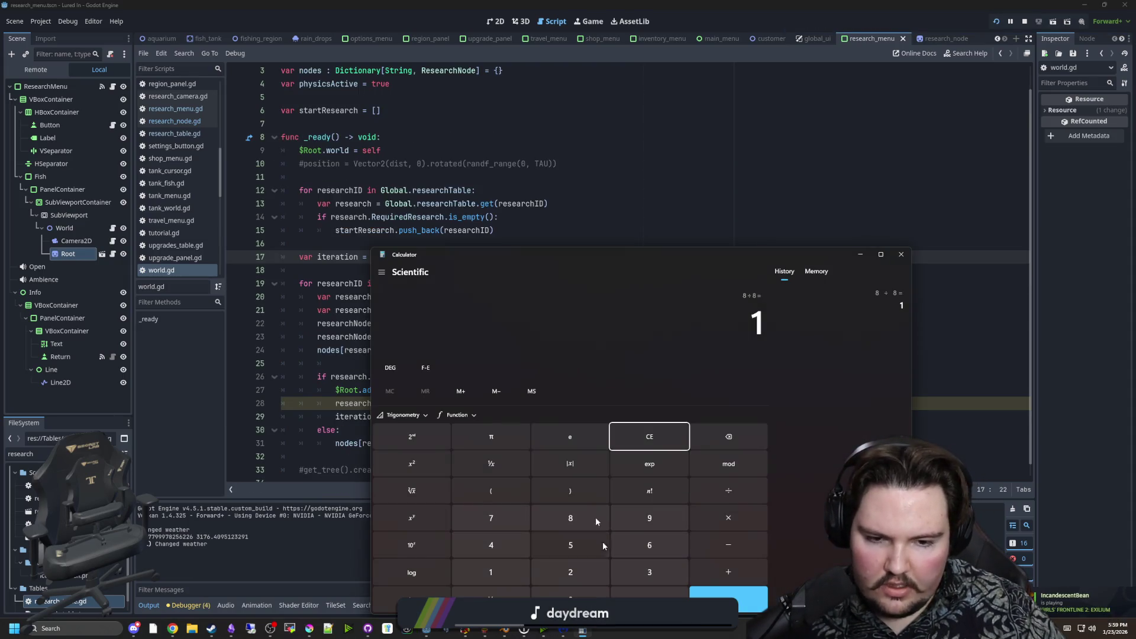
pyautogui.click(641, 435)
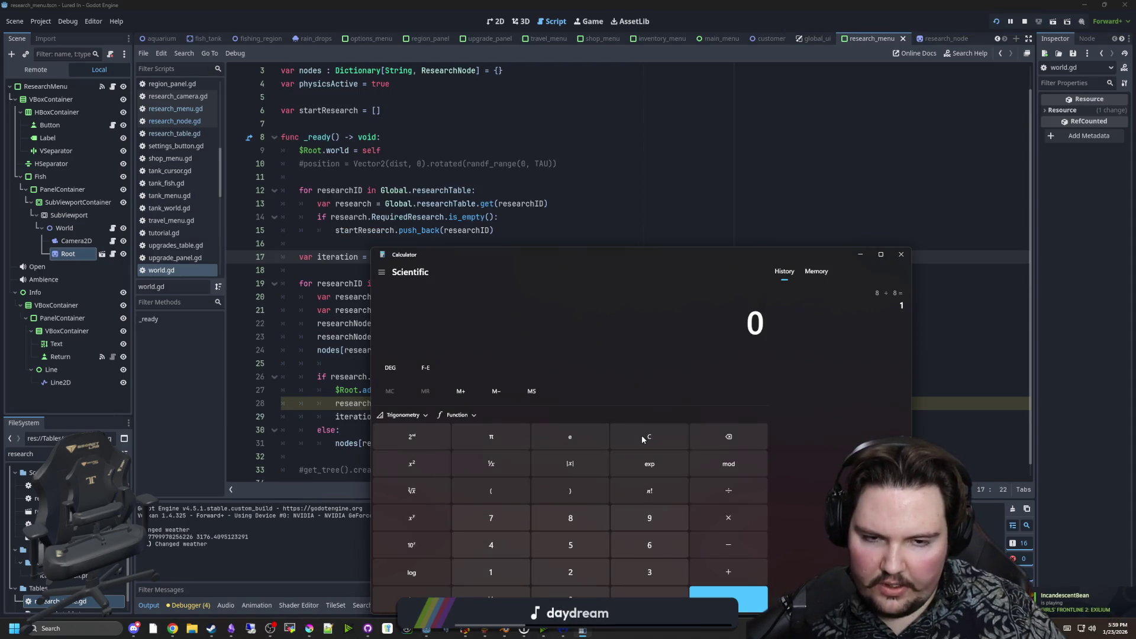
# Work out 1 ÷ 8 = 0.125 in Calculator, then return to line 30 of world.gd.
pyautogui.write('1')
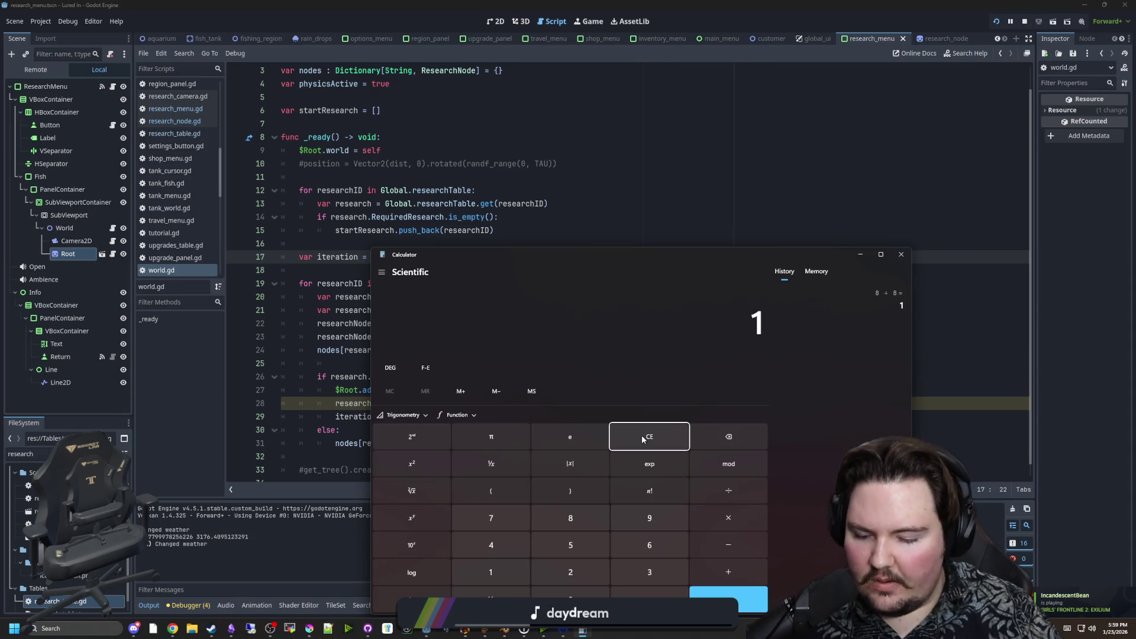
pyautogui.write('/8')
pyautogui.press('Return')
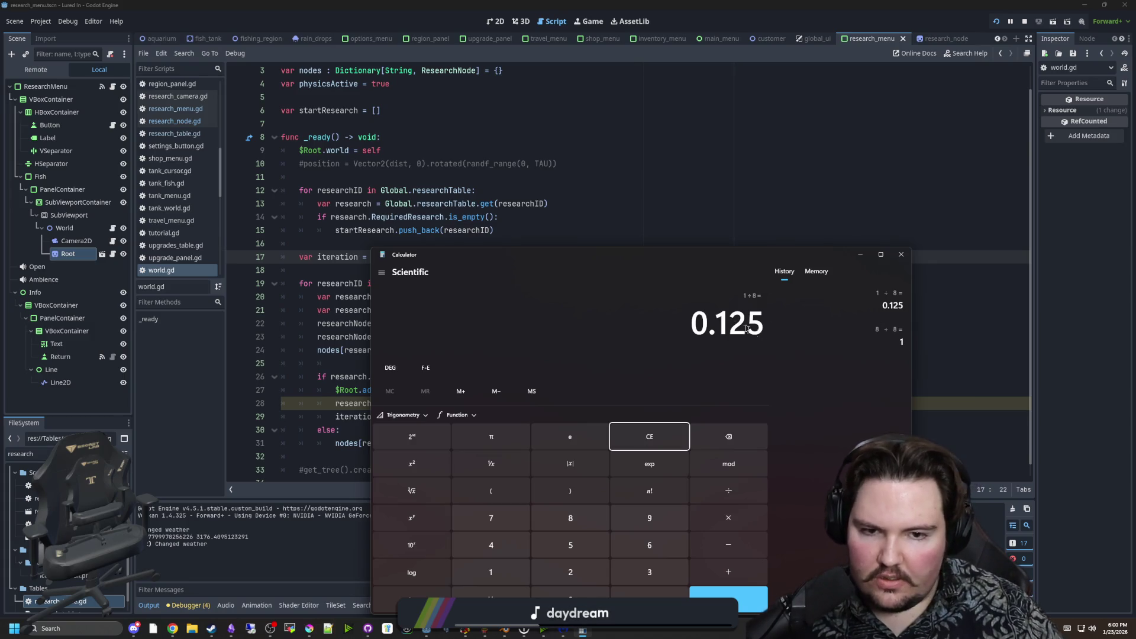
pyautogui.click(678, 211)
pyautogui.click(367, 376)
pyautogui.scroll(-1, 367, 376)
pyautogui.click(367, 413)
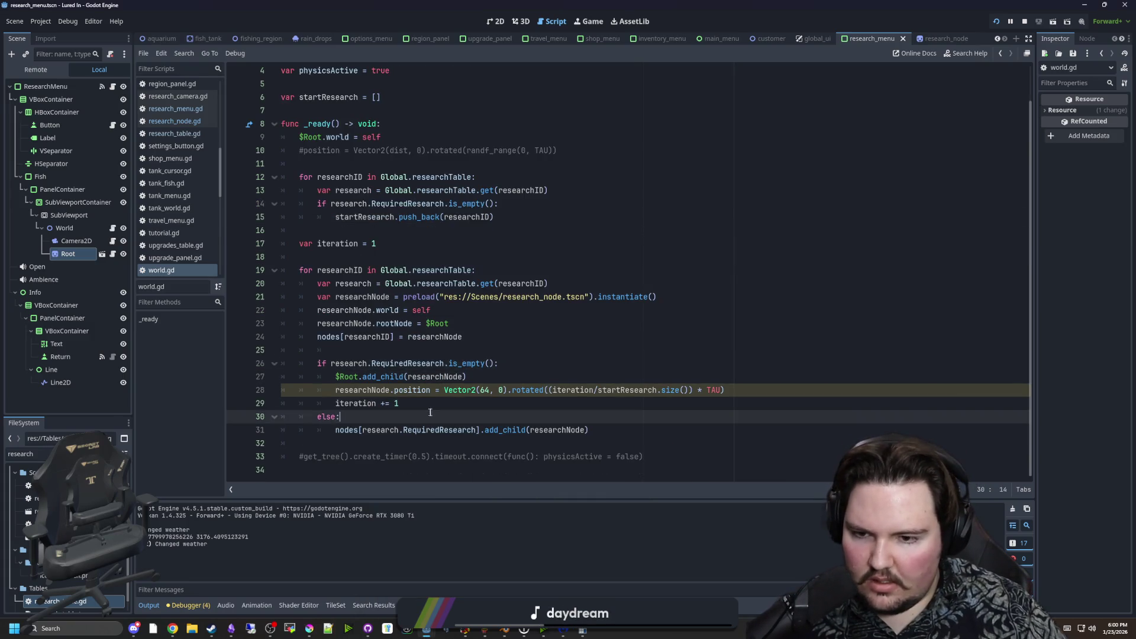
# Check the integer-division warning and change iteration's starting value to 1.0.
pyautogui.click(408, 402)
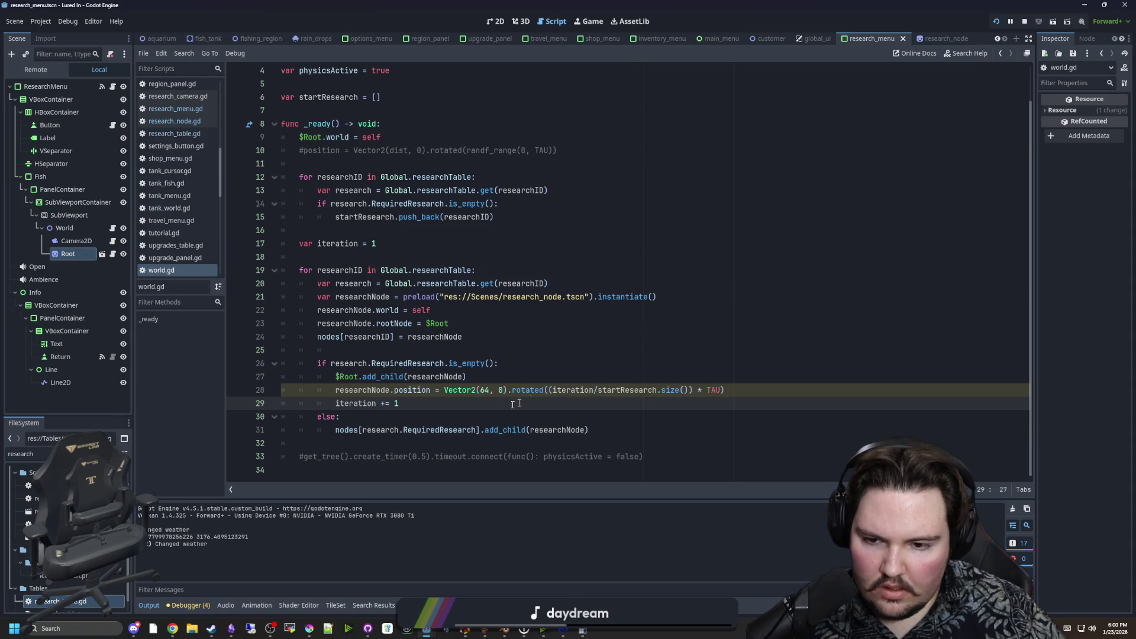
pyautogui.click(926, 489)
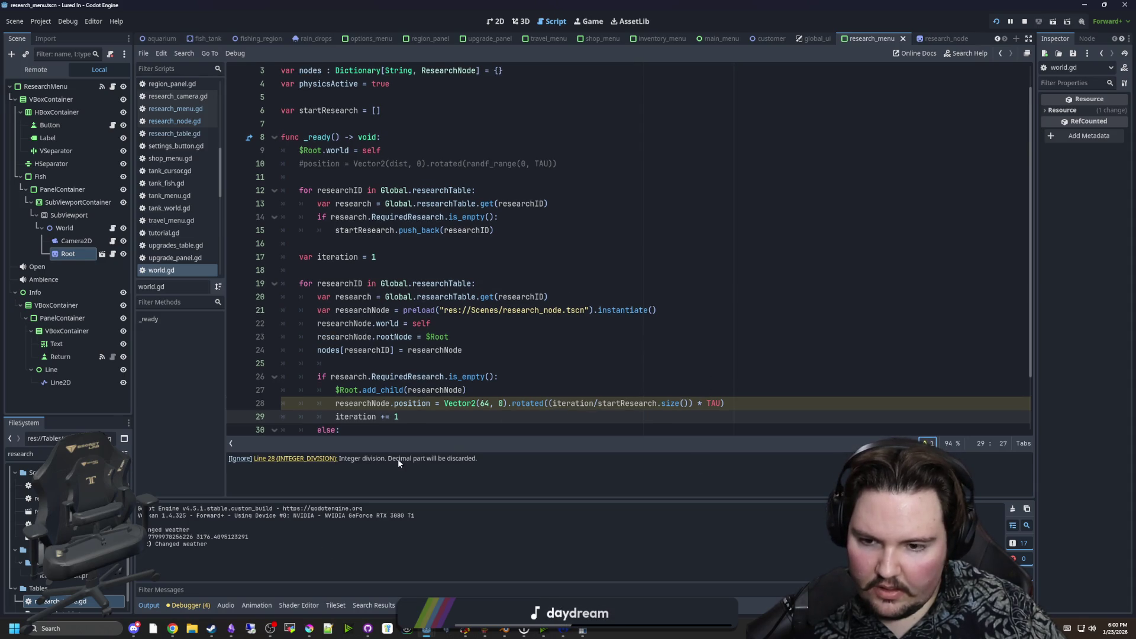
pyautogui.scroll(-2, 619, 406)
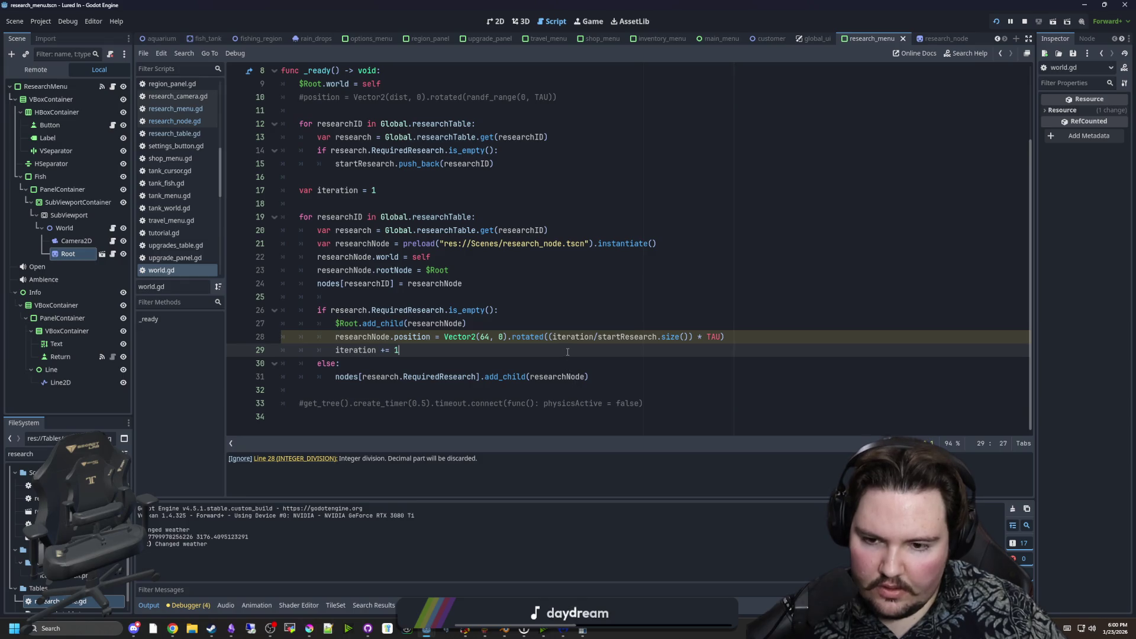
pyautogui.click(385, 195)
pyautogui.write('.0')
pyautogui.click(418, 200)
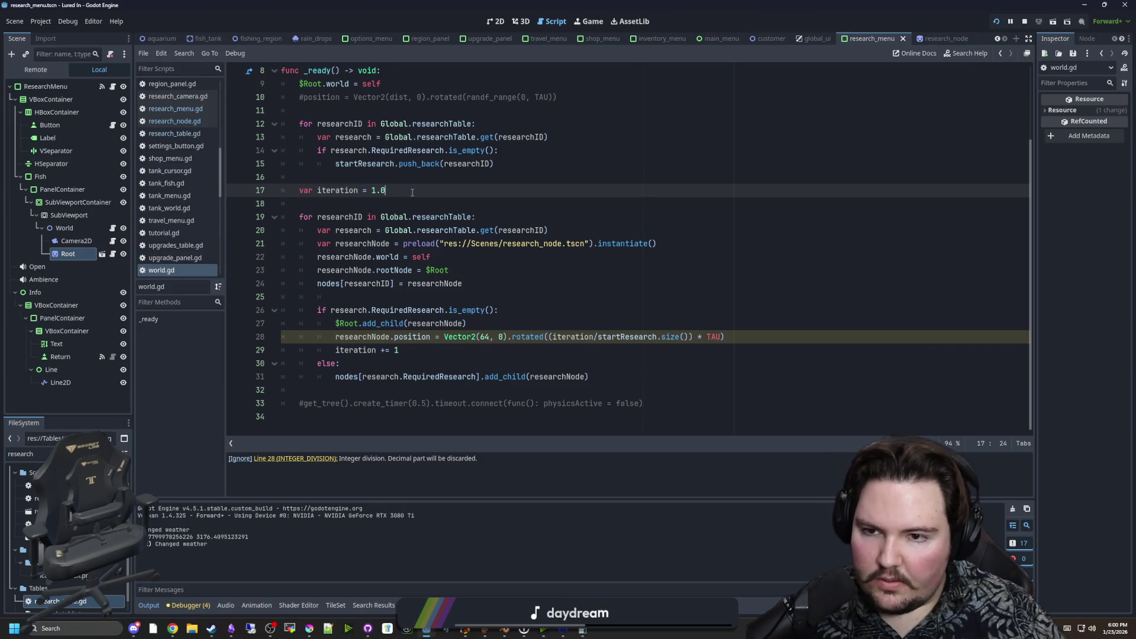
# Change the iteration increment to += 1.0, save, and run the project.
pyautogui.click(407, 403)
pyautogui.write('.0')
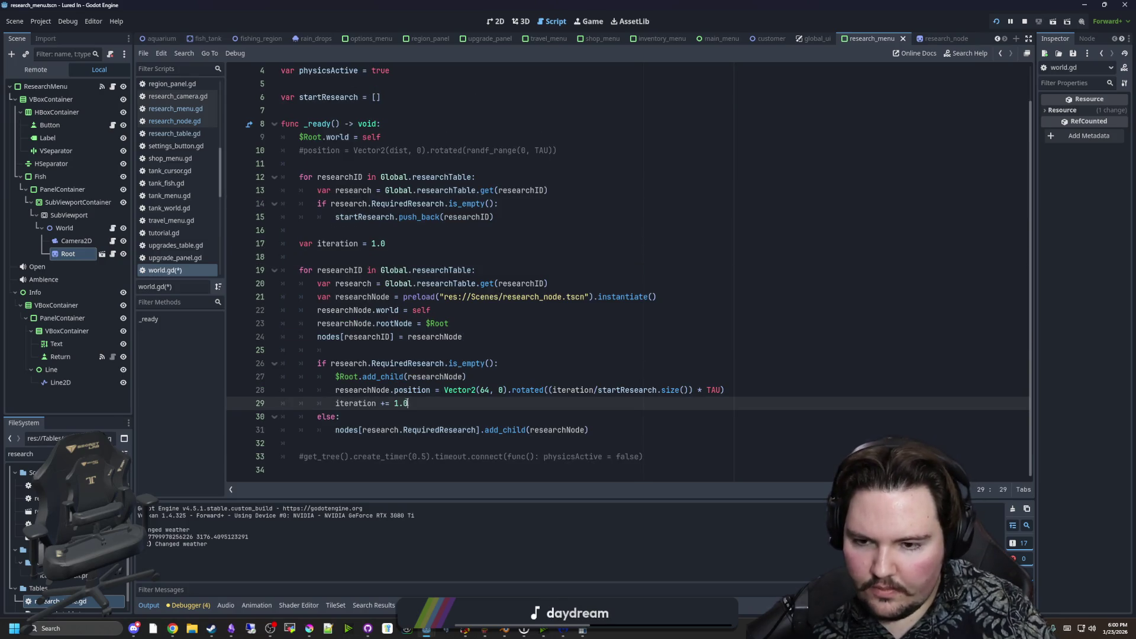
pyautogui.click(412, 354)
pyautogui.hotkey('ctrl', 's')
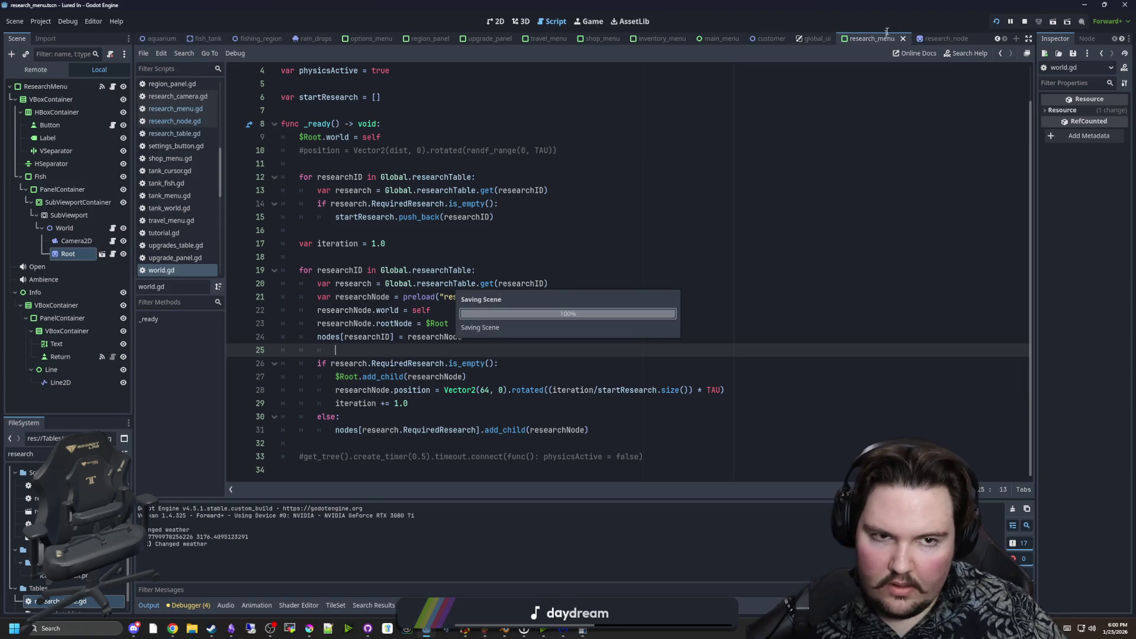
pyautogui.click(1025, 21)
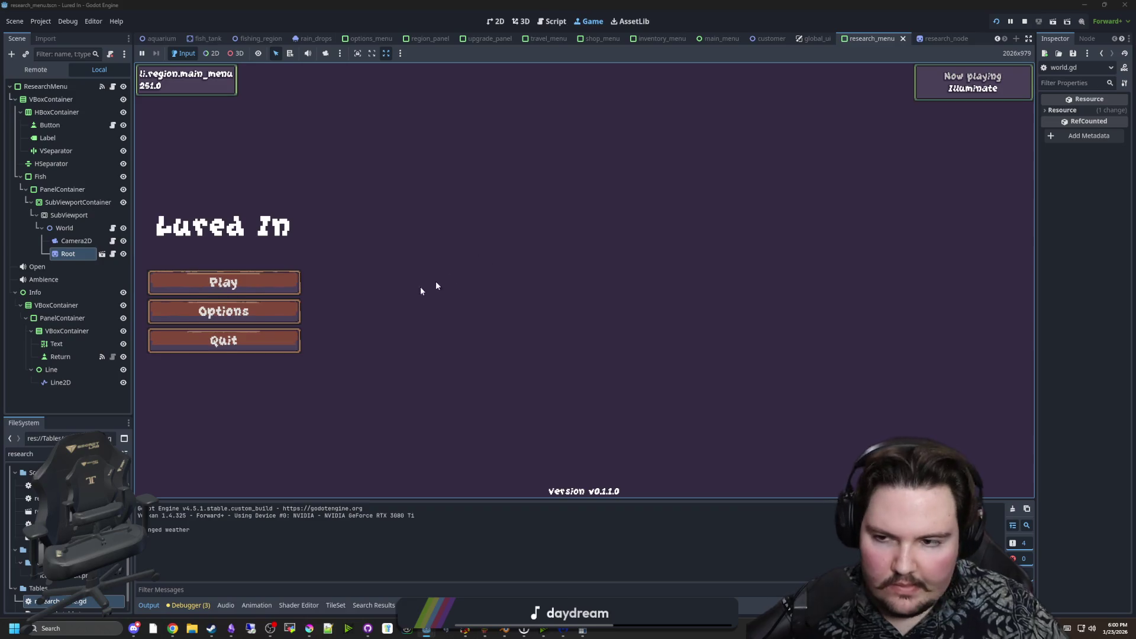
# Start playing, open the Research gear tree, and zoom and pan around it.
pyautogui.click(278, 281)
pyautogui.click(716, 474)
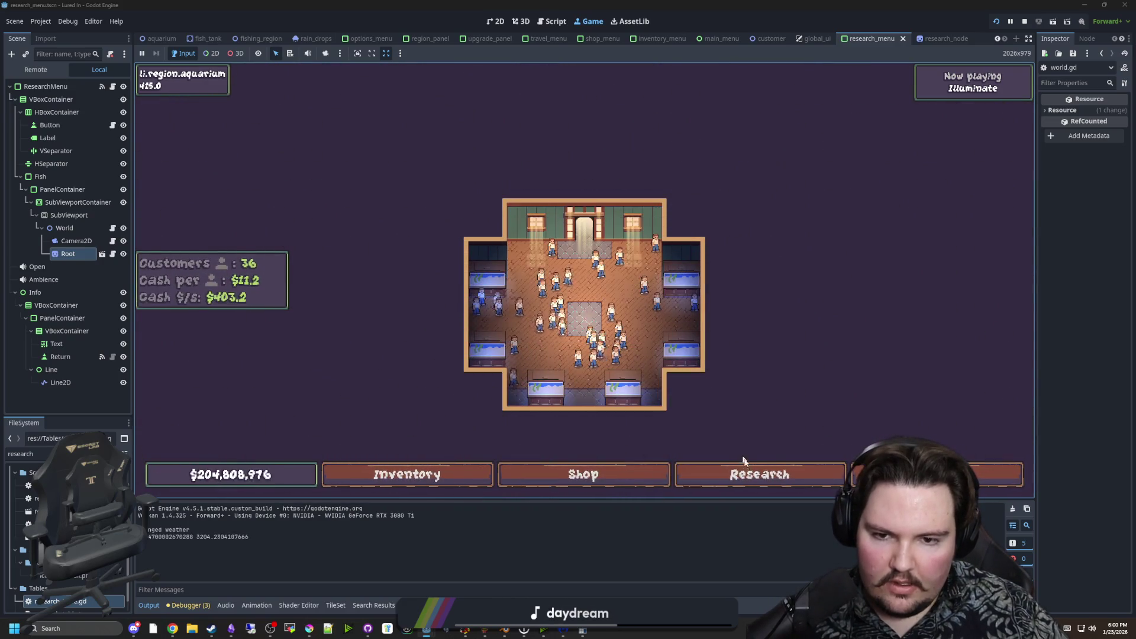
pyautogui.scroll(3, 608, 374)
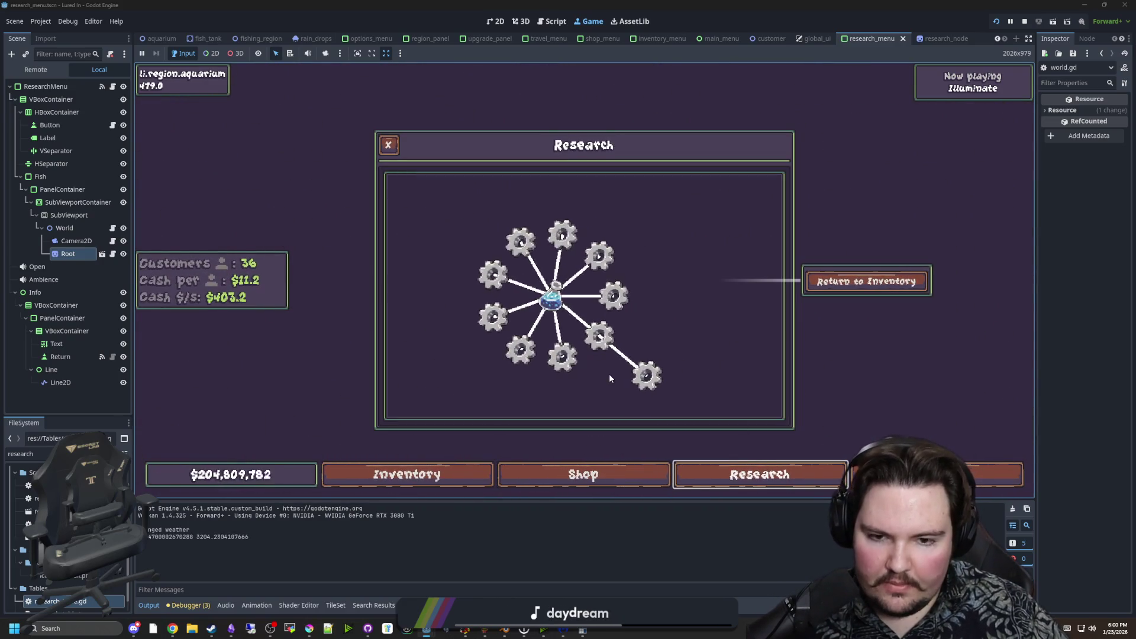
pyautogui.scroll(-4, 616, 365)
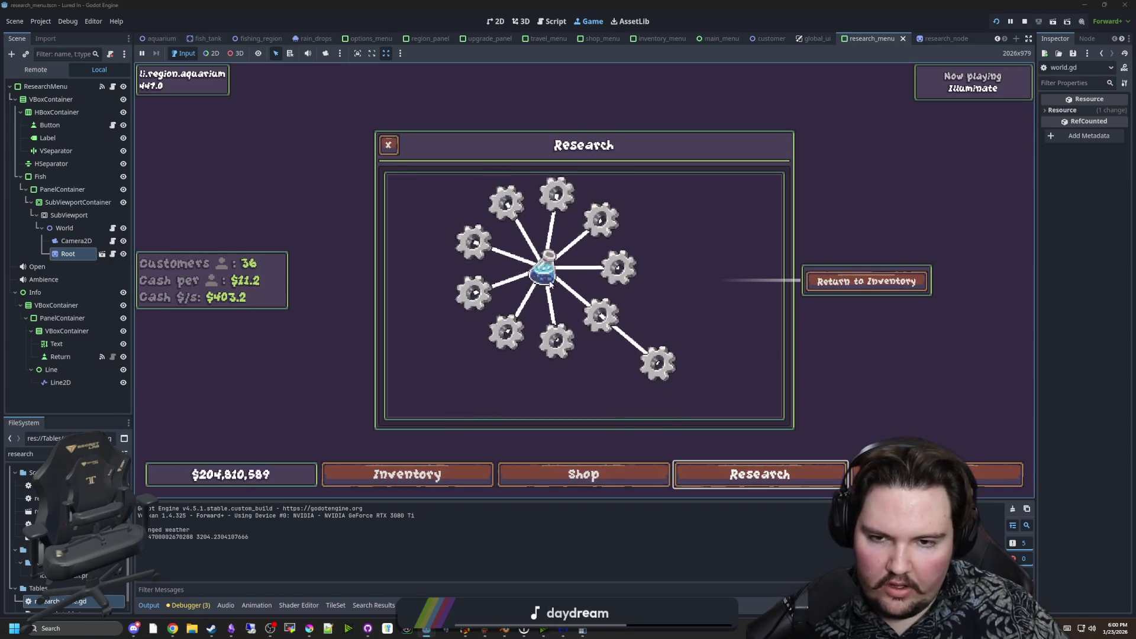
pyautogui.scroll(3, 520, 296)
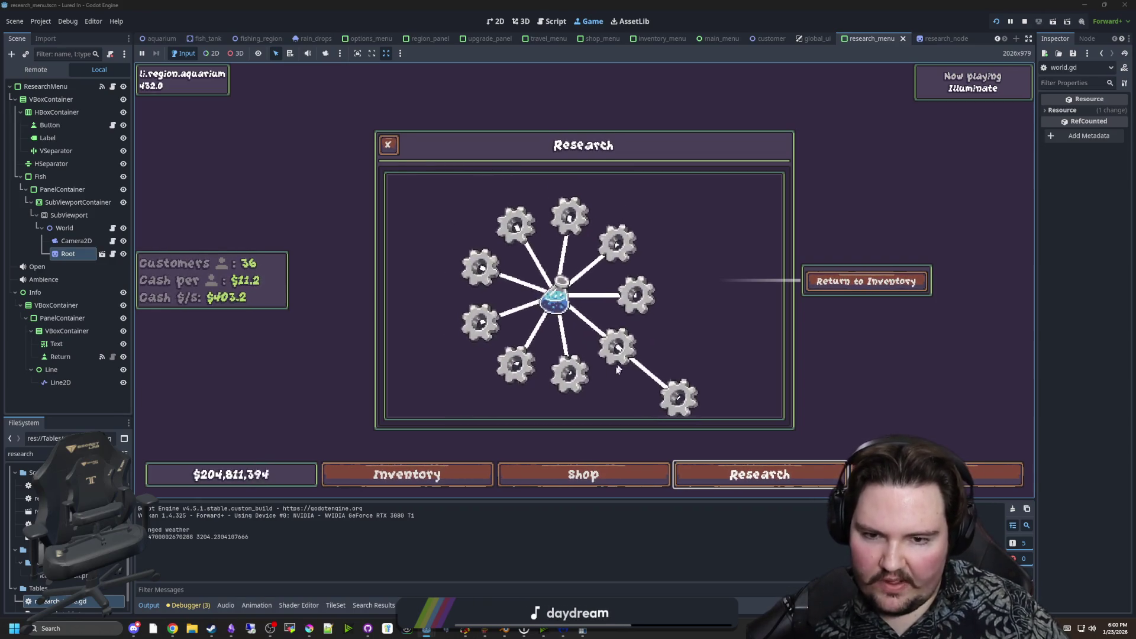
pyautogui.scroll(-3, 555, 258)
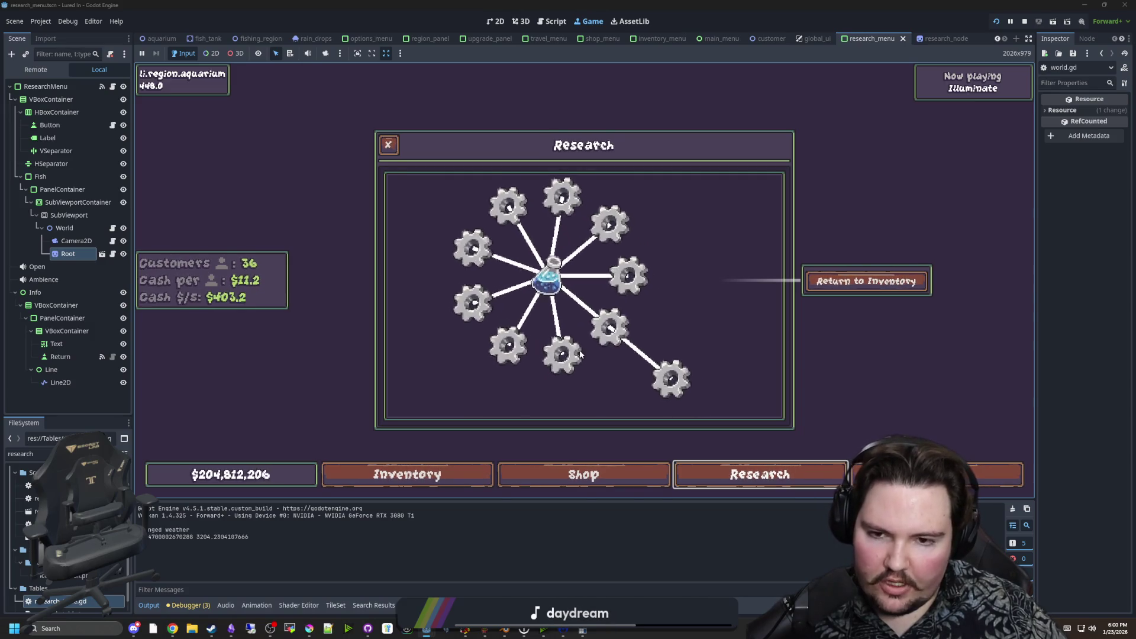
pyautogui.scroll(4, 581, 342)
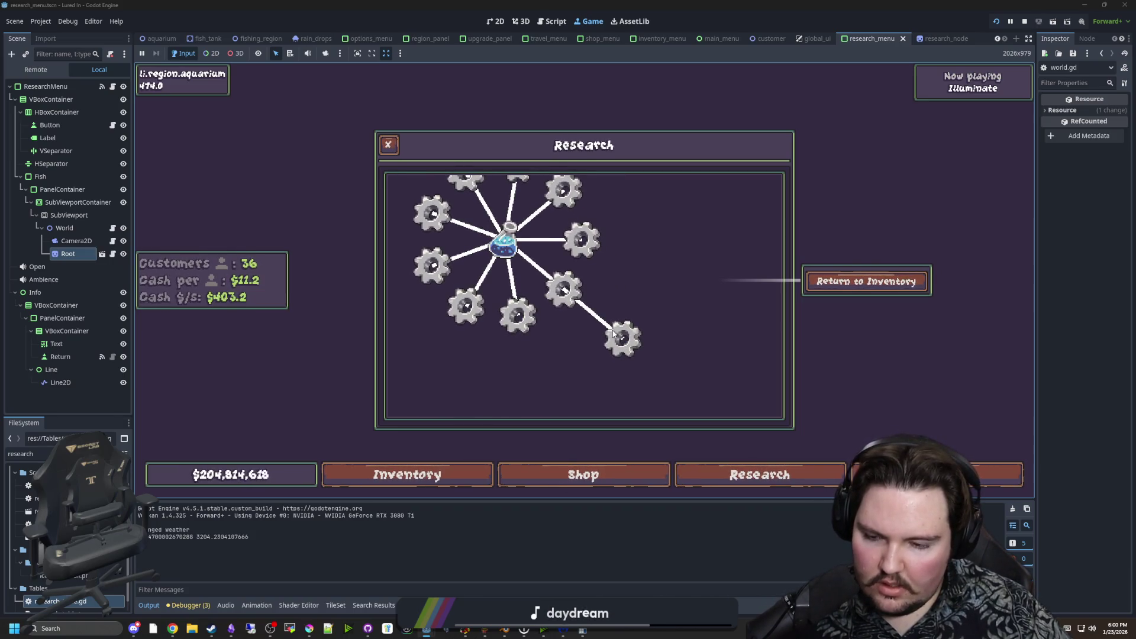
pyautogui.moveTo(614, 335); pyautogui.dragTo(592, 335)
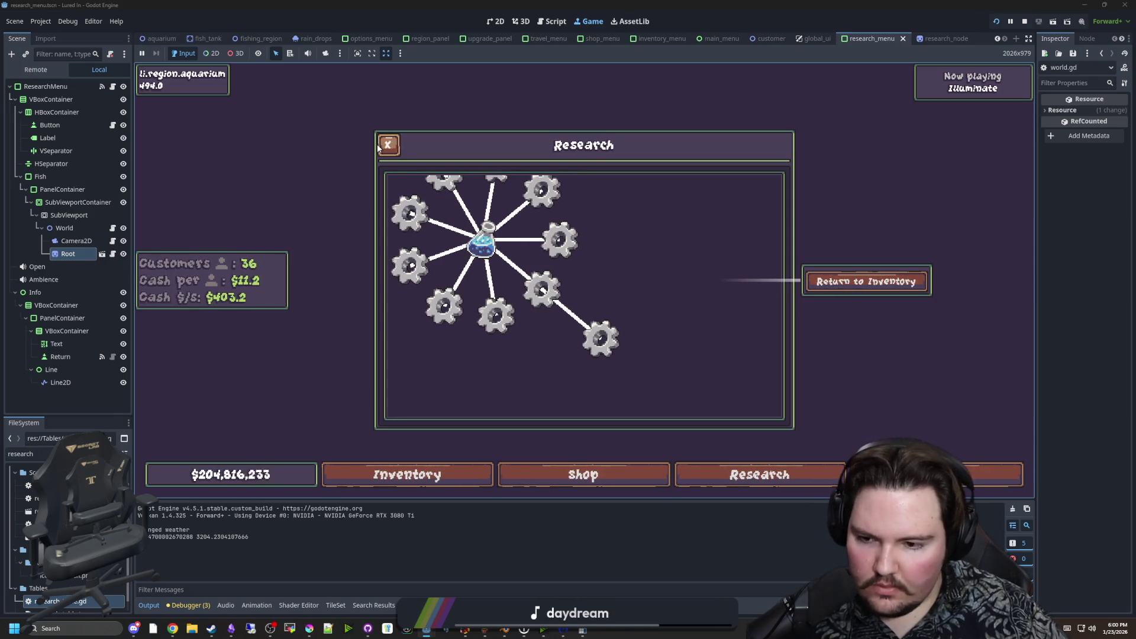
pyautogui.scroll(-2, 619, 343)
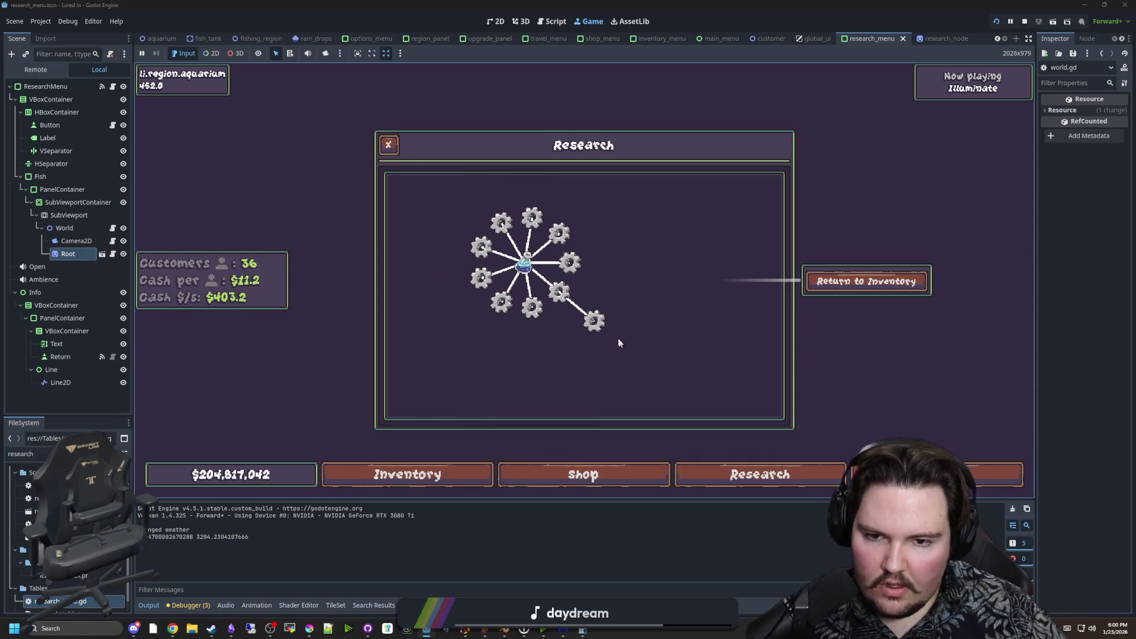
pyautogui.scroll(2, 597, 324)
pyautogui.scroll(-2, 599, 326)
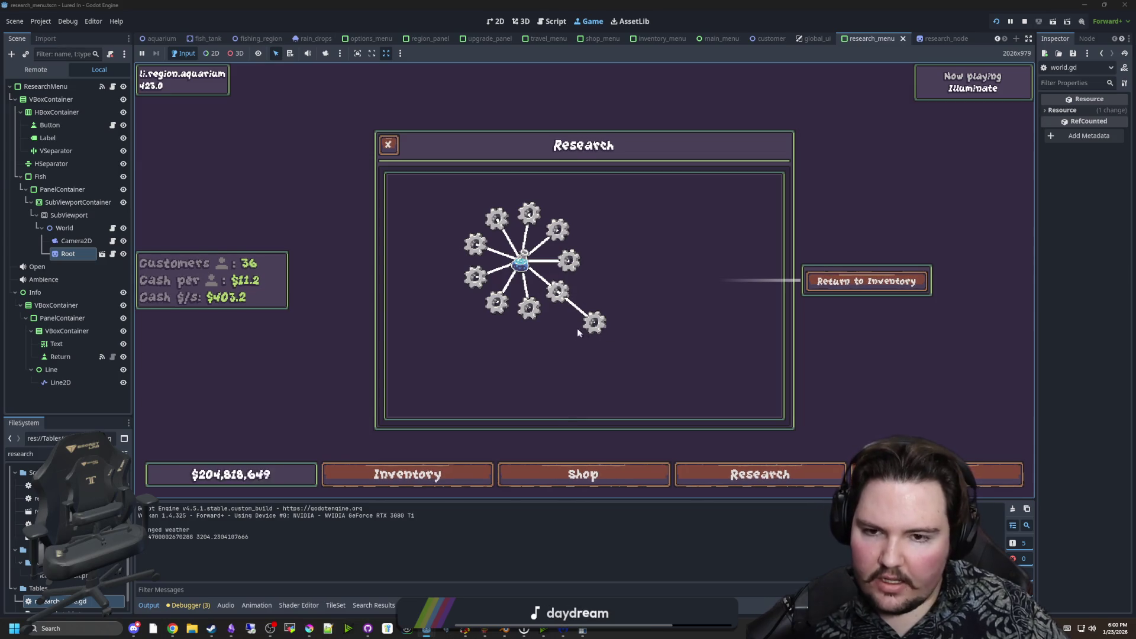
pyautogui.scroll(2, 565, 299)
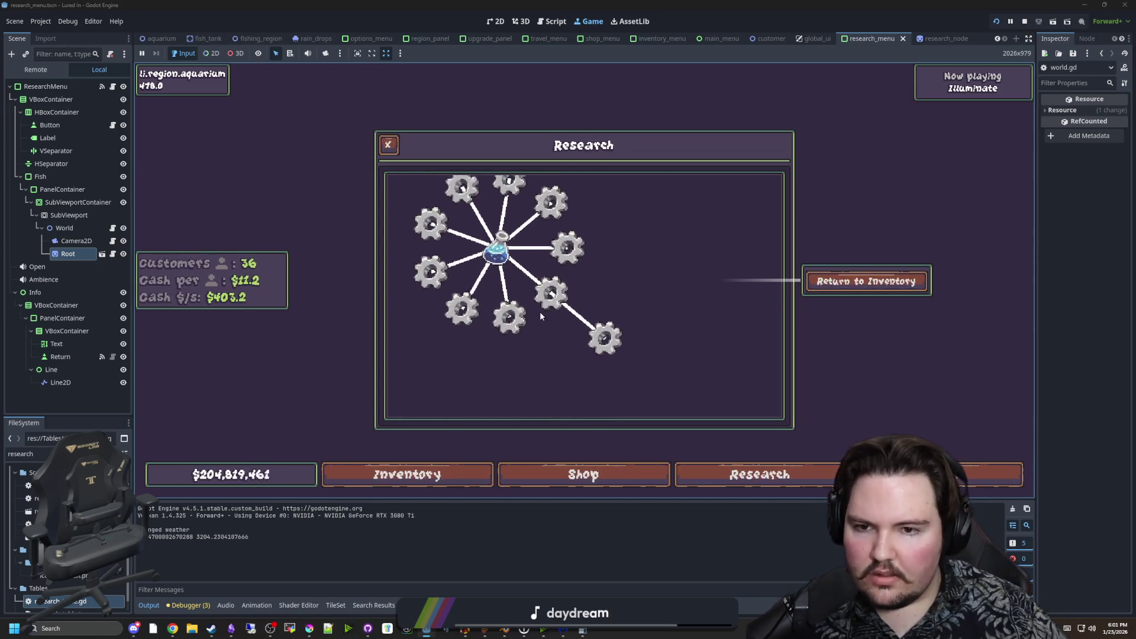
pyautogui.scroll(-3, 543, 296)
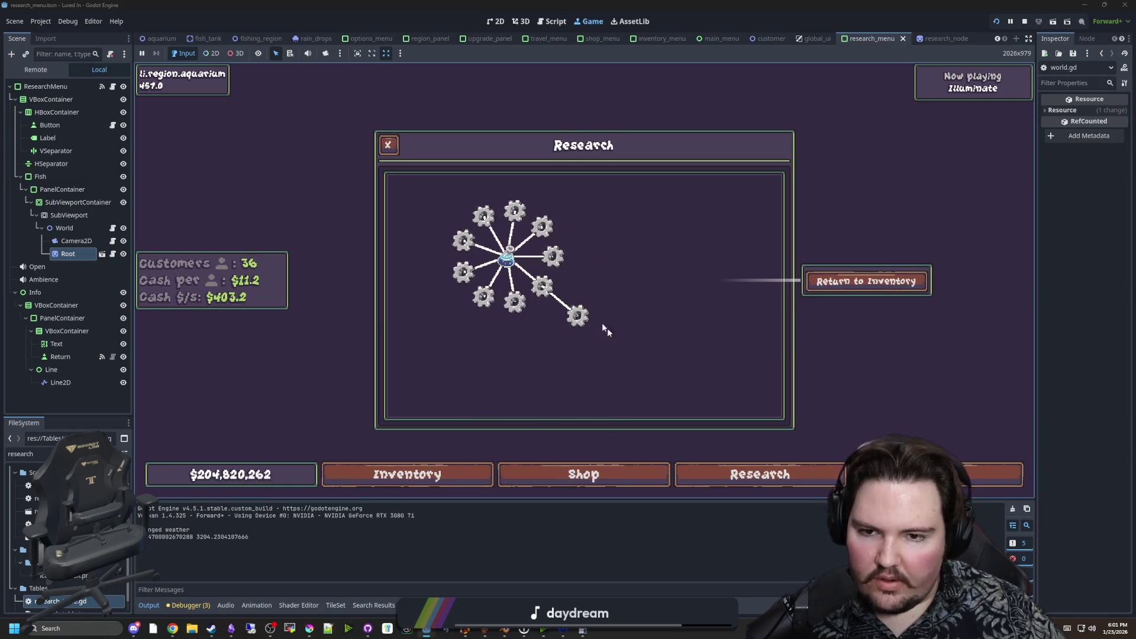
pyautogui.scroll(2, 606, 361)
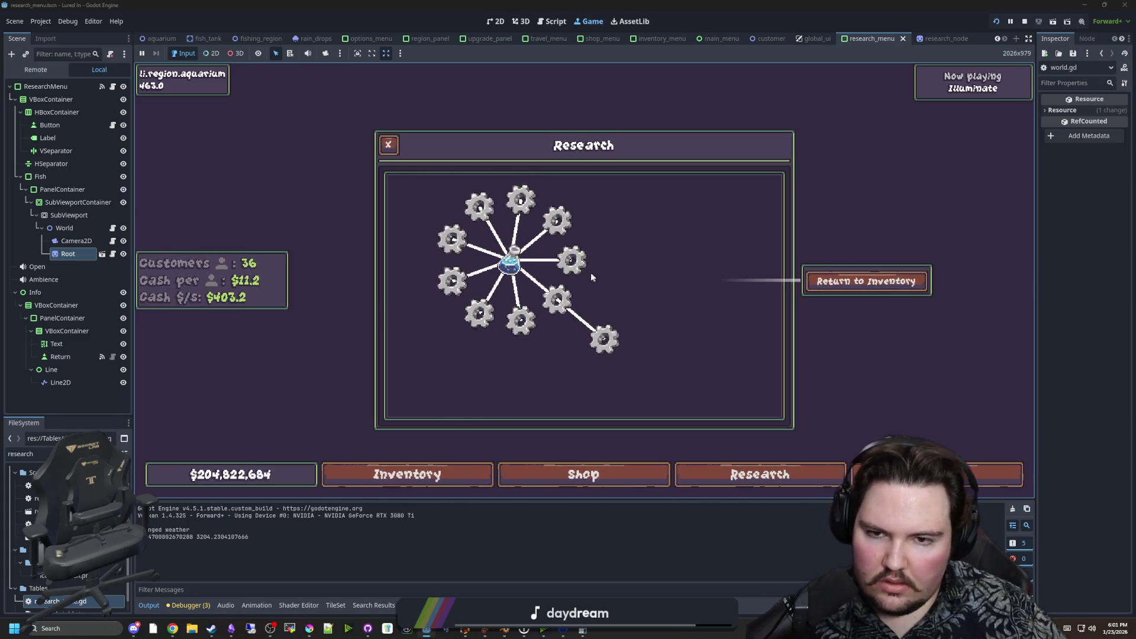
# Toggle the Research panel open and closed repeatedly to test it.
pyautogui.click(750, 484)
pyautogui.click(750, 484)
pyautogui.click(750, 484)
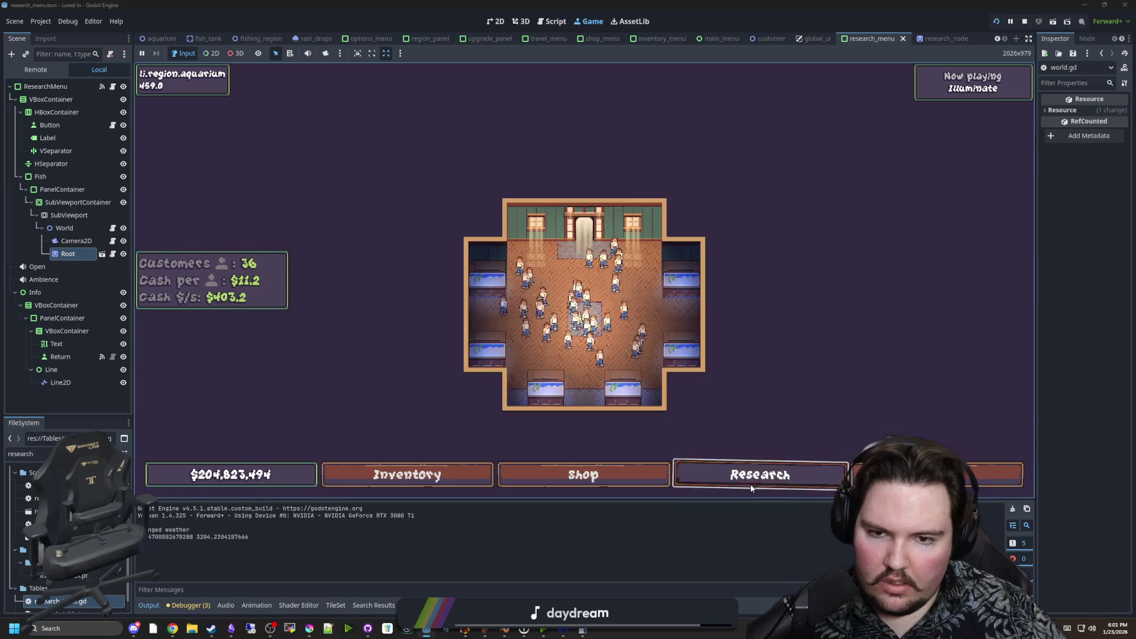
pyautogui.click(750, 483)
pyautogui.click(750, 484)
pyautogui.click(750, 484)
pyautogui.click(750, 484)
pyautogui.click(750, 484)
pyautogui.click(750, 484)
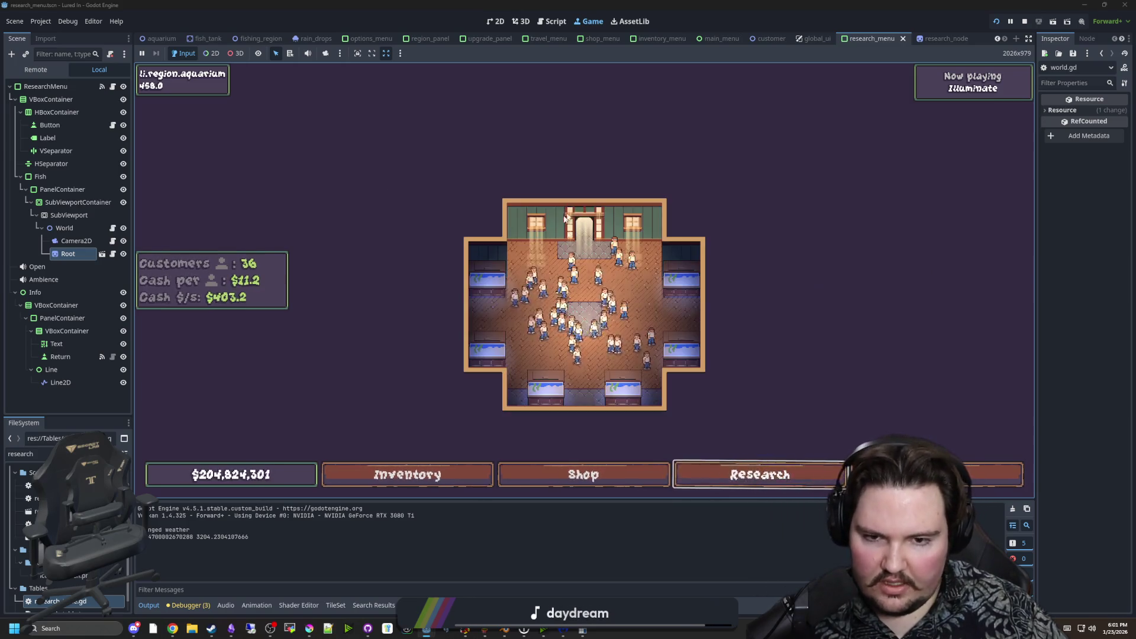
pyautogui.click(750, 484)
pyautogui.click(786, 490)
pyautogui.click(786, 490)
# Go back to the Main Menu, play again, and reopen then close the Research panel.
pyautogui.press('Escape')
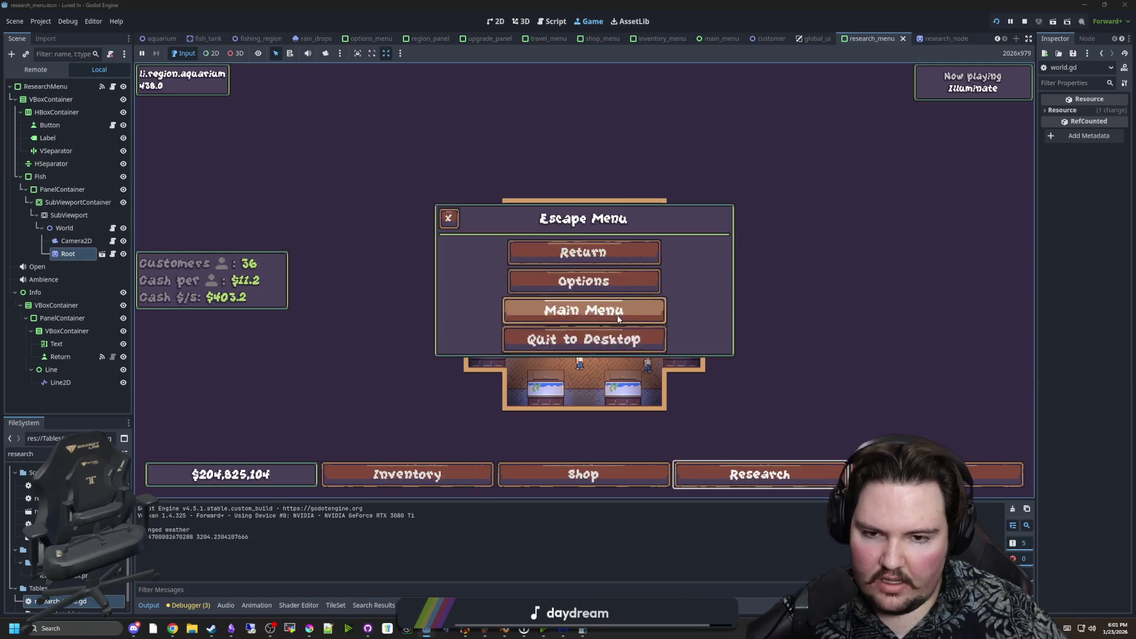
pyautogui.click(617, 314)
pyautogui.click(281, 276)
pyautogui.click(773, 482)
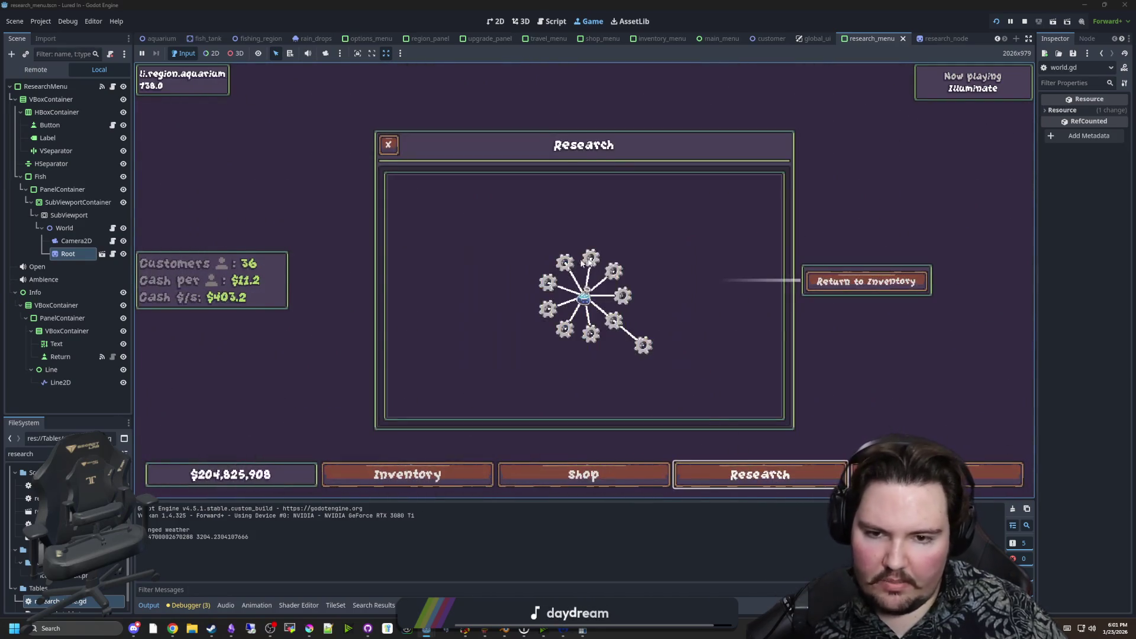
pyautogui.press('Escape')
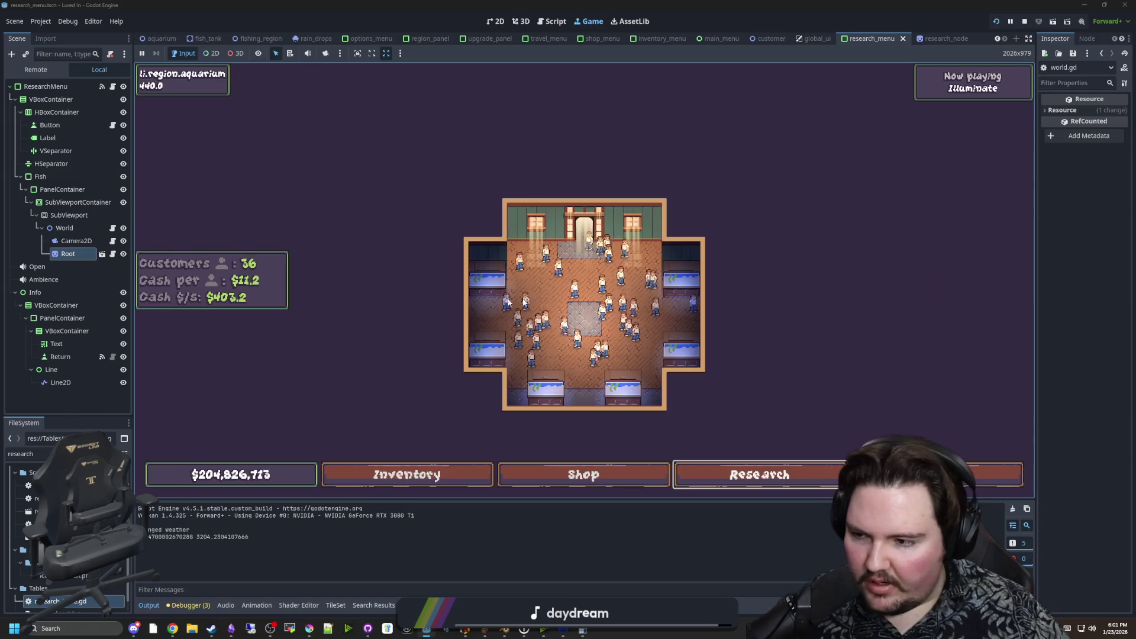
pyautogui.click(116, 256)
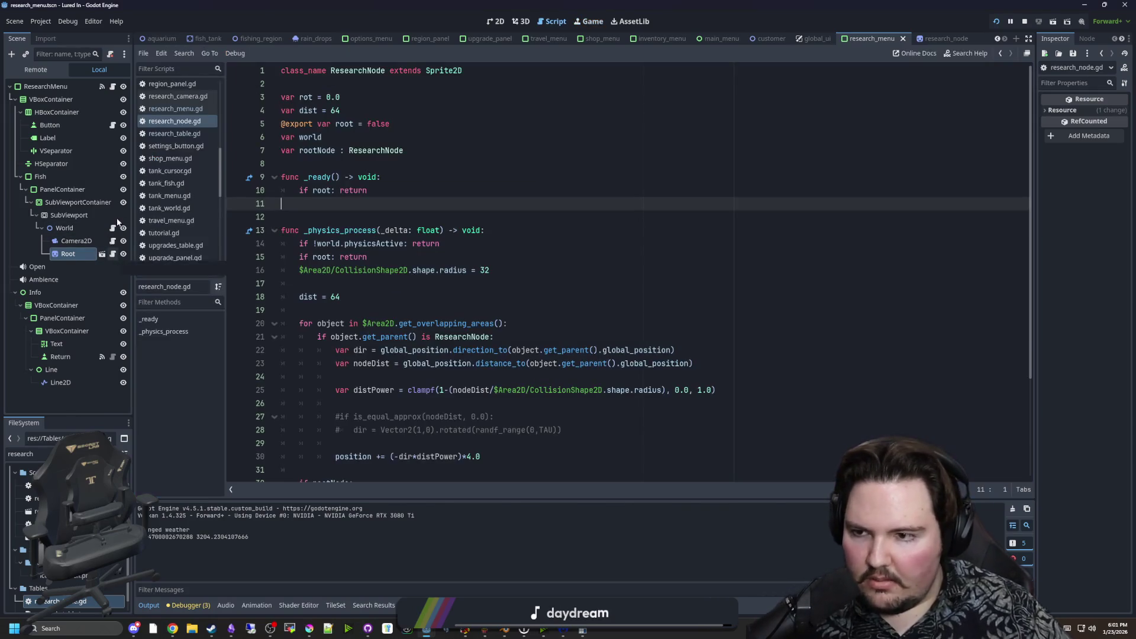
# Open world.gd and delete the commented-out random position line in _ready.
pyautogui.click(112, 227)
pyautogui.click(363, 276)
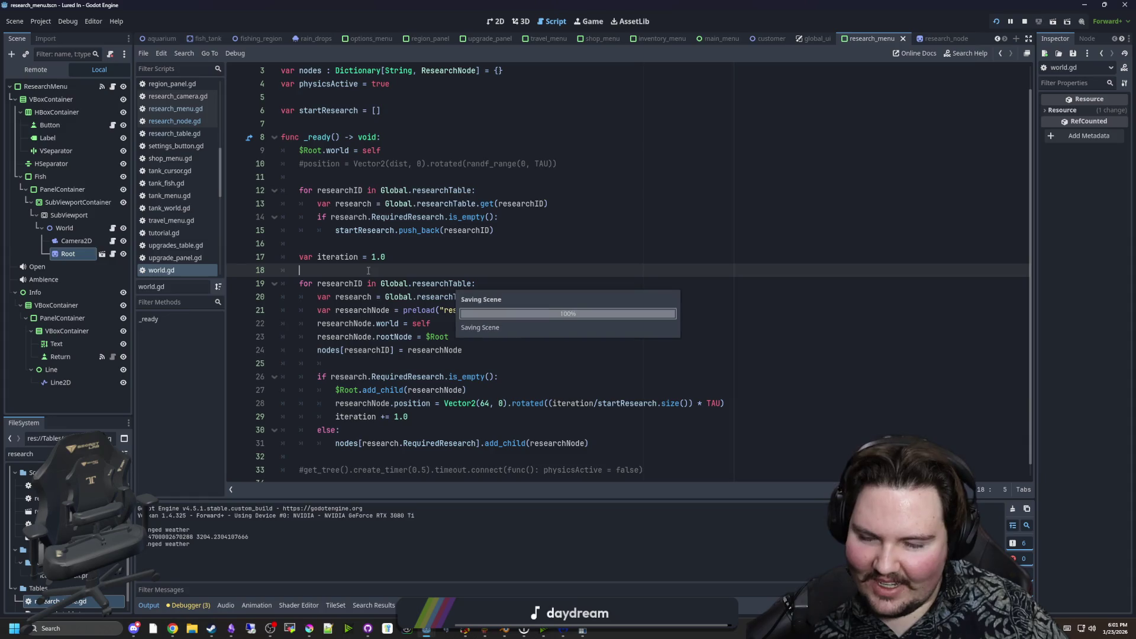
pyautogui.click(555, 174)
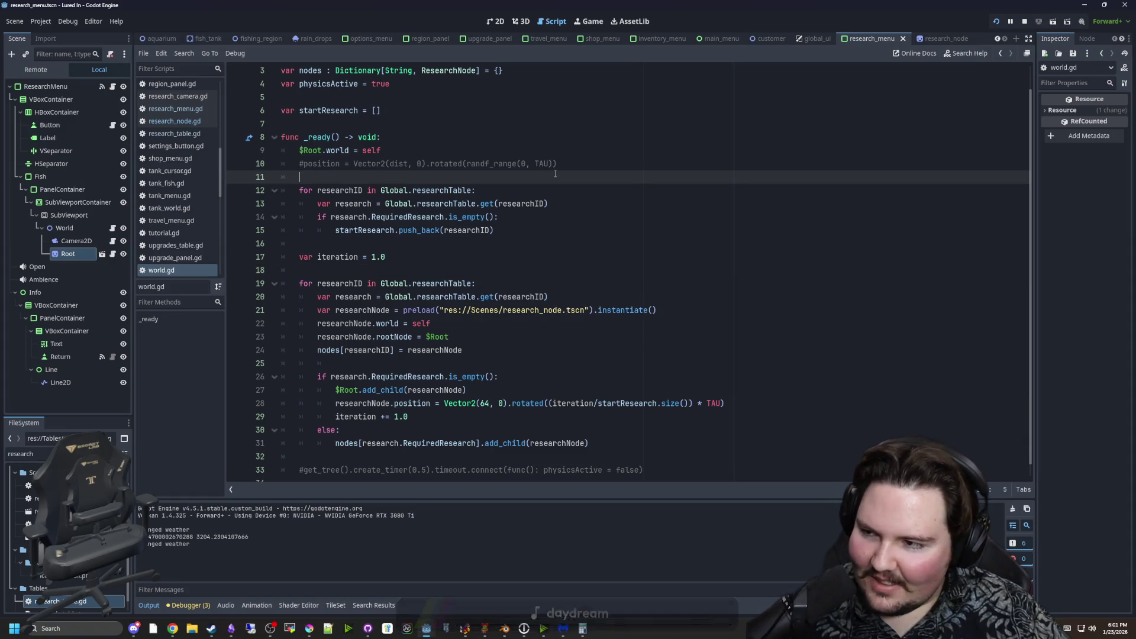
pyautogui.moveTo(559, 164); pyautogui.dragTo(274, 160)
pyautogui.press('BackSpace')
pyautogui.press('BackSpace')
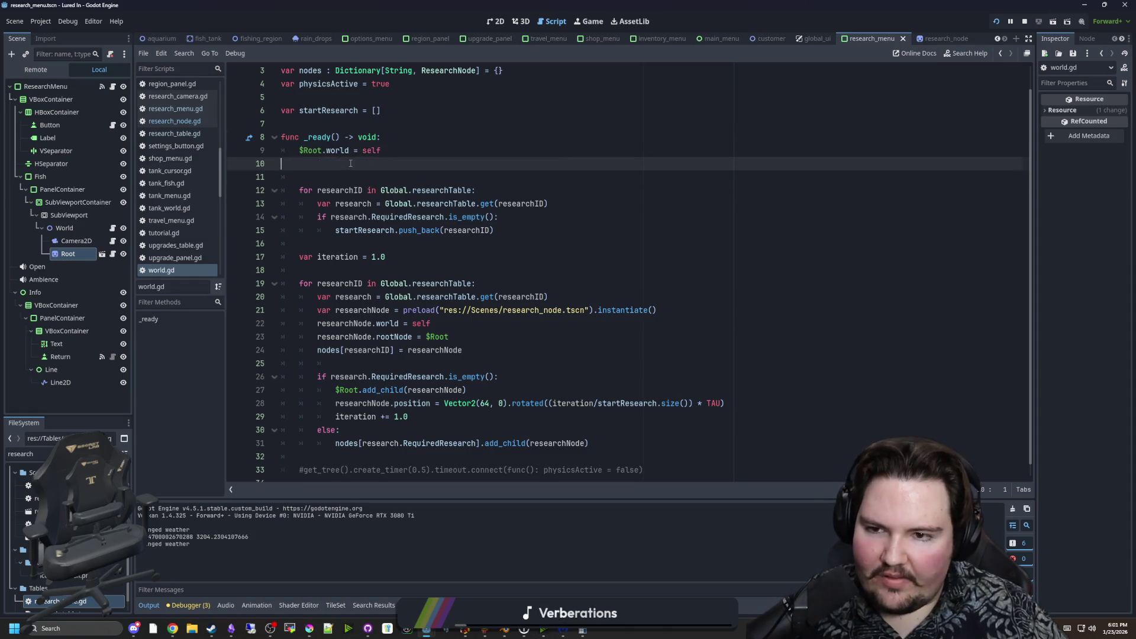
# Review the placement code and select the nodes add_child statement in the else branch.
pyautogui.click(354, 147)
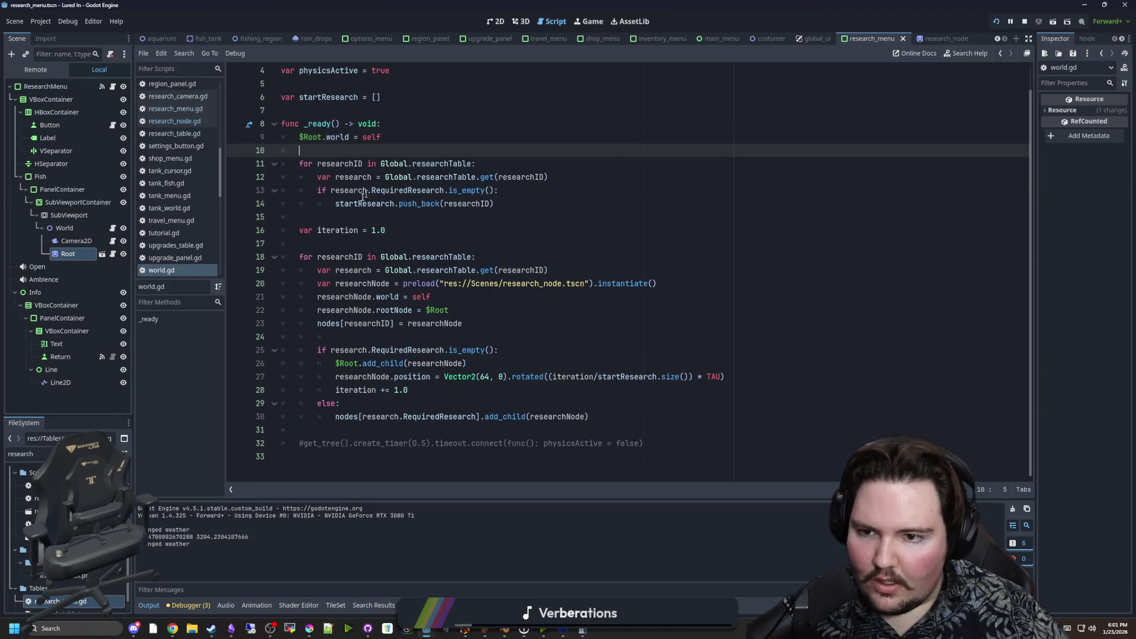
pyautogui.click(347, 217)
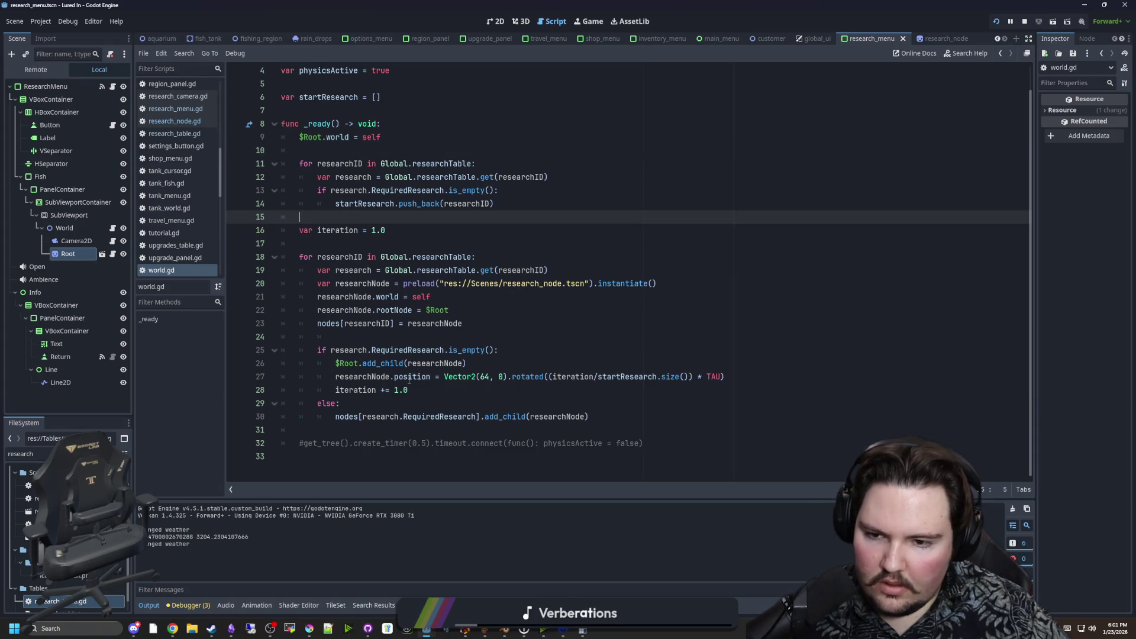
pyautogui.click(387, 337)
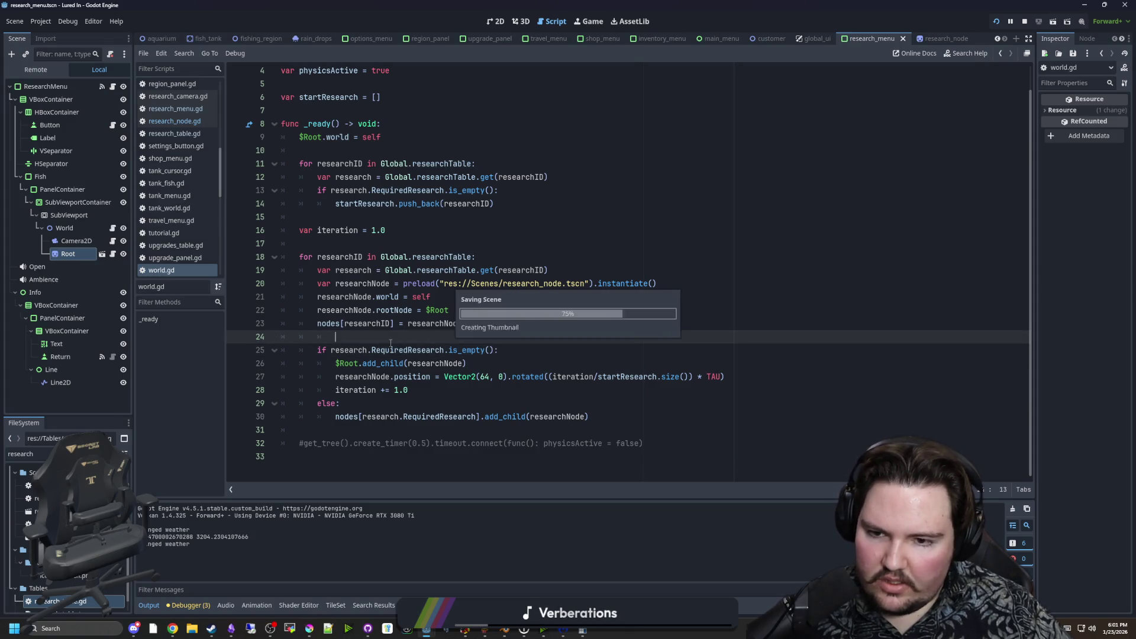
pyautogui.click(479, 406)
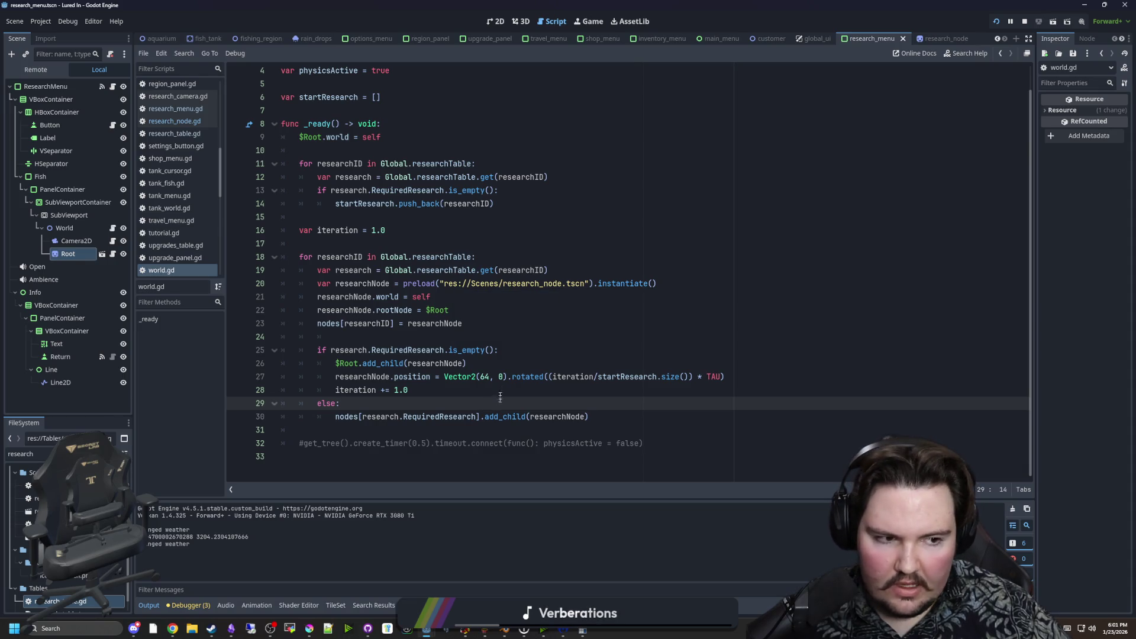
pyautogui.click(608, 419)
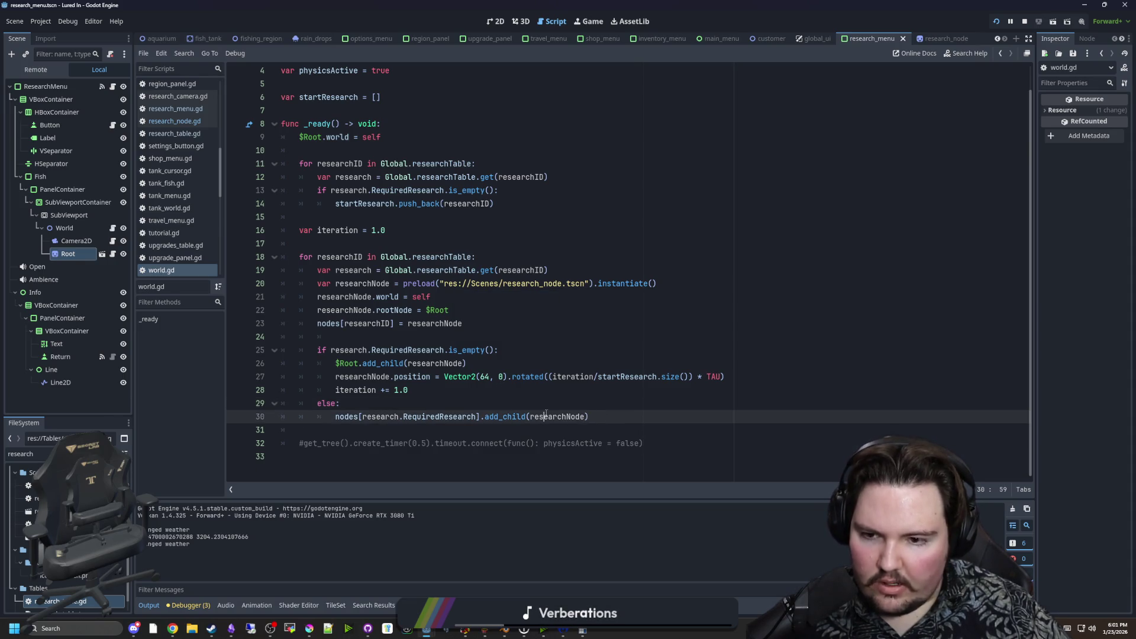
pyautogui.click(574, 406)
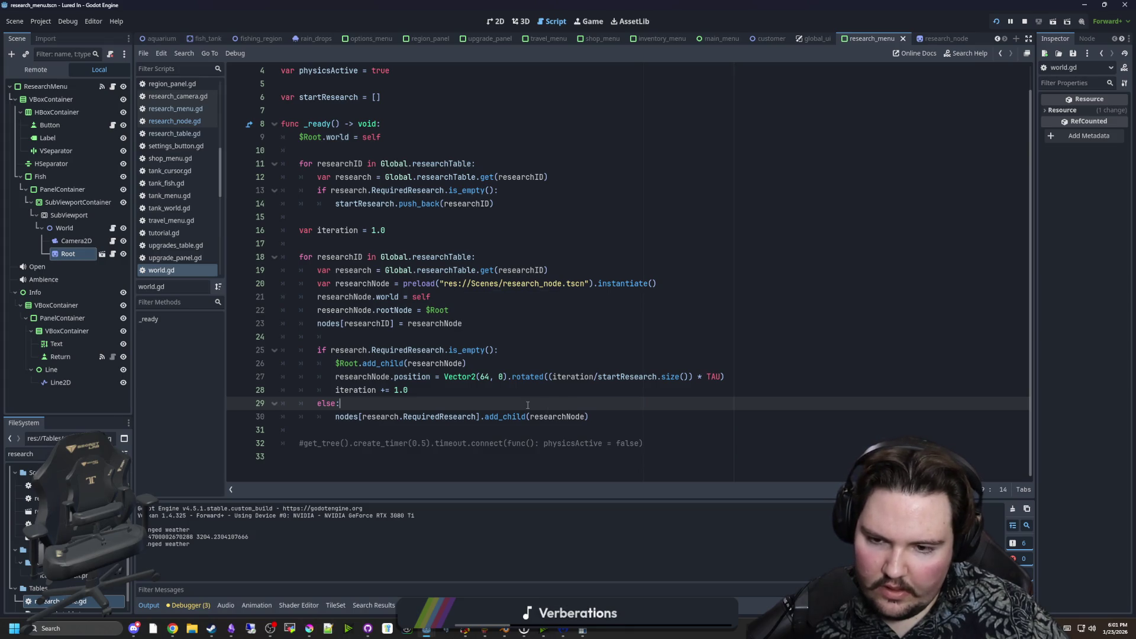
pyautogui.moveTo(346, 412); pyautogui.dragTo(589, 417)
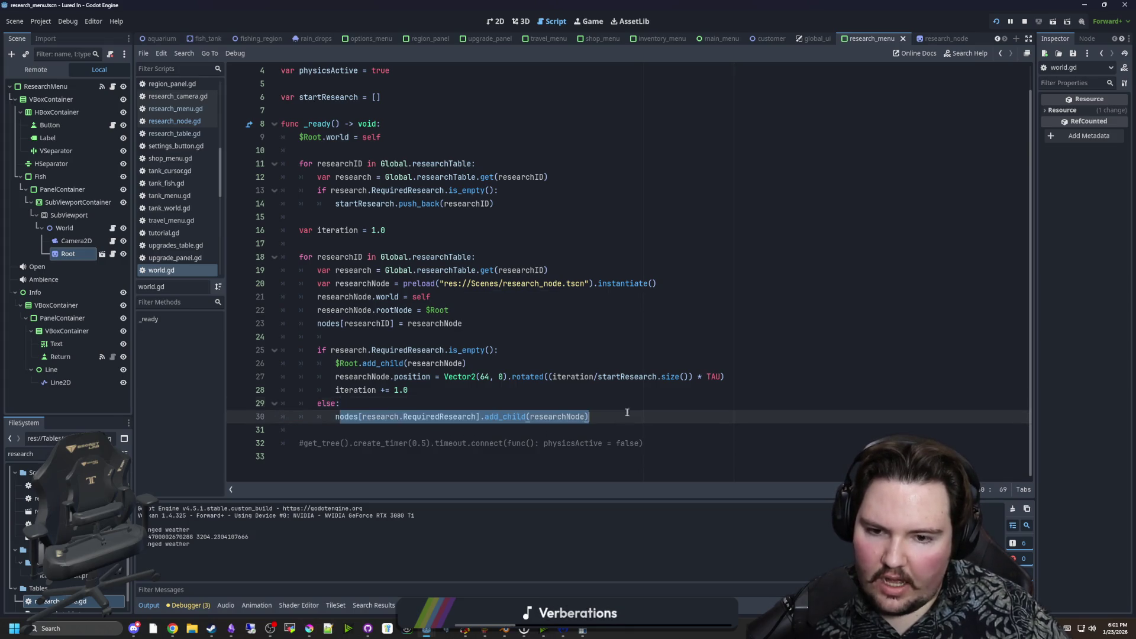
pyautogui.click(627, 413)
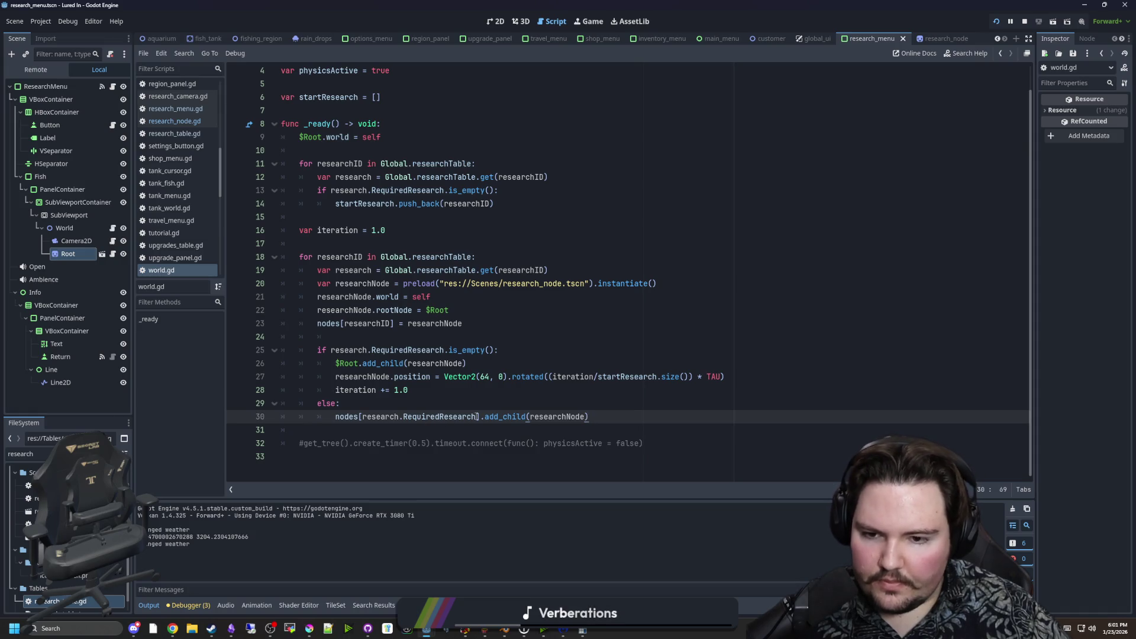
# Declare 'var rootNode = nodes[research.RequiredResearch]' above the add_child call.
pyautogui.hotkey('ctrl', 'shift', 'Return')
pyautogui.write('V')
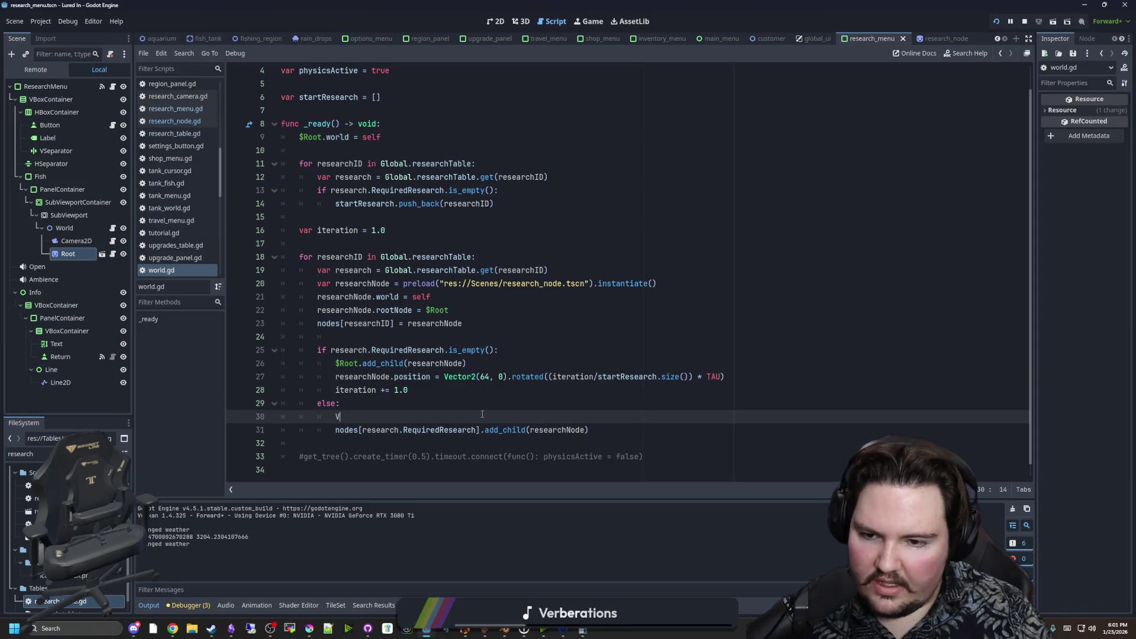
pyautogui.press('BackSpace')
pyautogui.press('BackSpace')
pyautogui.press('BackSpace')
pyautogui.write('v')
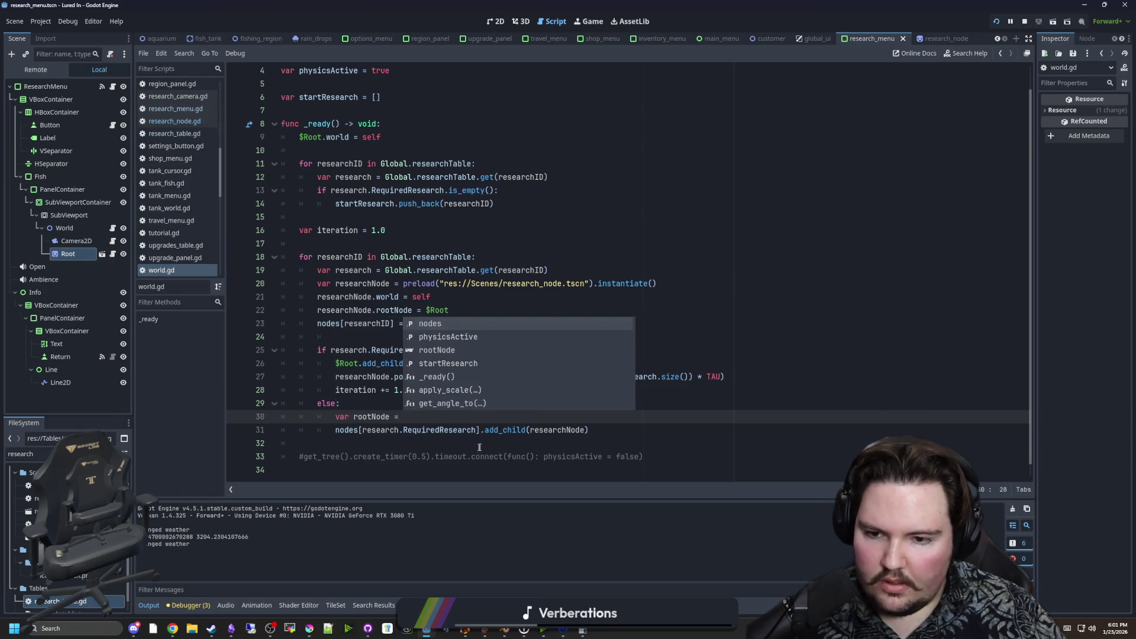
pyautogui.moveTo(480, 430); pyautogui.dragTo(332, 433)
pyautogui.hotkey('ctrl', 'x')
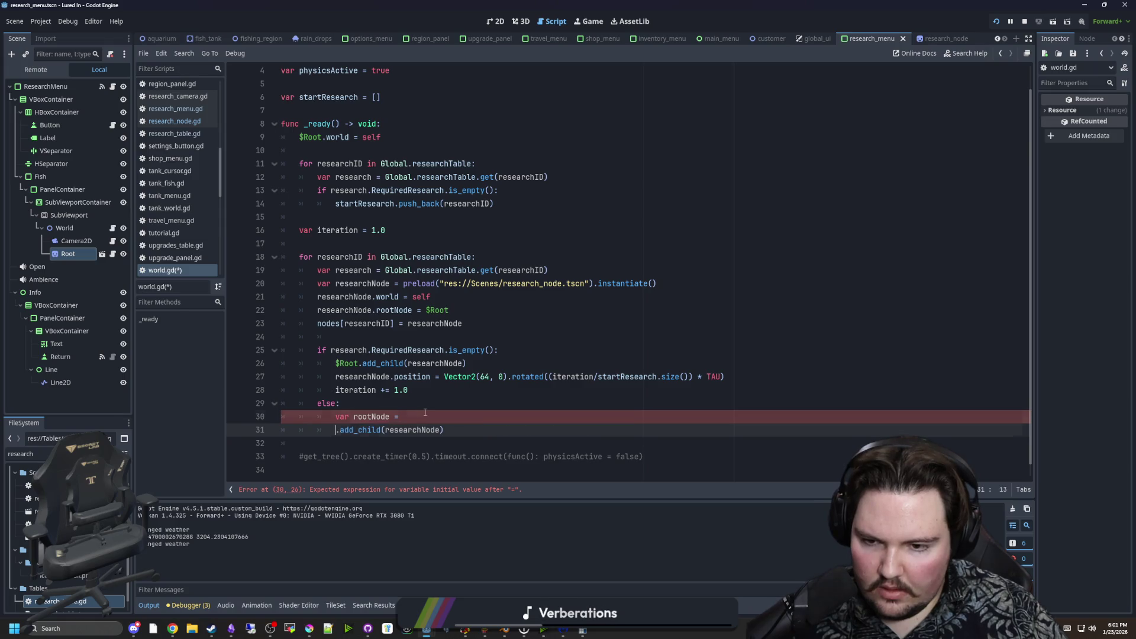
pyautogui.press('Up')
pyautogui.press('End')
pyautogui.hotkey('ctrl', 'v')
# Change the call to rootNode.add_child(researchNode) and start a new line after it.
pyautogui.click(333, 430)
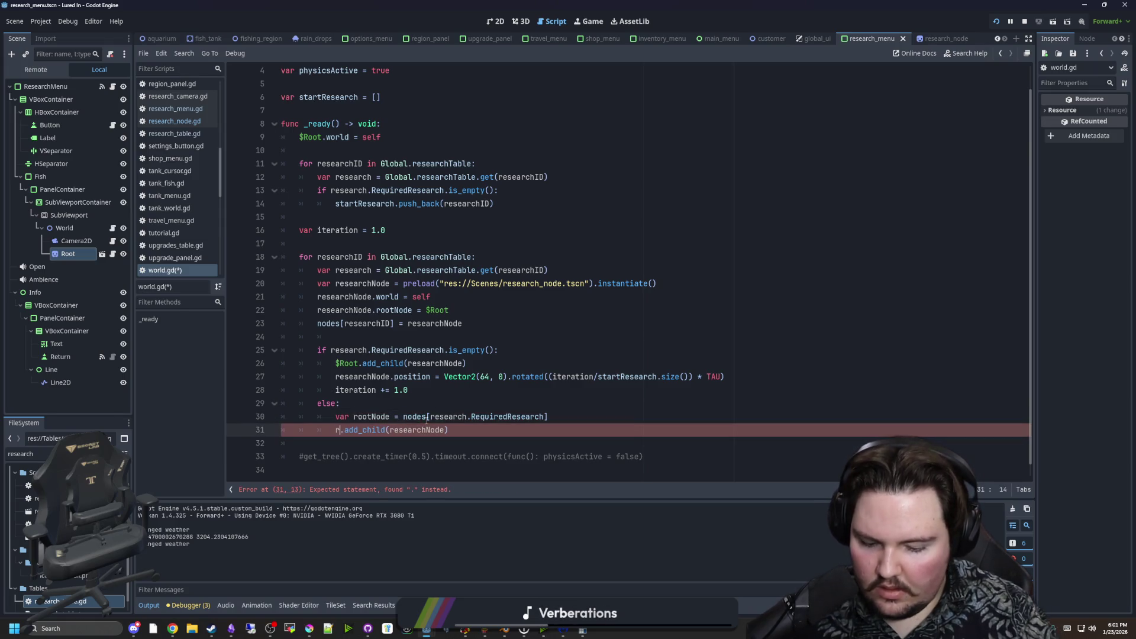
pyautogui.write('rootNode')
pyautogui.click(426, 443)
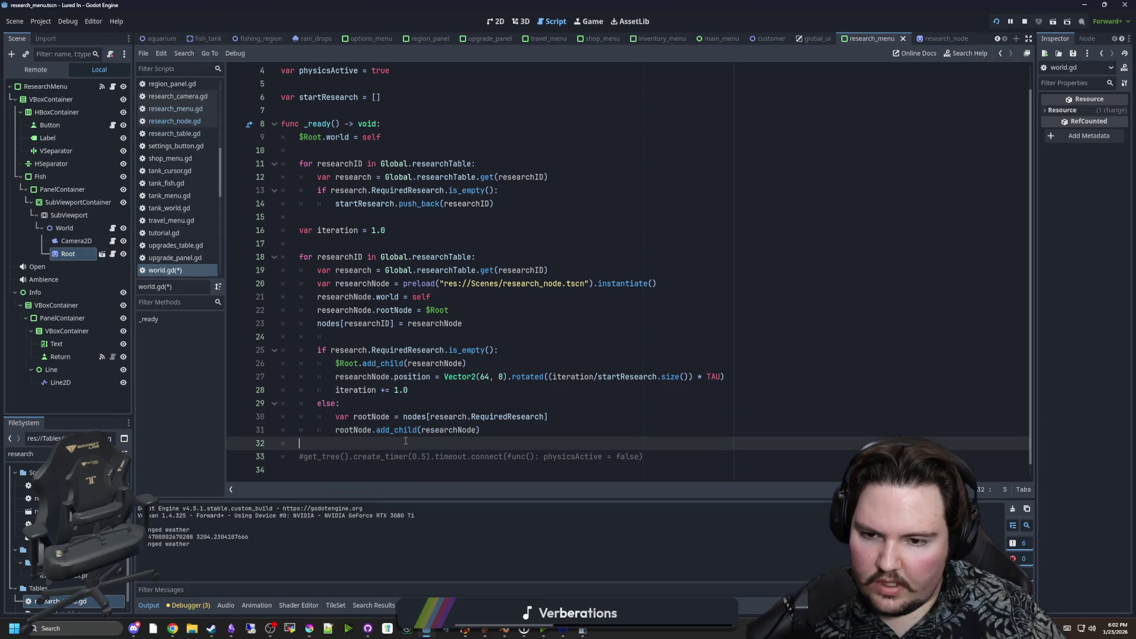
pyautogui.click(529, 434)
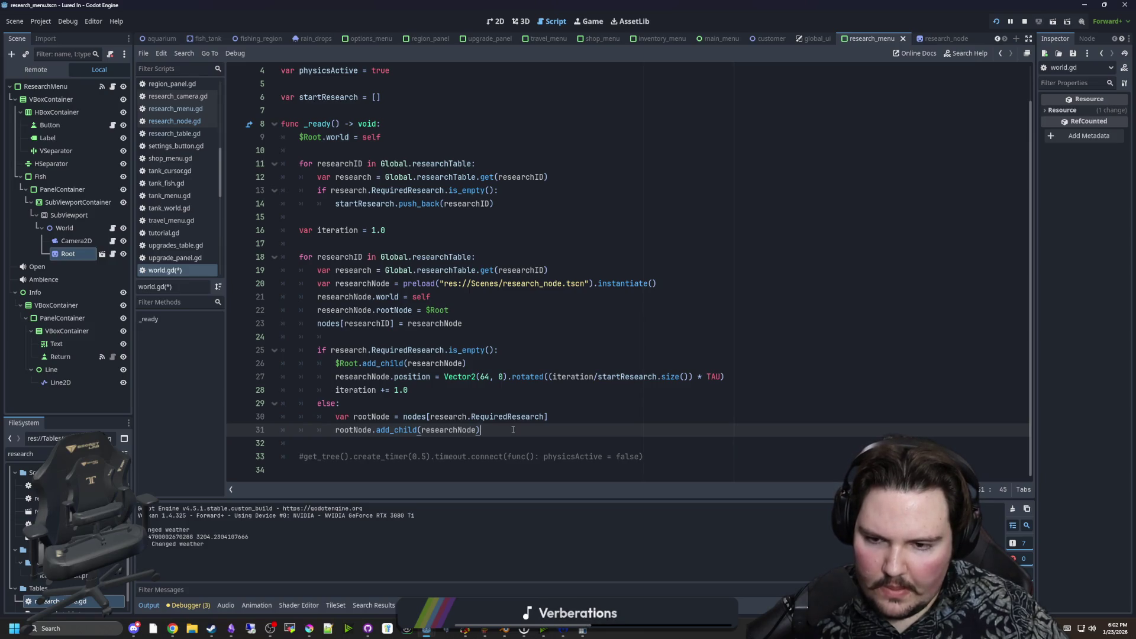
pyautogui.press('Return')
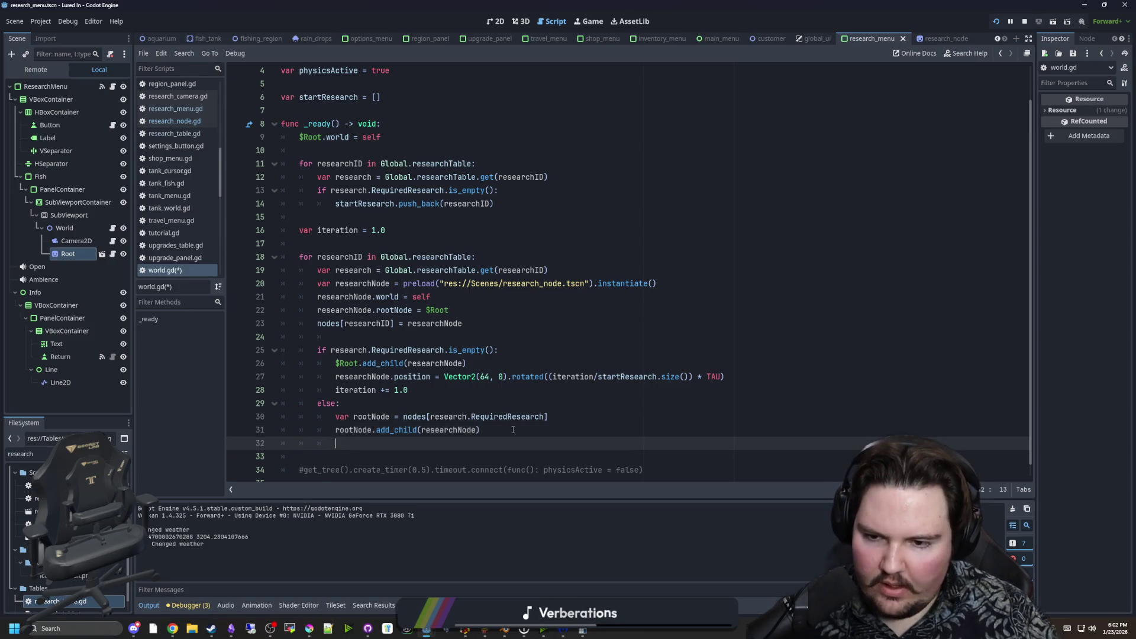
# Set researchNode.position to Vector2(64, 0) rotated by the rootNode-to-$Root direction angle.
pyautogui.write('researchNode.')
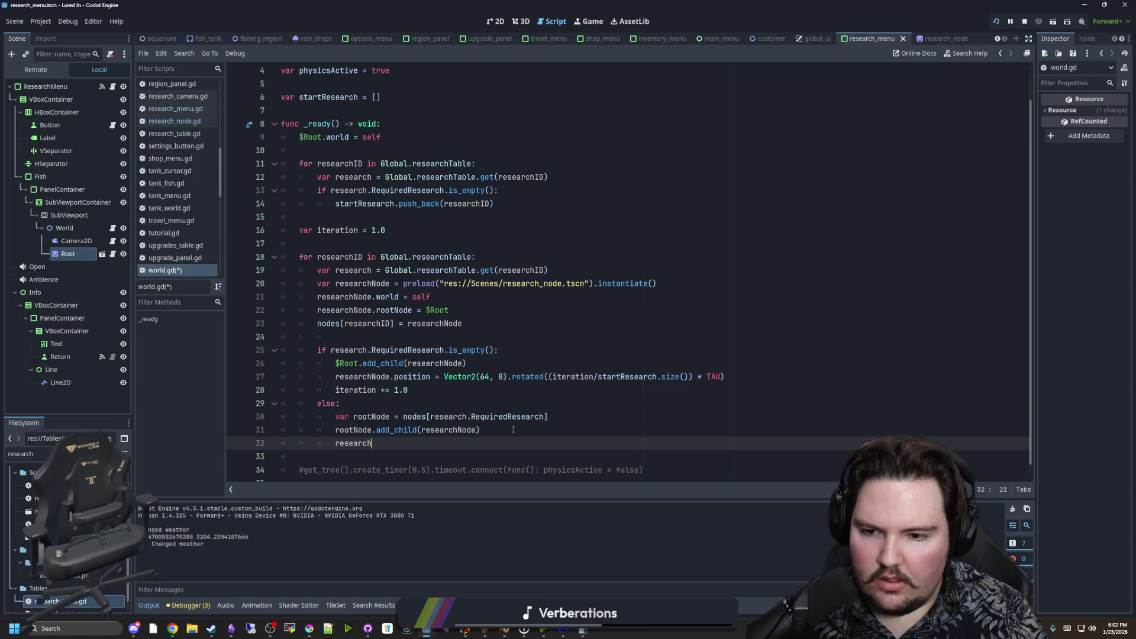
pyautogui.write('p')
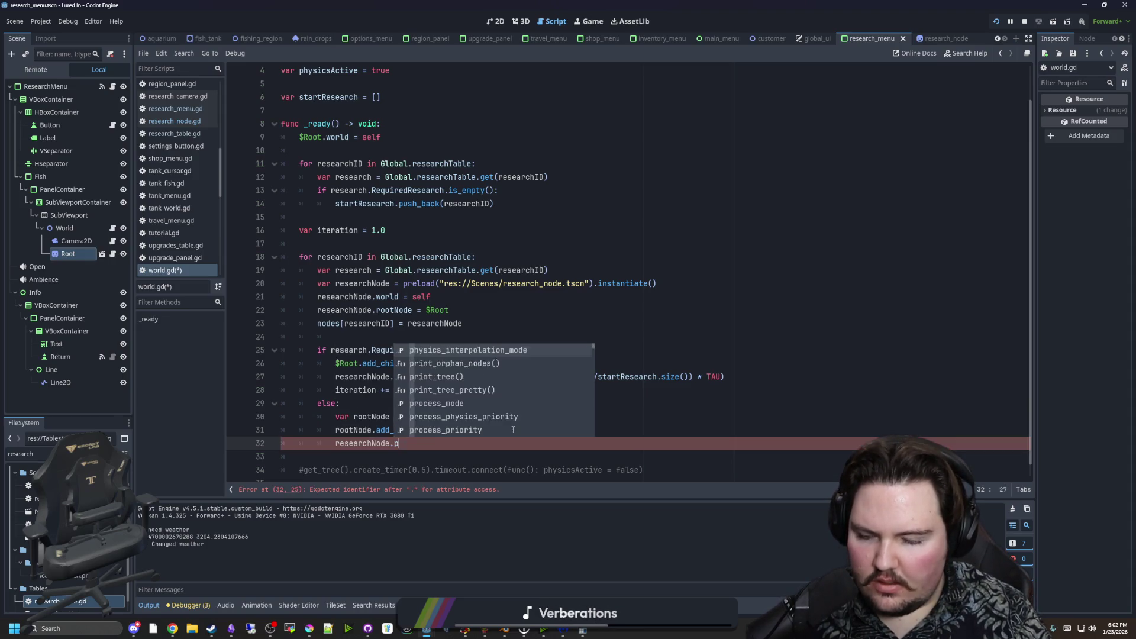
pyautogui.write('osition = ')
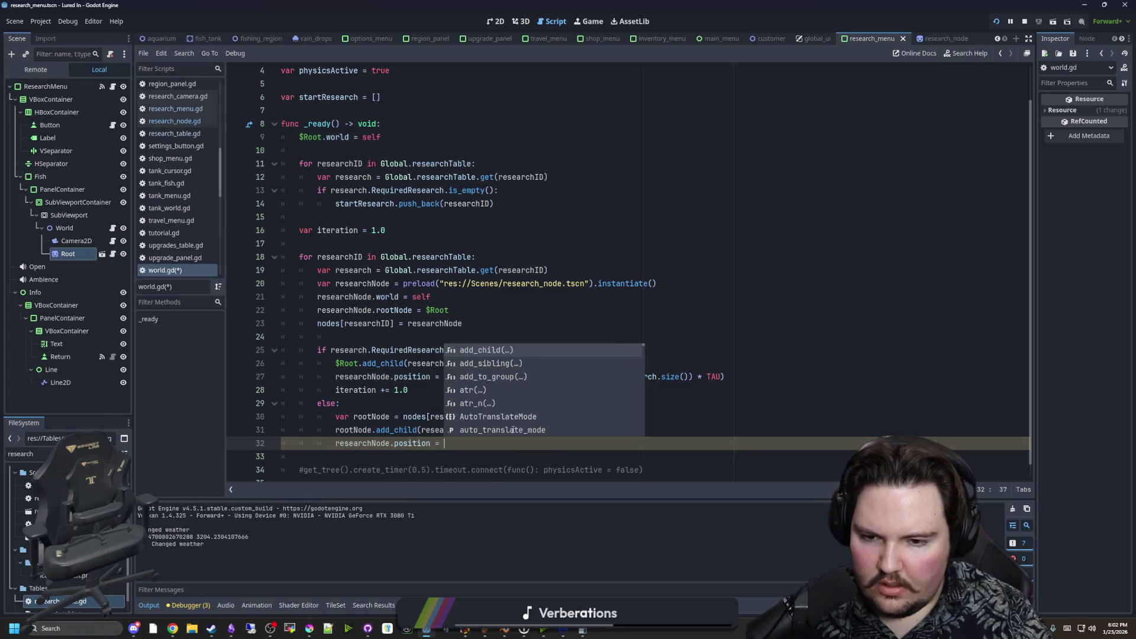
pyautogui.write('Vector2(64,')
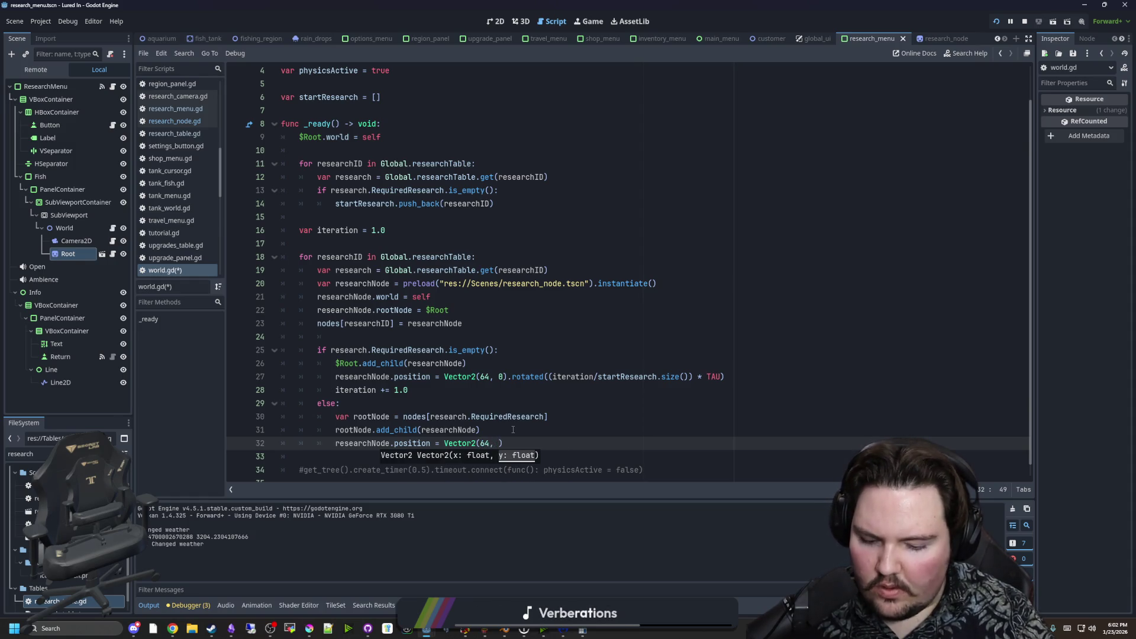
pyautogui.write('rotated(')
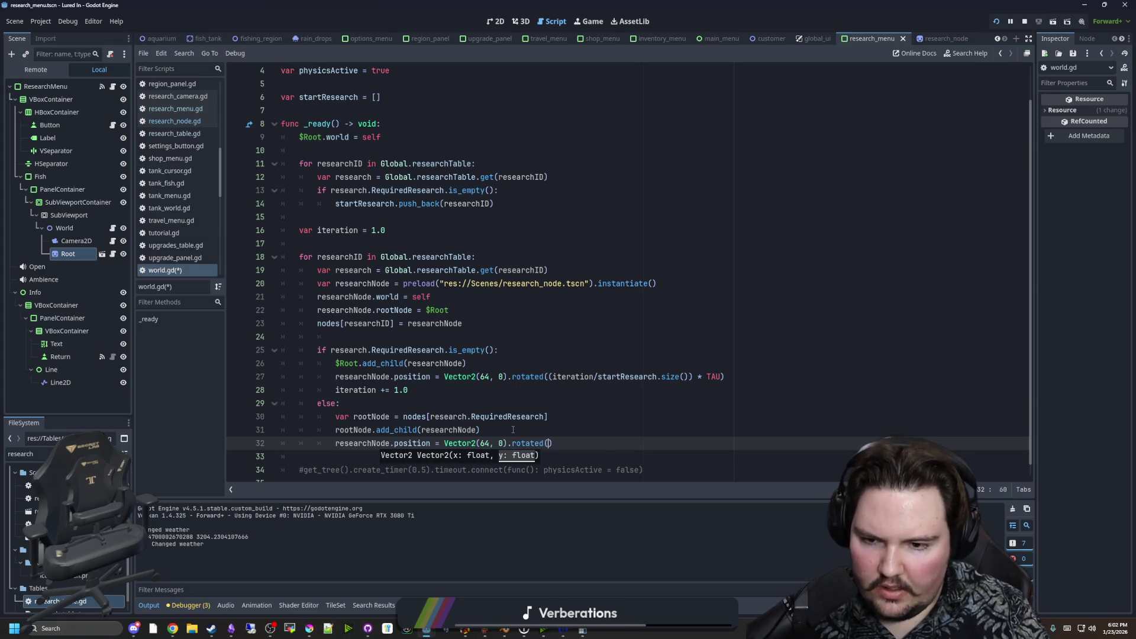
pyautogui.write('rootNode.')
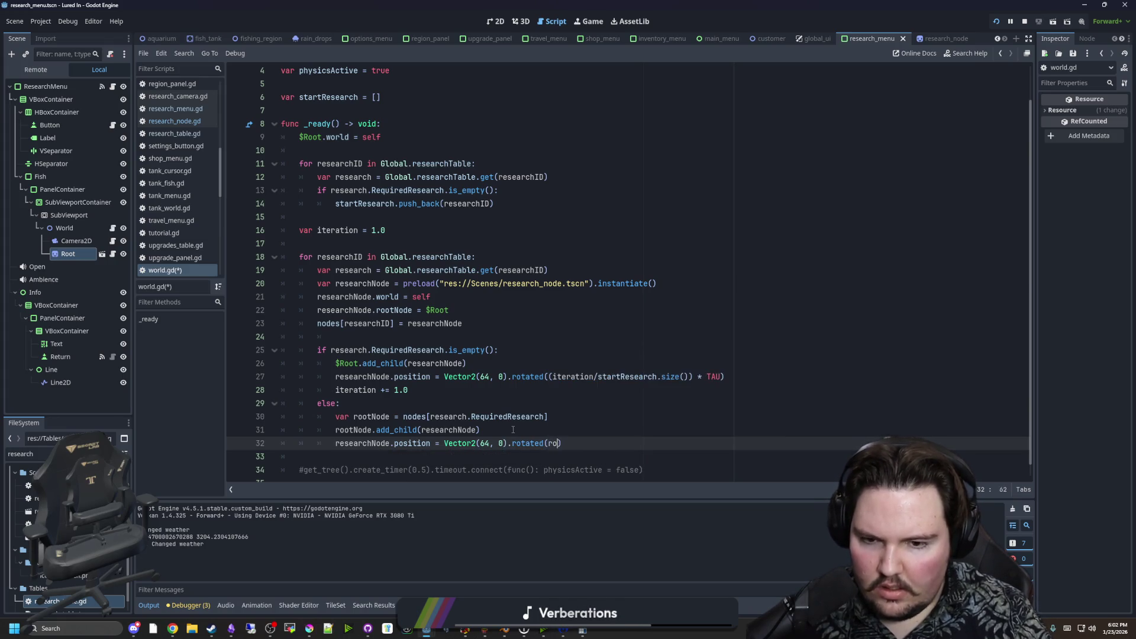
pyautogui.write('global_position.')
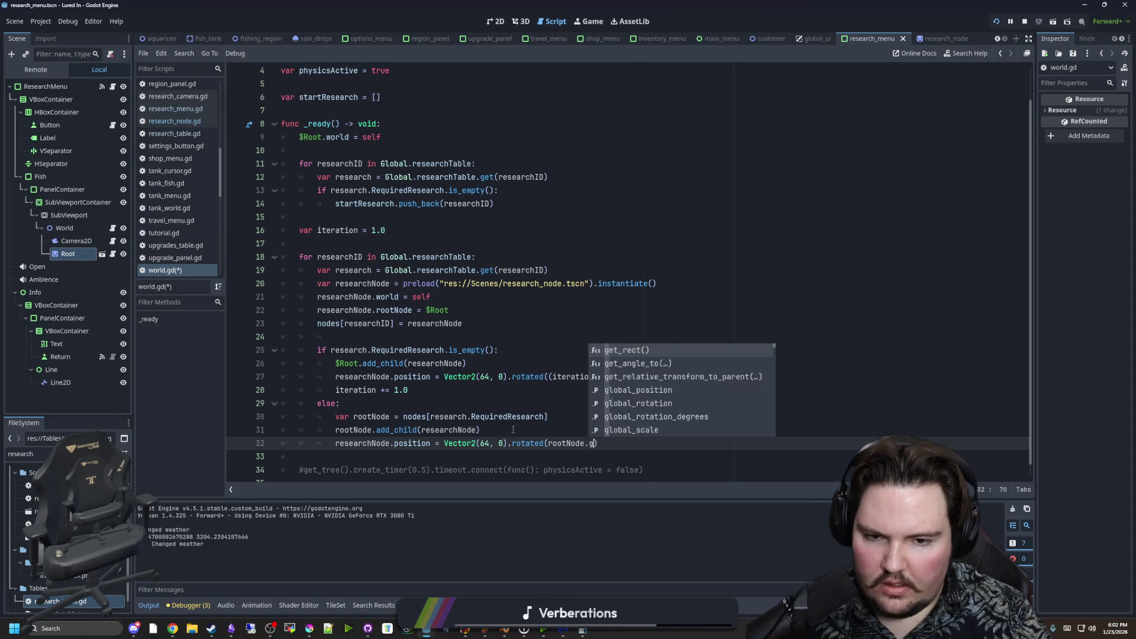
pyautogui.write('dire')
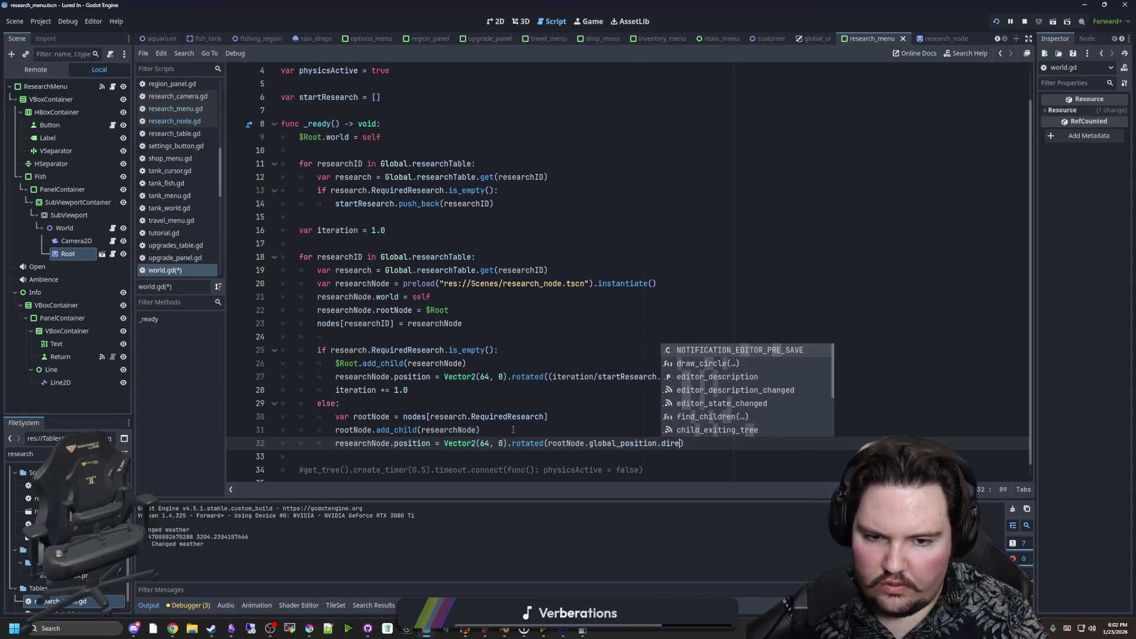
pyautogui.press('Return')
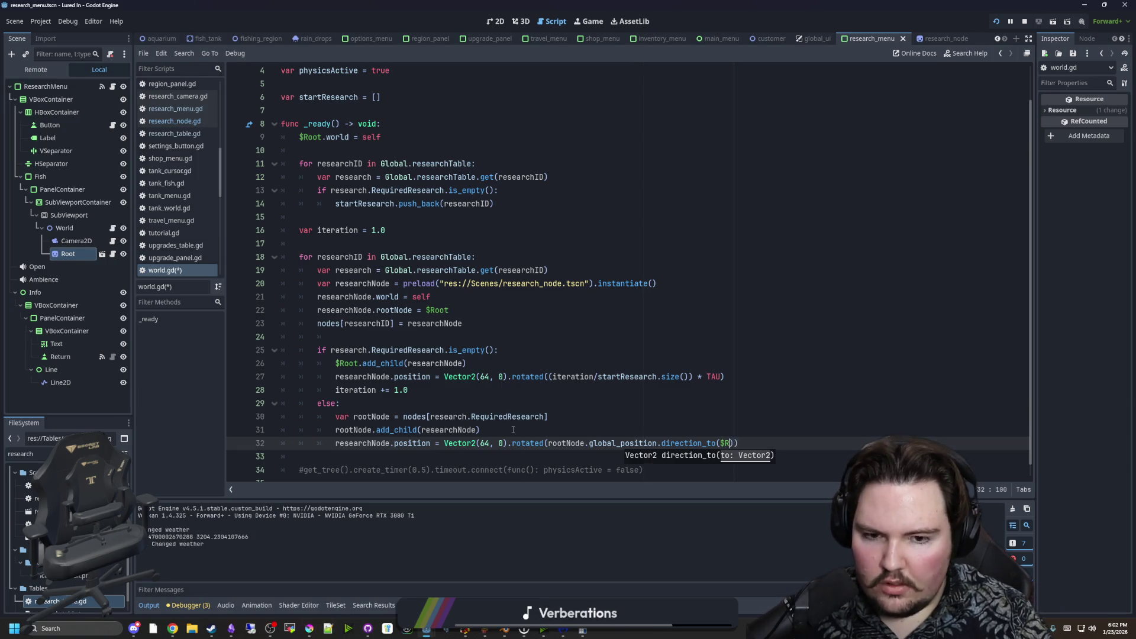
pyautogui.write('oot.global_posit')
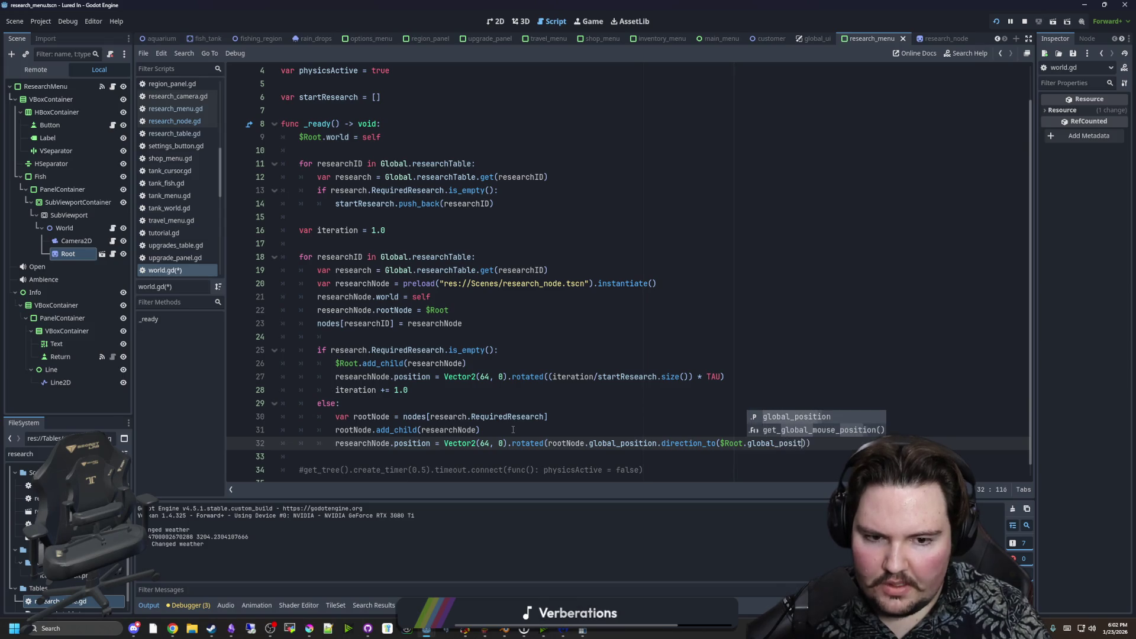
pyautogui.write('ion)')
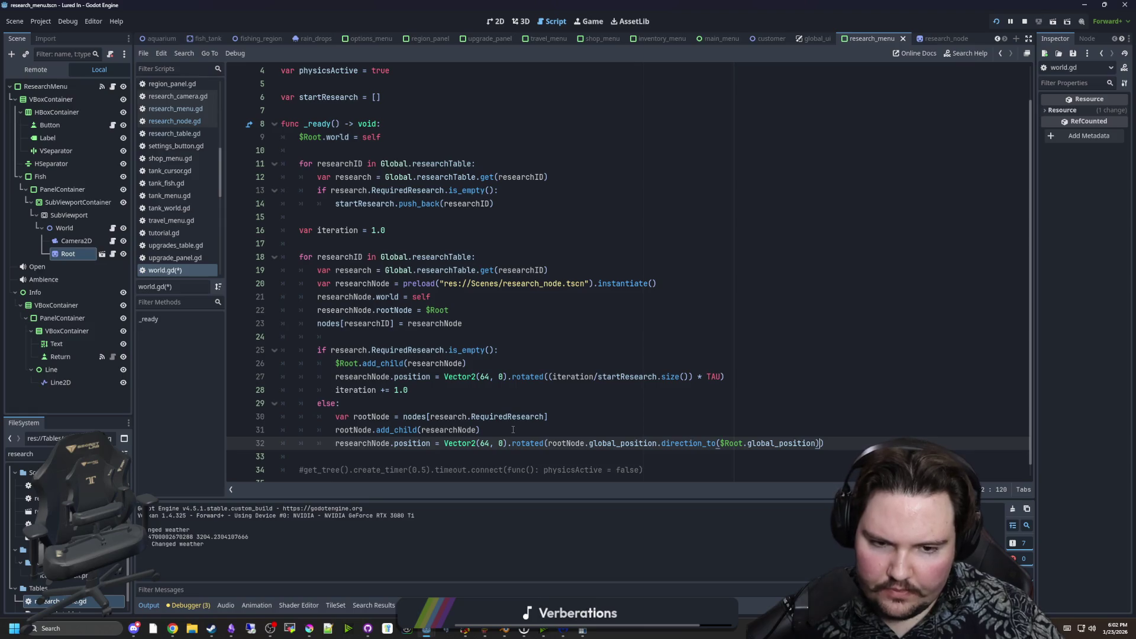
pyautogui.write('.angle()')
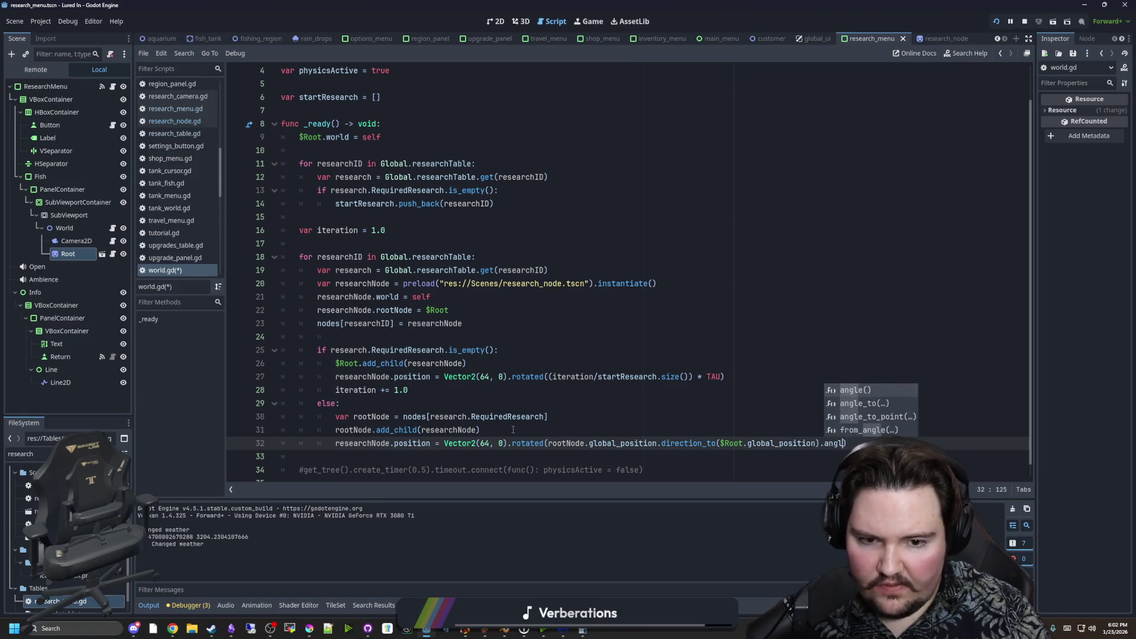
pyautogui.click(598, 399)
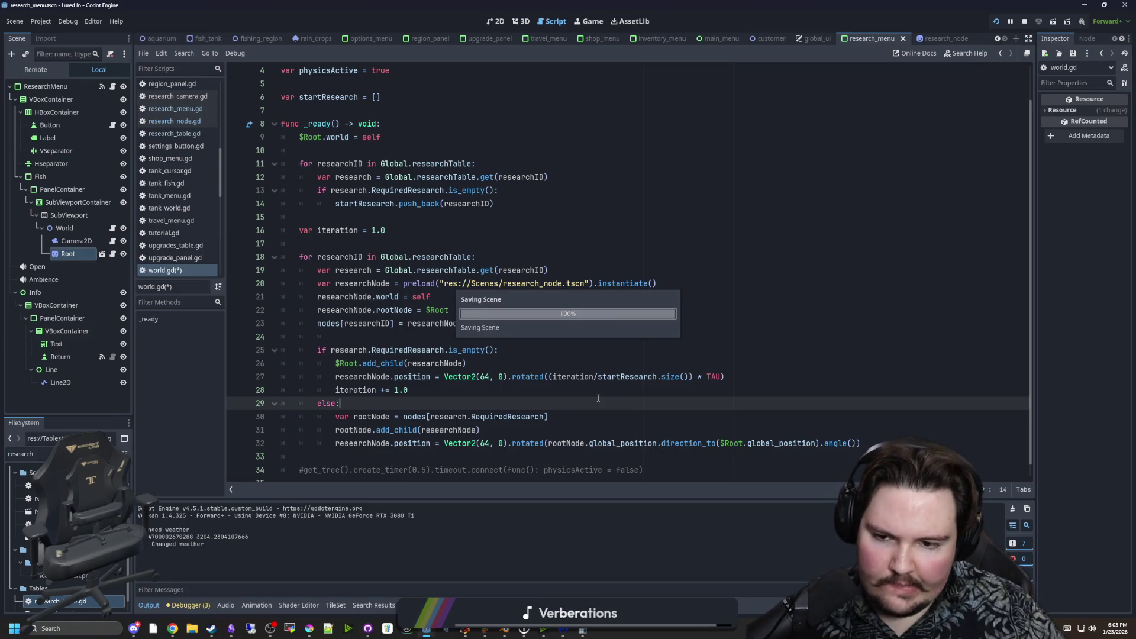
# Save world.gd, then stop and relaunch the game.
pyautogui.hotkey('ctrl', 's')
pyautogui.click(1025, 21)
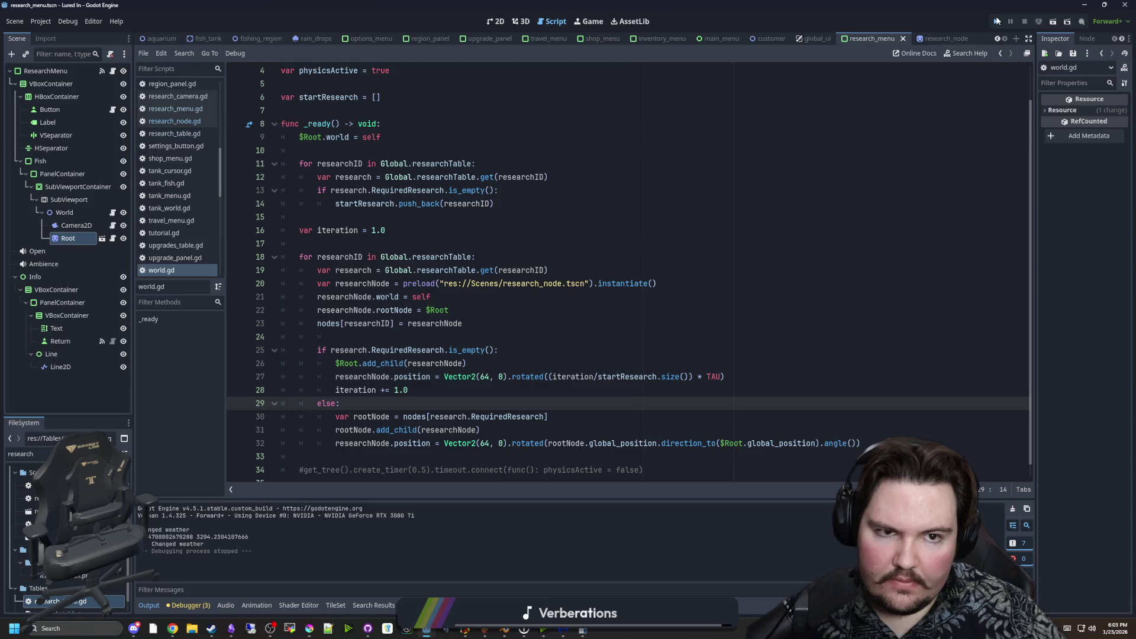
pyautogui.click(997, 22)
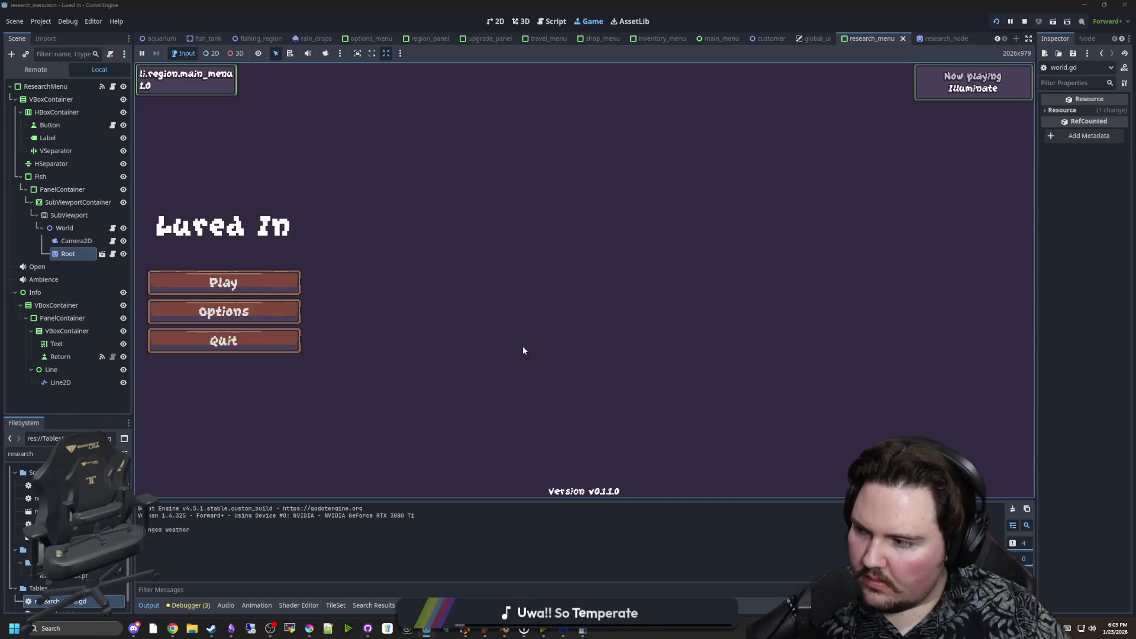
# Play, dismiss the Welcome Back popup, view the Research tree, then return to world.gd.
pyautogui.click(223, 283)
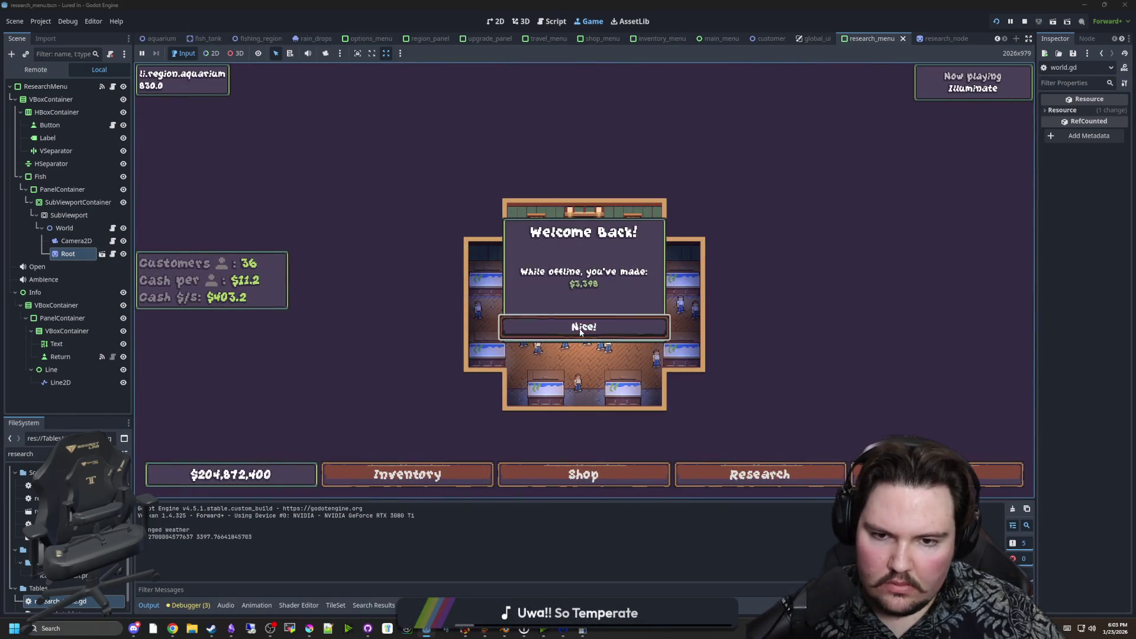
pyautogui.click(581, 329)
pyautogui.click(759, 474)
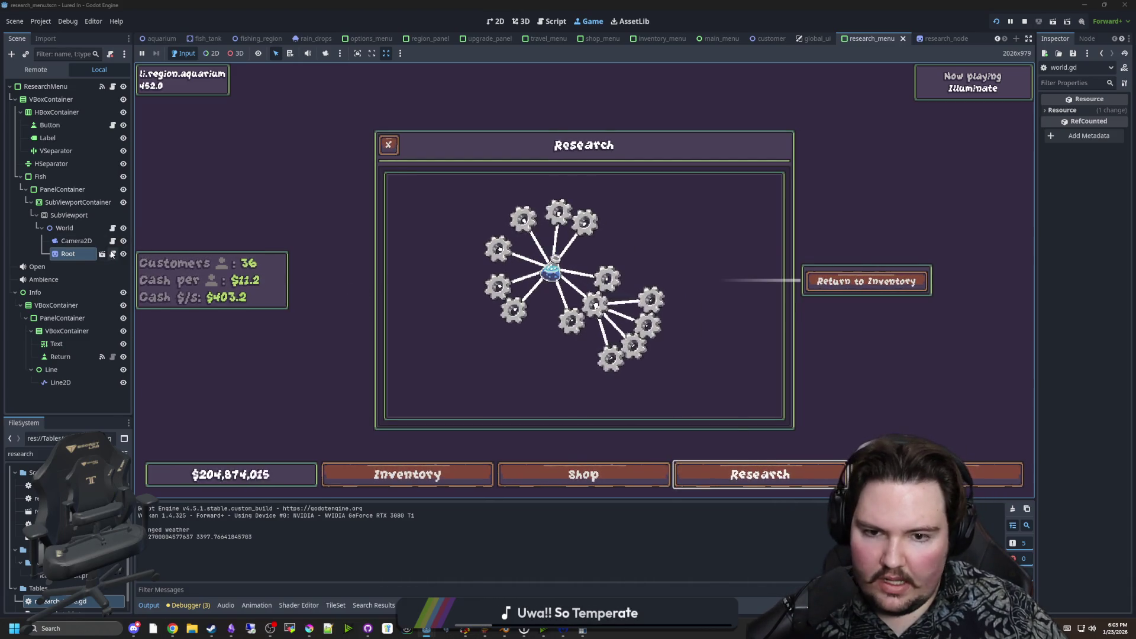
pyautogui.click(113, 254)
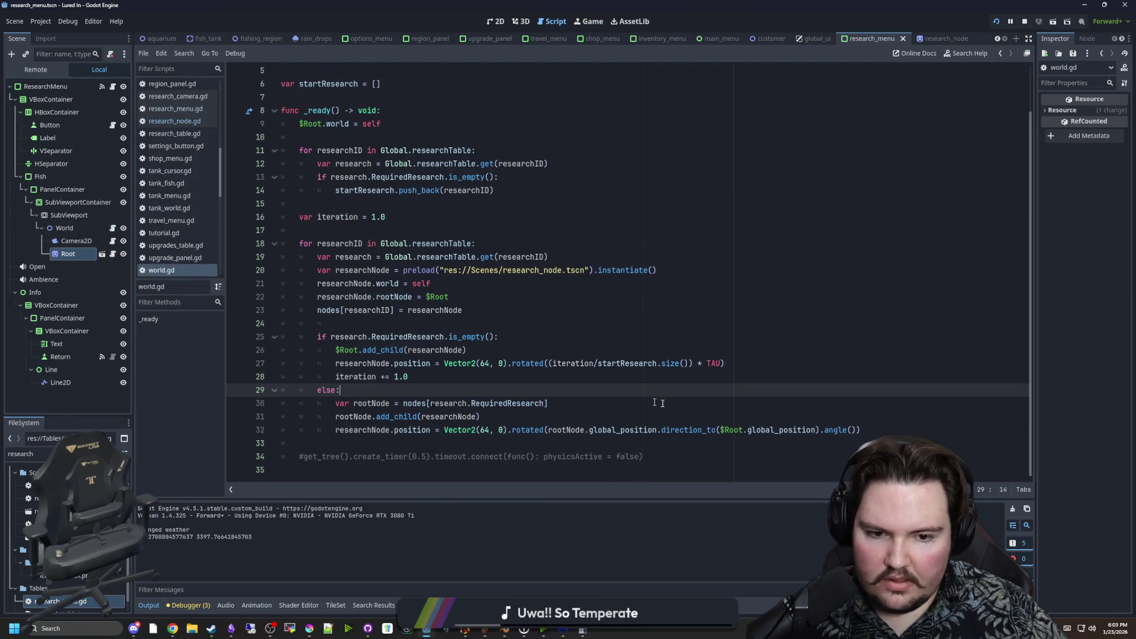
# Negate rootNode.global_position on line 32 of world.gd by adding a minus sign.
pyautogui.click(846, 445)
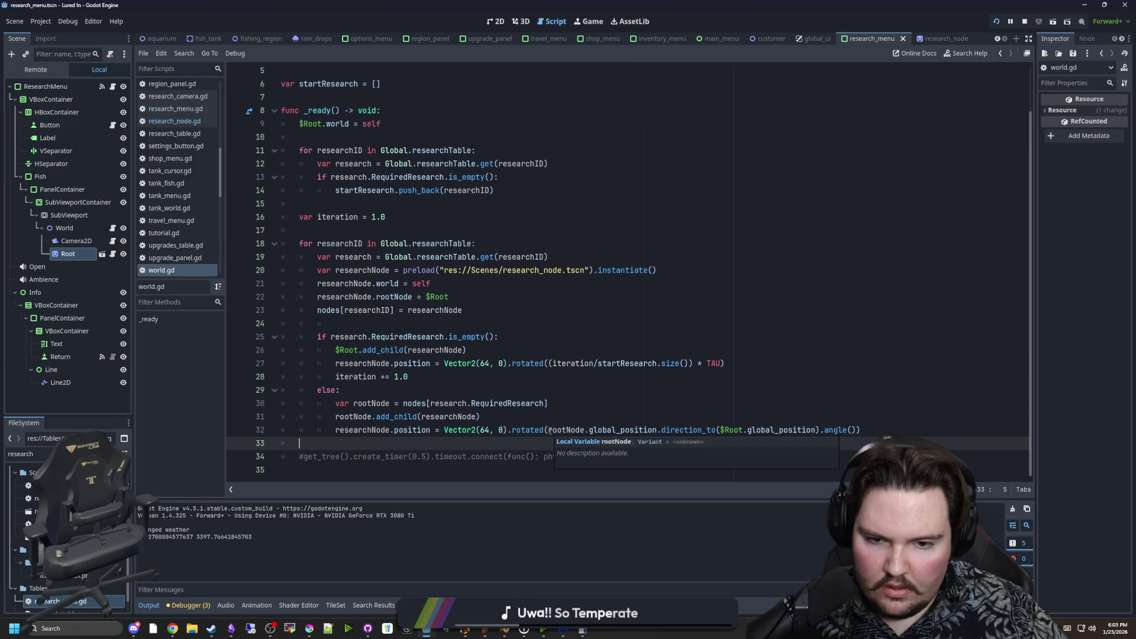
pyautogui.click(589, 430)
pyautogui.write('-')
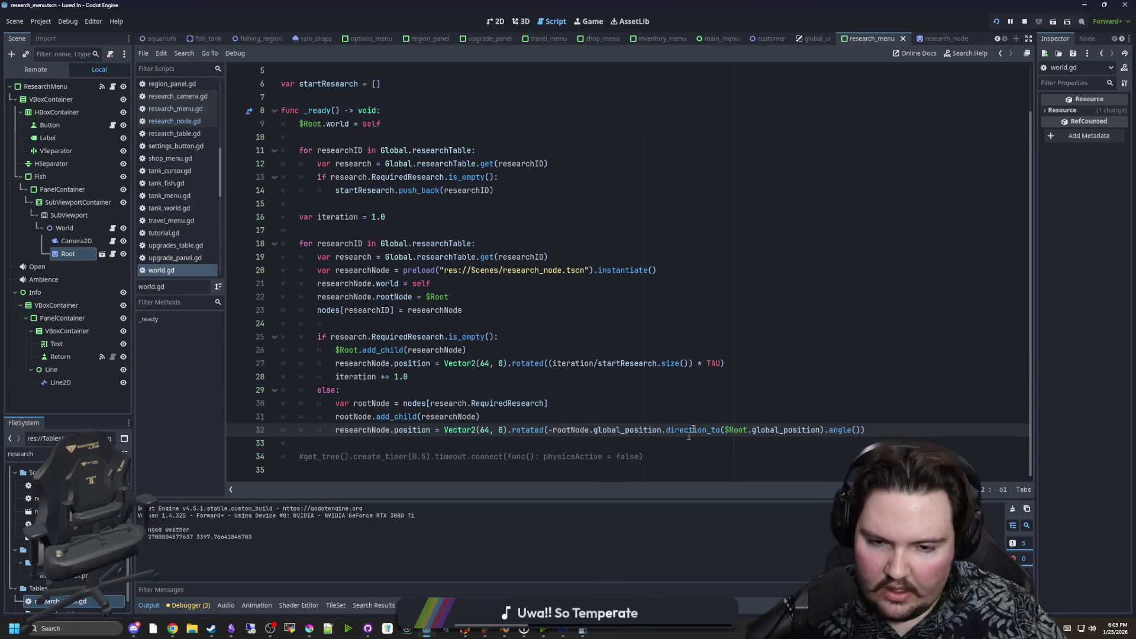
# Run the game to test the negated direction.
pyautogui.click(779, 408)
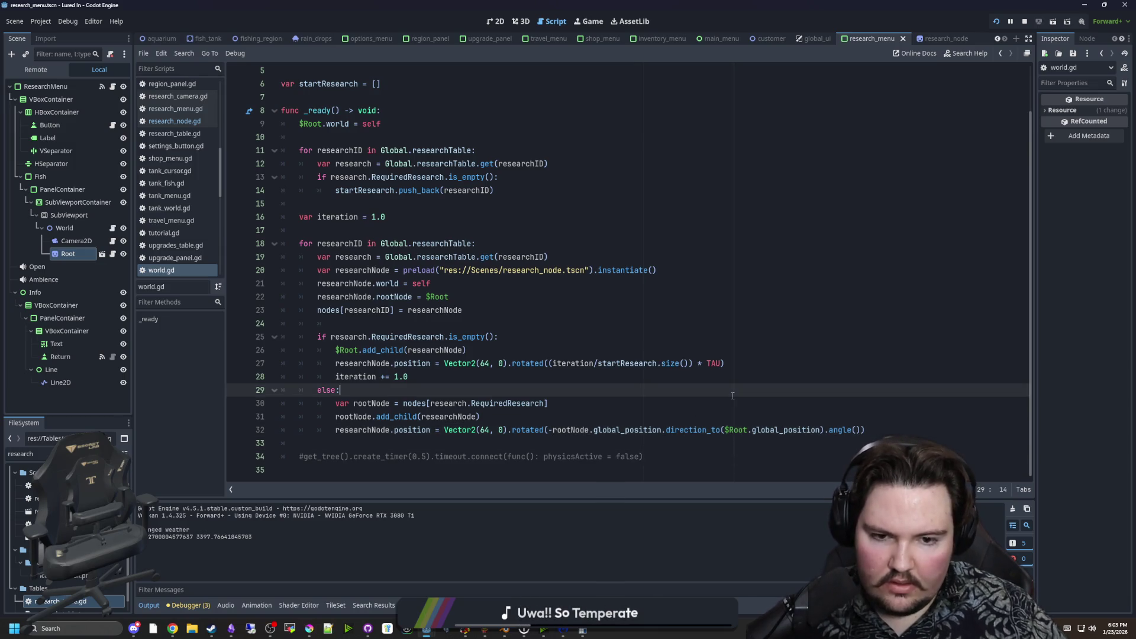
pyautogui.click(826, 431)
pyautogui.click(814, 417)
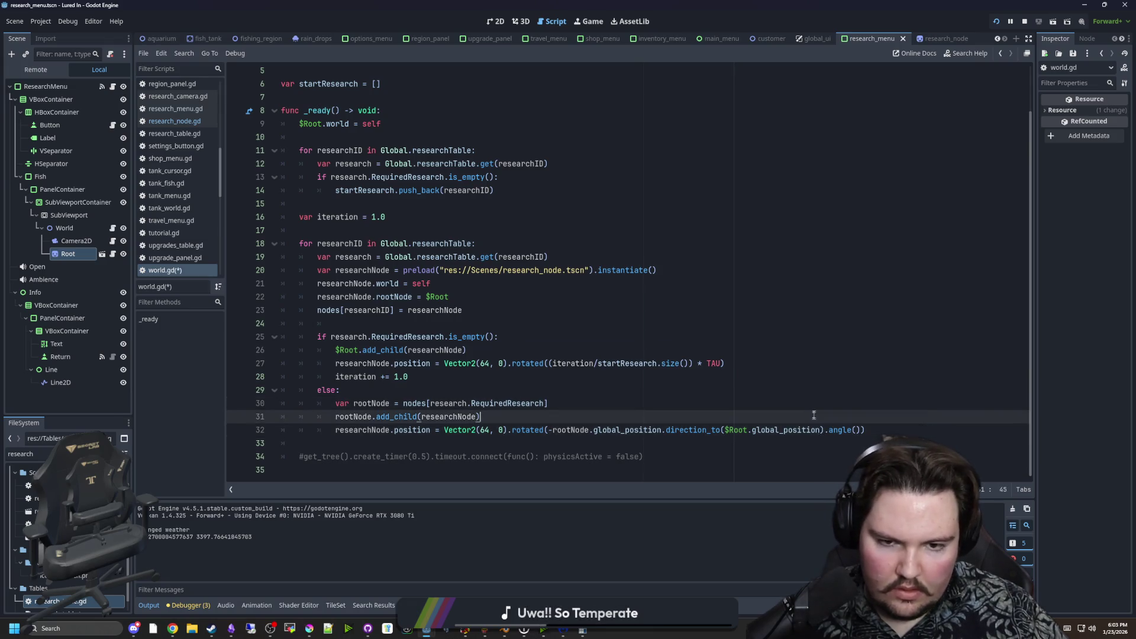
pyautogui.press('F5')
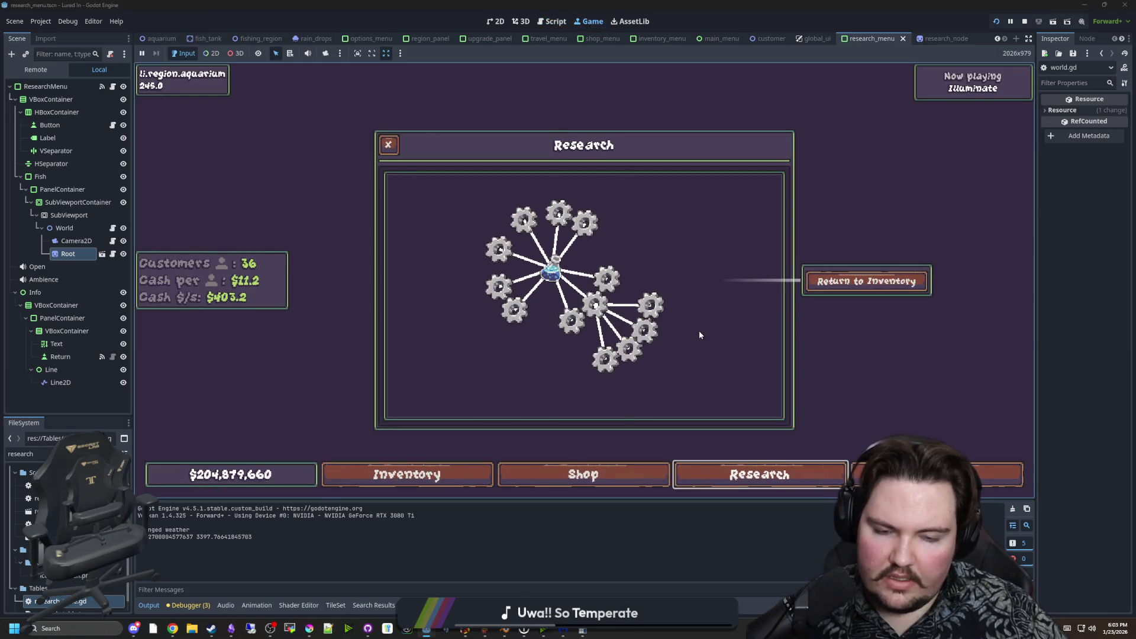
# Reopen the research tree via Play and Research, zoom it, then return to the script editor.
pyautogui.press('Escape')
pyautogui.press('Escape')
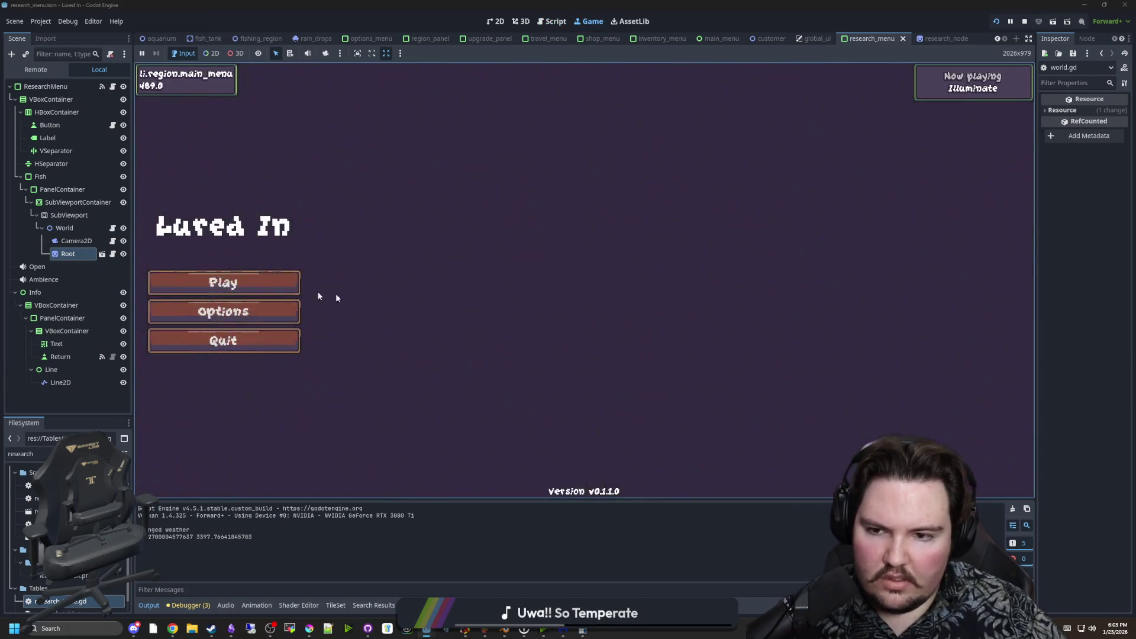
pyautogui.click(290, 282)
pyautogui.click(765, 479)
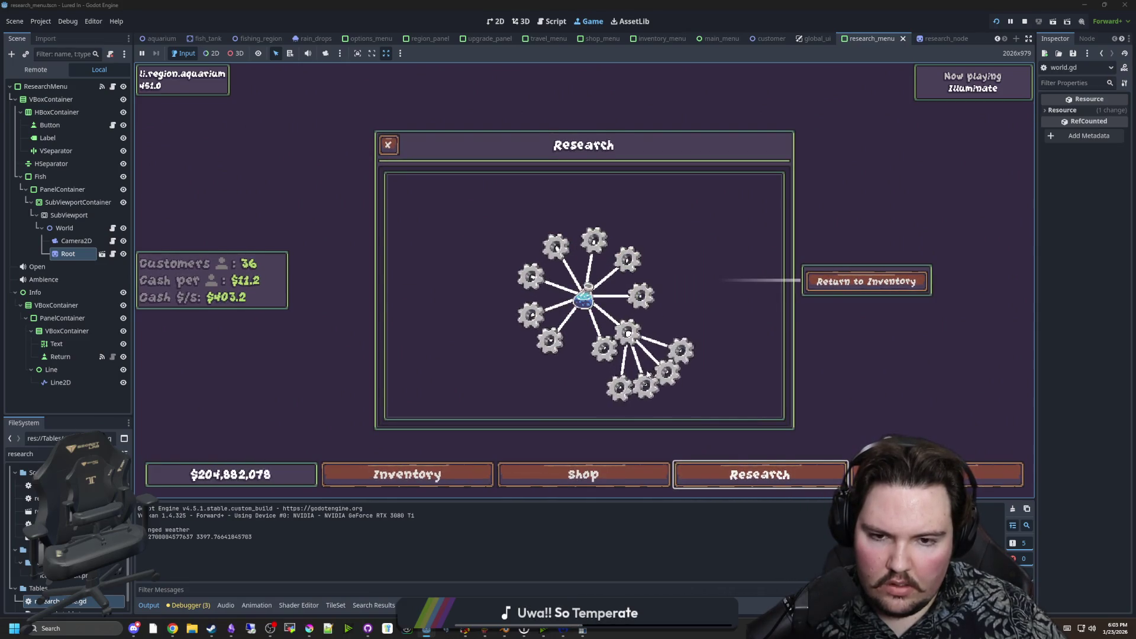
pyautogui.press('Escape')
pyautogui.press('Escape')
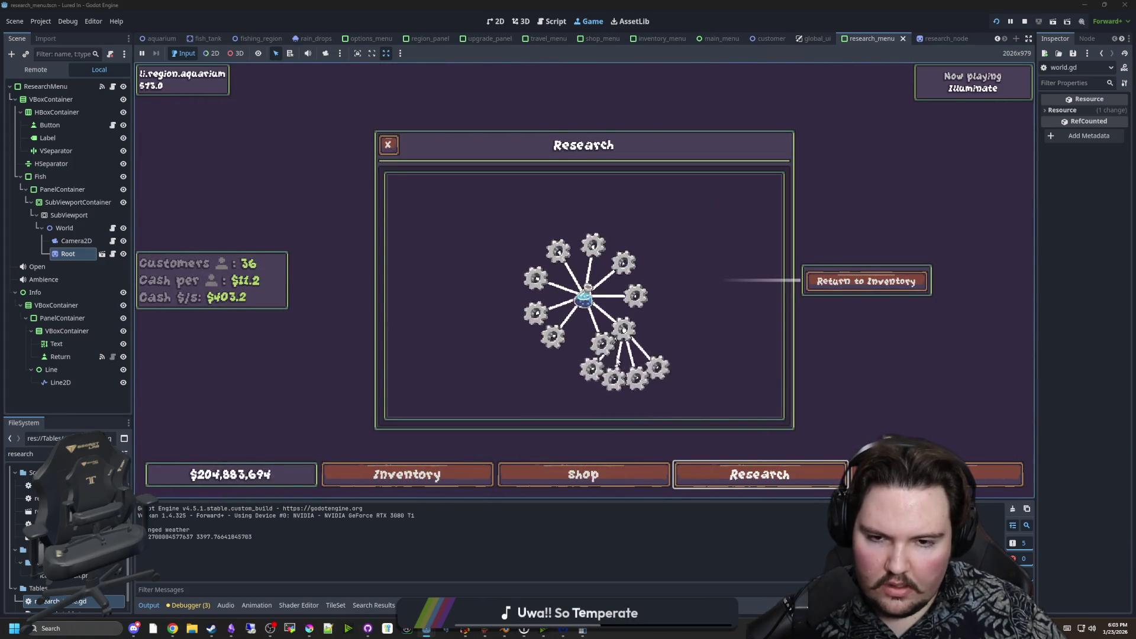
pyautogui.scroll(2, 375, 335)
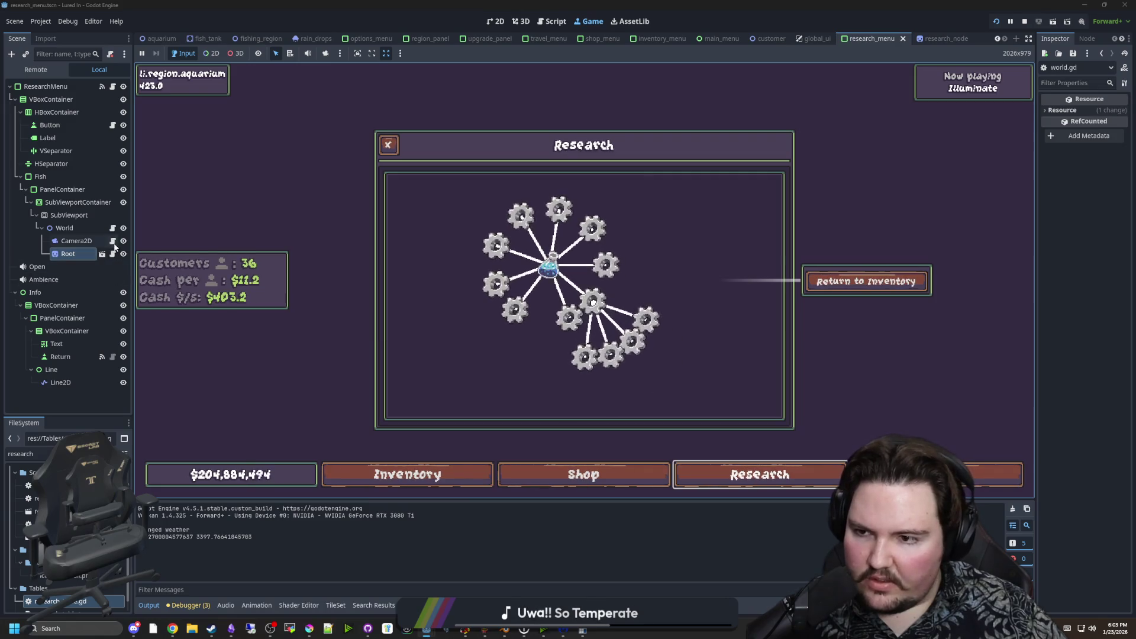
pyautogui.hotkey('ctrl', 'F3')
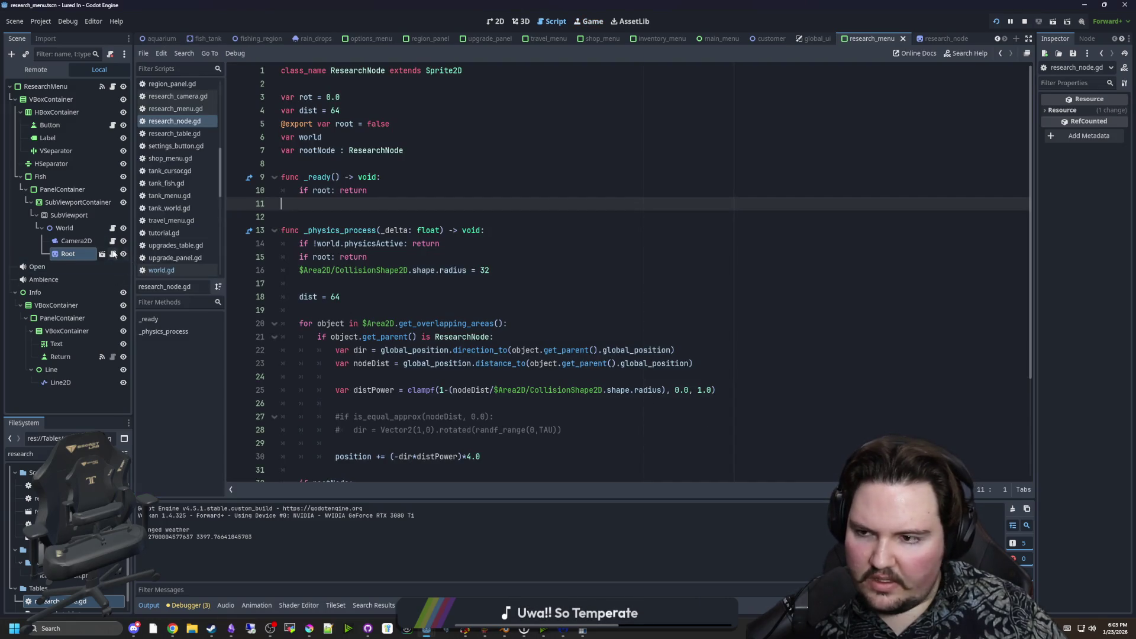
# Rewrite line 32 as $Root.global_position.direction_to(rootNode.global_position) in world.gd.
pyautogui.click(113, 228)
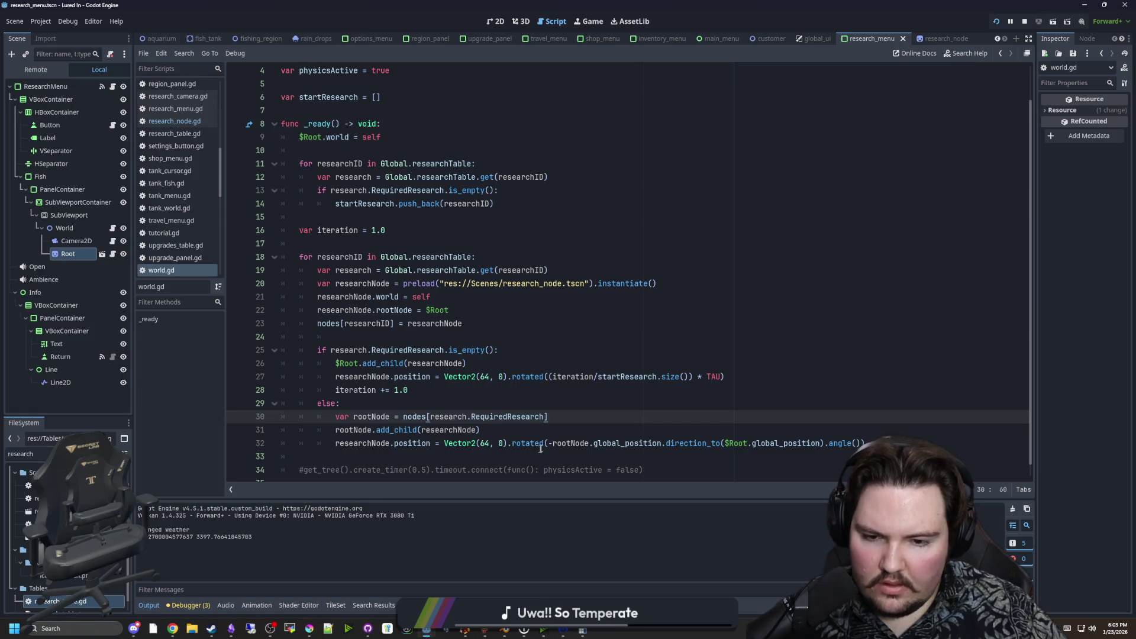
pyautogui.click(547, 443)
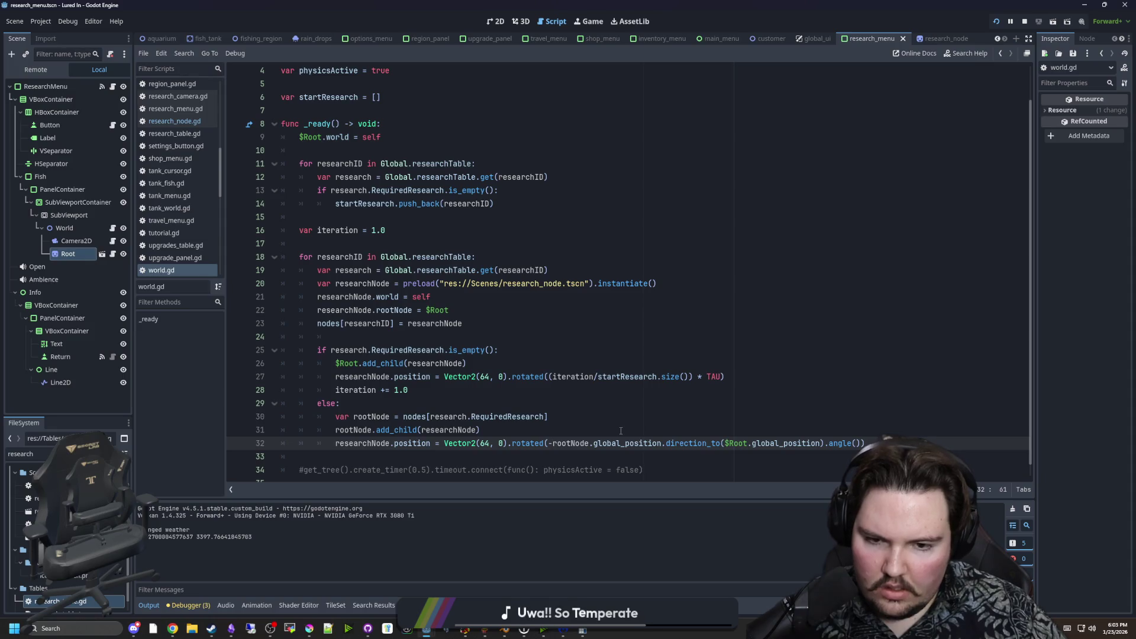
pyautogui.press('Up')
pyautogui.moveTo(821, 443); pyautogui.dragTo(553, 447)
pyautogui.hotkey('ctrl', 'x')
pyautogui.hotkey('ctrl', 'v')
pyautogui.click(705, 443)
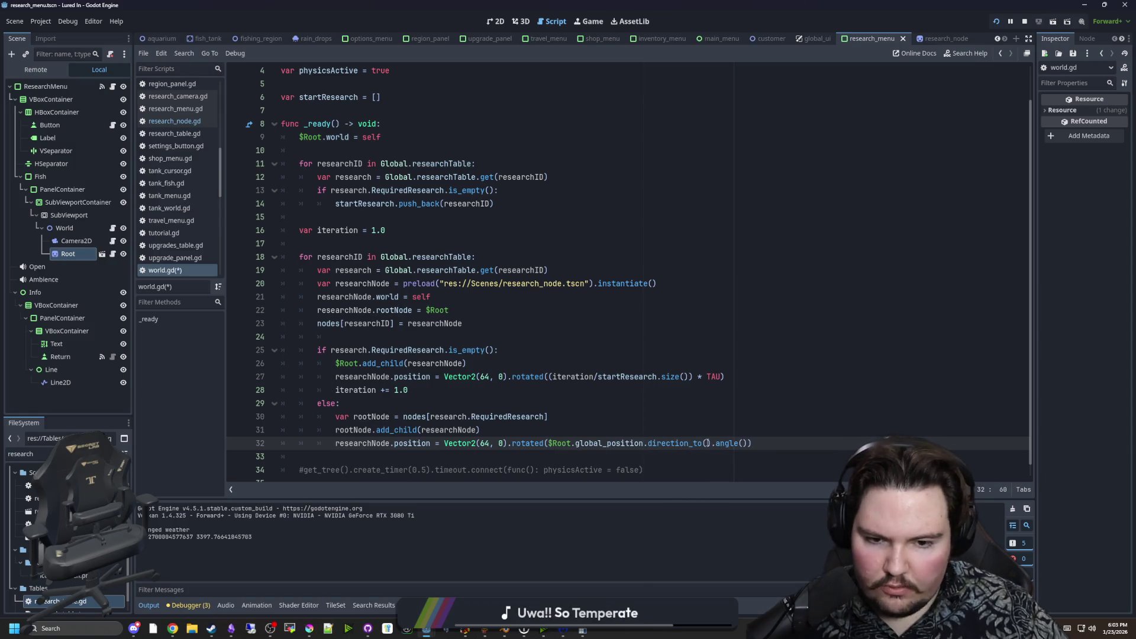
pyautogui.write('rootNode.gl')
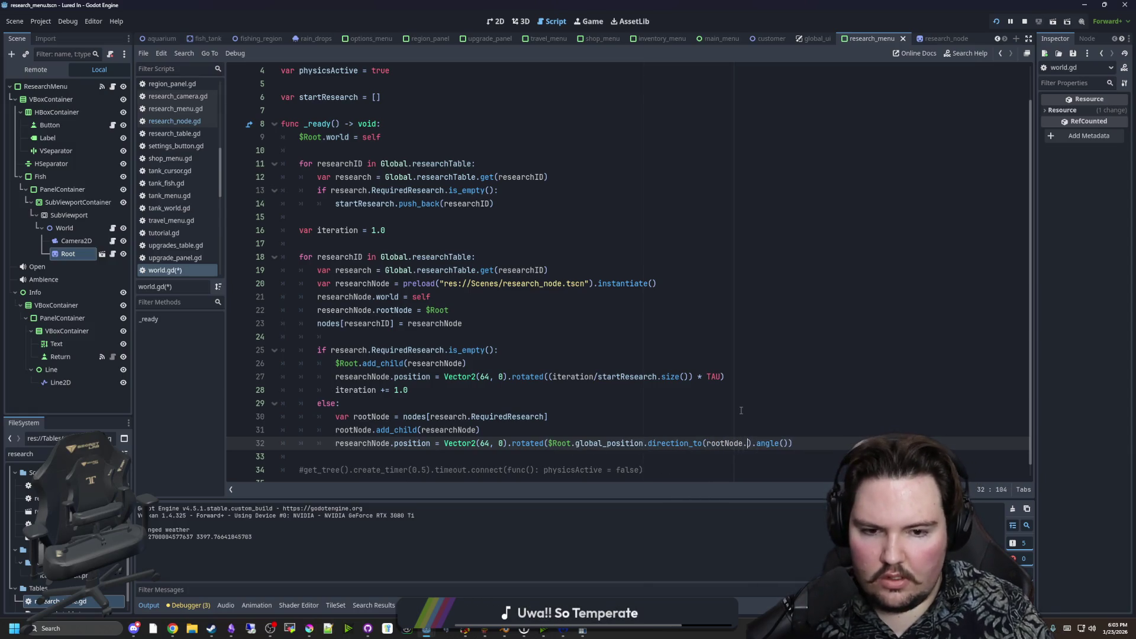
pyautogui.press('Return')
# Launch the game to test the swapped direction and return to its main menu.
pyautogui.click(740, 406)
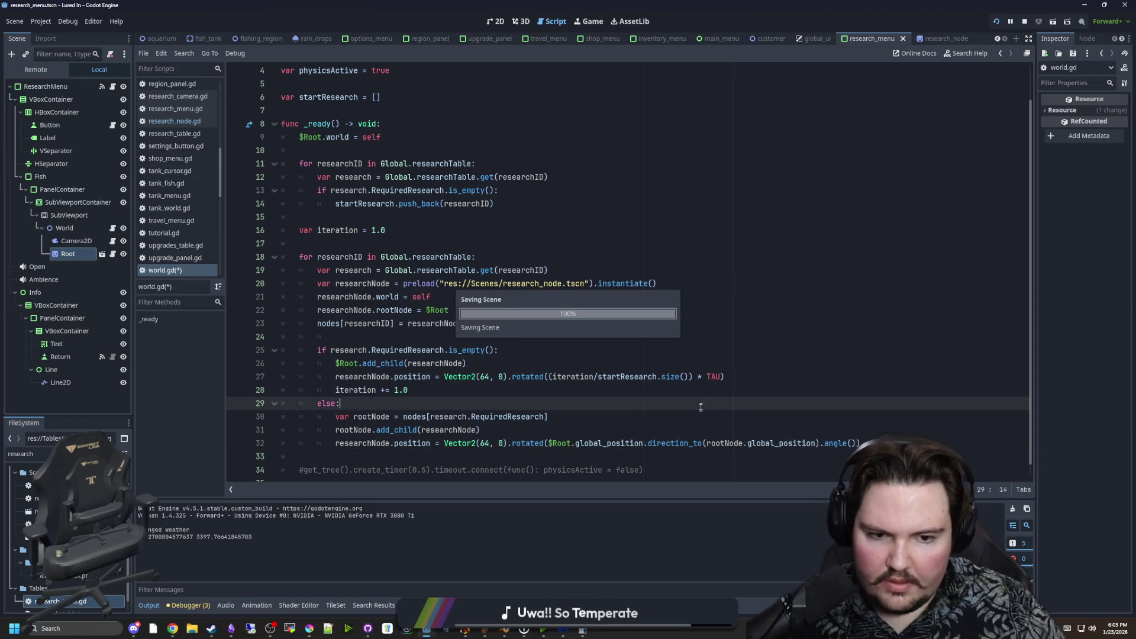
pyautogui.click(591, 21)
pyautogui.press('Escape')
pyautogui.click(584, 307)
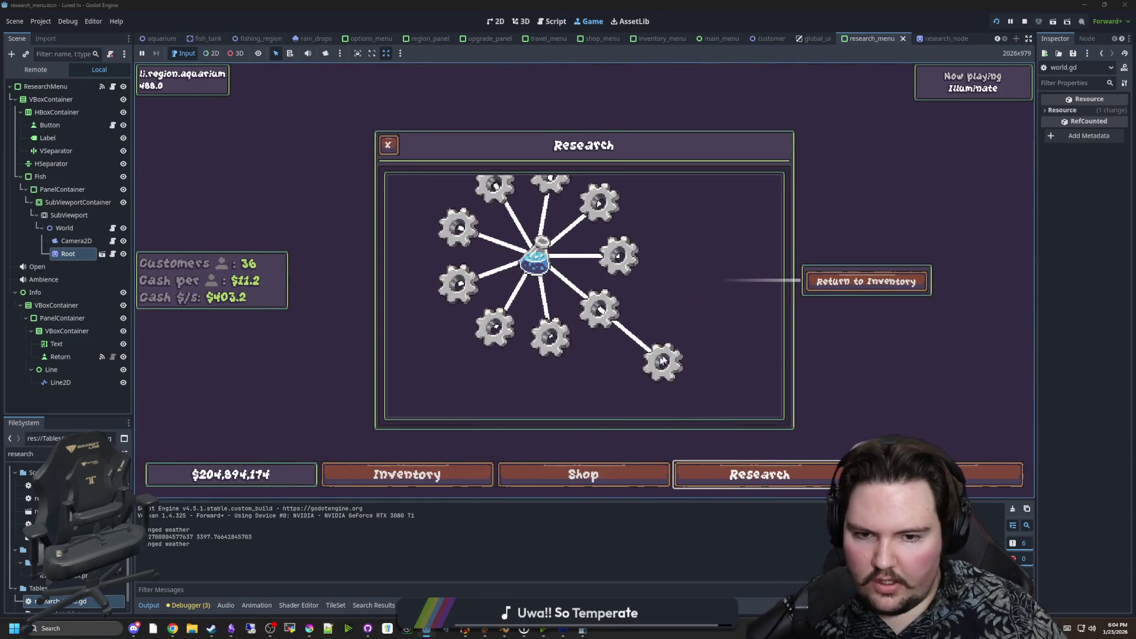
# Close the research panel, stop the running game, and save the scene.
pyautogui.click(856, 375)
pyautogui.click(1024, 21)
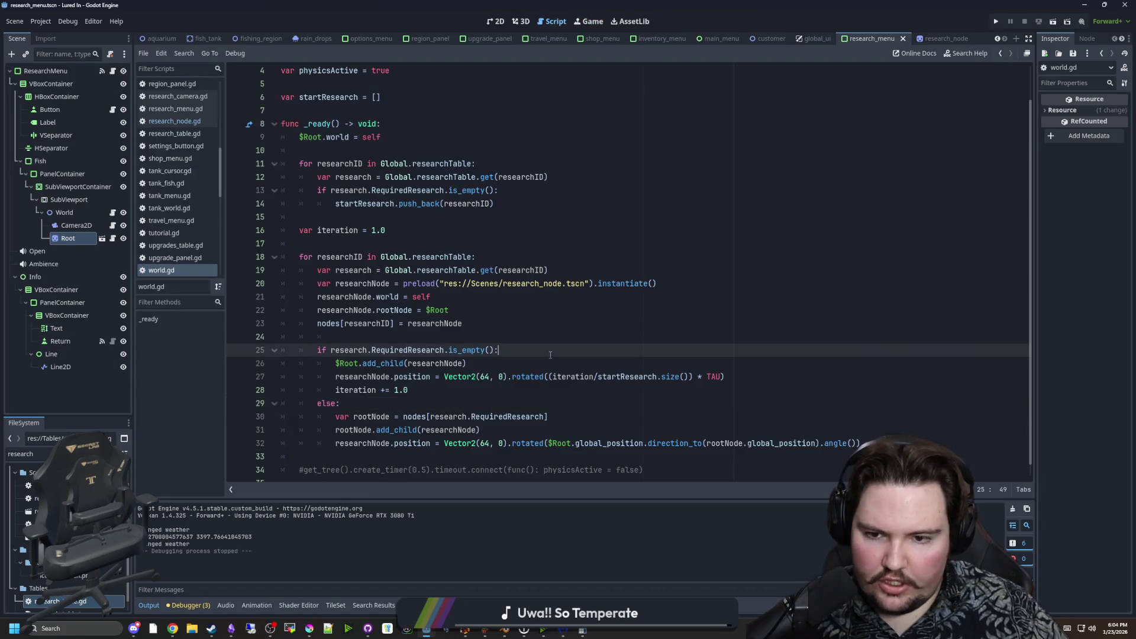
pyautogui.click(440, 342)
pyautogui.hotkey('ctrl', 's')
pyautogui.hotkey('ctrl', 's')
pyautogui.hotkey('ctrl', 's')
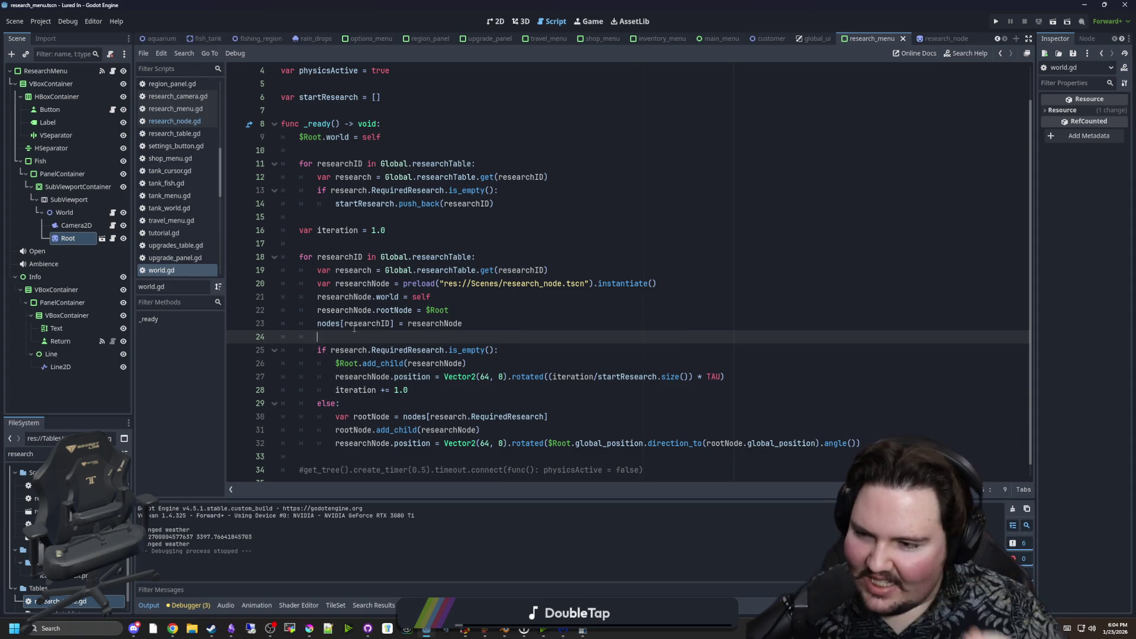
# Review the _ready loop's lines 24–31 in world.gd and save the script.
pyautogui.click(354, 328)
pyautogui.click(435, 338)
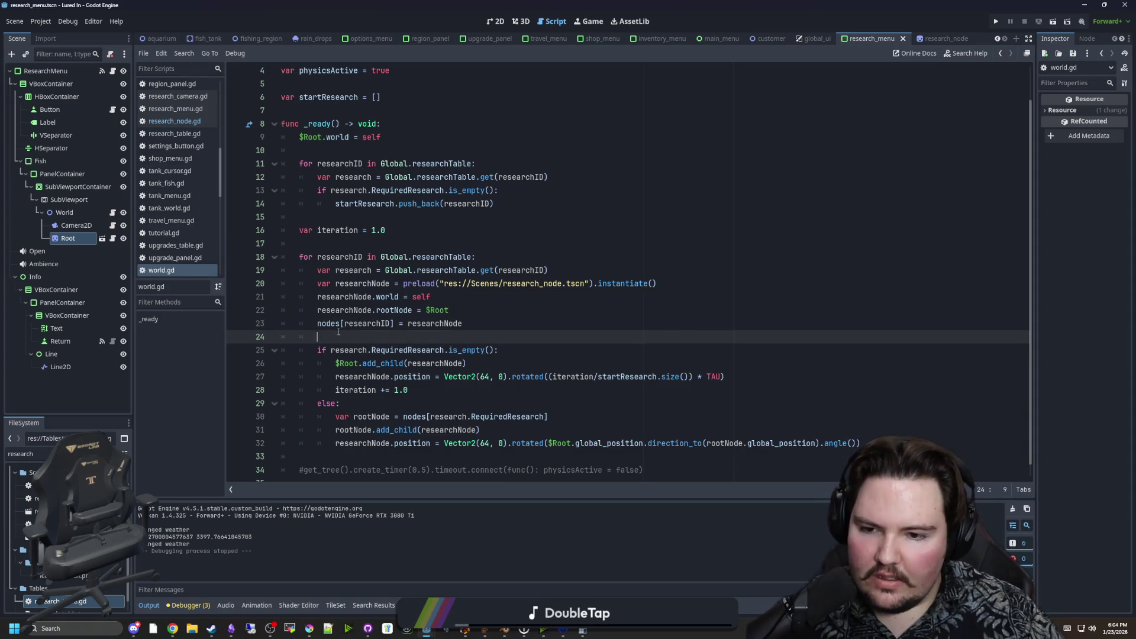
pyautogui.scroll(-1, 434, 343)
pyautogui.click(438, 379)
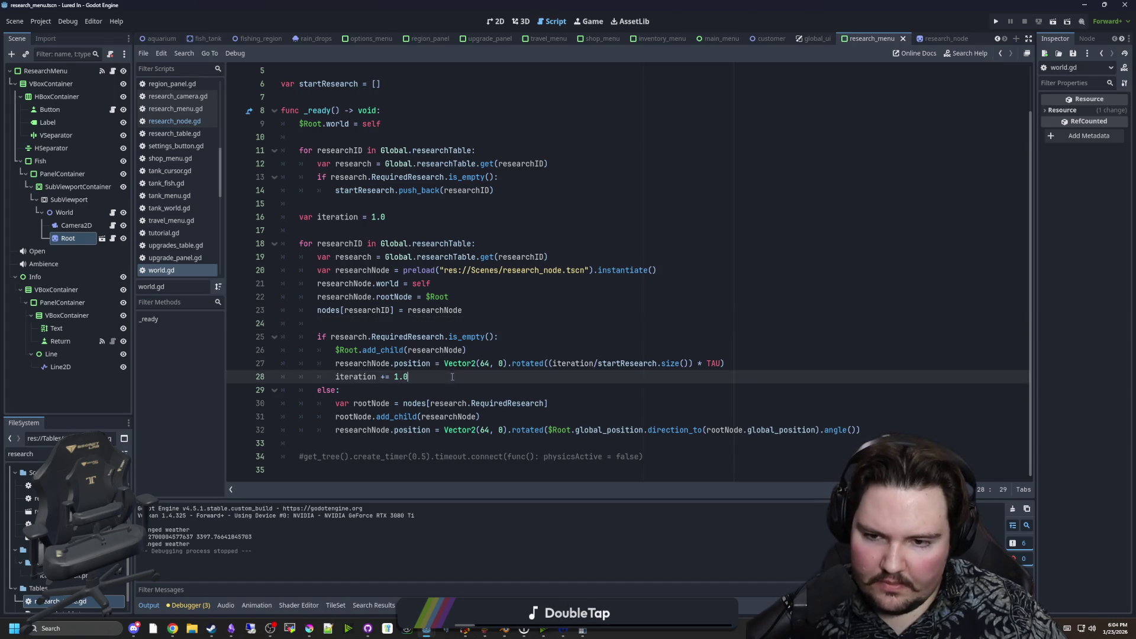
pyautogui.press('Down')
pyautogui.hotkey('ctrl', 's')
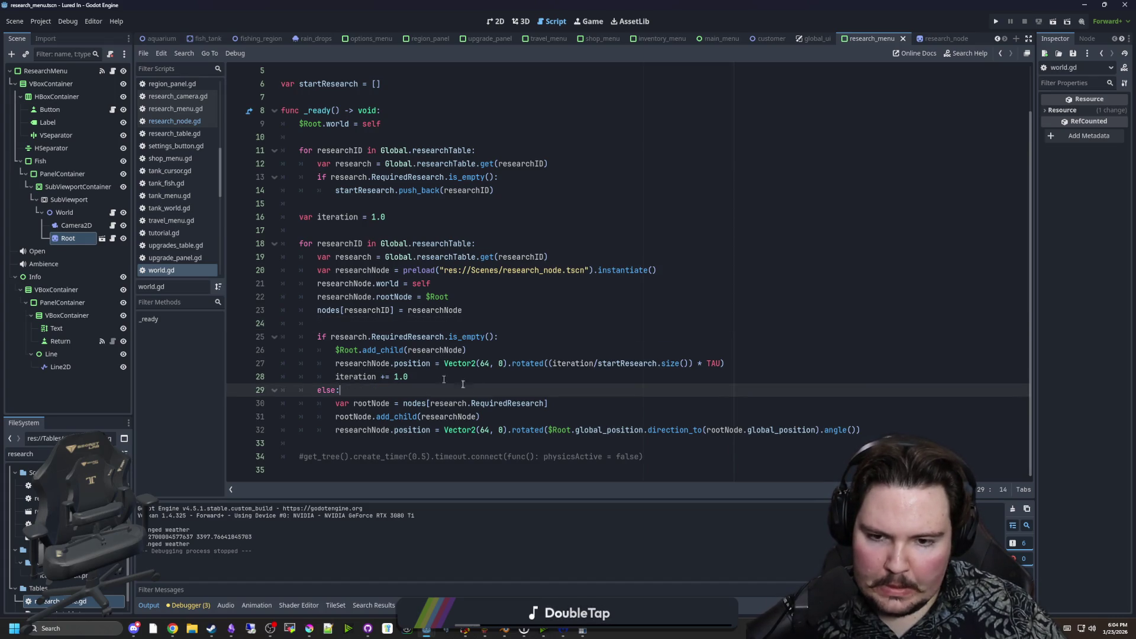
pyautogui.hotkey('ctrl', 's')
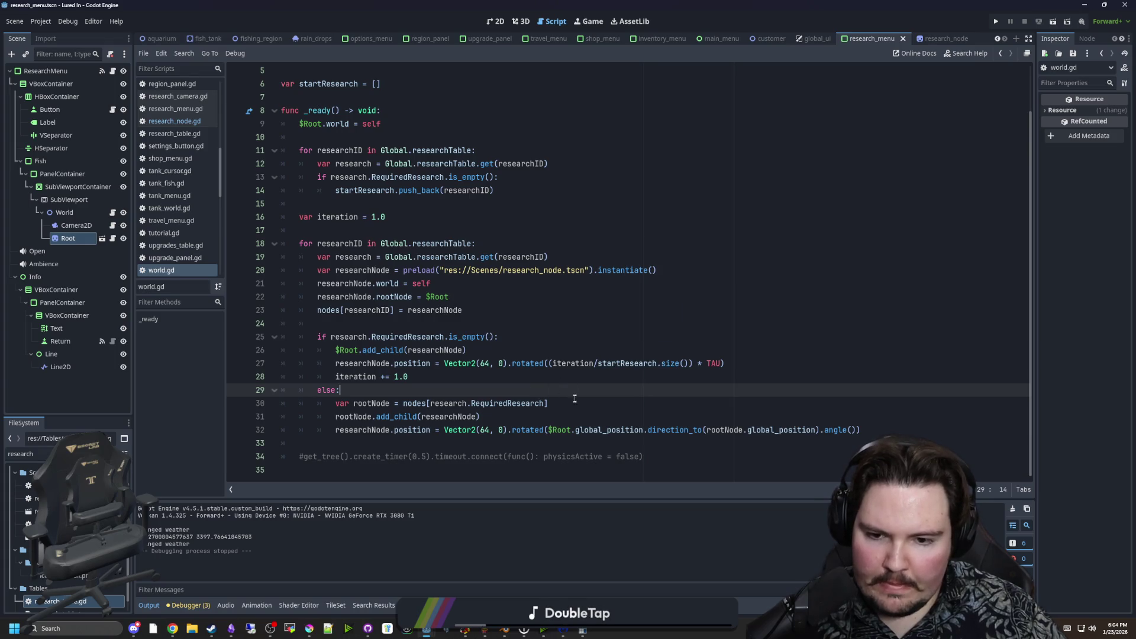
pyautogui.click(575, 398)
pyautogui.click(564, 413)
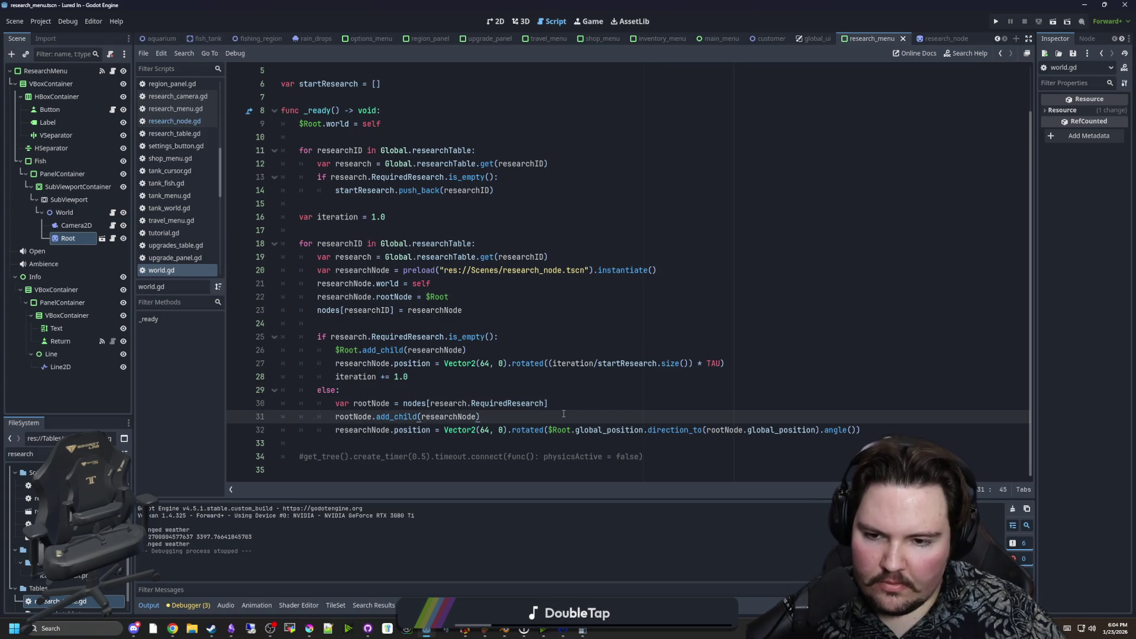
pyautogui.hotkey('ctrl', 's')
pyautogui.hotkey('ctrl', 's')
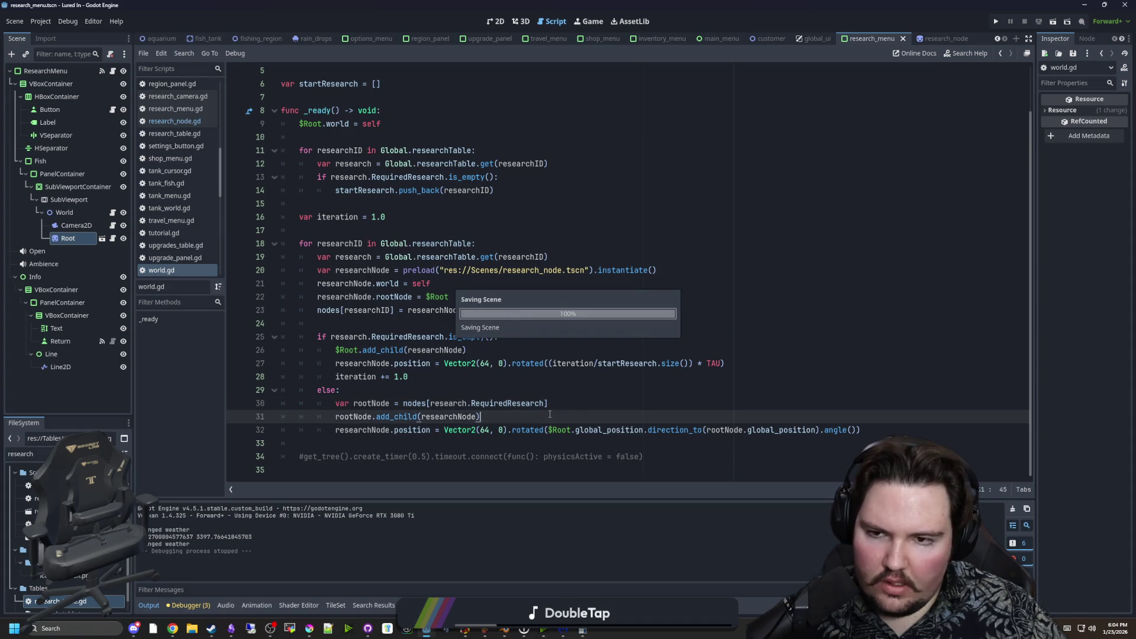
pyautogui.hotkey('ctrl', 's')
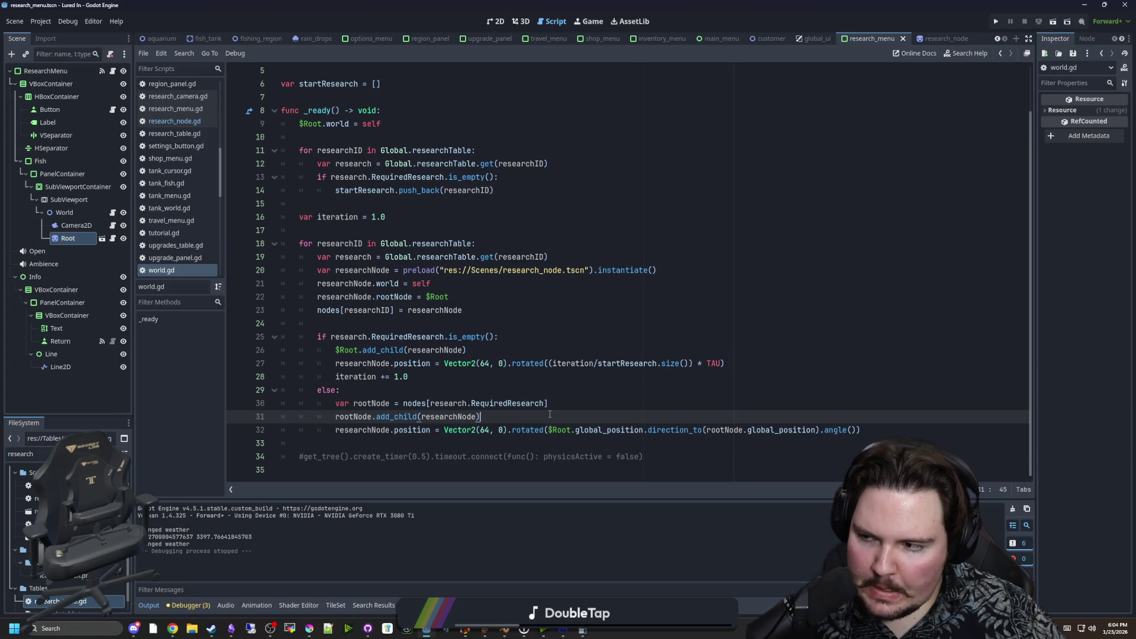
pyautogui.scroll(2, 336, 241)
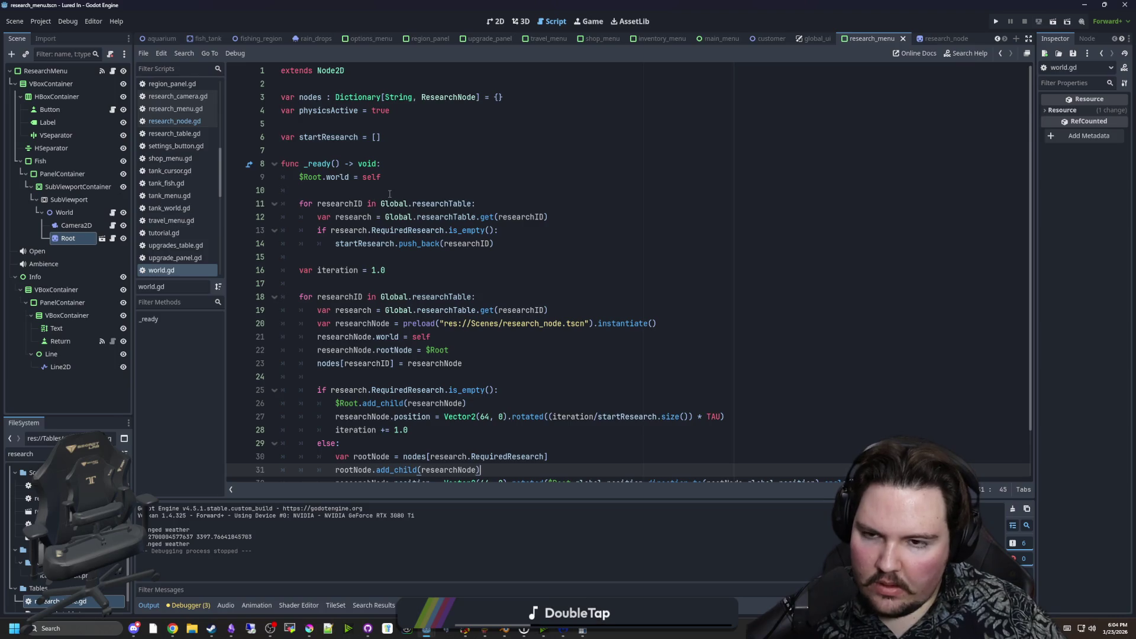
pyautogui.scroll(-2, 508, 225)
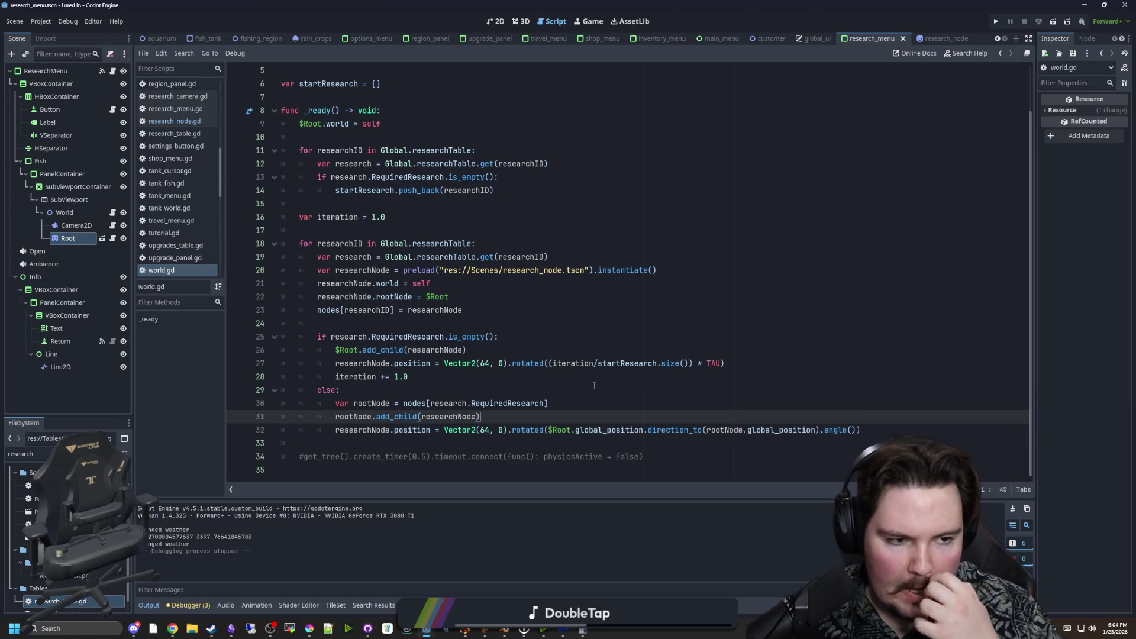
pyautogui.scroll(1, 445, 385)
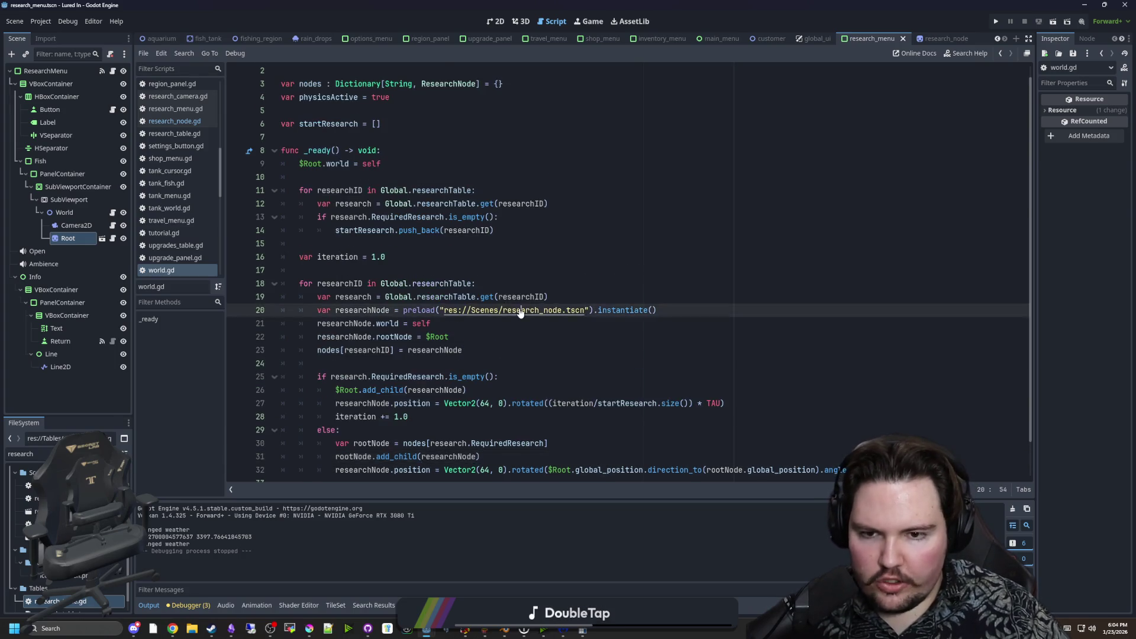
# Add 'var childrenNodes : Array[ResearchNode] = []' to research_node.gd and save it.
pyautogui.keyDown('ctrl'); pyautogui.click(519, 307); pyautogui.keyUp('ctrl')
pyautogui.click(383, 156)
pyautogui.press('Return')
pyautogui.write('v')
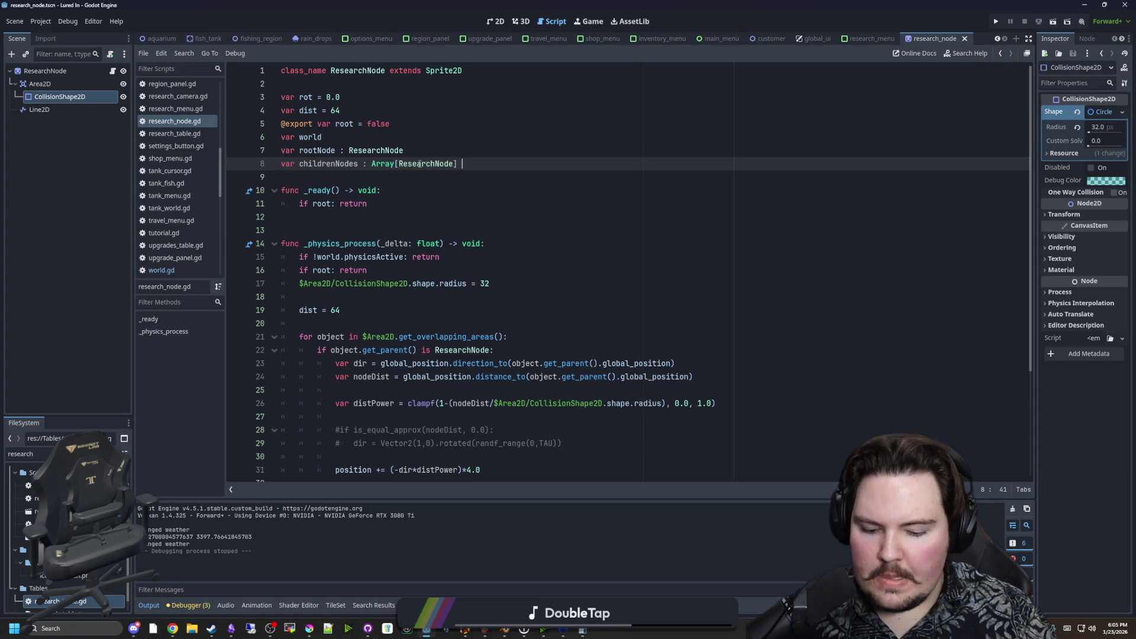
pyautogui.write('= [')
pyautogui.click(338, 171)
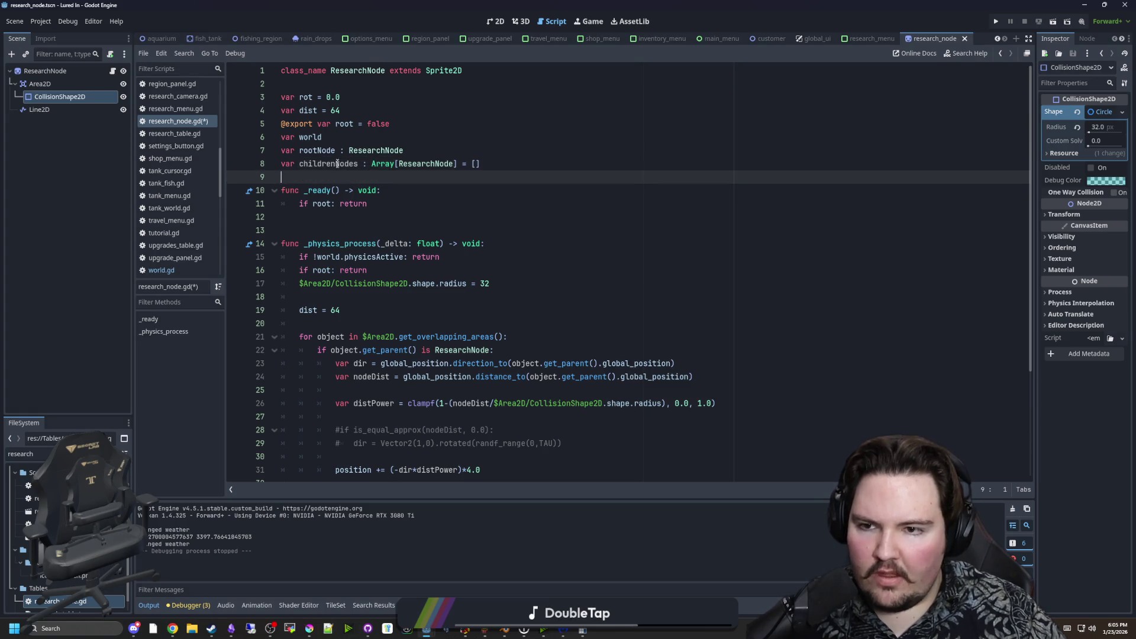
pyautogui.doubleClick(333, 152)
pyautogui.doubleClick(337, 165)
pyautogui.click(338, 166)
pyautogui.hotkey('ctrl', 's')
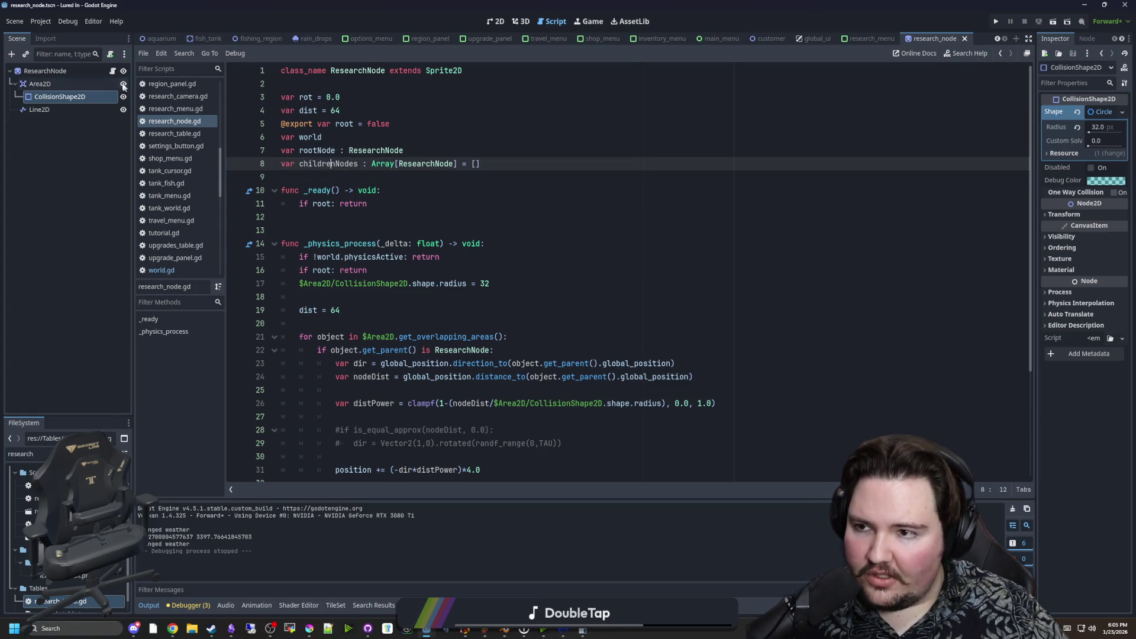
# Switch back to world.gd at line 21.
pyautogui.scroll(-4, 497, 418)
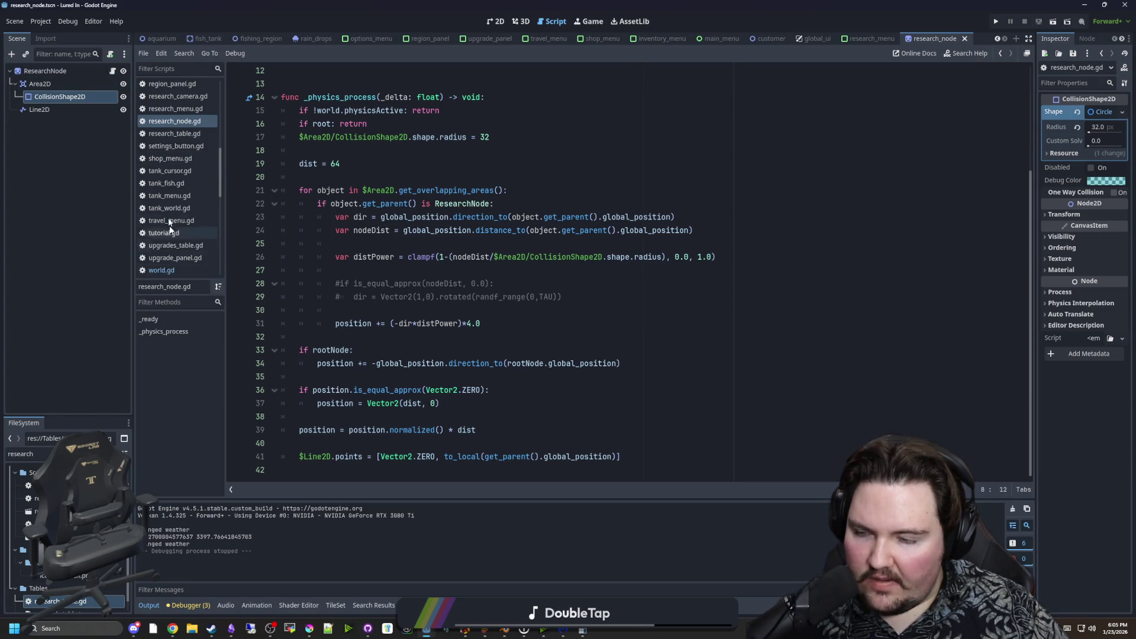
pyautogui.click(175, 272)
pyautogui.click(541, 325)
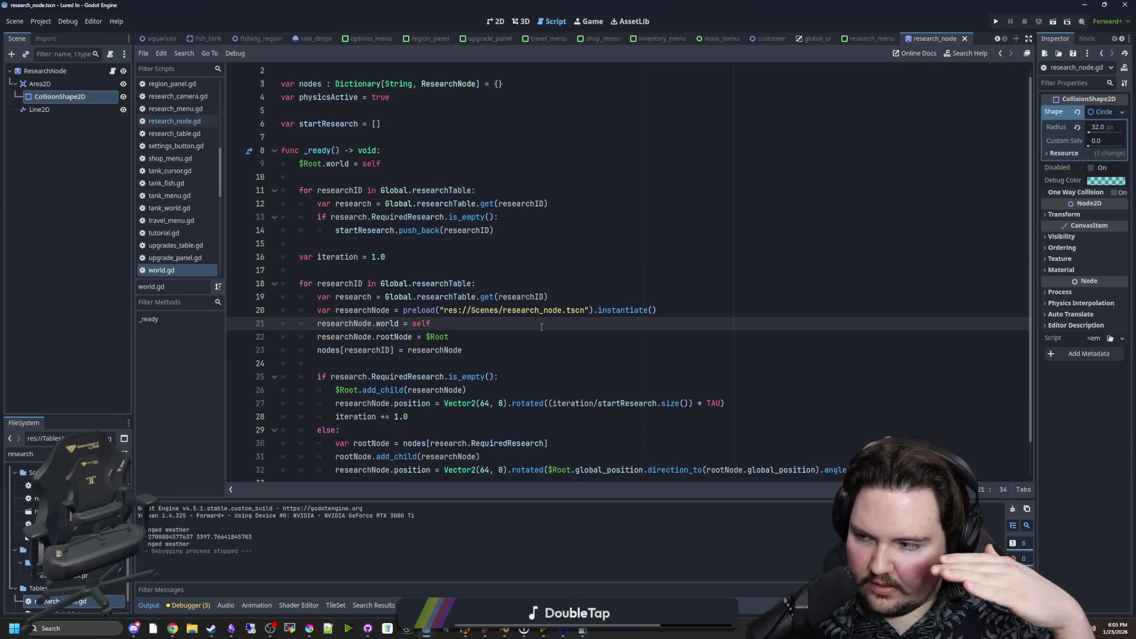
# Add 'rootNode.childrenNodes.push_back(researchNode)' after the add_child call and save.
pyautogui.scroll(-1, 542, 326)
pyautogui.click(456, 376)
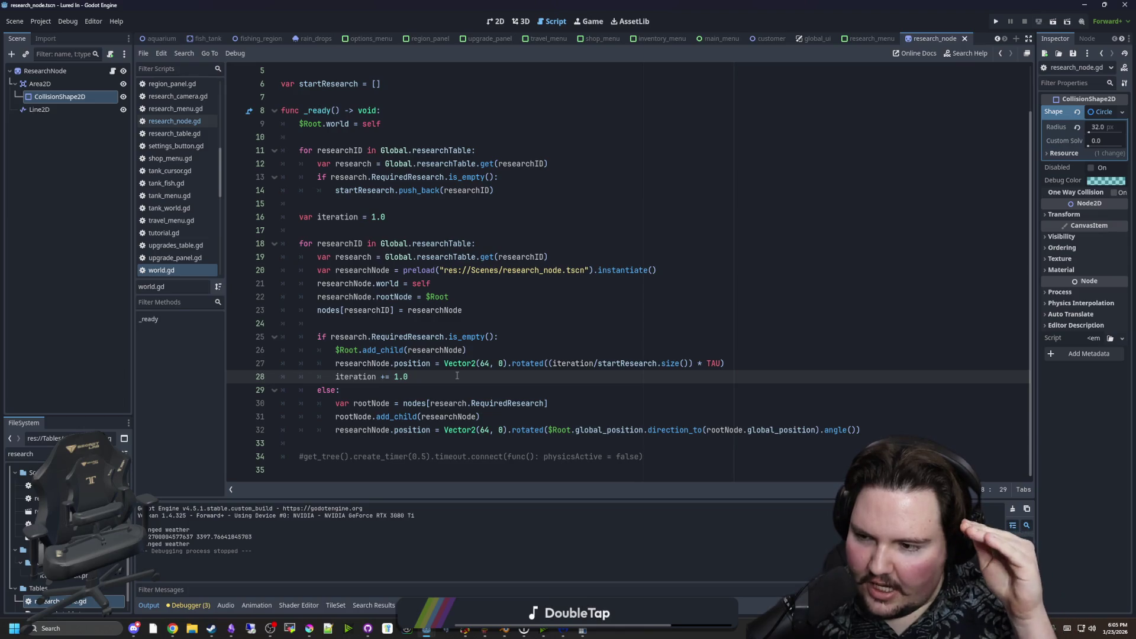
pyautogui.click(456, 388)
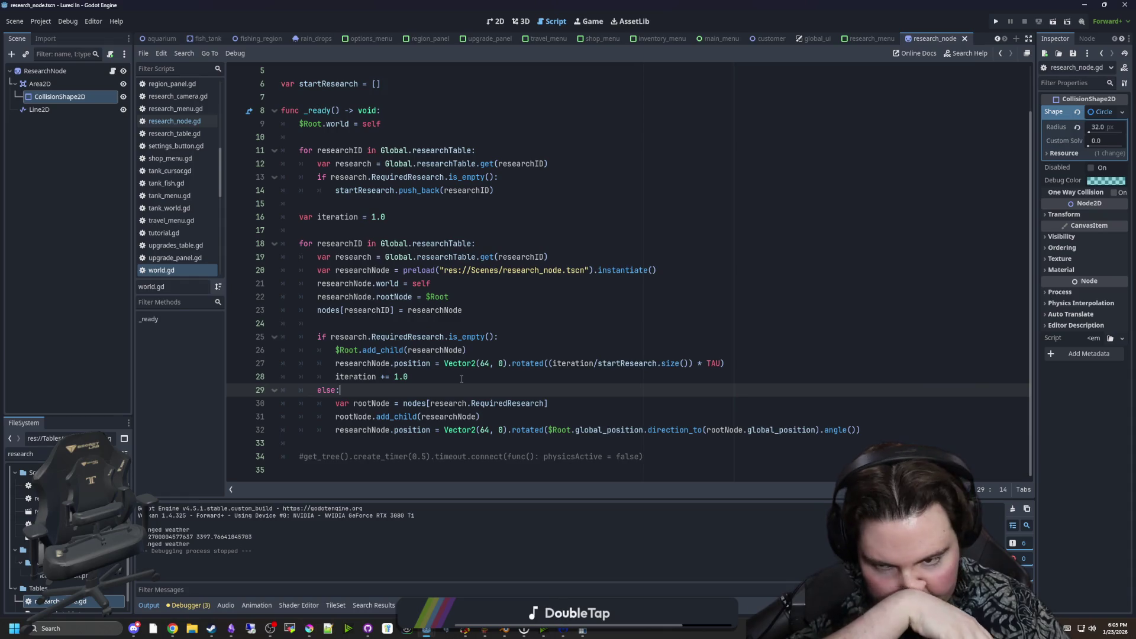
pyautogui.click(489, 419)
pyautogui.click(383, 386)
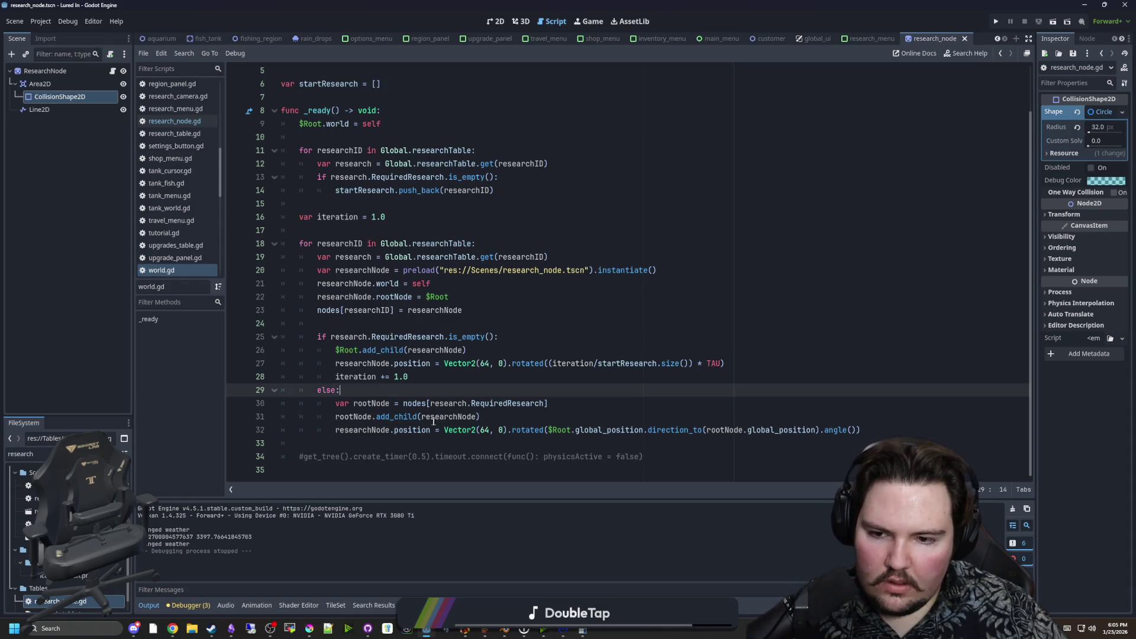
pyautogui.click(515, 415)
pyautogui.press('Return')
pyautogui.write('rootNode')
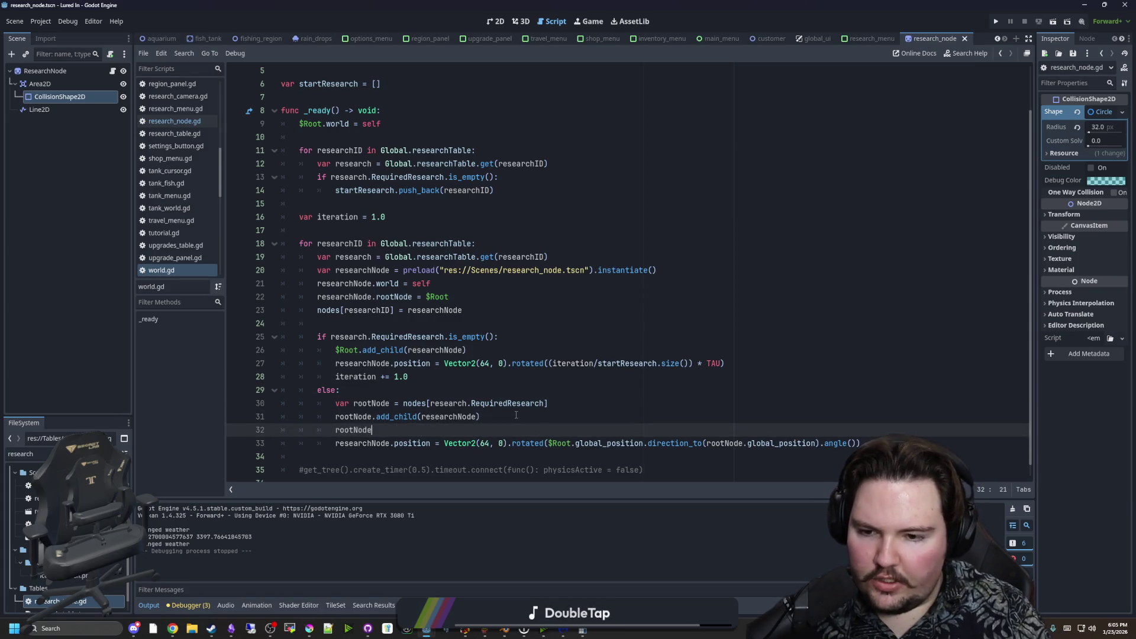
pyautogui.write('.')
pyautogui.press('Return')
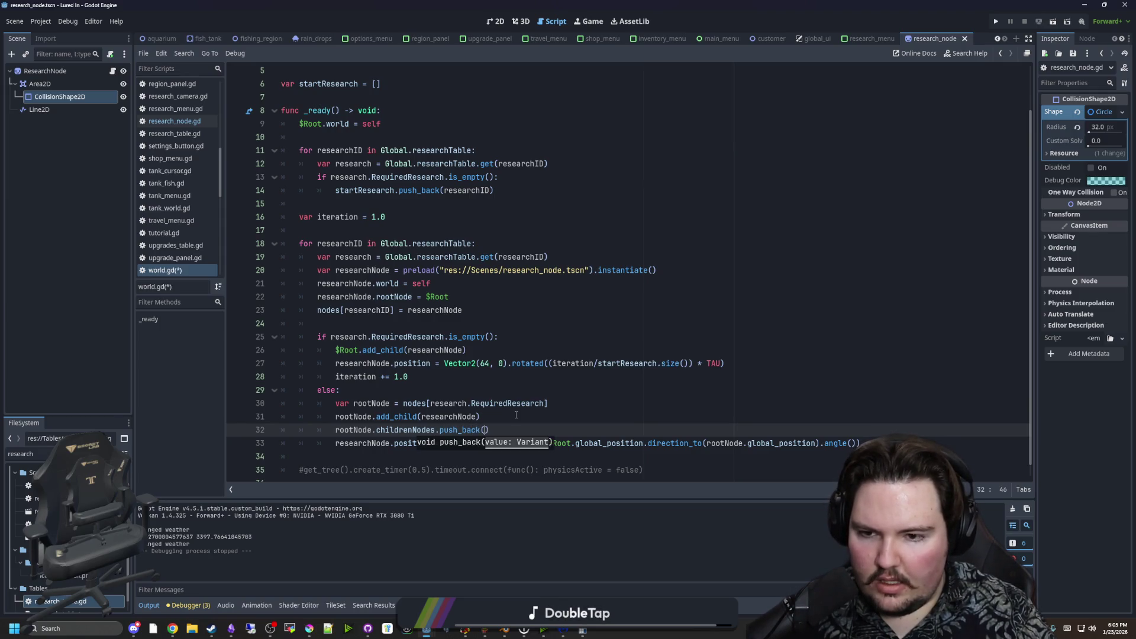
pyautogui.write('ode)')
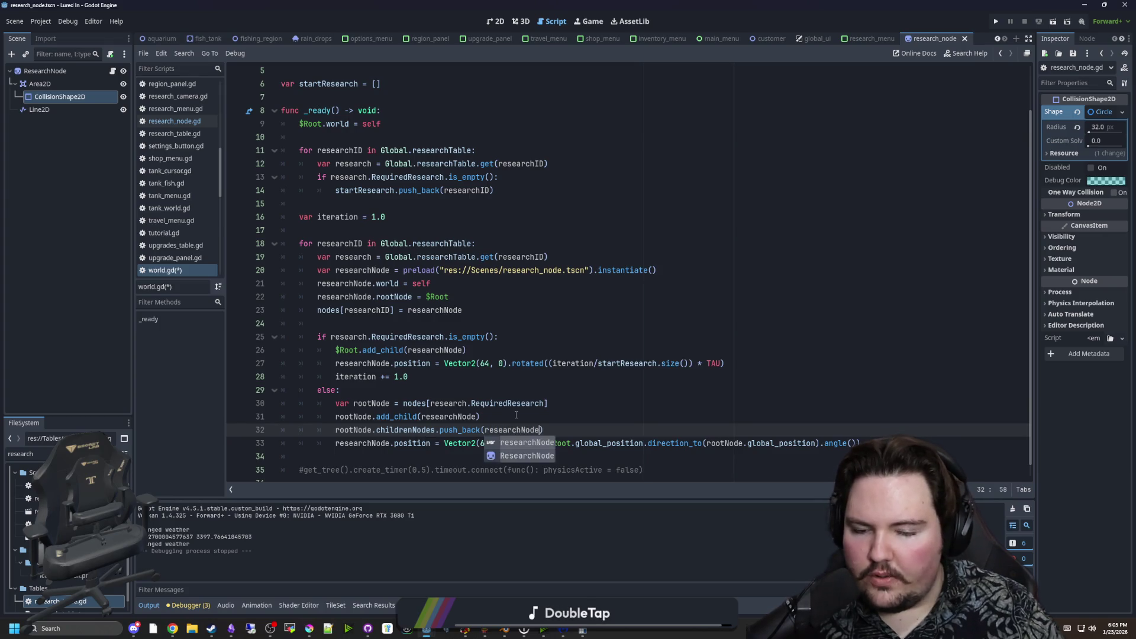
pyautogui.scroll(-1, 516, 414)
pyautogui.hotkey('ctrl', 's')
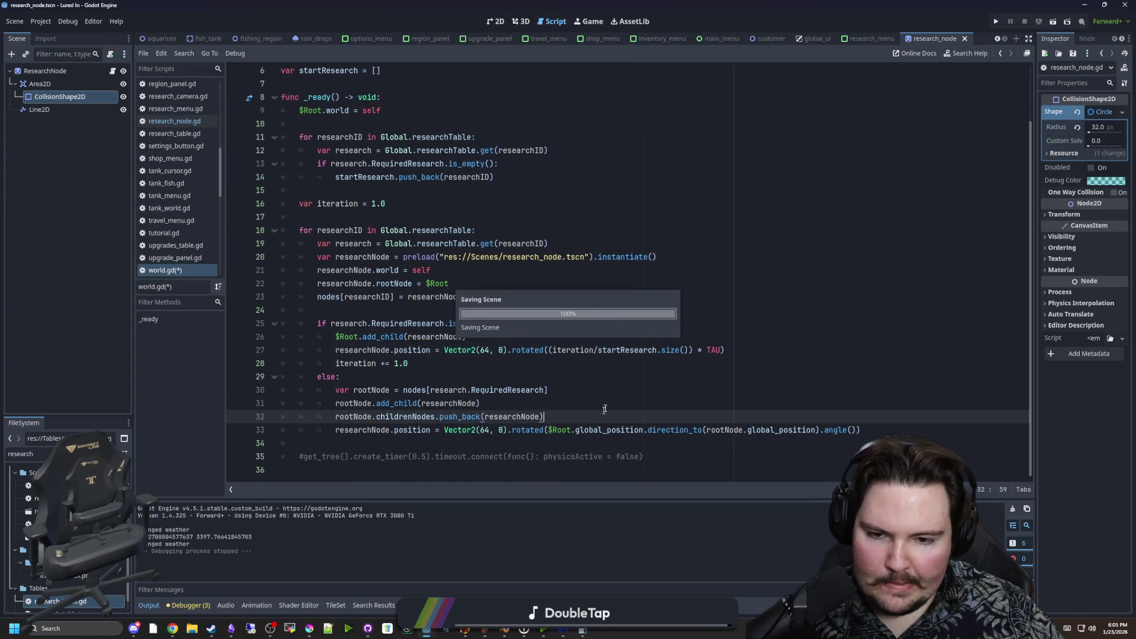
# Append '.rotated(0.01 * rootNode.childrenNodes.size())' to the position line, save, and run the game.
pyautogui.moveTo(393, 430); pyautogui.dragTo(876, 430)
pyautogui.click(884, 430)
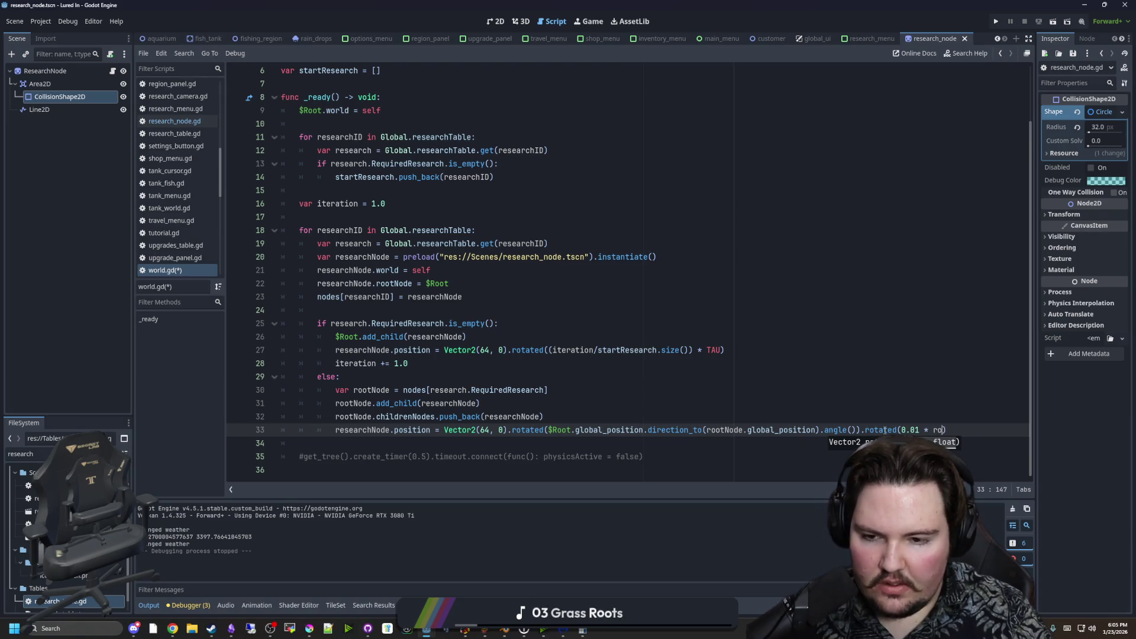
pyautogui.write('renNodes.size()')
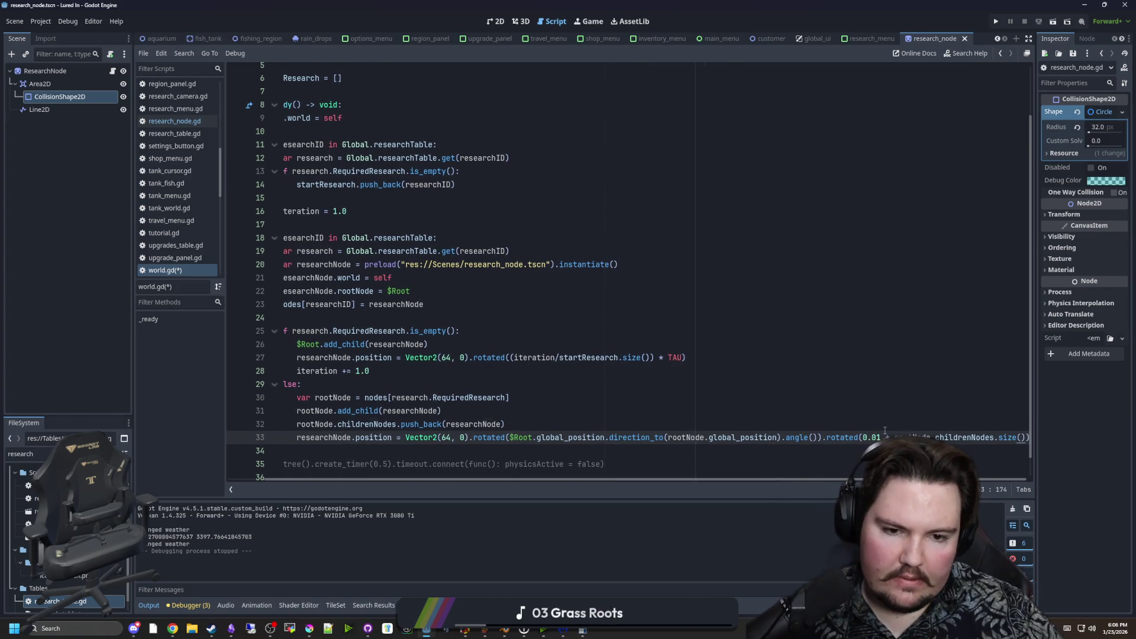
pyautogui.click(884, 429)
pyautogui.hotkey('ctrl', 's')
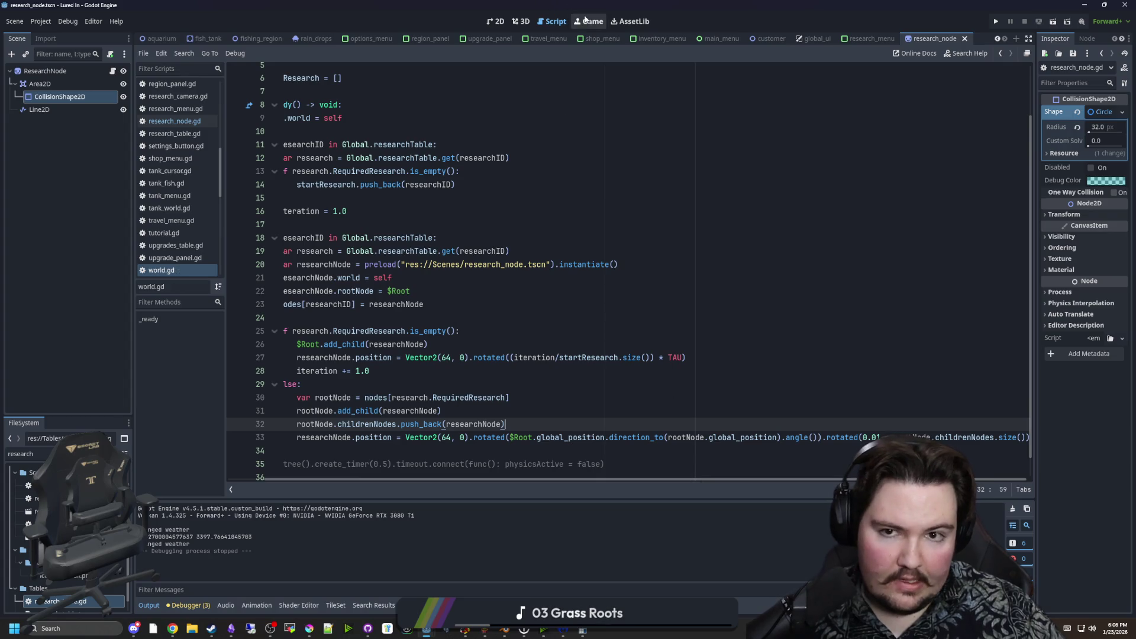
pyautogui.click(585, 20)
pyautogui.press('F5')
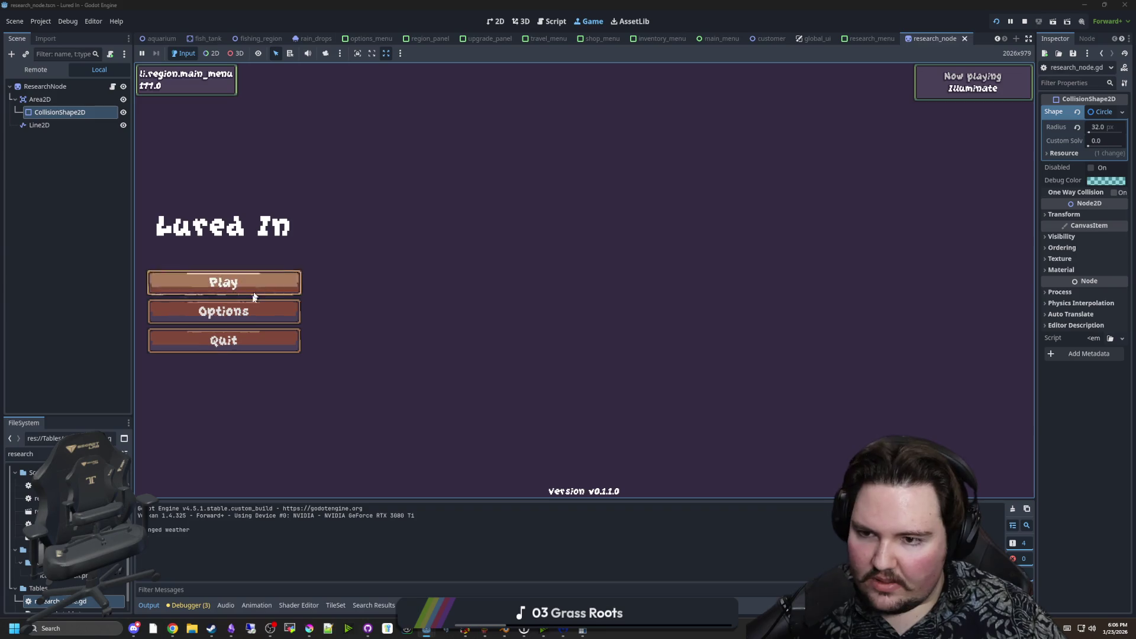
# Start playing, dismiss the welcome back popup, and zoom around the Research tree.
pyautogui.click(253, 294)
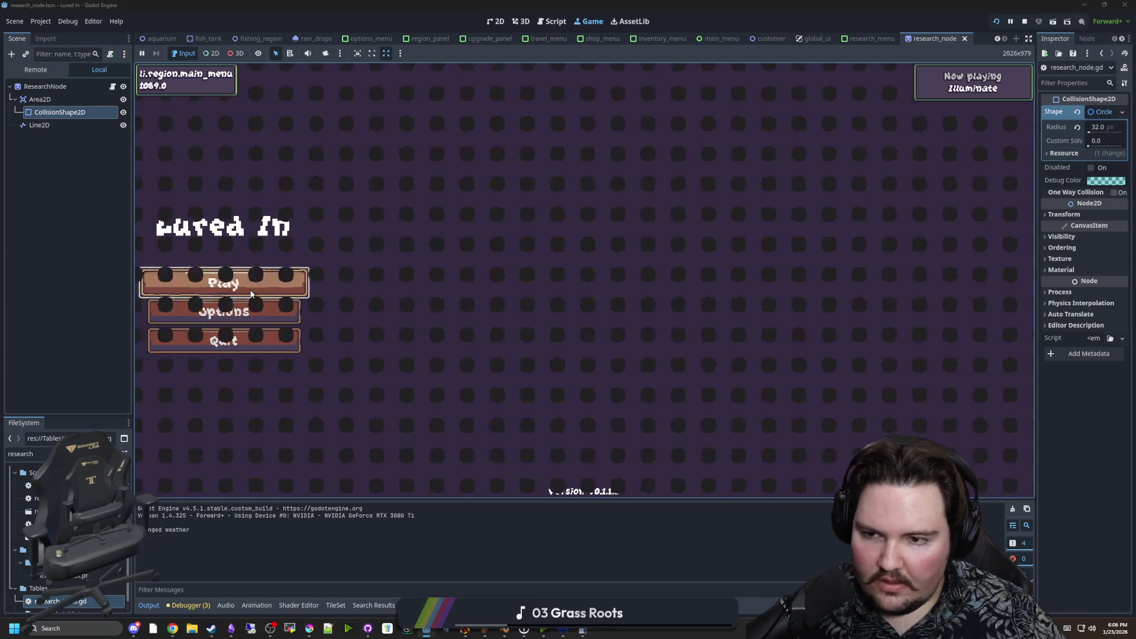
pyautogui.click(583, 326)
pyautogui.click(760, 474)
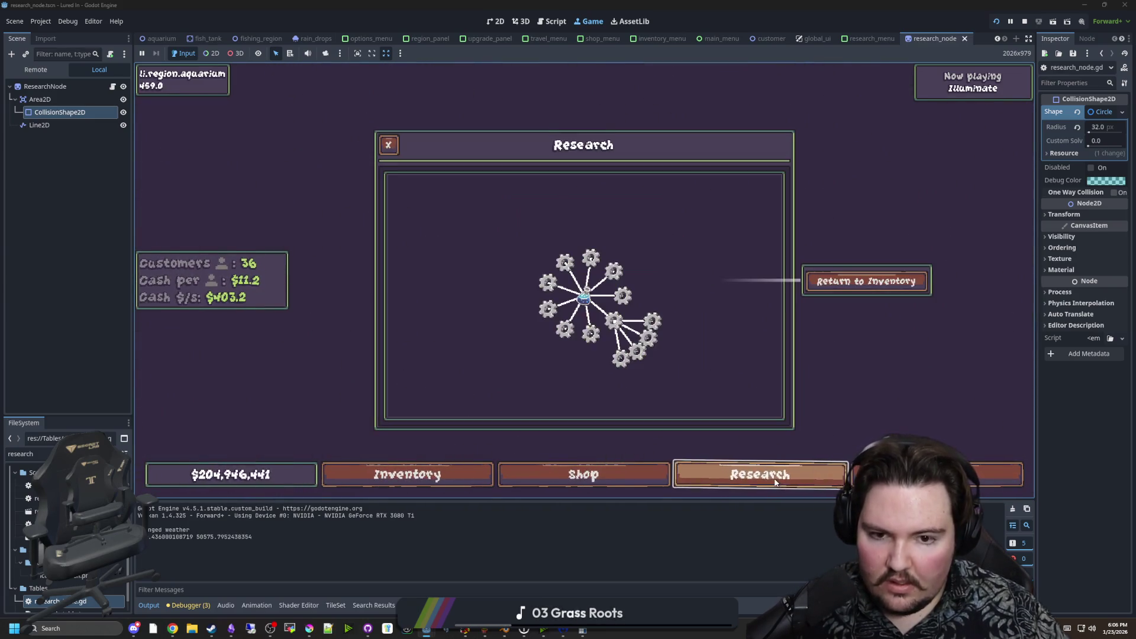
pyautogui.scroll(3, 652, 375)
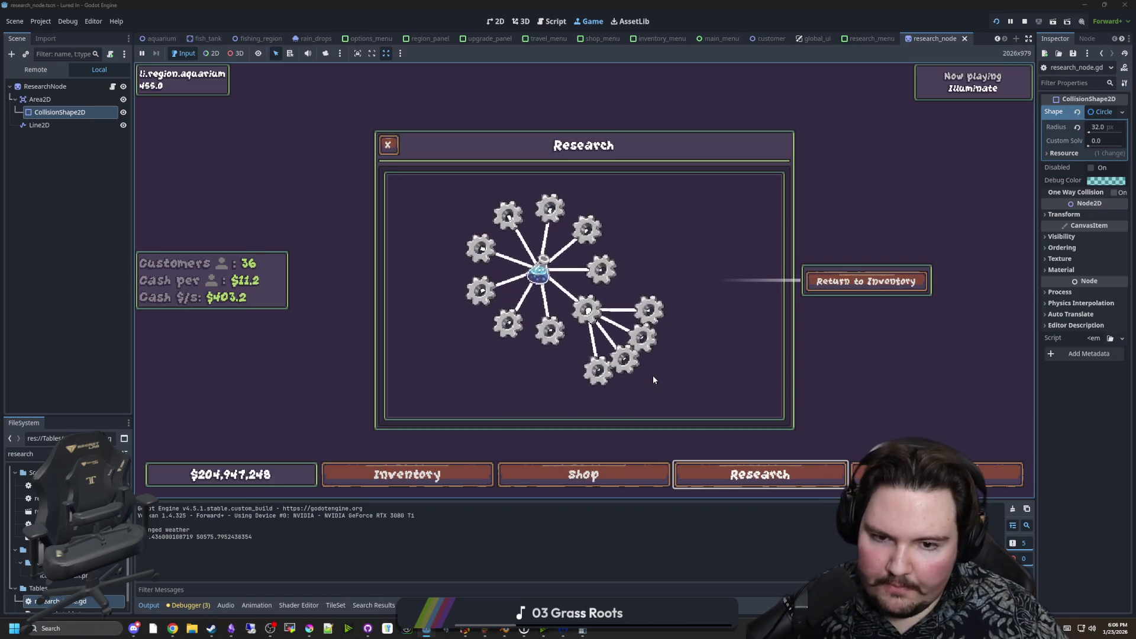
pyautogui.scroll(-2, 652, 375)
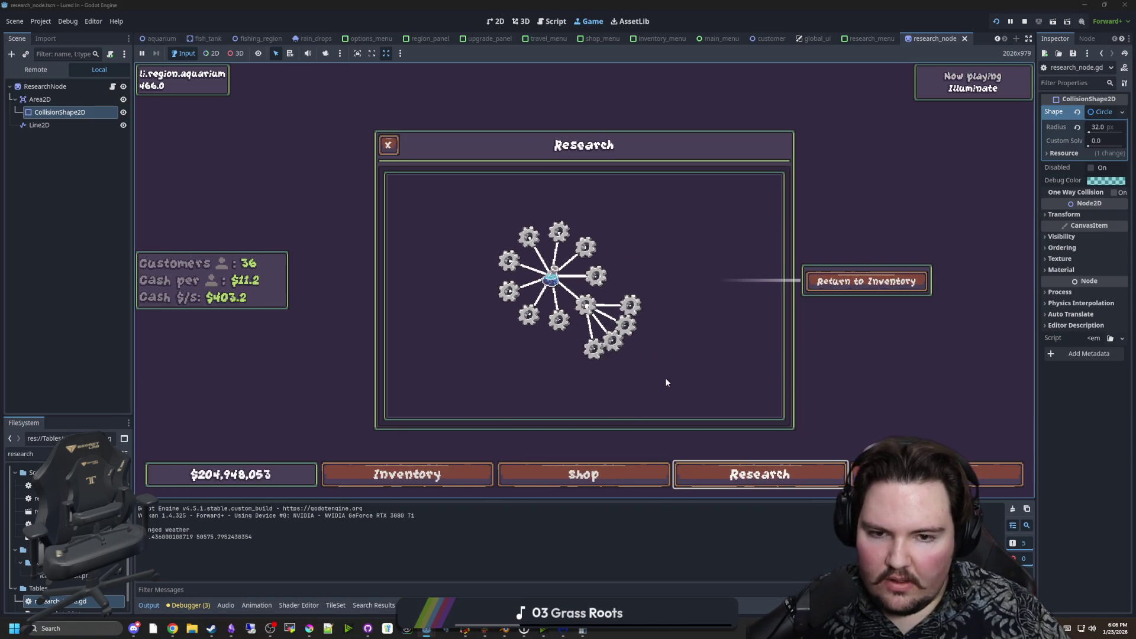
pyautogui.scroll(-1, 591, 289)
pyautogui.scroll(3, 594, 294)
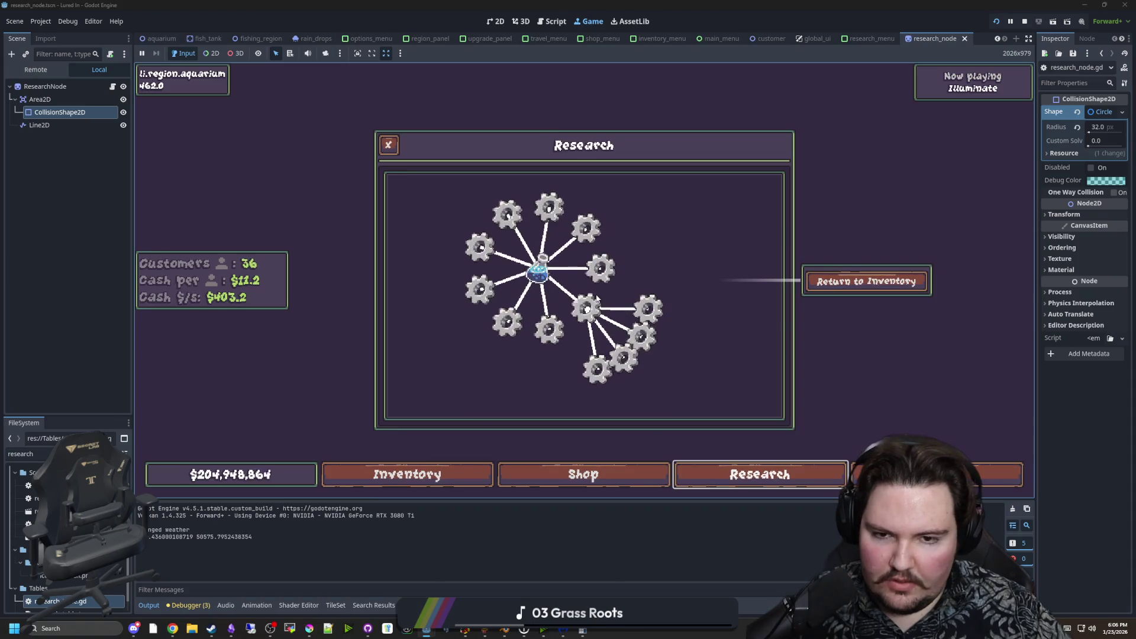
pyautogui.scroll(-3, 597, 299)
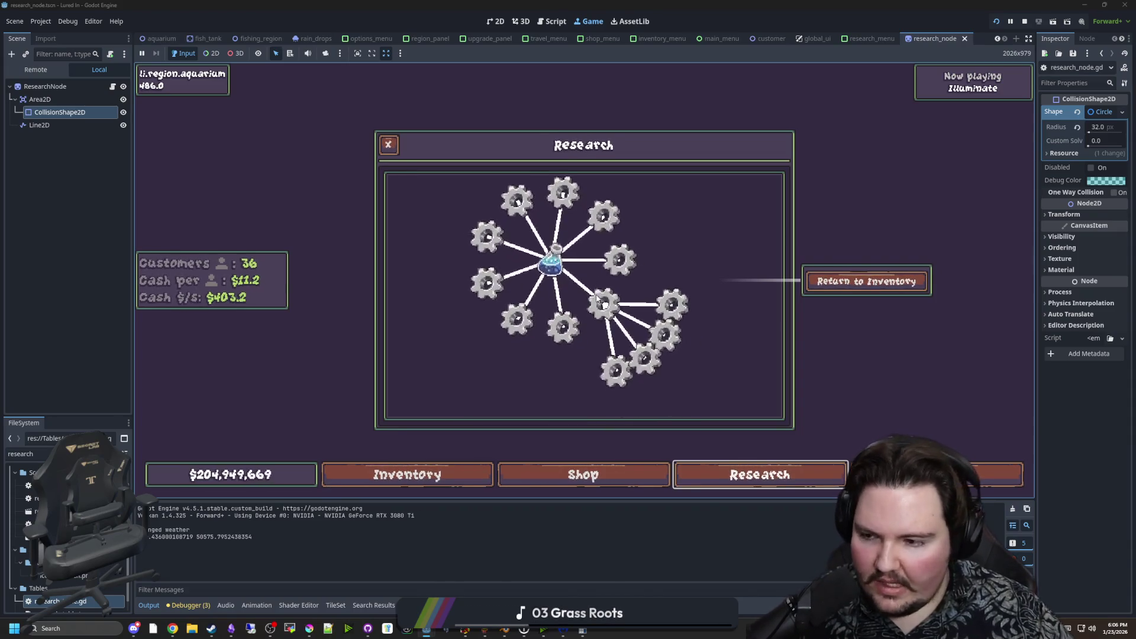
pyautogui.scroll(4, 596, 299)
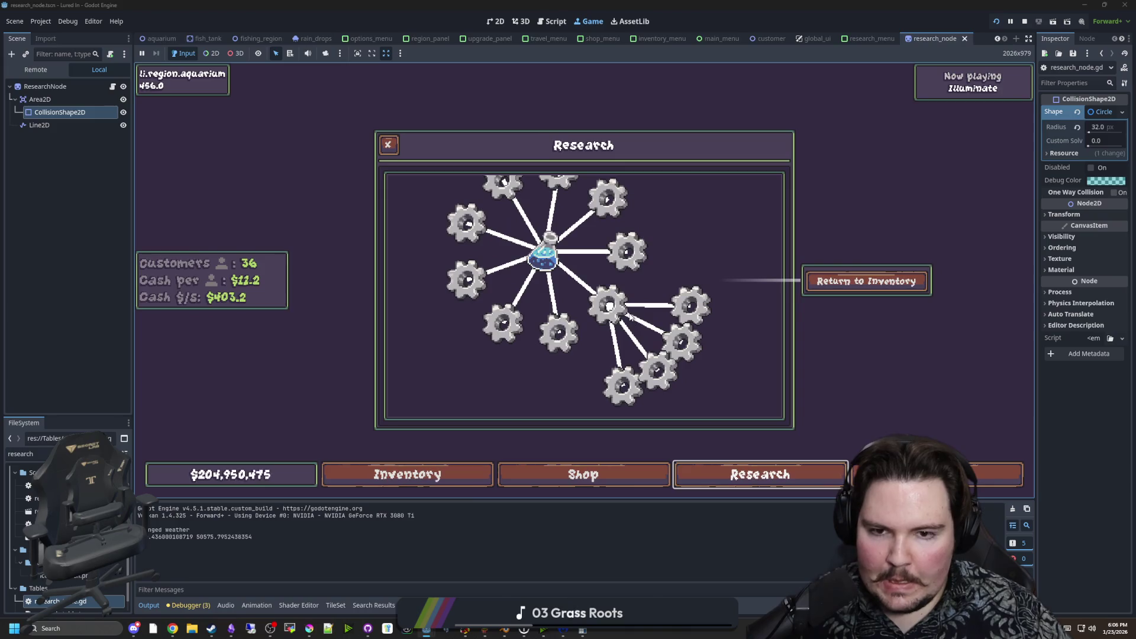
pyautogui.scroll(-3, 586, 292)
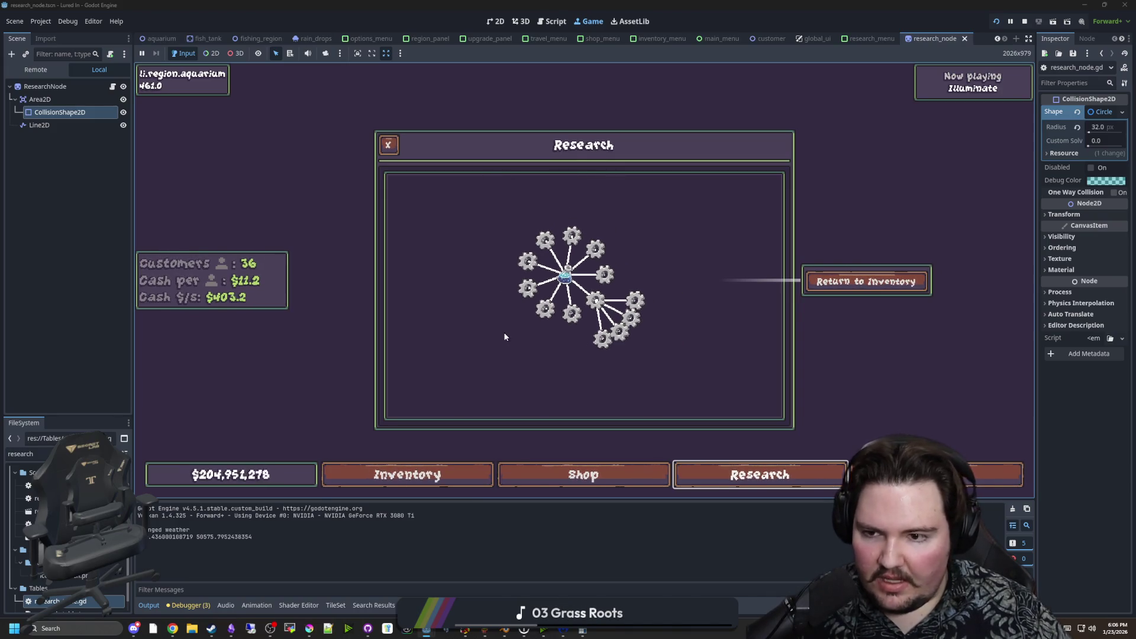
# Comment out the 'if rootNode:' pull block in research_node.gd, save, and return to the game.
pyautogui.click(112, 86)
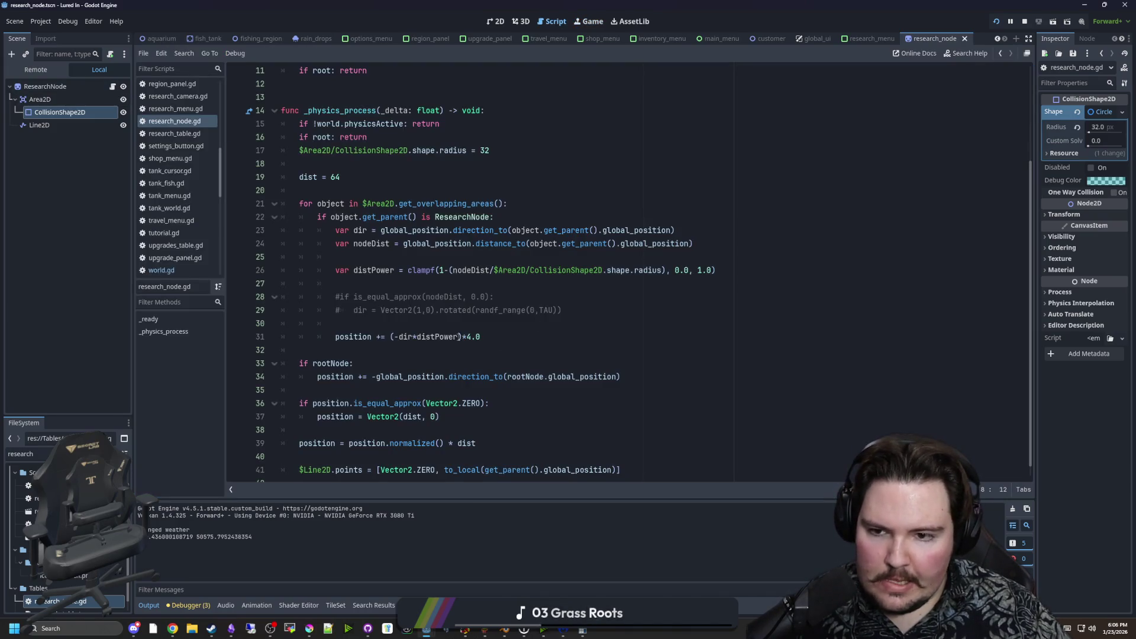
pyautogui.click(440, 351)
pyautogui.scroll(-1, 441, 351)
pyautogui.click(320, 417)
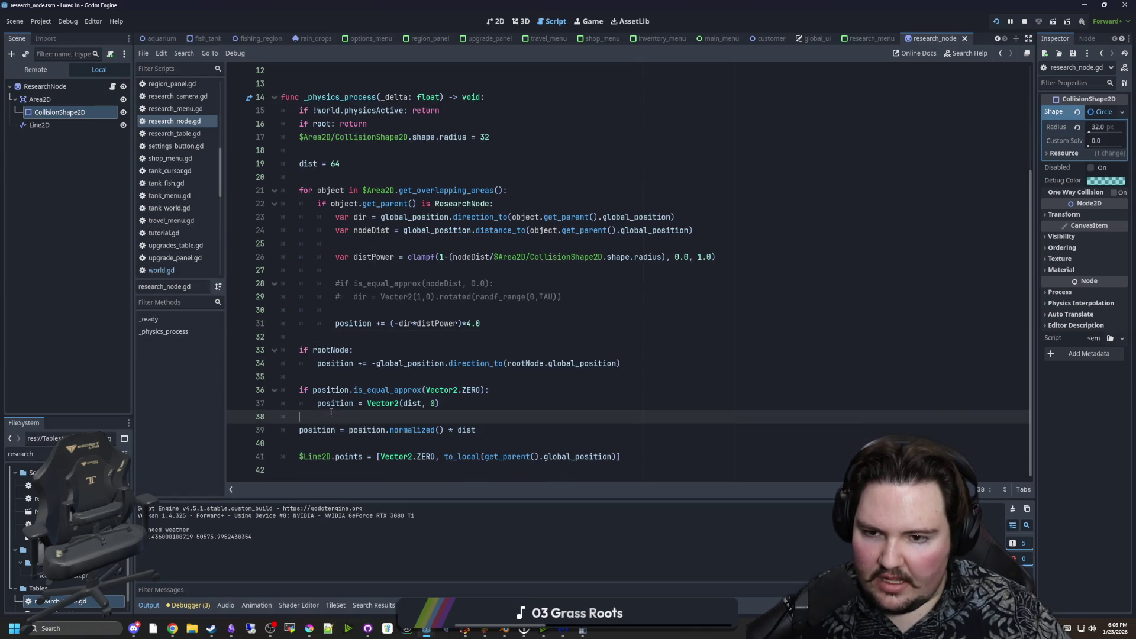
pyautogui.click(320, 373)
pyautogui.press('Up')
pyautogui.hotkey('ctrl', 'k')
pyautogui.press('Up')
pyautogui.hotkey('ctrl', 'k')
pyautogui.press('Up')
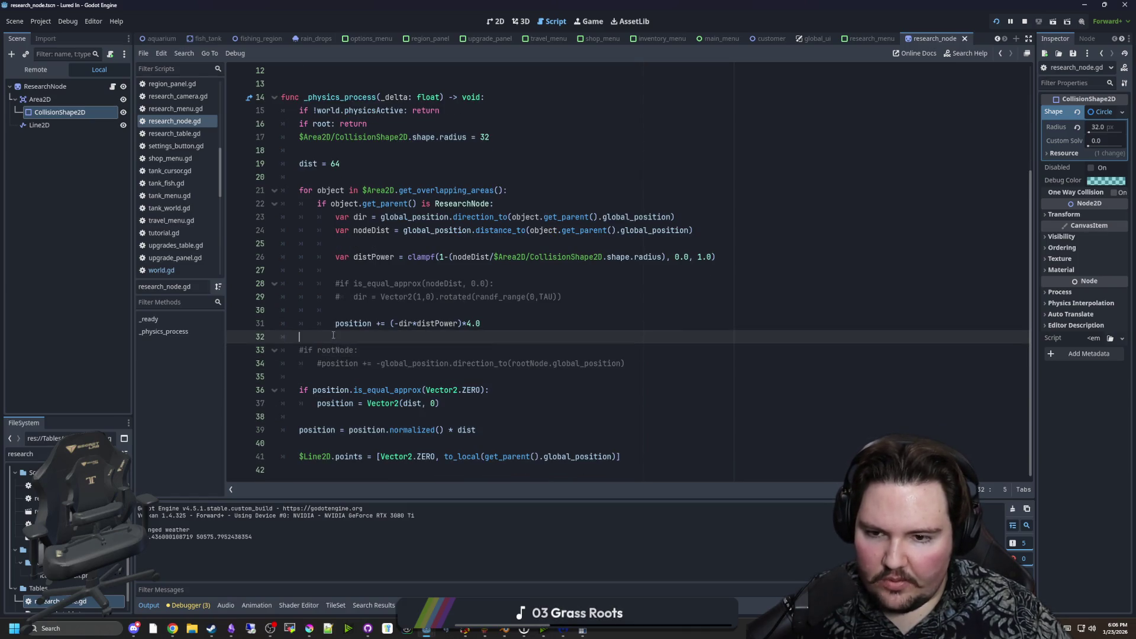
pyautogui.hotkey('ctrl', 's')
pyautogui.click(589, 21)
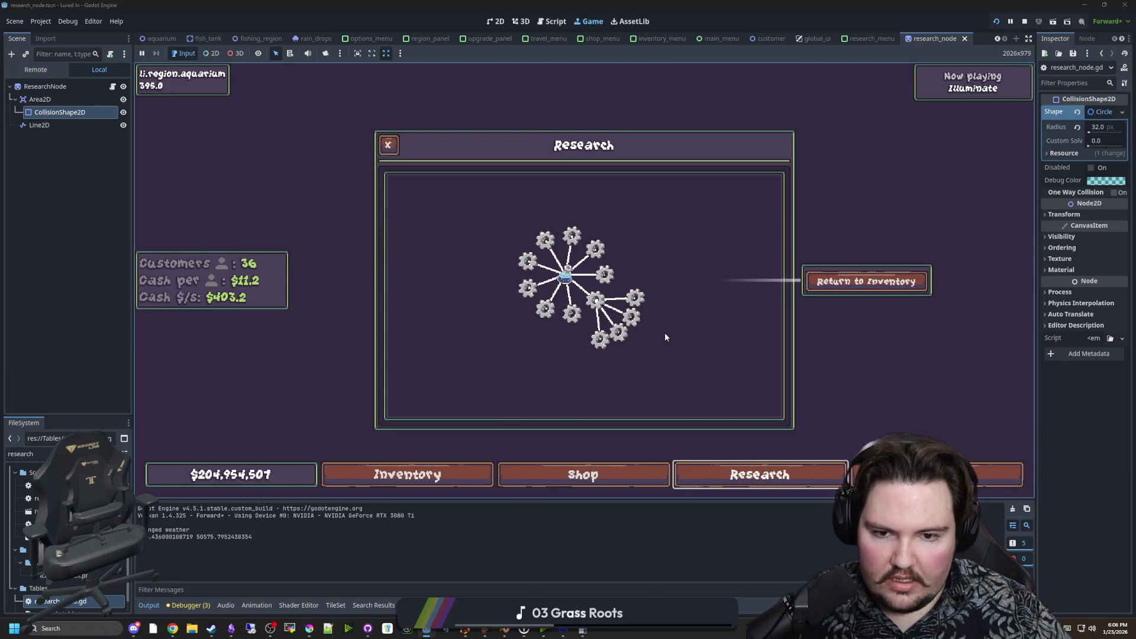
# Restart twice from the title screen and reopen the Research panel.
pyautogui.press('Escape')
pyautogui.click(586, 310)
pyautogui.click(223, 294)
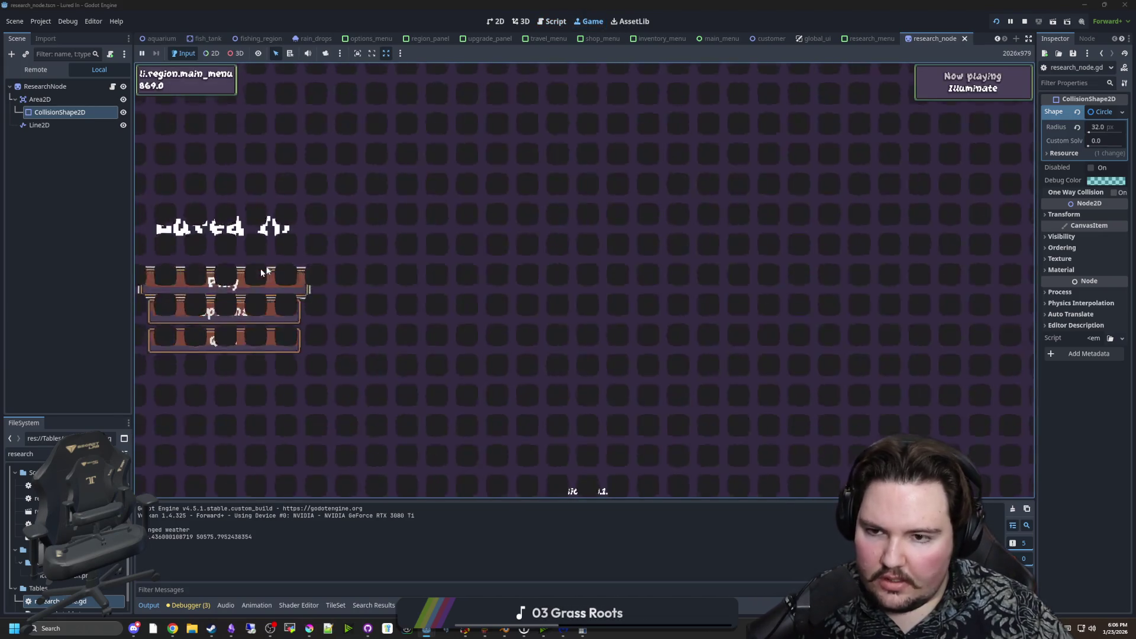
pyautogui.click(775, 473)
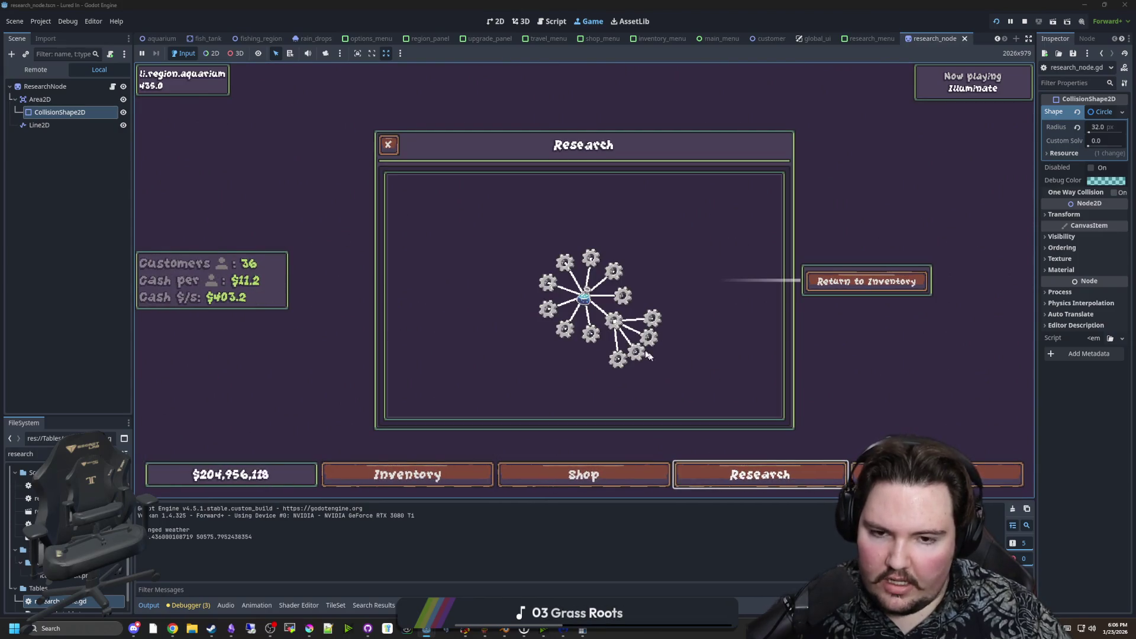
pyautogui.press('Escape')
pyautogui.click(585, 307)
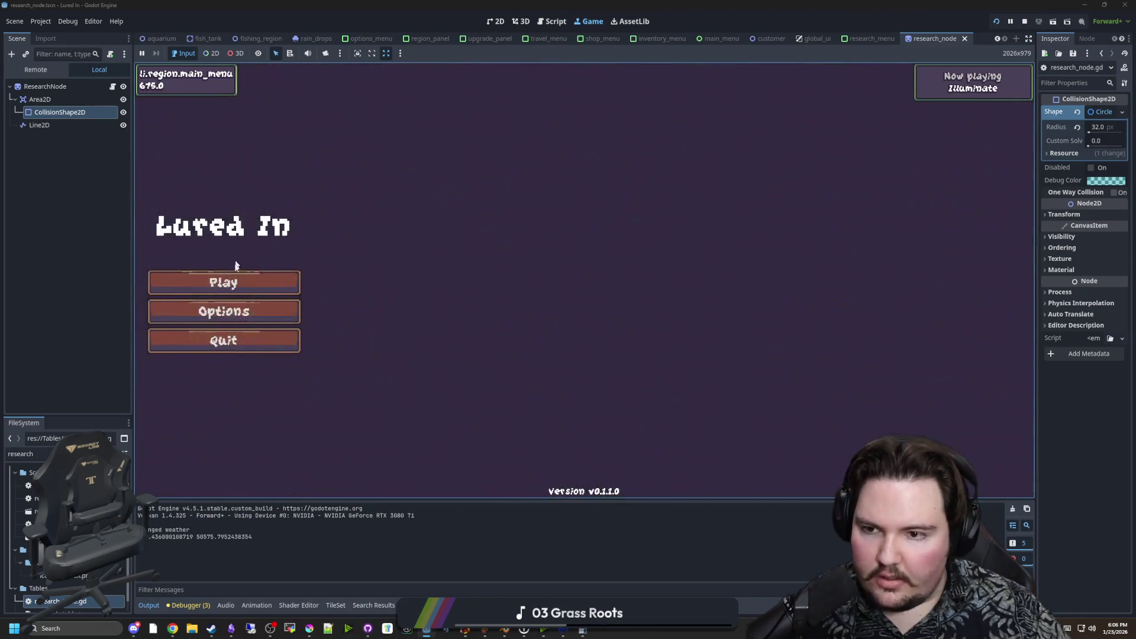
pyautogui.click(223, 282)
pyautogui.click(765, 473)
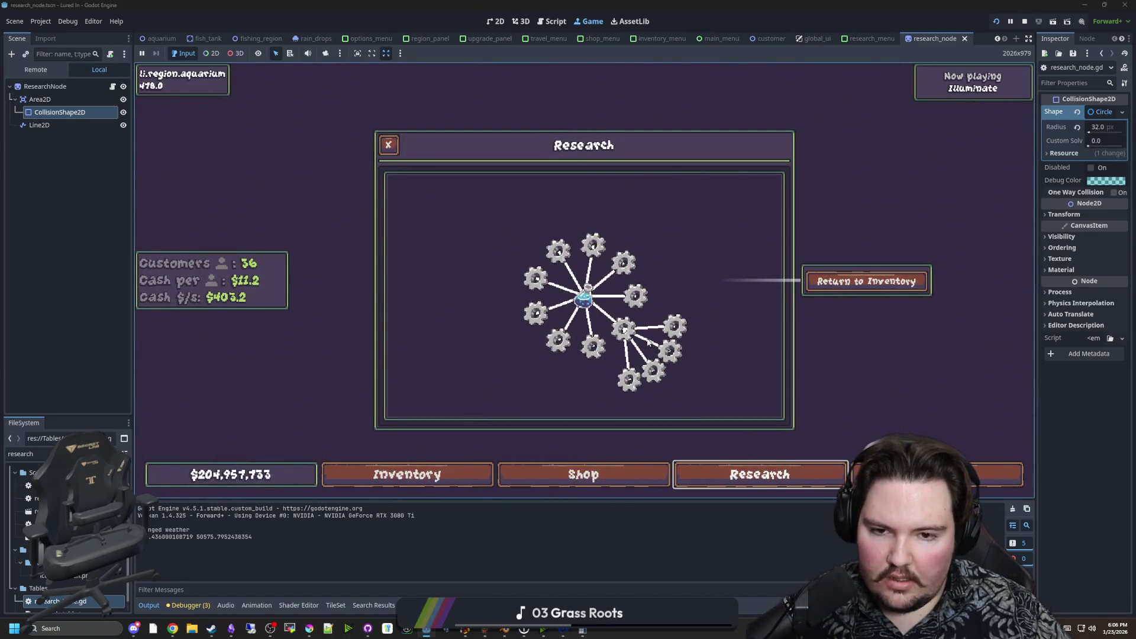
# Zoom around the gear tree to check the fanned child gears, then select Line2D.
pyautogui.scroll(3, 649, 343)
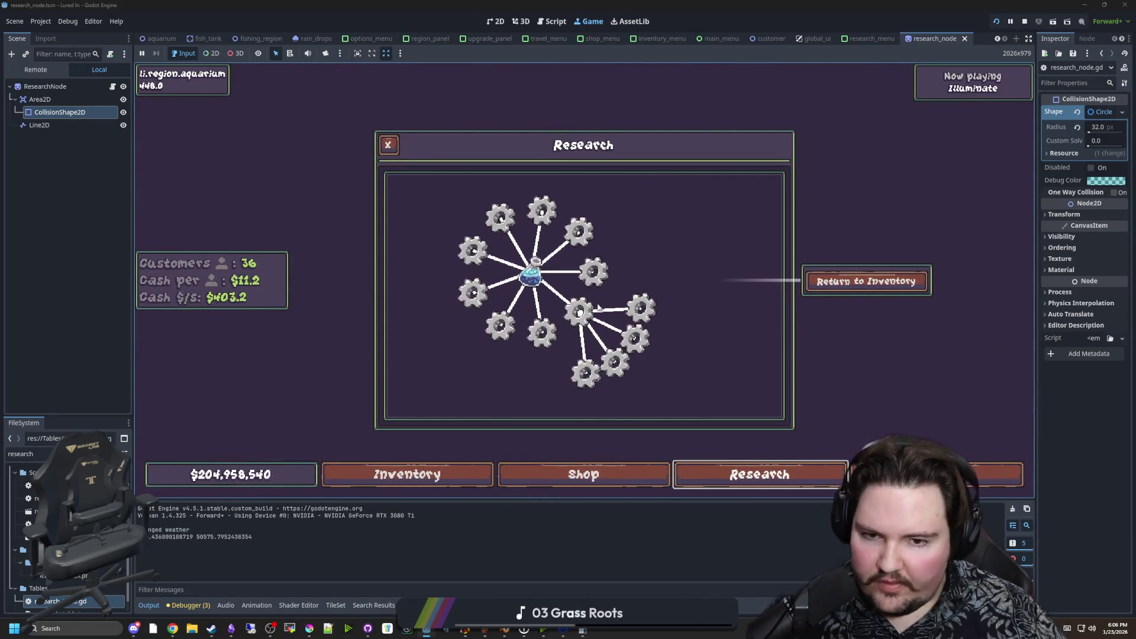
pyautogui.scroll(5, 645, 259)
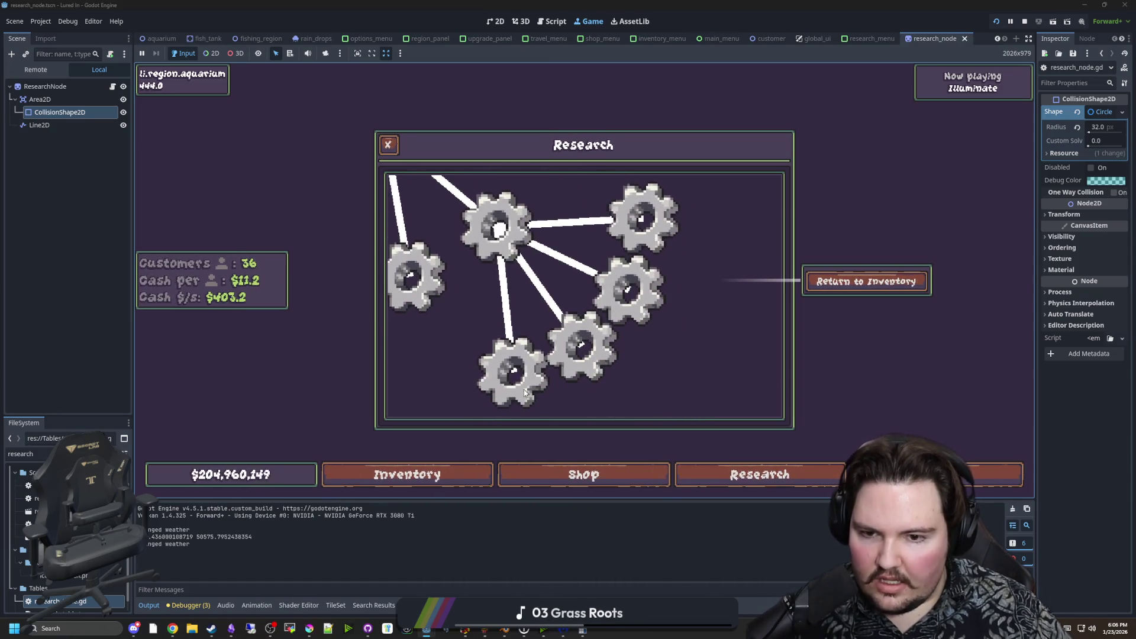
pyautogui.scroll(-5, 530, 389)
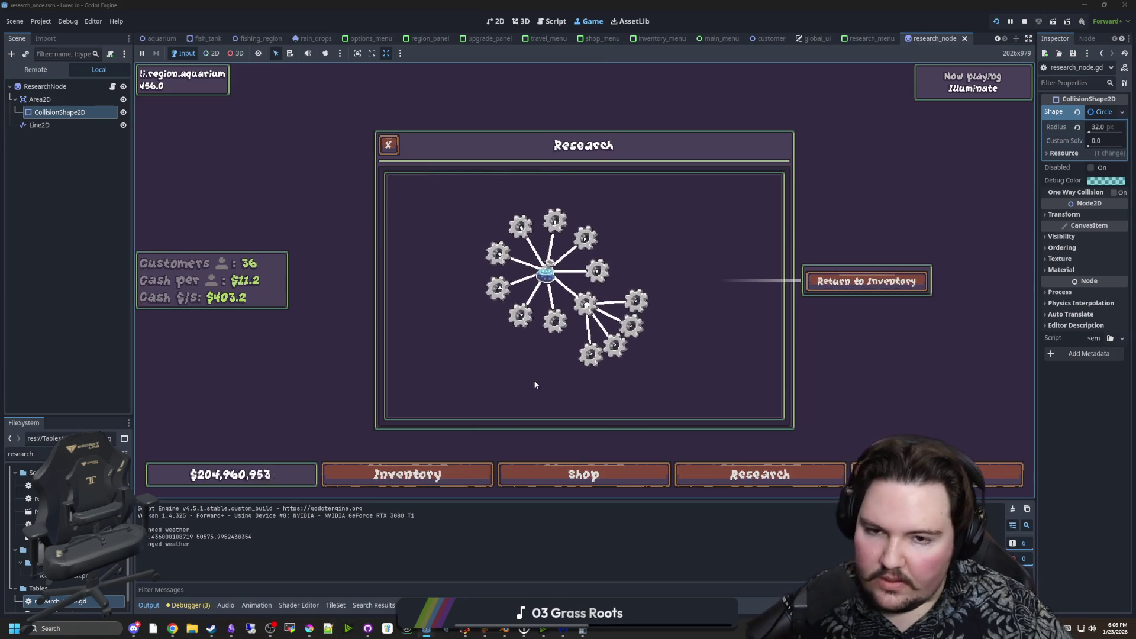
pyautogui.scroll(2, 569, 300)
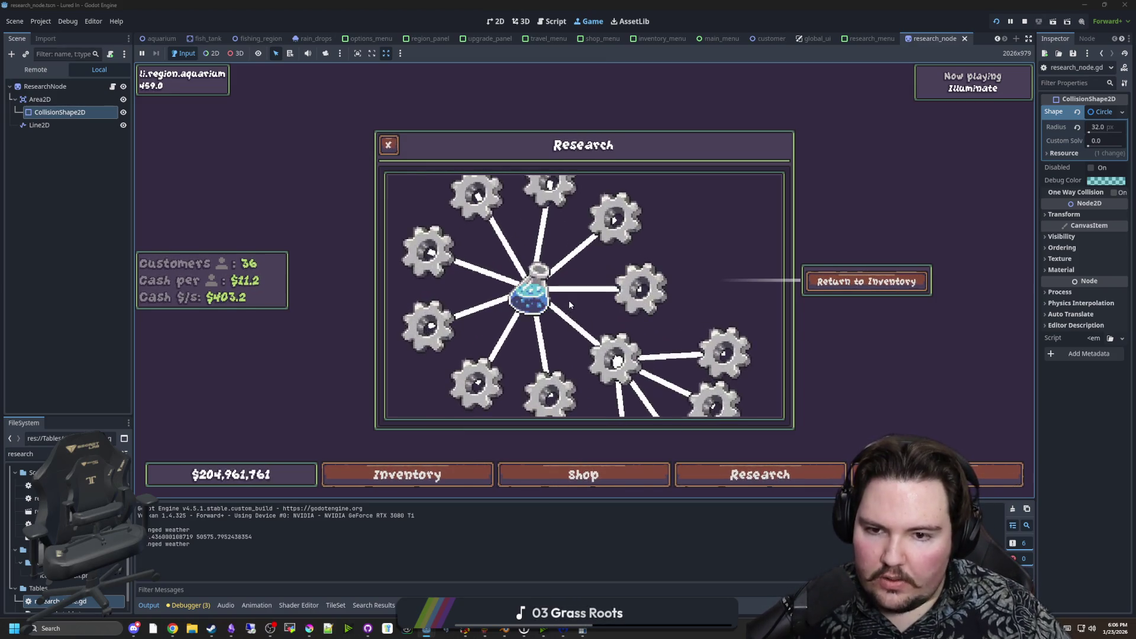
pyautogui.scroll(-2, 569, 300)
pyautogui.scroll(2, 569, 300)
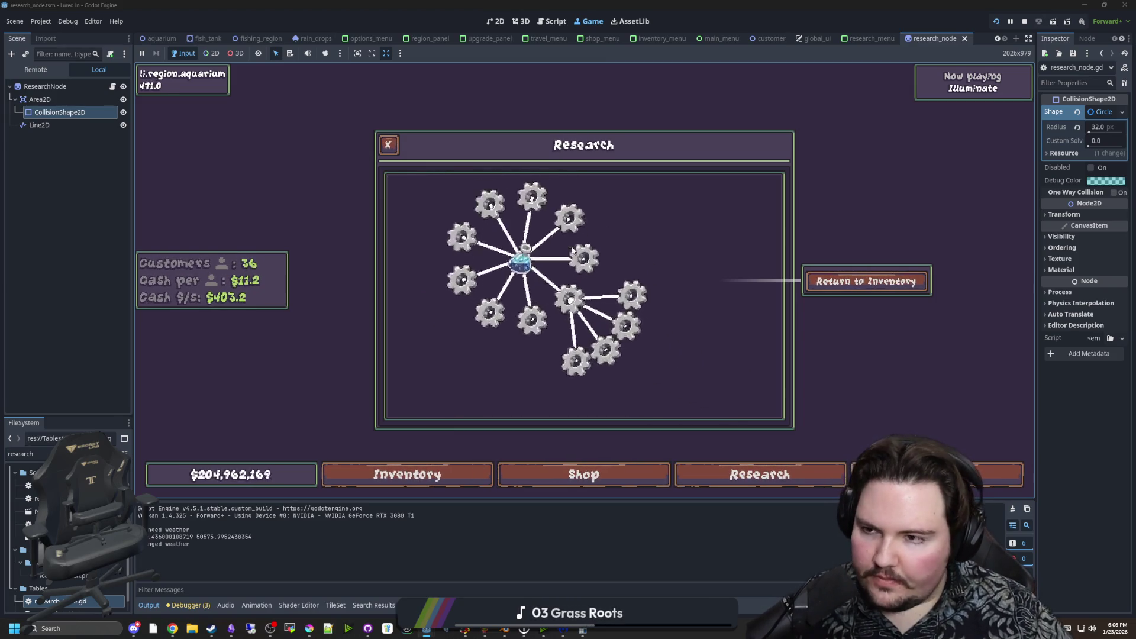
pyautogui.click(41, 124)
# Give Line2D a new Width Curve at 1.0 on both ends, dipping to 0.5 midway.
pyautogui.moveTo(1037, 290); pyautogui.dragTo(907, 290)
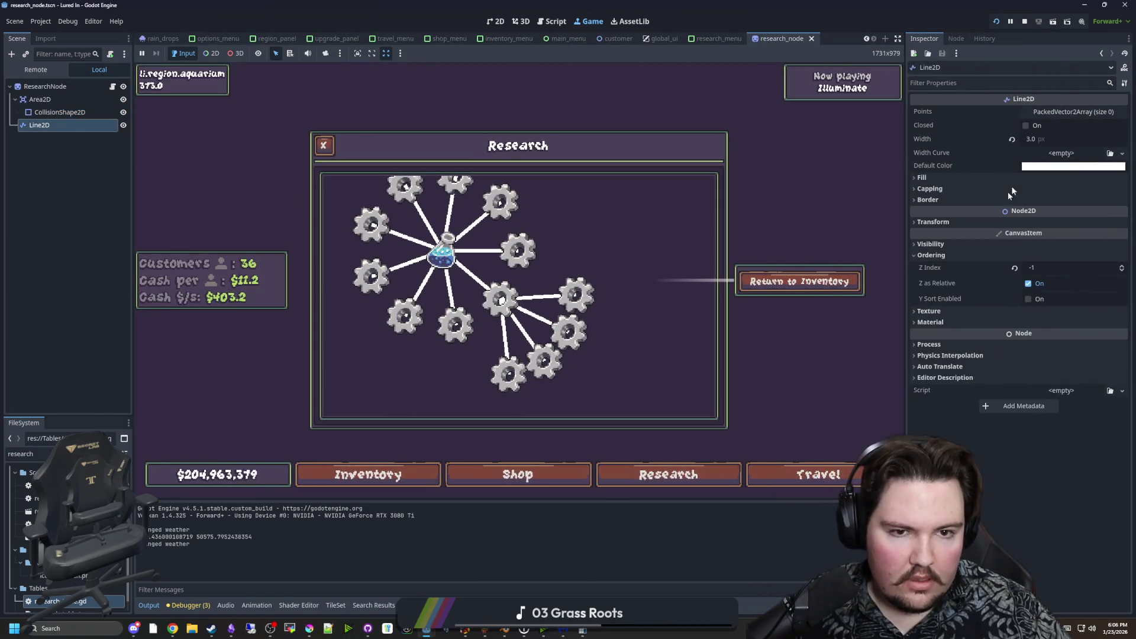
pyautogui.click(1122, 154)
pyautogui.click(1089, 168)
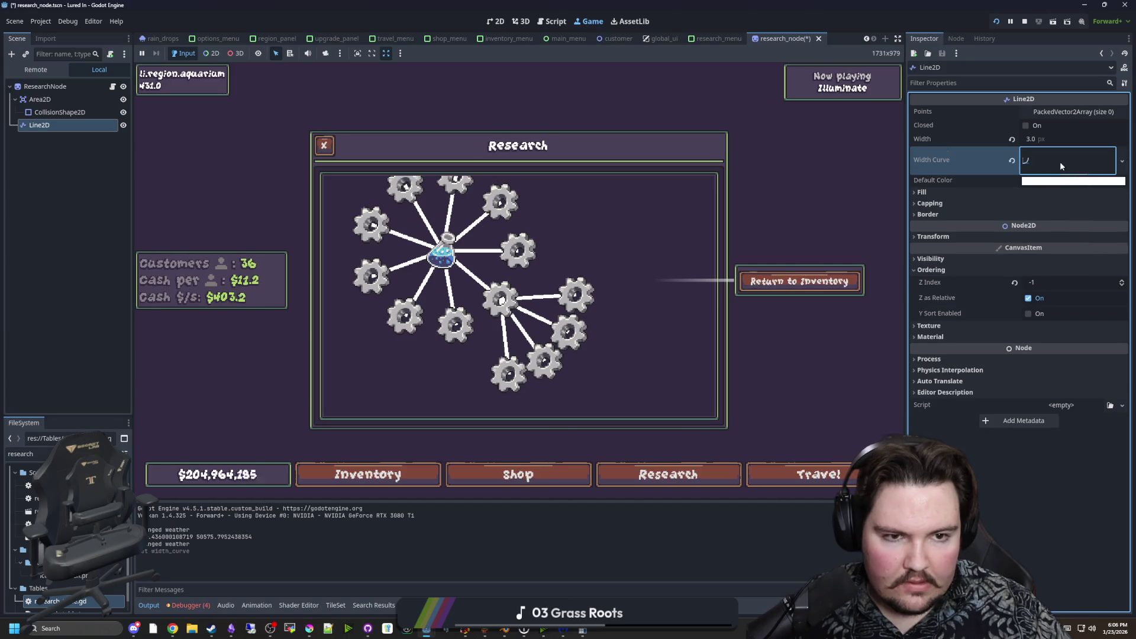
pyautogui.click(1060, 161)
pyautogui.click(934, 251)
pyautogui.moveTo(934, 250); pyautogui.dragTo(921, 201)
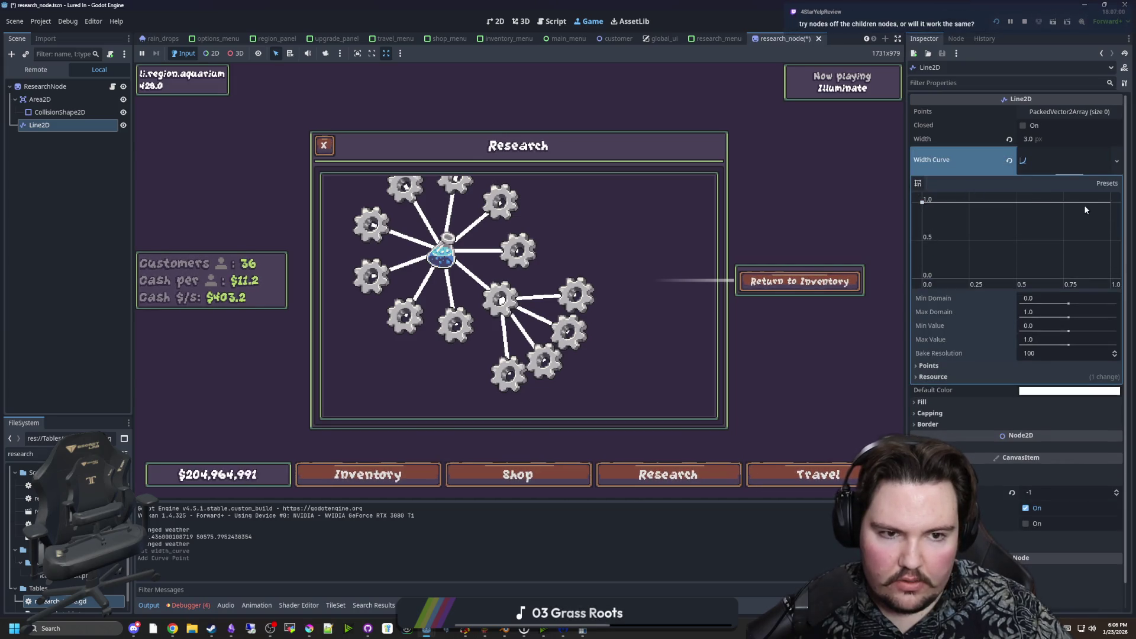
pyautogui.click(1111, 202)
pyautogui.click(1017, 202)
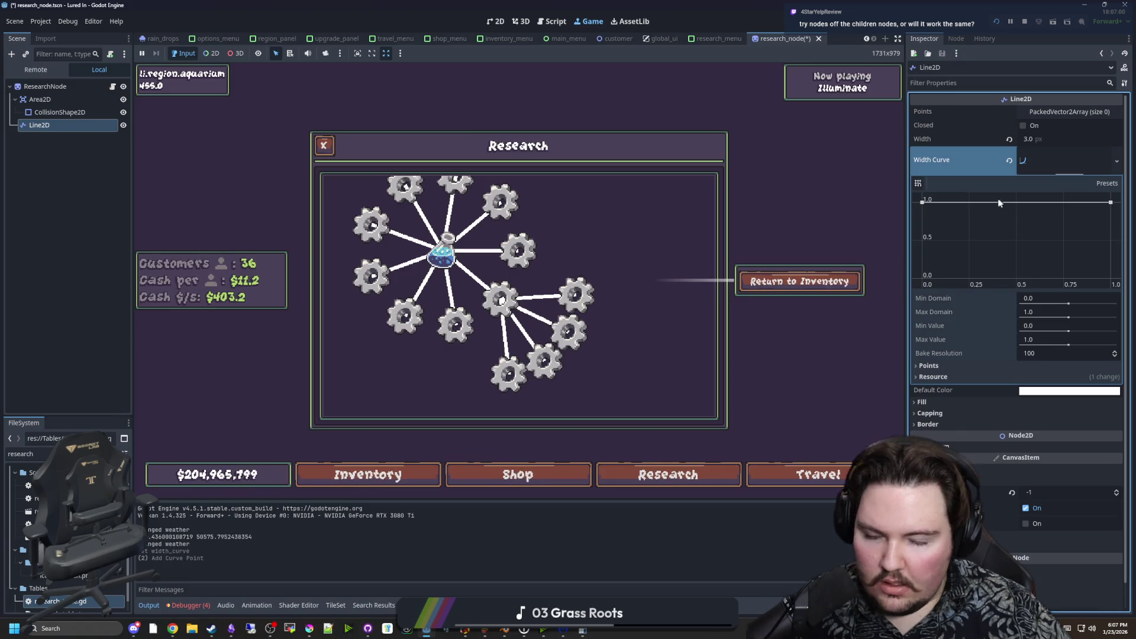
pyautogui.moveTo(1017, 202); pyautogui.dragTo(1017, 278)
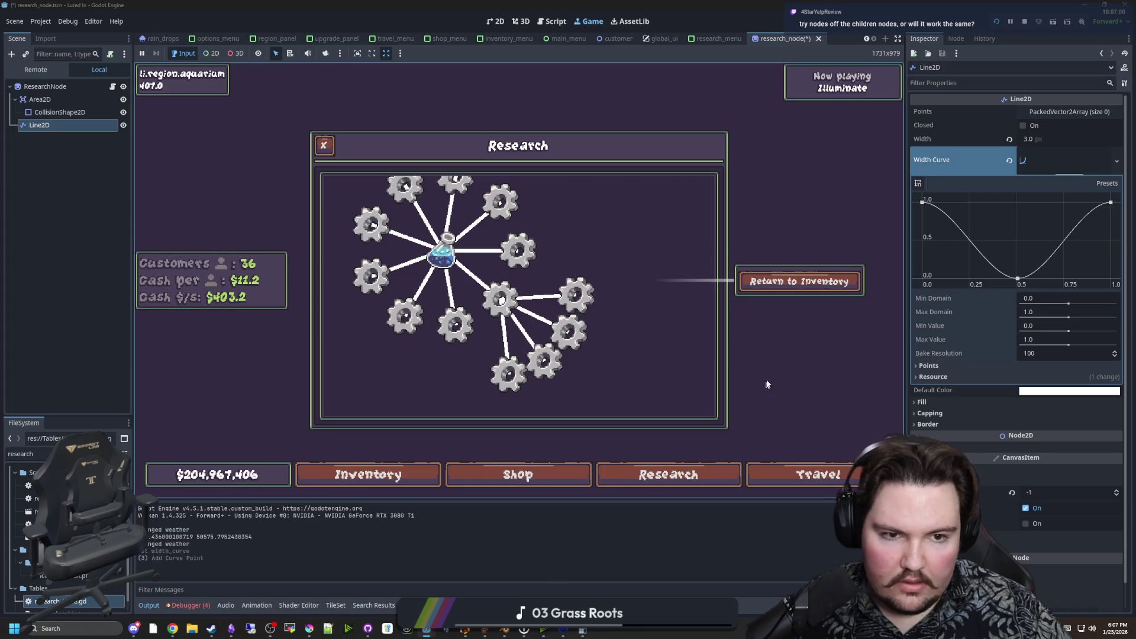
pyautogui.moveTo(1018, 277); pyautogui.dragTo(1017, 239)
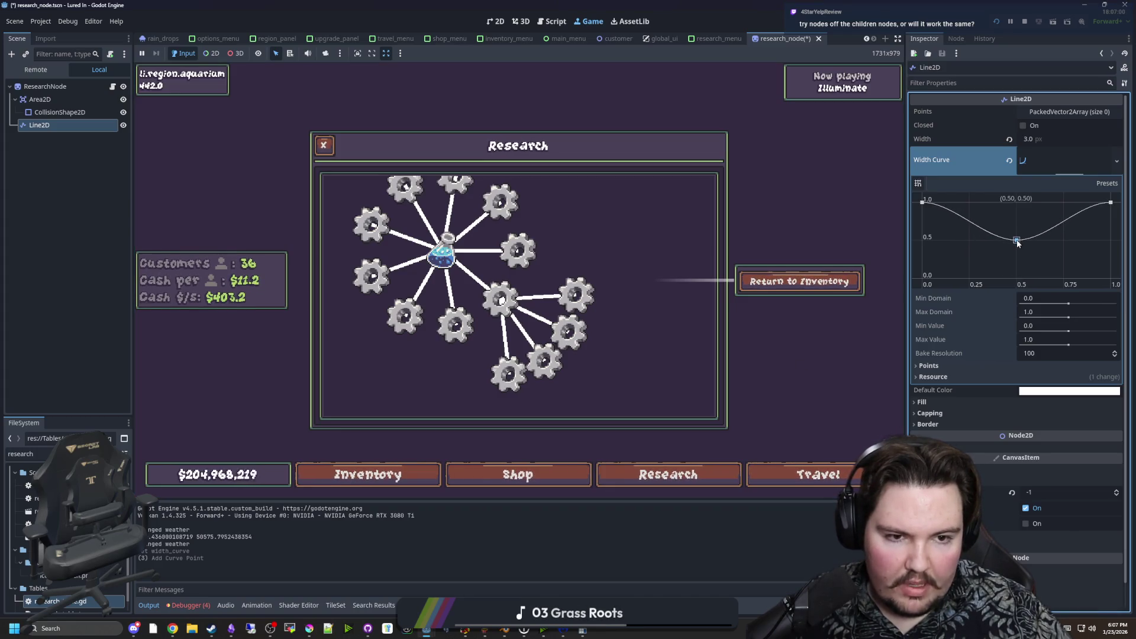
# Stop the game, save the scene, and relaunch it.
pyautogui.press('F8')
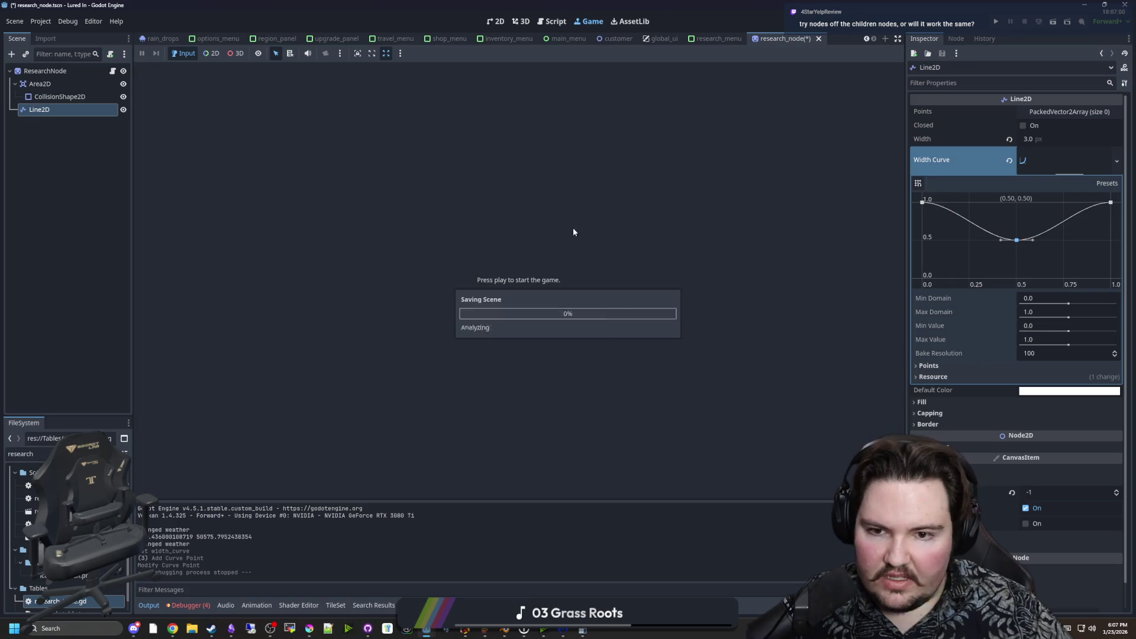
pyautogui.hotkey('ctrl', 's')
pyautogui.click(996, 22)
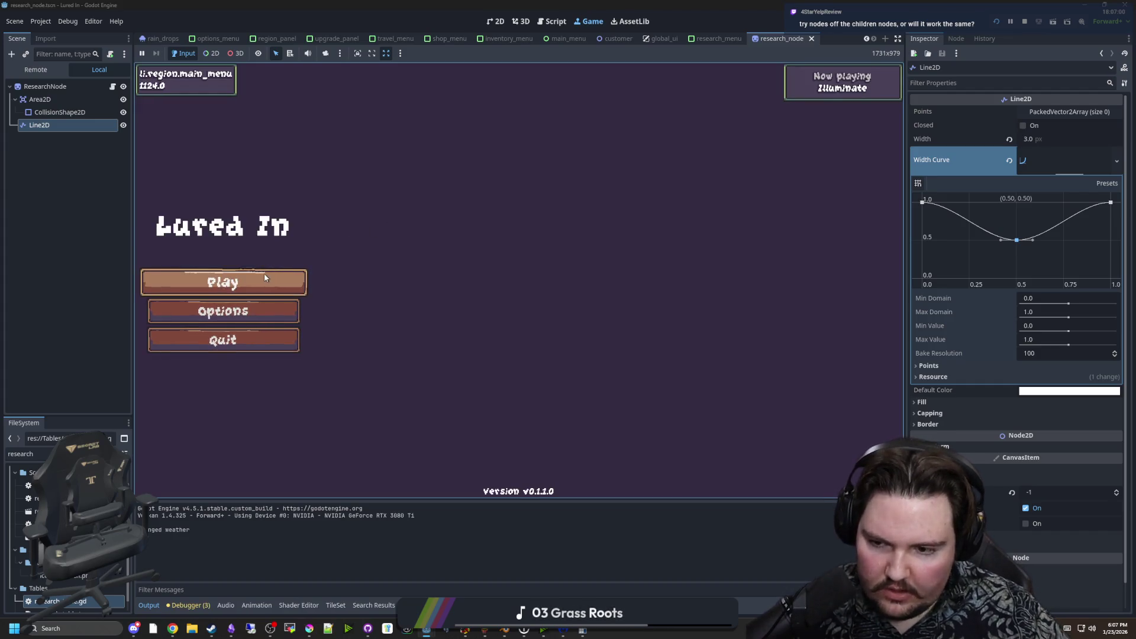
# Start playing from the title screen and open Research to view the flask-to-gear links.
pyautogui.click(265, 277)
pyautogui.click(666, 474)
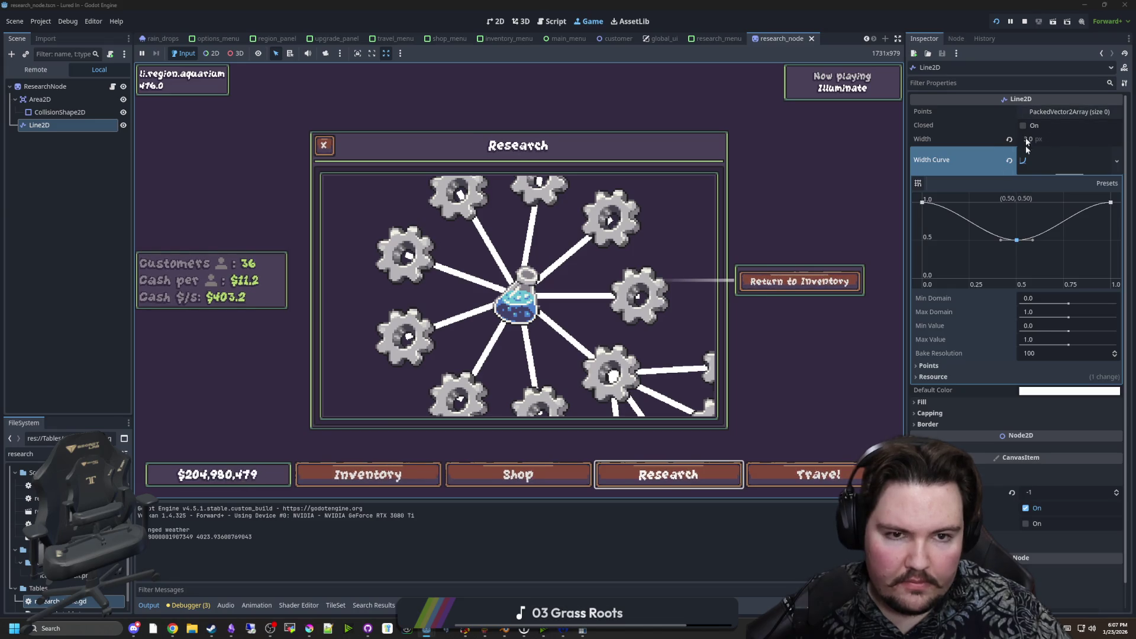
# Rough out the width curve by dragging its start and middle points toward zero width.
pyautogui.moveTo(1017, 240)
pyautogui.mouseDown()
pyautogui.moveTo(1020, 258)
pyautogui.moveTo(1009, 202)
pyautogui.mouseUp()
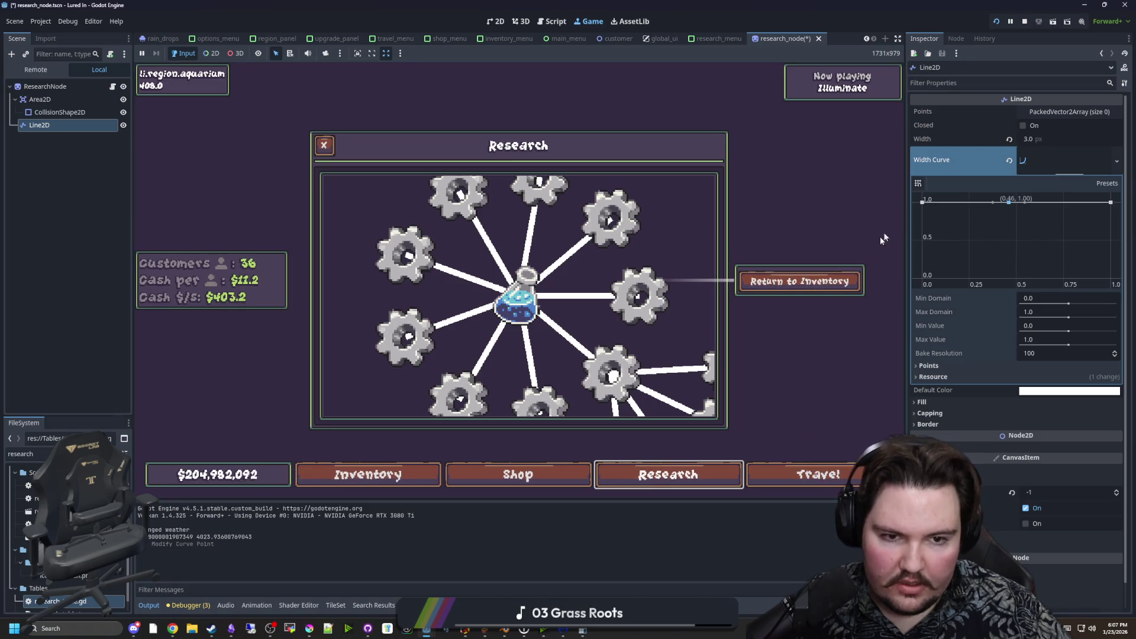
pyautogui.moveTo(921, 202); pyautogui.dragTo(921, 277)
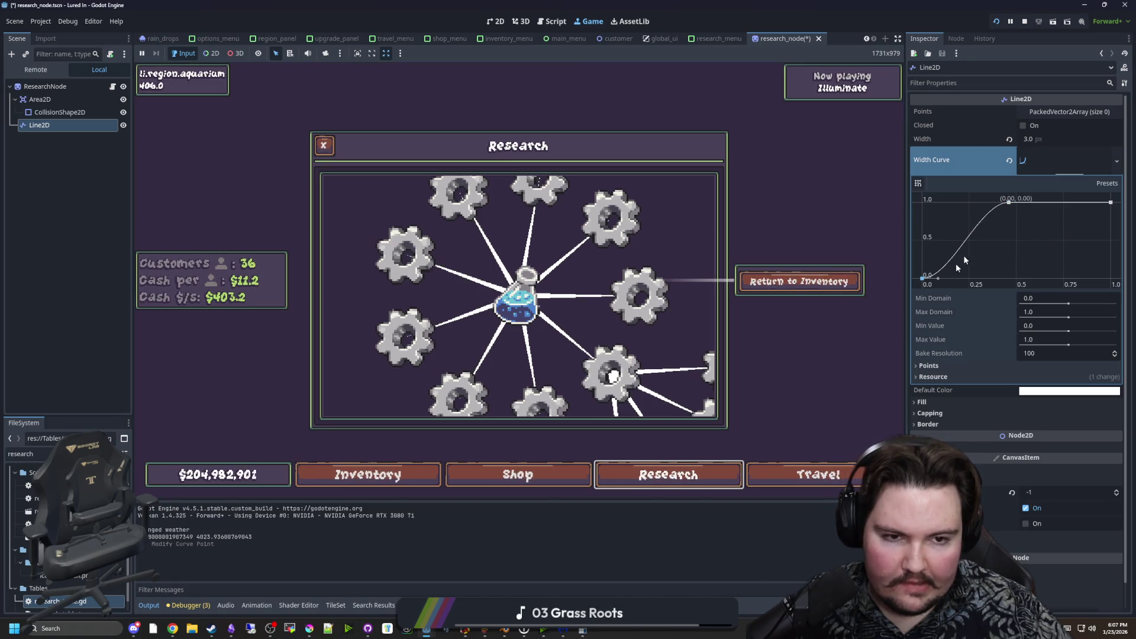
pyautogui.moveTo(1009, 202); pyautogui.dragTo(1046, 255)
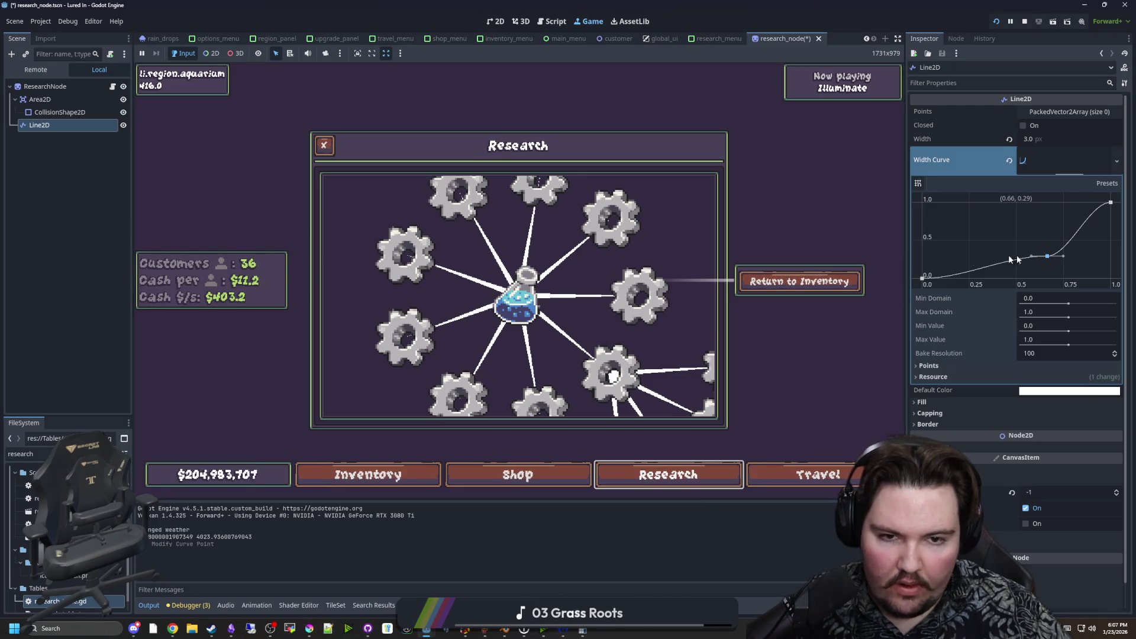
pyautogui.moveTo(921, 278); pyautogui.dragTo(922, 202)
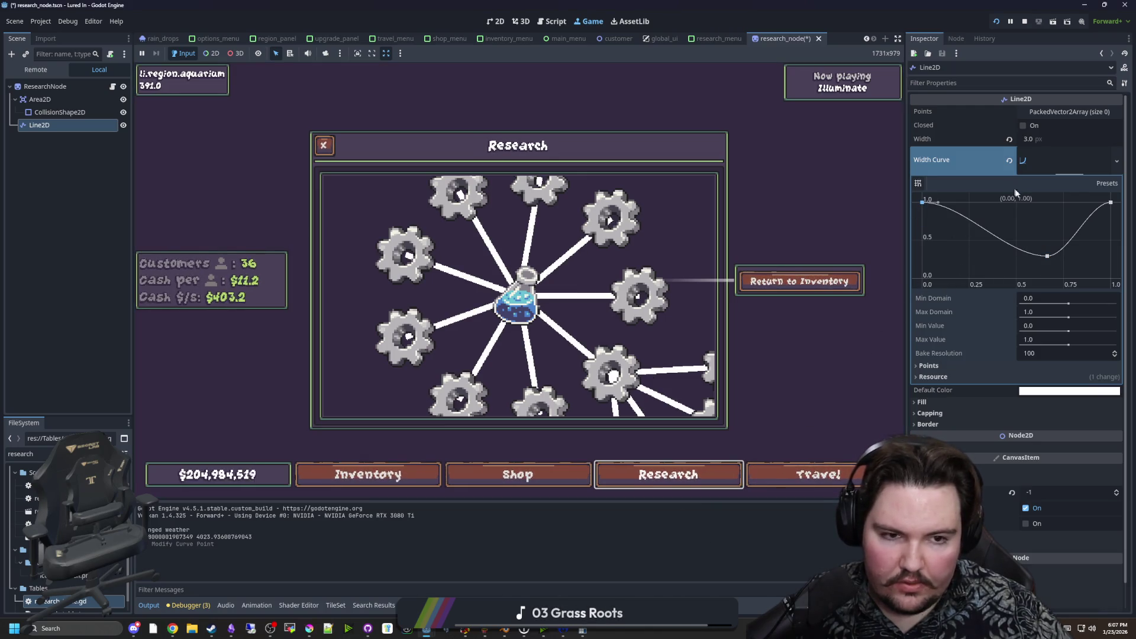
pyautogui.moveTo(1047, 255); pyautogui.dragTo(1017, 297)
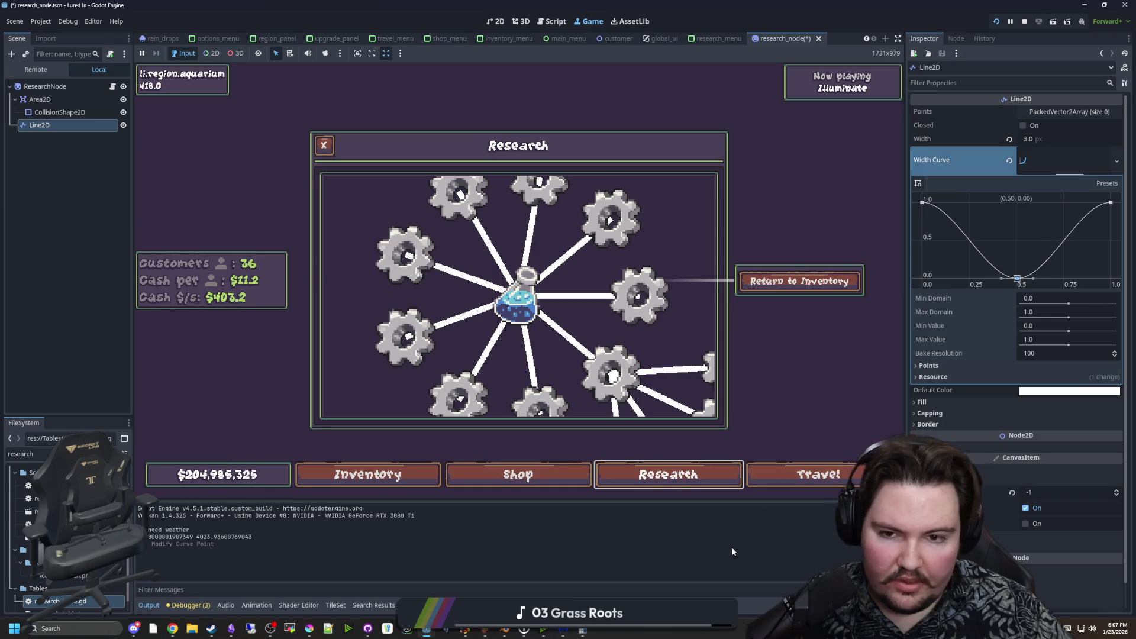
pyautogui.moveTo(921, 201); pyautogui.dragTo(922, 278)
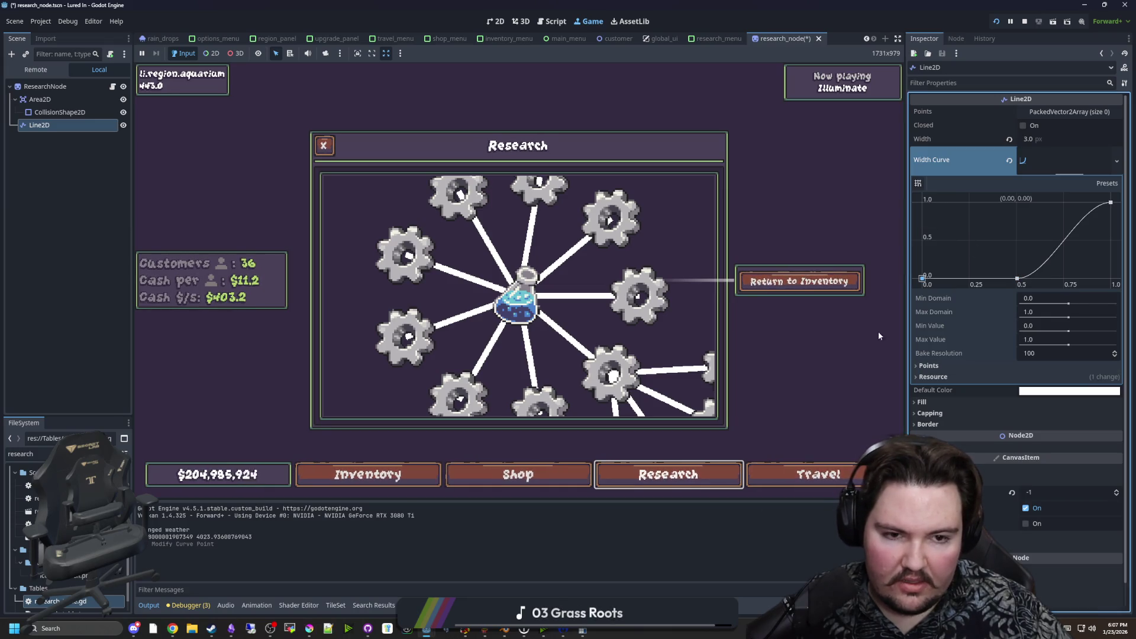
# Remove the extra curve points, leaving width 1.0 at the start and 0 at the end.
pyautogui.rightClick(1021, 277)
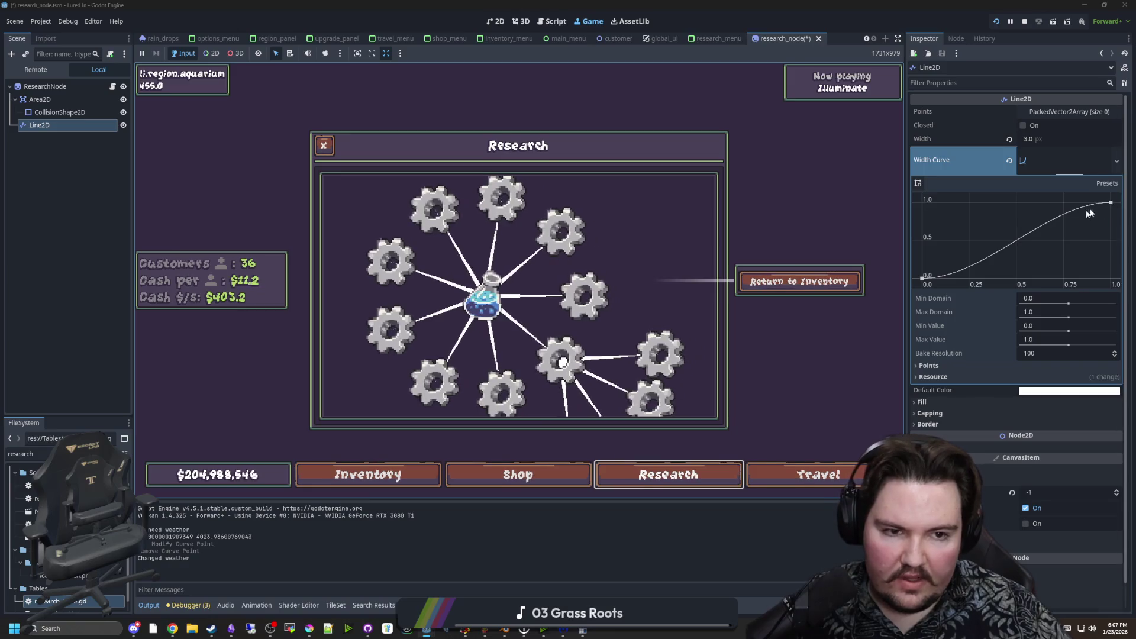
pyautogui.moveTo(1094, 203)
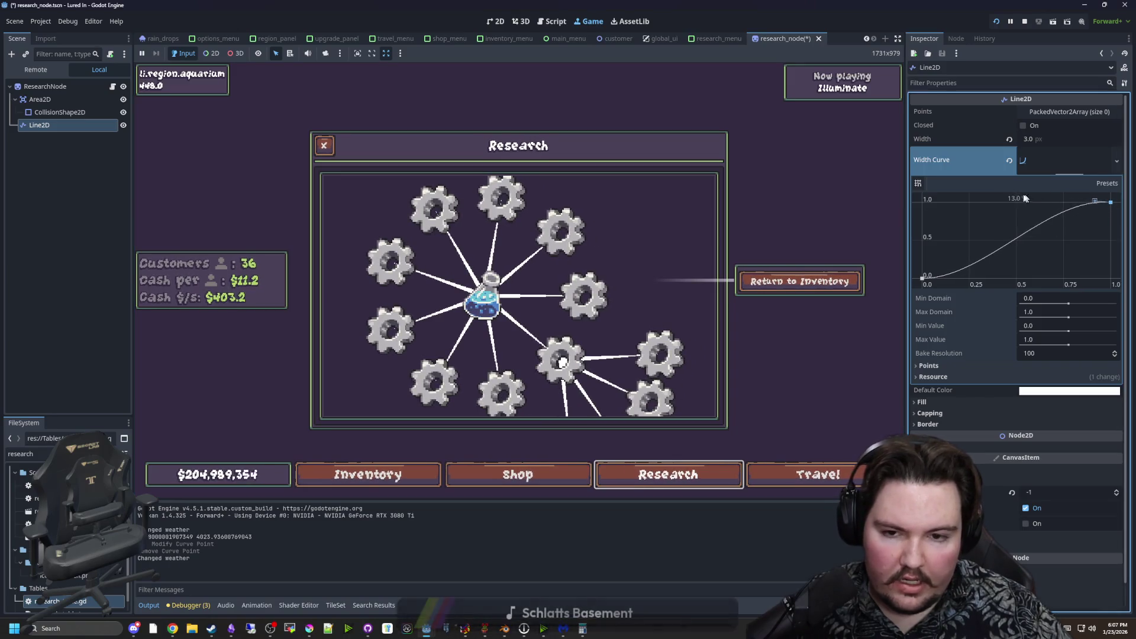
pyautogui.moveTo(1094, 202); pyautogui.dragTo(1101, 215)
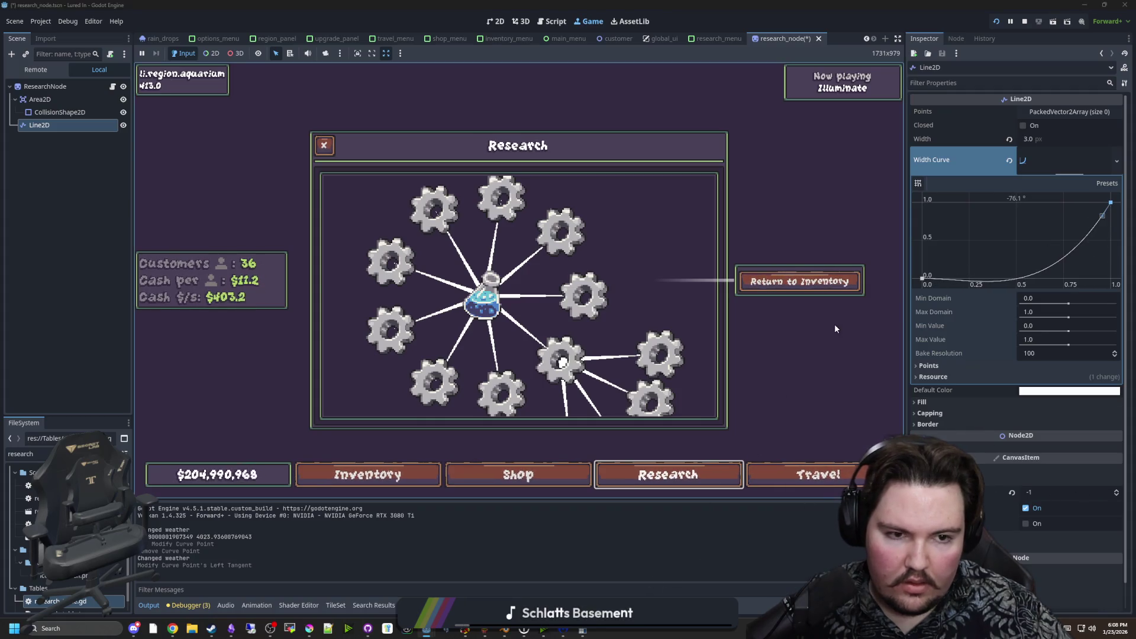
pyautogui.rightClick(1112, 202)
pyautogui.moveTo(922, 277); pyautogui.dragTo(918, 192)
pyautogui.moveTo(1110, 204); pyautogui.dragTo(1111, 278)
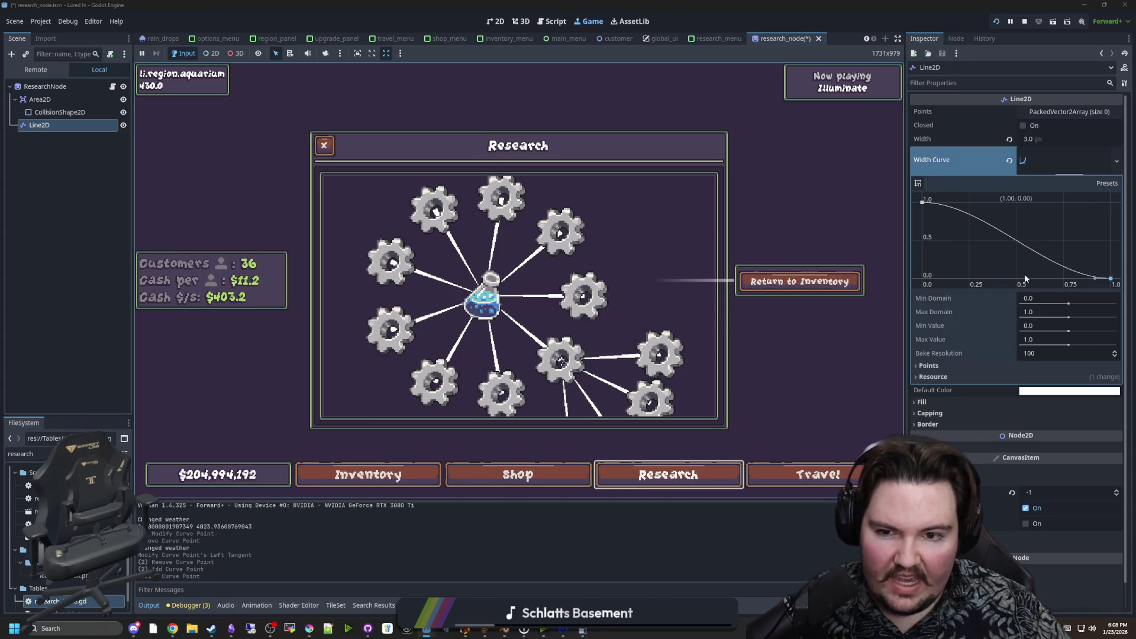
pyautogui.scroll(-5, 562, 257)
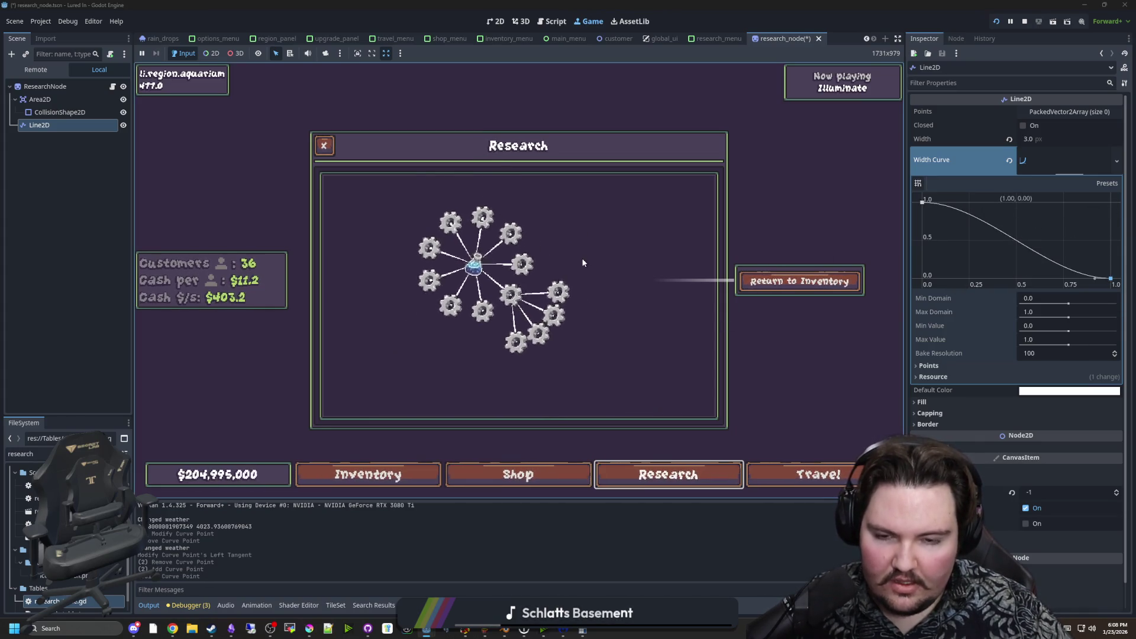
pyautogui.scroll(5, 534, 257)
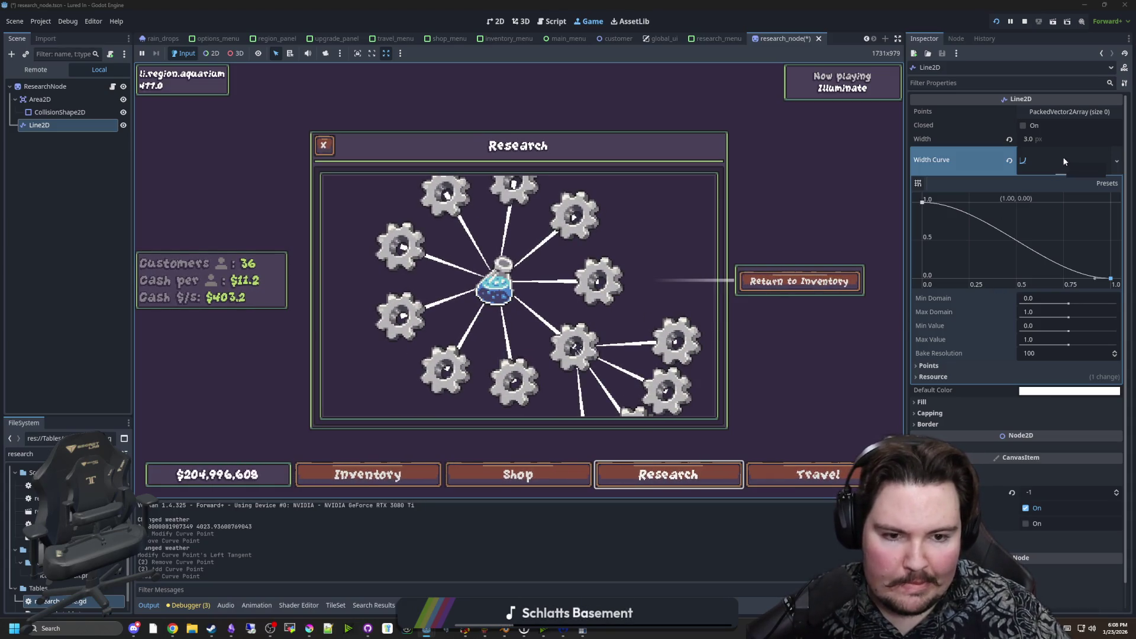
# Give the Line2D fill a new Gradient whose right-end stop is white with alpha 0.
pyautogui.click(946, 402)
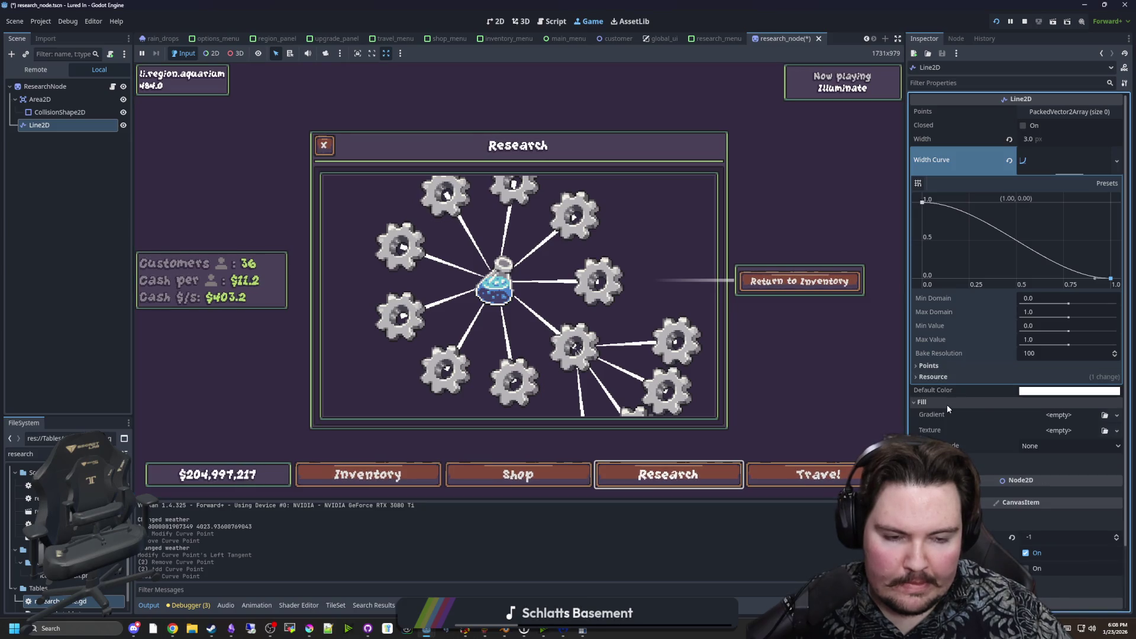
pyautogui.click(1044, 414)
pyautogui.click(1052, 429)
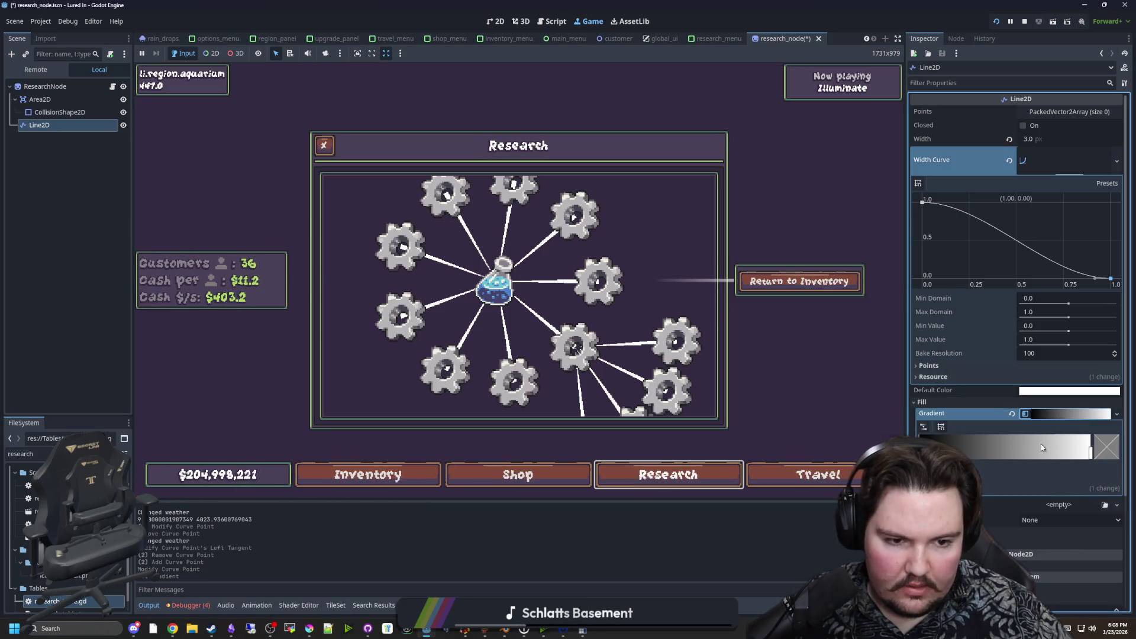
pyautogui.click(1092, 451)
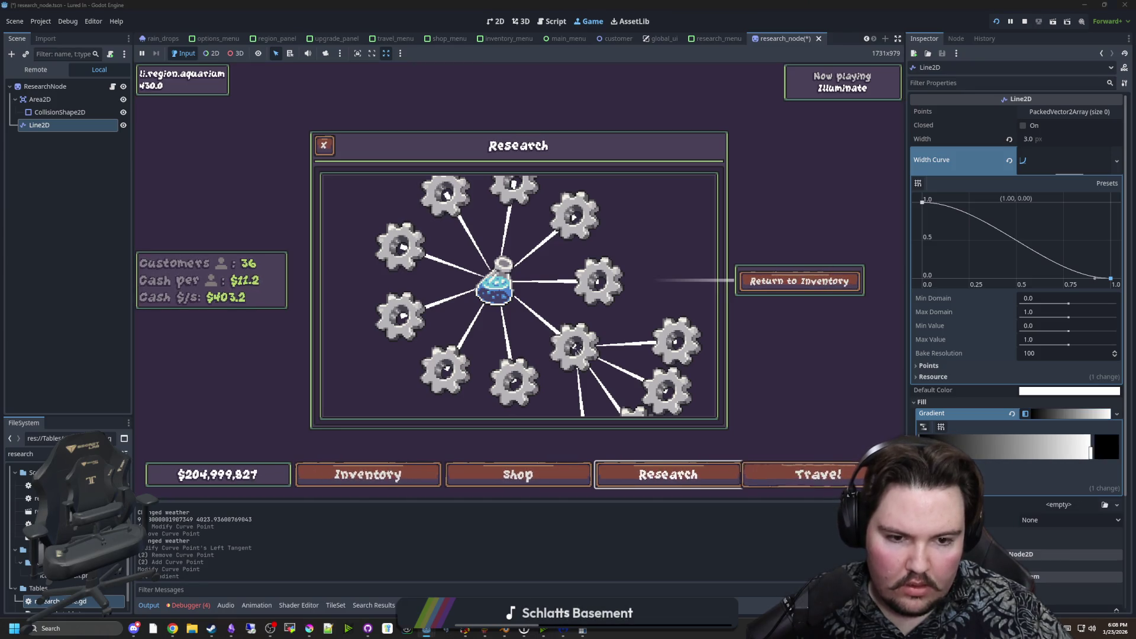
pyautogui.click(1106, 447)
pyautogui.moveTo(1042, 233); pyautogui.dragTo(1044, 168)
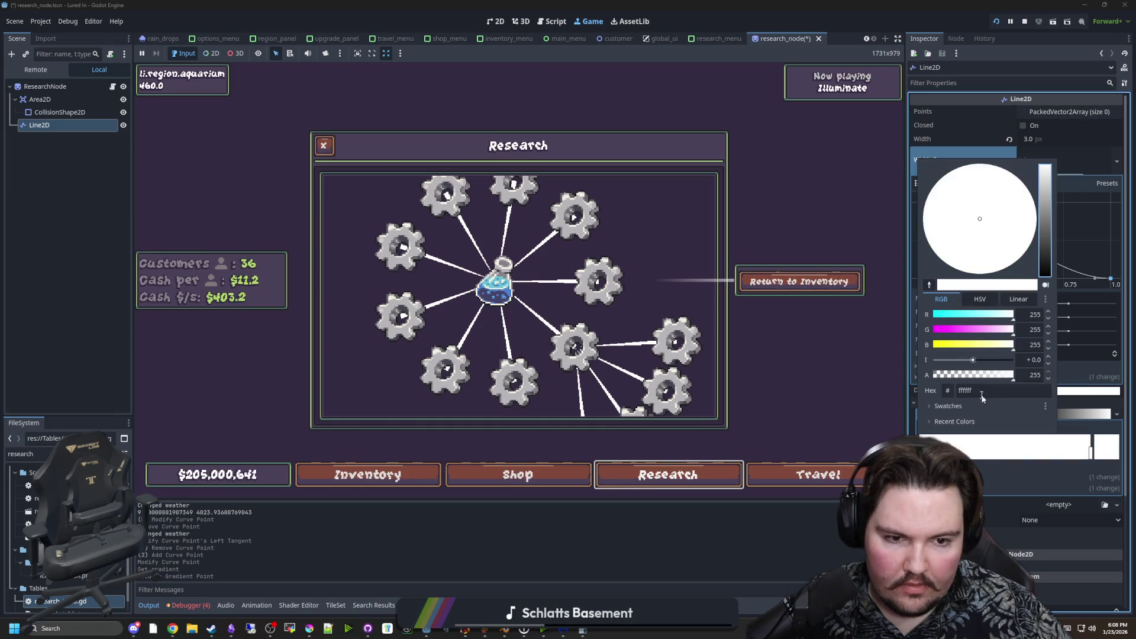
pyautogui.moveTo(1013, 375); pyautogui.dragTo(932, 374)
pyautogui.click(1055, 51)
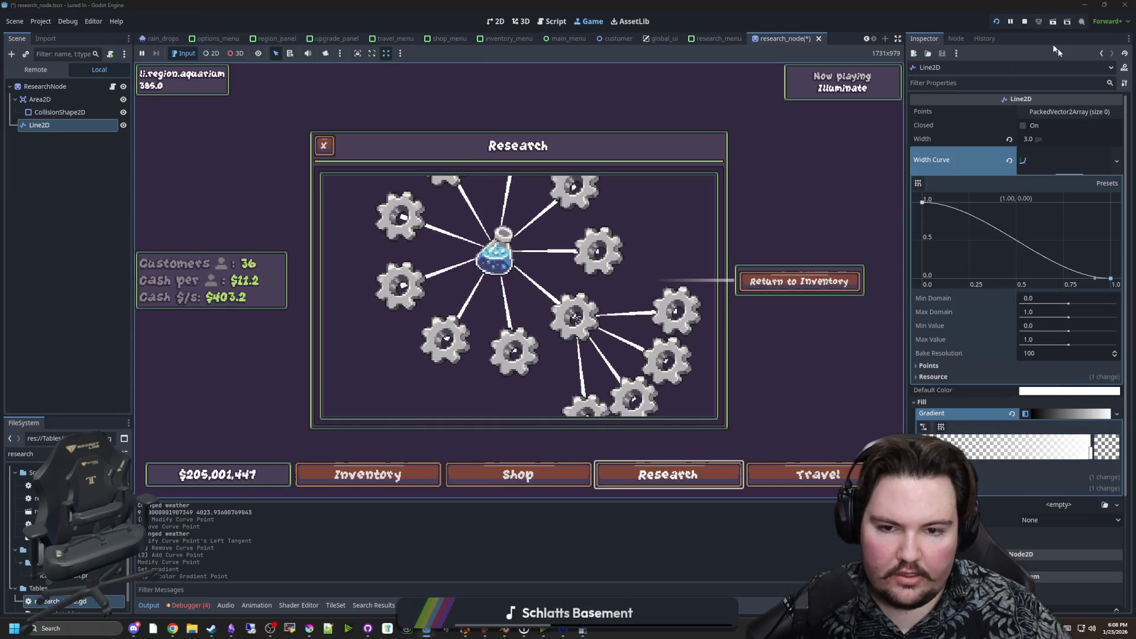
# Save the scene, relaunch the game and open its Research panel.
pyautogui.hotkey('ctrl', 's')
pyautogui.press('F8')
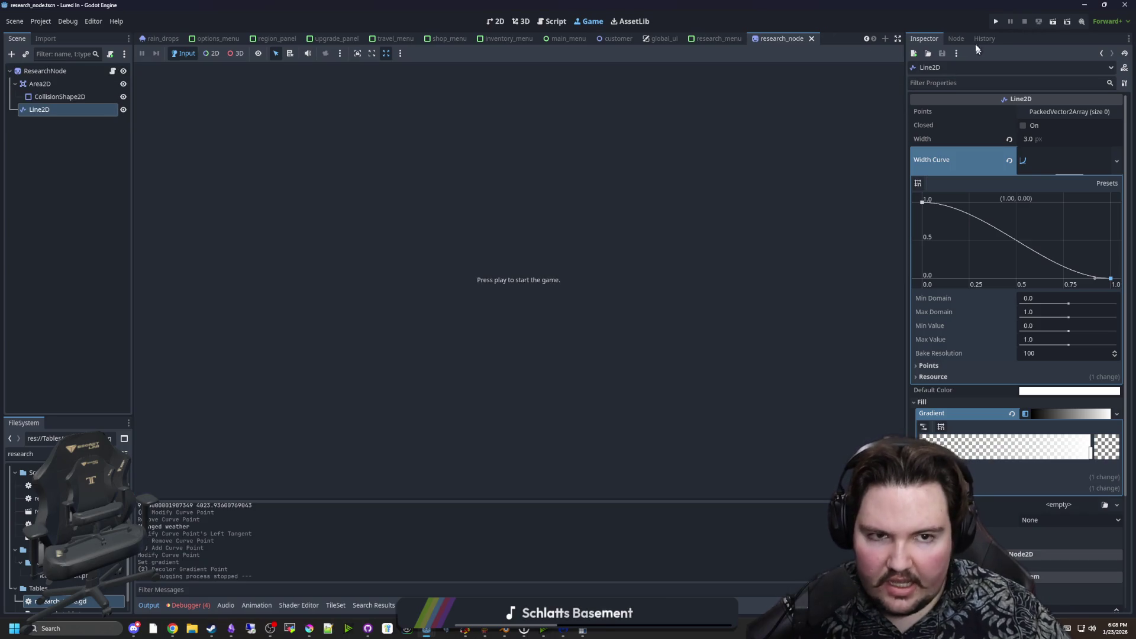
pyautogui.click(997, 24)
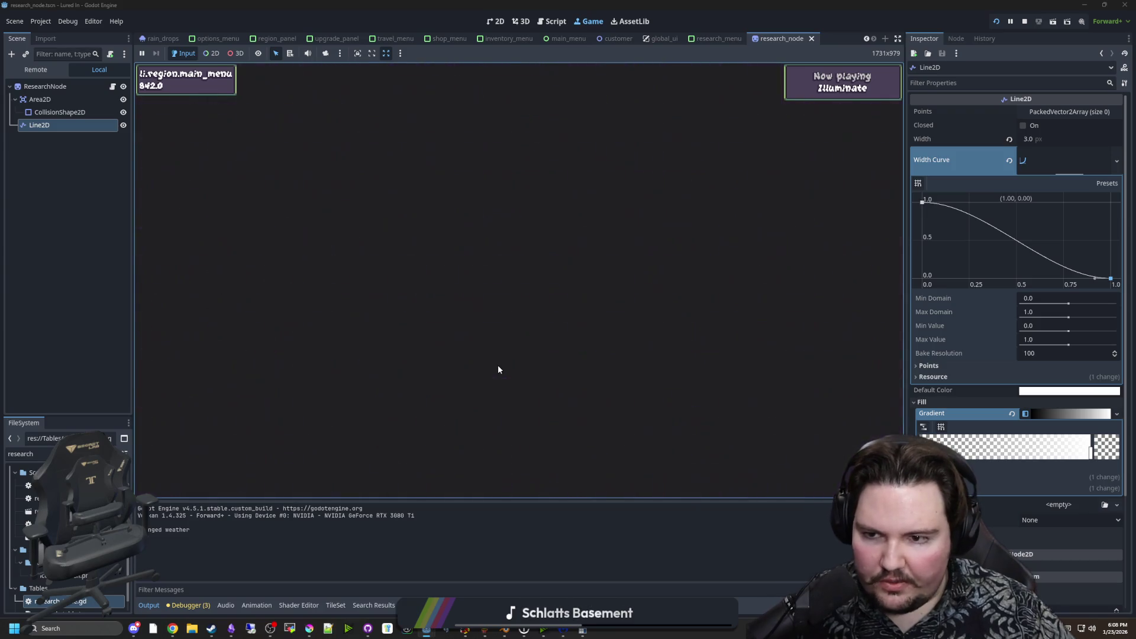
pyautogui.click(529, 325)
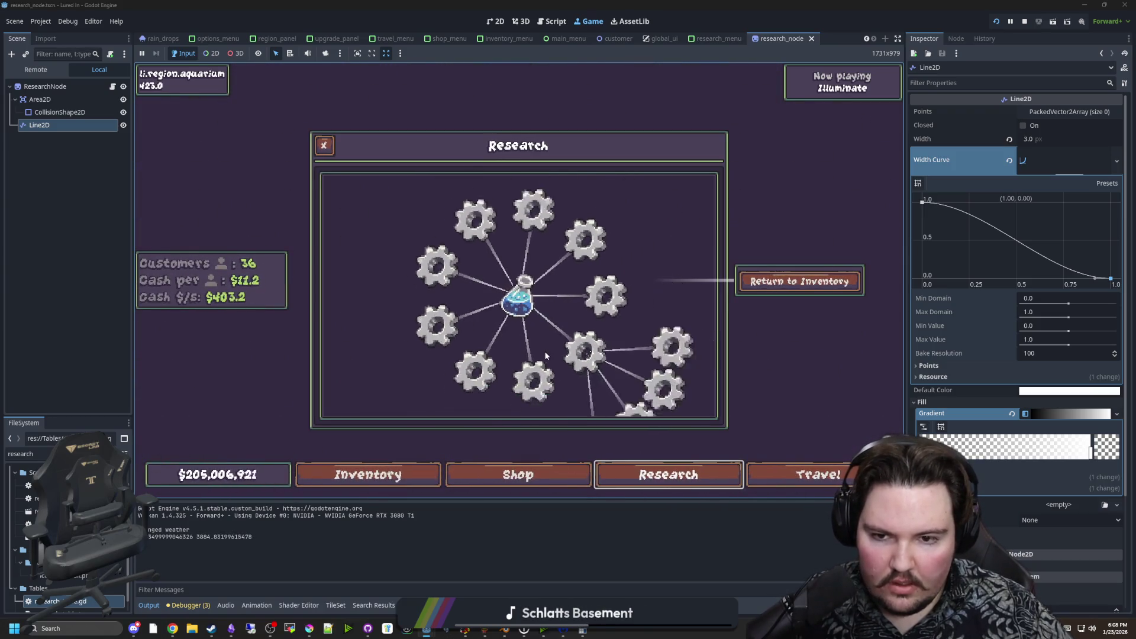
# Rearrange the gradient stops so transparent leads into white, deleting the extra stop.
pyautogui.moveTo(1090, 452); pyautogui.dragTo(861, 448)
pyautogui.click(1031, 455)
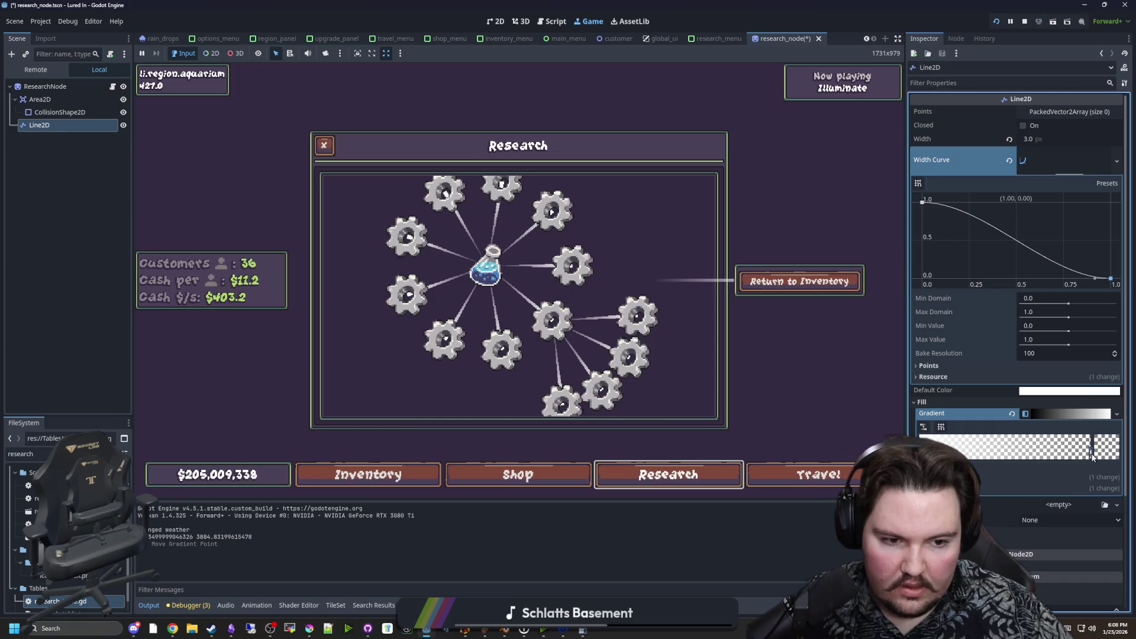
pyautogui.click(1091, 454)
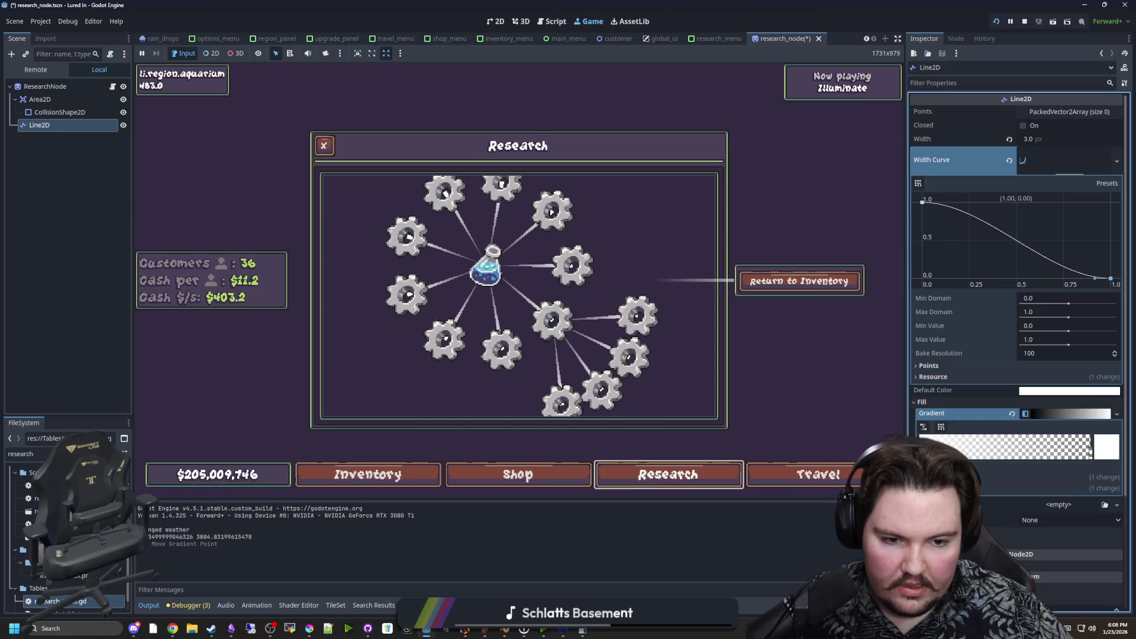
pyautogui.click(1106, 447)
pyautogui.moveTo(1013, 373); pyautogui.dragTo(900, 374)
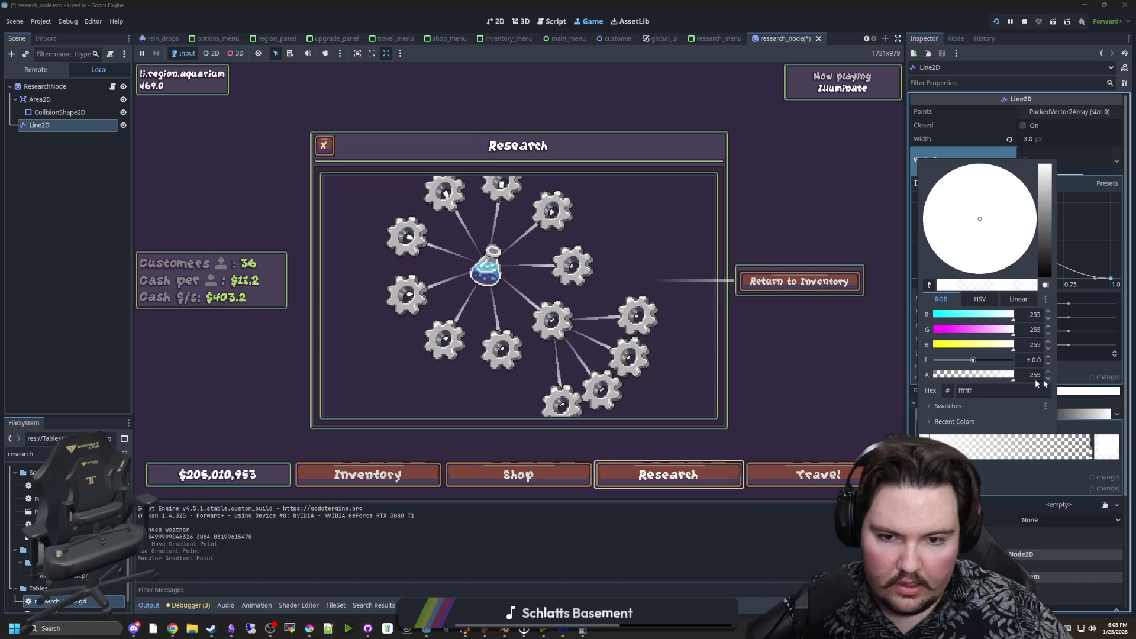
pyautogui.press('Escape')
pyautogui.press('Delete')
# Set the Line2D End Cap Mode to Round.
pyautogui.click(920, 447)
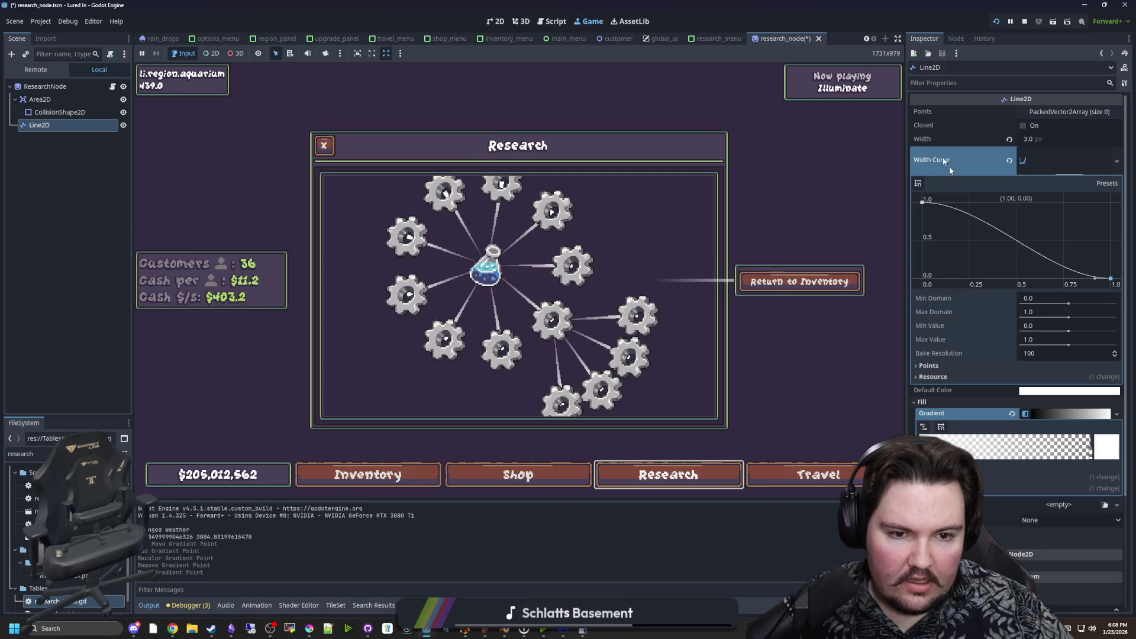
pyautogui.scroll(-2, 941, 410)
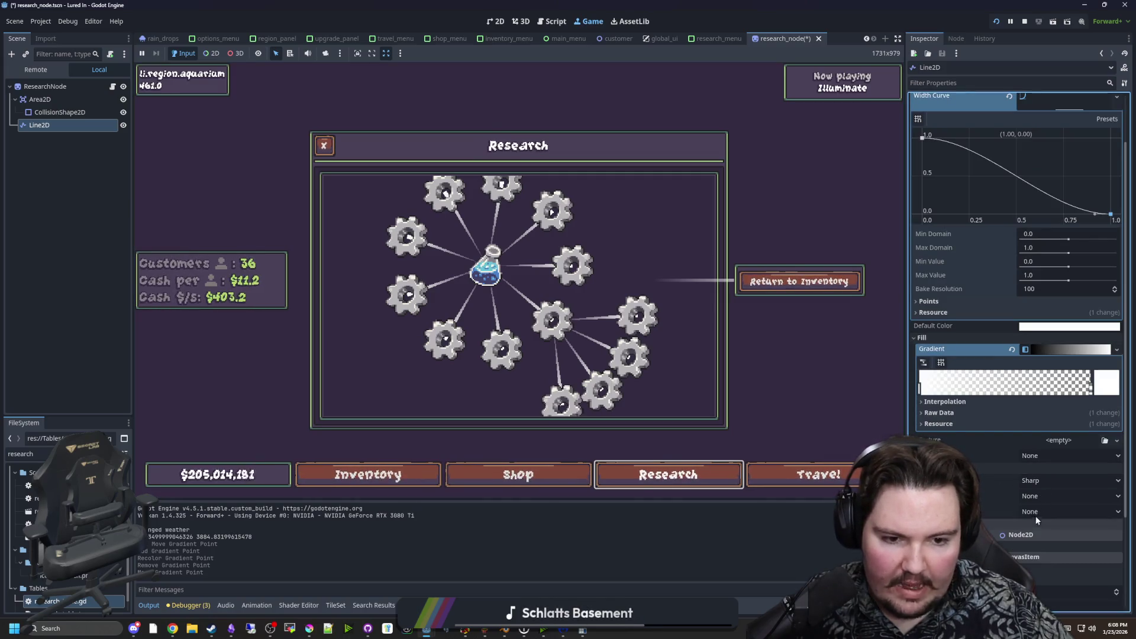
pyautogui.click(1038, 512)
pyautogui.click(1043, 546)
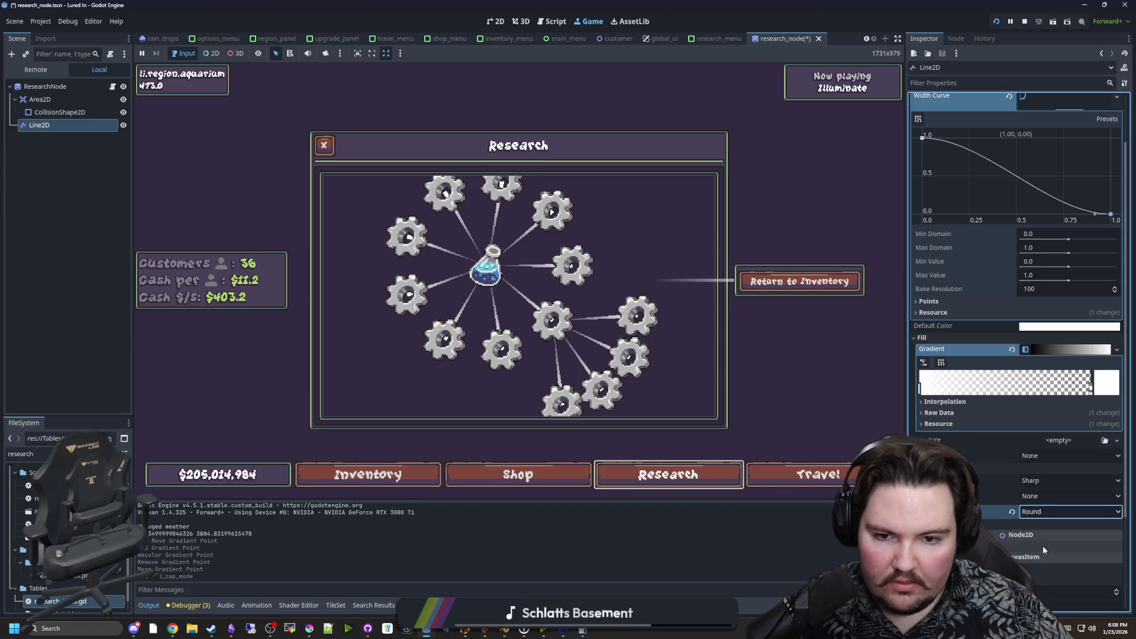
# Zoom the in-game research tree to inspect the tapered links, then stop the game.
pyautogui.scroll(2, 671, 343)
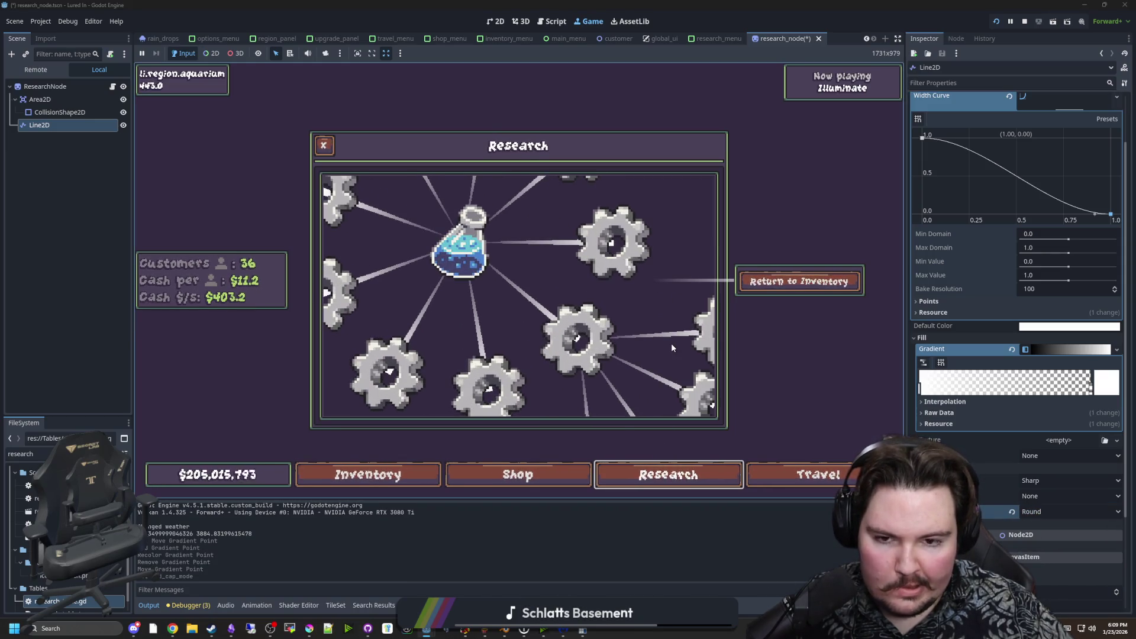
pyautogui.scroll(-5, 671, 343)
pyautogui.scroll(2, 584, 325)
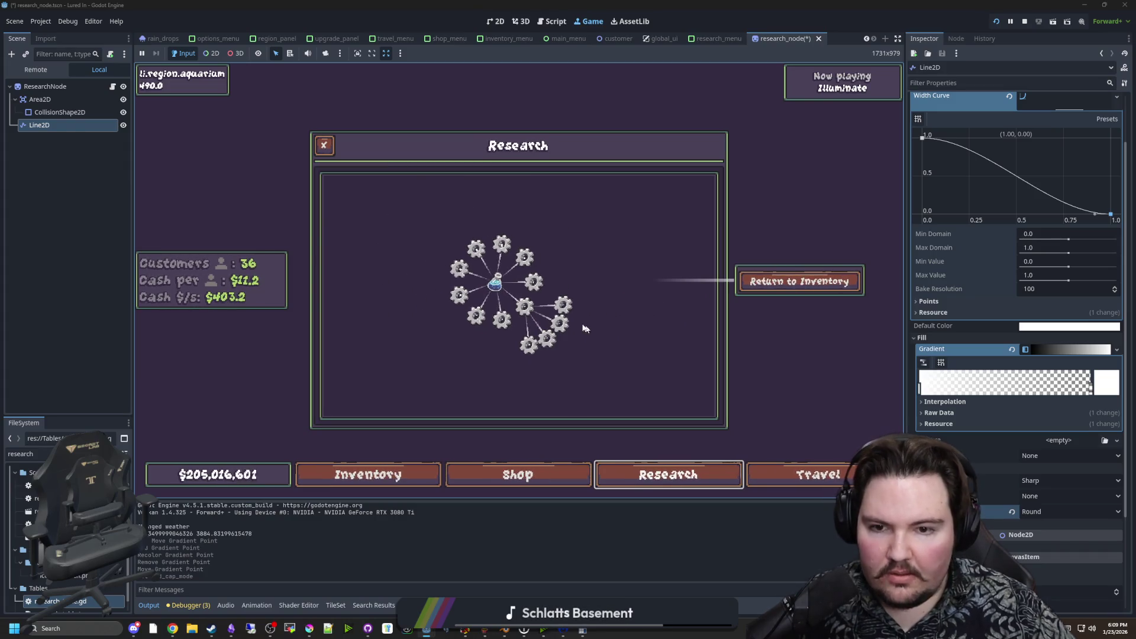
pyautogui.scroll(5, 520, 322)
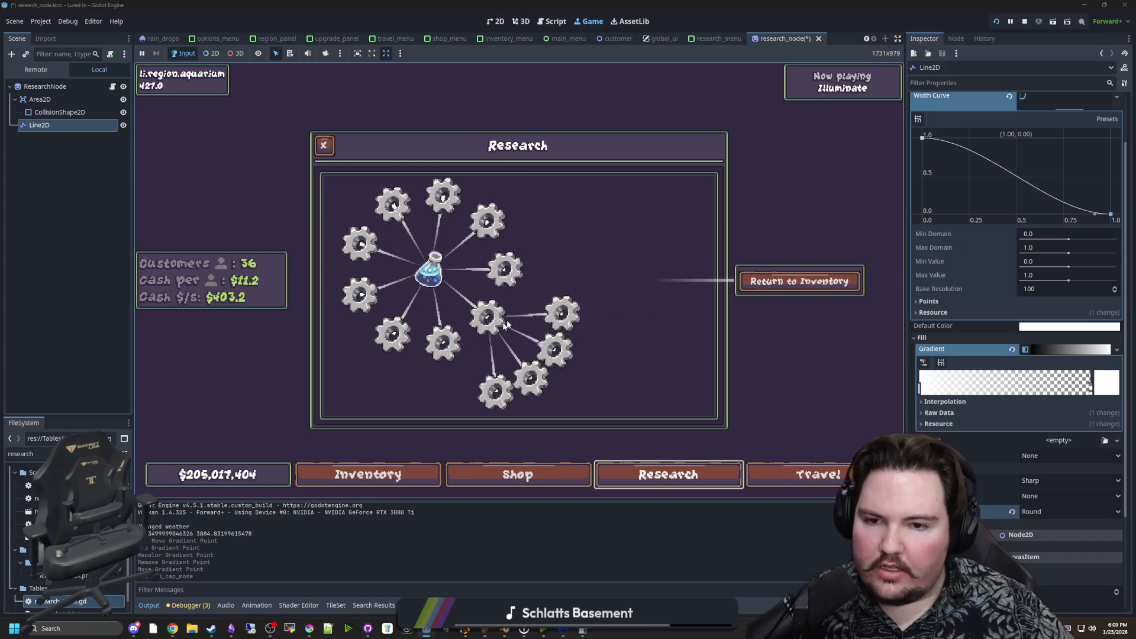
pyautogui.scroll(-7, 532, 310)
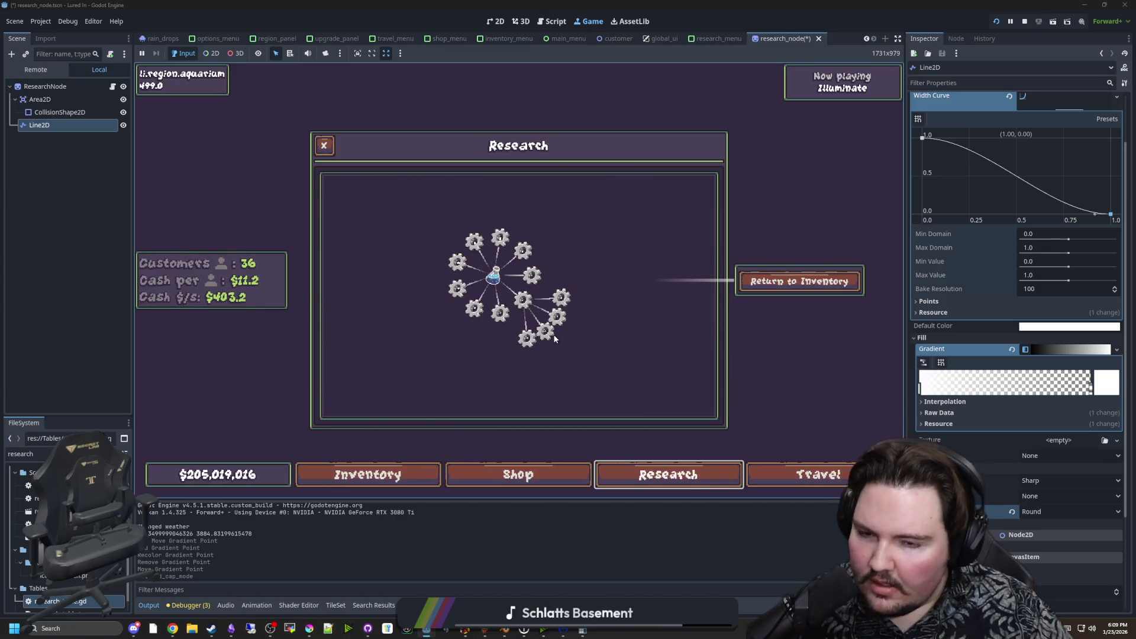
pyautogui.scroll(2, 532, 298)
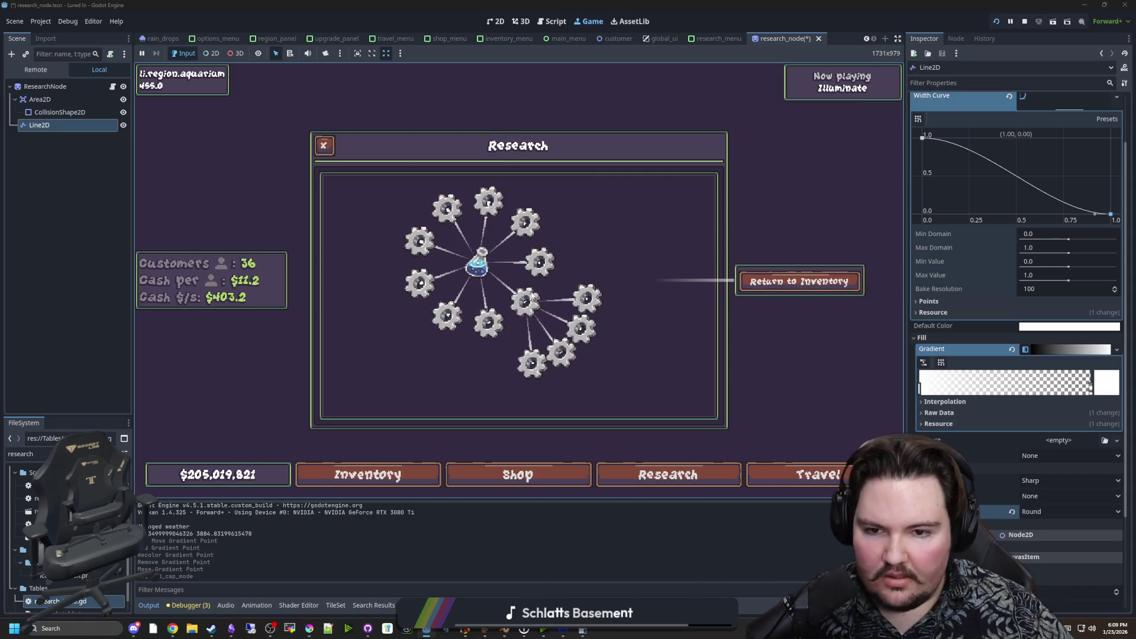
pyautogui.scroll(-2, 525, 299)
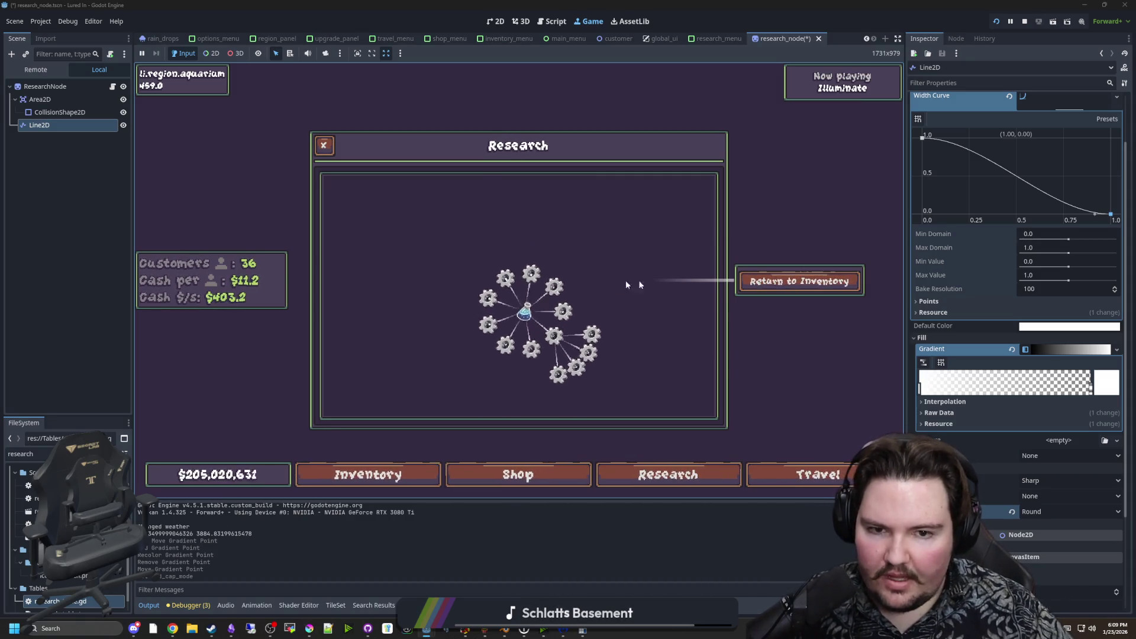
pyautogui.click(1034, 19)
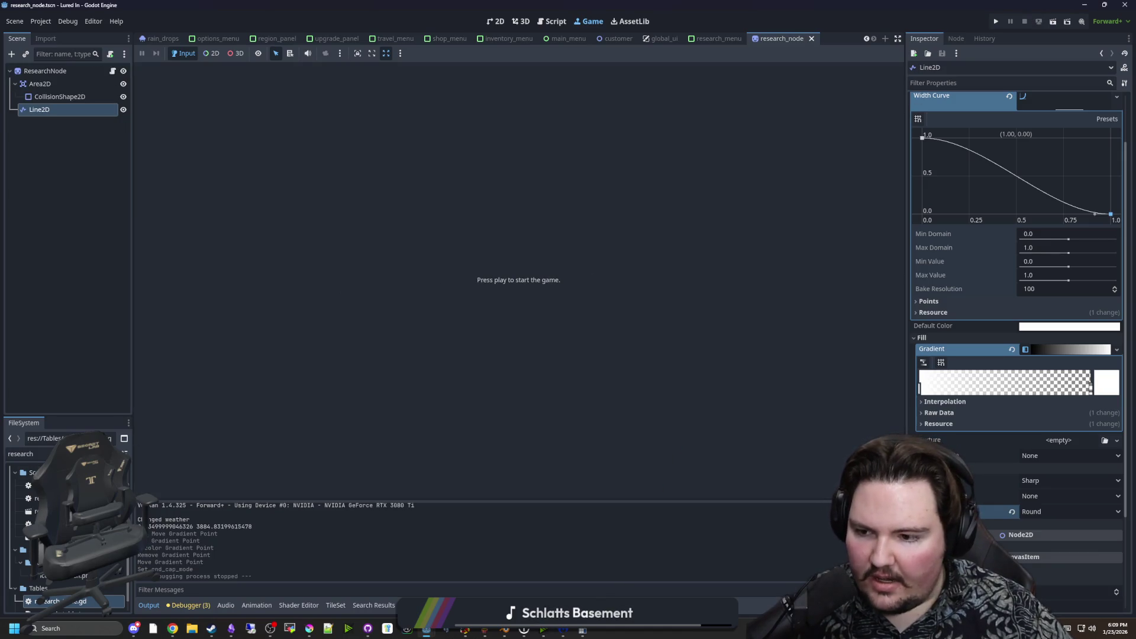
# Open research_table.gd and paste a duplicate of the pond5 entry below it.
pyautogui.doubleClick(79, 601)
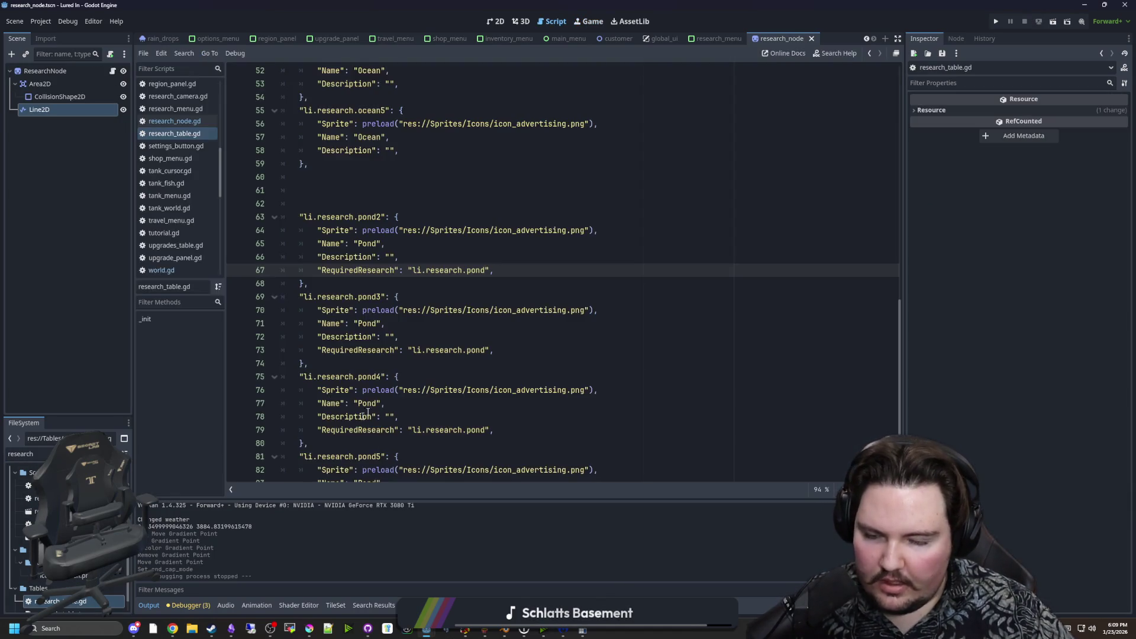
pyautogui.scroll(-2, 368, 412)
pyautogui.moveTo(309, 443); pyautogui.dragTo(237, 375)
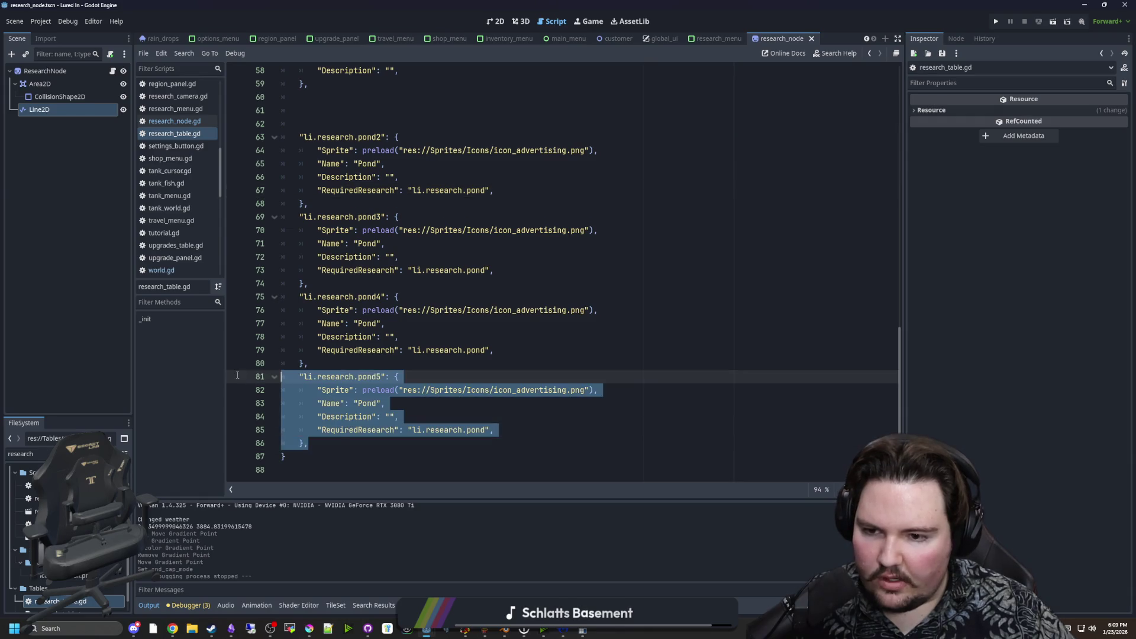
pyautogui.hotkey('ctrl', 'c')
pyautogui.click(339, 441)
pyautogui.press('Return')
pyautogui.press('Return')
pyautogui.hotkey('ctrl', 'v')
pyautogui.click(318, 403)
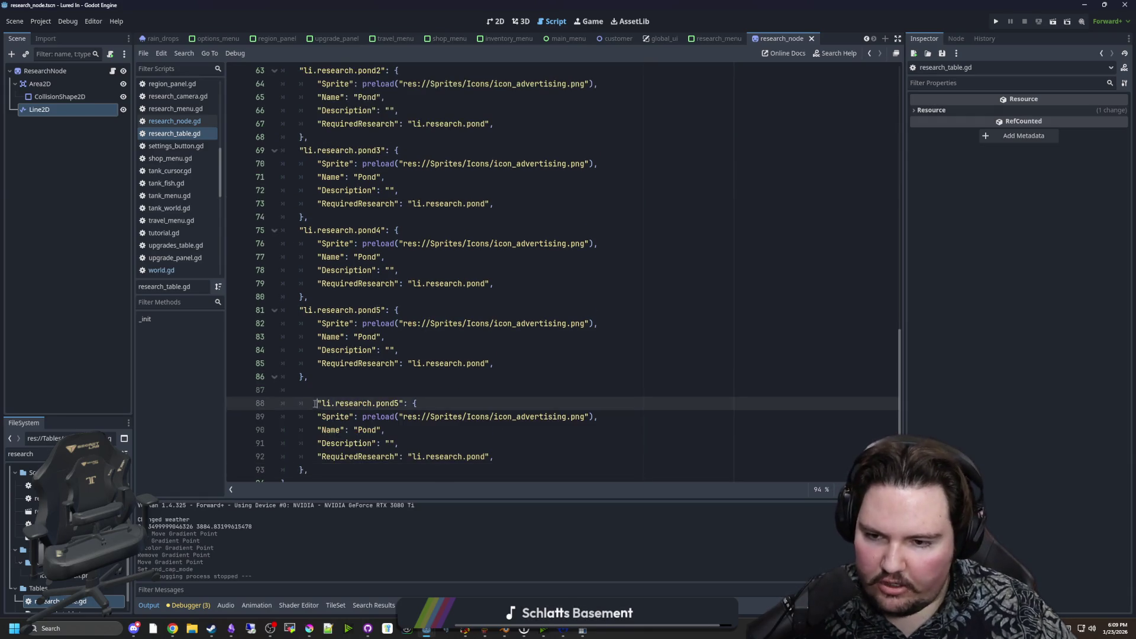
pyautogui.press('BackSpace')
# Rename the copied entry's key to pond51 and save the script.
pyautogui.scroll(-1, 393, 415)
pyautogui.click(485, 430)
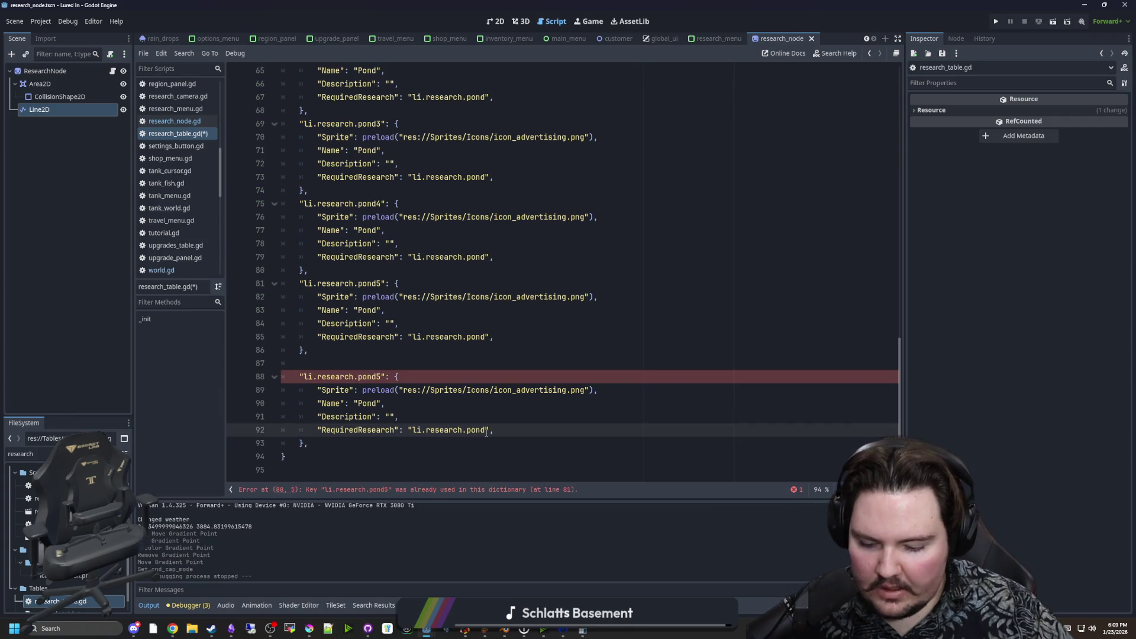
pyautogui.write('5')
pyautogui.click(379, 377)
pyautogui.write('1')
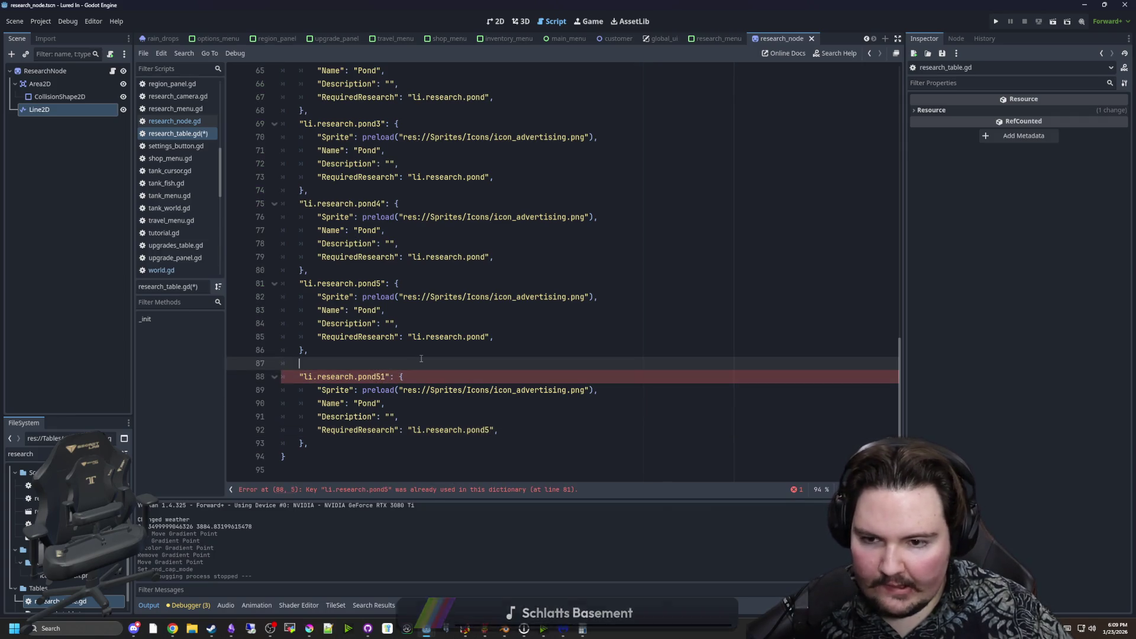
pyautogui.click(566, 402)
pyautogui.hotkey('ctrl', 's')
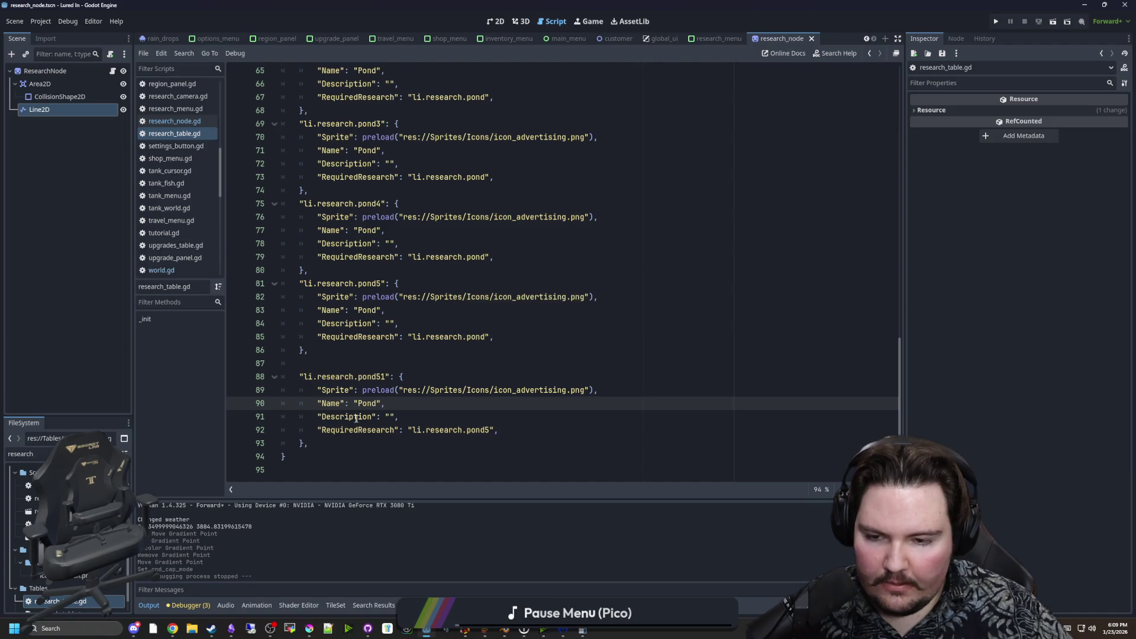
pyautogui.click(331, 451)
pyautogui.hotkey('ctrl', 's')
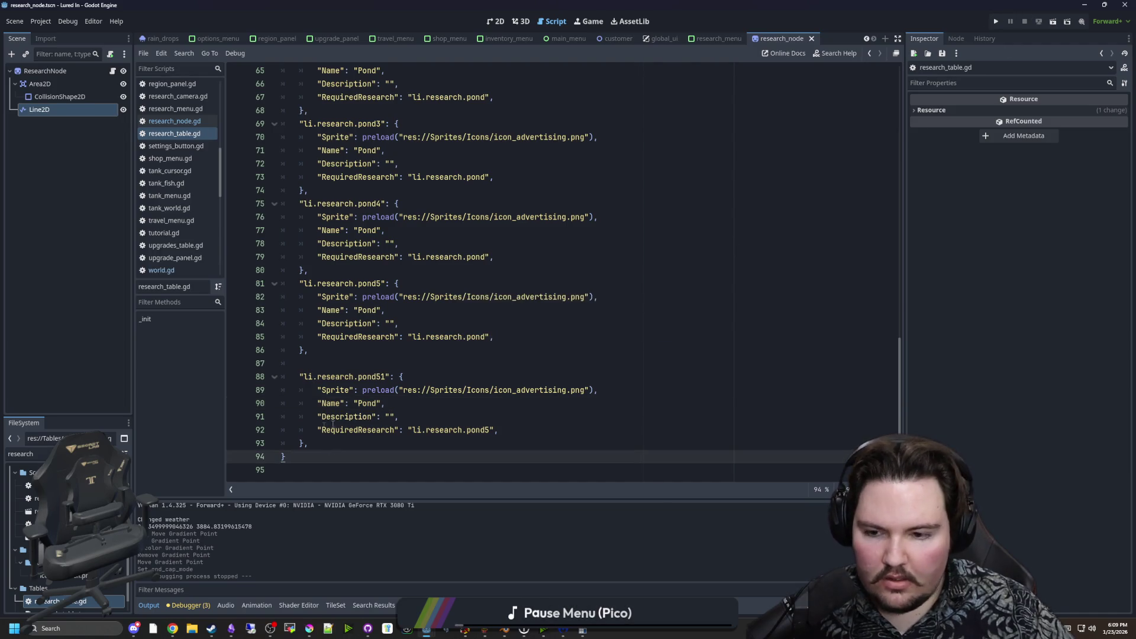
# Paste two more copies of the pond51 entry and fix their header indentation.
pyautogui.click(326, 445)
pyautogui.hotkey('shift', 'Up')
pyautogui.hotkey('shift', 'Up')
pyautogui.hotkey('shift', 'Up')
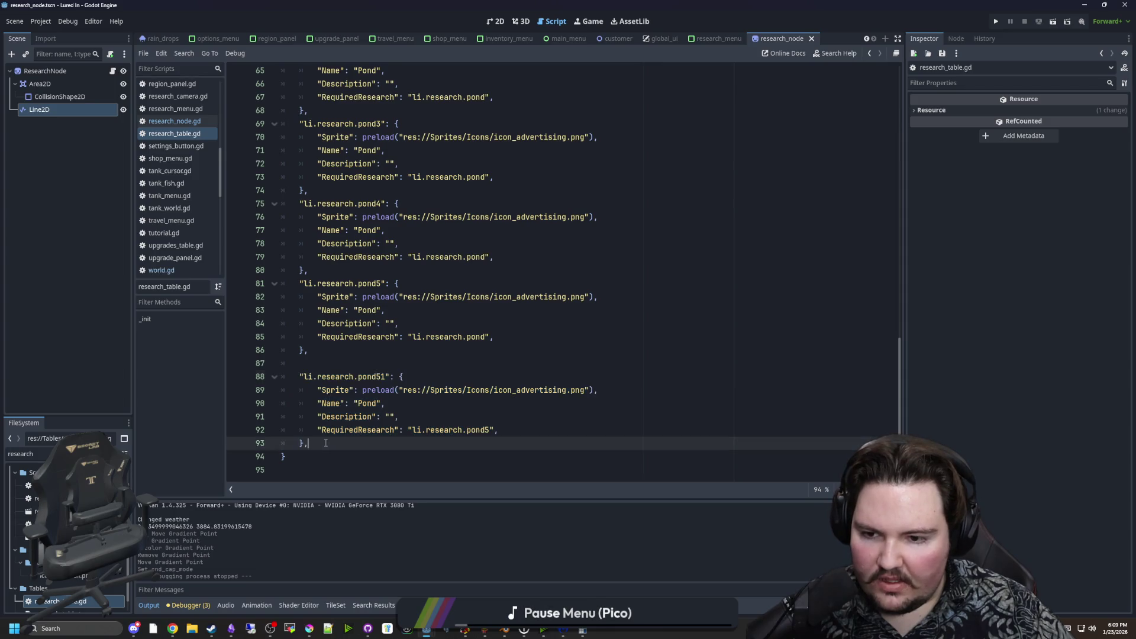
pyautogui.click(326, 443)
pyautogui.press('Return')
pyautogui.hotkey('ctrl', 'v')
pyautogui.hotkey('ctrl', 'v')
pyautogui.click(321, 323)
pyautogui.press('BackSpace')
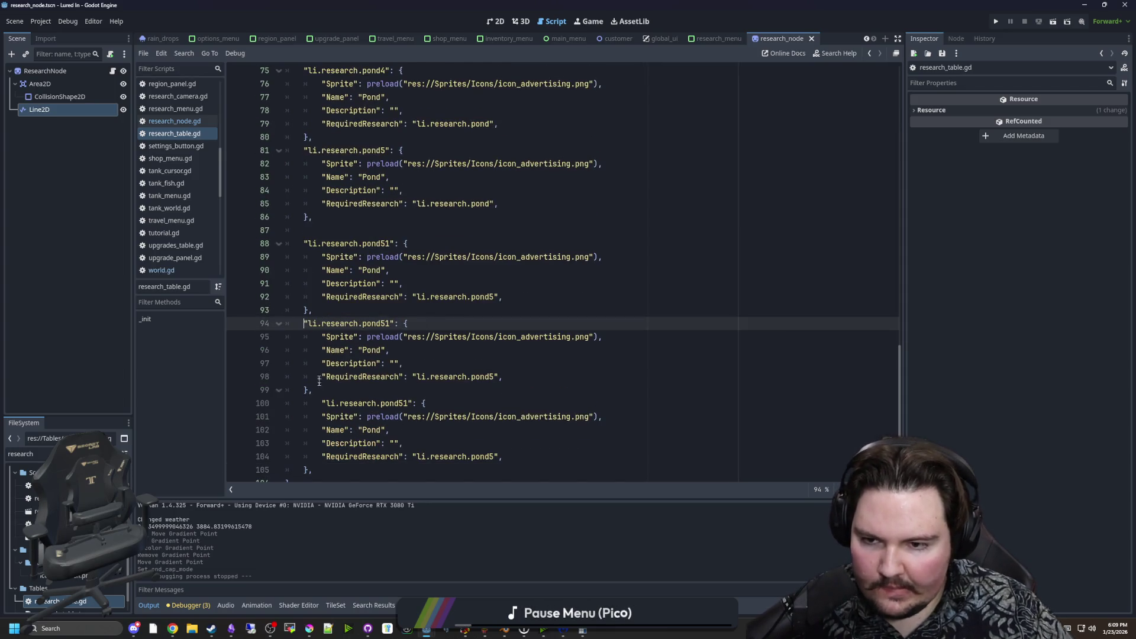
pyautogui.click(321, 402)
pyautogui.press('BackSpace')
pyautogui.click(390, 323)
pyautogui.press('Down')
pyautogui.press('Down')
pyautogui.press('Down')
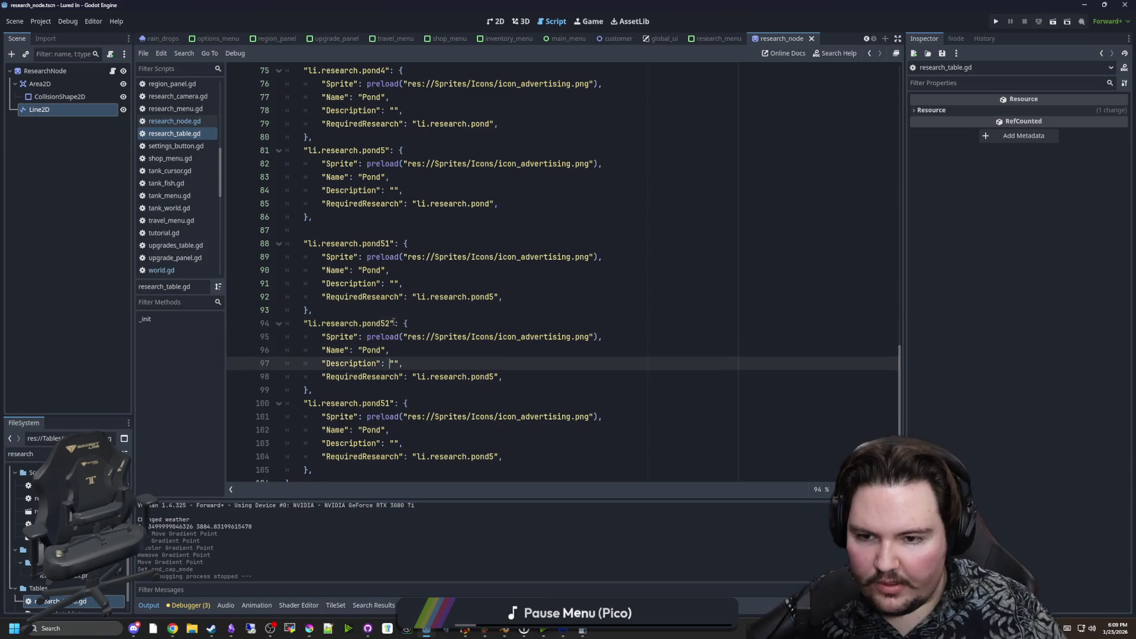
pyautogui.click(407, 323)
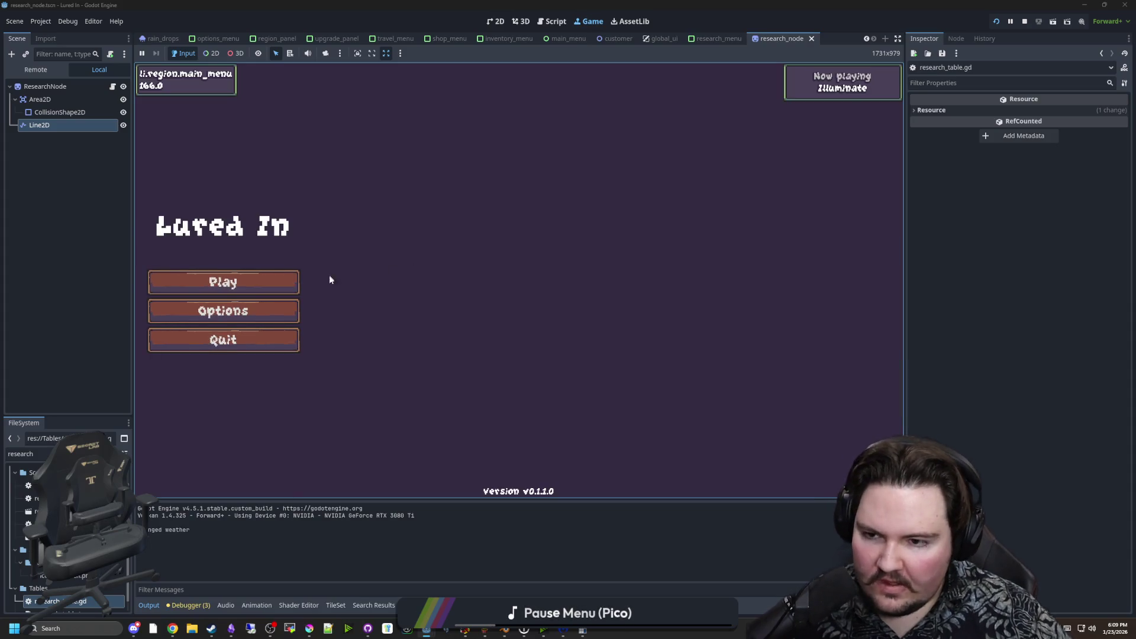
# Run the game, dismiss the welcome back message and open the Research panel.
pyautogui.click(236, 282)
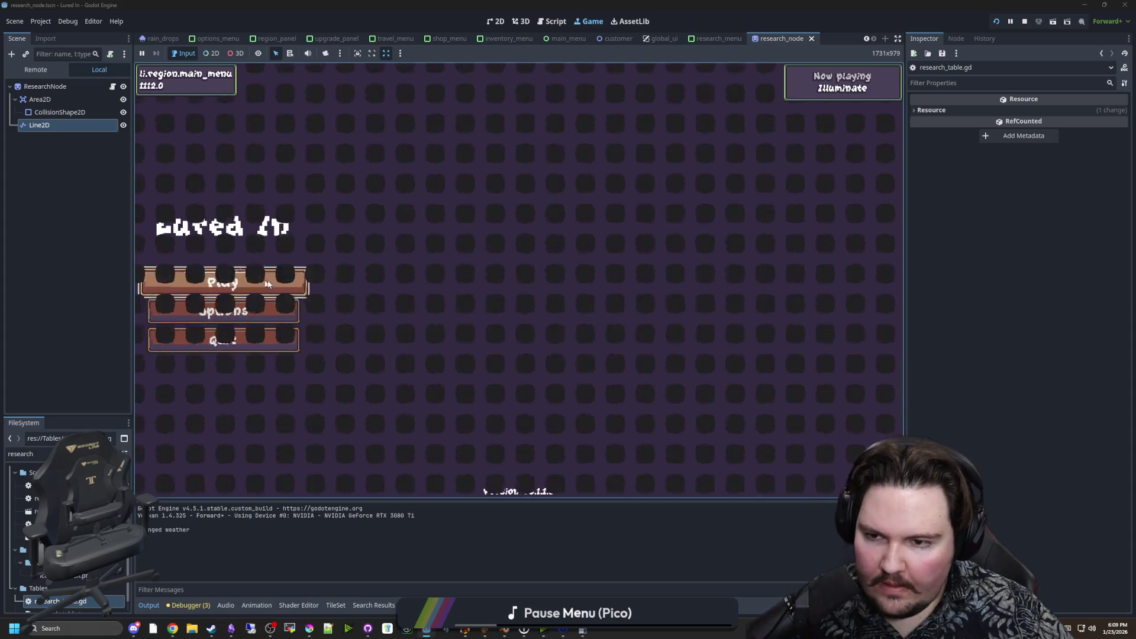
pyautogui.click(518, 324)
pyautogui.click(694, 475)
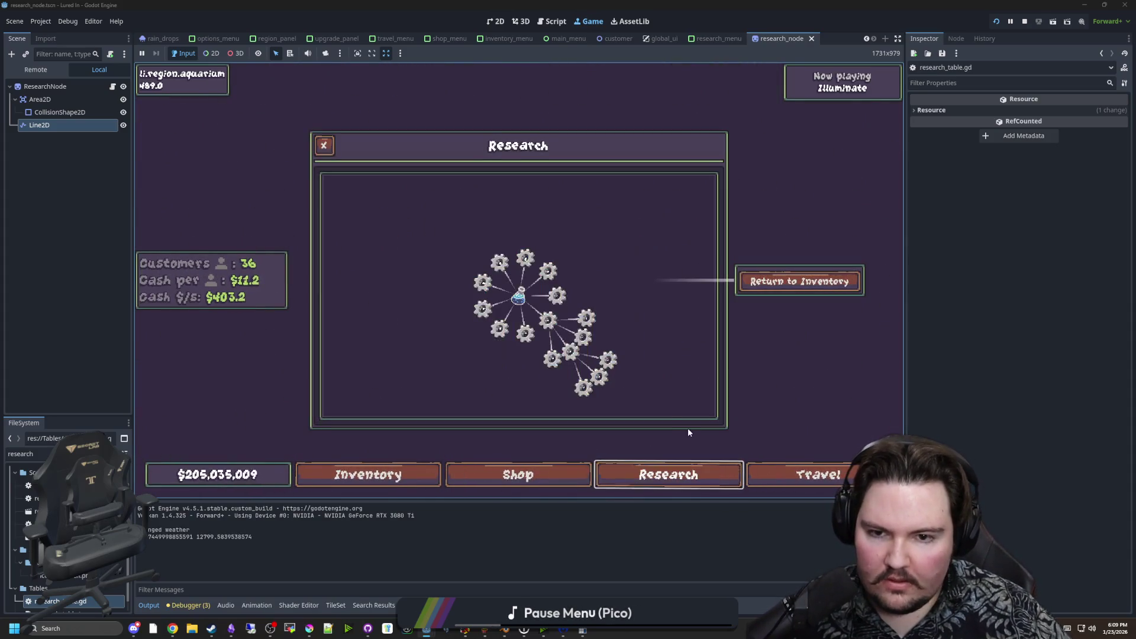
# Zoom and pan the research tree to inspect the gears and the deeper child chain.
pyautogui.scroll(3, 595, 376)
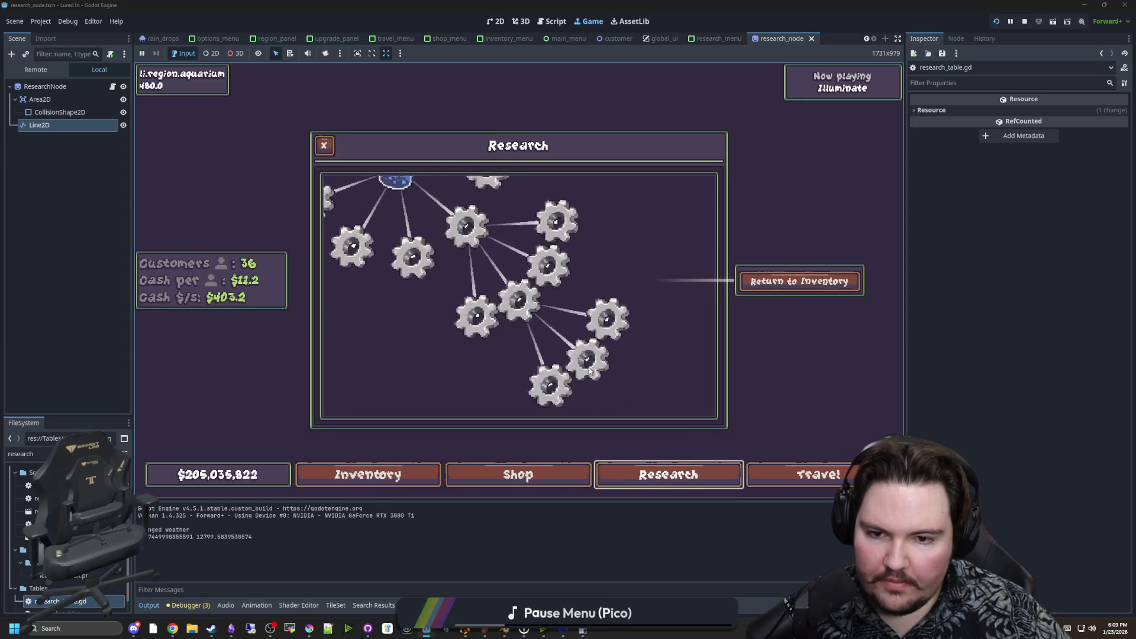
pyautogui.scroll(2, 521, 297)
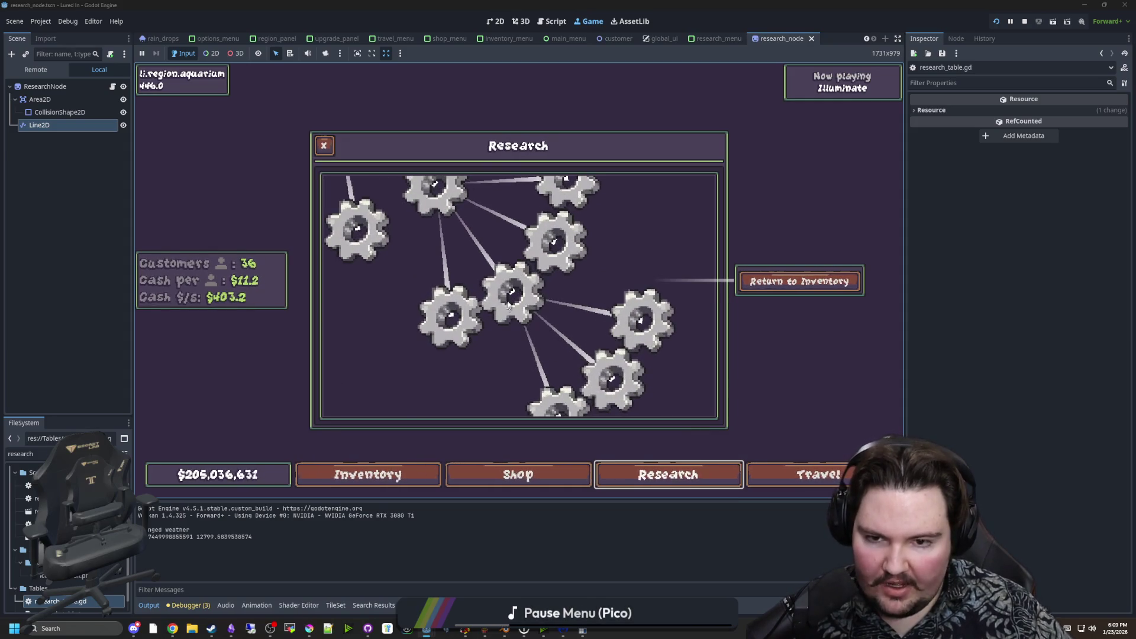
pyautogui.scroll(-5, 533, 331)
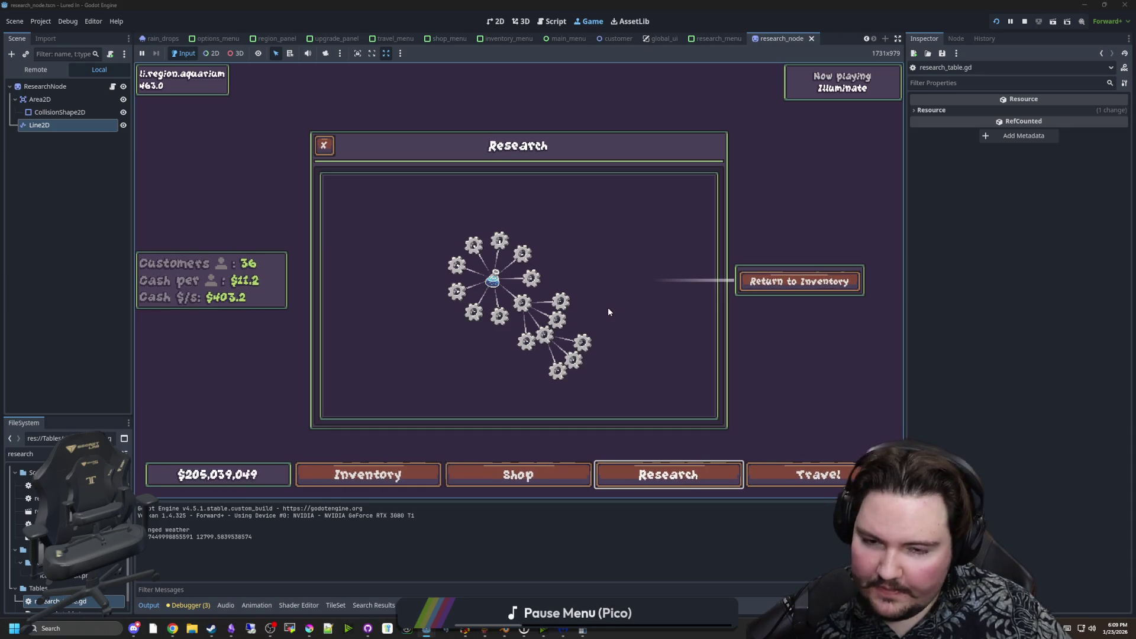
pyautogui.scroll(5, 608, 307)
pyautogui.scroll(-5, 597, 307)
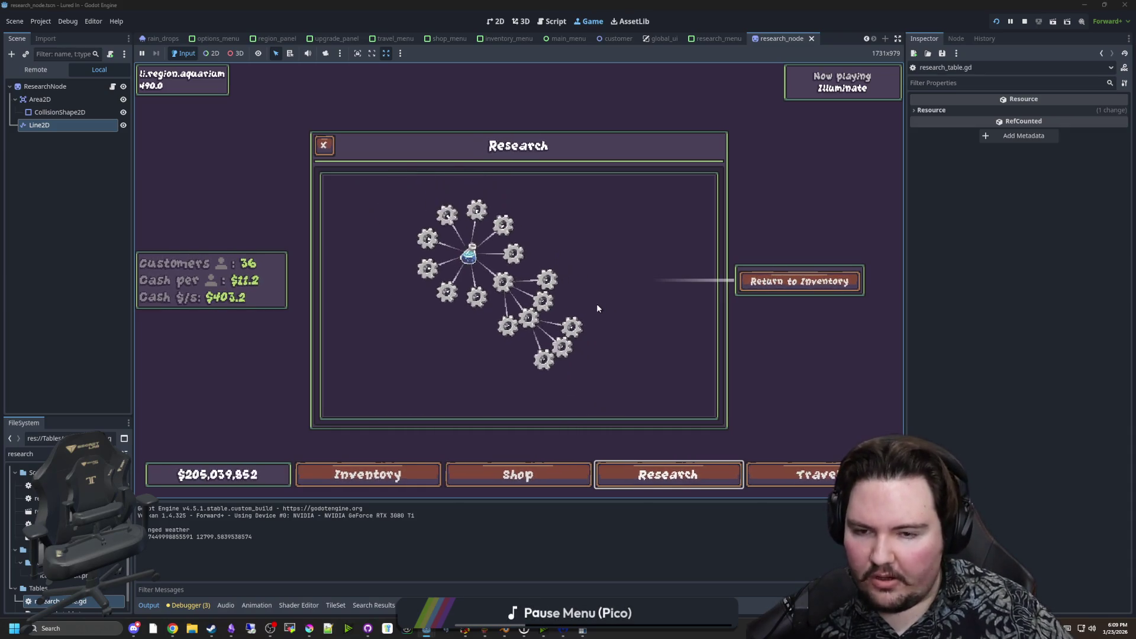
pyautogui.scroll(1, 595, 307)
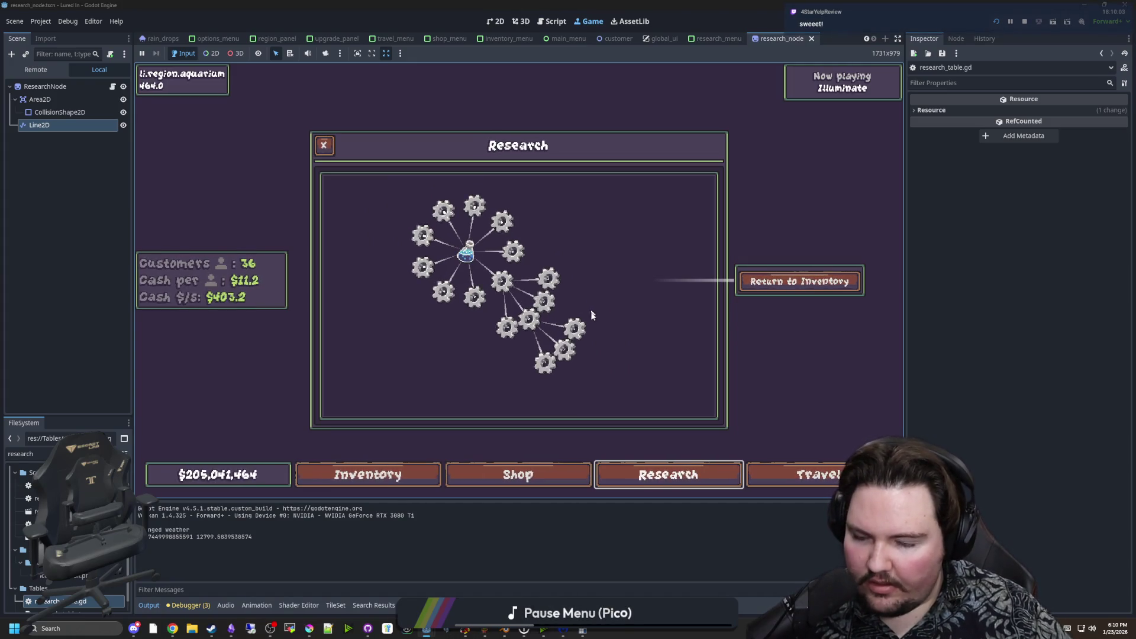
pyautogui.scroll(2, 600, 335)
pyautogui.moveTo(584, 346); pyautogui.dragTo(564, 320)
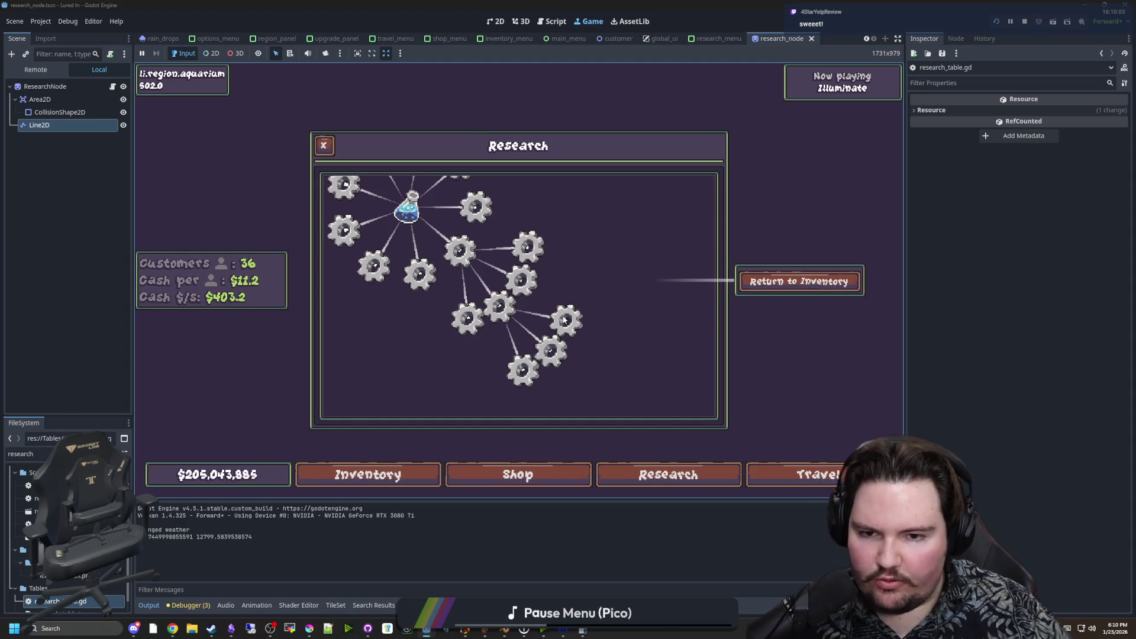
pyautogui.scroll(-2, 548, 356)
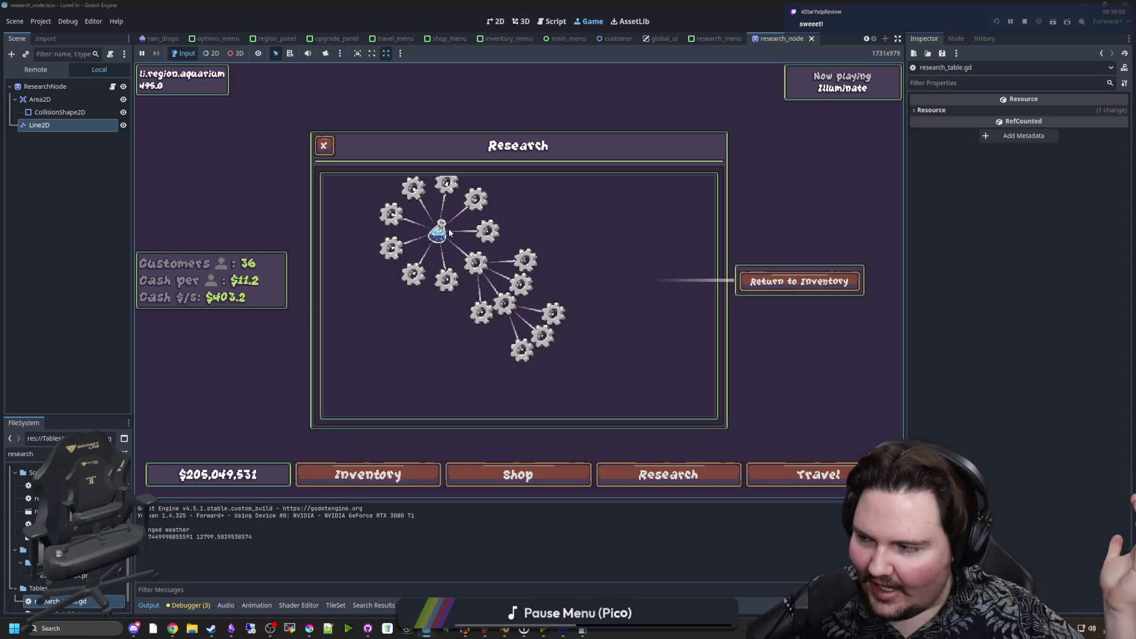
pyautogui.moveTo(514, 238); pyautogui.dragTo(577, 279)
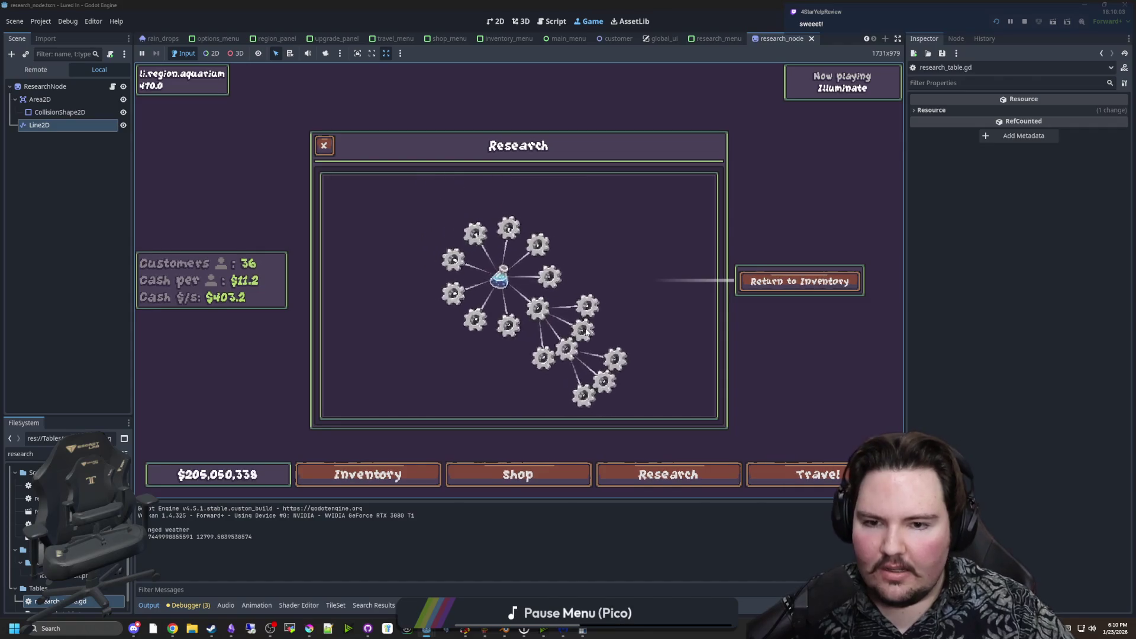
pyautogui.scroll(3, 576, 279)
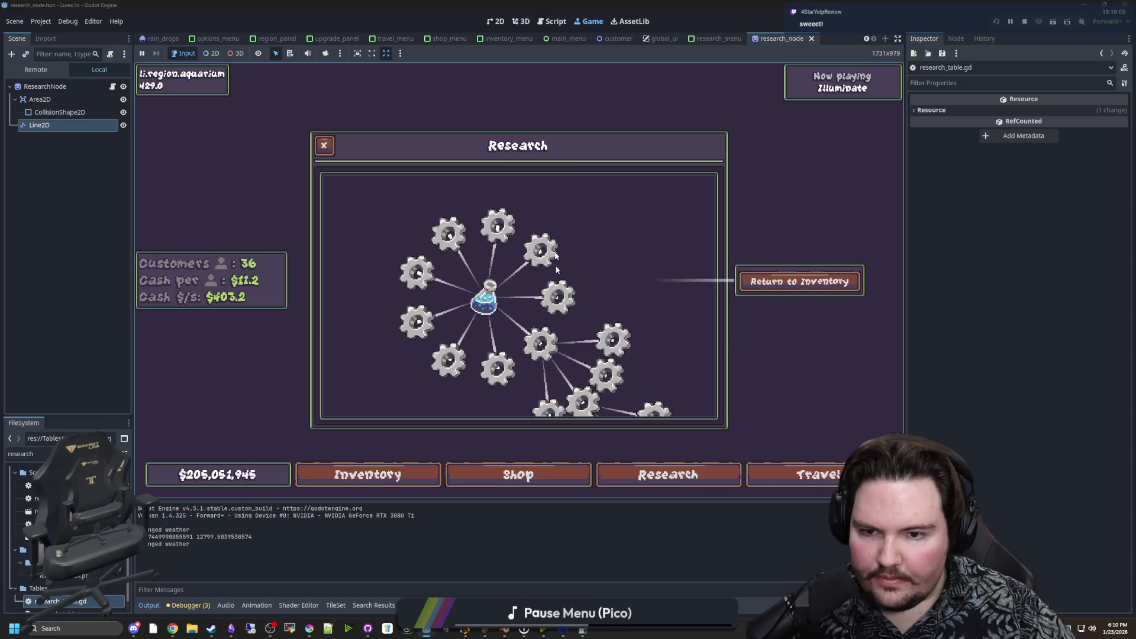
pyautogui.scroll(3, 514, 329)
pyautogui.scroll(-3, 513, 328)
pyautogui.scroll(-3, 517, 331)
pyautogui.scroll(2, 592, 265)
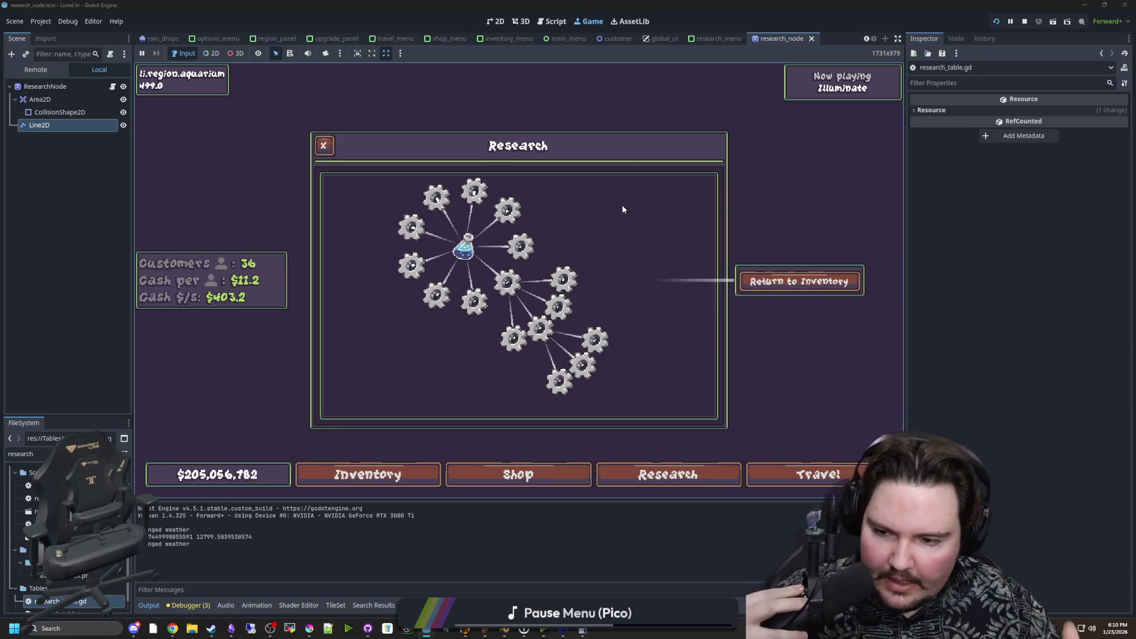
pyautogui.scroll(2, 533, 275)
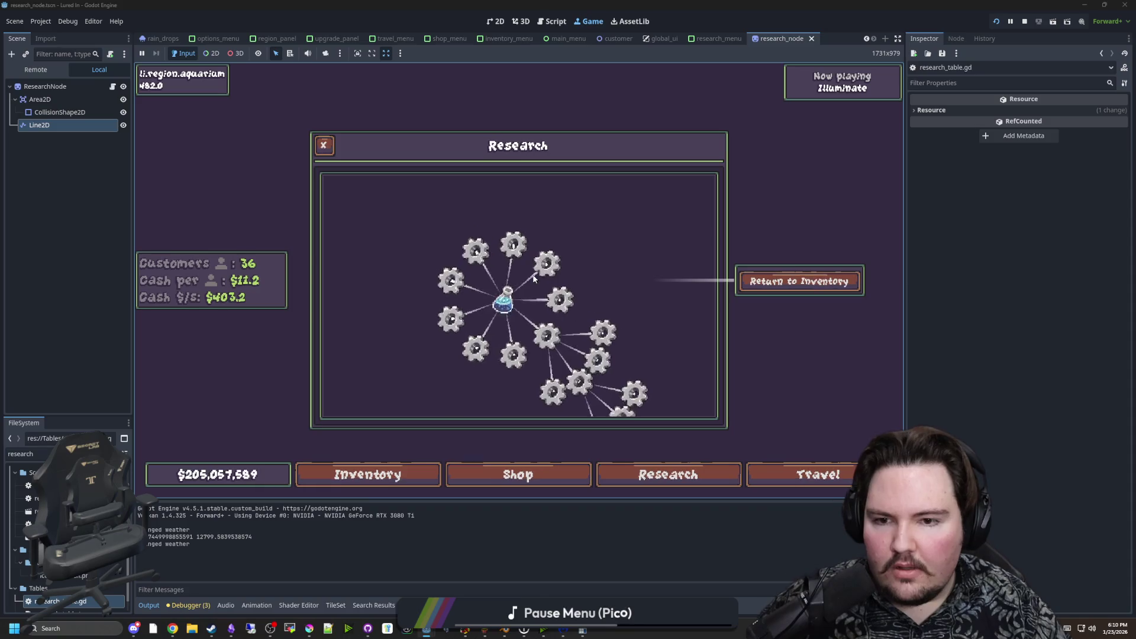
pyautogui.scroll(-1, 526, 284)
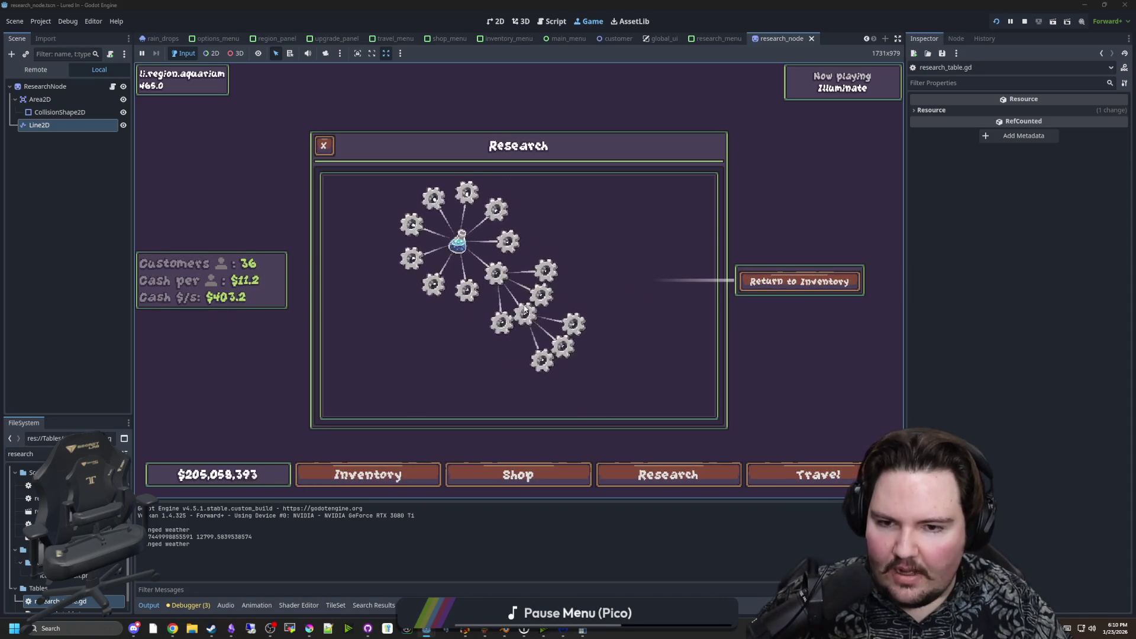
pyautogui.scroll(4, 574, 331)
pyautogui.scroll(-3, 574, 331)
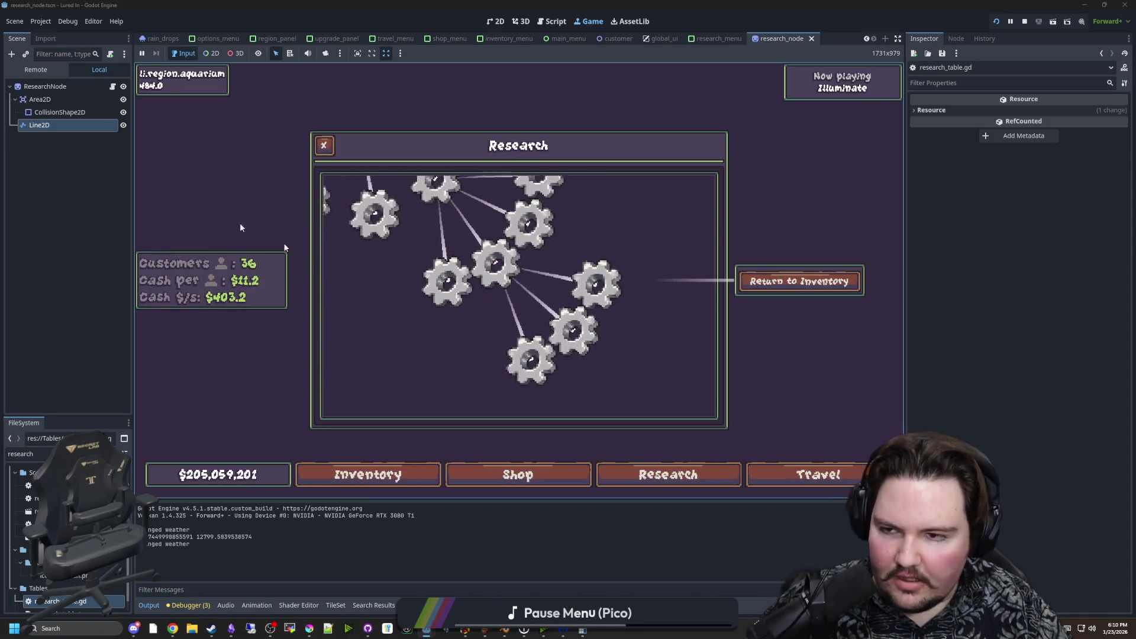
# Select the Line2D node in the Scene dock and review its Inspector settings.
pyautogui.click(54, 113)
pyautogui.click(54, 126)
pyautogui.scroll(-3, 627, 326)
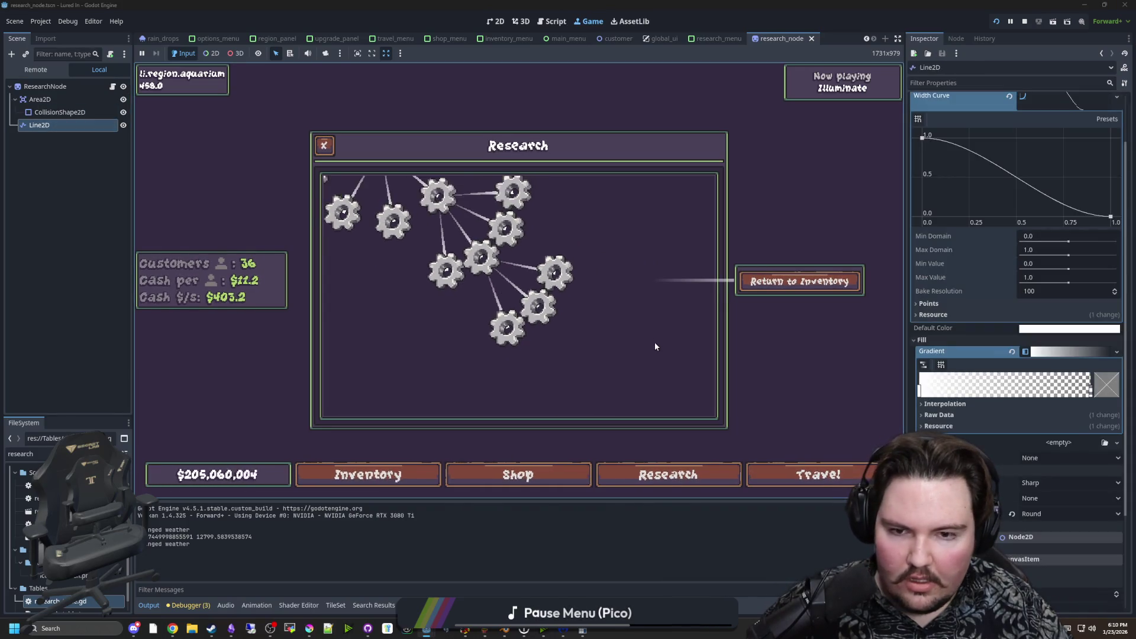
pyautogui.scroll(-2, 586, 292)
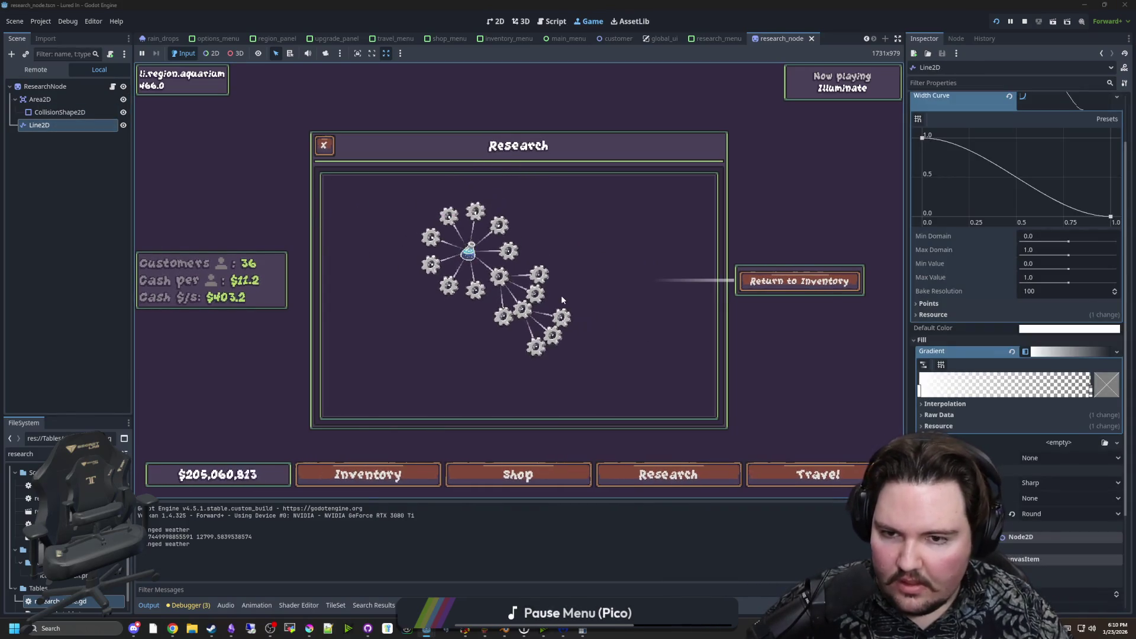
pyautogui.scroll(1, 561, 295)
pyautogui.scroll(1, 556, 301)
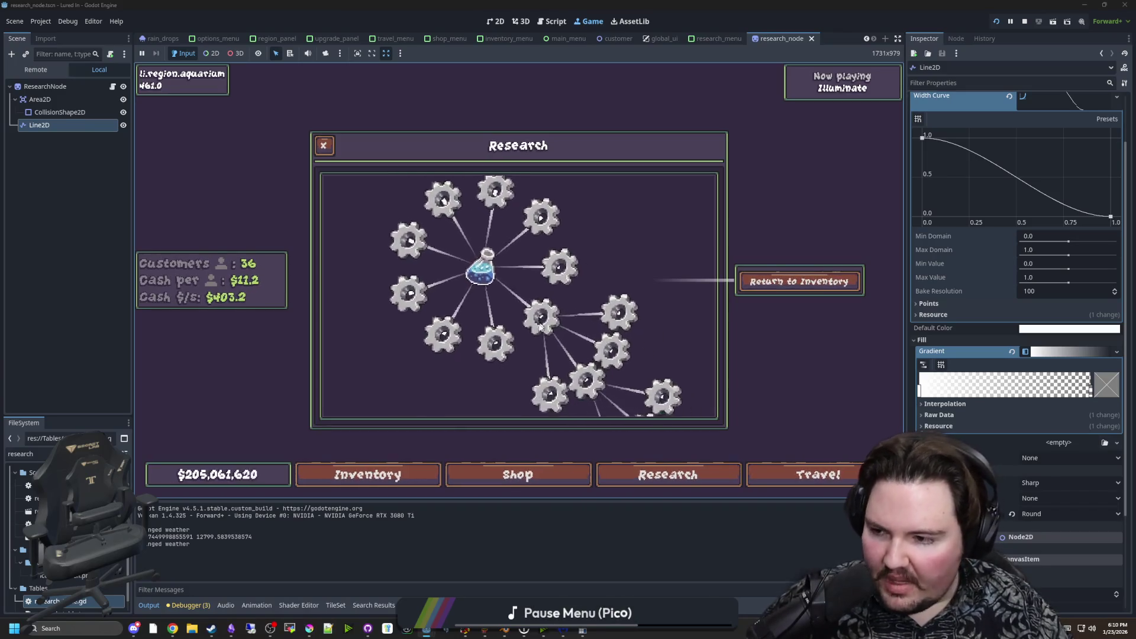
pyautogui.scroll(-2, 553, 331)
pyautogui.scroll(1, 550, 358)
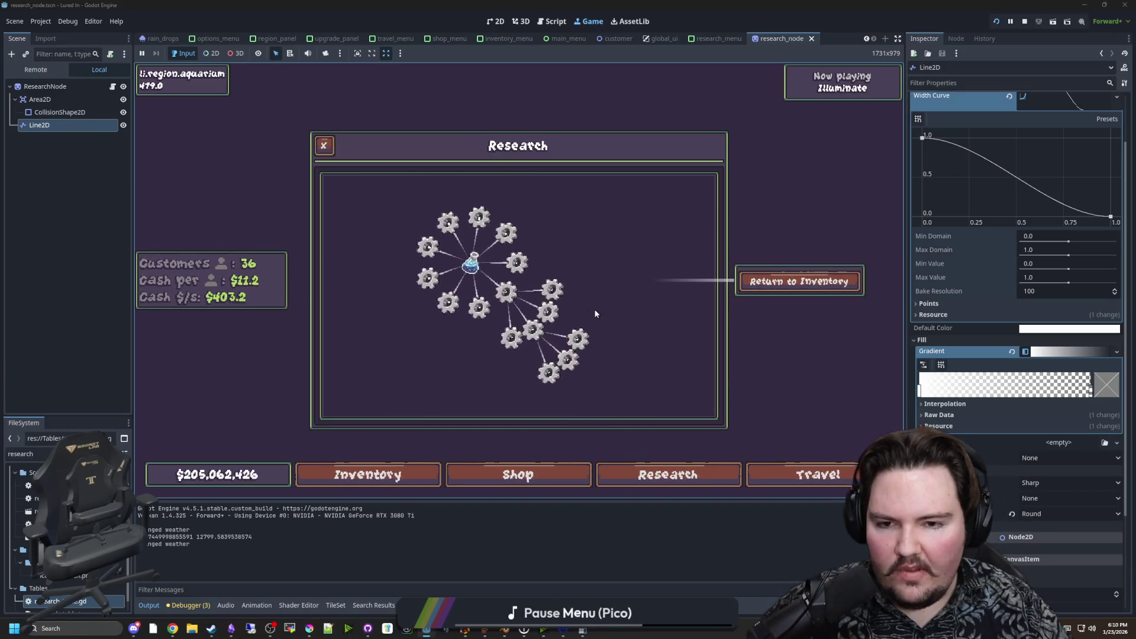
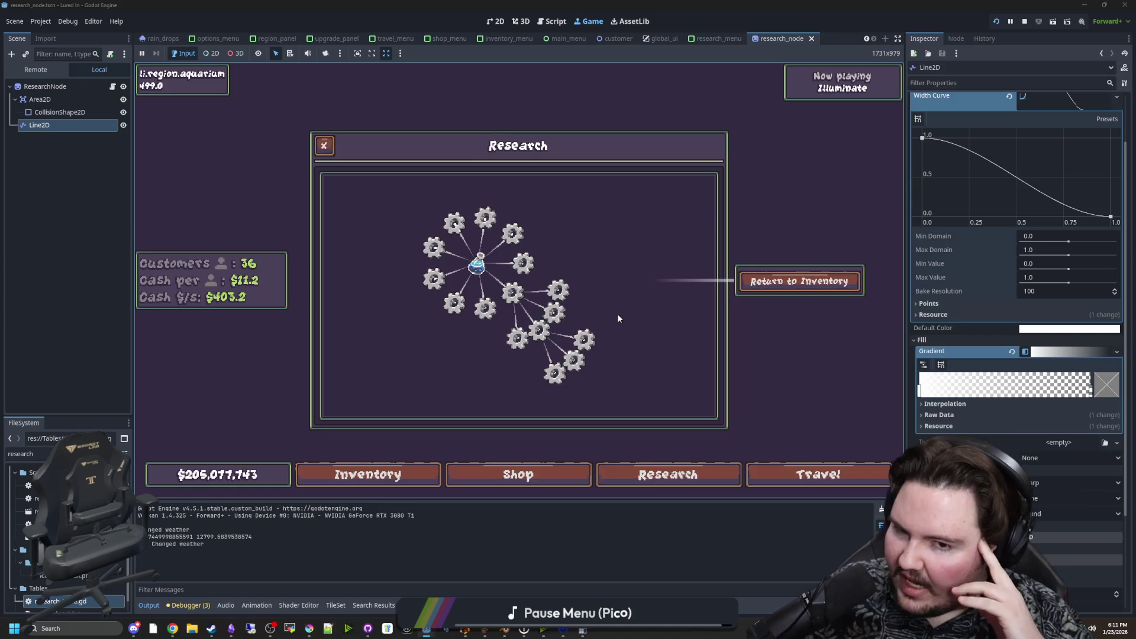
# Zoom and pan the running game's research tree to centre the flask root node.
pyautogui.scroll(5, 618, 319)
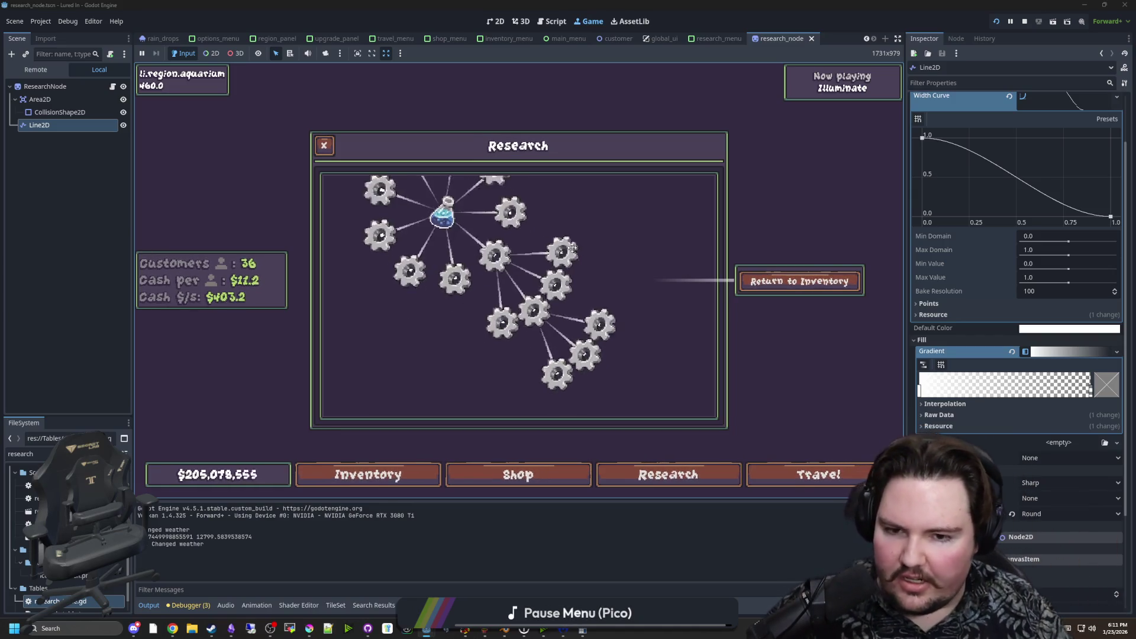
pyautogui.scroll(-4, 545, 262)
pyautogui.scroll(3, 515, 366)
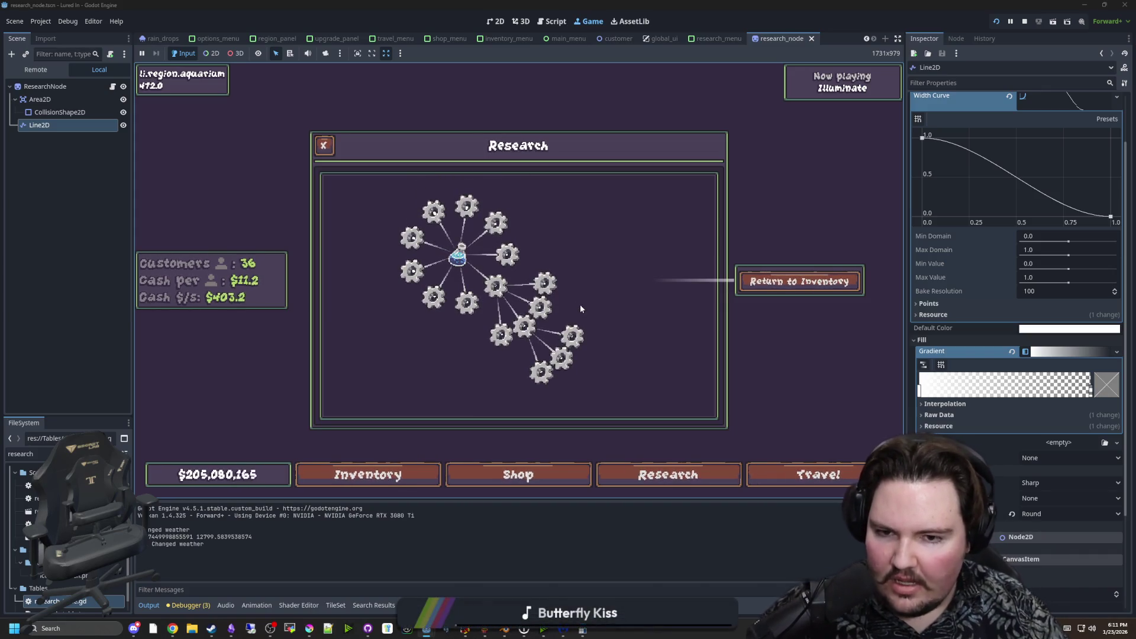
pyautogui.scroll(2, 514, 272)
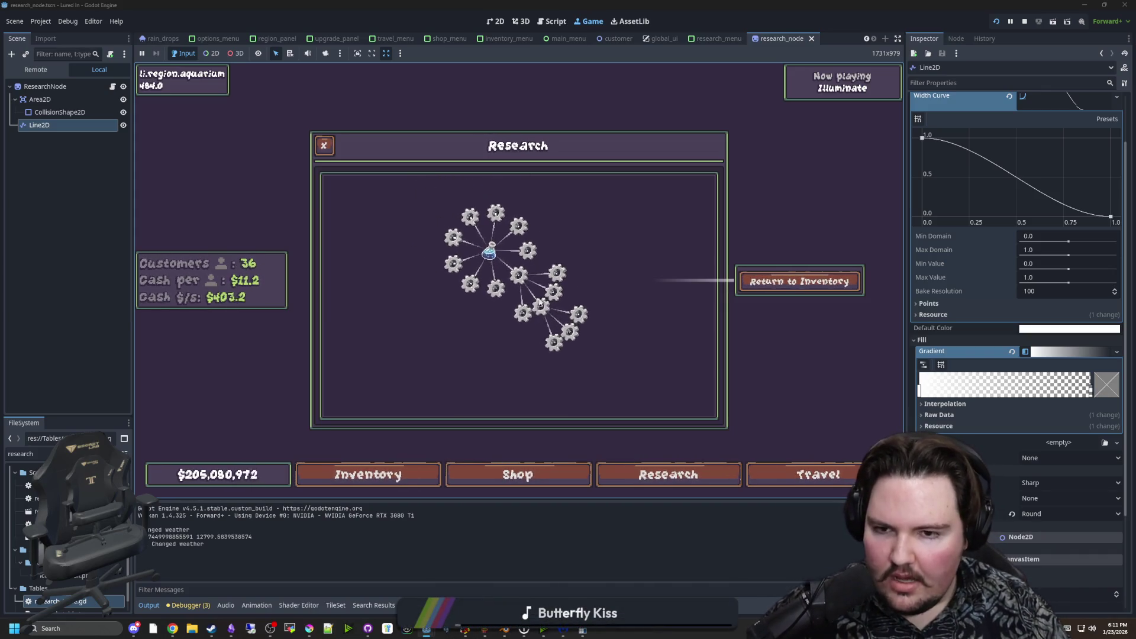
pyautogui.scroll(3, 503, 252)
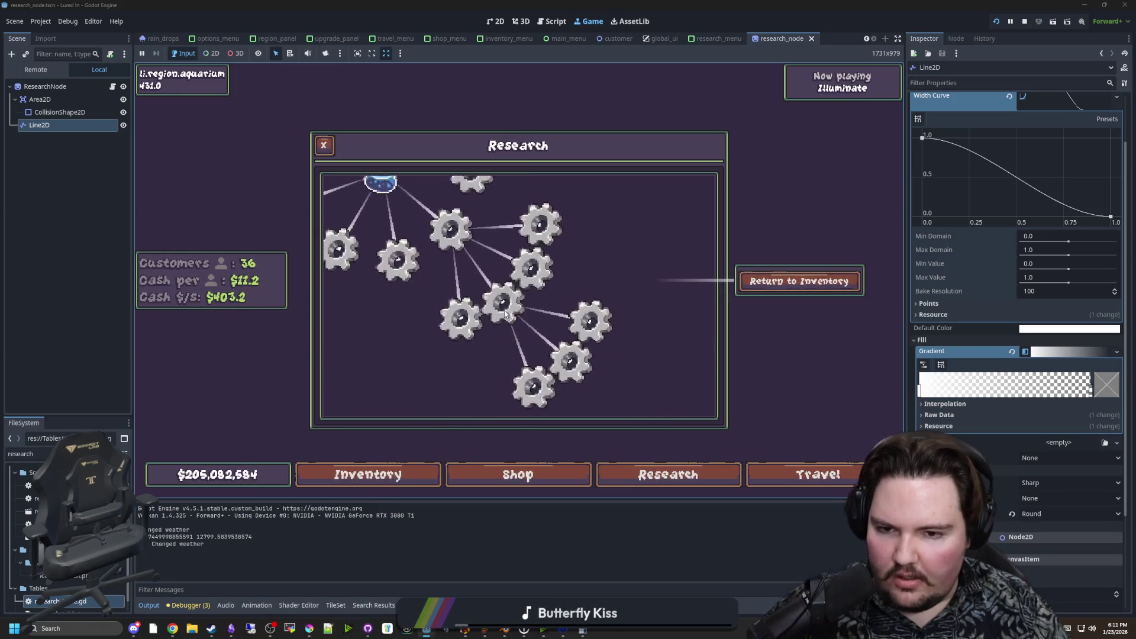
pyautogui.moveTo(510, 299); pyautogui.dragTo(527, 316)
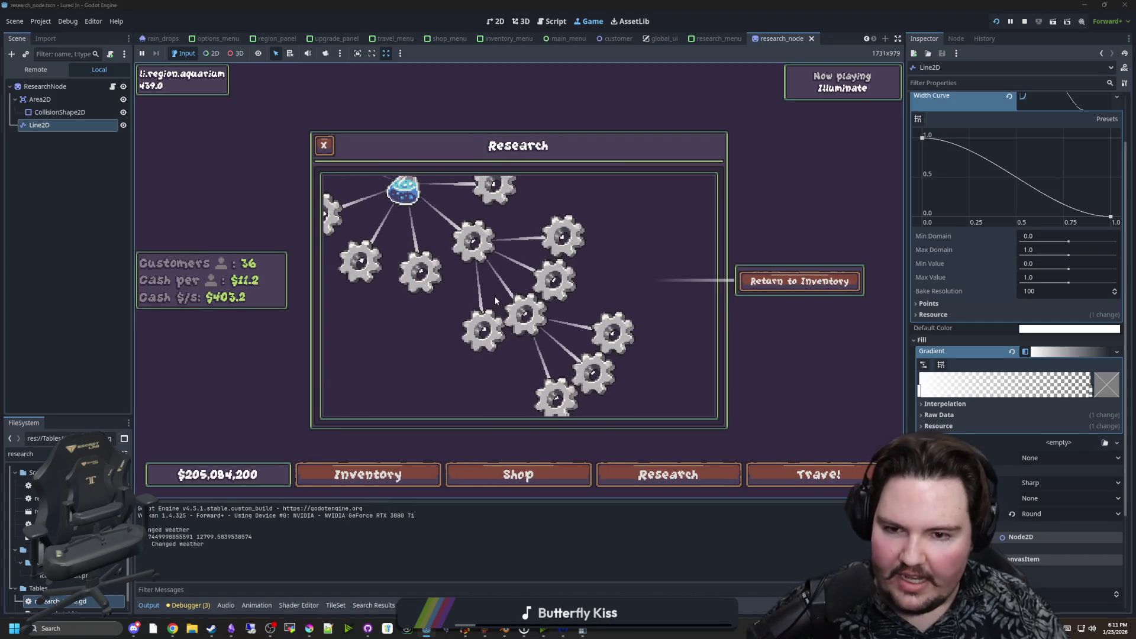
pyautogui.scroll(-3, 506, 296)
pyautogui.scroll(3, 514, 314)
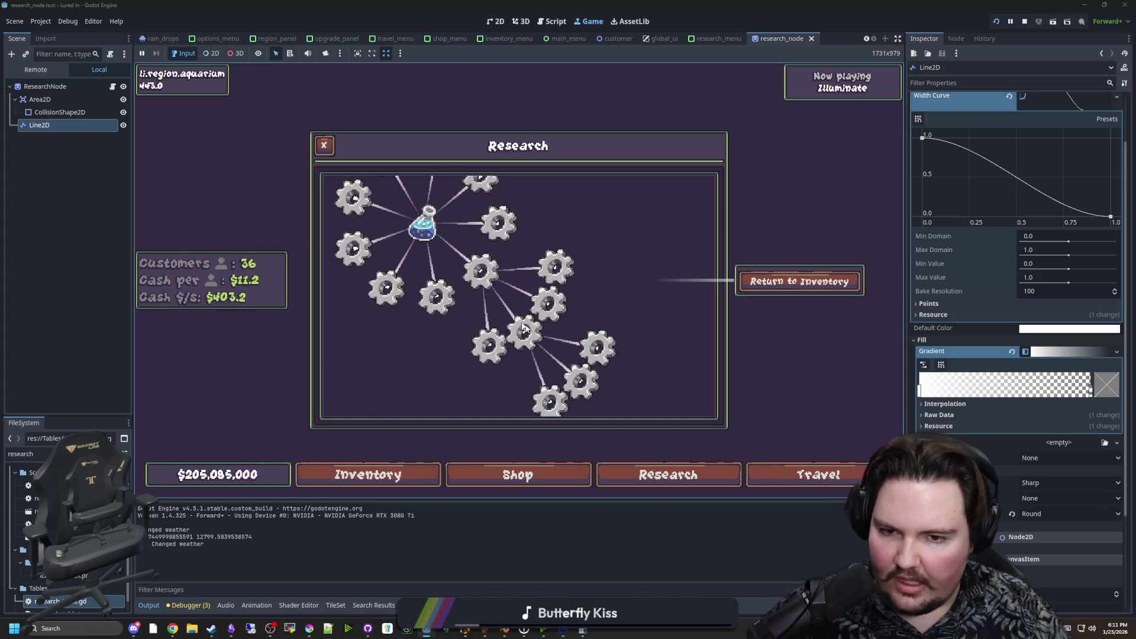
pyautogui.scroll(-3, 523, 328)
pyautogui.scroll(3, 541, 333)
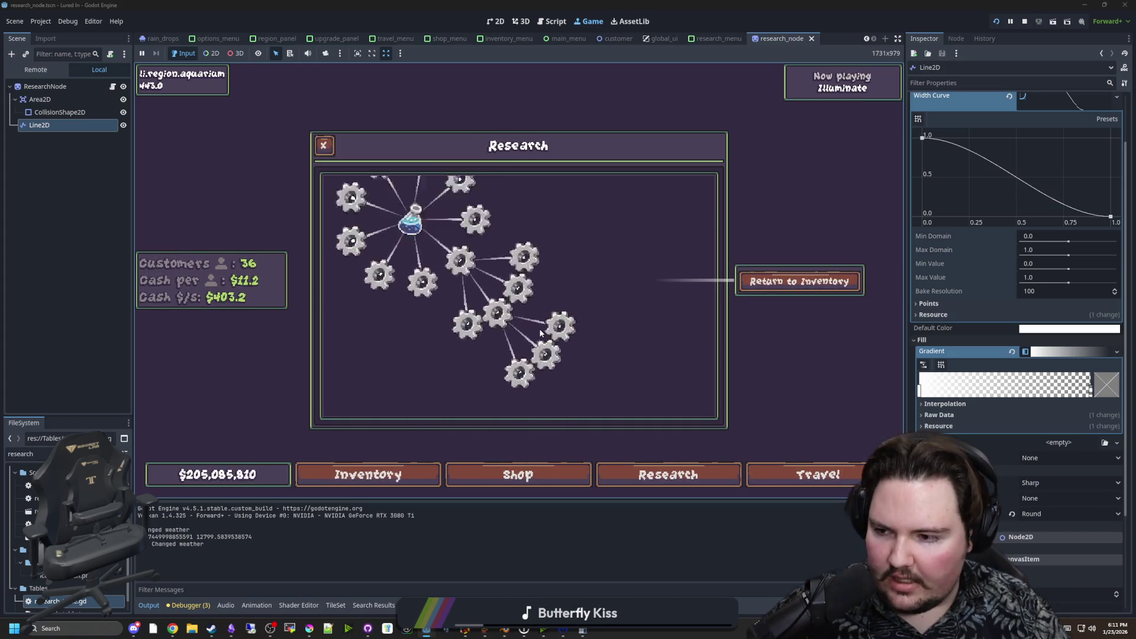
pyautogui.scroll(-3, 541, 332)
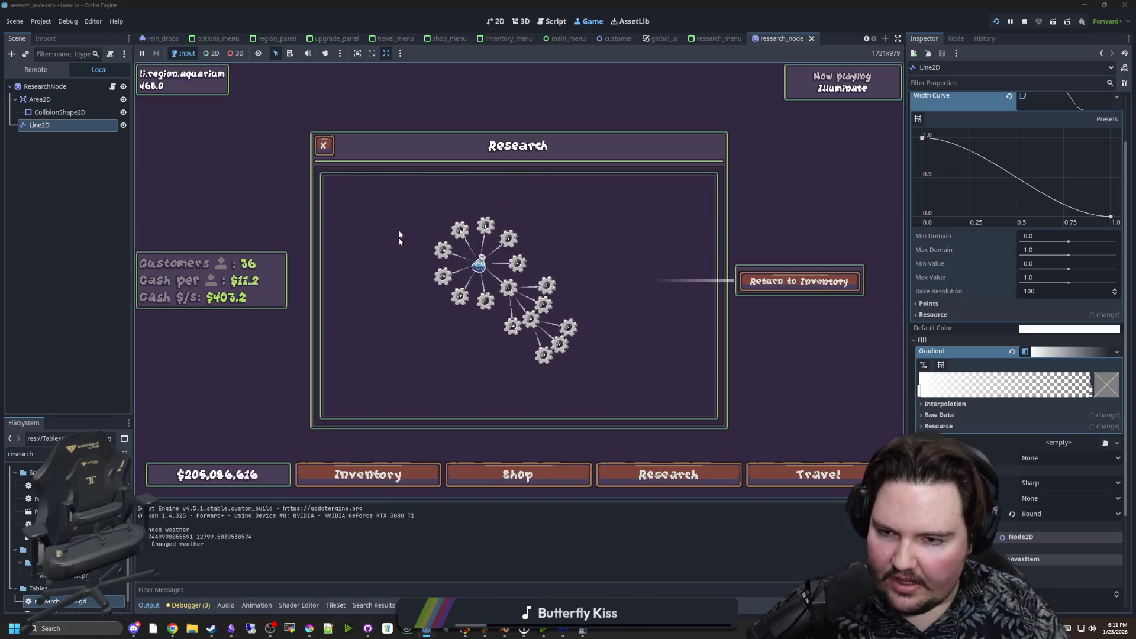
pyautogui.scroll(3, 559, 325)
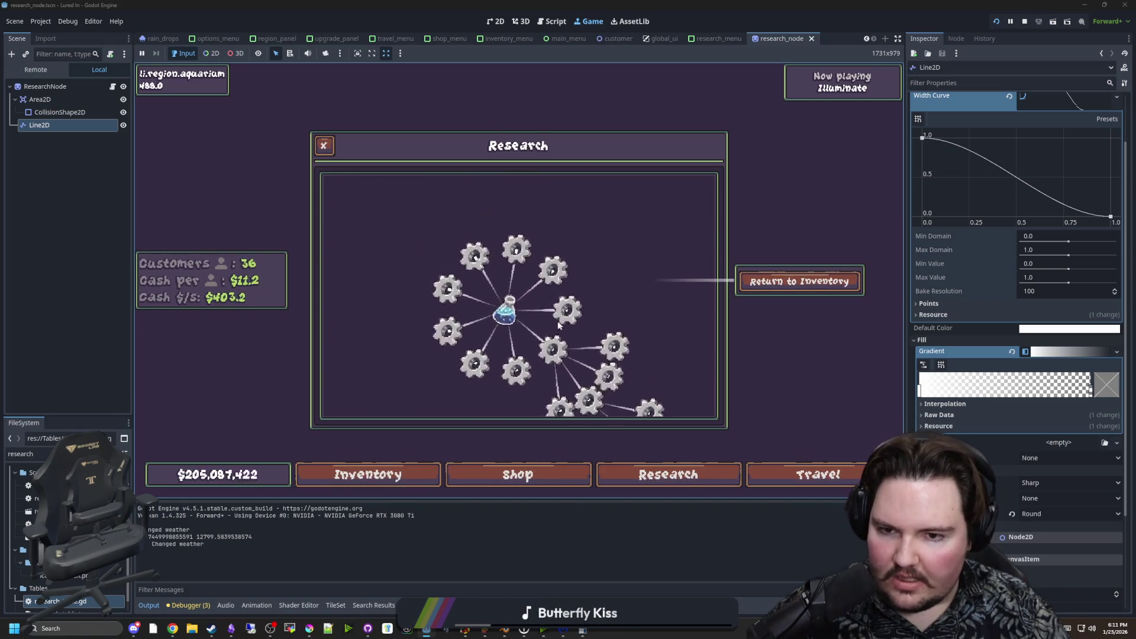
pyautogui.scroll(-3, 478, 310)
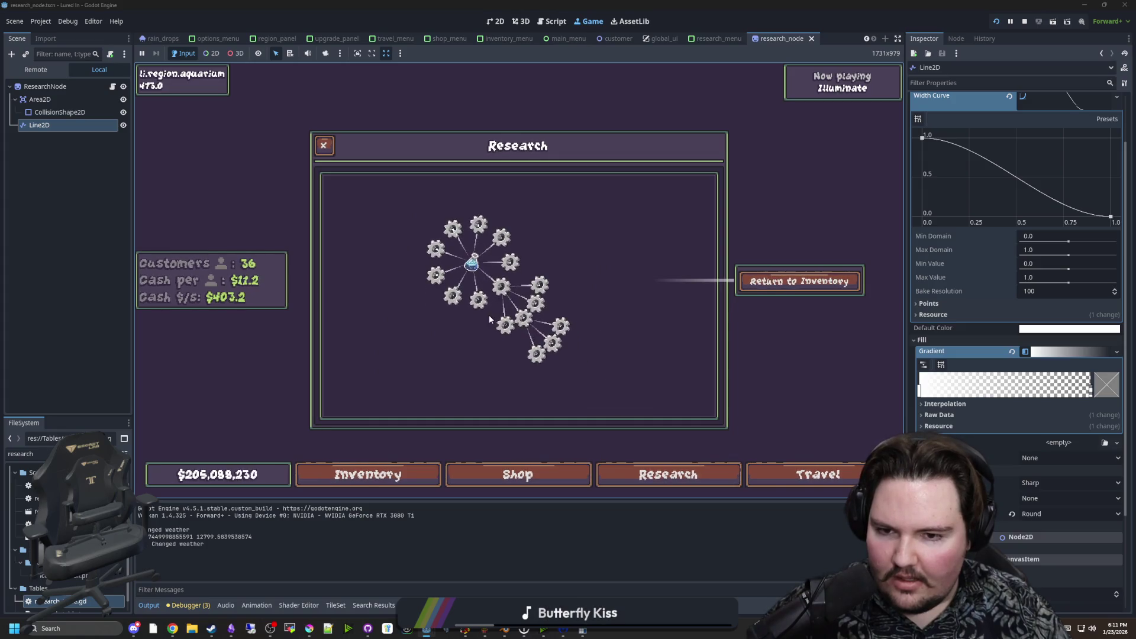
pyautogui.scroll(1, 492, 312)
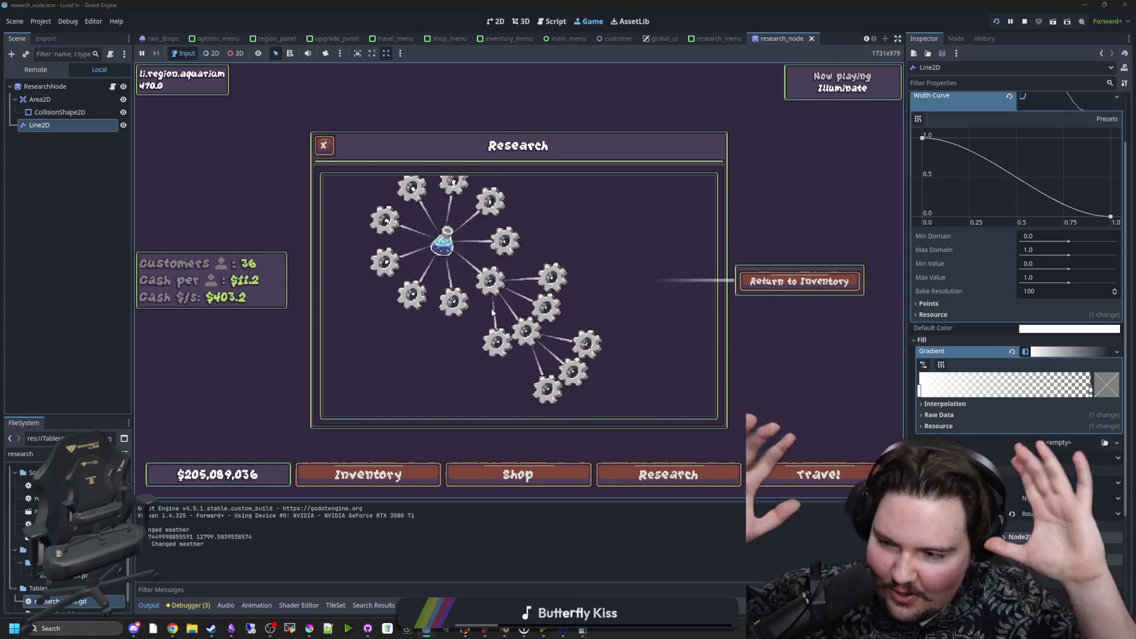
pyautogui.scroll(3, 565, 290)
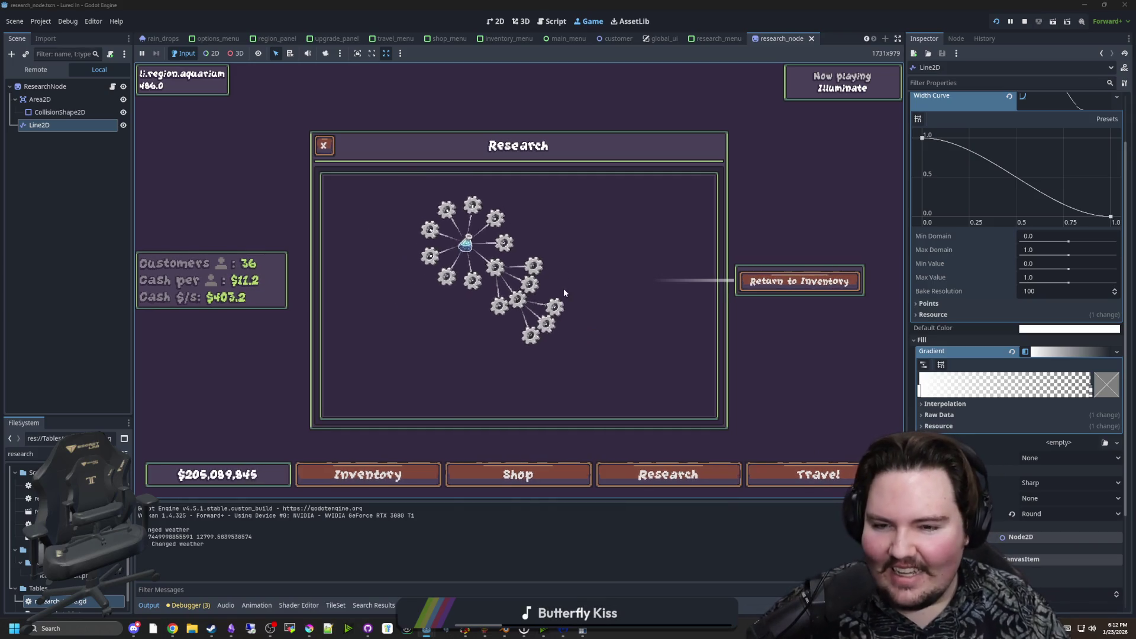
pyautogui.scroll(-5, 527, 285)
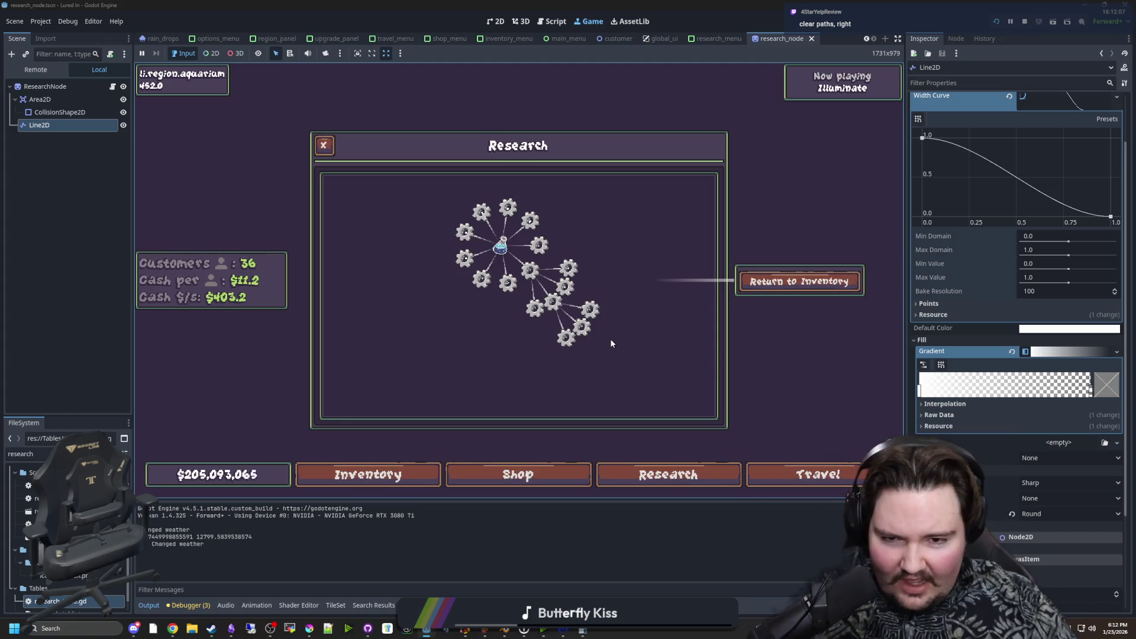
pyautogui.scroll(3, 554, 287)
pyautogui.scroll(-3, 491, 281)
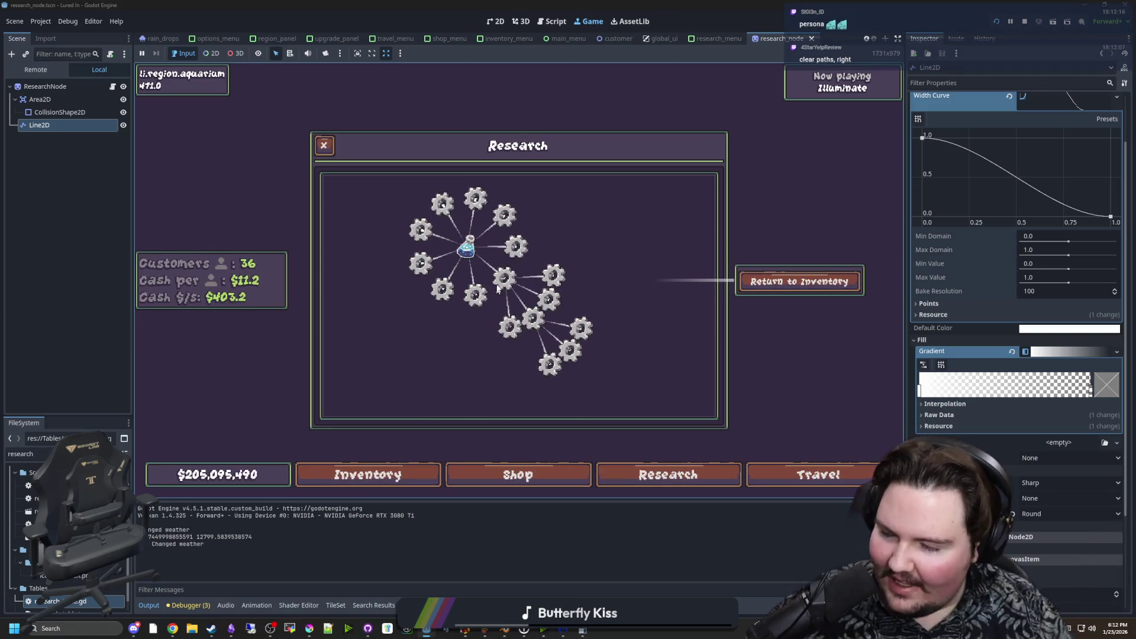
pyautogui.scroll(-1, 522, 274)
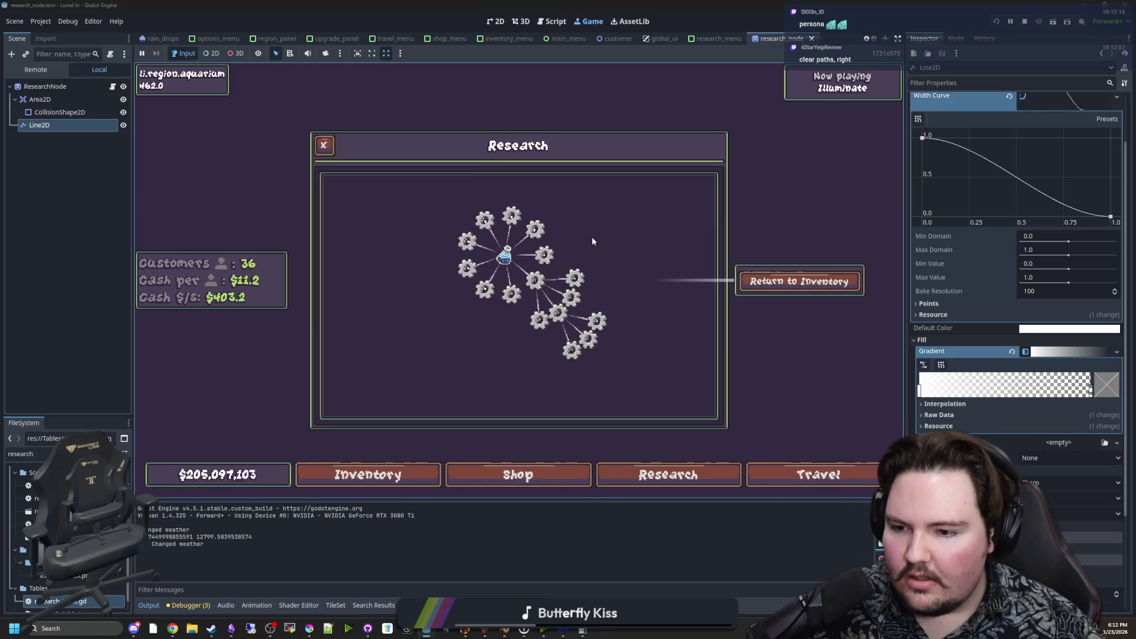
pyautogui.moveTo(592, 244); pyautogui.dragTo(577, 246)
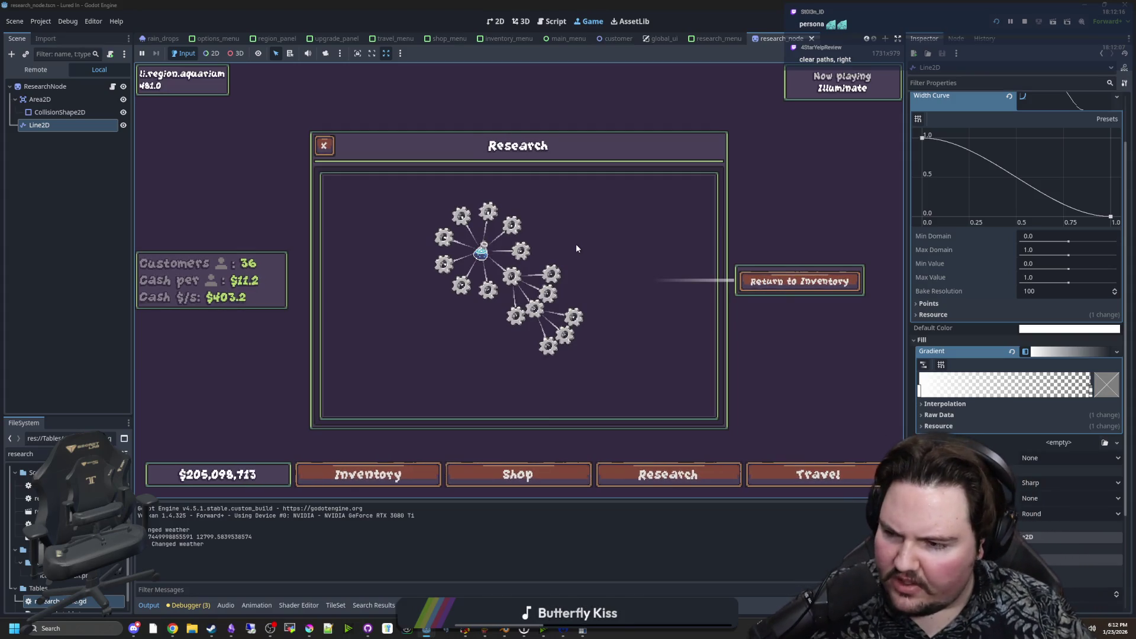
pyautogui.scroll(2, 503, 260)
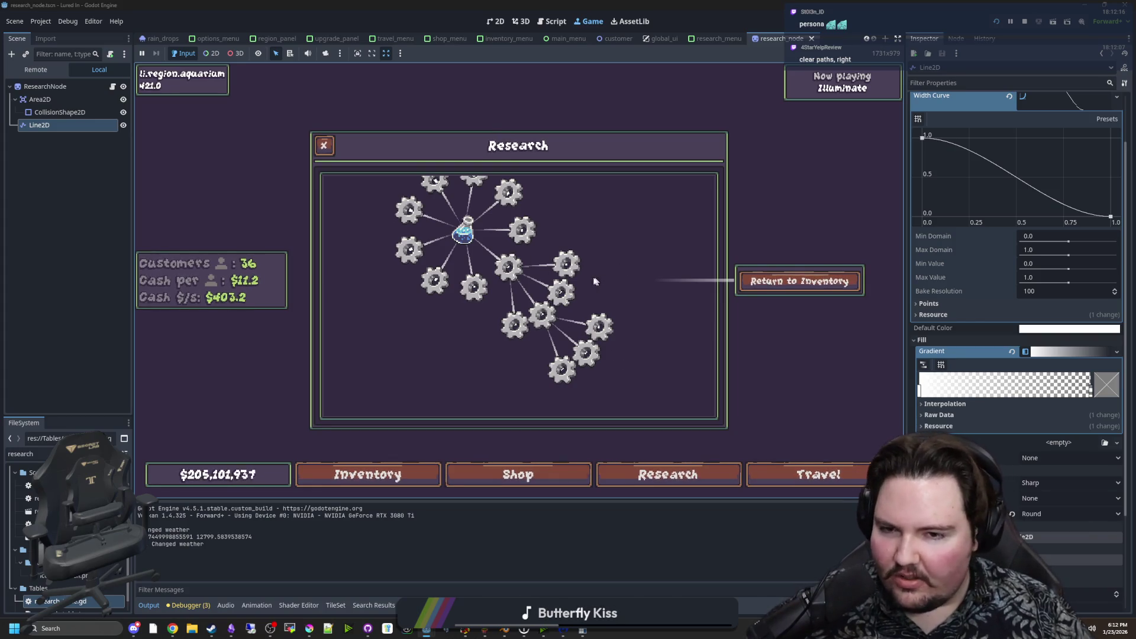
pyautogui.scroll(-2, 612, 254)
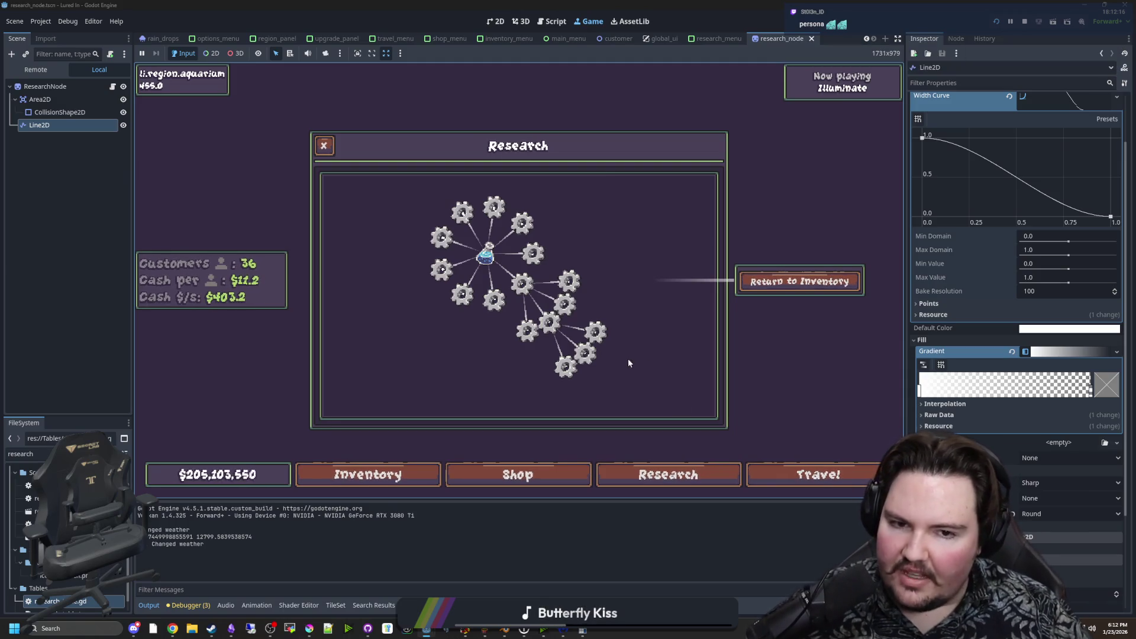
pyautogui.scroll(3, 480, 255)
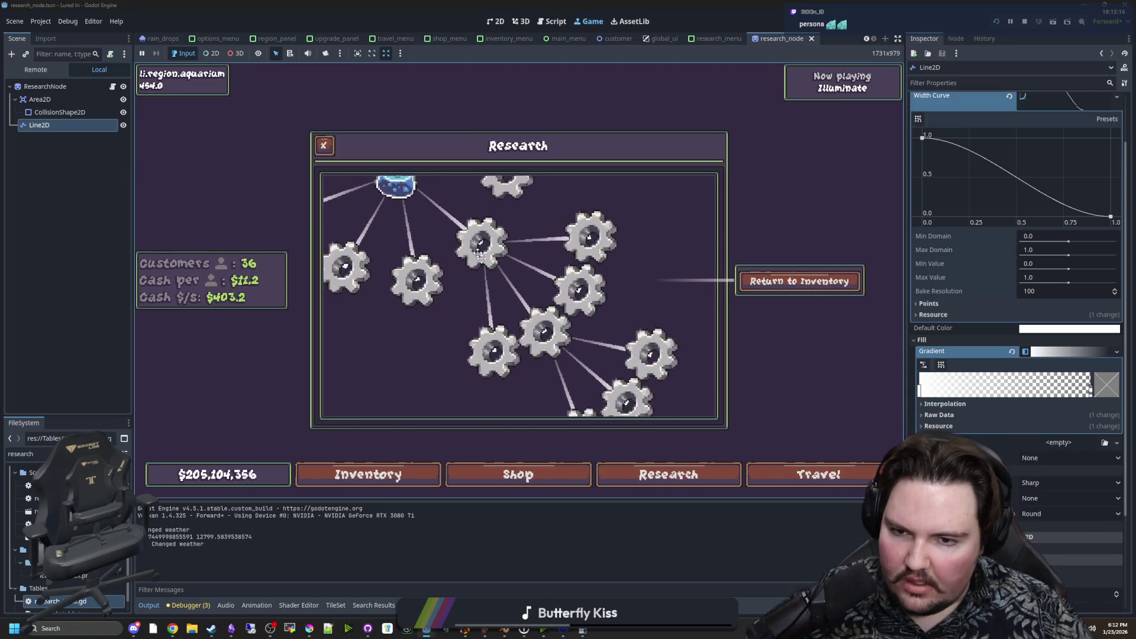
pyautogui.moveTo(479, 254)
pyautogui.mouseDown()
pyautogui.moveTo(533, 296)
pyautogui.moveTo(556, 379)
pyautogui.moveTo(481, 296)
pyautogui.mouseUp()
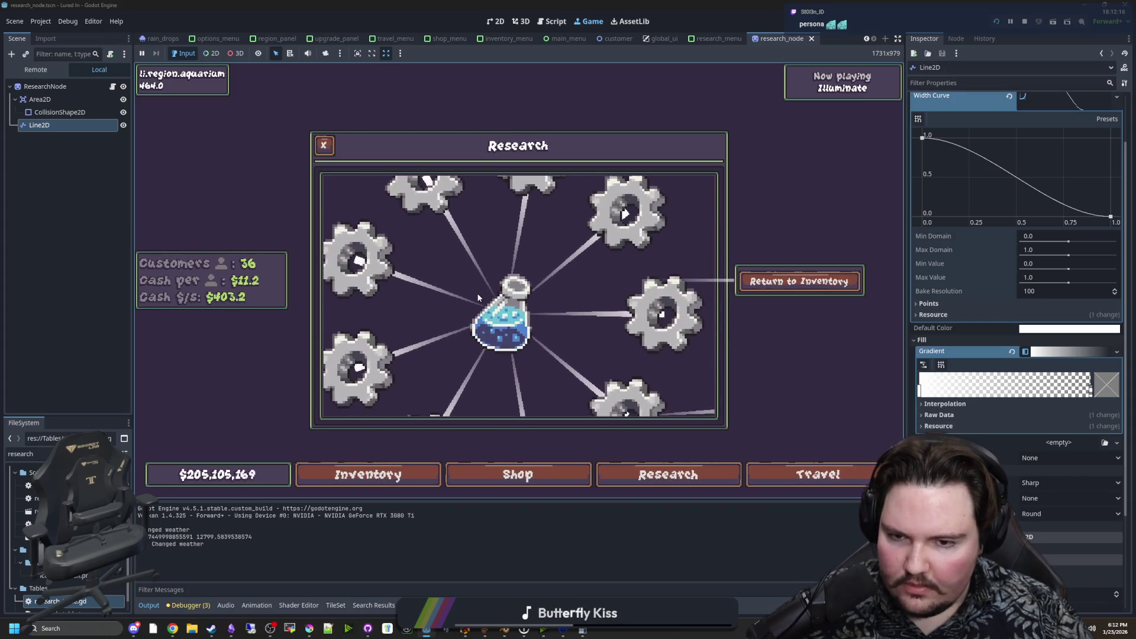
pyautogui.scroll(-5, 477, 293)
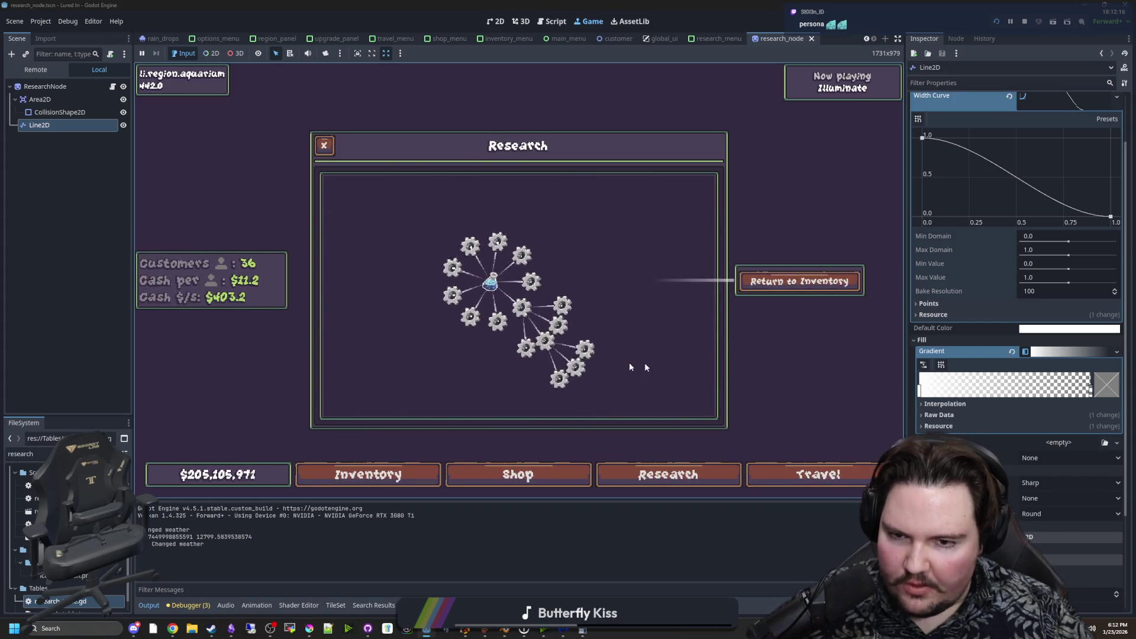
pyautogui.scroll(3, 541, 294)
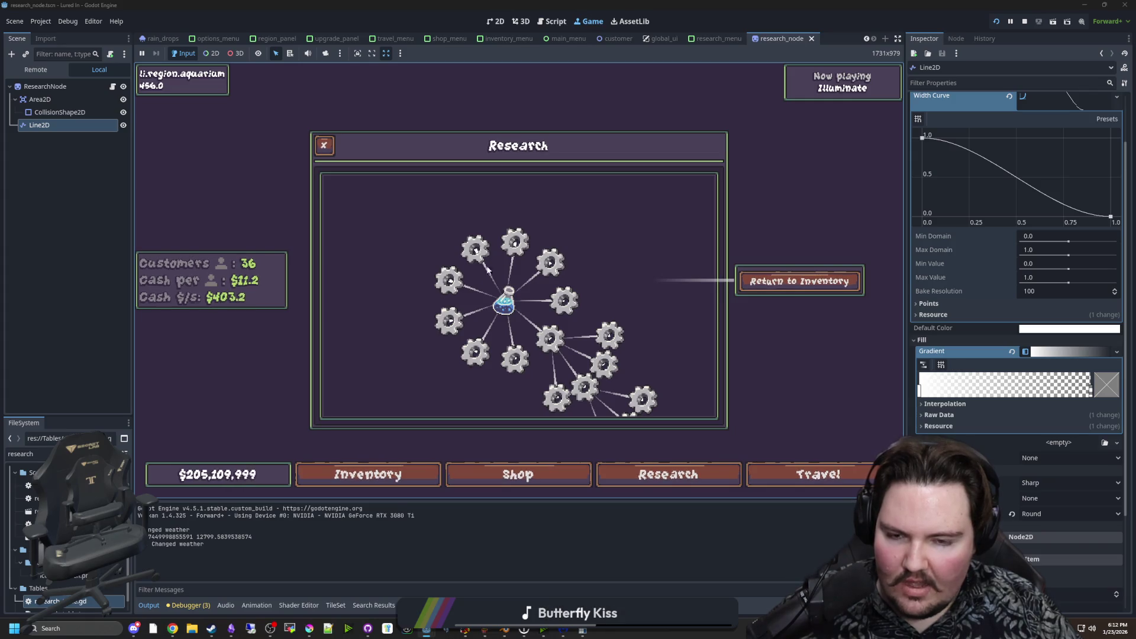
pyautogui.scroll(2, 382, 304)
pyautogui.scroll(-2, 483, 286)
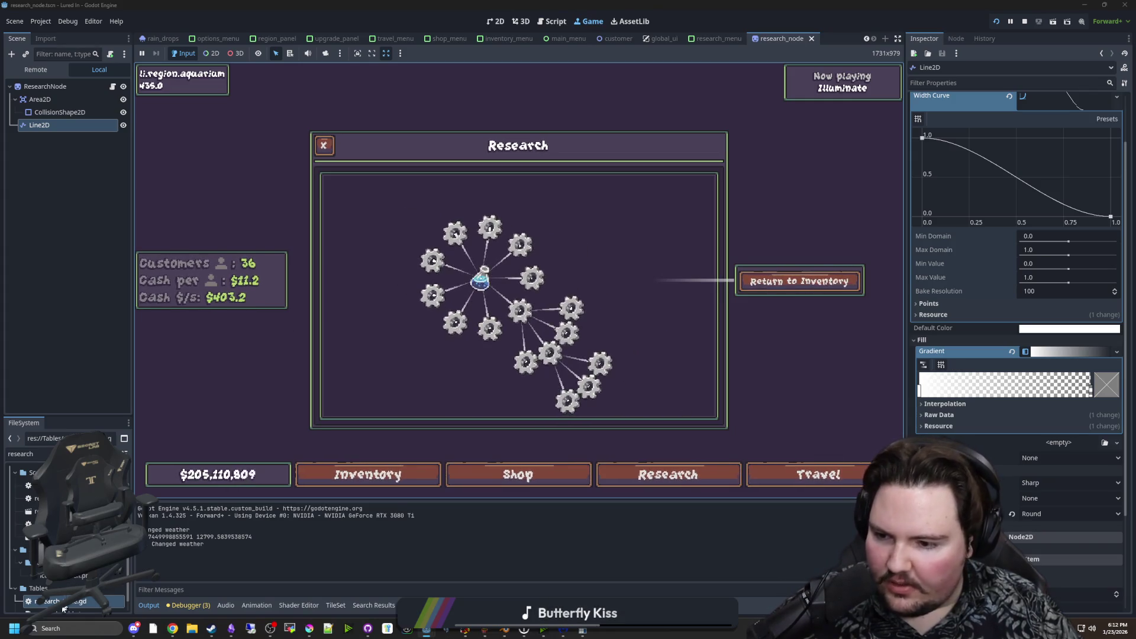
# Delete the li.research.ocean entries from research_table.gd and restart the game.
pyautogui.hotkey('ctrl', 'F3')
pyautogui.scroll(10, 421, 312)
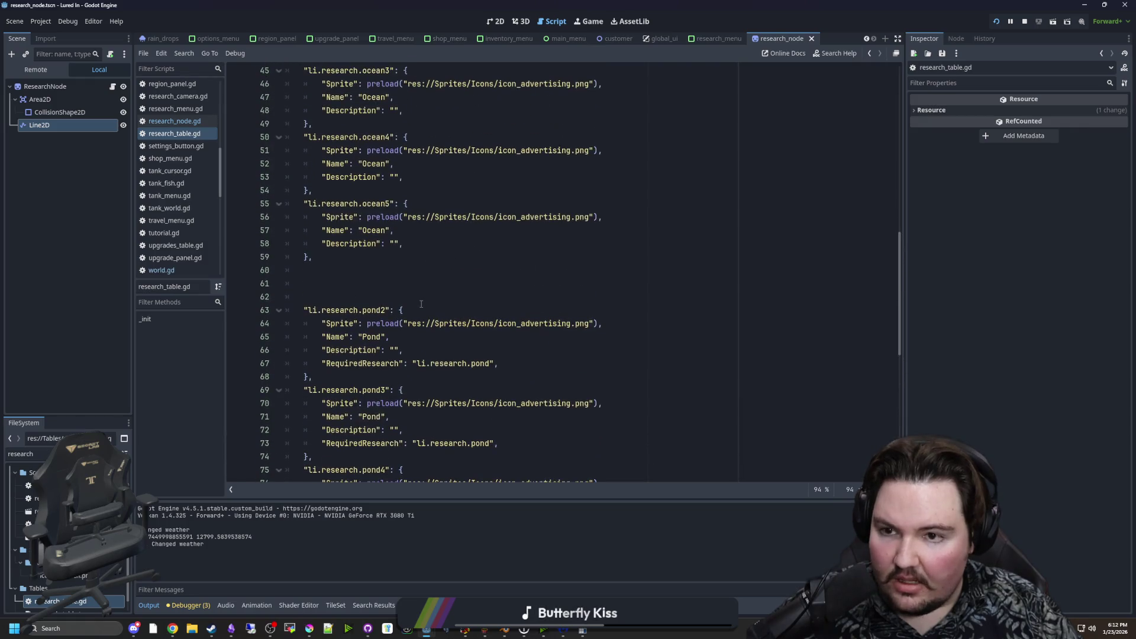
pyautogui.scroll(3, 421, 304)
pyautogui.moveTo(341, 372); pyautogui.dragTo(281, 303)
pyautogui.scroll(6, 304, 326)
pyautogui.scroll(2, 305, 325)
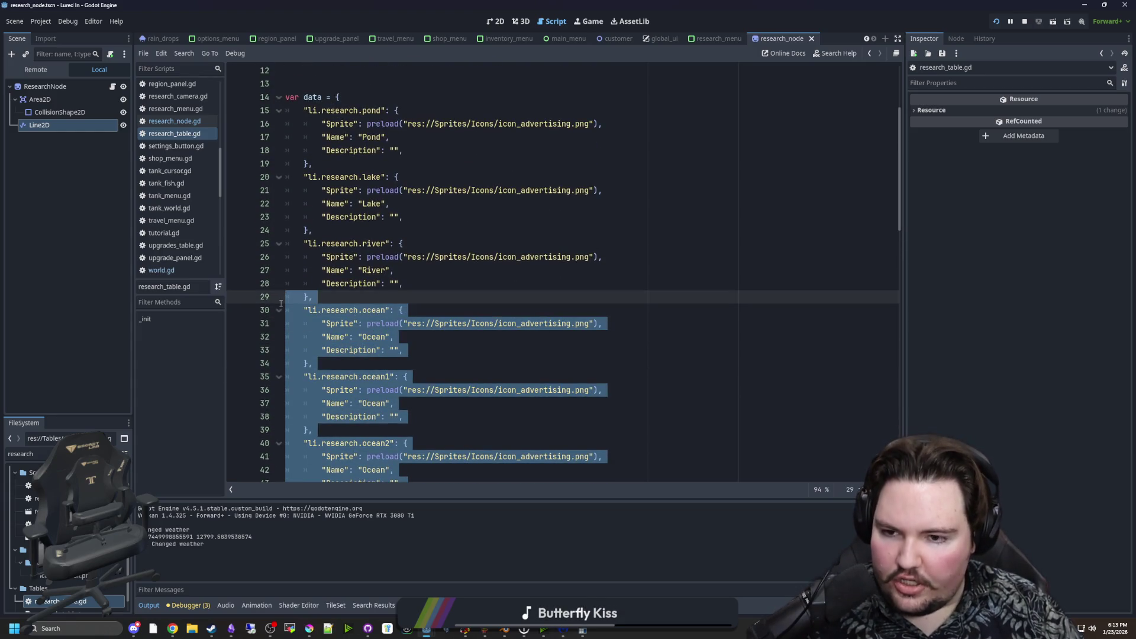
pyautogui.press('Delete')
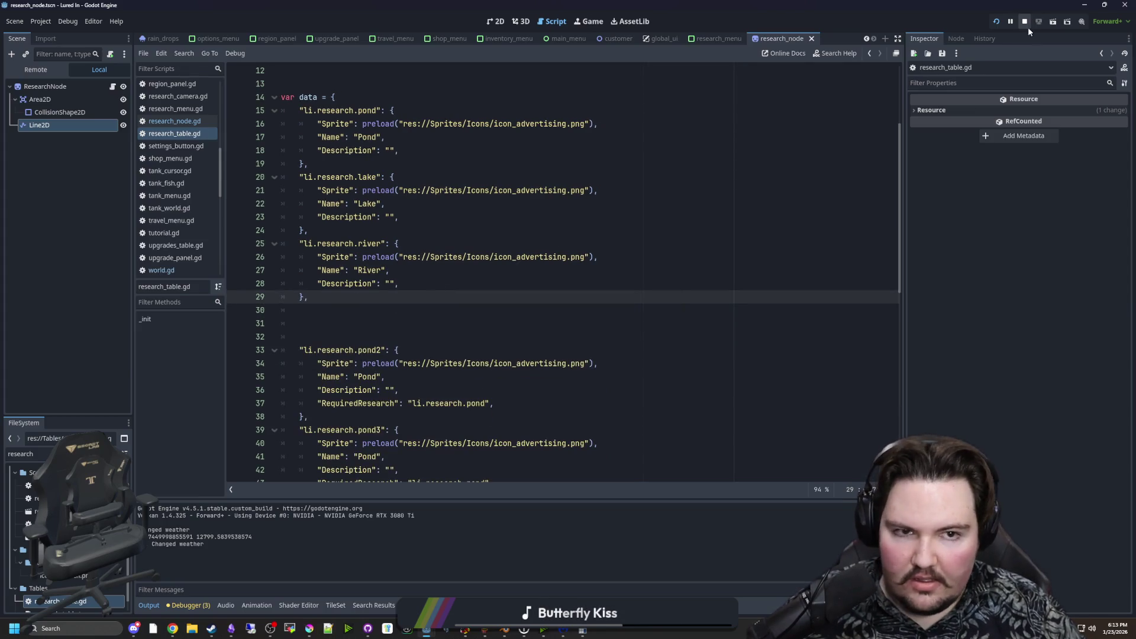
pyautogui.click(995, 22)
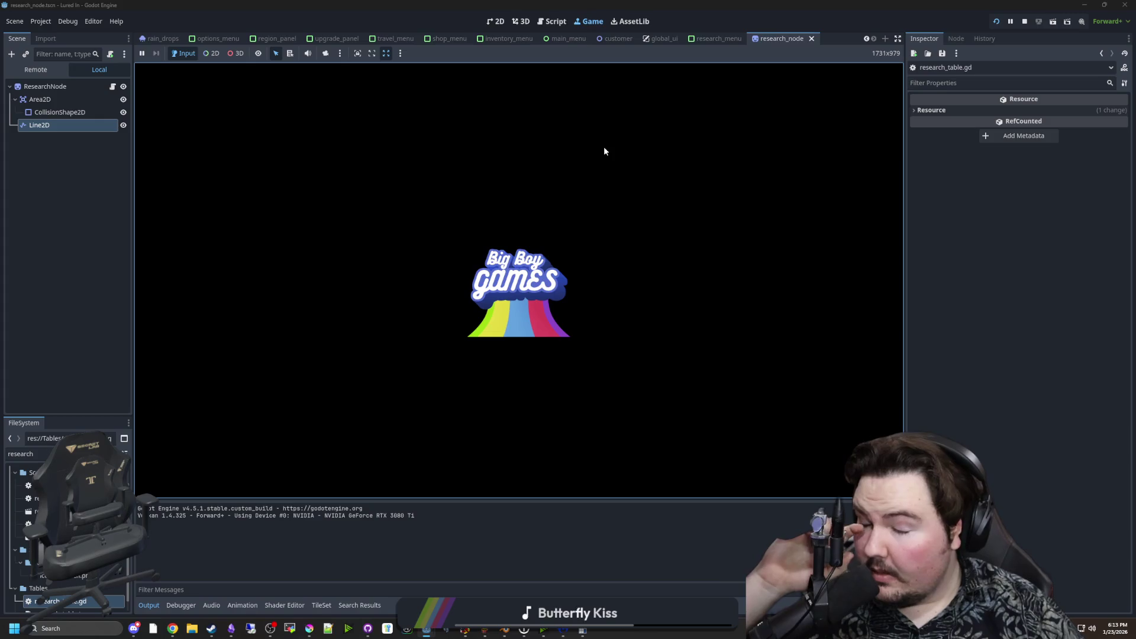
pyautogui.press('Return')
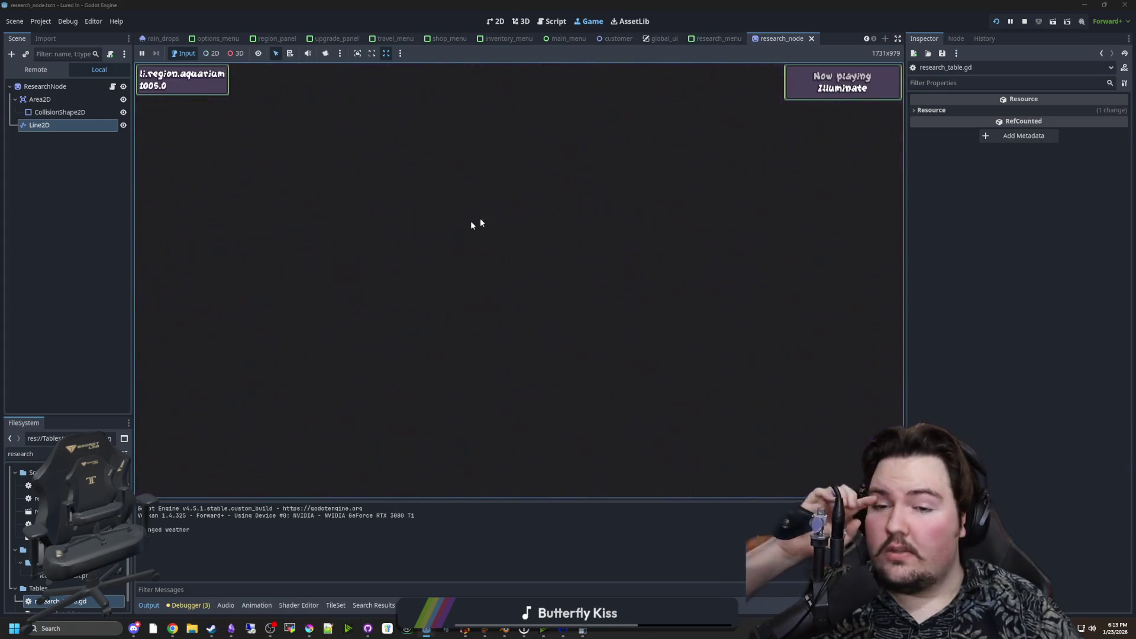
pyautogui.click(518, 324)
pyautogui.click(667, 467)
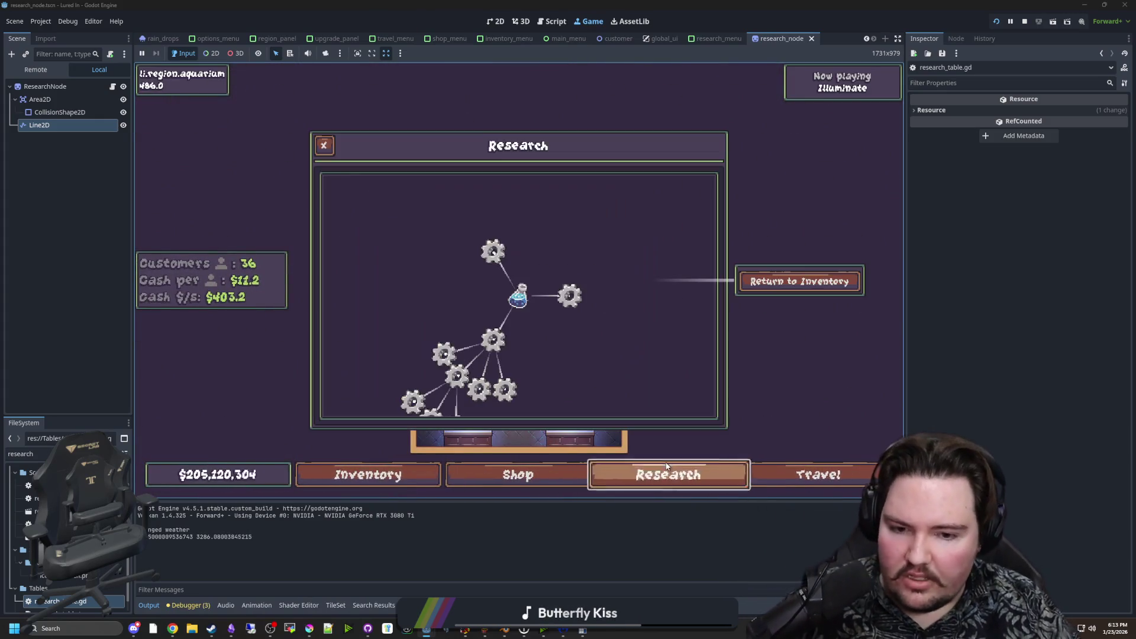
pyautogui.scroll(-1, 499, 305)
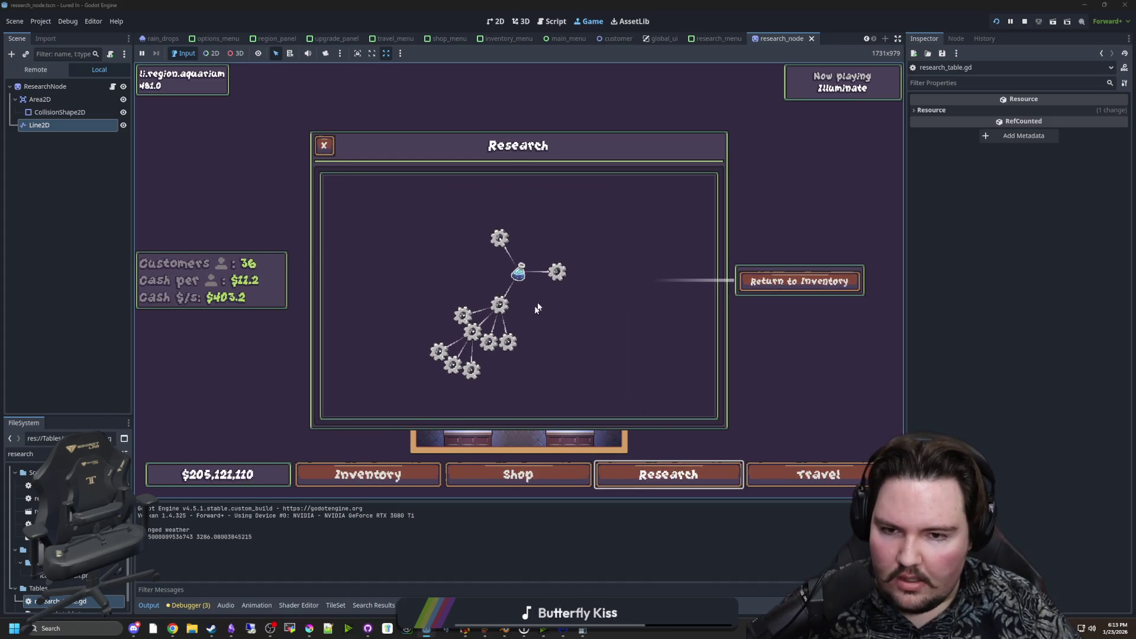
pyautogui.scroll(2, 537, 308)
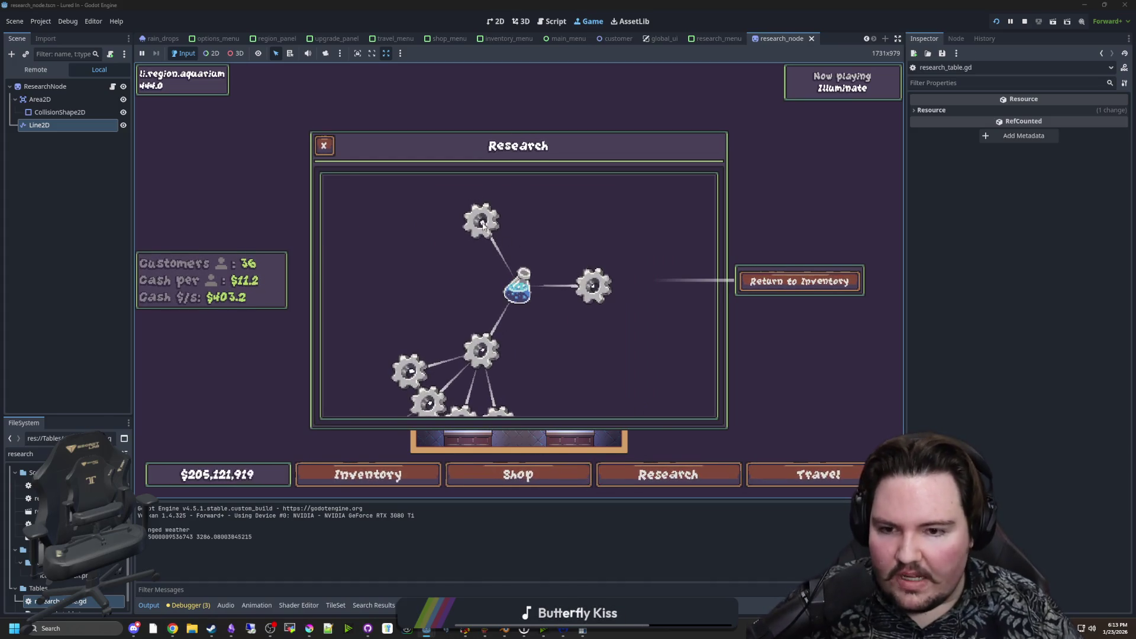
pyautogui.scroll(-1, 483, 224)
pyautogui.moveTo(507, 255)
pyautogui.mouseDown()
pyautogui.moveTo(510, 290)
pyautogui.moveTo(488, 308)
pyautogui.mouseUp()
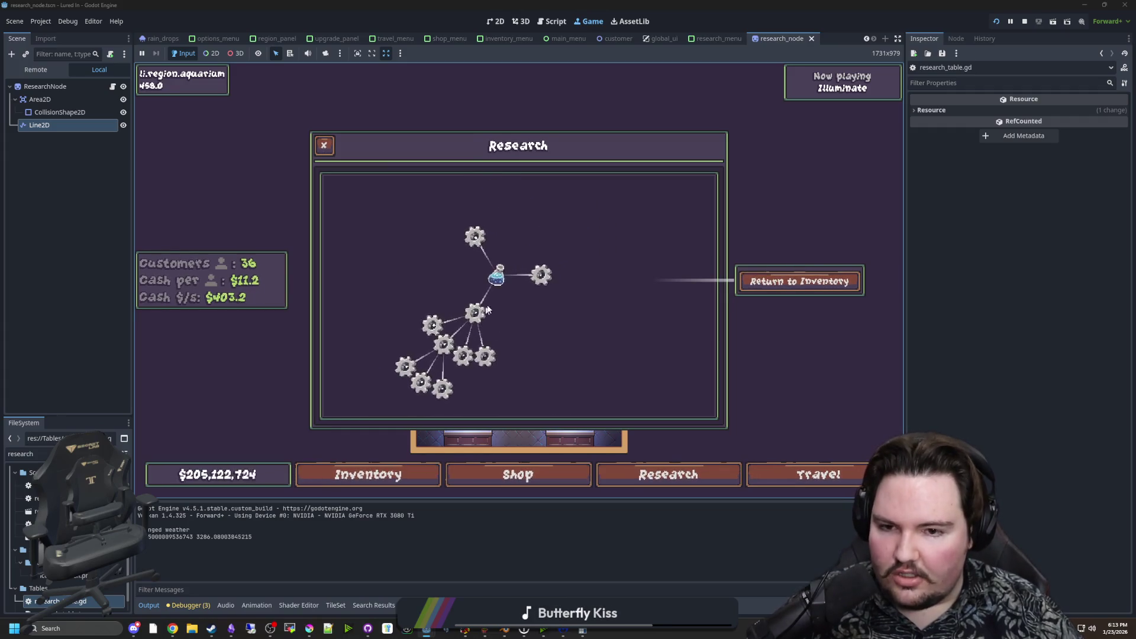
pyautogui.scroll(2, 487, 308)
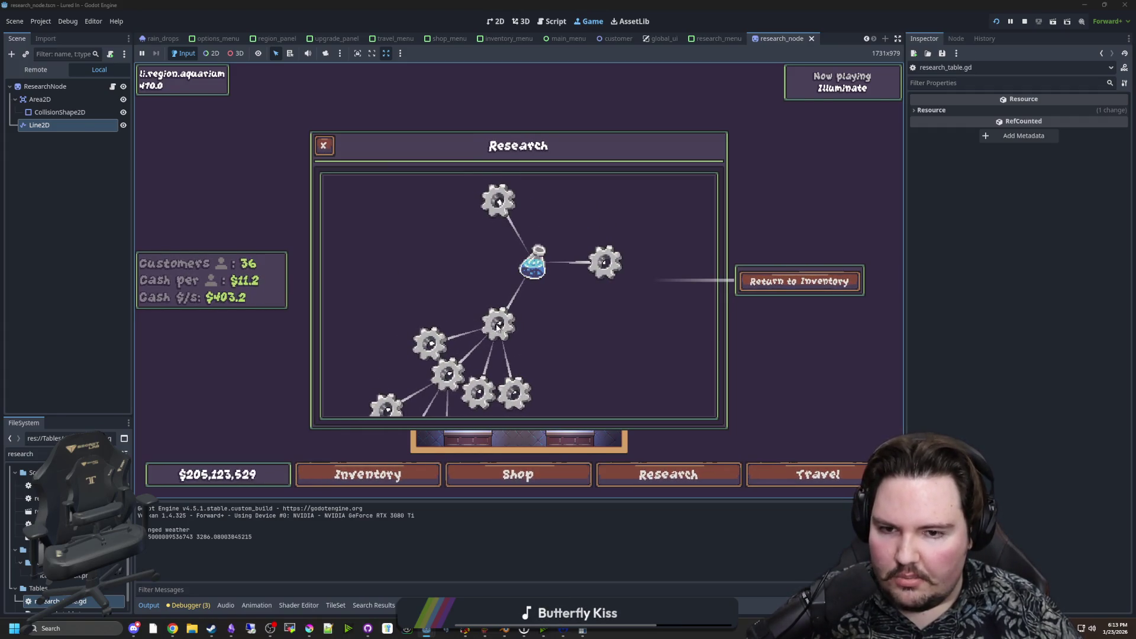
pyautogui.scroll(-2, 498, 324)
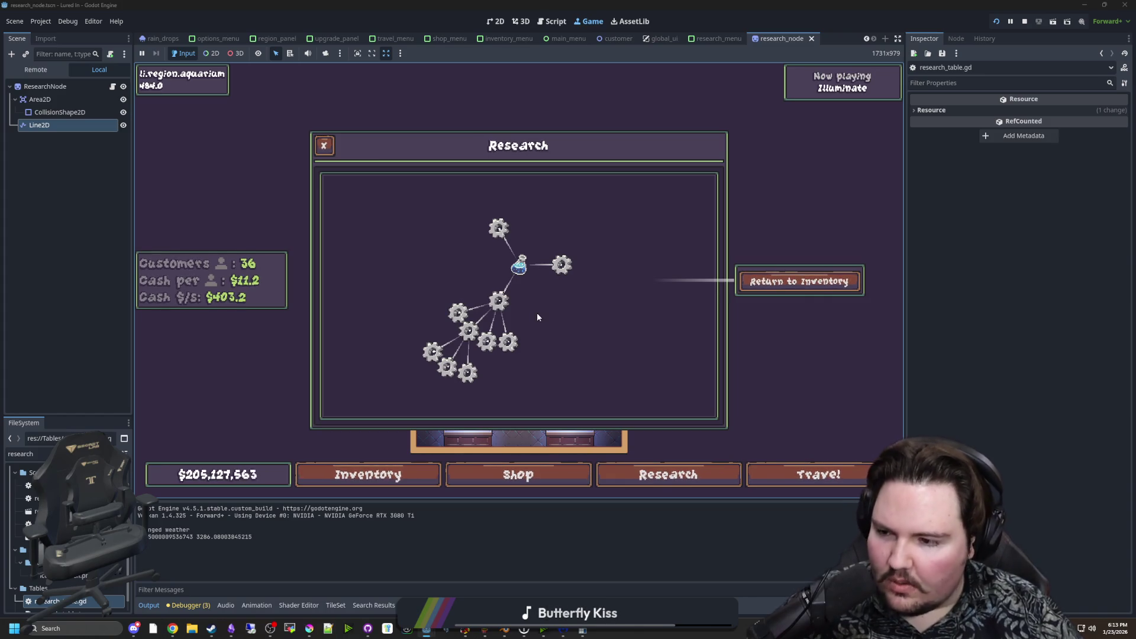
# Zoom and pan the research tree around the panel to inspect the gear nodes.
pyautogui.scroll(1, 536, 317)
pyautogui.scroll(-1, 427, 268)
pyautogui.scroll(1, 492, 269)
pyautogui.scroll(-1, 514, 284)
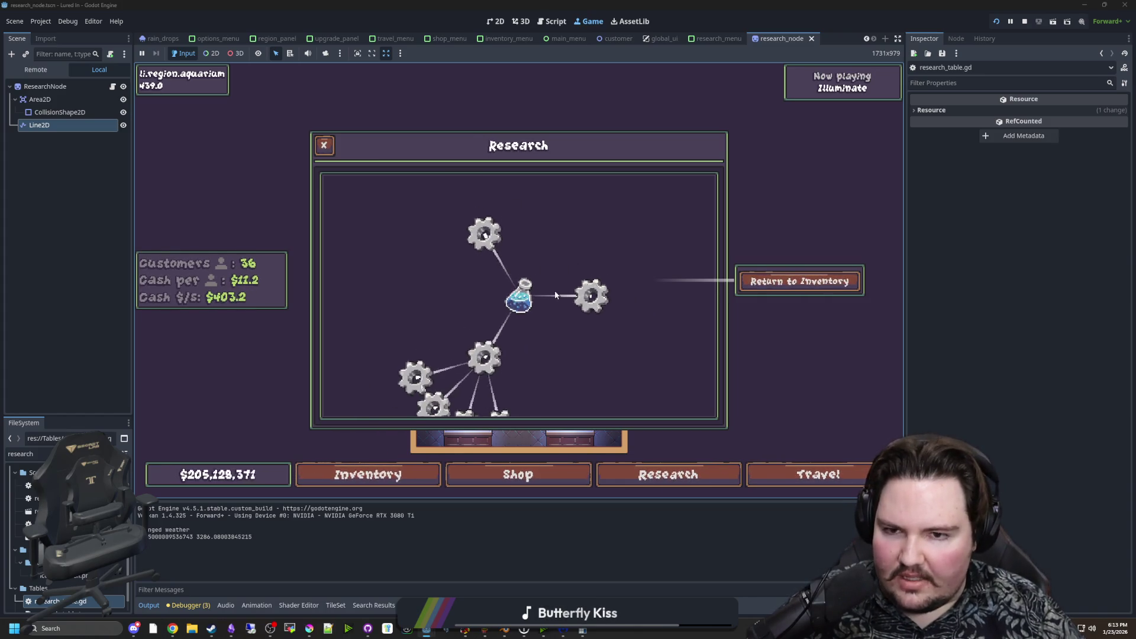
pyautogui.scroll(1, 539, 301)
pyautogui.scroll(2, 539, 300)
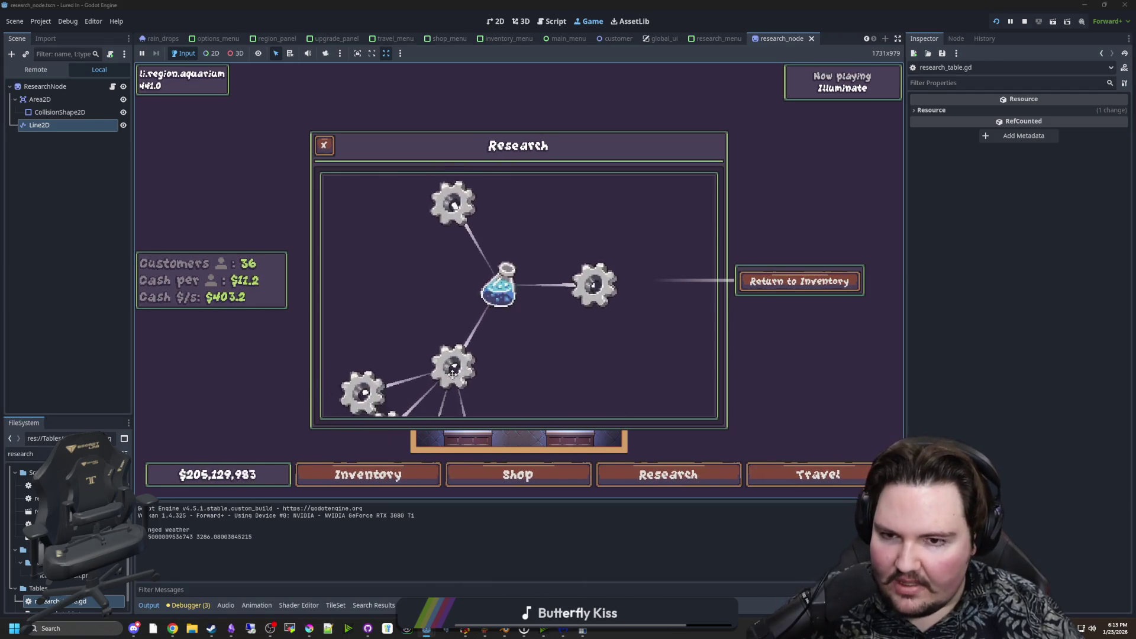
pyautogui.scroll(-3, 480, 335)
pyautogui.scroll(2, 482, 254)
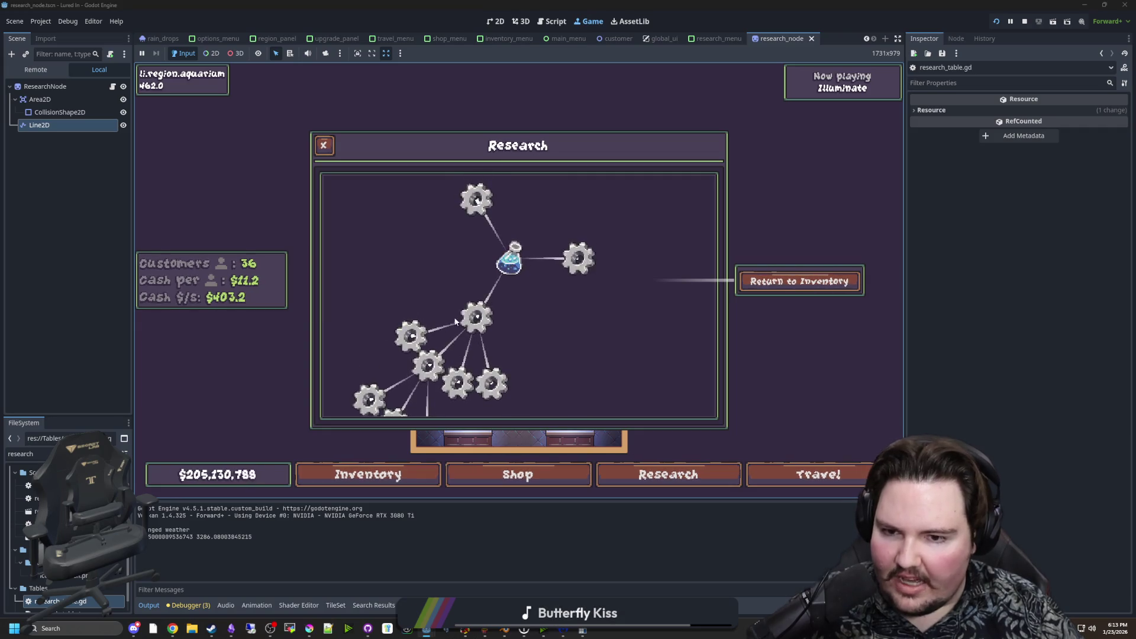
pyautogui.scroll(-3, 520, 278)
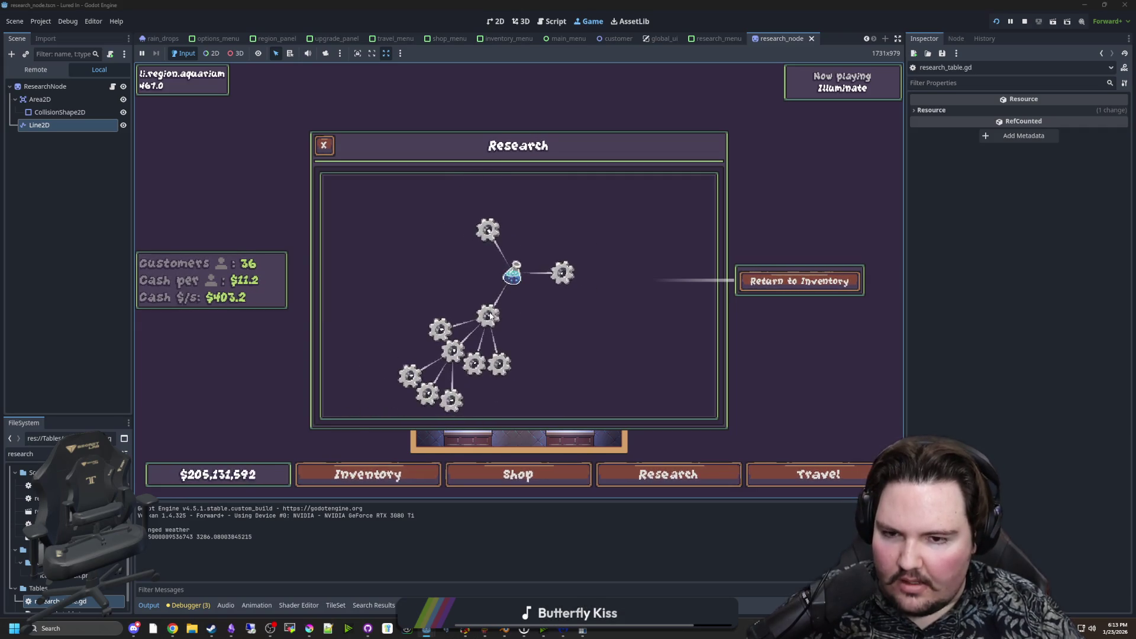
pyautogui.scroll(-2, 535, 289)
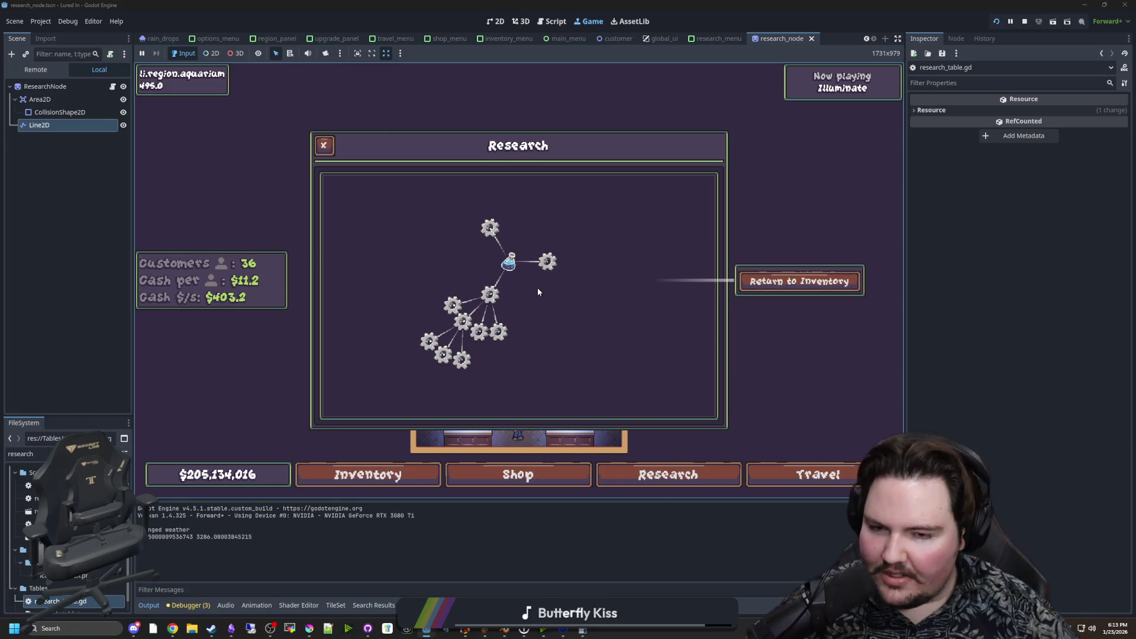
pyautogui.moveTo(537, 288); pyautogui.dragTo(519, 270)
pyautogui.scroll(5, 519, 273)
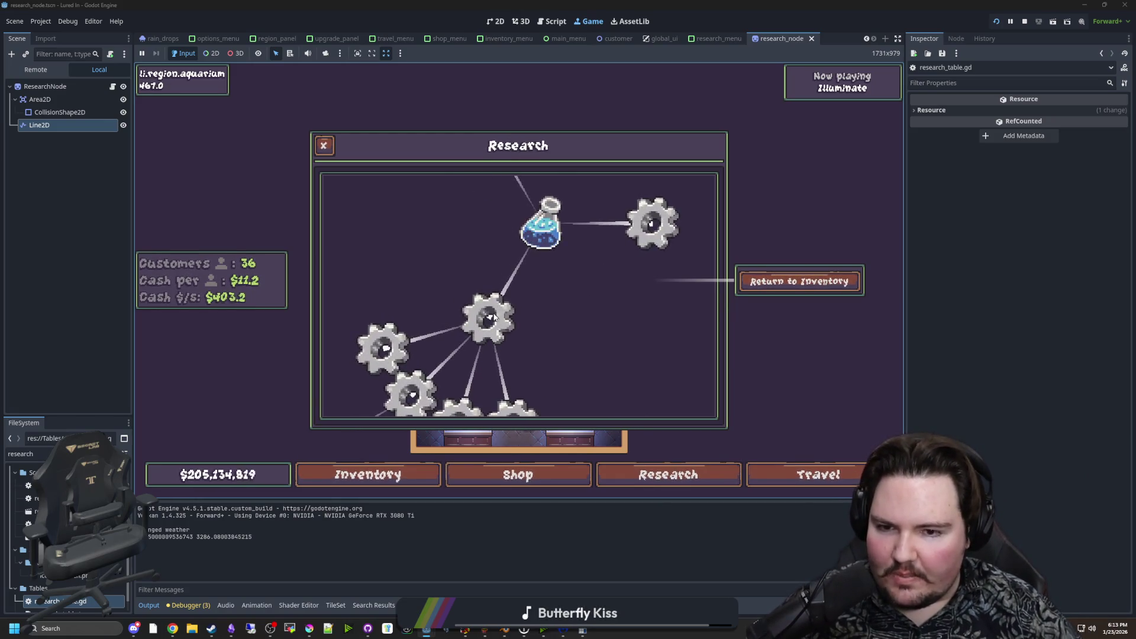
pyautogui.scroll(2, 506, 296)
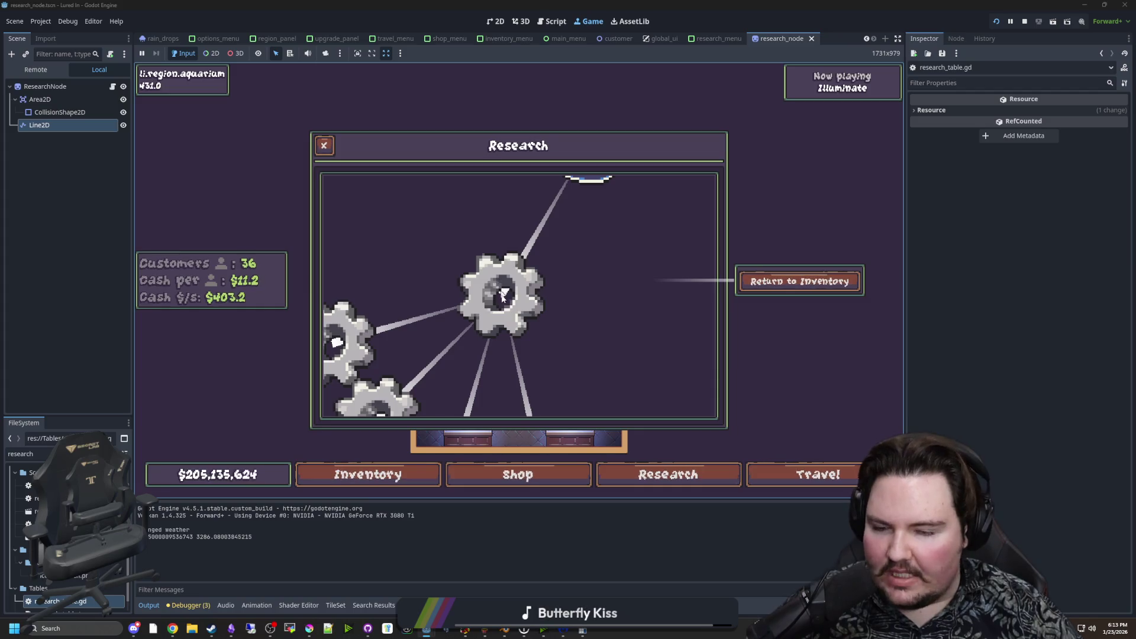
pyautogui.scroll(-4, 503, 296)
pyautogui.scroll(2, 521, 296)
pyautogui.moveTo(580, 302)
pyautogui.mouseDown()
pyautogui.moveTo(535, 304)
pyautogui.moveTo(629, 341)
pyautogui.moveTo(655, 373)
pyautogui.mouseUp()
pyautogui.scroll(-2, 514, 290)
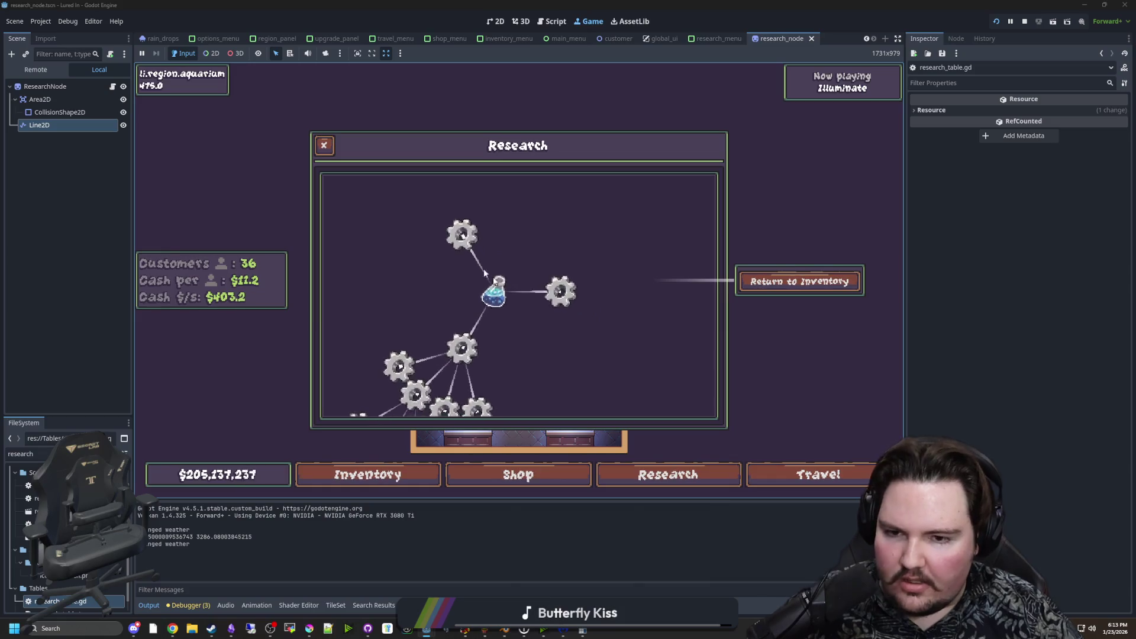
pyautogui.scroll(-3, 489, 354)
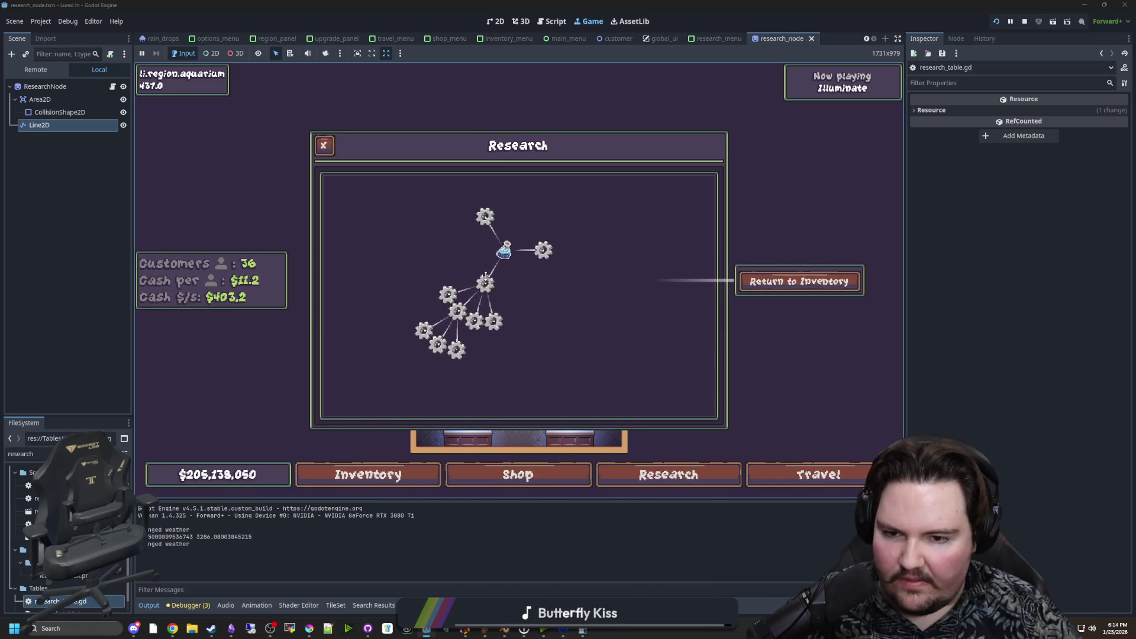
pyautogui.moveTo(474, 210); pyautogui.dragTo(473, 242)
pyautogui.moveTo(495, 306)
pyautogui.mouseDown()
pyautogui.moveTo(459, 326)
pyautogui.moveTo(530, 313)
pyautogui.moveTo(486, 314)
pyautogui.moveTo(518, 321)
pyautogui.moveTo(569, 289)
pyautogui.moveTo(355, 406)
pyautogui.moveTo(471, 268)
pyautogui.moveTo(499, 317)
pyautogui.moveTo(603, 418)
pyautogui.mouseUp()
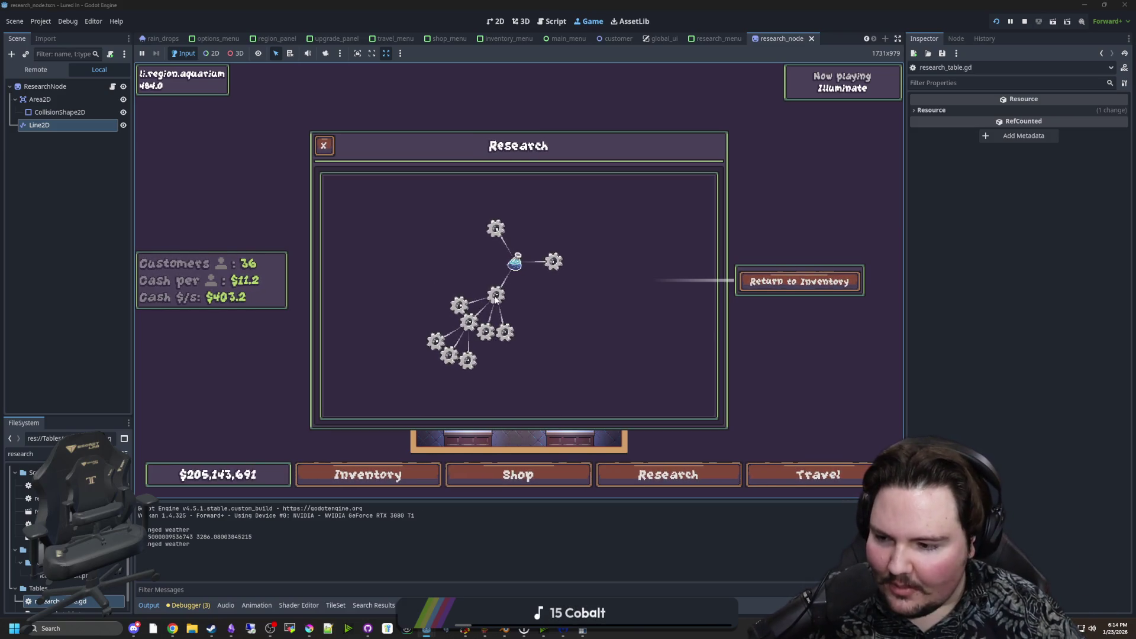
# Zoom the gear nodes in and out once more, then stop the running game.
pyautogui.scroll(3, 495, 300)
pyautogui.scroll(-2, 494, 299)
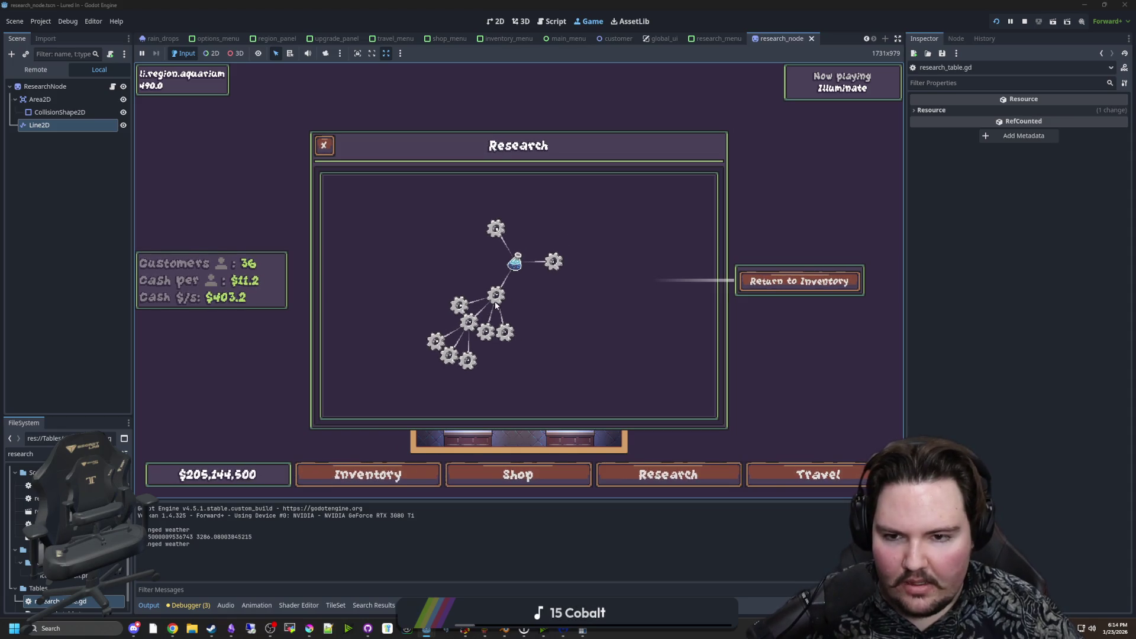
pyautogui.scroll(5, 494, 300)
pyautogui.scroll(-4, 492, 298)
pyautogui.scroll(5, 487, 305)
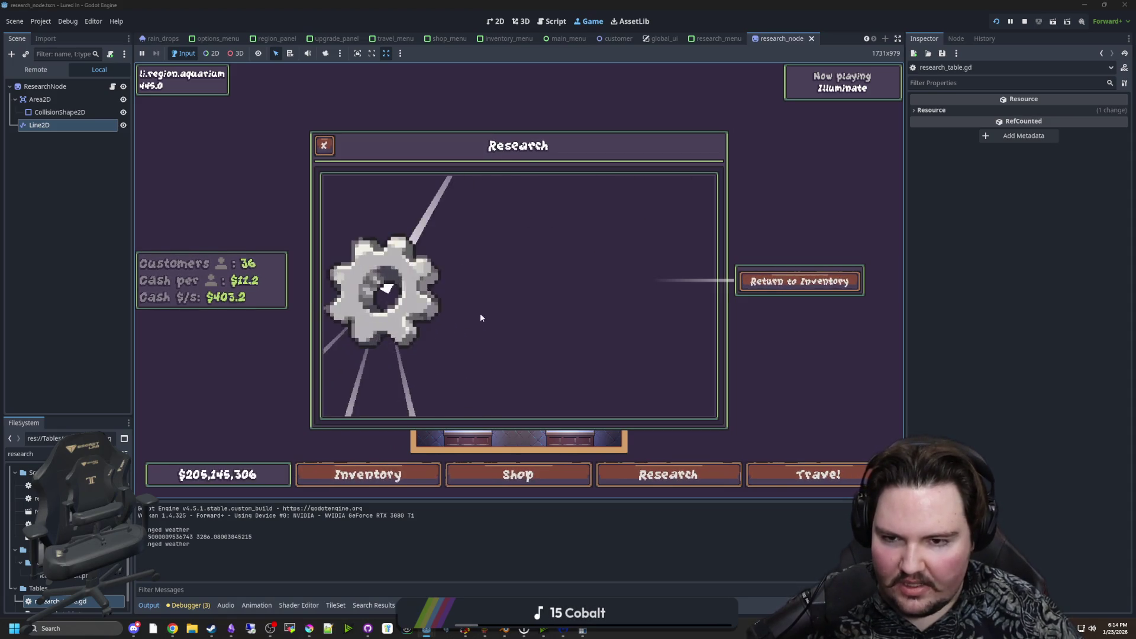
pyautogui.scroll(-5, 480, 315)
pyautogui.scroll(5, 490, 343)
pyautogui.scroll(-5, 498, 364)
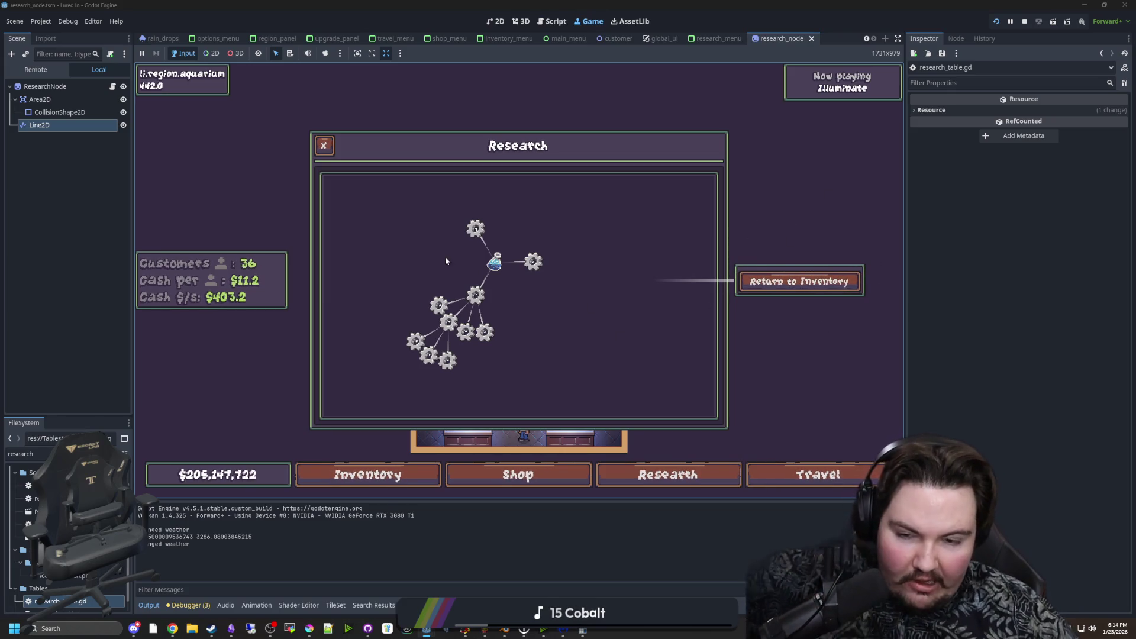
pyautogui.click(1024, 22)
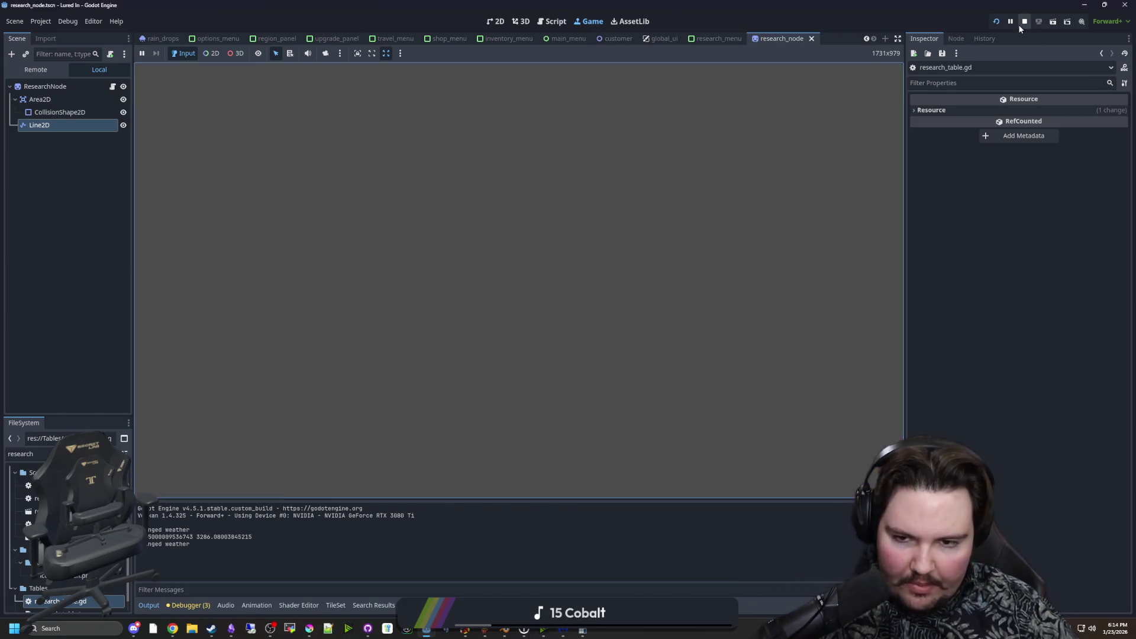
# Save the scene, open research_node.gd, and delete the commented-out zero-distance and rootNode lines.
pyautogui.hotkey('ctrl', 's')
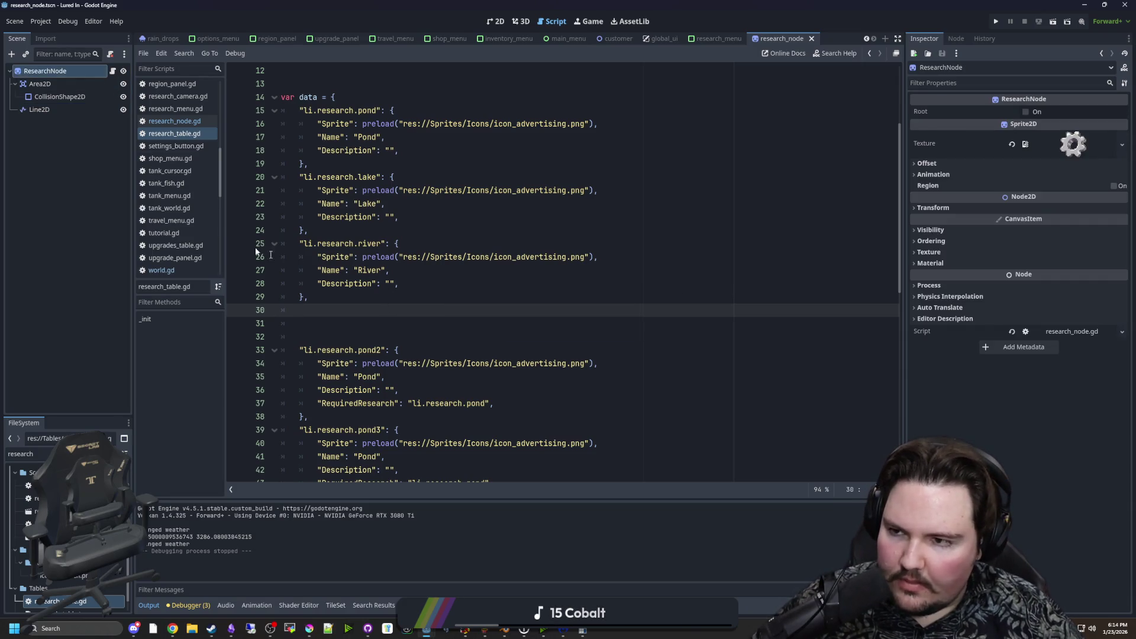
pyautogui.click(111, 70)
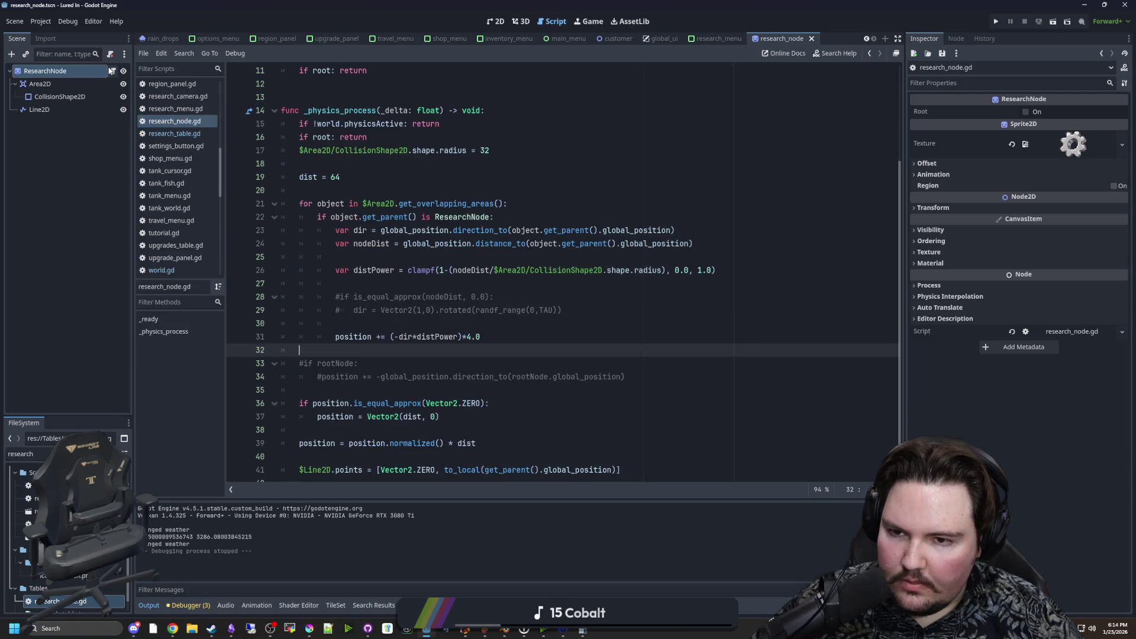
pyautogui.click(453, 323)
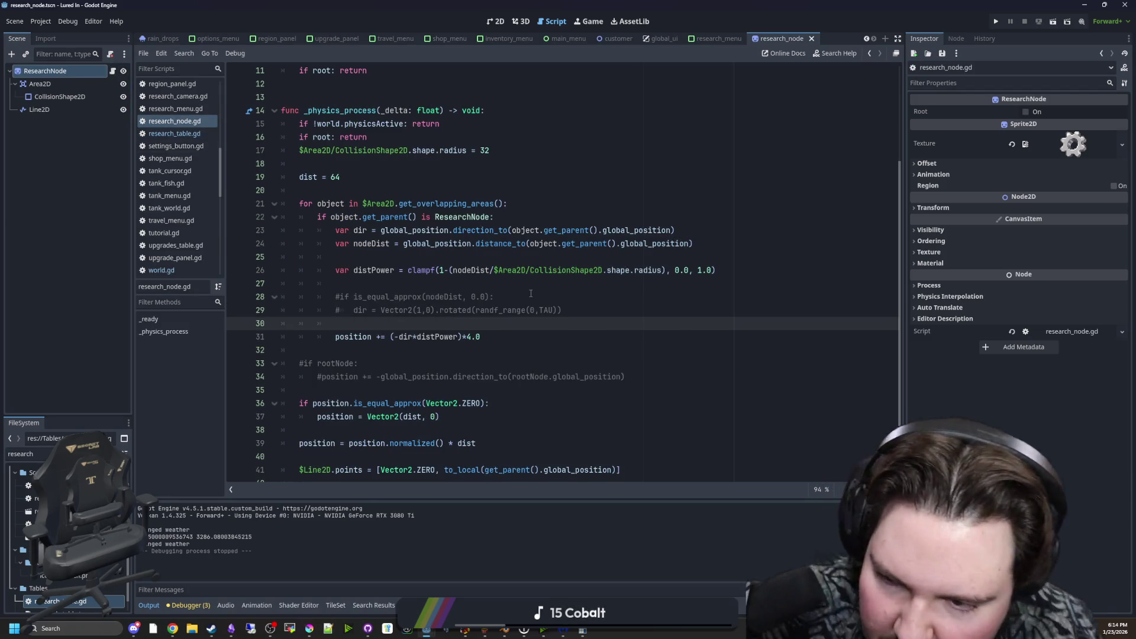
pyautogui.hotkey('shift', 'Up')
pyautogui.hotkey('shift', 'Up')
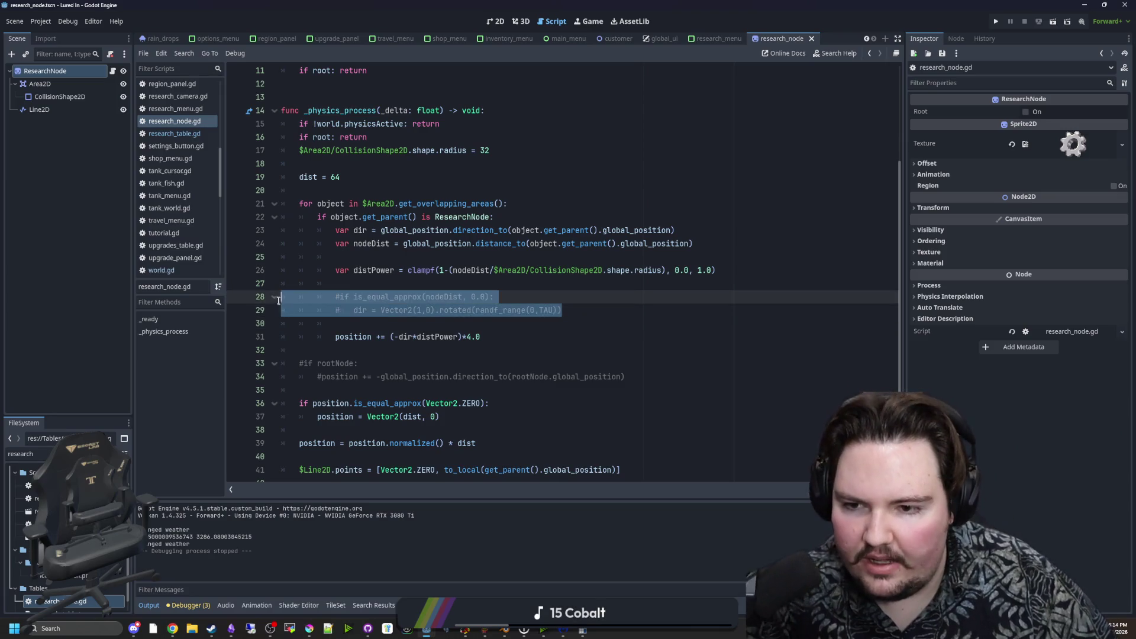
pyautogui.press('BackSpace')
pyautogui.moveTo(640, 326); pyautogui.dragTo(335, 291)
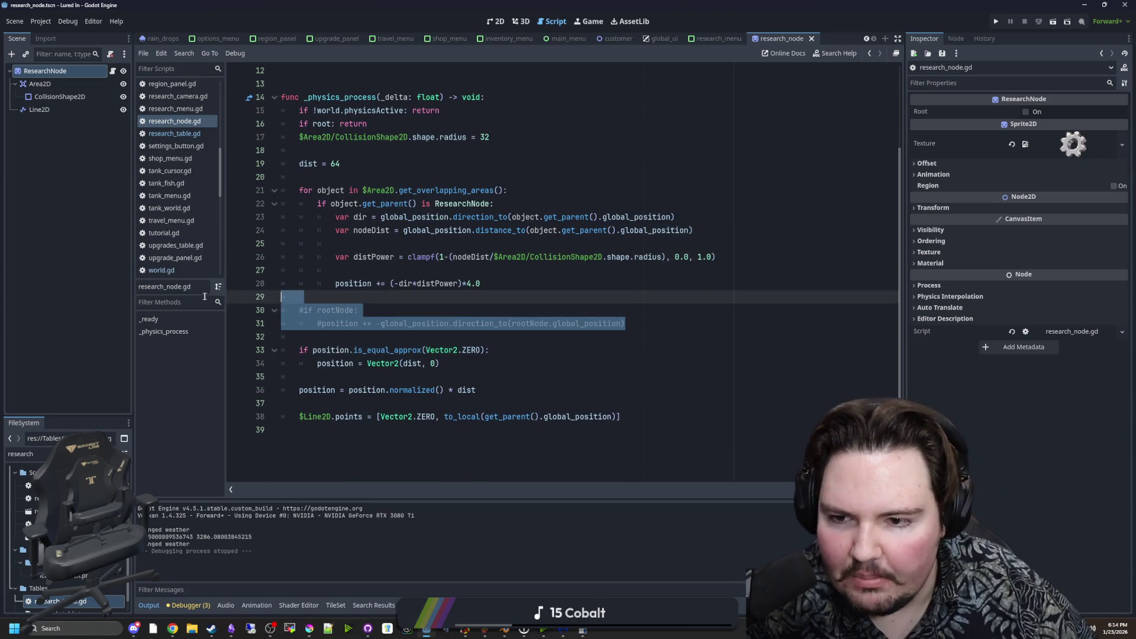
pyautogui.press('BackSpace')
# Save the script and place the caret on blank line 9 after the variables.
pyautogui.scroll(4, 359, 301)
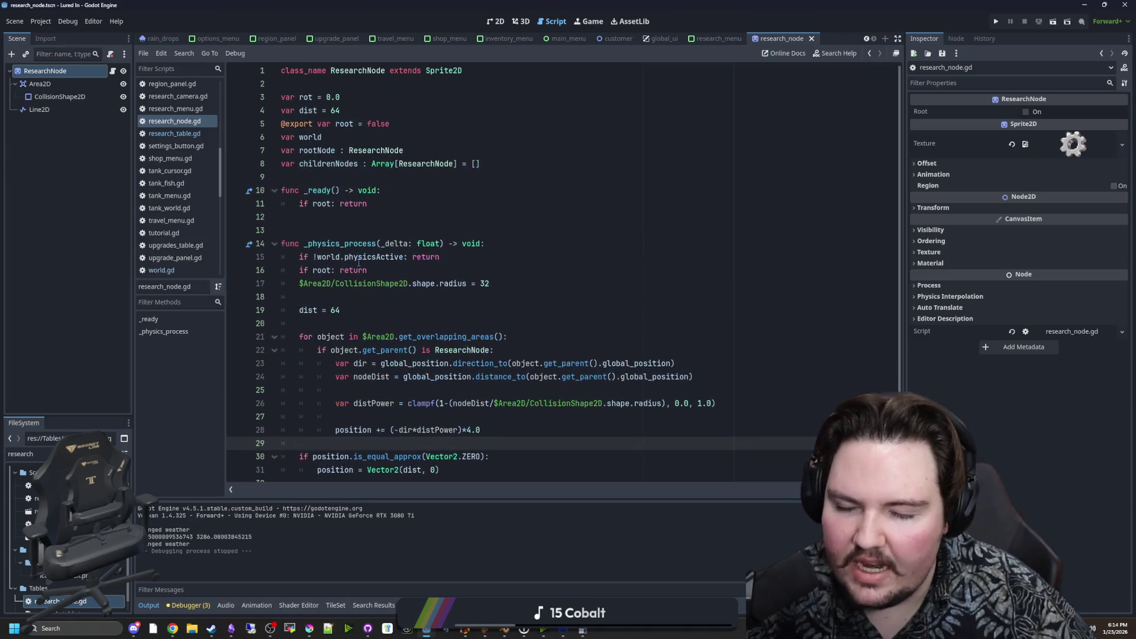
pyautogui.click(331, 230)
pyautogui.hotkey('ctrl', 's')
pyautogui.moveTo(335, 150); pyautogui.dragTo(304, 151)
pyautogui.click(338, 140)
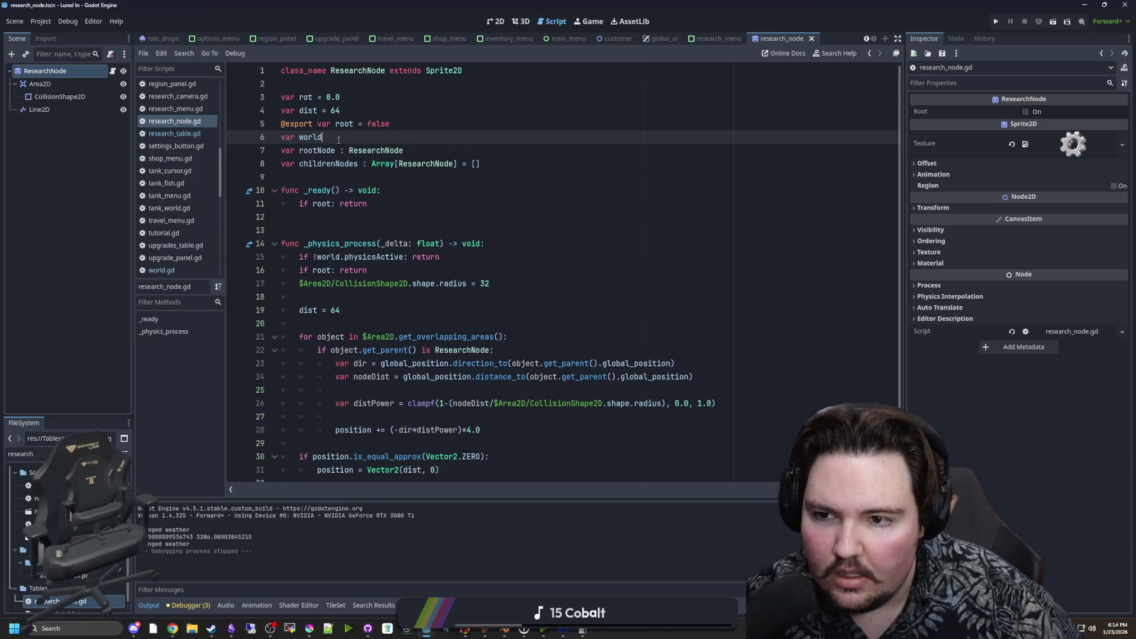
pyautogui.press('Down')
pyautogui.press('Down')
pyautogui.press('Down')
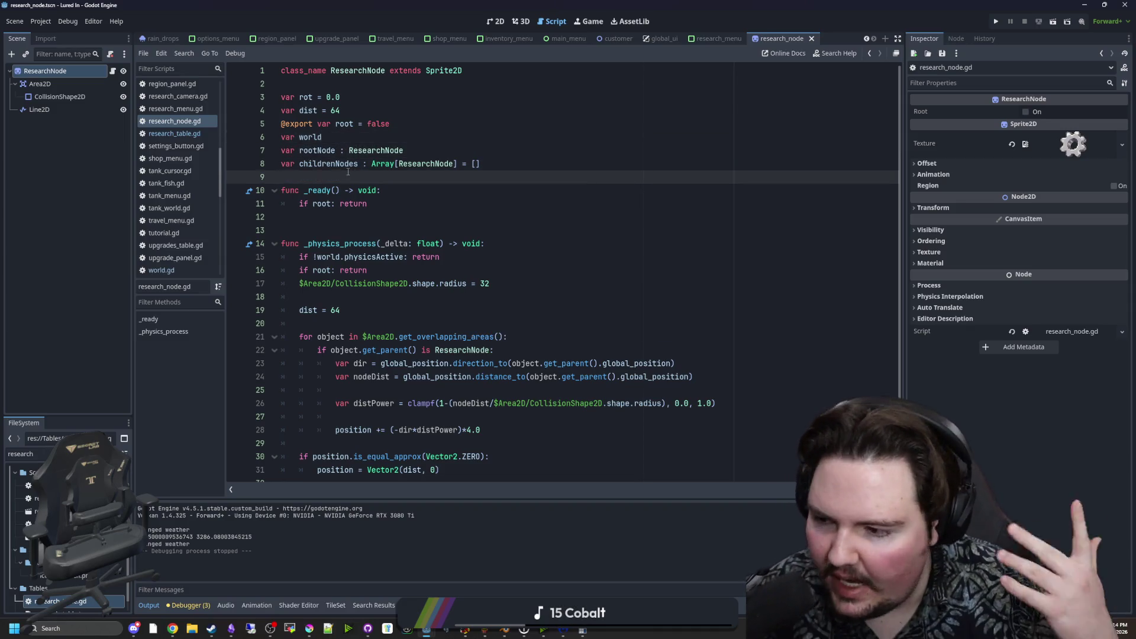
pyautogui.click(371, 227)
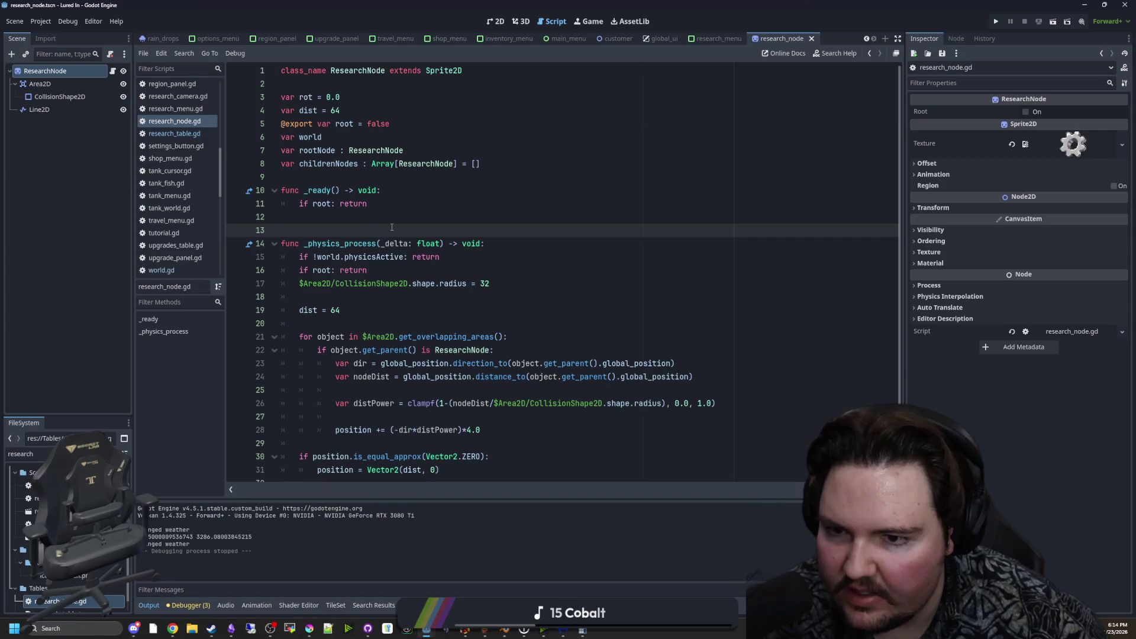
pyautogui.click(317, 180)
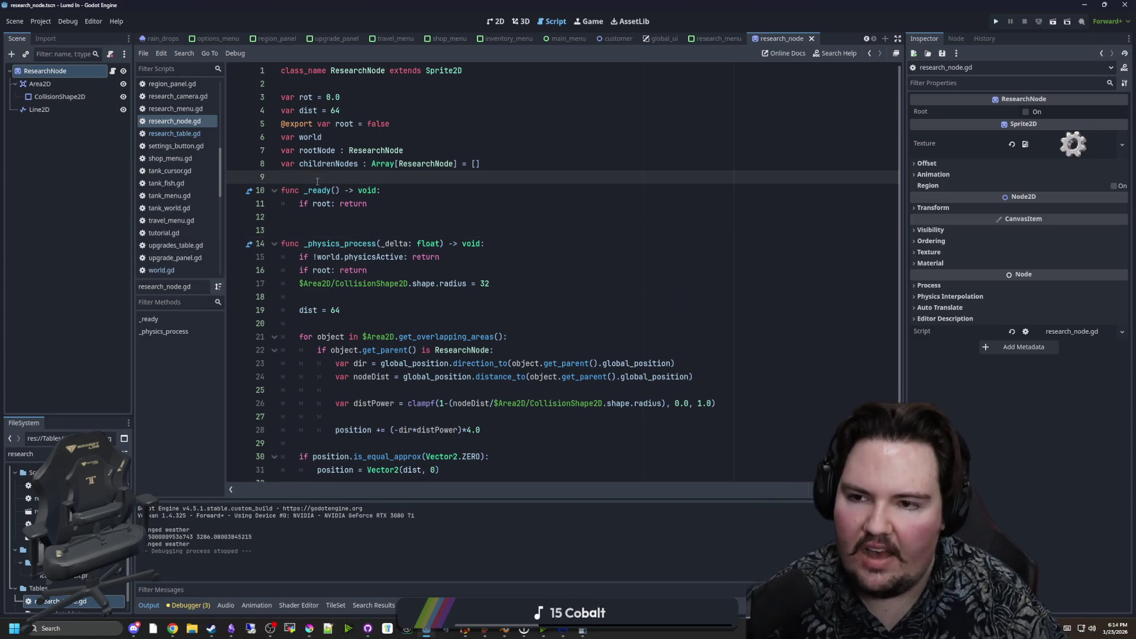
# Declare 'var selected = false' on line 10 of research_node.gd.
pyautogui.press('Return')
pyautogui.press('Return')
pyautogui.press('Up')
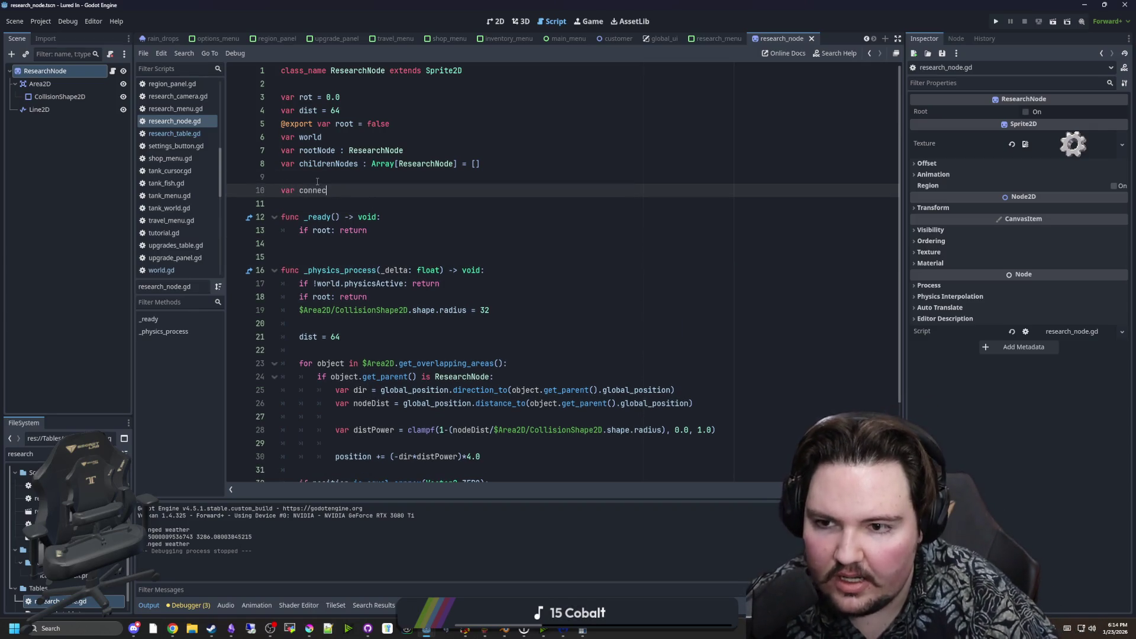
pyautogui.write('tion')
pyautogui.press('BackSpace')
pyautogui.press('BackSpace')
pyautogui.press('BackSpace')
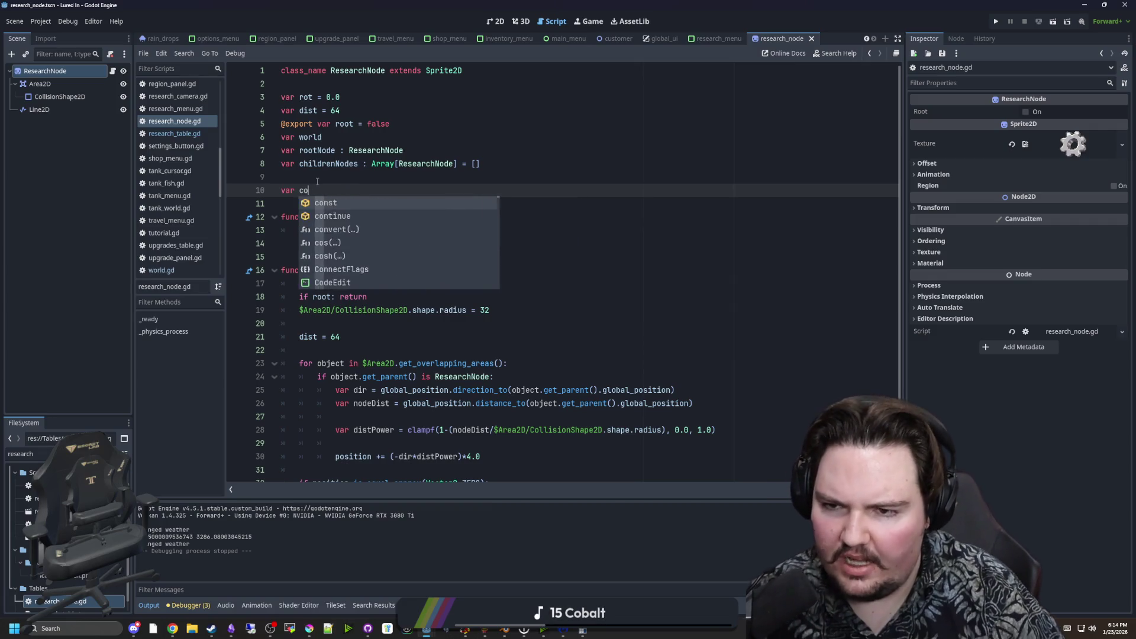
pyautogui.press('BackSpace')
pyautogui.press('BackSpace')
pyautogui.write('selected = ')
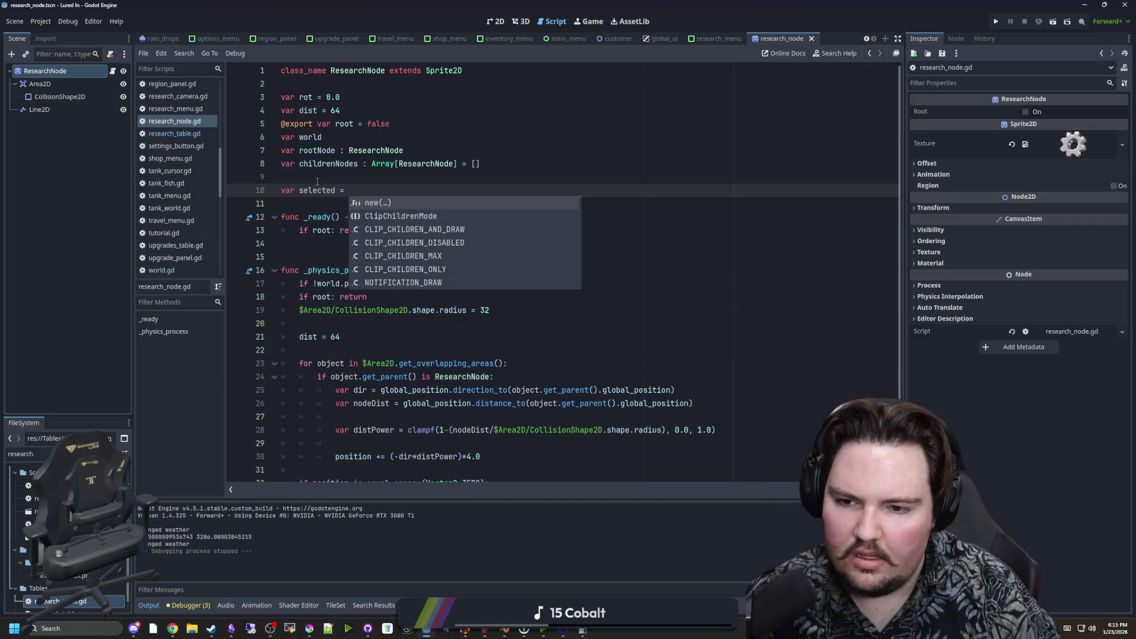
pyautogui.write('false')
pyautogui.doubleClick(318, 190)
pyautogui.hotkey('ctrl', 'c')
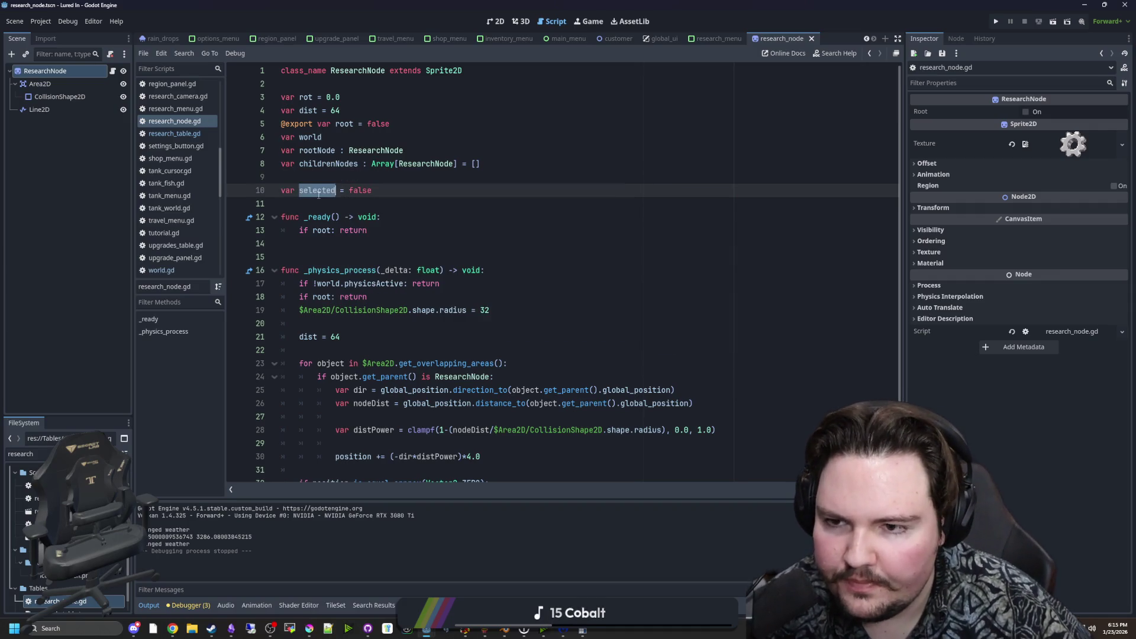
# Add an 'if selected:' line after the $Line2D.points assignment in _physics_process.
pyautogui.scroll(-3, 318, 195)
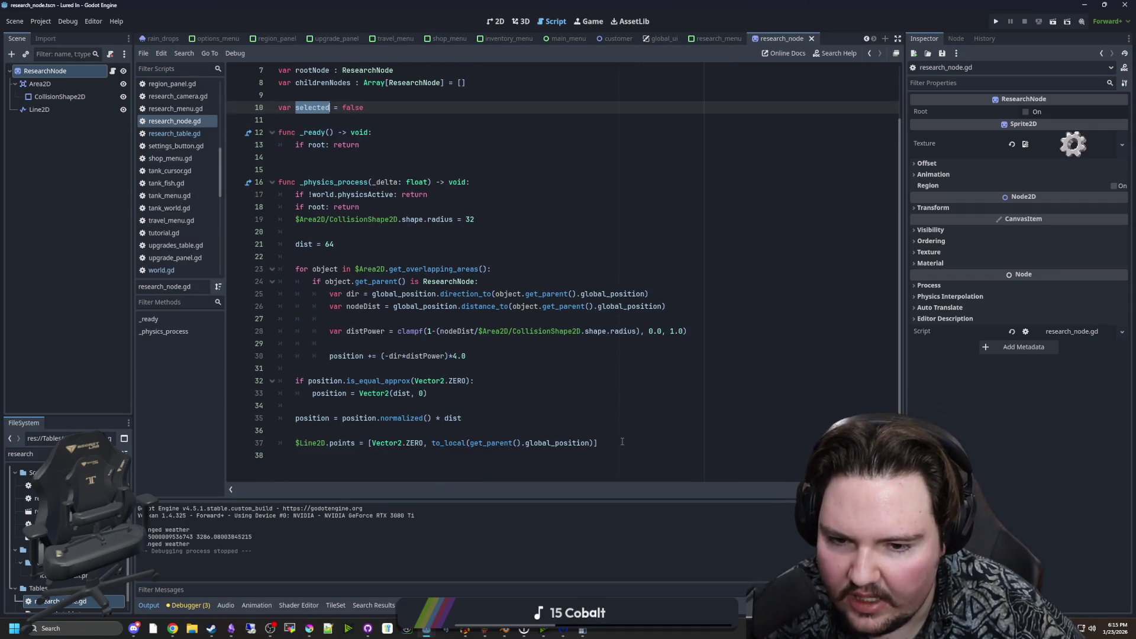
pyautogui.click(622, 441)
pyautogui.press('Return')
pyautogui.press('Return')
pyautogui.hotkey('ctrl', 'v')
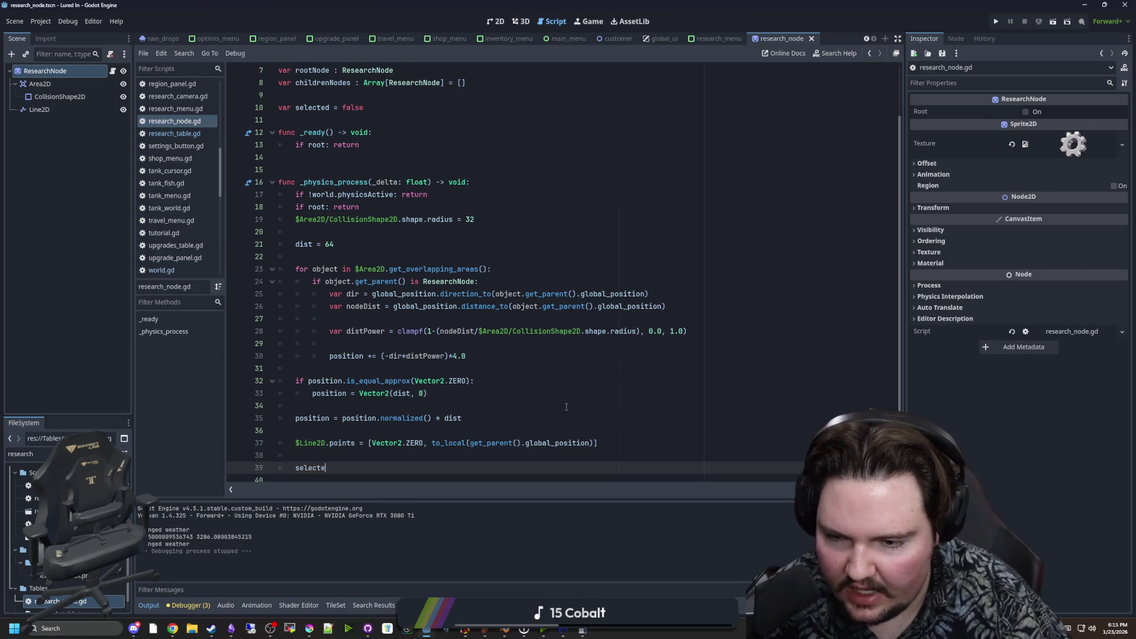
pyautogui.press('BackSpace')
pyautogui.press('BackSpace')
pyautogui.press('BackSpace')
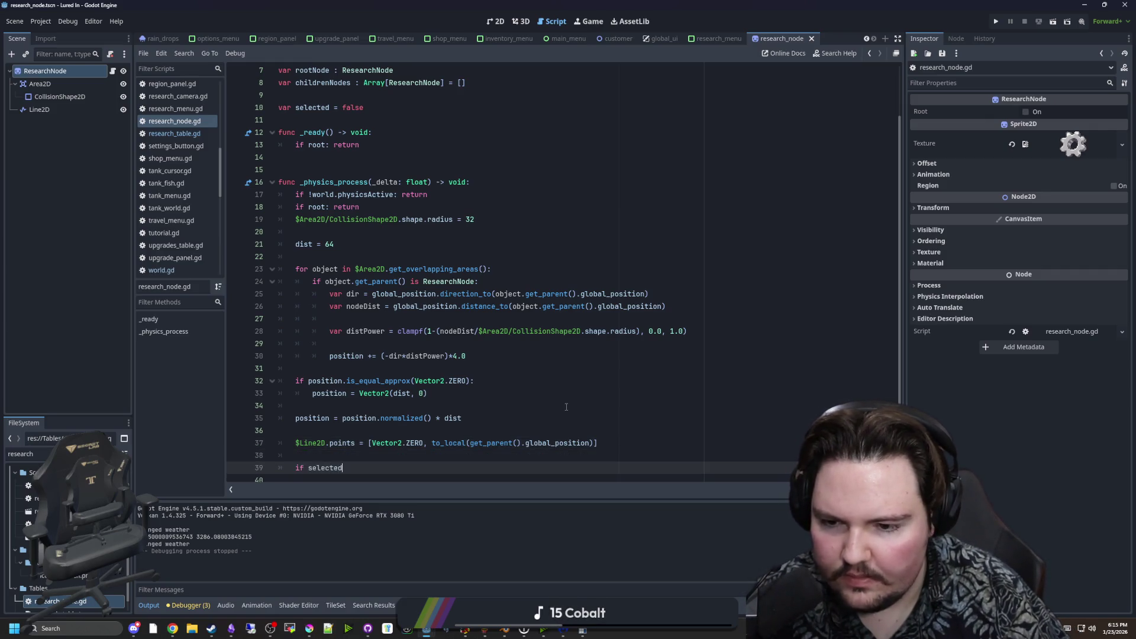
pyautogui.write(':')
pyautogui.press('Return')
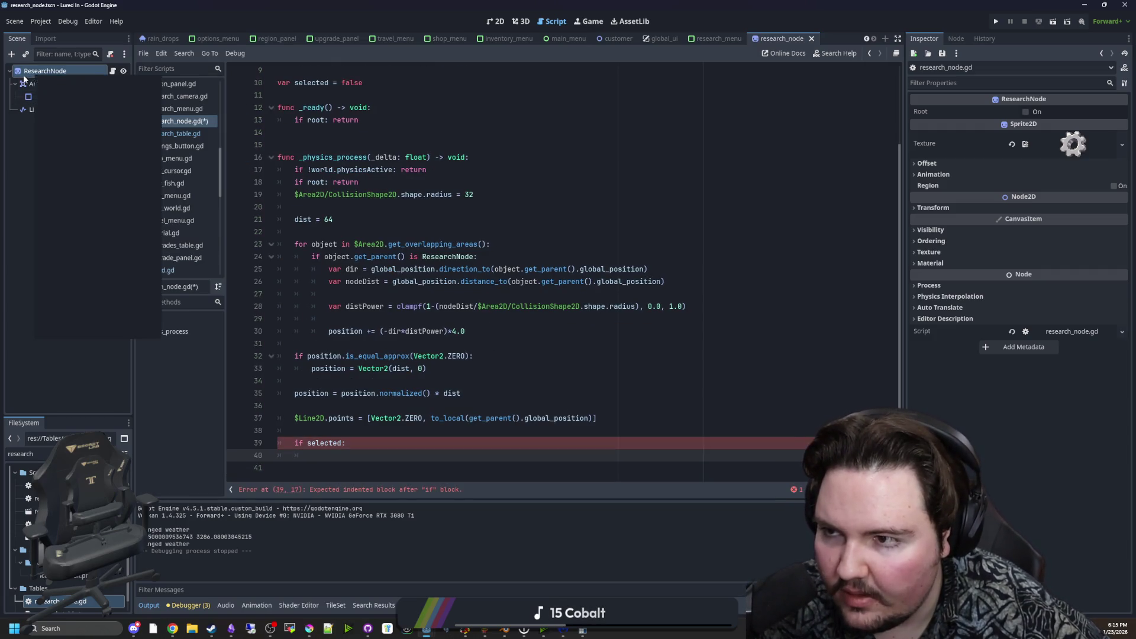
pyautogui.click(59, 99)
# Add a Line2D child node and rename it 'Path'.
pyautogui.write('line2d')
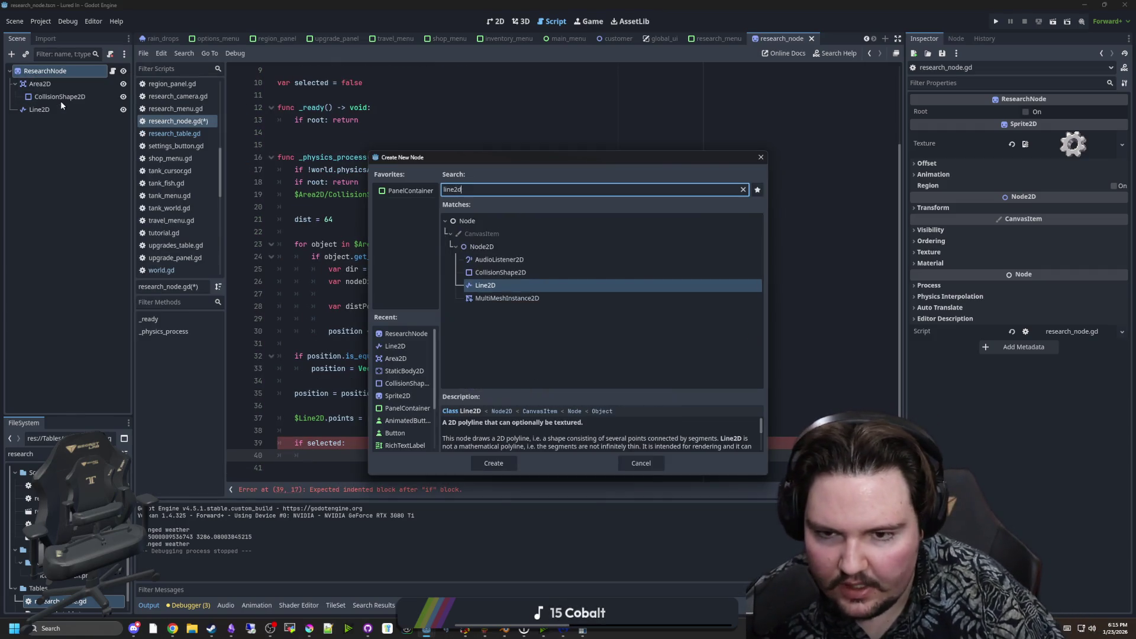
pyautogui.press('Return')
pyautogui.press('F2')
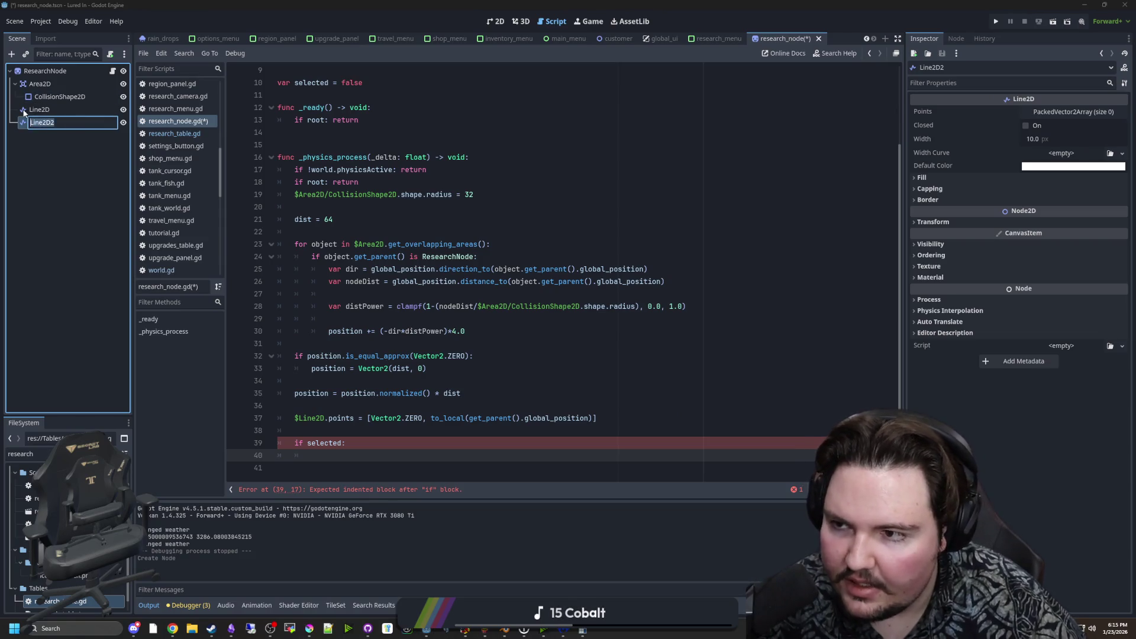
pyautogui.write('Path')
pyautogui.press('Return')
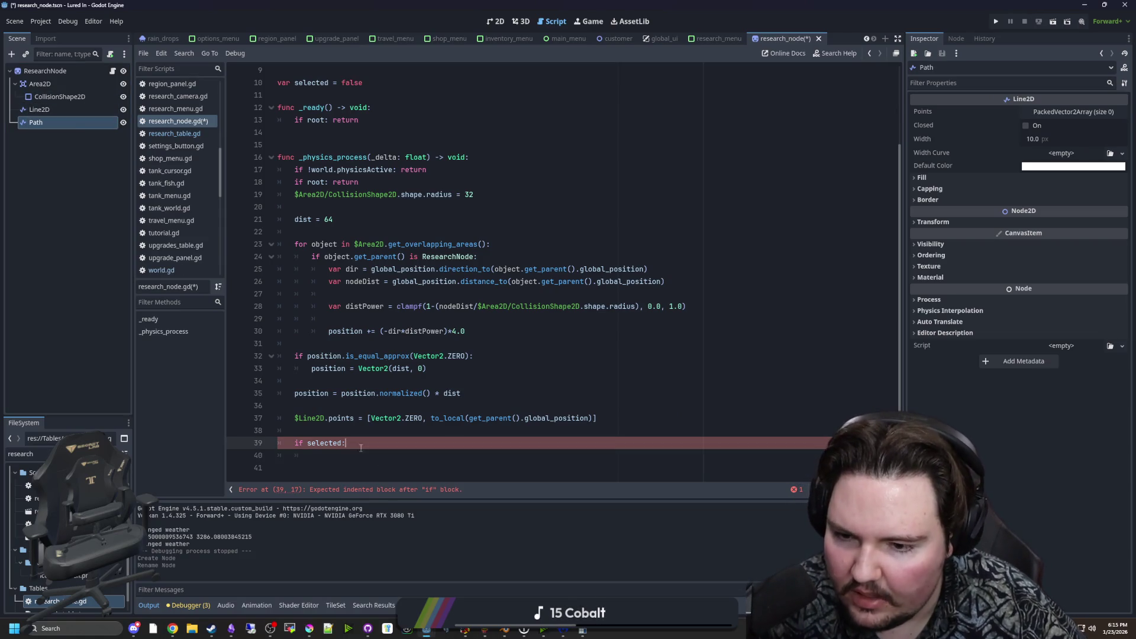
# Under 'if selected', set $Path.points = [Vector2.ZERO] as the first path point.
pyautogui.moveTo(41, 122)
pyautogui.mouseDown()
pyautogui.moveTo(292, 392)
pyautogui.moveTo(330, 454)
pyautogui.mouseUp()
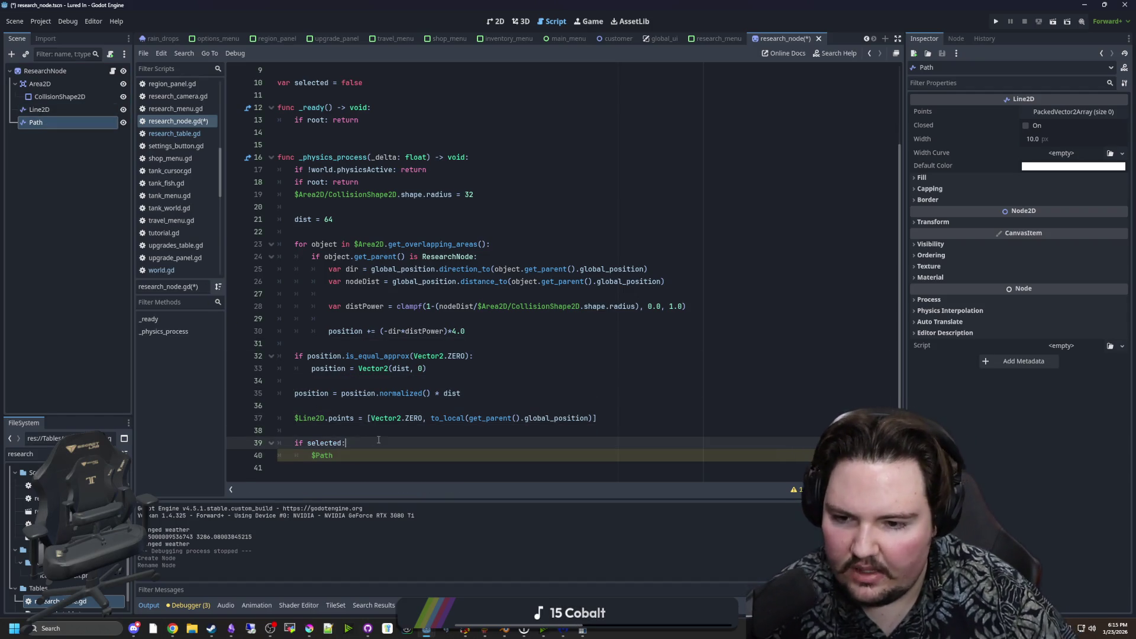
pyautogui.press('Return')
pyautogui.write('for i in r')
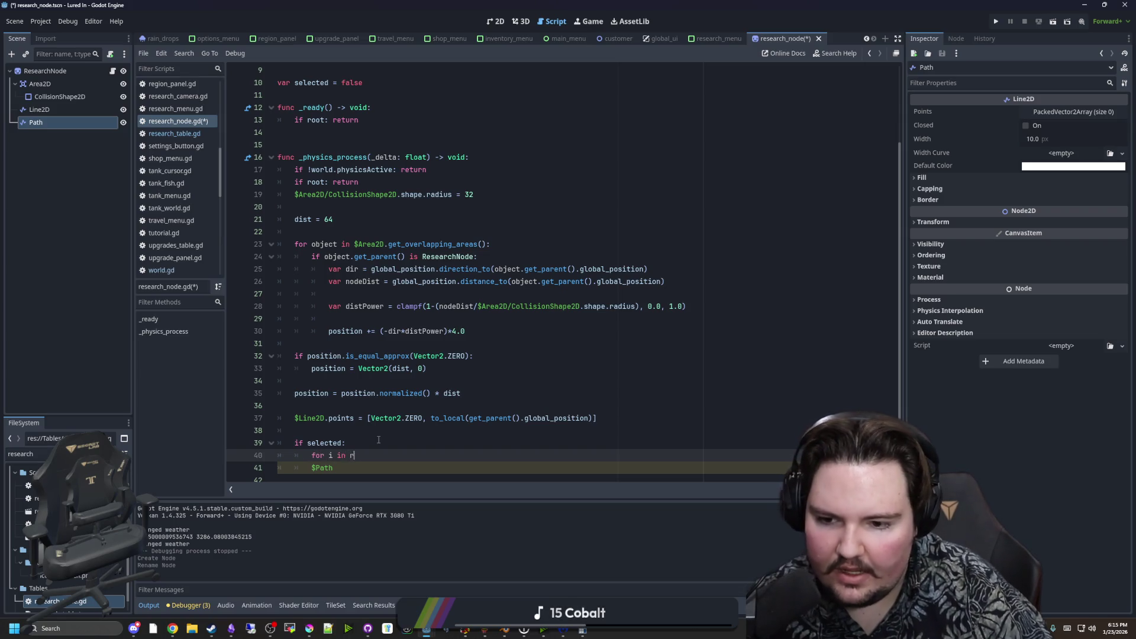
pyautogui.write('ange(')
pyautogui.press('Down')
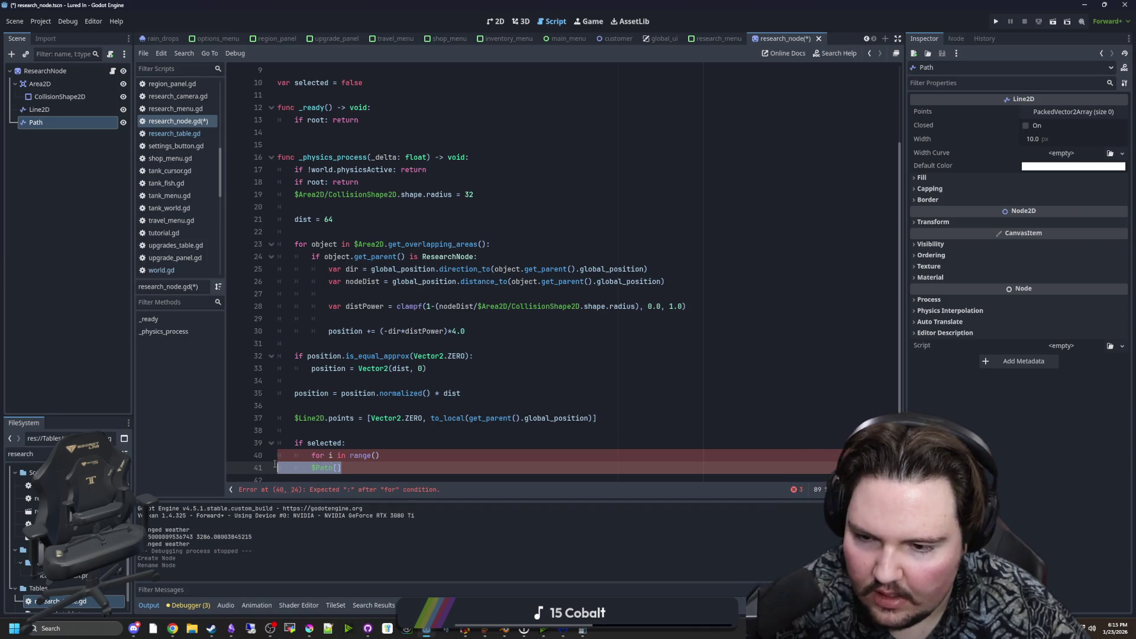
pyautogui.hotkey('ctrl', 'x')
pyautogui.click(377, 442)
pyautogui.press('Return')
pyautogui.write('$Path.points=')
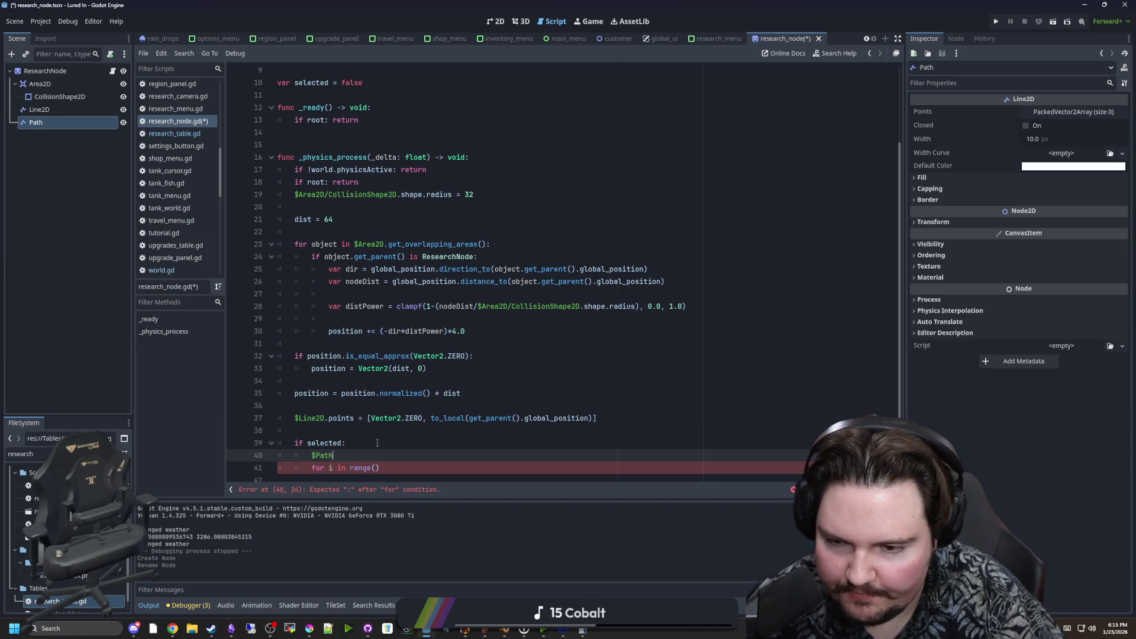
pyautogui.press('BackSpace')
pyautogui.write('= []')
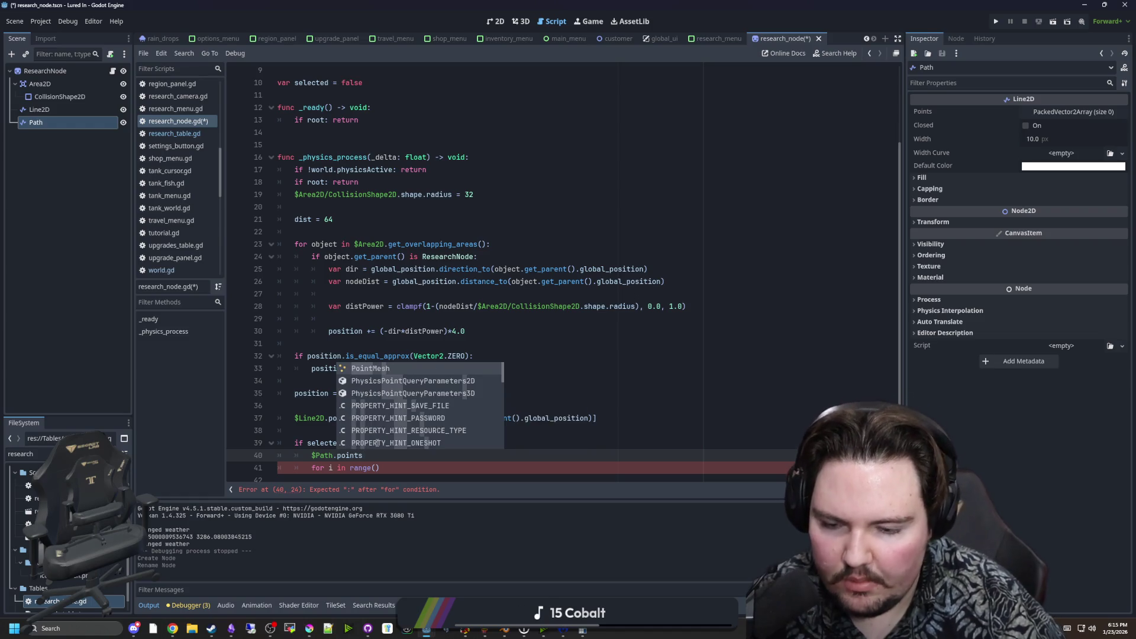
pyautogui.write('tor2.ZE')
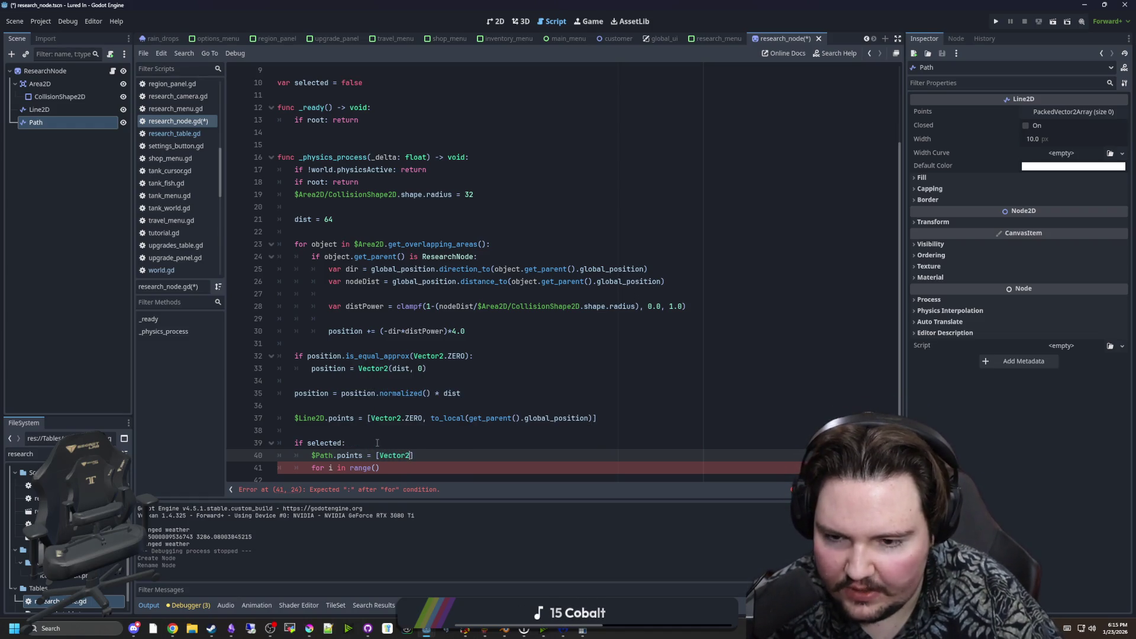
pyautogui.press('Return')
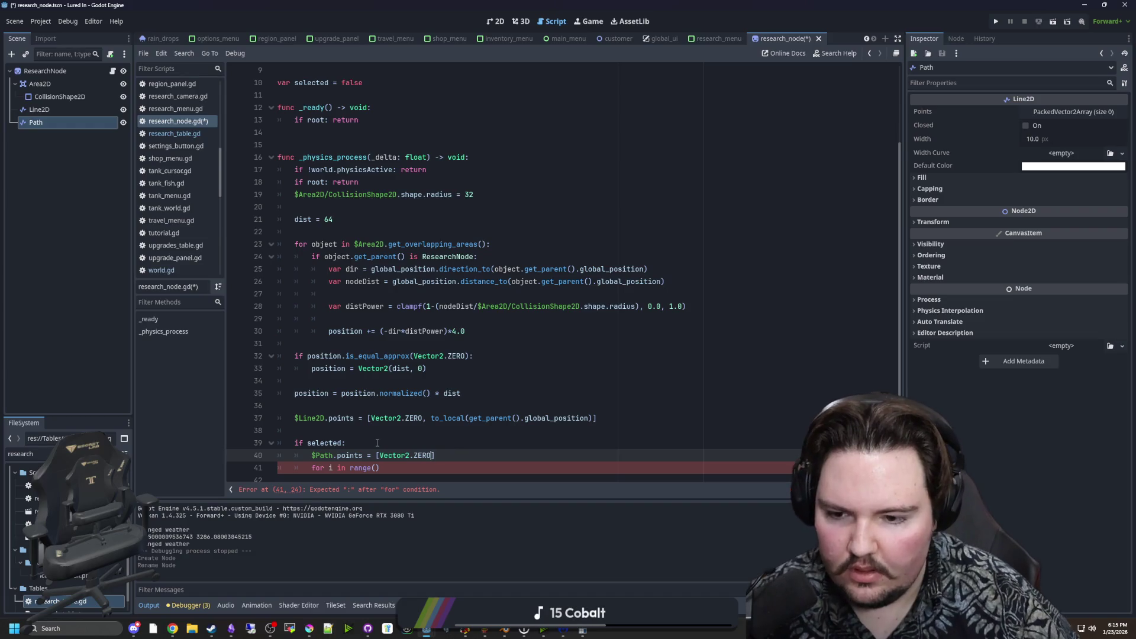
# Replace the for loop with a 'while par != null:' loop.
pyautogui.scroll(-1, 378, 449)
pyautogui.click(381, 456)
pyautogui.moveTo(379, 455); pyautogui.dragTo(311, 455)
pyautogui.write('while')
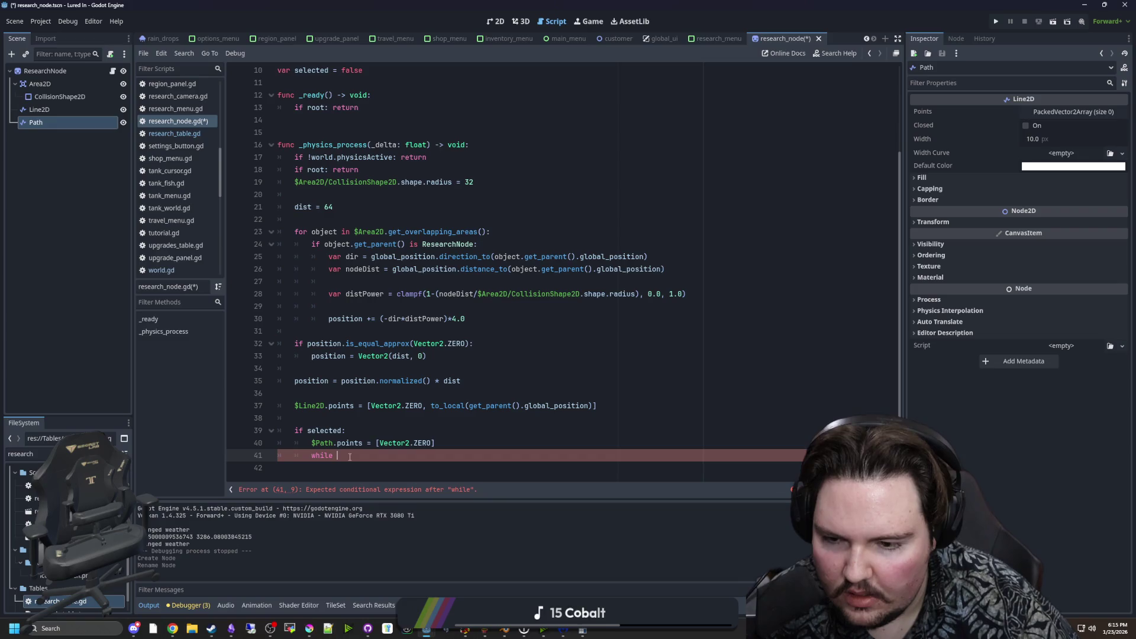
pyautogui.scroll(3, 349, 457)
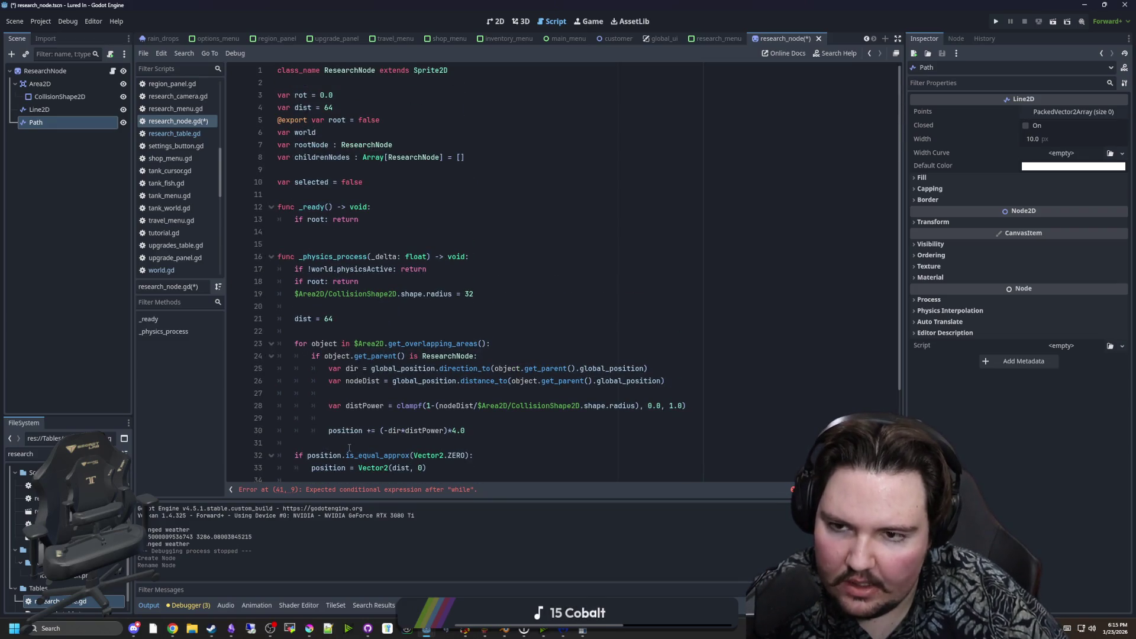
pyautogui.scroll(-3, 349, 448)
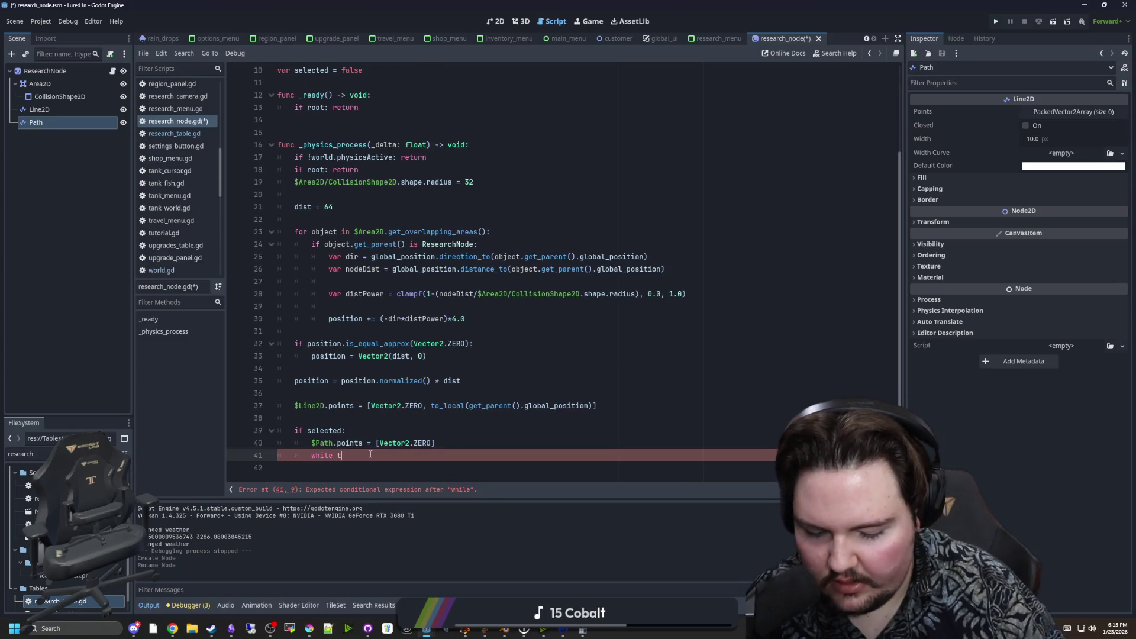
pyautogui.write('rue:')
pyautogui.press('Return')
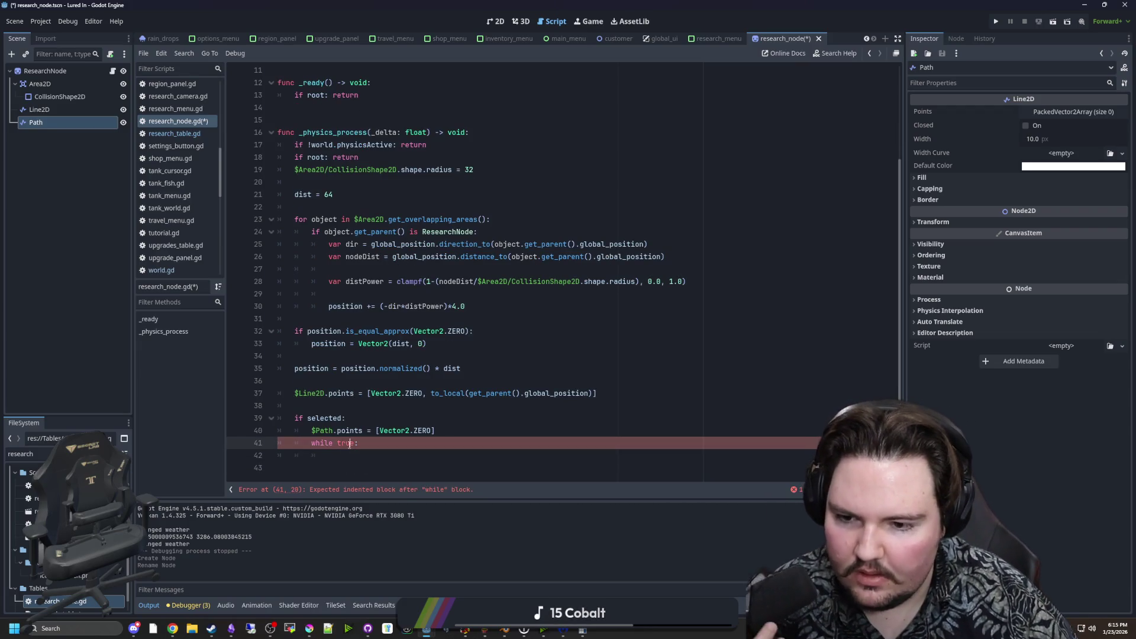
pyautogui.doubleClick(346, 443)
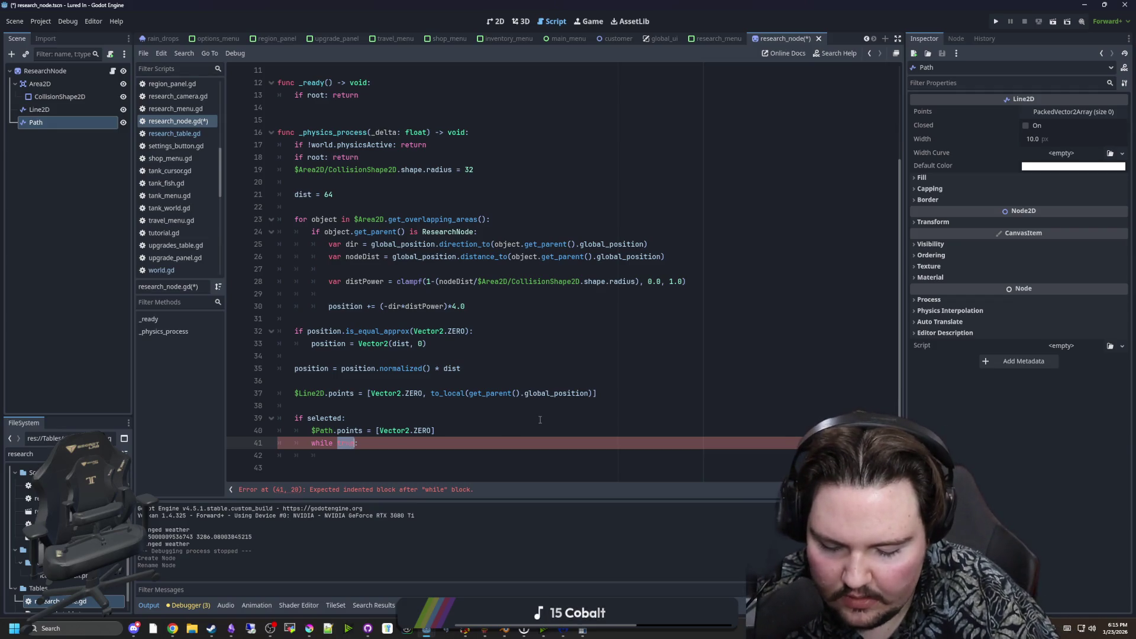
pyautogui.press('BackSpace')
pyautogui.hotkey('ctrl', 'space')
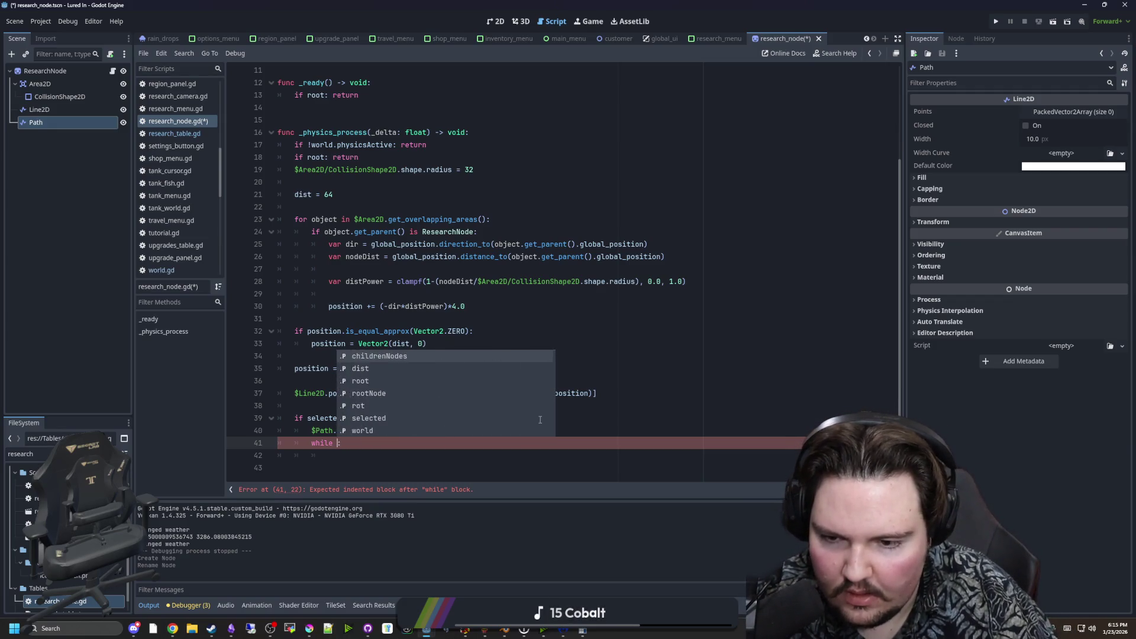
pyautogui.write('par != null')
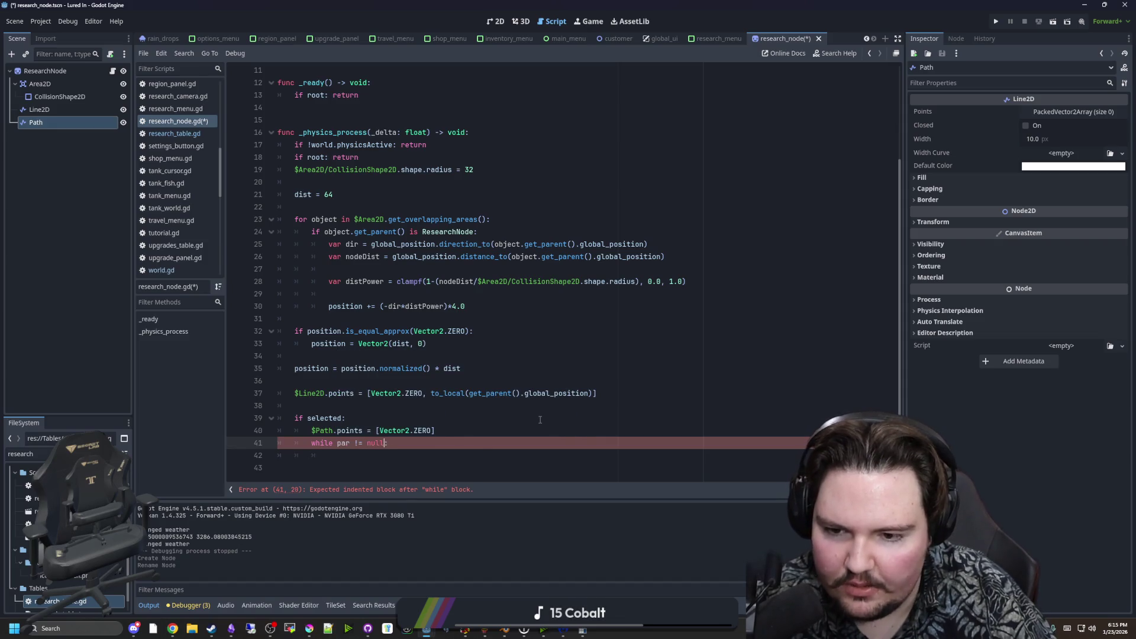
# Add 'par = get_parent()' above the while loop.
pyautogui.click(450, 432)
pyautogui.press('Return')
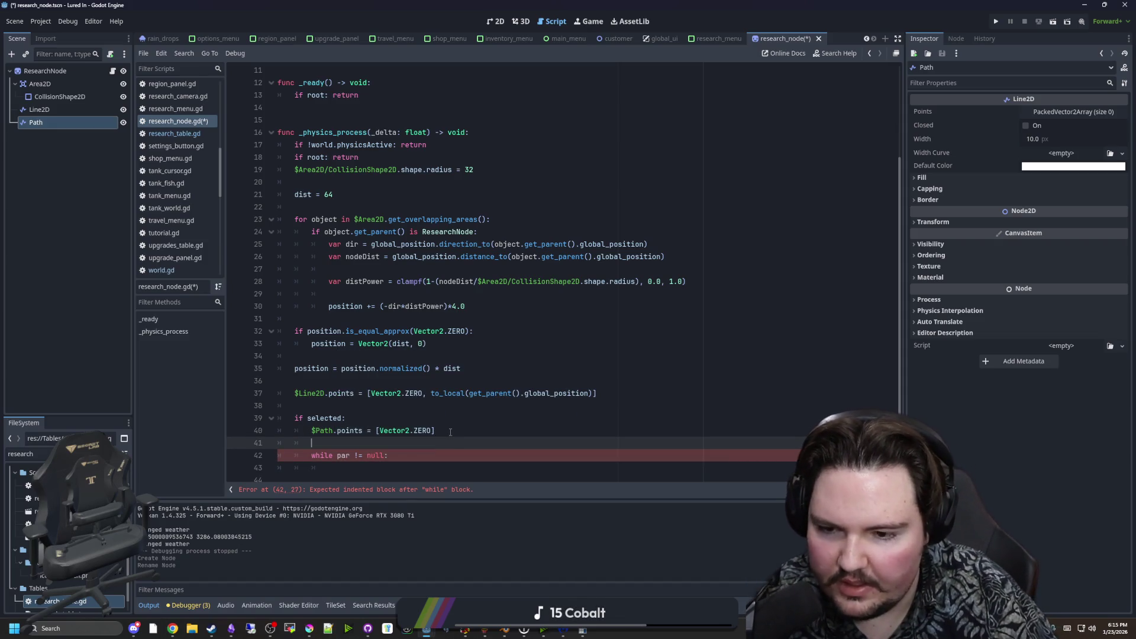
pyautogui.write('par = ')
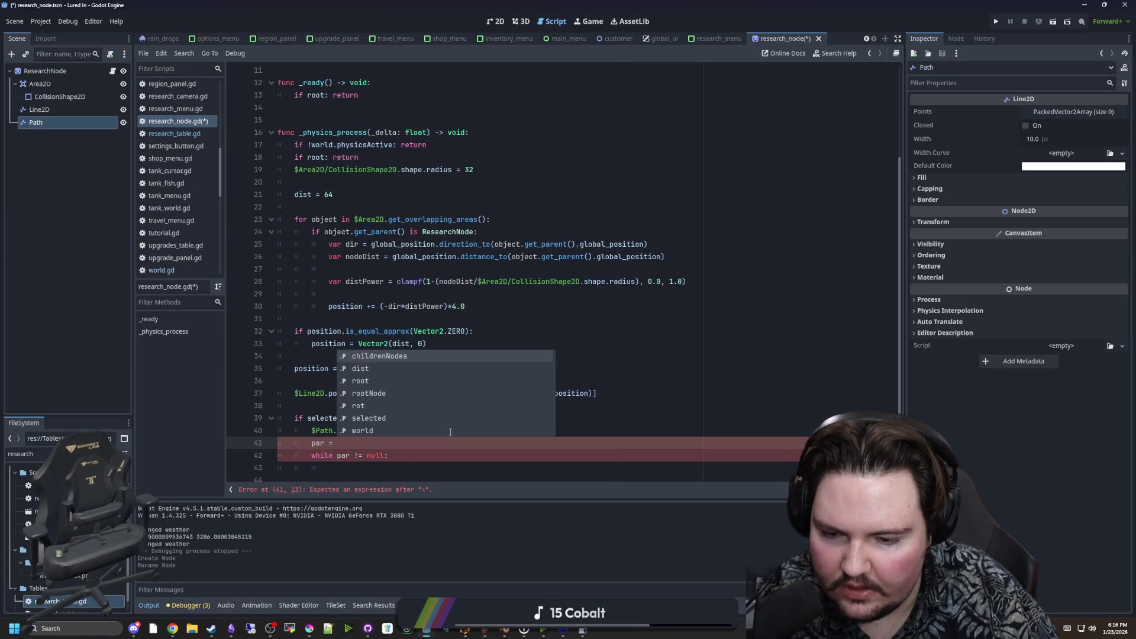
pyautogui.write('get_paren')
pyautogui.press('Return')
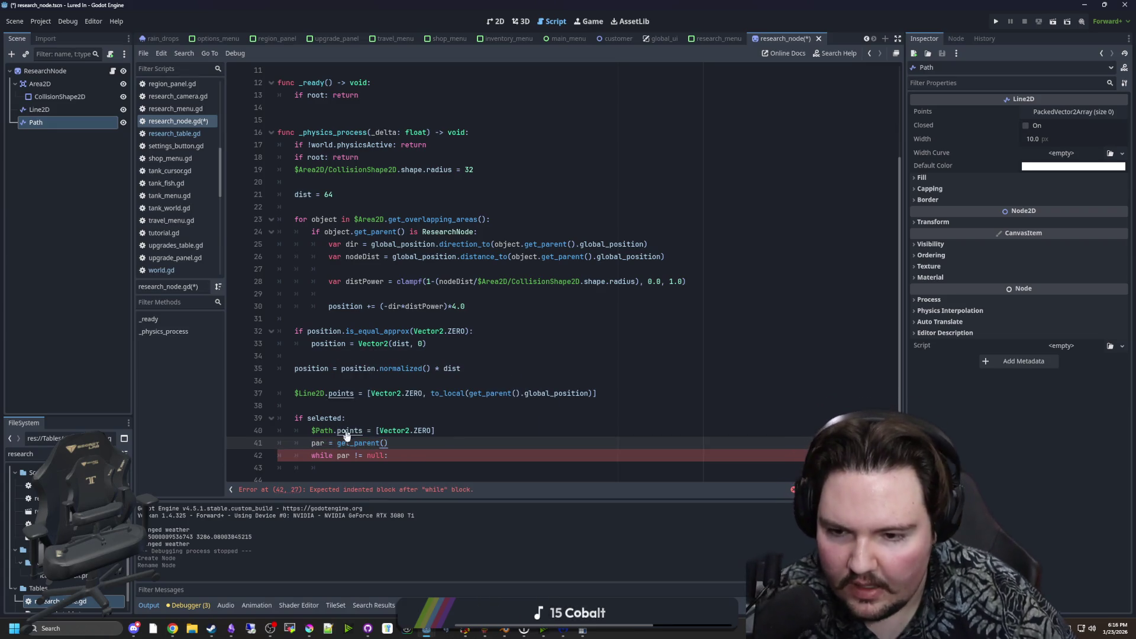
# Look up the get_parent method in the Node documentation.
pyautogui.keyDown('ctrl'); pyautogui.click(358, 443); pyautogui.keyUp('ctrl')
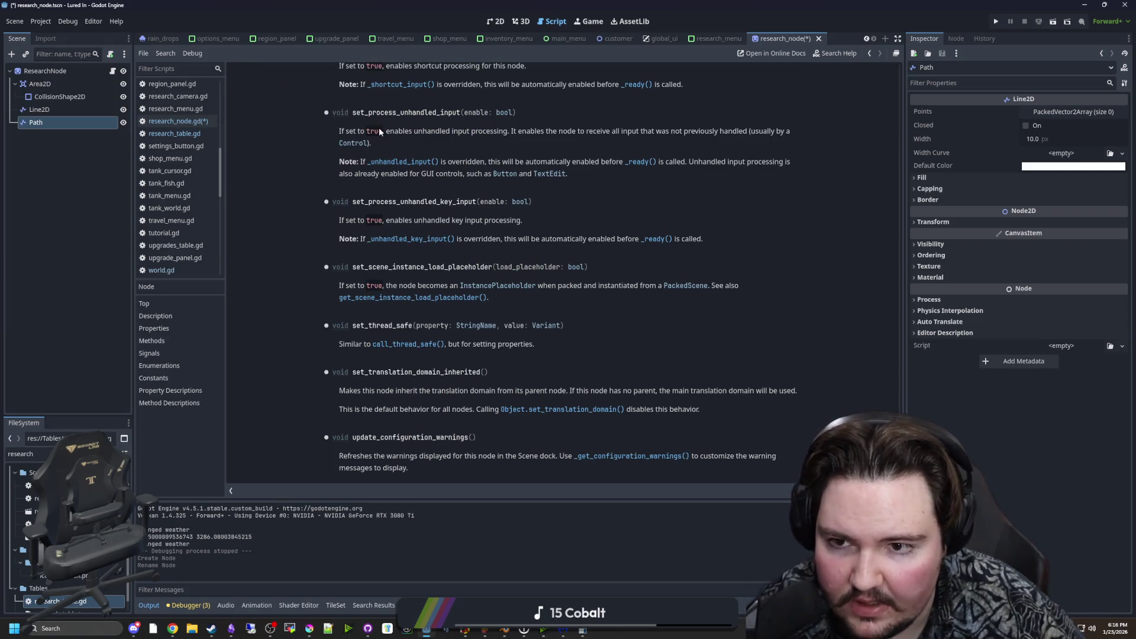
pyautogui.scroll(4, 438, 373)
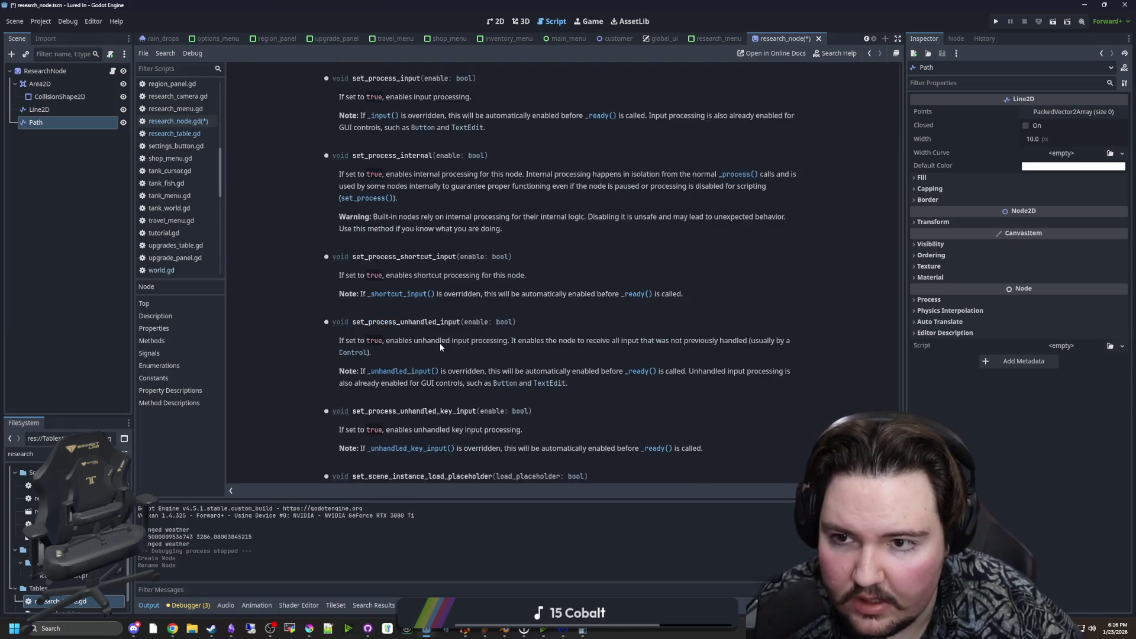
pyautogui.scroll(-4, 439, 343)
pyautogui.hotkey('ctrl', 'f')
pyautogui.write('get_parent')
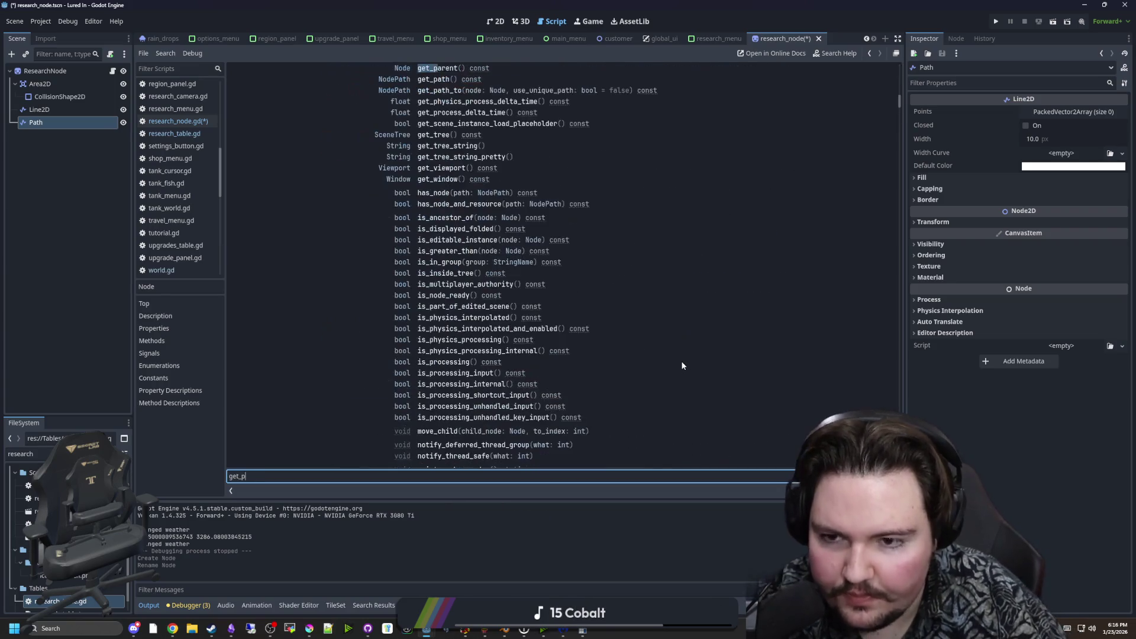
pyautogui.click(436, 70)
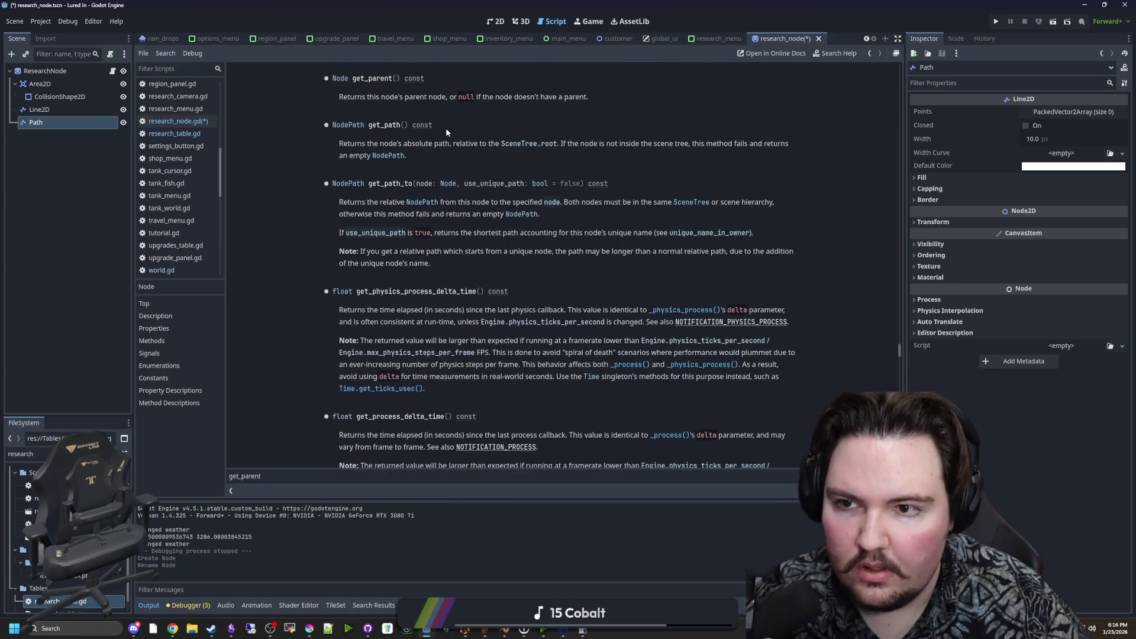
pyautogui.hotkey('alt', 'Left')
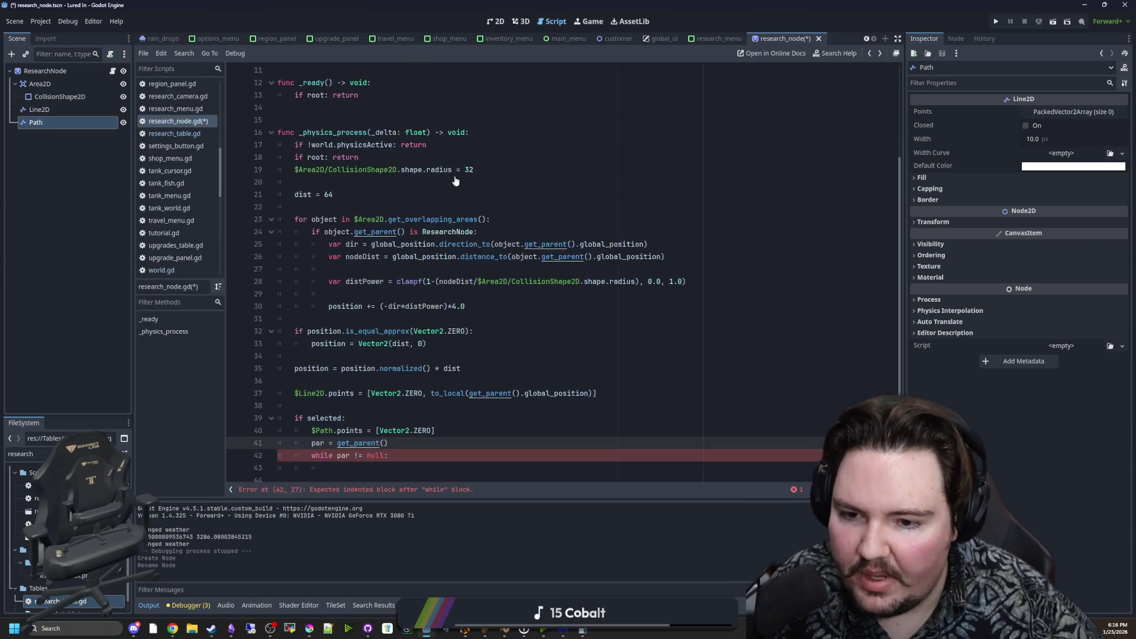
# Inside the loop, push_back $Path.to_local(par.global_position) onto the Path points.
pyautogui.scroll(-1, 403, 433)
pyautogui.click(394, 452)
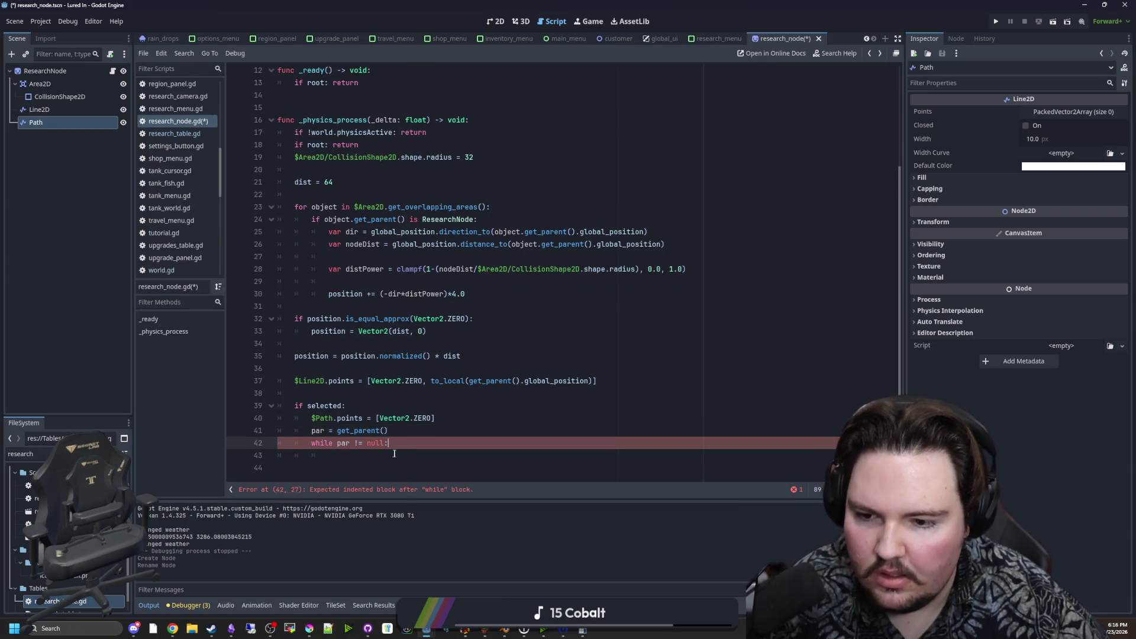
pyautogui.write('$Path.points.push_b')
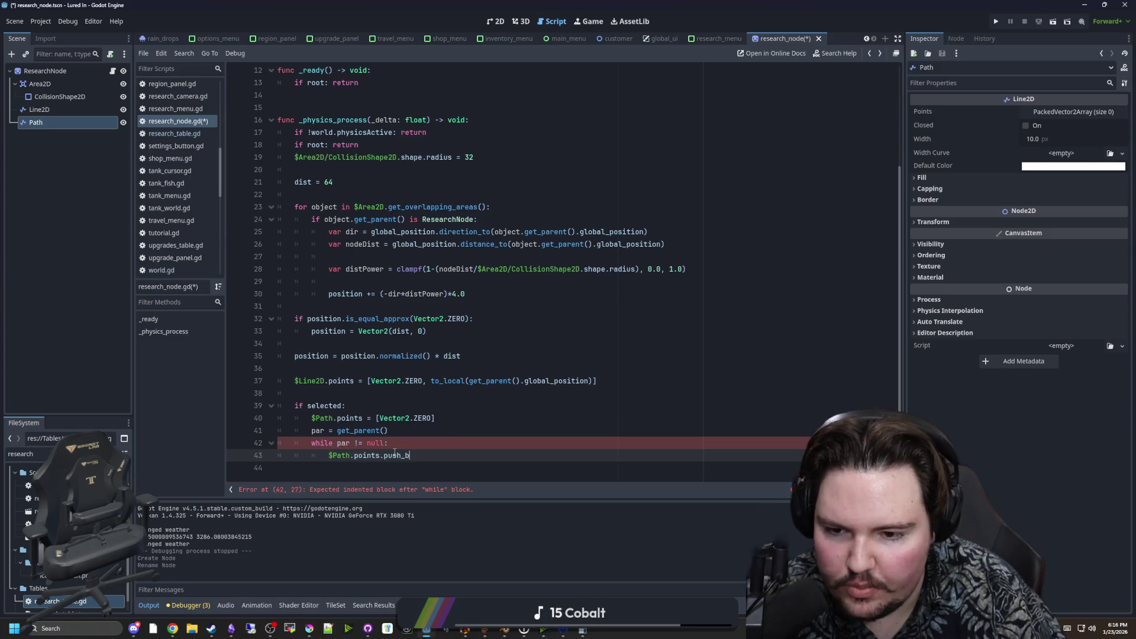
pyautogui.write('ack(')
pyautogui.write('par.')
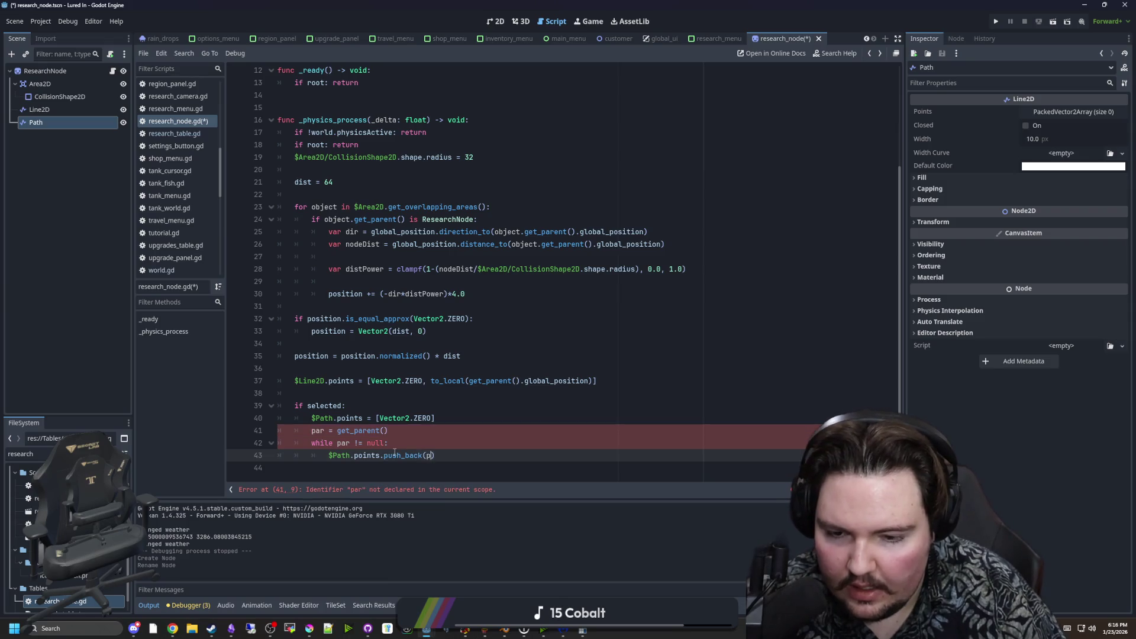
pyautogui.write('global_position')
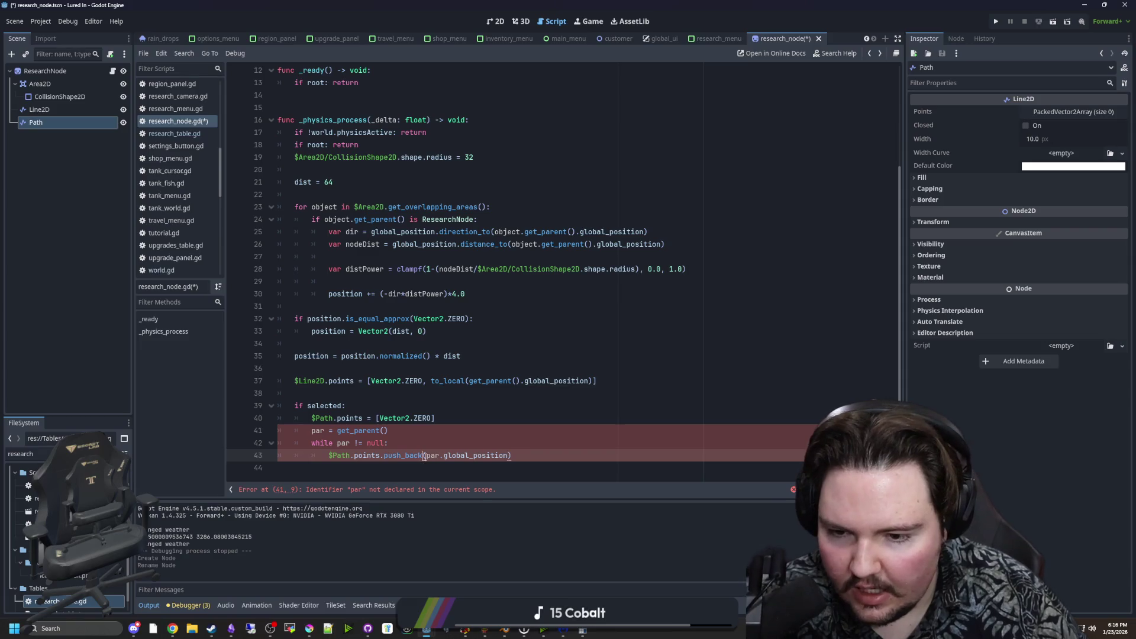
pyautogui.doubleClick(332, 414)
pyautogui.hotkey('ctrl', 'c')
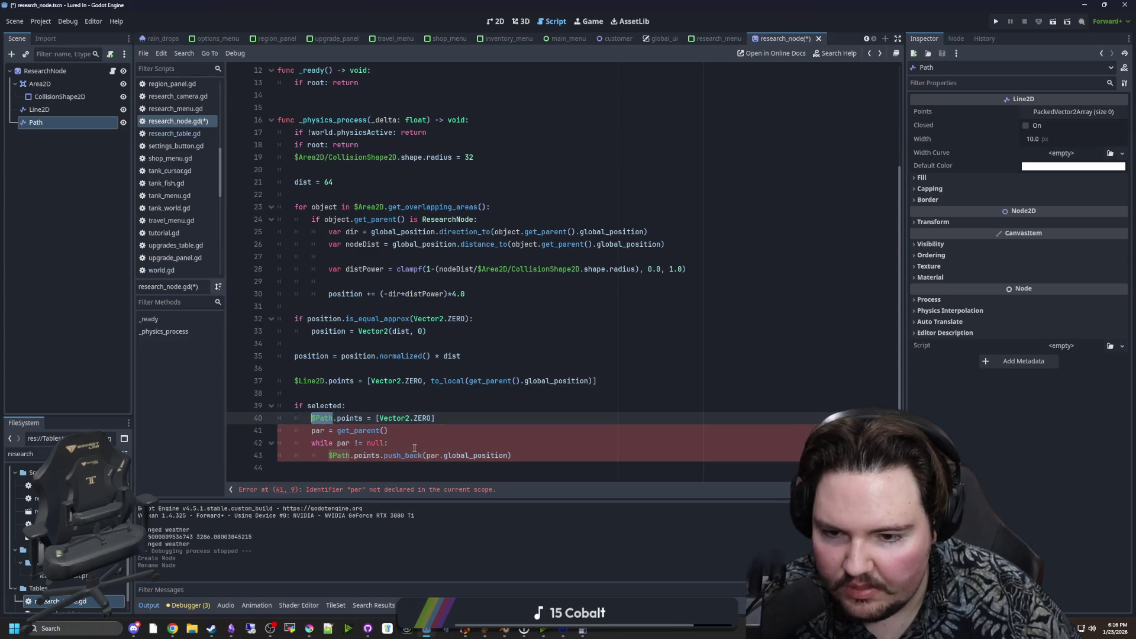
pyautogui.click(426, 455)
pyautogui.hotkey('ctrl', 'v')
pyautogui.write('.to_local(')
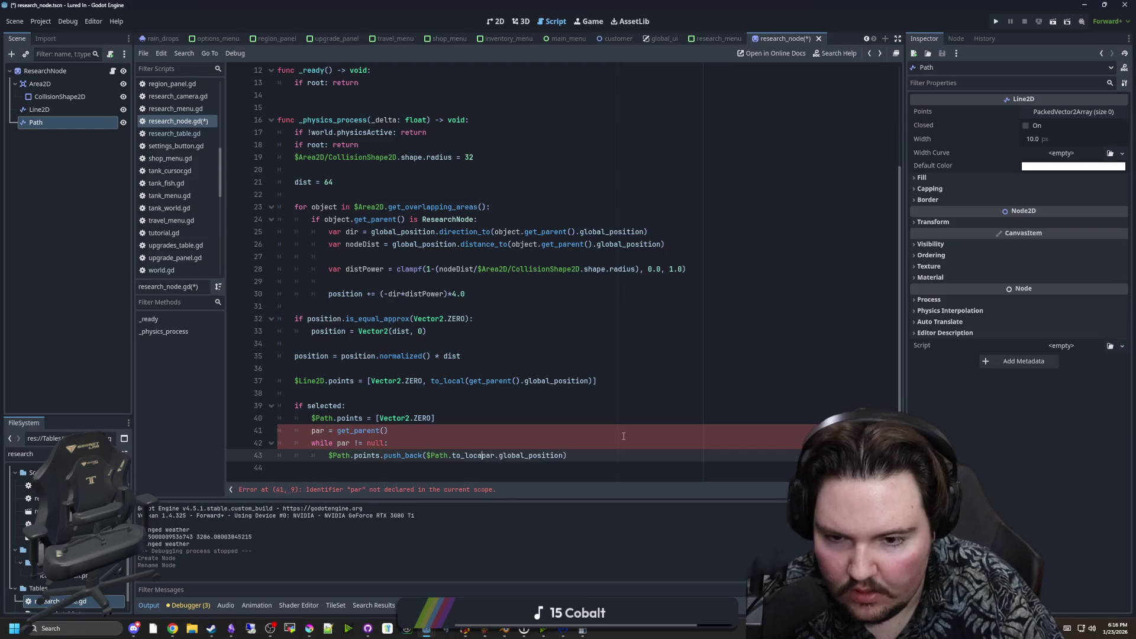
pyautogui.press('Right')
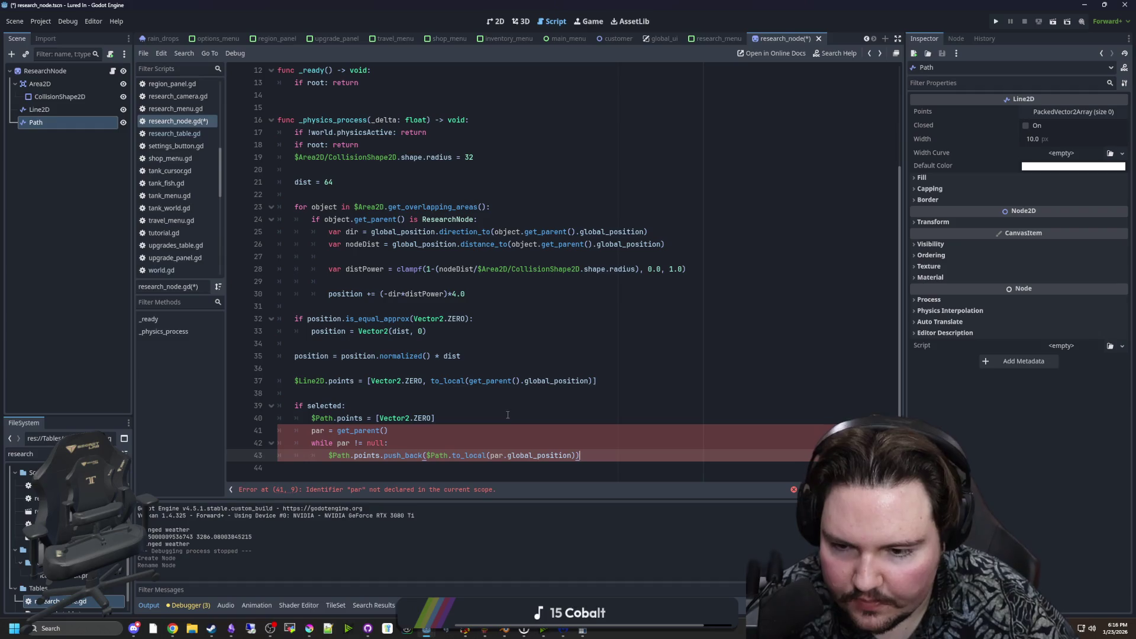
# Declare par with var, step it to par.get_parent() each iteration, and save.
pyautogui.click(423, 421)
pyautogui.press('Down')
pyautogui.press('Home')
pyautogui.write('var')
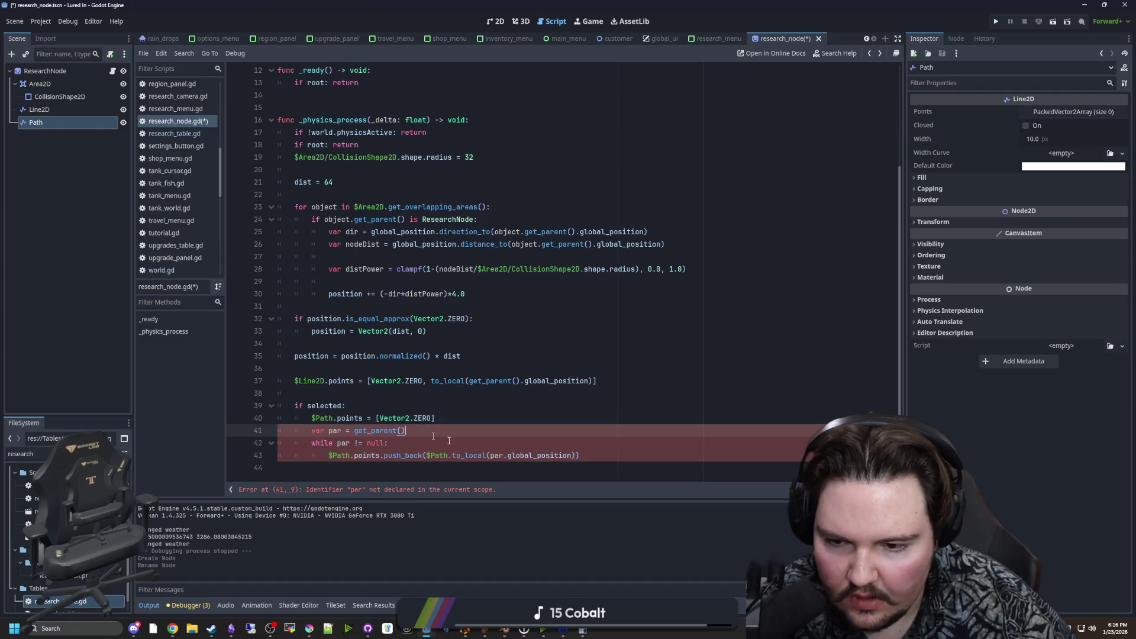
pyautogui.click(600, 459)
pyautogui.press('Return')
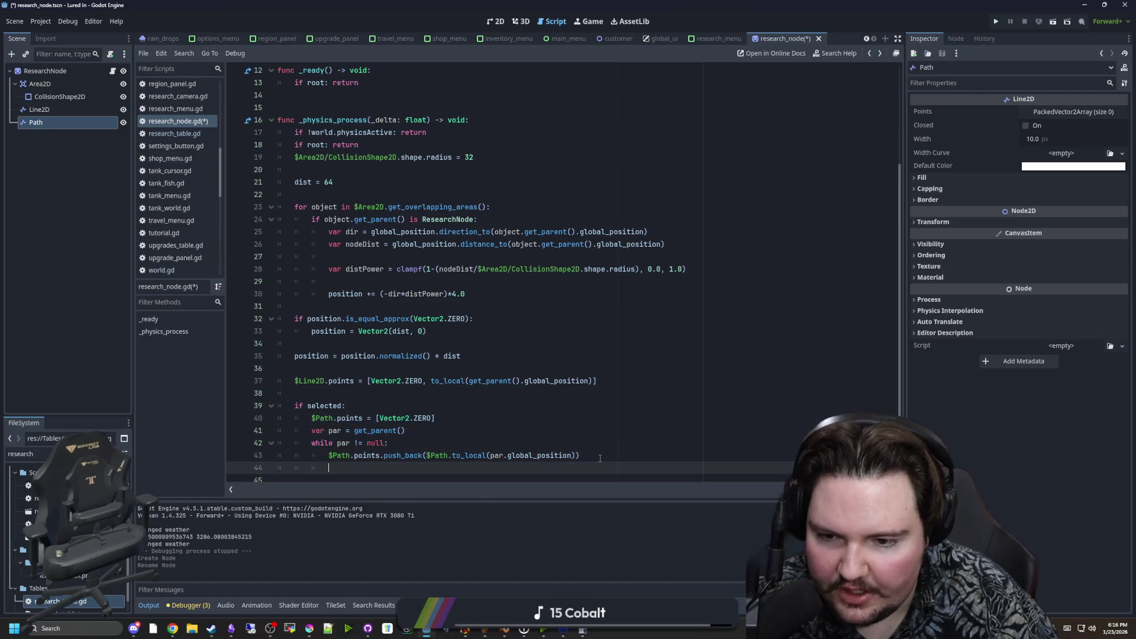
pyautogui.write('par =par.get_parent()')
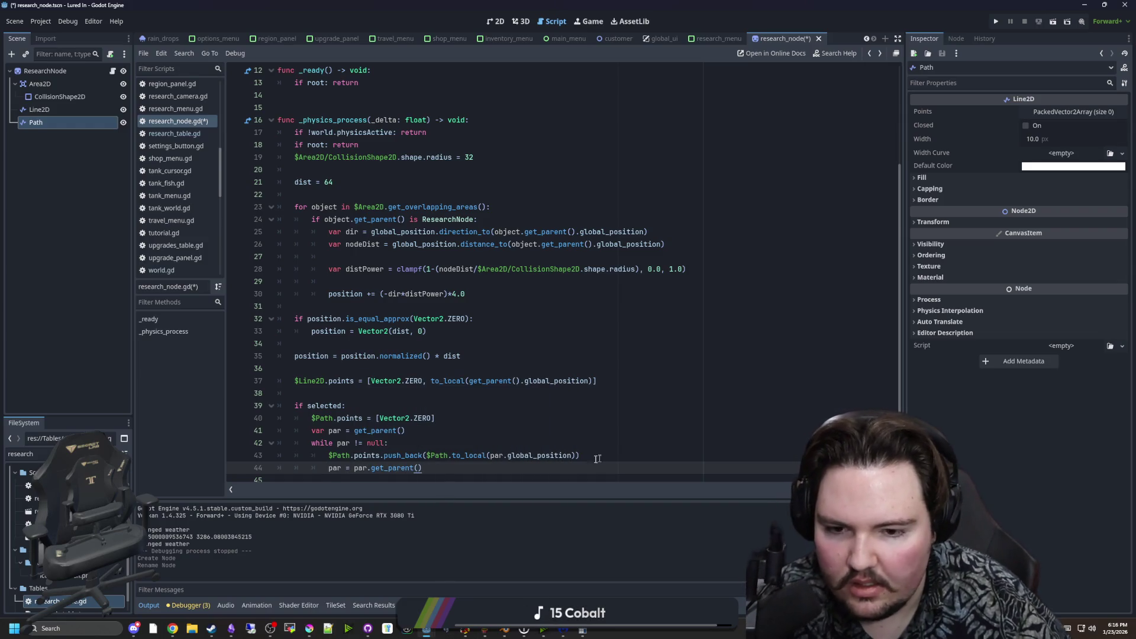
pyautogui.scroll(-1, 597, 459)
pyautogui.click(348, 381)
pyautogui.hotkey('ctrl', 's')
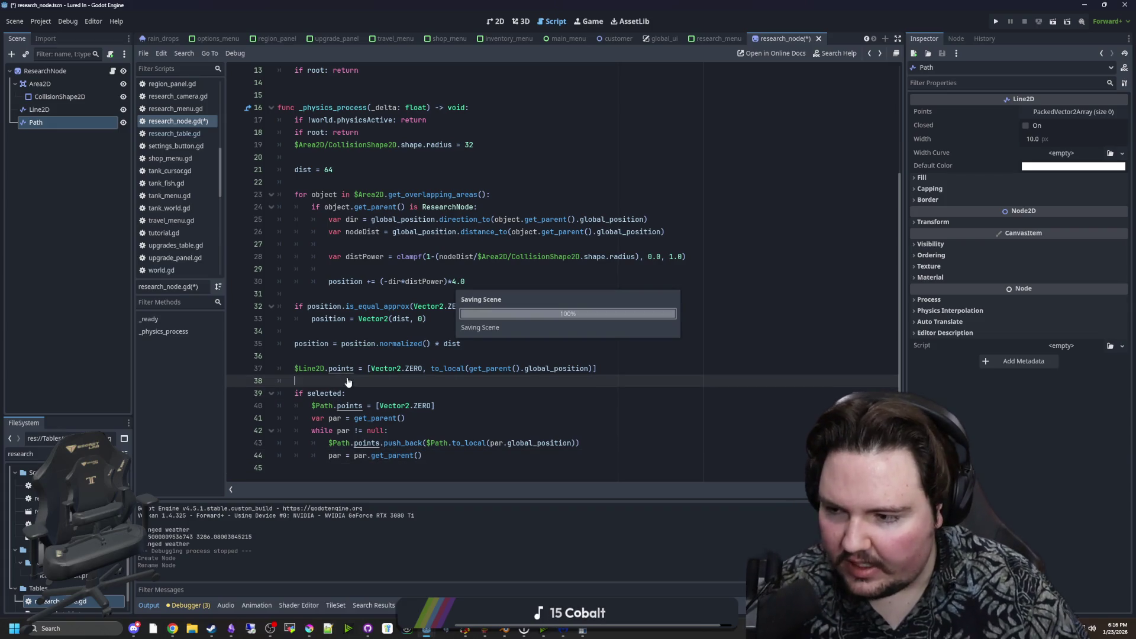
# Insert a new '$Line2D.visible' line below the selected check.
pyautogui.click(379, 456)
pyautogui.click(373, 467)
pyautogui.click(361, 381)
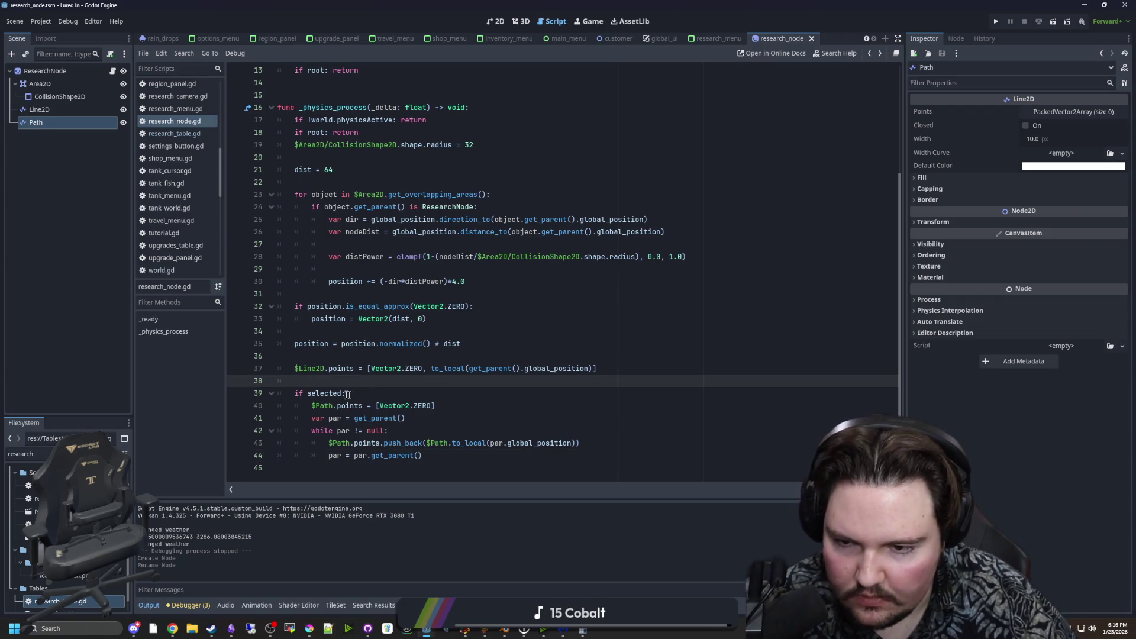
pyautogui.doubleClick(311, 369)
pyautogui.click(312, 383)
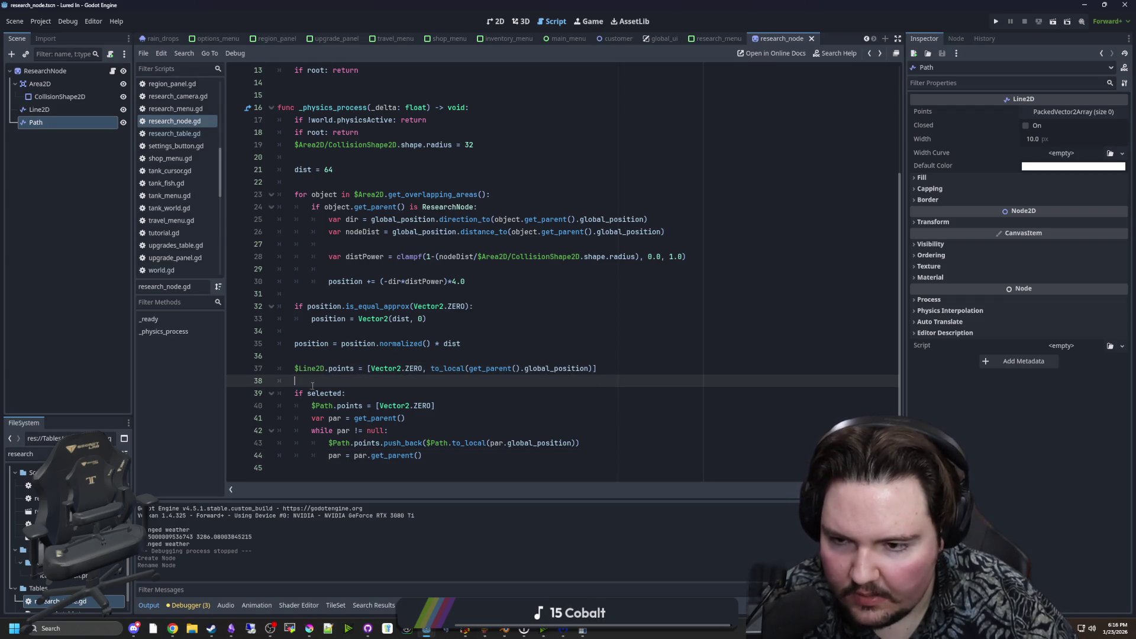
pyautogui.press('Return')
pyautogui.press('Return')
pyautogui.press('Up')
pyautogui.write('$Line2D.visibl')
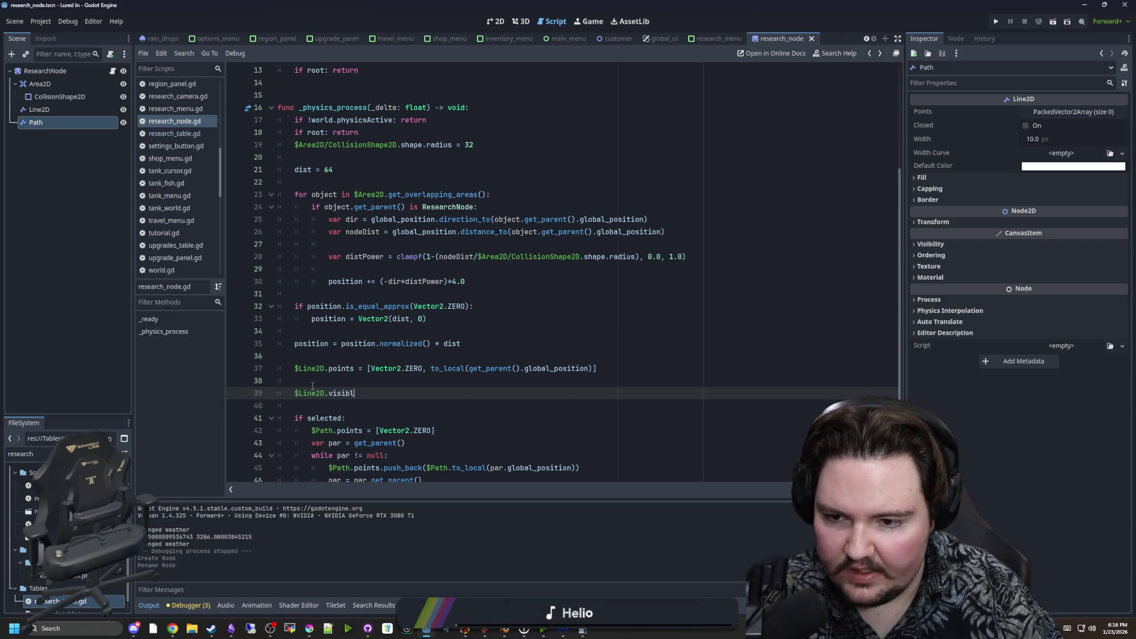
pyautogui.write('e')
pyautogui.scroll(-1, 307, 473)
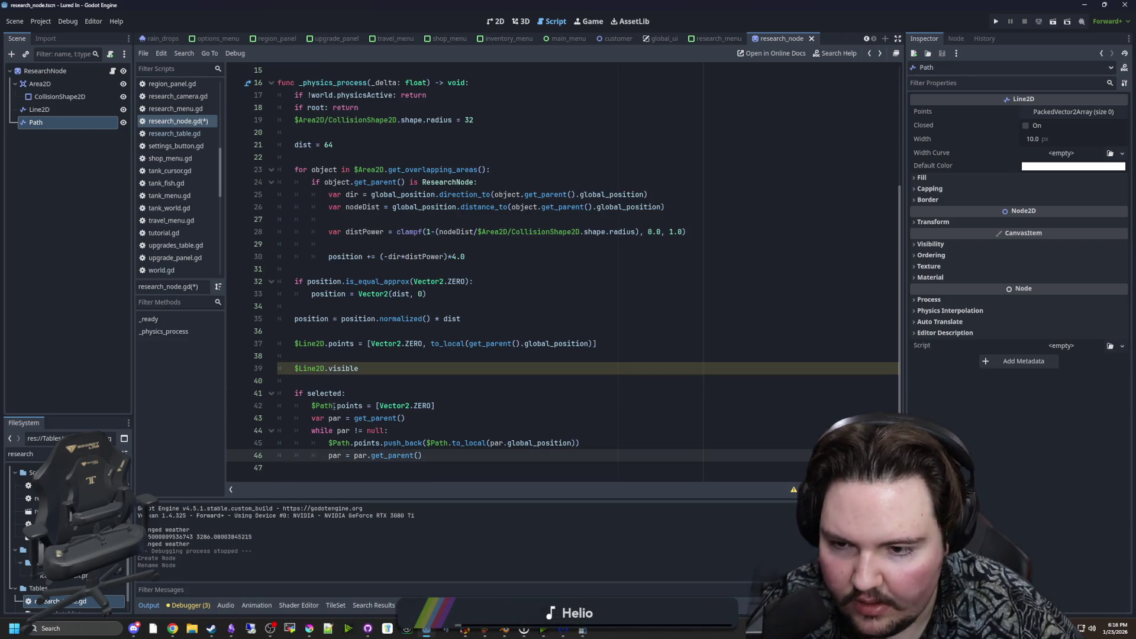
# Change that line to '$Path.visible = selected' and save research_node.gd.
pyautogui.doubleClick(322, 405)
pyautogui.hotkey('ctrl', 'c')
pyautogui.doubleClick(322, 368)
pyautogui.hotkey('ctrl', 'v')
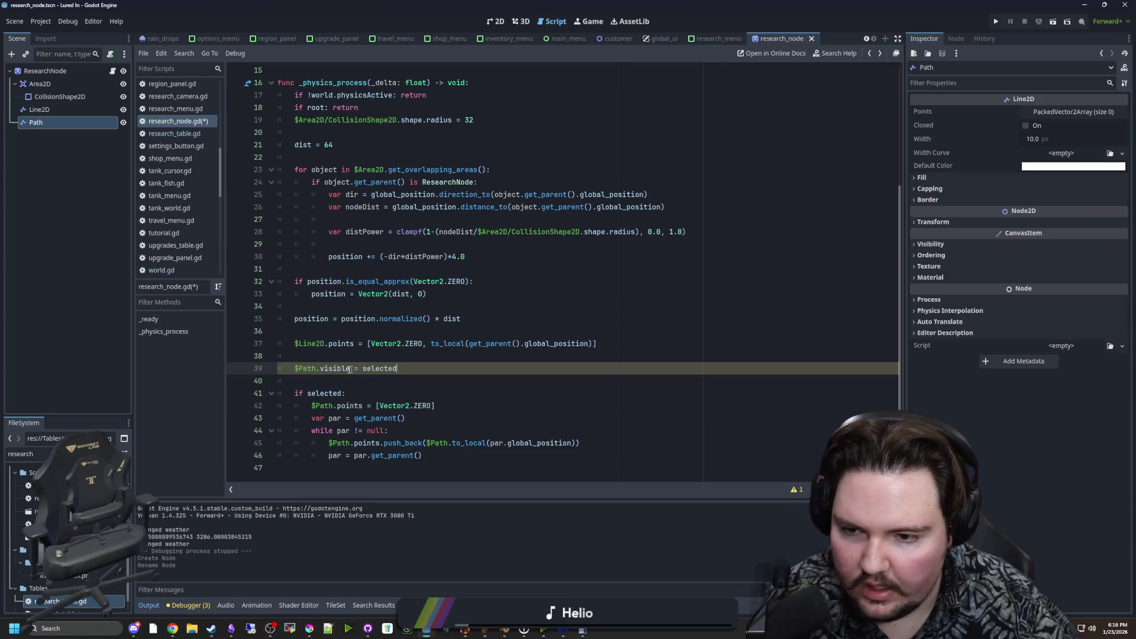
pyautogui.press('Delete')
pyautogui.click(327, 357)
pyautogui.hotkey('ctrl', 's')
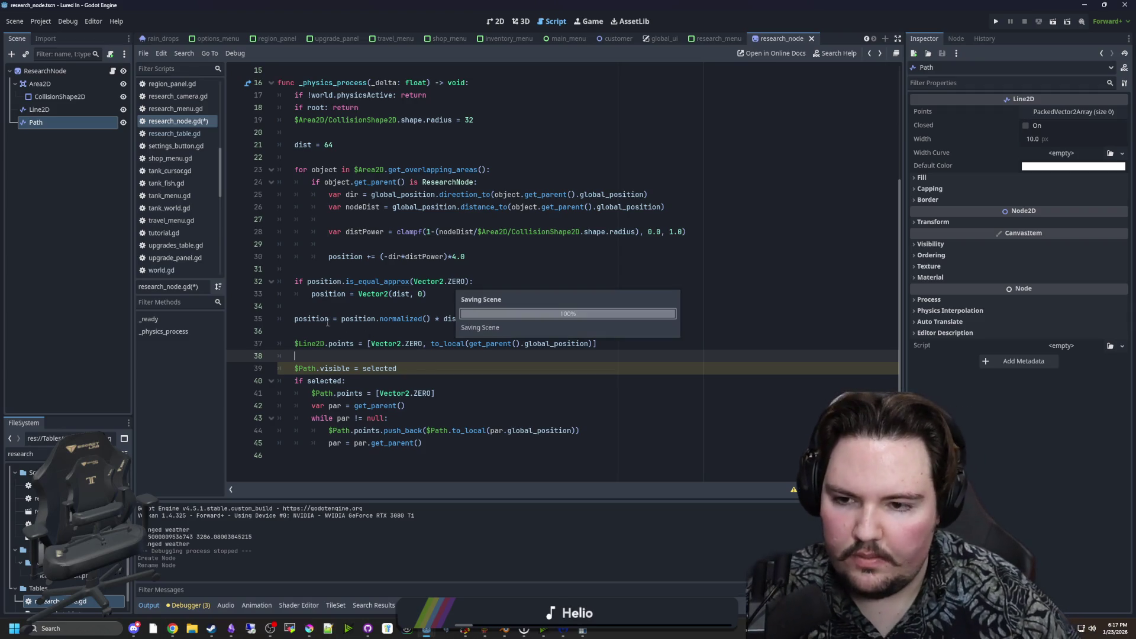
pyautogui.scroll(5, 426, 296)
pyautogui.click(384, 244)
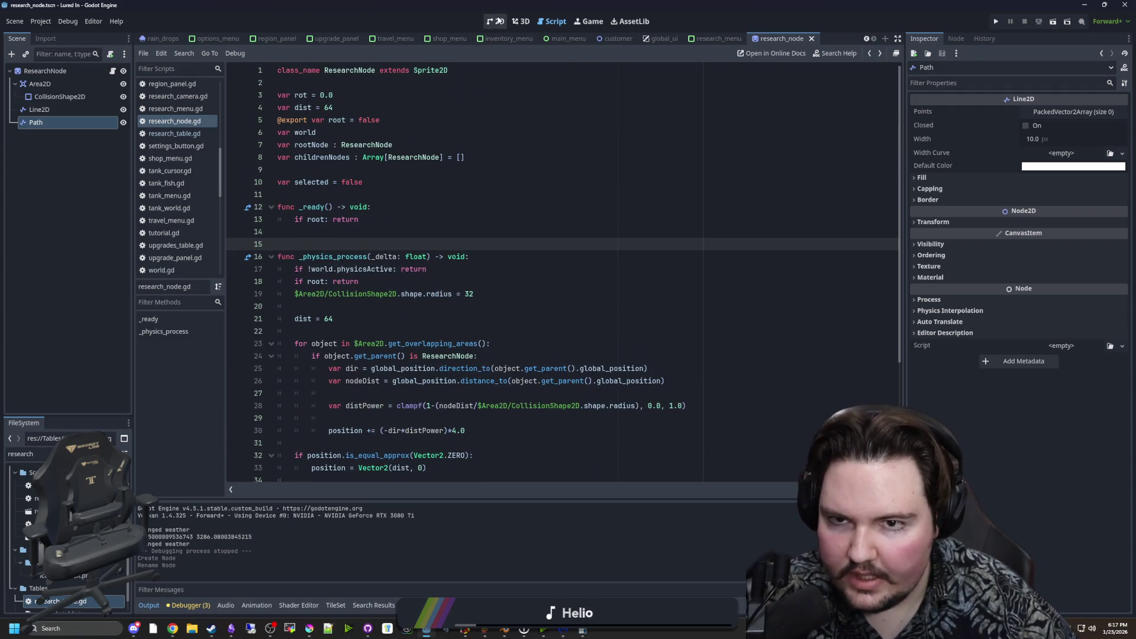
pyautogui.click(496, 21)
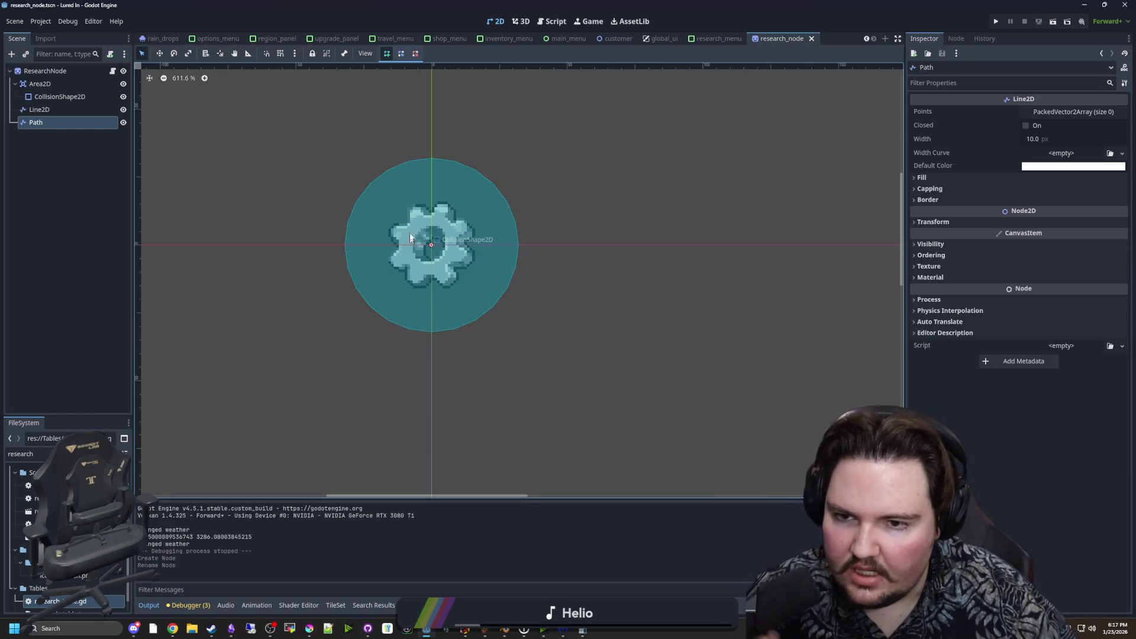
pyautogui.scroll(5, 429, 207)
pyautogui.scroll(-3, 455, 261)
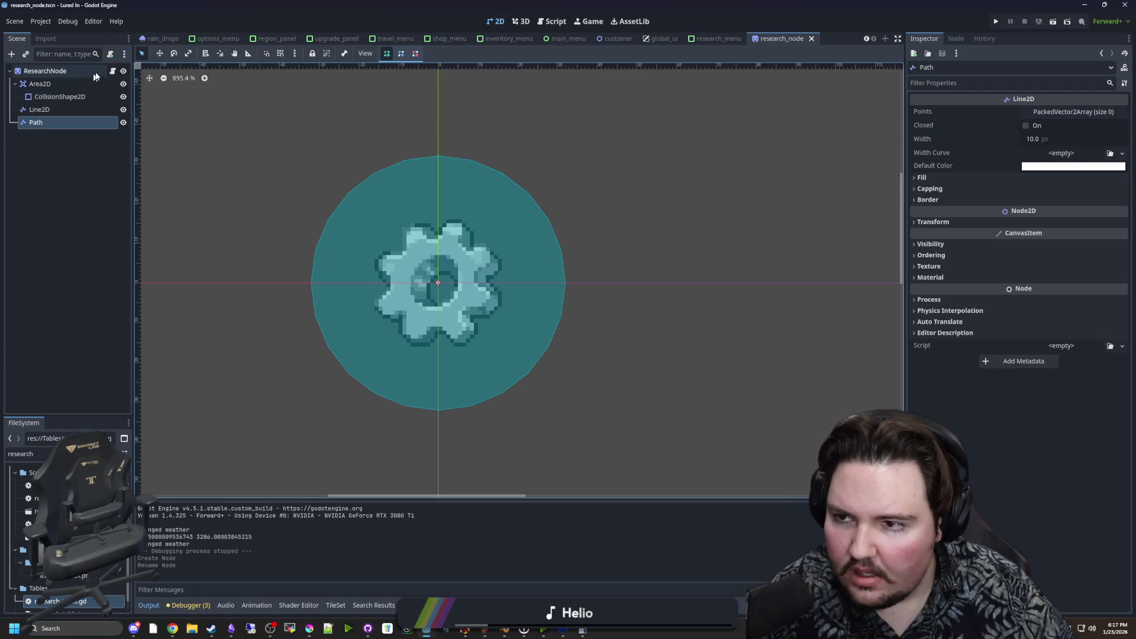
pyautogui.click(113, 71)
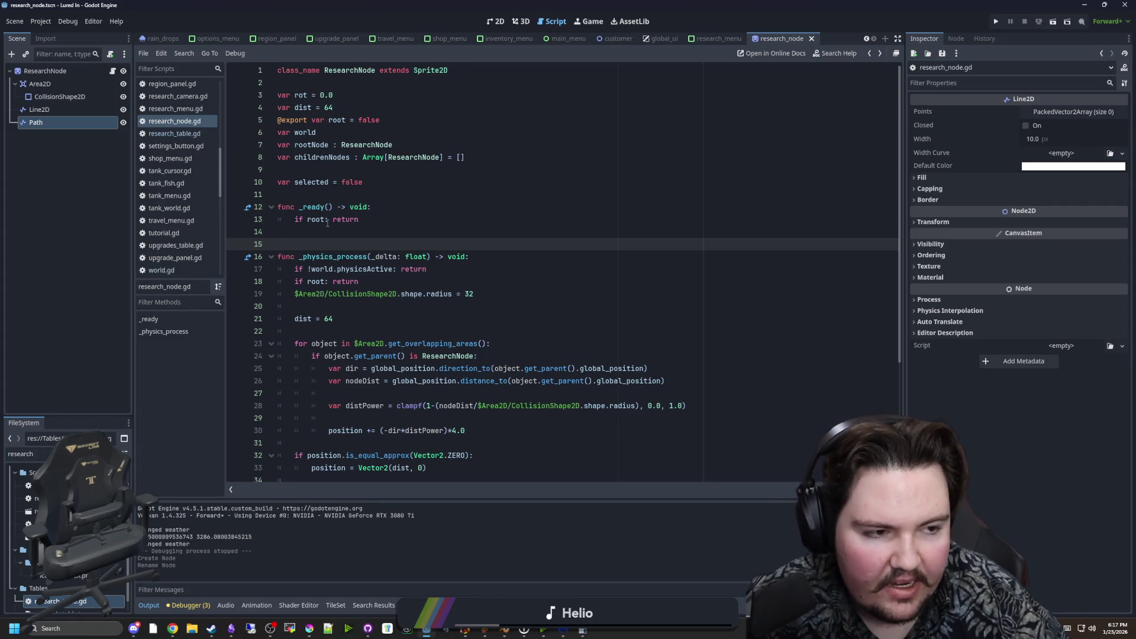
pyautogui.click(369, 199)
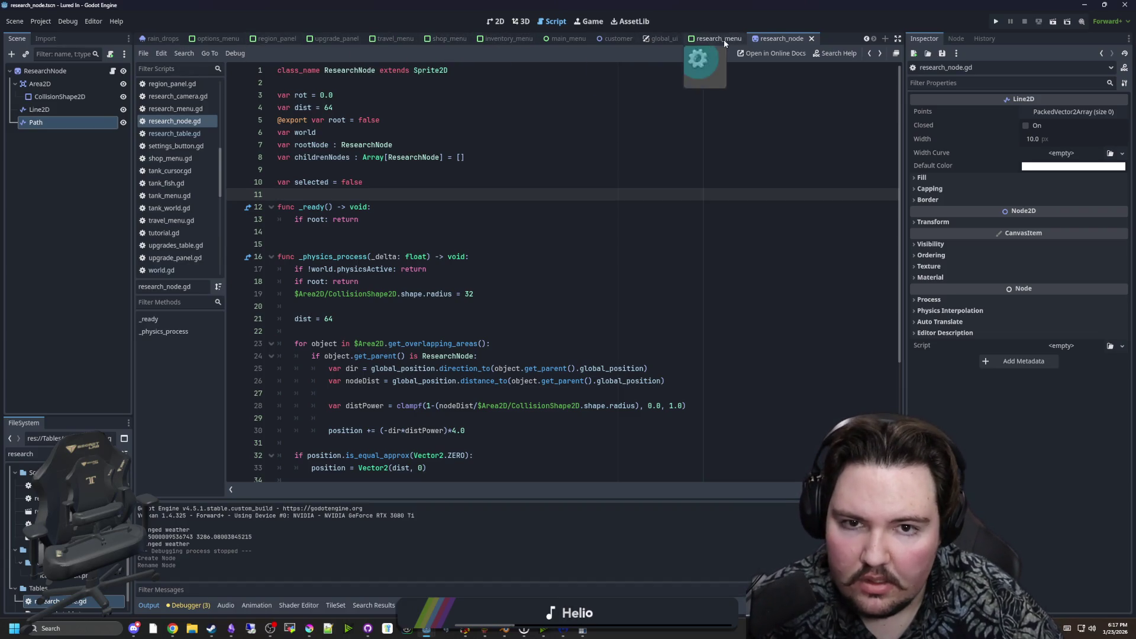
pyautogui.click(122, 454)
# Filter FileSystem by 'tank' and open the tank_menu scene in the 2D editor.
pyautogui.write('tank')
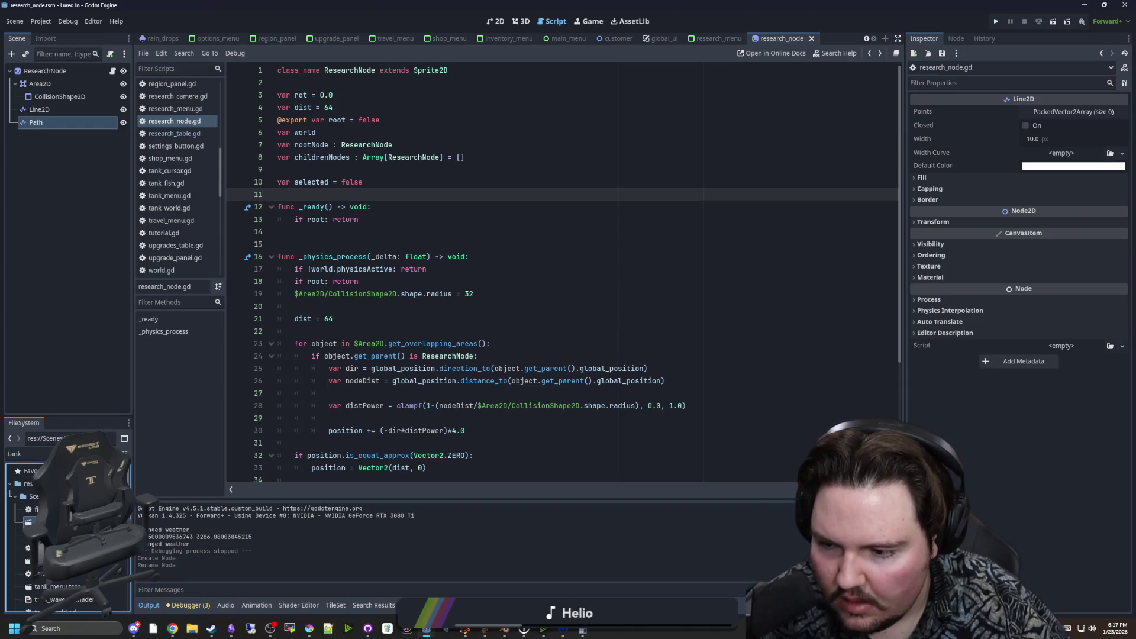
pyautogui.doubleClick(57, 586)
pyautogui.click(495, 23)
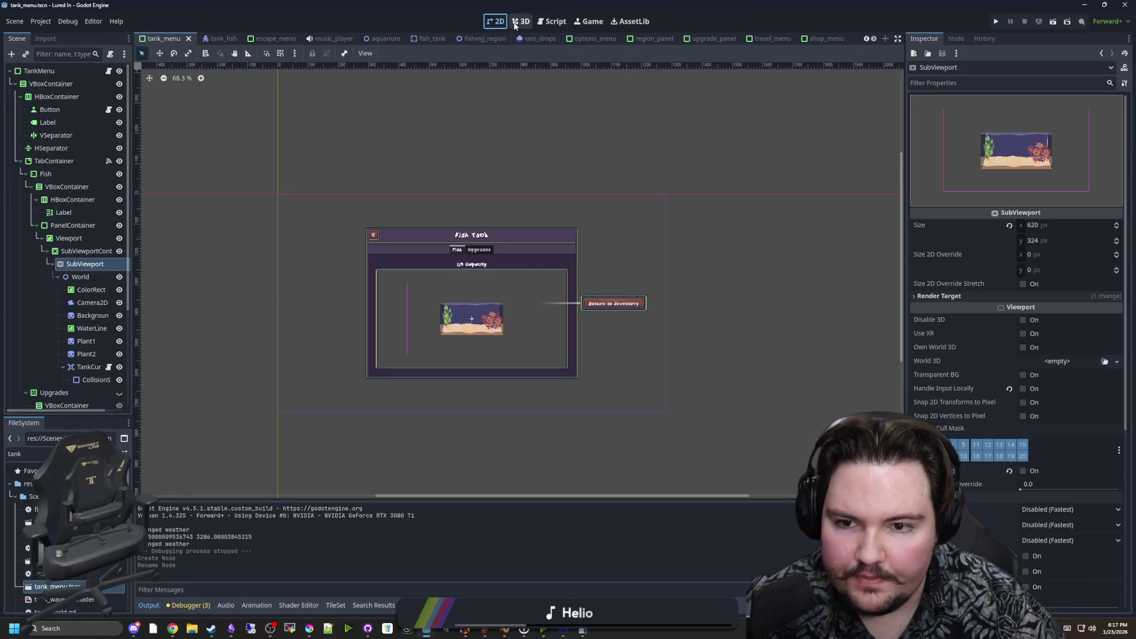
pyautogui.scroll(6, 479, 290)
pyautogui.scroll(-4, 473, 287)
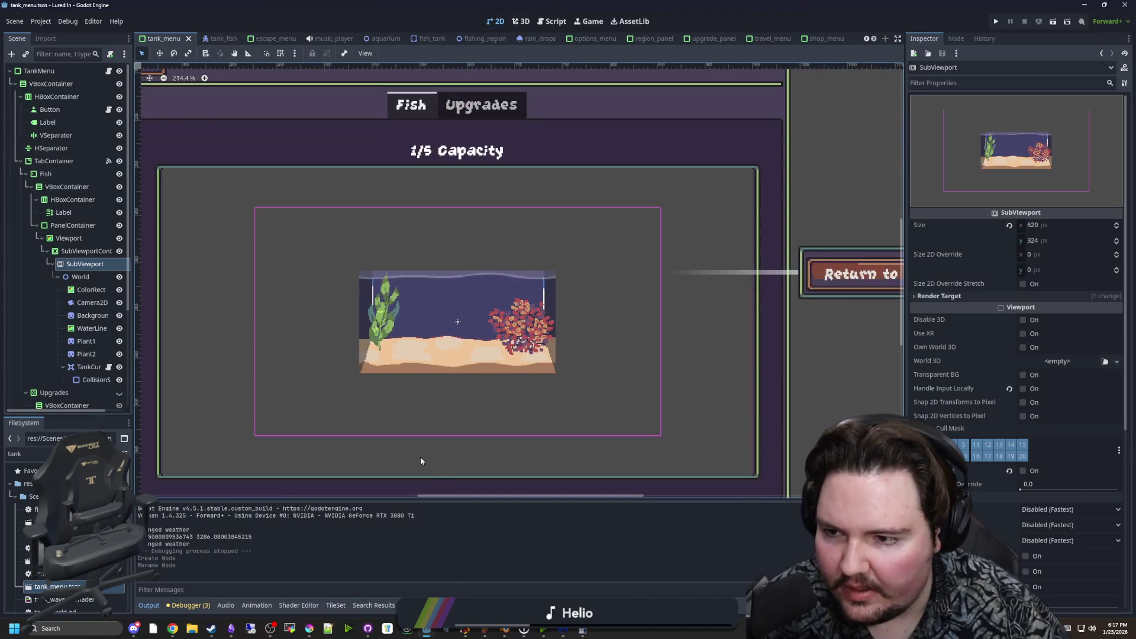
pyautogui.scroll(2, 420, 456)
# Filter by 'tank_fis' and open the tank_fish script.
pyautogui.click(124, 453)
pyautogui.write('tan')
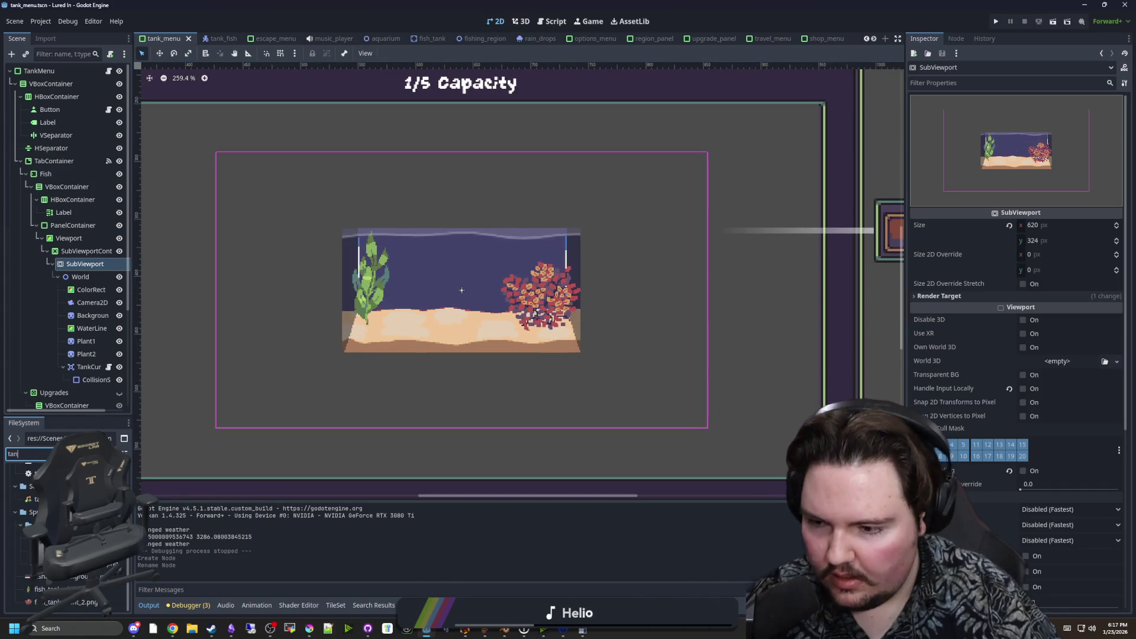
pyautogui.write('k_fis')
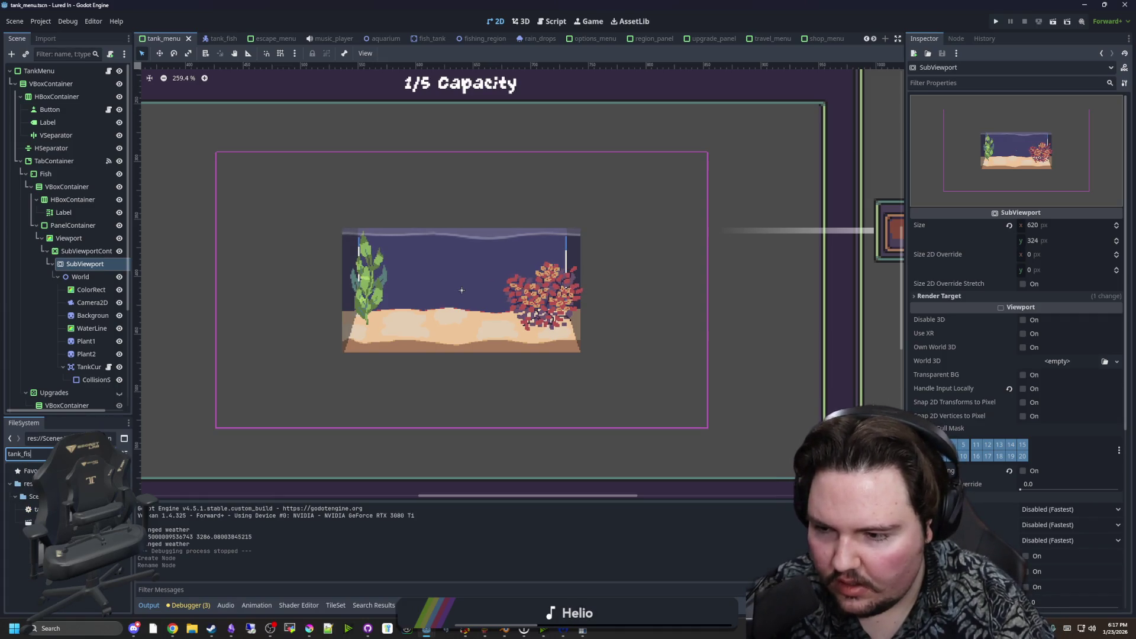
pyautogui.press('Return')
pyautogui.scroll(-4, 400, 320)
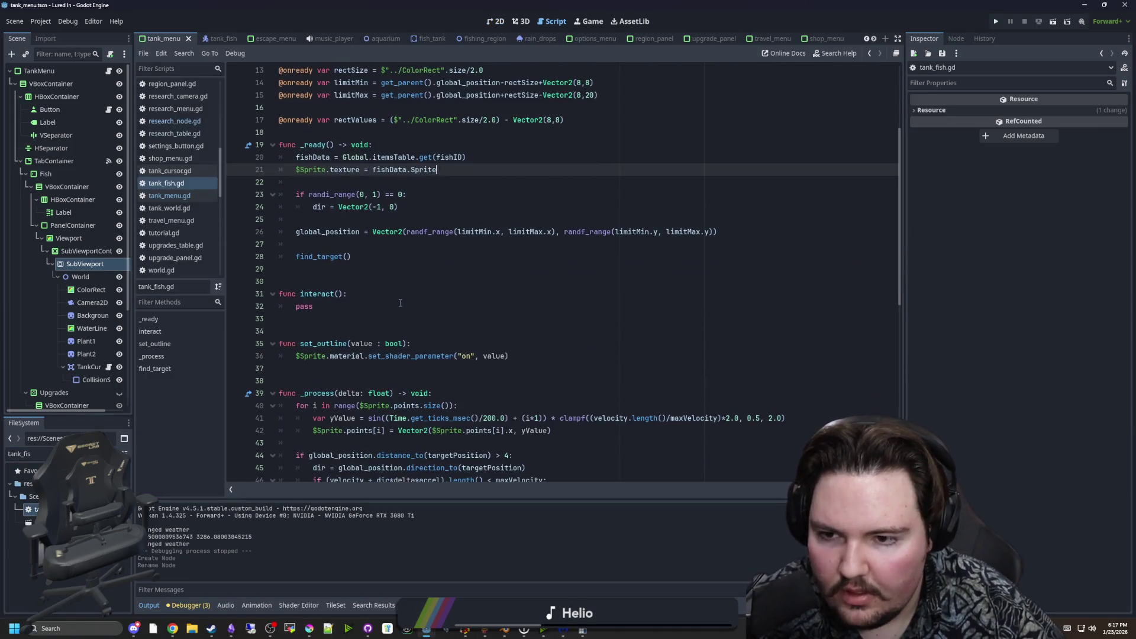
pyautogui.scroll(-3, 400, 303)
# Open tank_cursor.gd, review its hover and click-handling code, and save.
pyautogui.click(108, 367)
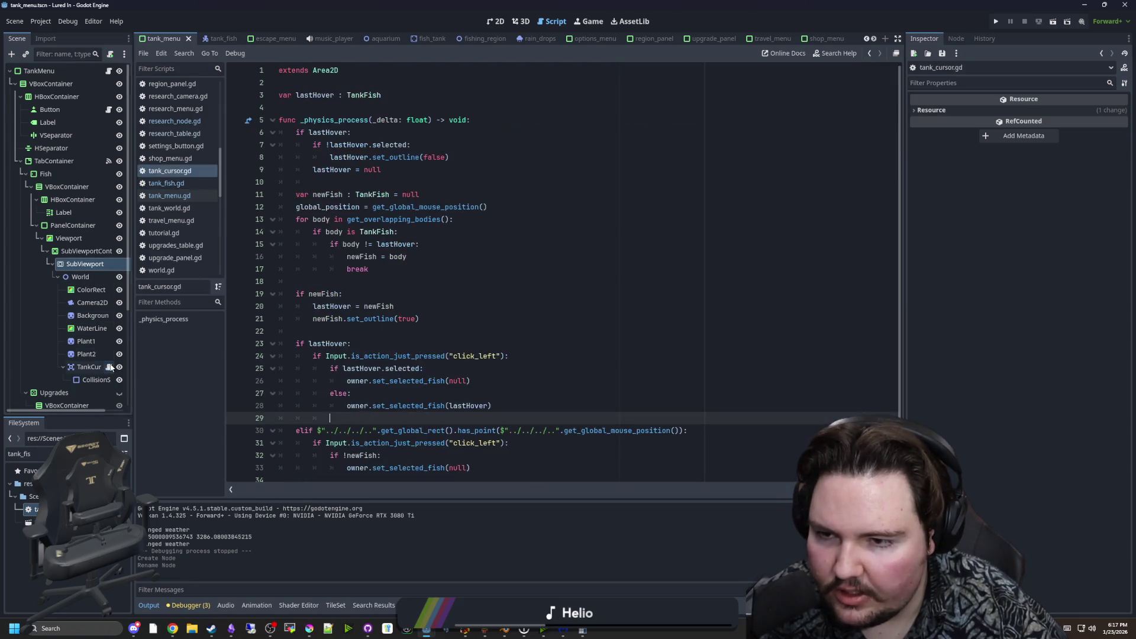
pyautogui.click(359, 333)
pyautogui.moveTo(473, 385); pyautogui.dragTo(314, 356)
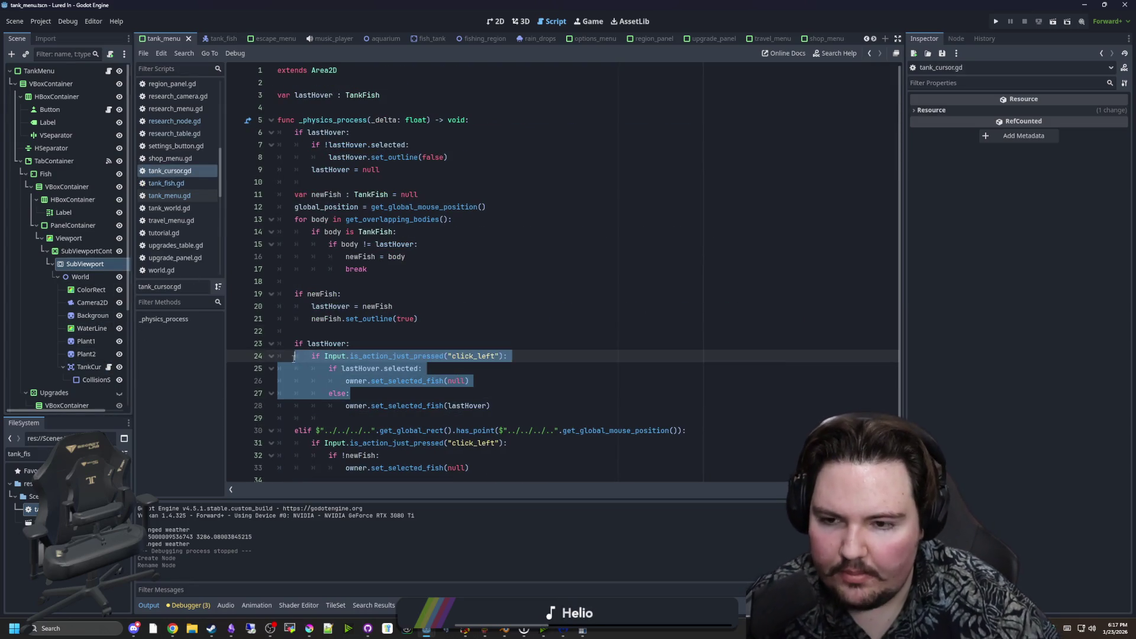
pyautogui.click(412, 318)
pyautogui.moveTo(442, 256); pyautogui.dragTo(442, 156)
pyautogui.click(414, 182)
pyautogui.hotkey('ctrl', 's')
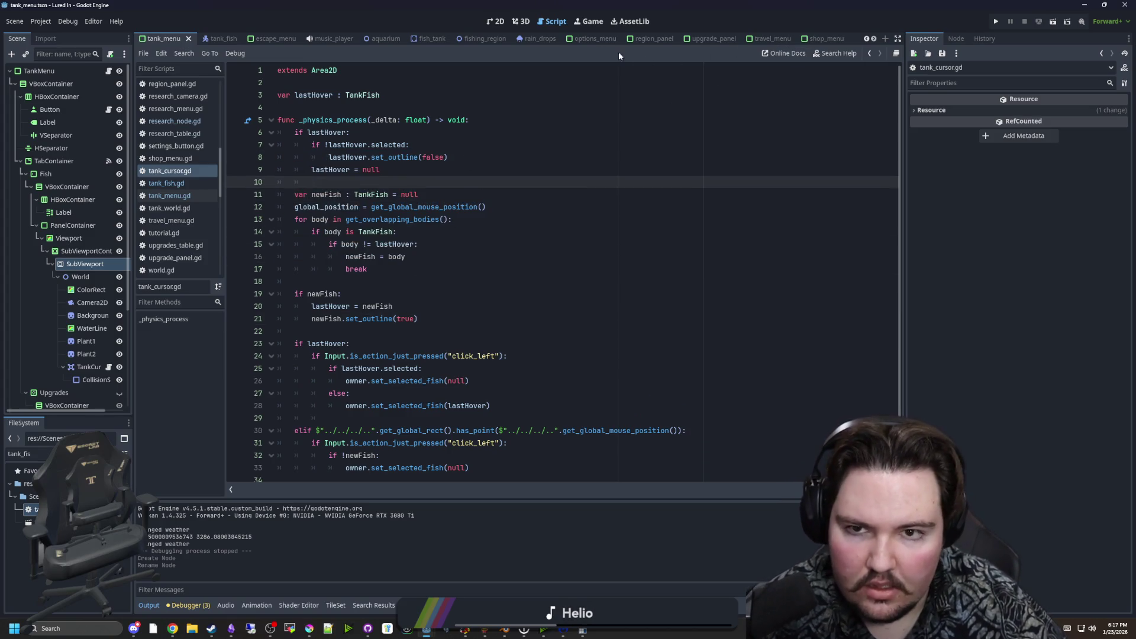
# Filter FileSystem by 'researc' and open the research_menu scene.
pyautogui.click(520, 21)
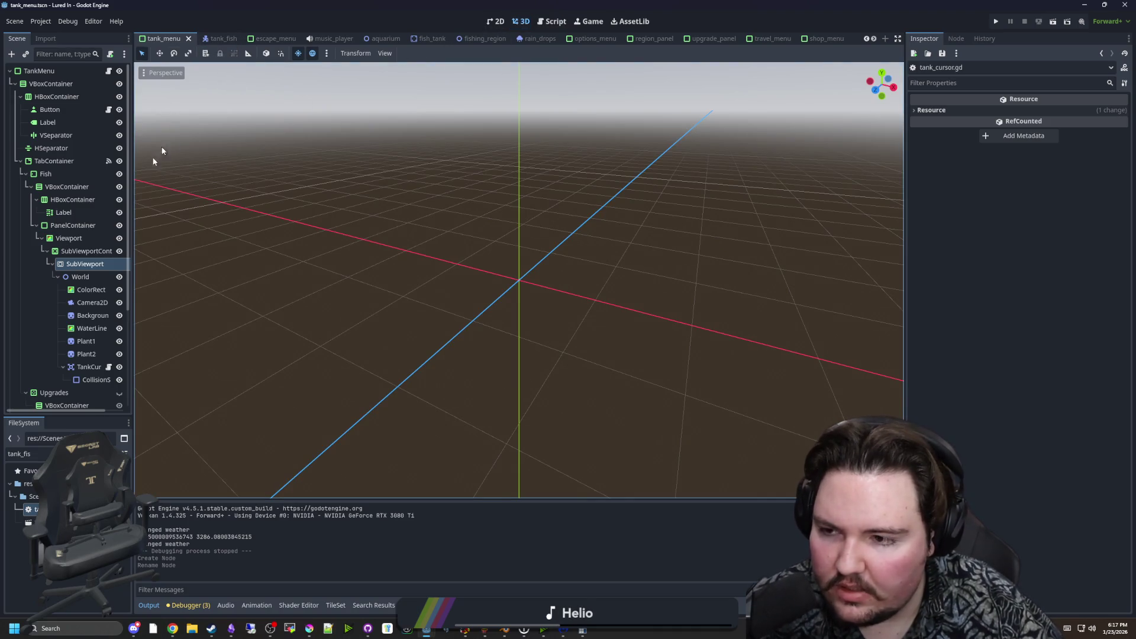
pyautogui.scroll(-5, 89, 290)
pyautogui.doubleClick(35, 454)
pyautogui.write('researc')
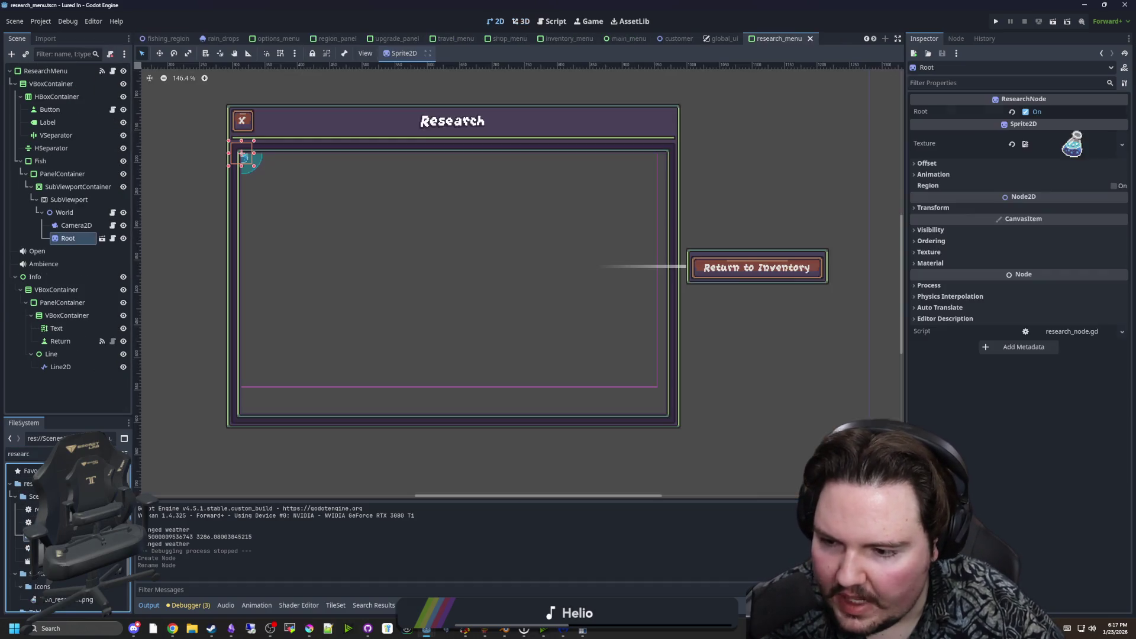
pyautogui.doubleClick(41, 536)
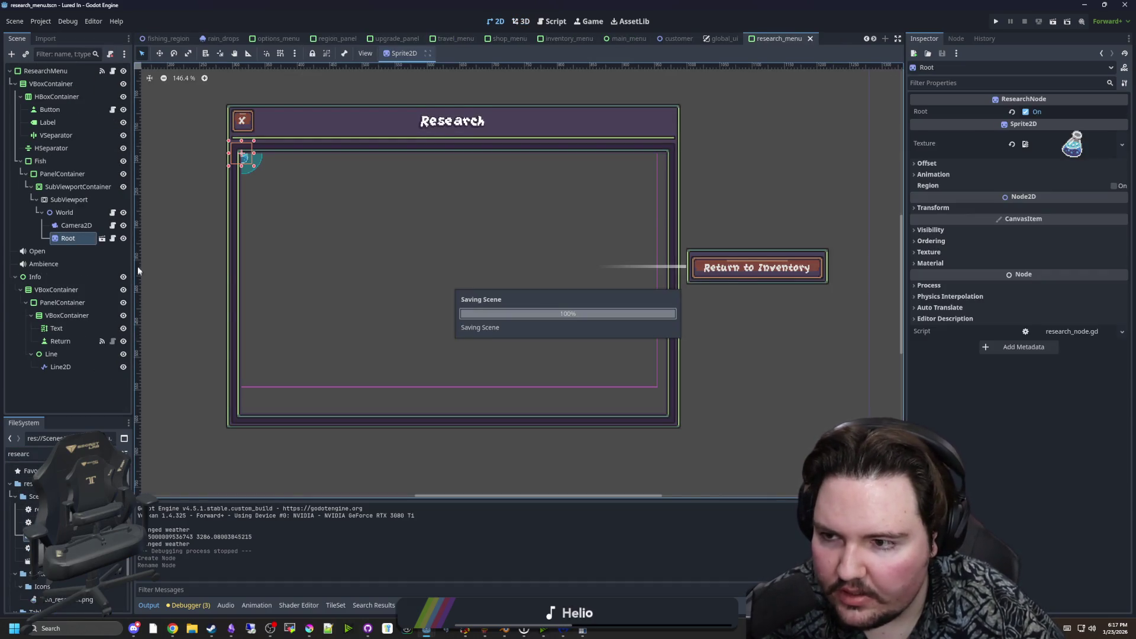
# Open research_node.gd and browse the Root node's signals and Material properties in the Inspector.
pyautogui.click(113, 238)
pyautogui.click(395, 228)
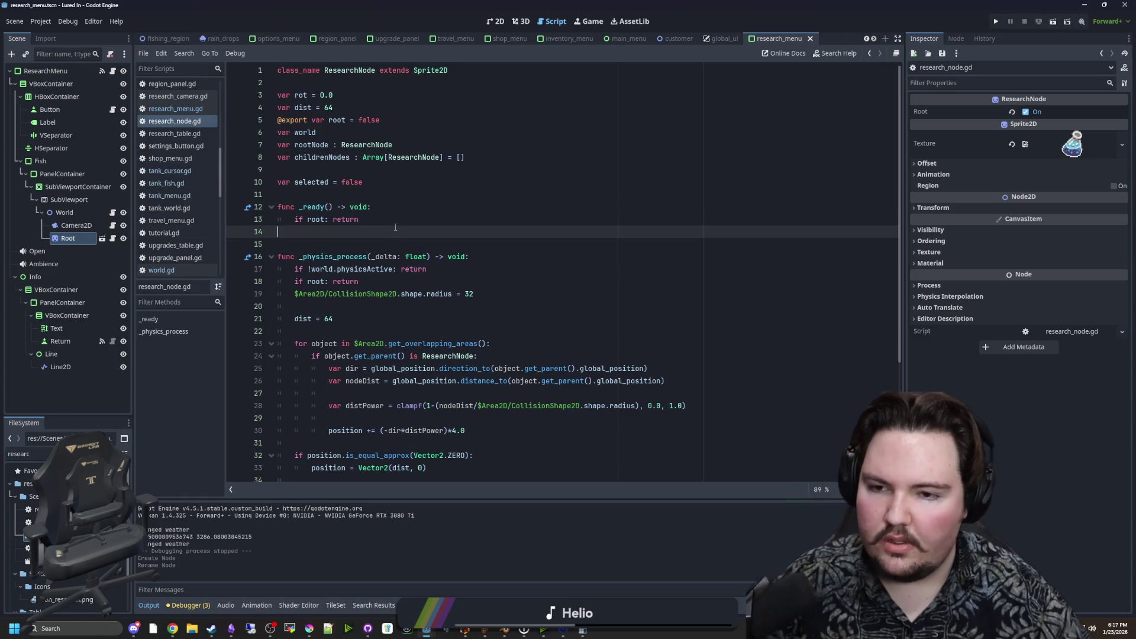
pyautogui.click(956, 39)
pyautogui.click(923, 39)
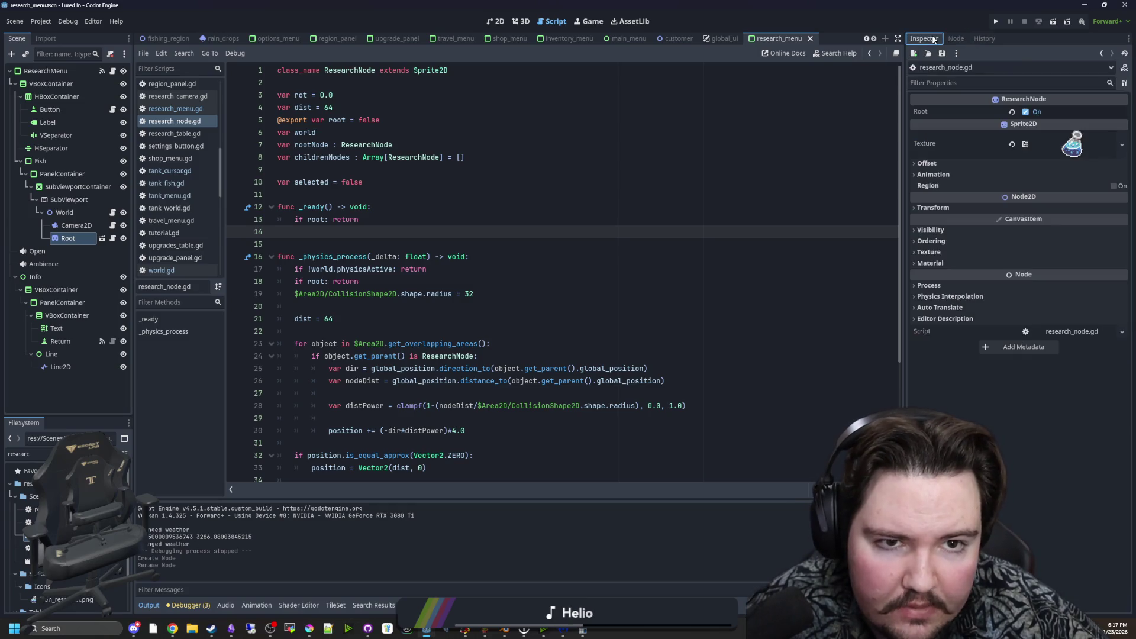
pyautogui.click(635, 197)
pyautogui.click(946, 264)
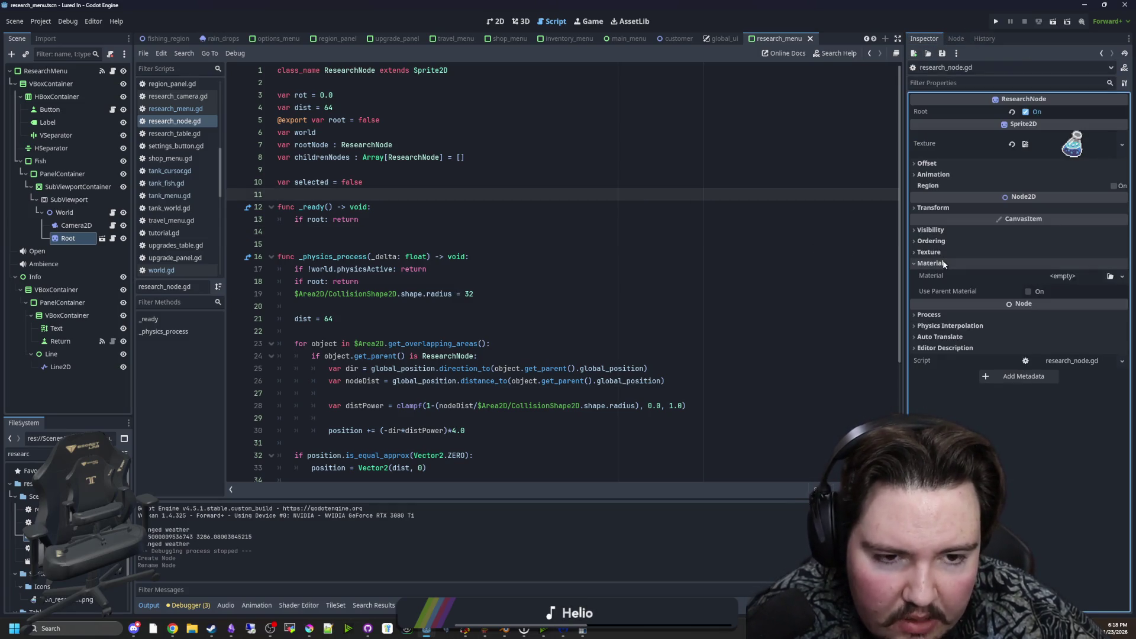
pyautogui.click(937, 252)
pyautogui.click(947, 291)
pyautogui.click(936, 251)
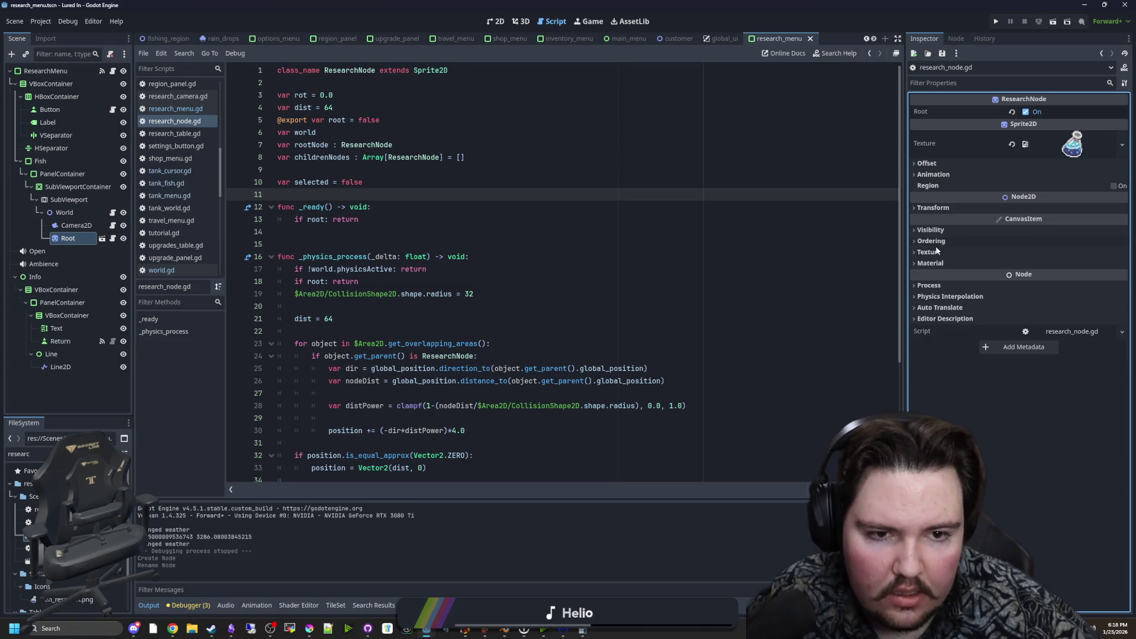
# Open research_node.tscn, confirm Area2D's Pickable setting, and list Area2D's signals.
pyautogui.click(103, 238)
pyautogui.click(40, 84)
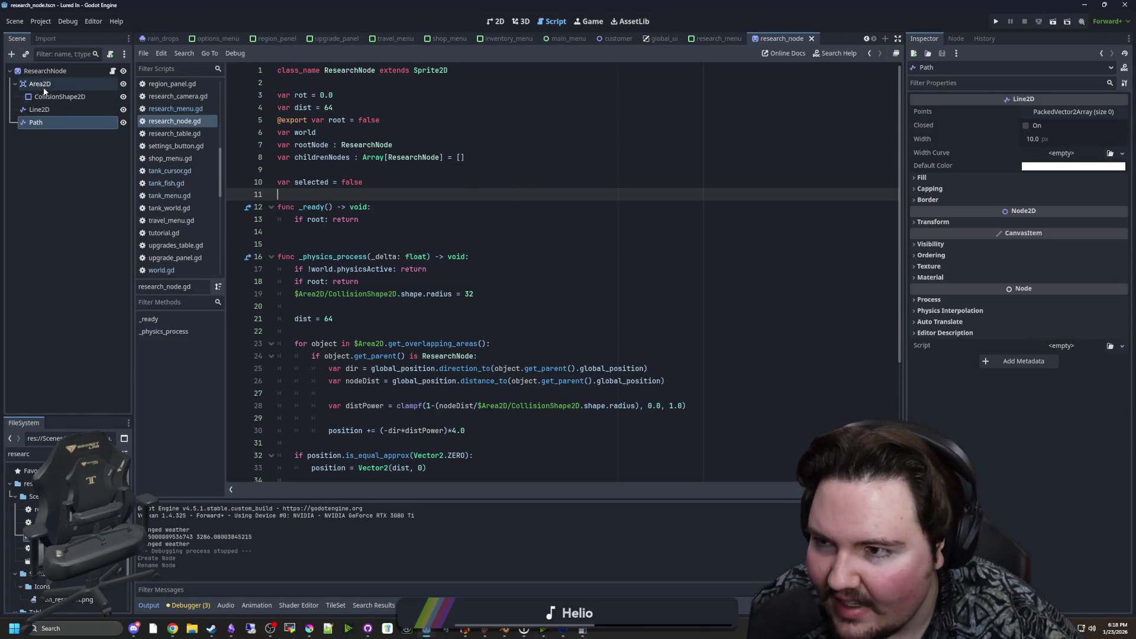
pyautogui.click(929, 220)
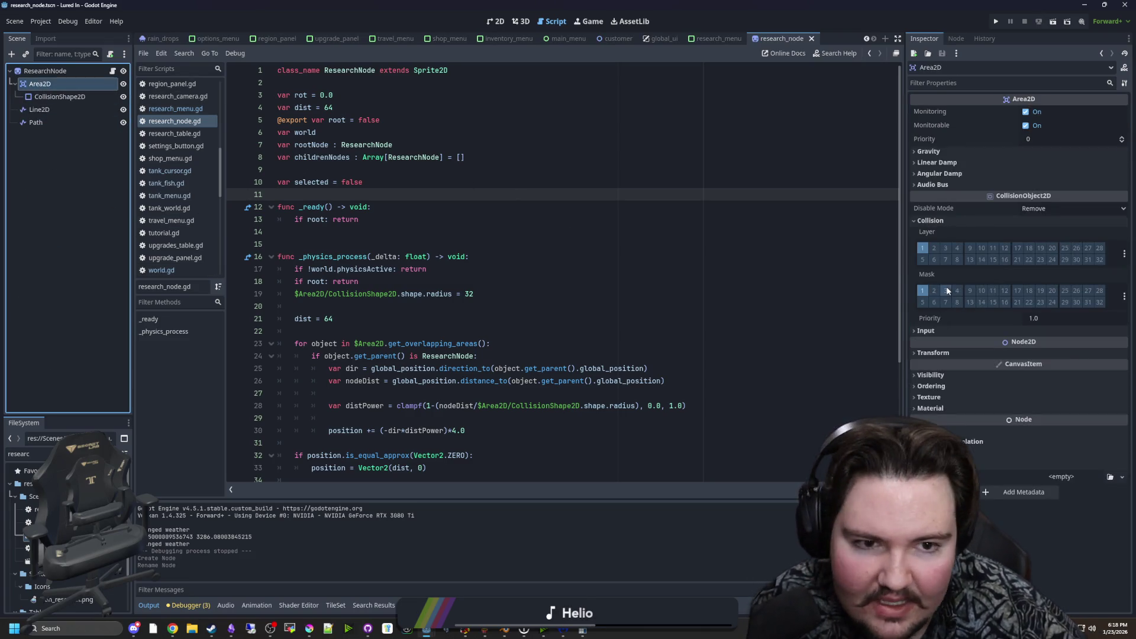
pyautogui.click(932, 334)
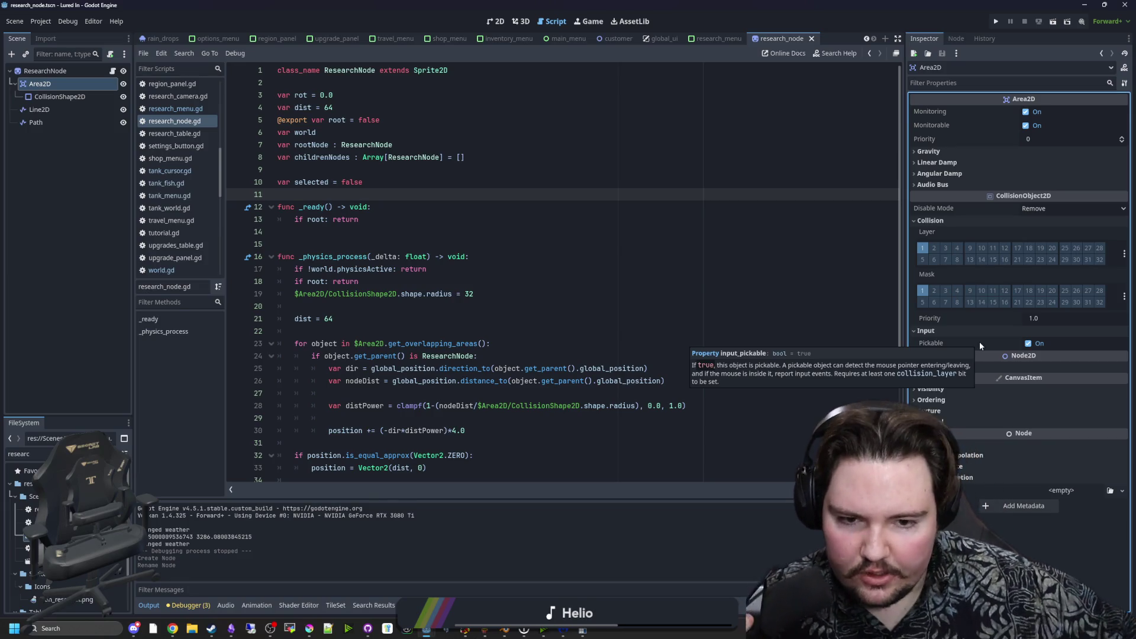
pyautogui.click(327, 219)
pyautogui.click(327, 230)
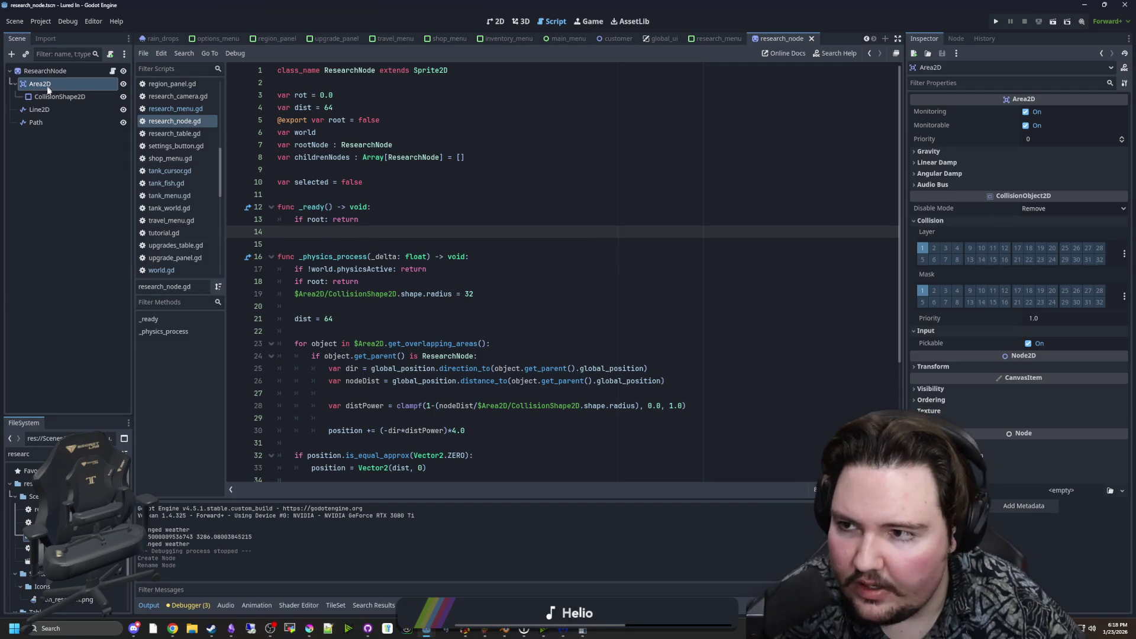
pyautogui.press('Down')
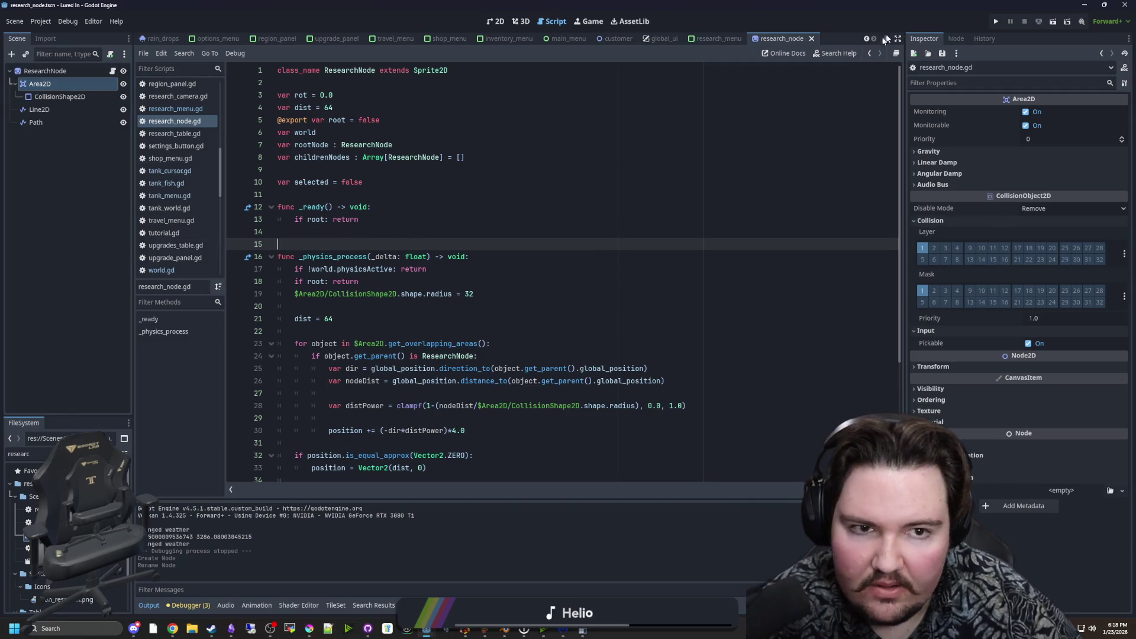
pyautogui.click(957, 38)
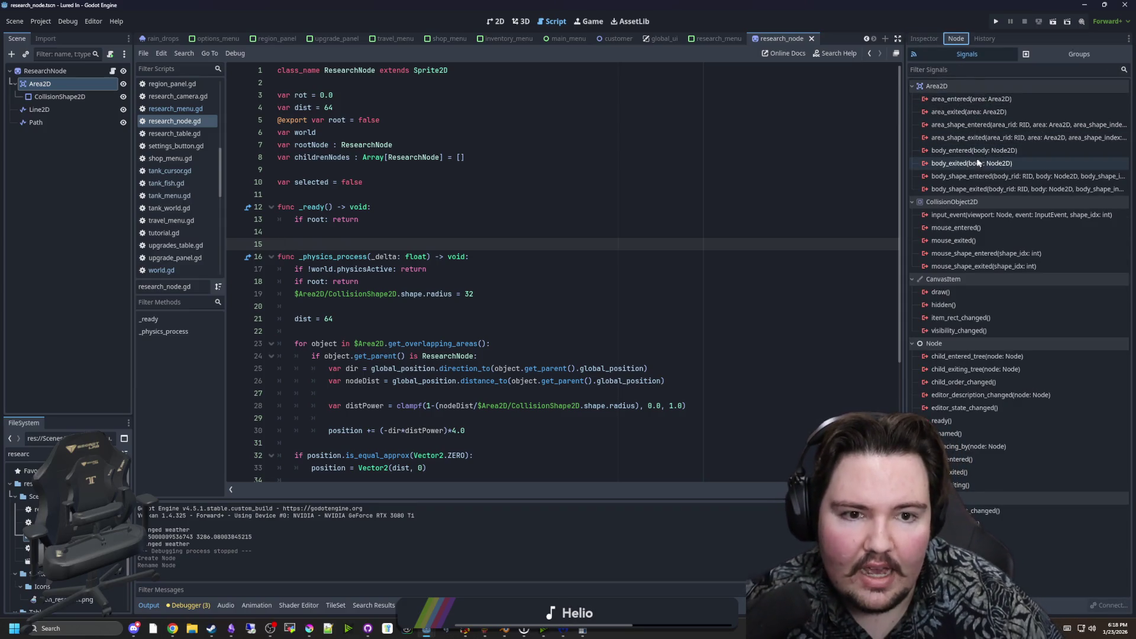
# Look up the mouse_entered signal and save the scene and script.
pyautogui.click(956, 227)
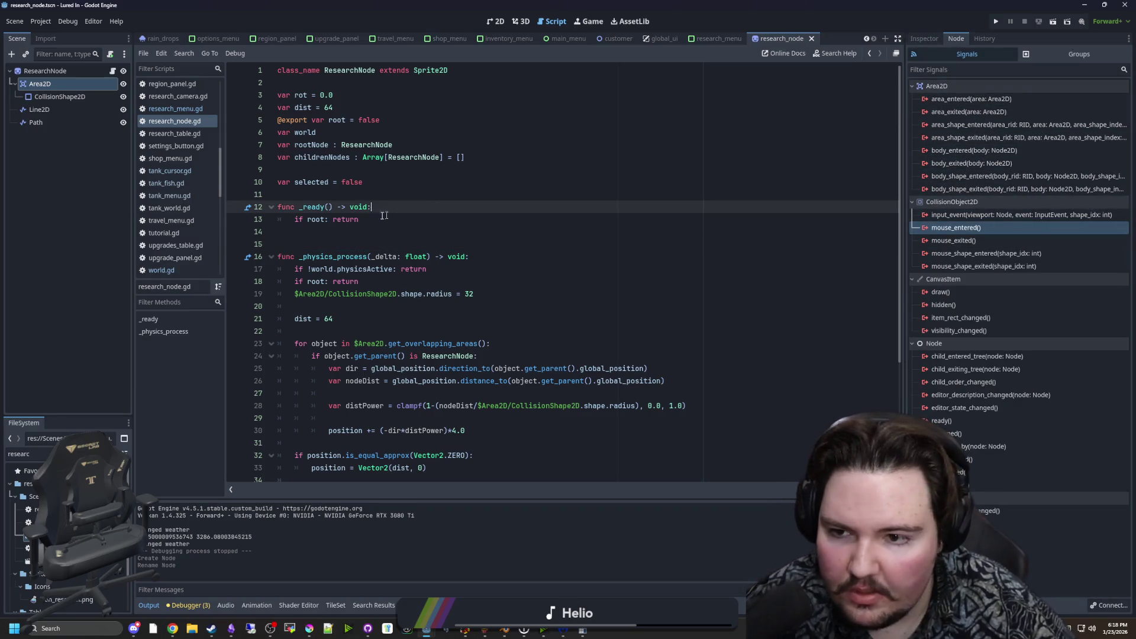
pyautogui.click(376, 231)
pyautogui.hotkey('ctrl', 's')
pyautogui.scroll(-5, 414, 237)
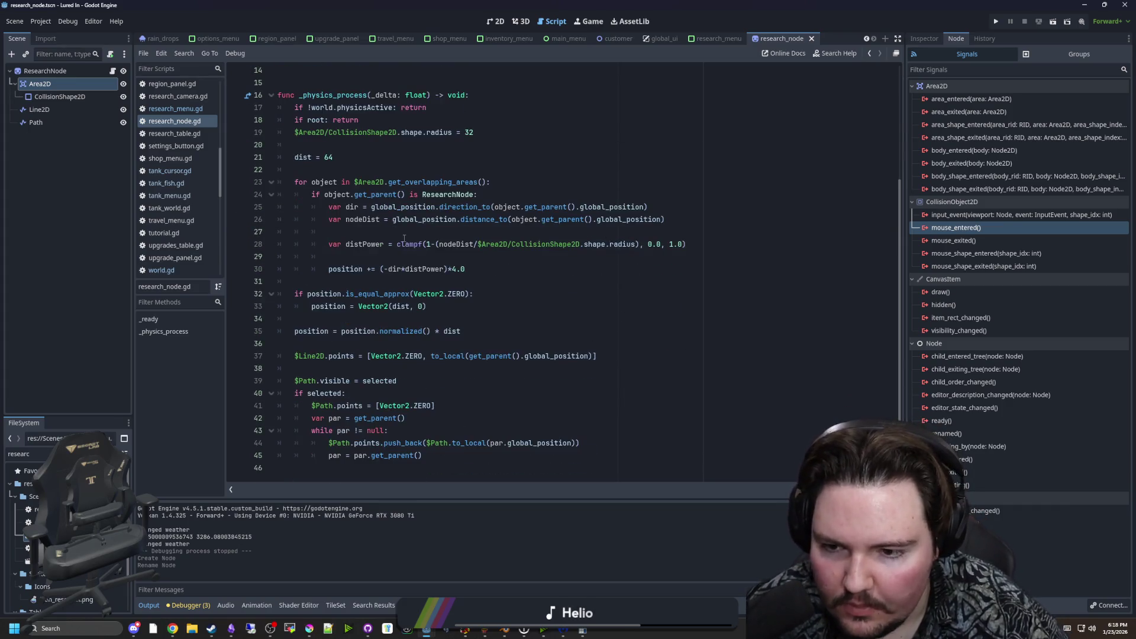
pyautogui.scroll(5, 449, 225)
# In _ready, connect $Area2D.mouse_entered to set selected = true, then run the game.
pyautogui.click(462, 219)
pyautogui.press('Return')
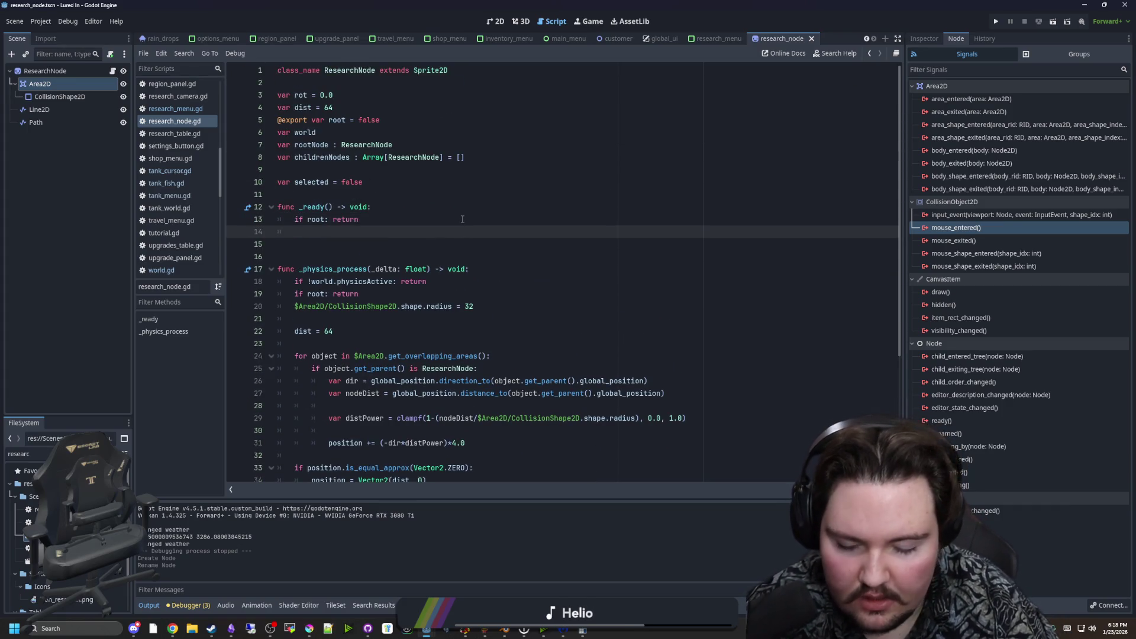
pyautogui.write('mouse_')
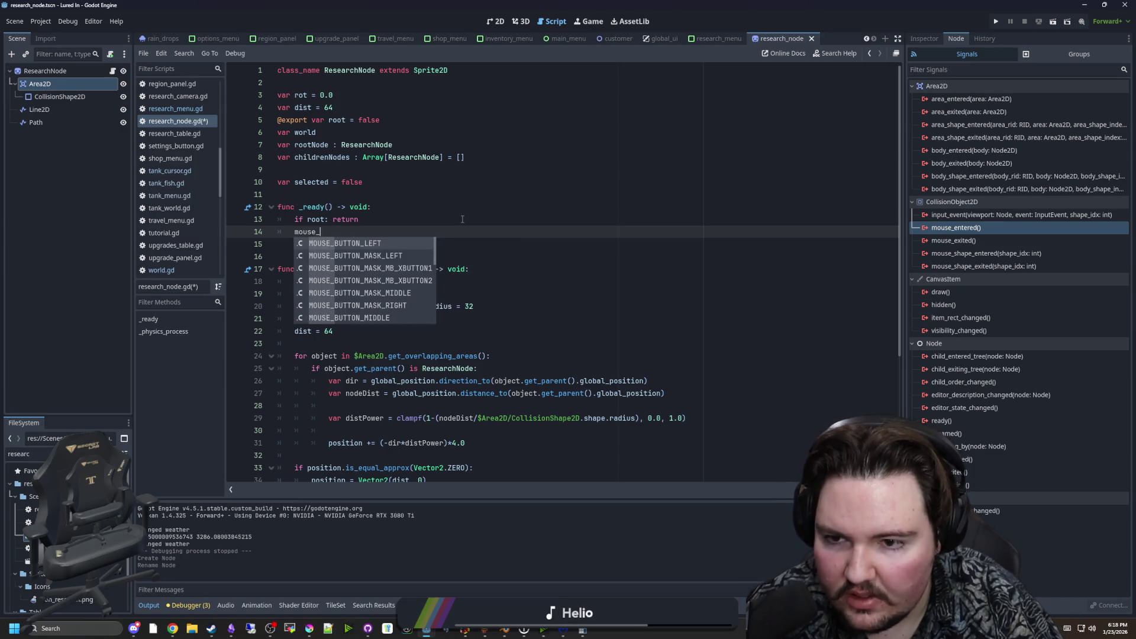
pyautogui.hotkey('ctrl', 'z')
pyautogui.write('mous')
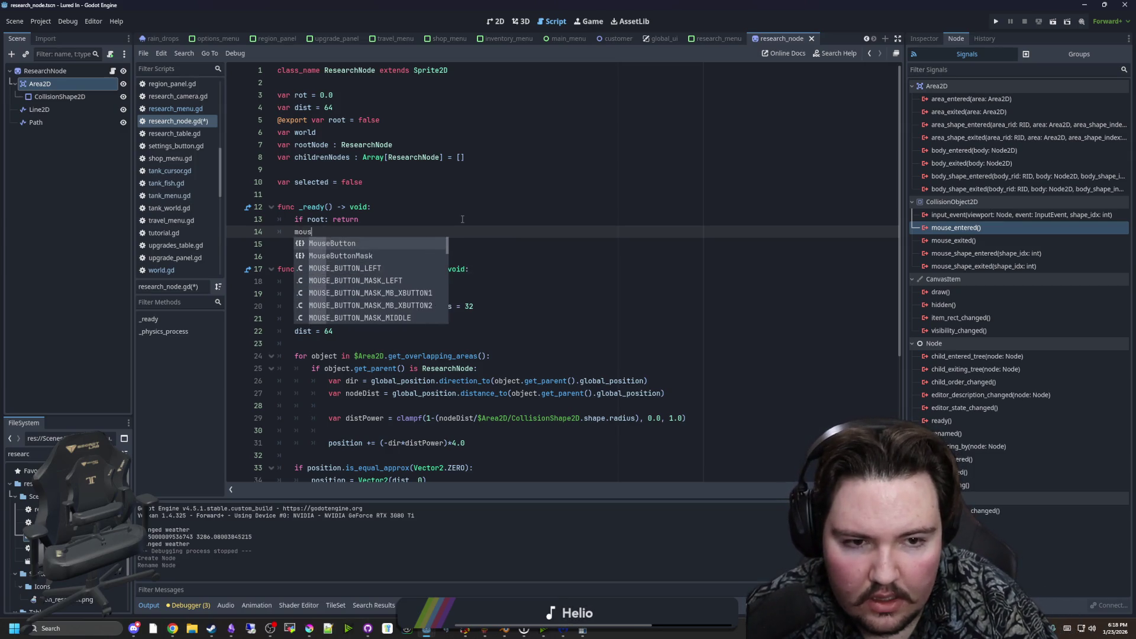
pyautogui.press('BackSpace')
pyautogui.press('BackSpace')
pyautogui.press('BackSpace')
pyautogui.write('$')
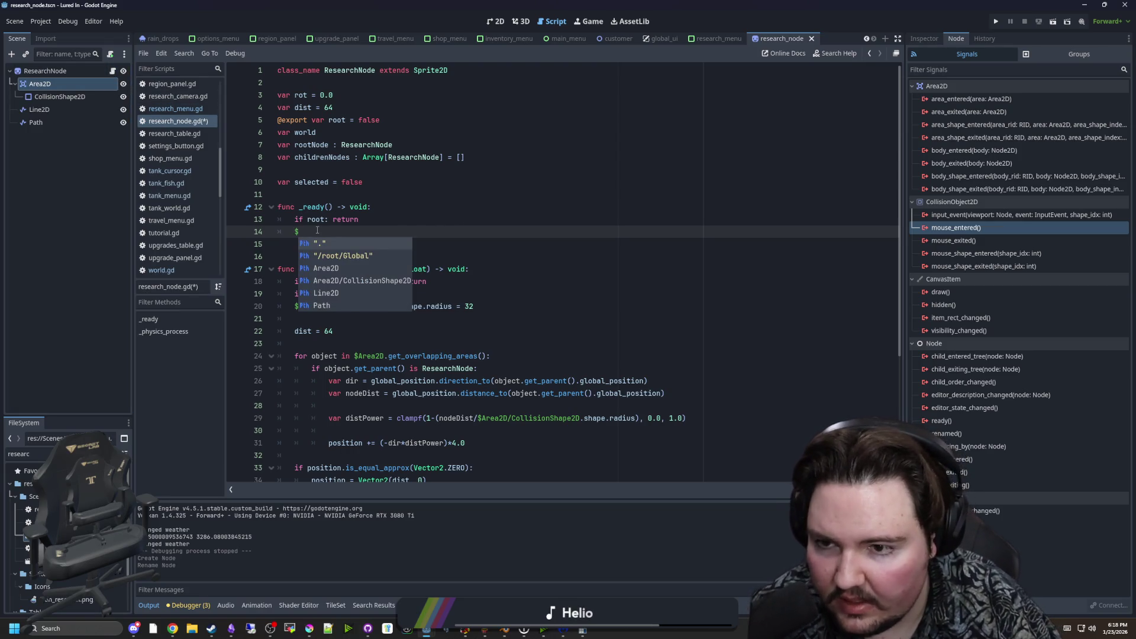
pyautogui.write('Area2d')
pyautogui.press('Return')
pyautogui.write('.mouse_ente')
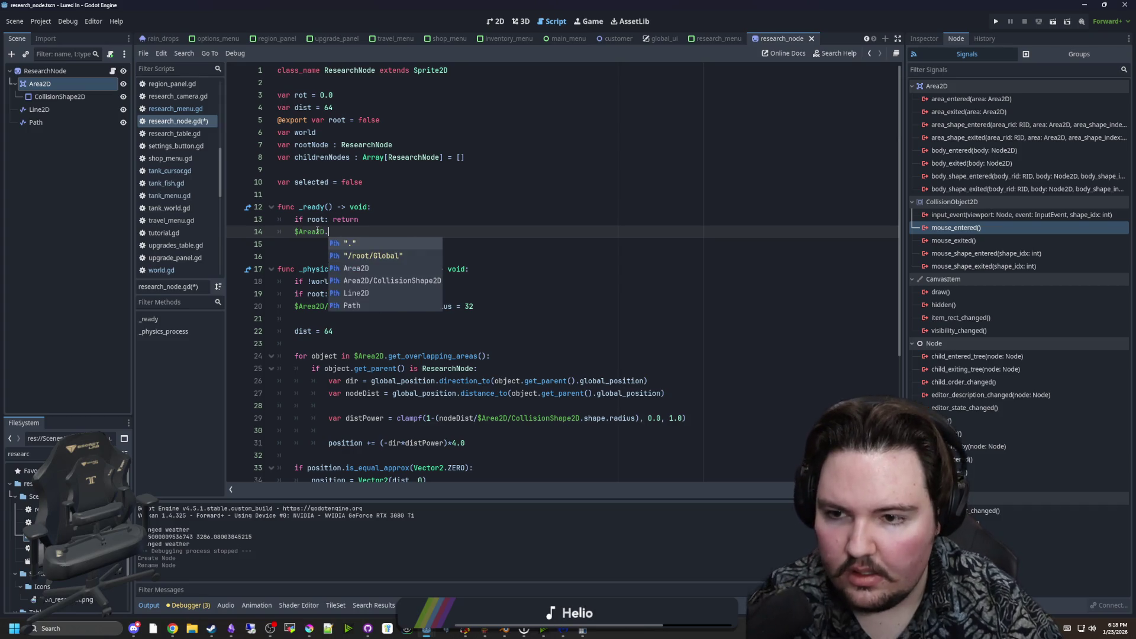
pyautogui.press('Return')
pyautogui.write('.connect(')
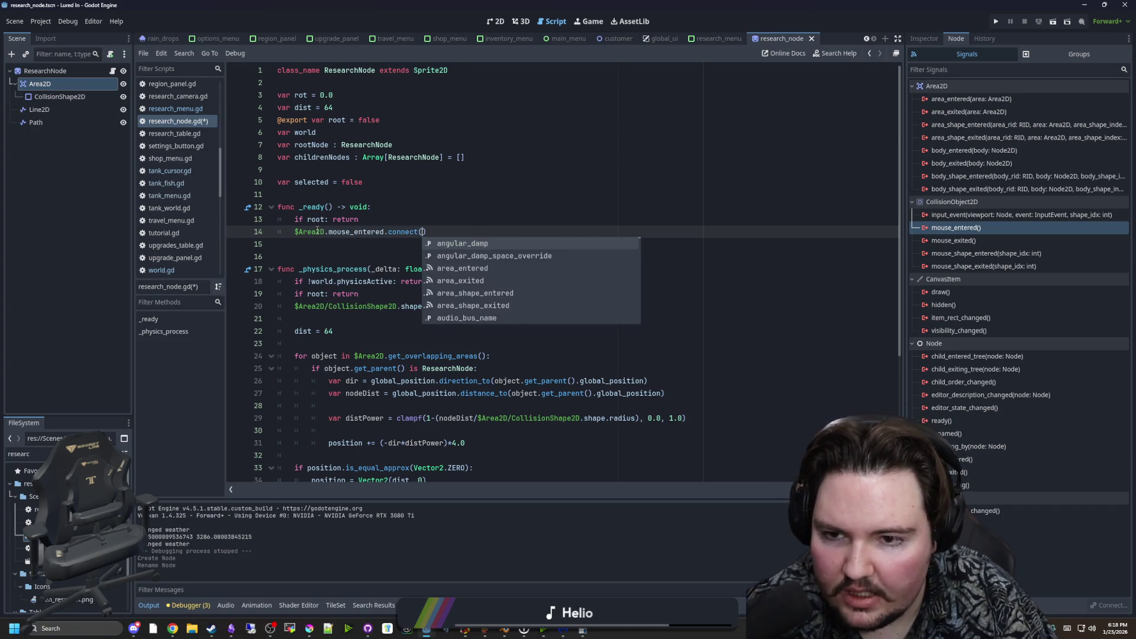
pyautogui.press('Return')
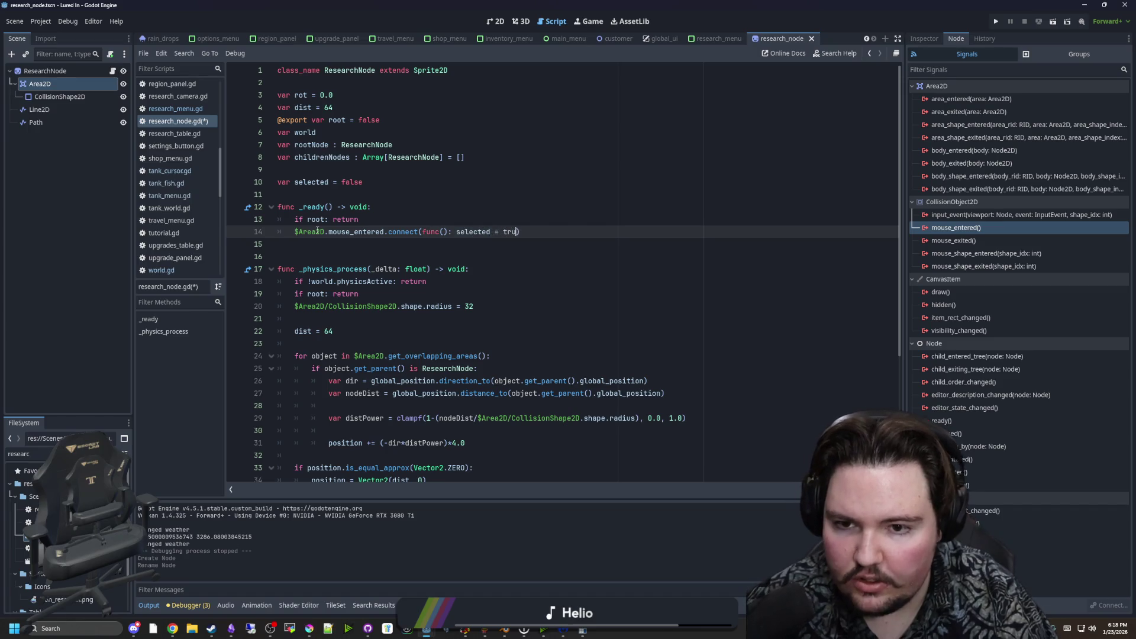
pyautogui.press('F5')
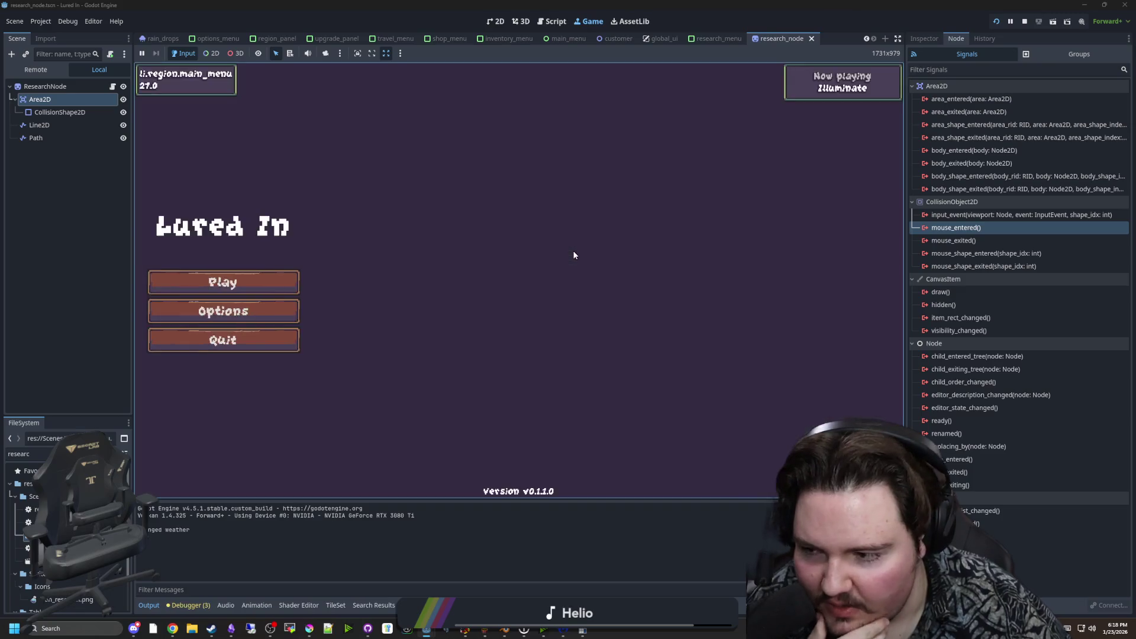
# Start the game, dismiss Welcome Back, view the Research gear tree, then return to research_node.gd and save.
pyautogui.click(274, 280)
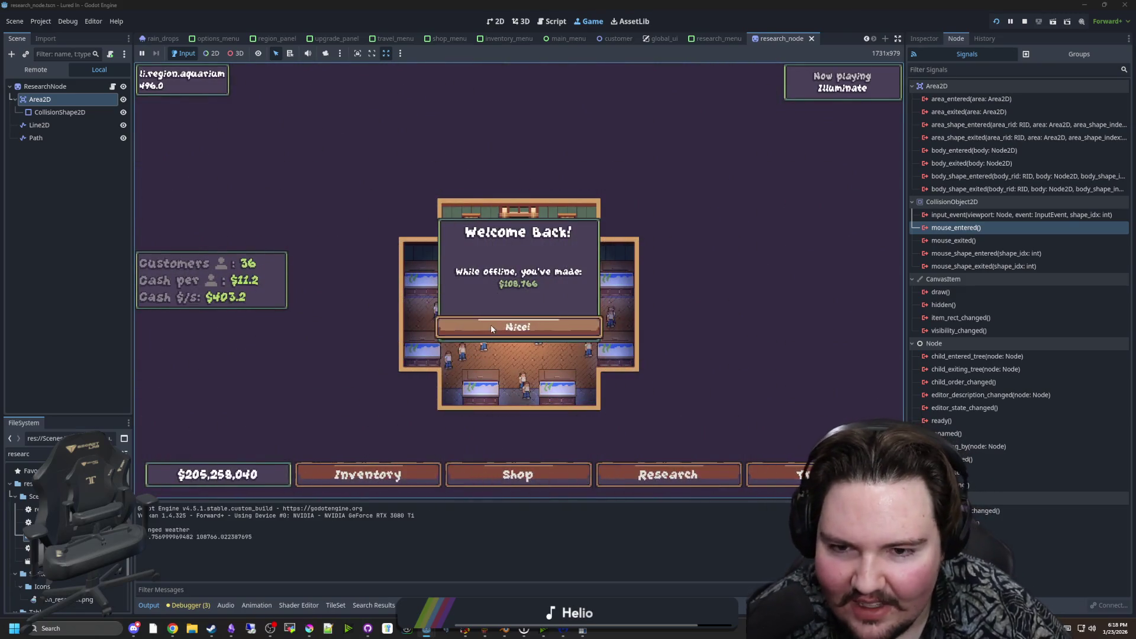
pyautogui.click(497, 326)
pyautogui.click(668, 475)
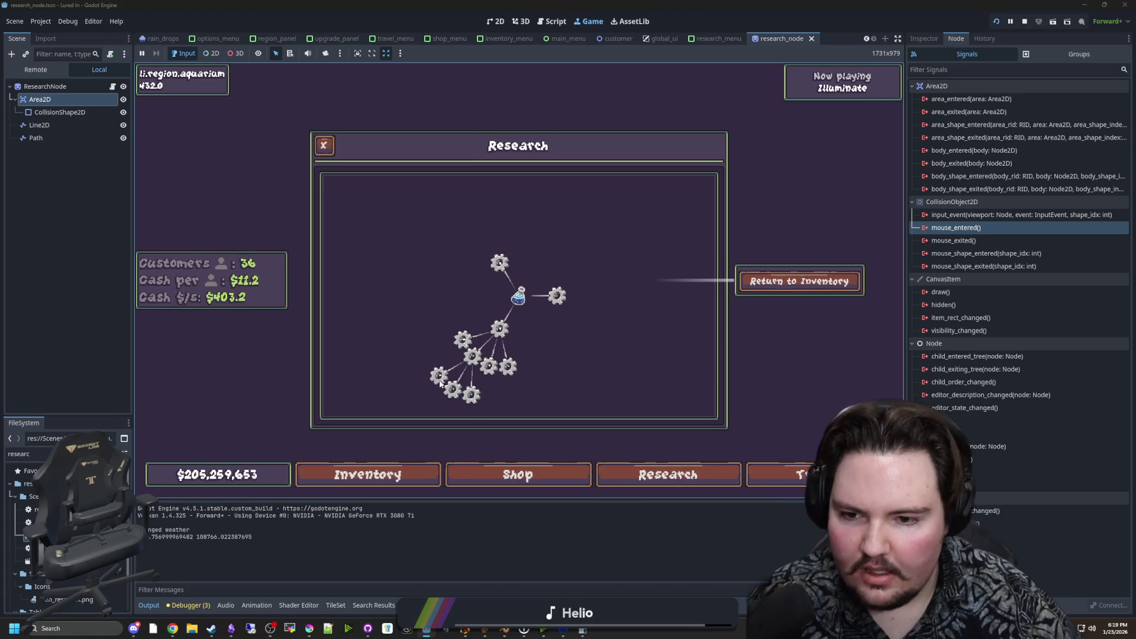
pyautogui.click(109, 159)
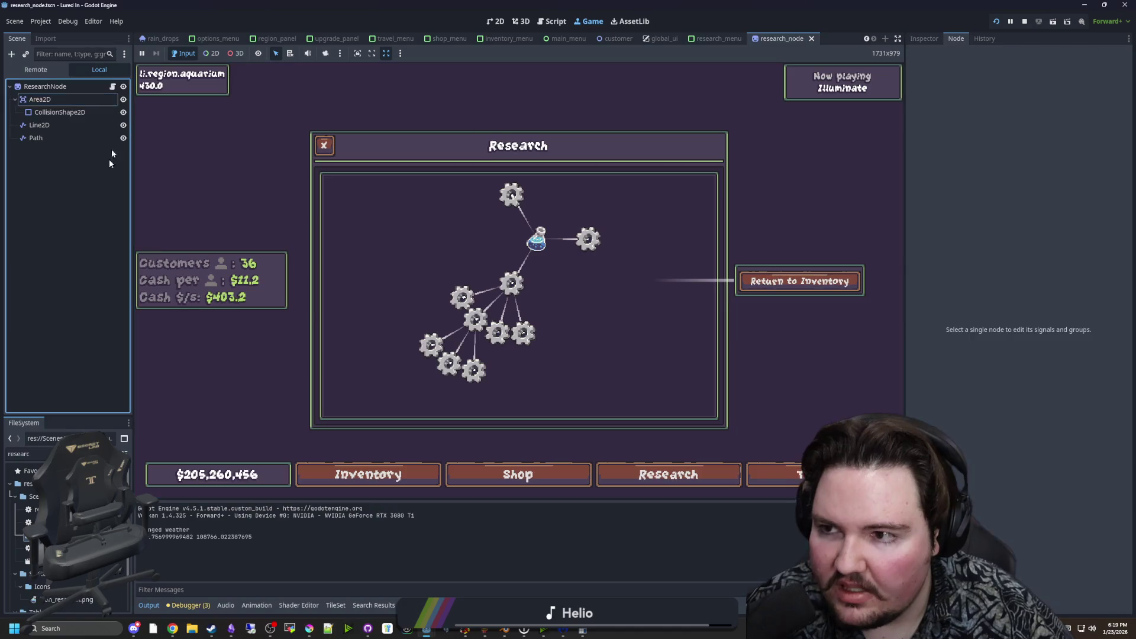
pyautogui.click(113, 87)
pyautogui.hotkey('ctrl', 's')
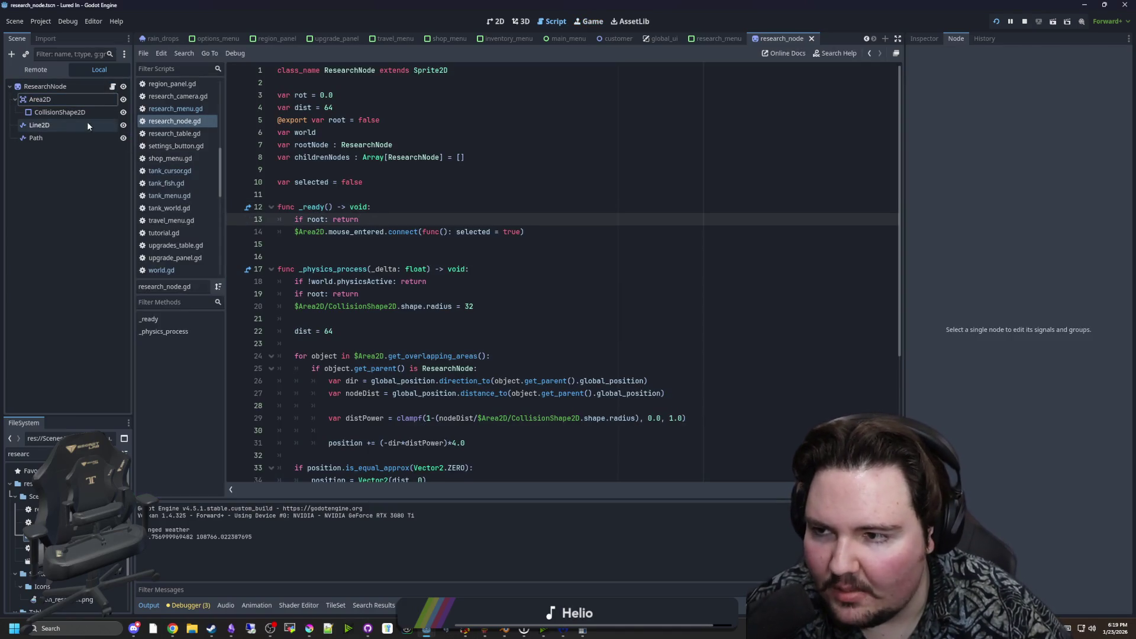
# Check the gear node in the 2D view, return to the research node script, and save the scene.
pyautogui.hotkey('ctrl', 's')
pyautogui.click(524, 22)
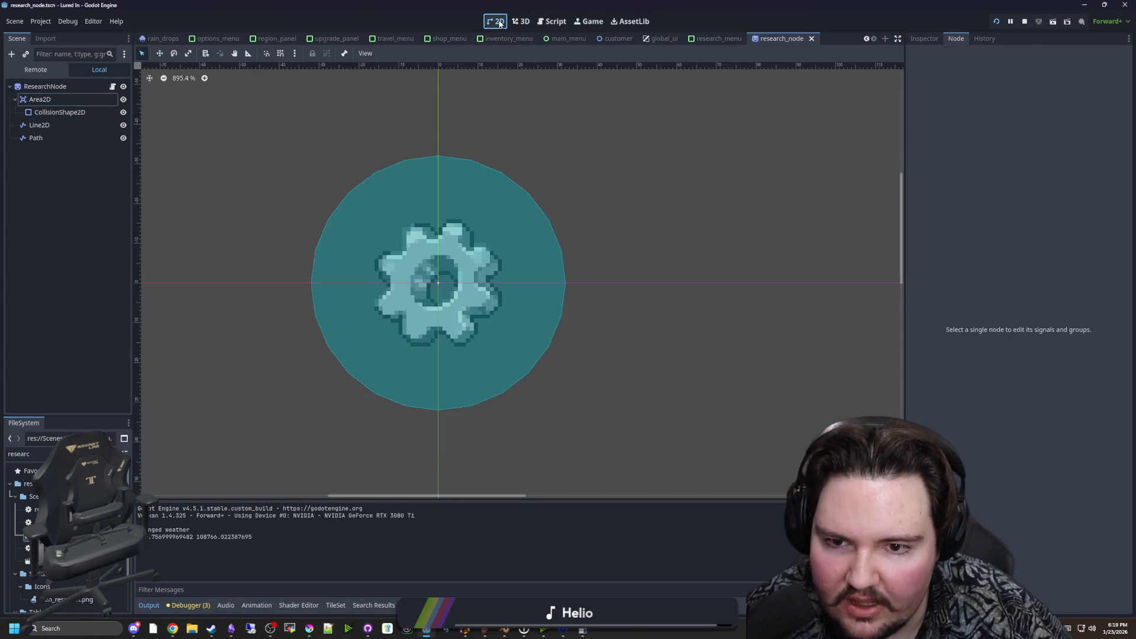
pyautogui.hotkey('ctrl', 's')
pyautogui.click(113, 87)
pyautogui.hotkey('ctrl', 's')
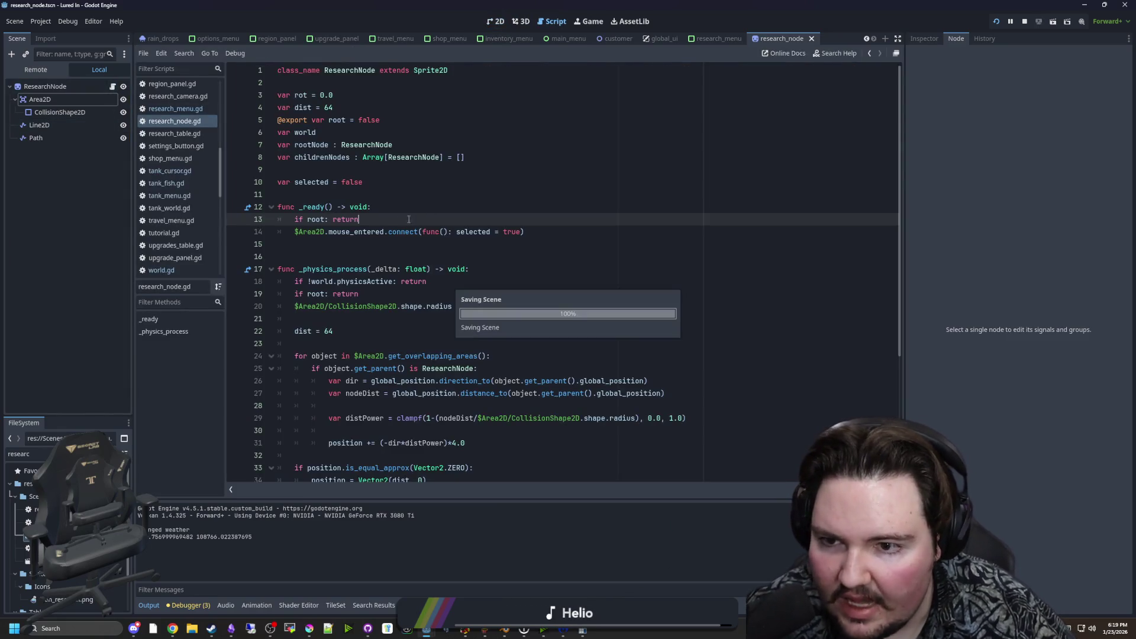
# Save again with the caret at line 13, then bring up ResearchNode's node actions in the Scene dock.
pyautogui.click(384, 244)
pyautogui.hotkey('ctrl', 's')
pyautogui.click(385, 220)
pyautogui.hotkey('ctrl', 's')
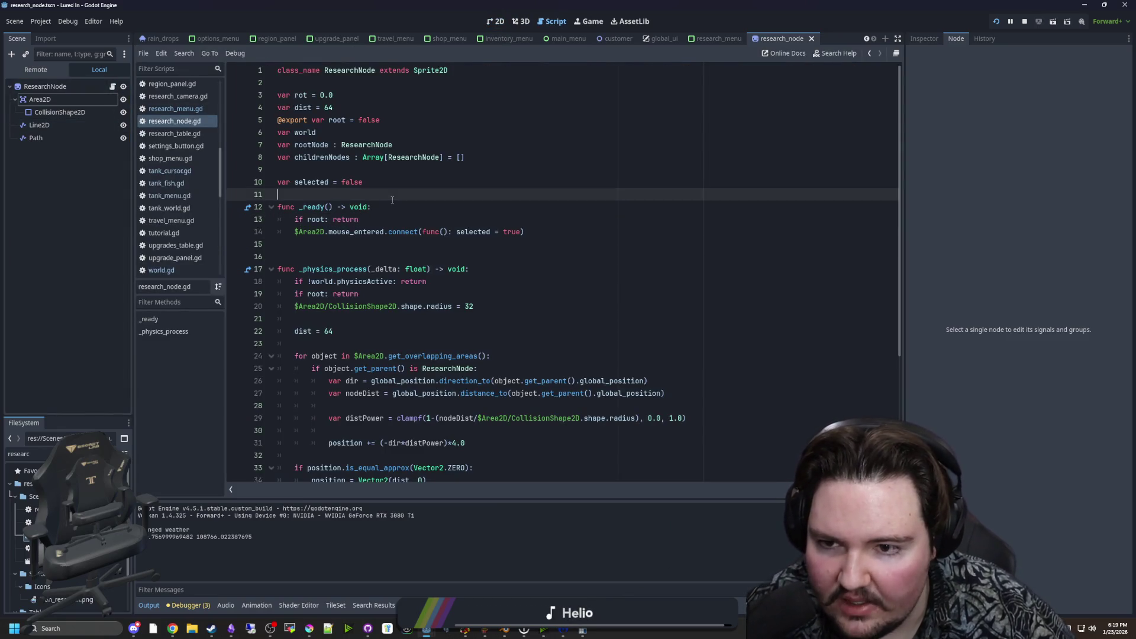
pyautogui.hotkey('ctrl', 's')
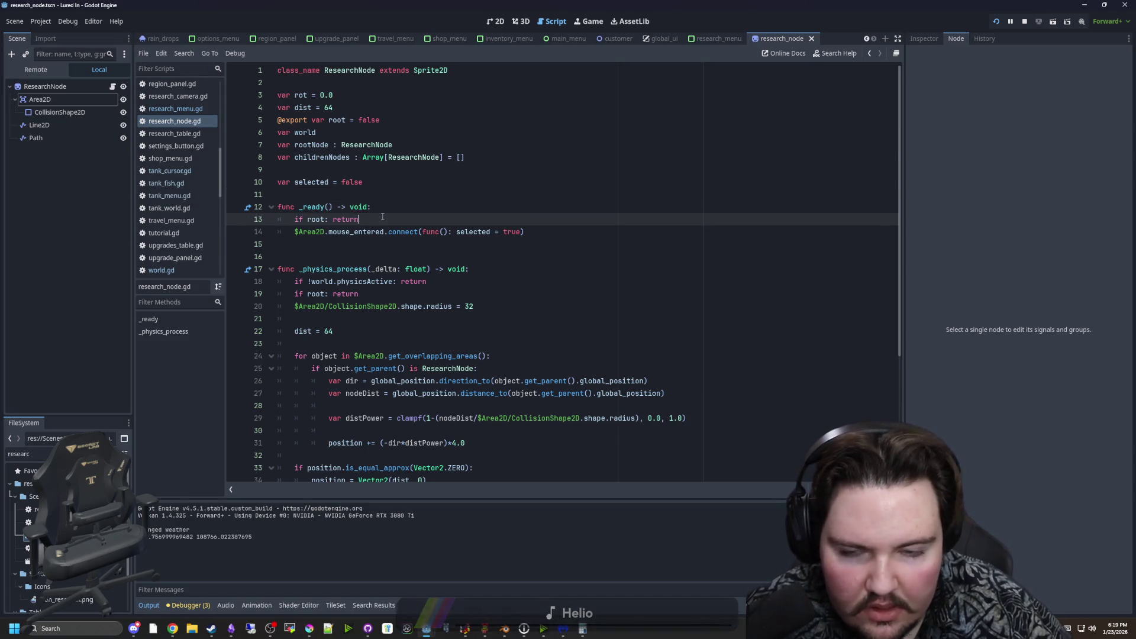
pyautogui.press('Down')
pyautogui.press('Down')
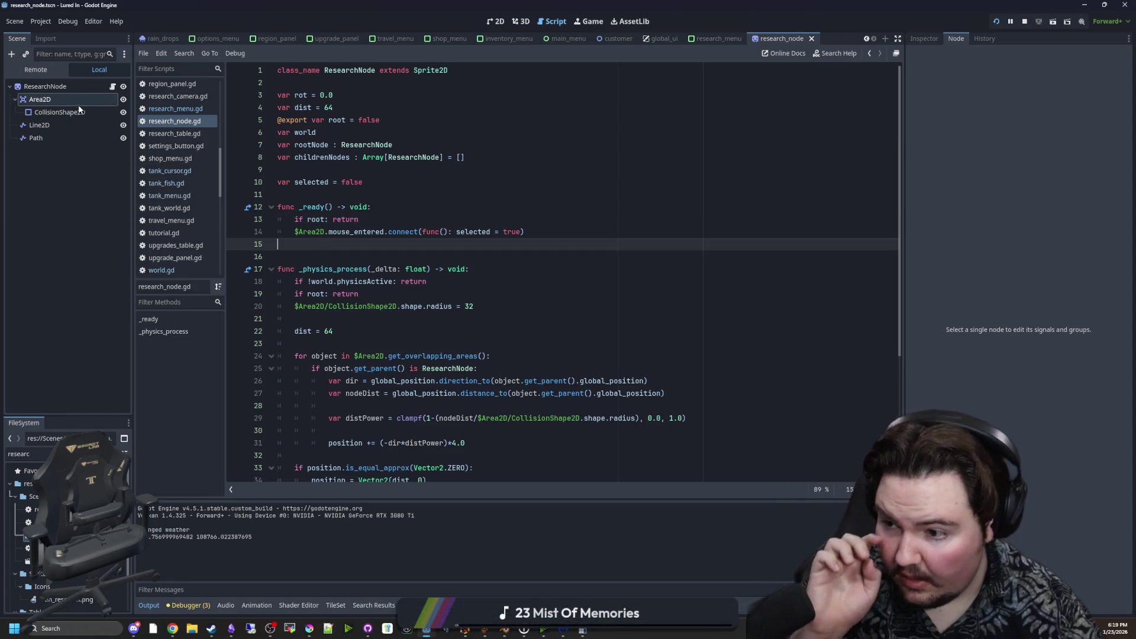
pyautogui.rightClick(70, 87)
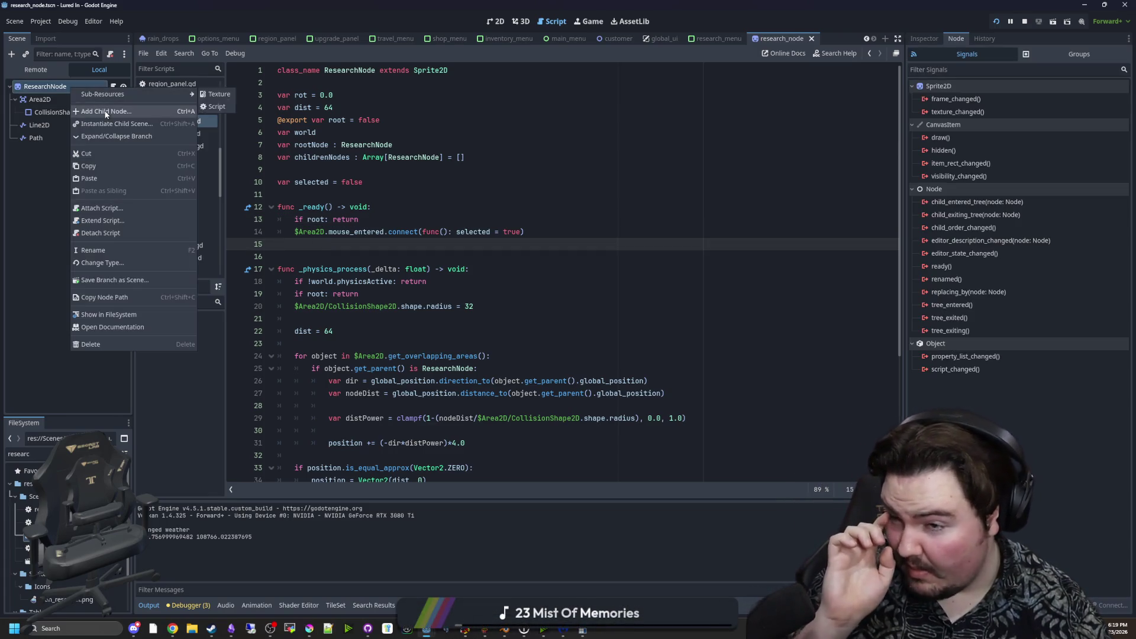
# Add a Control child node under ResearchNode and view it on the 2D canvas.
pyautogui.click(100, 111)
pyautogui.write('control')
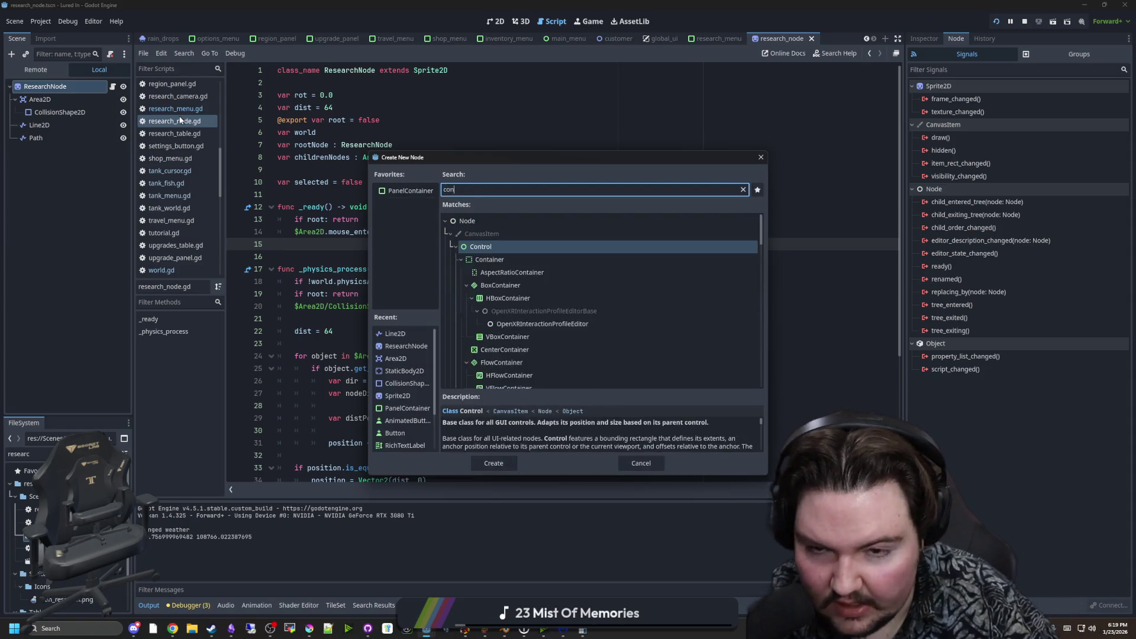
pyautogui.press('Return')
pyautogui.click(924, 38)
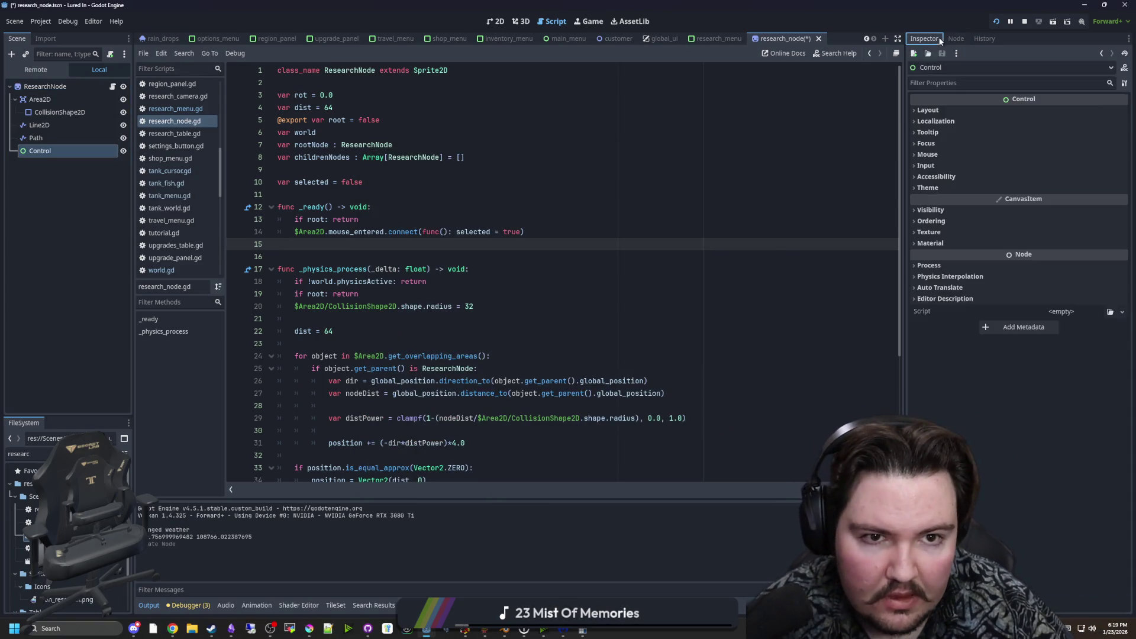
pyautogui.click(979, 112)
pyautogui.click(500, 26)
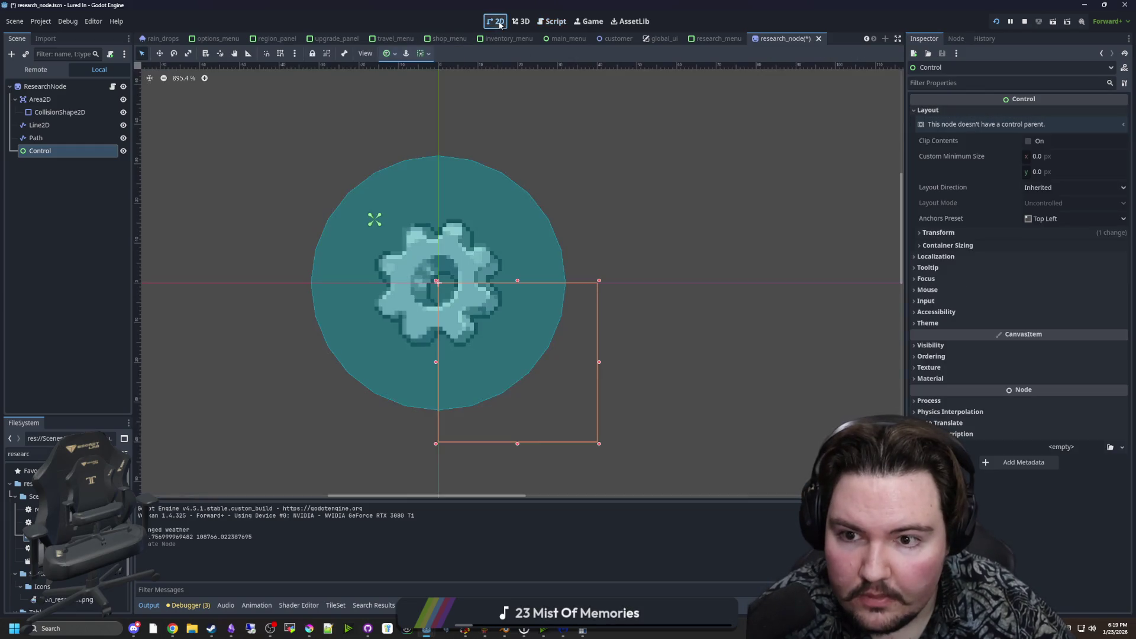
pyautogui.scroll(1, 385, 240)
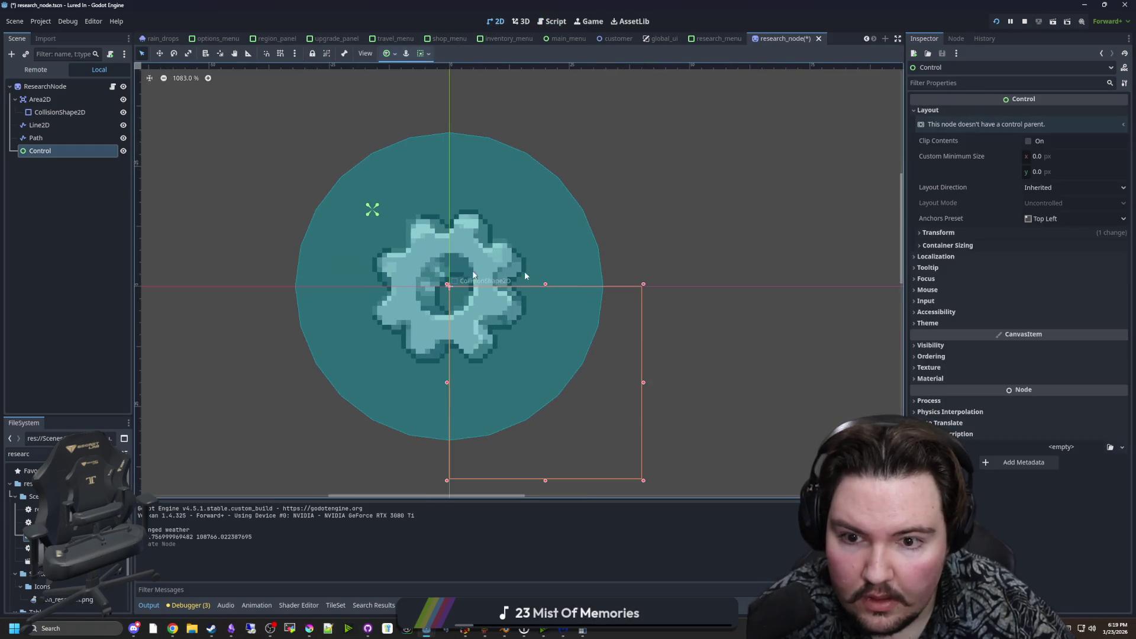
# Size the Control 32×32 at position -16, -16, then return to the ResearchNode script.
pyautogui.click(938, 233)
pyautogui.click(1055, 245)
pyautogui.write('32')
pyautogui.click(1050, 260)
pyautogui.write('32')
pyautogui.press('Return')
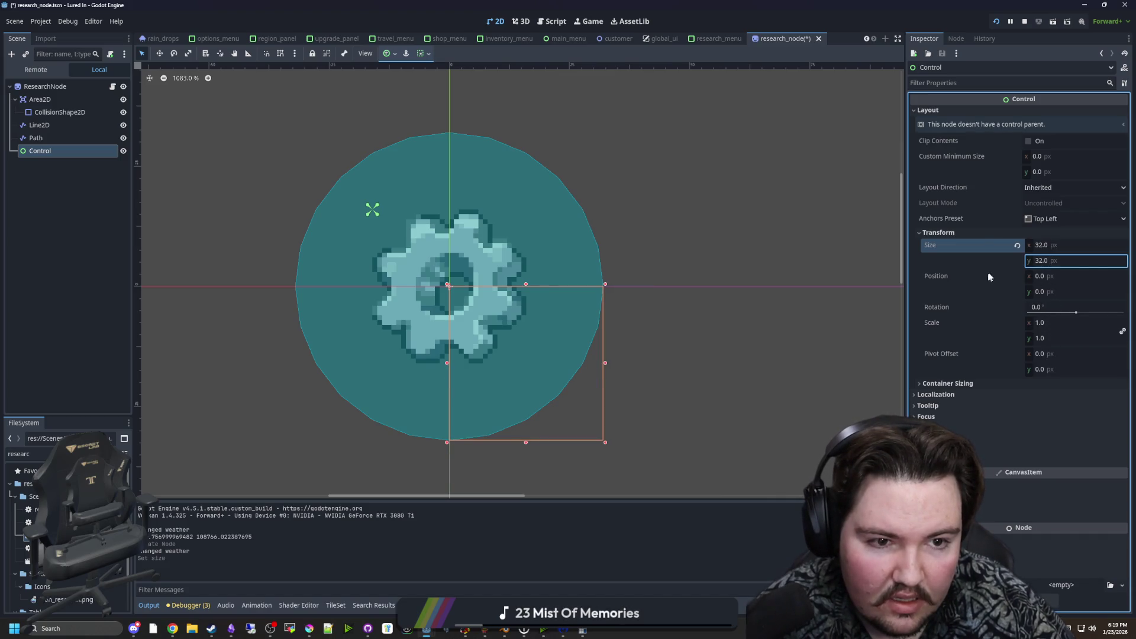
pyautogui.click(1051, 276)
pyautogui.write('-16')
pyautogui.press('Return')
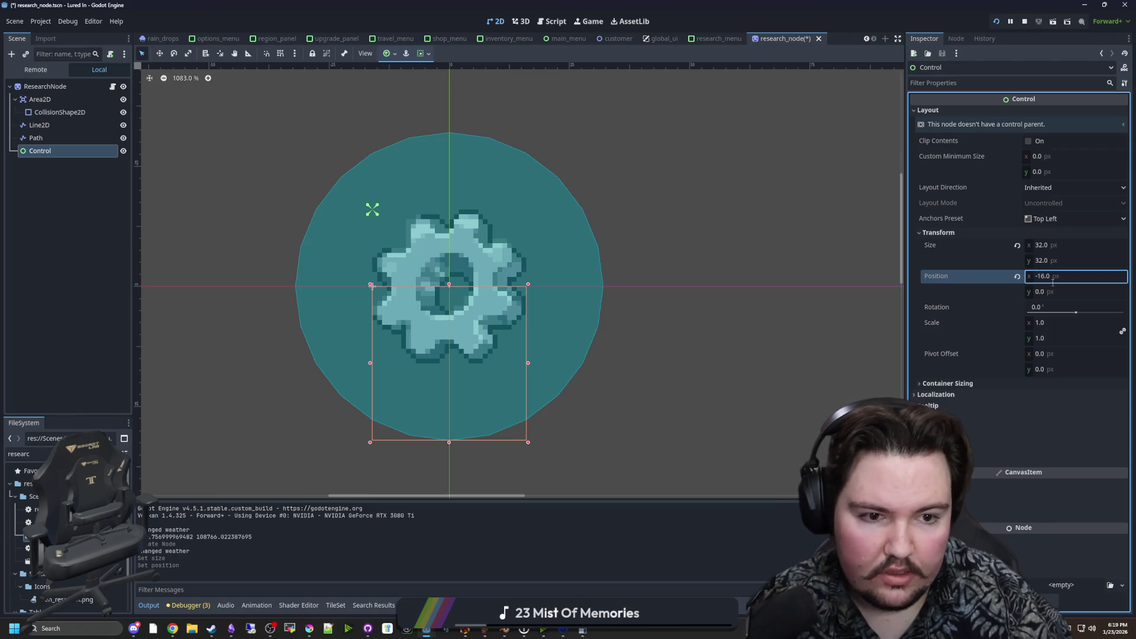
pyautogui.click(1057, 292)
pyautogui.write('-16')
pyautogui.press('Return')
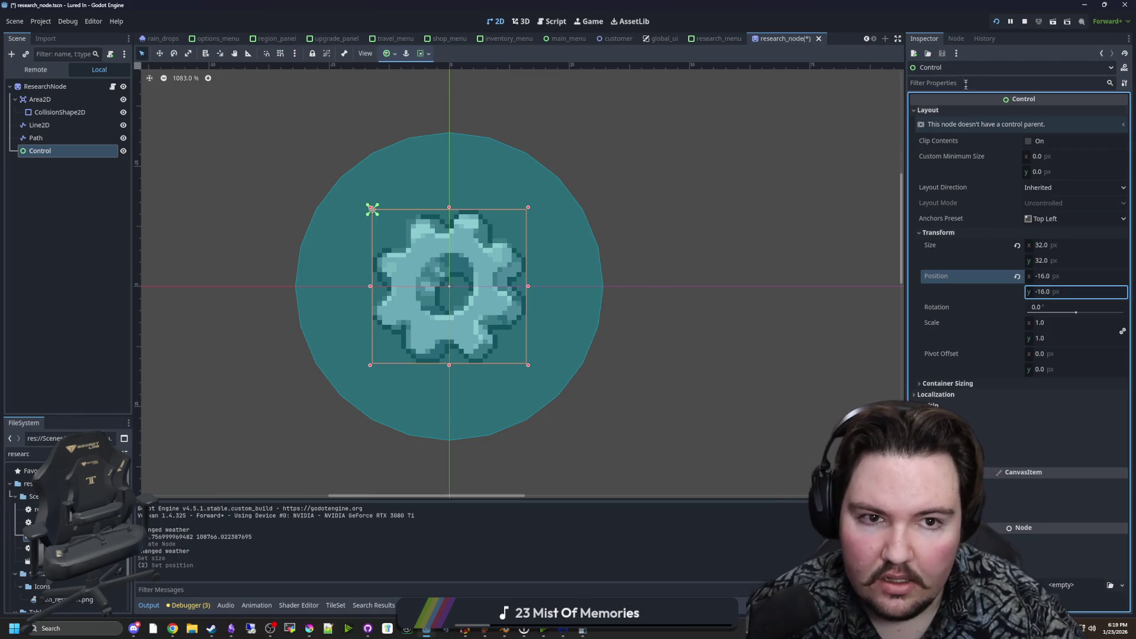
pyautogui.click(955, 39)
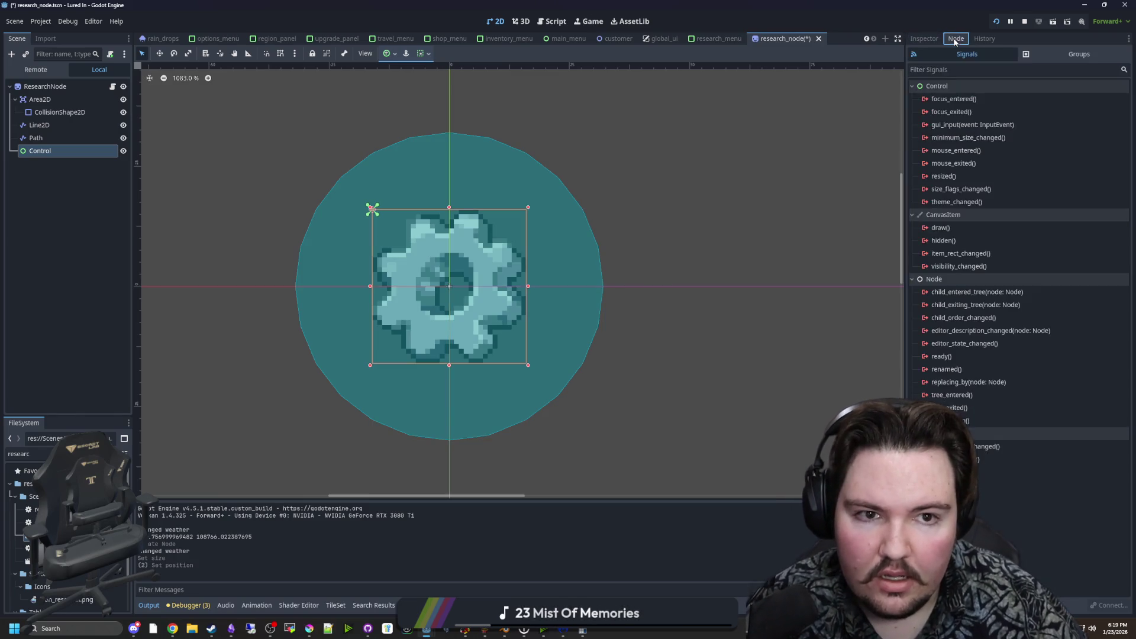
pyautogui.click(113, 86)
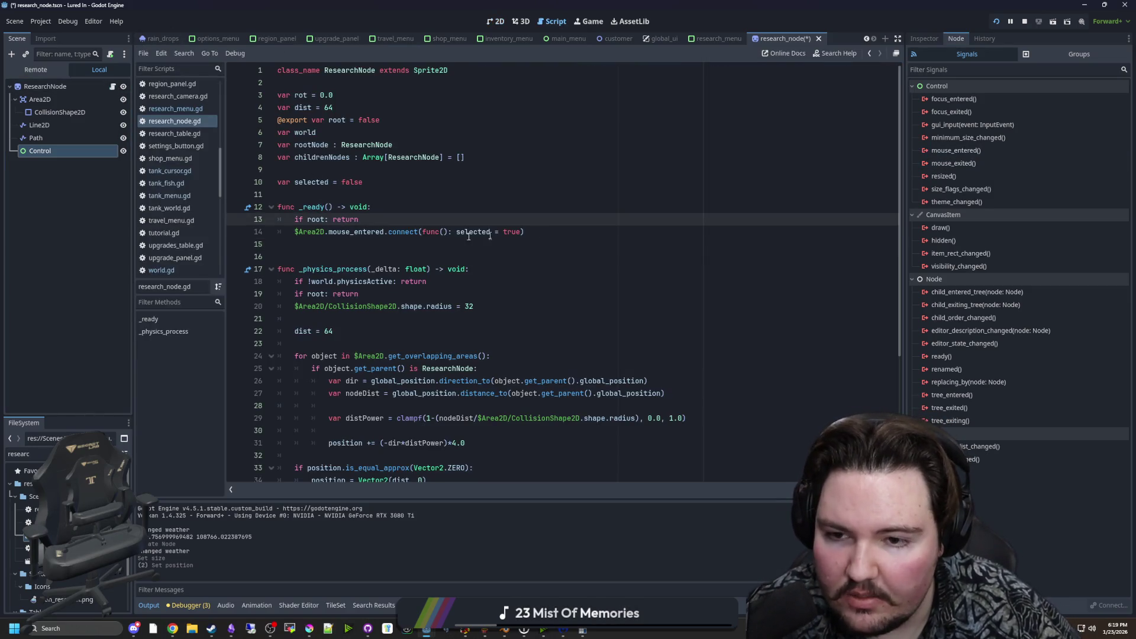
# Move the mouse_entered hover connection in _ready from $Area2D onto $Control.
pyautogui.moveTo(90, 177)
pyautogui.mouseDown()
pyautogui.moveTo(355, 232)
pyautogui.moveTo(361, 220)
pyautogui.mouseUp()
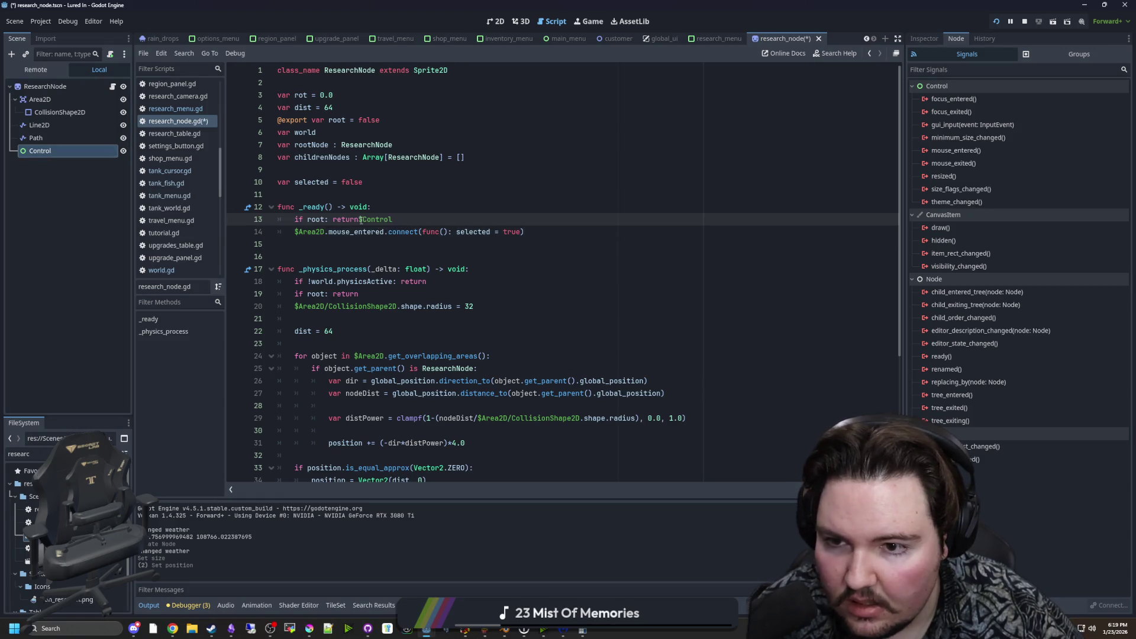
pyautogui.click(360, 220)
pyautogui.press('Return')
pyautogui.moveTo(524, 244)
pyautogui.mouseDown()
pyautogui.moveTo(325, 244)
pyautogui.moveTo(329, 232)
pyautogui.mouseUp()
pyautogui.press('BackSpace')
pyautogui.press('BackSpace')
pyautogui.press('BackSpace')
pyautogui.press('BackSpace')
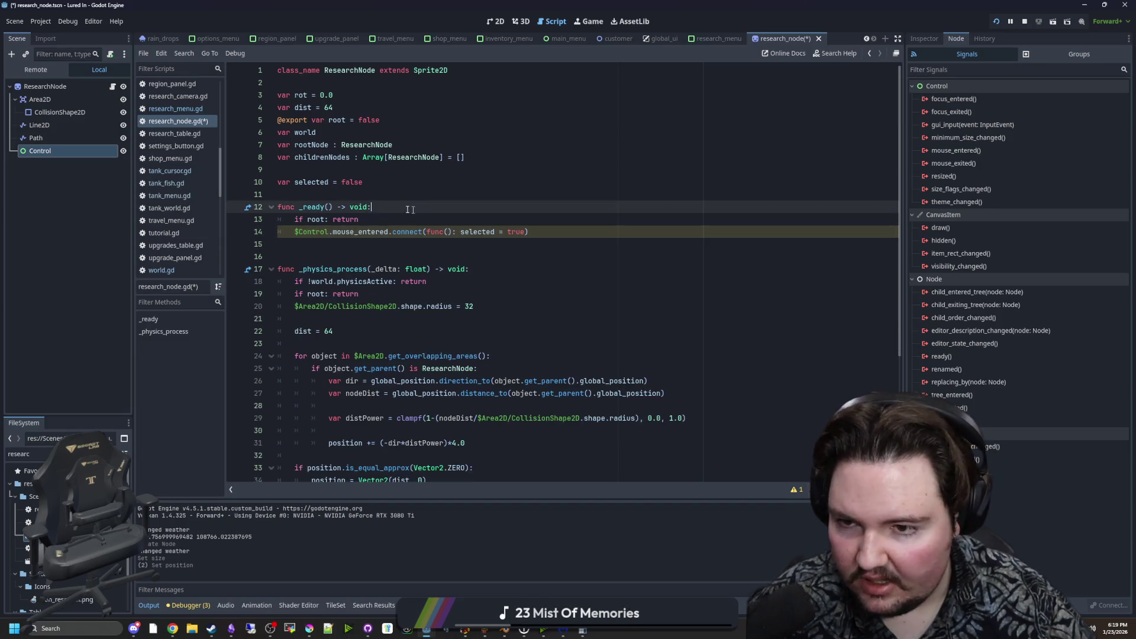
pyautogui.click(375, 195)
# Save and relaunch the game, then open the Research panel to test hovering.
pyautogui.click(996, 23)
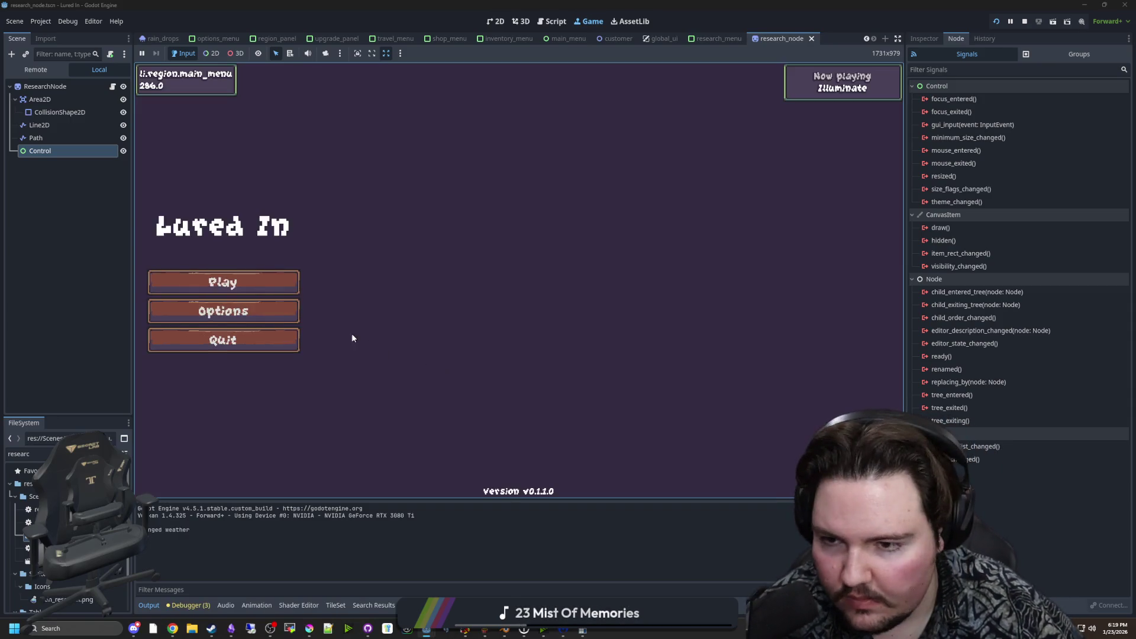
pyautogui.click(225, 281)
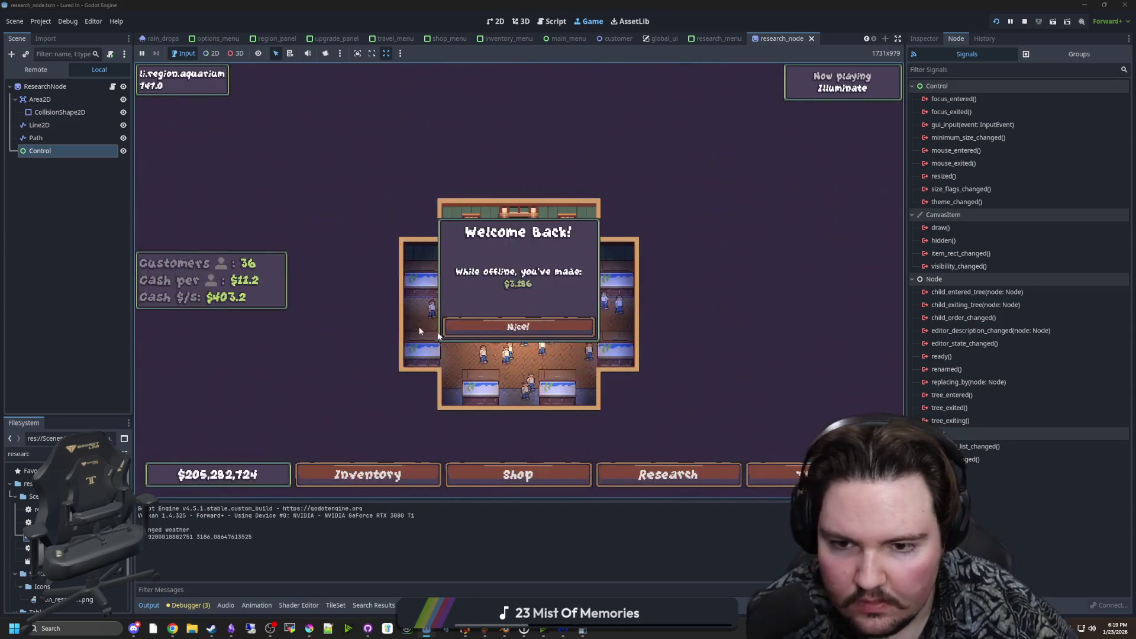
pyautogui.click(553, 329)
pyautogui.click(672, 473)
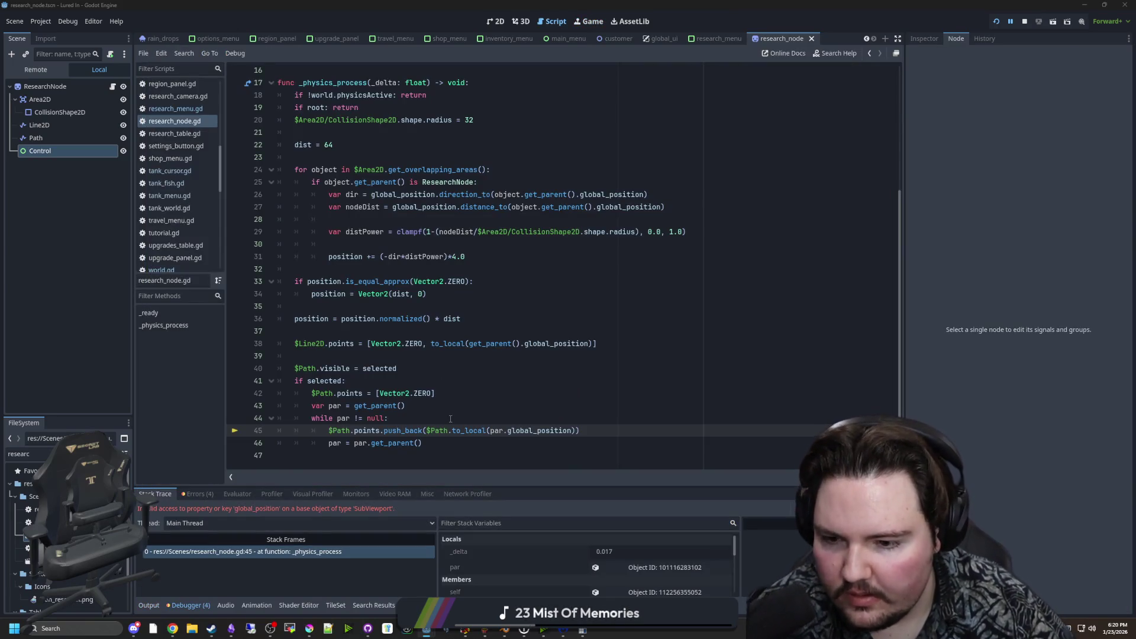
pyautogui.click(456, 409)
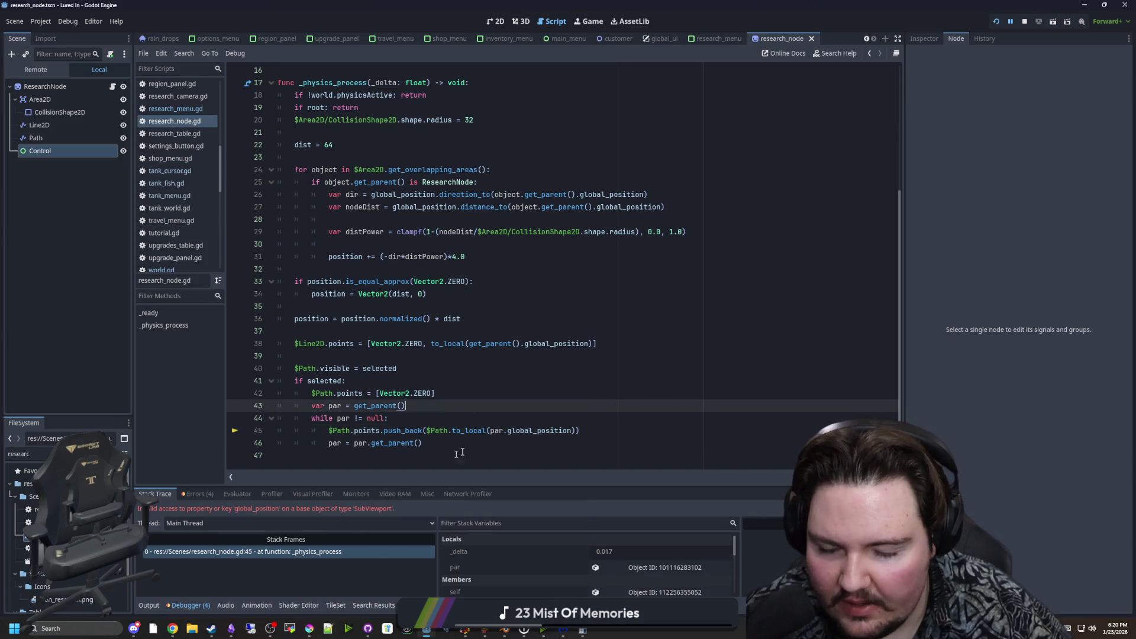
pyautogui.click(459, 417)
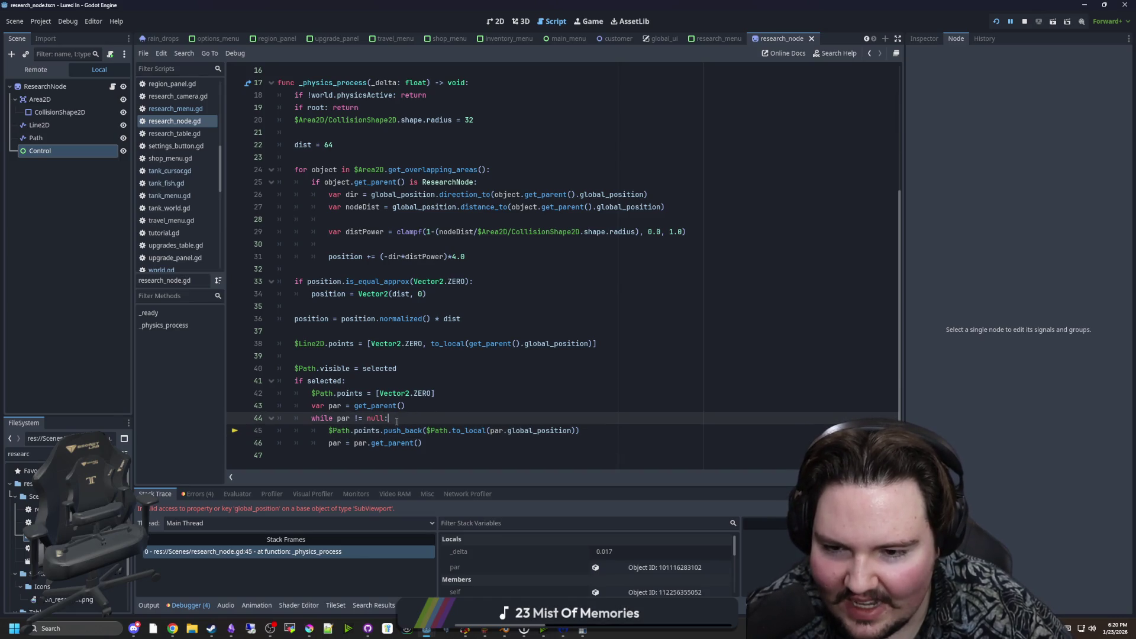
pyautogui.click(433, 444)
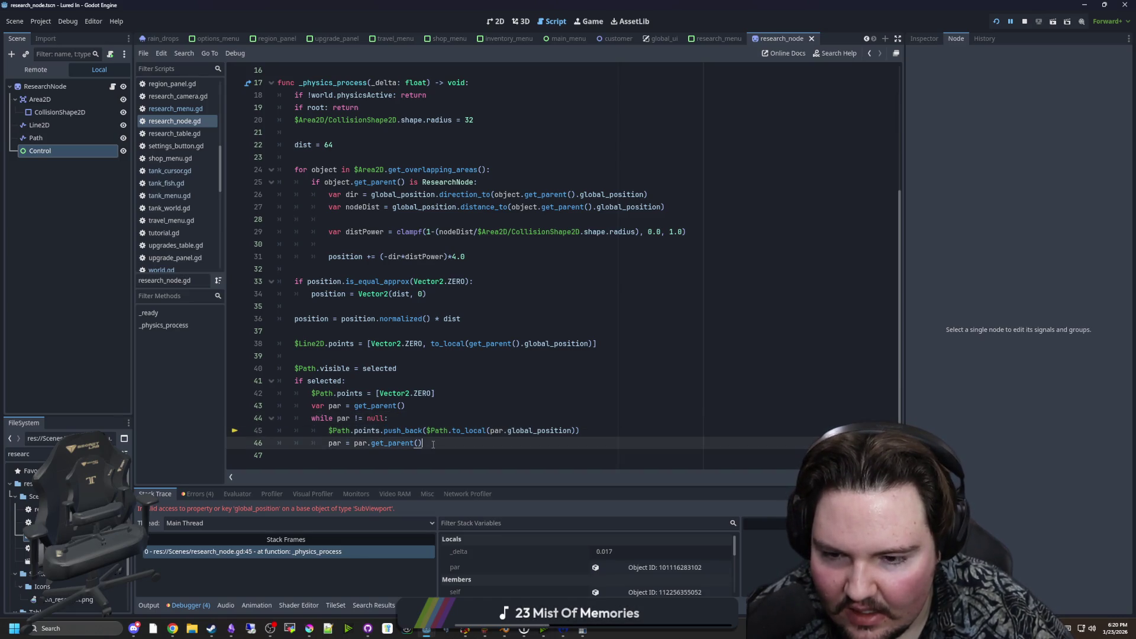
# After line 45, add an if check that par.get_parent() is a ResearchNode, indenting the parent step under it.
pyautogui.click(619, 433)
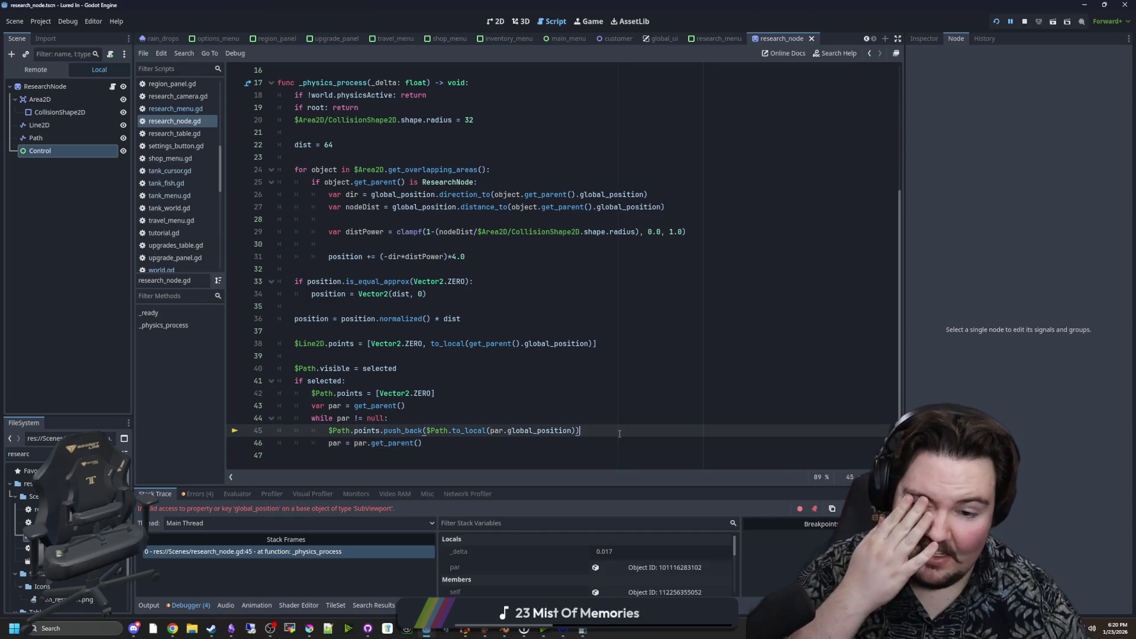
pyautogui.press('Return')
pyautogui.write('if')
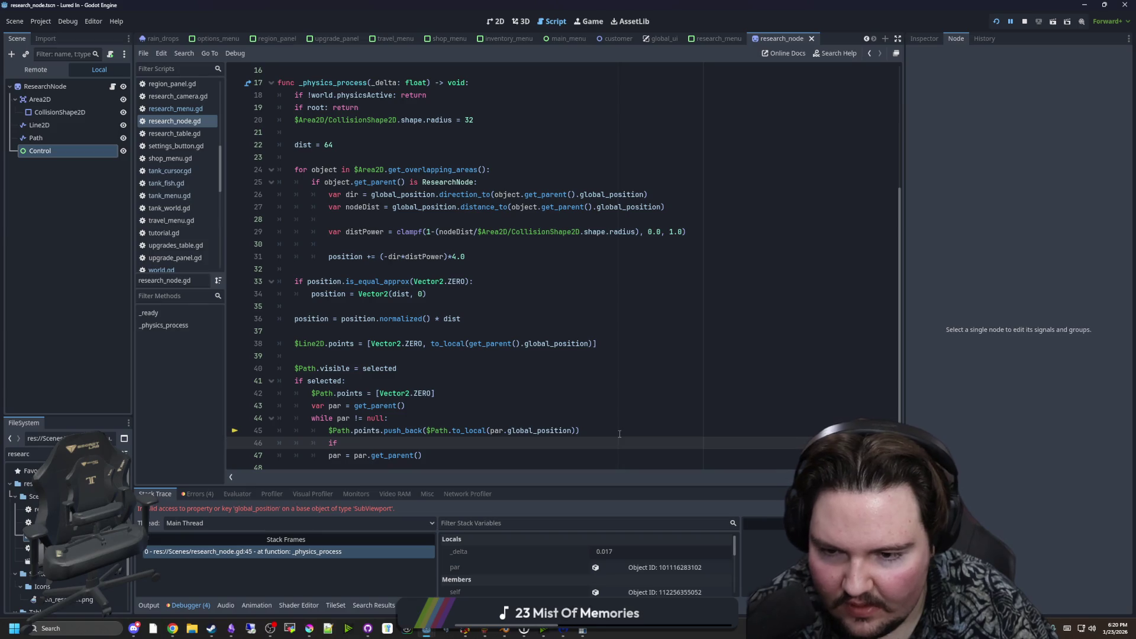
pyautogui.write('par.get_paren')
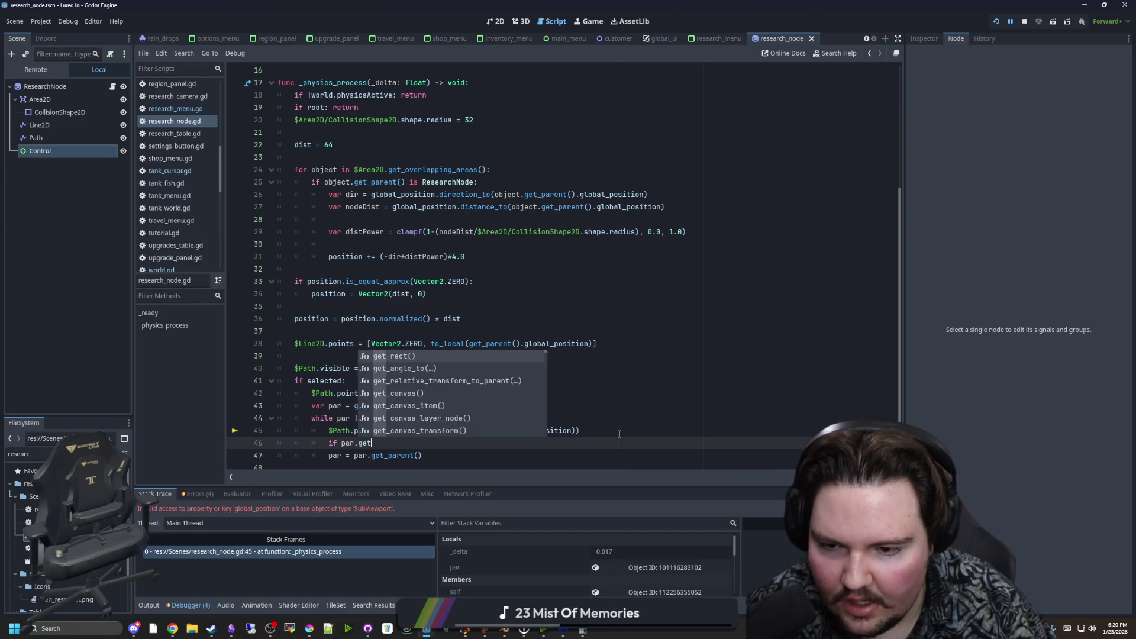
pyautogui.press('Return')
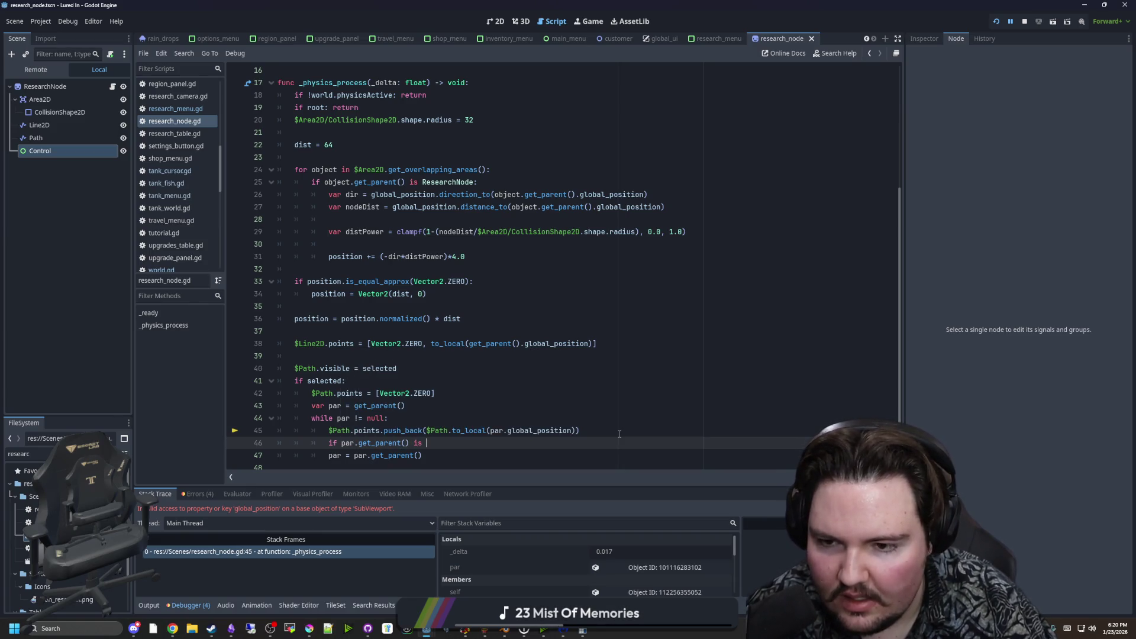
pyautogui.write('Rese')
pyautogui.press('Return')
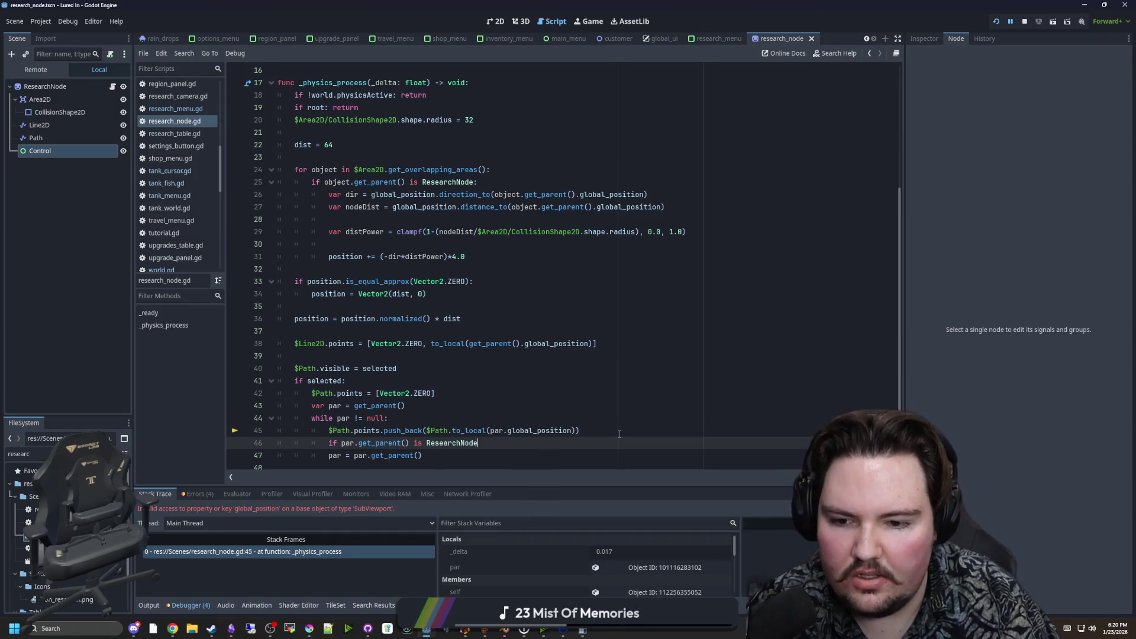
pyautogui.press('Down')
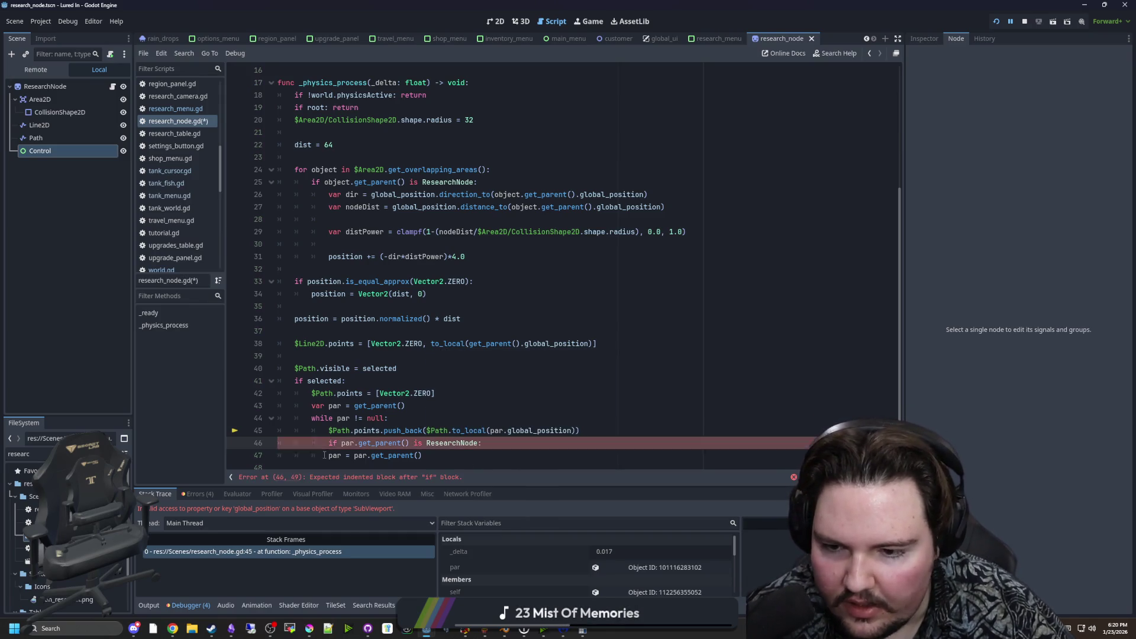
pyautogui.press('Home')
pyautogui.press('Tab')
# Add an else branch setting par = null, save, and resume the paused game.
pyautogui.press('End')
pyautogui.press('Return')
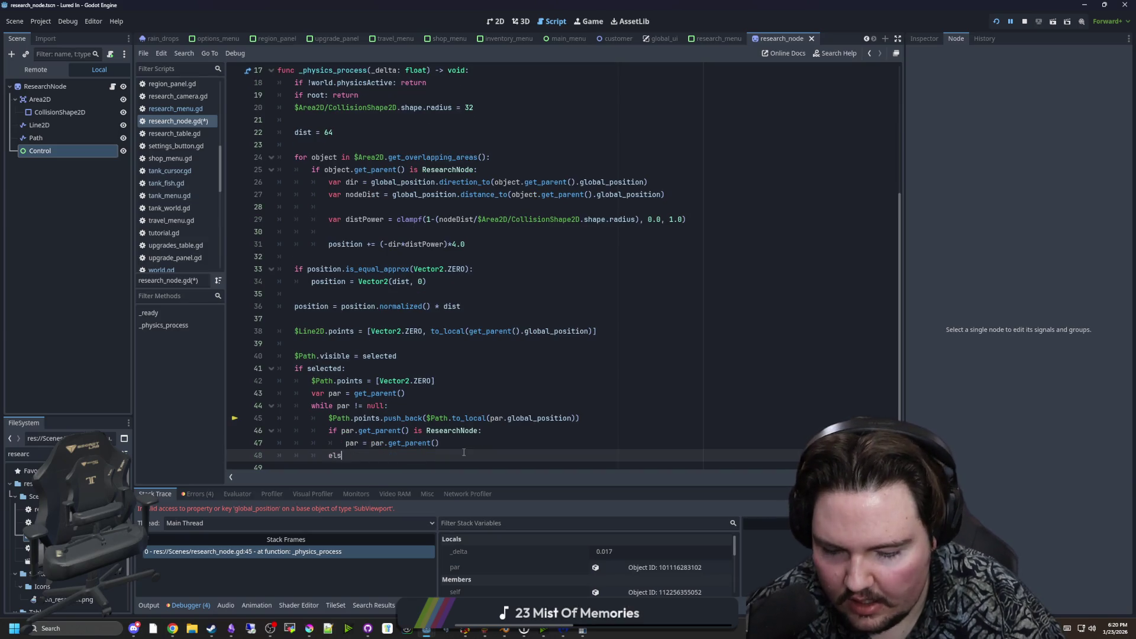
pyautogui.write('e:')
pyautogui.press('Return')
pyautogui.write('par = null')
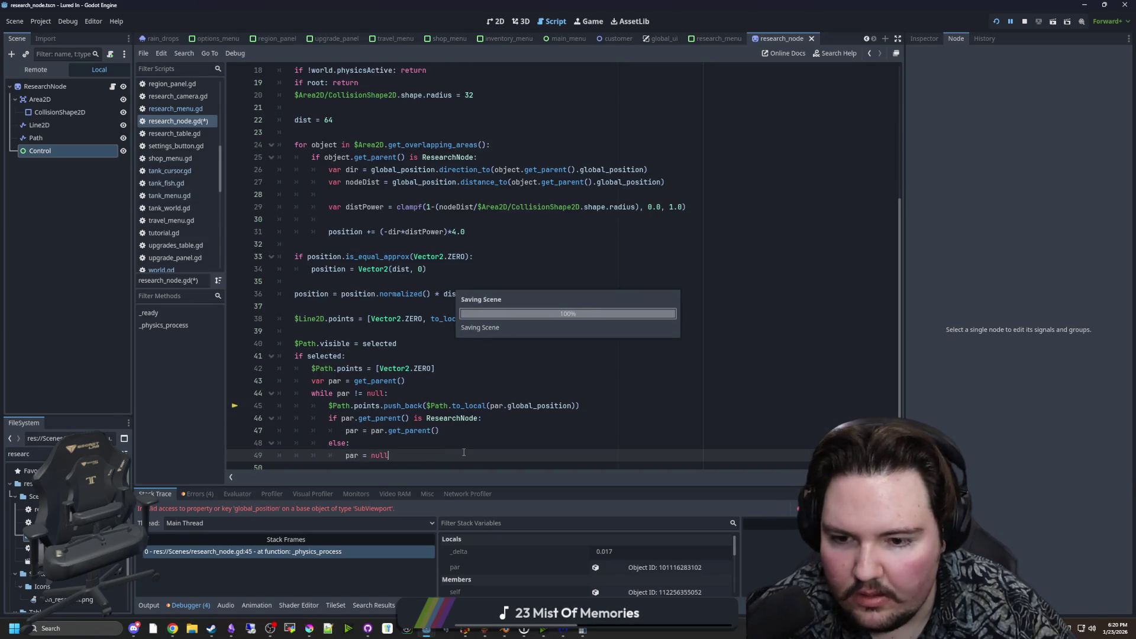
pyautogui.hotkey('ctrl', 's')
pyautogui.press('F12')
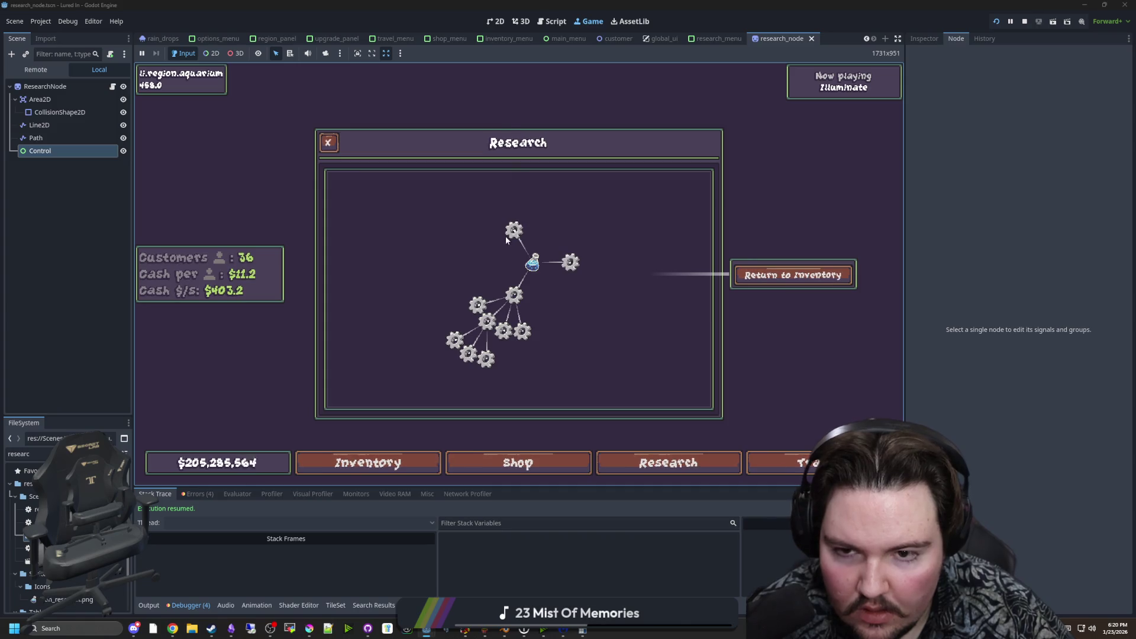
# Stop the game and relaunch the project with F5.
pyautogui.press('F8')
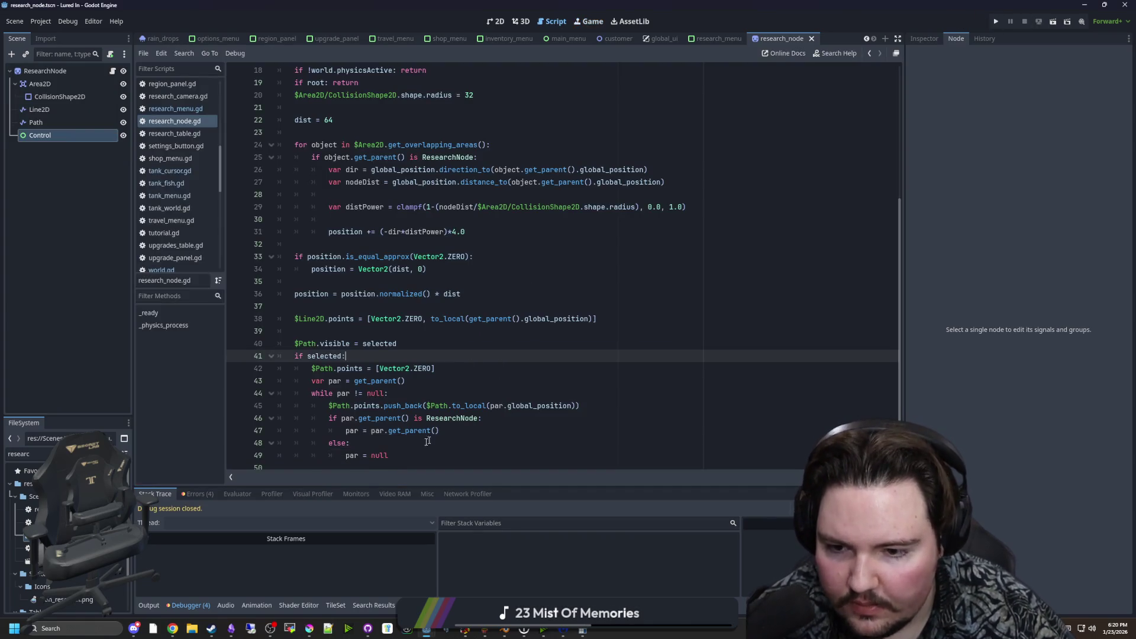
pyautogui.click(405, 444)
pyautogui.scroll(-1, 532, 295)
pyautogui.press('F5')
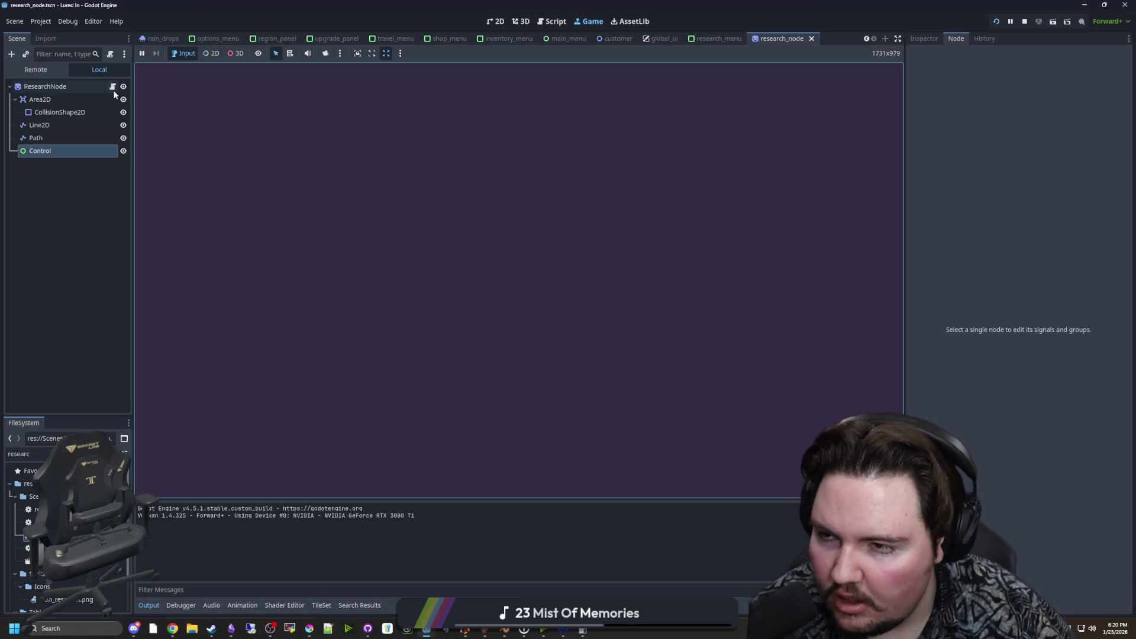
# Review lines 43 and 48 of research_node.gd.
pyautogui.click(113, 87)
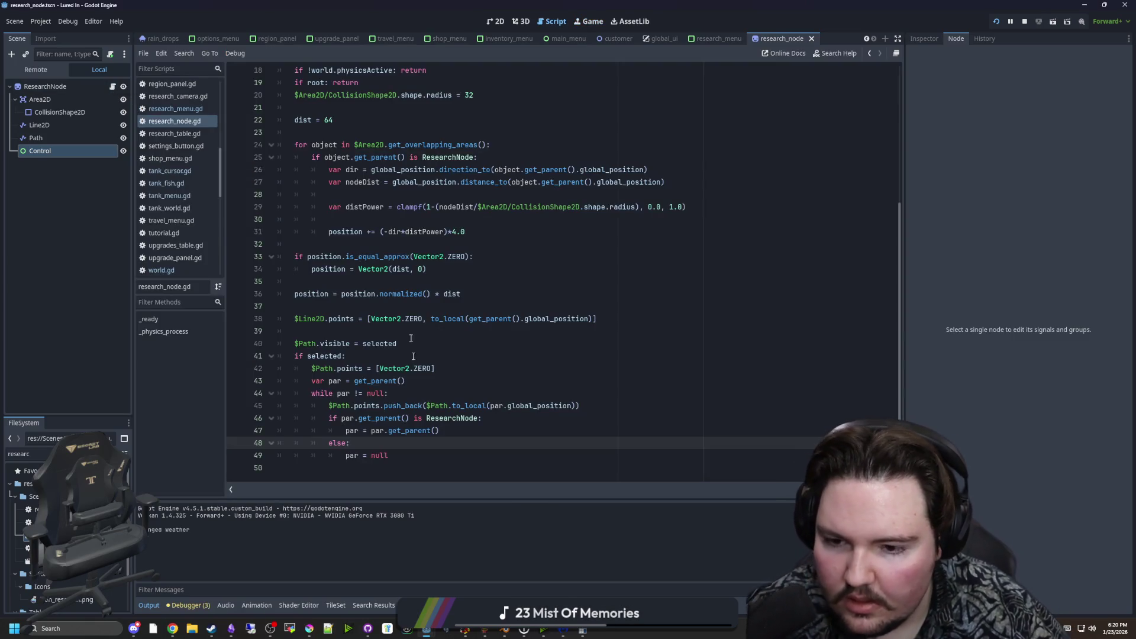
pyautogui.click(463, 385)
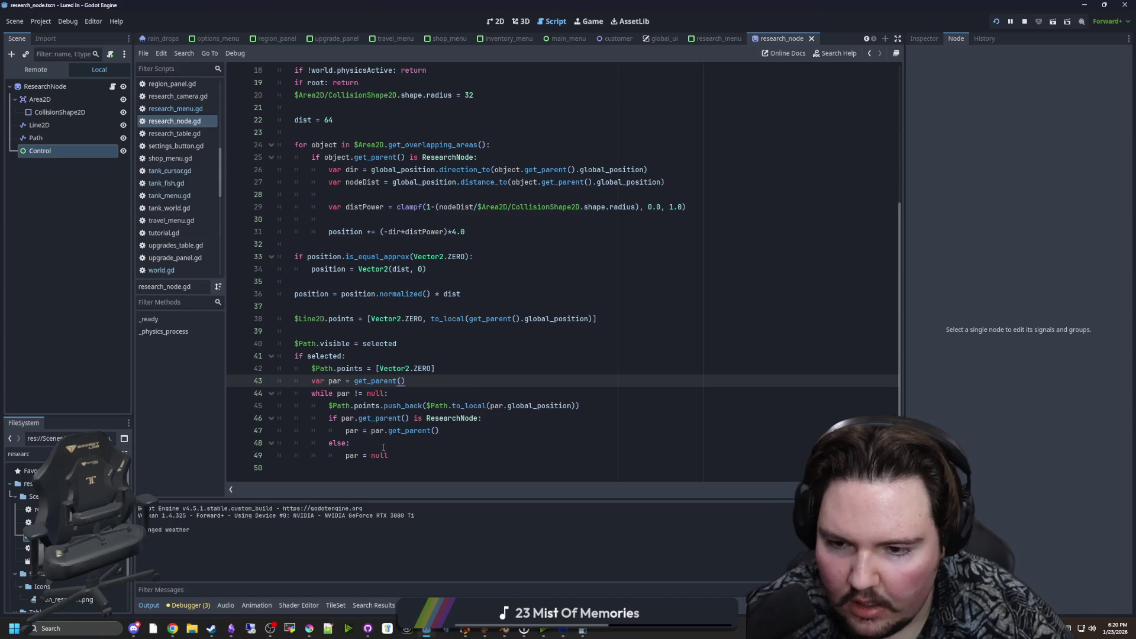
pyautogui.click(383, 446)
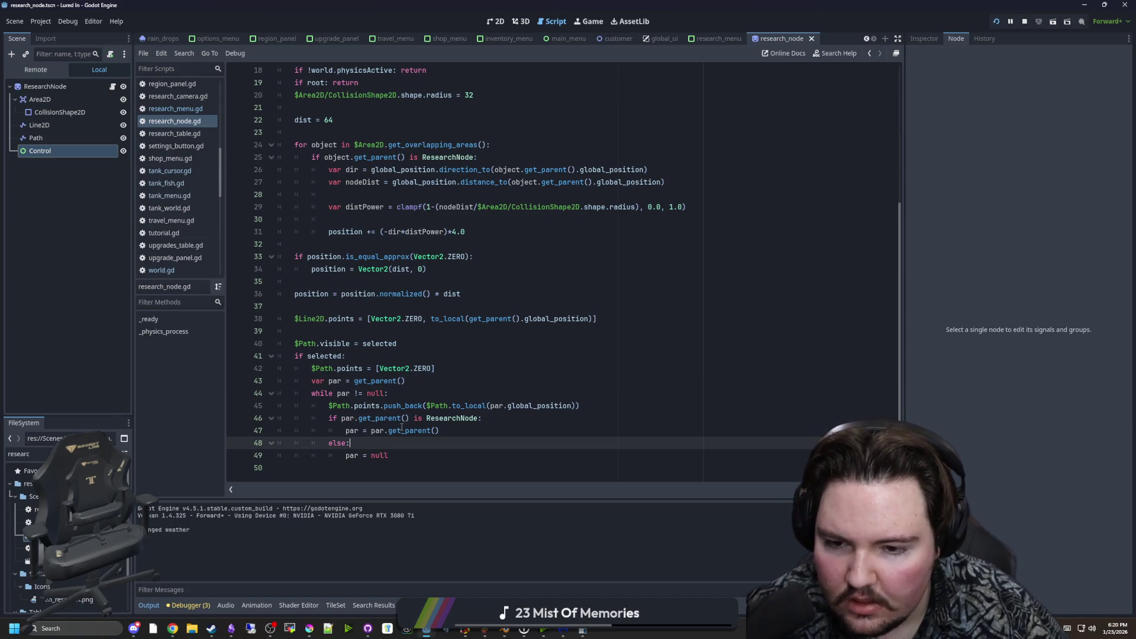
pyautogui.click(440, 385)
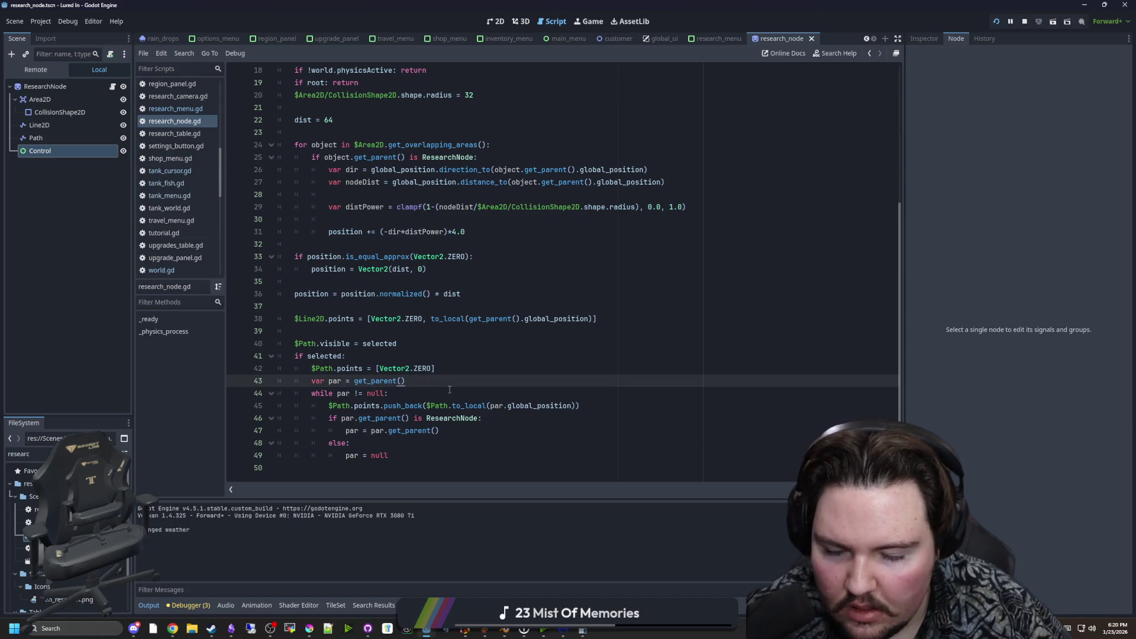
pyautogui.click(459, 442)
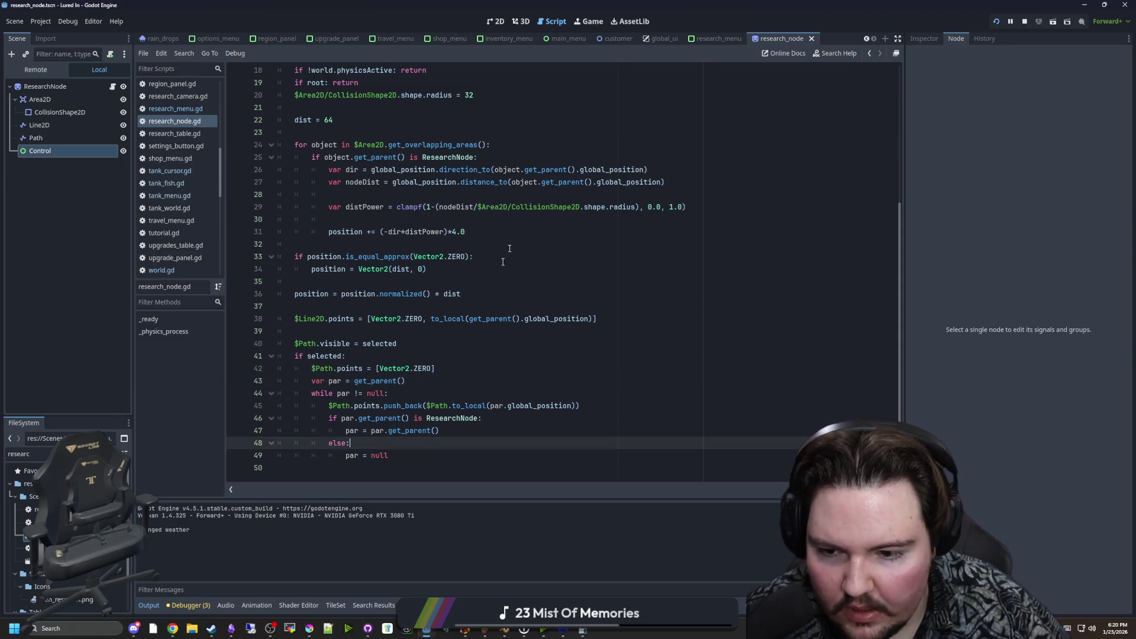
# Rerun the project, view the gear tree in the Research panel, then return to the script.
pyautogui.press('F5')
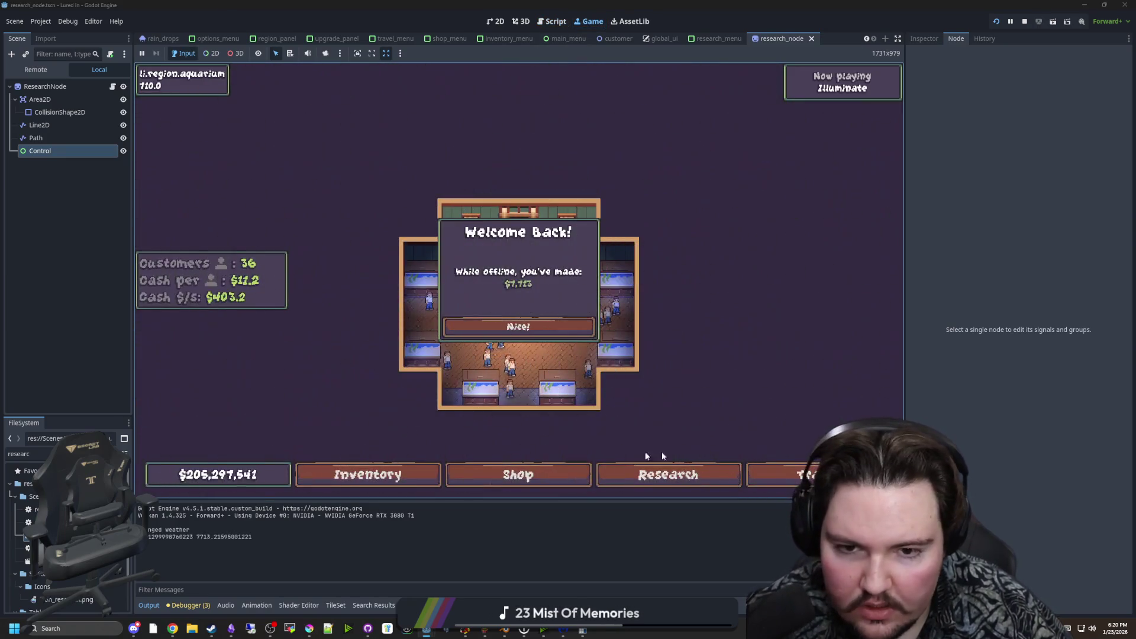
pyautogui.click(537, 322)
pyautogui.click(659, 473)
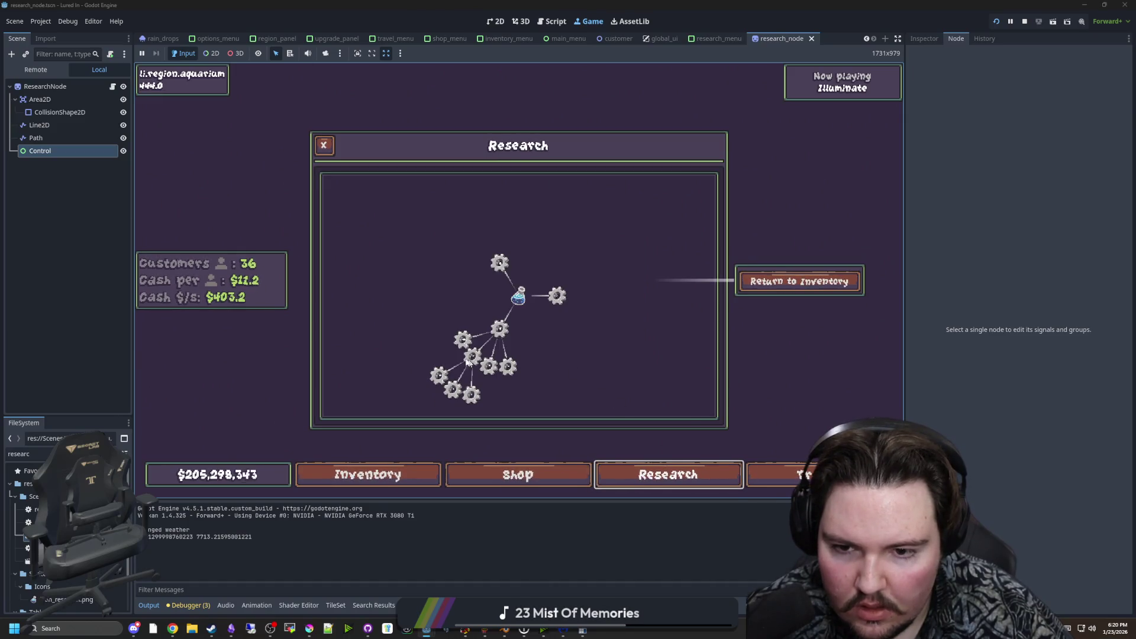
pyautogui.scroll(4, 507, 365)
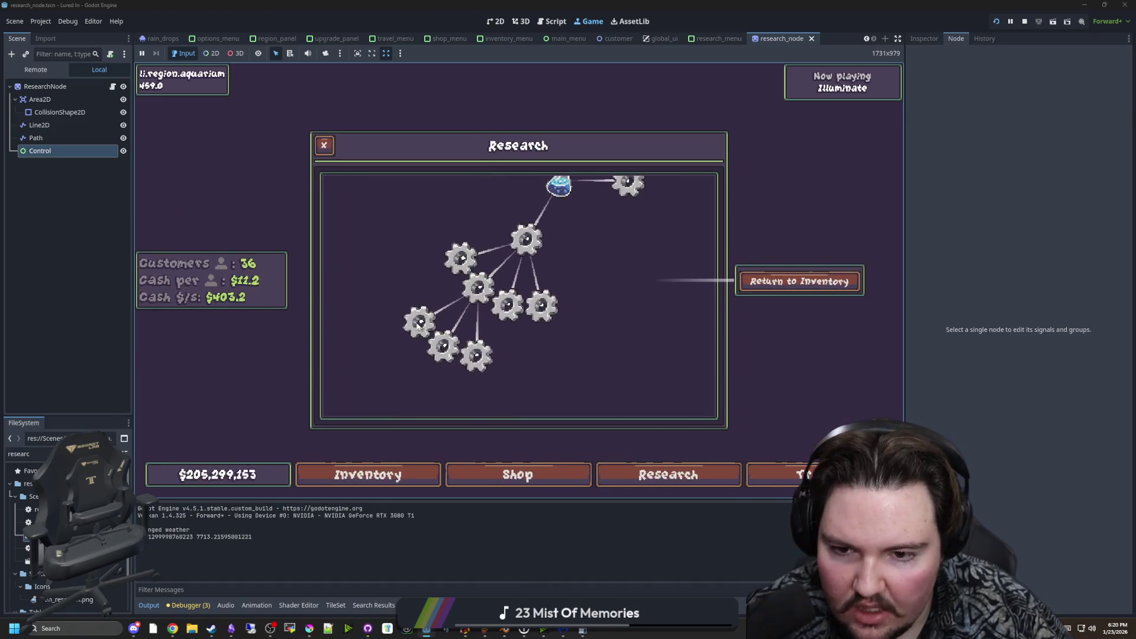
pyautogui.click(113, 86)
pyautogui.click(355, 333)
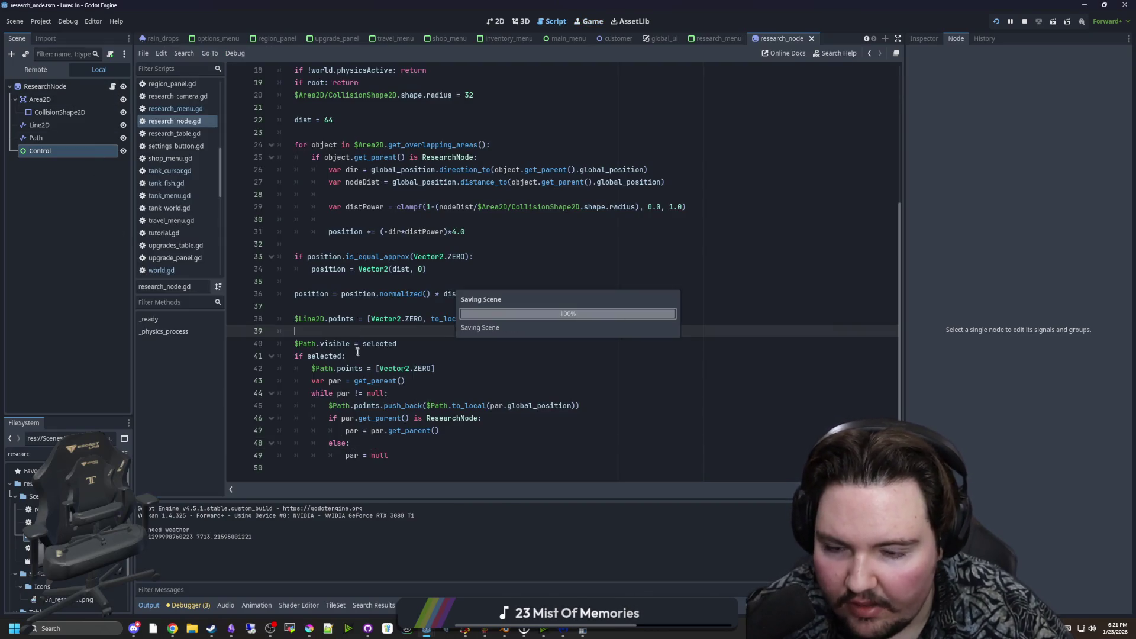
# Insert a temporary print(selected) line after line 39.
pyautogui.click(394, 455)
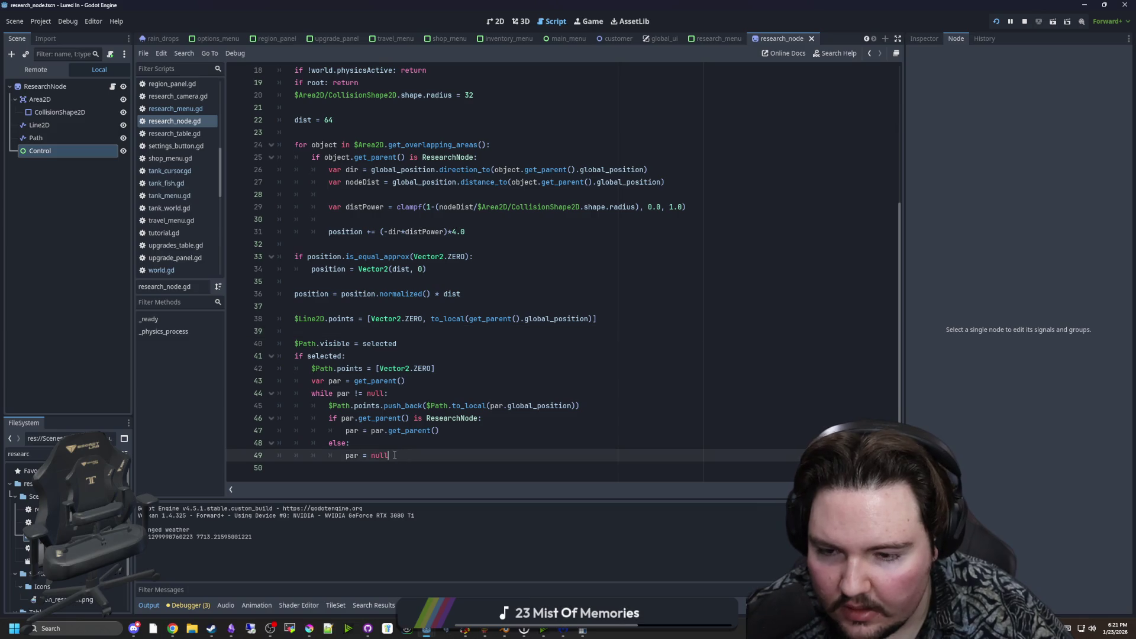
pyautogui.click(402, 330)
pyautogui.press('Return')
pyautogui.press('Return')
pyautogui.press('Up')
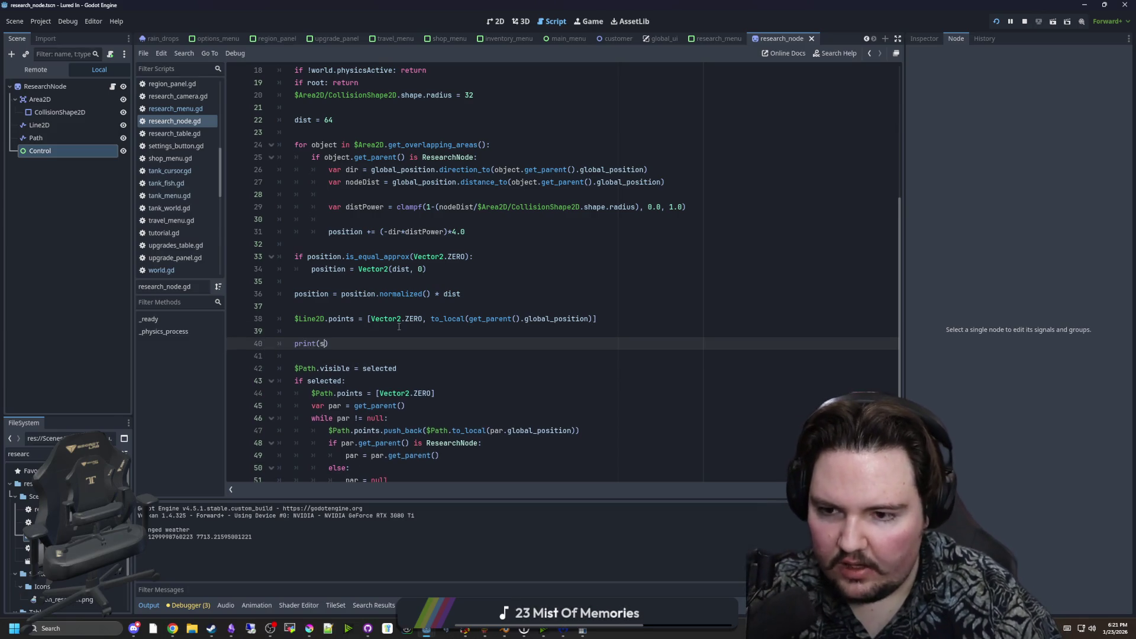
pyautogui.write('elected')
pyautogui.click(399, 327)
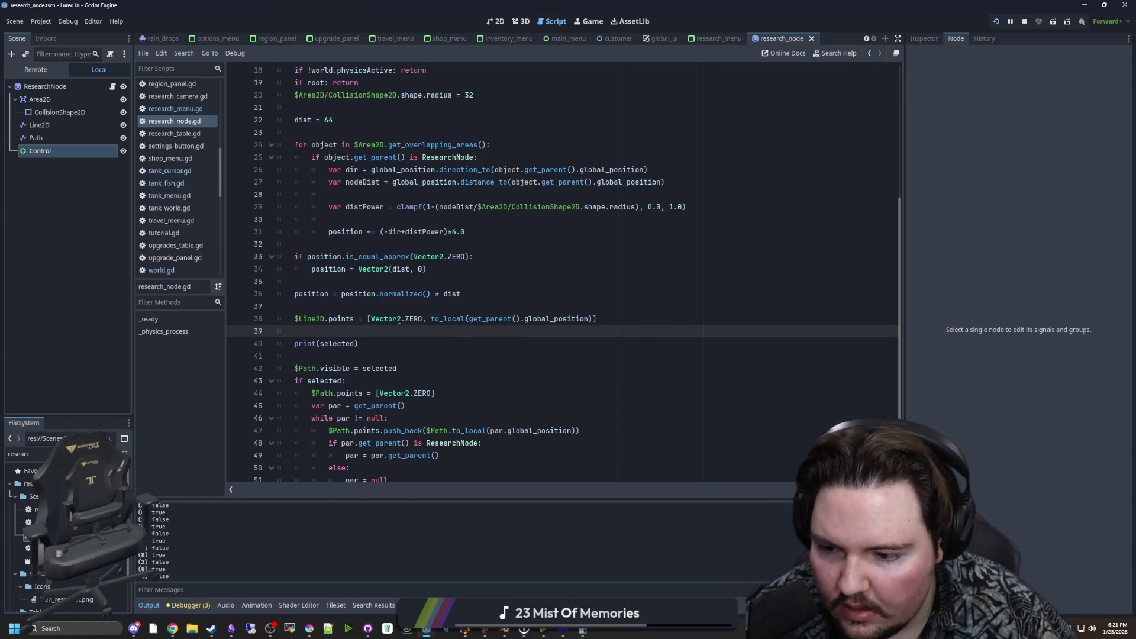
# Delete the temporary print(selected) line and save the script.
pyautogui.moveTo(372, 343); pyautogui.dragTo(315, 329)
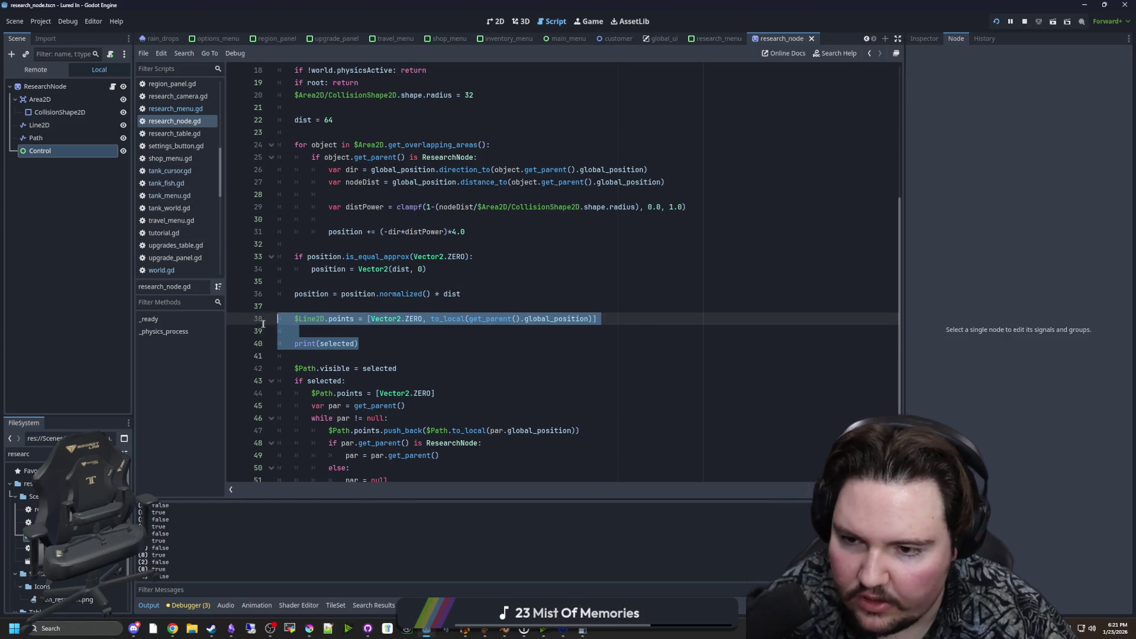
pyautogui.press('BackSpace')
pyautogui.press('Delete')
pyautogui.hotkey('ctrl', 's')
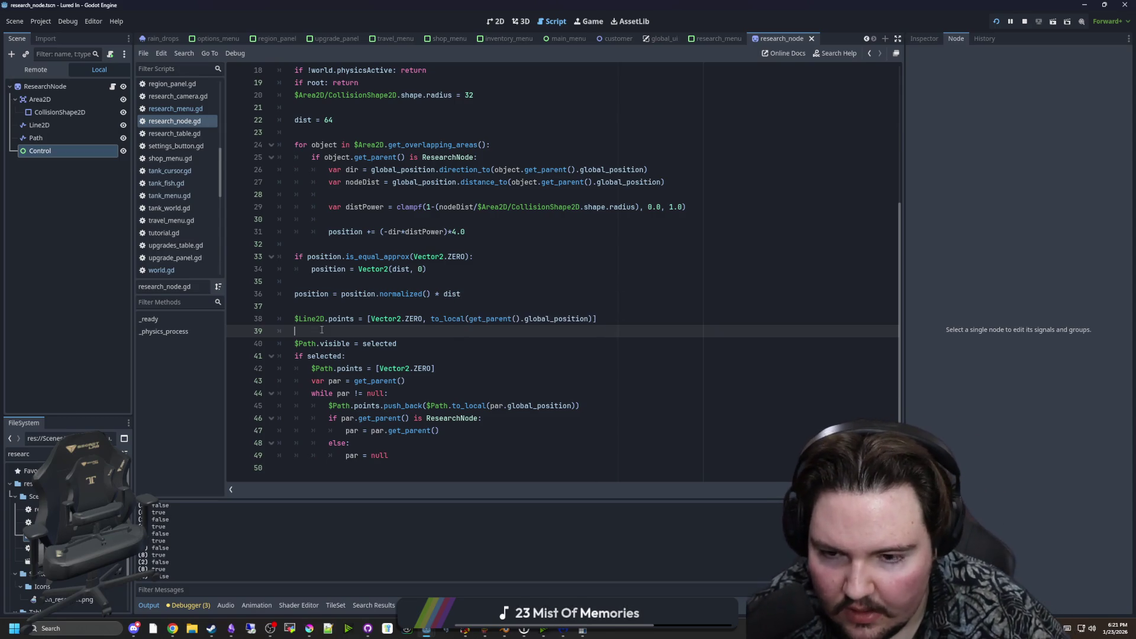
pyautogui.hotkey('ctrl', 's')
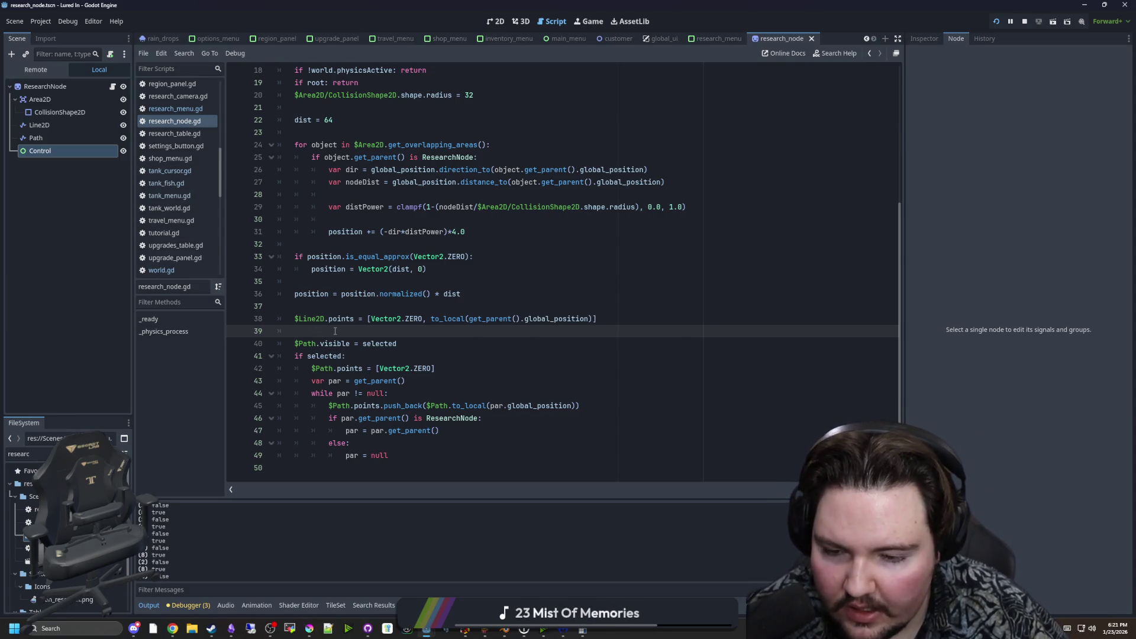
pyautogui.hotkey('ctrl', 's')
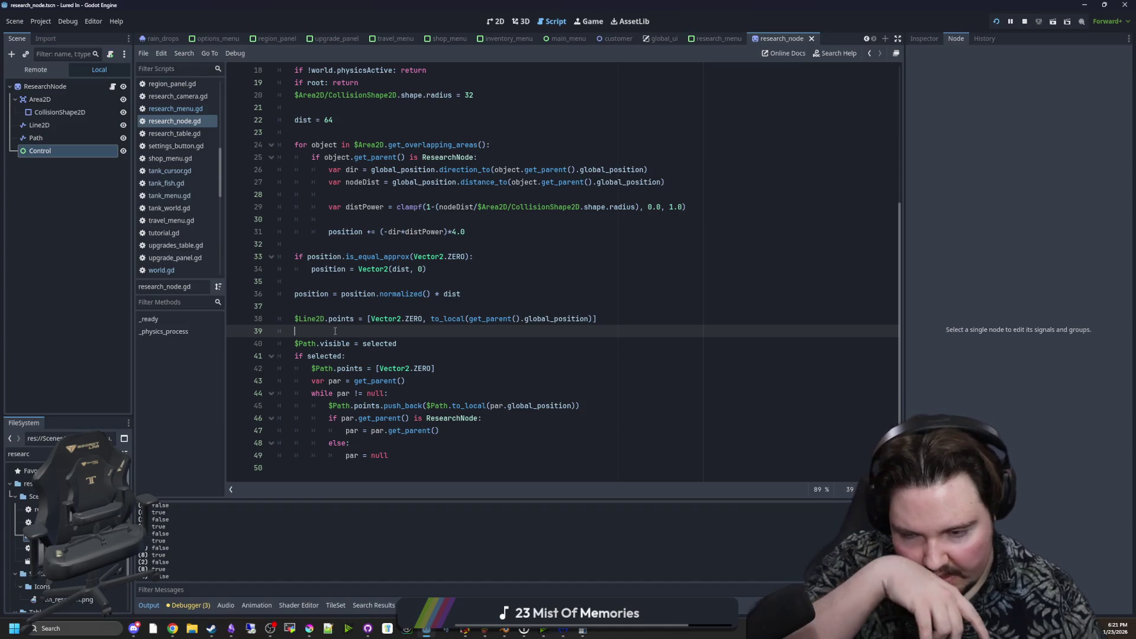
pyautogui.click(72, 137)
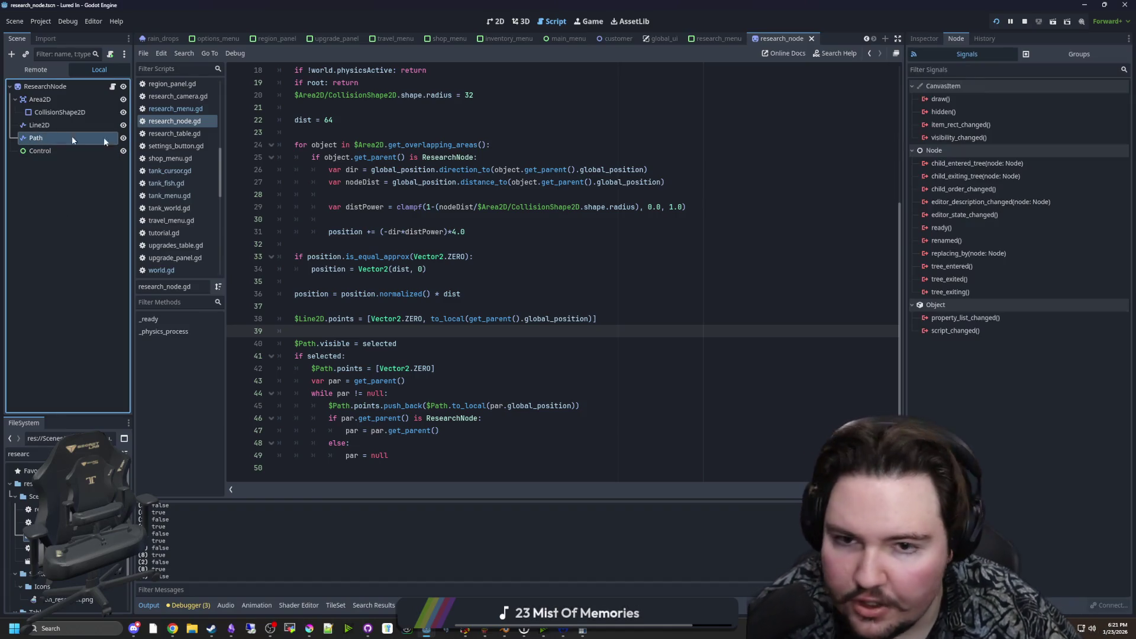
# Set the Path Line2D's Z Index to -1 and run the game to check it.
pyautogui.click(924, 38)
pyautogui.click(971, 256)
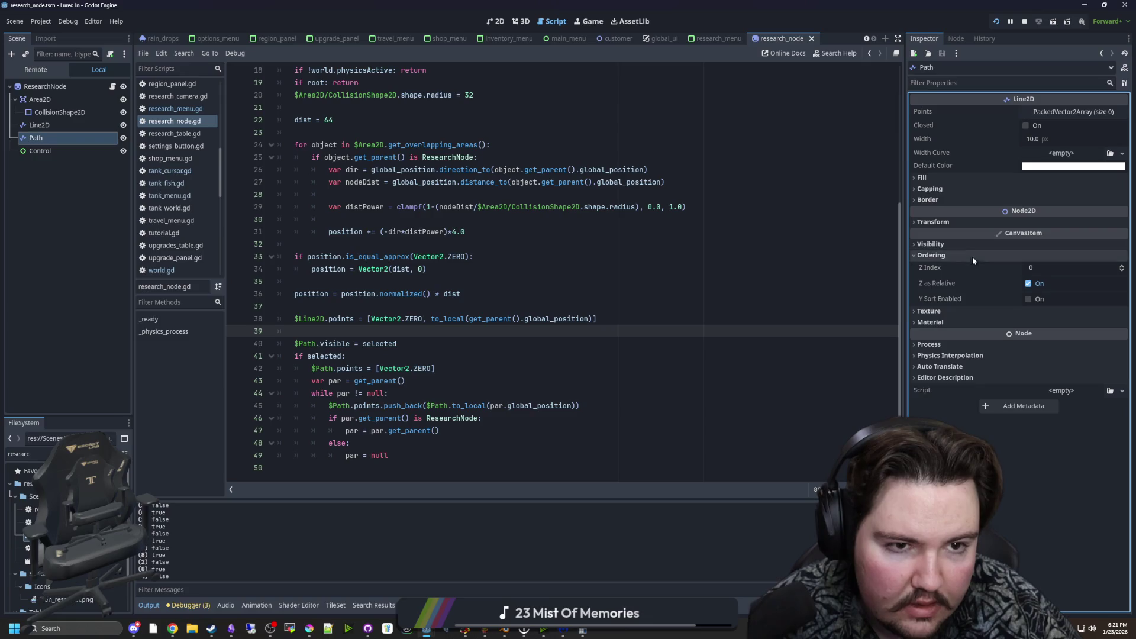
pyautogui.click(1056, 268)
pyautogui.write('-1')
pyautogui.press('Return')
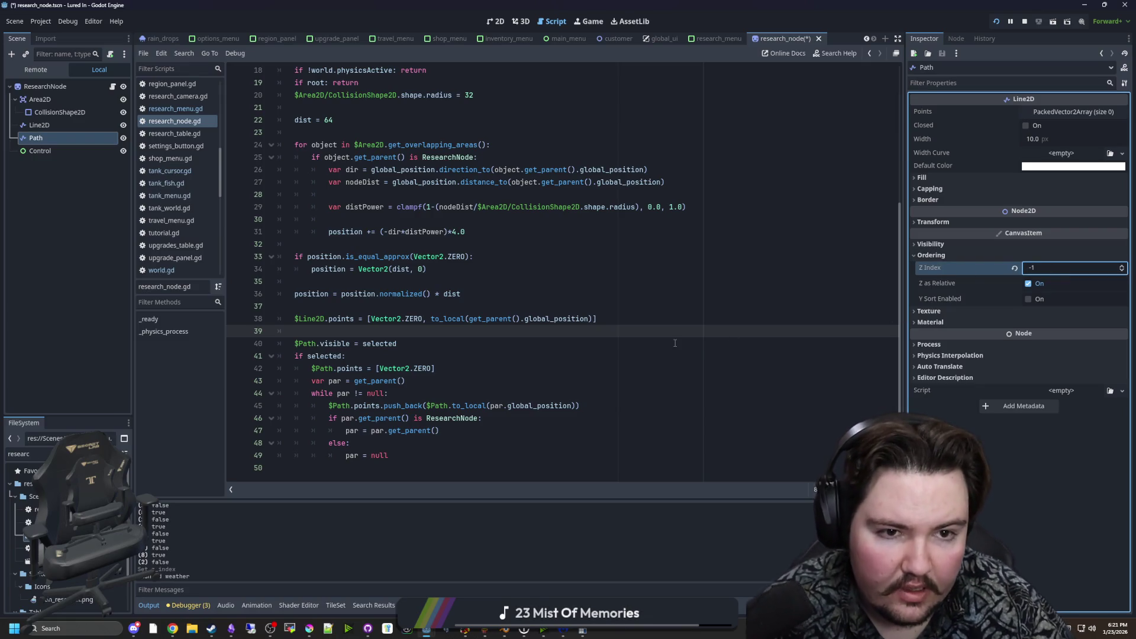
pyautogui.press('F5')
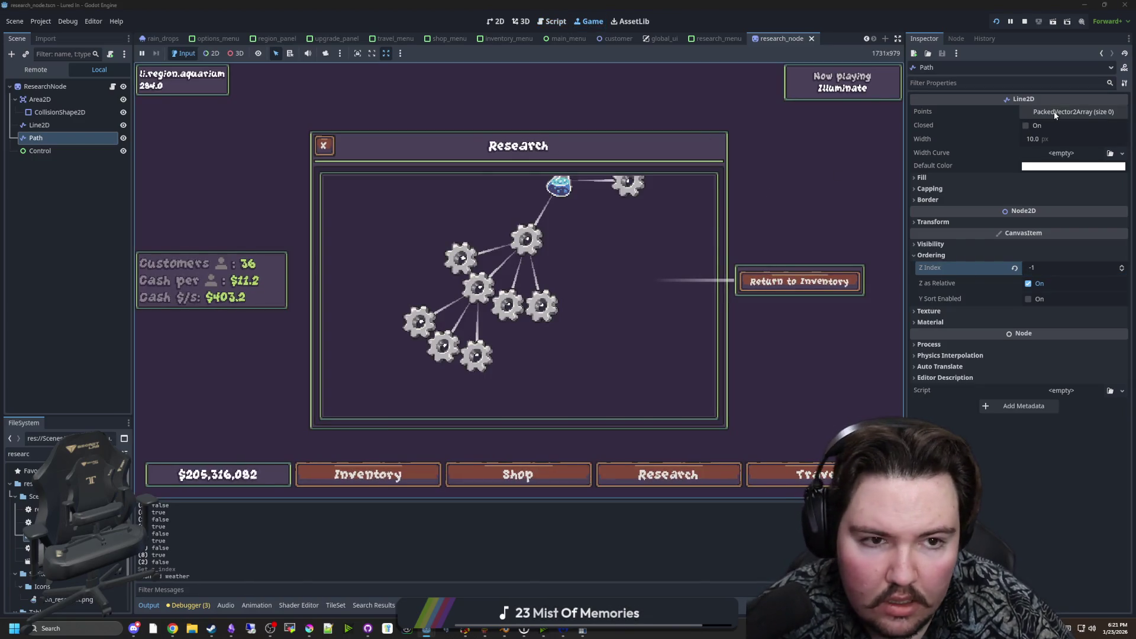
# Set the Path line width to 2 px, then open a new line after par = null in the script.
pyautogui.click(1056, 138)
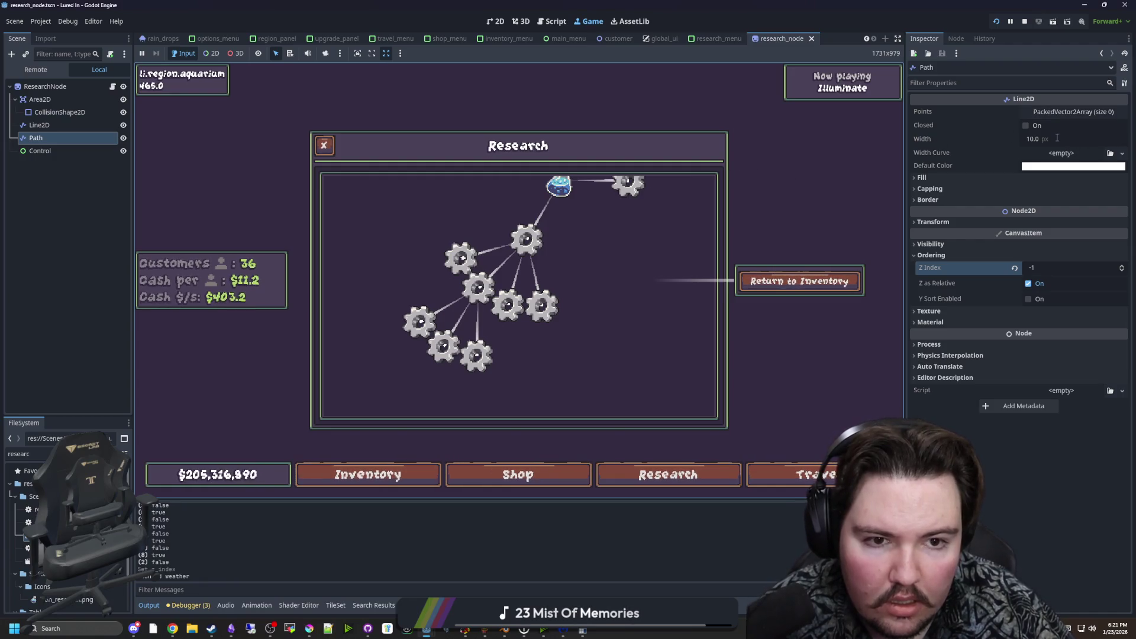
pyautogui.write('2')
pyautogui.press('Return')
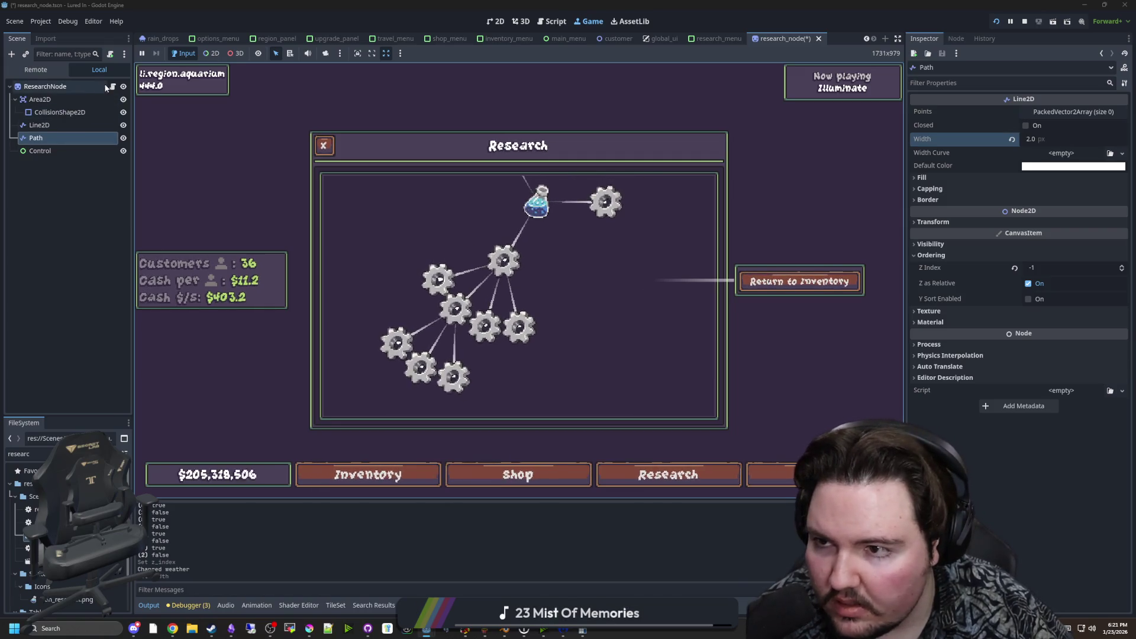
pyautogui.click(113, 87)
pyautogui.click(405, 461)
pyautogui.press('Return')
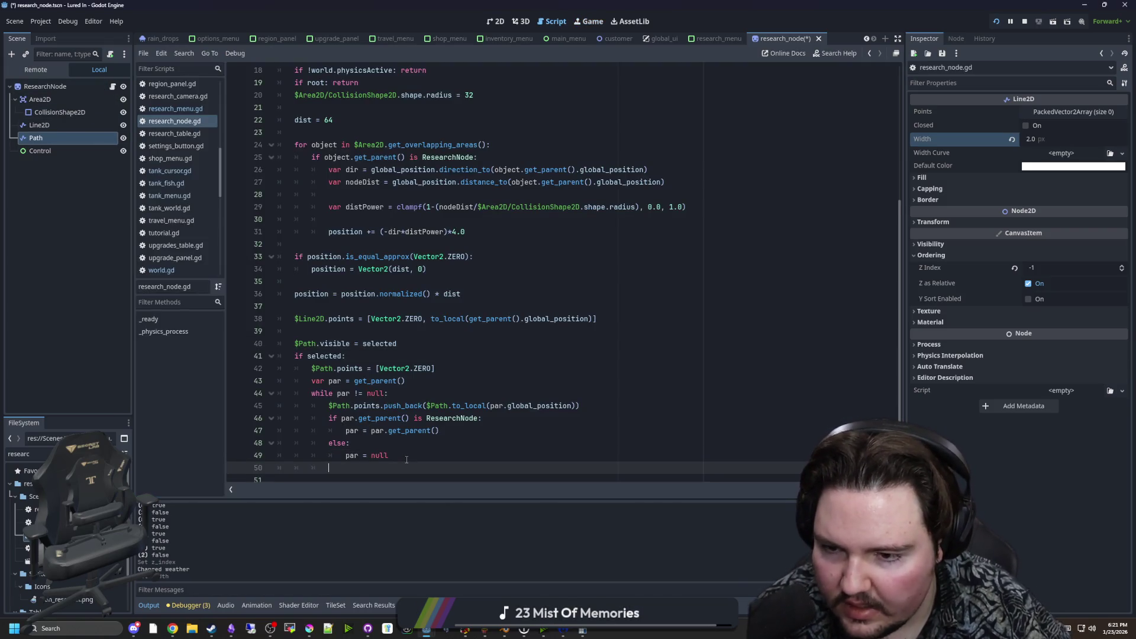
# Finish the print($Path.points) debug line at the script's end and save.
pyautogui.press('BackSpace')
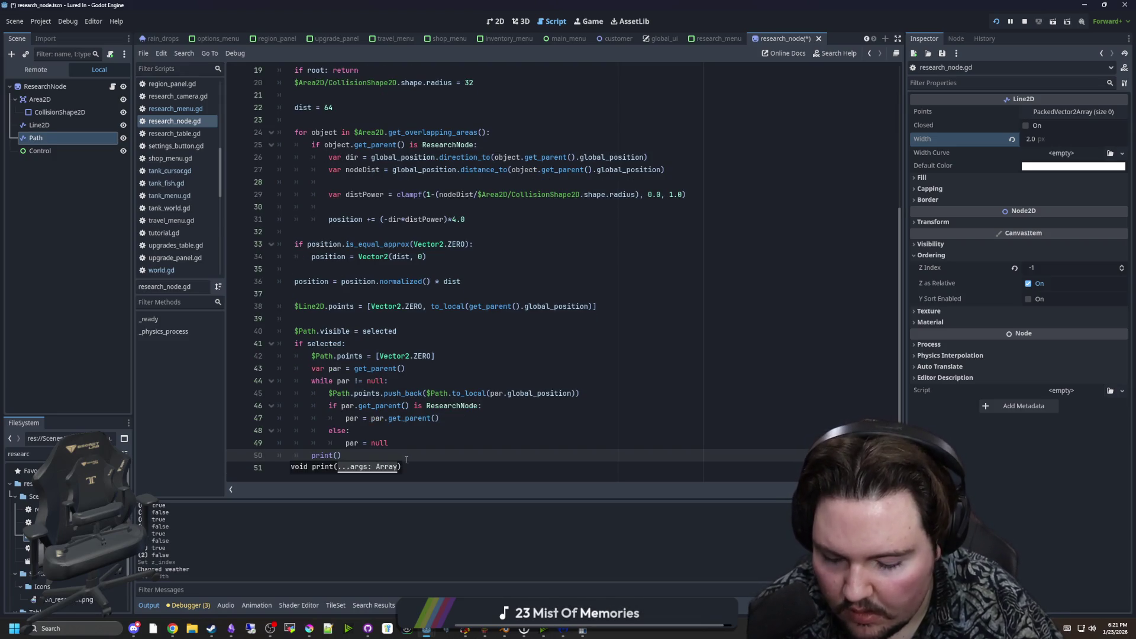
pyautogui.write('nts')
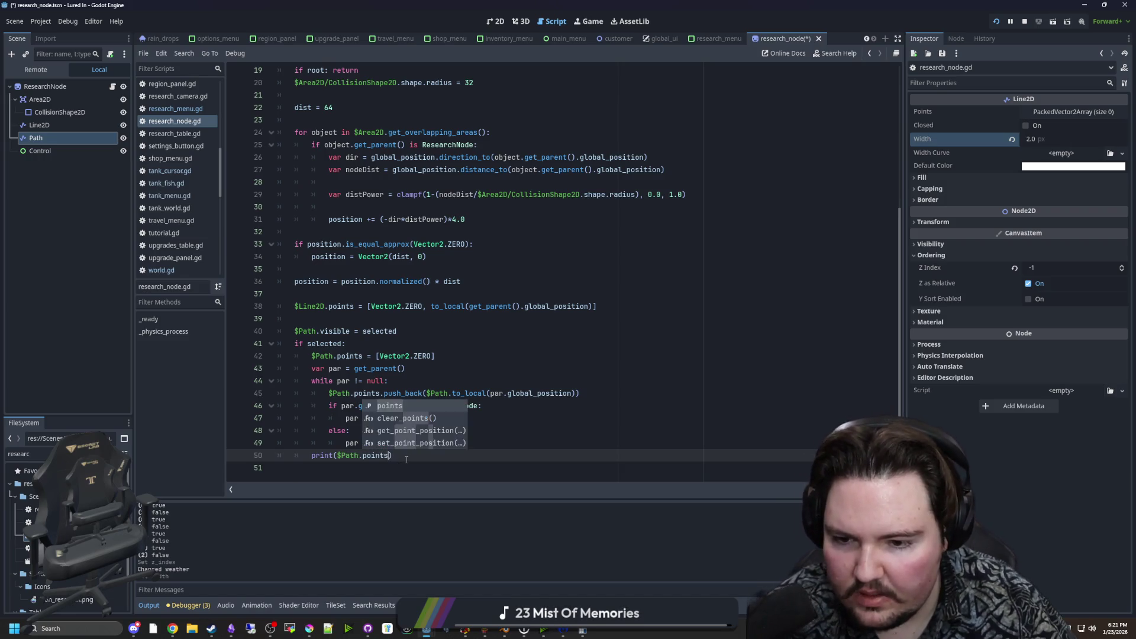
pyautogui.press('Return')
pyautogui.hotkey('ctrl', 's')
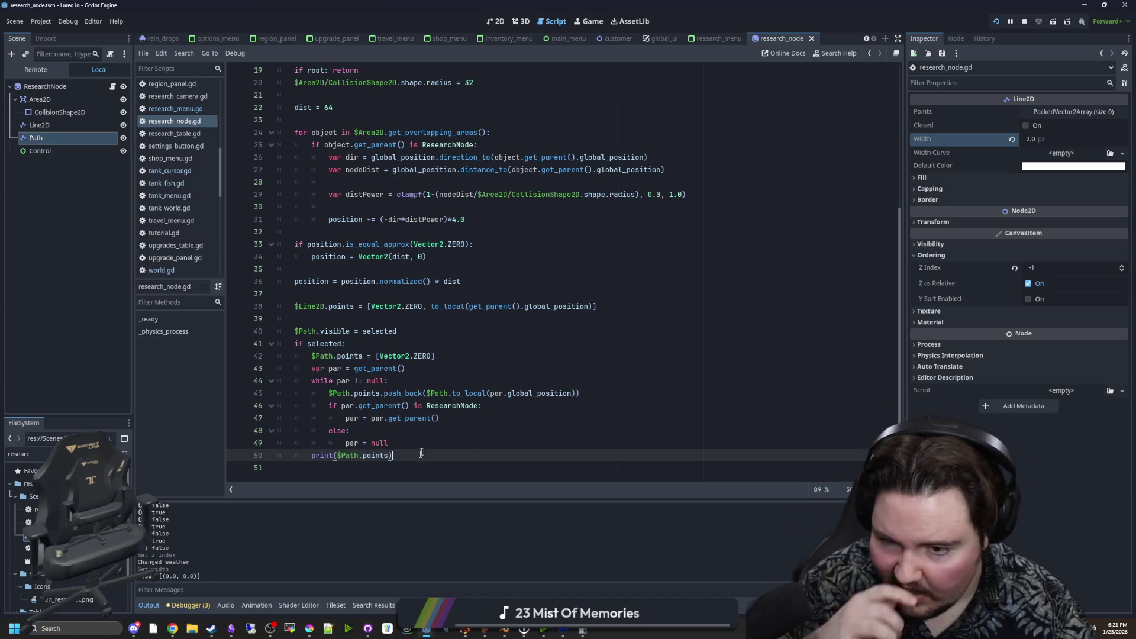
# Change the while condition from != null to is ResearchNode.
pyautogui.click(423, 447)
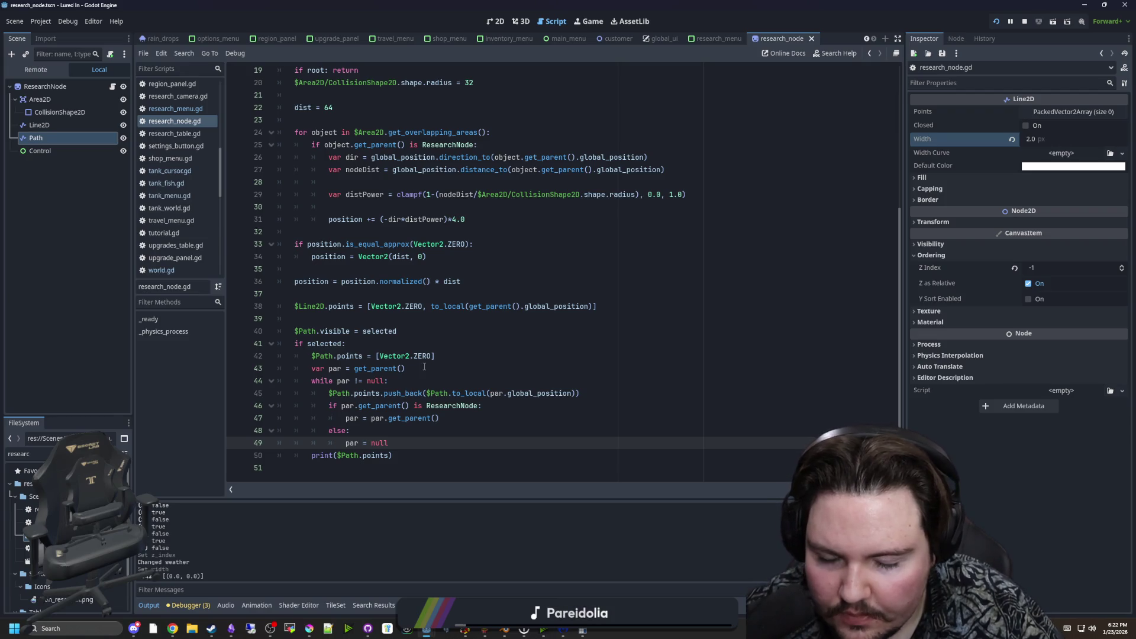
pyautogui.click(418, 367)
pyautogui.moveTo(386, 381); pyautogui.dragTo(351, 381)
pyautogui.click(400, 393)
pyautogui.write('is Res')
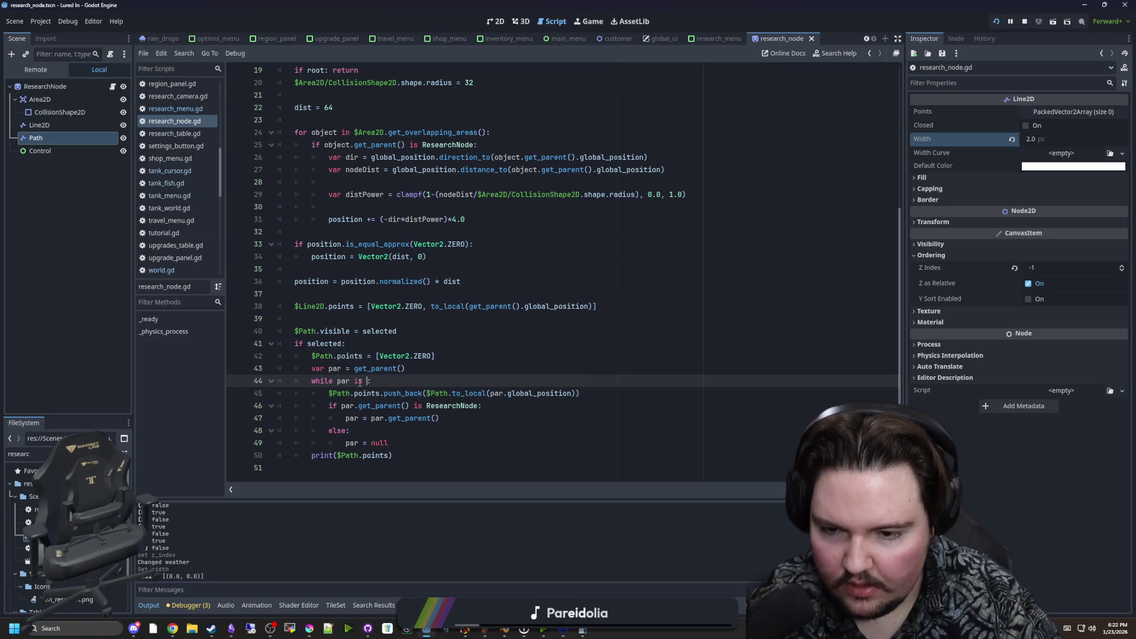
pyautogui.press('Return')
# Delete the old if/else branch, outdent par = par.get_parent(), save, and test-run the game.
pyautogui.click(393, 455)
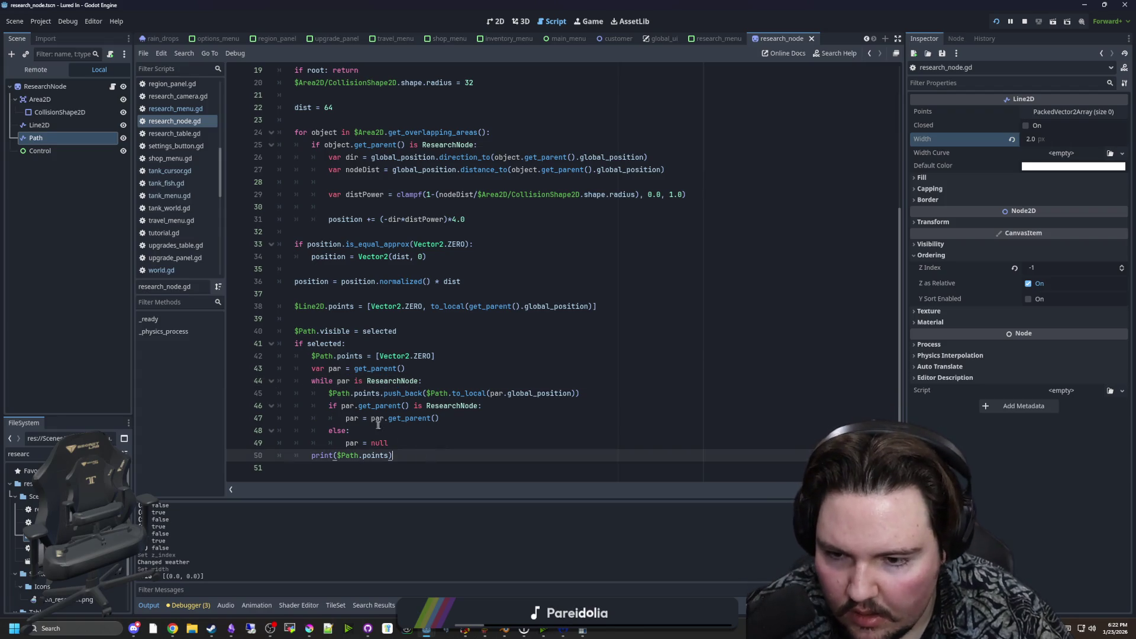
pyautogui.moveTo(410, 444)
pyautogui.mouseDown()
pyautogui.moveTo(439, 417)
pyautogui.moveTo(580, 392)
pyautogui.mouseUp()
pyautogui.press('BackSpace')
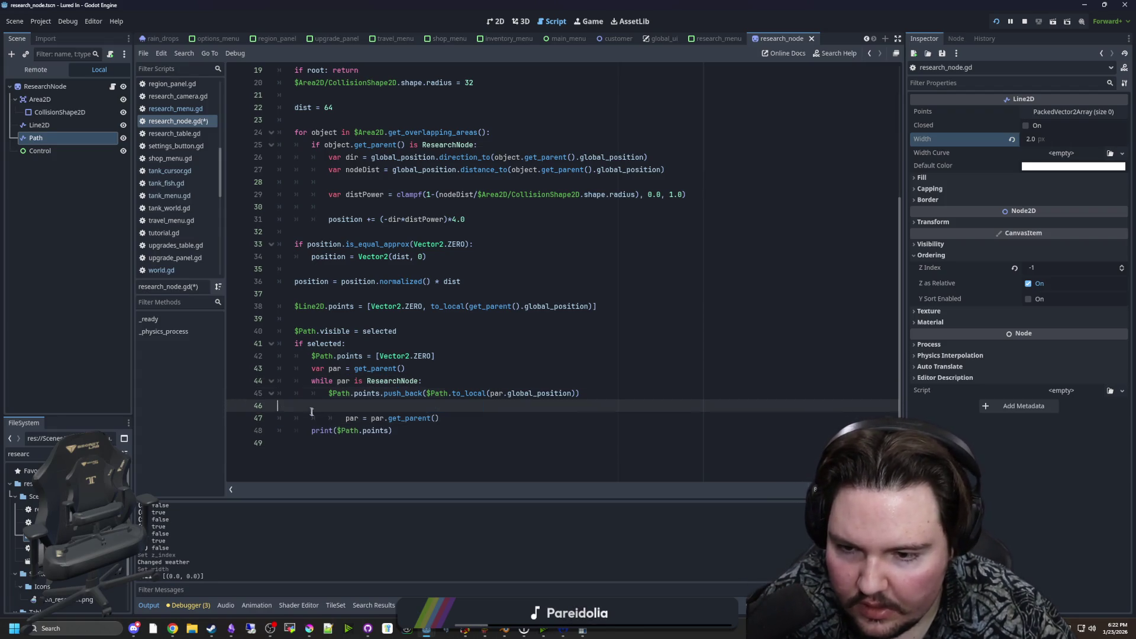
pyautogui.press('BackSpace')
pyautogui.click(346, 406)
pyautogui.press('BackSpace')
pyautogui.click(424, 419)
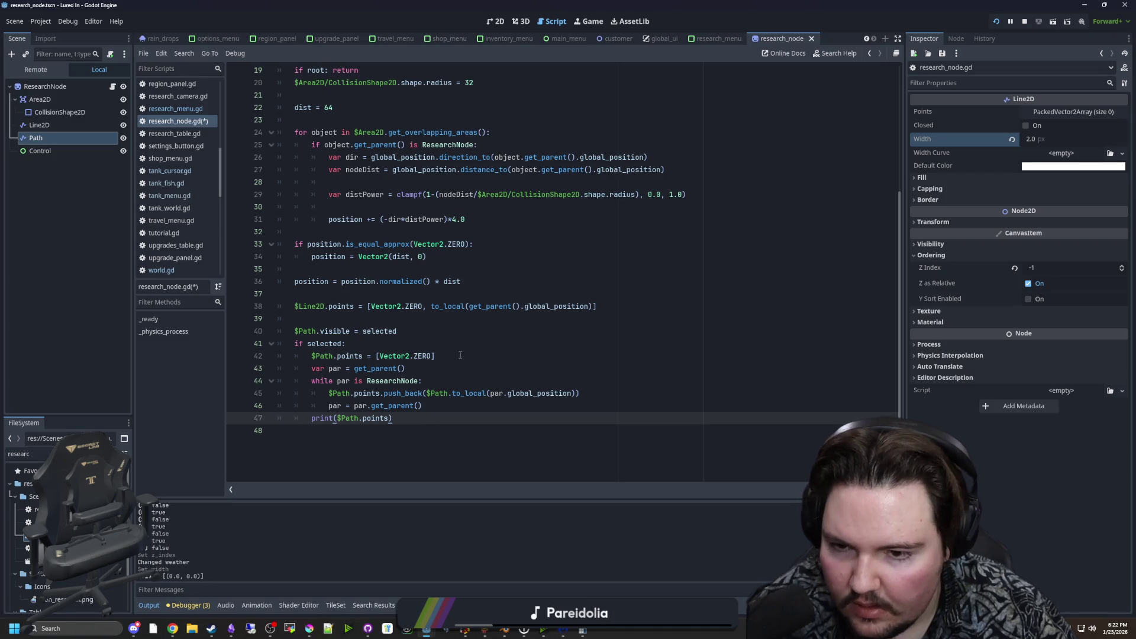
pyautogui.click(442, 356)
pyautogui.hotkey('ctrl', 's')
pyautogui.press('F5')
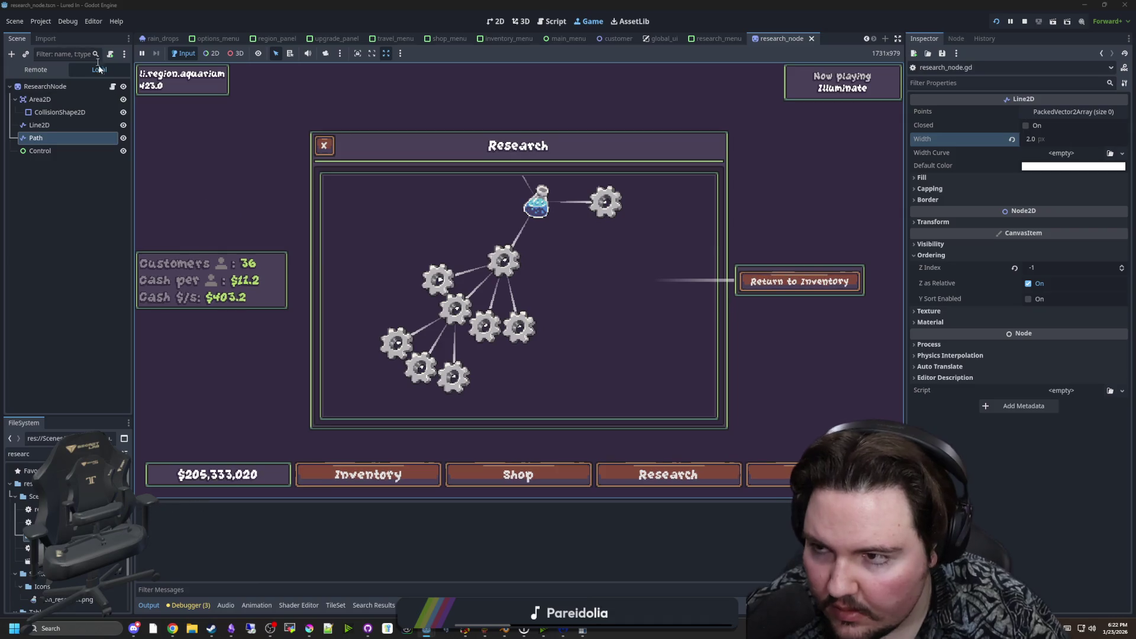
# Review the path code and add a debug print line inside the while loop, then save.
pyautogui.click(113, 87)
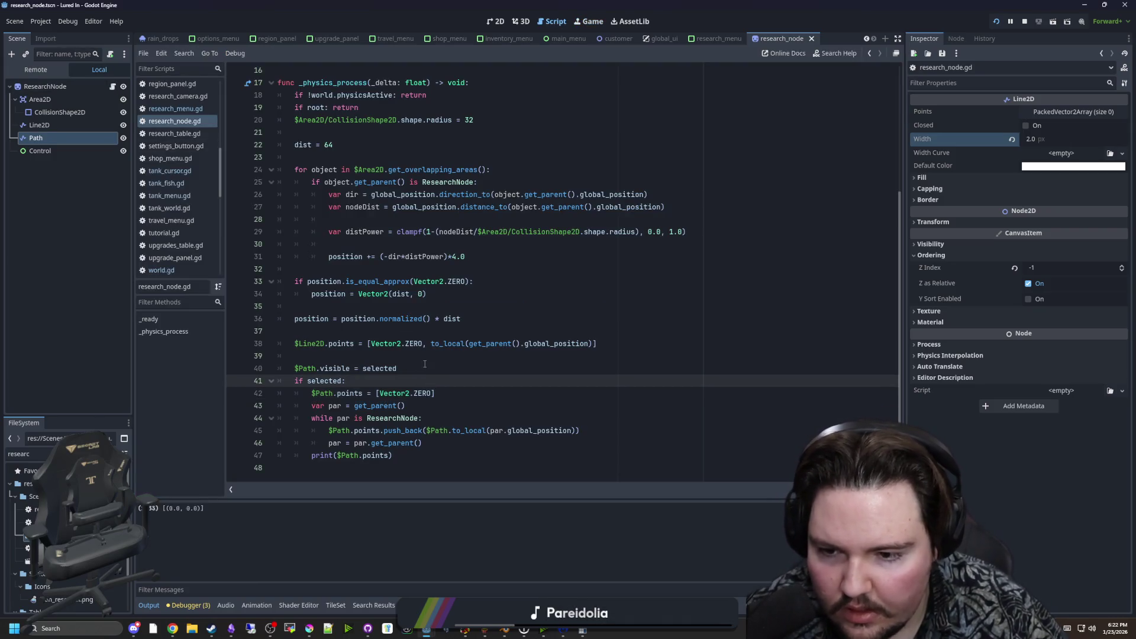
pyautogui.click(419, 368)
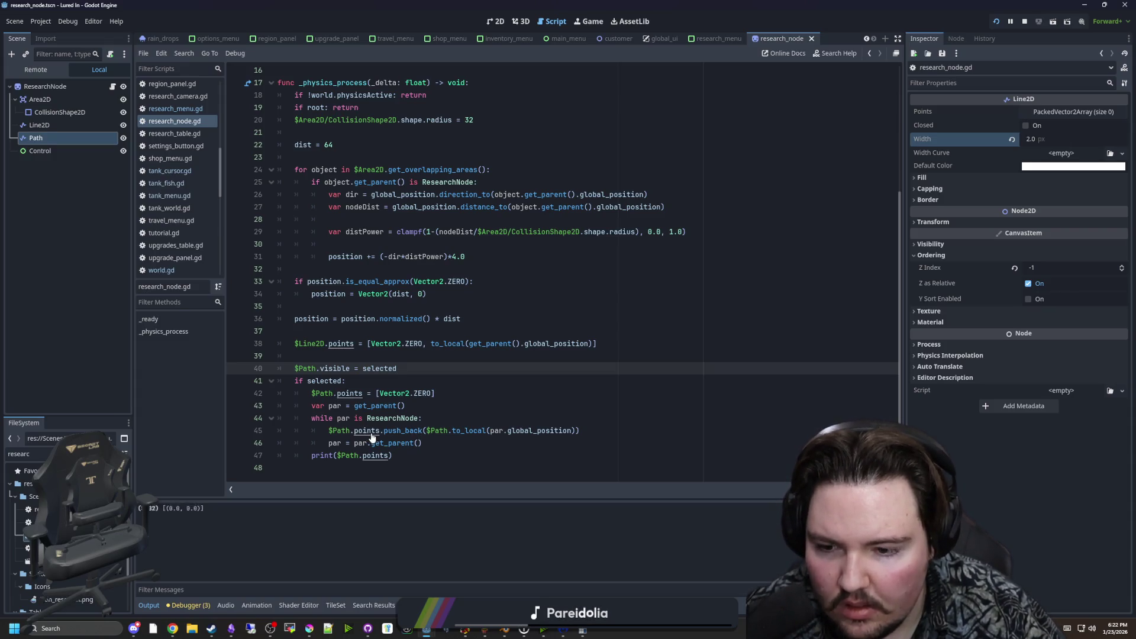
pyautogui.click(417, 381)
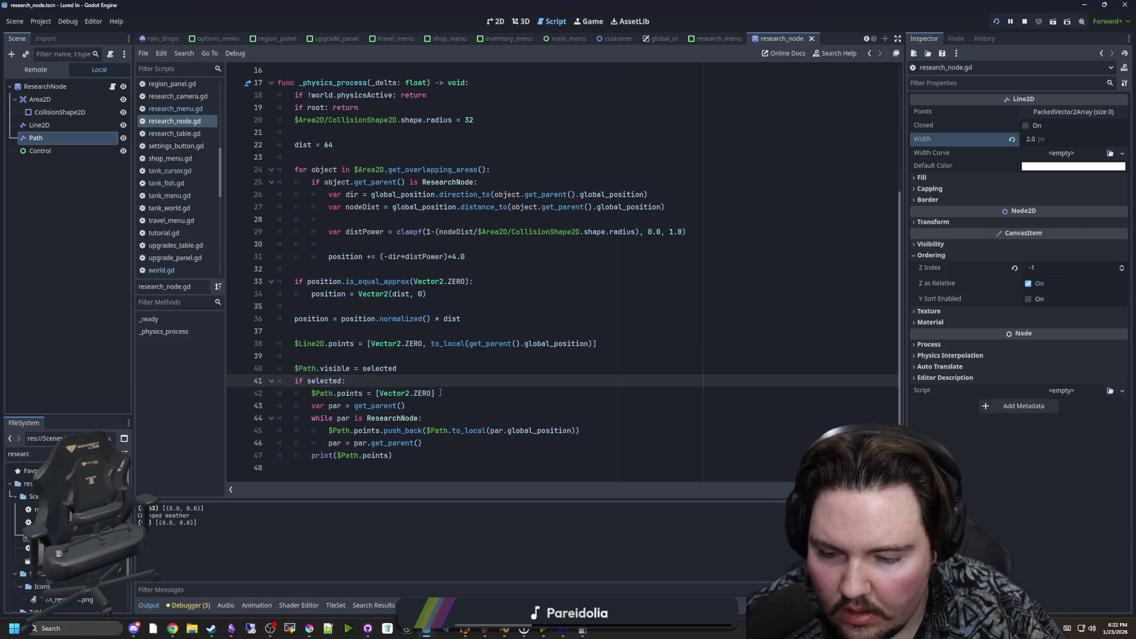
pyautogui.click(451, 391)
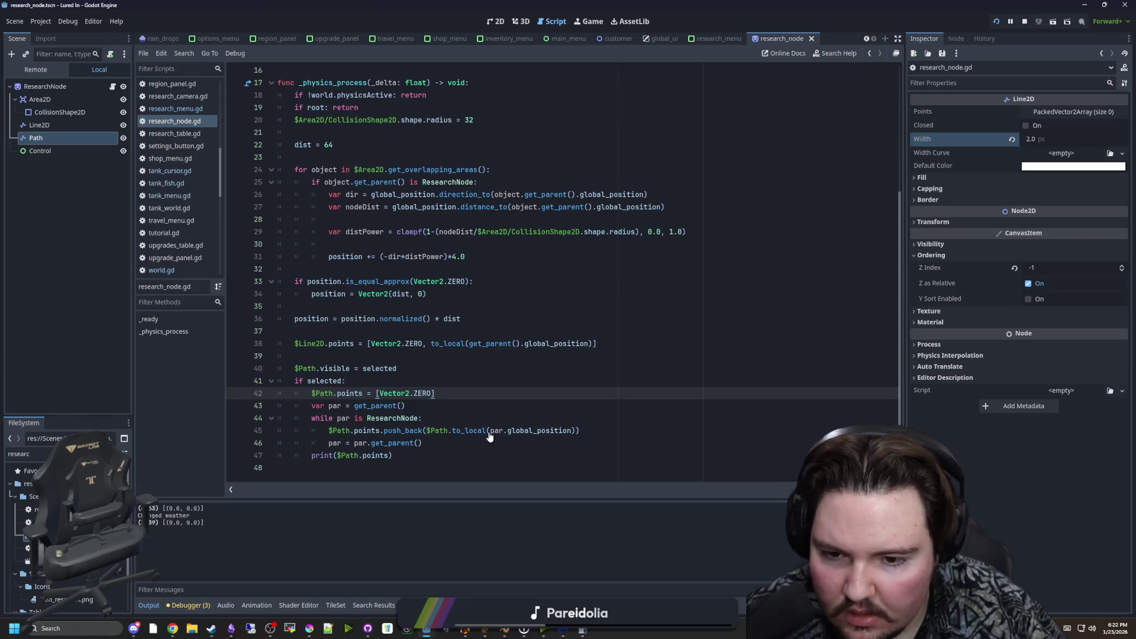
pyautogui.click(518, 415)
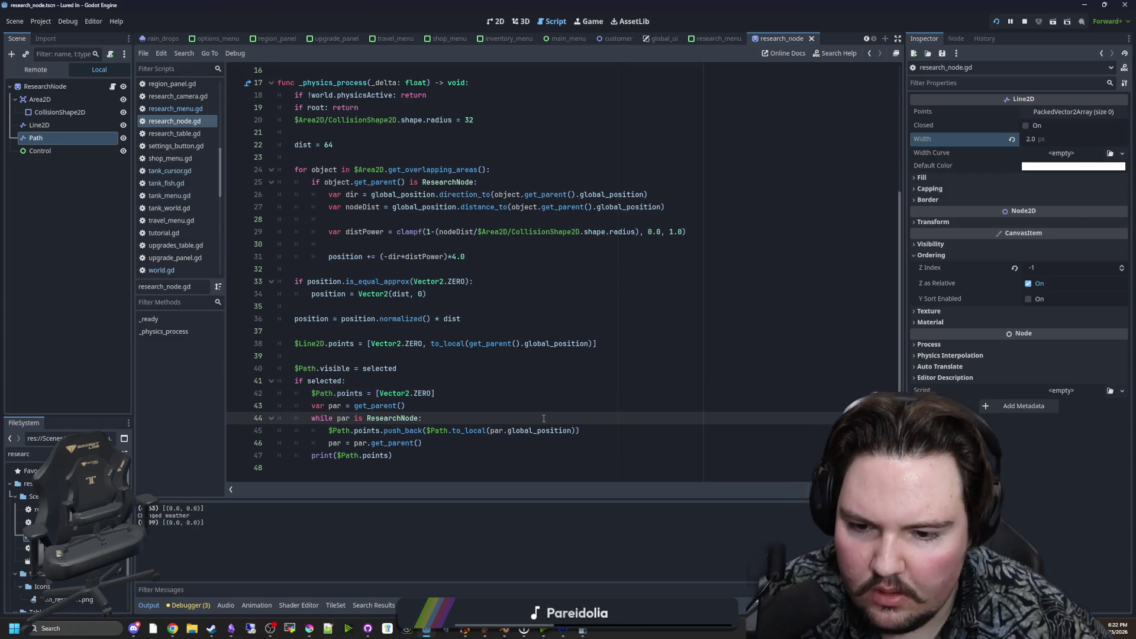
pyautogui.click(592, 435)
pyautogui.press('Return')
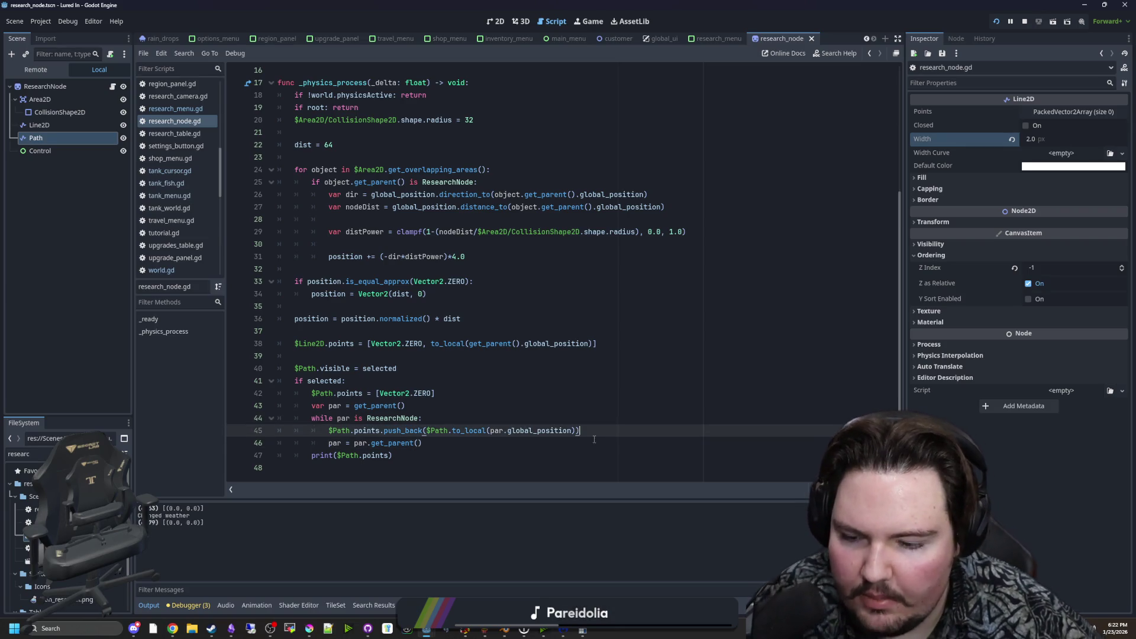
pyautogui.write('print(*')
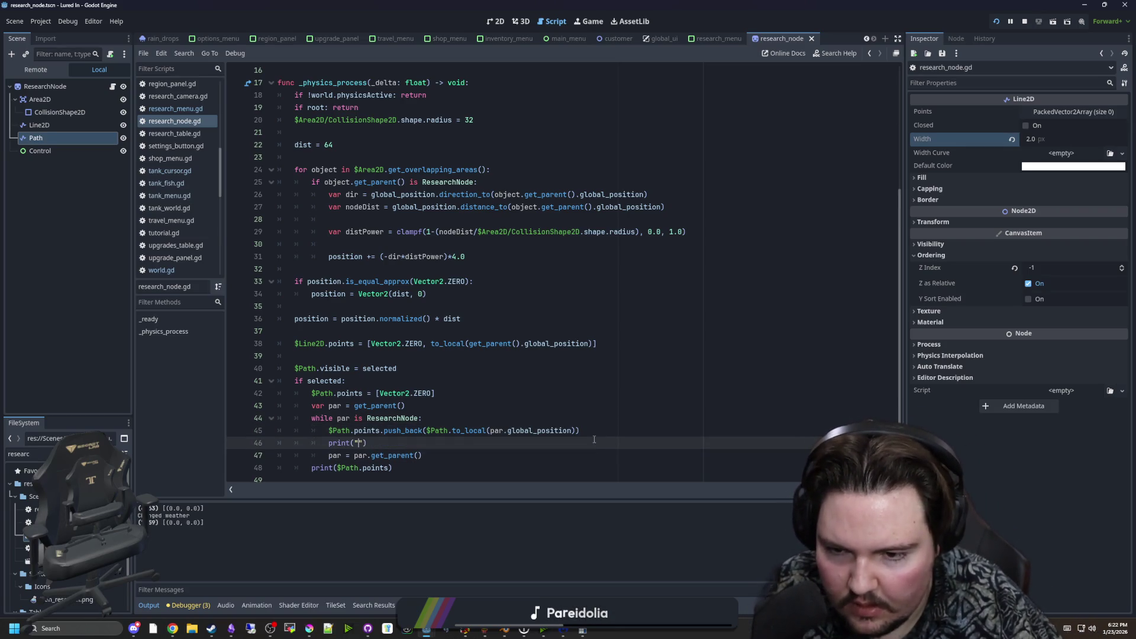
pyautogui.write('ha')
pyautogui.press('End')
pyautogui.hotkey('ctrl', 's')
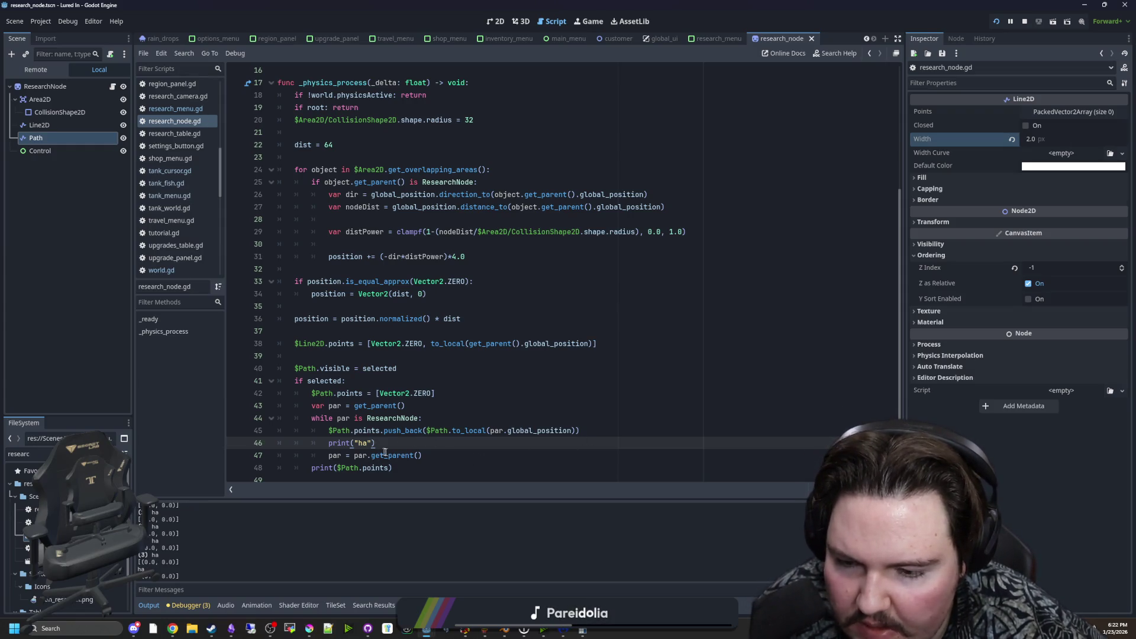
# Remove the debug print line and select $Path.points on line 42.
pyautogui.hotkey('shift', 'Home')
pyautogui.press('BackSpace')
pyautogui.press('BackSpace')
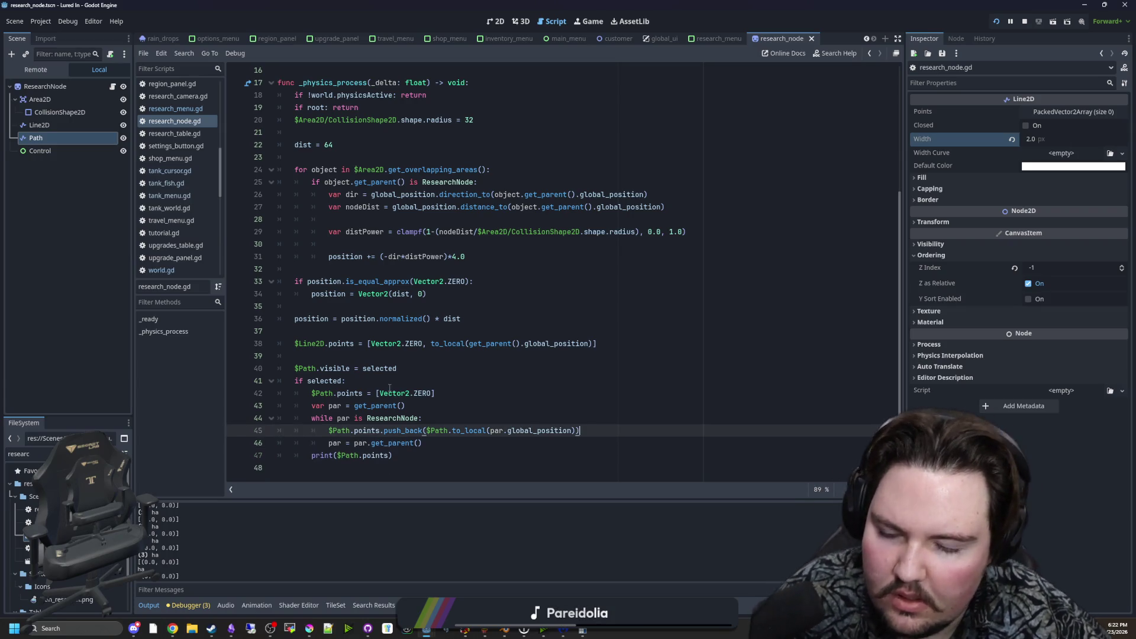
pyautogui.click(372, 356)
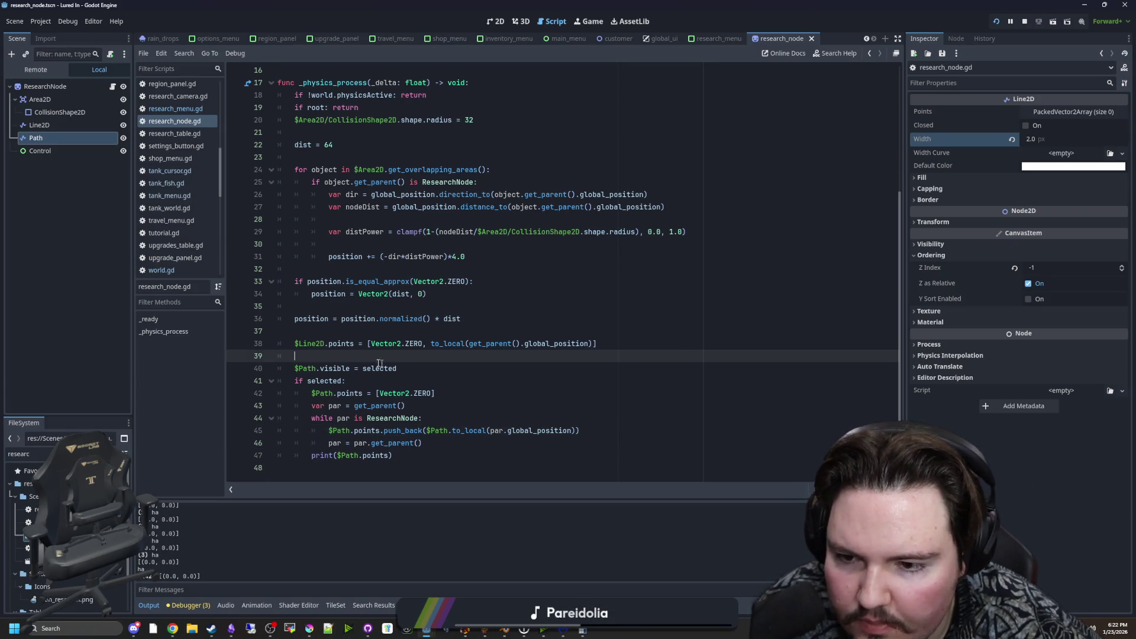
pyautogui.click(381, 384)
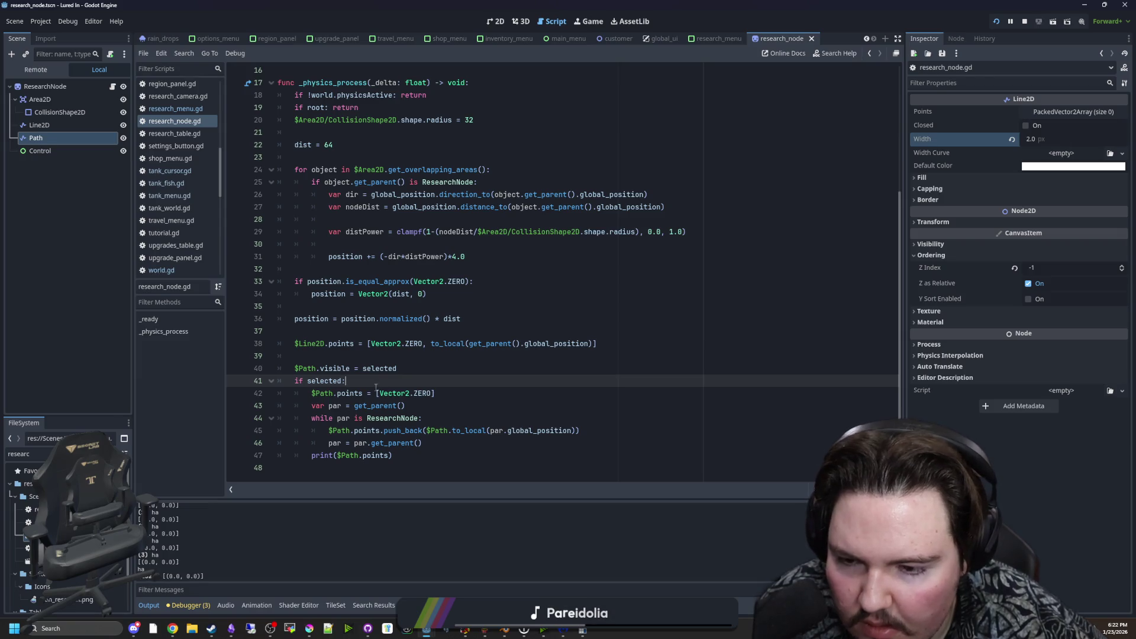
pyautogui.moveTo(362, 393); pyautogui.dragTo(311, 392)
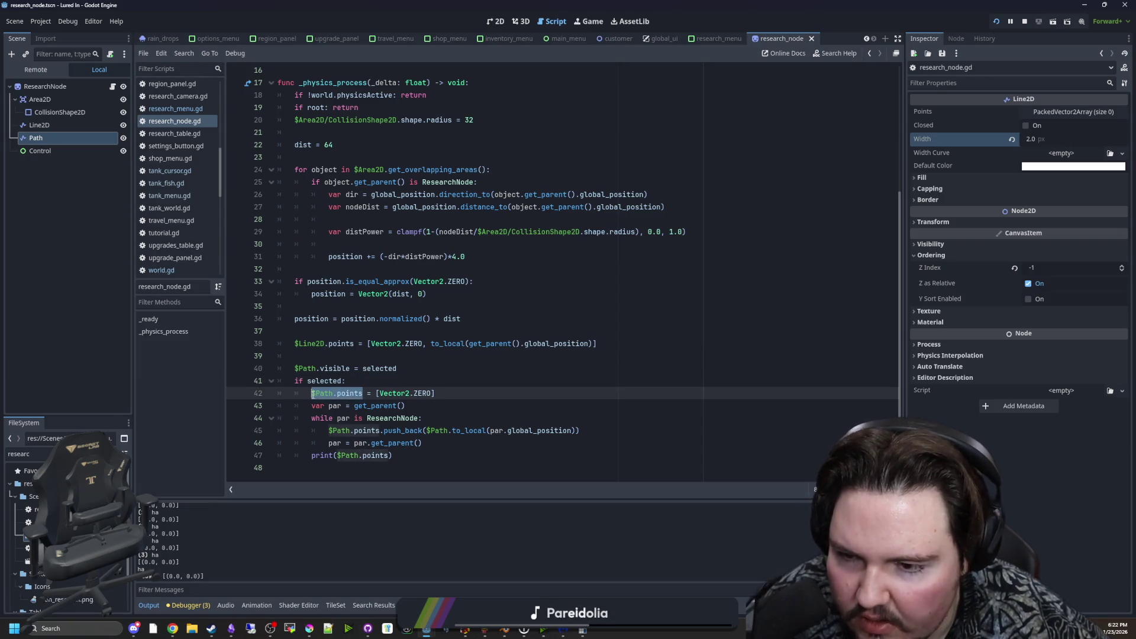
# Declare a local 'var points', drop the debug print, and assign $Path.points after the loop.
pyautogui.press('BackSpace')
pyautogui.write('var points')
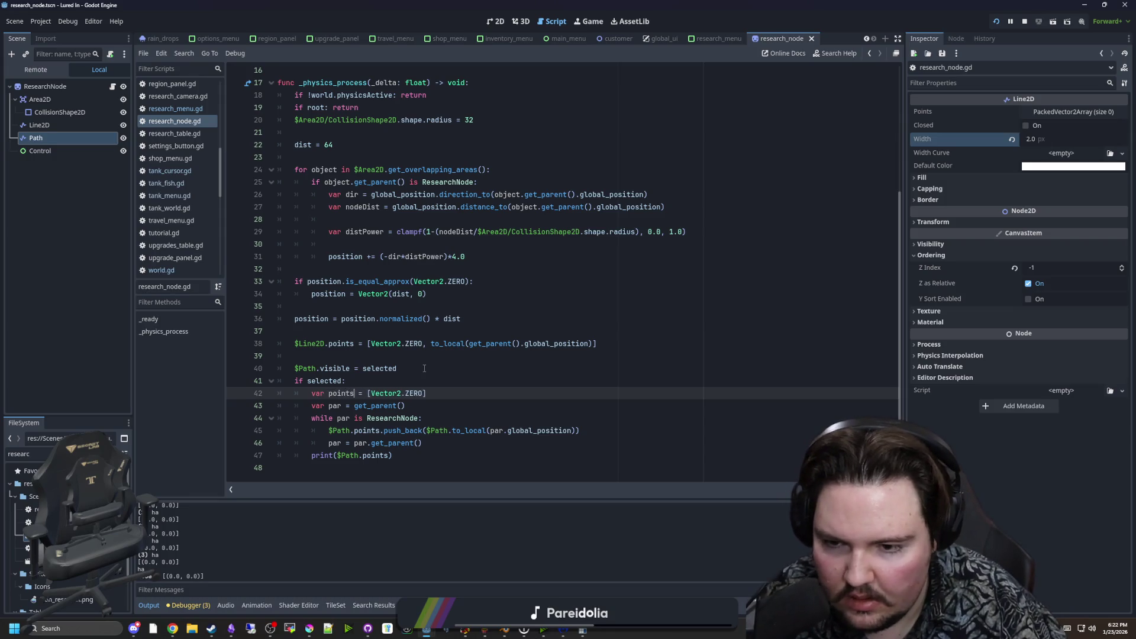
pyautogui.moveTo(391, 455); pyautogui.dragTo(311, 455)
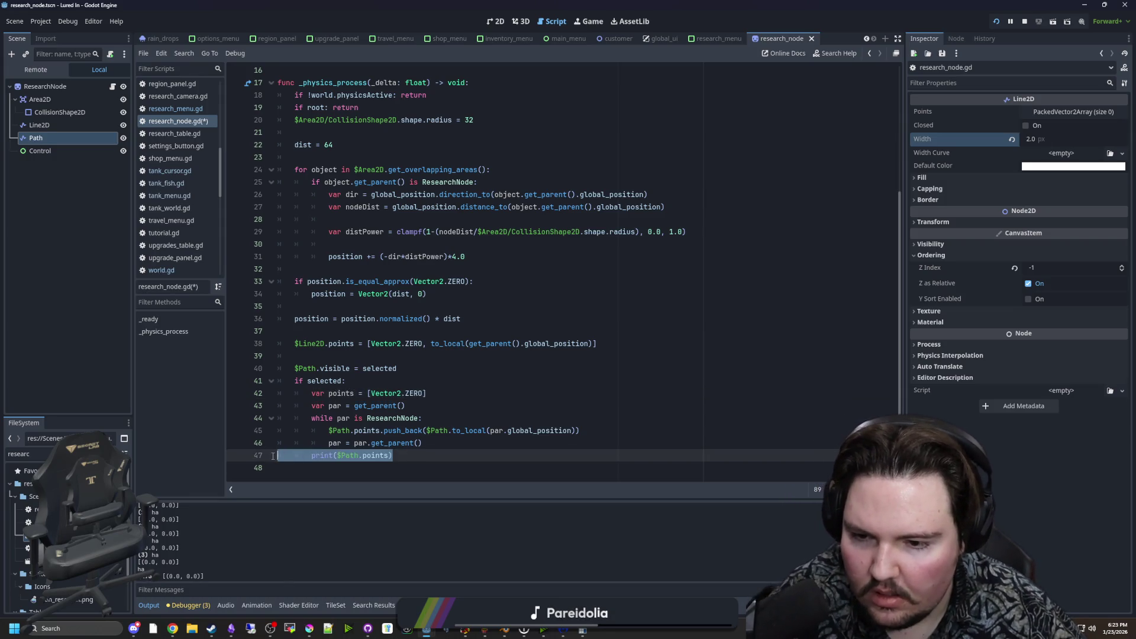
pyautogui.press('BackSpace')
pyautogui.press('Return')
pyautogui.write('$Path.points')
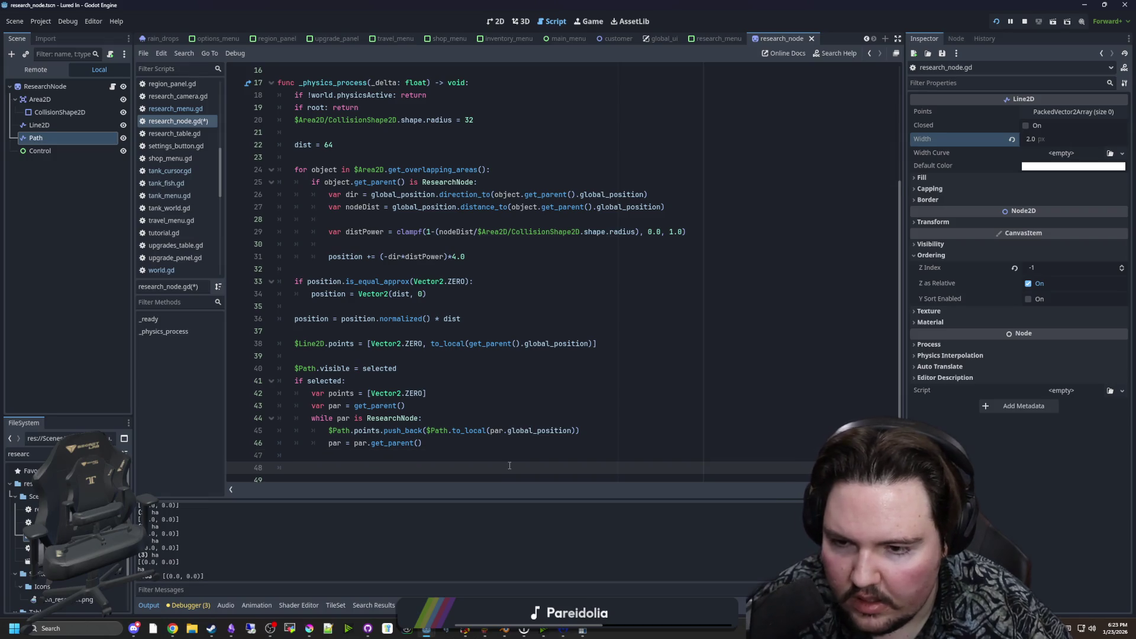
pyautogui.press('Tab')
pyautogui.click(385, 466)
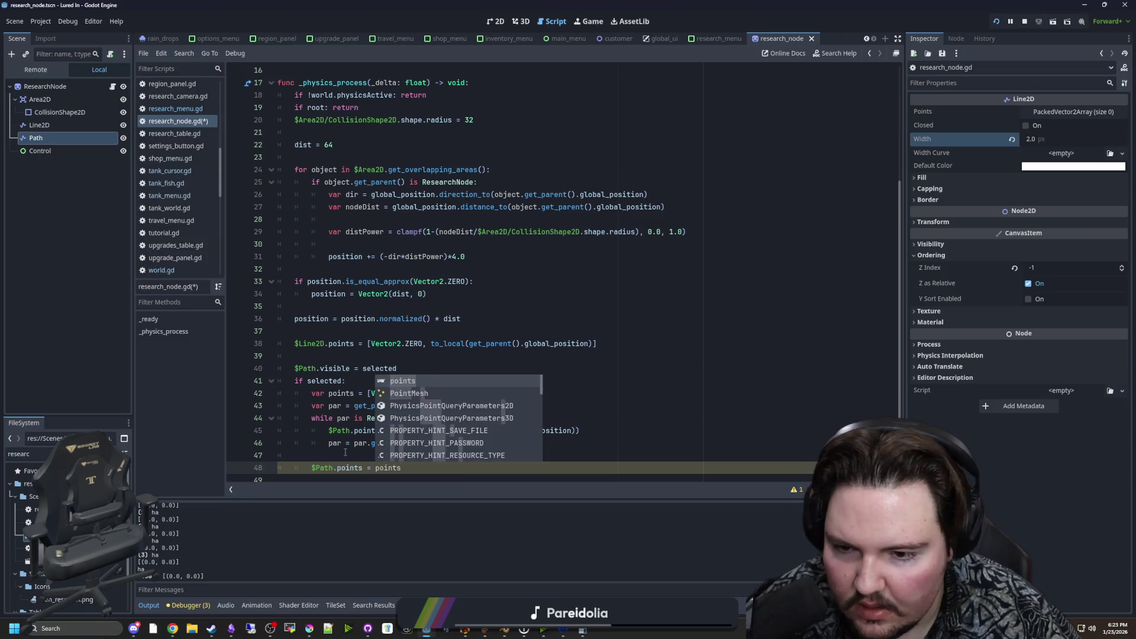
# Make push_back append to the local points array, then save and run the game.
pyautogui.click(329, 431)
pyautogui.press('Delete')
pyautogui.press('Delete')
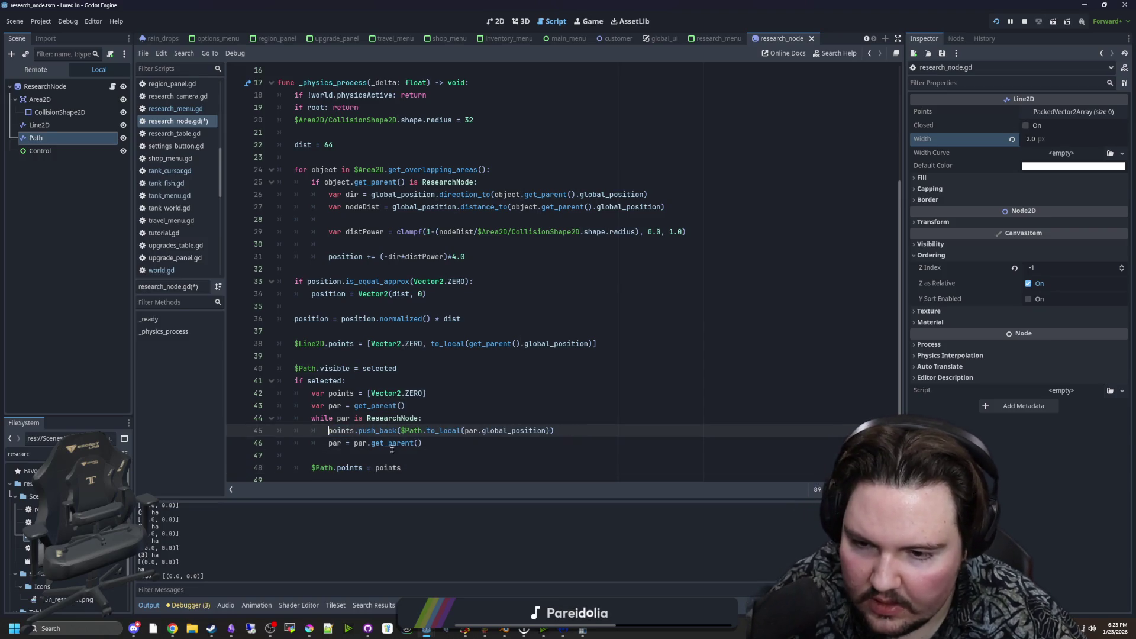
pyautogui.click(444, 412)
pyautogui.hotkey('ctrl', 's')
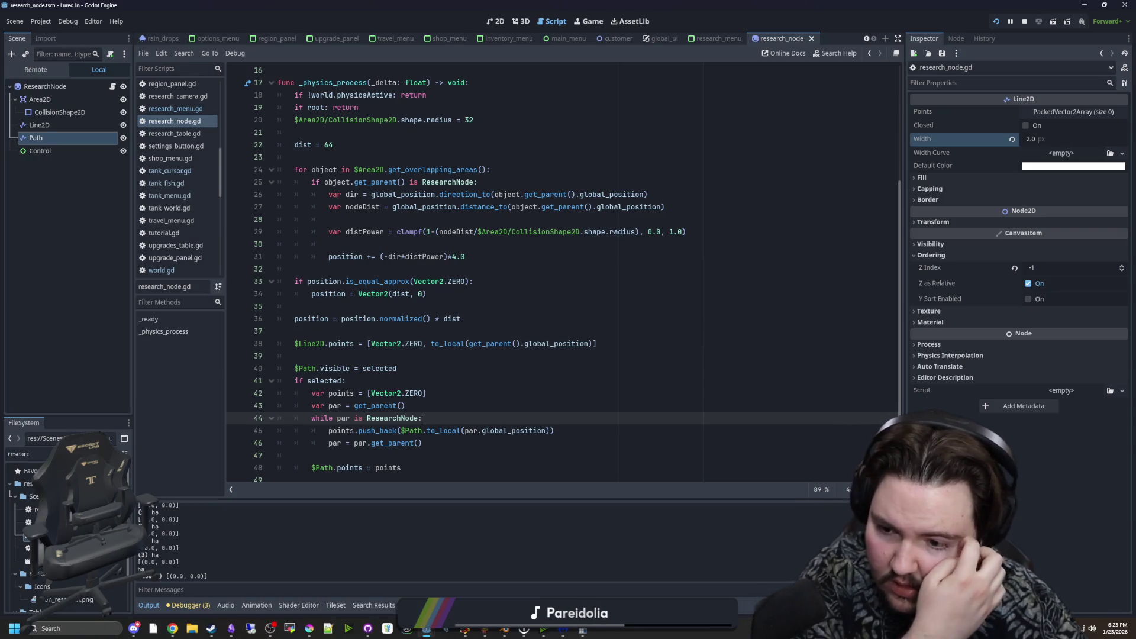
pyautogui.press('F5')
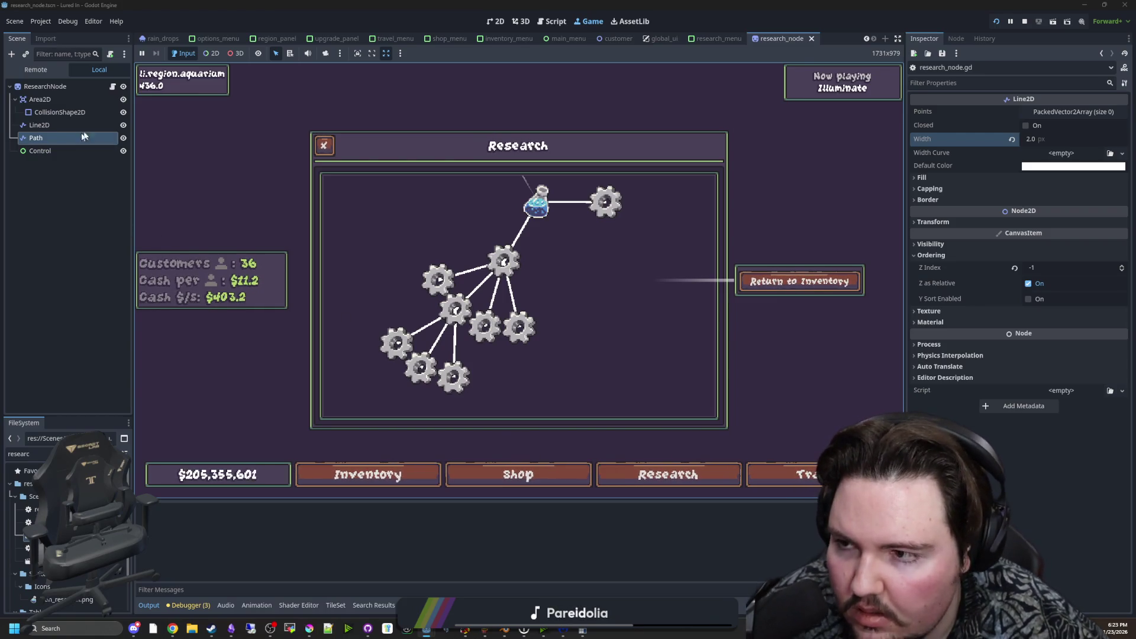
# Review the path-points code in research_node.gd, then check the running game.
pyautogui.click(113, 87)
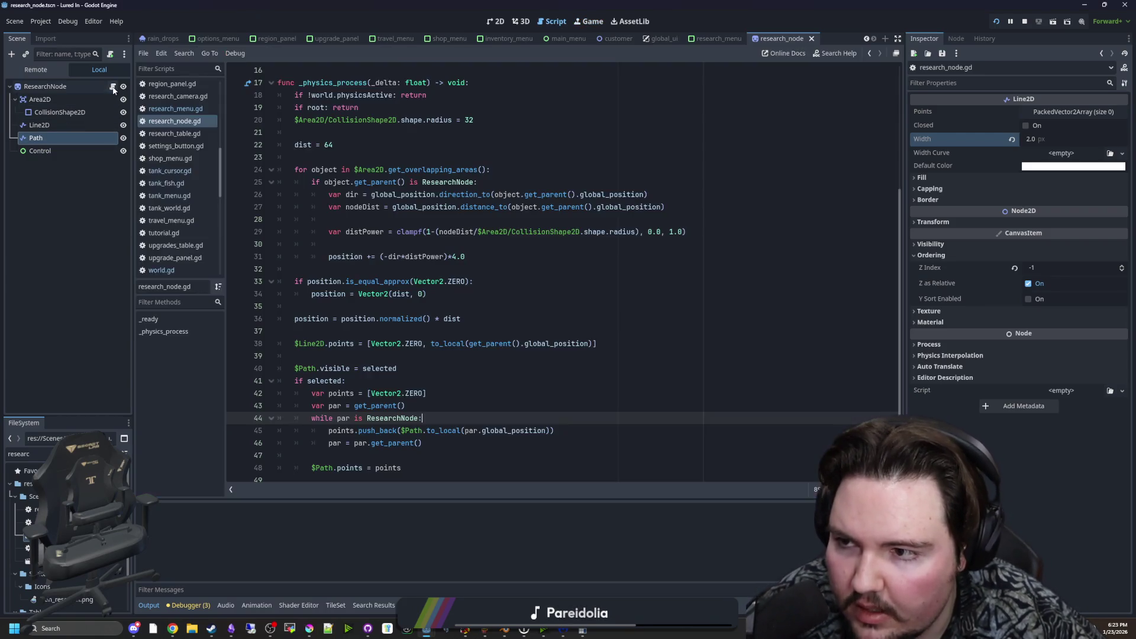
pyautogui.click(407, 383)
pyautogui.click(403, 343)
pyautogui.scroll(-1, 402, 338)
pyautogui.click(401, 343)
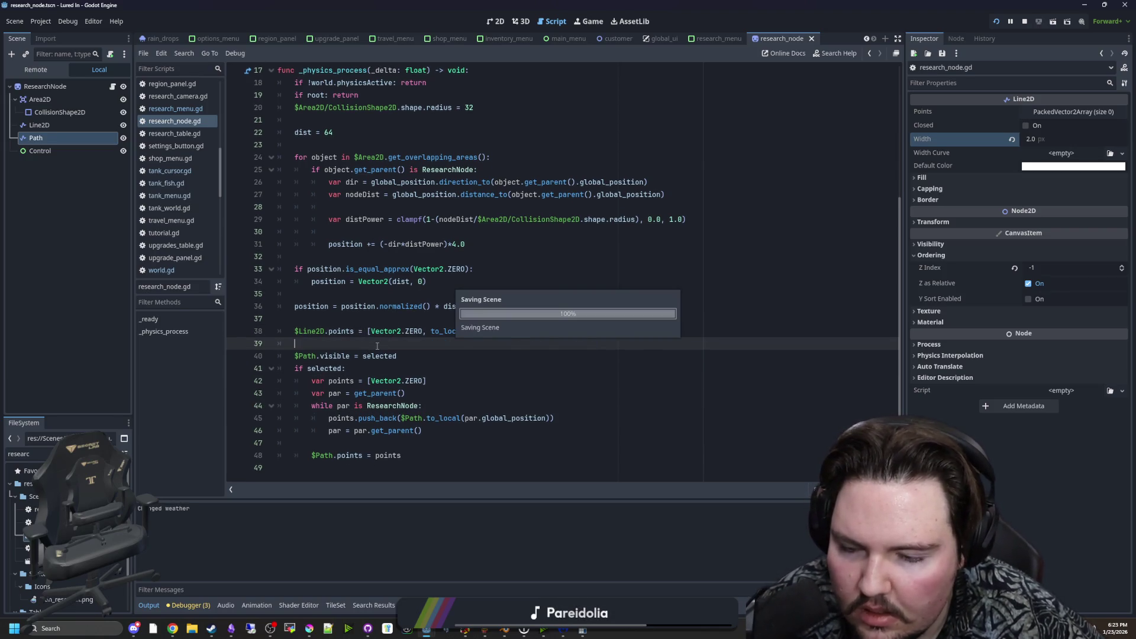
pyautogui.click(589, 21)
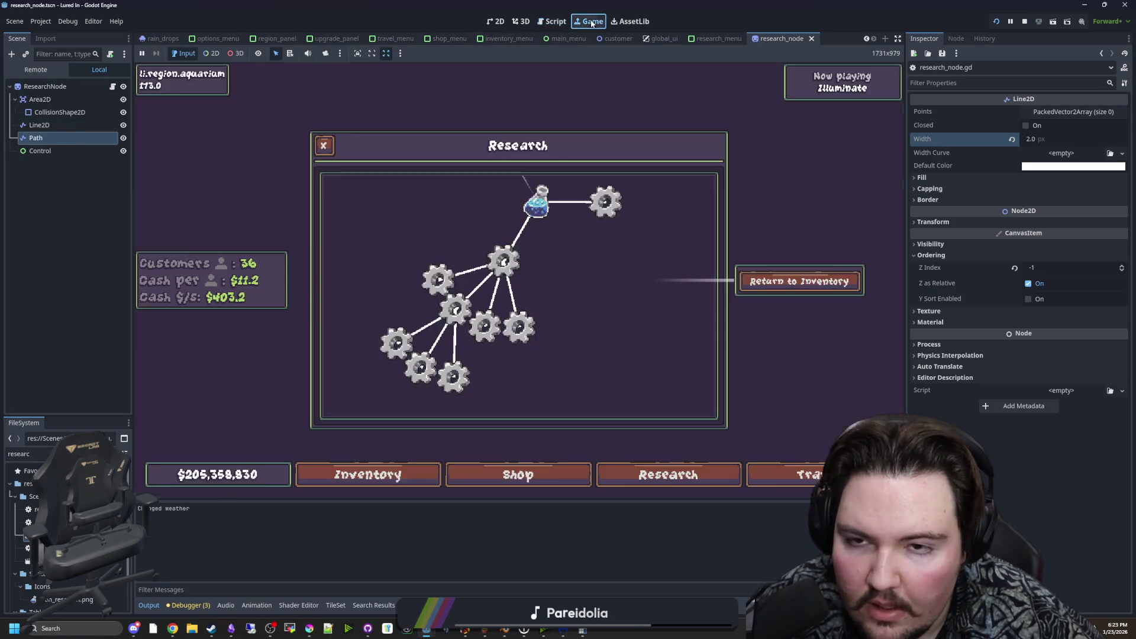
# Insert a print(points) line above $Path.points = points and save to run it.
pyautogui.click(113, 87)
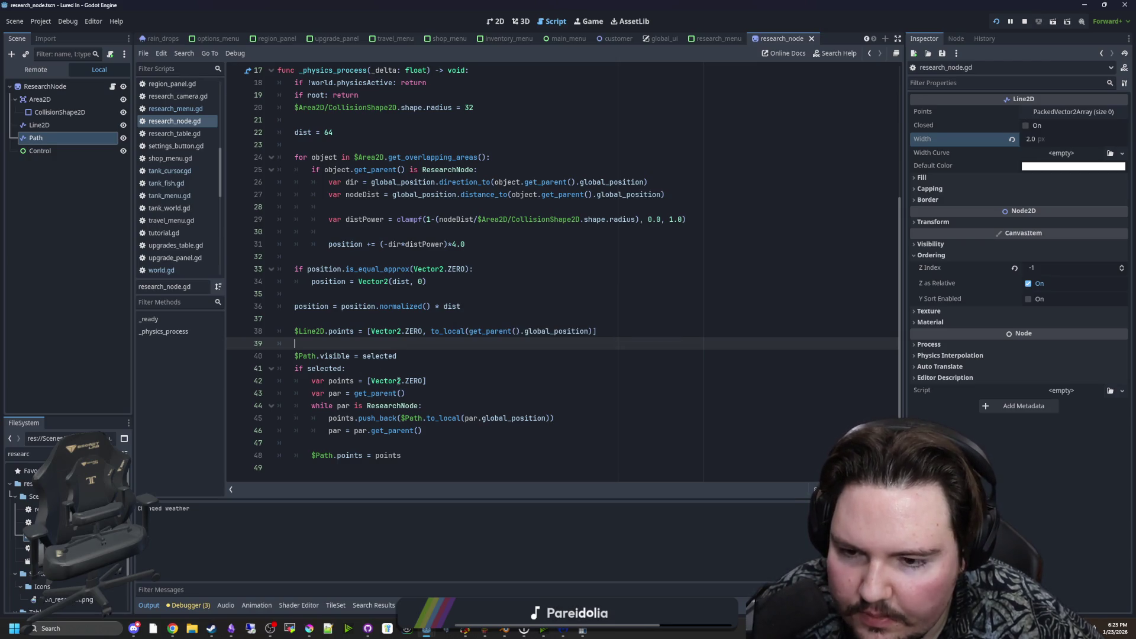
pyautogui.scroll(4, 340, 352)
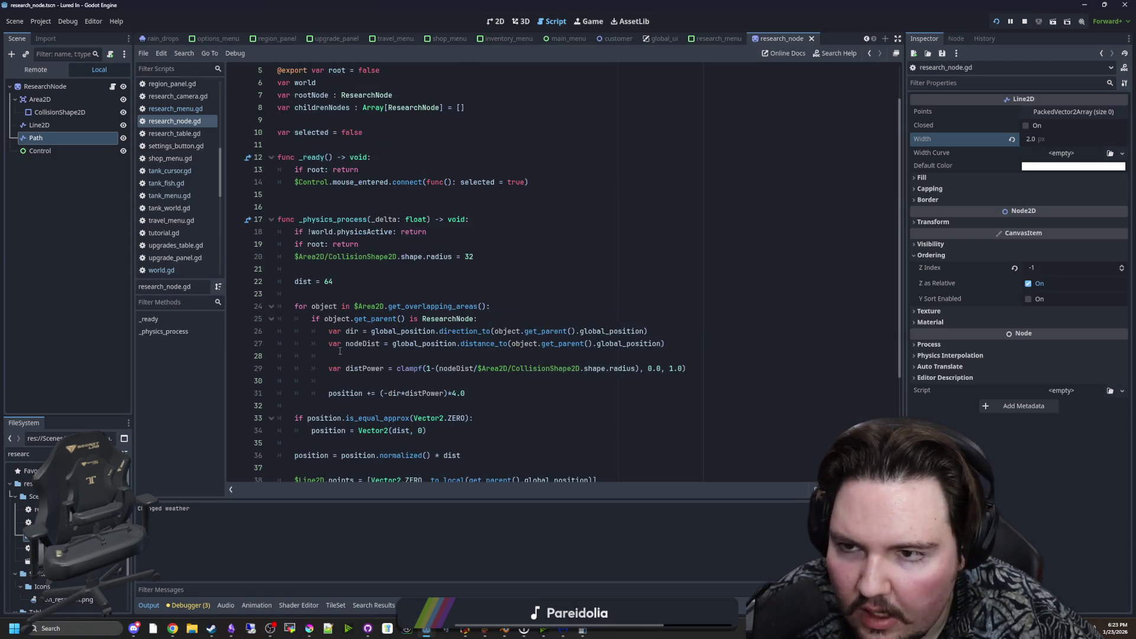
pyautogui.scroll(-4, 339, 346)
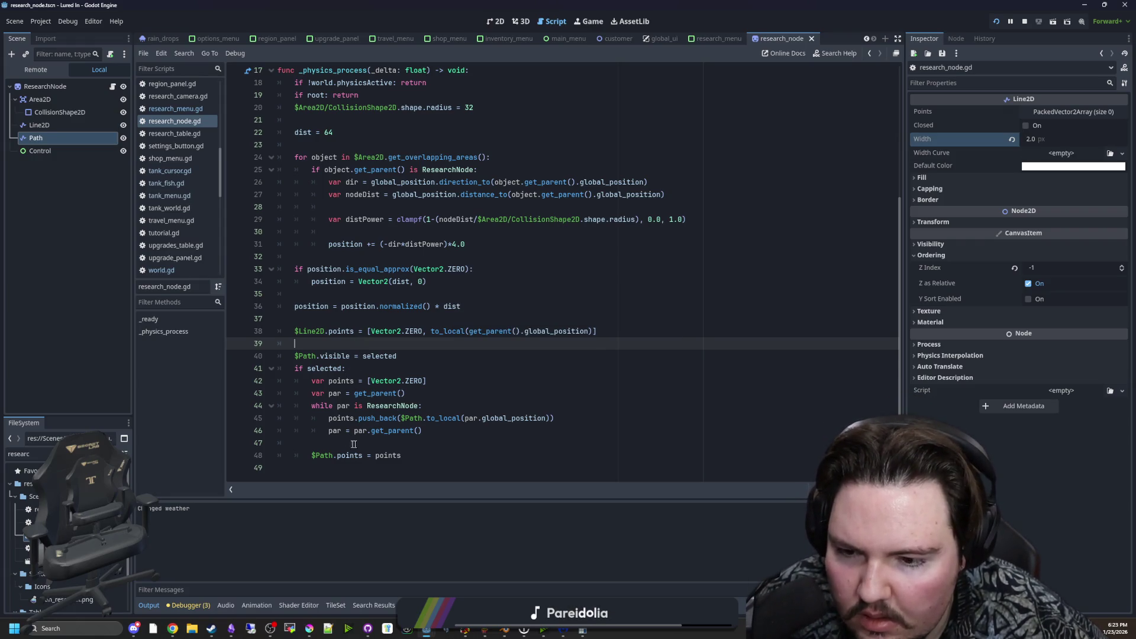
pyautogui.click(430, 457)
pyautogui.hotkey('ctrl', 'shift', 'Return')
pyautogui.write('print(poiu)')
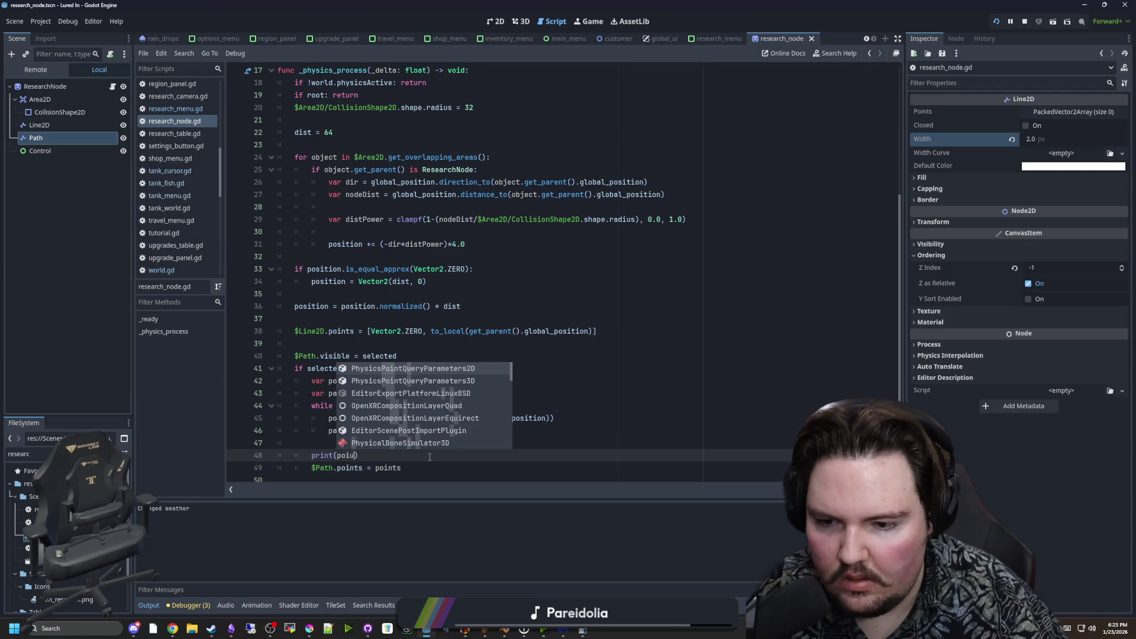
pyautogui.press('BackSpace')
pyautogui.write('nts')
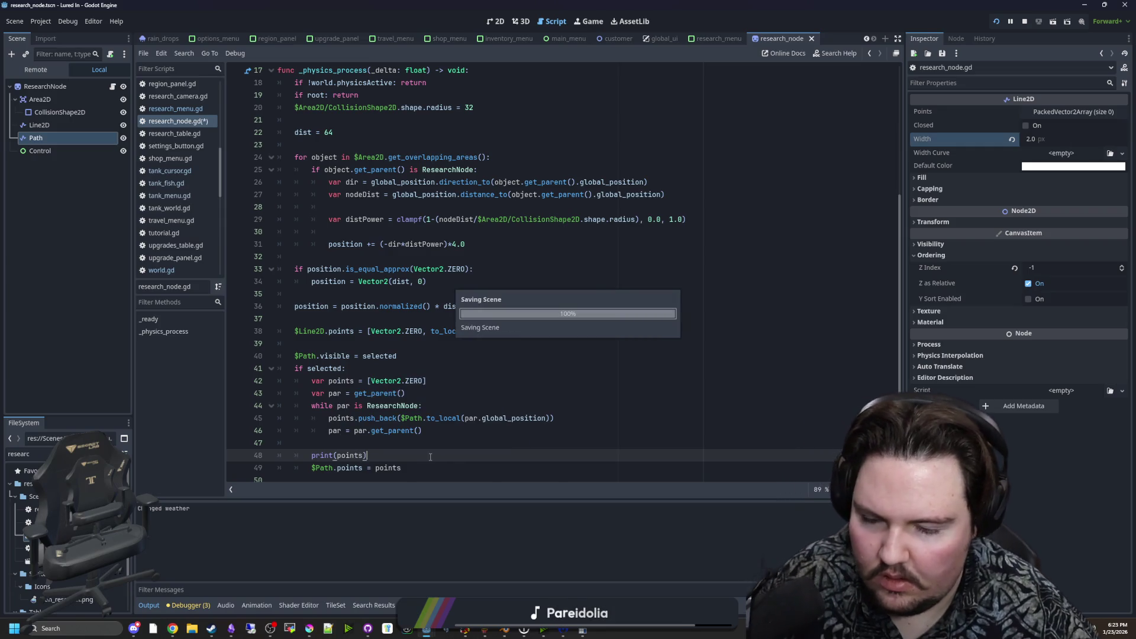
pyautogui.hotkey('ctrl', 's')
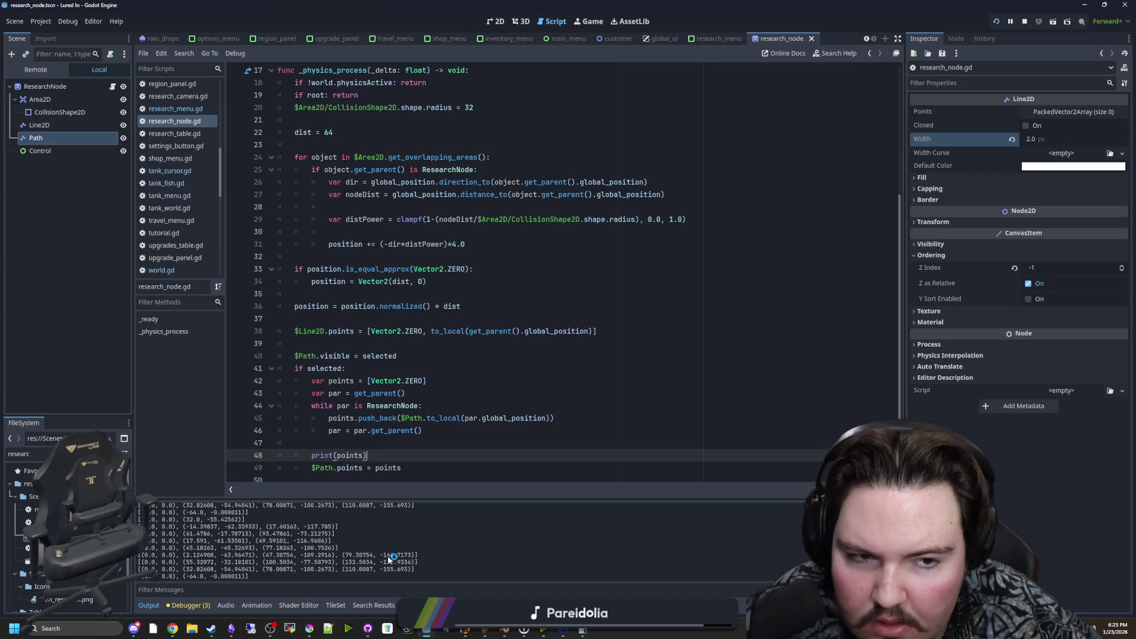
# Give the Path line a Width of 4 and Z Index of 1, then run the game.
pyautogui.click(1046, 143)
pyautogui.write('4')
pyautogui.press('Return')
pyautogui.click(414, 443)
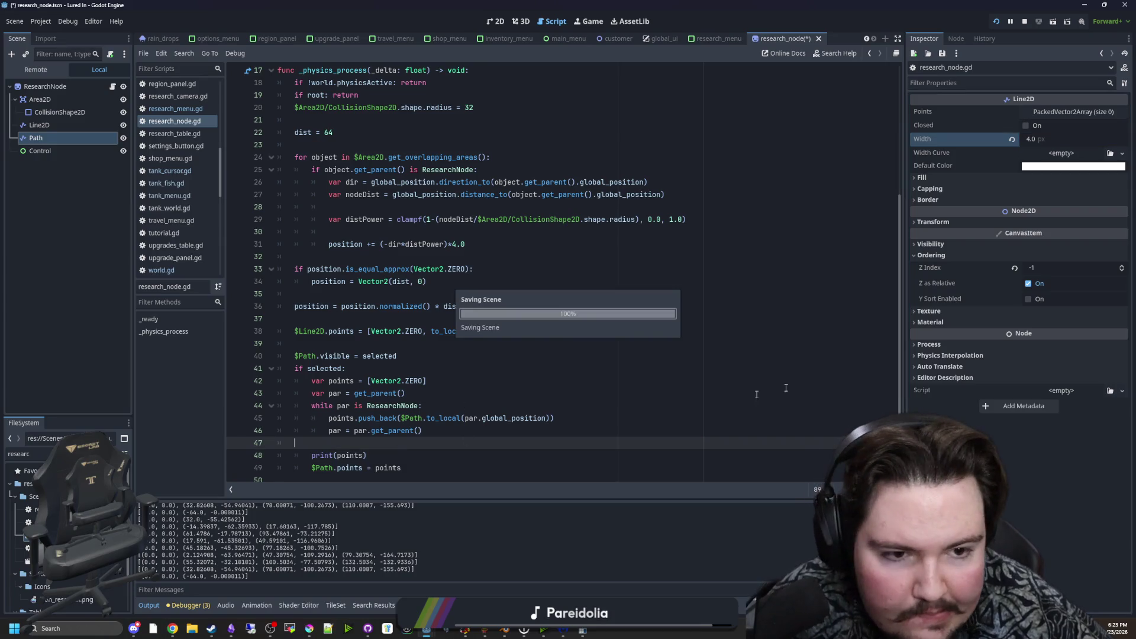
pyautogui.hotkey('ctrl', 's')
pyautogui.click(1029, 267)
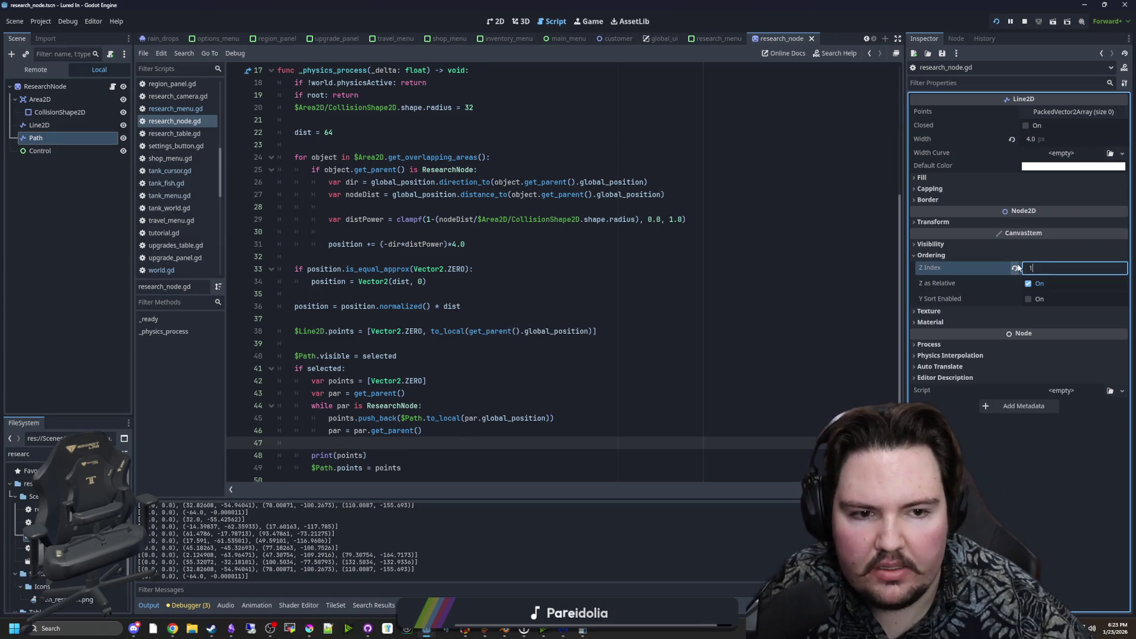
pyautogui.write('1')
pyautogui.press('Return')
pyautogui.press('F5')
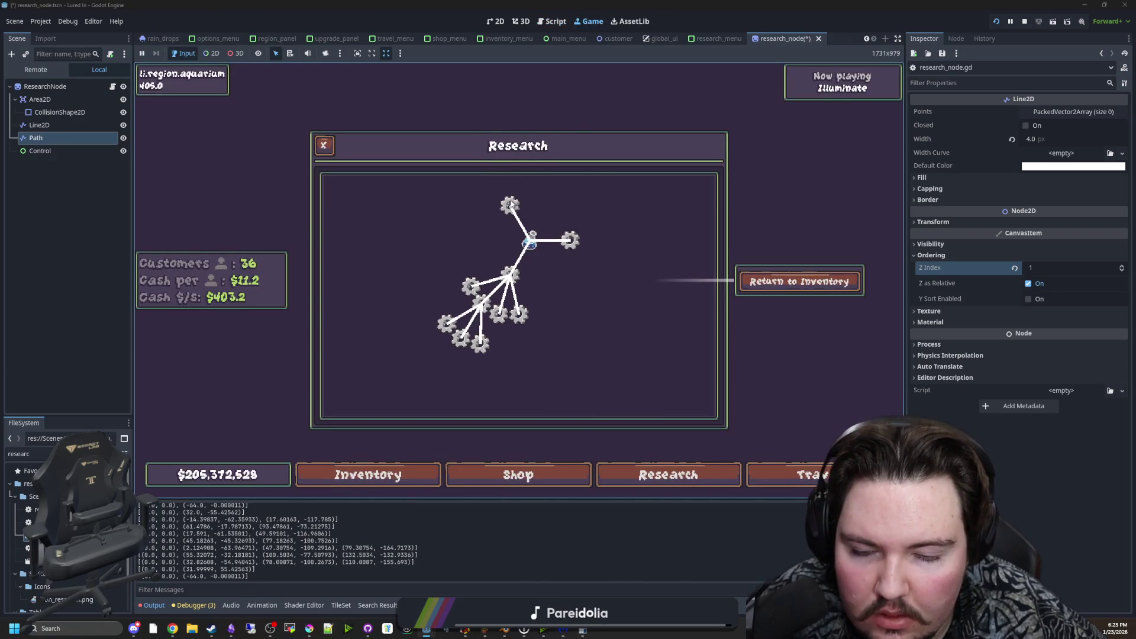
# Change the Path's Default Color to yellow (ffff00) and stop the running game.
pyautogui.scroll(2, 567, 265)
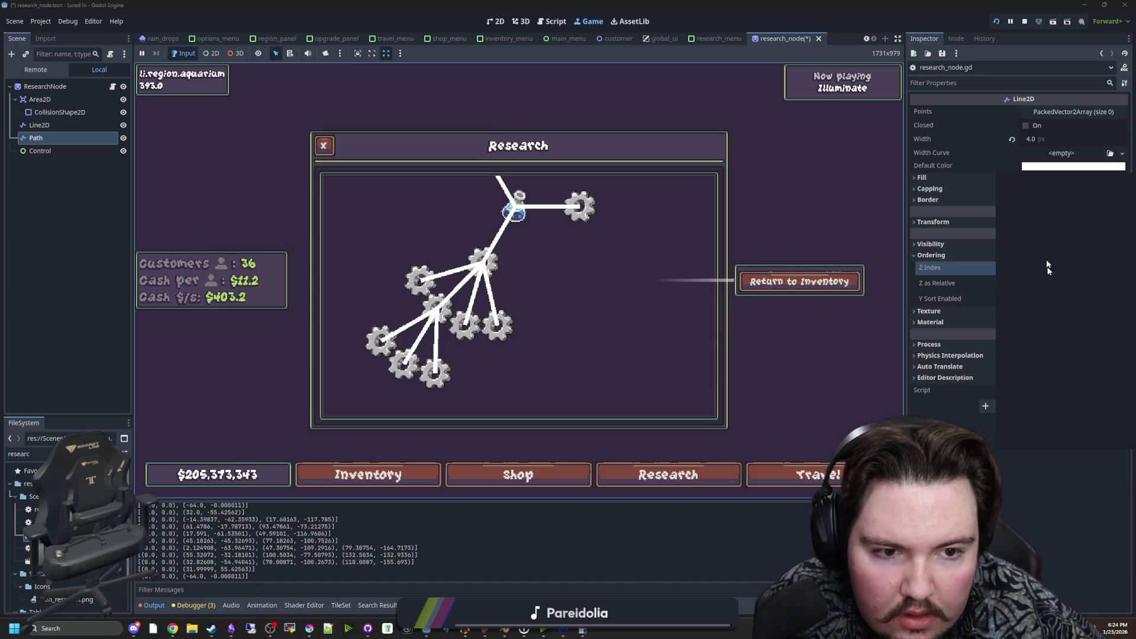
pyautogui.click(1072, 166)
pyautogui.moveTo(1042, 358); pyautogui.dragTo(1011, 359)
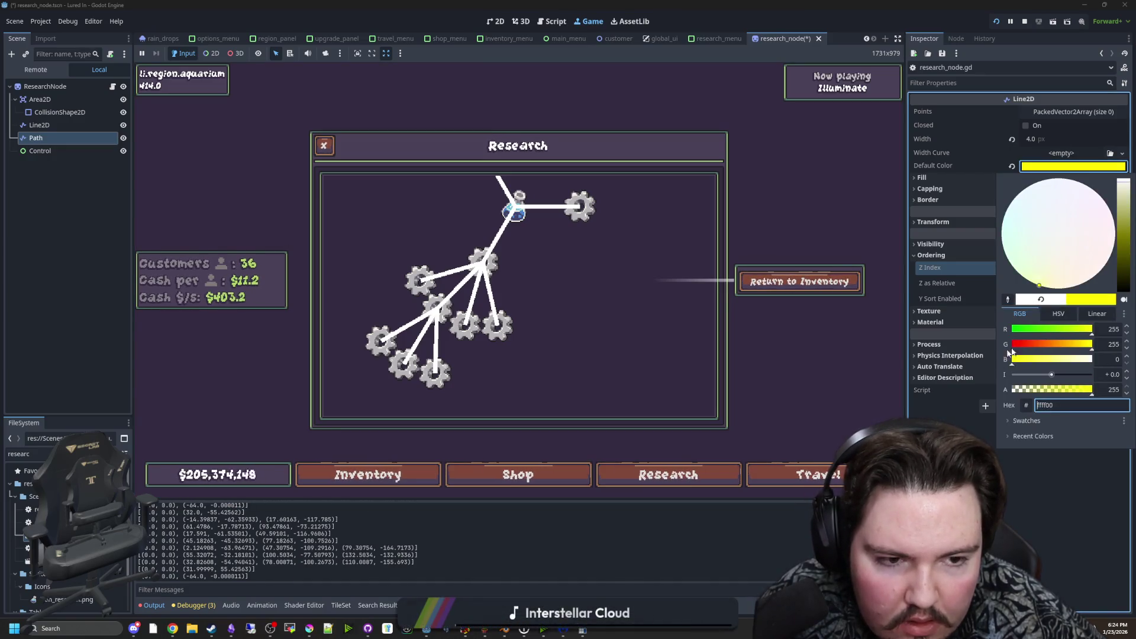
pyautogui.click(893, 392)
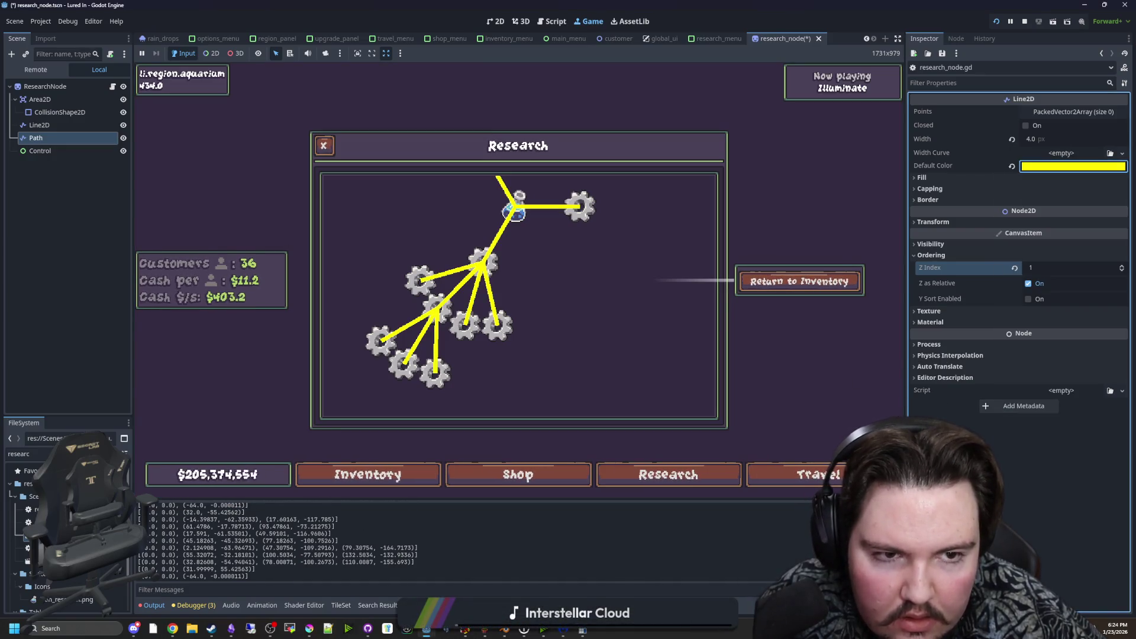
pyautogui.click(1070, 166)
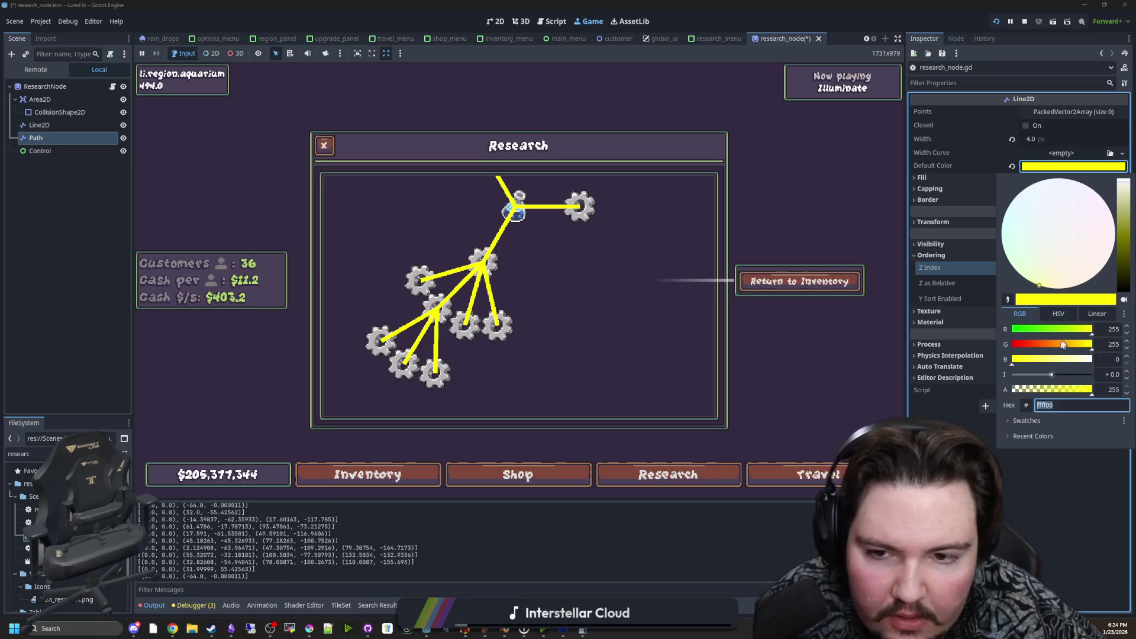
pyautogui.click(713, 321)
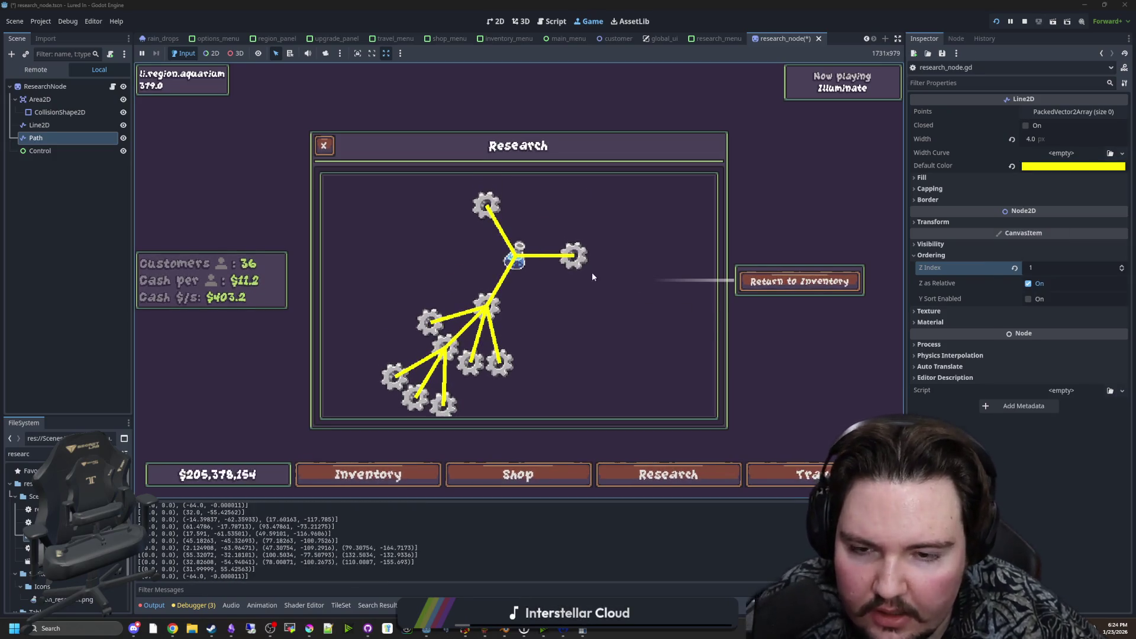
pyautogui.click(1025, 22)
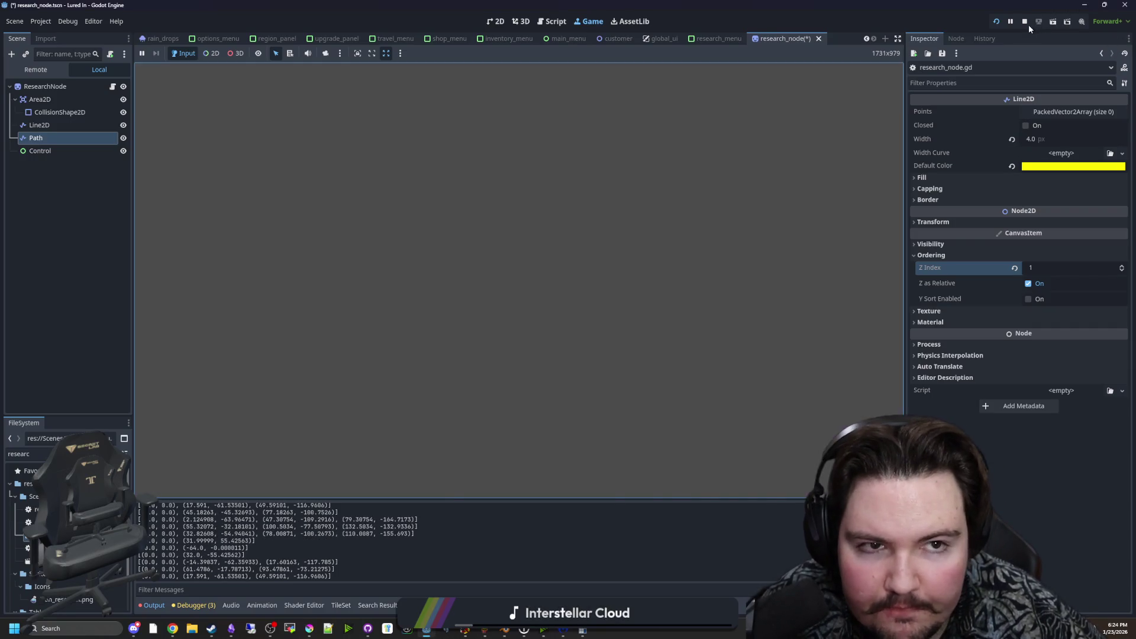
# Delete the print(points) debug line from research_node.gd and save.
pyautogui.hotkey('ctrl', 's')
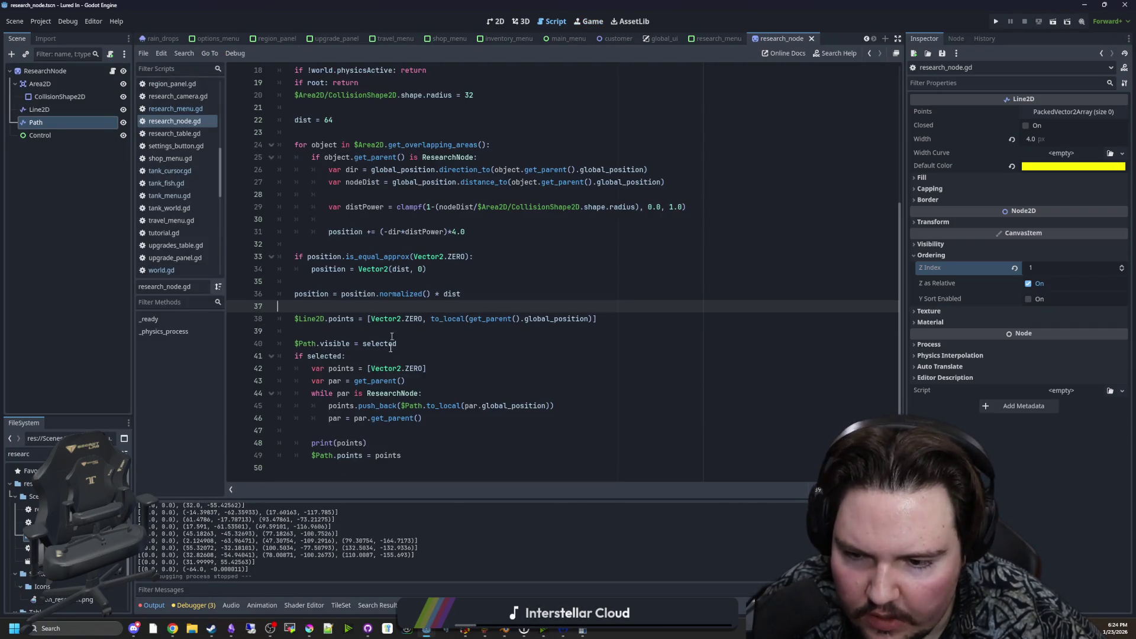
pyautogui.tripleClick(399, 439)
pyautogui.press('BackSpace')
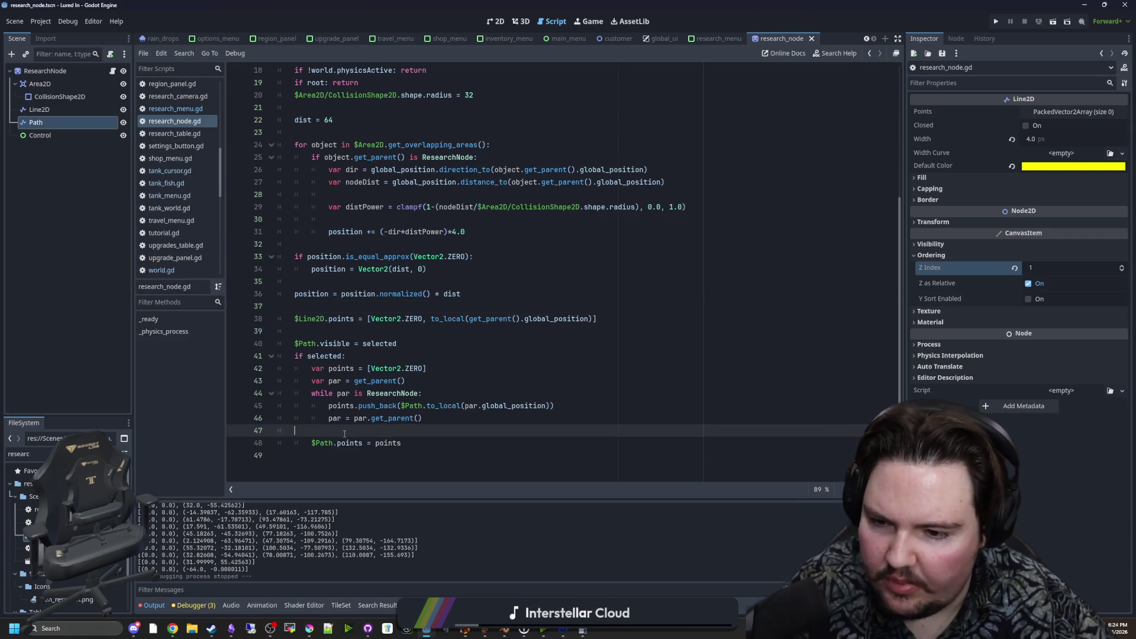
pyautogui.scroll(6, 347, 254)
pyautogui.hotkey('ctrl', 's')
# Rename the Control node to MouseRegion and select the $Control reference on line 14.
pyautogui.click(90, 137)
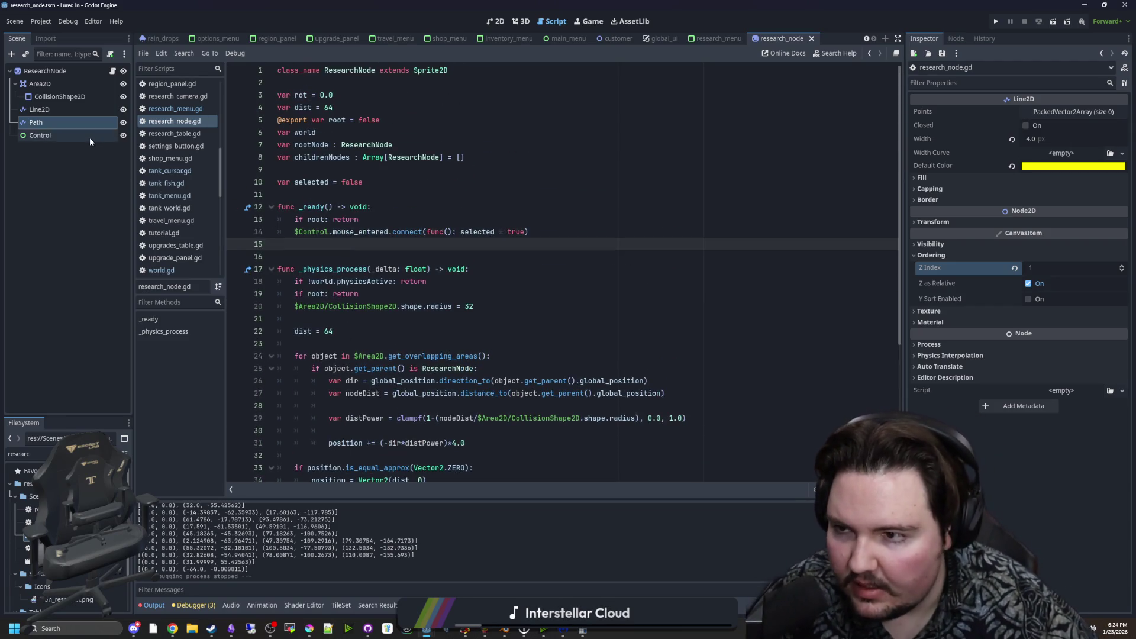
pyautogui.press('F2')
pyautogui.write('MouseRegion')
pyautogui.press('Return')
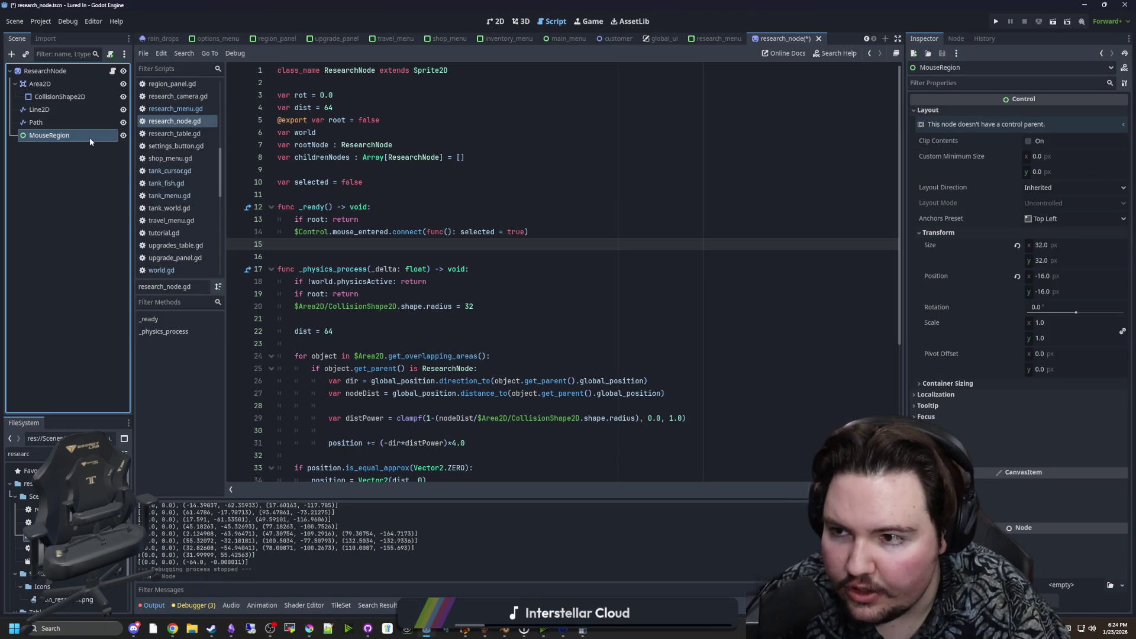
pyautogui.moveTo(329, 231); pyautogui.dragTo(310, 230)
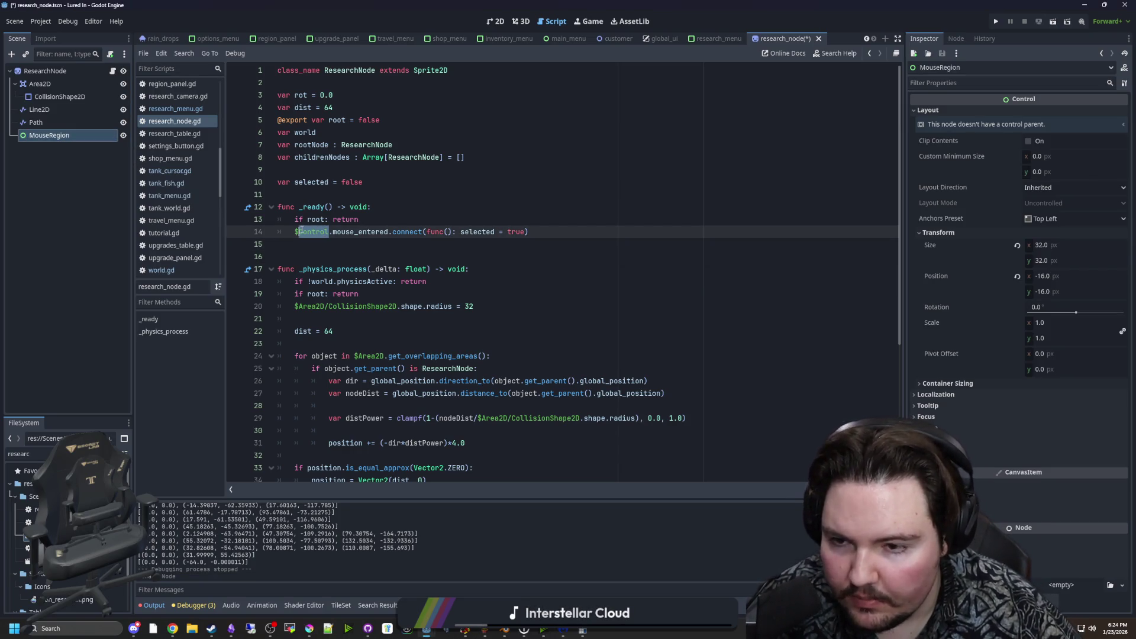
pyautogui.write('MouseRegion')
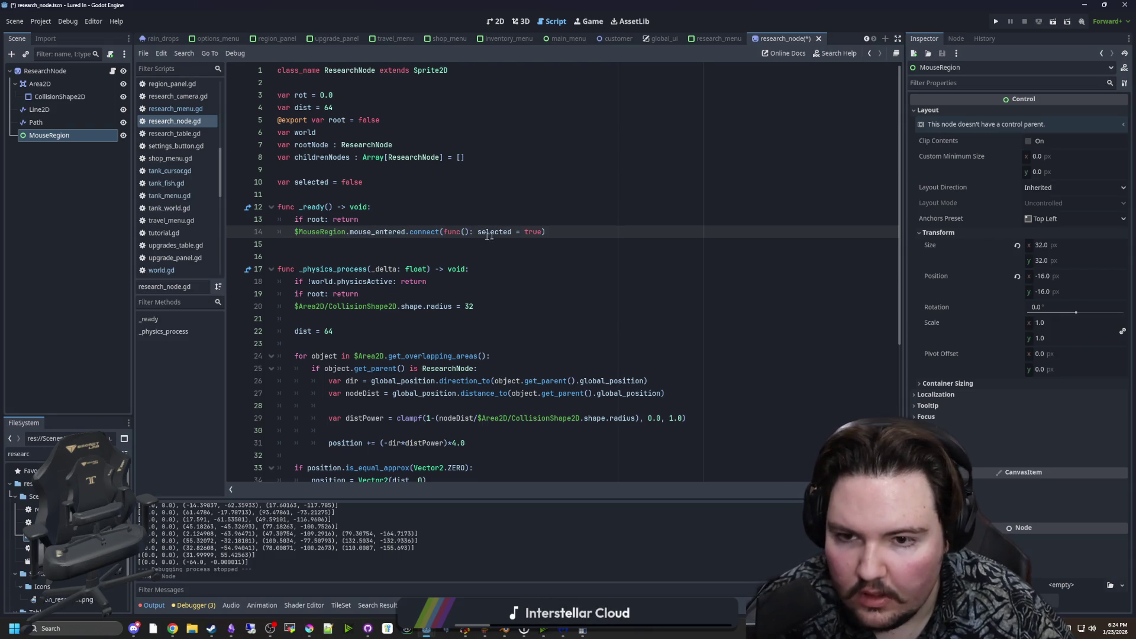
# Duplicate the mouse_entered connection as a mouse_exited one that sets false.
pyautogui.click(561, 232)
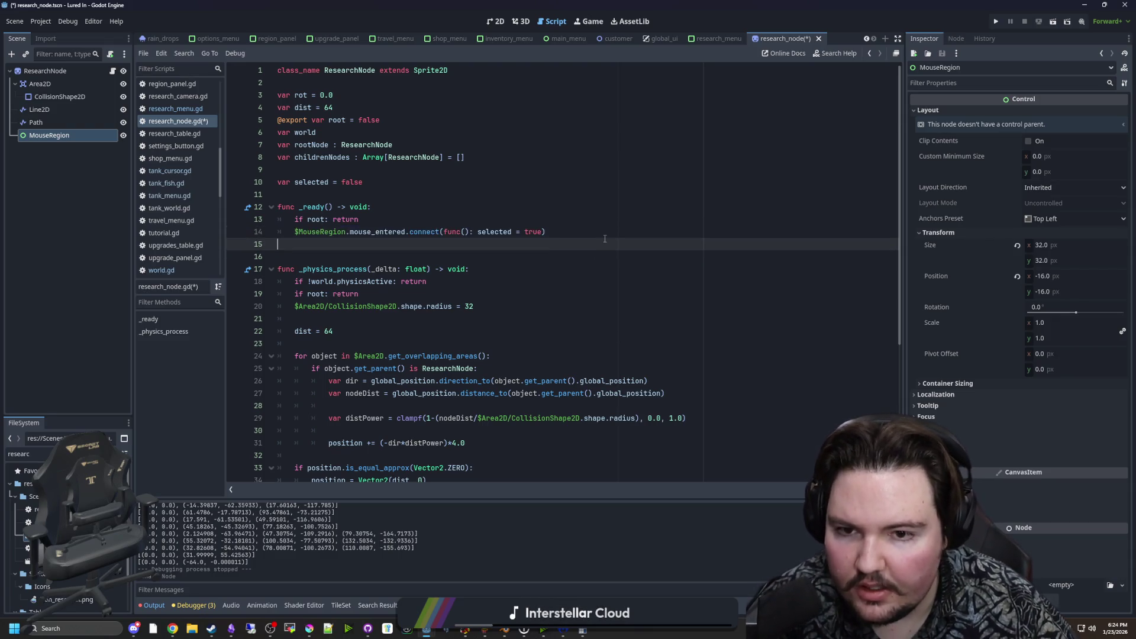
pyautogui.hotkey('ctrl', 'shift', 'd')
pyautogui.doubleClick(391, 244)
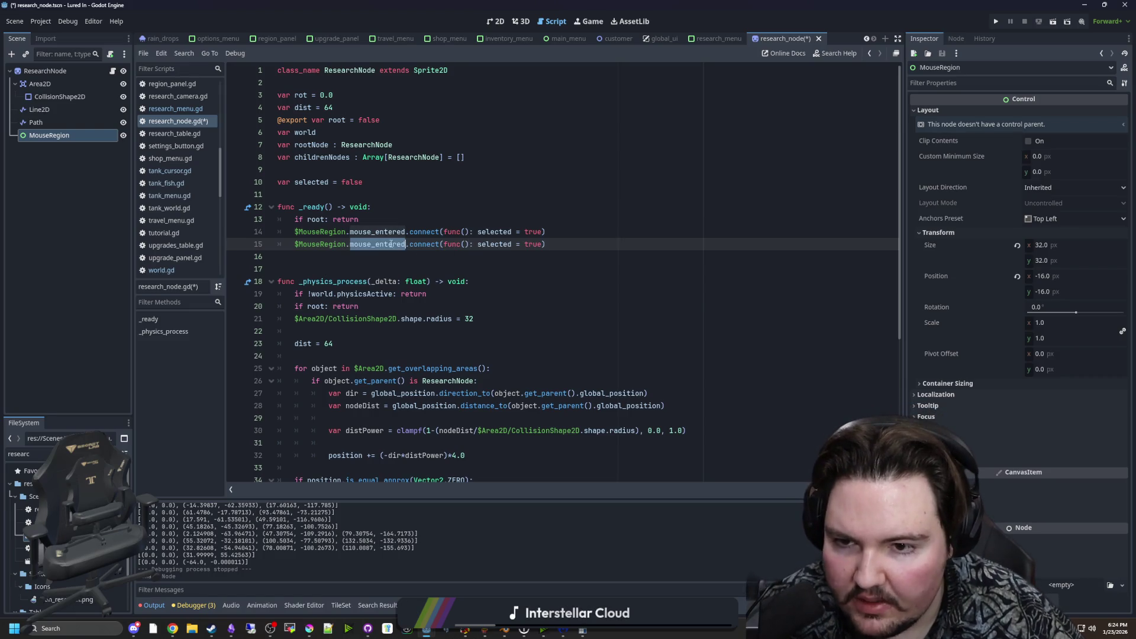
pyautogui.write('mouse_ex')
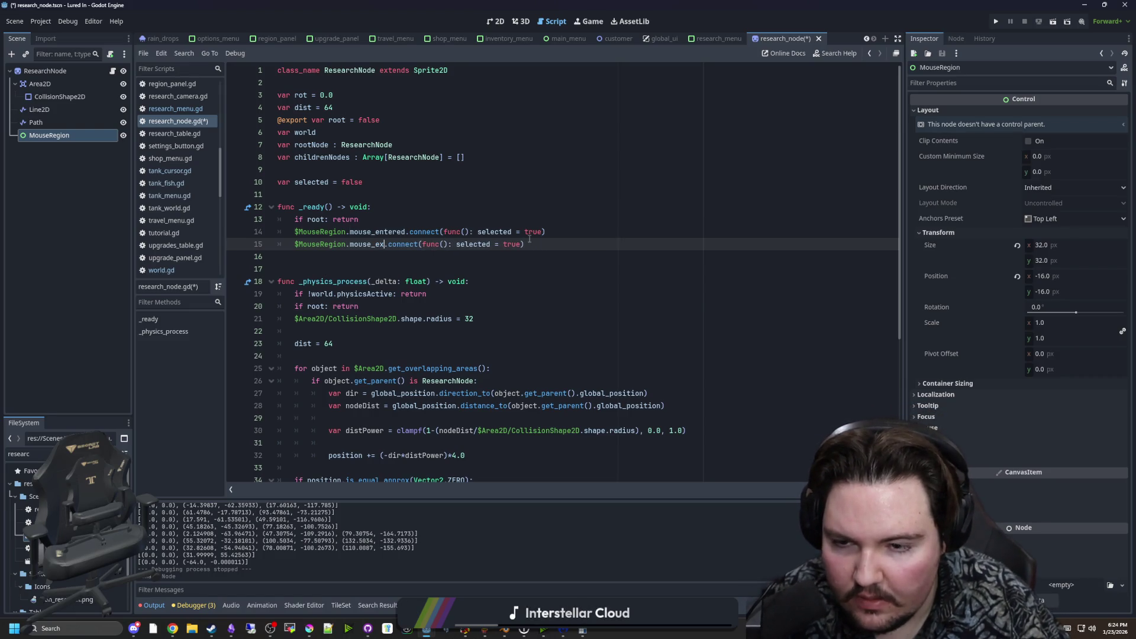
pyautogui.press('Return')
pyautogui.doubleClick(525, 244)
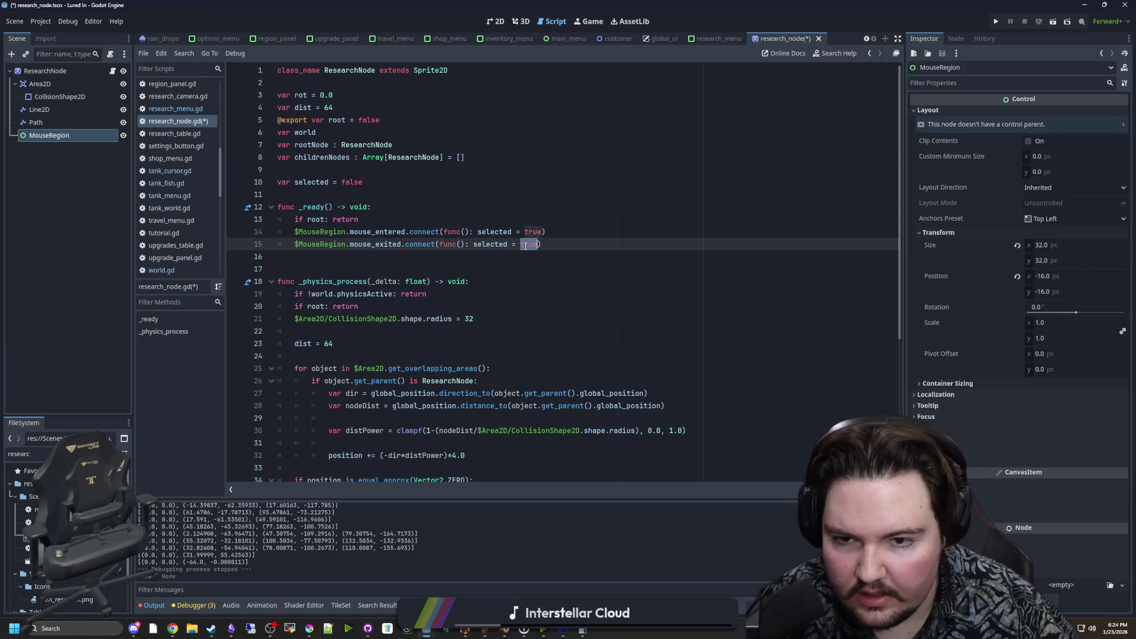
pyautogui.write('false')
pyautogui.hotkey('ctrl', 's')
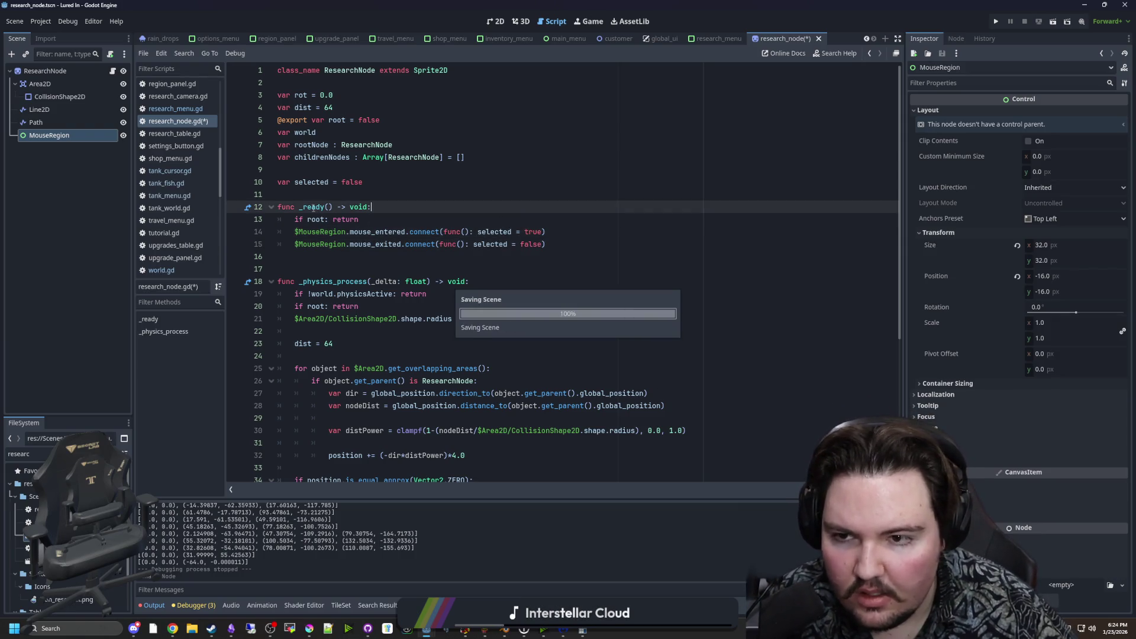
# Add a hovered variable and make the mouse_entered lambda set hovered instead of selected.
pyautogui.click(380, 180)
pyautogui.press('Return')
pyautogui.write('var hovered = false')
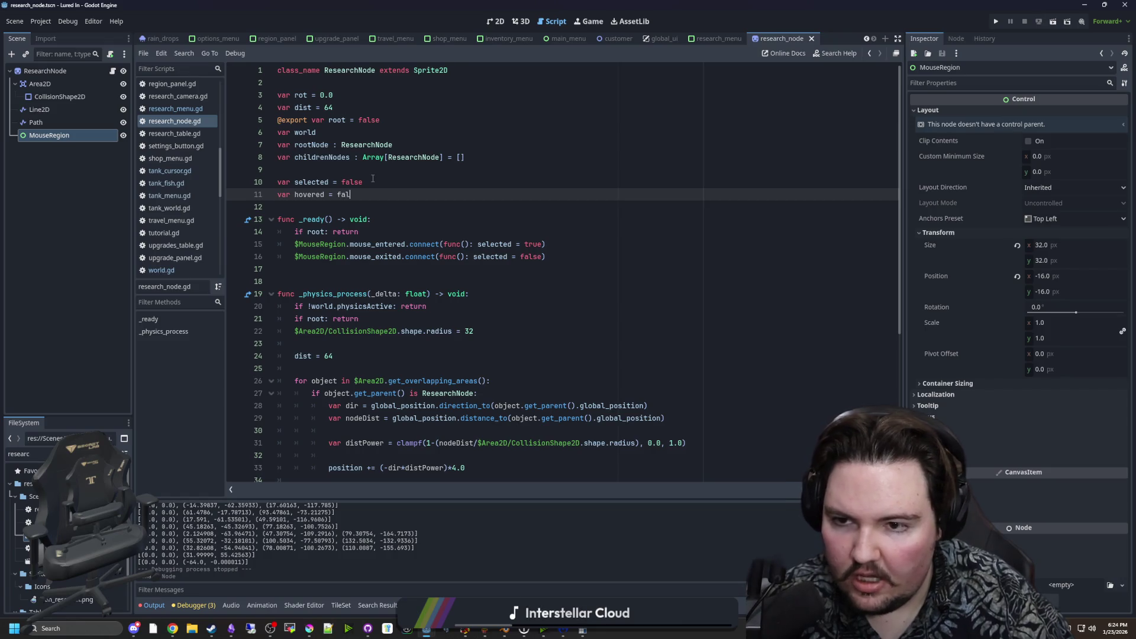
pyautogui.doubleClick(309, 194)
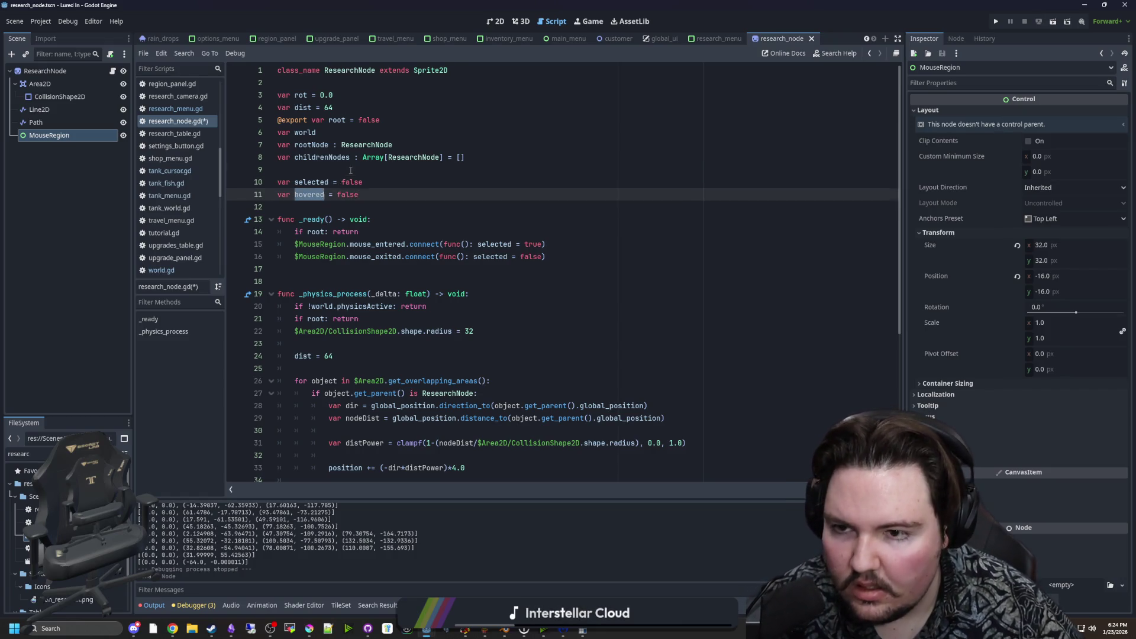
pyautogui.hotkey('ctrl', 'c')
pyautogui.doubleClick(489, 243)
pyautogui.hotkey('ctrl', 'd')
pyautogui.hotkey('ctrl', 'v')
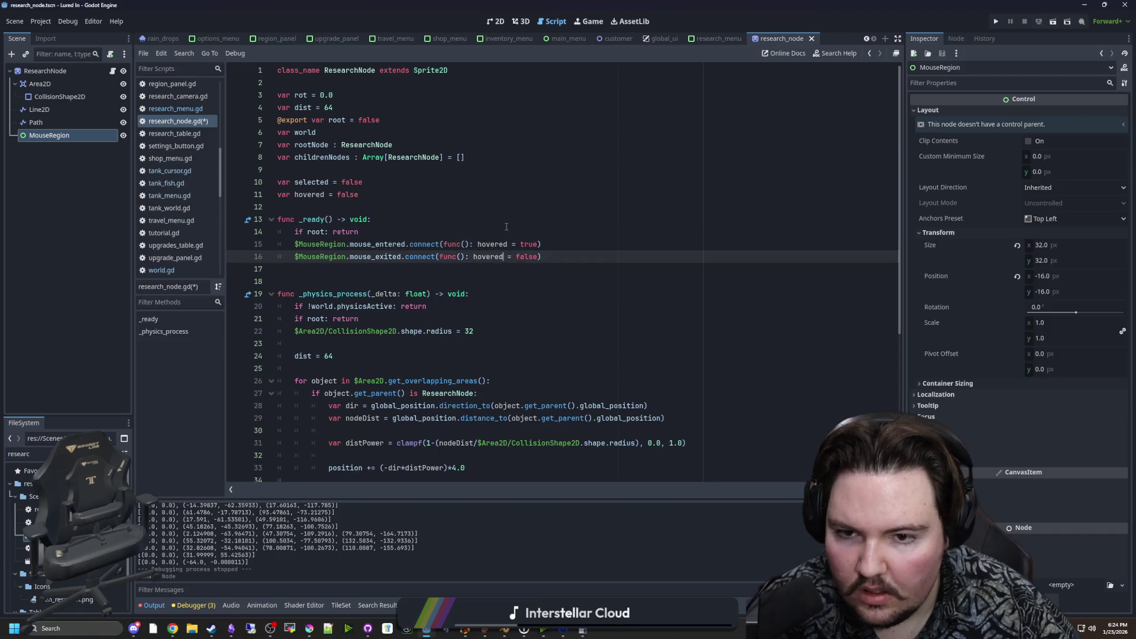
pyautogui.click(484, 233)
pyautogui.hotkey('ctrl', 's')
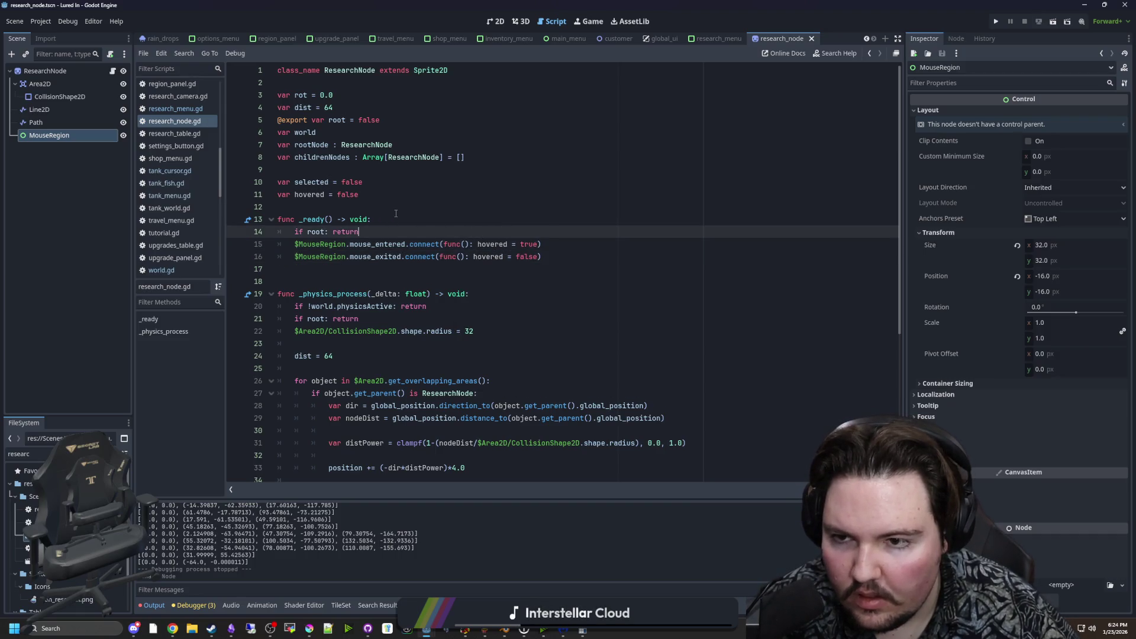
# Under if hovered, set selected = true on Input.is_action_just_pressed("click_left"), then run the game.
pyautogui.press('Up')
pyautogui.press('Up')
pyautogui.scroll(-1, 378, 286)
pyautogui.scroll(-1, 378, 285)
pyautogui.click(330, 270)
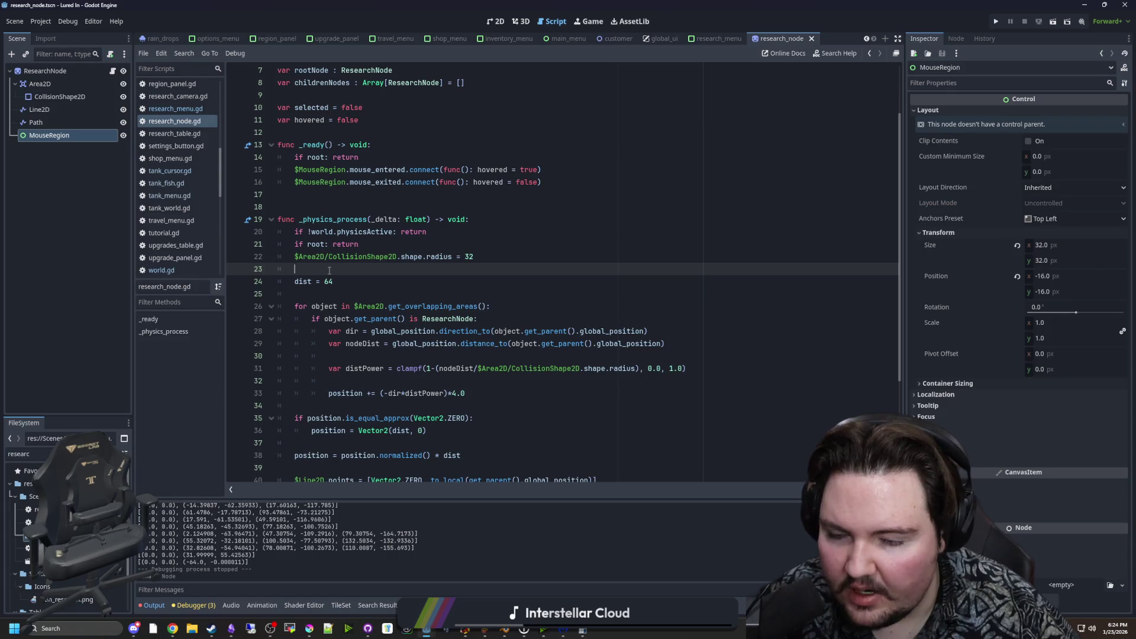
pyautogui.press('Return')
pyautogui.press('Return')
pyautogui.press('Up')
pyautogui.press('Return')
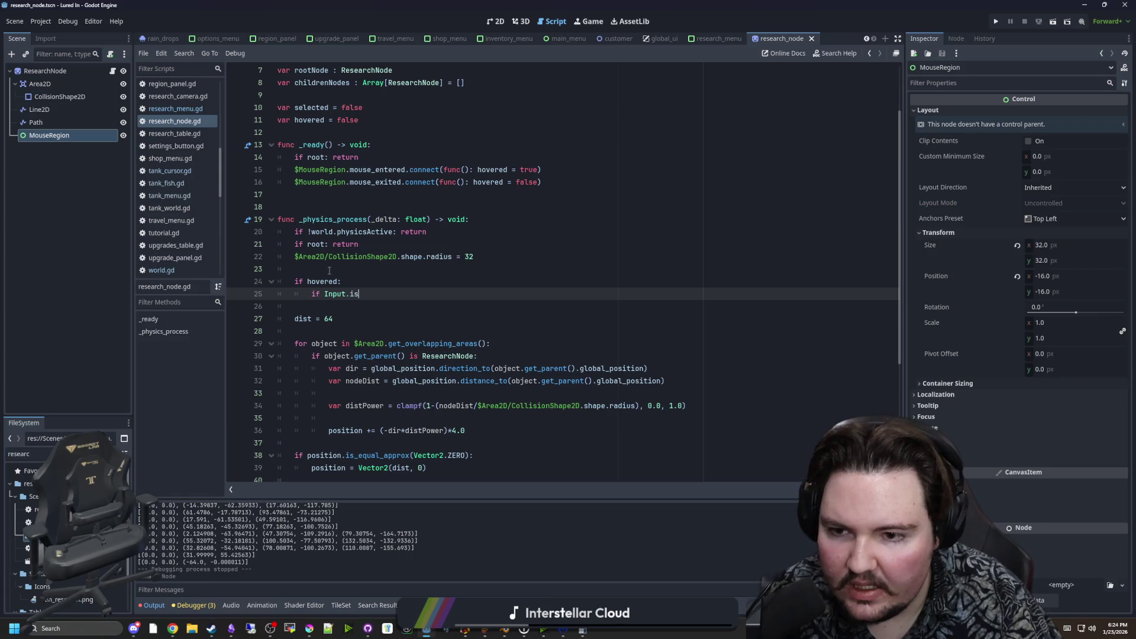
pyautogui.write('_action')
pyautogui.press('Return')
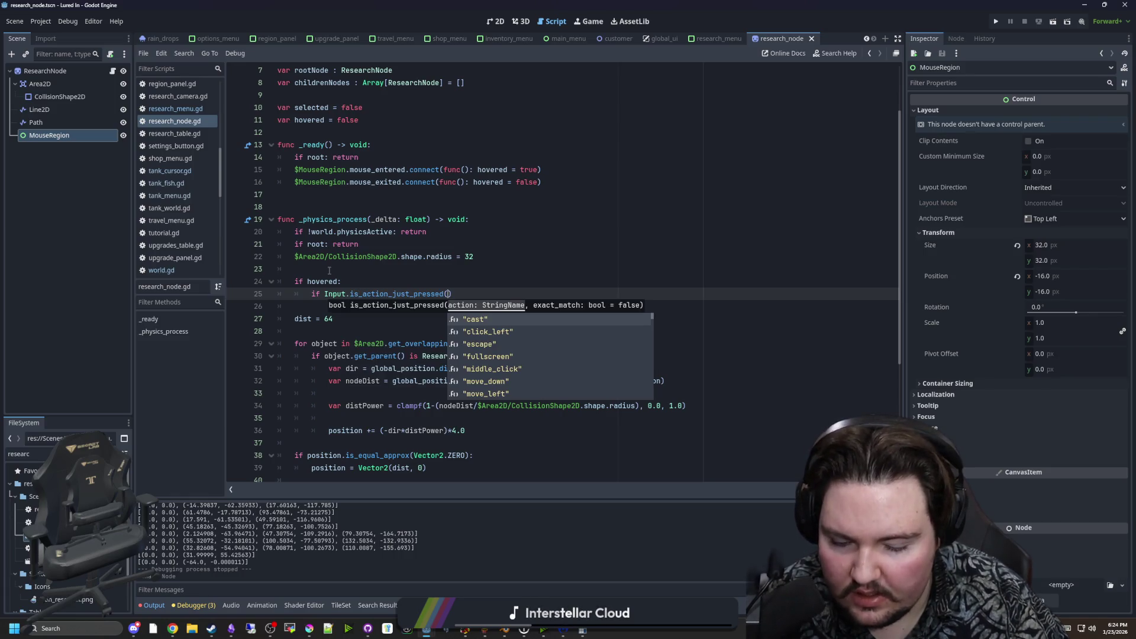
pyautogui.write('"click')
pyautogui.press('Return')
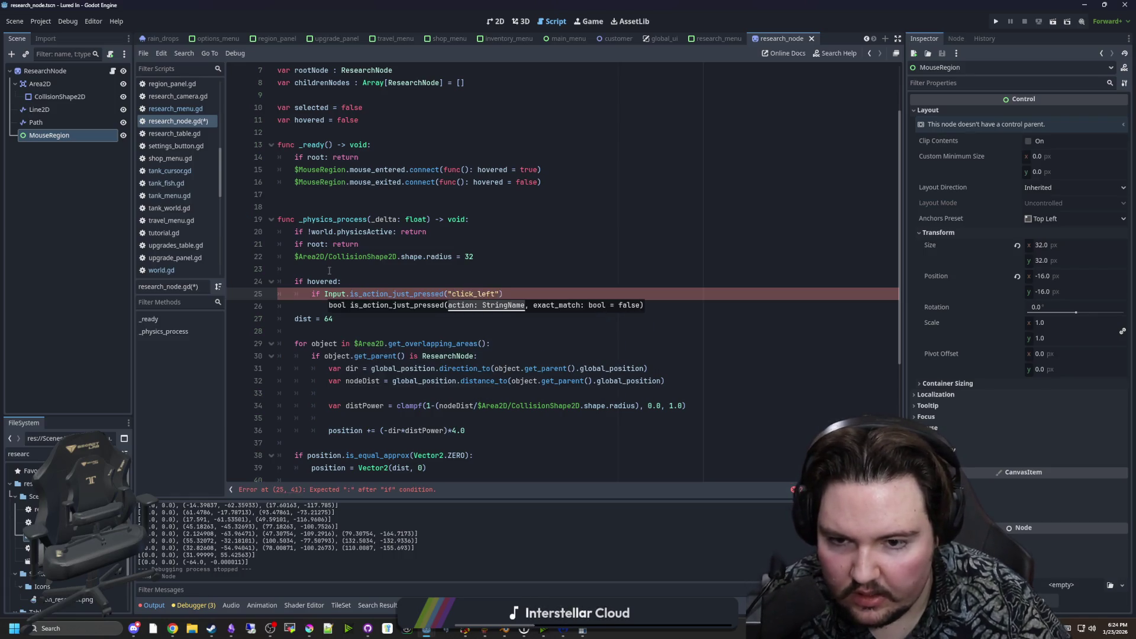
pyautogui.press('Return')
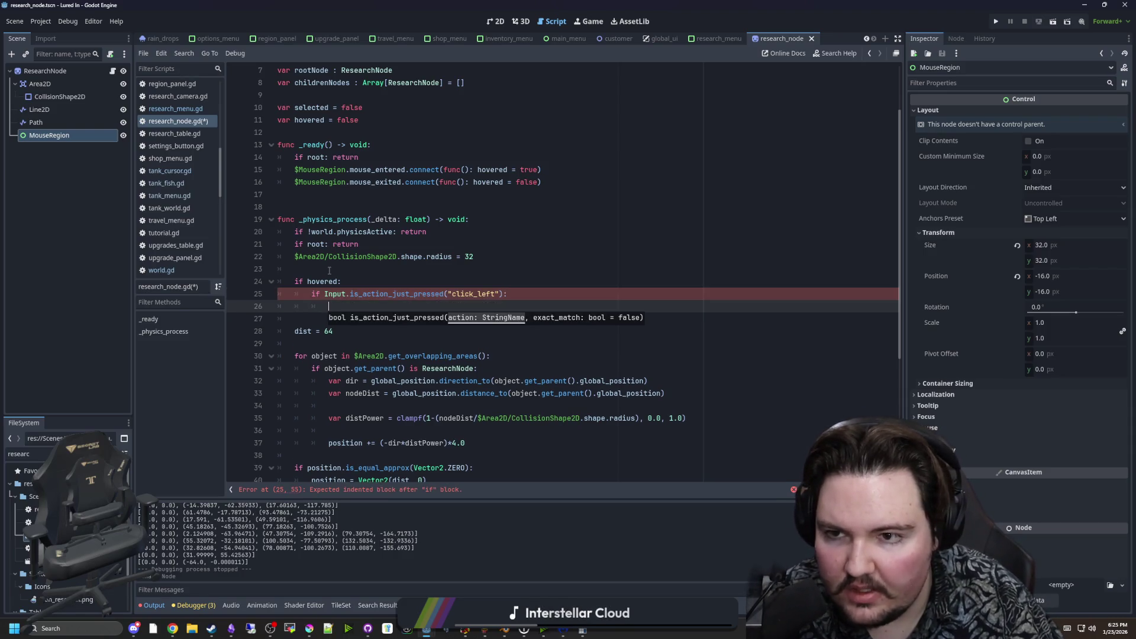
pyautogui.write('sele')
pyautogui.press('Return')
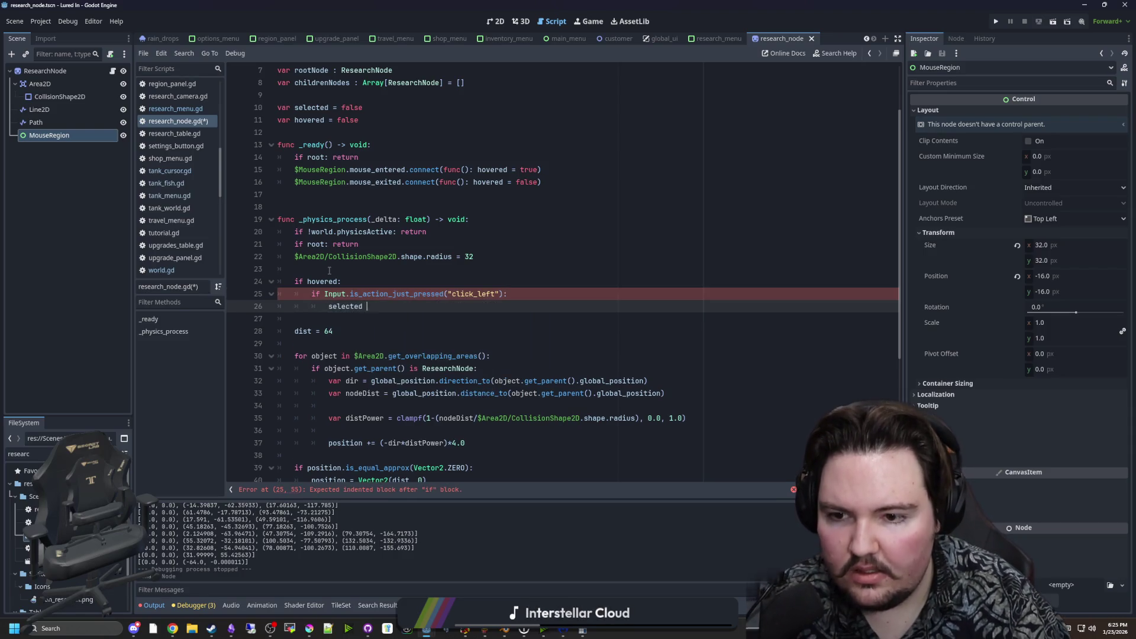
pyautogui.press('F5')
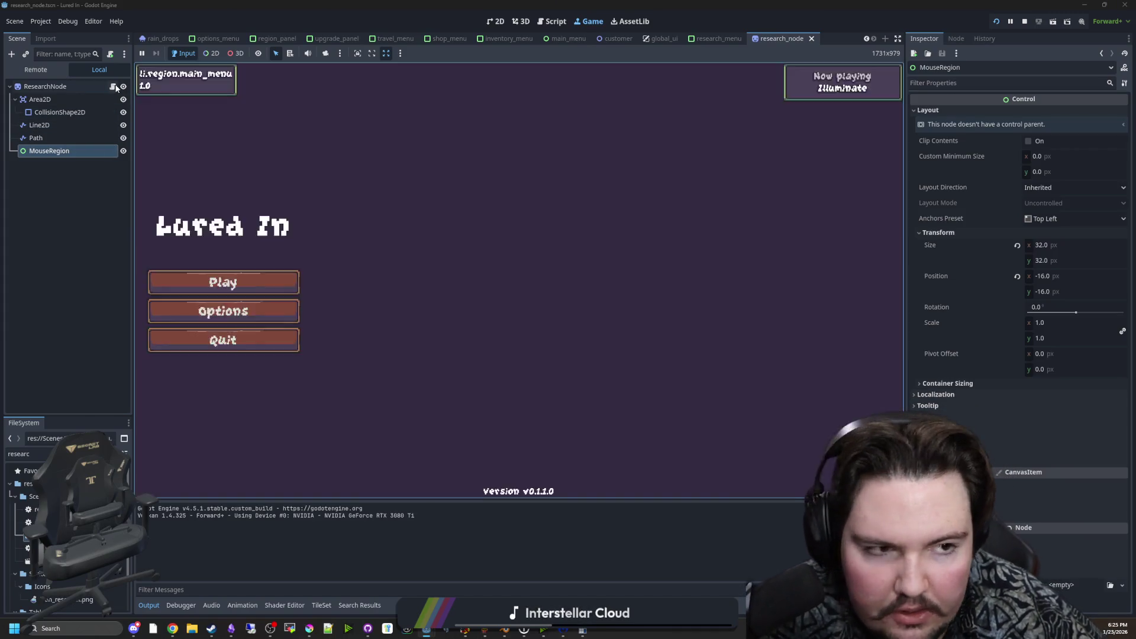
# Add blank lines above the hovered check for a new if hovered: block.
pyautogui.click(113, 87)
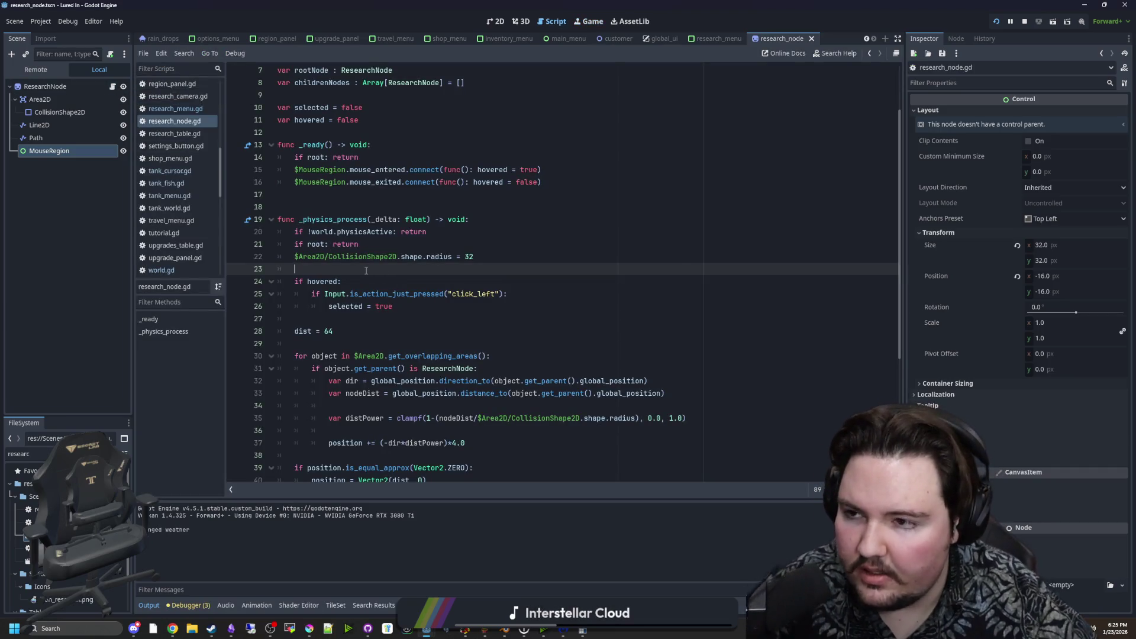
pyautogui.press('Return')
pyautogui.press('Return')
pyautogui.press('Up')
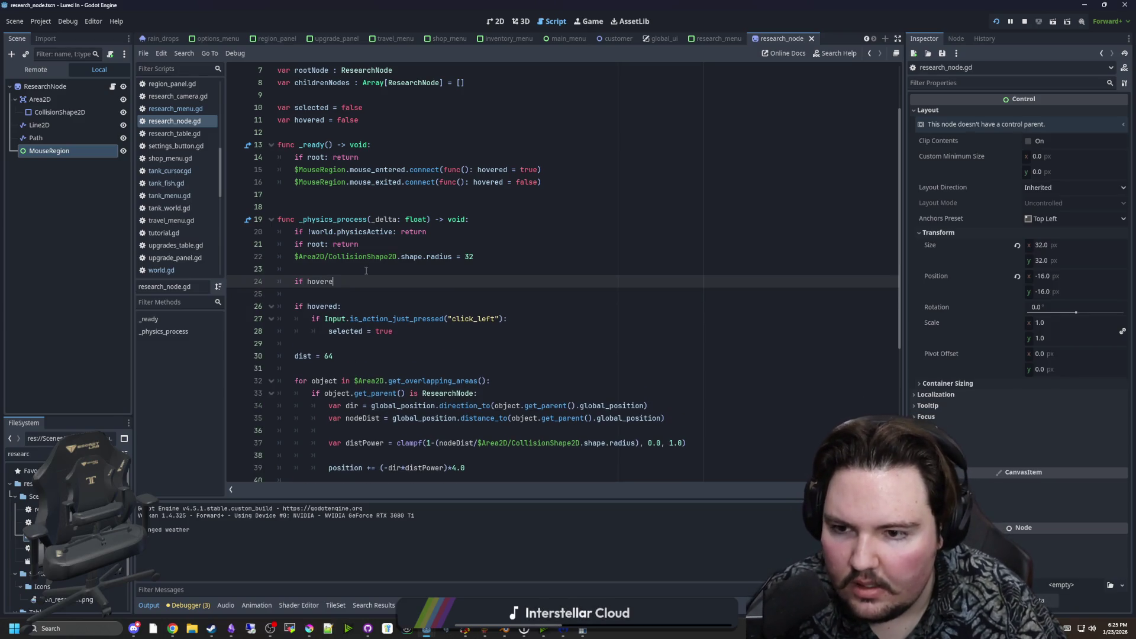
pyautogui.click(37, 85)
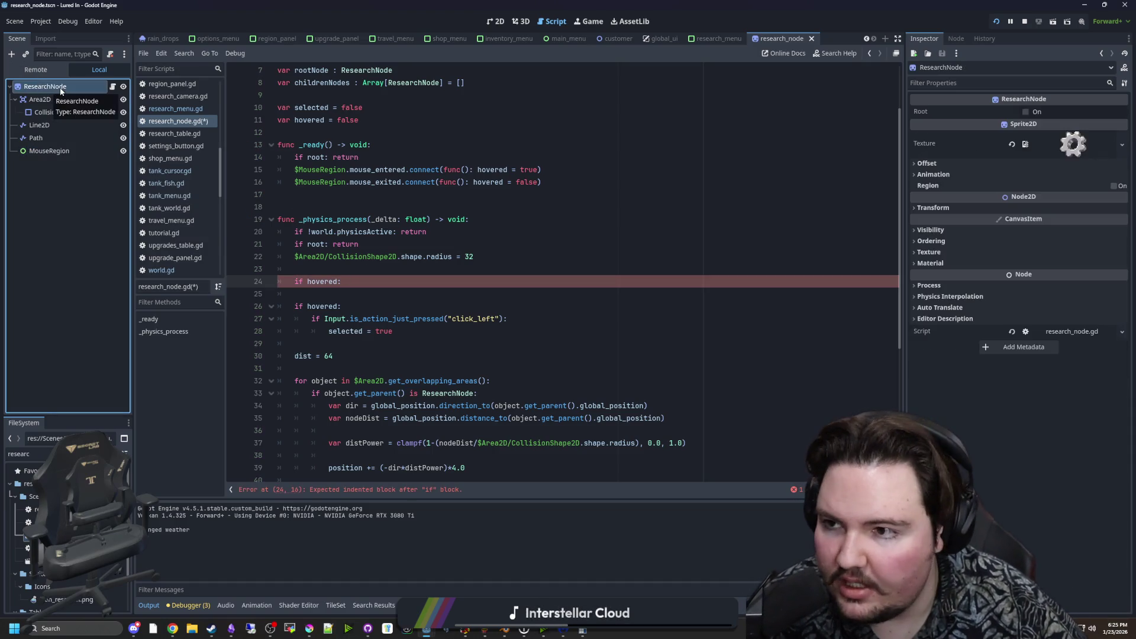
# Add a Sprite2D child to ResearchNode and move it to the top of the children.
pyautogui.rightClick(59, 89)
pyautogui.click(93, 113)
pyautogui.write('sprite')
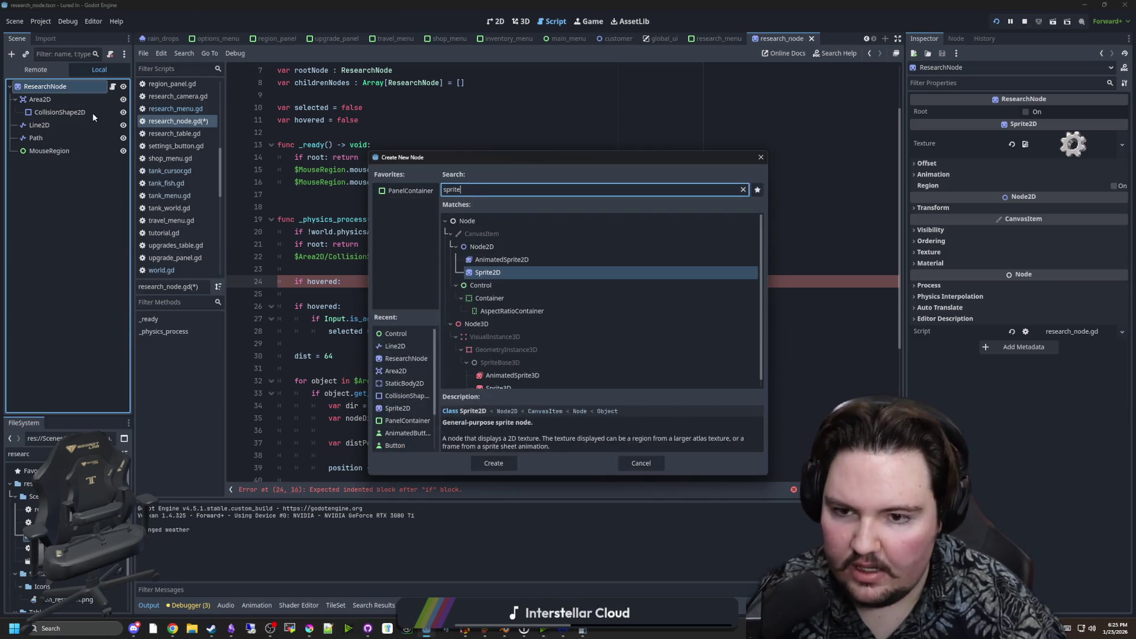
pyautogui.press('Return')
pyautogui.moveTo(50, 150); pyautogui.dragTo(52, 94)
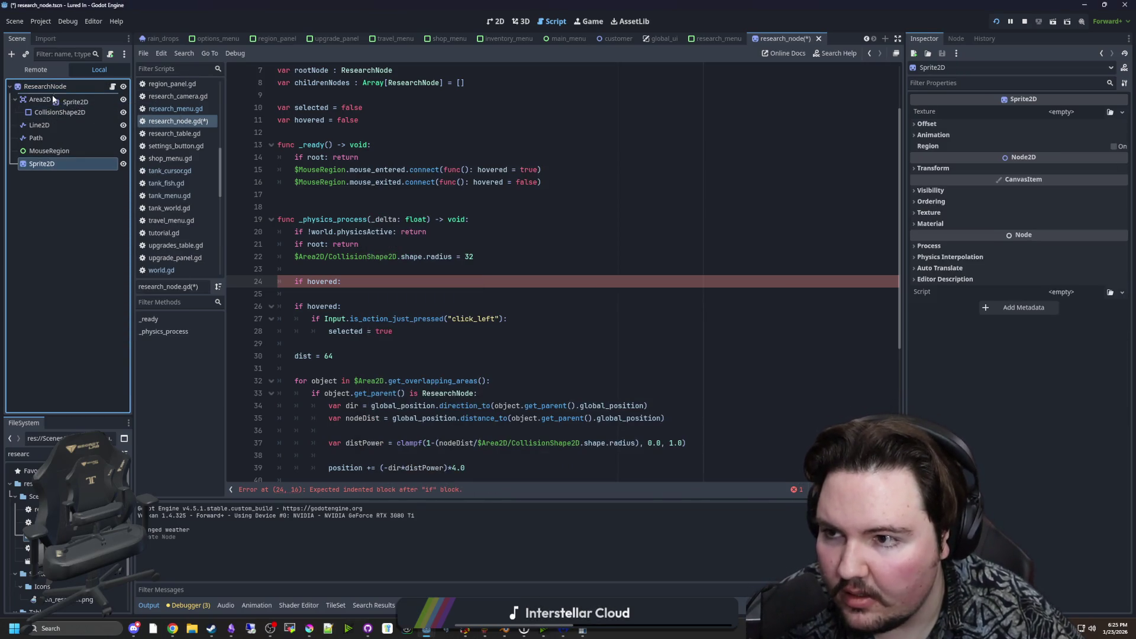
# Change ResearchNode's type to Node2D and update the script to extend Node2D.
pyautogui.doubleClick(33, 87)
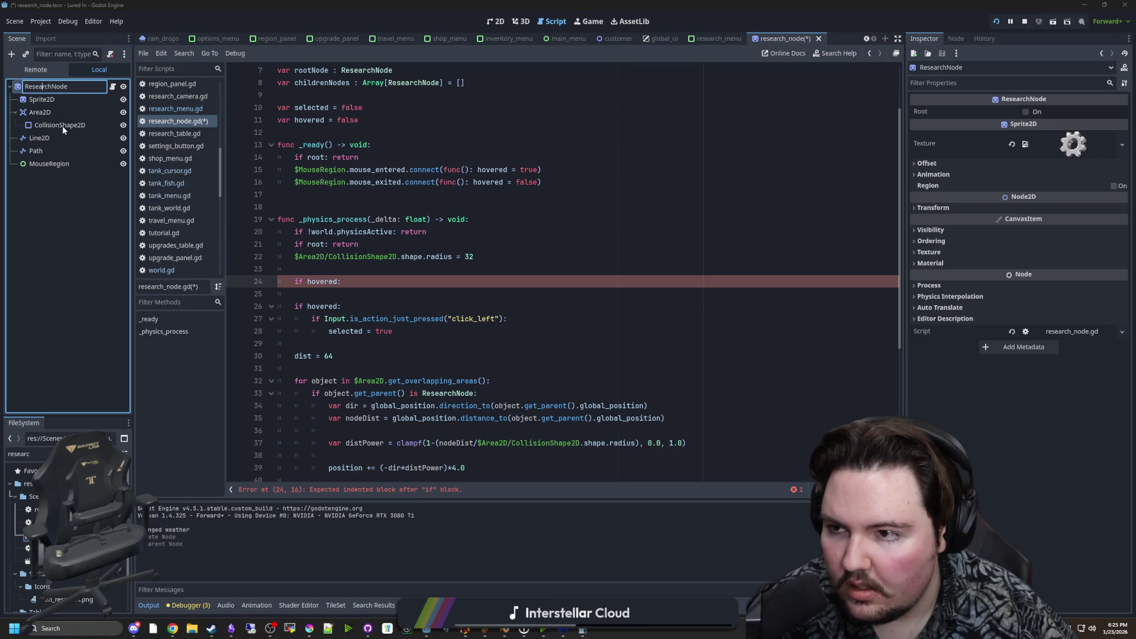
pyautogui.rightClick(52, 87)
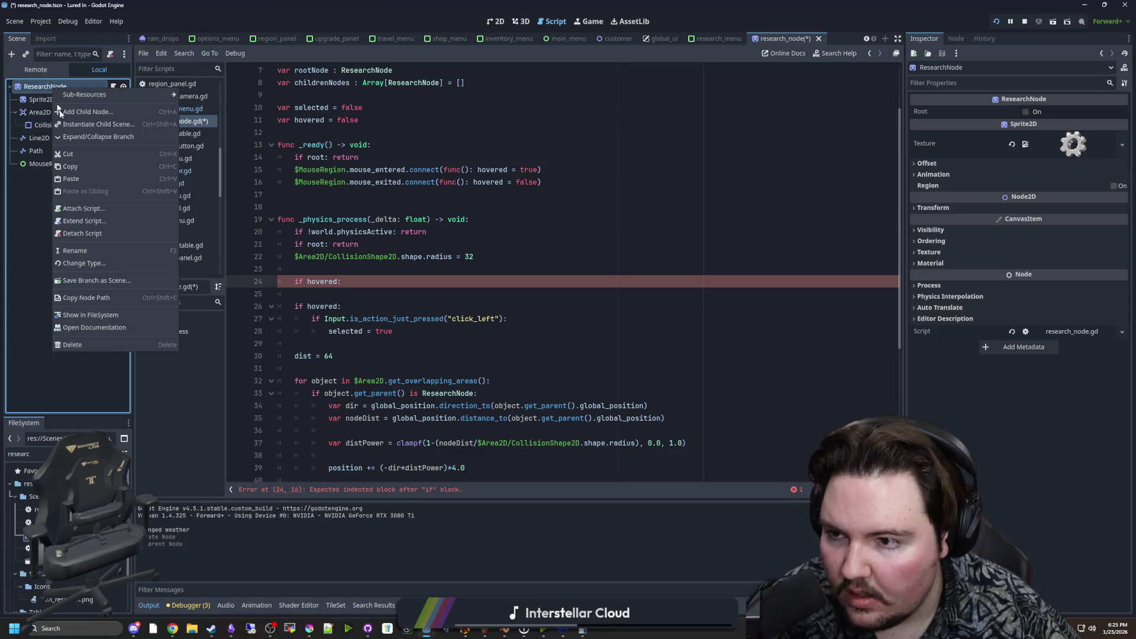
pyautogui.click(84, 264)
pyautogui.write('node2d')
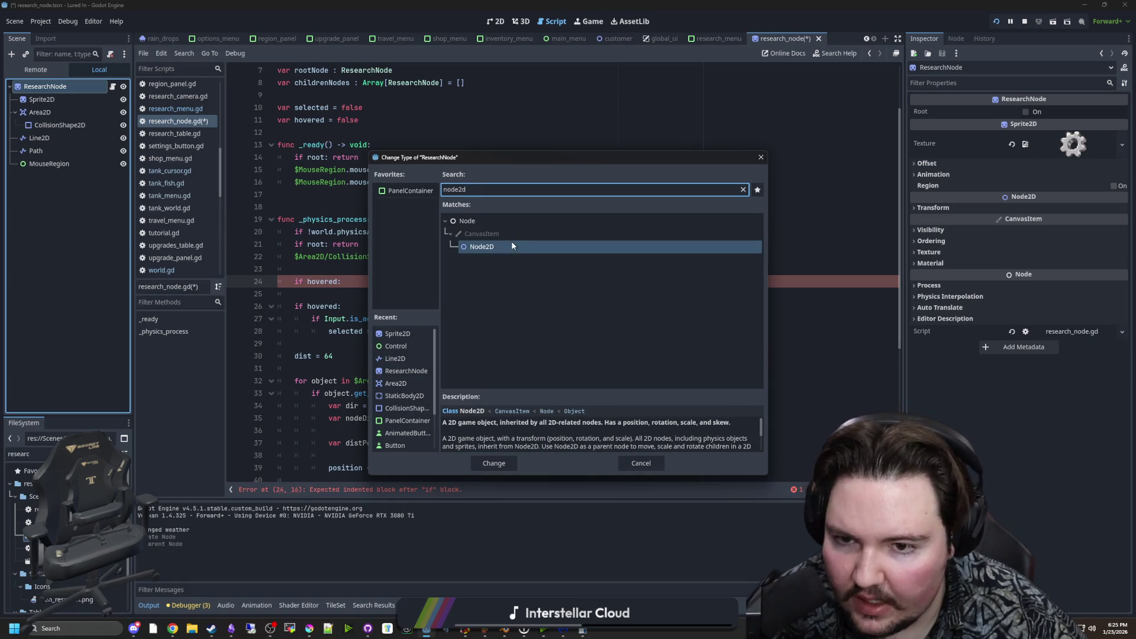
pyautogui.doubleClick(512, 245)
pyautogui.doubleClick(434, 70)
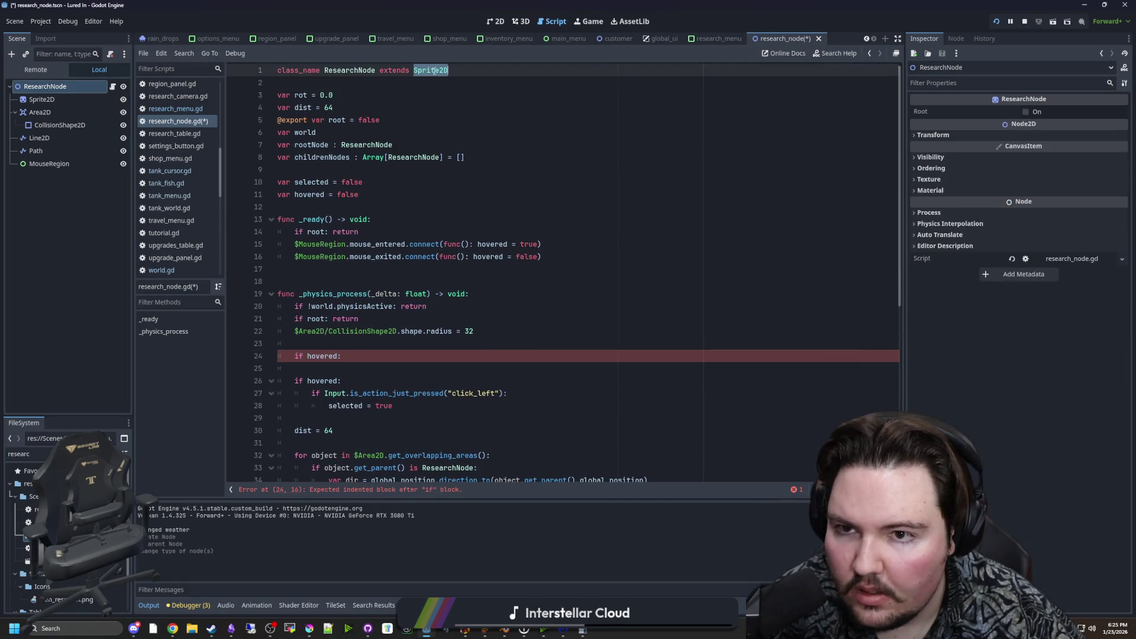
pyautogui.write('Node2D')
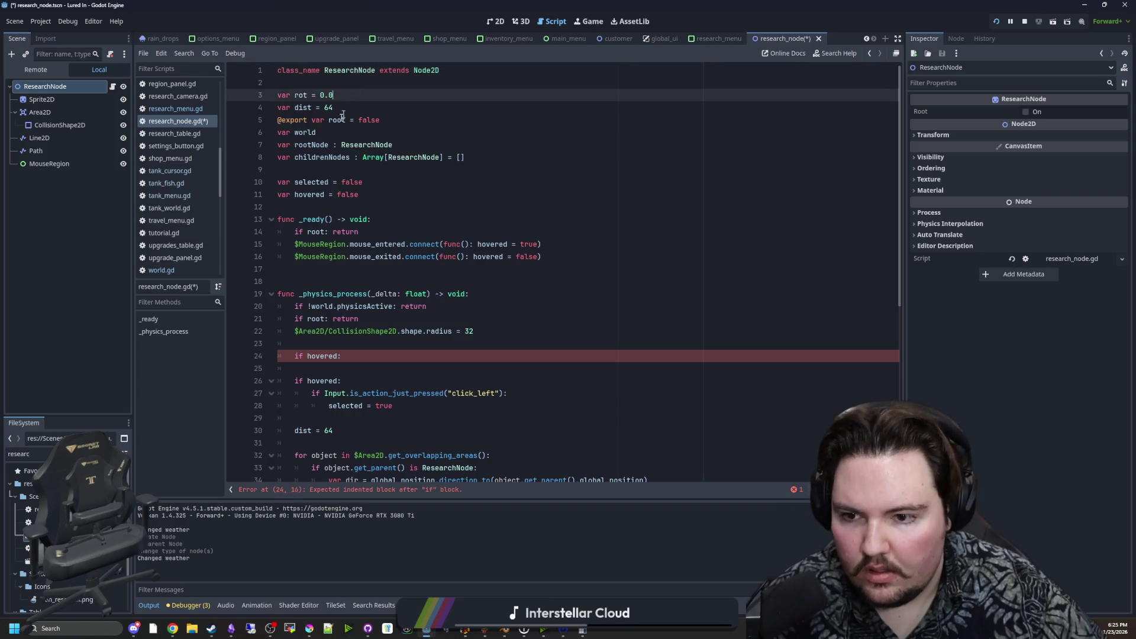
# Quick Load icon_gear.png as the Sprite2D's Texture.
pyautogui.scroll(-2, 346, 287)
pyautogui.click(67, 100)
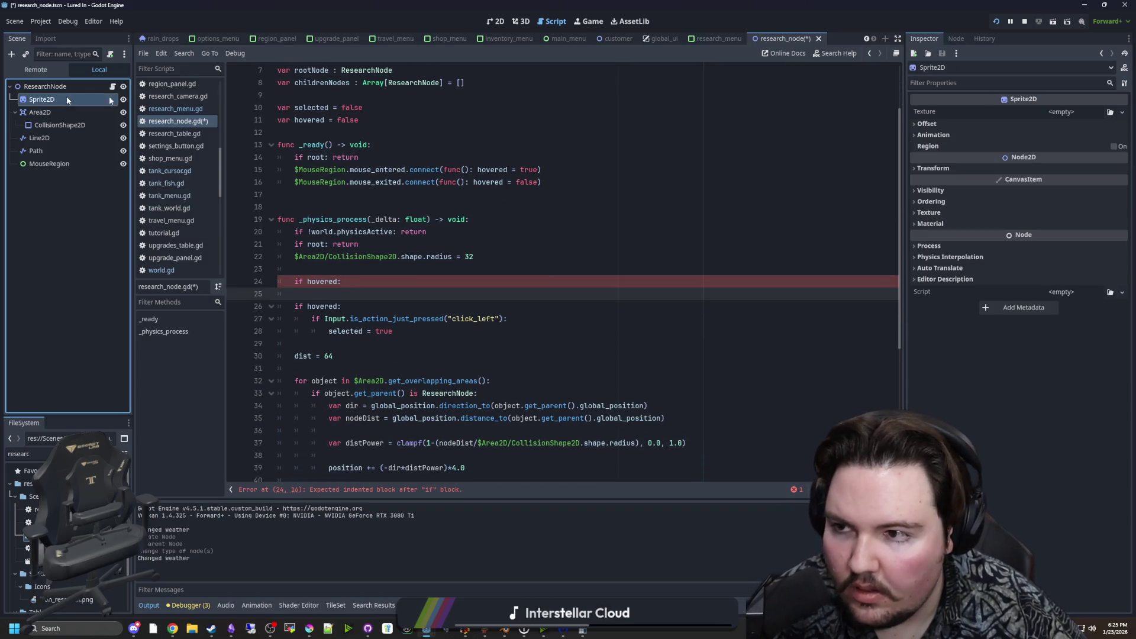
pyautogui.click(1075, 116)
pyautogui.click(1071, 364)
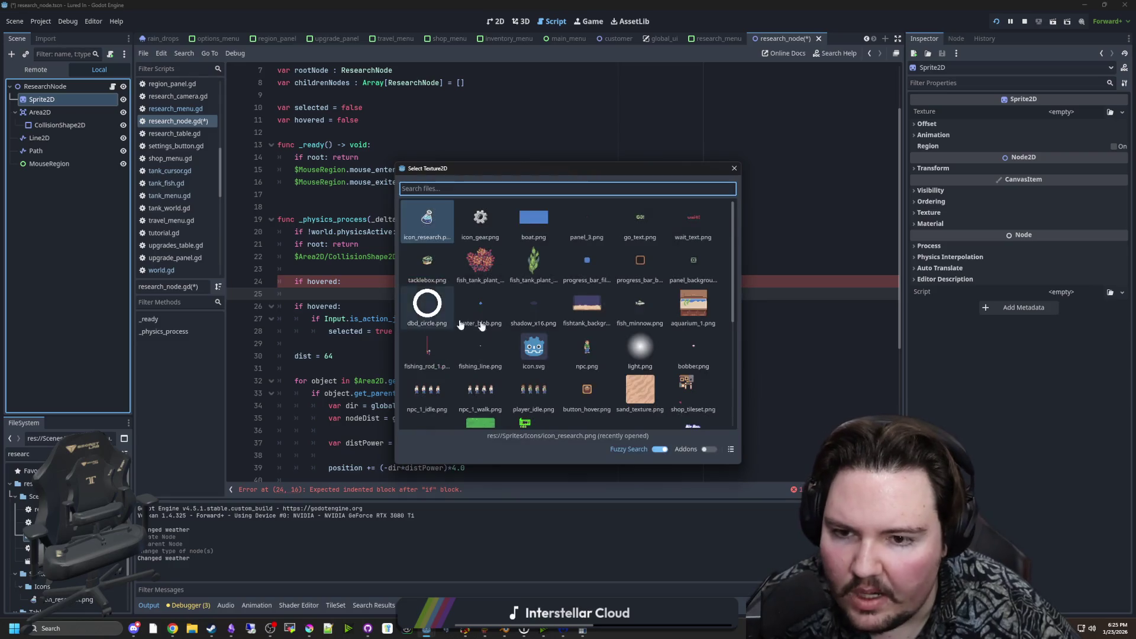
pyautogui.doubleClick(482, 222)
pyautogui.click(341, 293)
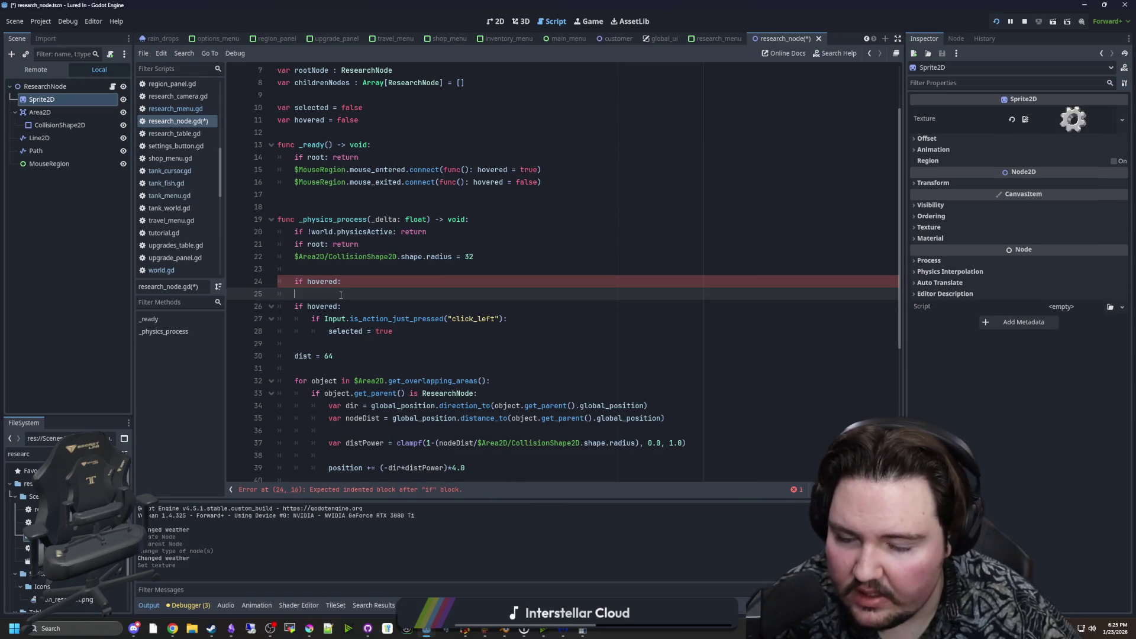
pyautogui.press('Return')
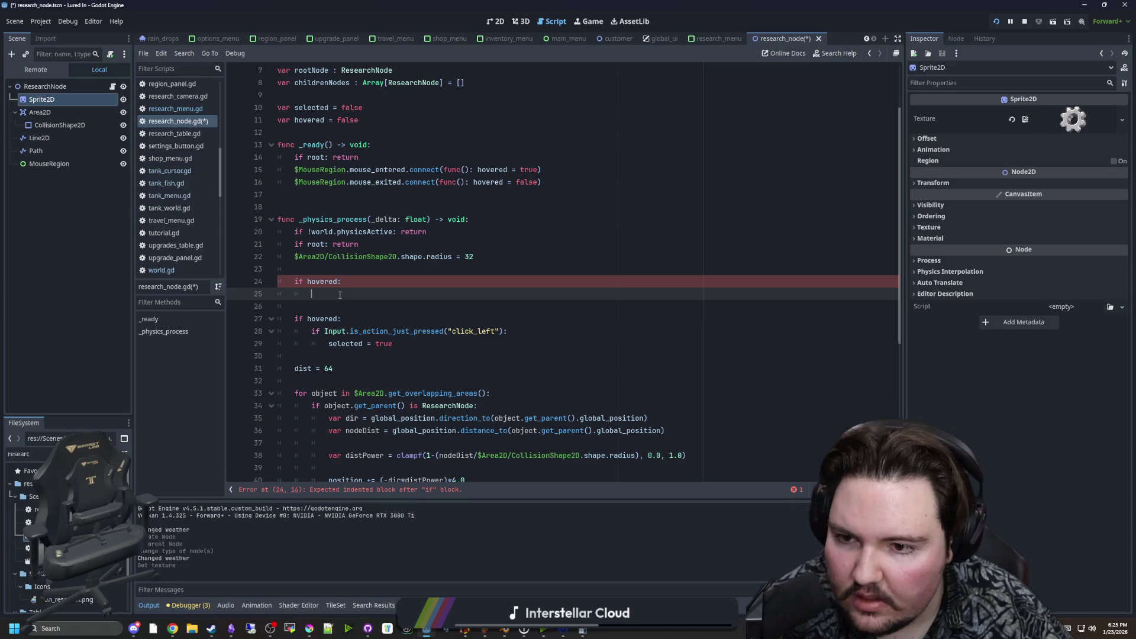
# Under if hovered, write $Sprite2D.scale = Vector2(2.0, 2.0).
pyautogui.moveTo(42, 99); pyautogui.dragTo(348, 296)
pyautogui.write('$Sprite2D.scale = Vector2')
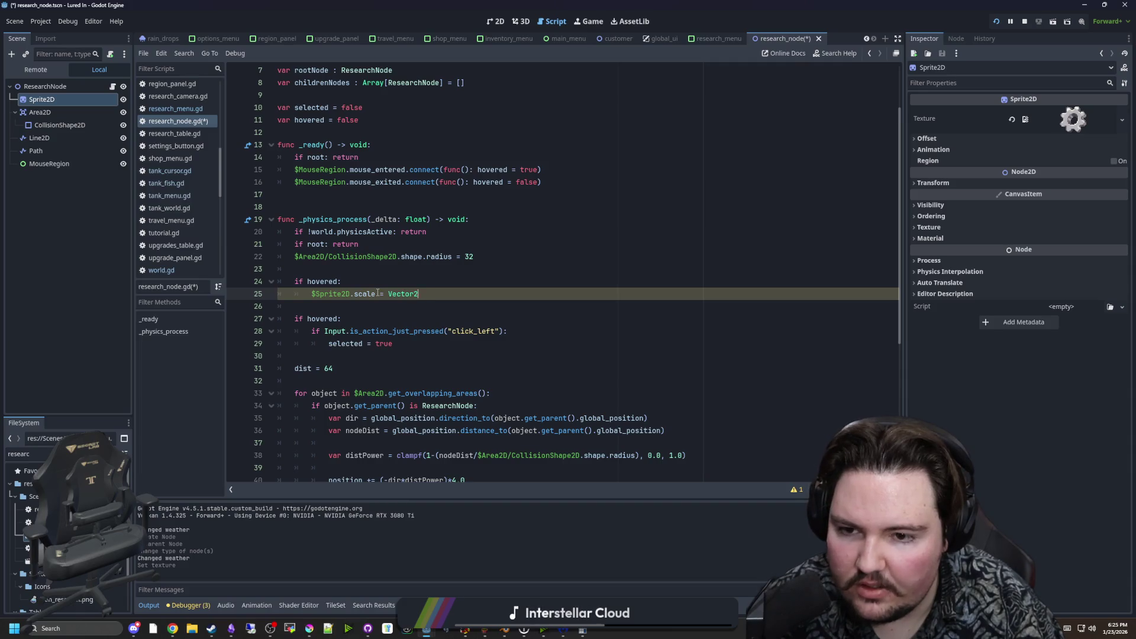
pyautogui.write('(2.0, 2.0')
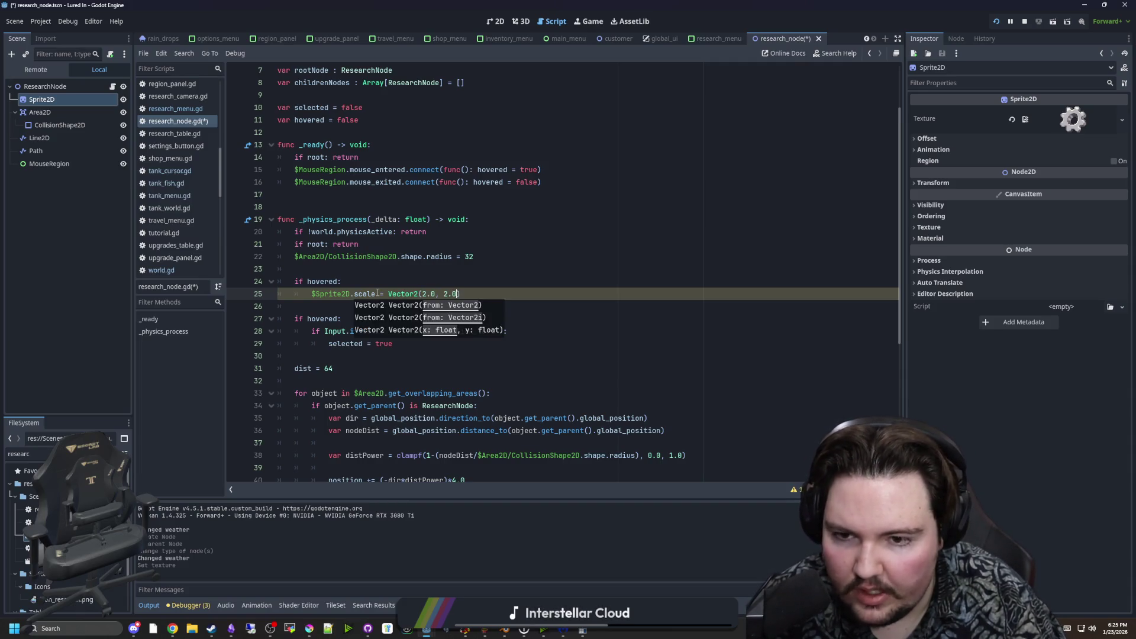
pyautogui.click(376, 294)
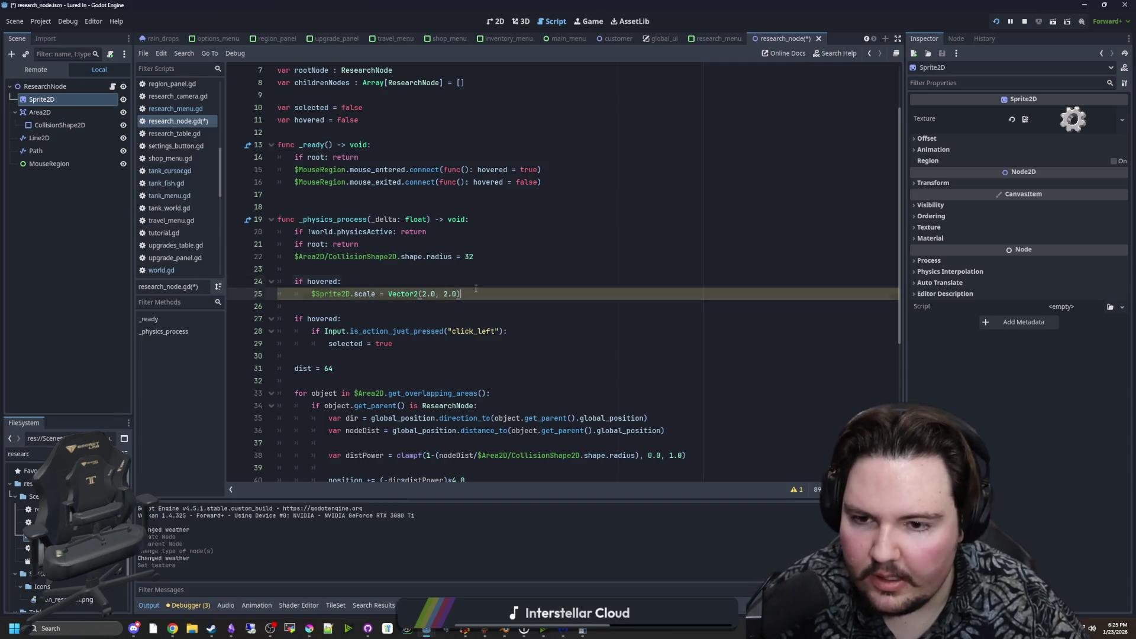
pyautogui.moveTo(460, 294); pyautogui.dragTo(314, 296)
# Add an else branch resetting the sprite scale to Vector2(1.0, 1.0), then run the project.
pyautogui.click(438, 302)
pyautogui.press('Return')
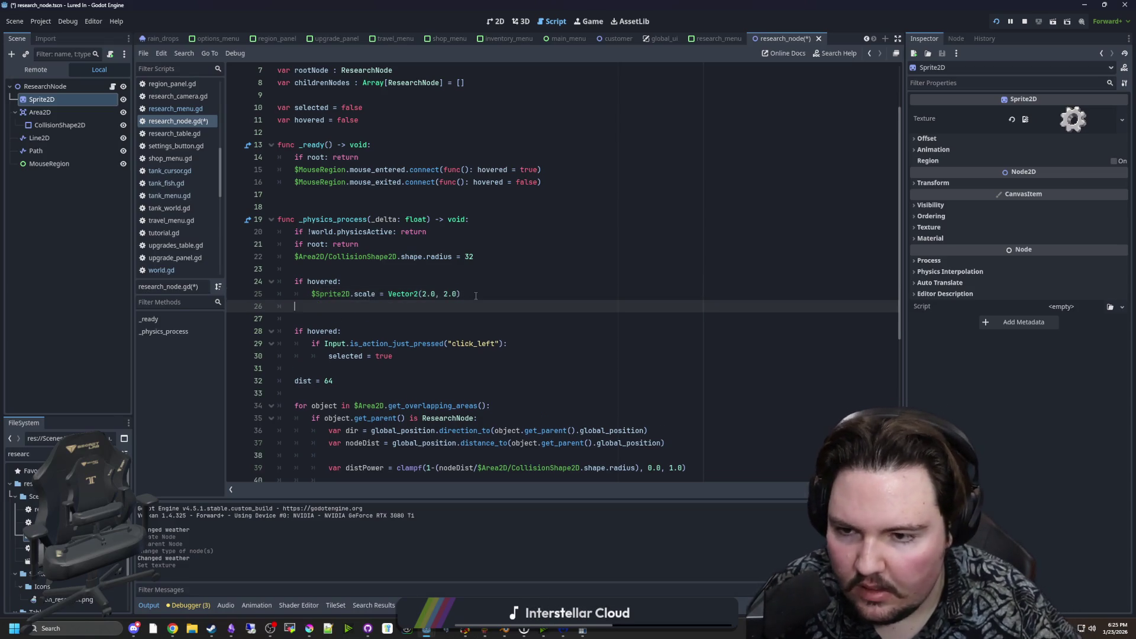
pyautogui.write('ELSE:')
pyautogui.press('Return')
pyautogui.write('$Sprite2D.scale = Vector2(2.0, 2.0)')
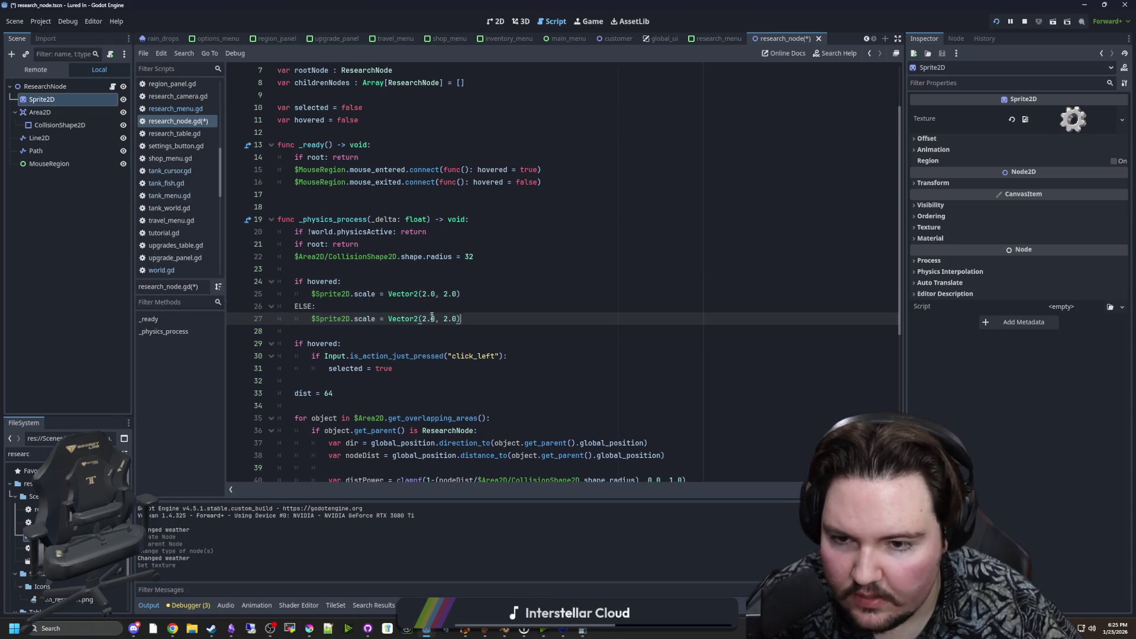
pyautogui.doubleClick(432, 318)
pyautogui.write('1.0')
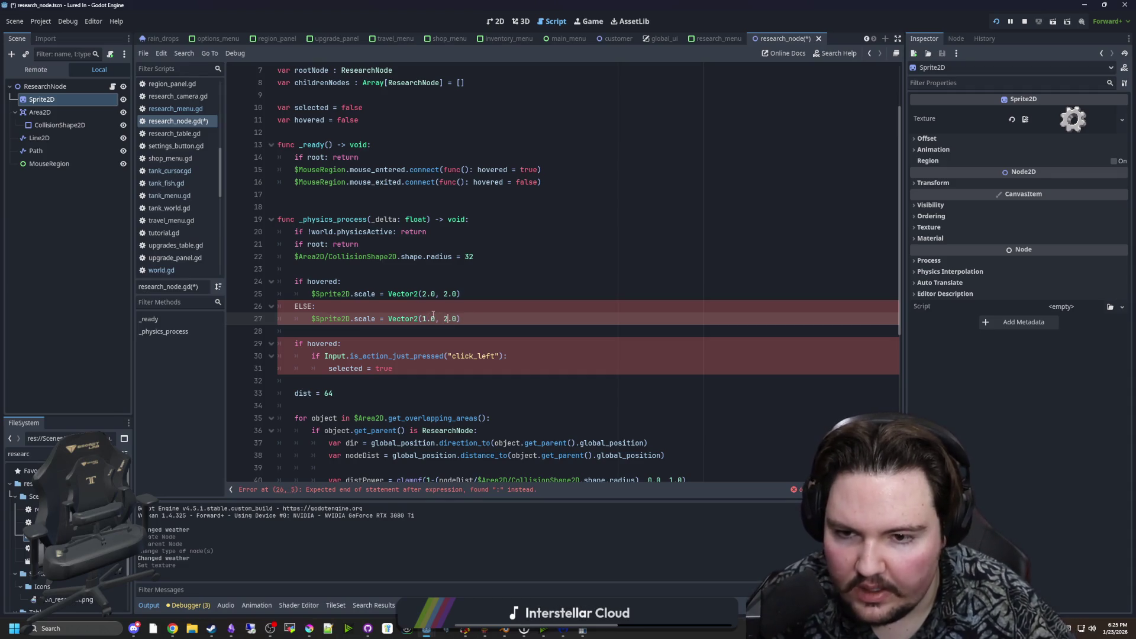
pyautogui.click(295, 306)
pyautogui.write('else:')
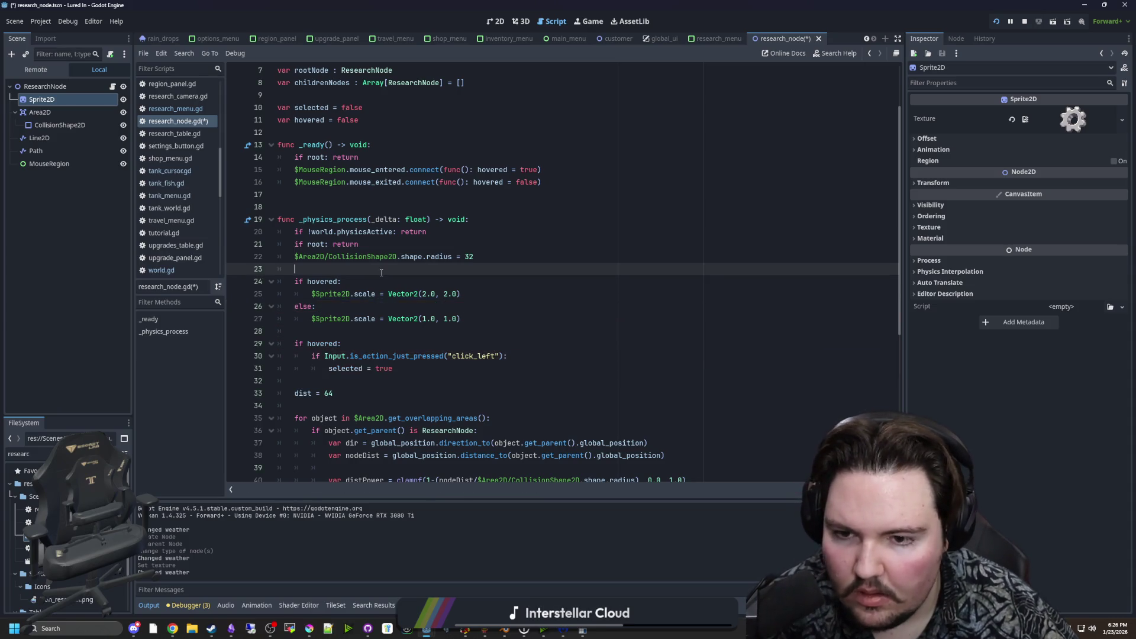
pyautogui.click(997, 22)
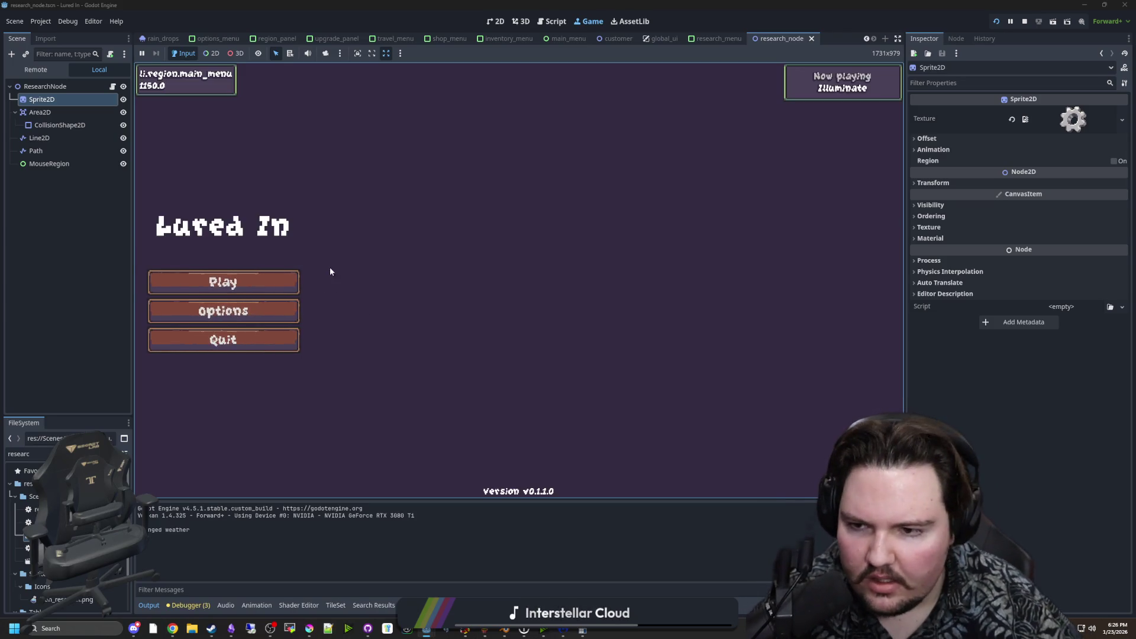
# Start the game with Play, dismiss the Welcome Back popup, and open the Research panel.
pyautogui.click(254, 282)
pyautogui.click(518, 327)
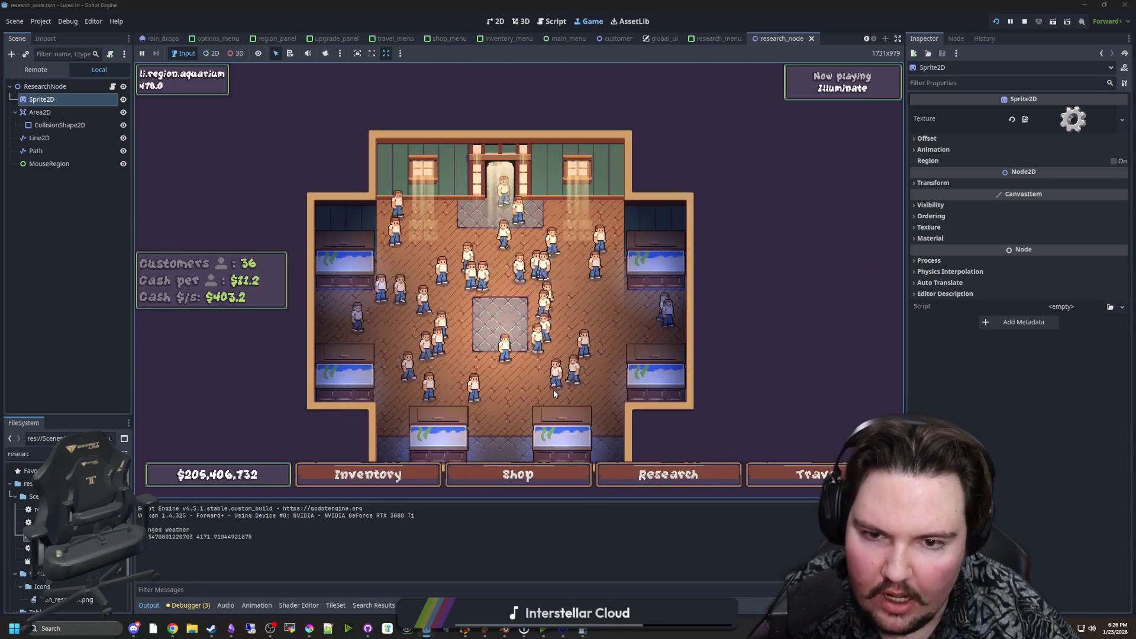
pyautogui.click(669, 474)
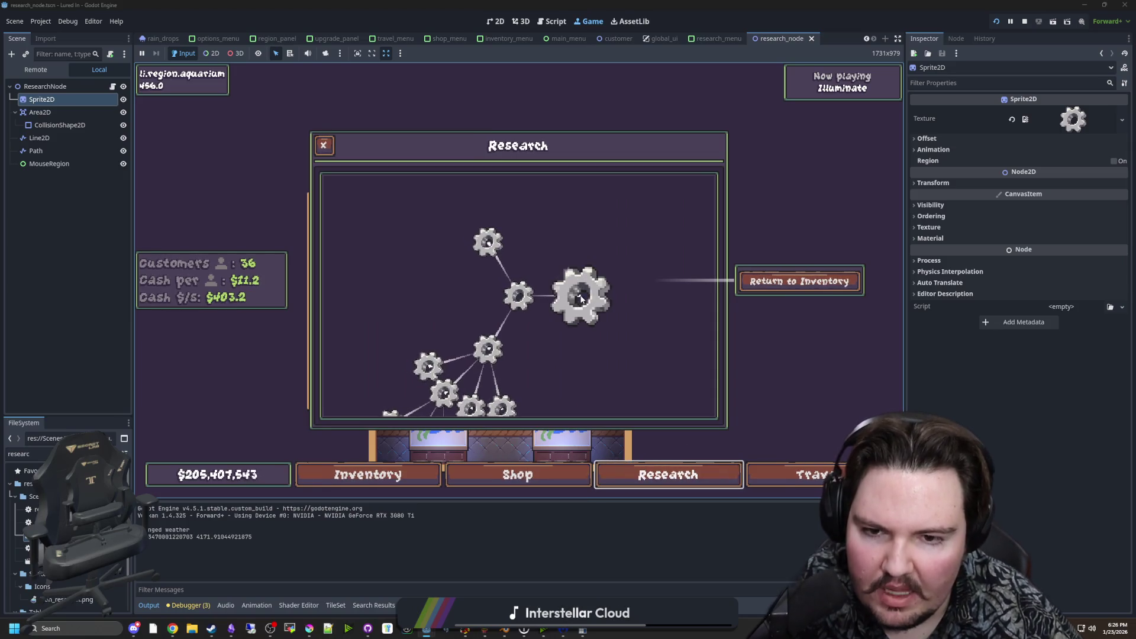
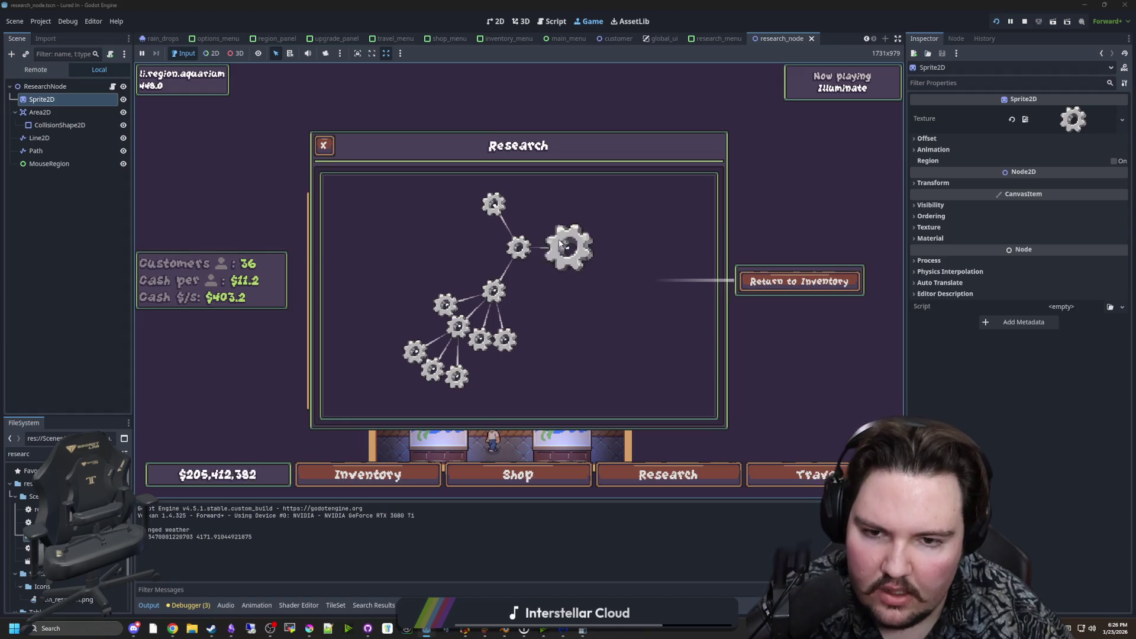
# Pan across the path-highlighted gear tree in the running test, then stop the game.
pyautogui.scroll(-1, 426, 343)
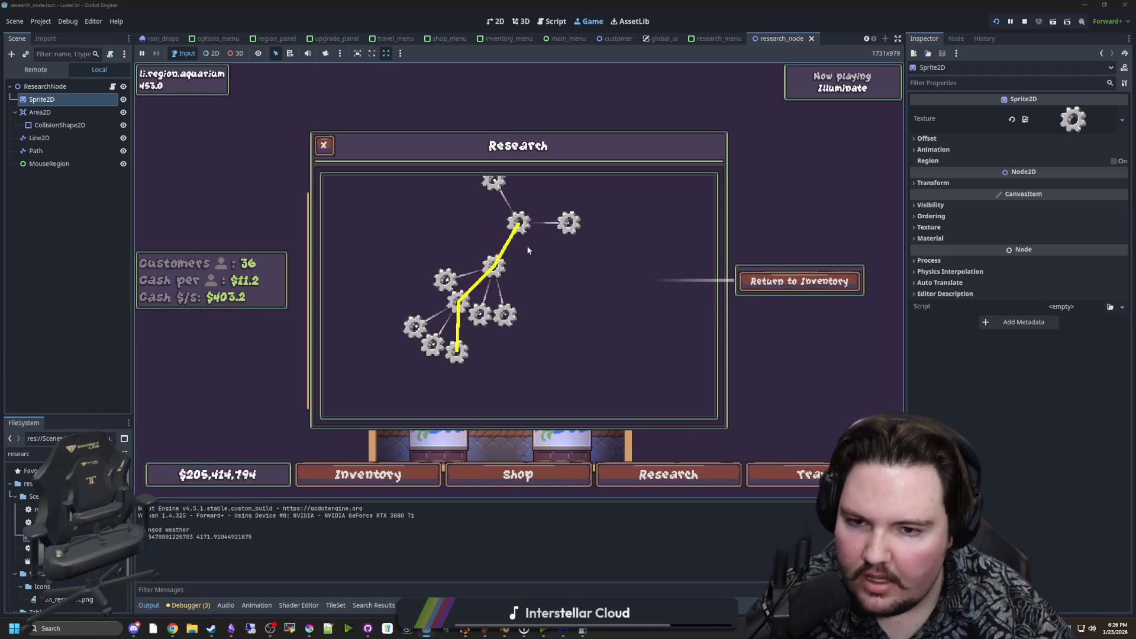
pyautogui.moveTo(450, 350); pyautogui.dragTo(425, 372)
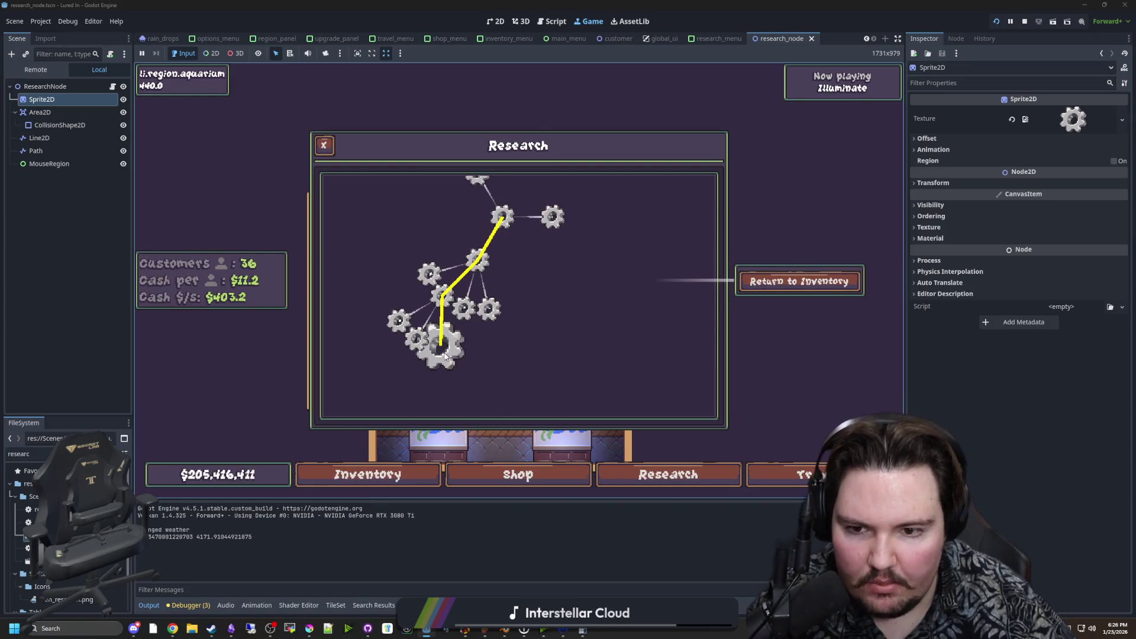
pyautogui.moveTo(452, 324)
pyautogui.mouseDown()
pyautogui.moveTo(413, 338)
pyautogui.moveTo(468, 377)
pyautogui.moveTo(480, 238)
pyautogui.mouseUp()
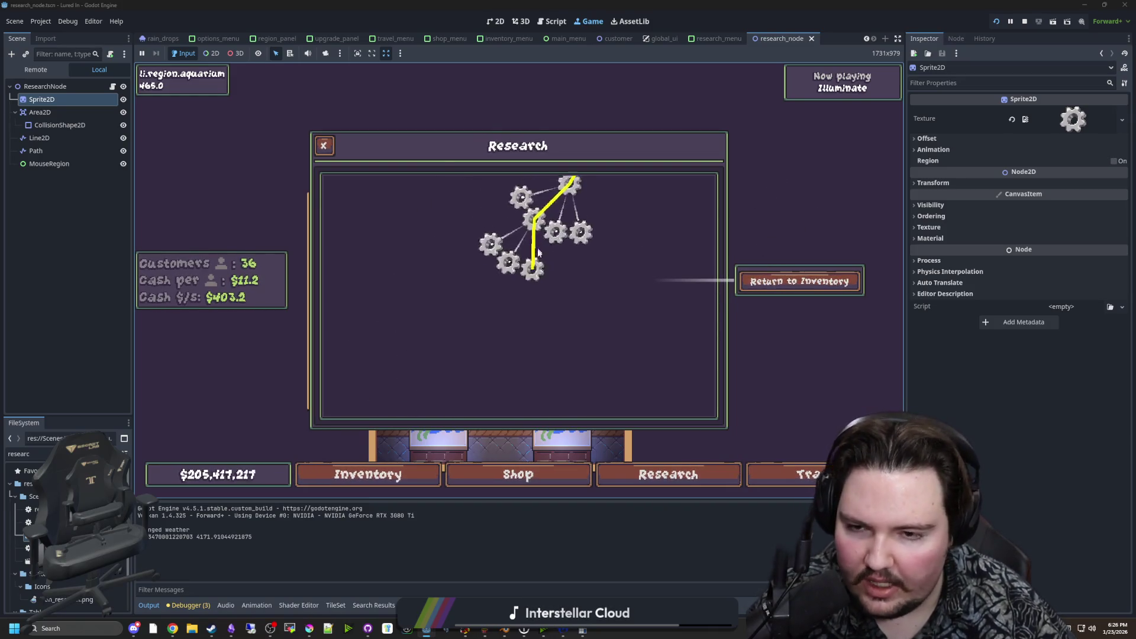
pyautogui.click(1025, 22)
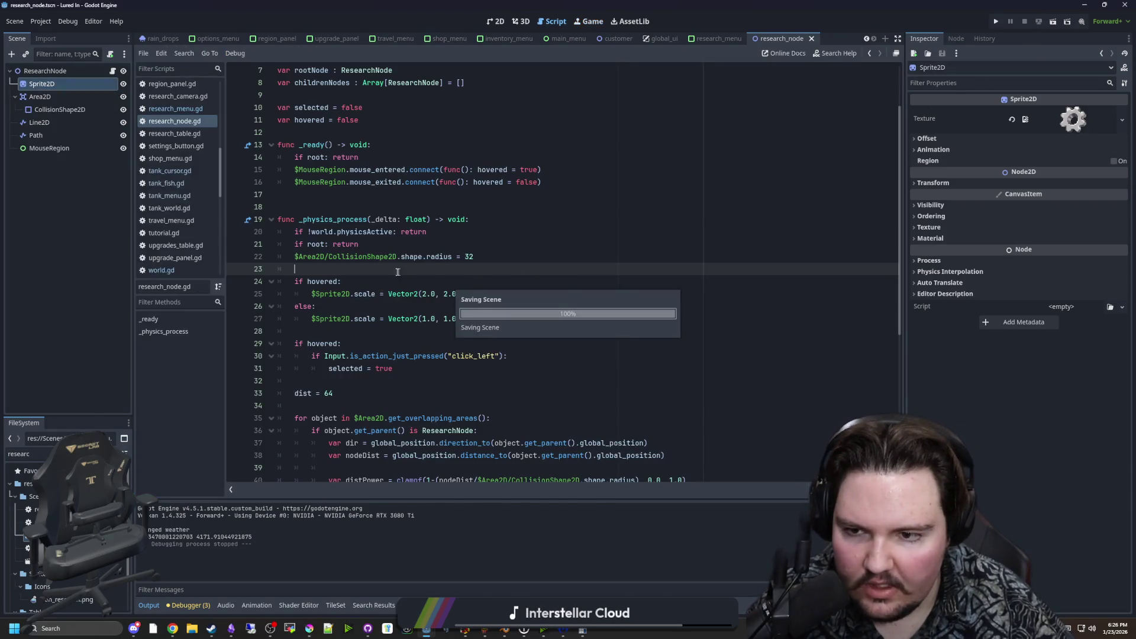
# Set the Line2D node's Z Index to -2 in the Inspector.
pyautogui.click(346, 207)
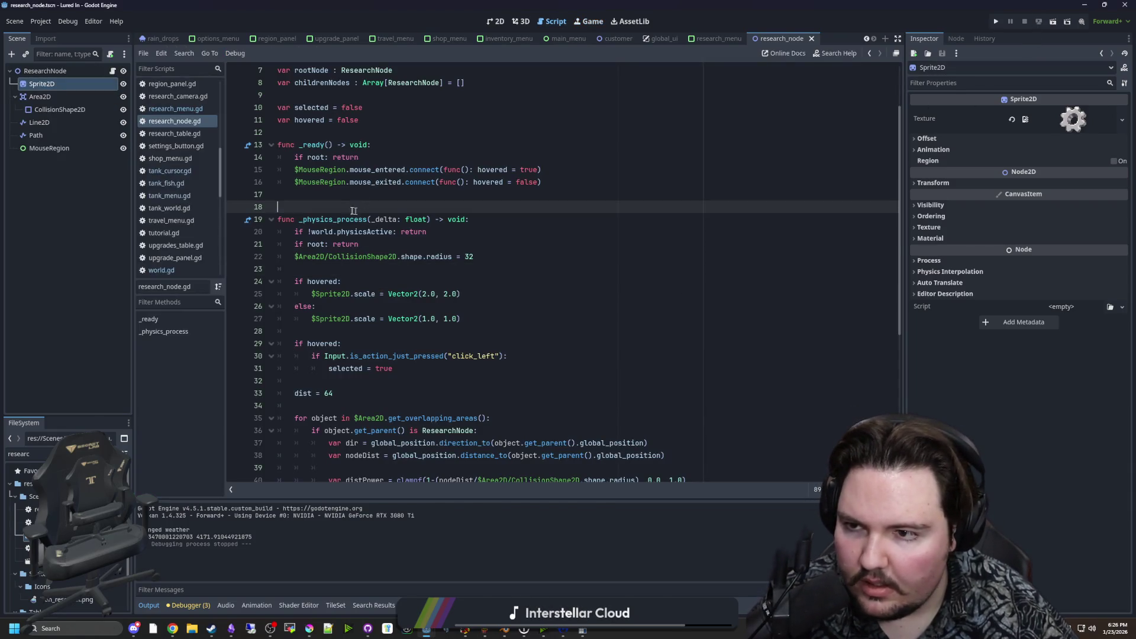
pyautogui.scroll(-7, 341, 211)
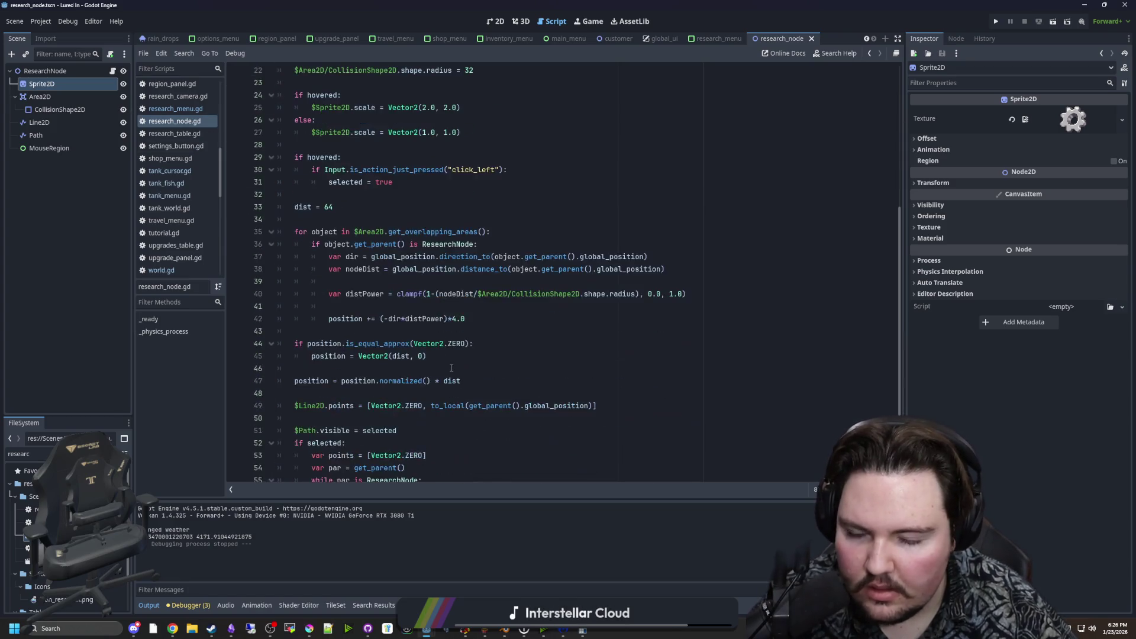
pyautogui.click(450, 294)
pyautogui.click(67, 135)
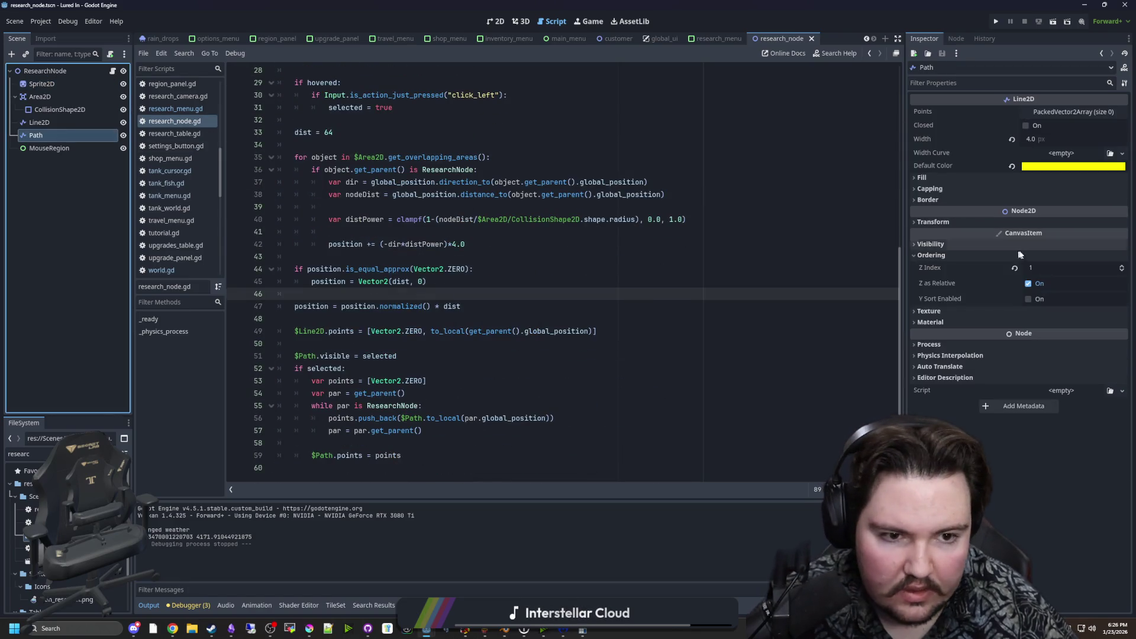
pyautogui.click(37, 122)
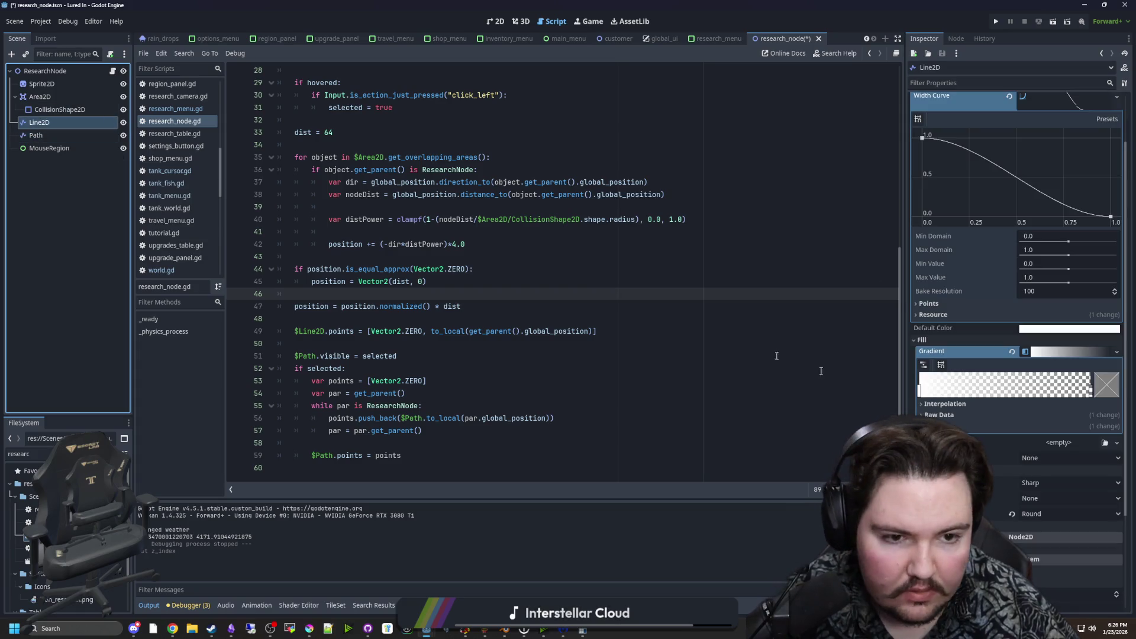
pyautogui.scroll(-4, 1018, 355)
pyautogui.click(1029, 465)
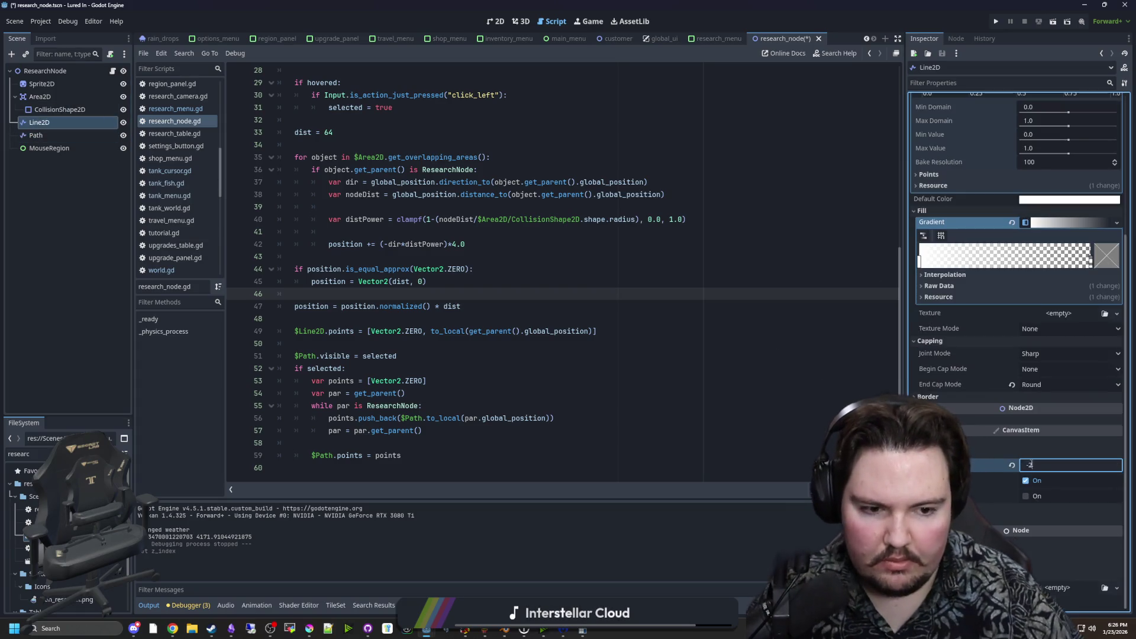
# Set the yellow Path node's Z Index to -1 and save the scene.
pyautogui.click(36, 134)
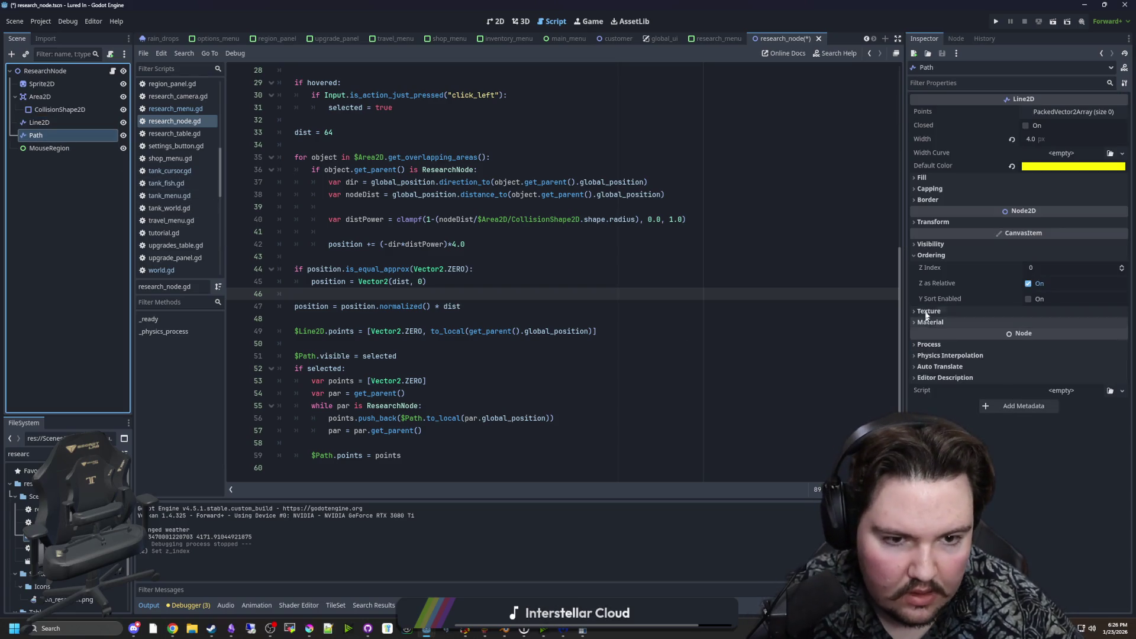
pyautogui.click(1041, 268)
pyautogui.write('-1')
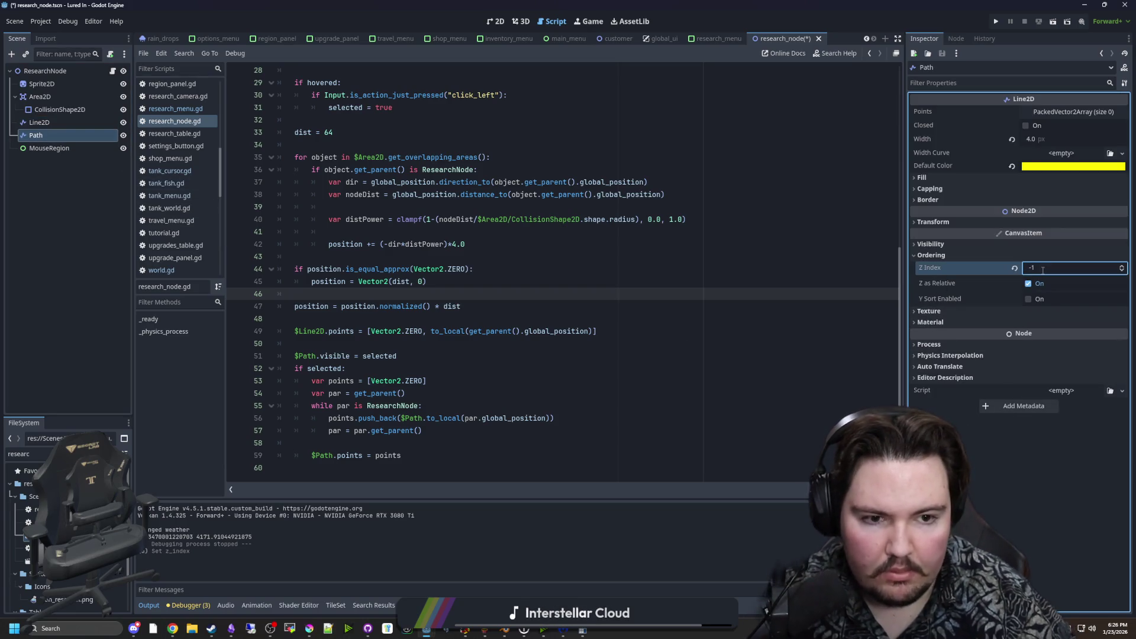
pyautogui.click(478, 268)
pyautogui.hotkey('ctrl', 's')
pyautogui.click(478, 258)
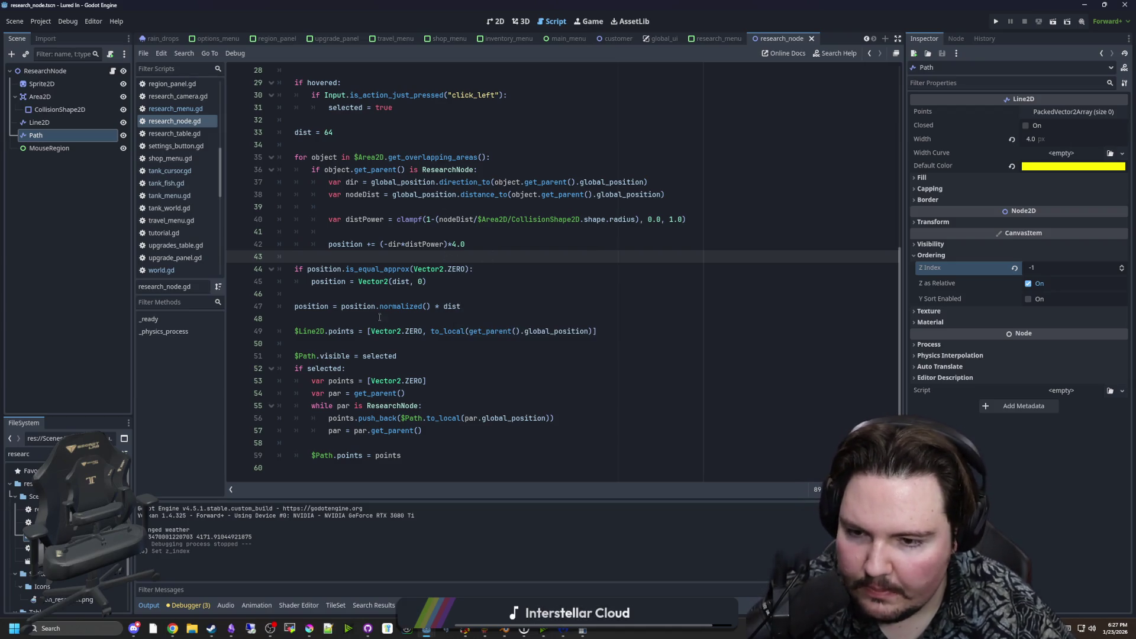
pyautogui.scroll(6, 406, 361)
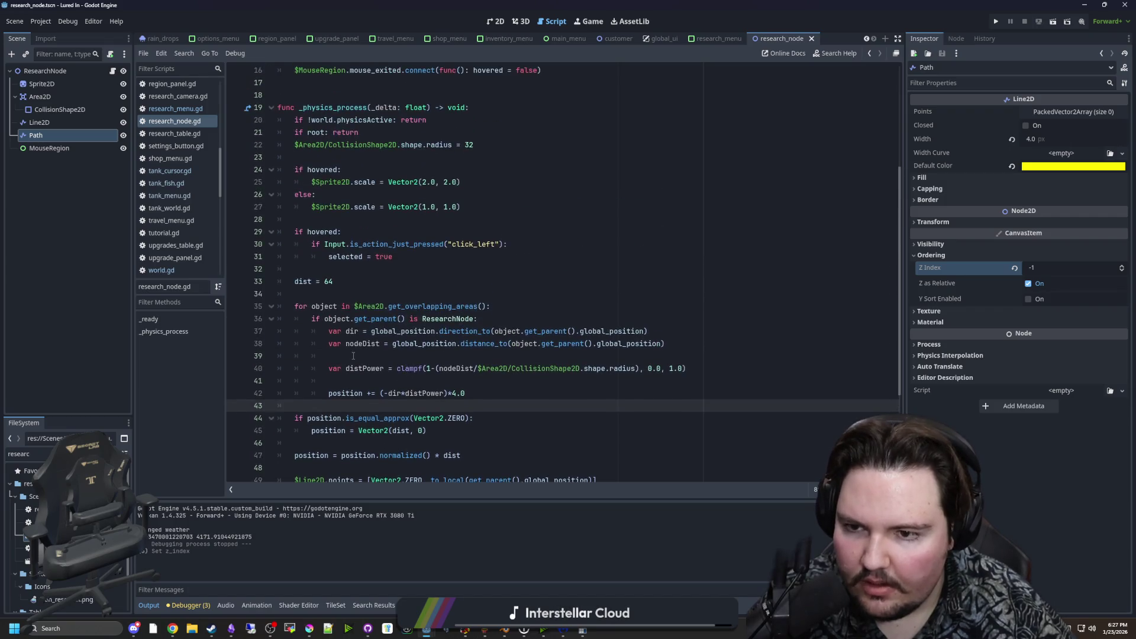
# Wrap 'selected = true' in an 'if !selected:' check and add an else branch.
pyautogui.click(353, 344)
pyautogui.click(507, 331)
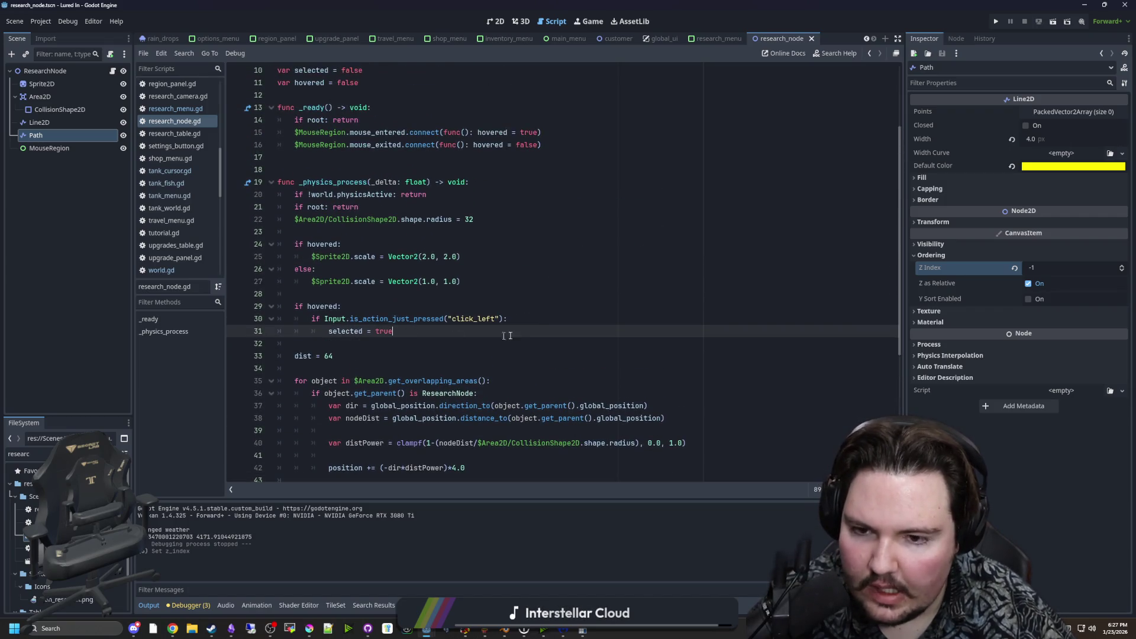
pyautogui.click(538, 322)
pyautogui.press('Return')
pyautogui.write('if !selected:')
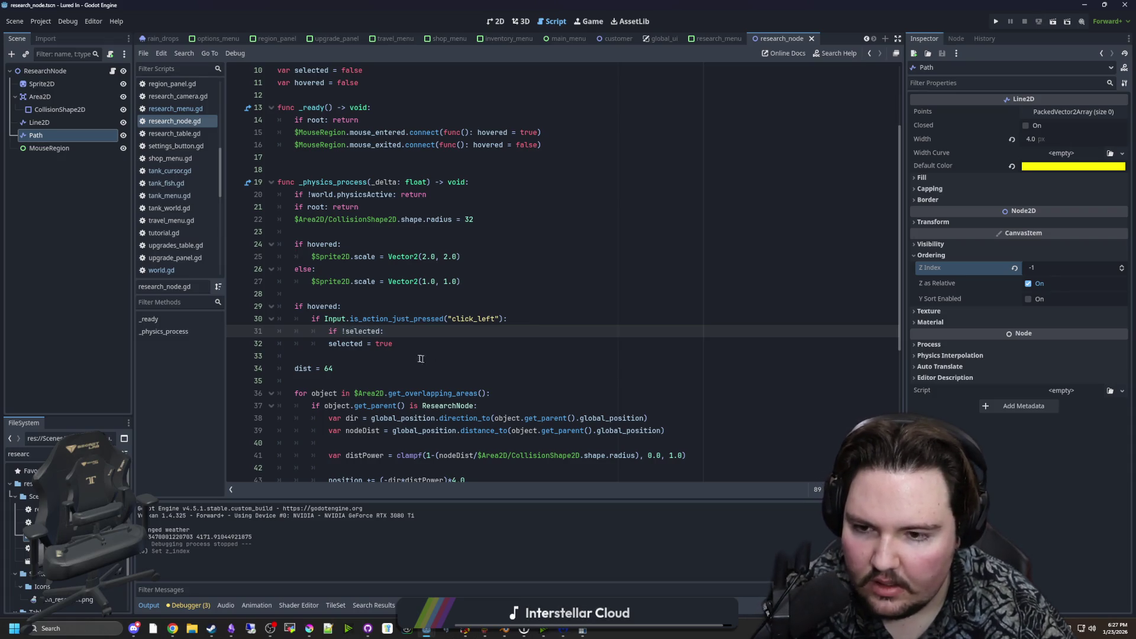
pyautogui.press('Down')
pyautogui.press('Home')
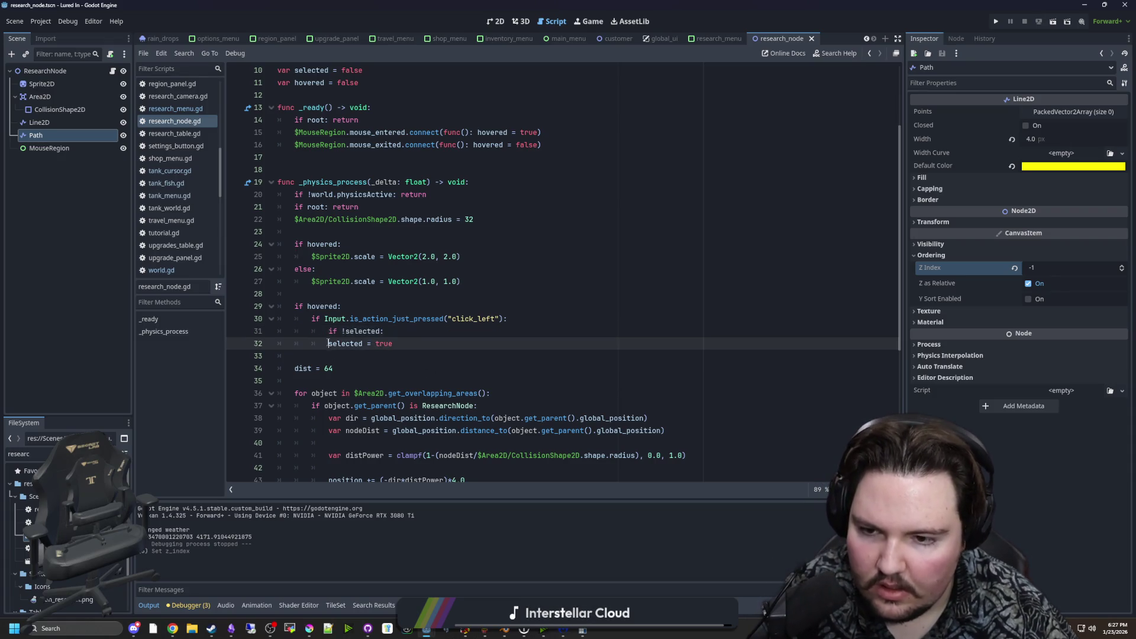
pyautogui.press('Tab')
pyautogui.press('End')
pyautogui.press('Return')
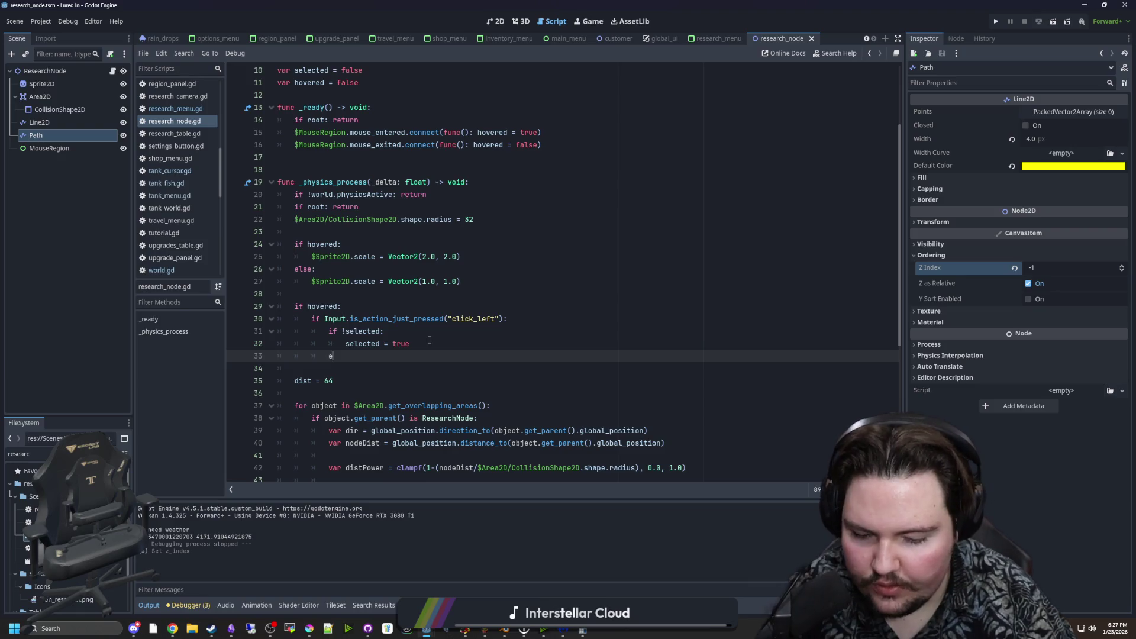
pyautogui.write('lse:')
pyautogui.press('Return')
pyautogui.write('selected = false')
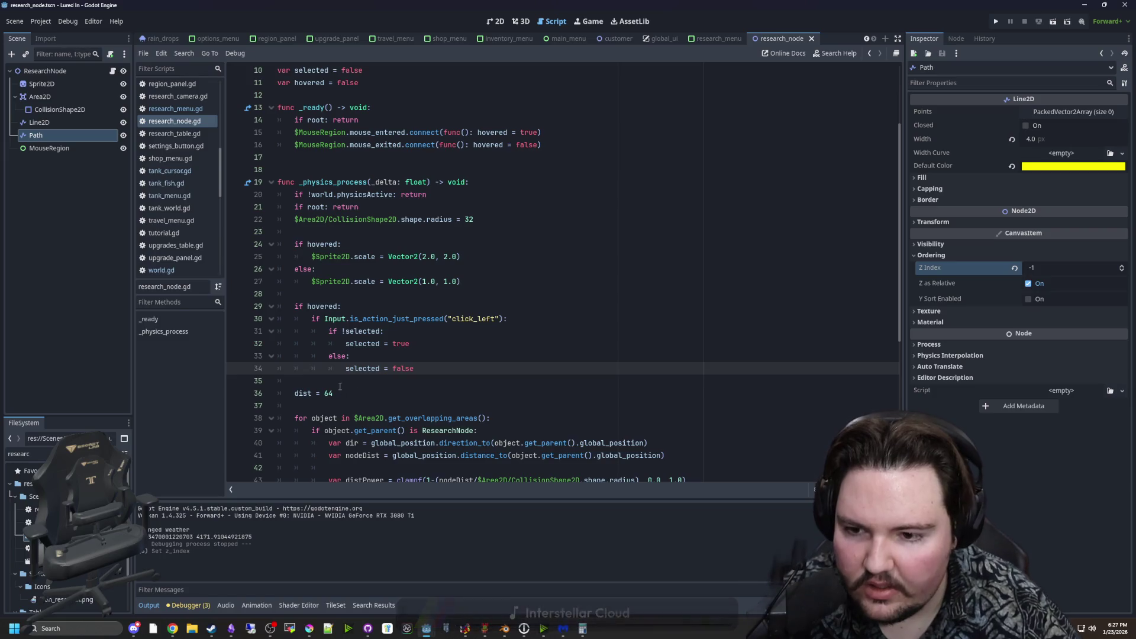
# Review the if !selected / else: selected = false toggle lines and save research_node.gd.
pyautogui.click(366, 303)
pyautogui.click(373, 294)
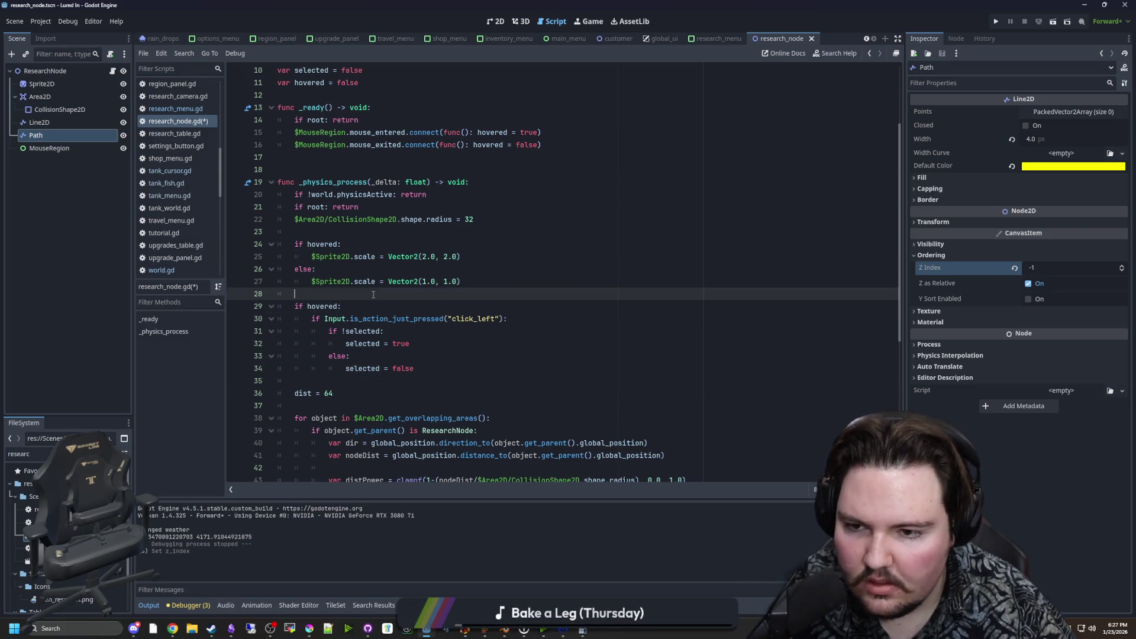
pyautogui.click(426, 370)
pyautogui.click(408, 357)
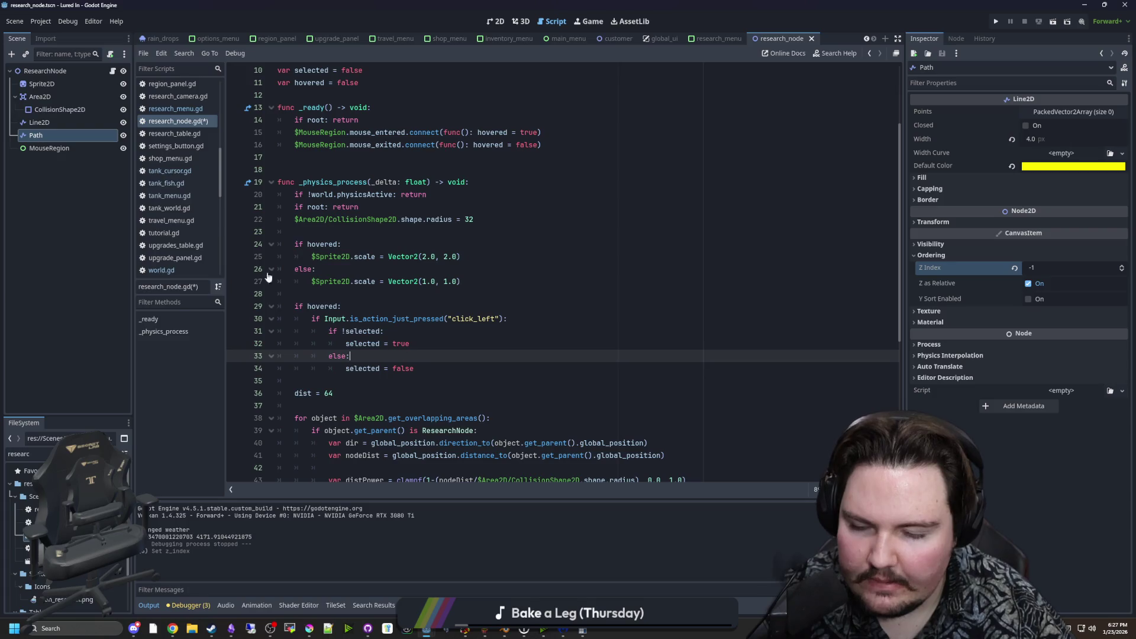
pyautogui.click(333, 294)
pyautogui.click(426, 343)
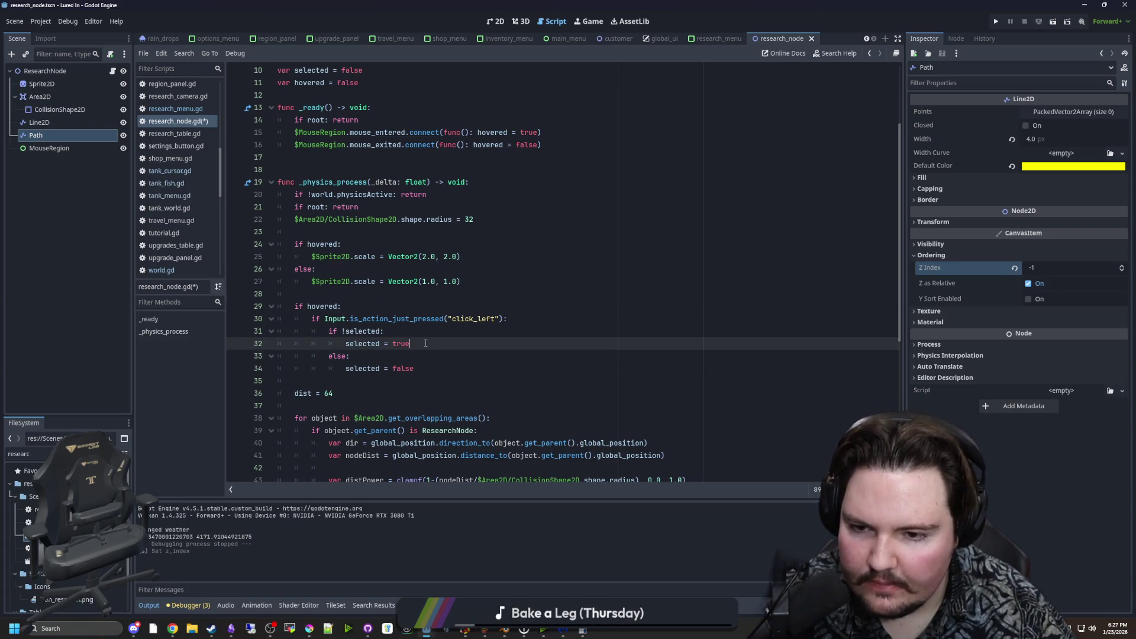
pyautogui.hotkey('ctrl', 's')
pyautogui.click(331, 294)
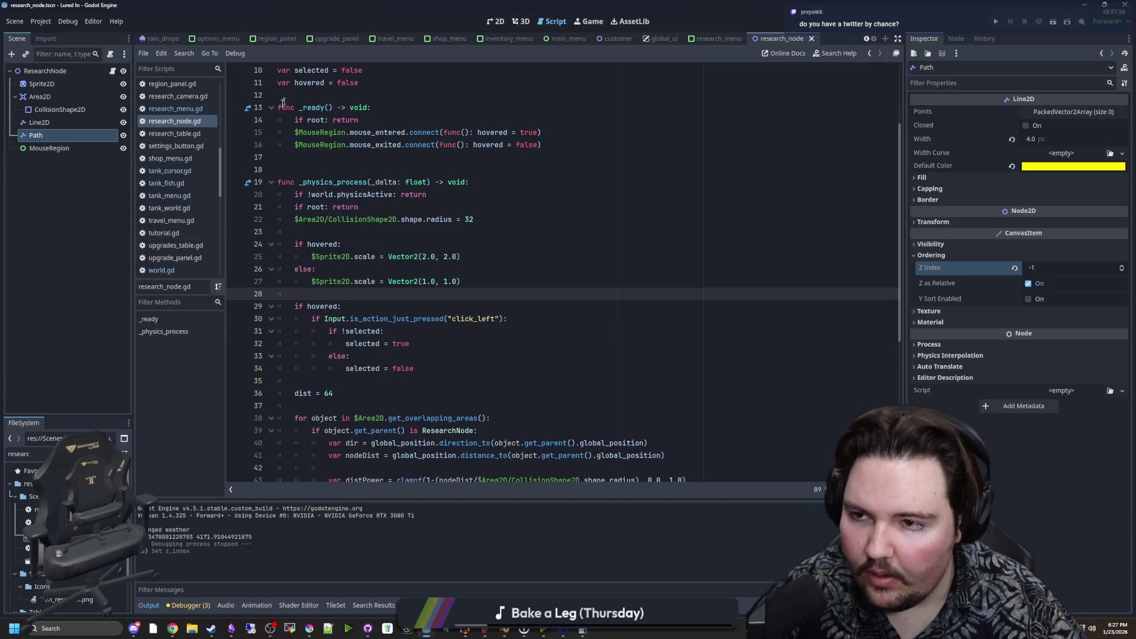
# Open the research_menu scene and its script, then switch over to the web browser.
pyautogui.click(710, 38)
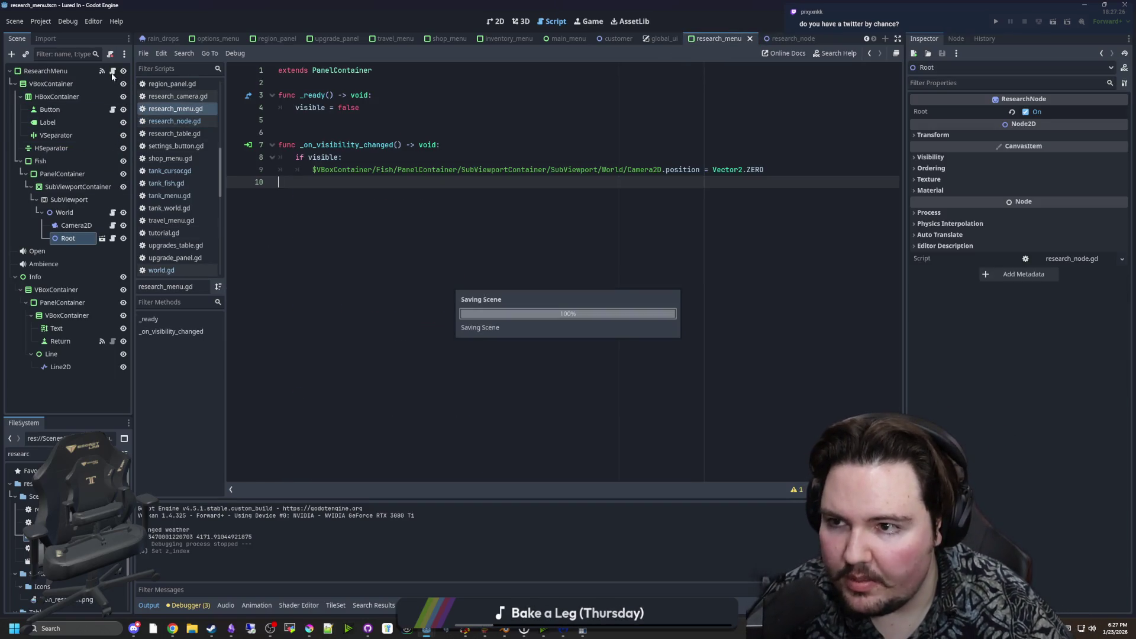
pyautogui.click(341, 187)
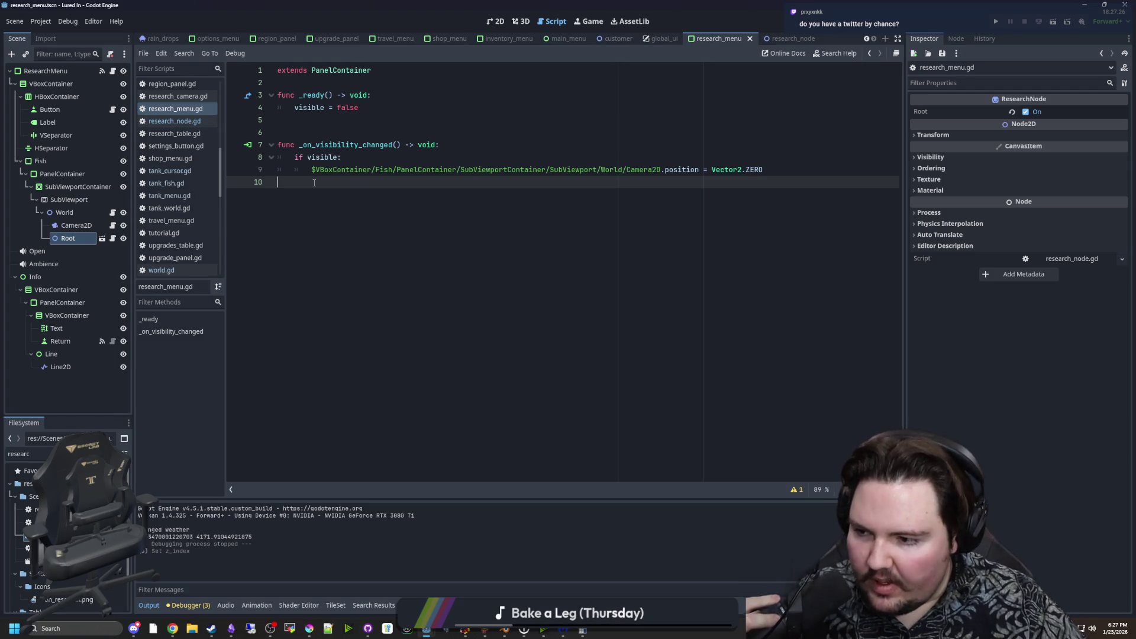
pyautogui.hotkey('alt', 'Tab')
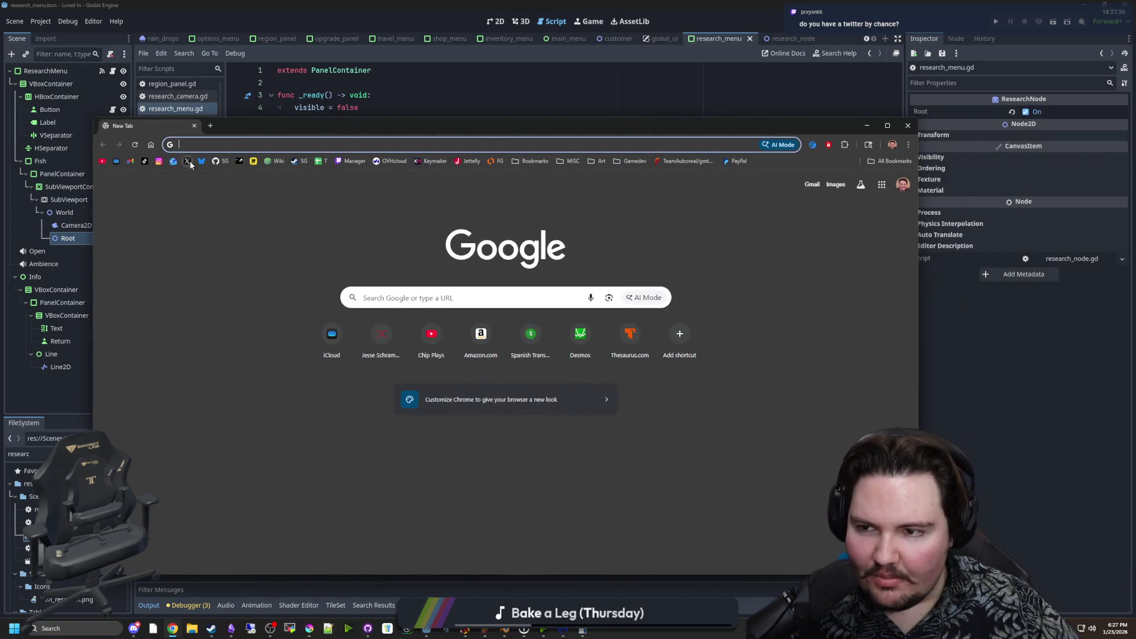
# Open the Big Boy Games X profile, maximize the browser, and scroll its timeline.
pyautogui.click(188, 161)
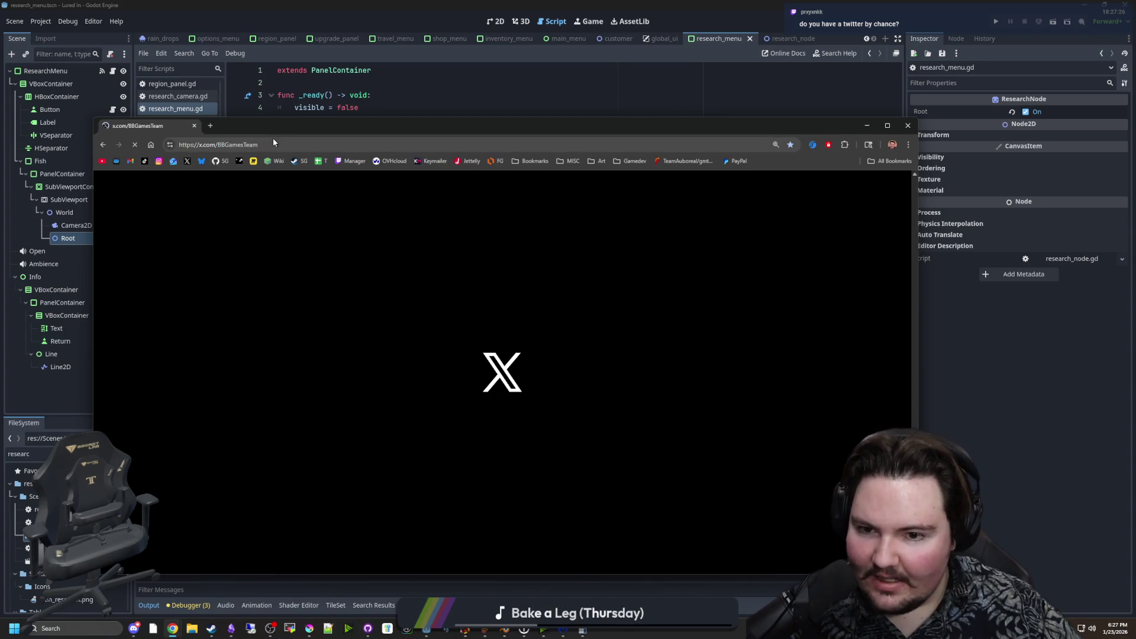
pyautogui.scroll(-10, 375, 355)
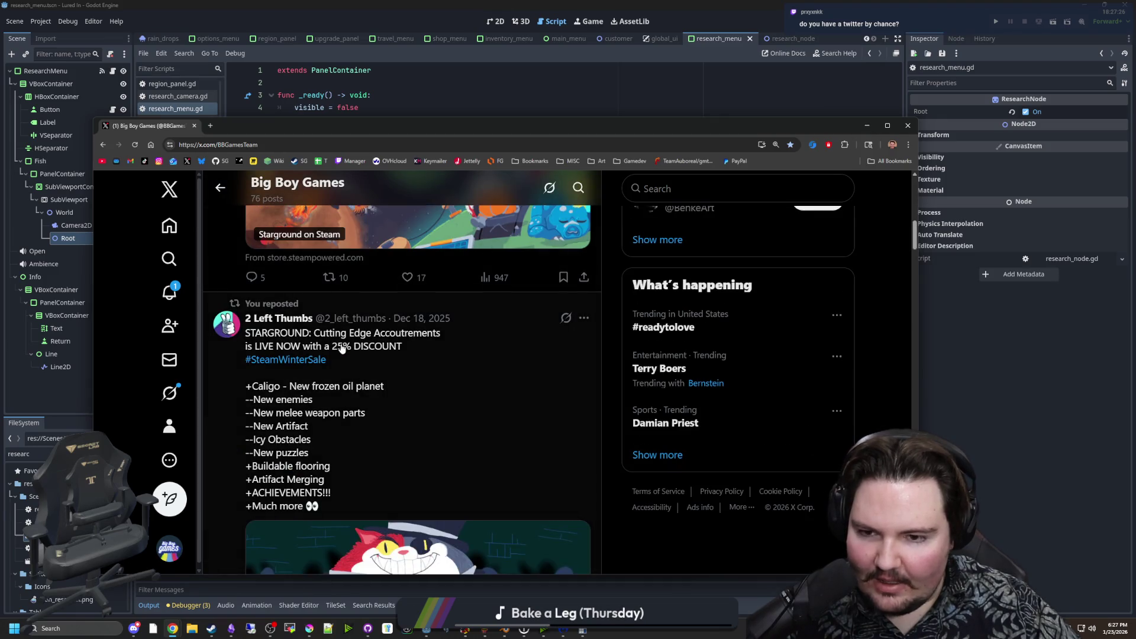
pyautogui.scroll(-10, 379, 343)
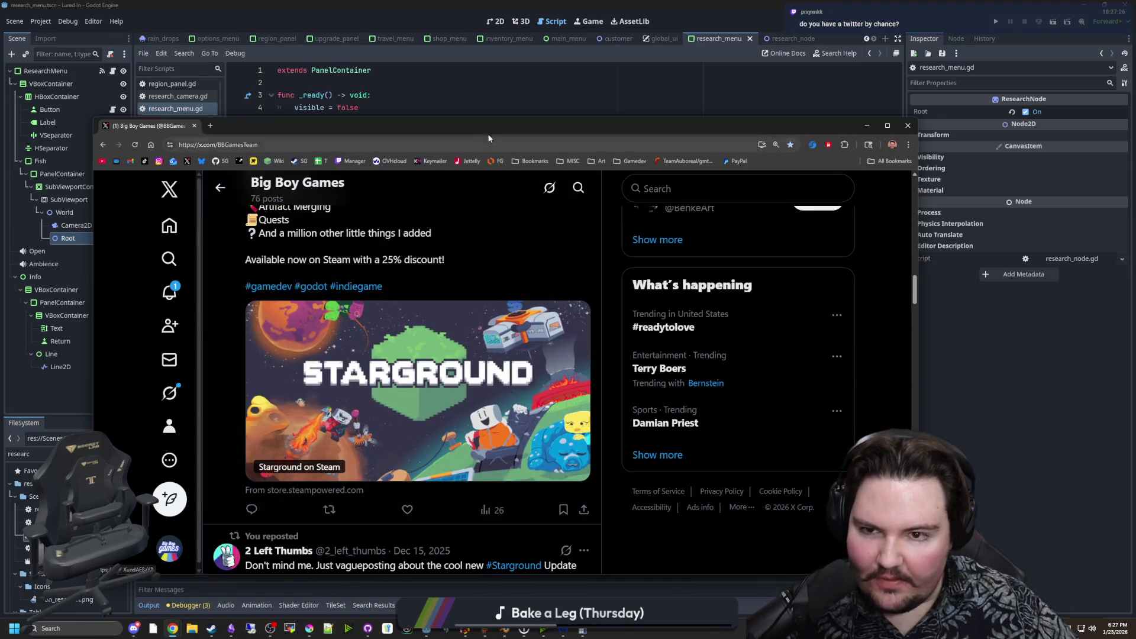
pyautogui.press('super+Up')
pyautogui.scroll(-10, 508, 383)
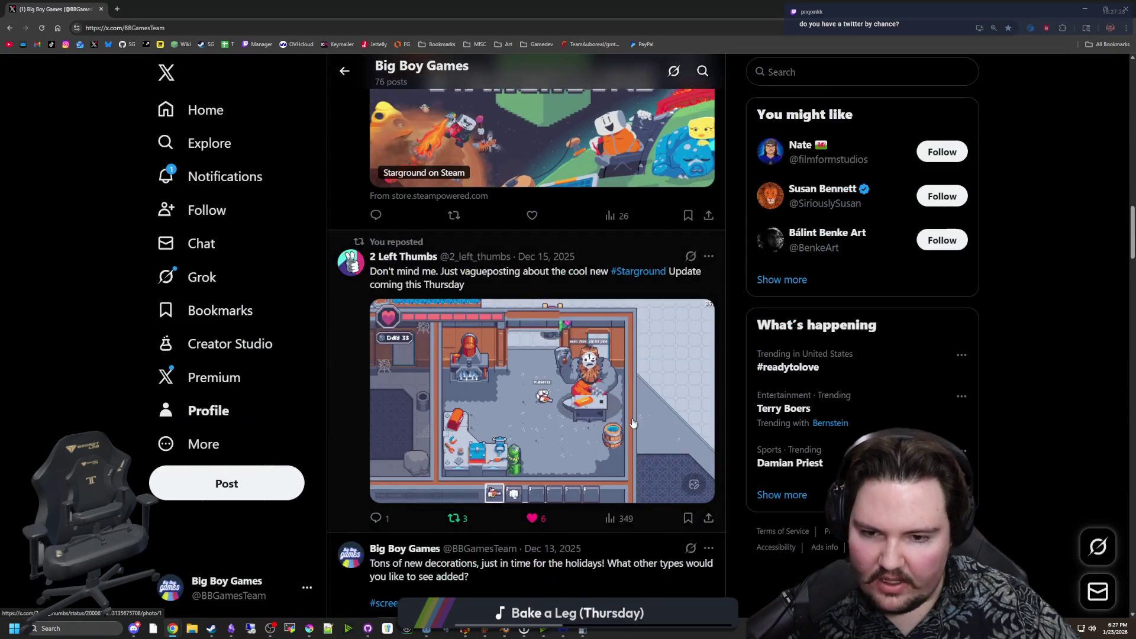
# View both photos of the Dec 13 decorations post, then open the studio's Bluesky profile.
pyautogui.click(648, 439)
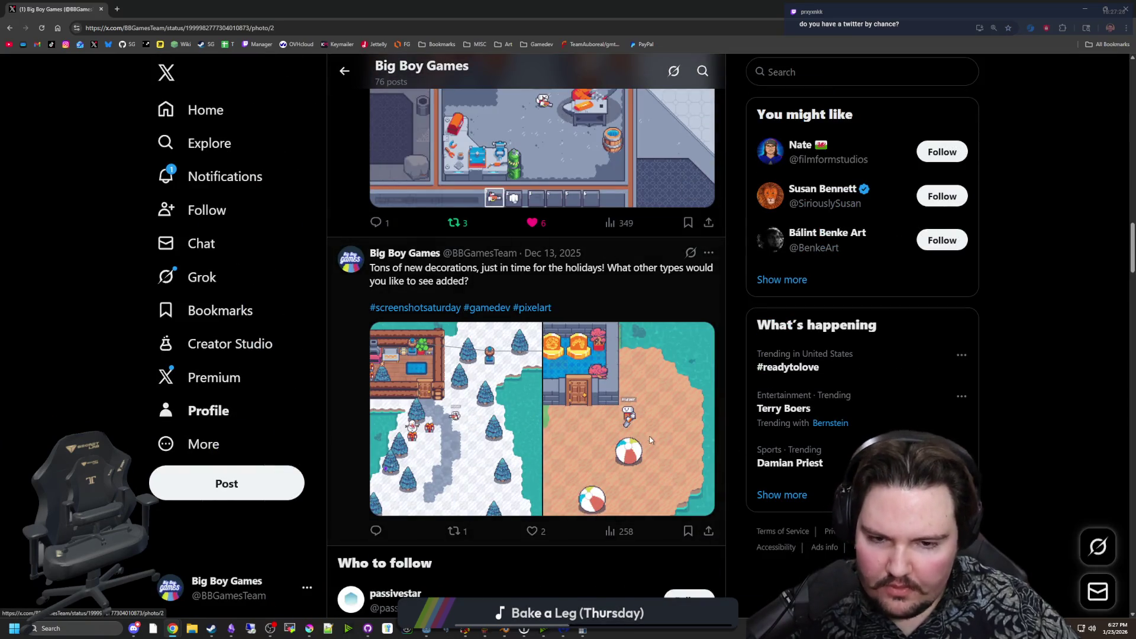
pyautogui.click(20, 319)
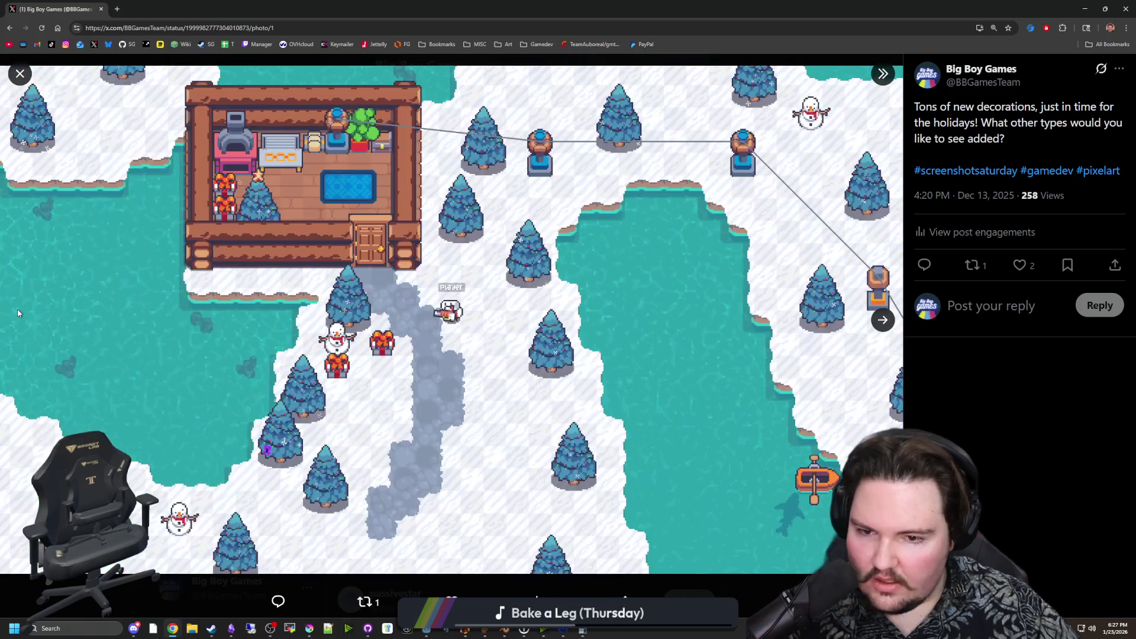
pyautogui.click(30, 75)
pyautogui.scroll(-10, 444, 237)
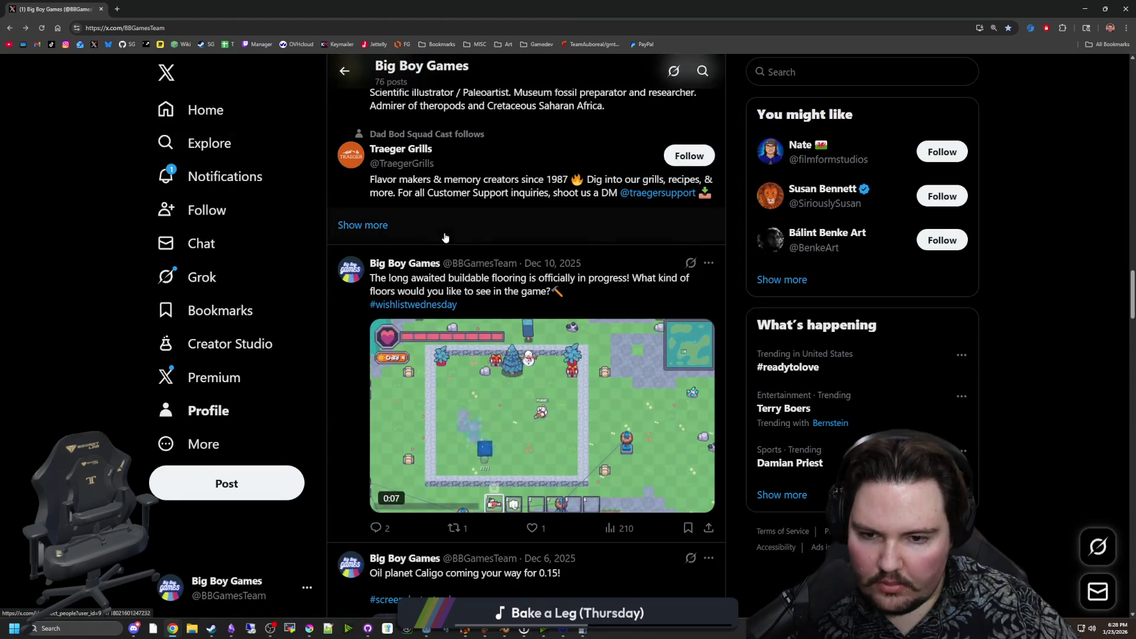
pyautogui.scroll(-20, 445, 237)
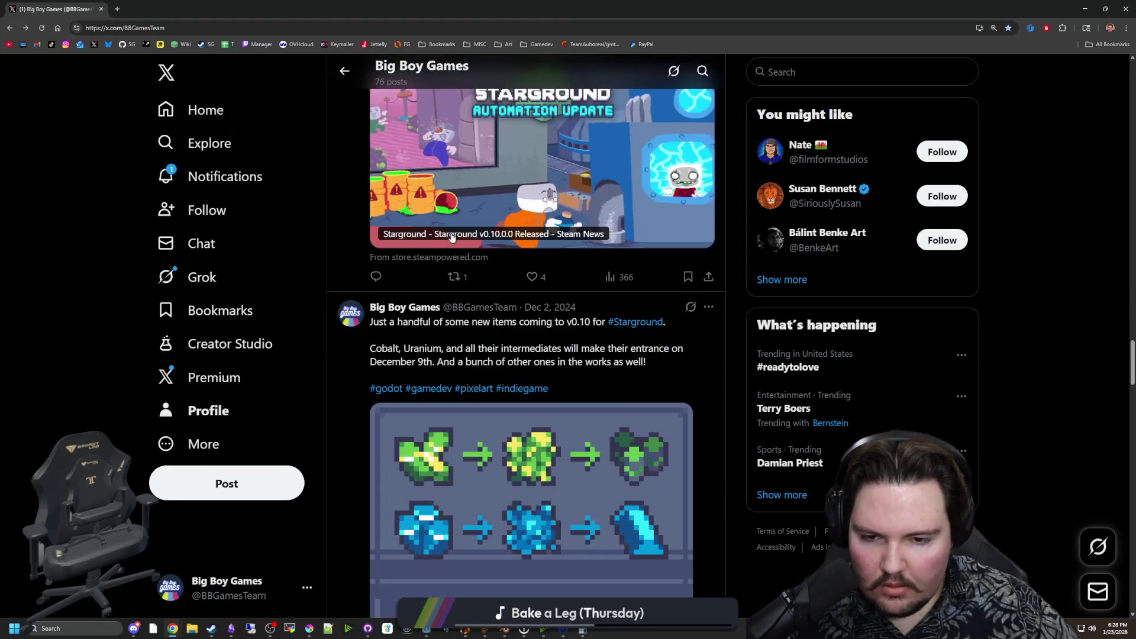
pyautogui.scroll(10, 451, 236)
pyautogui.click(108, 44)
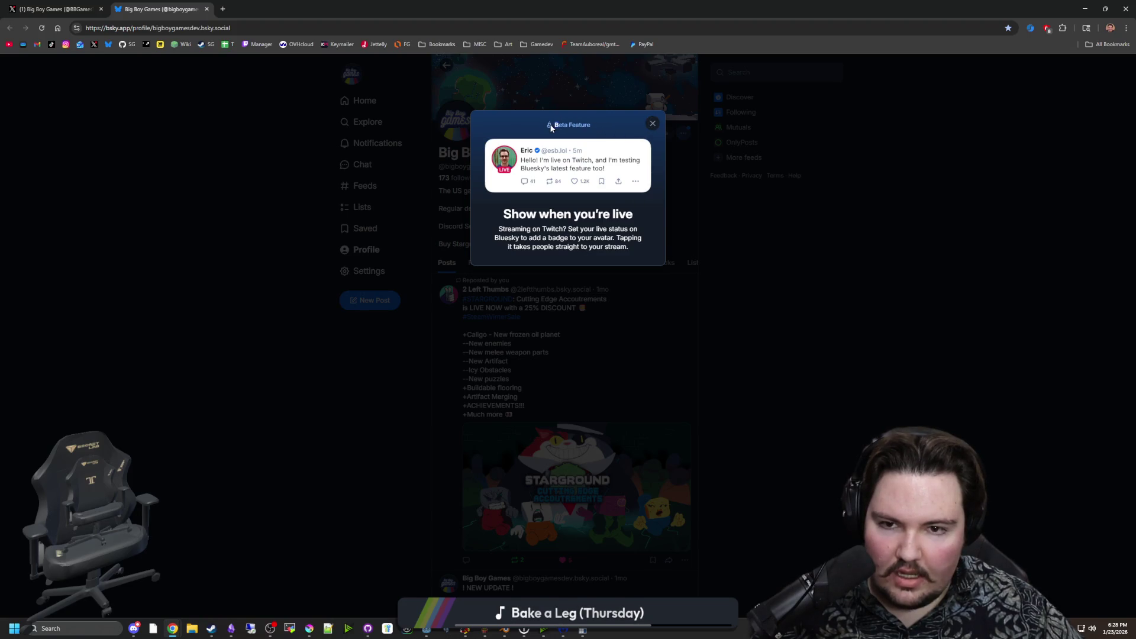
# Dismiss the beta notice, start Go live, and copy the Twitch channel URL.
pyautogui.click(653, 124)
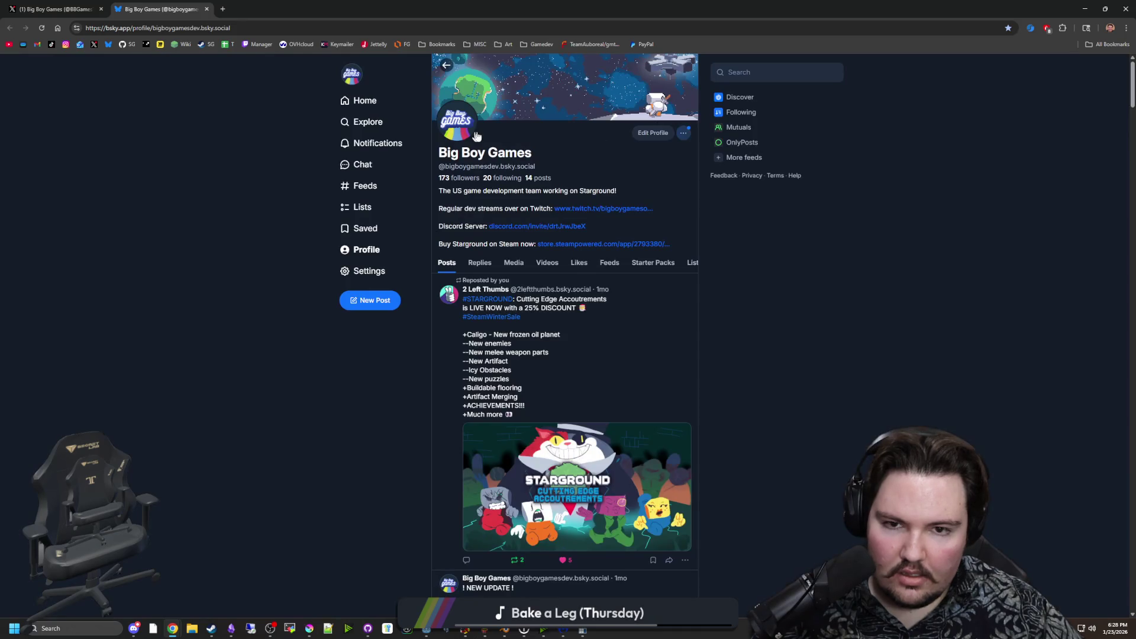
pyautogui.click(685, 134)
pyautogui.click(681, 226)
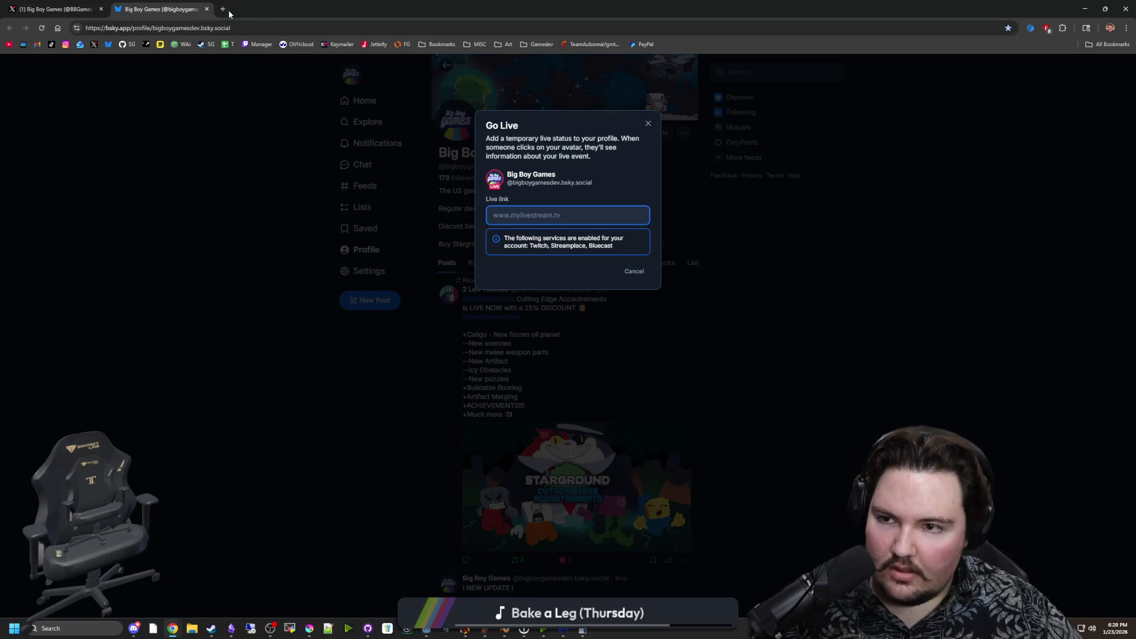
pyautogui.hotkey('ctrl', 't')
pyautogui.click(258, 44)
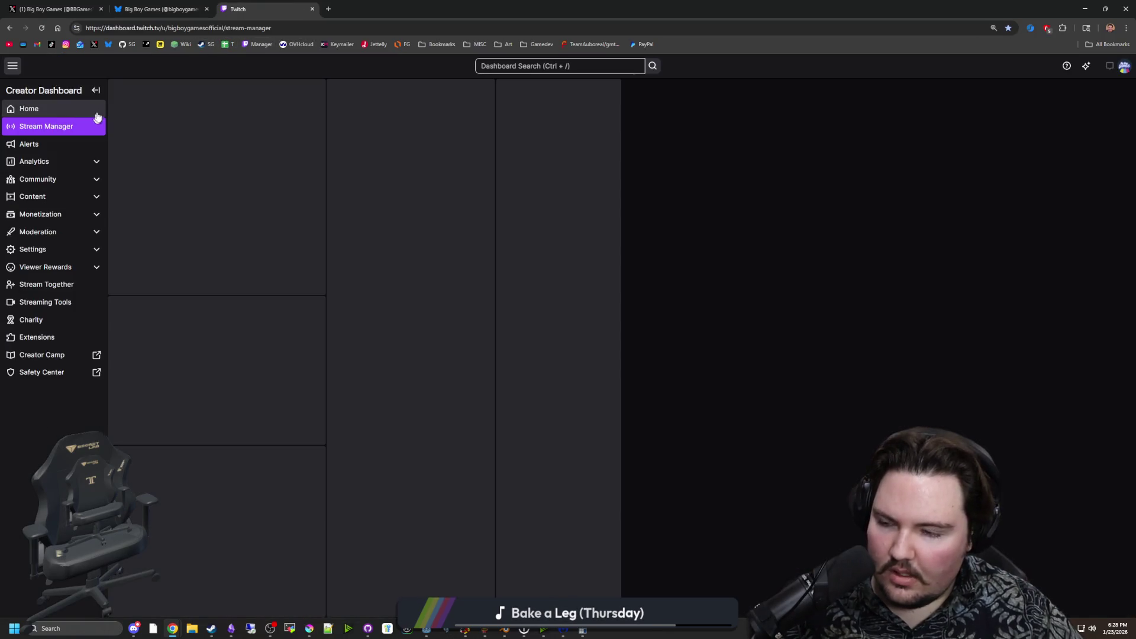
pyautogui.click(201, 28)
pyautogui.write('tw')
pyautogui.press('Return')
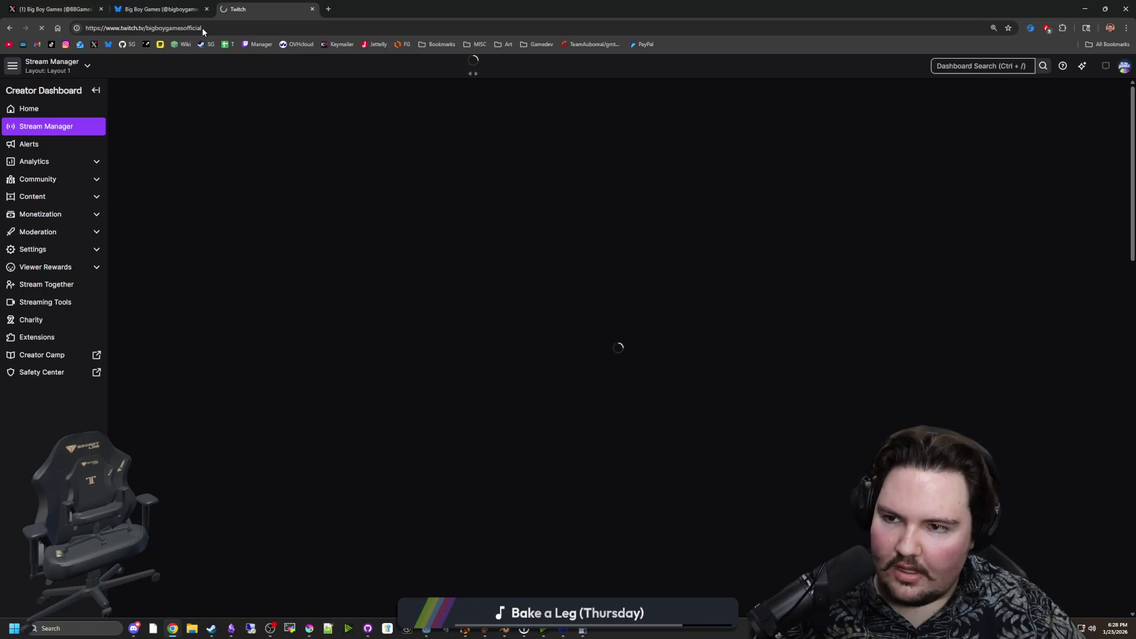
pyautogui.click(201, 27)
pyautogui.hotkey('ctrl', 'w')
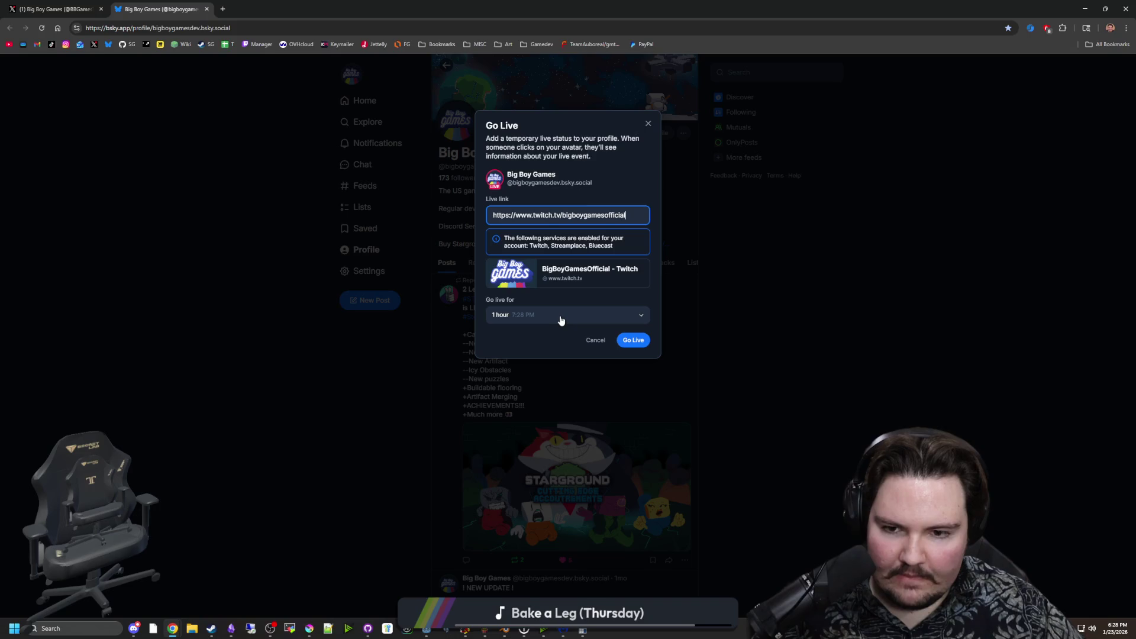
# Paste the Twitch channel URL, keep the 1-hour duration, and go live.
pyautogui.click(561, 320)
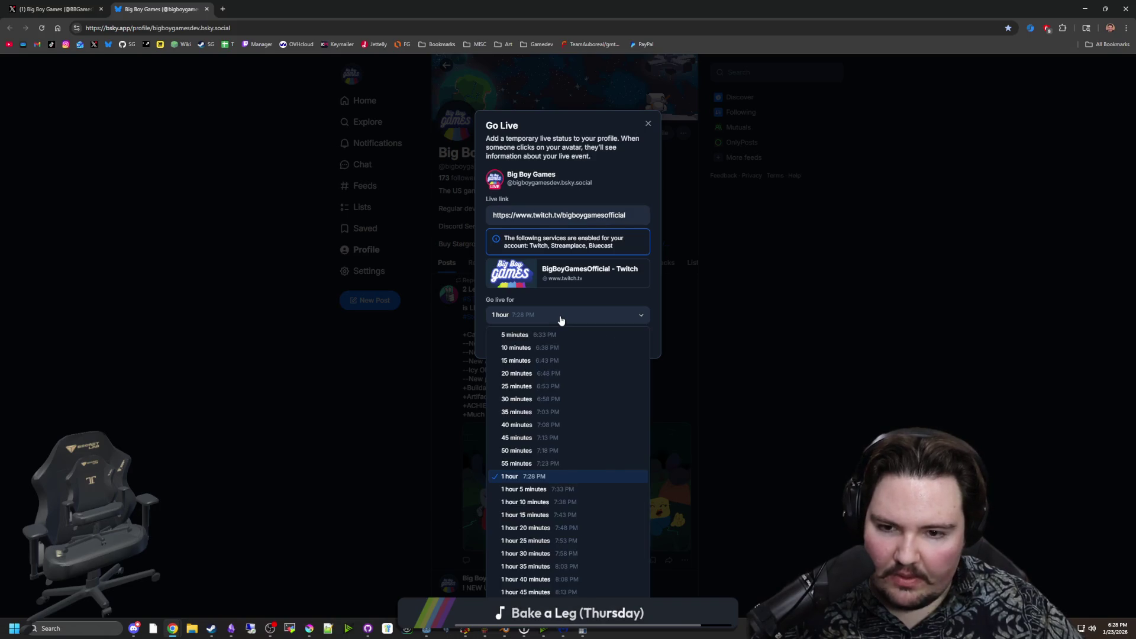
pyautogui.click(561, 320)
pyautogui.click(561, 320)
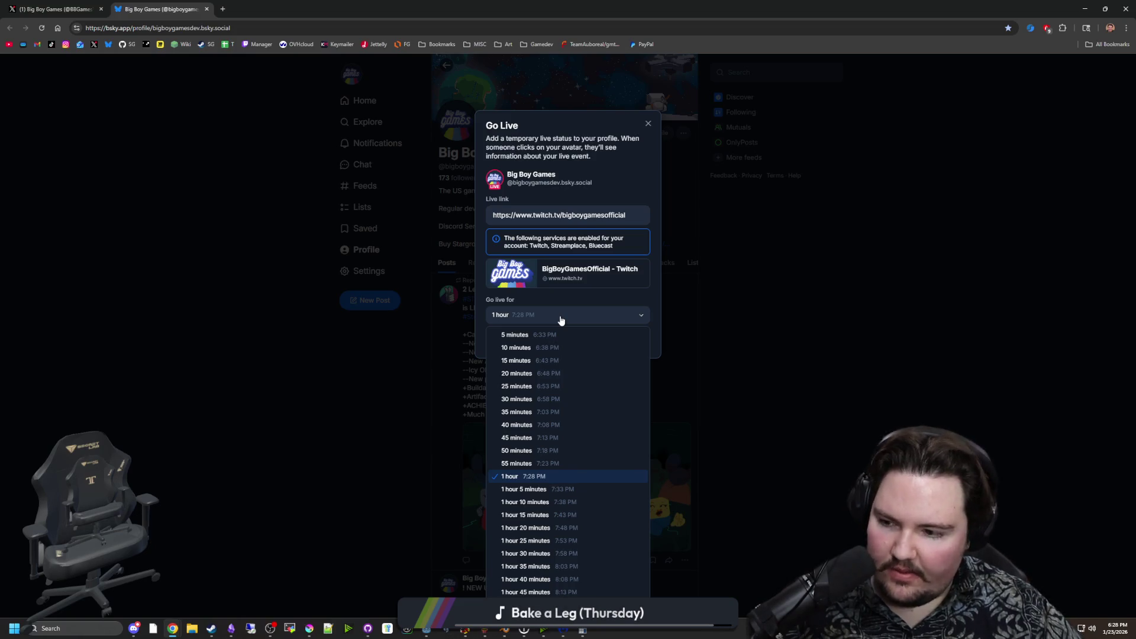
pyautogui.click(561, 320)
pyautogui.click(560, 320)
pyautogui.click(560, 320)
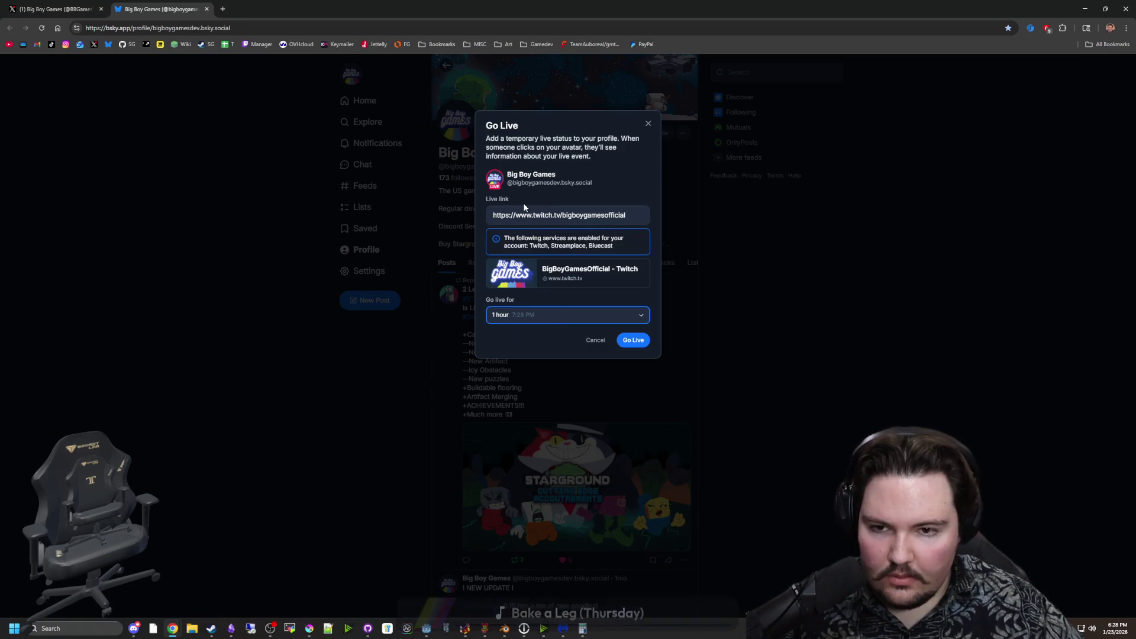
pyautogui.moveTo(518, 146); pyautogui.dragTo(558, 157)
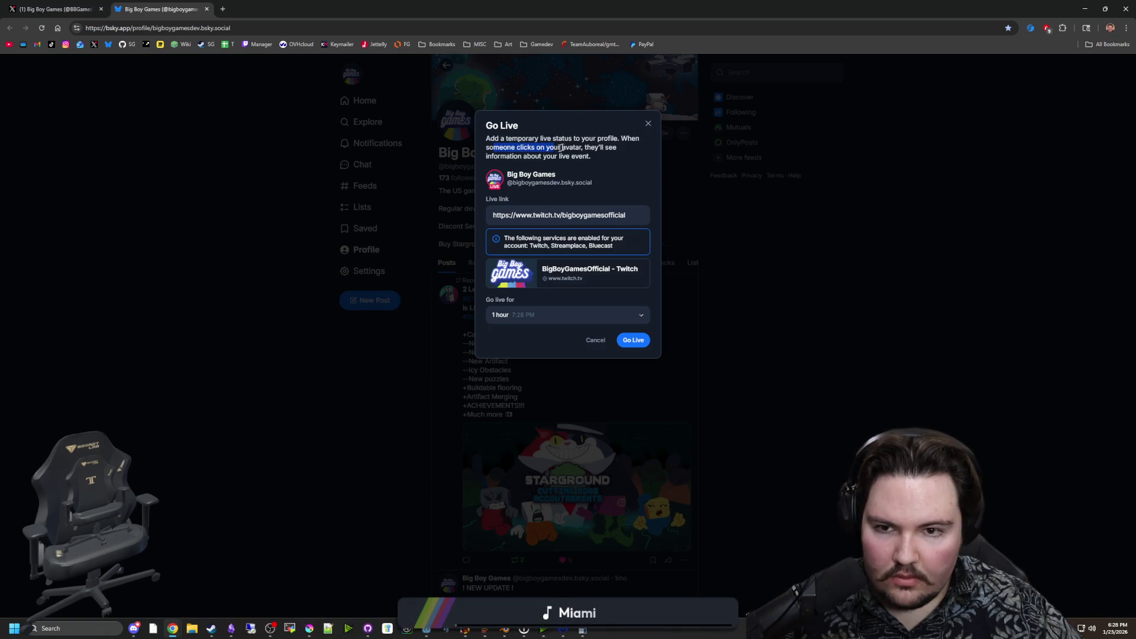
pyautogui.click(594, 152)
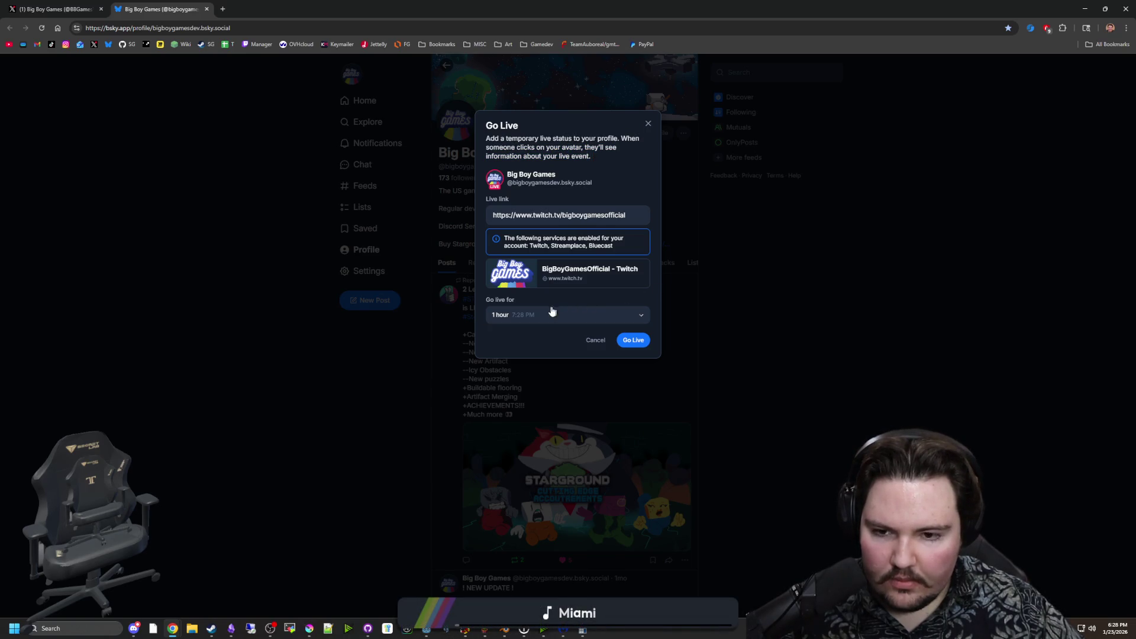
pyautogui.click(603, 320)
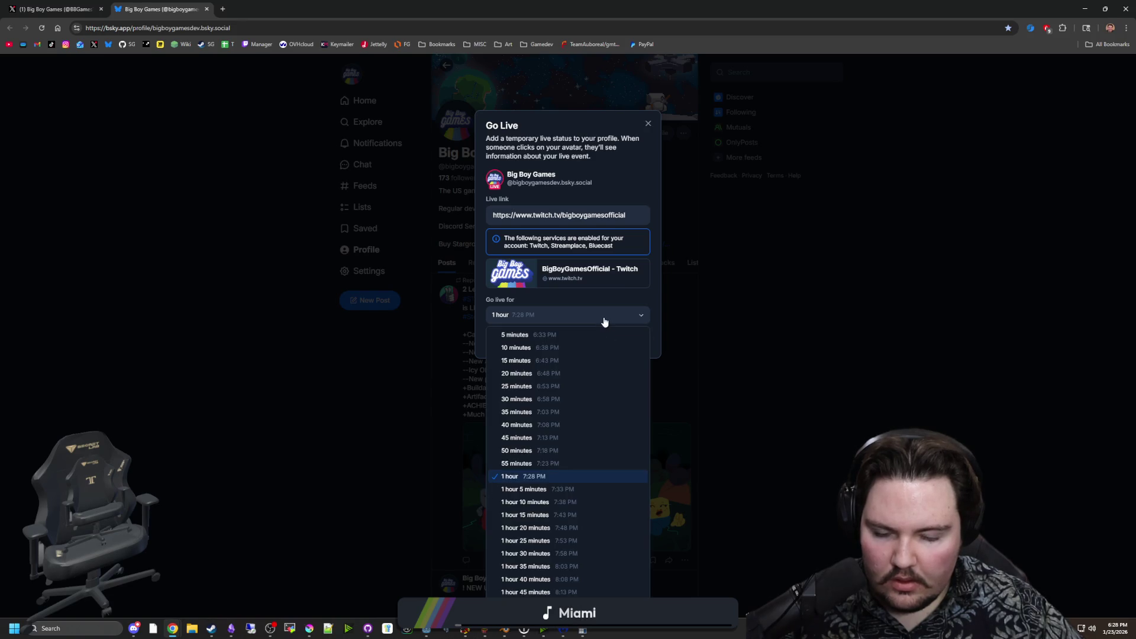
pyautogui.scroll(-2, 558, 503)
pyautogui.scroll(5, 555, 485)
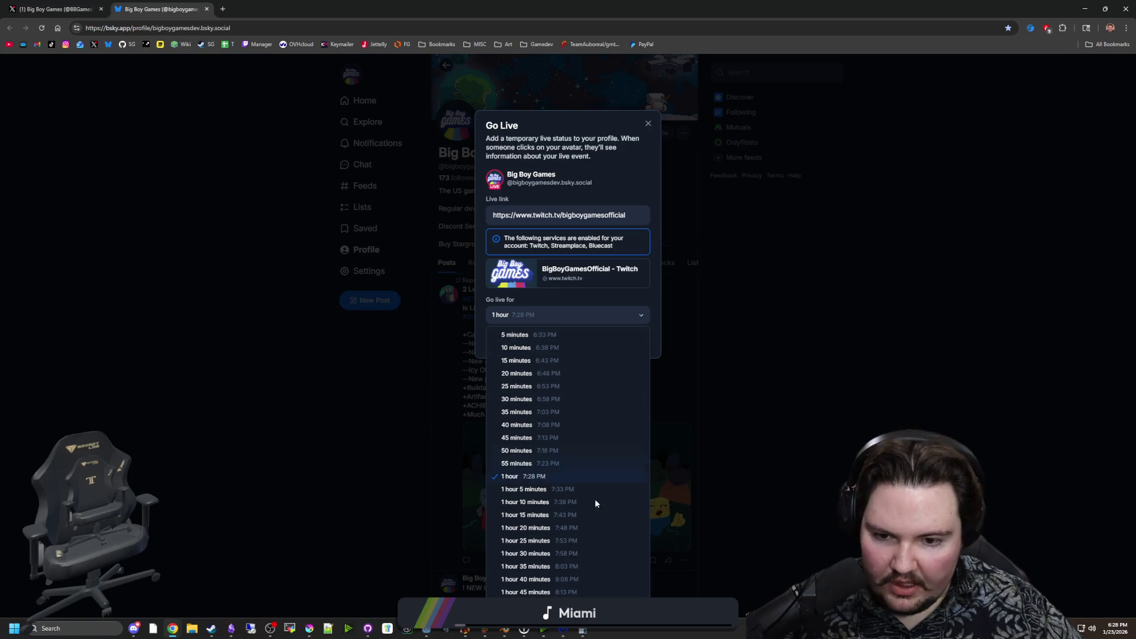
pyautogui.click(528, 482)
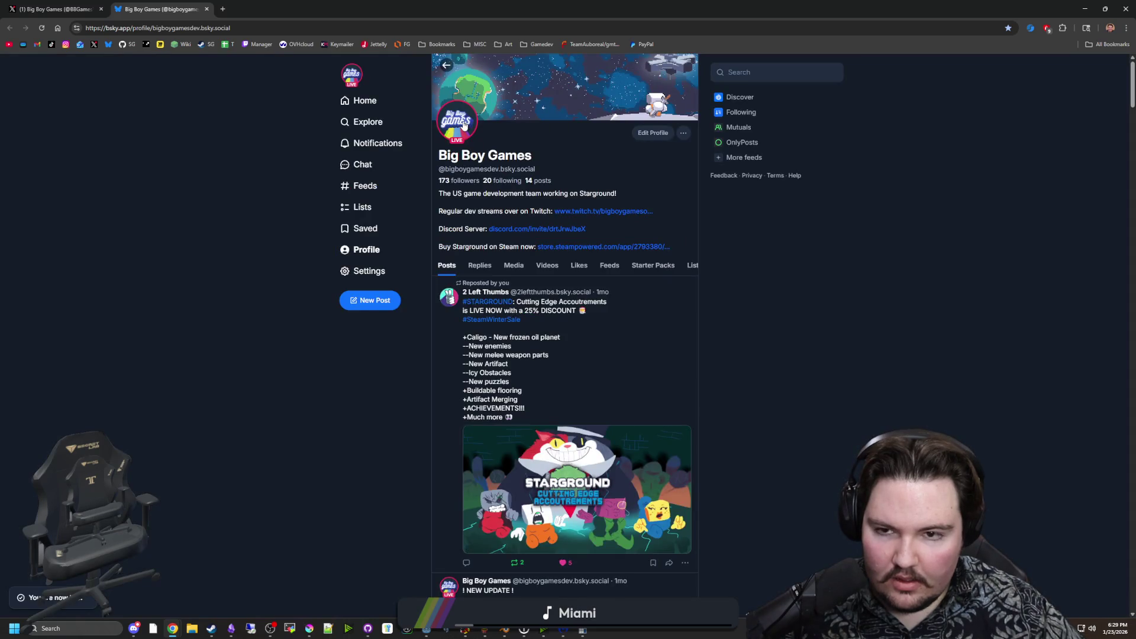
# Check the LIVE badge's status details and the Edit live status dialog, leaving them unchanged.
pyautogui.scroll(-10, 520, 358)
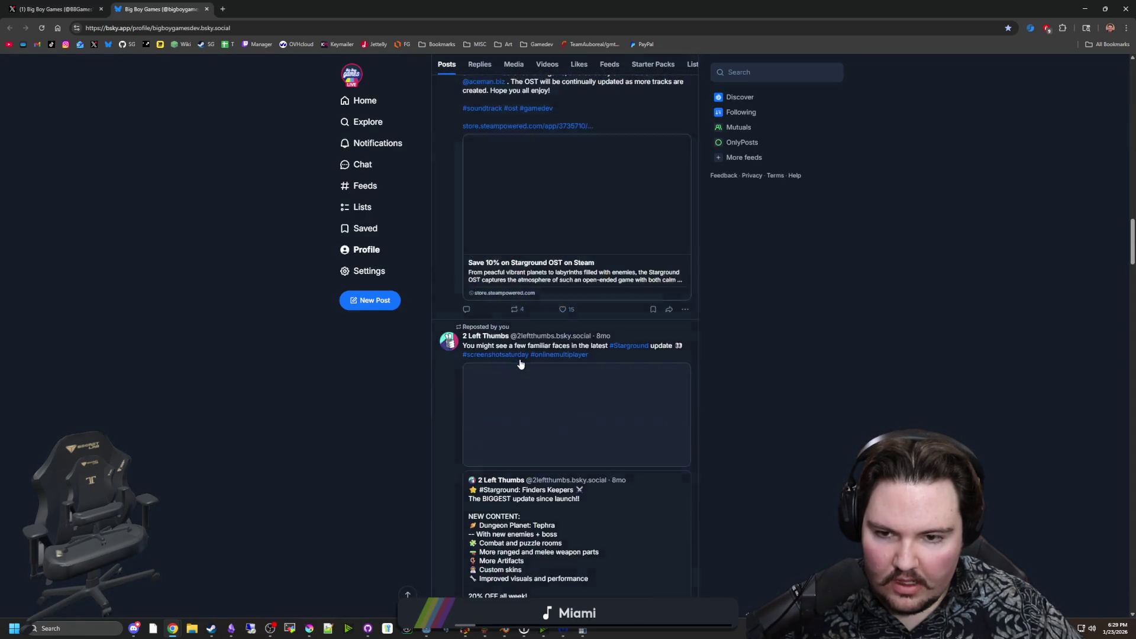
pyautogui.scroll(-10, 520, 364)
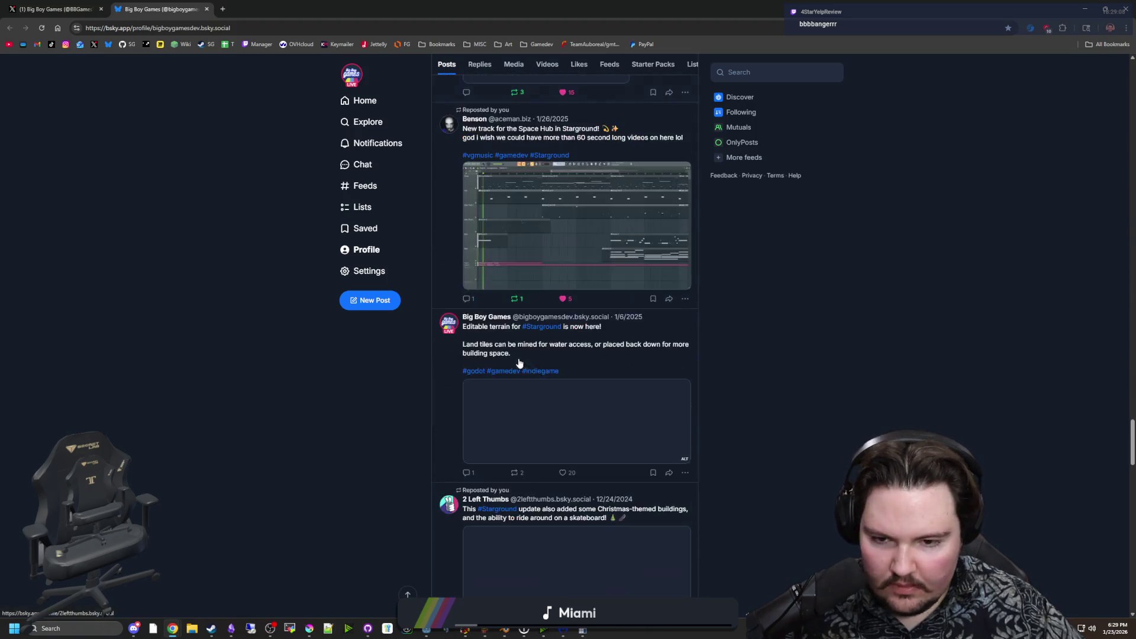
pyautogui.scroll(5, 556, 414)
pyautogui.scroll(10, 566, 442)
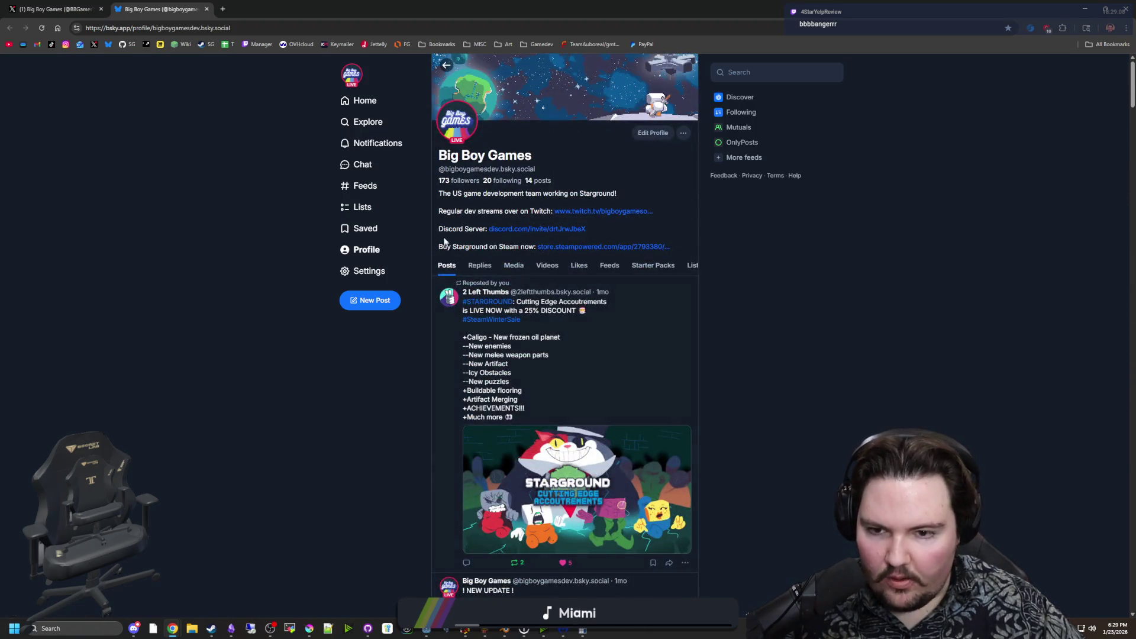
pyautogui.click(463, 120)
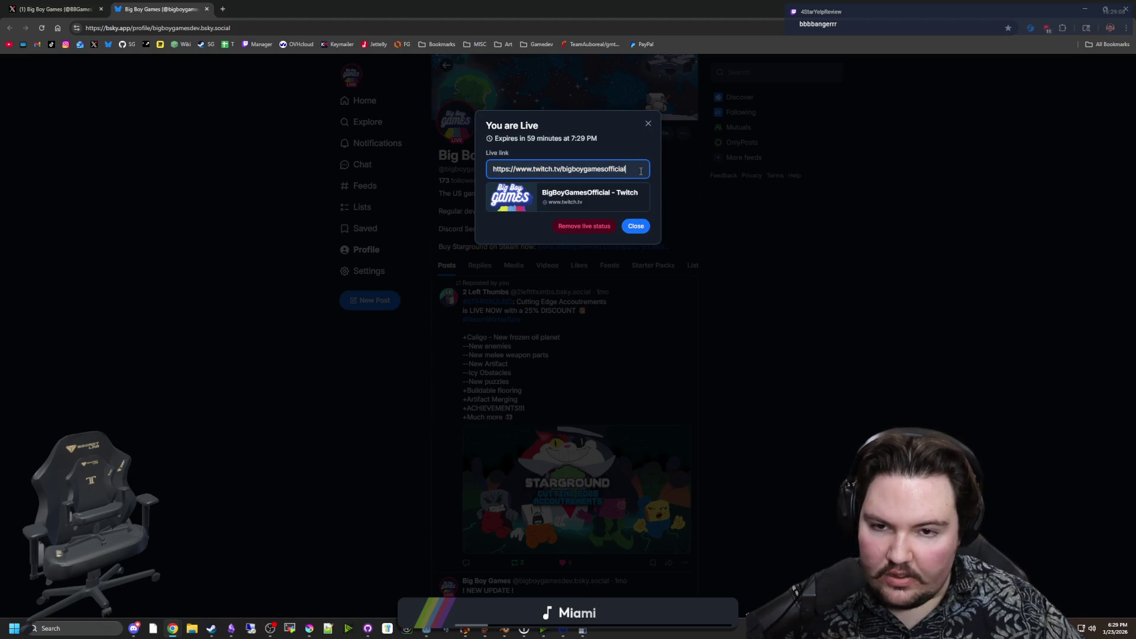
pyautogui.click(467, 181)
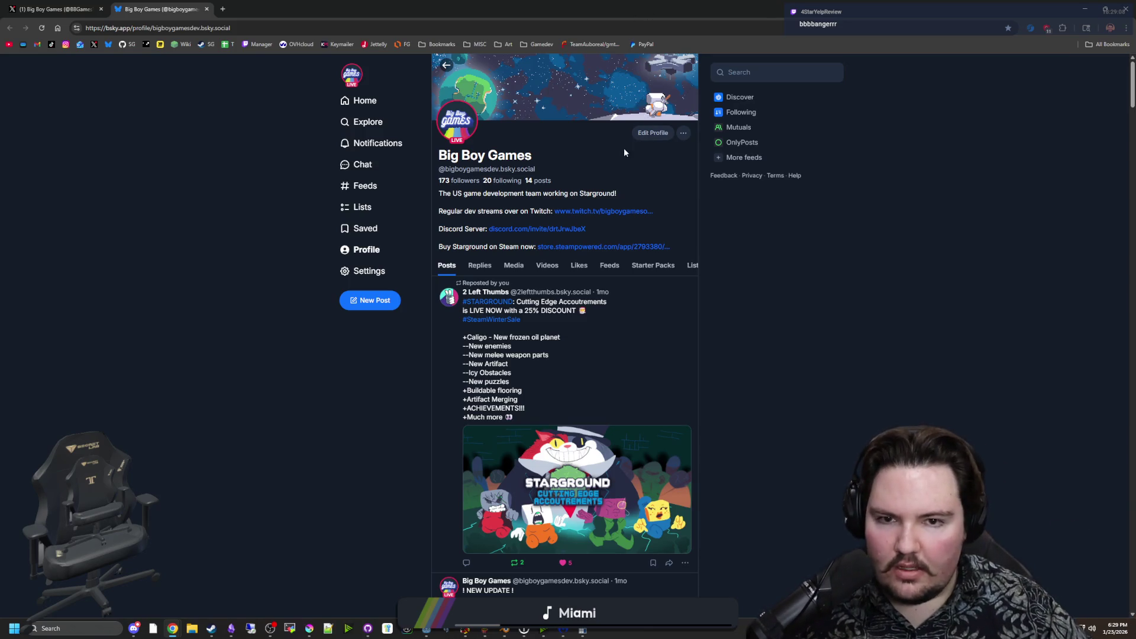
pyautogui.click(684, 133)
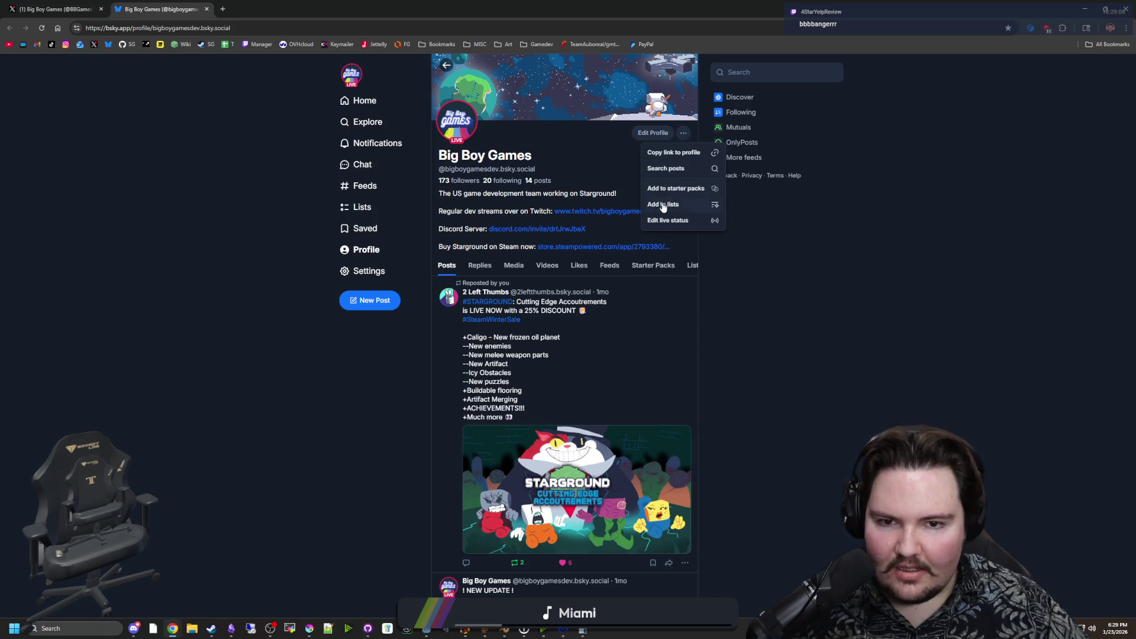
pyautogui.click(683, 154)
pyautogui.click(682, 135)
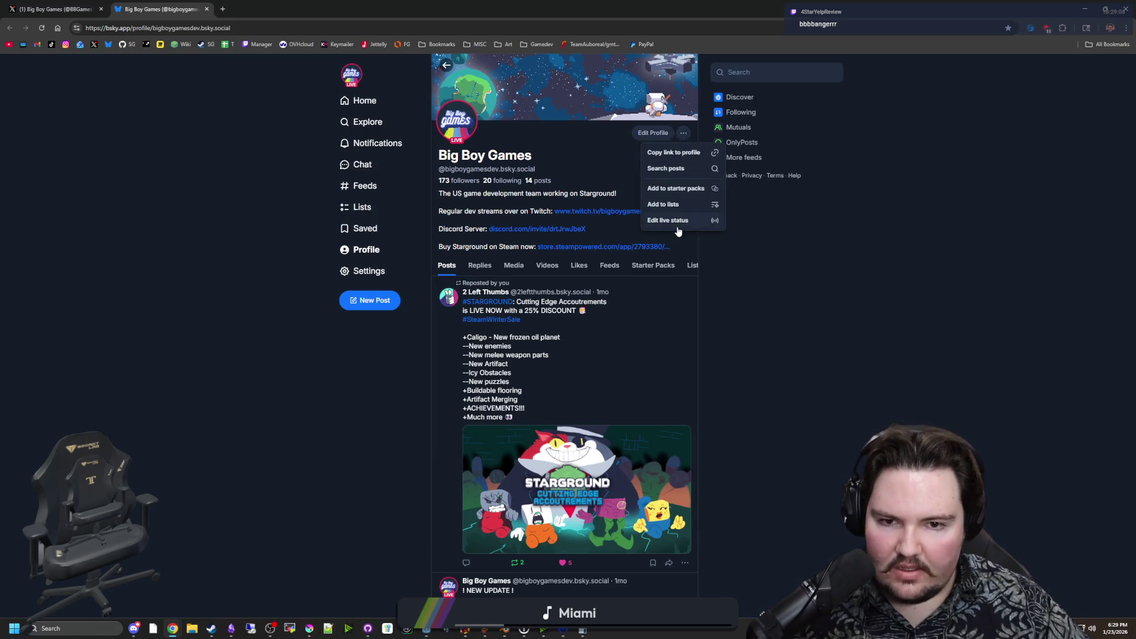
pyautogui.click(677, 226)
pyautogui.click(635, 227)
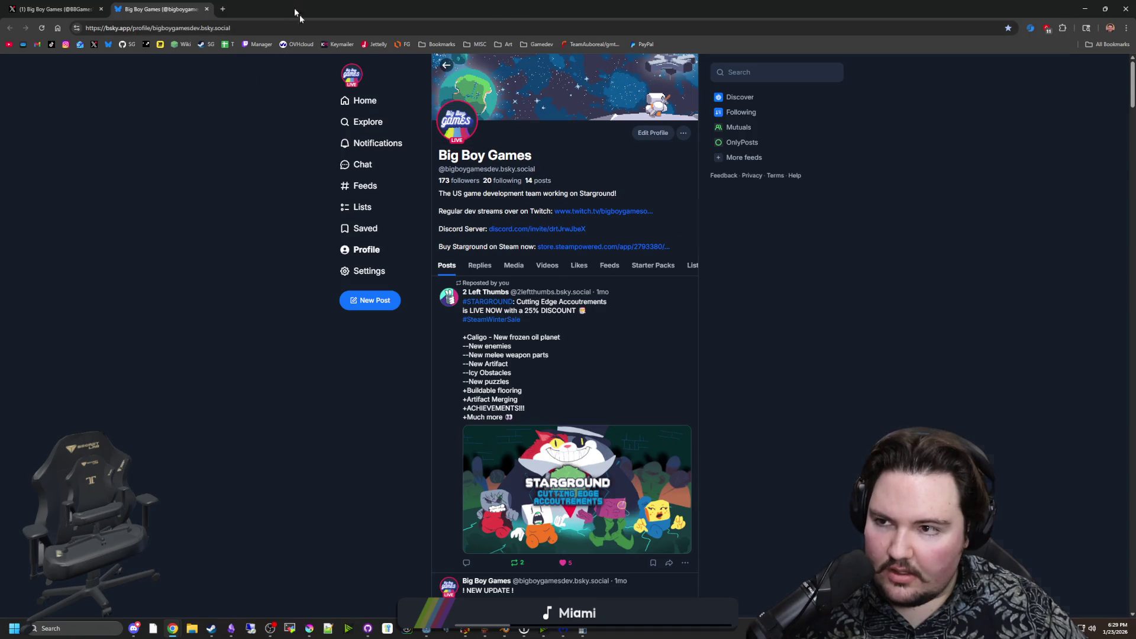
pyautogui.moveTo(291, 9)
pyautogui.mouseDown()
pyautogui.moveTo(666, 305)
pyautogui.moveTo(582, 121)
pyautogui.mouseUp()
# Switch to the X tab and browse the new posts from 2 Left Thumbs.
pyautogui.click(424, 299)
pyautogui.click(366, 294)
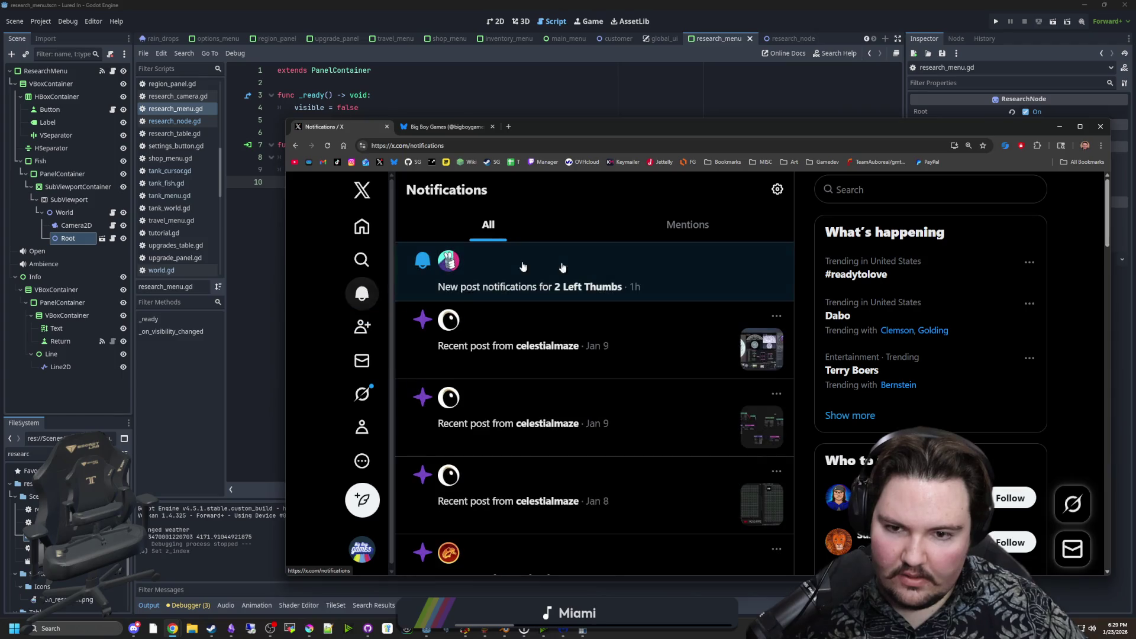
pyautogui.click(647, 260)
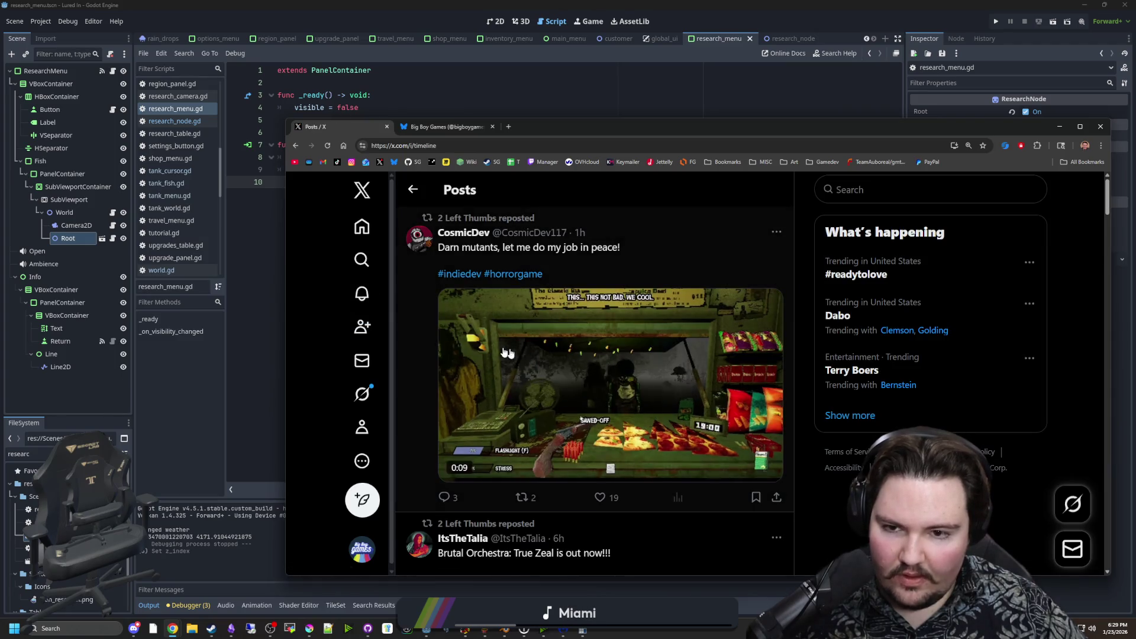
pyautogui.scroll(-15, 603, 380)
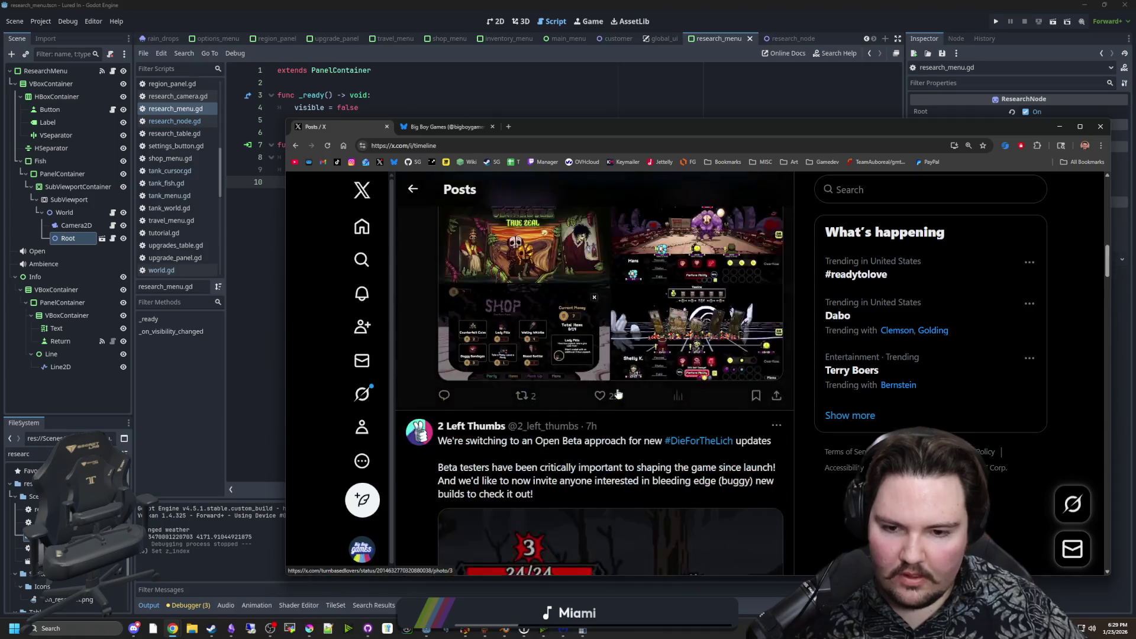
pyautogui.scroll(10, 550, 402)
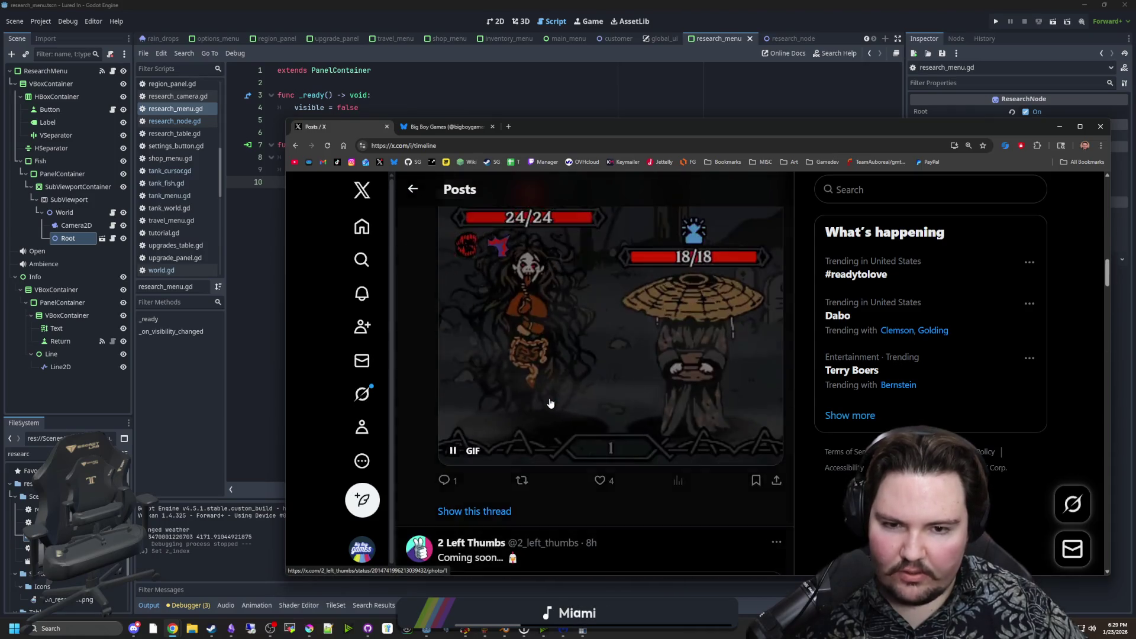
pyautogui.scroll(6, 533, 307)
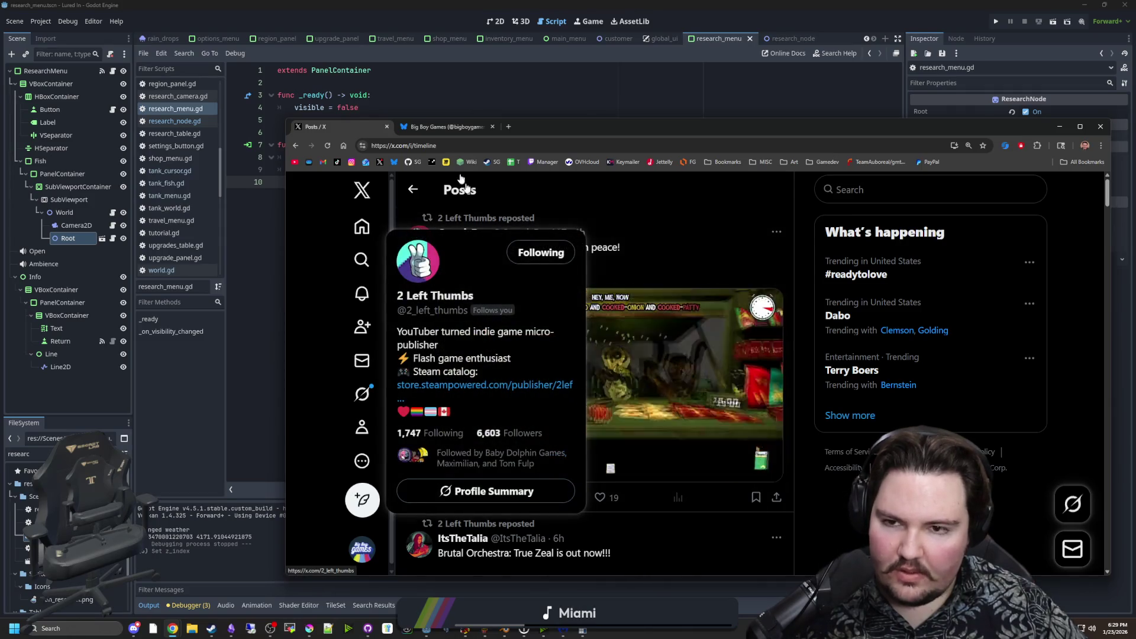
# Go to X notifications, close the X tab, and open Bluesky's OnlyPosts feed.
pyautogui.click(412, 189)
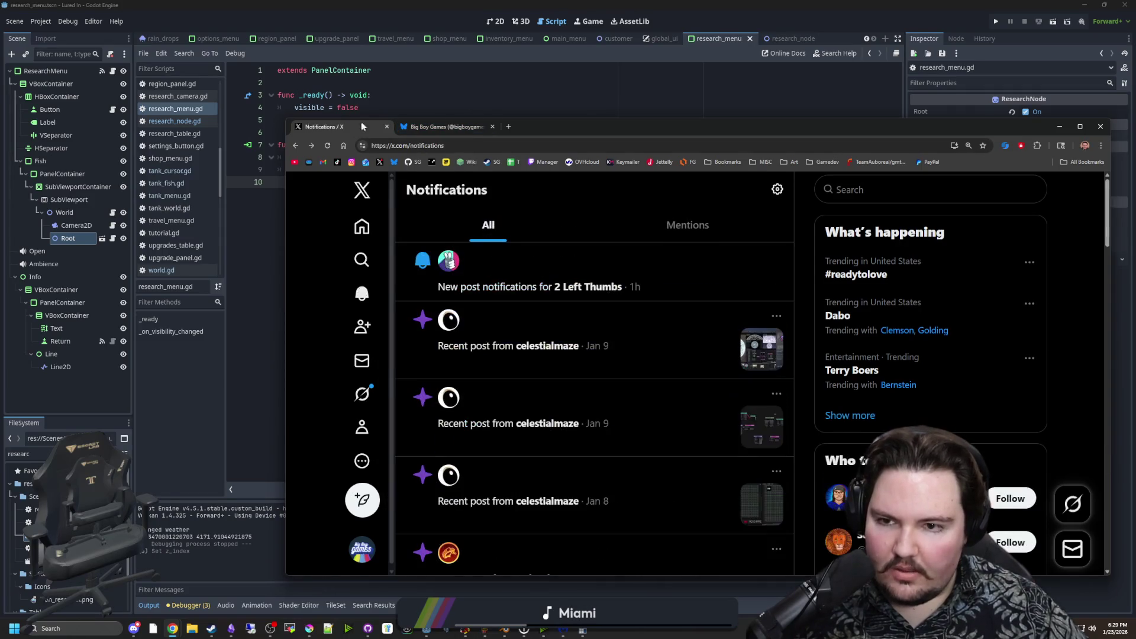
pyautogui.click(387, 127)
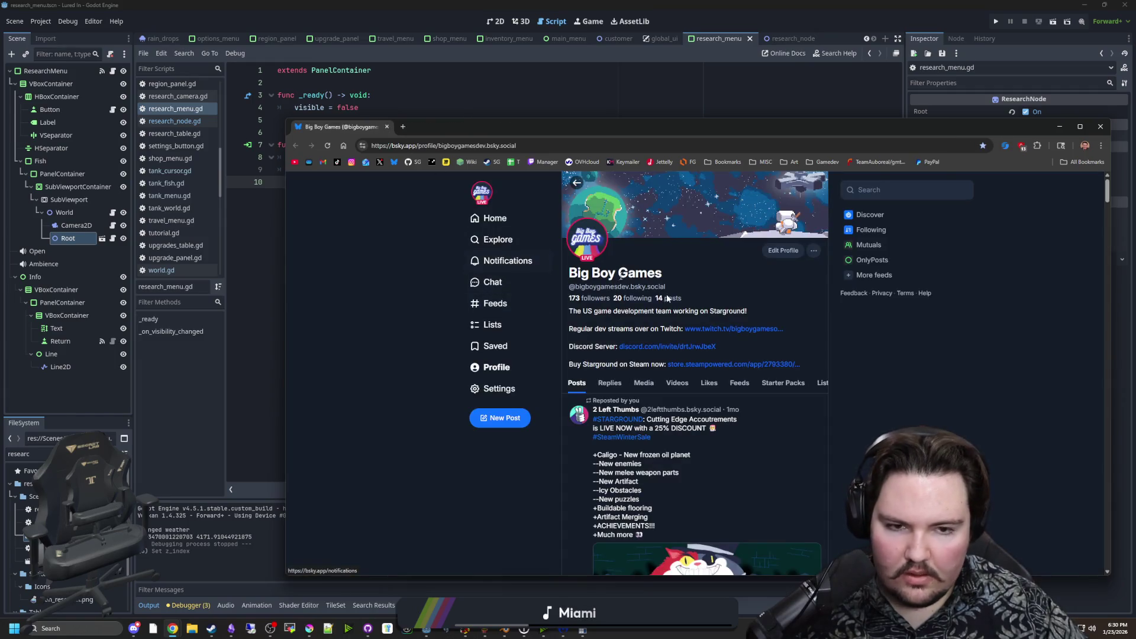
pyautogui.scroll(-5, 846, 387)
pyautogui.scroll(5, 846, 387)
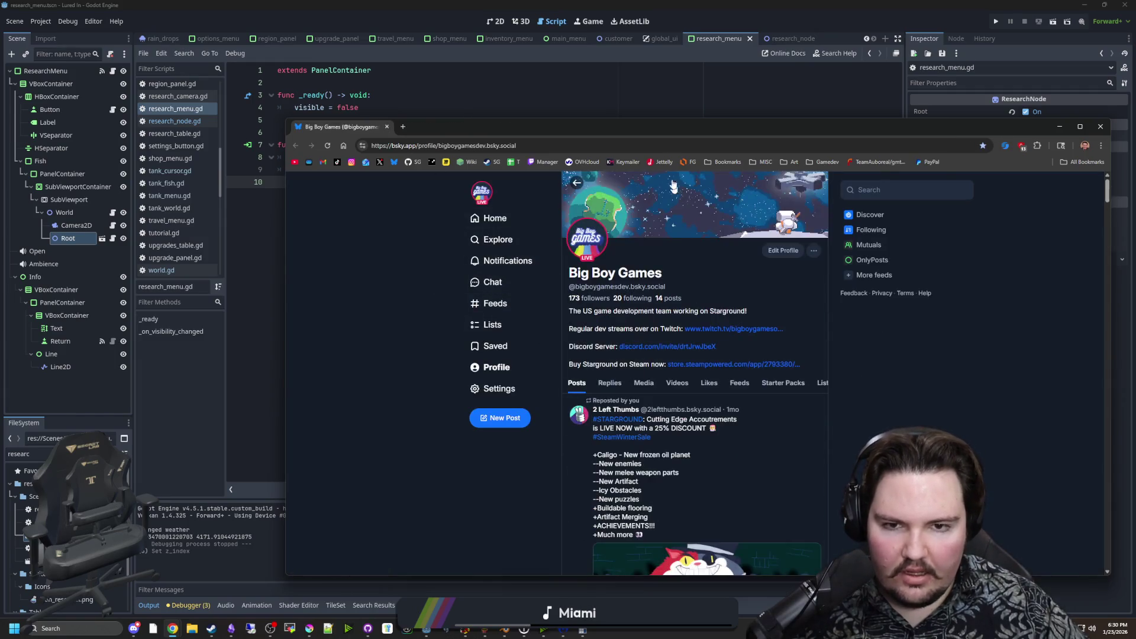
pyautogui.moveTo(652, 122)
pyautogui.mouseDown()
pyautogui.moveTo(610, 3)
pyautogui.moveTo(631, 9)
pyautogui.mouseUp()
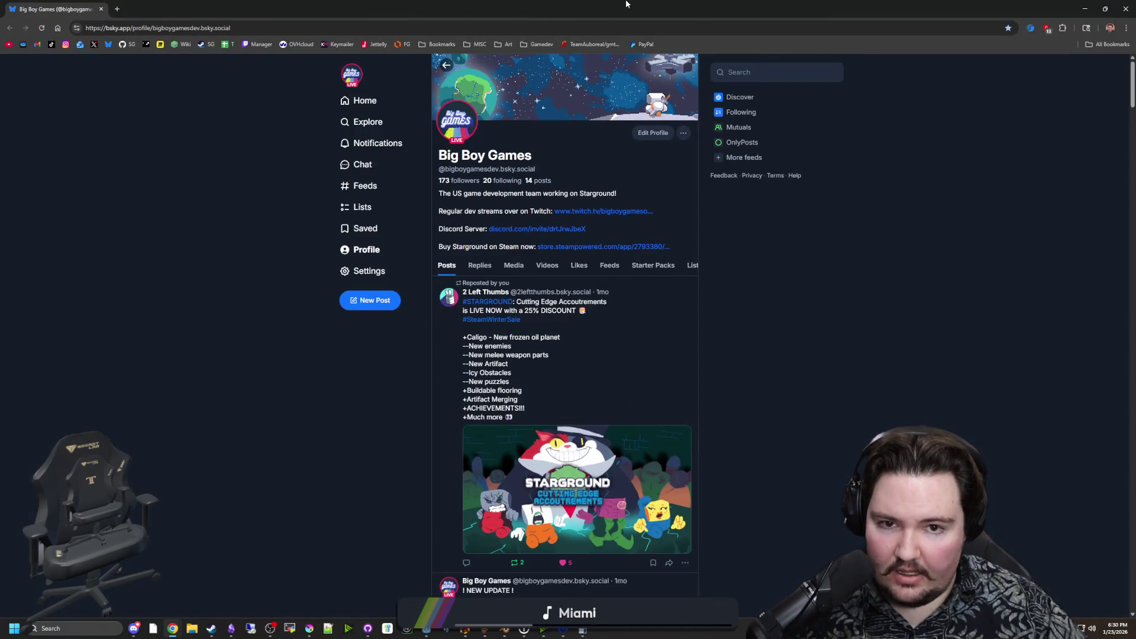
pyautogui.click(724, 145)
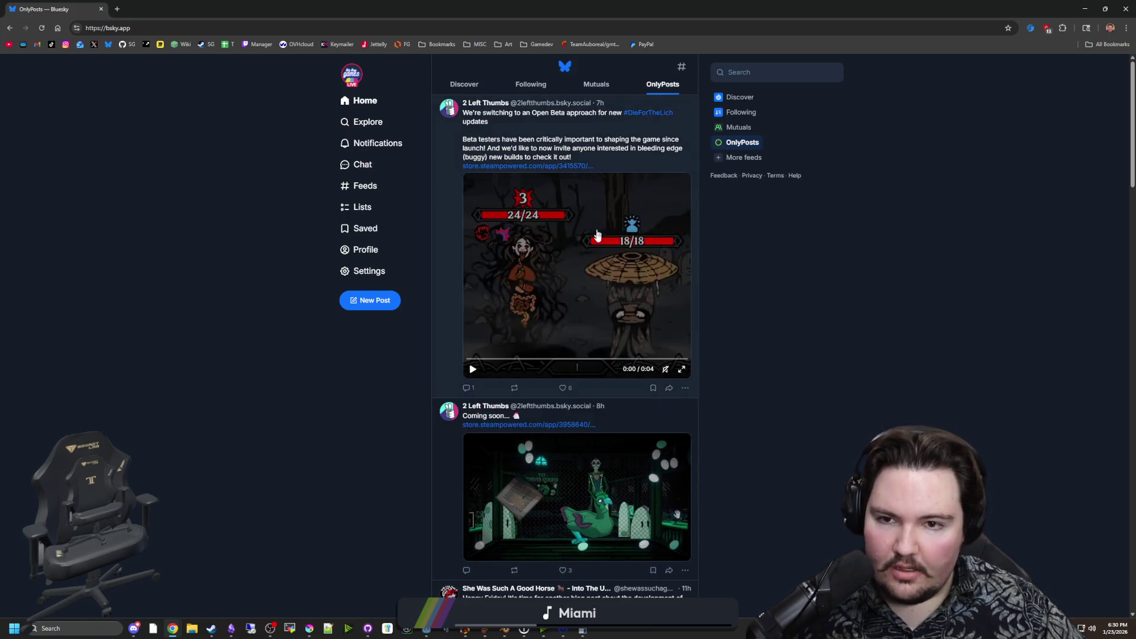
# Scroll through the OnlyPosts feed, then move the browser aside and close it.
pyautogui.scroll(-15, 606, 267)
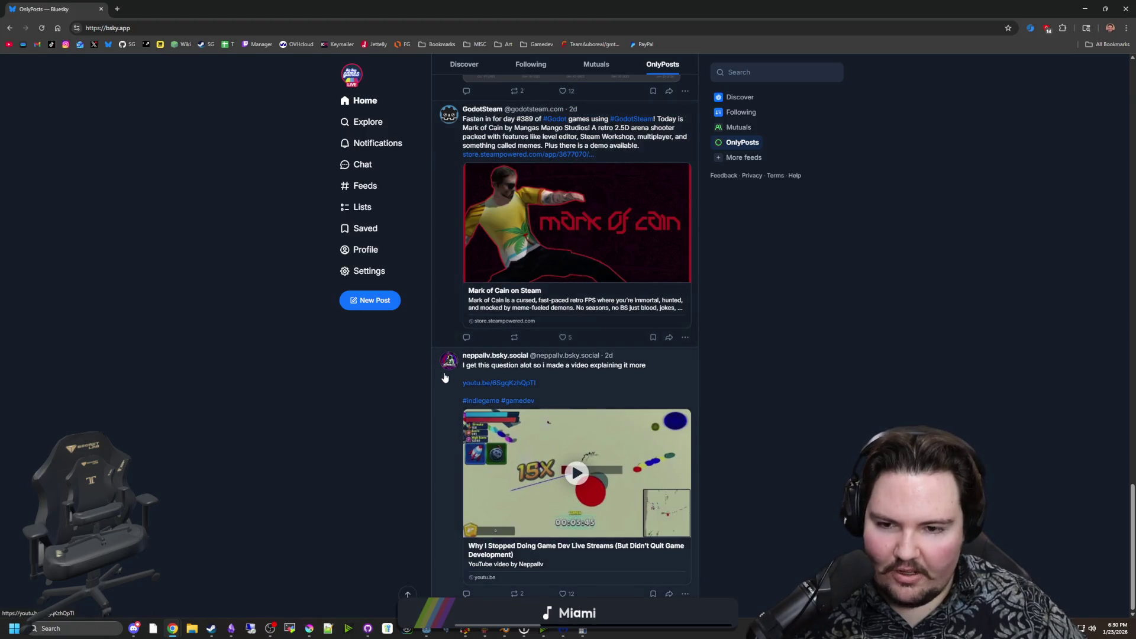
pyautogui.scroll(15, 509, 397)
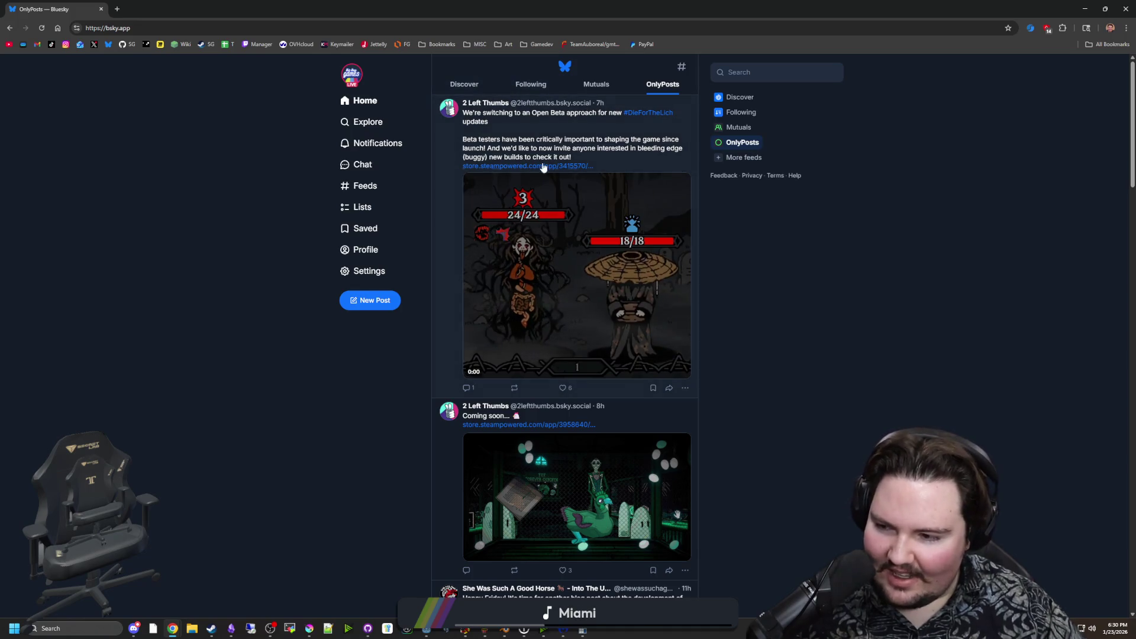
pyautogui.scroll(-15, 568, 187)
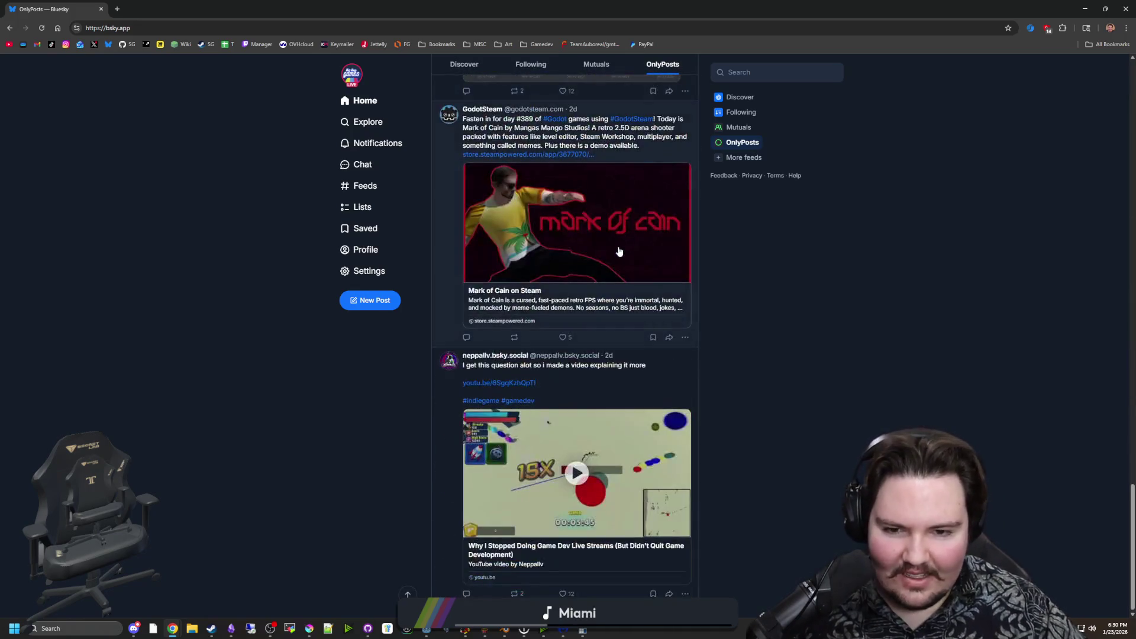
pyautogui.scroll(15, 603, 263)
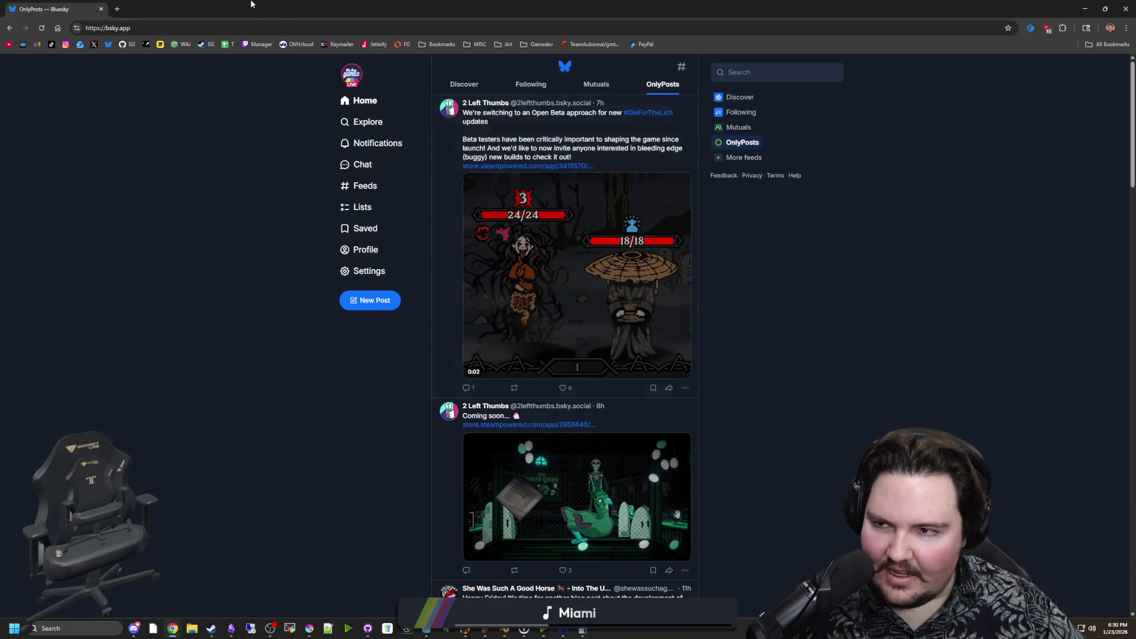
pyautogui.moveTo(117, 2); pyautogui.dragTo(807, 358)
pyautogui.click(792, 367)
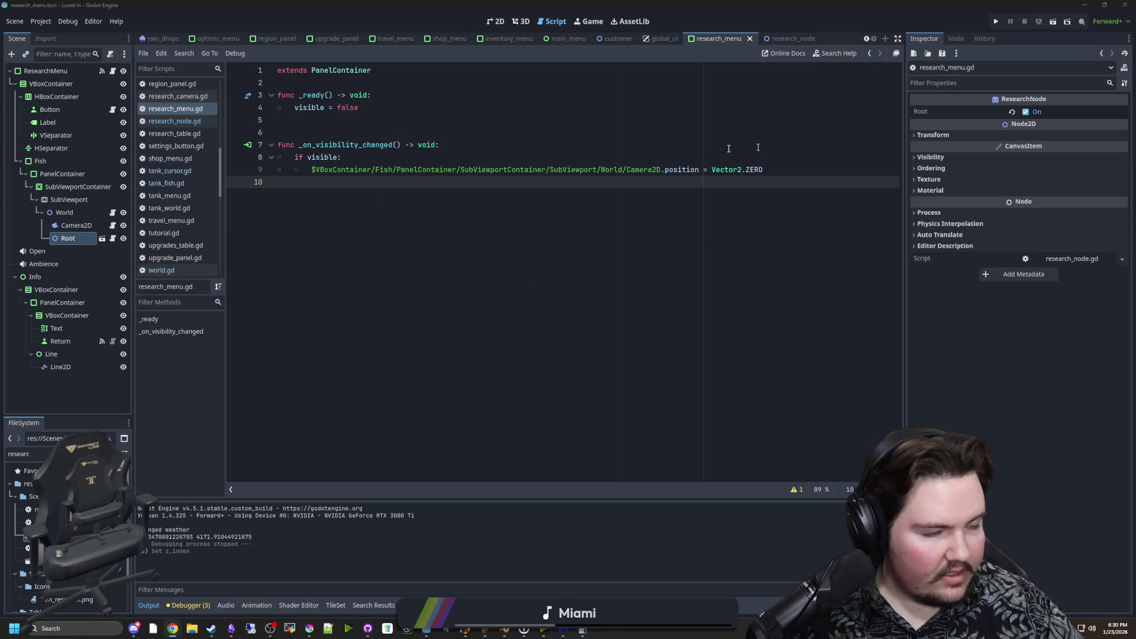
# Bring up the Twitch Creator Dashboard home and go to the channel page from the account menu.
pyautogui.hotkey('alt', 'Tab')
pyautogui.click(34, 111)
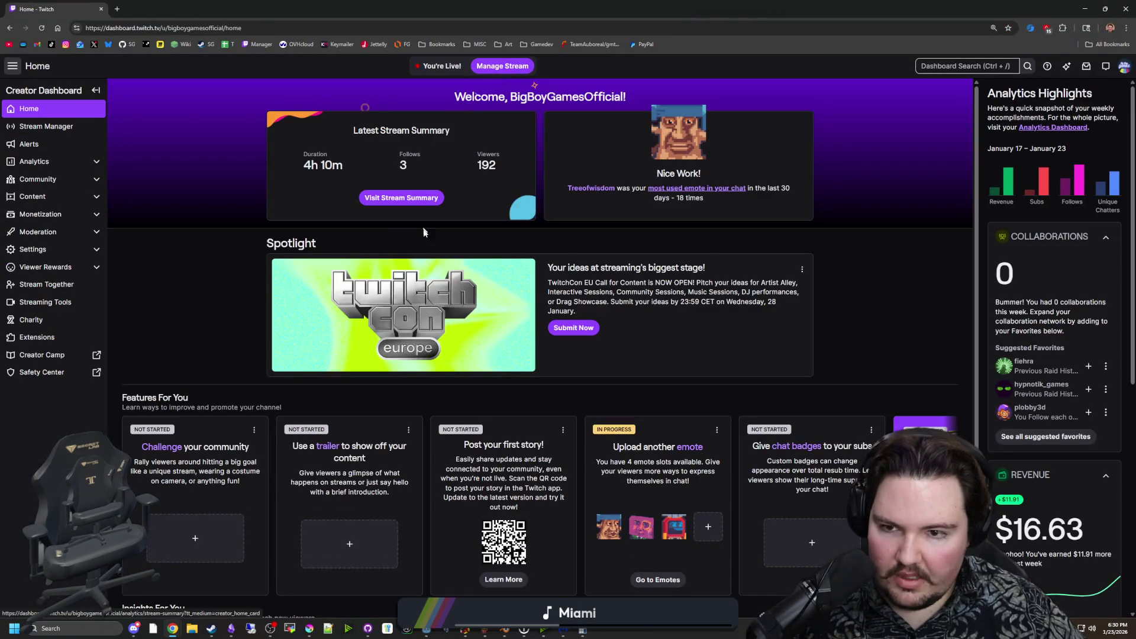
pyautogui.click(1122, 70)
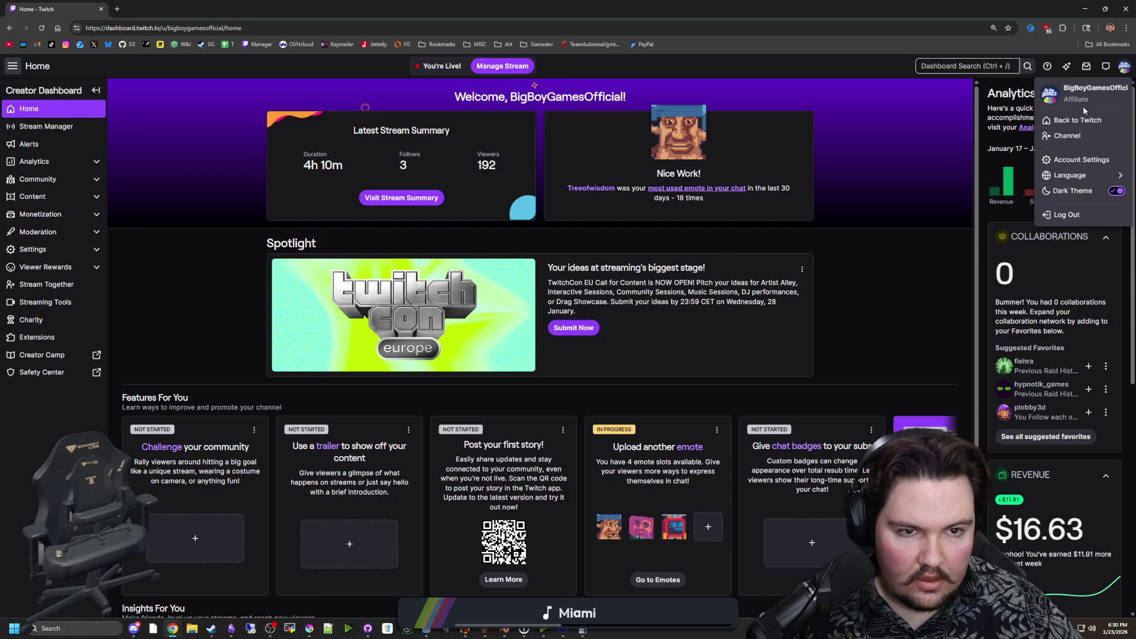
pyautogui.click(1077, 135)
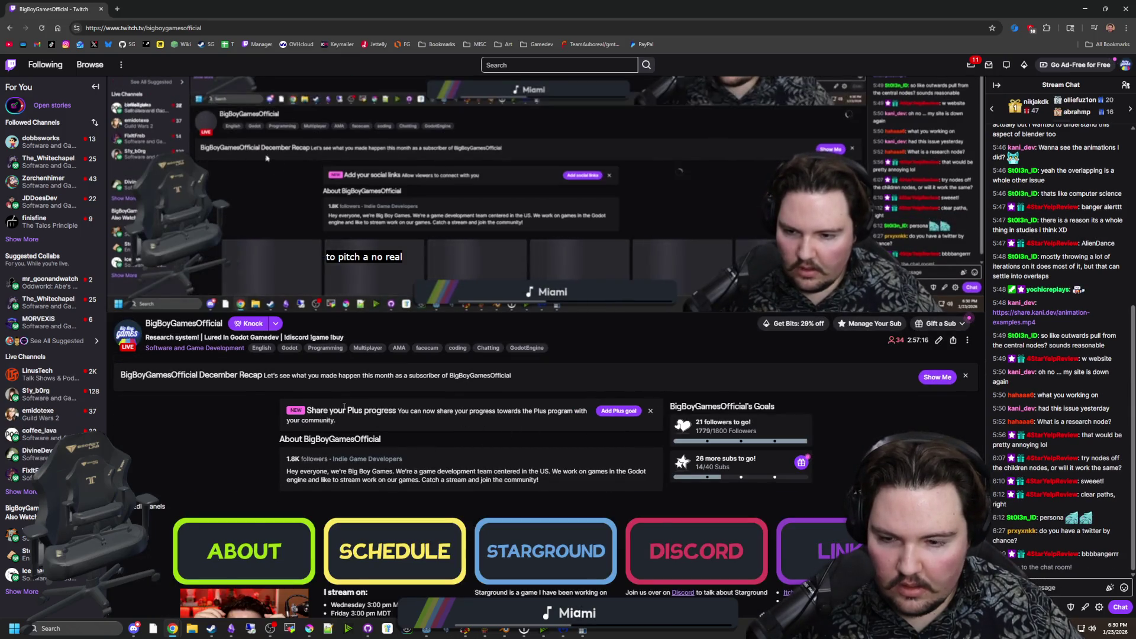
# Scroll the Twitch channel page and review Broadcast Options, closing them unchanged.
pyautogui.scroll(-2, 518, 484)
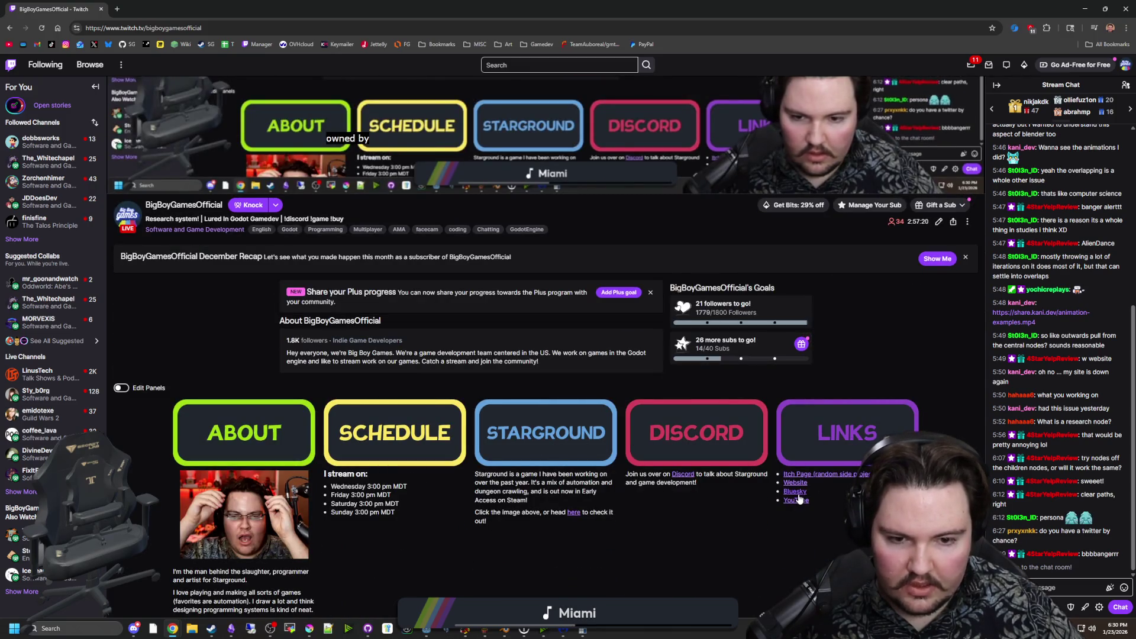
pyautogui.scroll(-3, 792, 494)
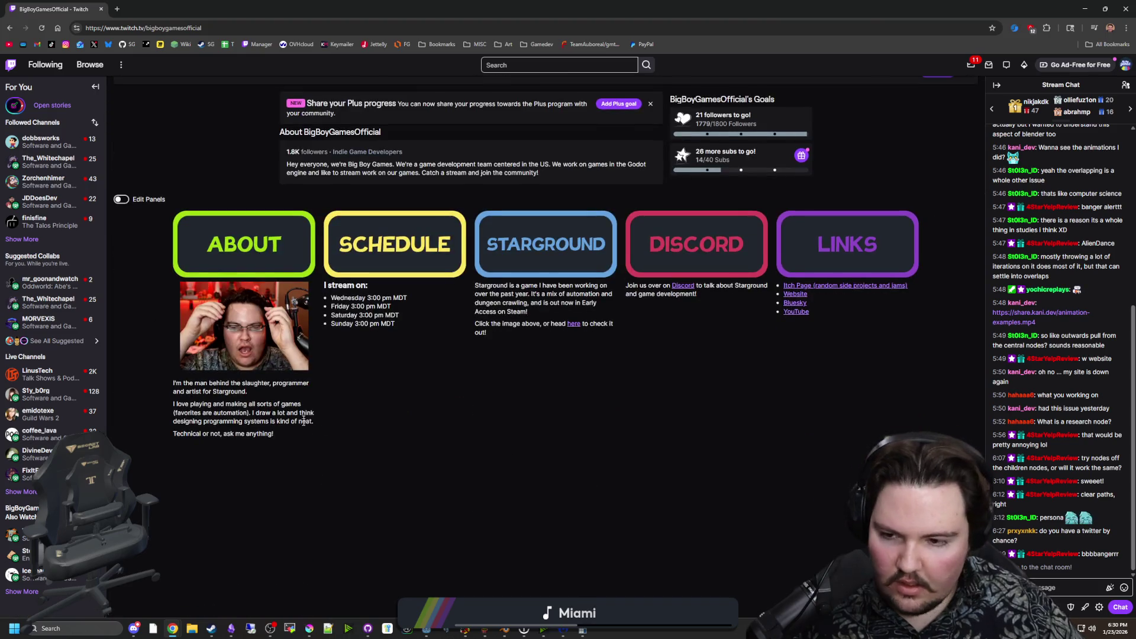
pyautogui.scroll(5, 182, 530)
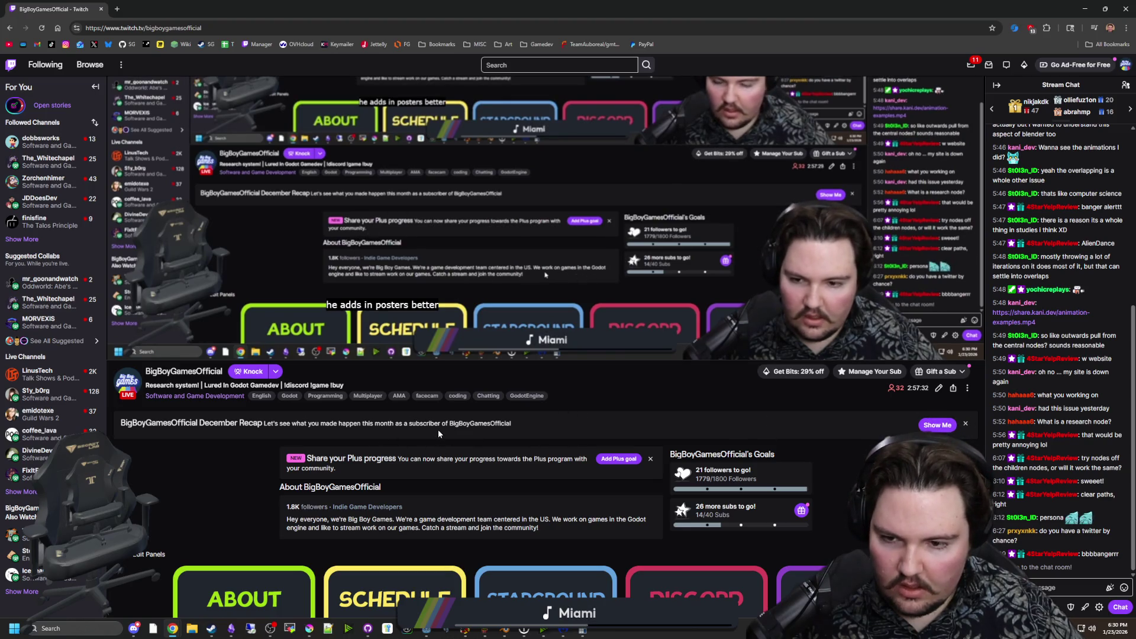
pyautogui.scroll(-1, 624, 482)
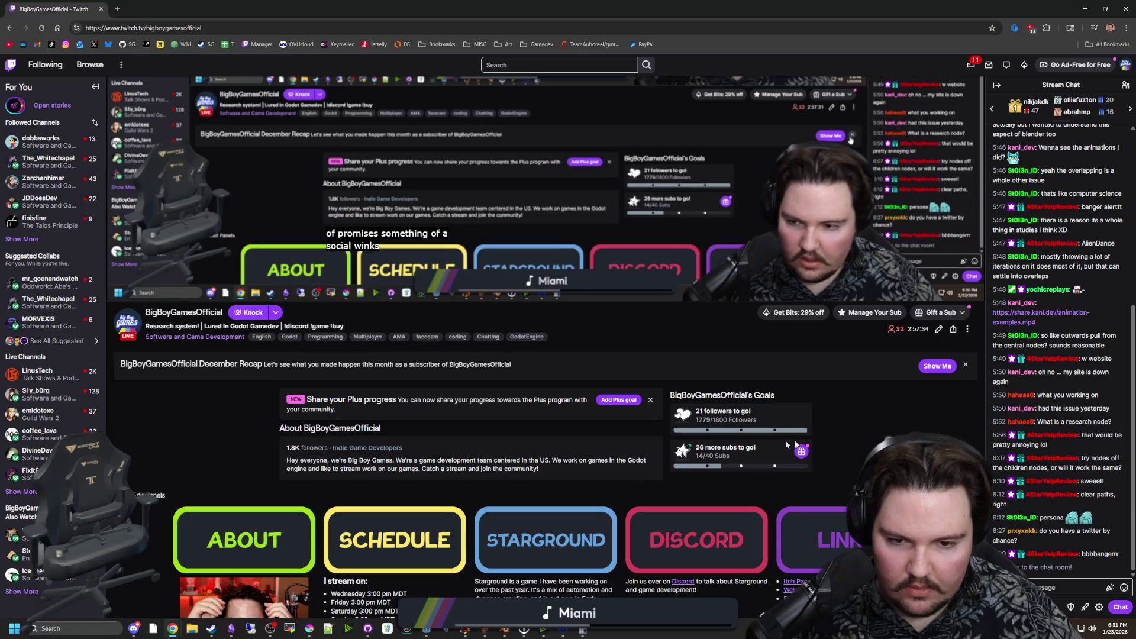
pyautogui.scroll(-5, 450, 140)
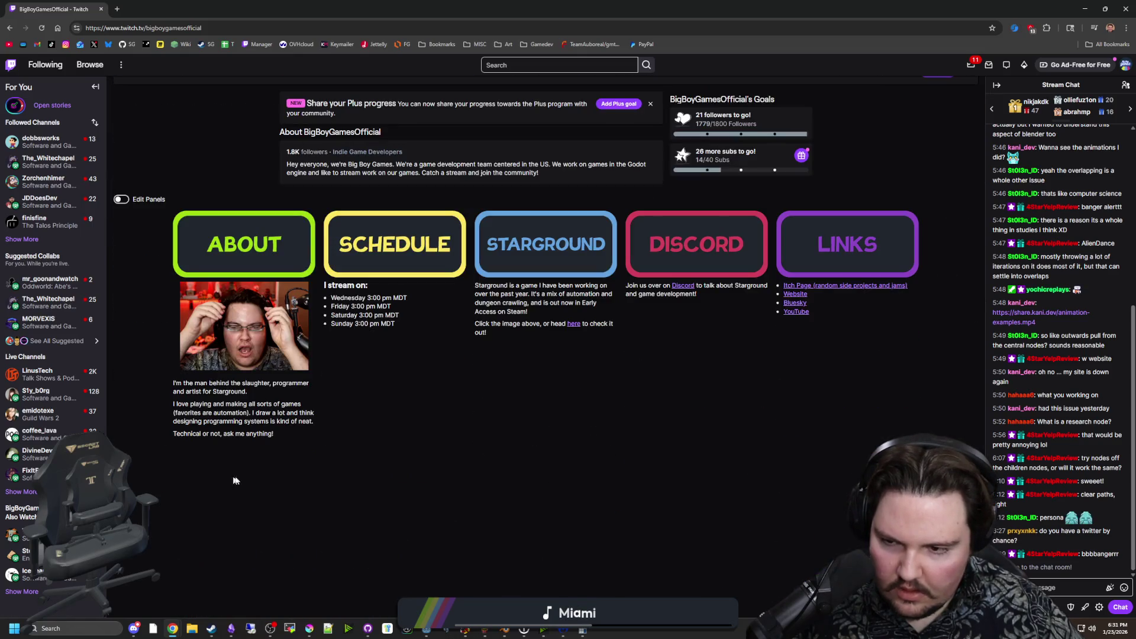
pyautogui.scroll(6, 283, 476)
pyautogui.scroll(1, 283, 476)
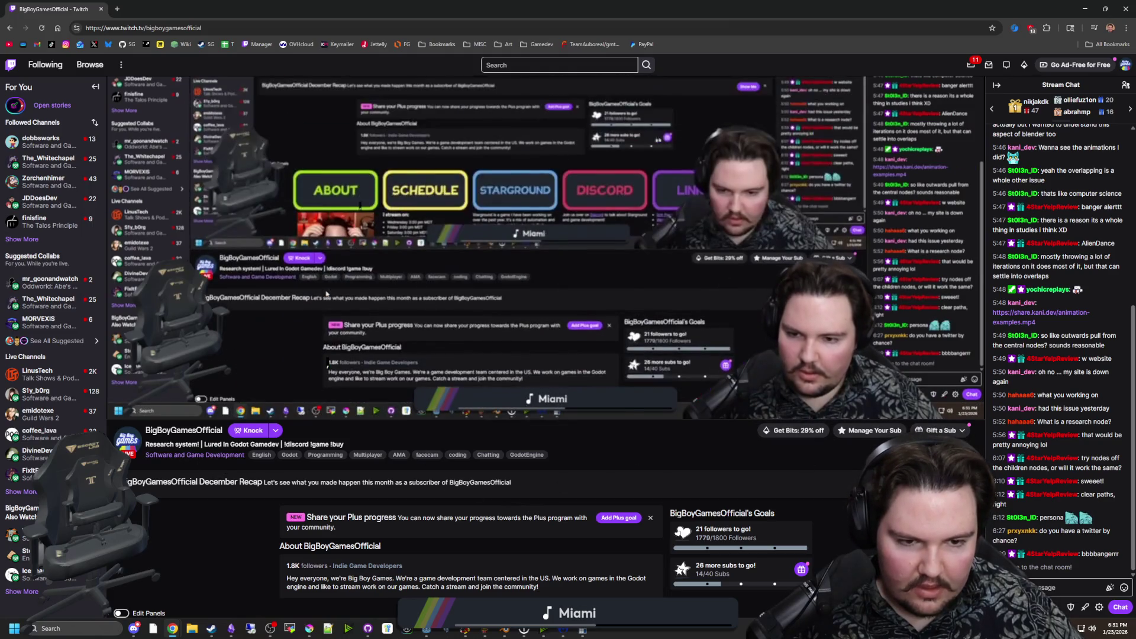
pyautogui.click(243, 444)
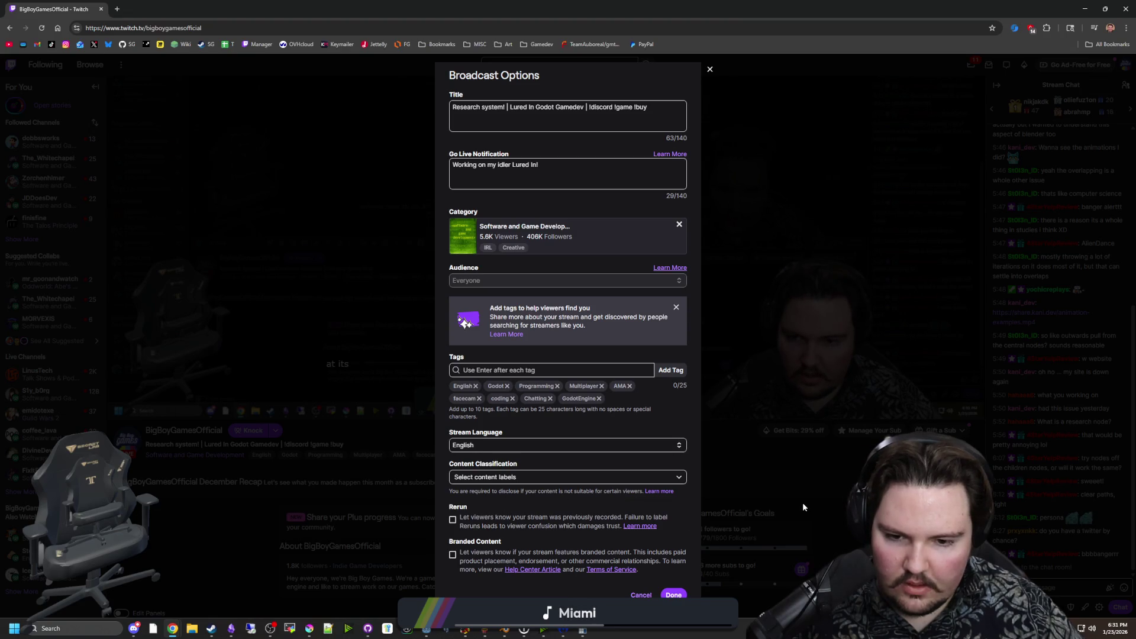
pyautogui.click(642, 593)
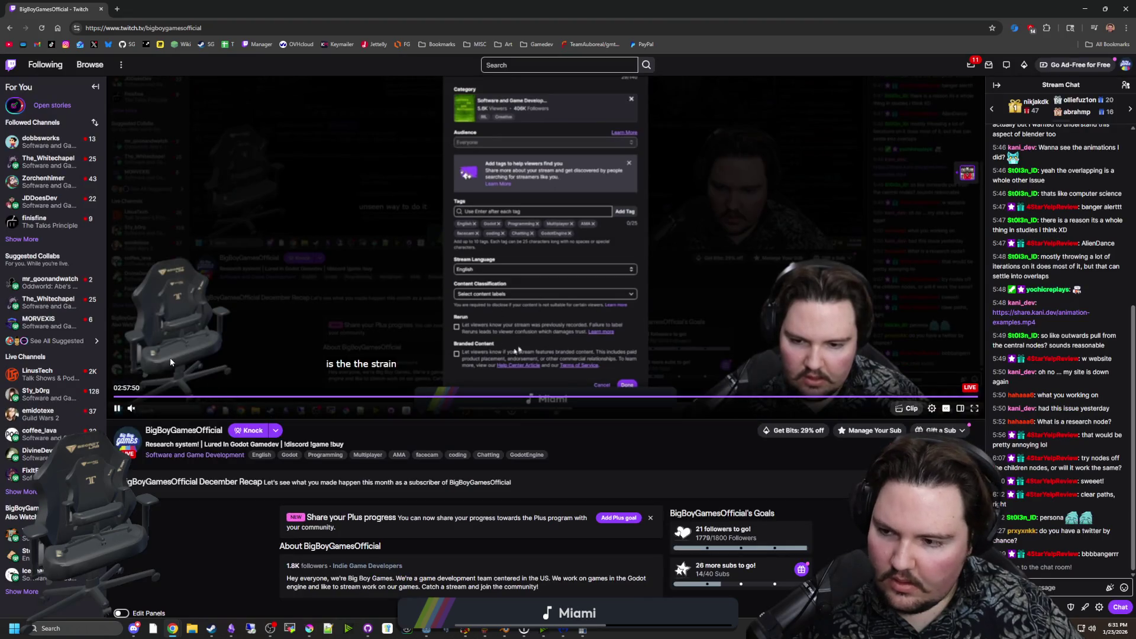
# Toggle Edit Panels on and back off without changes, then return to Godot.
pyautogui.scroll(-7, 170, 362)
pyautogui.scroll(6, 225, 388)
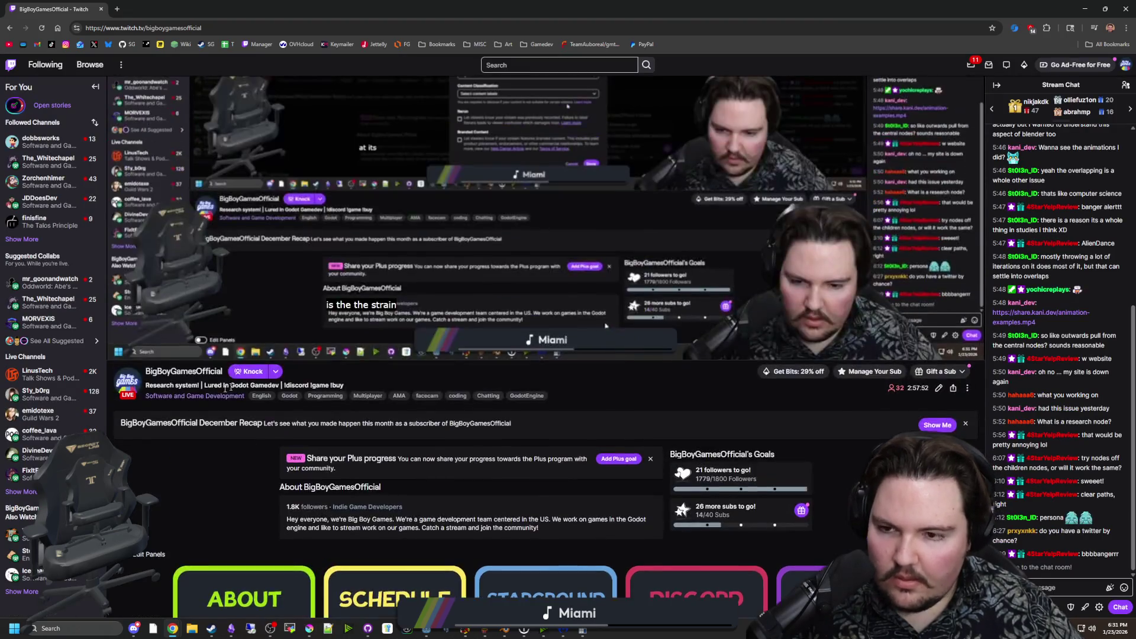
pyautogui.click(122, 554)
pyautogui.scroll(-4, 221, 474)
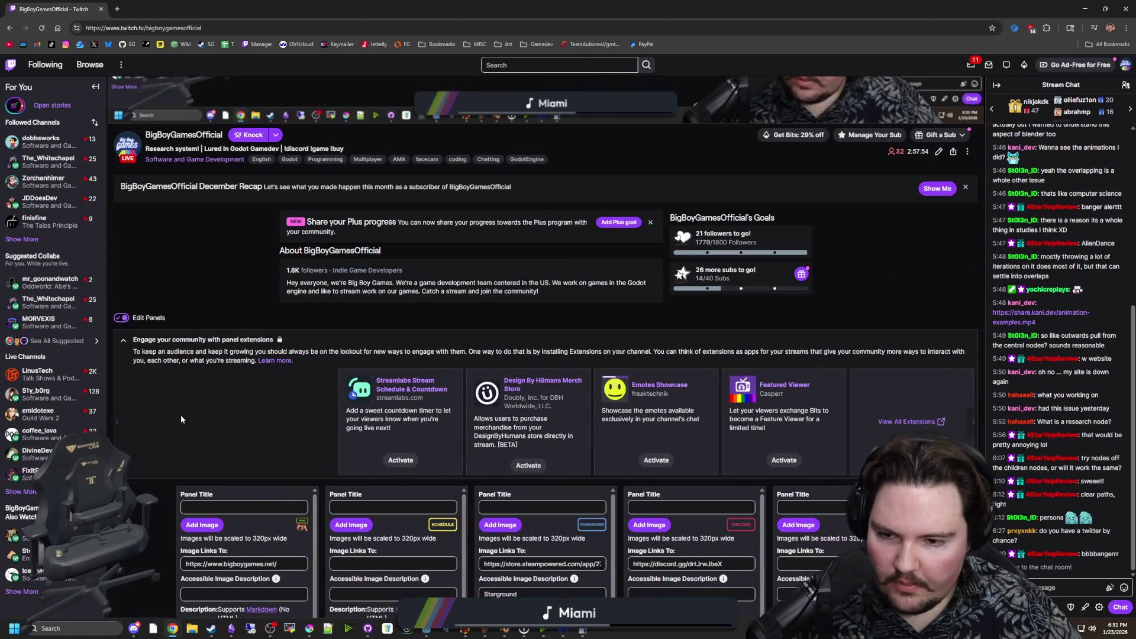
pyautogui.scroll(-4, 242, 400)
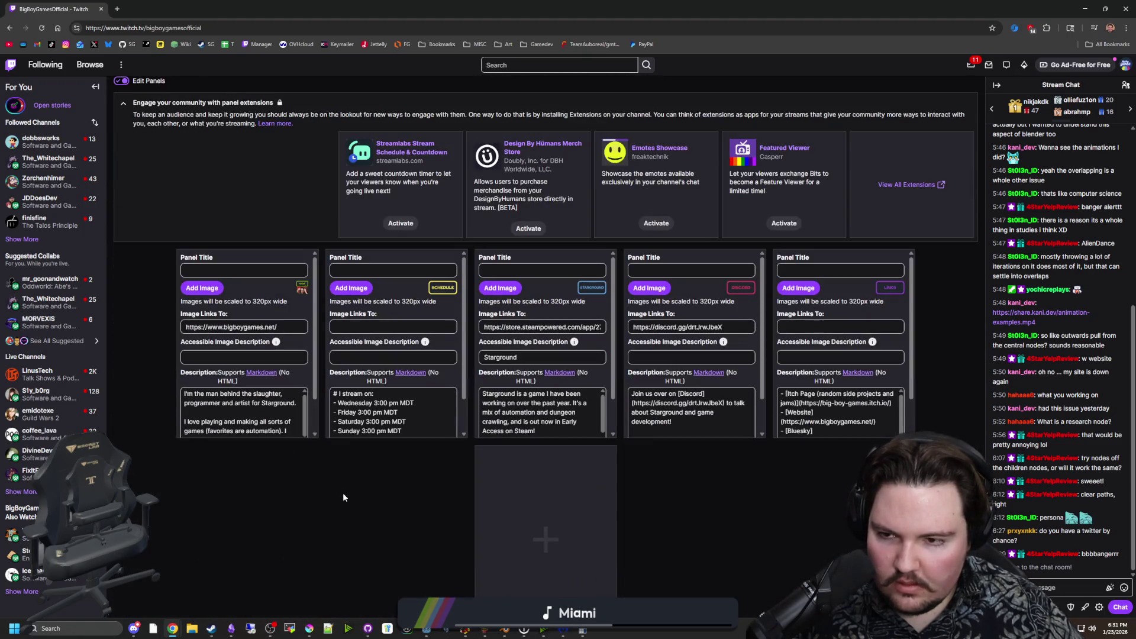
pyautogui.scroll(6, 337, 489)
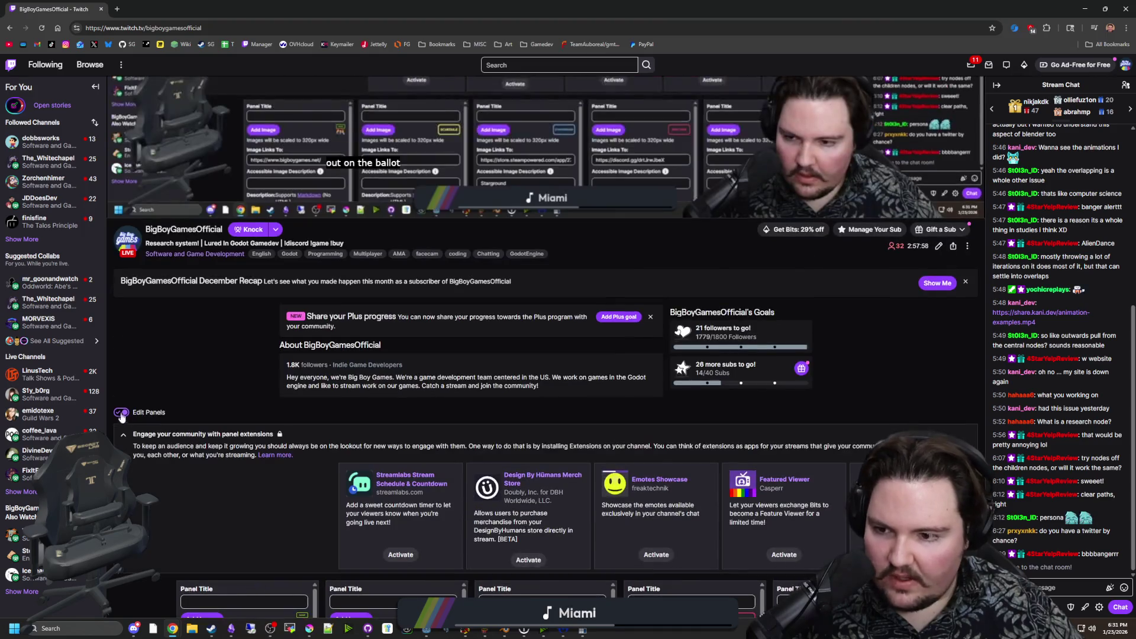
pyautogui.click(121, 412)
pyautogui.scroll(6, 330, 436)
pyautogui.hotkey('alt', 'Tab')
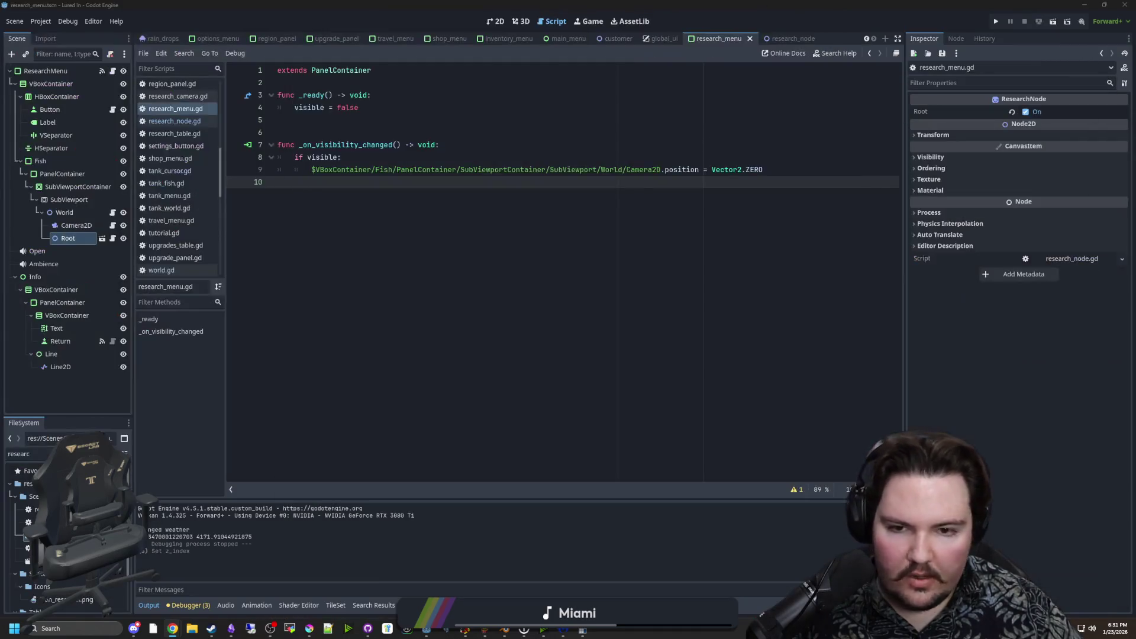
# Change the hovered sprite scale from Vector2(2.0, 2.0) to Vector2(1.2, 1.2) and run the project.
pyautogui.hotkey('ctrl', 's')
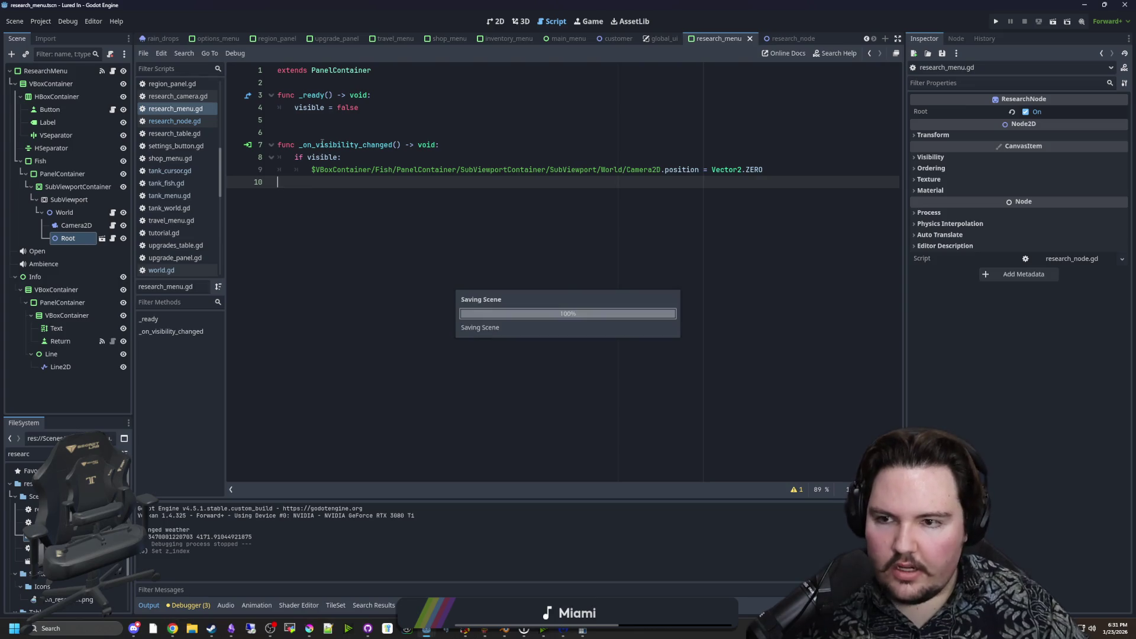
pyautogui.click(114, 237)
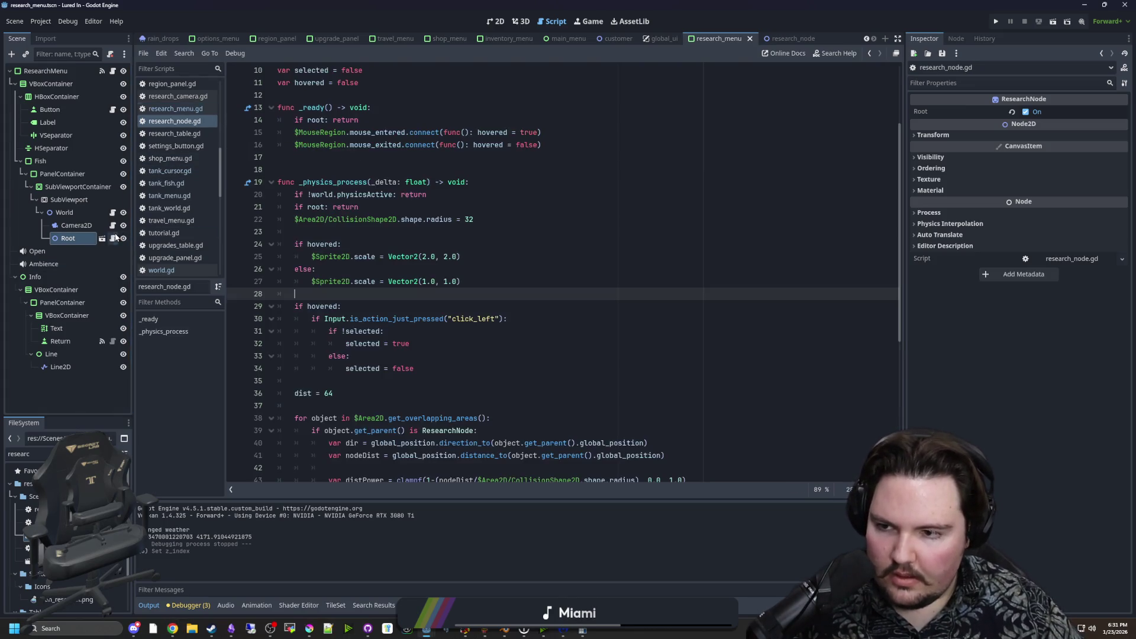
pyautogui.click(419, 243)
pyautogui.click(401, 284)
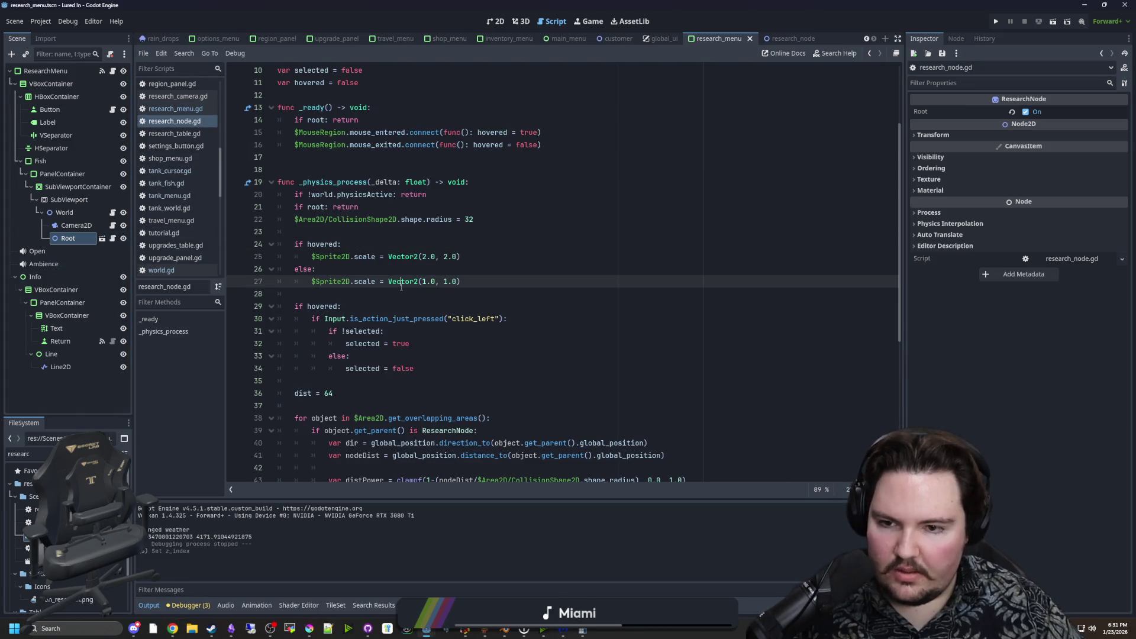
pyautogui.click(425, 258)
pyautogui.press('Delete')
pyautogui.press('Delete')
pyautogui.press('Delete')
pyautogui.write('.2,')
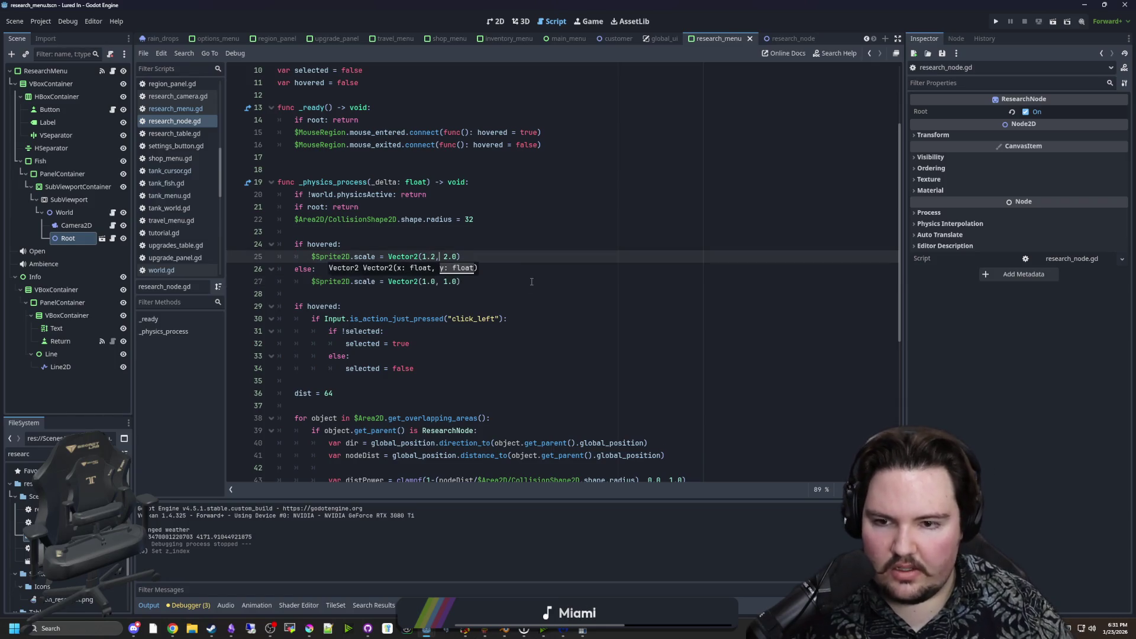
pyautogui.write('1.')
pyautogui.click(531, 281)
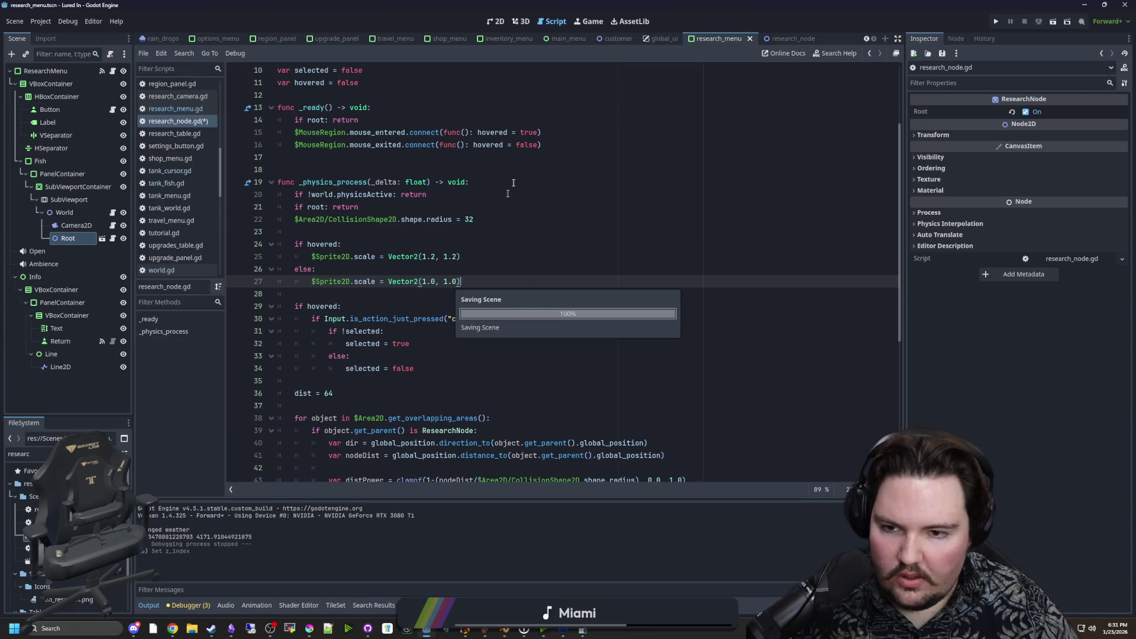
pyautogui.click(1004, 20)
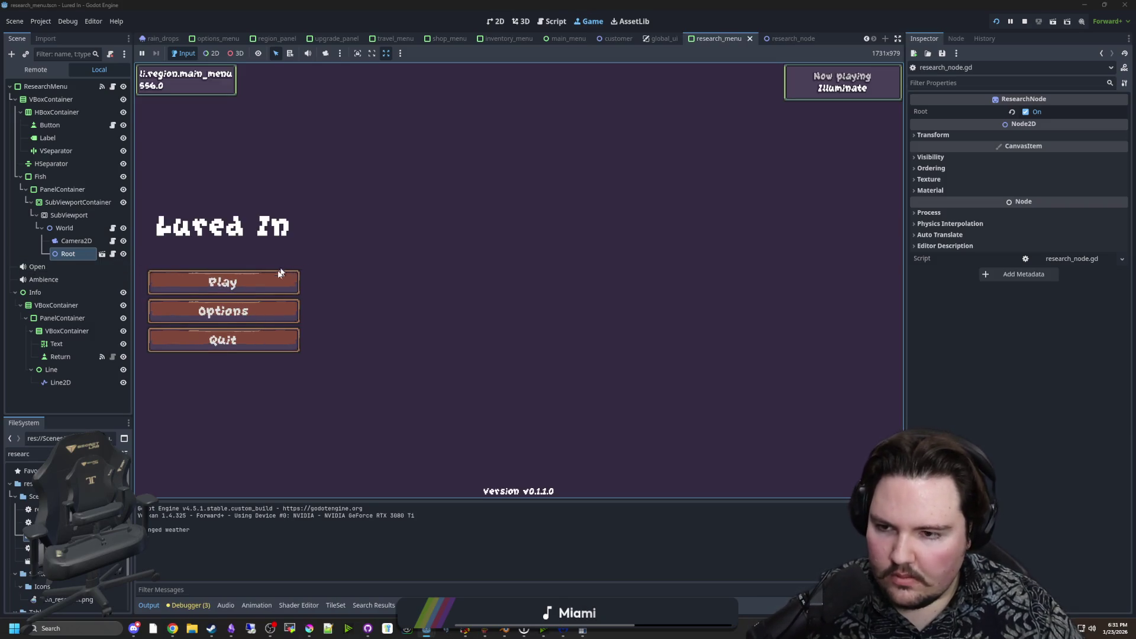
# Playtest the Research gear tree from the main menu, then reopen the Root node's research_node.gd script.
pyautogui.click(279, 273)
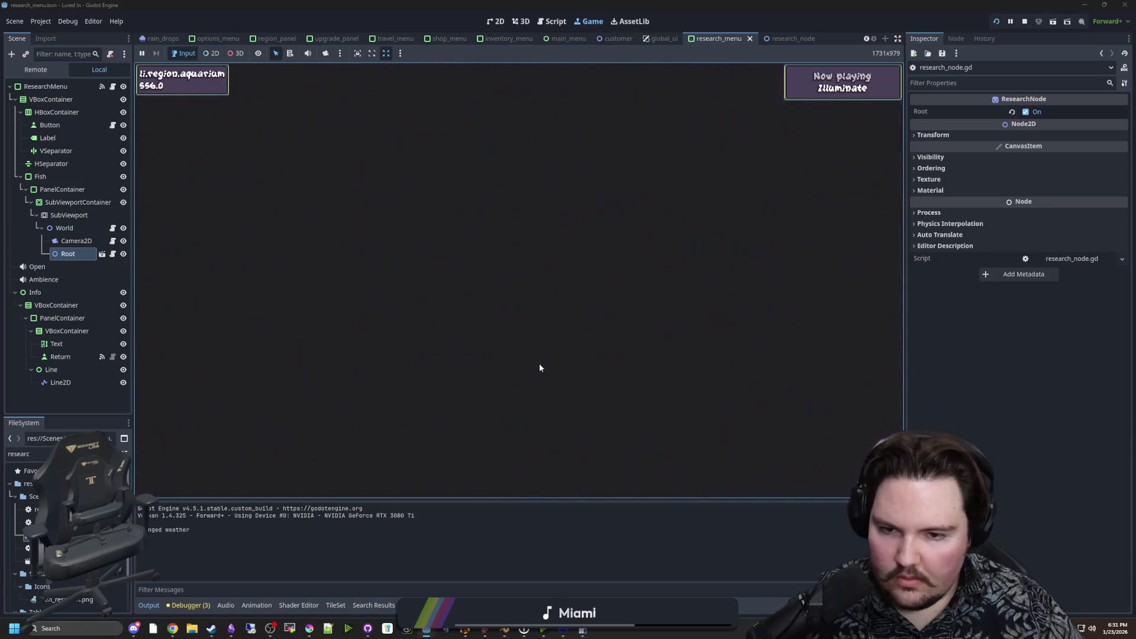
pyautogui.click(672, 478)
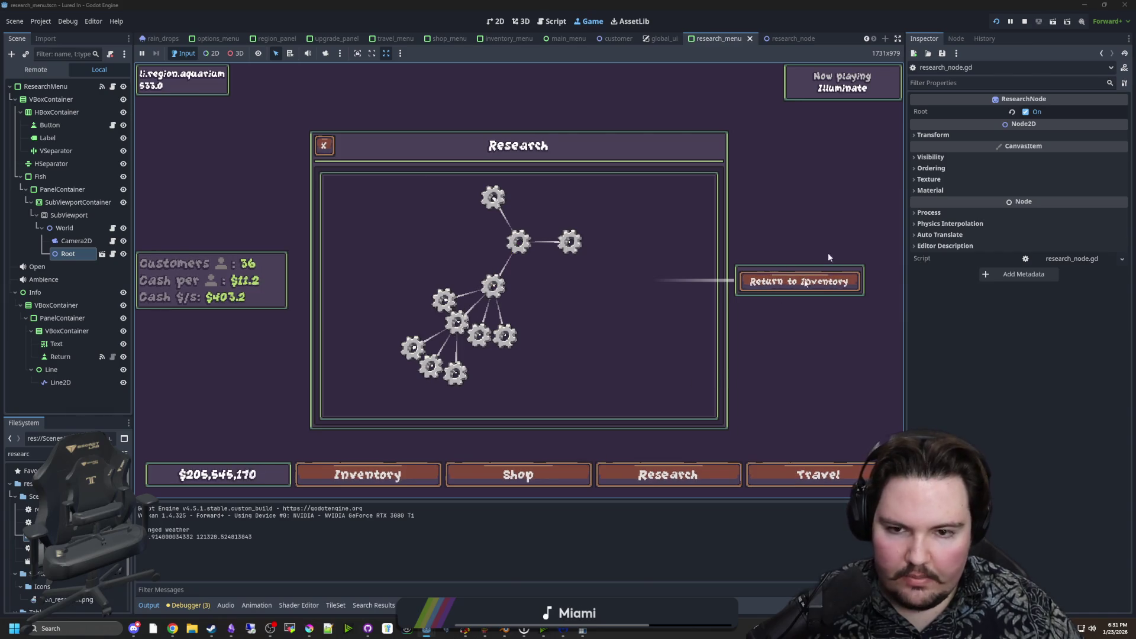
pyautogui.click(102, 254)
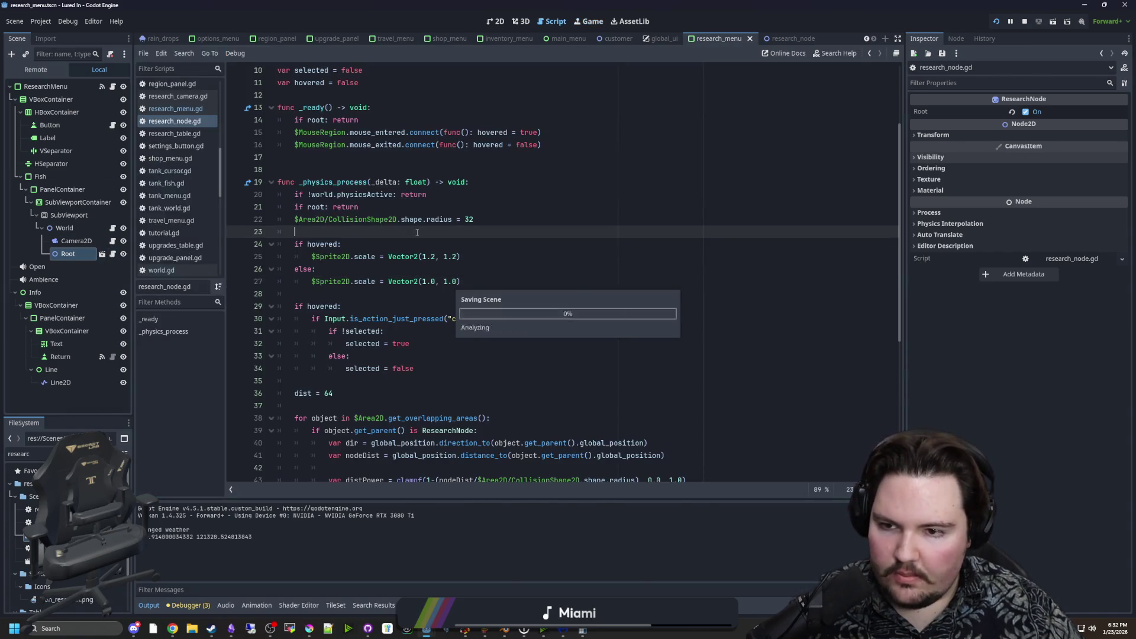
# Open world.gd and go to its startResearch declaration.
pyautogui.scroll(3, 276, 219)
pyautogui.click(286, 206)
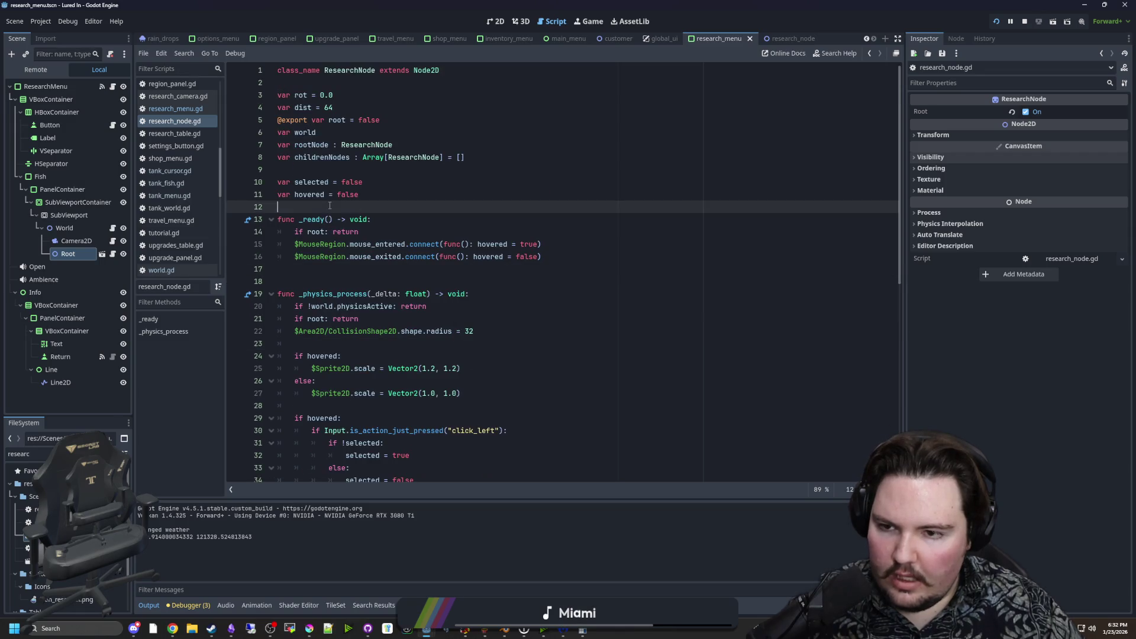
pyautogui.click(112, 229)
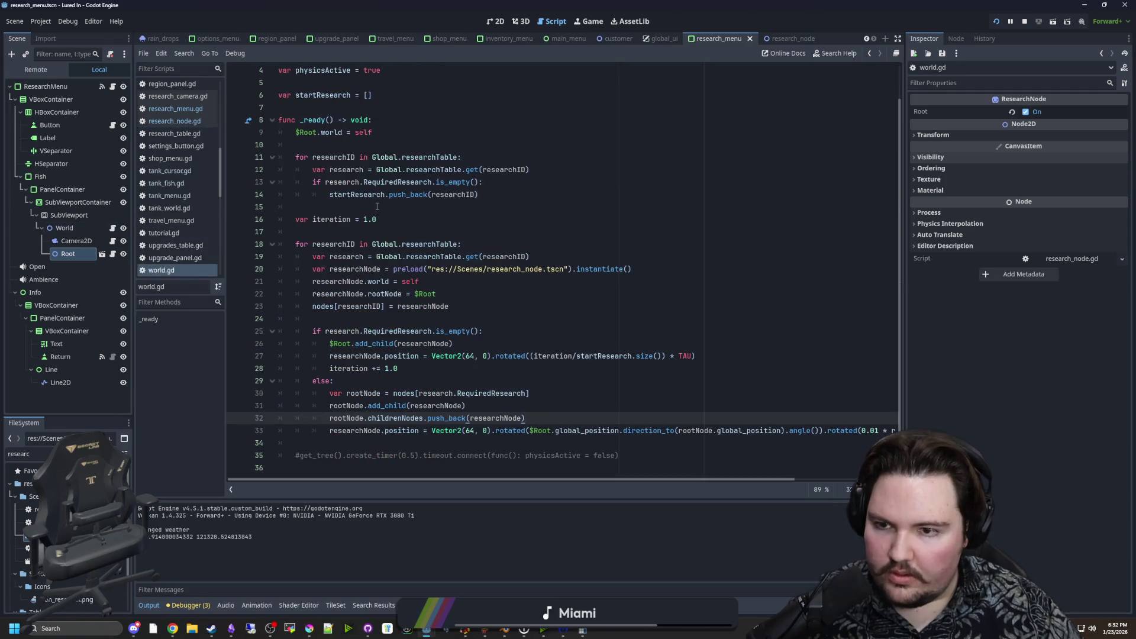
pyautogui.click(376, 205)
pyautogui.scroll(1, 379, 207)
pyautogui.click(392, 134)
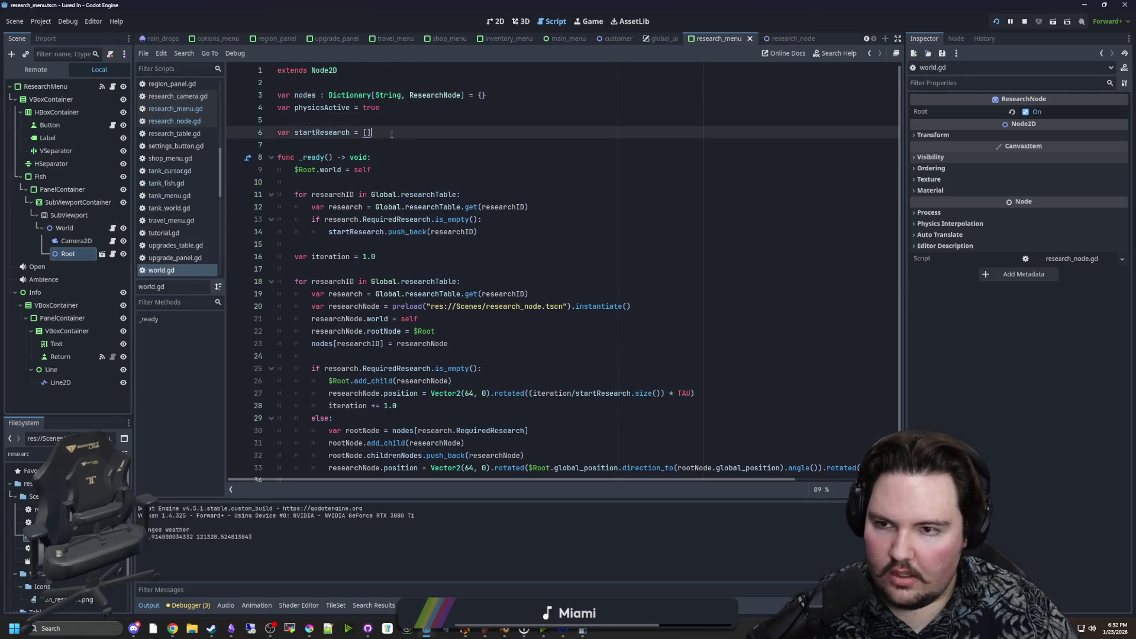
# Add 'var selectedNode : ResearchNode = null' below startResearch, save, and return to research_node.gd.
pyautogui.press('Return')
pyautogui.write('var selectedNode : ResearchNode = null')
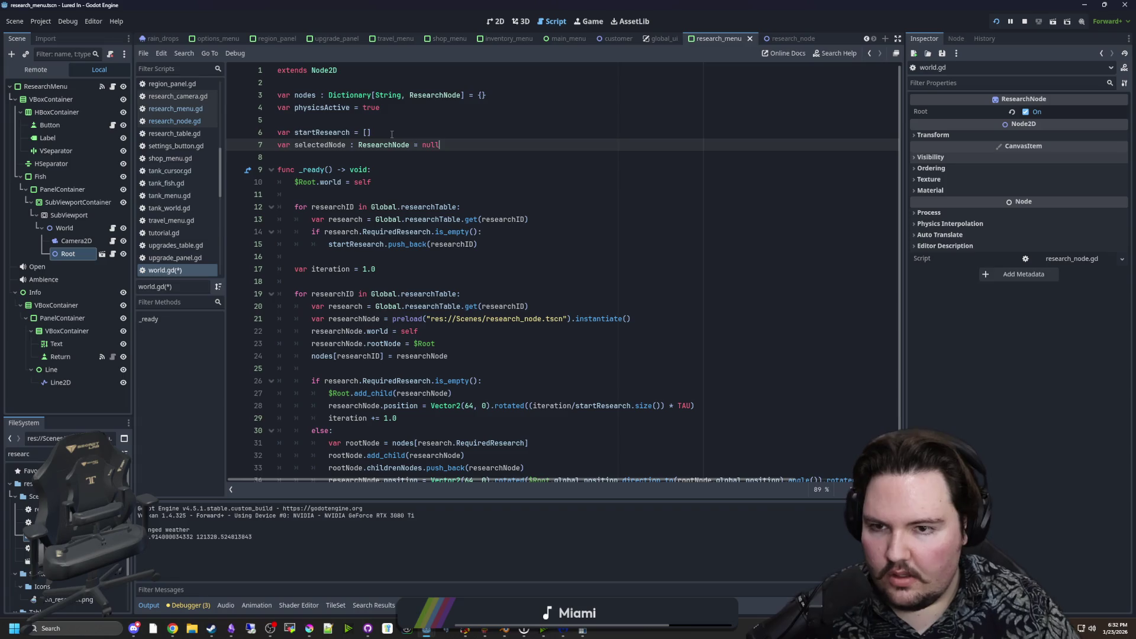
pyautogui.click(392, 134)
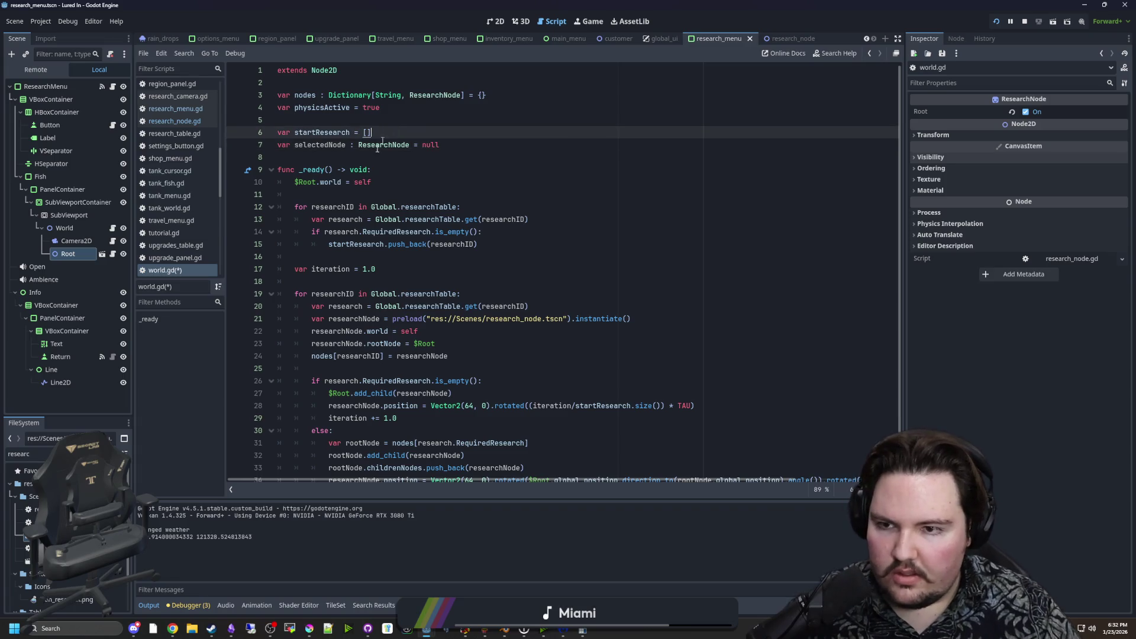
pyautogui.click(314, 145)
pyautogui.click(322, 156)
pyautogui.hotkey('ctrl', 's')
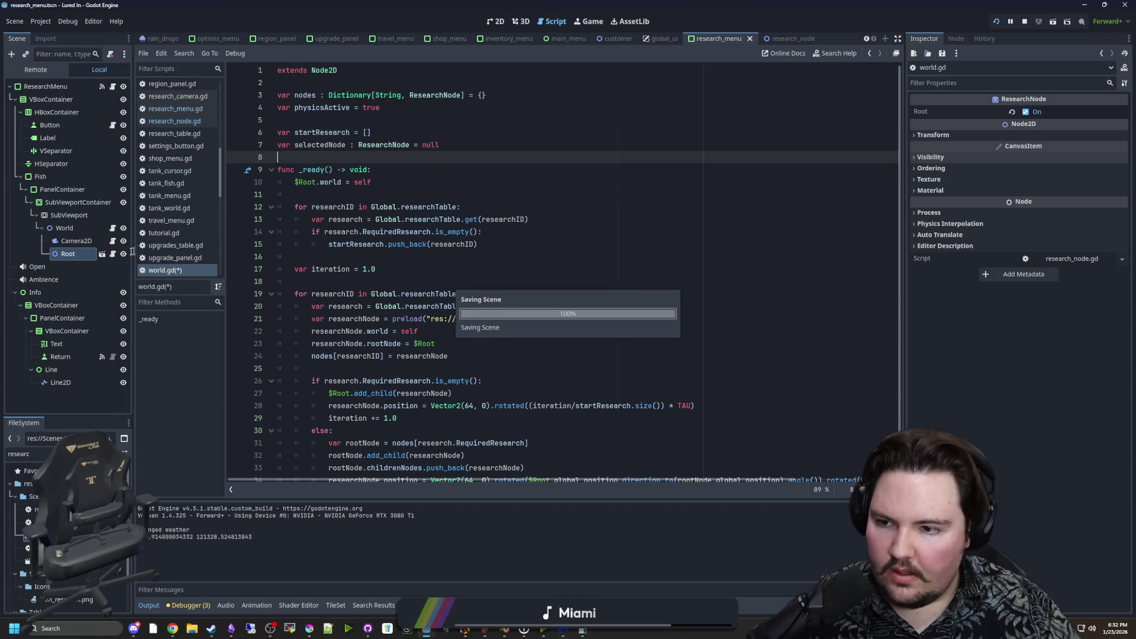
pyautogui.click(102, 254)
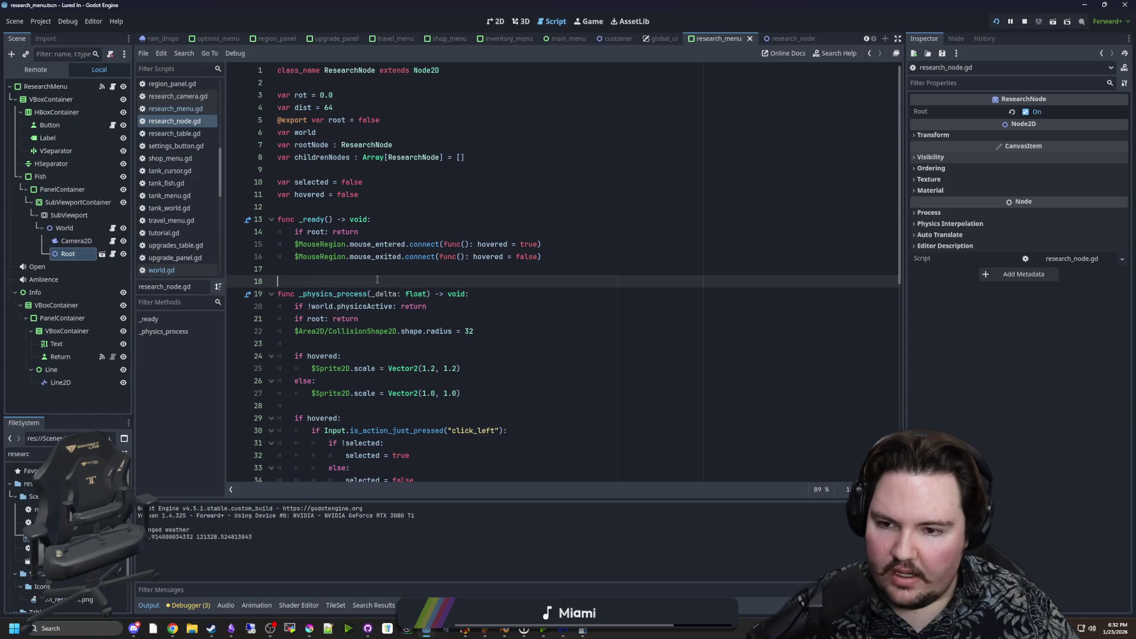
# Under 'if !selected:' add 'if world.selectedNode: world.selectedNode.selected = false', then run the project.
pyautogui.scroll(-4, 377, 279)
pyautogui.click(414, 296)
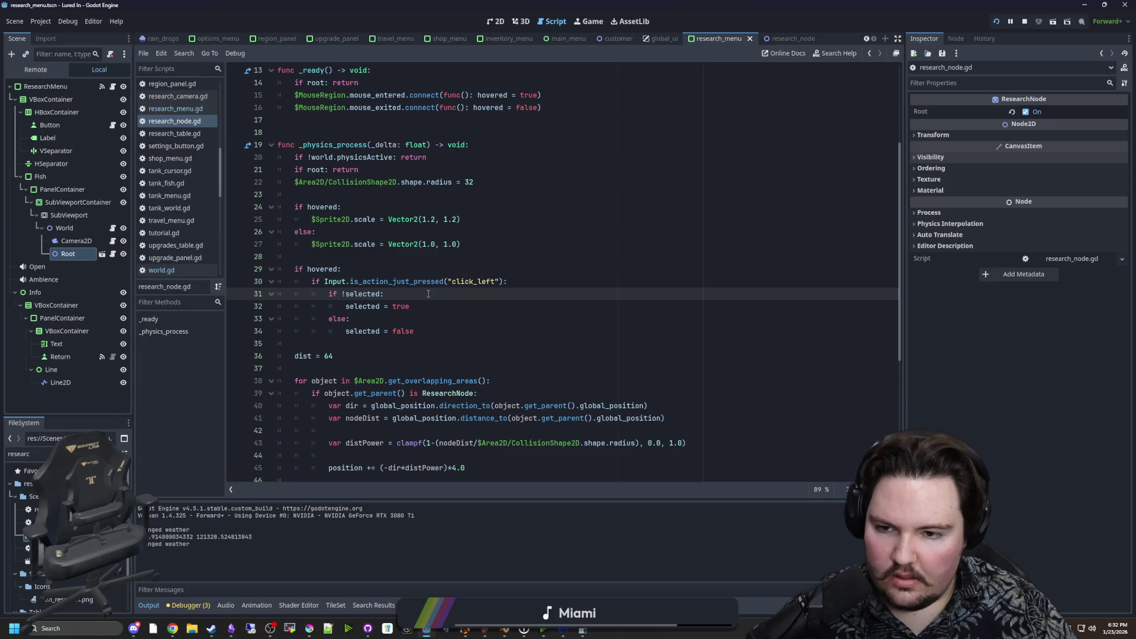
pyautogui.press('Return')
pyautogui.write('w')
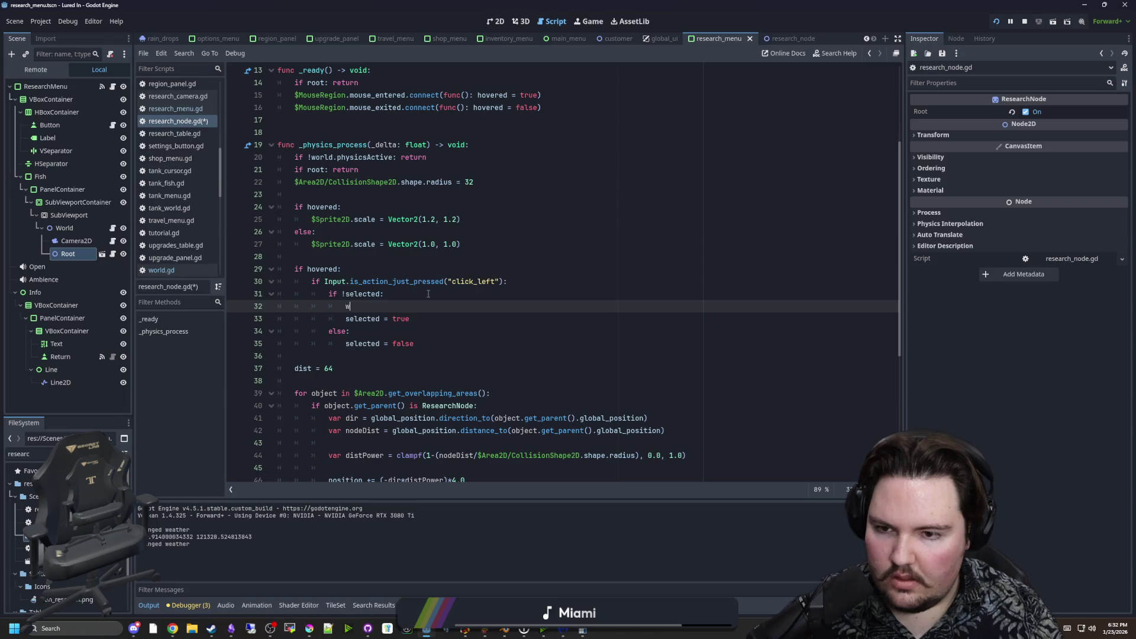
pyautogui.press('BackSpace')
pyautogui.write('if world.selectedNode:')
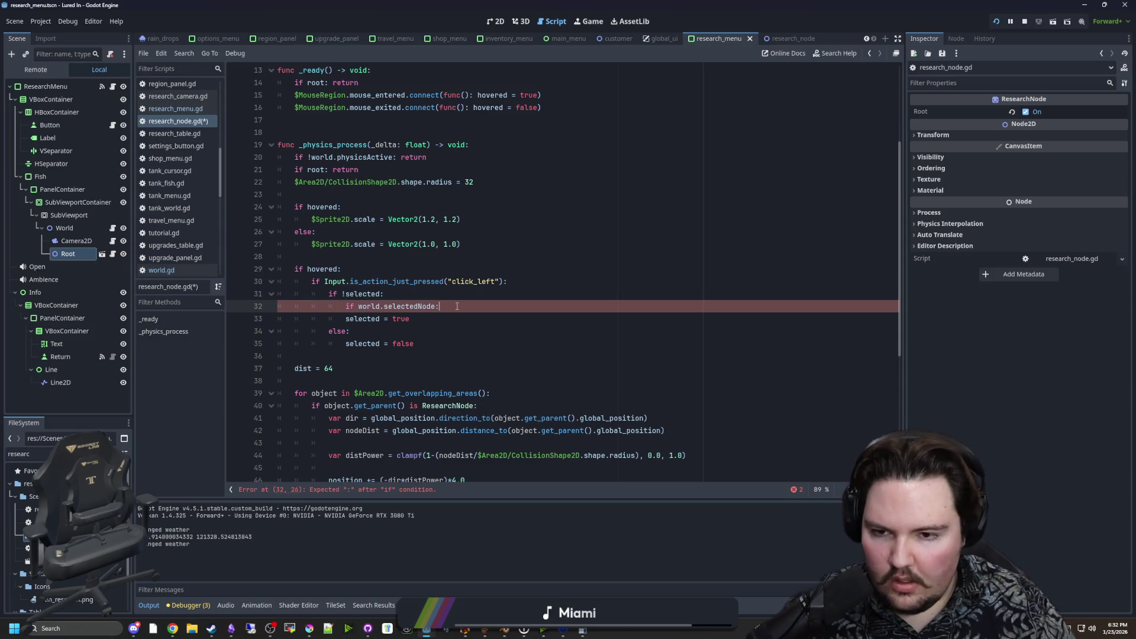
pyautogui.press('Return')
pyautogui.write('world.selectedNode.selected = false')
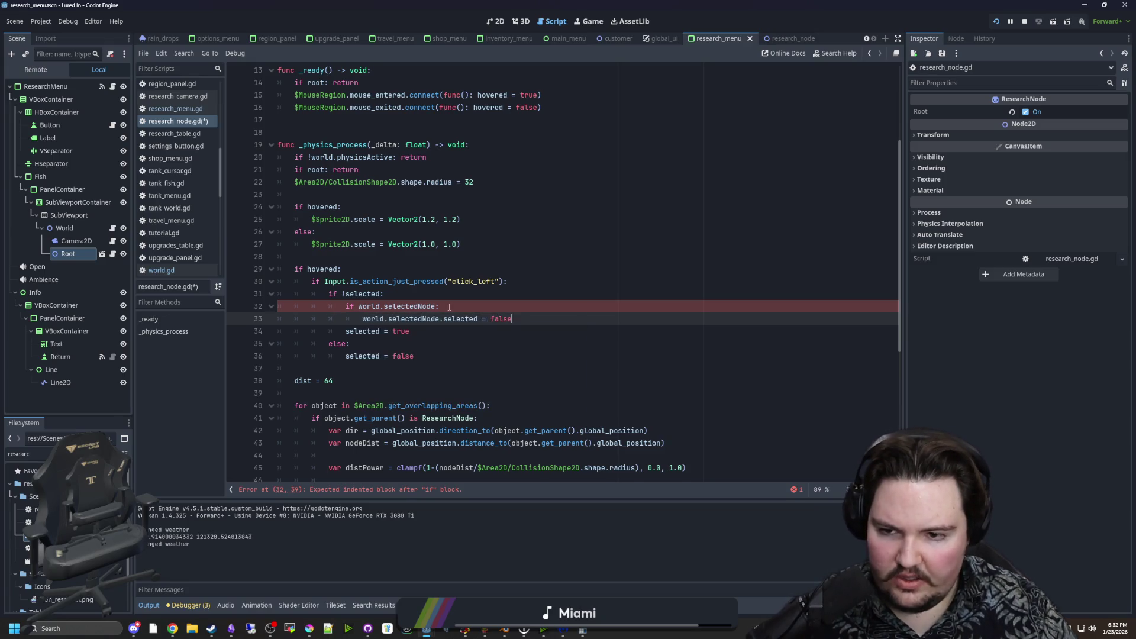
pyautogui.press('Return')
pyautogui.click(410, 294)
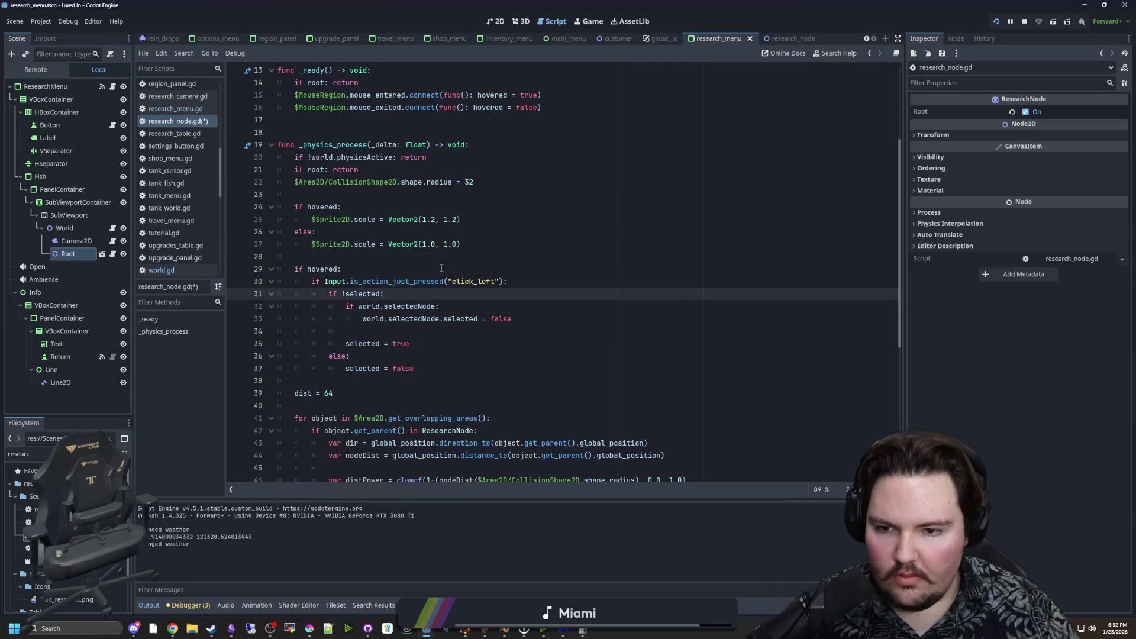
pyautogui.click(588, 22)
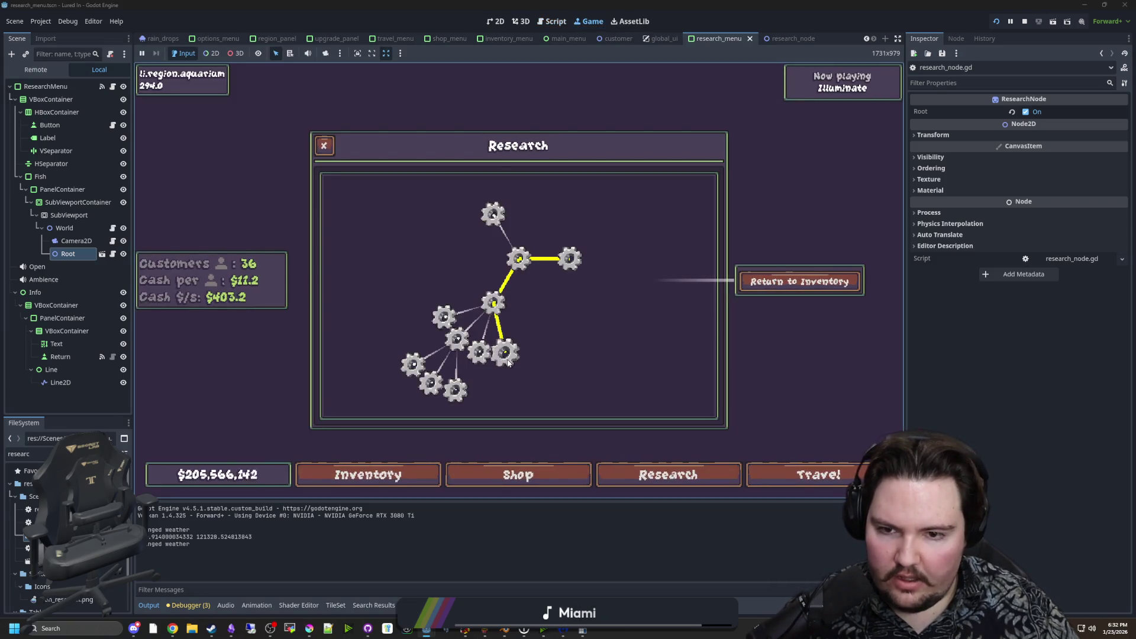
# Stop the game and add a new line after 'selected = true' in research_node.gd.
pyautogui.click(1025, 21)
pyautogui.press('Up')
pyautogui.press('Up')
pyautogui.press('Up')
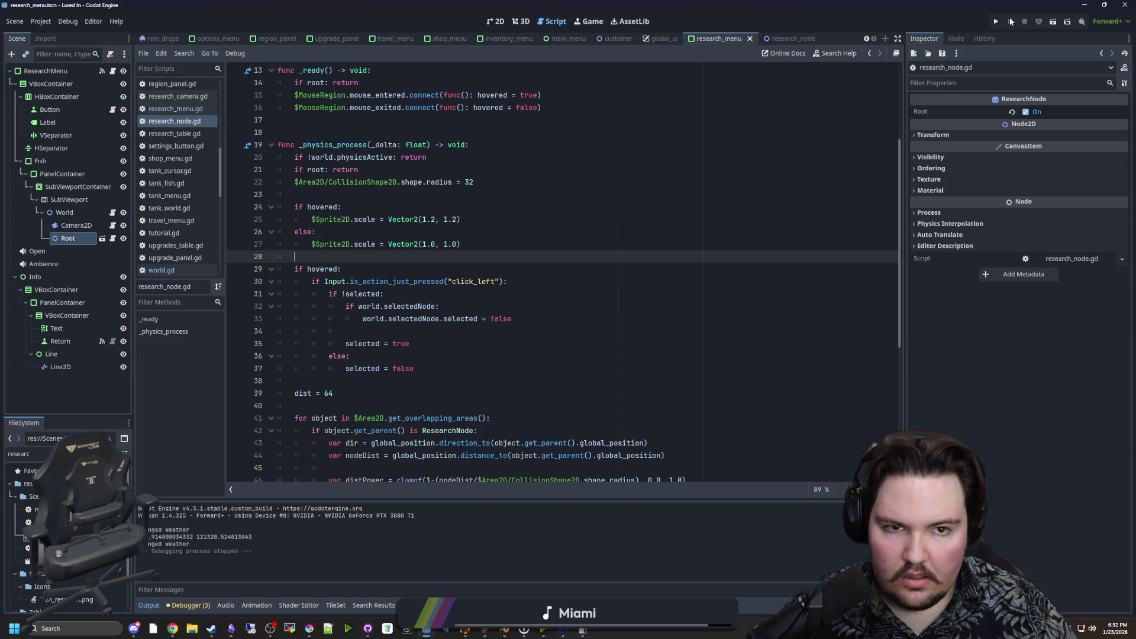
pyautogui.click(456, 342)
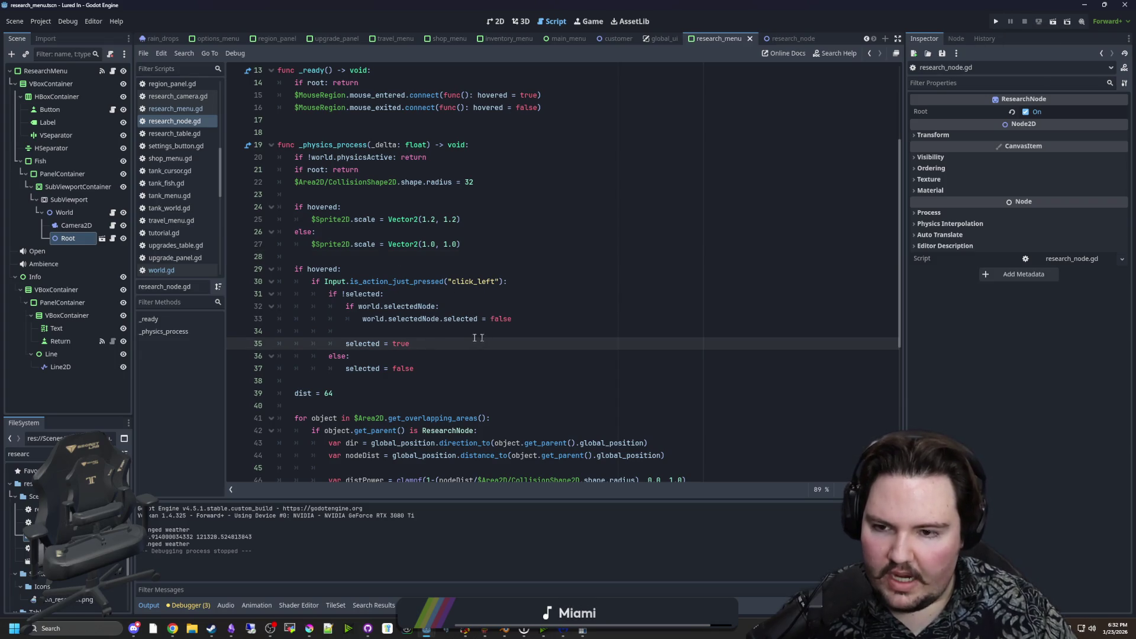
pyautogui.moveTo(537, 321); pyautogui.dragTo(412, 331)
pyautogui.click(477, 319)
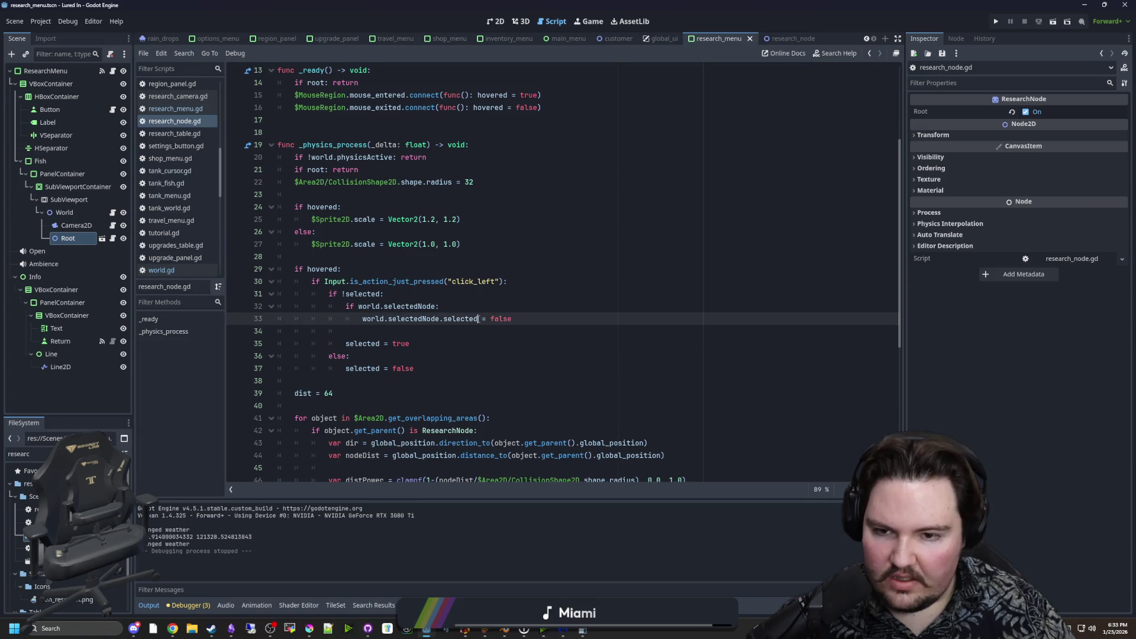
pyautogui.click(431, 345)
pyautogui.press('Return')
pyautogui.write('world.selectedNode = self')
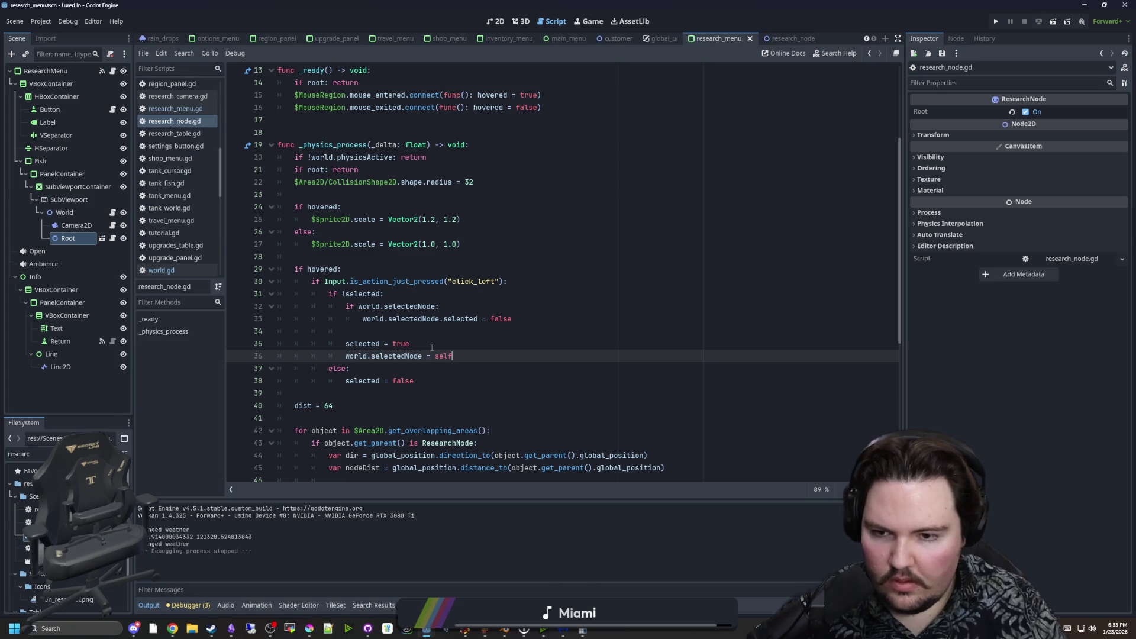
# Relaunch the game, dismiss Welcome Back, and open Research to check the yellow-linked gear nodes.
pyautogui.click(996, 21)
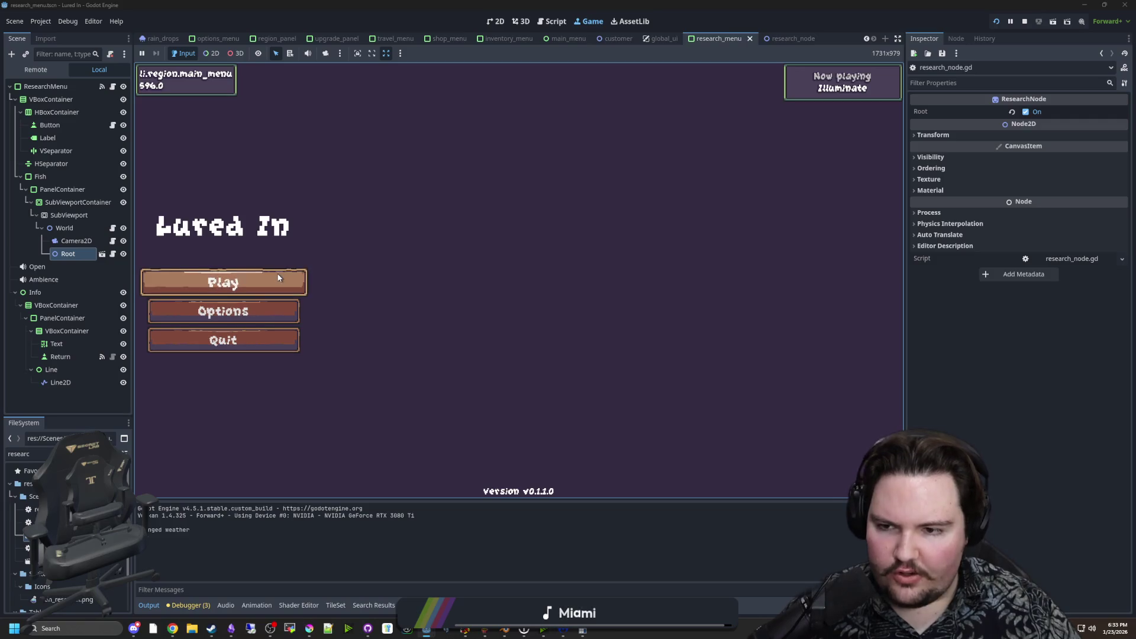
pyautogui.click(278, 278)
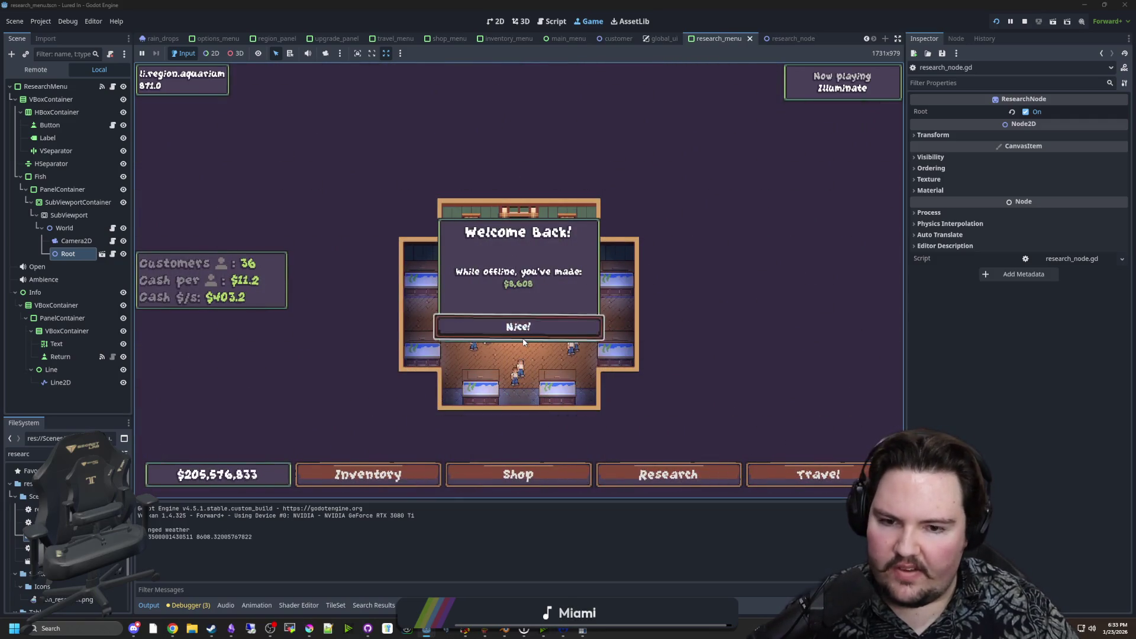
pyautogui.click(523, 337)
pyautogui.click(668, 473)
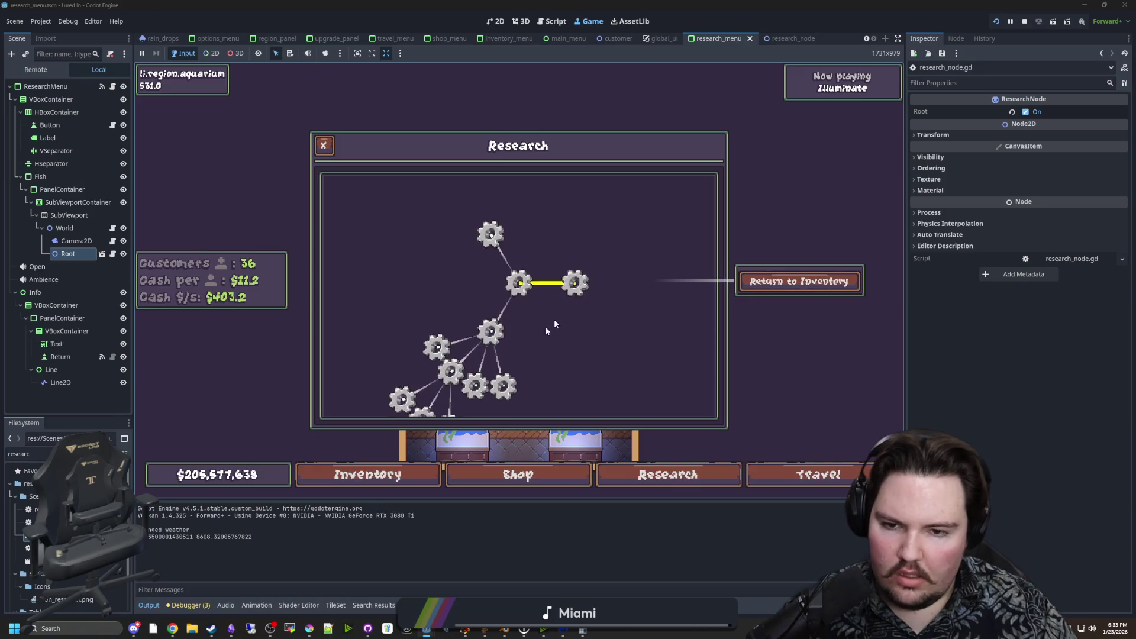
pyautogui.scroll(-3, 453, 354)
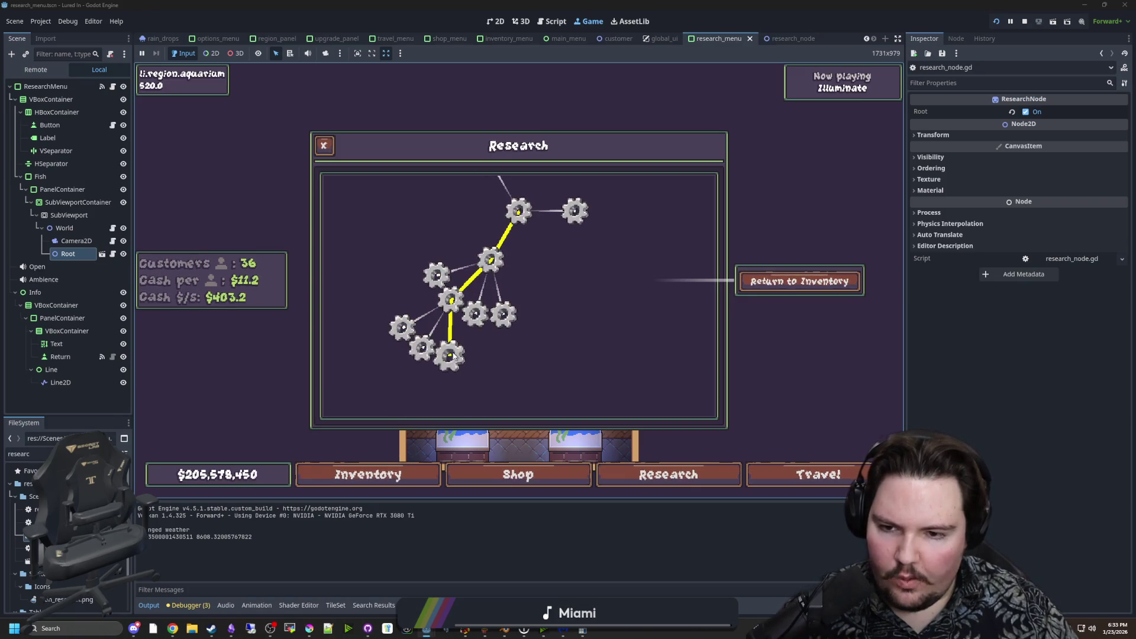
pyautogui.hotkey('ctrl', 'F3')
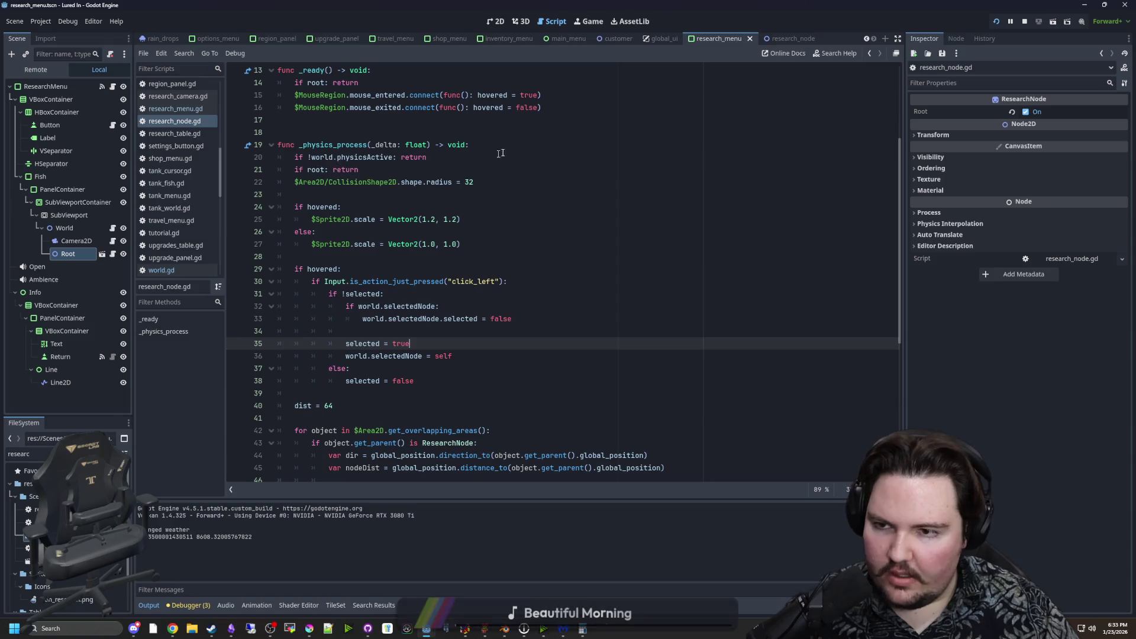
pyautogui.click(501, 154)
pyautogui.click(521, 21)
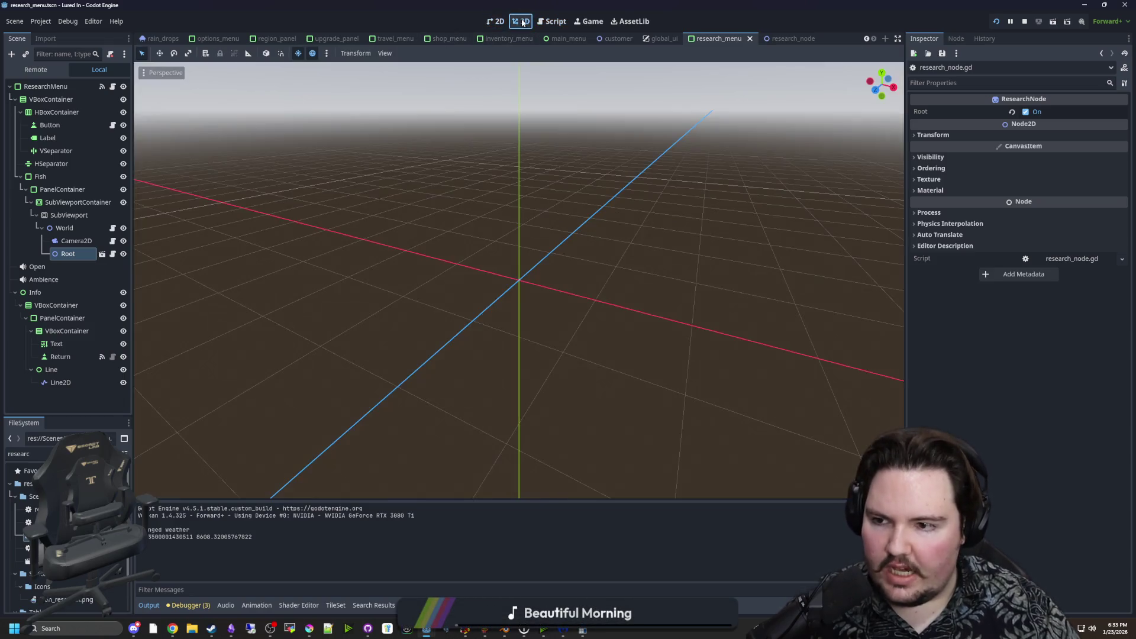
# Open the research_node scene, select its MouseRegion node, and save.
pyautogui.hotkey('ctrl', 's')
pyautogui.click(102, 254)
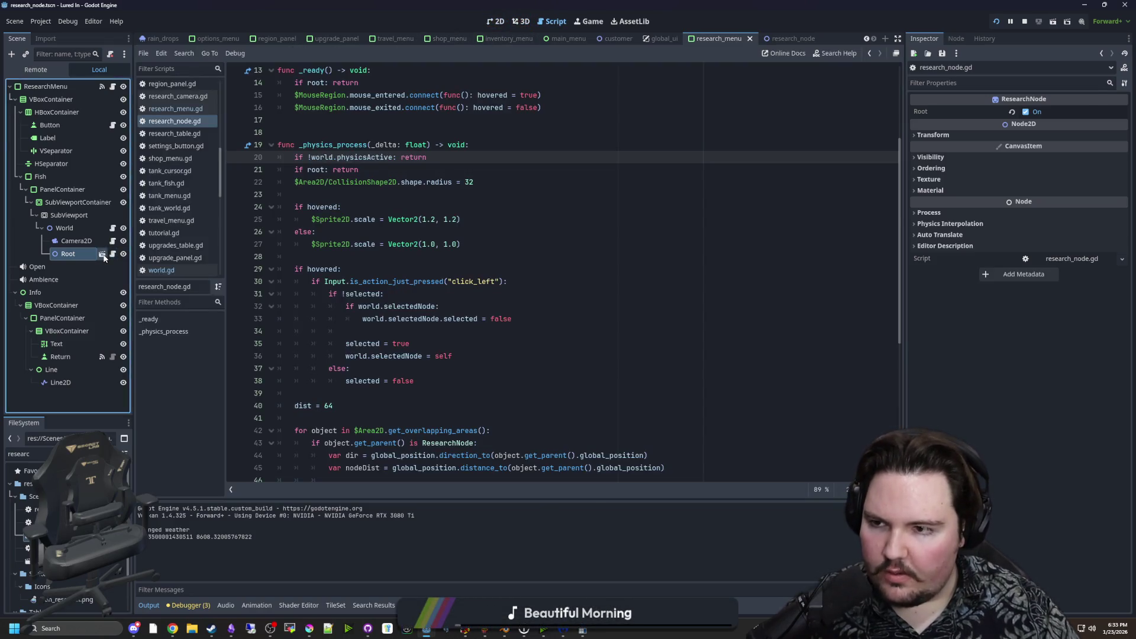
pyautogui.click(102, 254)
pyautogui.hotkey('ctrl', 's')
pyautogui.click(70, 165)
pyautogui.click(490, 229)
pyautogui.hotkey('ctrl', 's')
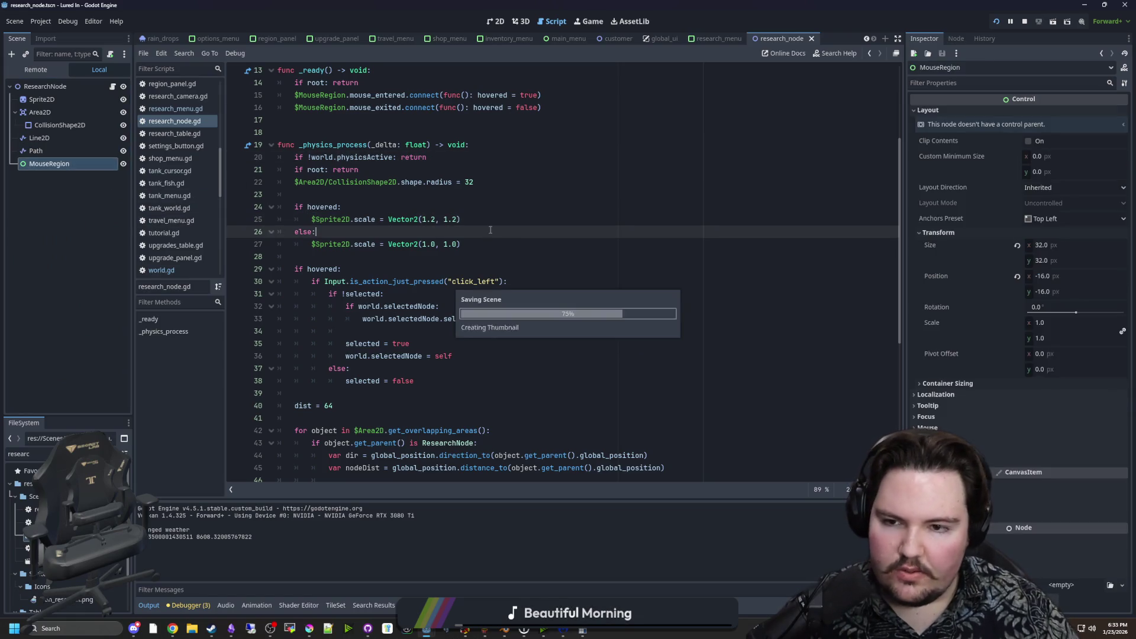
pyautogui.press('Down')
pyautogui.press('Down')
pyautogui.hotkey('ctrl', 's')
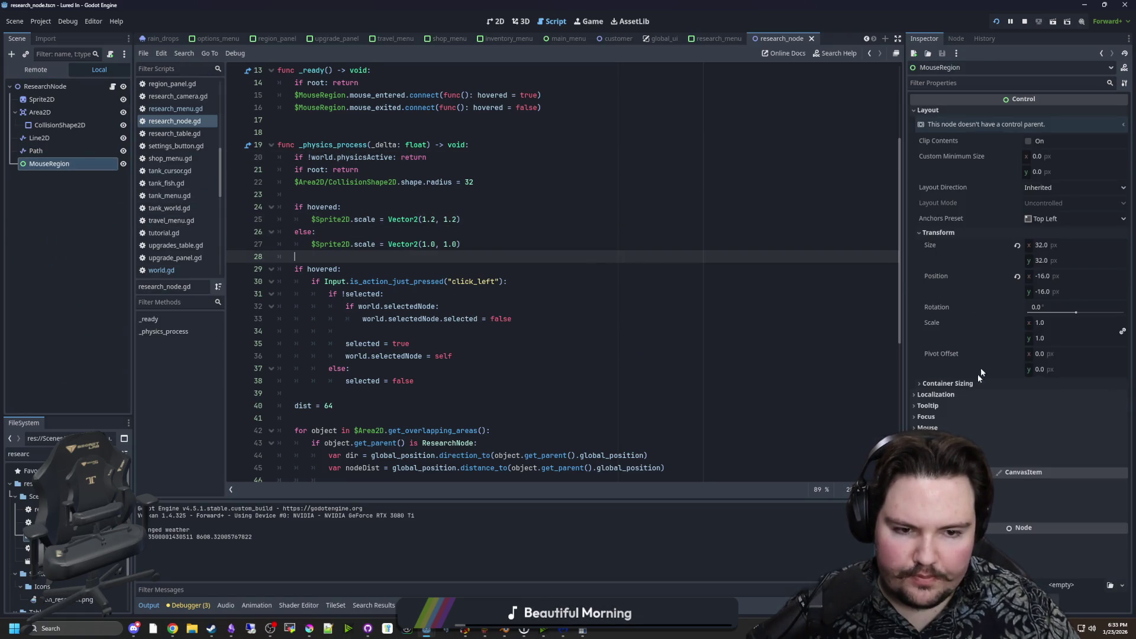
# Inspect MouseRegion's Focus > Mode in the Inspector, leaving it unchanged, then collapse the sections.
pyautogui.click(926, 417)
pyautogui.scroll(-1, 929, 402)
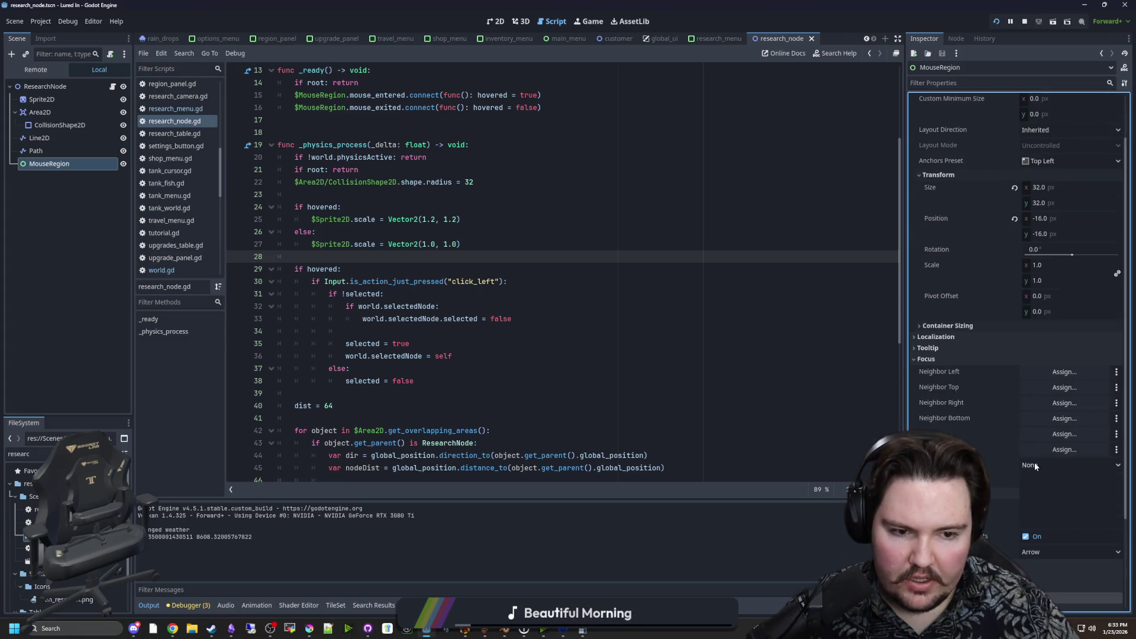
pyautogui.click(1035, 466)
pyautogui.click(1039, 465)
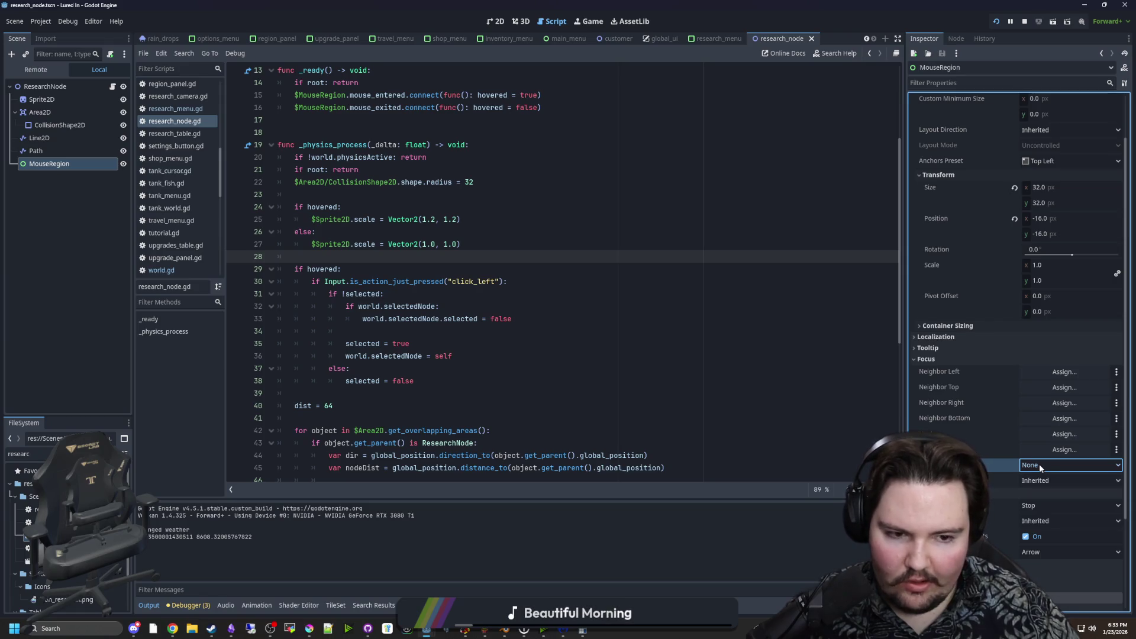
pyautogui.click(926, 359)
pyautogui.click(927, 370)
pyautogui.click(455, 292)
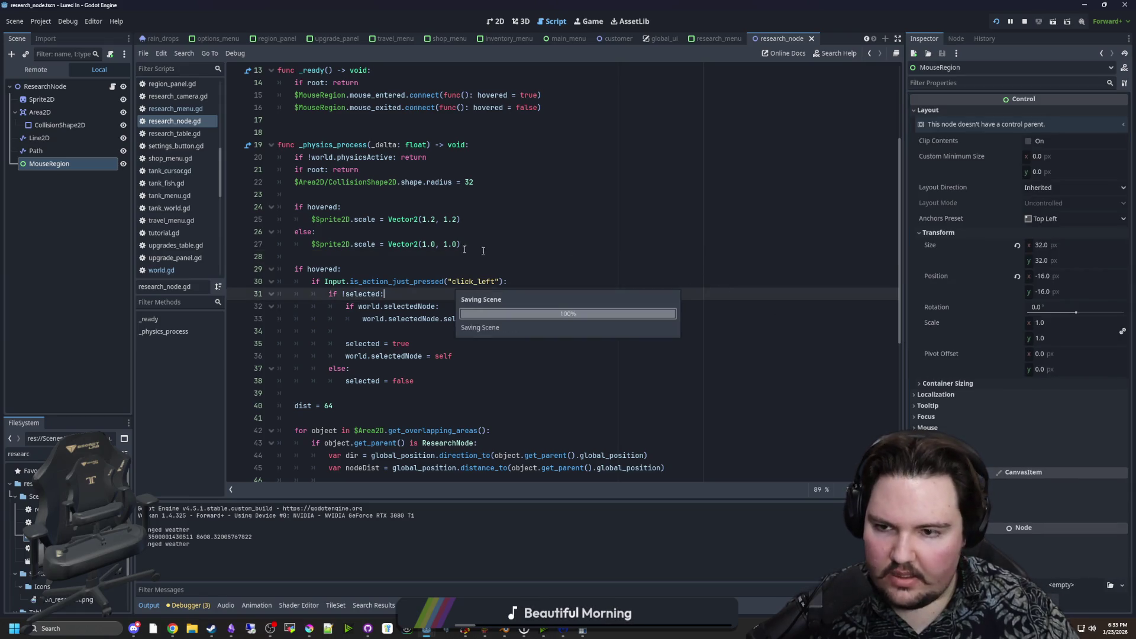
pyautogui.click(355, 261)
# Scroll research_node.gd back to the top and relaunch the game.
pyautogui.scroll(4, 355, 264)
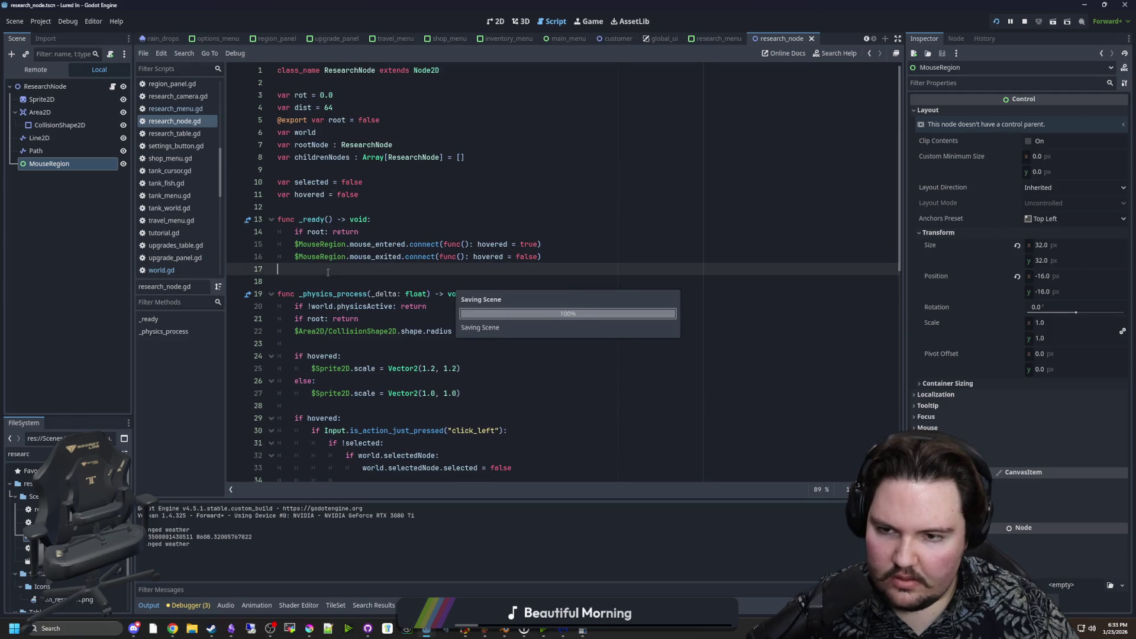
pyautogui.click(361, 198)
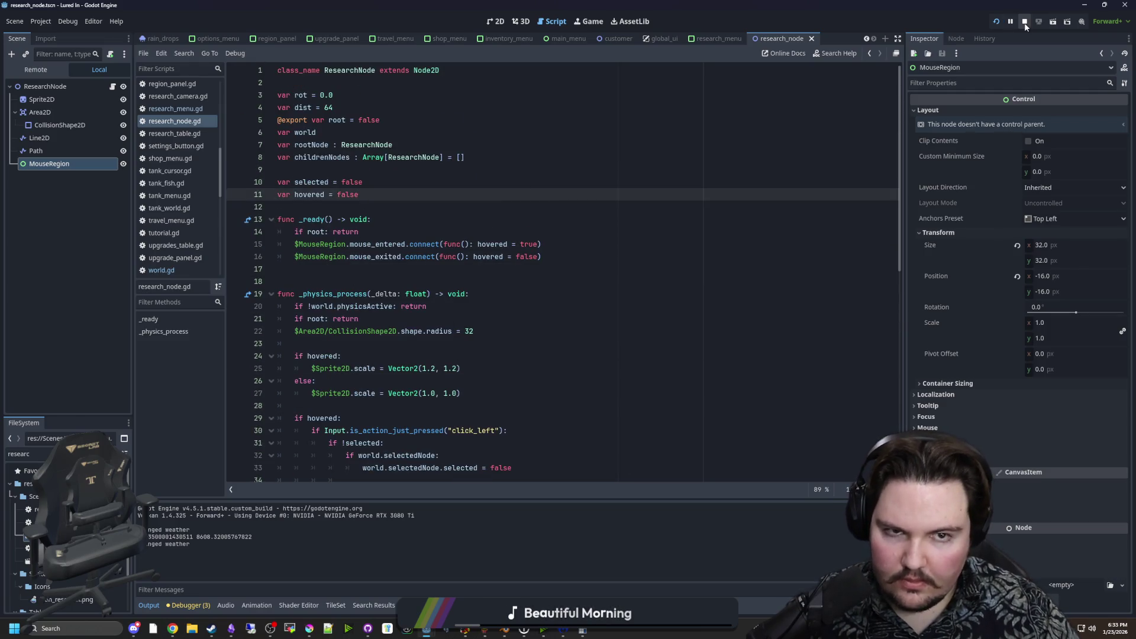
pyautogui.press('Down')
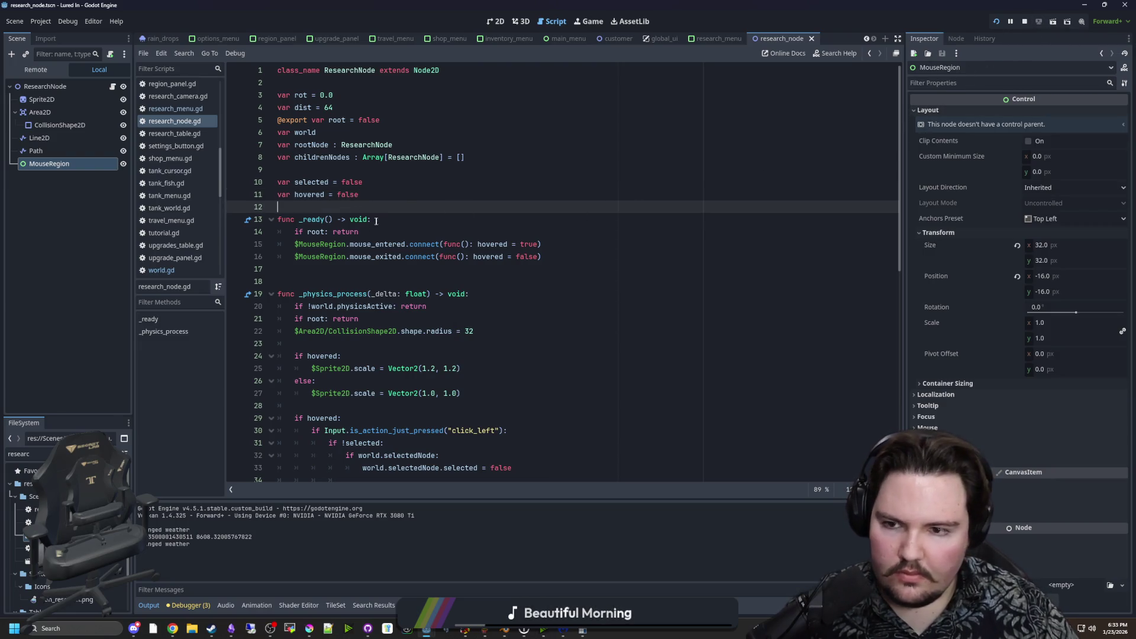
pyautogui.click(996, 21)
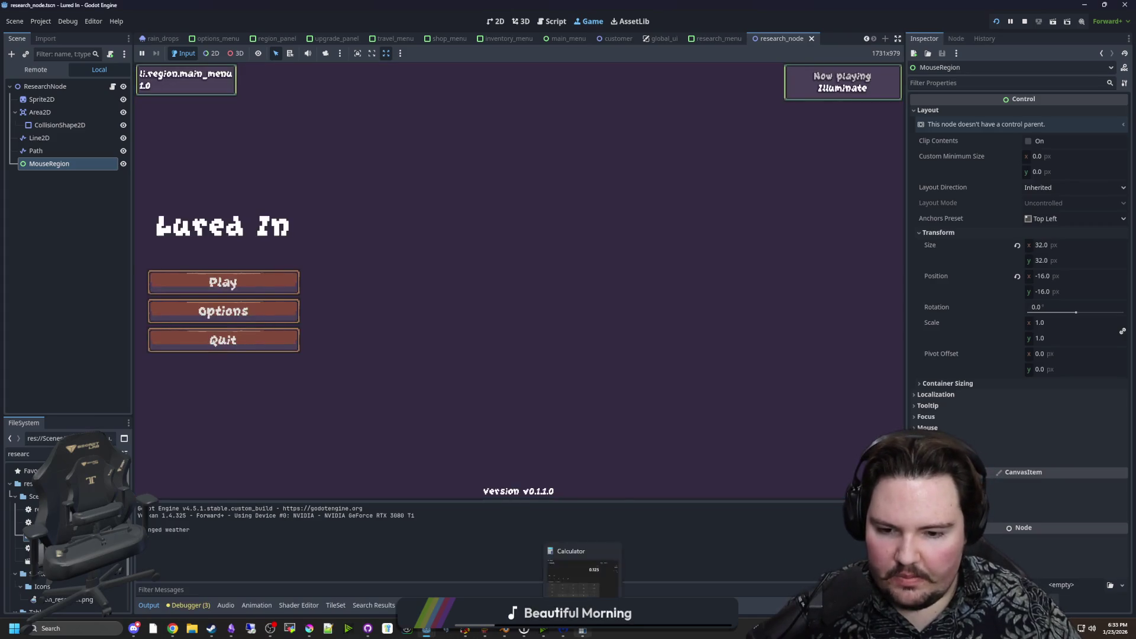
# Start playing, dismiss the offline earnings message, and scroll around the Research gear tree.
pyautogui.click(256, 286)
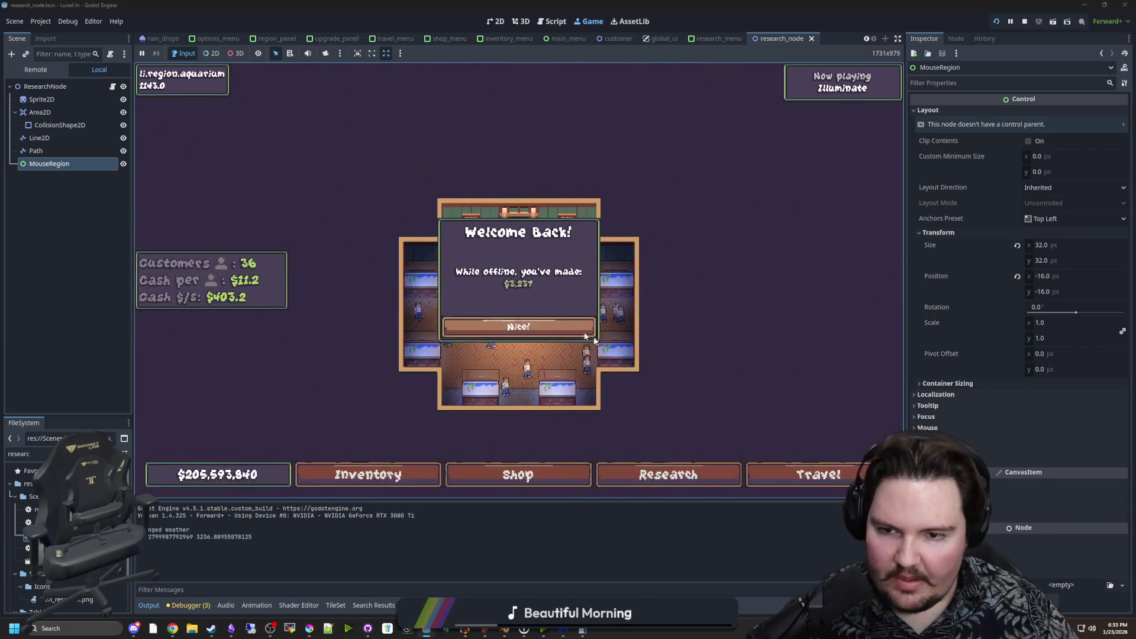
pyautogui.click(567, 326)
pyautogui.click(657, 480)
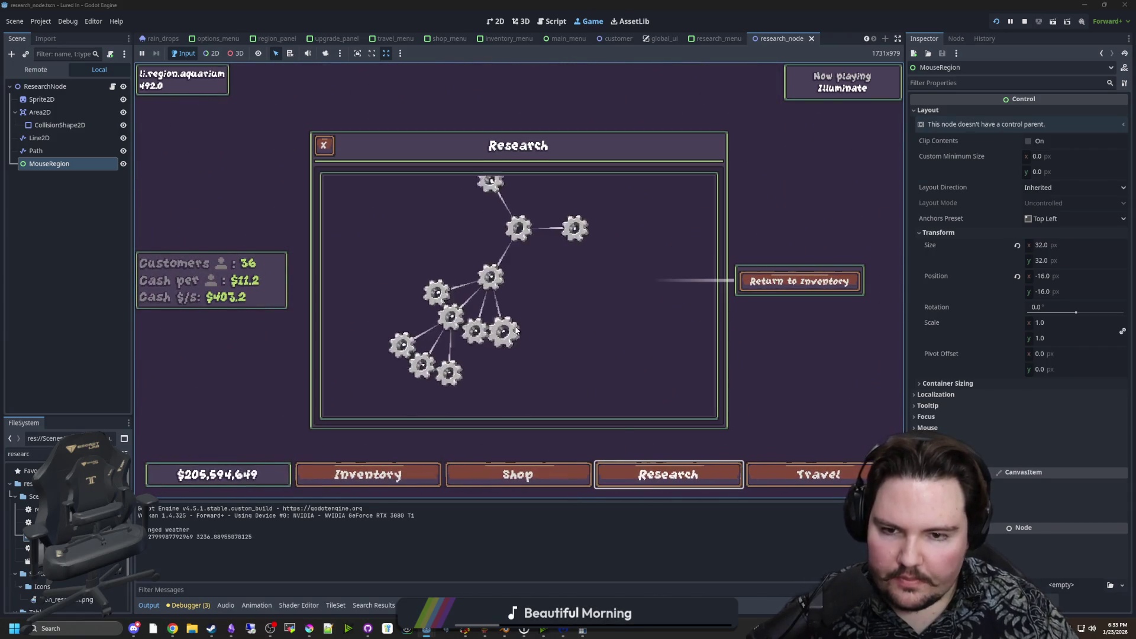
pyautogui.scroll(3, 486, 265)
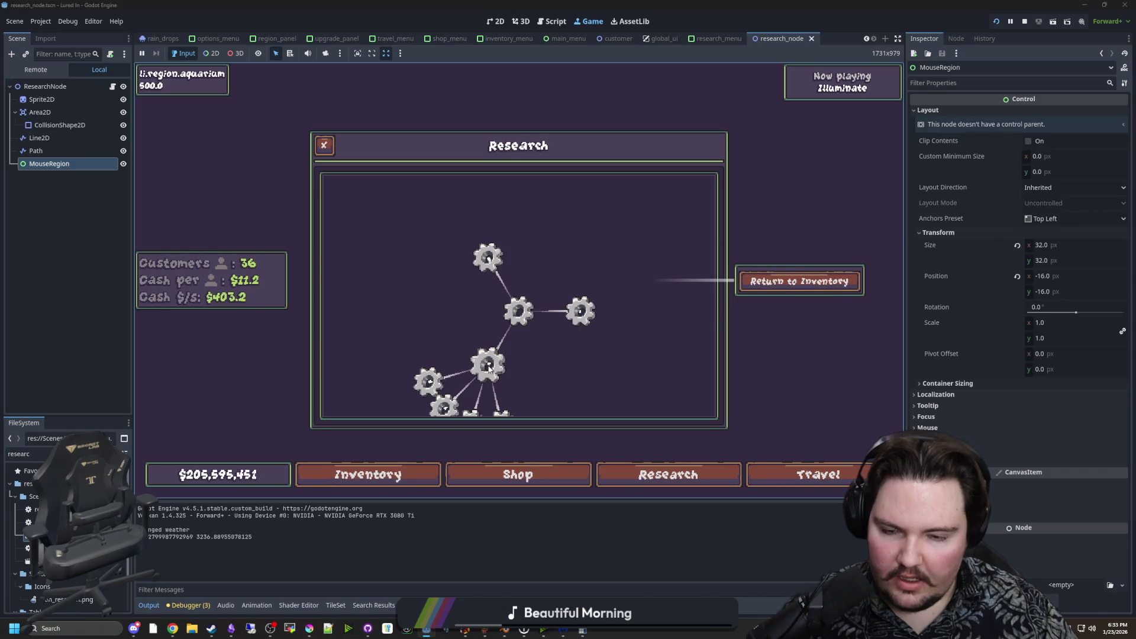
pyautogui.scroll(-3, 448, 306)
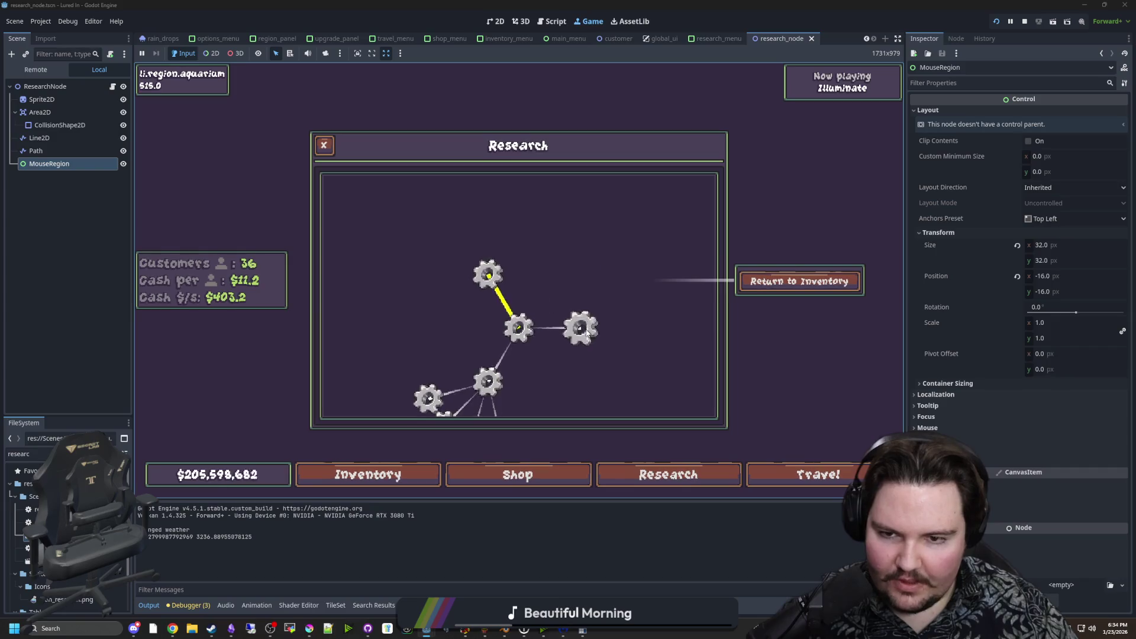
pyautogui.scroll(-1, 497, 273)
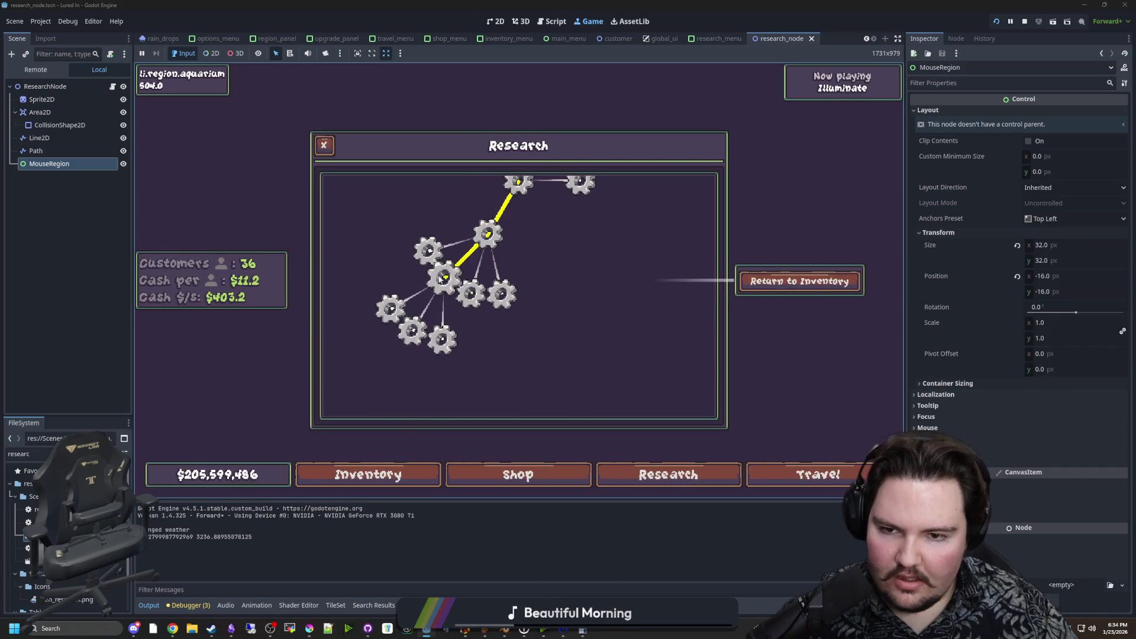
pyautogui.scroll(1, 445, 348)
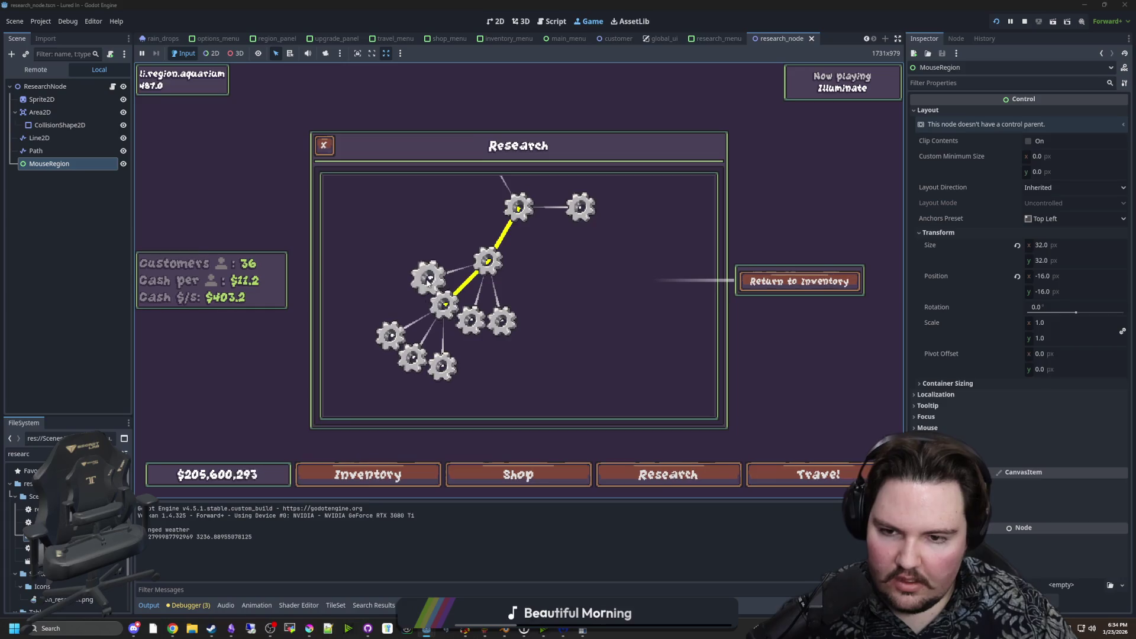
pyautogui.scroll(2, 518, 241)
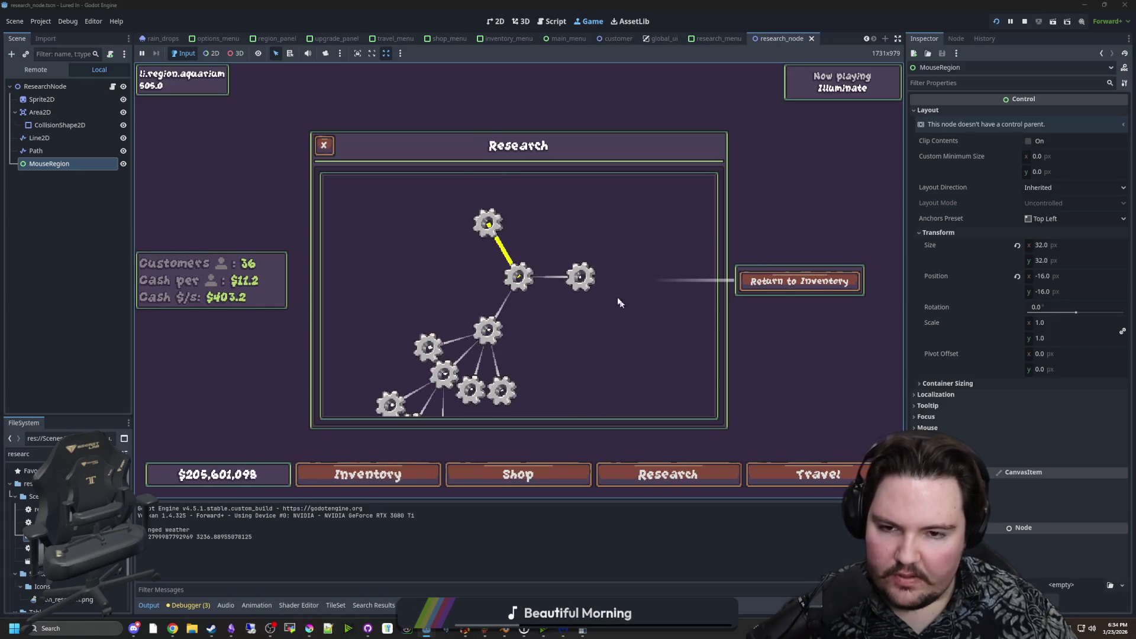
pyautogui.scroll(-1, 485, 345)
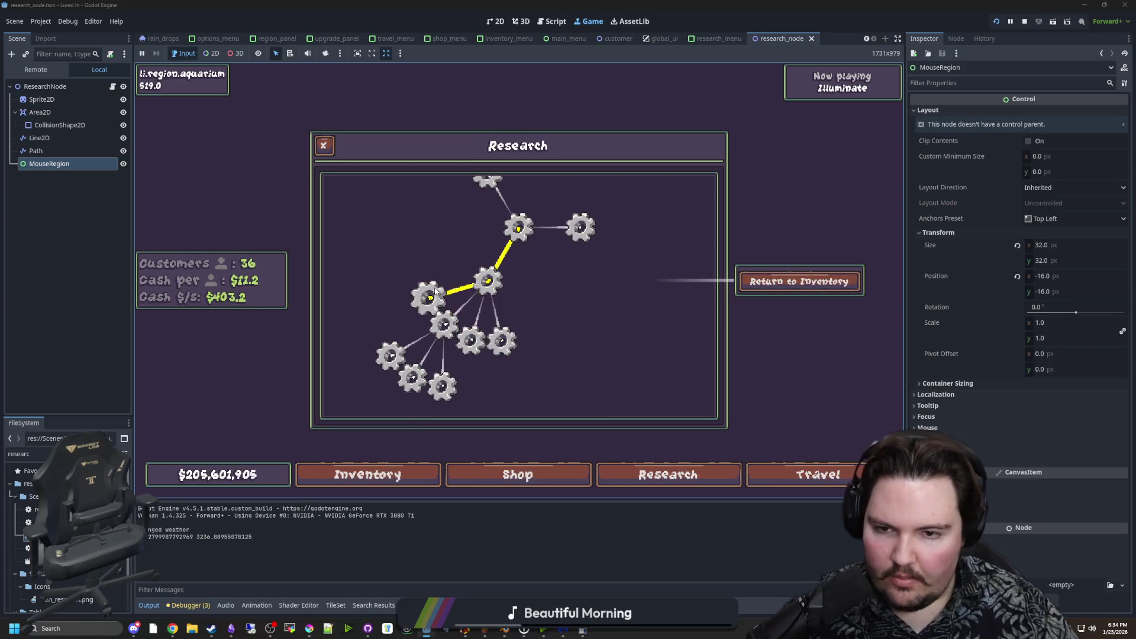
pyautogui.scroll(-2, 550, 281)
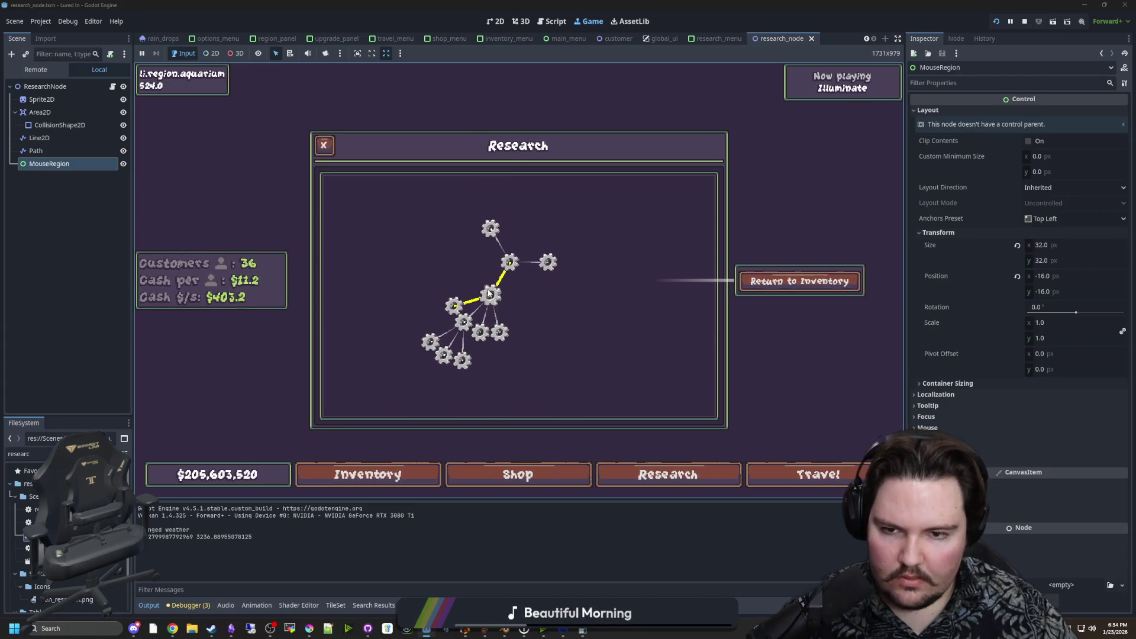
# Close the Research panel, stop the running game, and save the scene.
pyautogui.press('Escape')
pyautogui.click(1024, 22)
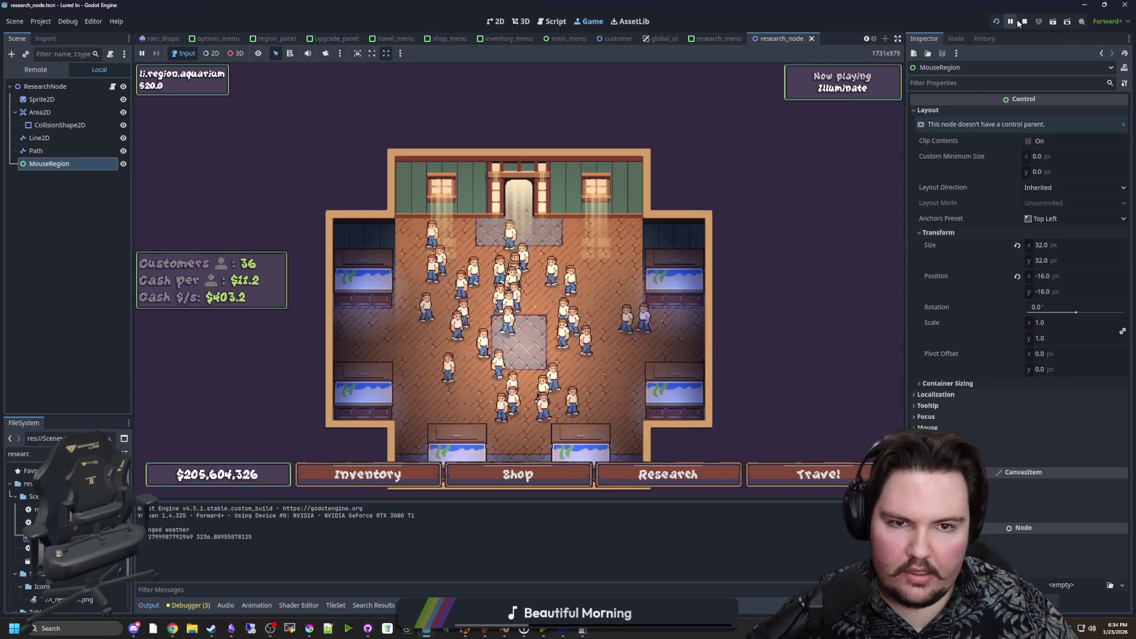
pyautogui.hotkey('ctrl', 's')
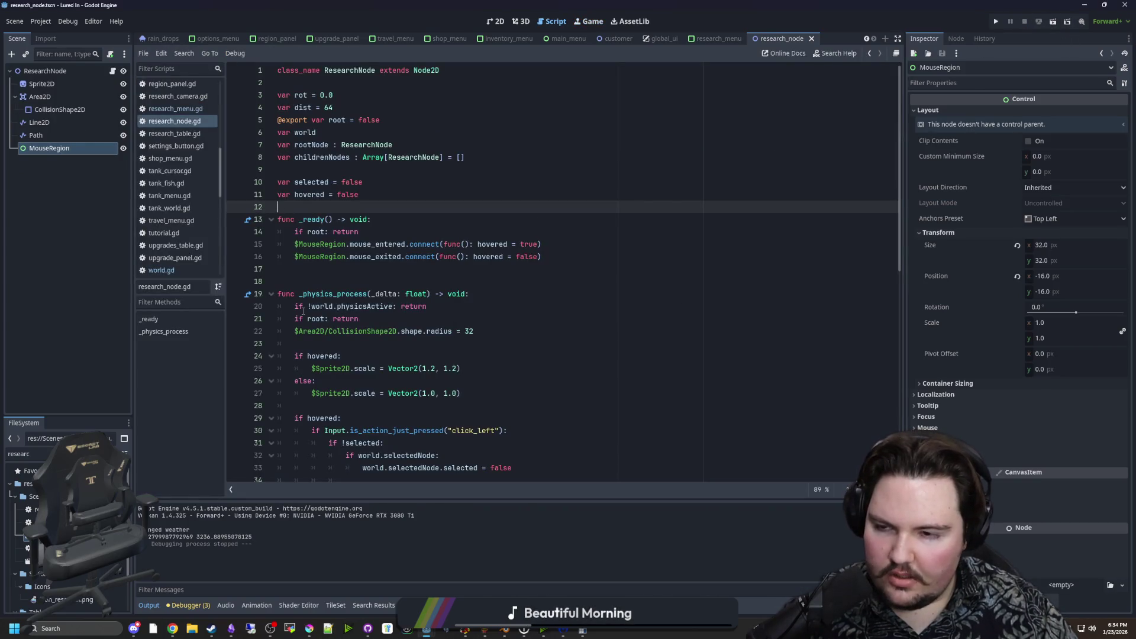
pyautogui.click(310, 628)
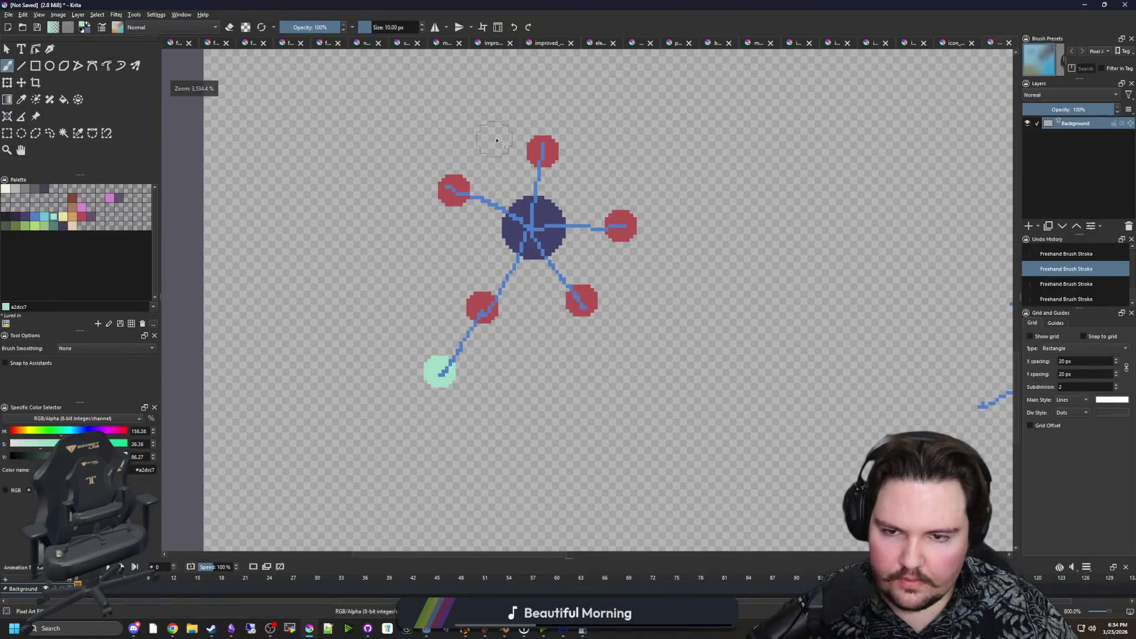
# Zoom out over Krita's node-and-link sketch canvas, then return to Godot and rerun the game.
pyautogui.scroll(-8, 496, 140)
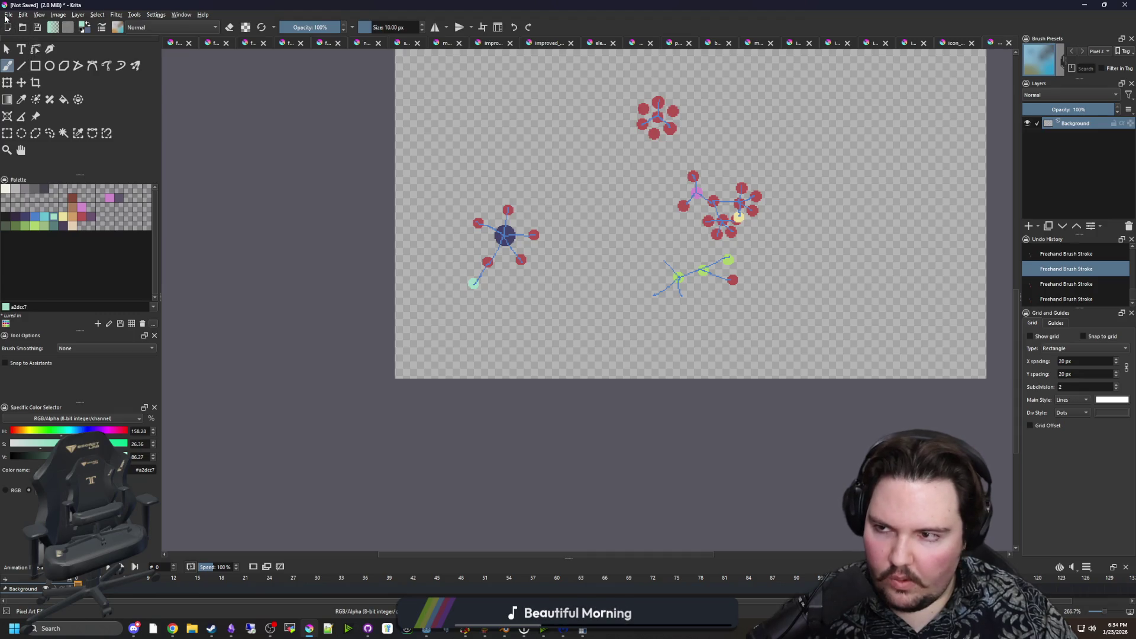
pyautogui.hotkey('alt', 'Tab')
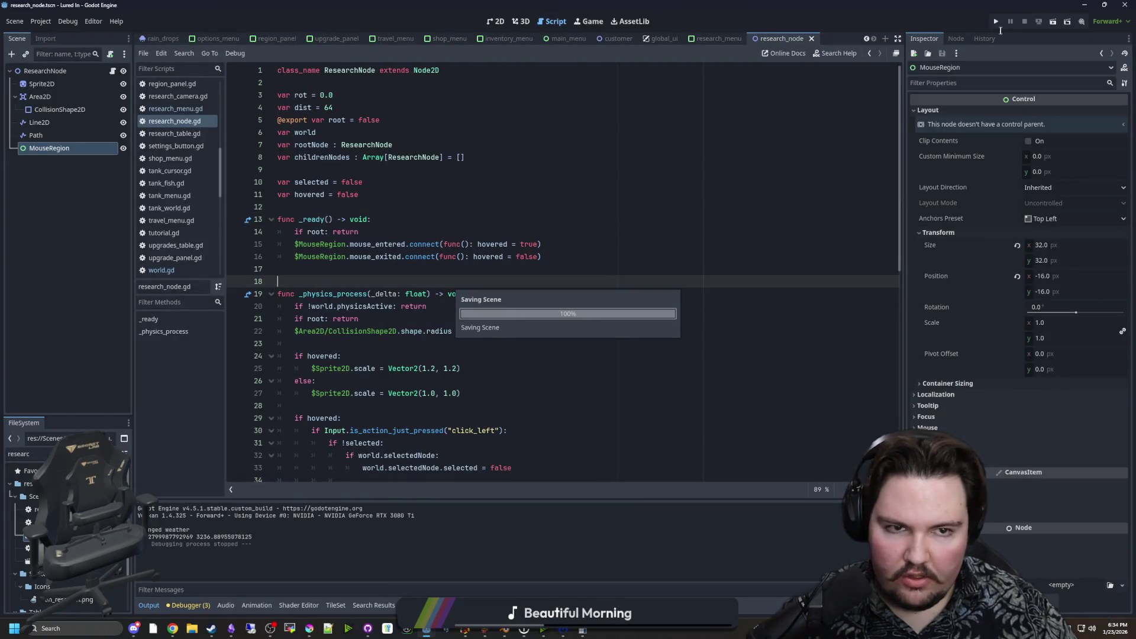
pyautogui.click(998, 23)
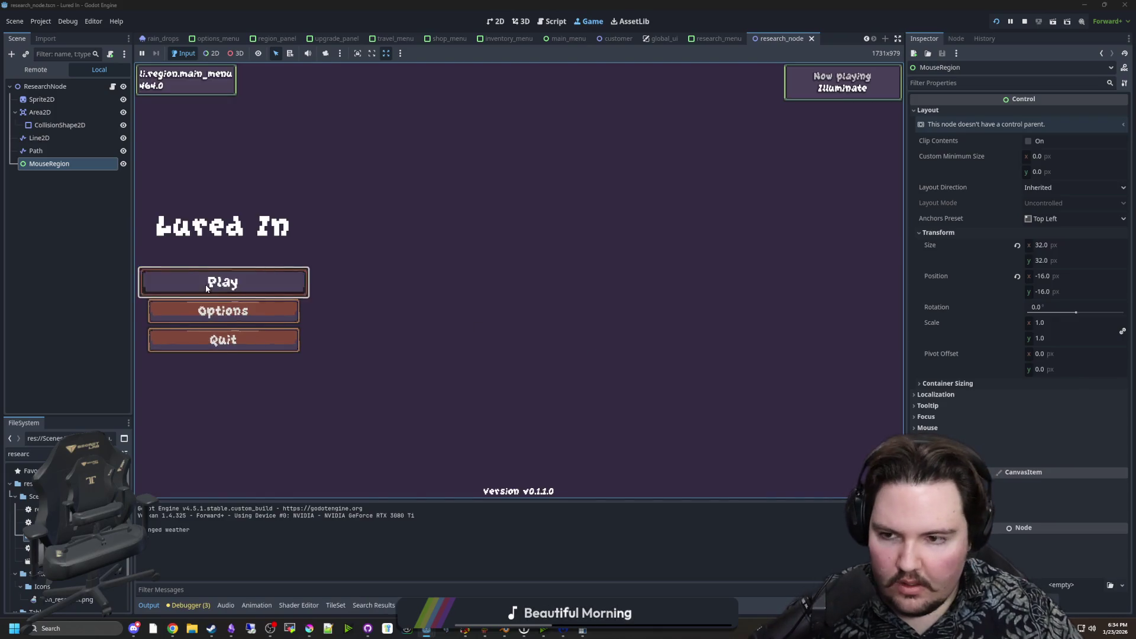
# Start playing, dismiss the offline earnings message, and open the Shop on Aquarium upgrades.
pyautogui.click(225, 282)
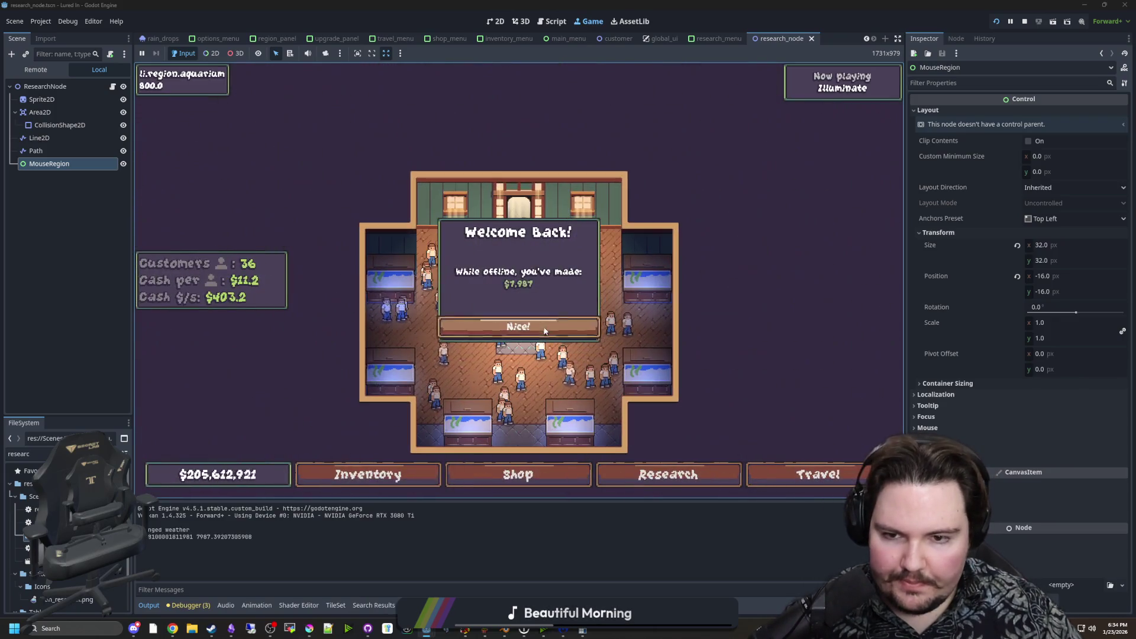
pyautogui.click(516, 324)
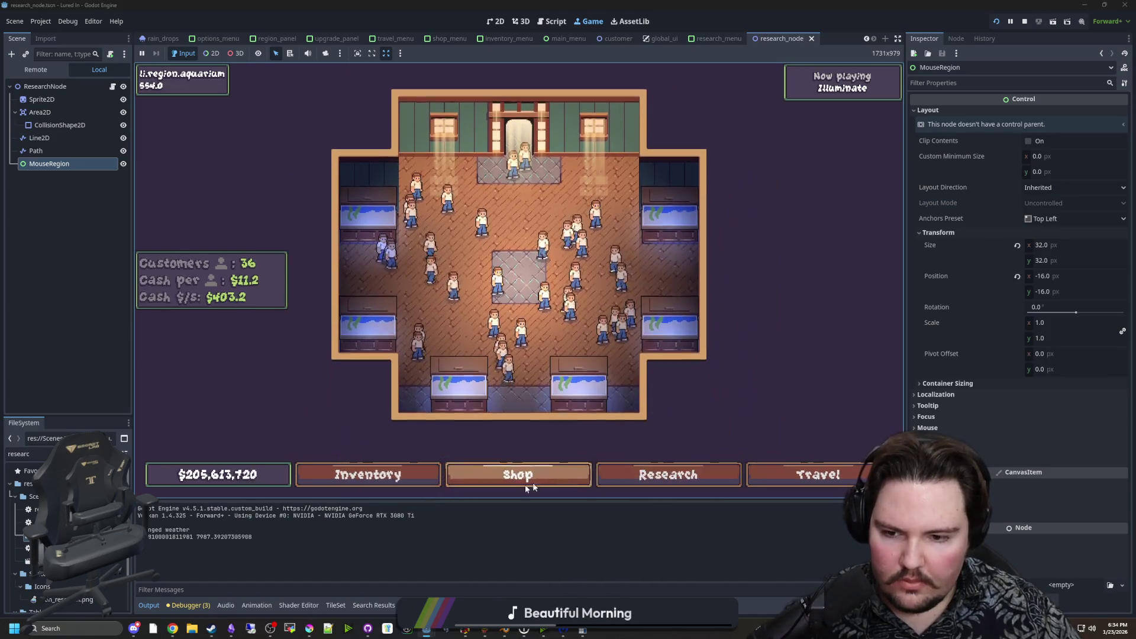
pyautogui.click(378, 477)
pyautogui.click(482, 472)
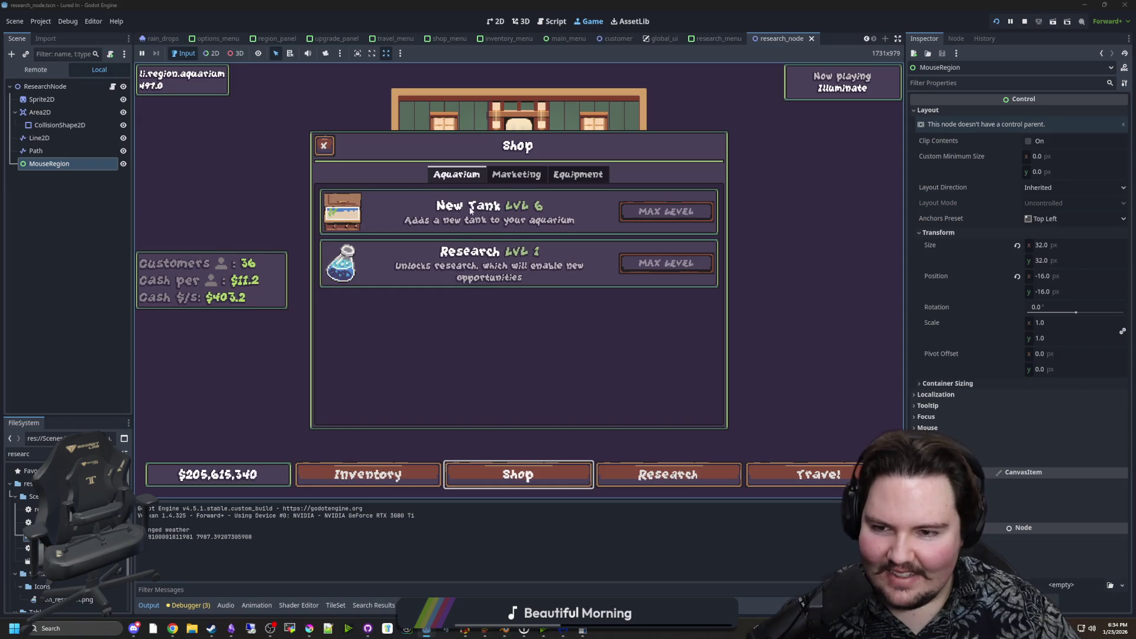
# Click back and forth through the Shop's Aquarium, Marketing and Equipment upgrade tabs.
pyautogui.click(516, 174)
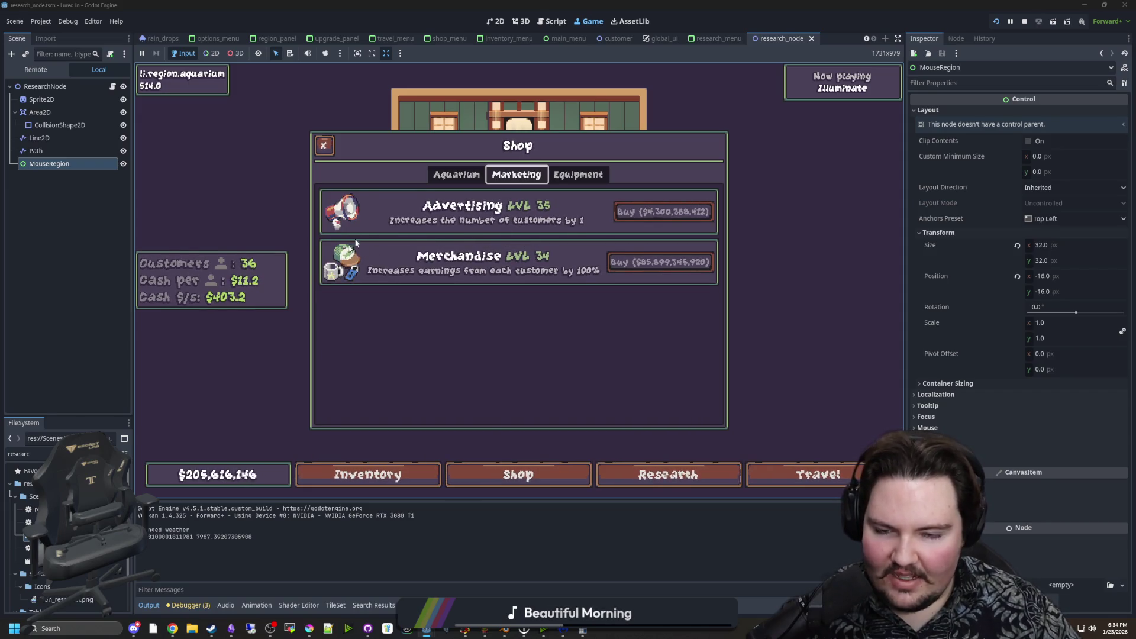
pyautogui.click(578, 174)
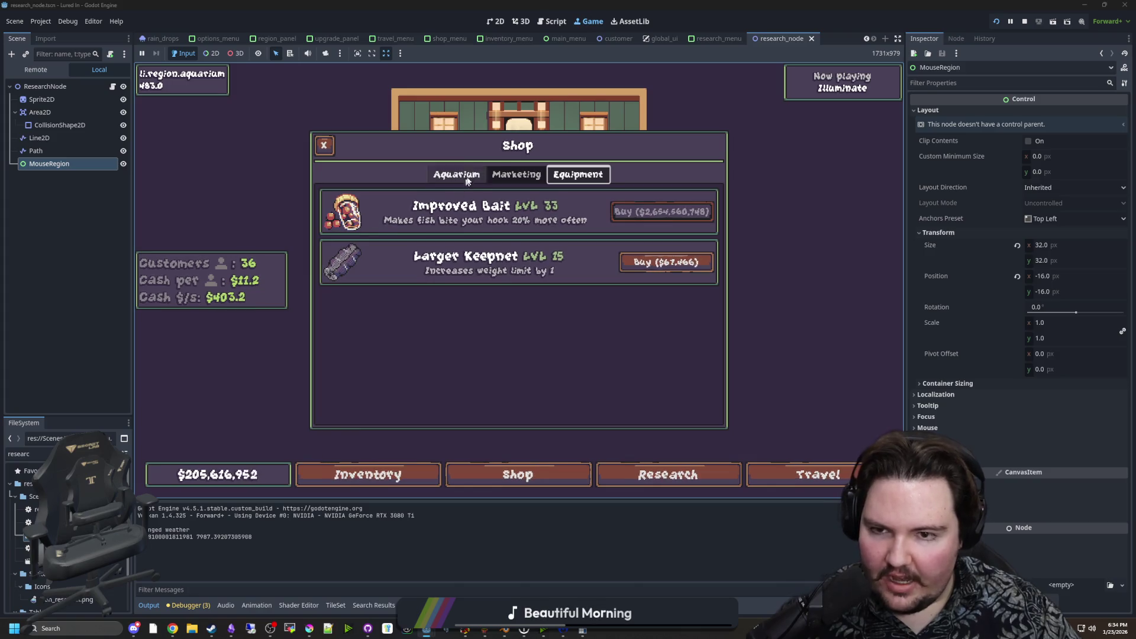
pyautogui.click(438, 177)
pyautogui.click(515, 174)
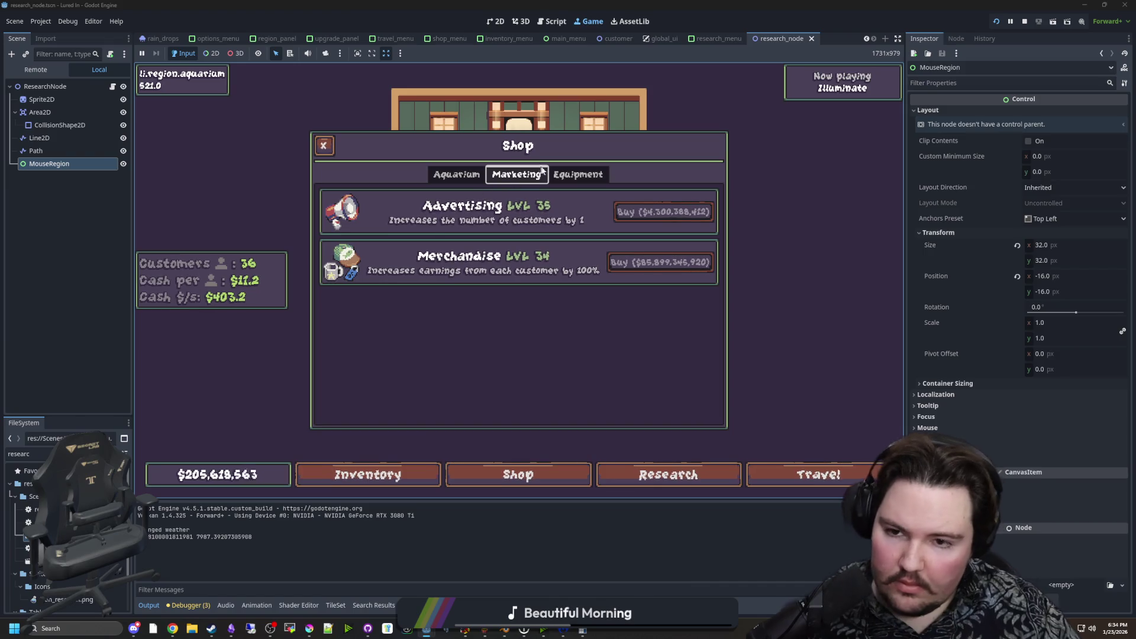
pyautogui.click(574, 174)
pyautogui.click(516, 174)
pyautogui.click(564, 173)
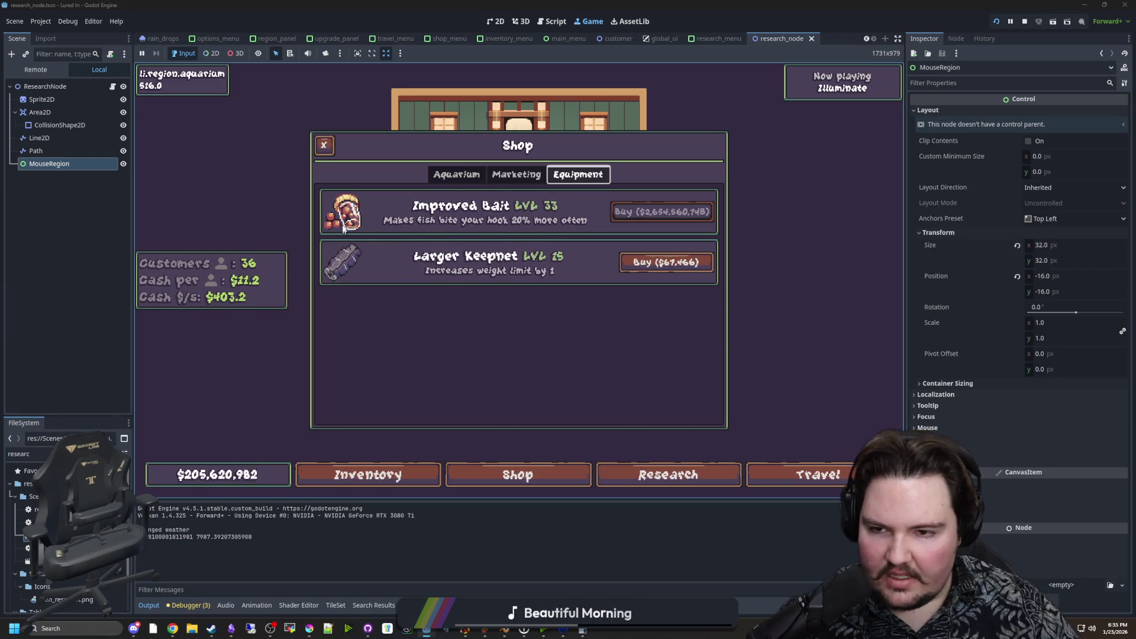
pyautogui.click(516, 175)
pyautogui.click(473, 175)
pyautogui.click(494, 175)
pyautogui.click(578, 175)
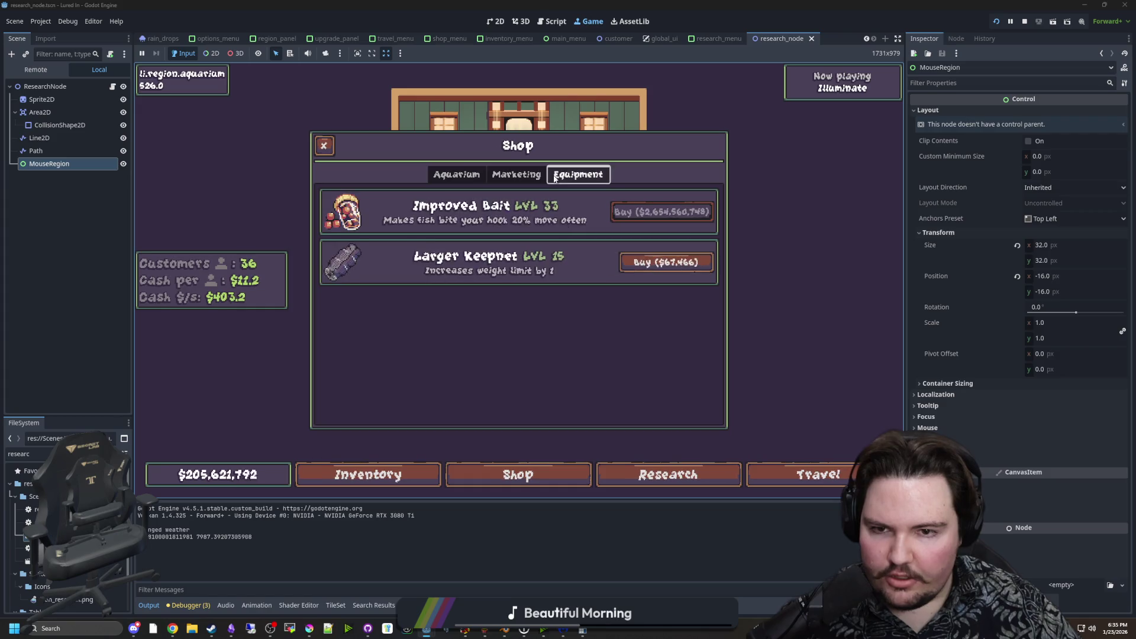
pyautogui.click(516, 175)
pyautogui.click(456, 175)
pyautogui.click(516, 174)
pyautogui.click(578, 174)
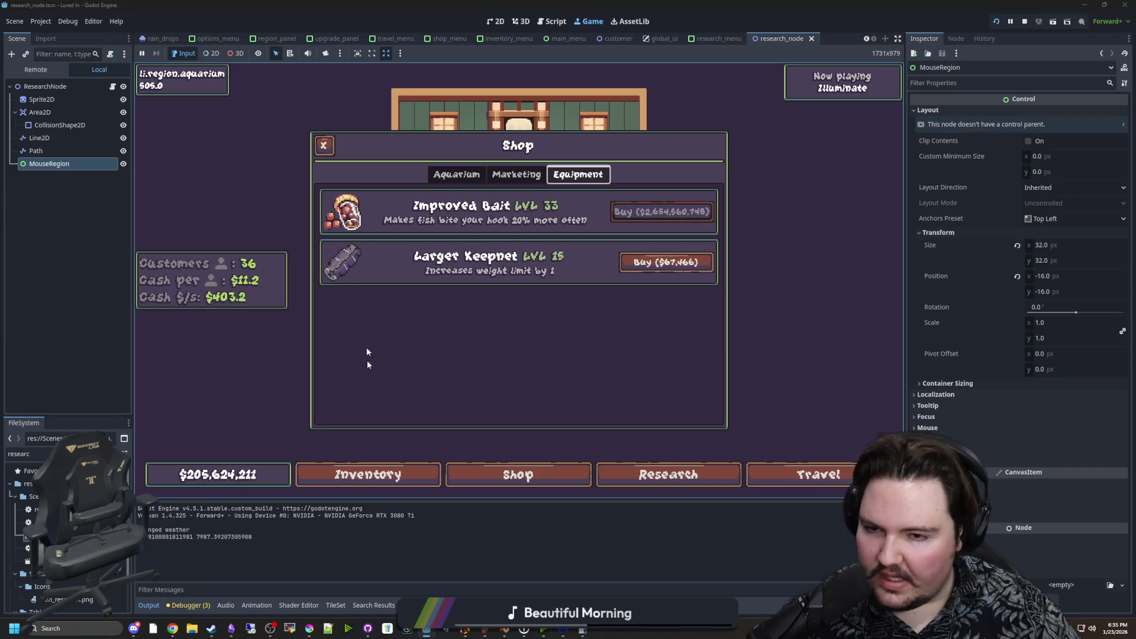
pyautogui.click(518, 178)
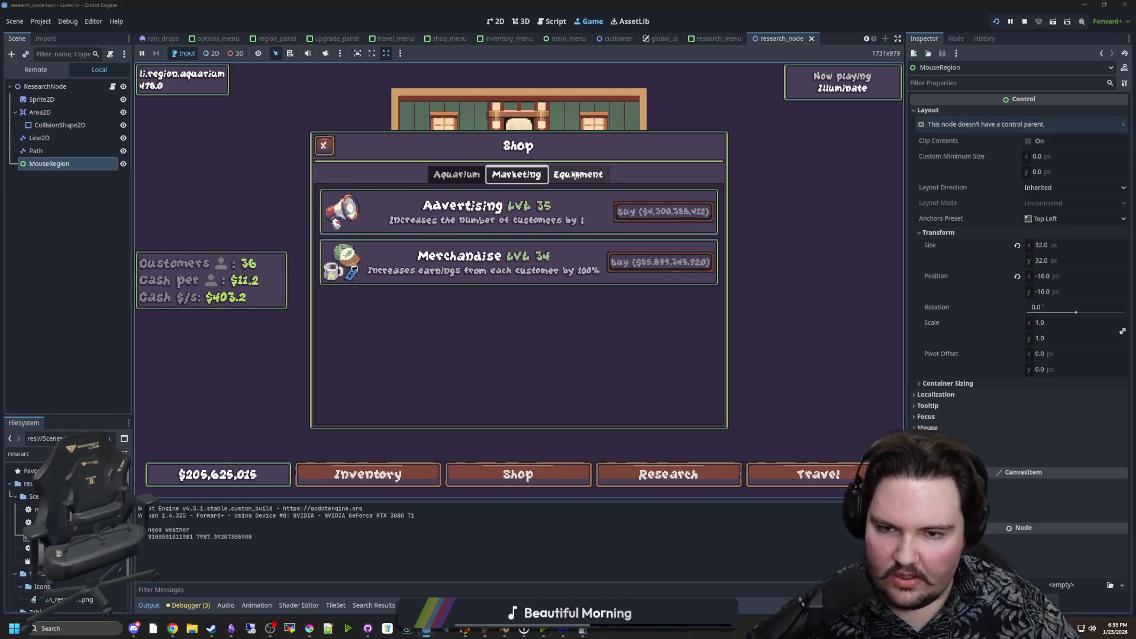
pyautogui.click(549, 177)
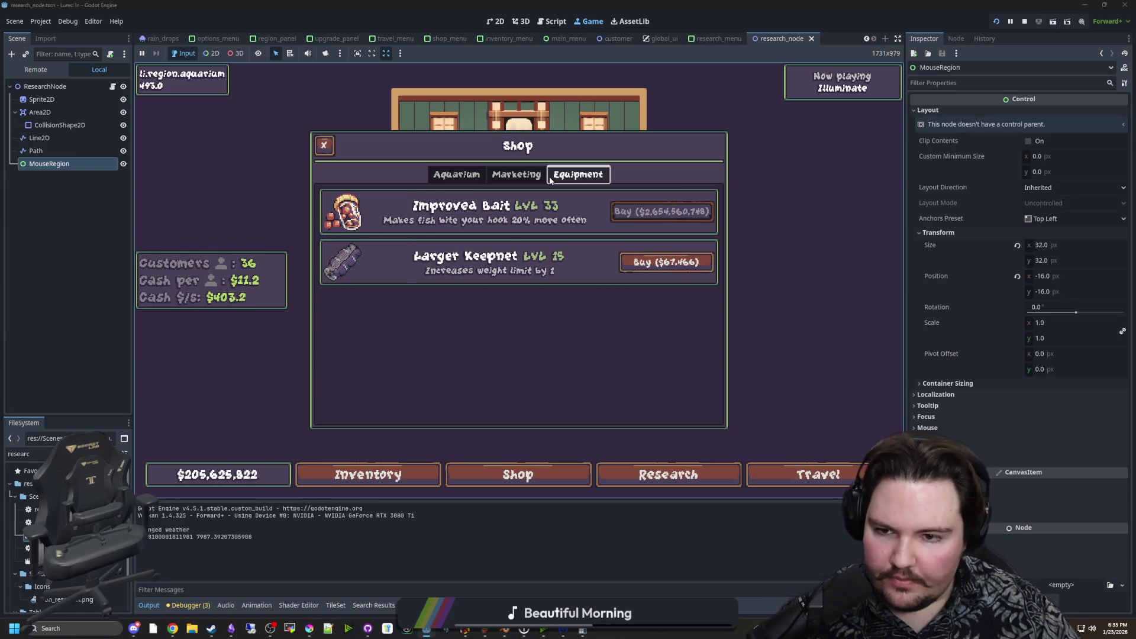
pyautogui.click(517, 181)
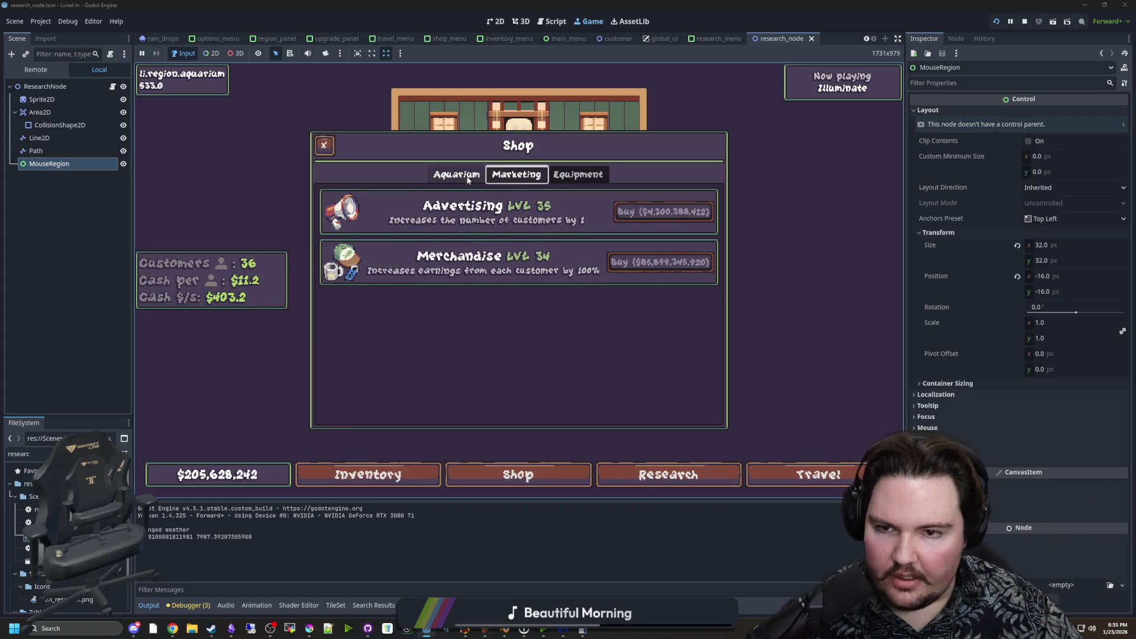
# Test cycling the Shop categories with the Left and Right arrow keys, then bring Krita forward.
pyautogui.press('Left')
pyautogui.click(506, 175)
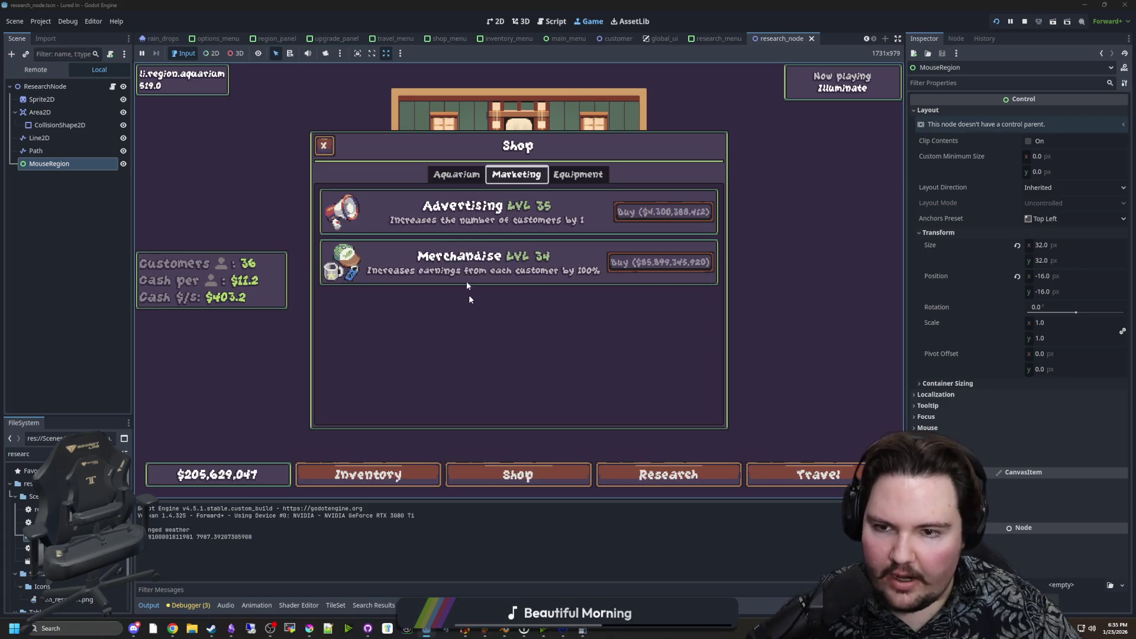
pyautogui.click(600, 178)
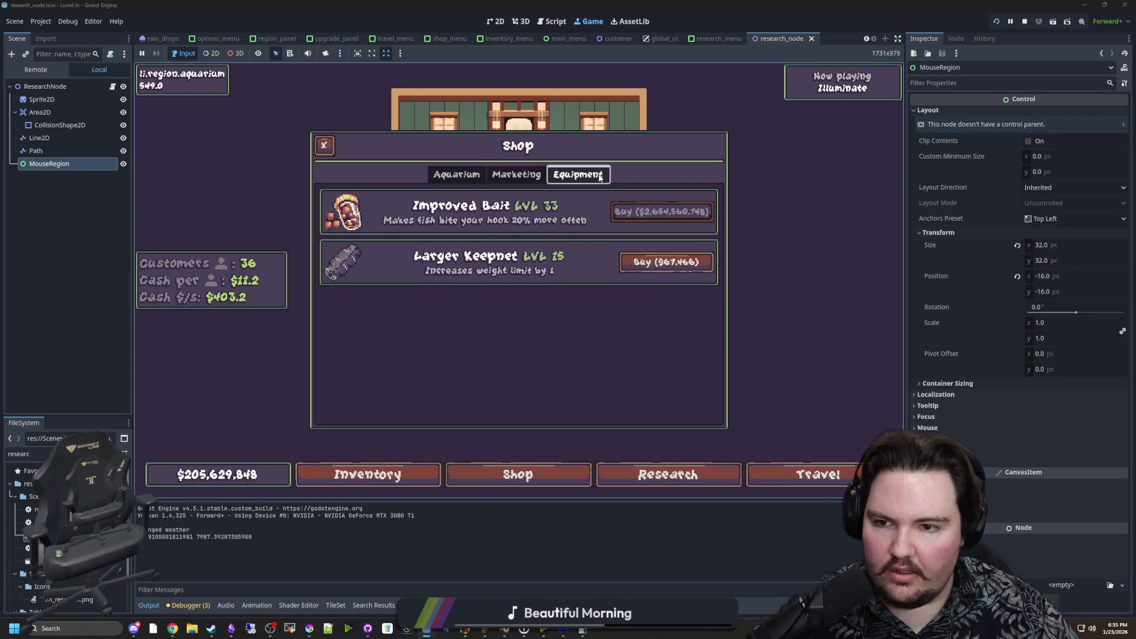
pyautogui.click(484, 179)
pyautogui.press('Right')
pyautogui.press('Right')
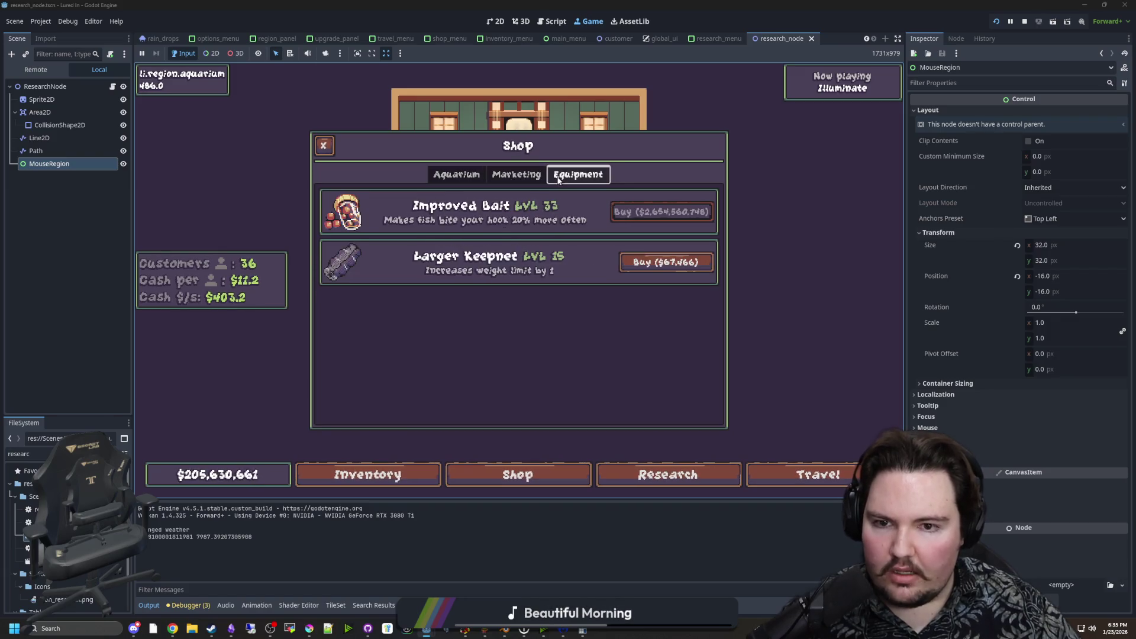
pyautogui.press('Left')
pyautogui.press('Left')
pyautogui.press('Right')
pyautogui.press('Right')
pyautogui.press('Left')
pyautogui.click(482, 179)
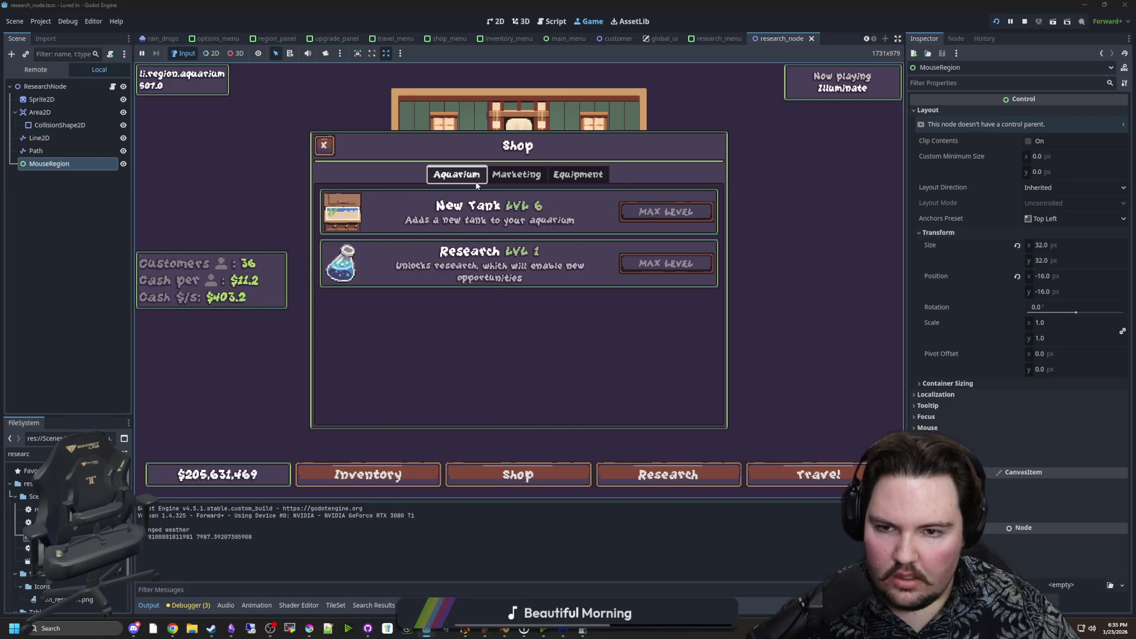
pyautogui.click(515, 178)
pyautogui.click(550, 173)
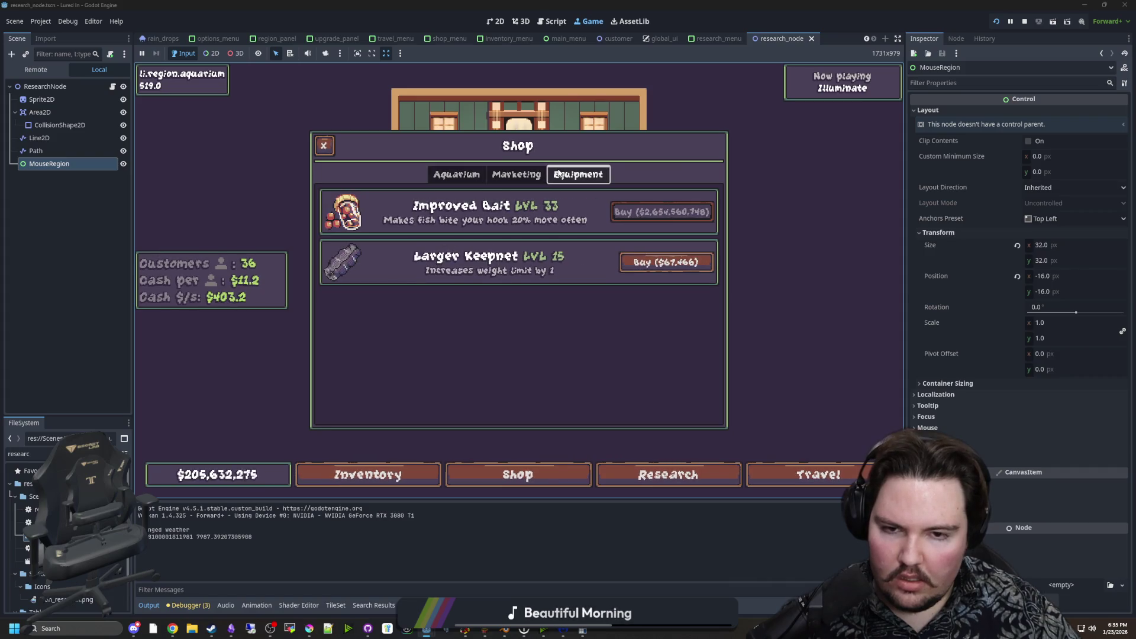
pyautogui.click(485, 177)
pyautogui.press('Right')
pyautogui.press('Right')
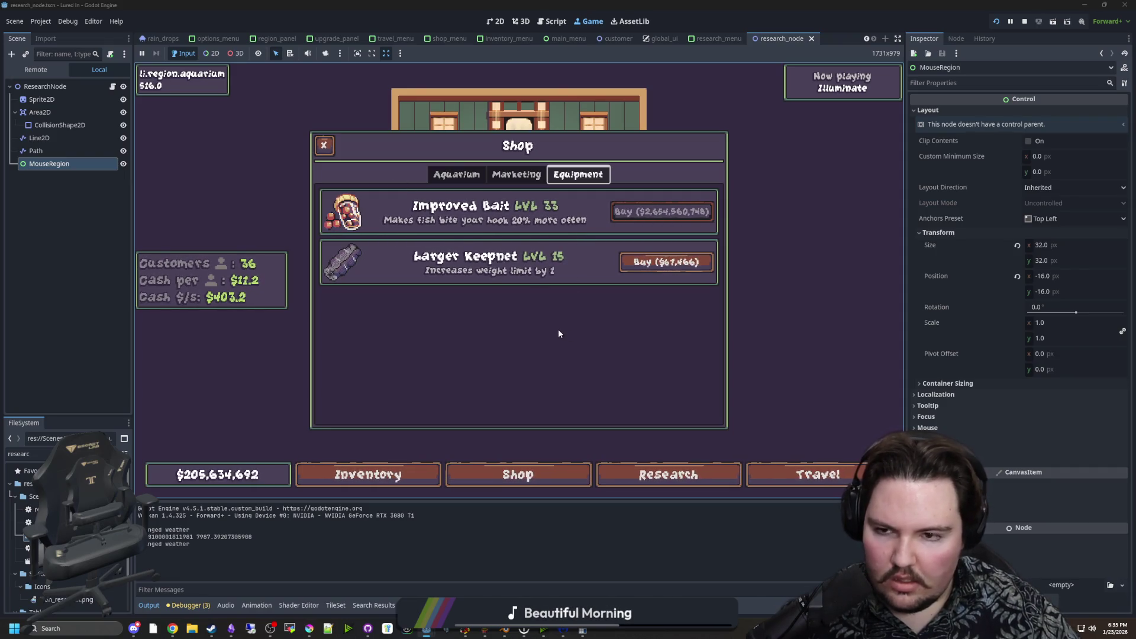
pyautogui.click(475, 180)
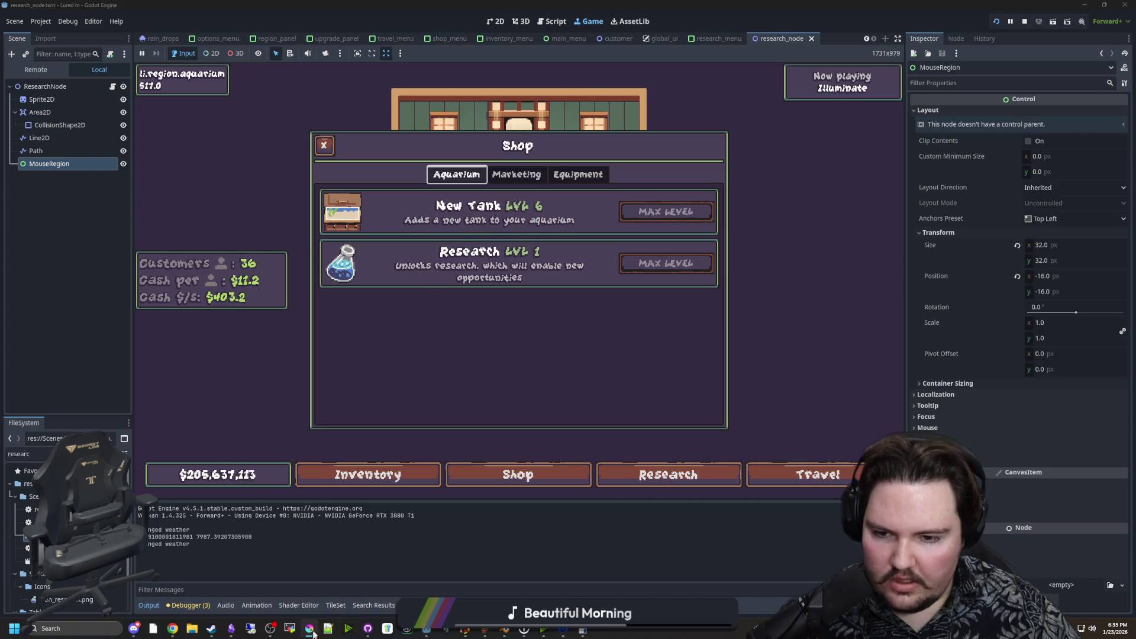
pyautogui.click(310, 630)
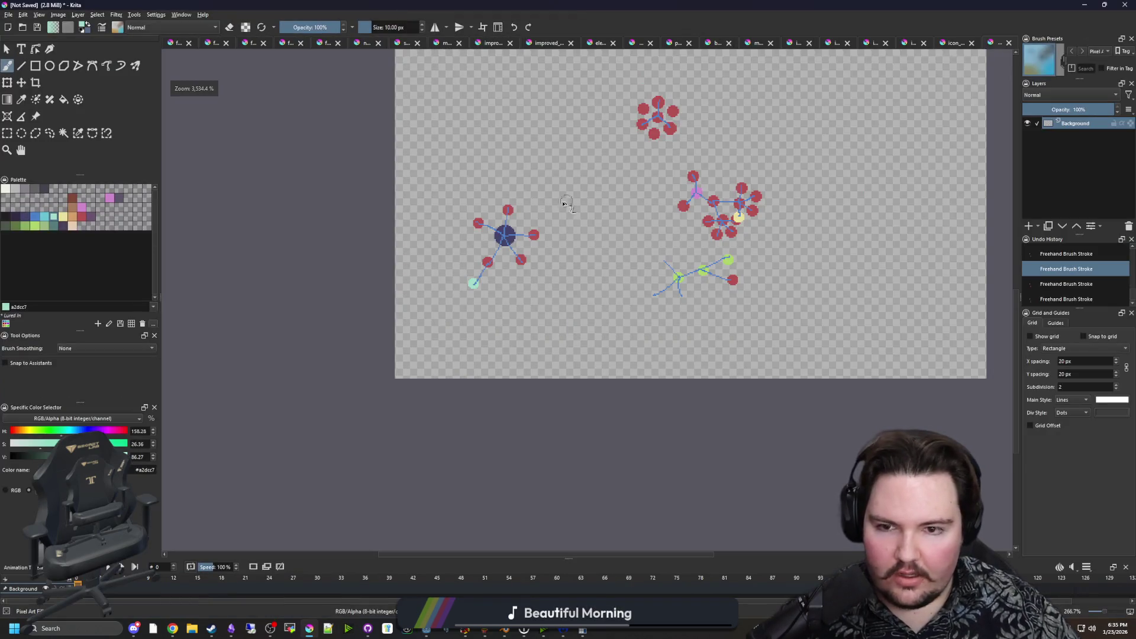
# Create a new 32×32 document.
pyautogui.click(9, 14)
pyautogui.click(24, 24)
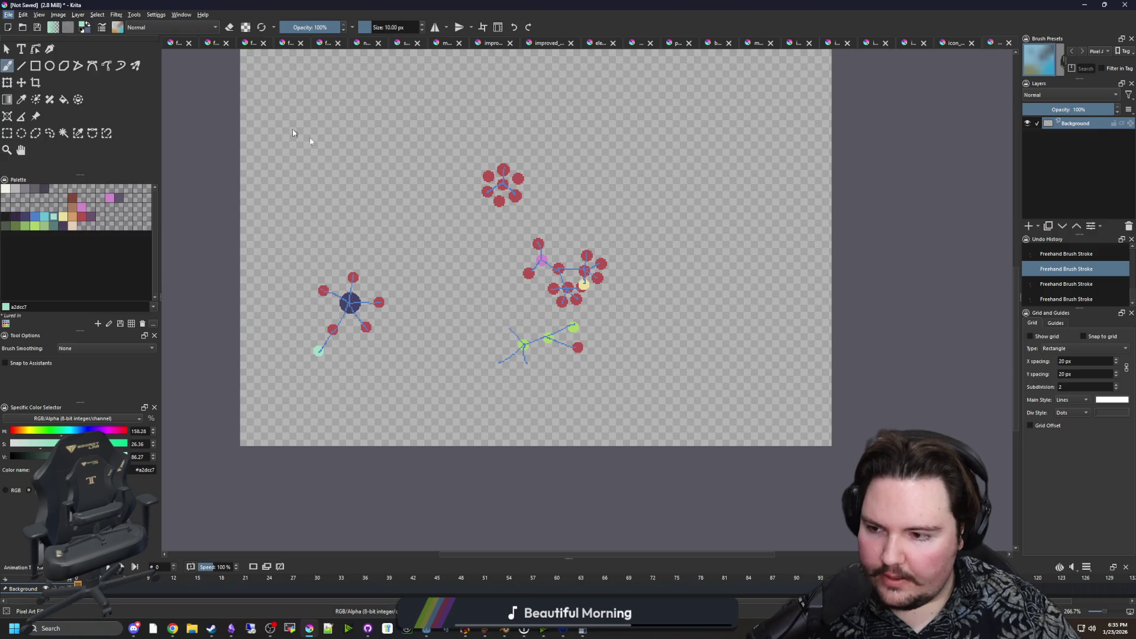
pyautogui.write('32')
pyautogui.press('Tab')
pyautogui.write('32')
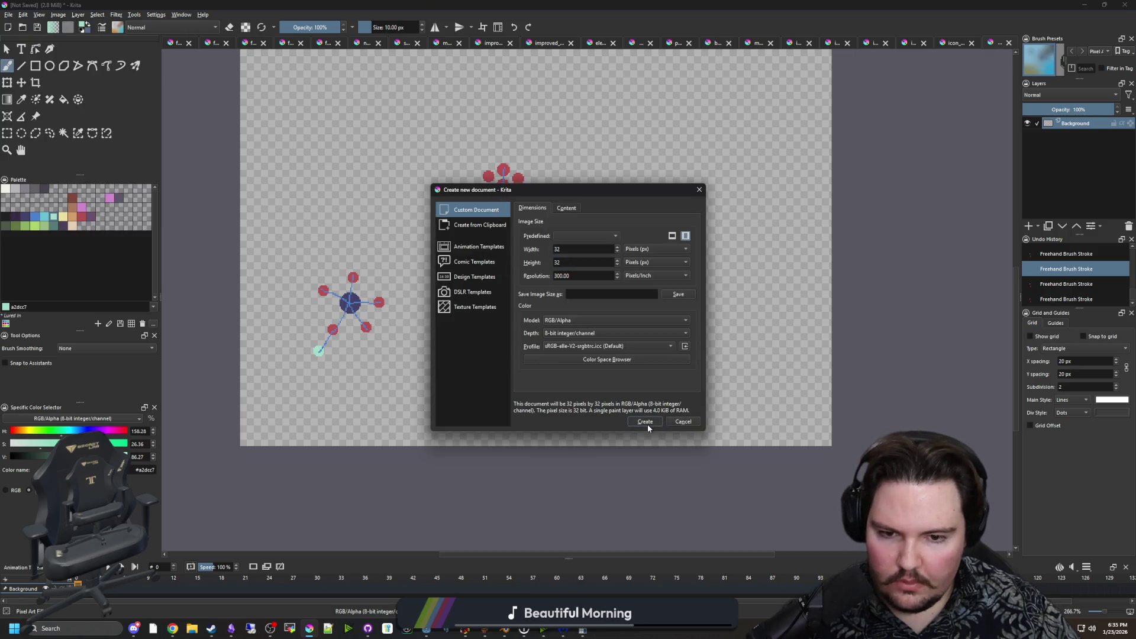
pyautogui.click(645, 421)
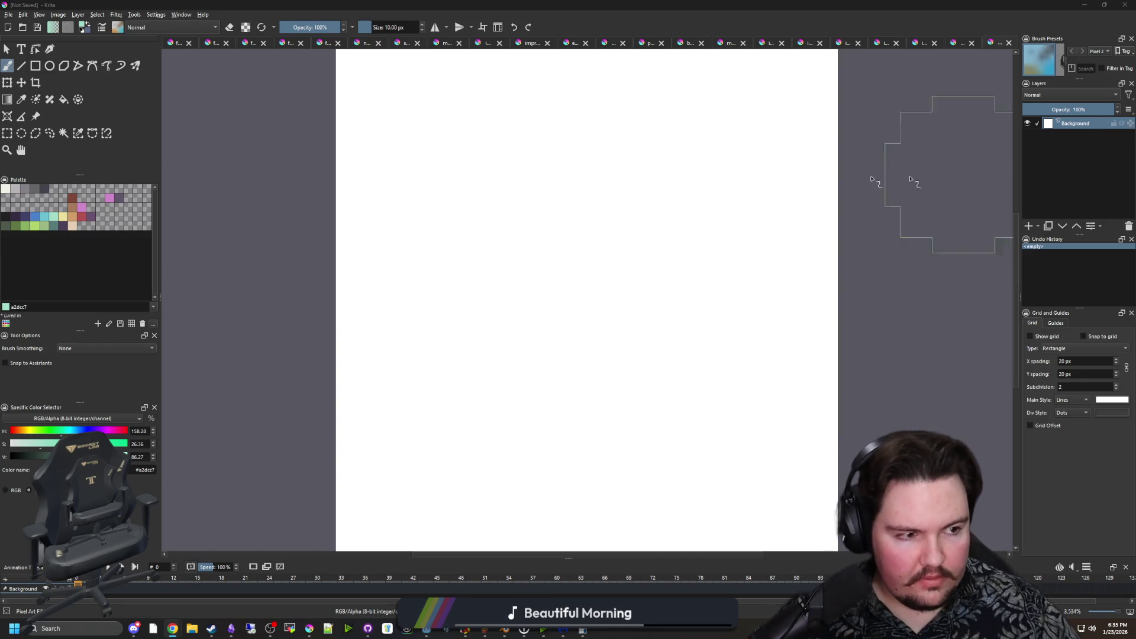
# Delete the white background so the canvas is fully transparent, deselect, and return to the brush.
pyautogui.click(7, 134)
pyautogui.scroll(-3, 447, 262)
pyautogui.moveTo(357, 139); pyautogui.dragTo(633, 360)
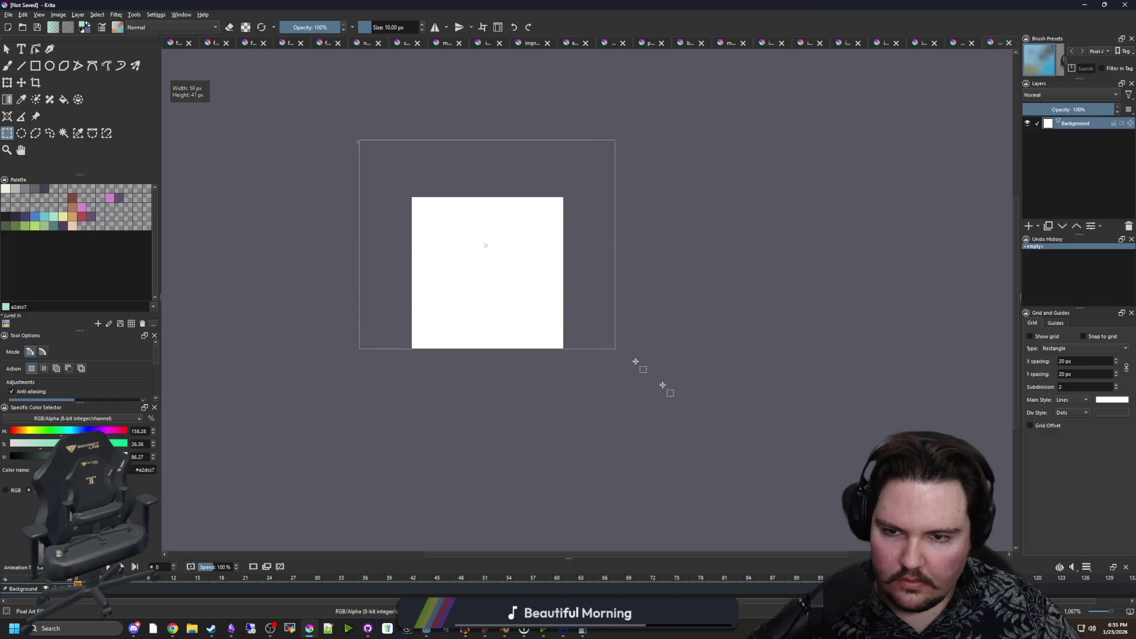
pyautogui.press('Delete')
pyautogui.scroll(2, 504, 267)
pyautogui.hotkey('ctrl', 'shift', 'a')
pyautogui.press('b')
pyautogui.scroll(2, 504, 267)
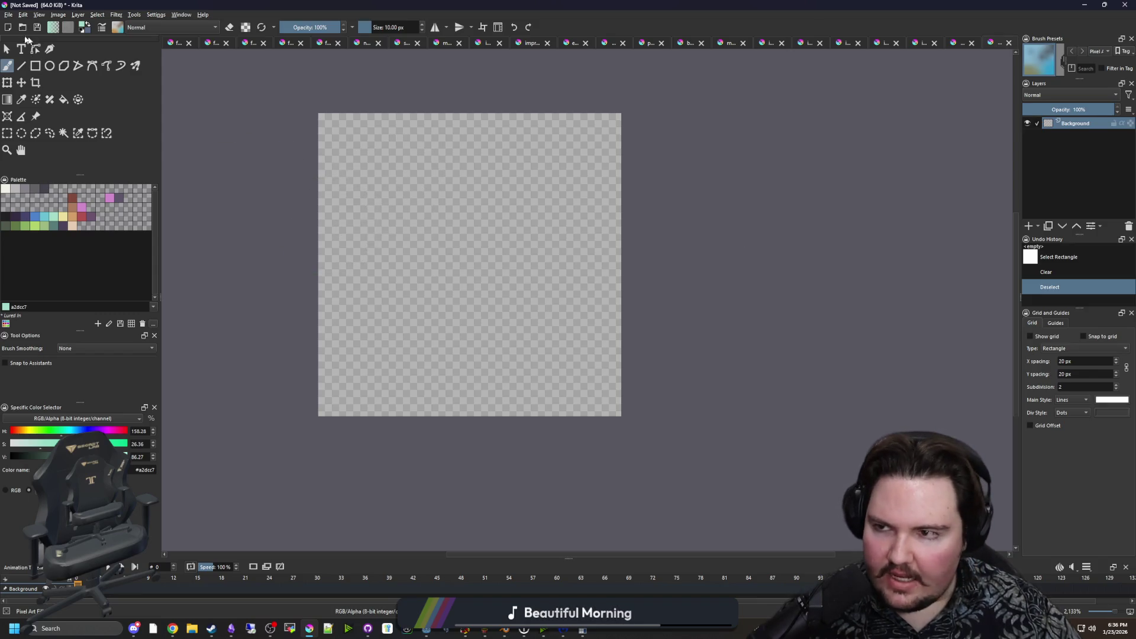
# Open the tacklebox sprite from the Sprites folder.
pyautogui.click(9, 14)
pyautogui.click(22, 33)
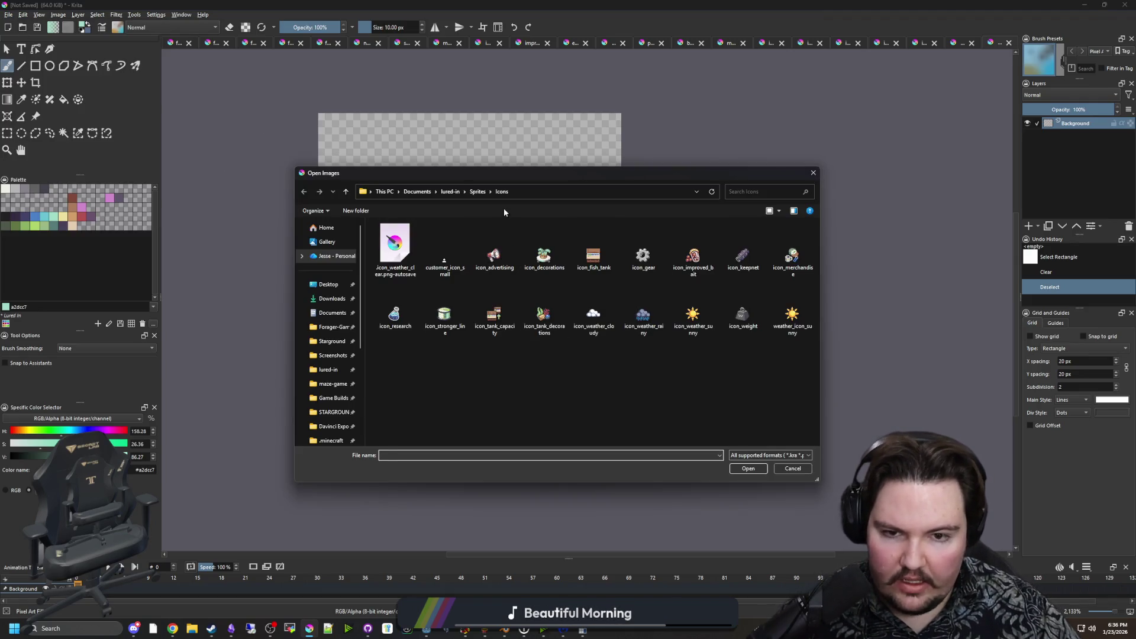
pyautogui.click(477, 191)
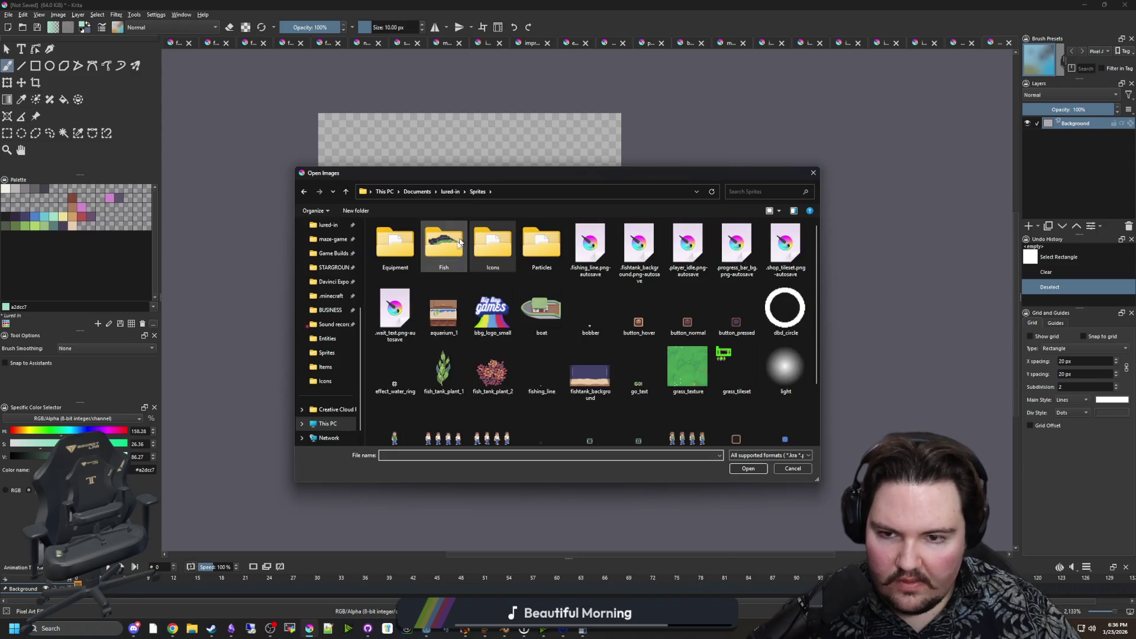
pyautogui.scroll(-1, 643, 404)
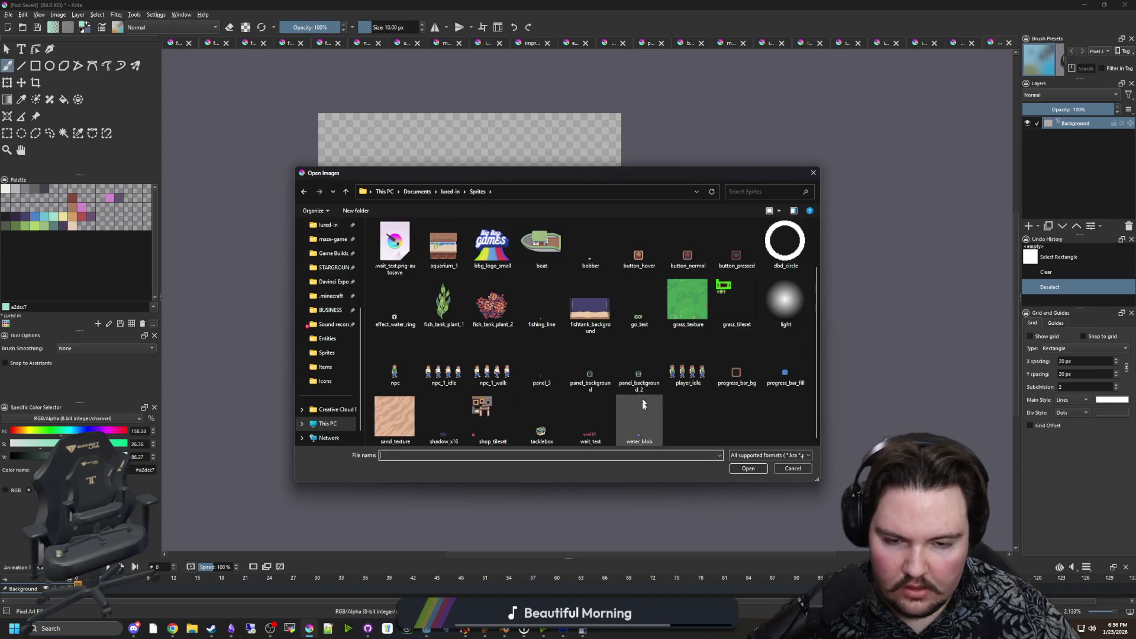
pyautogui.doubleClick(528, 423)
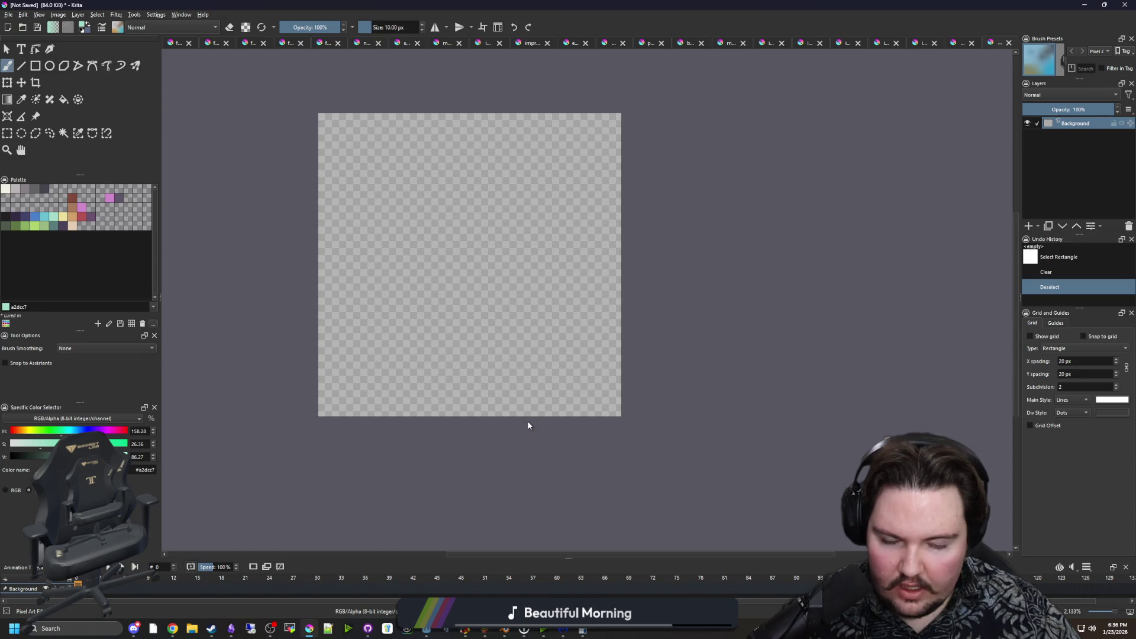
pyautogui.scroll(-3, 407, 305)
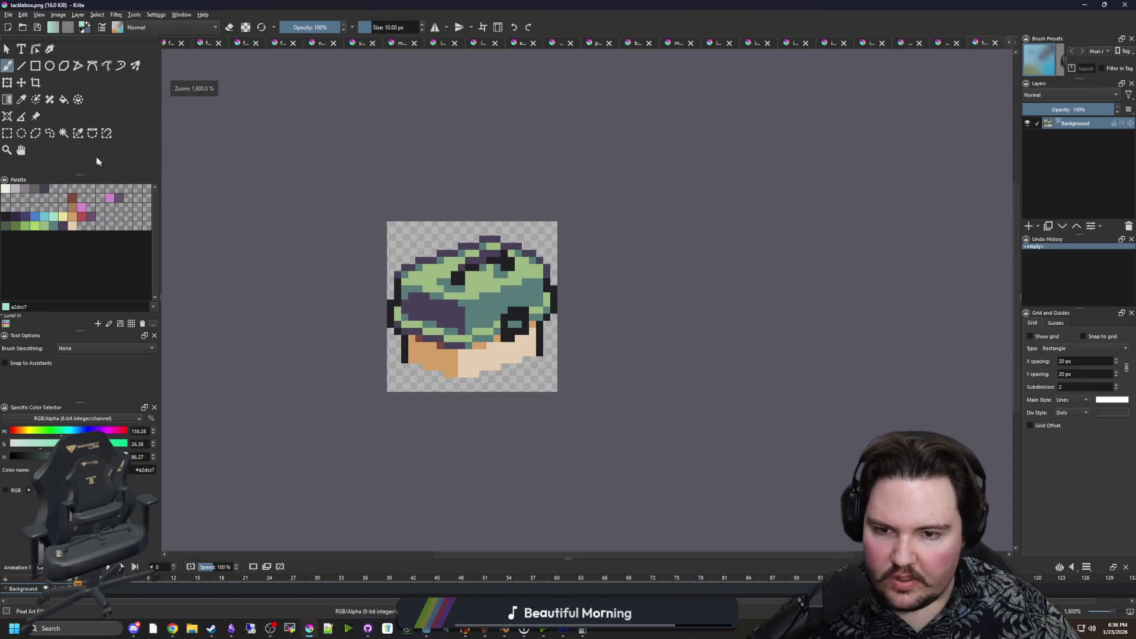
# Mirror the tacklebox sprite horizontally with the Transform tool and apply it.
pyautogui.click(7, 134)
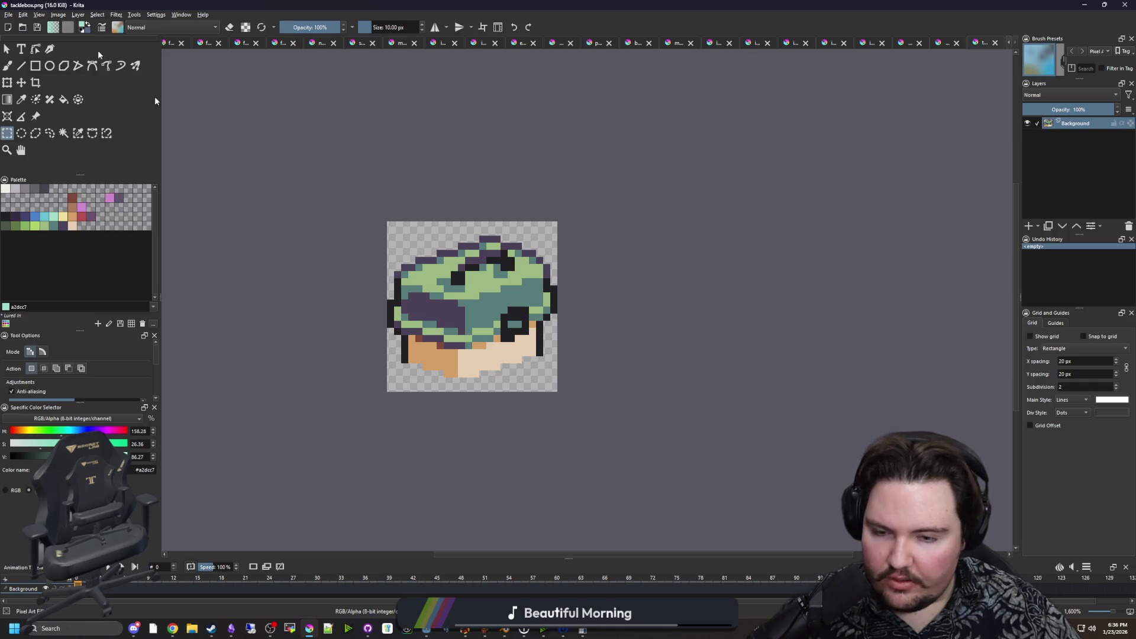
pyautogui.click(7, 82)
pyautogui.rightClick(471, 305)
pyautogui.click(526, 385)
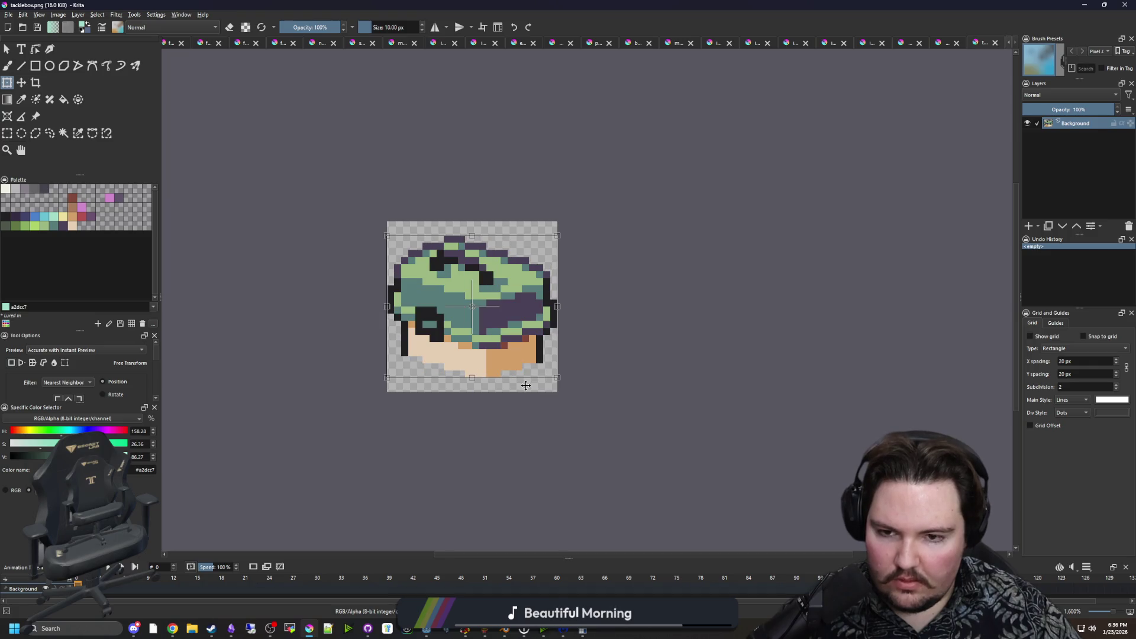
pyautogui.scroll(1, 500, 346)
pyautogui.press('Return')
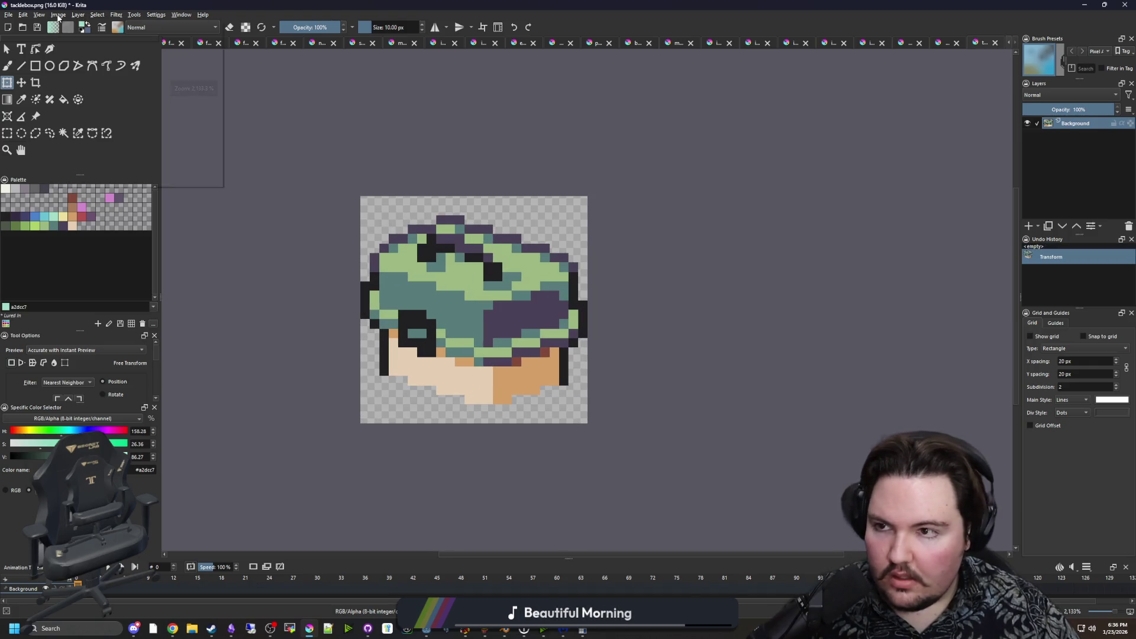
# Scale the whole image to a new size of 32 px.
pyautogui.click(58, 14)
pyautogui.click(92, 130)
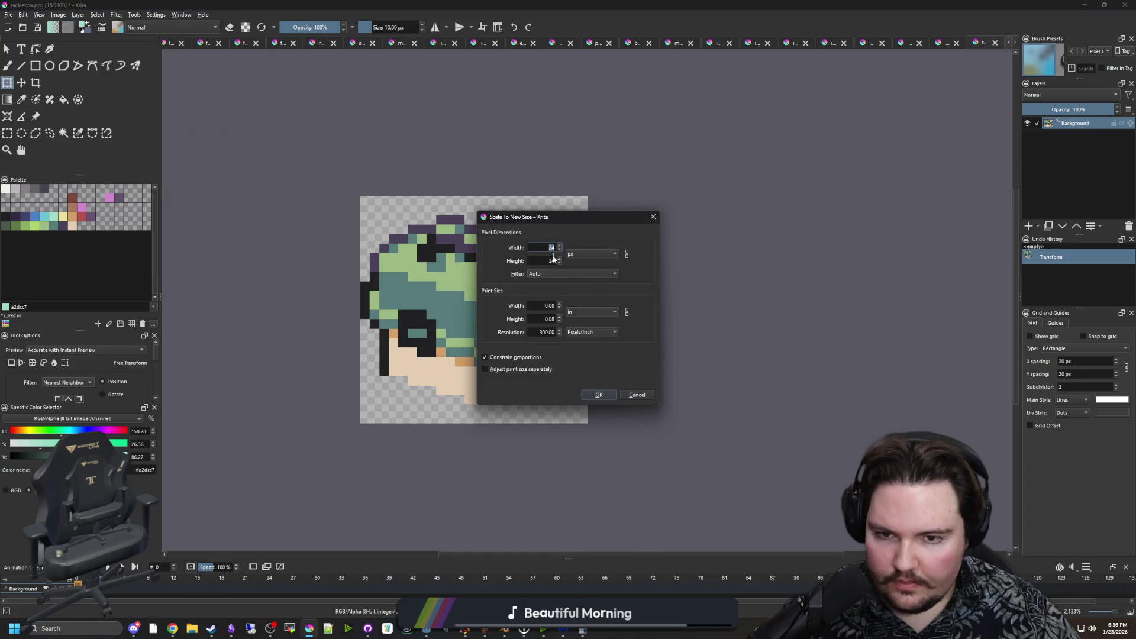
pyautogui.click(607, 396)
pyautogui.scroll(-1, 376, 294)
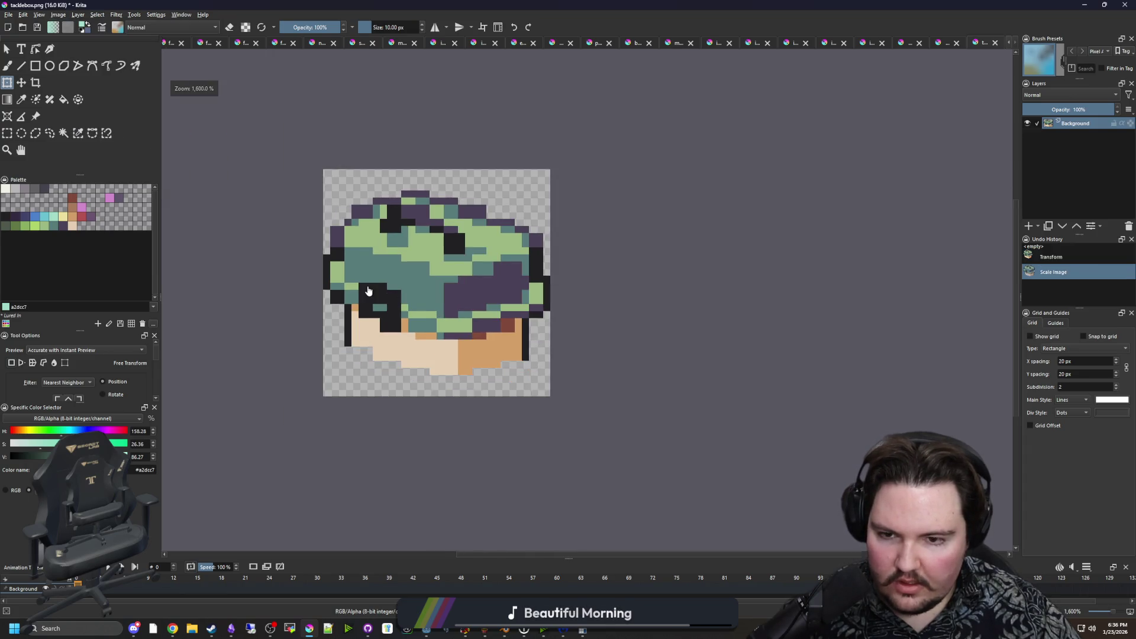
pyautogui.scroll(2, 376, 294)
# Sample the hat's teal and light green, undo an oversized stroke, and shrink the brush to 1 px.
pyautogui.press('p')
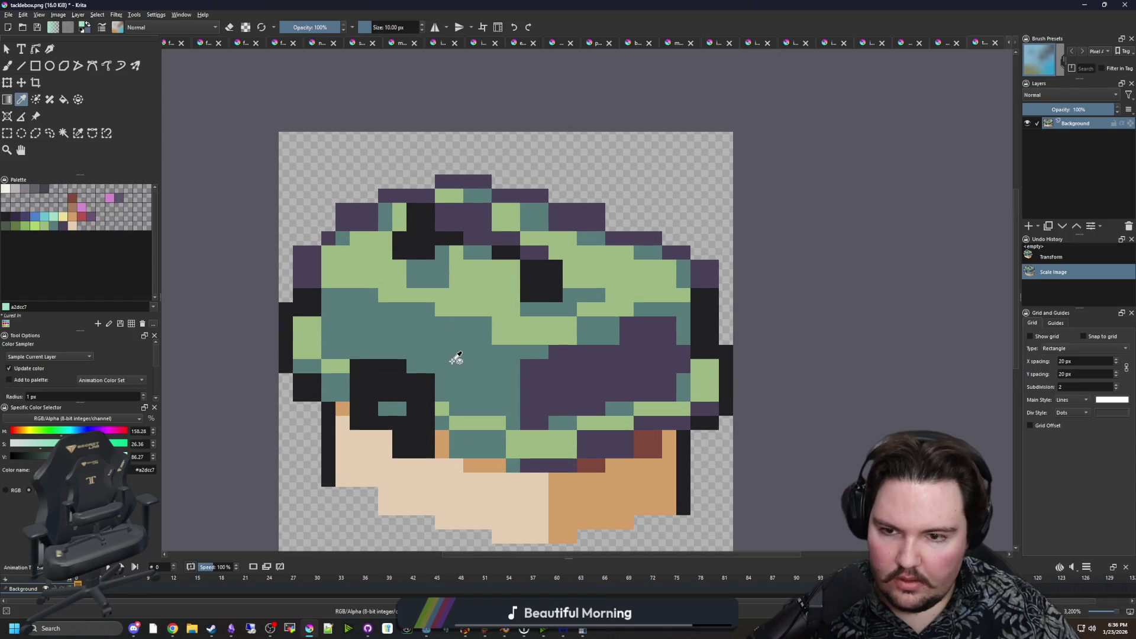
pyautogui.click(456, 355)
pyautogui.scroll(1, 475, 351)
pyautogui.click(528, 315)
pyautogui.press('b')
pyautogui.press('[')
pyautogui.moveTo(562, 248); pyautogui.dragTo(467, 234)
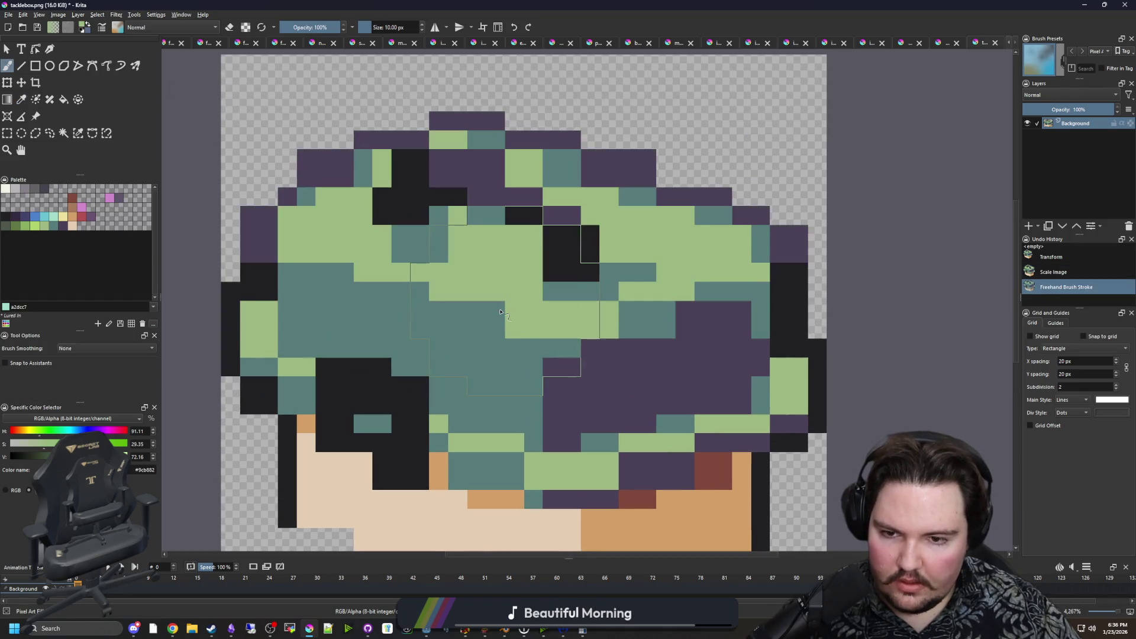
pyautogui.hotkey('ctrl', 'z')
pyautogui.press('[')
pyautogui.press('[')
pyautogui.press('[')
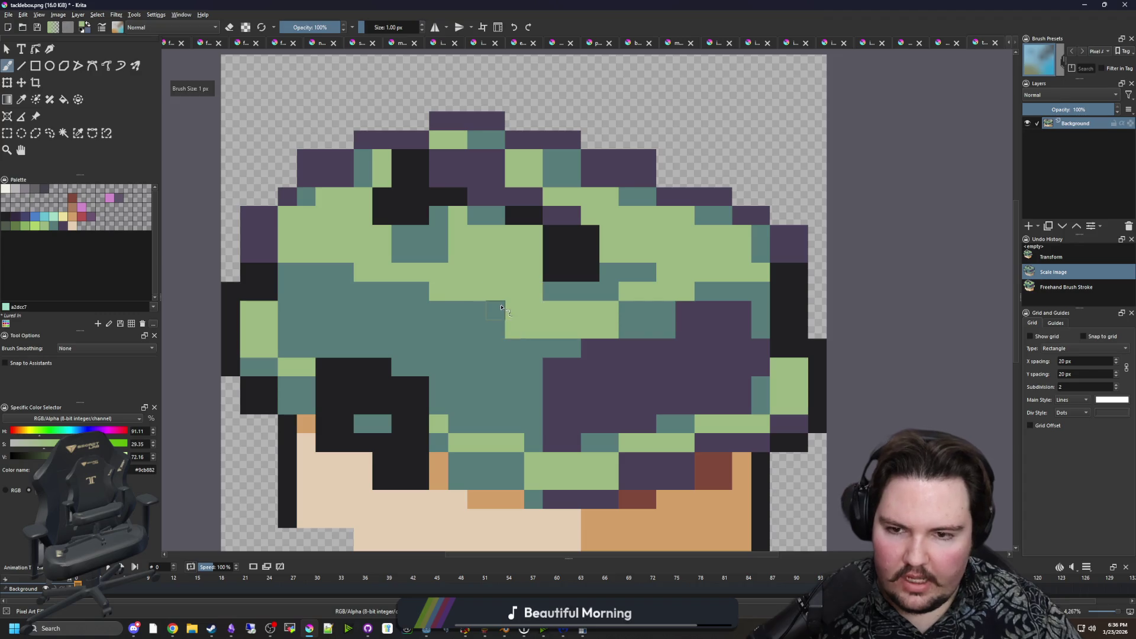
# Paint several single light-green pixels onto the hat.
pyautogui.moveTo(500, 311); pyautogui.dragTo(471, 309)
pyautogui.click(419, 291)
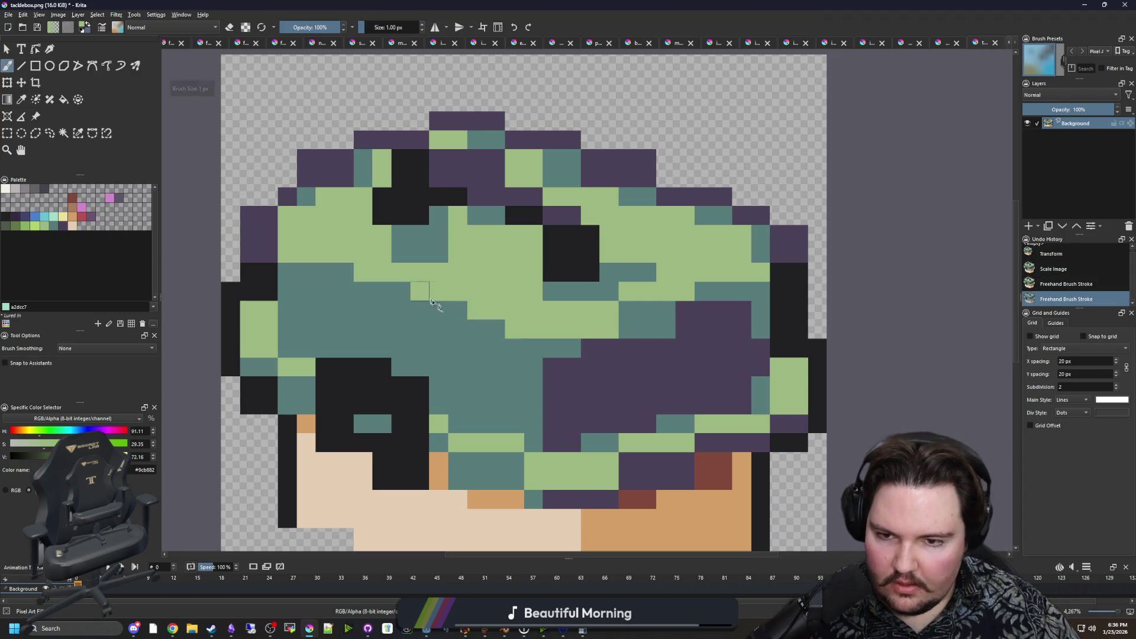
pyautogui.click(344, 273)
pyautogui.click(401, 291)
pyautogui.scroll(-1, 461, 349)
pyautogui.scroll(1, 473, 355)
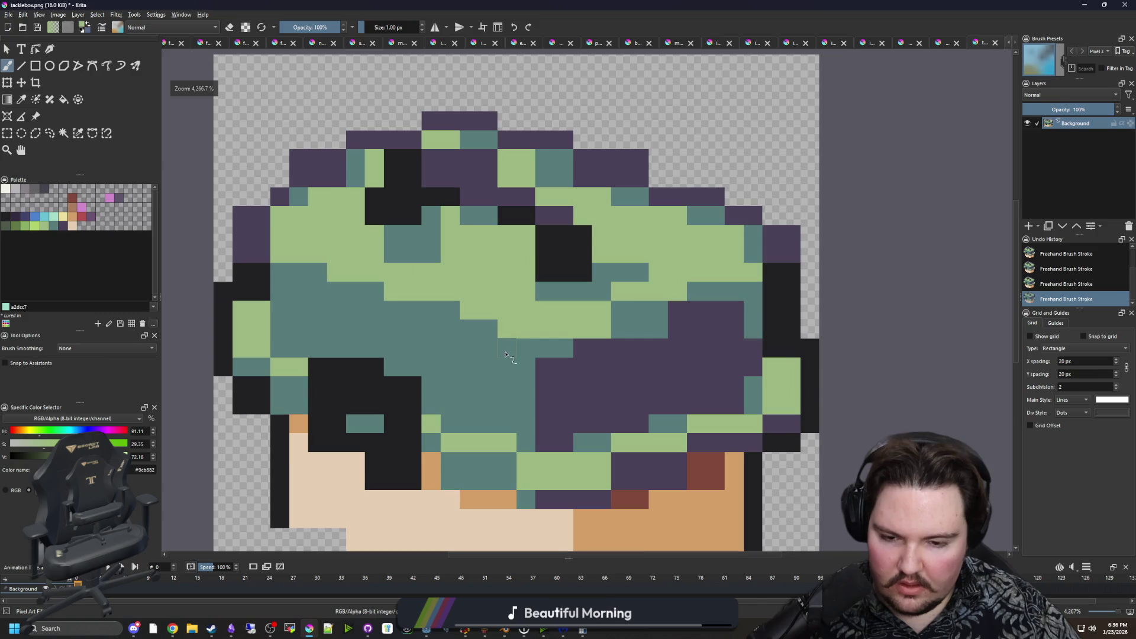
# Turn two teal hat pixels light green and repaint three green hat cells teal.
pyautogui.keyDown('ctrl'); pyautogui.click(500, 363); pyautogui.keyUp('ctrl')
pyautogui.hscroll(1, 482, 364)
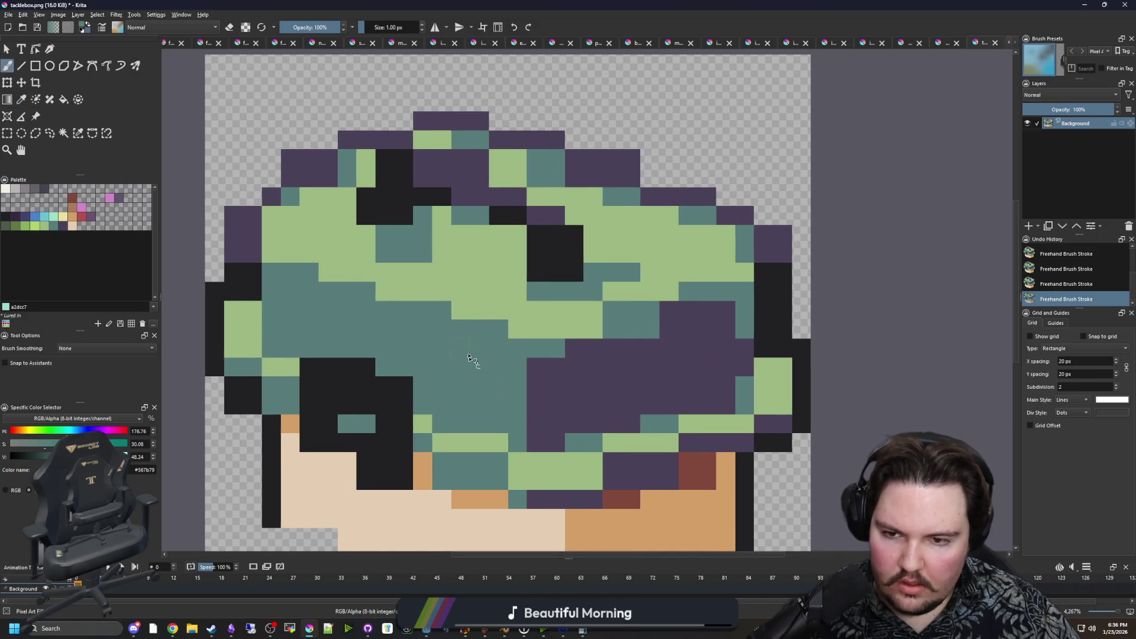
pyautogui.keyDown('ctrl'); pyautogui.click(497, 272); pyautogui.keyUp('ctrl')
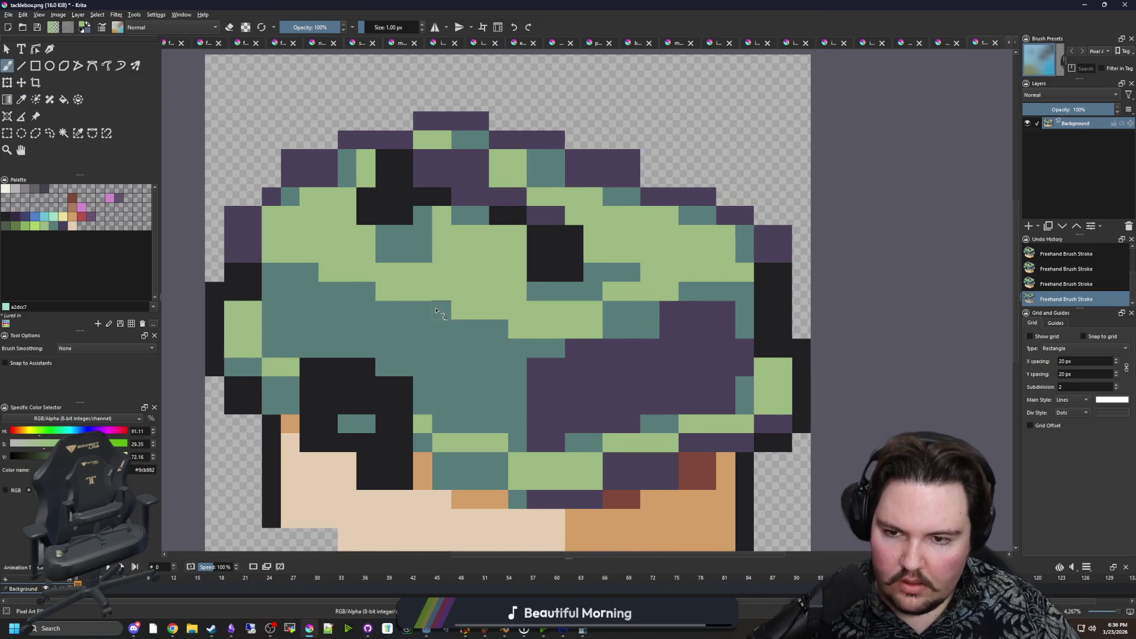
pyautogui.click(498, 331)
pyautogui.click(613, 312)
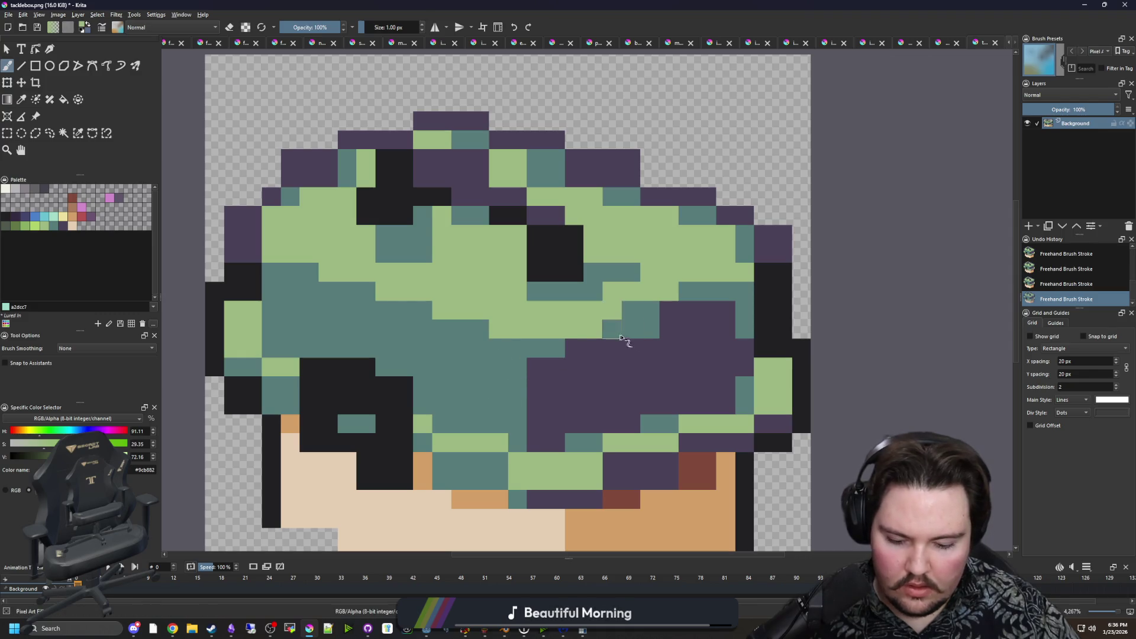
pyautogui.keyDown('ctrl'); pyautogui.click(618, 334); pyautogui.keyUp('ctrl')
pyautogui.moveTo(595, 330); pyautogui.dragTo(575, 329)
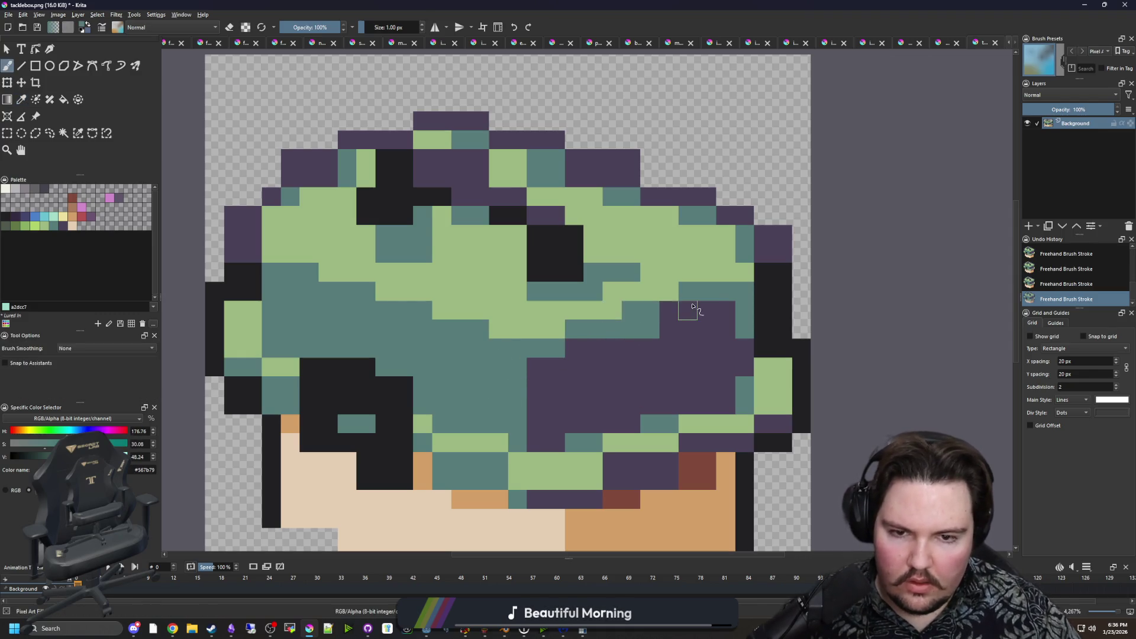
pyautogui.click(744, 277)
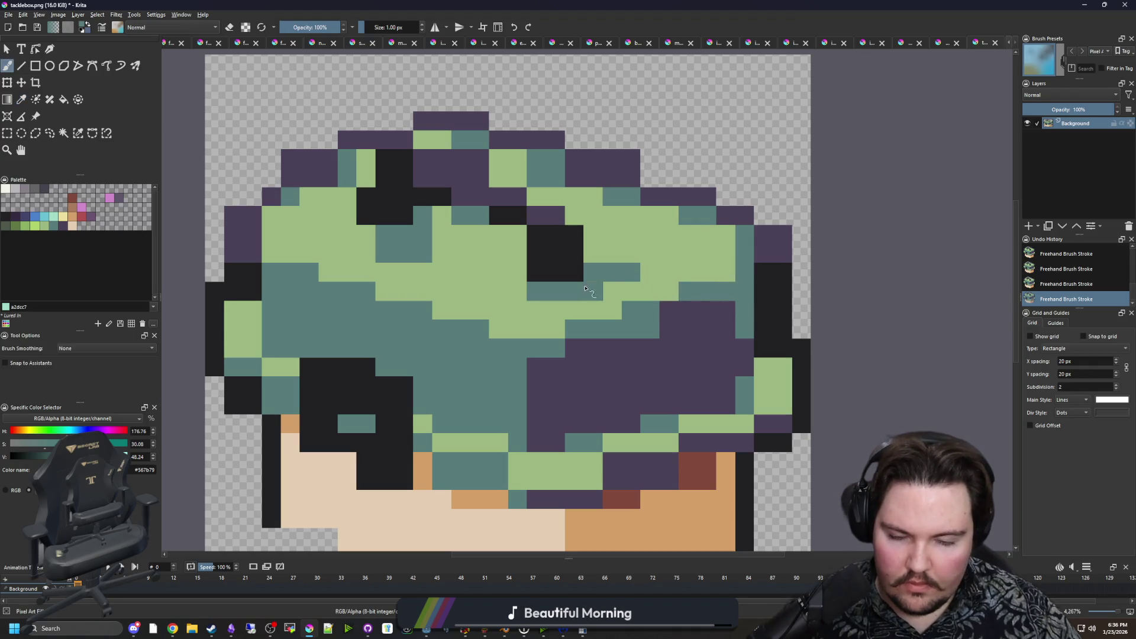
# Cover the teal, purple and black hat-top cells with light green.
pyautogui.keyDown('ctrl'); pyautogui.click(642, 236); pyautogui.keyUp('ctrl')
pyautogui.moveTo(620, 271)
pyautogui.mouseDown()
pyautogui.moveTo(529, 295)
pyautogui.moveTo(532, 236)
pyautogui.moveTo(414, 219)
pyautogui.moveTo(464, 195)
pyautogui.moveTo(393, 185)
pyautogui.moveTo(473, 170)
pyautogui.mouseUp()
pyautogui.moveTo(440, 218)
pyautogui.mouseDown()
pyautogui.moveTo(403, 255)
pyautogui.moveTo(384, 234)
pyautogui.mouseUp()
pyautogui.moveTo(394, 158); pyautogui.dragTo(345, 182)
# Paint two upper-left hat cells teal and two hat-top teal cells green.
pyautogui.keyDown('ctrl'); pyautogui.click(292, 195); pyautogui.keyUp('ctrl')
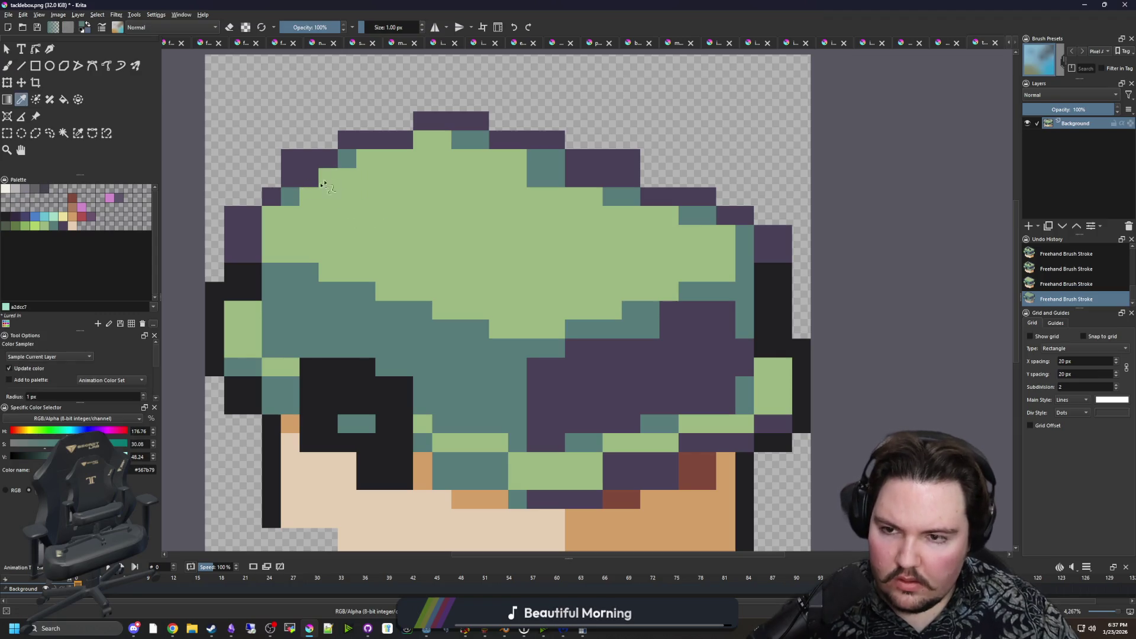
pyautogui.click(328, 177)
pyautogui.click(366, 159)
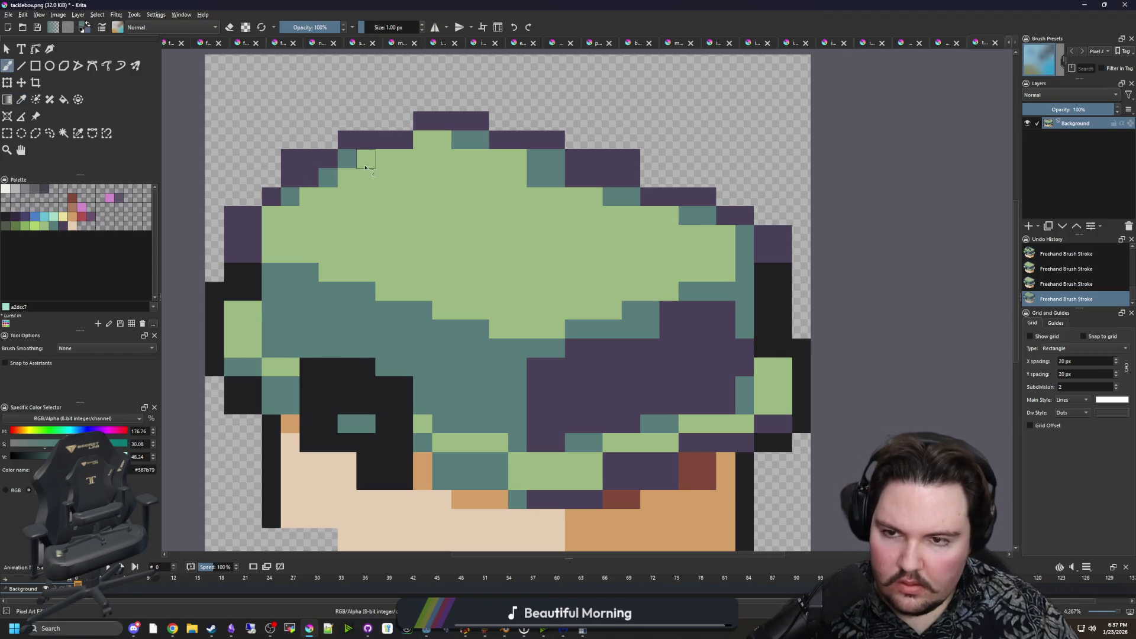
pyautogui.keyDown('ctrl'); pyautogui.click(518, 174); pyautogui.keyUp('ctrl')
pyautogui.moveTo(536, 177); pyautogui.dragTo(556, 178)
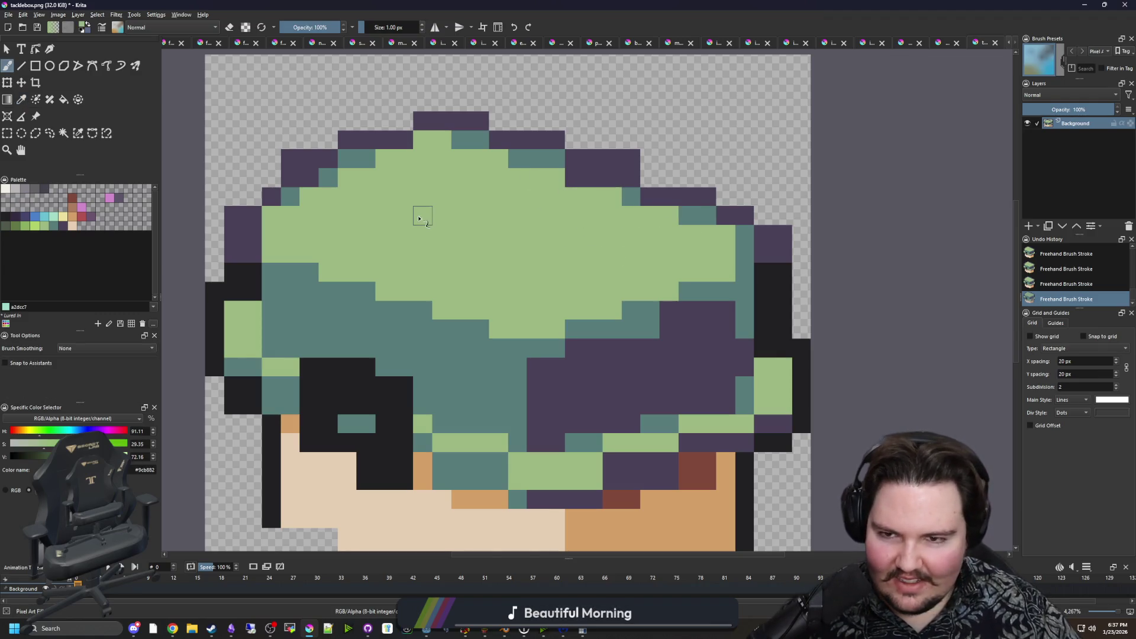
pyautogui.scroll(-3, 473, 250)
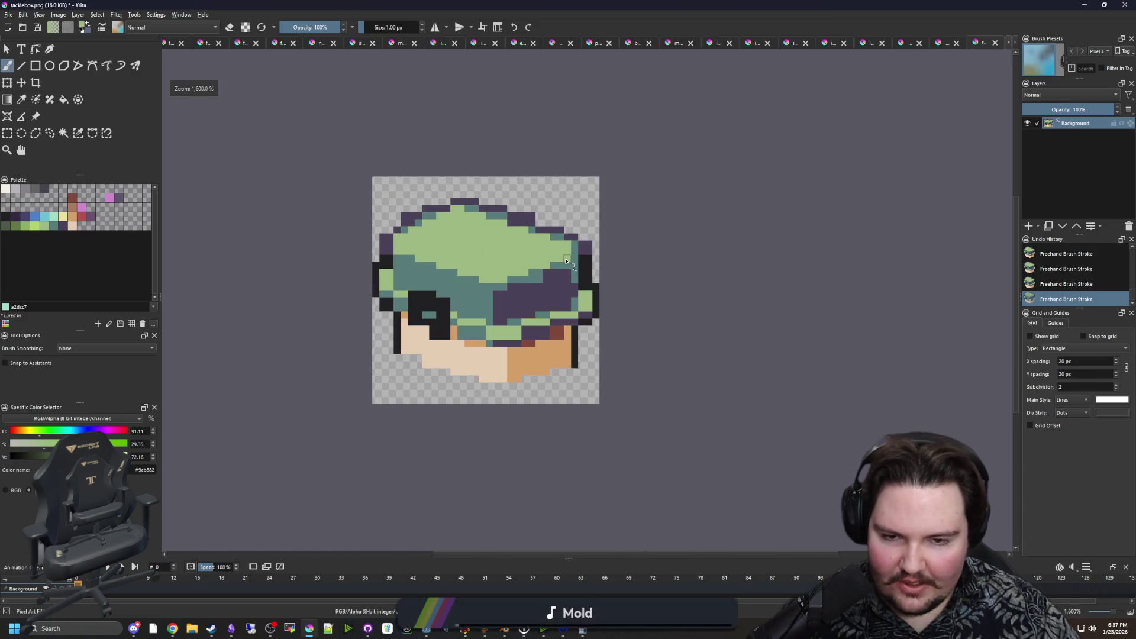
pyautogui.scroll(3, 567, 261)
# Smooth the stepped top edge of the hat with light-green pixels.
pyautogui.keyDown('ctrl'); pyautogui.click(592, 274); pyautogui.keyUp('ctrl')
pyautogui.scroll(-2, 684, 297)
pyautogui.scroll(2, 671, 289)
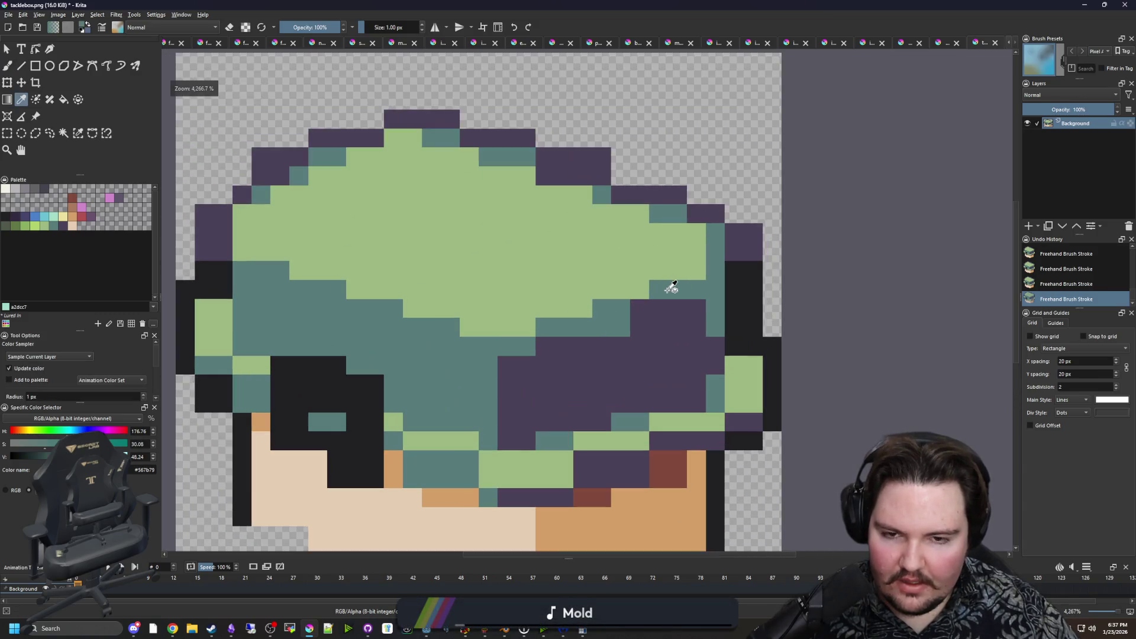
pyautogui.keyDown('ctrl'); pyautogui.click(676, 254); pyautogui.keyUp('ctrl')
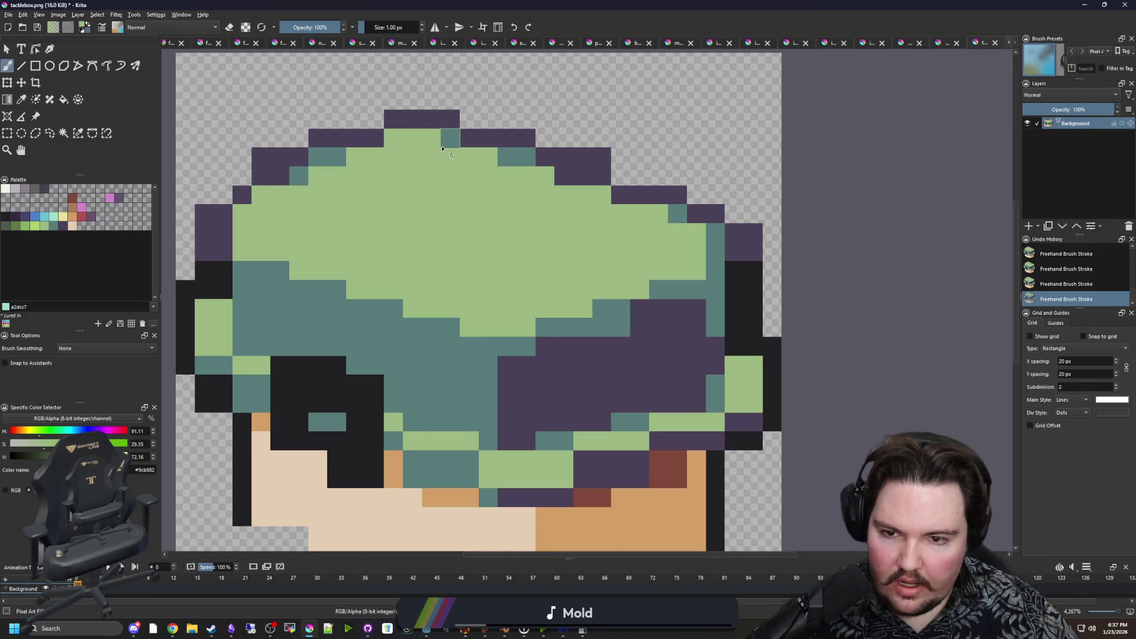
pyautogui.moveTo(484, 157); pyautogui.dragTo(627, 198)
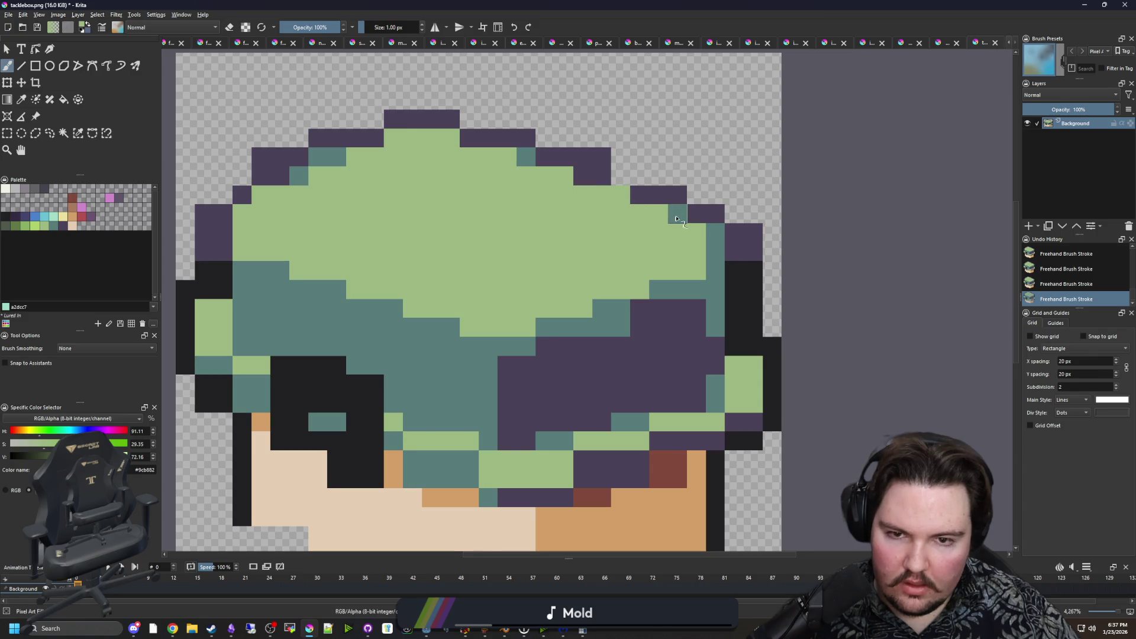
# Erase the purple outline along the hat's top and top-right edge.
pyautogui.keyDown('ctrl'); pyautogui.click(704, 208); pyautogui.keyUp('ctrl')
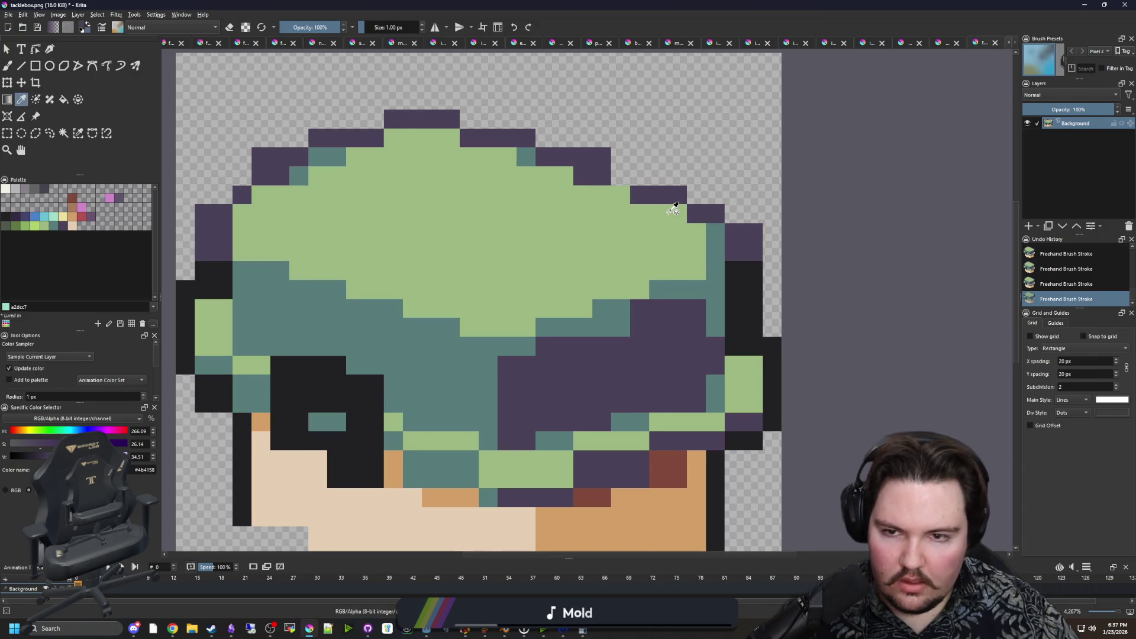
pyautogui.scroll(-1, 641, 190)
pyautogui.scroll(1, 674, 205)
pyautogui.press('e')
pyautogui.moveTo(674, 205)
pyautogui.mouseDown()
pyautogui.moveTo(707, 217)
pyautogui.moveTo(609, 174)
pyautogui.moveTo(417, 127)
pyautogui.moveTo(256, 194)
pyautogui.moveTo(234, 254)
pyautogui.moveTo(232, 222)
pyautogui.mouseUp()
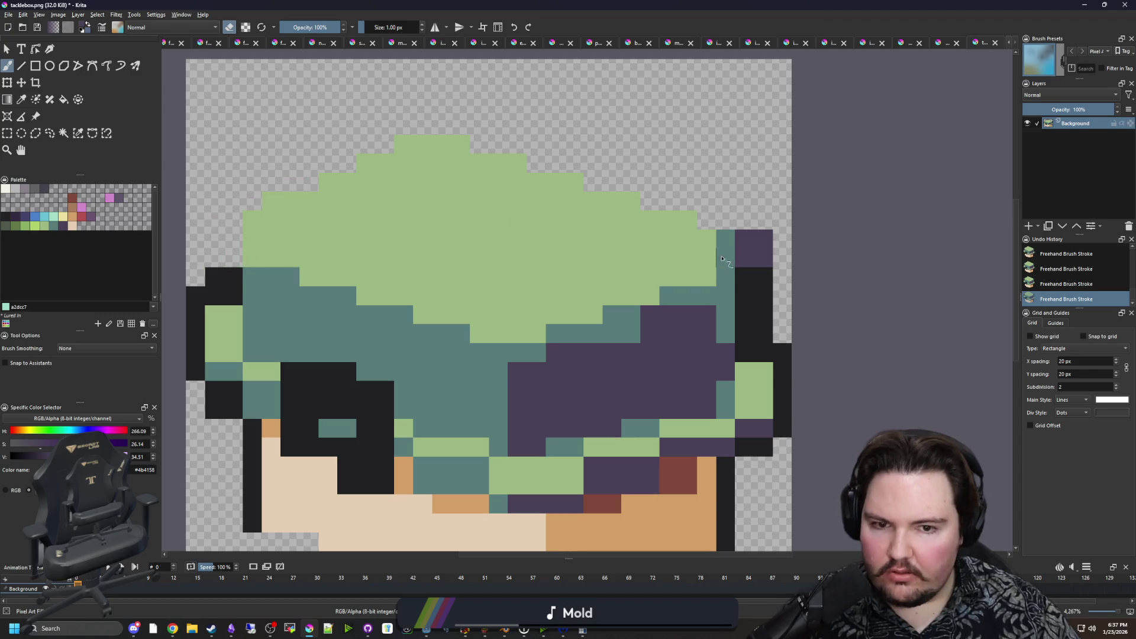
pyautogui.moveTo(731, 282)
pyautogui.mouseDown()
pyautogui.moveTo(760, 248)
pyautogui.moveTo(742, 295)
pyautogui.mouseUp()
pyautogui.scroll(-2, 556, 272)
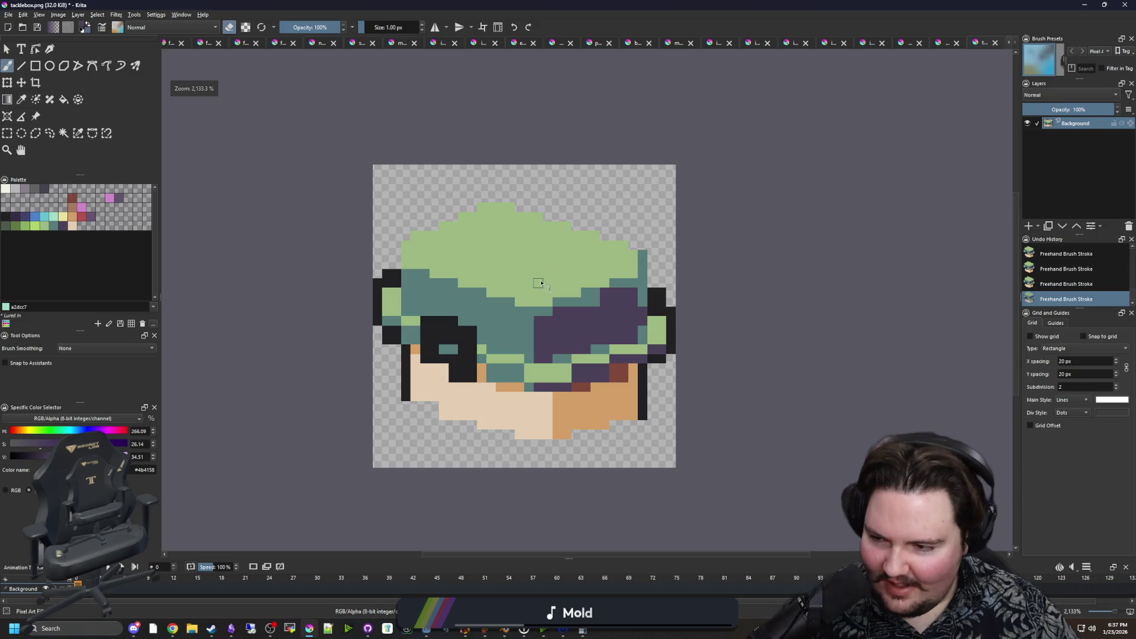
# Fill the gap in the face's lower row with light skin and add a tan bottom pixel.
pyautogui.scroll(2, 550, 412)
pyautogui.press('e')
pyautogui.keyDown('ctrl'); pyautogui.click(503, 388); pyautogui.keyUp('ctrl')
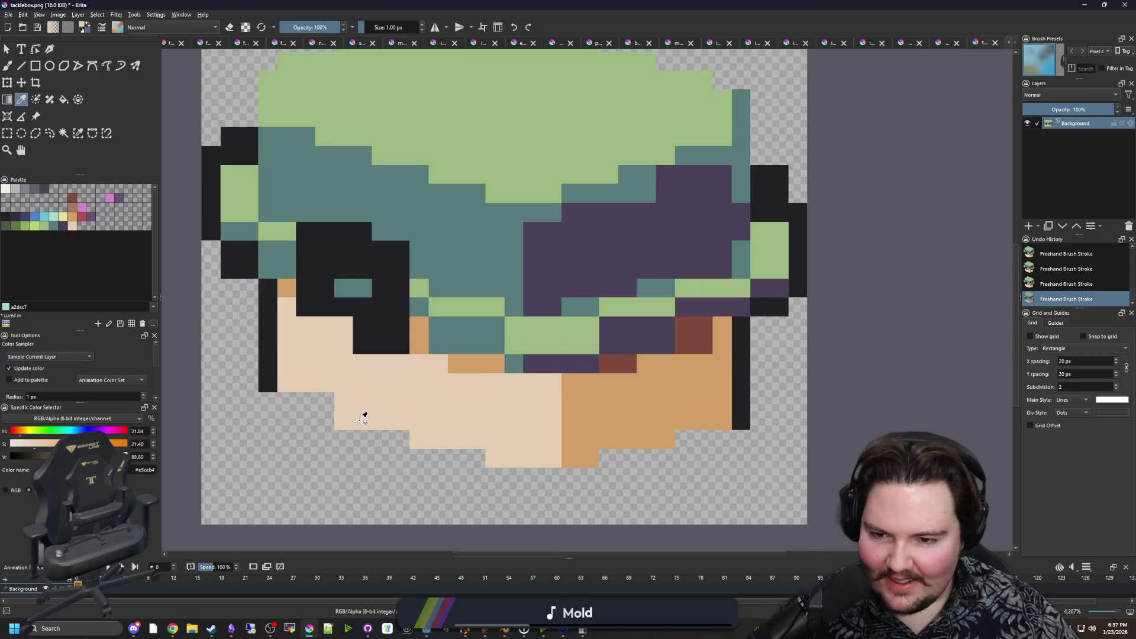
pyautogui.moveTo(331, 404); pyautogui.dragTo(286, 405)
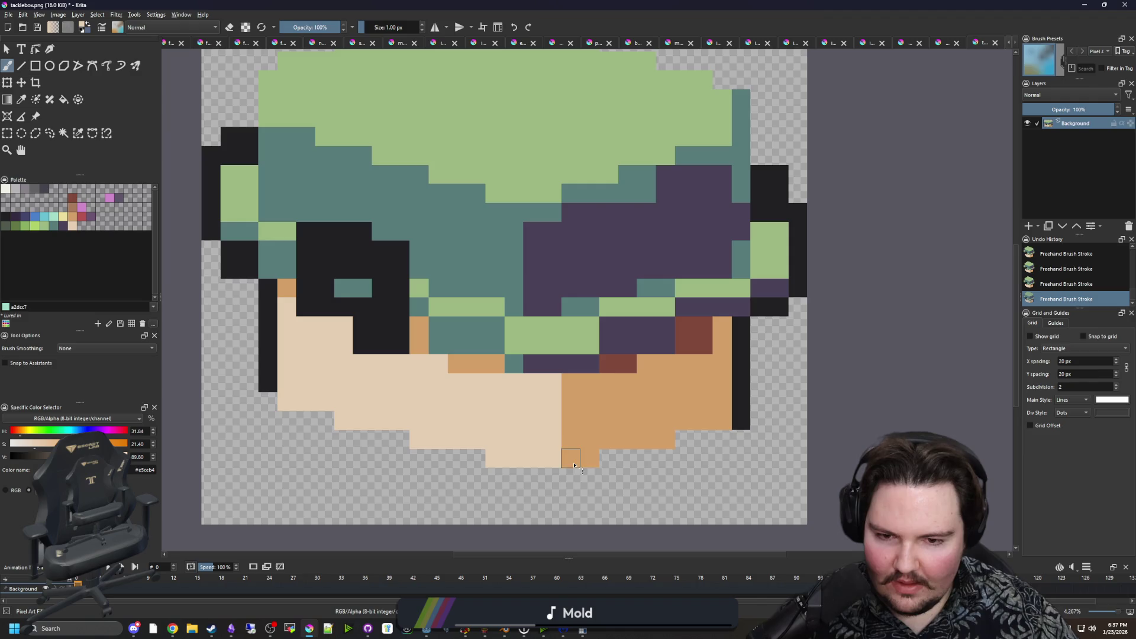
pyautogui.keyDown('ctrl'); pyautogui.click(635, 436); pyautogui.keyUp('ctrl')
pyautogui.click(608, 458)
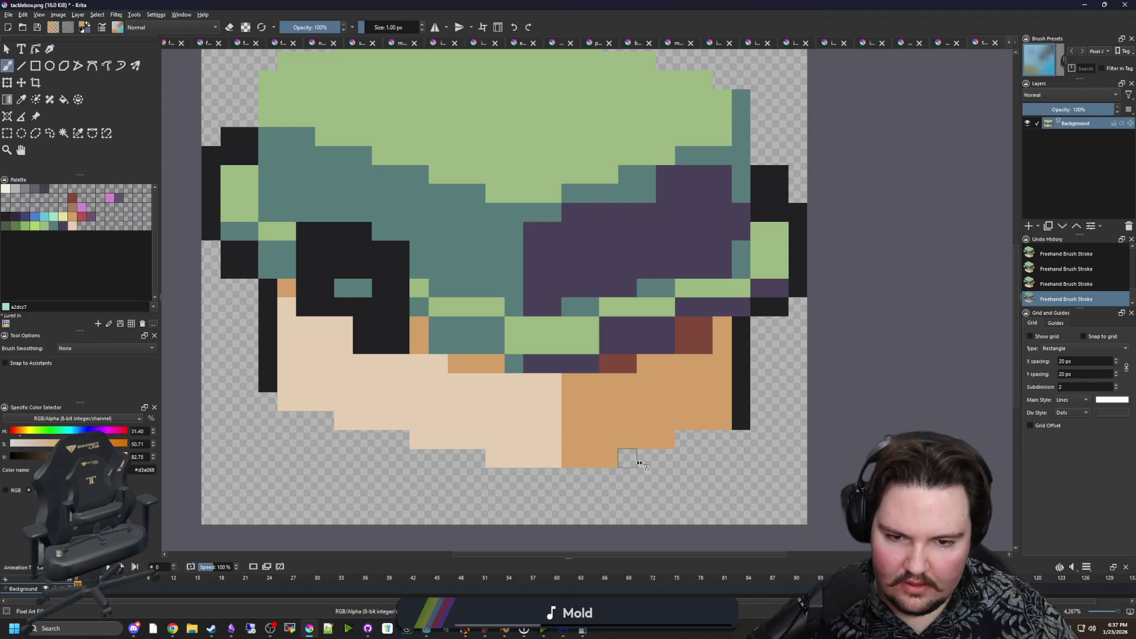
# Draw a stepped black outline under the face.
pyautogui.scroll(-1, 698, 426)
pyautogui.scroll(1, 541, 448)
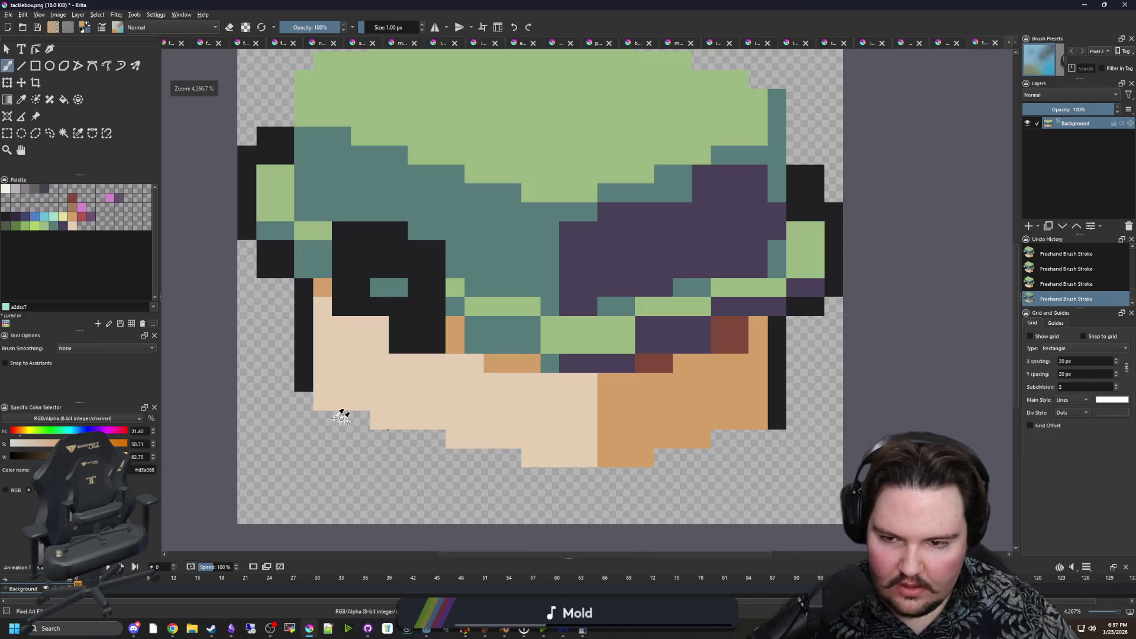
pyautogui.keyDown('ctrl'); pyautogui.click(304, 380); pyautogui.keyUp('ctrl')
pyautogui.click(303, 401)
pyautogui.moveTo(322, 425)
pyautogui.mouseDown()
pyautogui.moveTo(627, 485)
pyautogui.moveTo(754, 444)
pyautogui.mouseUp()
pyautogui.scroll(3, 710, 456)
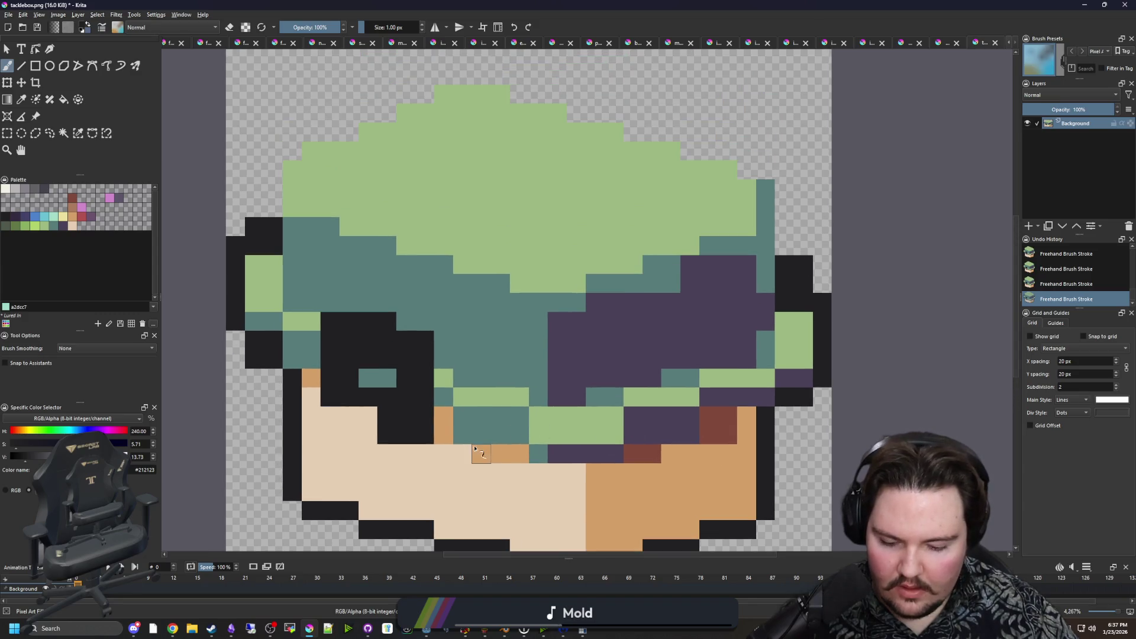
# Sample the lid's teal and light green, then erase two teal pixels on the right lid edge.
pyautogui.press('p')
pyautogui.hscroll(-3, 355, 284)
pyautogui.click(407, 271)
pyautogui.hscroll(3, 510, 285)
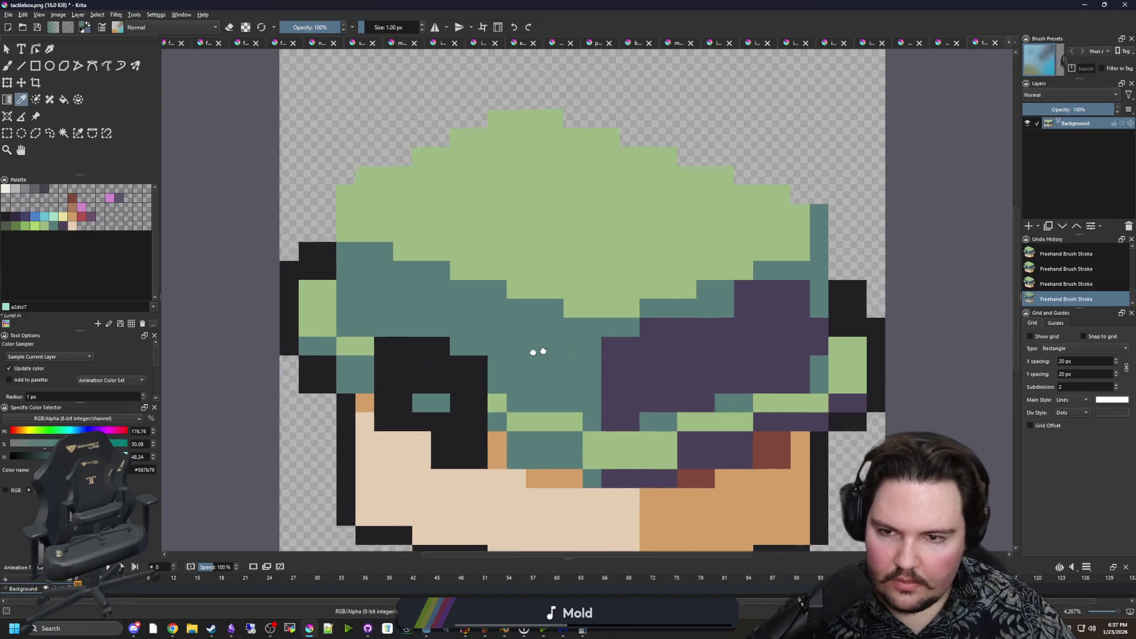
pyautogui.click(448, 262)
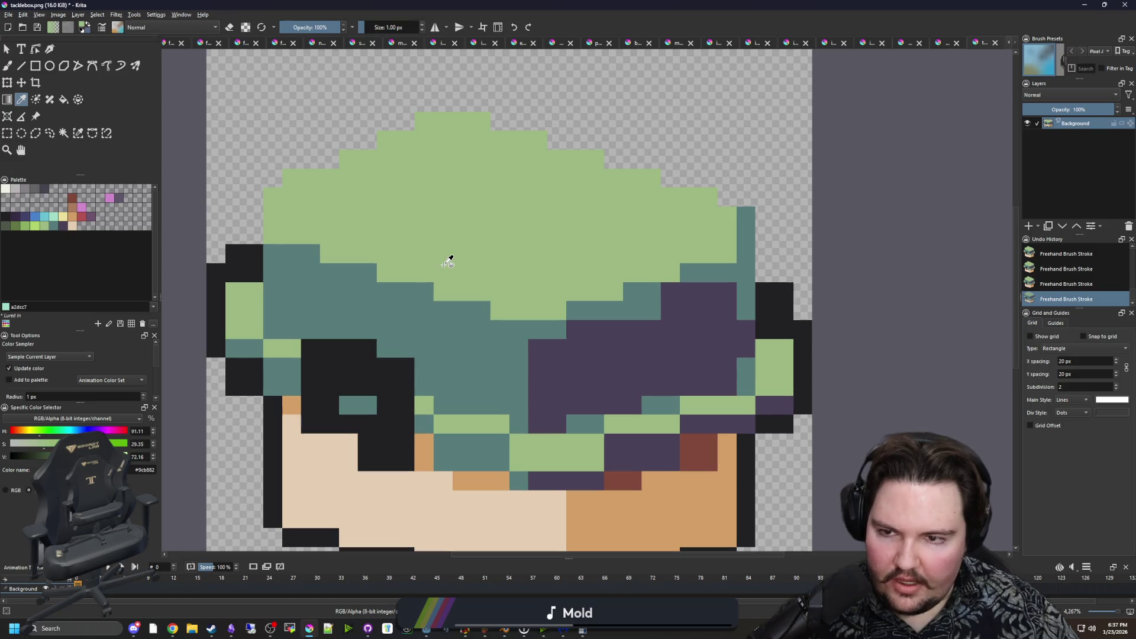
pyautogui.press('b')
pyautogui.press('p')
pyautogui.click(283, 256)
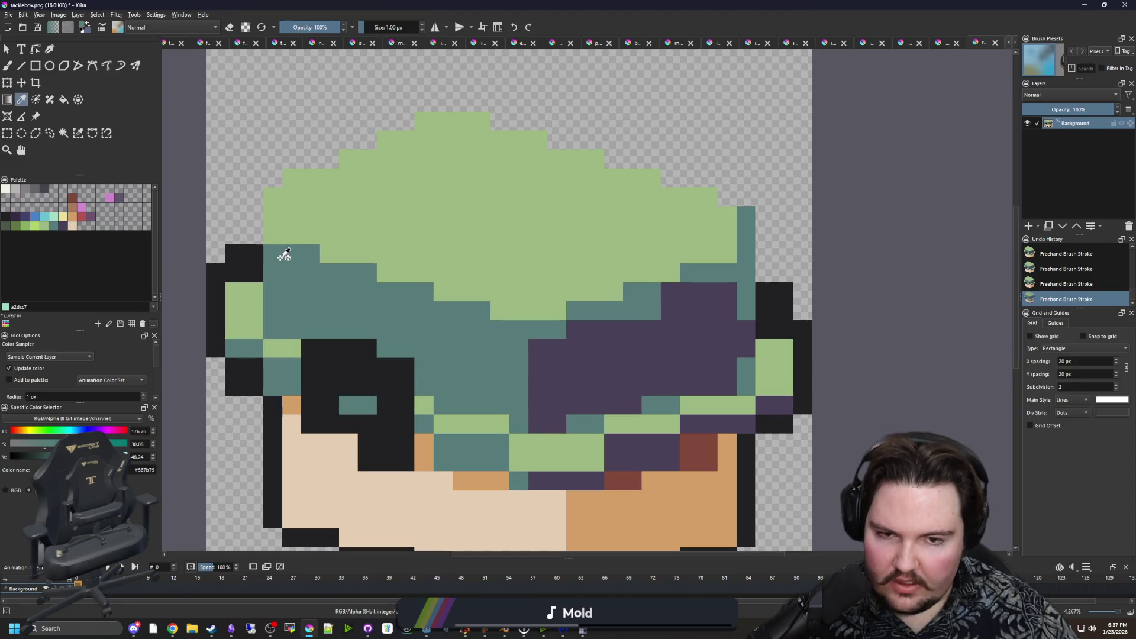
pyautogui.press('b')
pyautogui.press('e')
pyautogui.moveTo(745, 216); pyautogui.dragTo(745, 235)
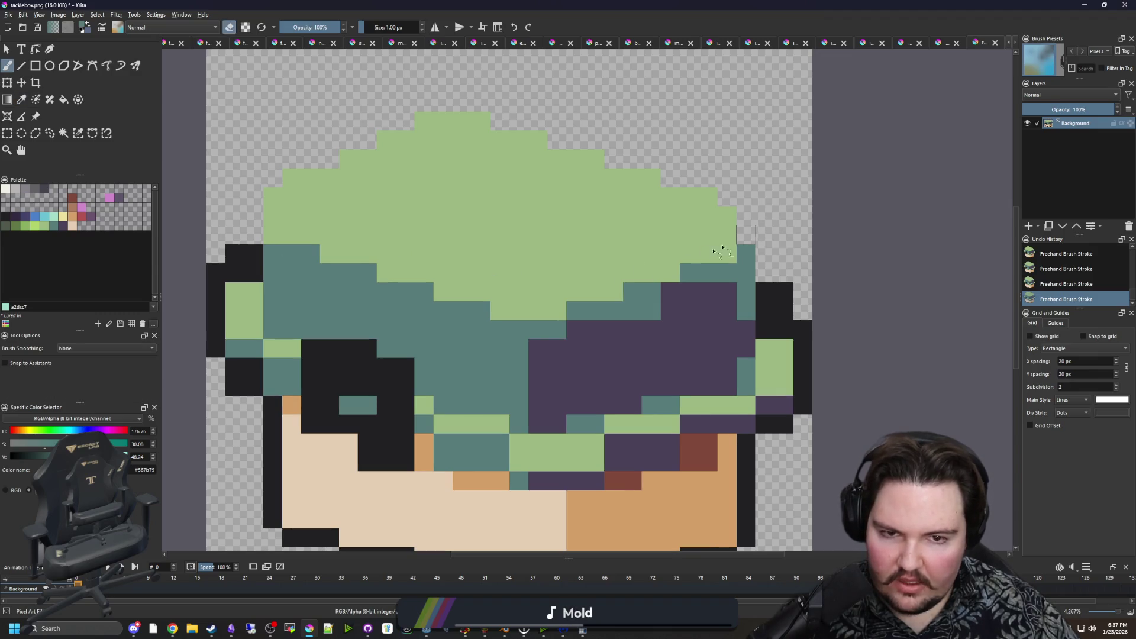
# Erase the dark outline pixels on the lid's left and right edges.
pyautogui.moveTo(218, 273)
pyautogui.mouseDown()
pyautogui.moveTo(233, 372)
pyautogui.moveTo(243, 254)
pyautogui.moveTo(253, 388)
pyautogui.mouseUp()
pyautogui.moveTo(780, 381)
pyautogui.mouseDown()
pyautogui.moveTo(801, 408)
pyautogui.moveTo(784, 372)
pyautogui.moveTo(764, 423)
pyautogui.mouseUp()
pyautogui.moveTo(444, 398); pyautogui.dragTo(459, 355)
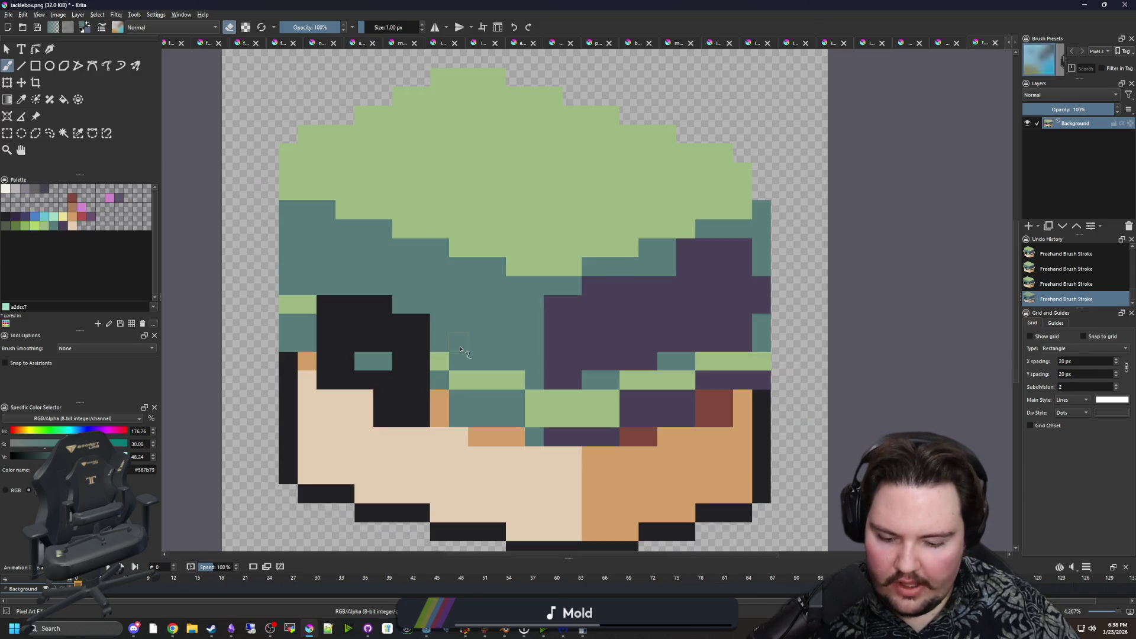
# Paint teal columns along the lid's left and right edges, redoing the misplaced right one.
pyautogui.press('e')
pyautogui.moveTo(272, 195); pyautogui.dragTo(274, 344)
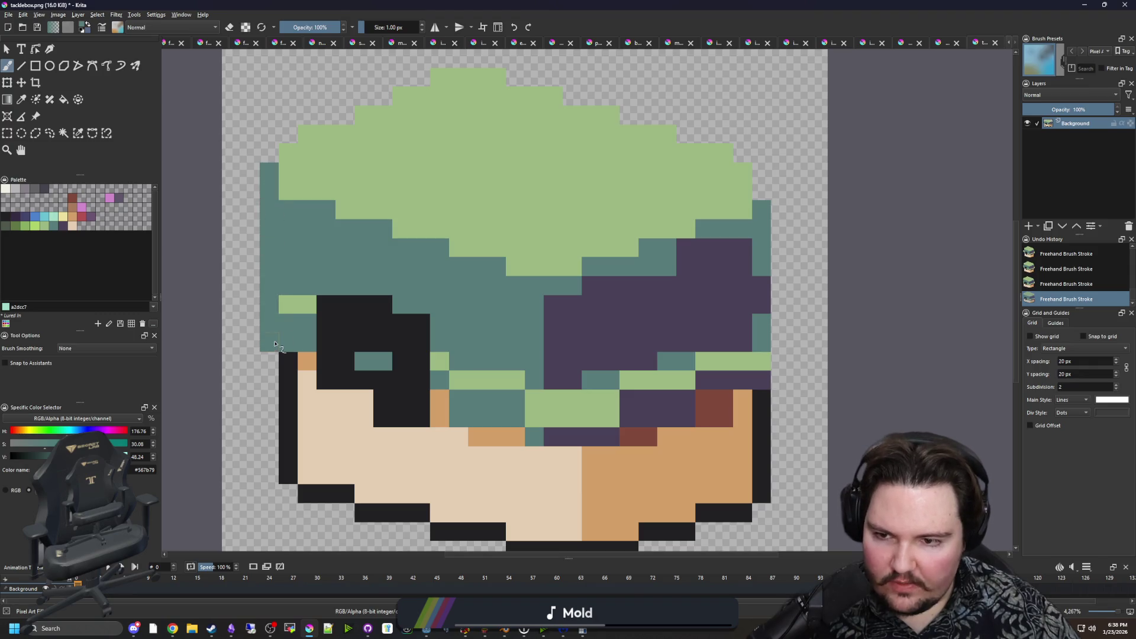
pyautogui.moveTo(794, 373); pyautogui.dragTo(782, 204)
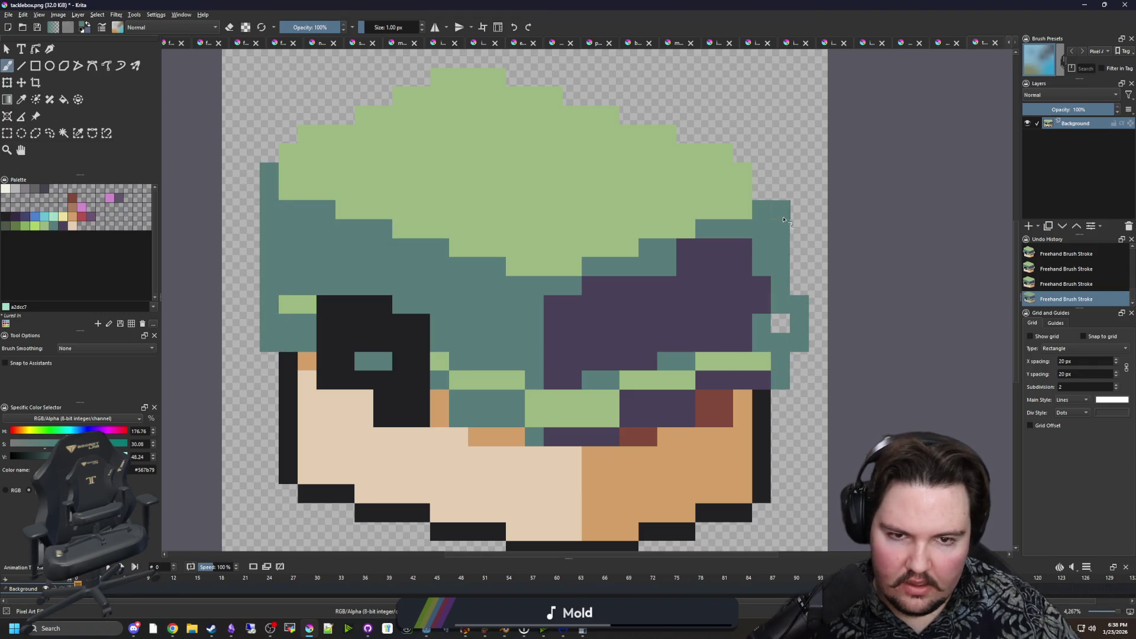
pyautogui.hotkey('ctrl', 'z')
pyautogui.moveTo(781, 384); pyautogui.dragTo(781, 278)
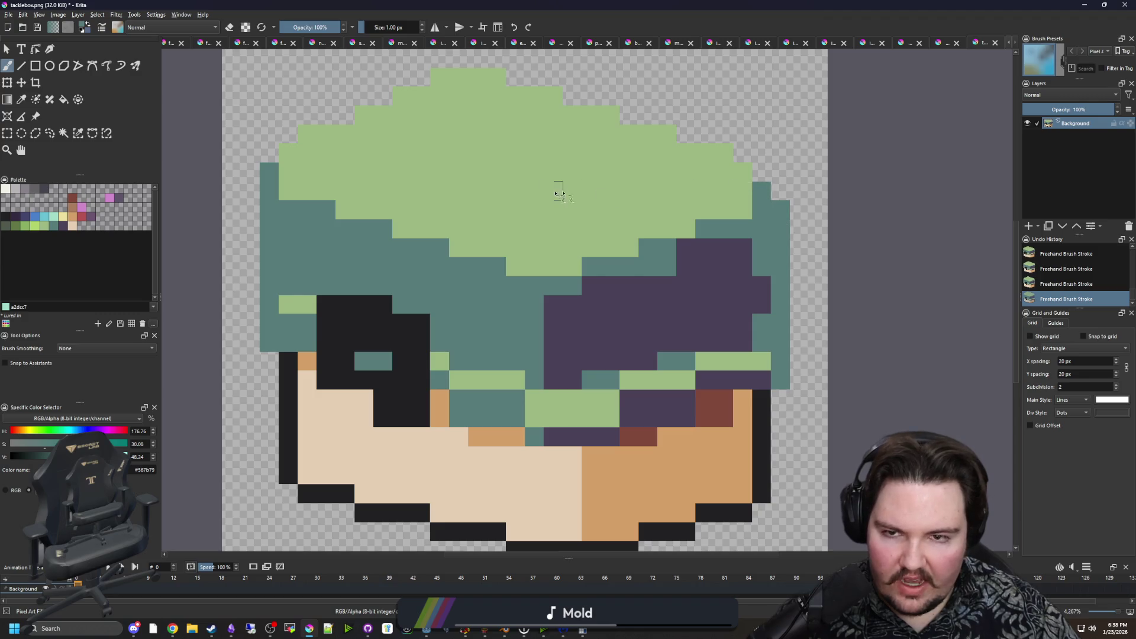
# Recolour a green lid pixel teal and resample the lid's light green and teal.
pyautogui.scroll(2, 362, 236)
pyautogui.click(294, 185)
pyautogui.click(475, 307)
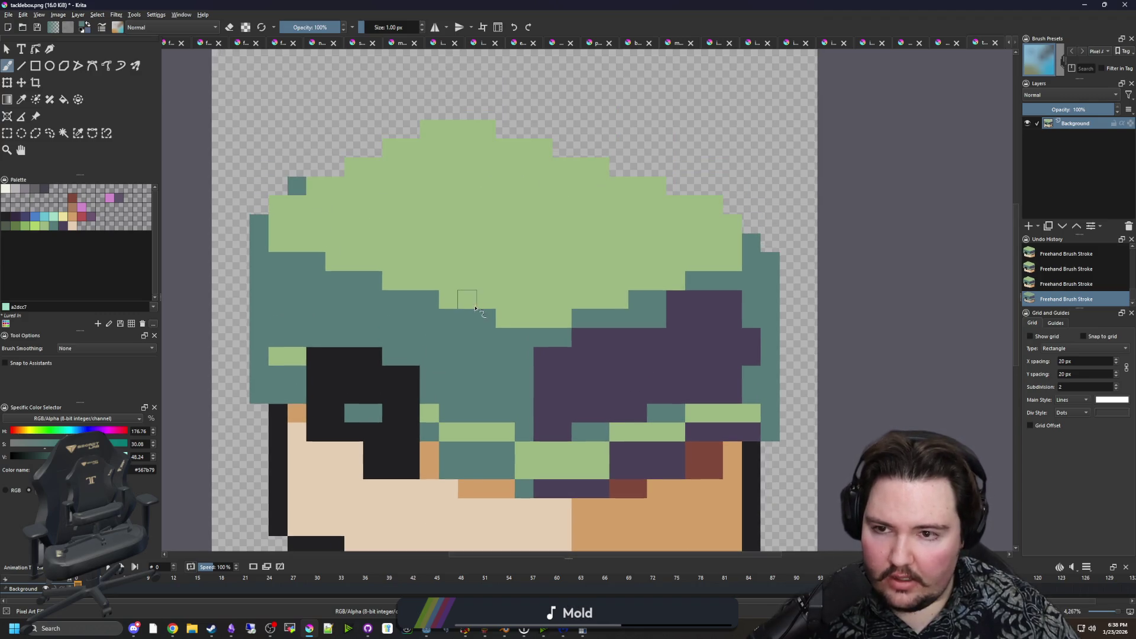
pyautogui.hotkey('ctrl', 'z')
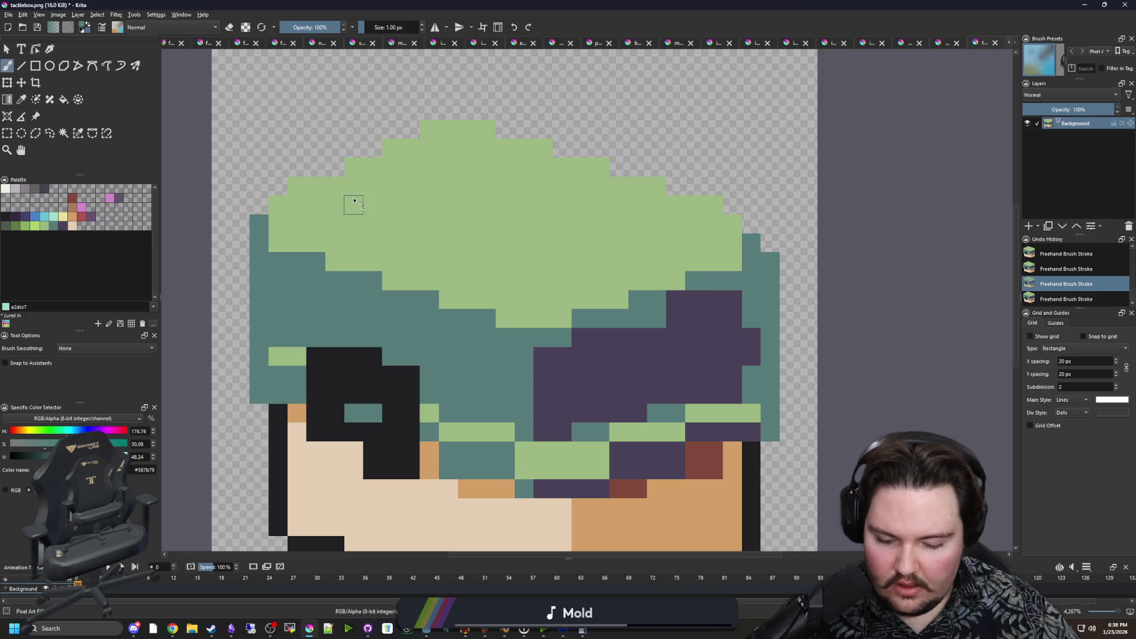
pyautogui.keyDown('ctrl'); pyautogui.click(391, 240); pyautogui.keyUp('ctrl')
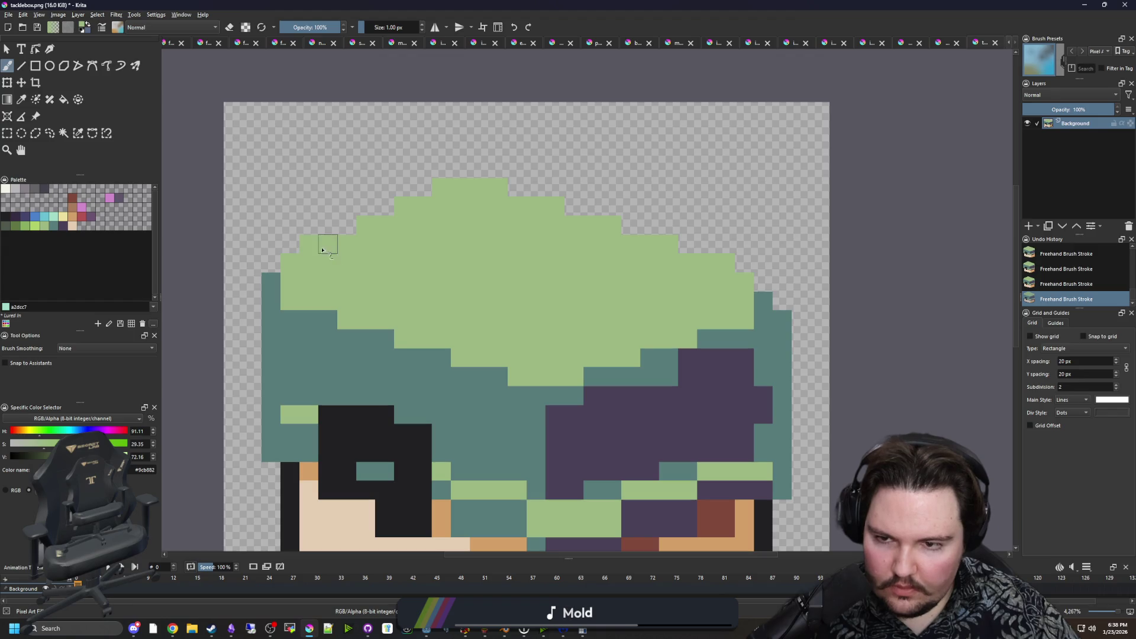
pyautogui.keyDown('ctrl'); pyautogui.click(326, 319); pyautogui.keyUp('ctrl')
# Erase the green pixels along the lid's top row.
pyautogui.press('e')
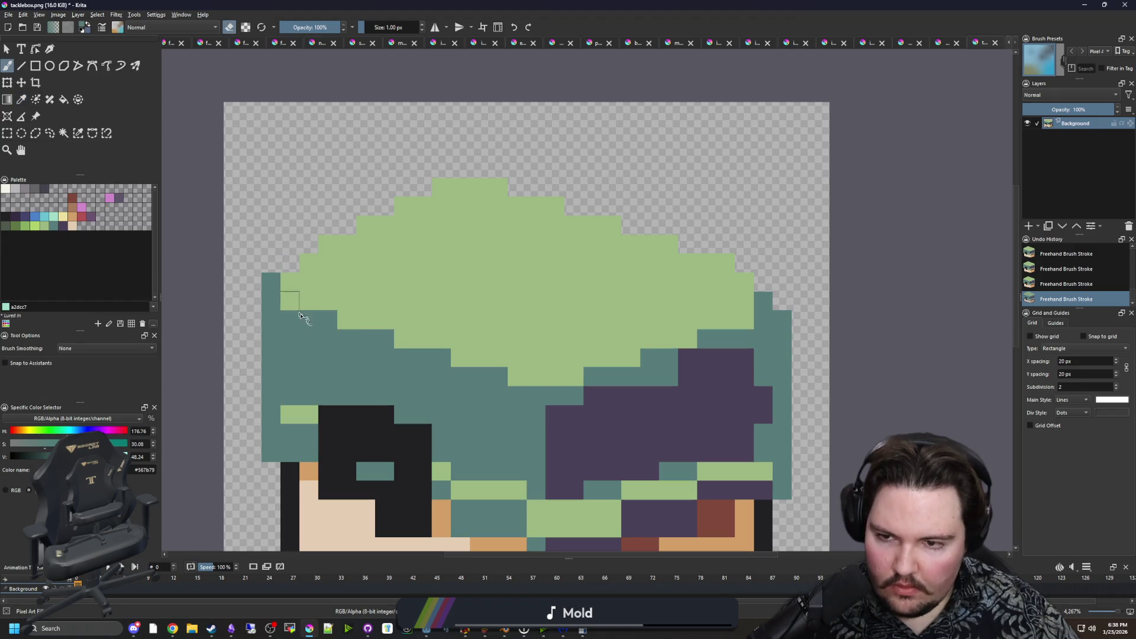
pyautogui.hotkey('ctrl', 'z')
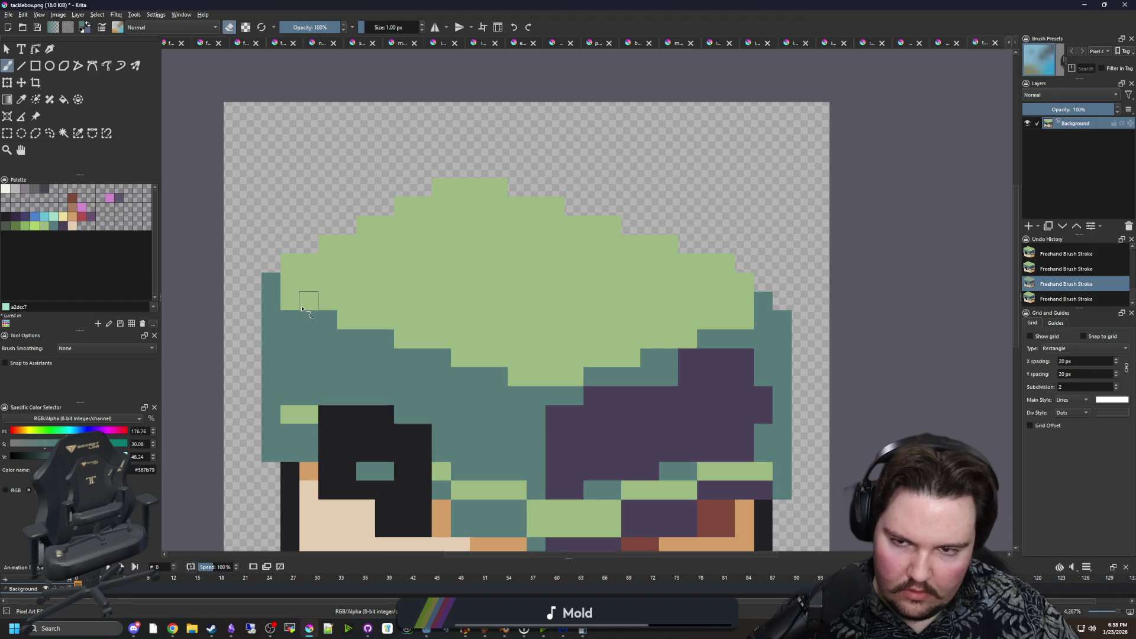
pyautogui.scroll(1, 366, 217)
pyautogui.scroll(-1, 343, 243)
pyautogui.hotkey('ctrl', 'shift', 'z')
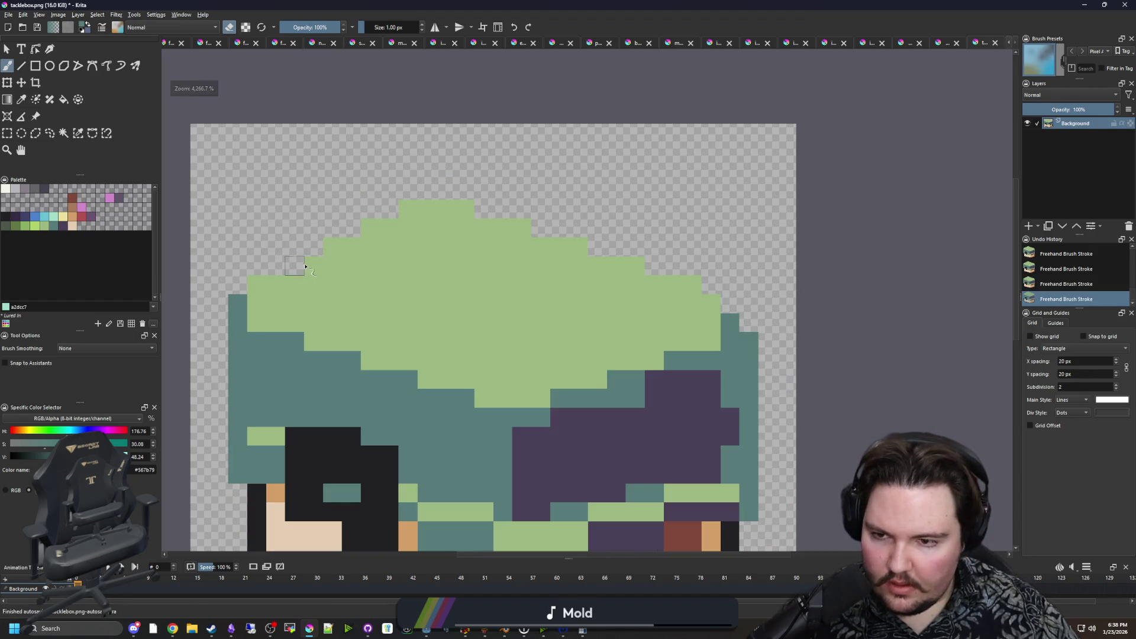
pyautogui.moveTo(412, 229); pyautogui.dragTo(464, 213)
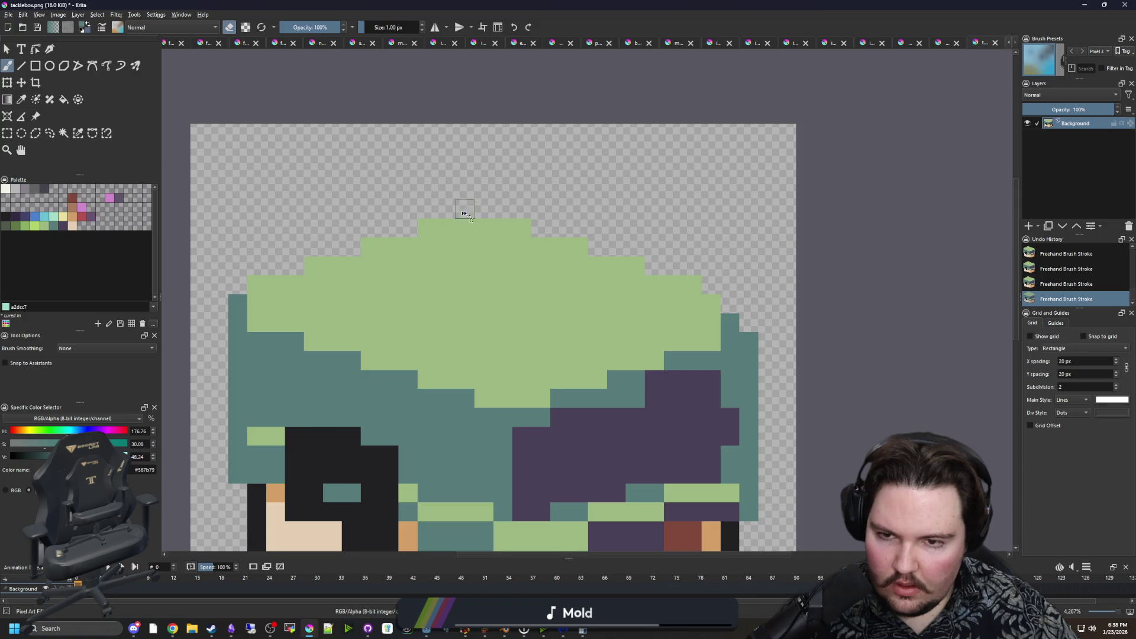
pyautogui.scroll(-1, 450, 299)
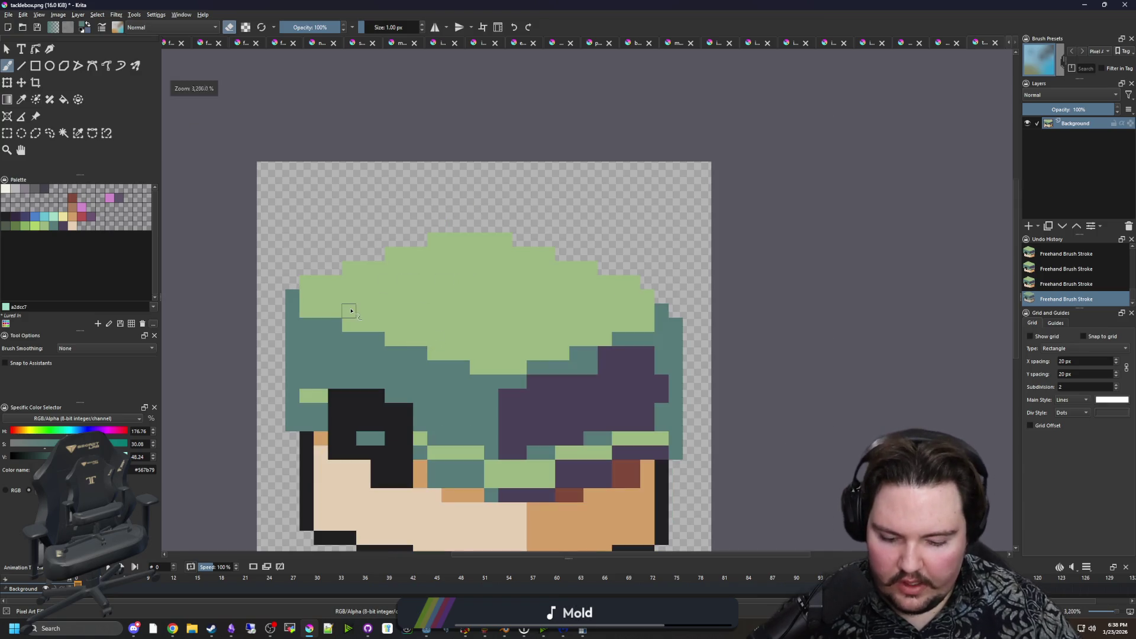
# Try painting two right-edge teal pixels light green, then undo it.
pyautogui.press('p')
pyautogui.scroll(2, 348, 309)
pyautogui.scroll(-2, 308, 358)
pyautogui.scroll(1, 322, 314)
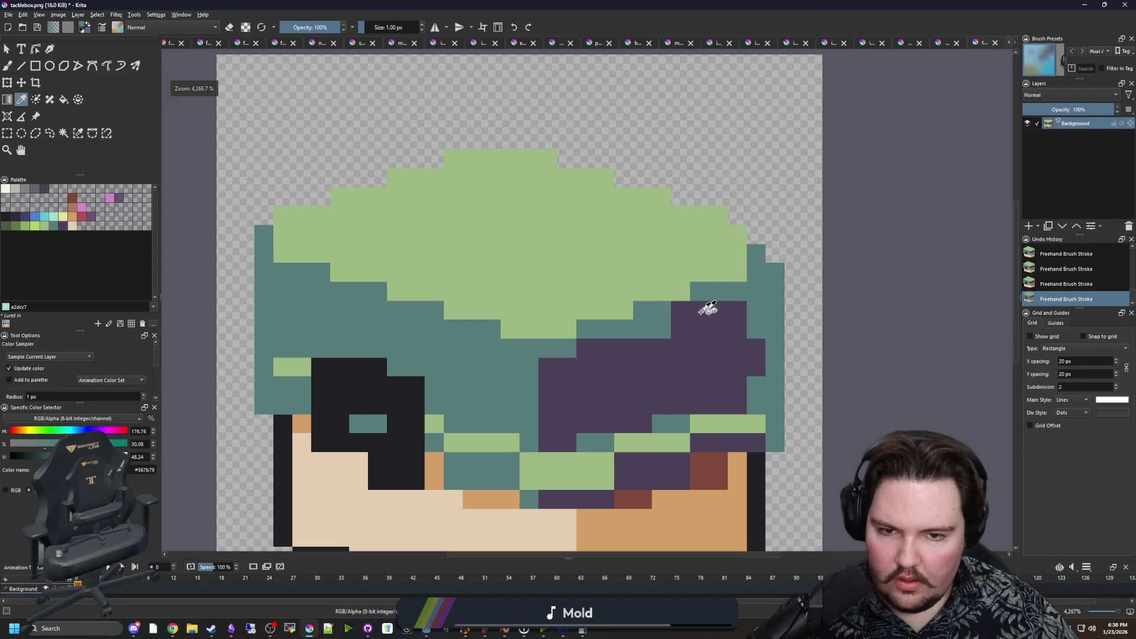
pyautogui.press('b')
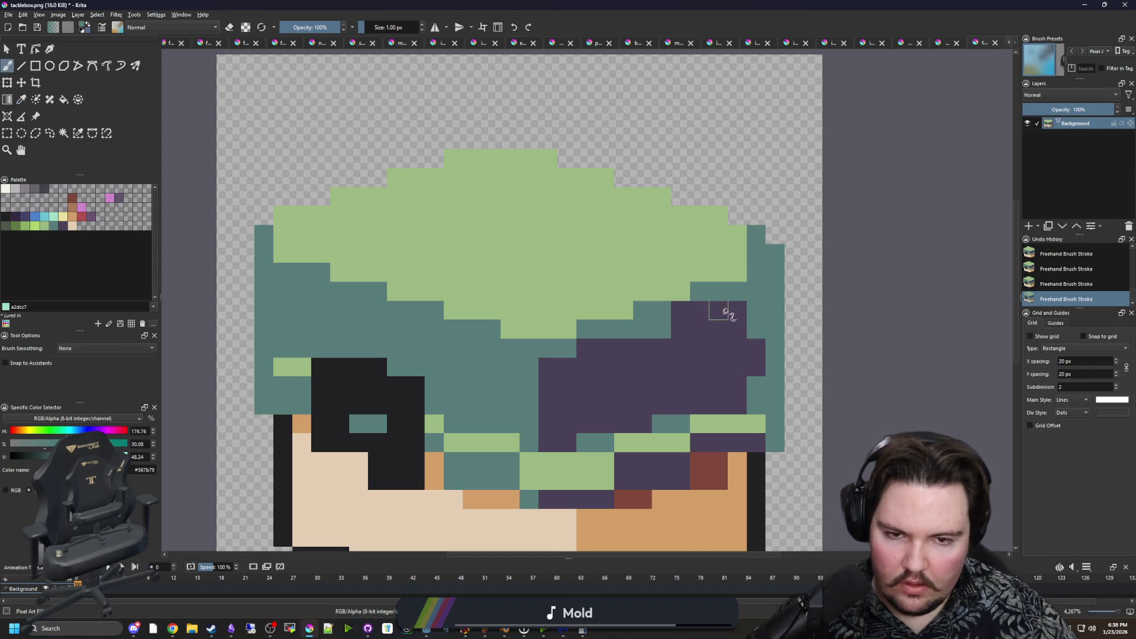
pyautogui.keyDown('ctrl'); pyautogui.click(735, 261); pyautogui.keyUp('ctrl')
pyautogui.moveTo(754, 234); pyautogui.dragTo(758, 264)
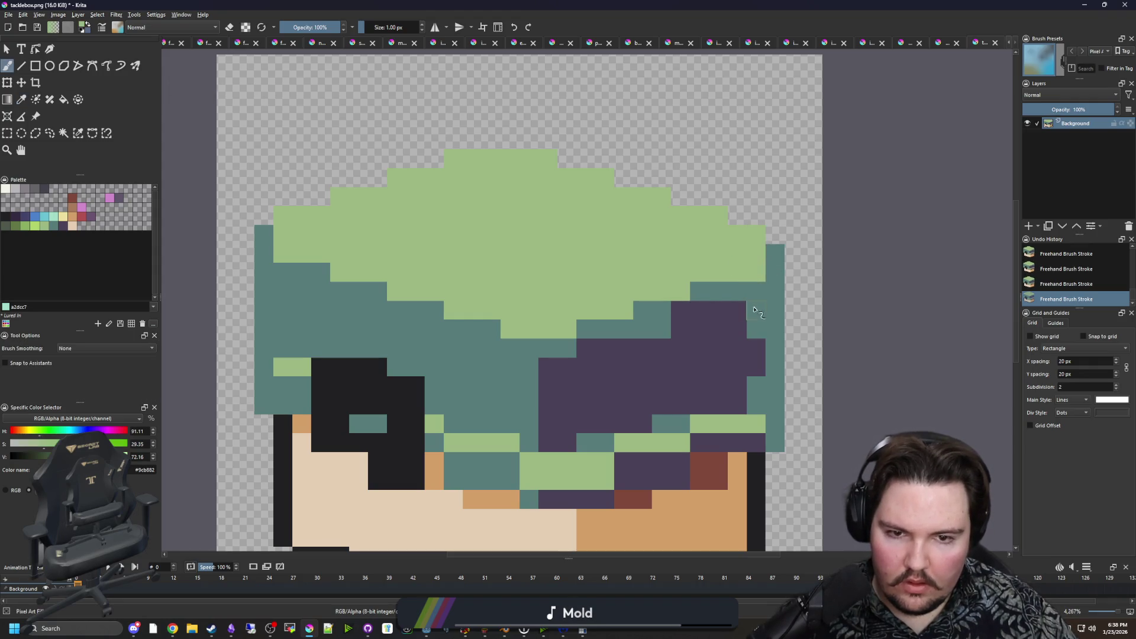
pyautogui.hotkey('ctrl', 'z')
pyautogui.scroll(-3, 459, 256)
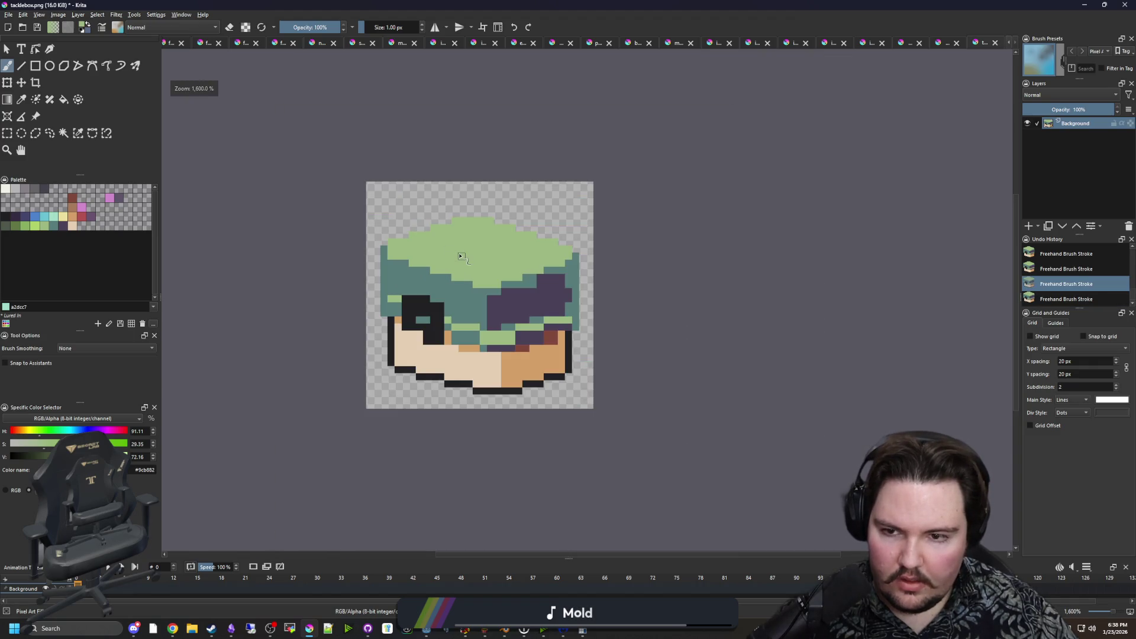
pyautogui.scroll(-3, 461, 257)
pyautogui.scroll(6, 458, 261)
# Resample teal and paint over the dark pixels on the lid's left side.
pyautogui.press('p')
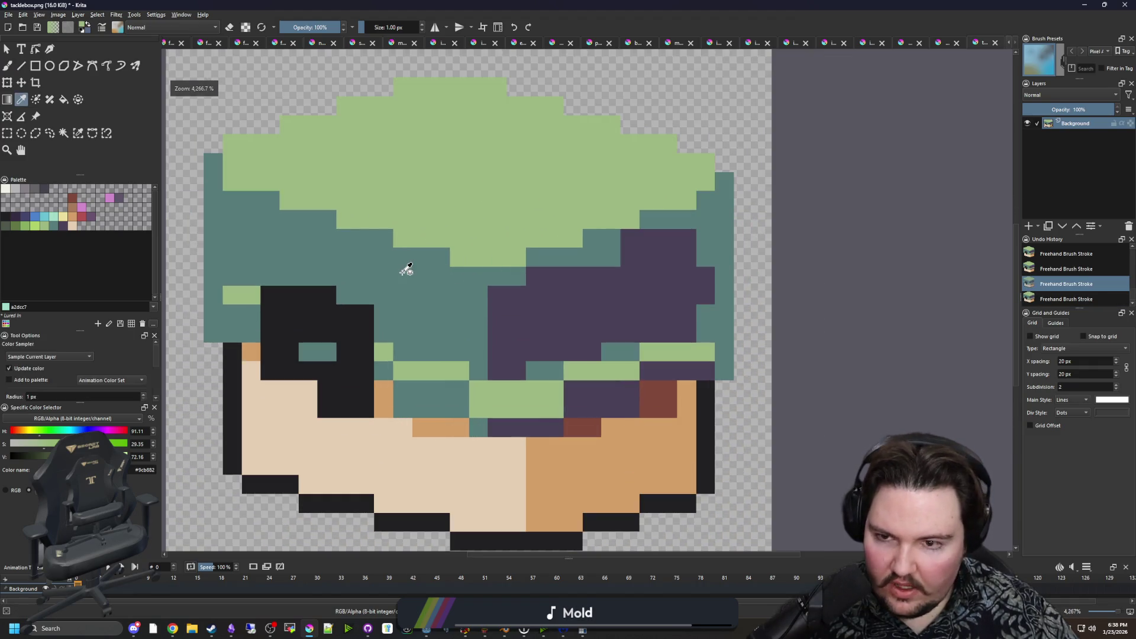
pyautogui.click(406, 269)
pyautogui.press('b')
pyautogui.scroll(-1, 393, 296)
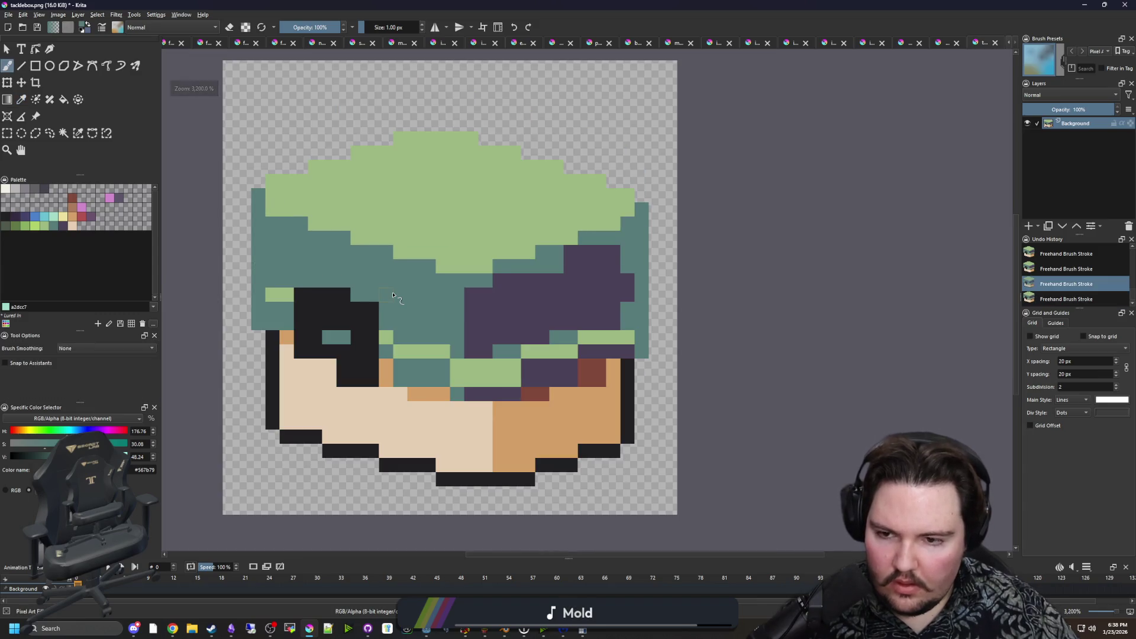
pyautogui.press('p')
pyautogui.scroll(3, 397, 299)
pyautogui.scroll(-3, 381, 305)
pyautogui.hotkey('ctrl', 'shift', 'z')
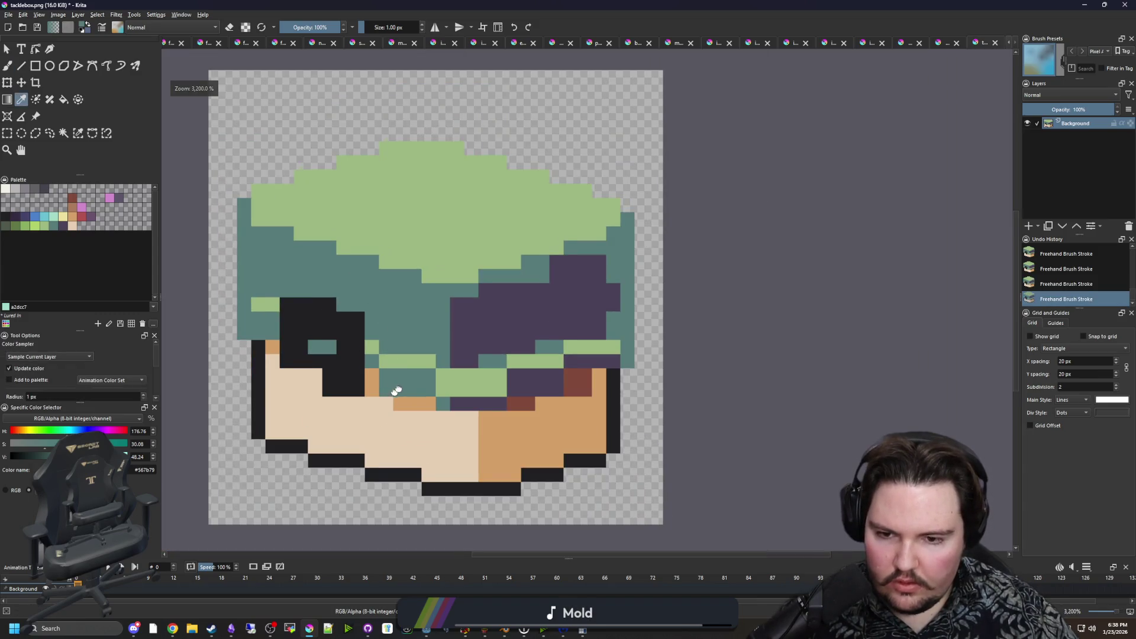
pyautogui.scroll(2, 403, 390)
pyautogui.press('b')
pyautogui.moveTo(380, 304)
pyautogui.mouseDown()
pyautogui.moveTo(400, 266)
pyautogui.moveTo(266, 237)
pyautogui.moveTo(263, 251)
pyautogui.moveTo(358, 288)
pyautogui.moveTo(410, 331)
pyautogui.moveTo(501, 337)
pyautogui.mouseUp()
# Extend the dark purple area over the lid's green and teal trim.
pyautogui.keyDown('ctrl'); pyautogui.click(526, 291); pyautogui.keyUp('ctrl')
pyautogui.moveTo(538, 304)
pyautogui.mouseDown()
pyautogui.moveTo(536, 332)
pyautogui.moveTo(562, 348)
pyautogui.moveTo(684, 297)
pyautogui.moveTo(706, 202)
pyautogui.moveTo(678, 192)
pyautogui.mouseUp()
pyautogui.scroll(2, 582, 256)
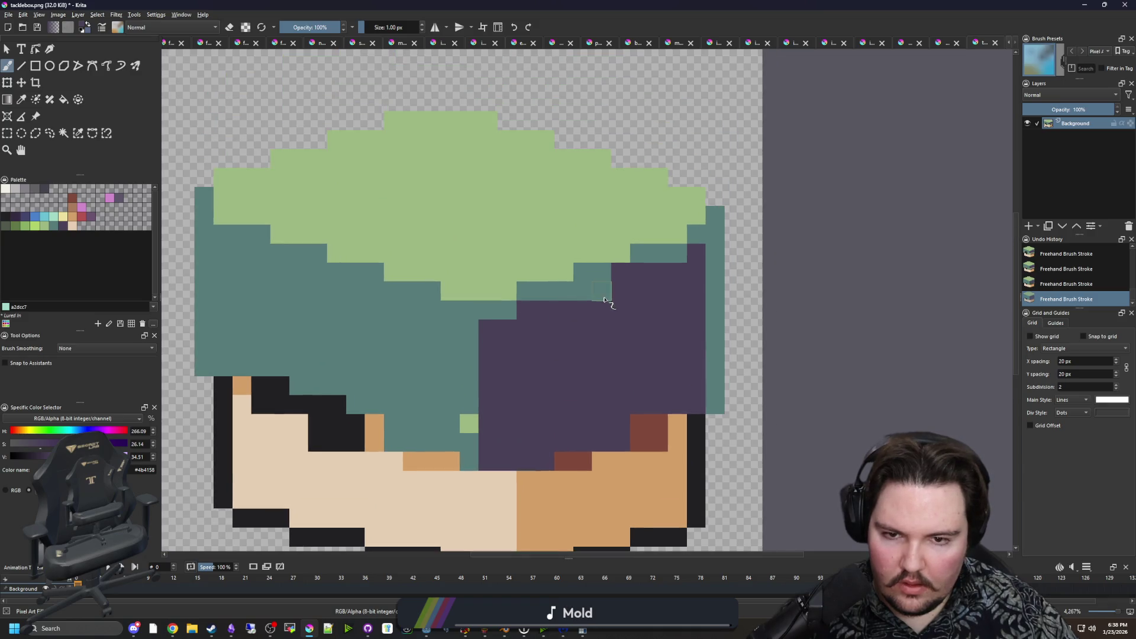
# Repaint three purple edge pixels teal to tidy the purple patch's border.
pyautogui.press('p')
pyautogui.click(624, 277)
pyautogui.press('b')
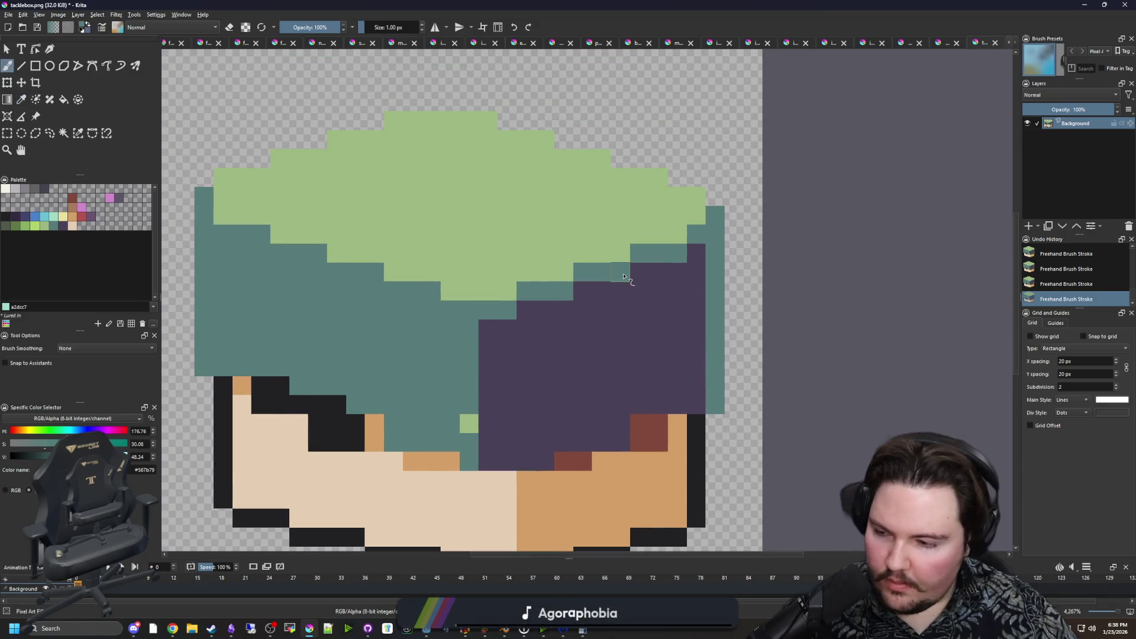
pyautogui.scroll(1, 675, 308)
pyautogui.click(457, 313)
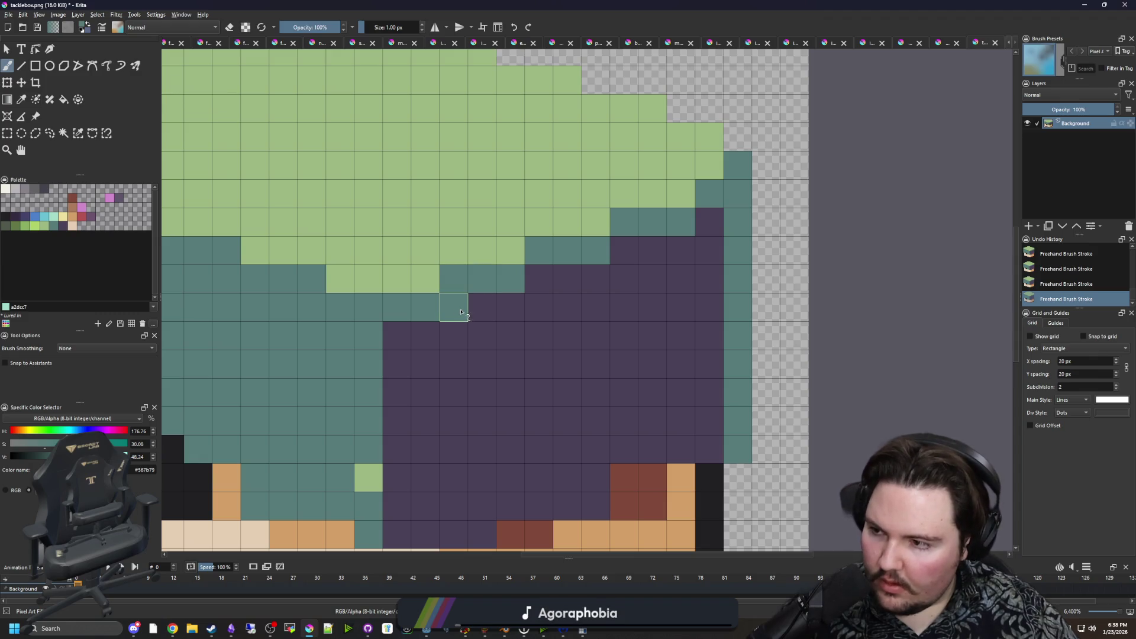
pyautogui.click(538, 278)
pyautogui.click(623, 250)
pyautogui.scroll(-1, 567, 278)
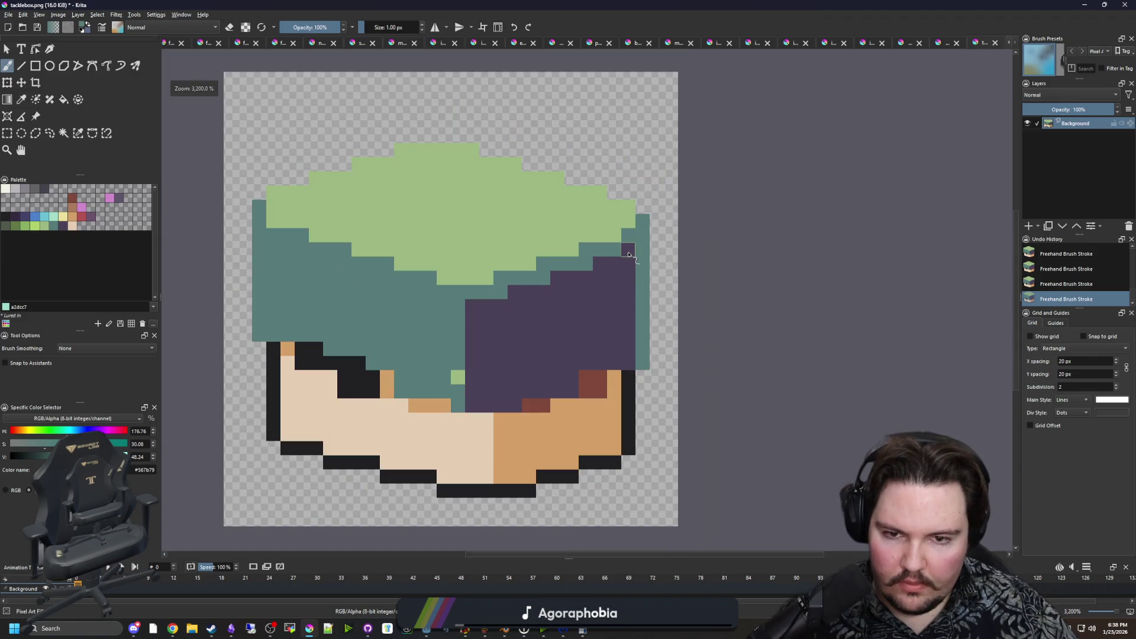
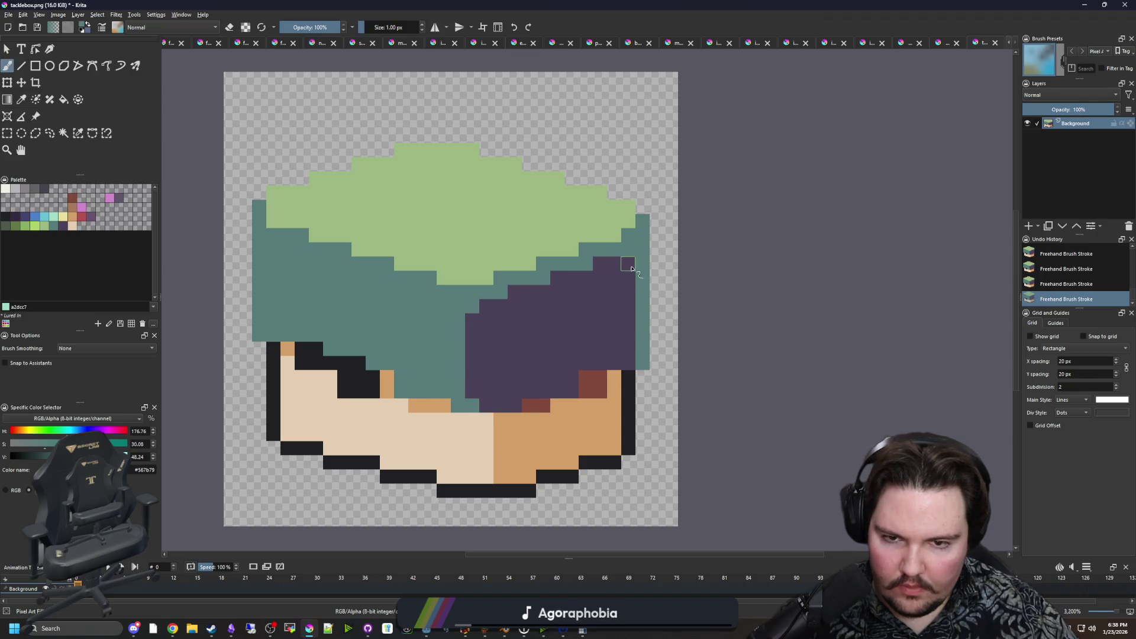
# Repaint the dark-red cells orange, including two cells beside the purple outline.
pyautogui.scroll(1, 579, 395)
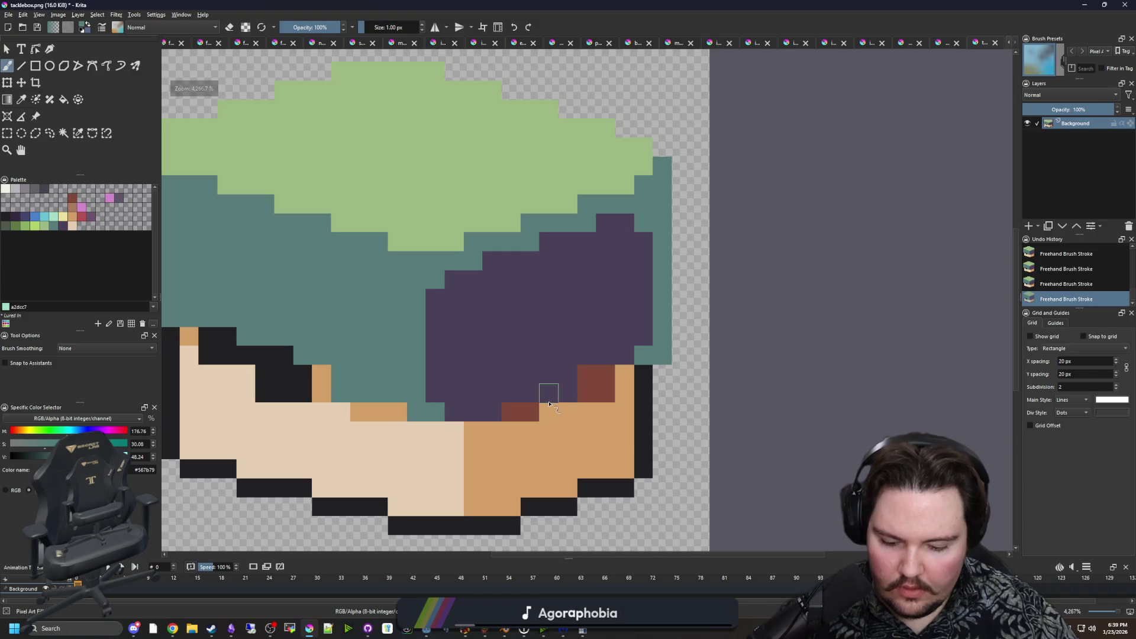
pyautogui.scroll(1, 543, 393)
pyautogui.keyDown('ctrl'); pyautogui.click(547, 332); pyautogui.keyUp('ctrl')
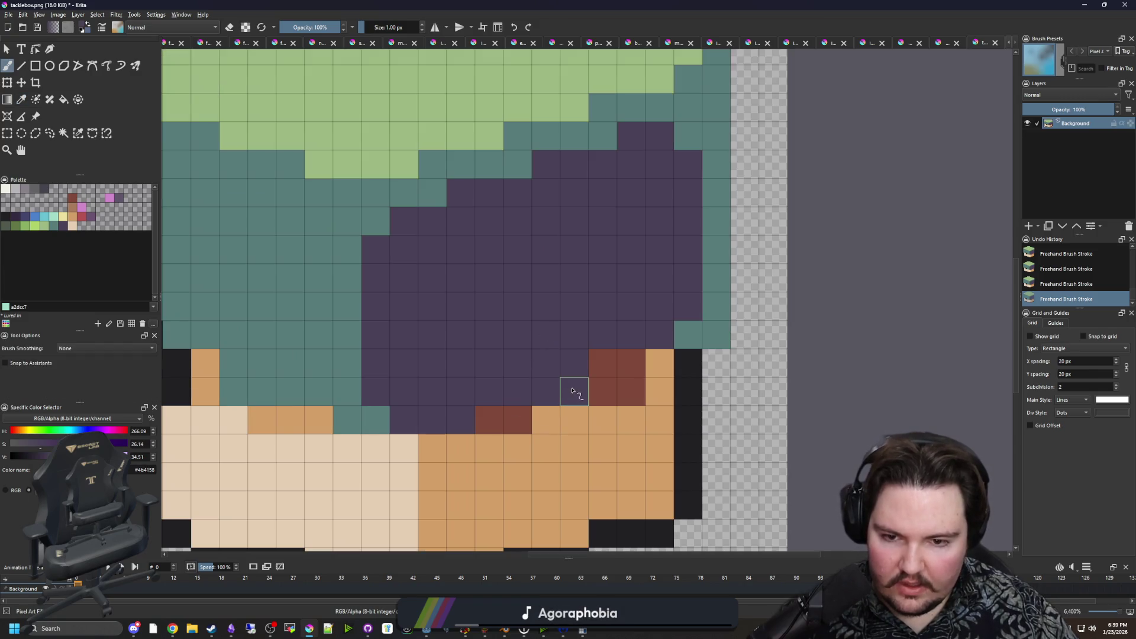
pyautogui.keyDown('ctrl'); pyautogui.click(657, 378); pyautogui.keyUp('ctrl')
pyautogui.moveTo(609, 385)
pyautogui.mouseDown()
pyautogui.moveTo(627, 379)
pyautogui.moveTo(485, 420)
pyautogui.mouseUp()
pyautogui.keyDown('ctrl'); pyautogui.click(616, 296); pyautogui.keyUp('ctrl')
pyautogui.moveTo(603, 363)
pyautogui.mouseDown()
pyautogui.moveTo(626, 370)
pyautogui.moveTo(579, 371)
pyautogui.mouseUp()
# Repaint cells toward the lower-left outline teal, including a stray black outline cell.
pyautogui.scroll(-3, 579, 371)
pyautogui.scroll(3, 420, 368)
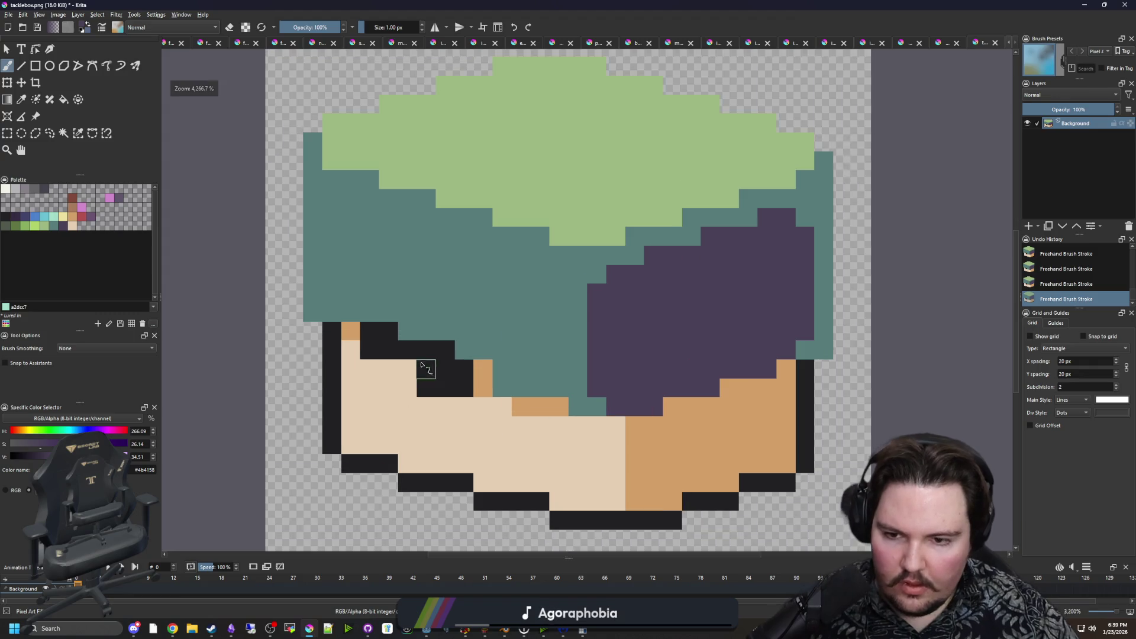
pyautogui.keyDown('ctrl'); pyautogui.click(540, 340); pyautogui.keyUp('ctrl')
pyautogui.scroll(1, 549, 360)
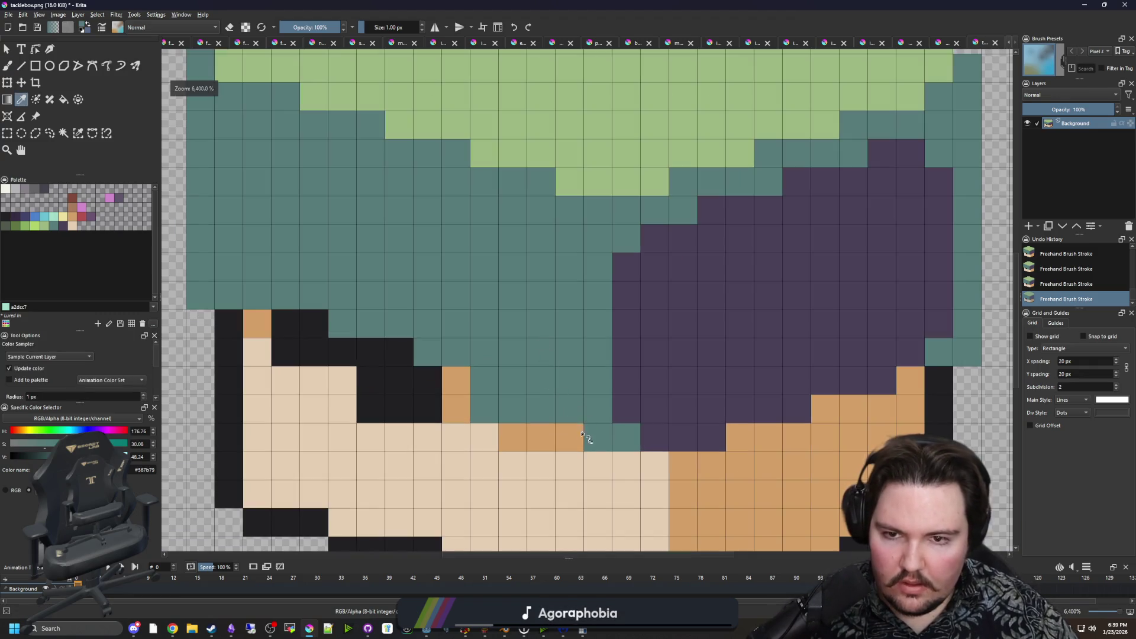
pyautogui.moveTo(581, 437)
pyautogui.mouseDown()
pyautogui.moveTo(467, 409)
pyautogui.moveTo(343, 352)
pyautogui.moveTo(312, 317)
pyautogui.moveTo(261, 319)
pyautogui.mouseUp()
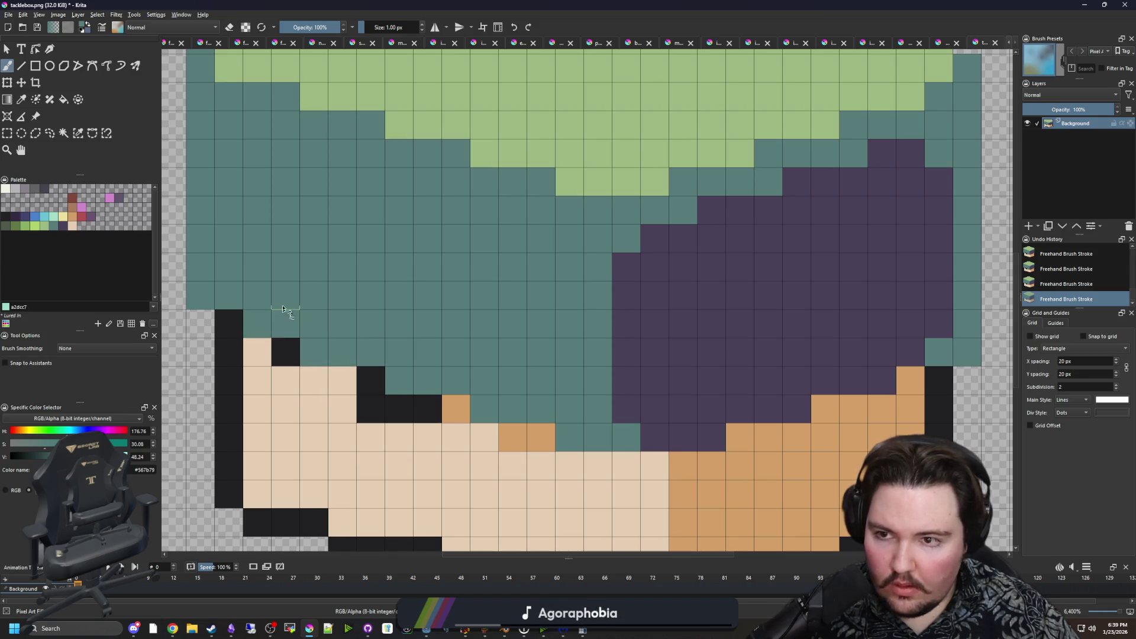
pyautogui.click(229, 323)
# Paint skin tone along the lower edge, then undo a misplaced purple column.
pyautogui.keyDown('ctrl'); pyautogui.click(289, 382); pyautogui.keyUp('ctrl')
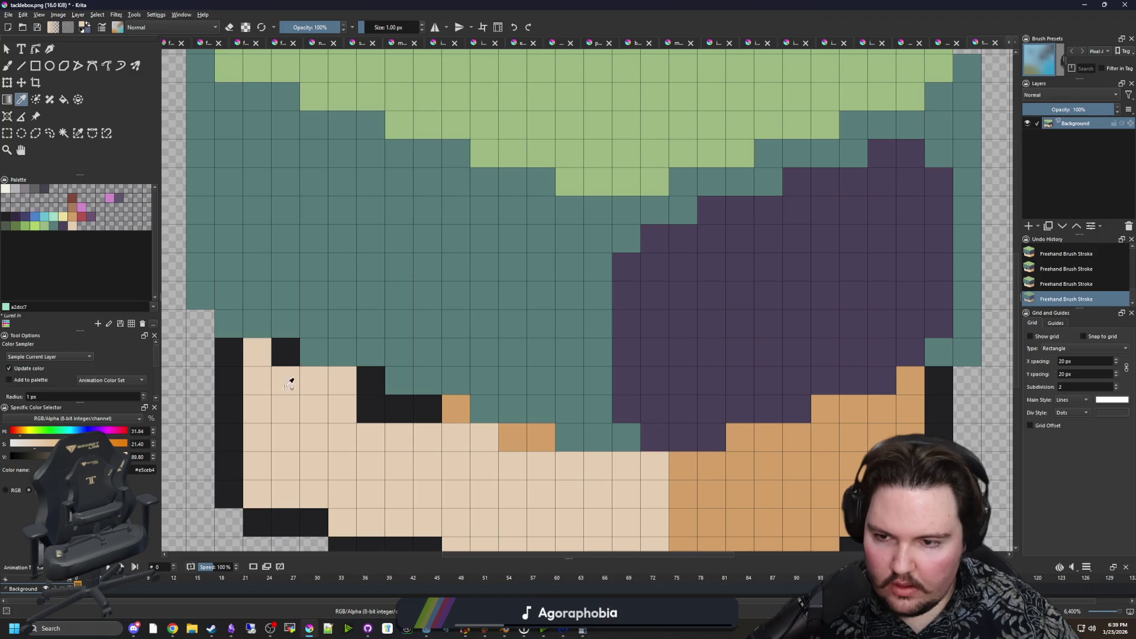
pyautogui.moveTo(289, 382)
pyautogui.mouseDown()
pyautogui.moveTo(445, 420)
pyautogui.moveTo(483, 414)
pyautogui.mouseUp()
pyautogui.scroll(-4, 516, 408)
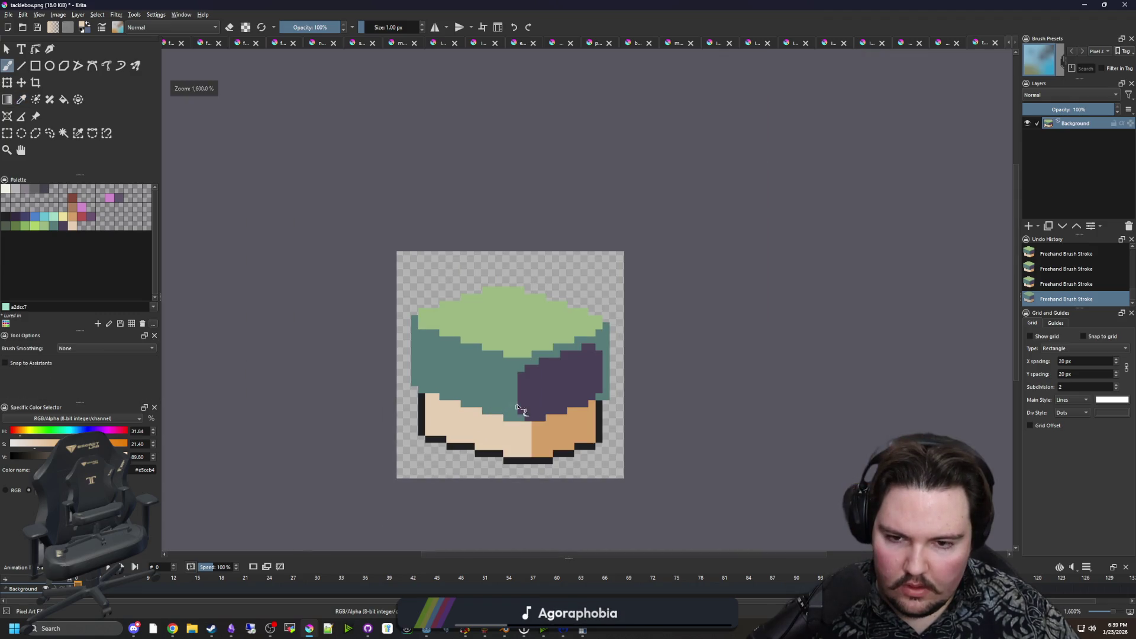
pyautogui.scroll(3, 516, 408)
pyautogui.keyDown('ctrl'); pyautogui.click(495, 385); pyautogui.keyUp('ctrl')
pyautogui.moveTo(460, 452)
pyautogui.mouseDown()
pyautogui.moveTo(457, 365)
pyautogui.moveTo(471, 393)
pyautogui.moveTo(499, 309)
pyautogui.moveTo(653, 246)
pyautogui.moveTo(692, 261)
pyautogui.moveTo(680, 235)
pyautogui.moveTo(691, 369)
pyautogui.moveTo(680, 394)
pyautogui.mouseUp()
pyautogui.hotkey('ctrl', 'z')
pyautogui.scroll(-4, 524, 372)
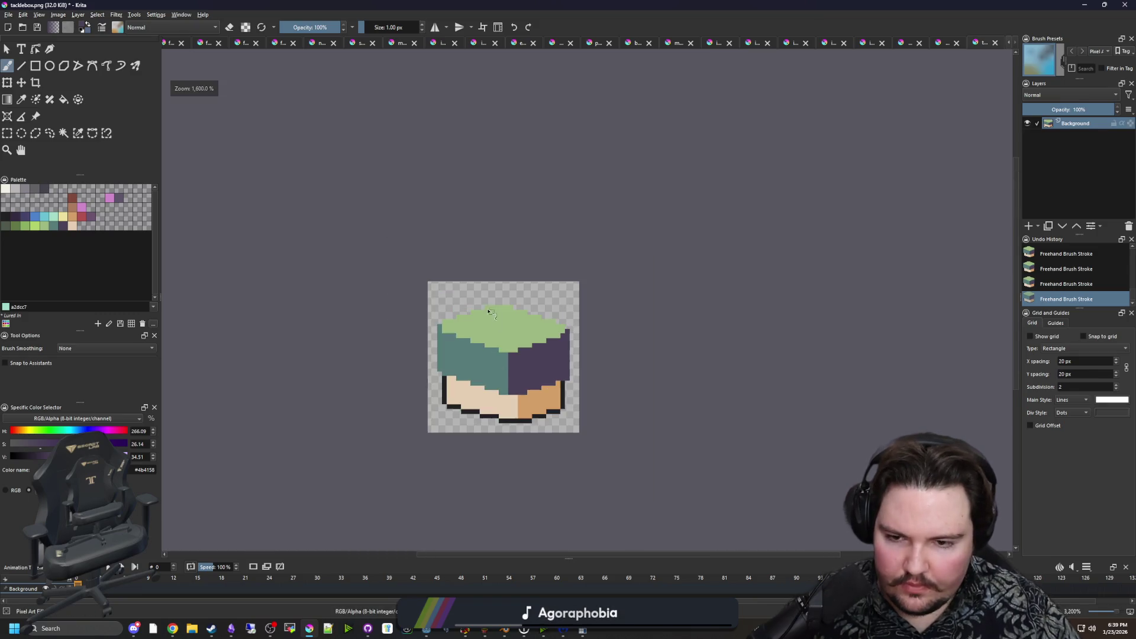
# Sample the dark outline colour and paint black cells below the bottom edge.
pyautogui.scroll(5, 496, 342)
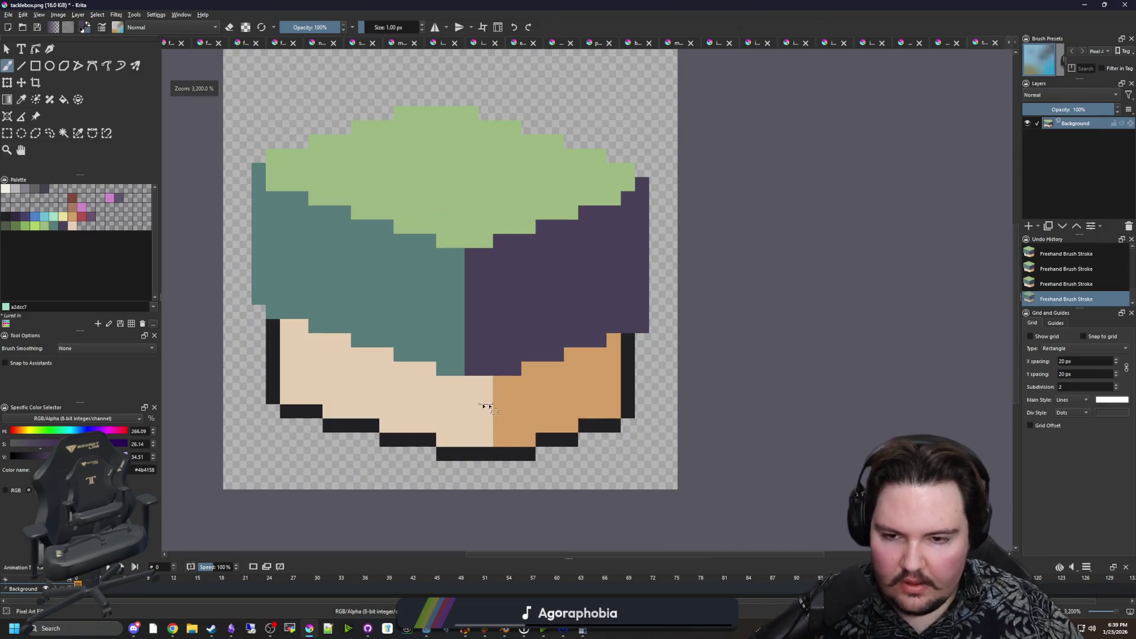
pyautogui.press('p')
pyautogui.click(495, 393)
pyautogui.scroll(-1, 494, 393)
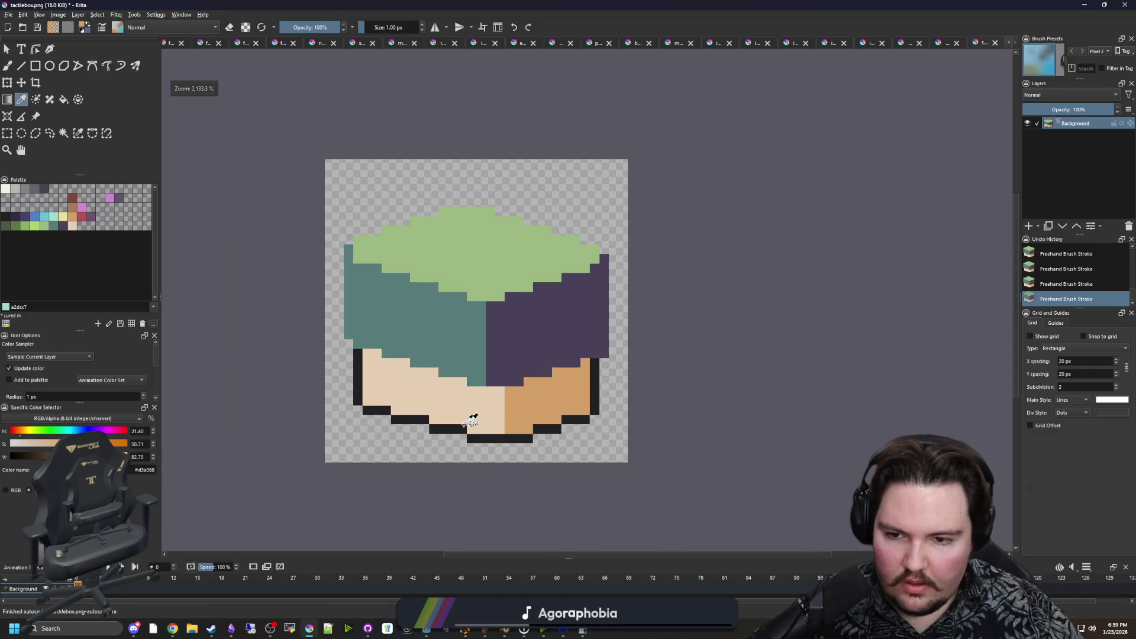
pyautogui.scroll(1, 489, 404)
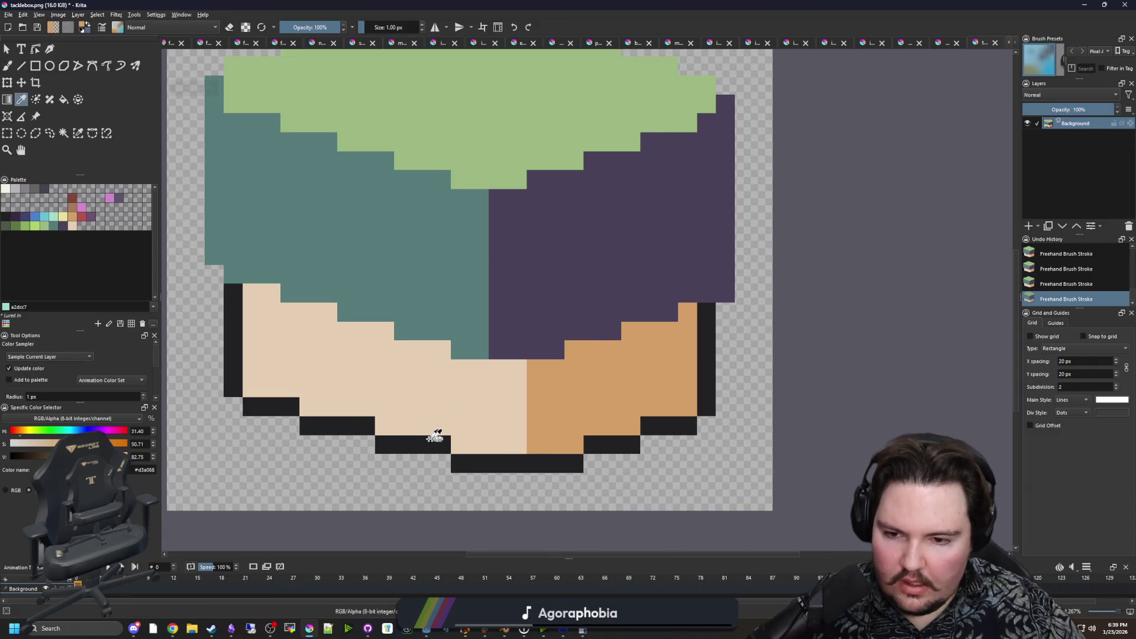
pyautogui.click(666, 427)
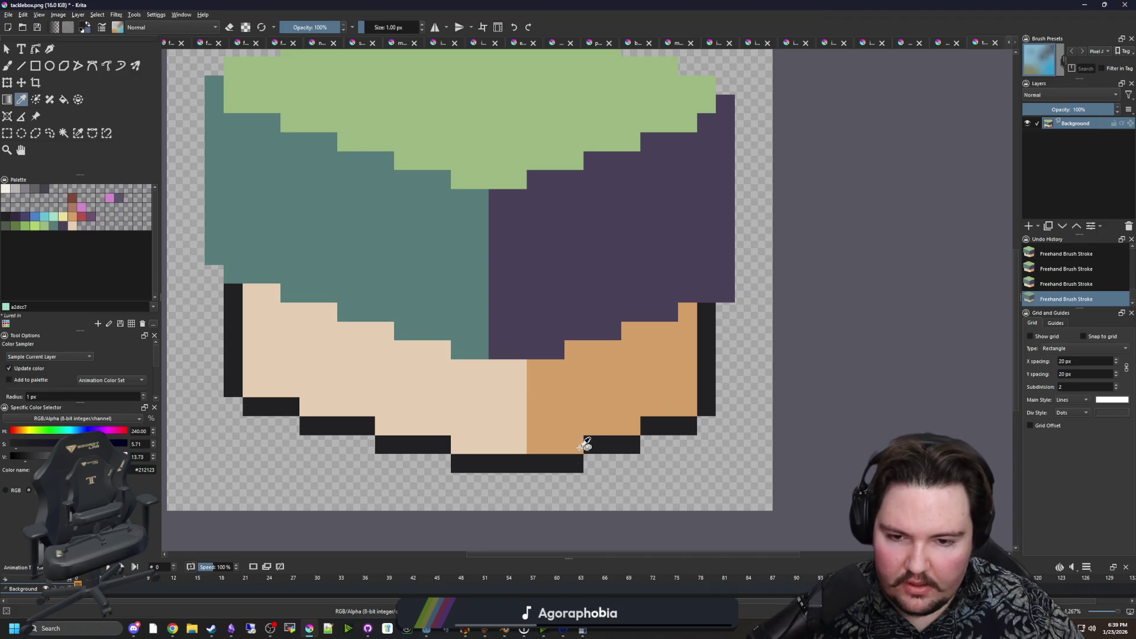
pyautogui.press('b')
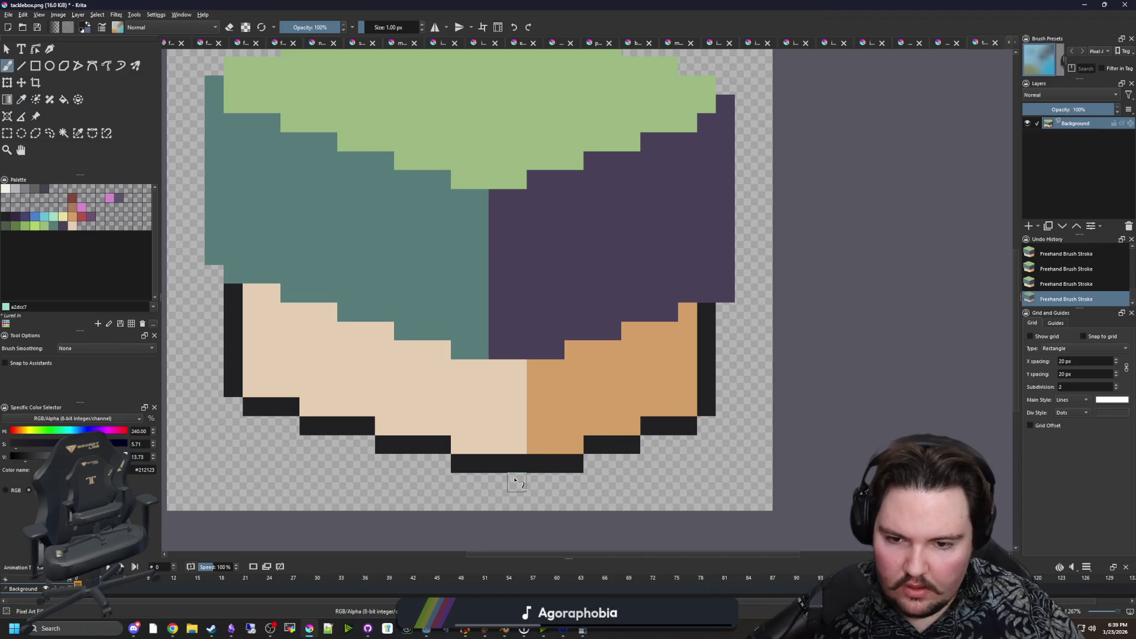
pyautogui.moveTo(517, 482); pyautogui.dragTo(422, 462)
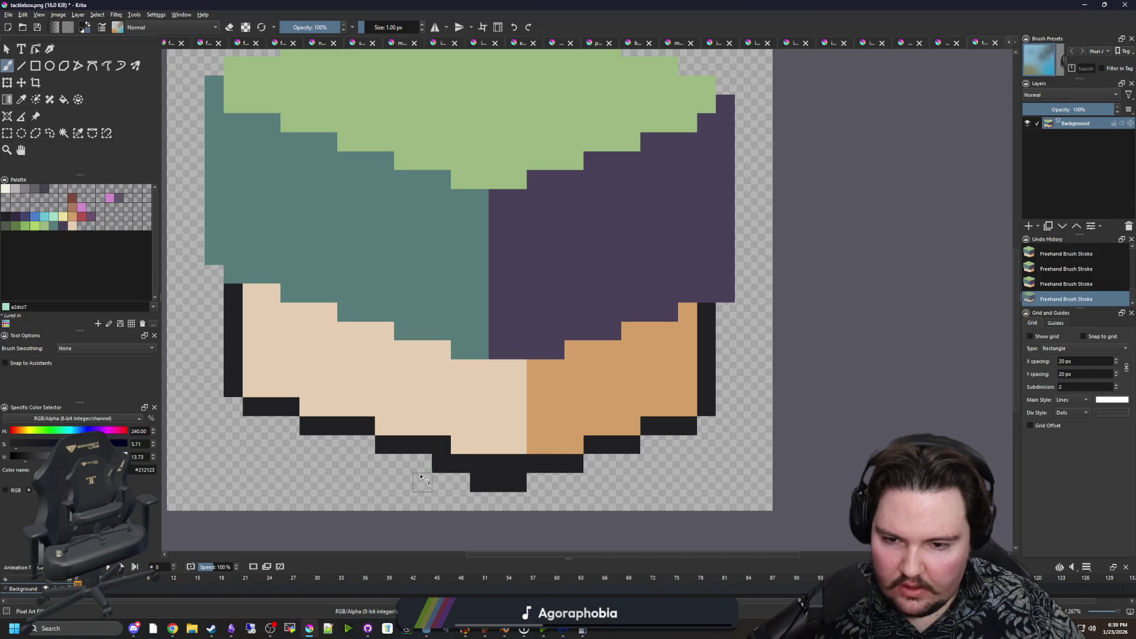
pyautogui.click(365, 445)
# Paint skin tone over the old bottom outline, undoing a stray tan column.
pyautogui.keyDown('ctrl'); pyautogui.click(494, 431); pyautogui.keyUp('ctrl')
pyautogui.moveTo(514, 463); pyautogui.dragTo(369, 428)
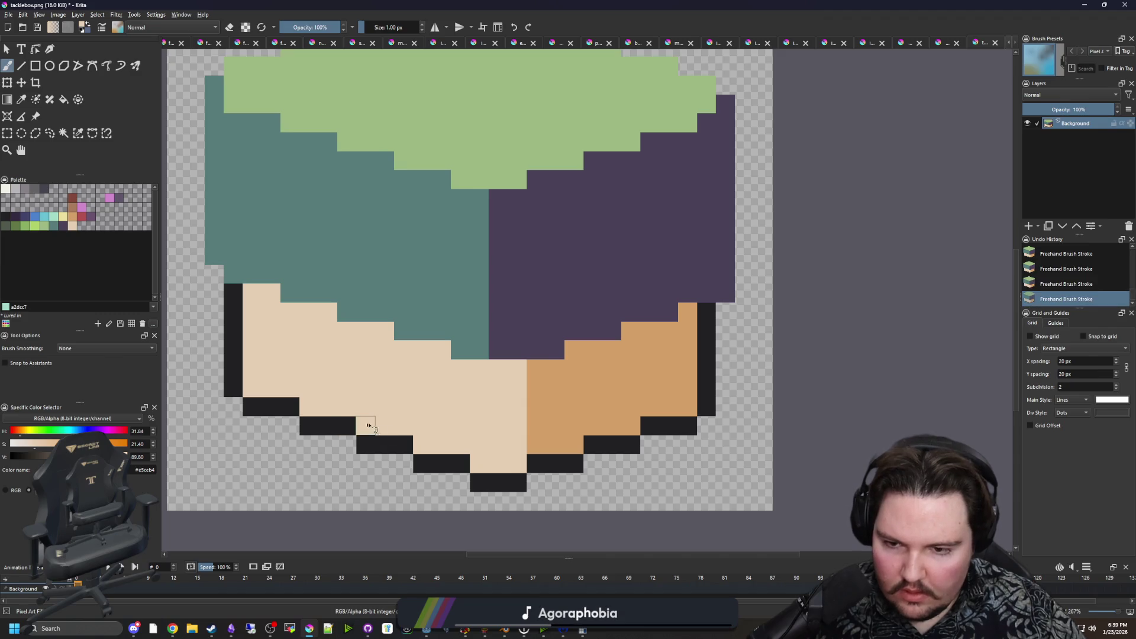
pyautogui.scroll(-3, 378, 363)
pyautogui.scroll(3, 411, 400)
pyautogui.keyDown('ctrl'); pyautogui.click(469, 392); pyautogui.keyUp('ctrl')
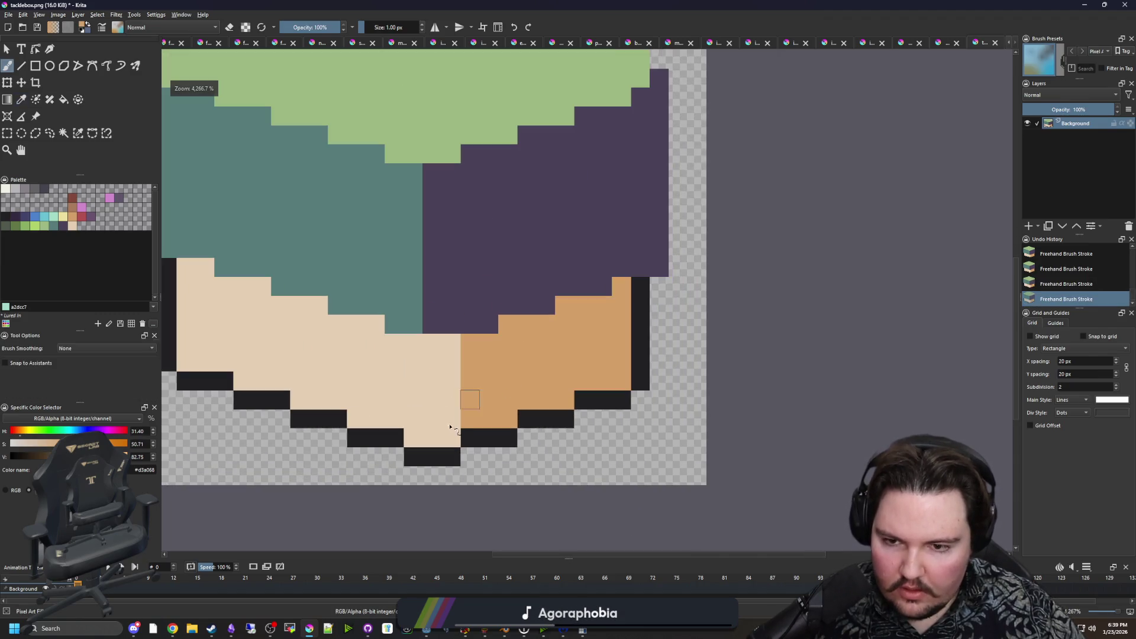
pyautogui.moveTo(451, 441)
pyautogui.mouseDown()
pyautogui.moveTo(451, 323)
pyautogui.moveTo(431, 429)
pyautogui.moveTo(451, 441)
pyautogui.moveTo(446, 222)
pyautogui.mouseUp()
pyautogui.hotkey('ctrl', 'z')
# Repaint a purple column teal so the faces meet along a centre seam.
pyautogui.scroll(1, 444, 361)
pyautogui.keyDown('ctrl'); pyautogui.click(439, 349); pyautogui.keyUp('ctrl')
pyautogui.scroll(-5, 469, 325)
pyautogui.scroll(-2, 416, 335)
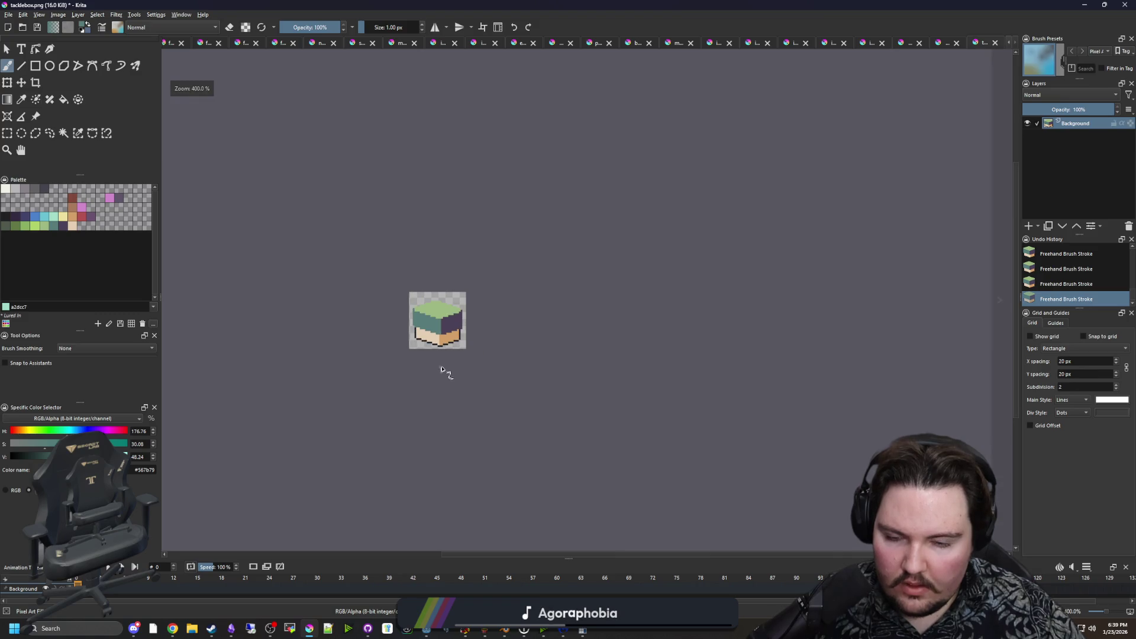
pyautogui.scroll(5, 443, 372)
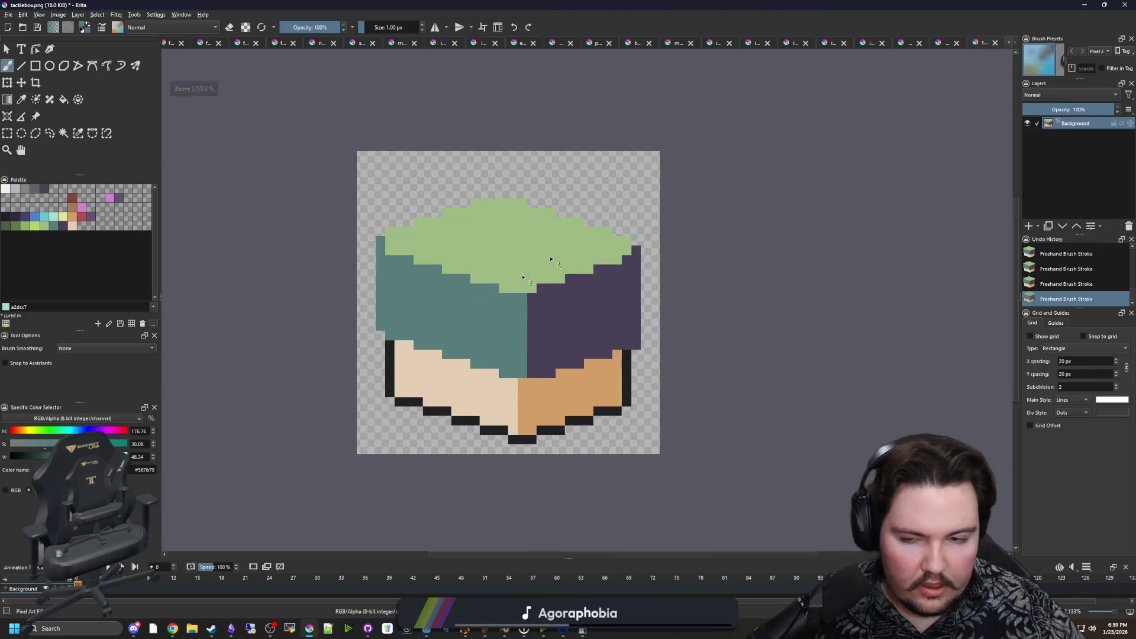
pyautogui.scroll(1, 550, 346)
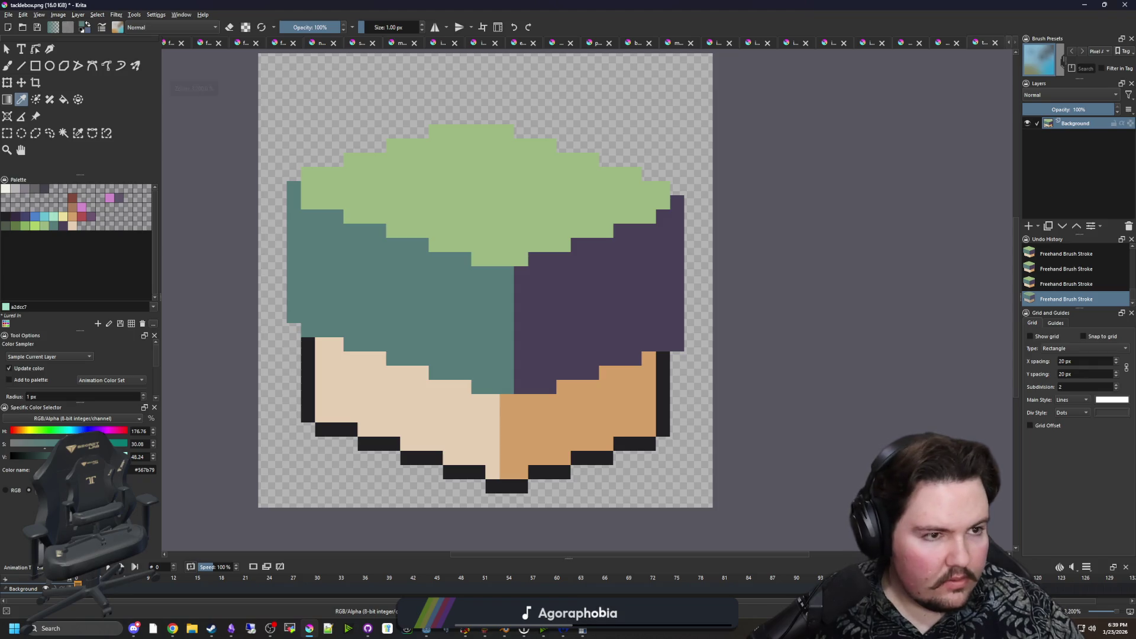
pyautogui.hotkey('alt', 'Tab')
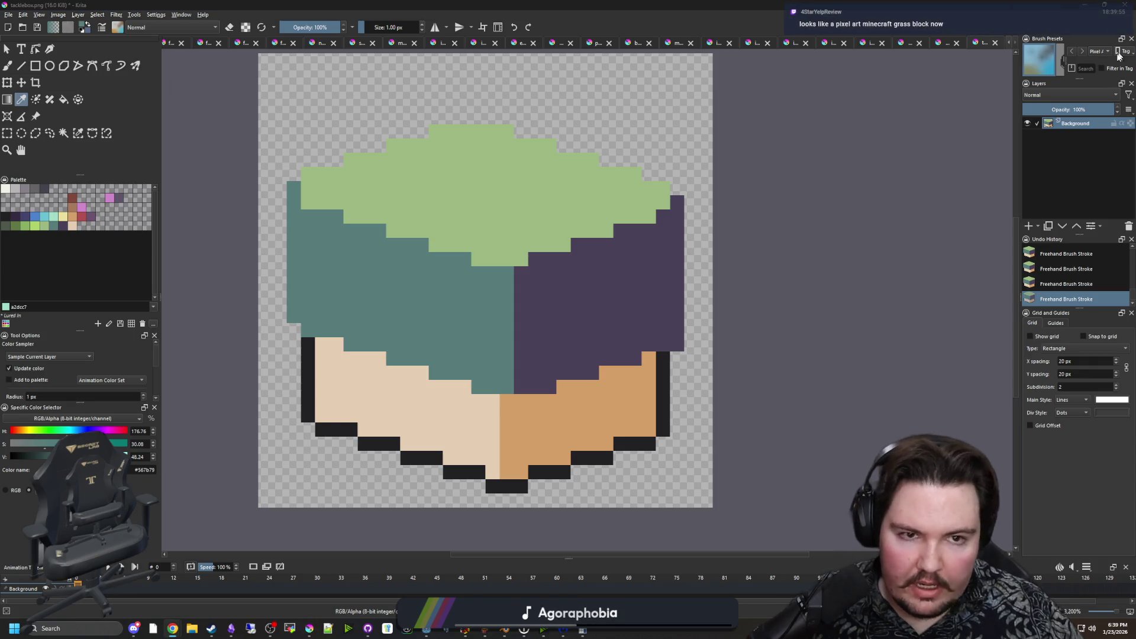
pyautogui.hotkey('alt', 'Tab')
# Open the tacklebox sprite from the Sprites folder and dismiss the autosave prompt.
pyautogui.click(944, 44)
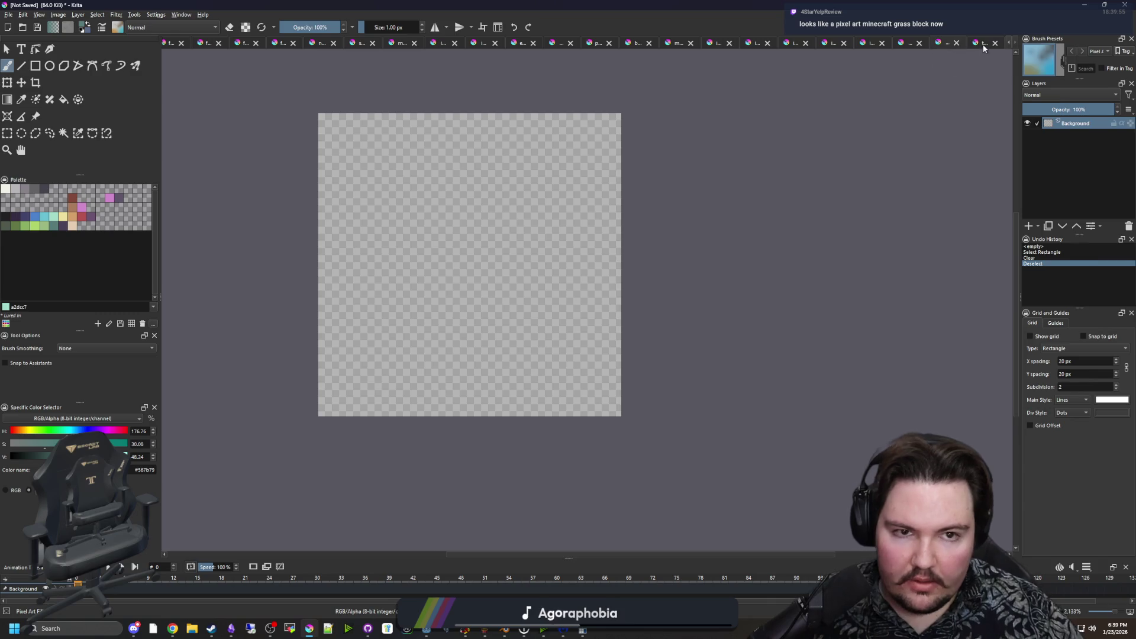
pyautogui.click(982, 44)
pyautogui.click(8, 14)
pyautogui.press('Escape')
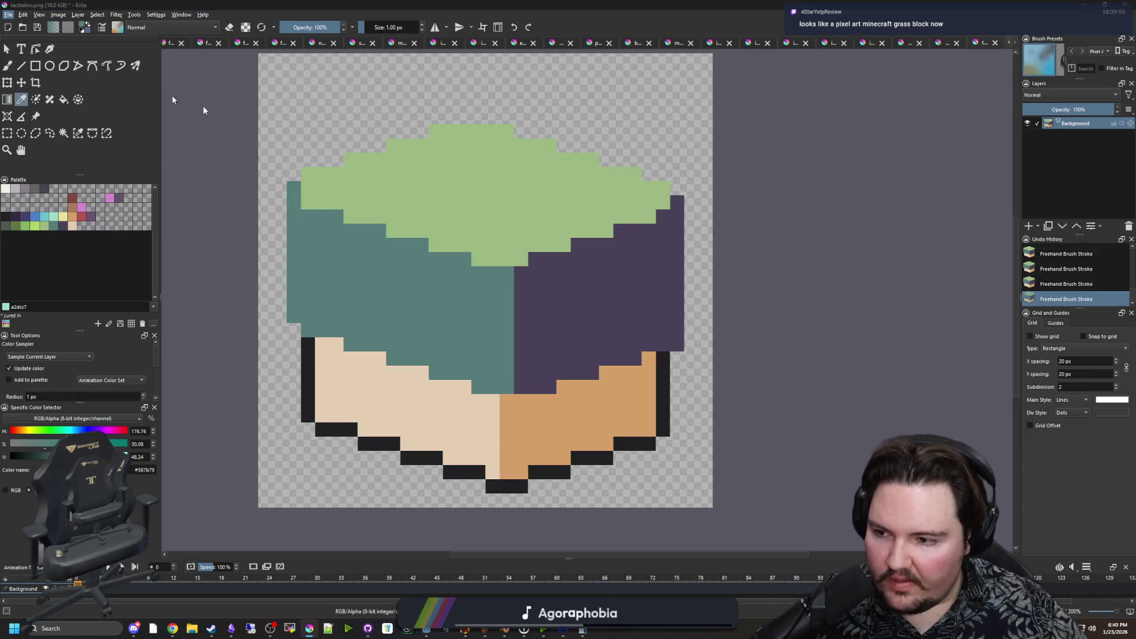
pyautogui.hotkey('ctrl', 'o')
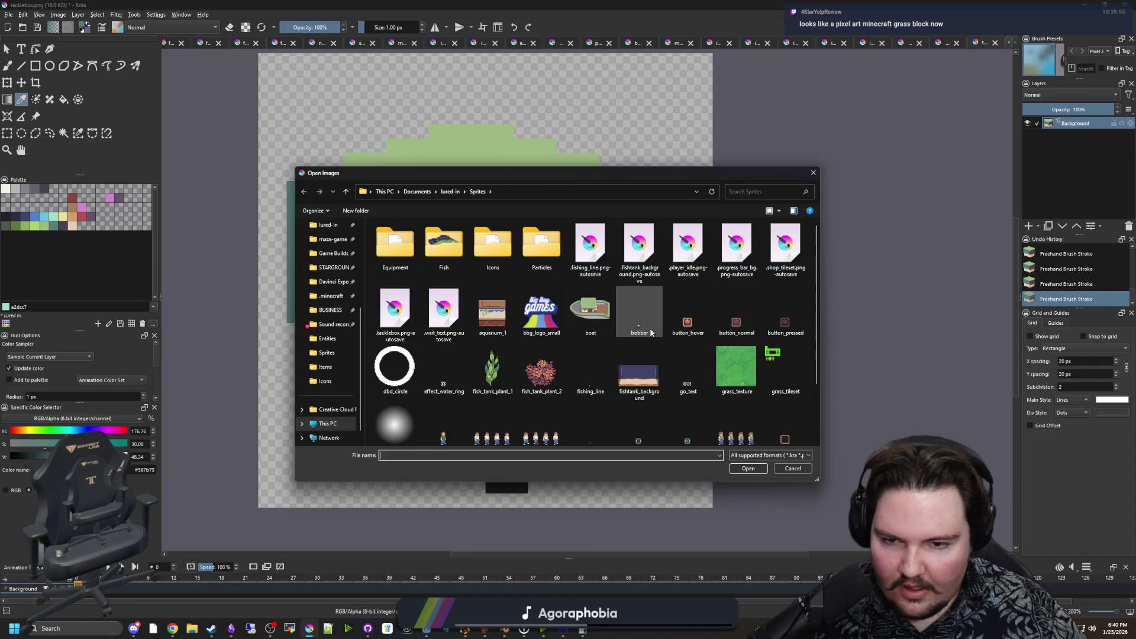
pyautogui.scroll(-1, 641, 349)
pyautogui.click(645, 319)
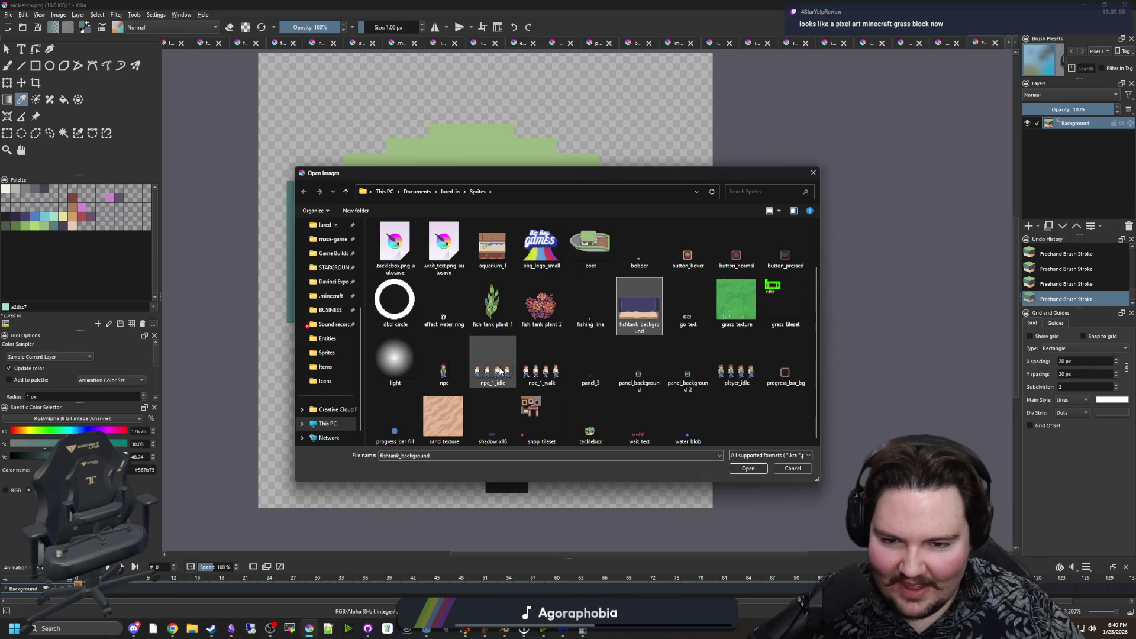
pyautogui.doubleClick(590, 415)
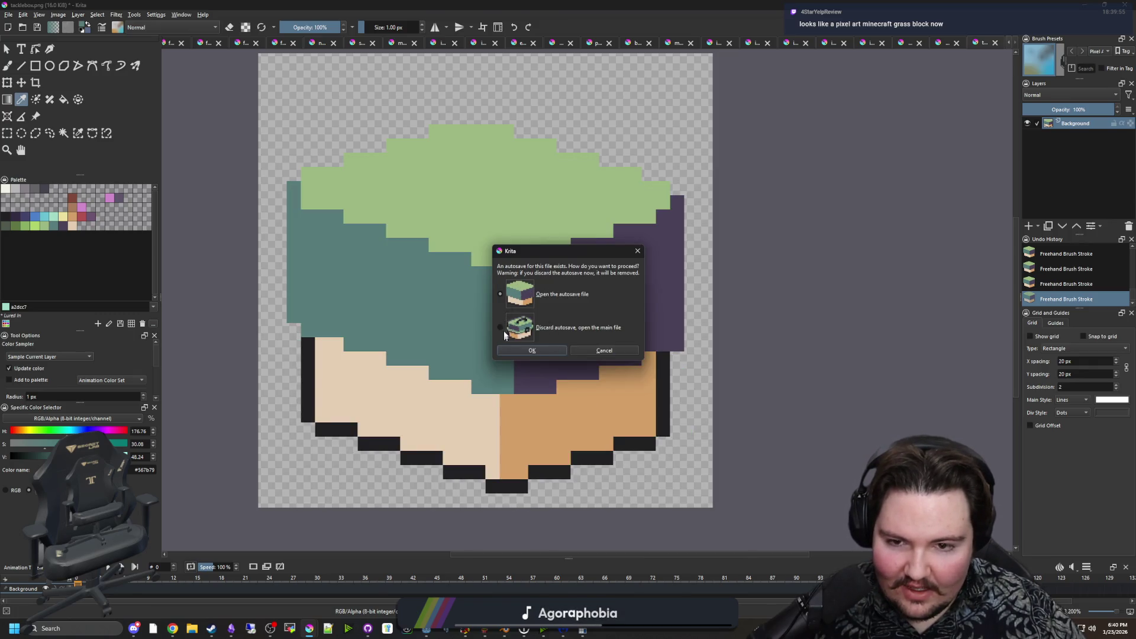
pyautogui.click(620, 352)
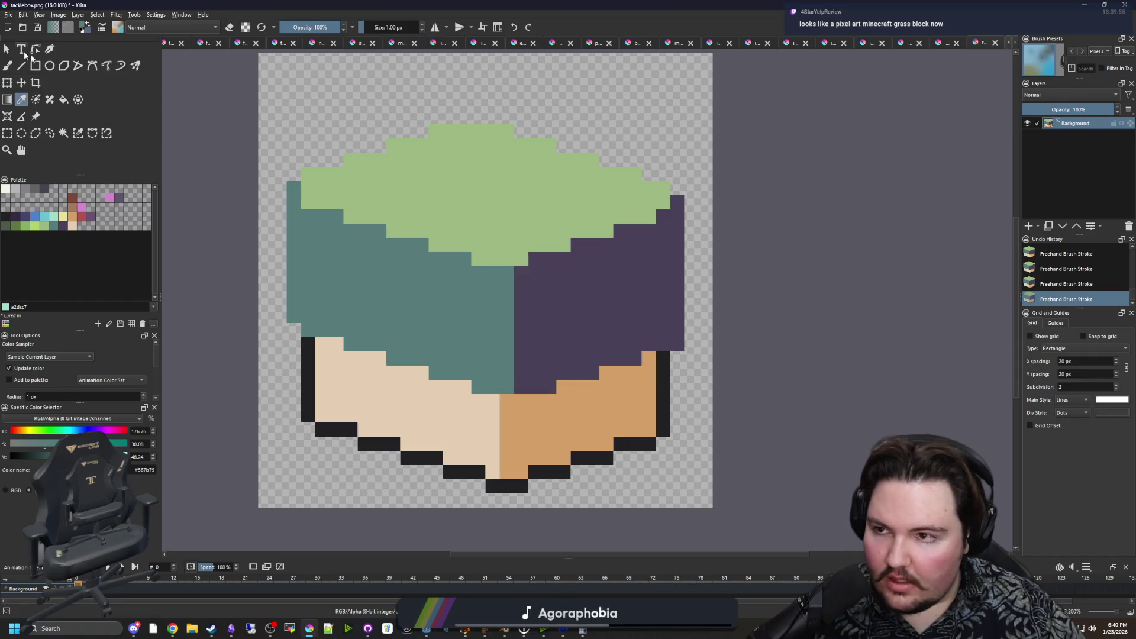
# Save the block sprite as icon_equipment.png in Sprites/Icons, accepting the PNG options.
pyautogui.click(8, 15)
pyautogui.press('Escape')
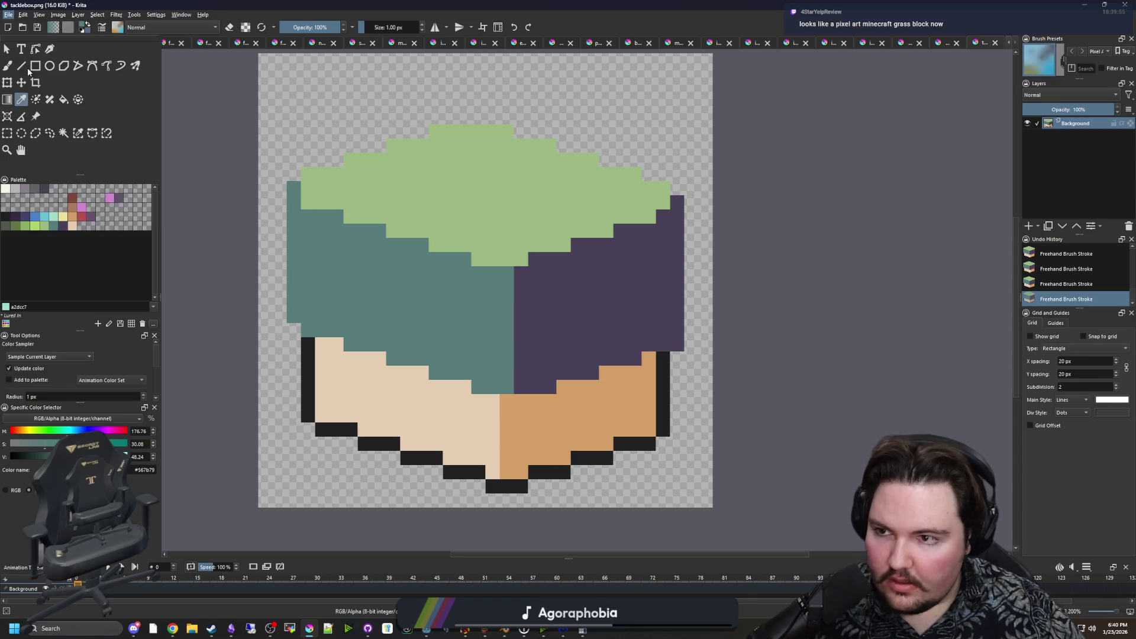
pyautogui.hotkey('ctrl', 'shift', 's')
pyautogui.write('icon_equipment')
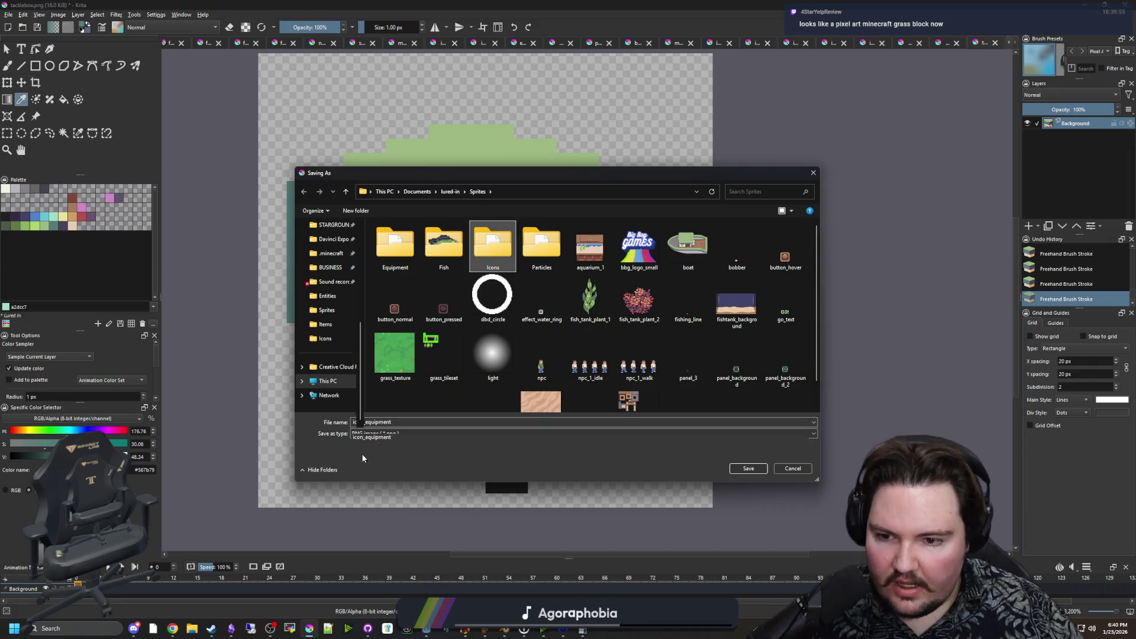
pyautogui.doubleClick(493, 246)
pyautogui.click(749, 469)
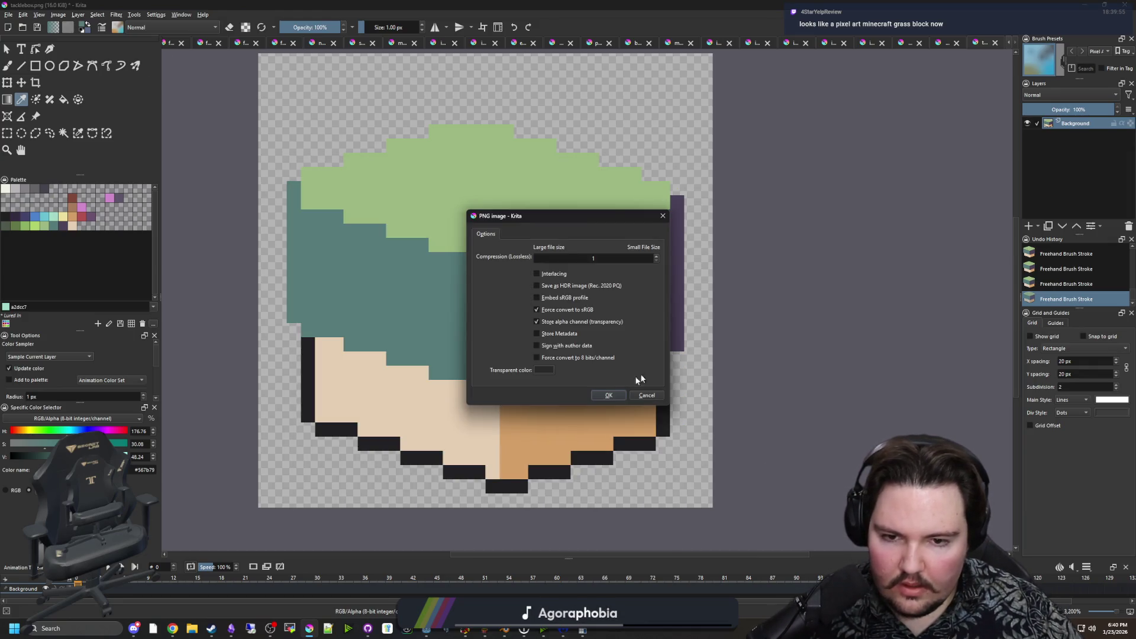
pyautogui.click(595, 395)
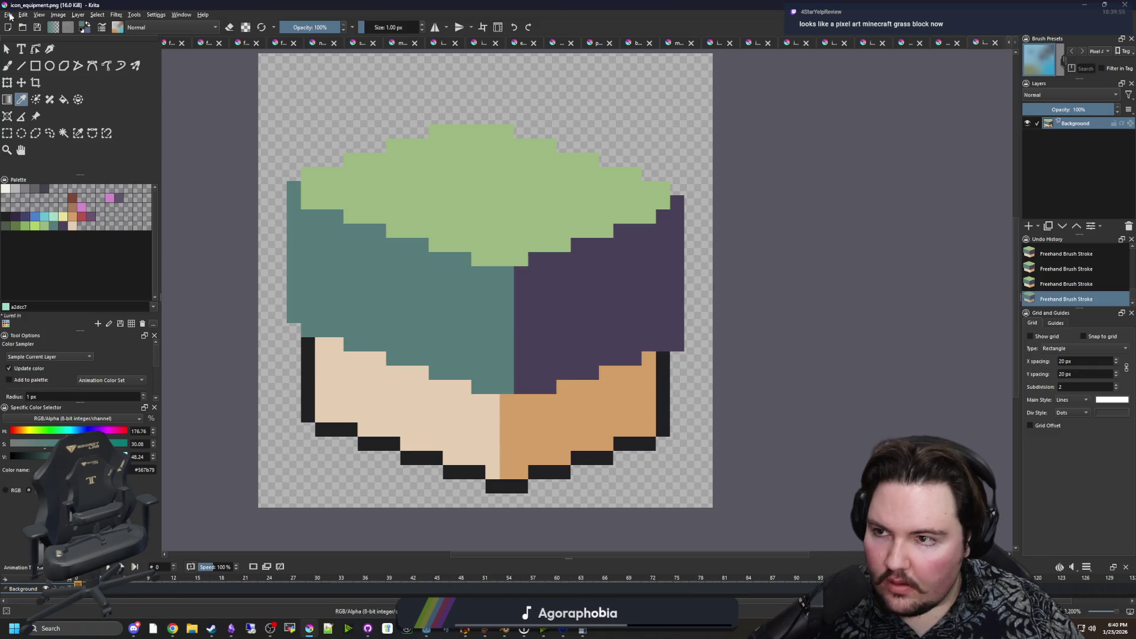
pyautogui.click(9, 17)
pyautogui.click(27, 38)
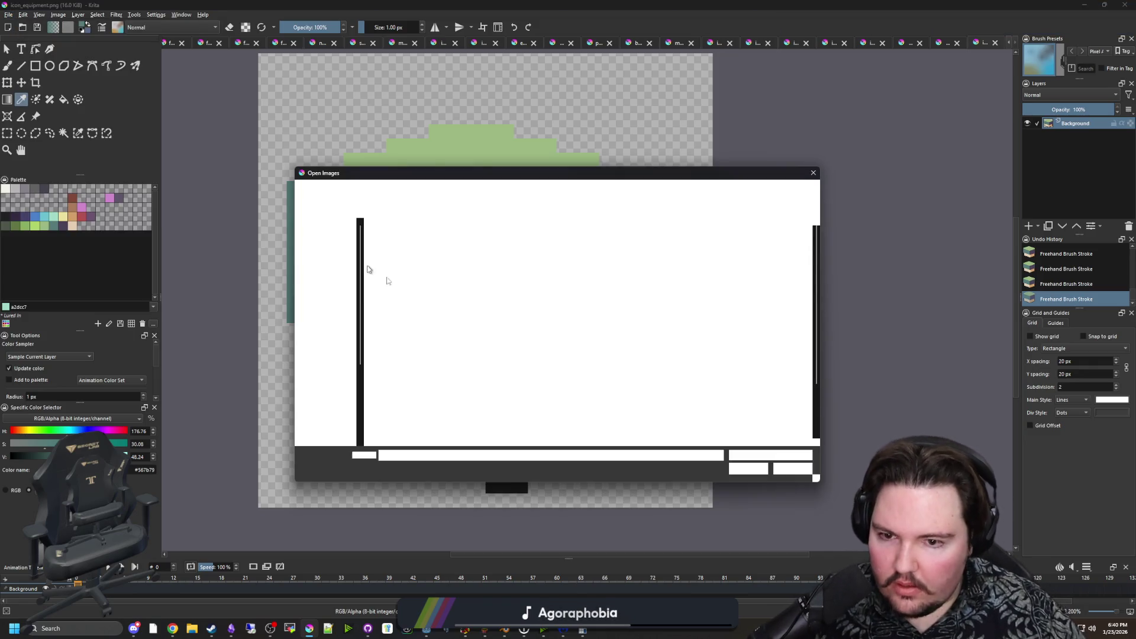
# Open tacklebox.png and sample its light green for the equipment icon.
pyautogui.scroll(-1, 542, 367)
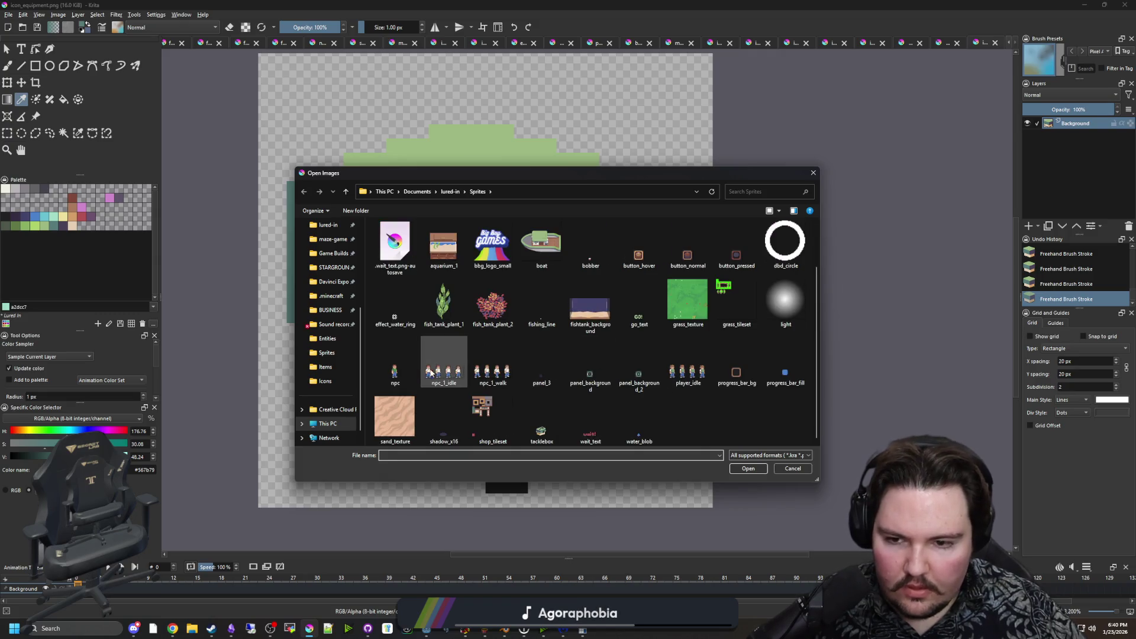
pyautogui.doubleClick(537, 426)
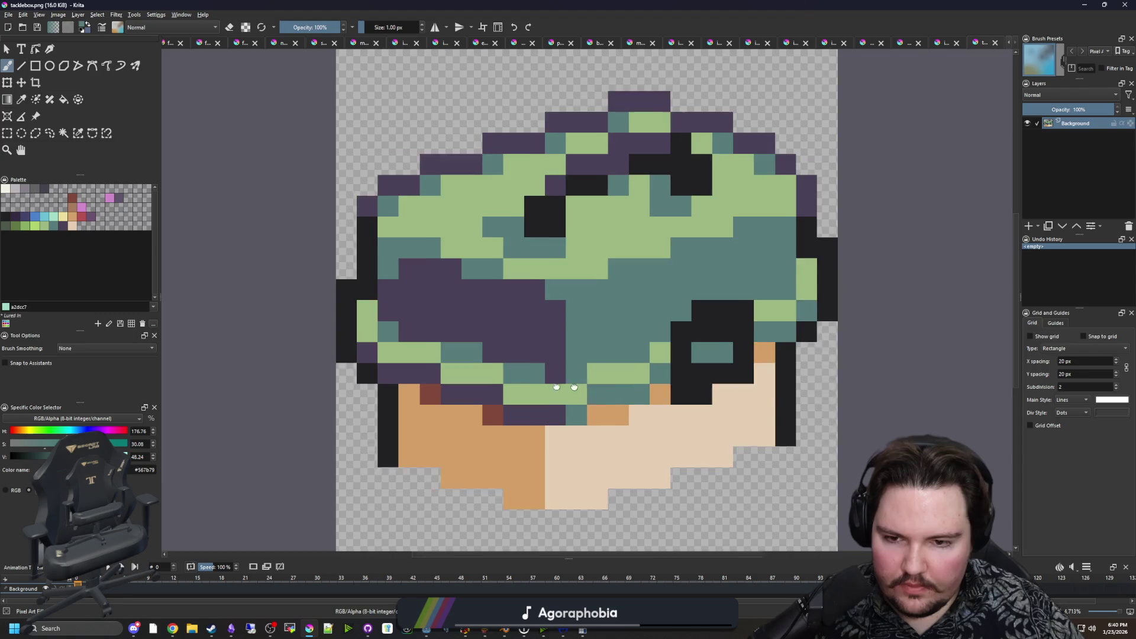
pyautogui.scroll(-1, 565, 388)
pyautogui.press('p')
pyautogui.click(470, 397)
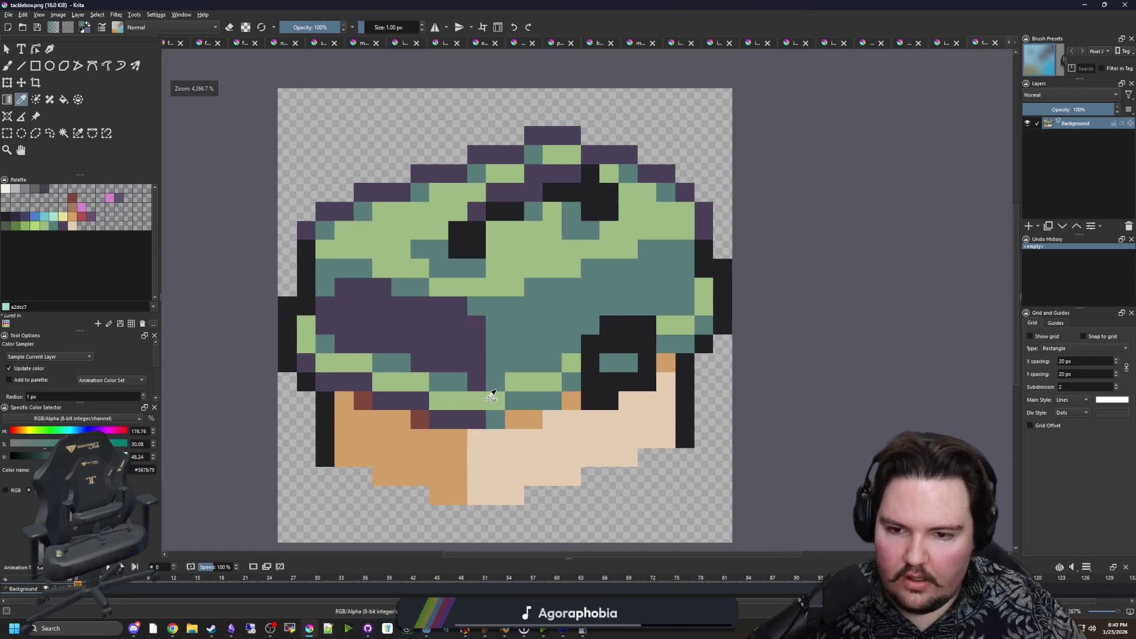
pyautogui.click(942, 45)
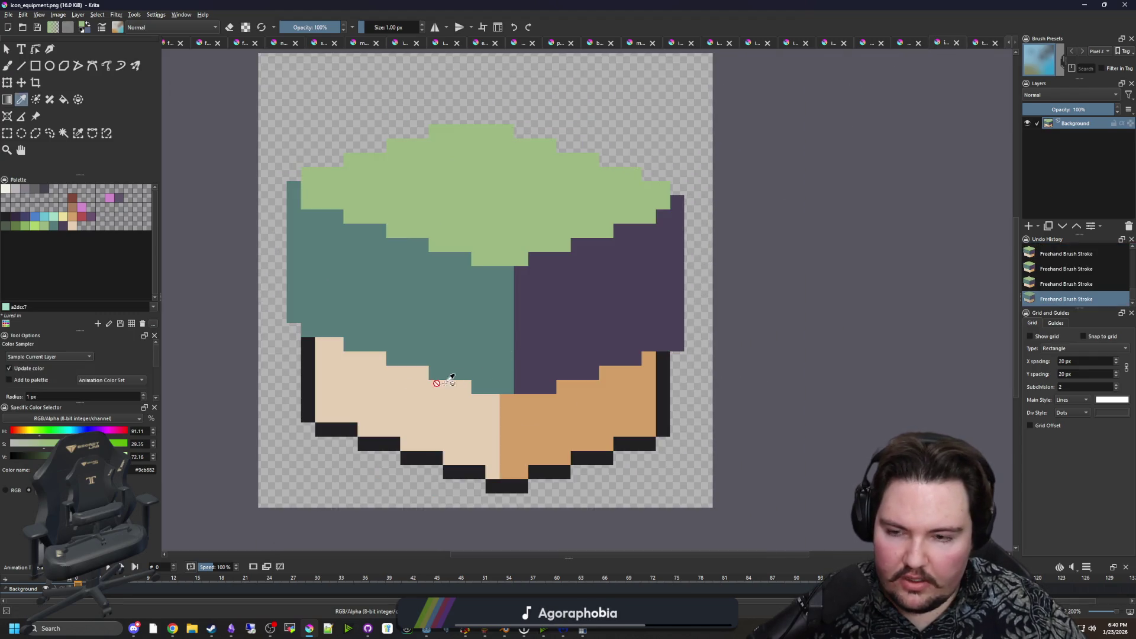
pyautogui.press('b')
# Paint a stepped light-green rim along the lid's lower edge.
pyautogui.scroll(10, 451, 377)
pyautogui.moveTo(374, 312); pyautogui.dragTo(317, 312)
pyautogui.moveTo(403, 339)
pyautogui.mouseDown()
pyautogui.moveTo(462, 339)
pyautogui.moveTo(547, 368)
pyautogui.mouseUp()
pyautogui.scroll(-2, 533, 373)
pyautogui.hscroll(3, 532, 373)
pyautogui.moveTo(419, 335)
pyautogui.mouseDown()
pyautogui.moveTo(523, 368)
pyautogui.moveTo(656, 362)
pyautogui.moveTo(905, 278)
pyautogui.mouseUp()
pyautogui.click(935, 222)
# Extend the green rim up the lid's left side.
pyautogui.scroll(-5, 911, 225)
pyautogui.scroll(5, 502, 281)
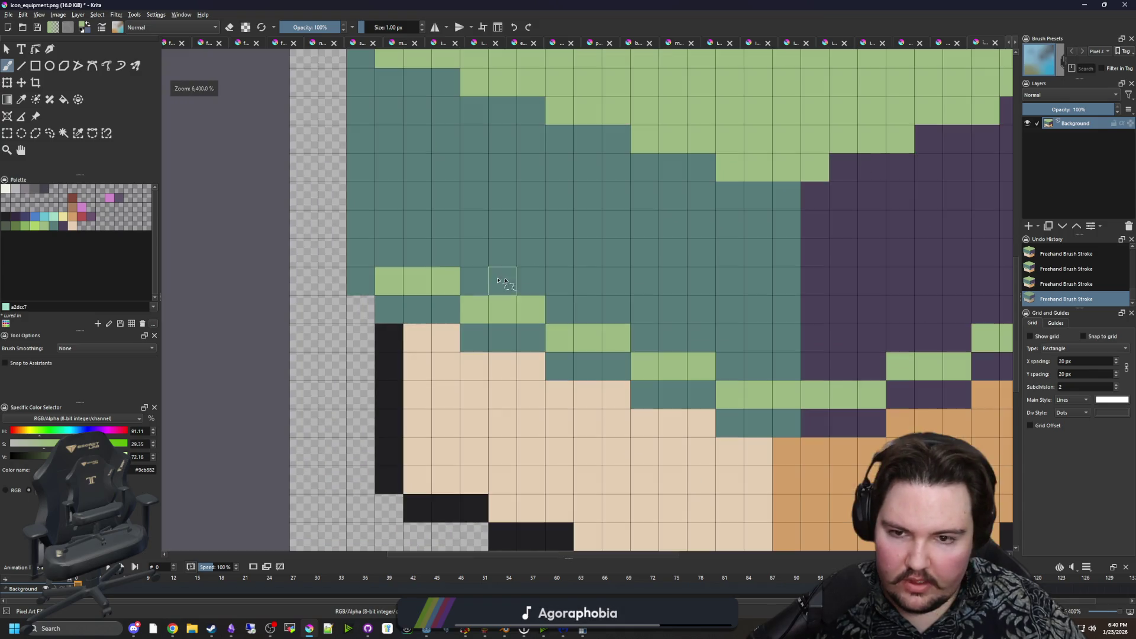
pyautogui.moveTo(332, 252); pyautogui.dragTo(332, 240)
pyautogui.moveTo(332, 201); pyautogui.dragTo(331, 166)
pyautogui.scroll(-3, 379, 314)
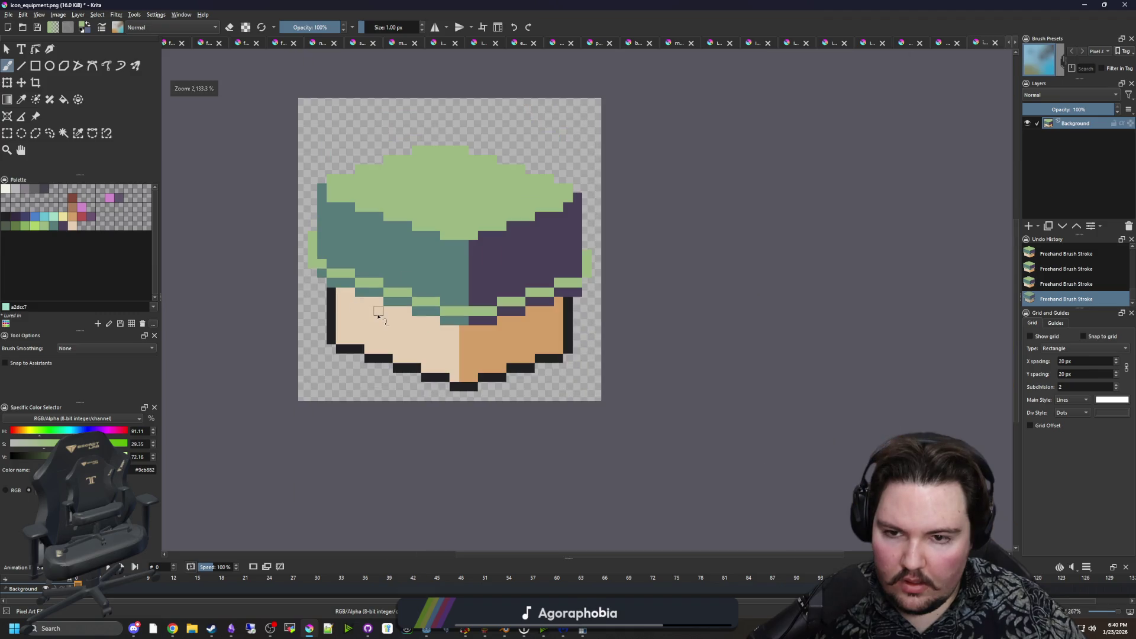
pyautogui.scroll(1, 314, 240)
# Bring the tacklebox reference image back into view.
pyautogui.press('p')
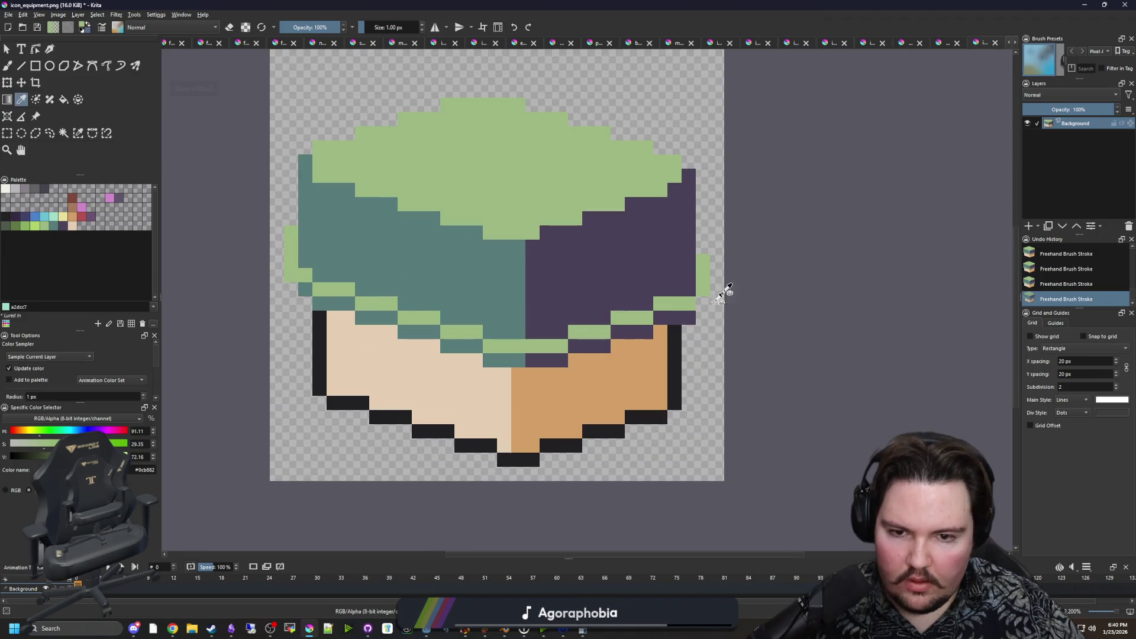
pyautogui.click(970, 43)
pyautogui.click(982, 43)
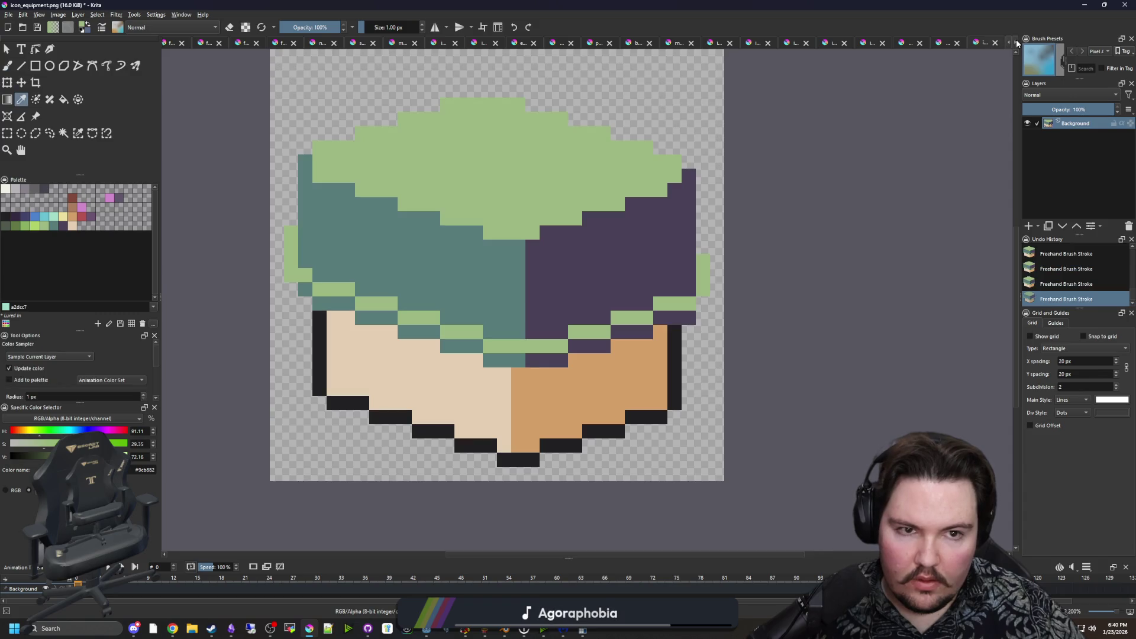
pyautogui.click(985, 41)
pyautogui.click(943, 45)
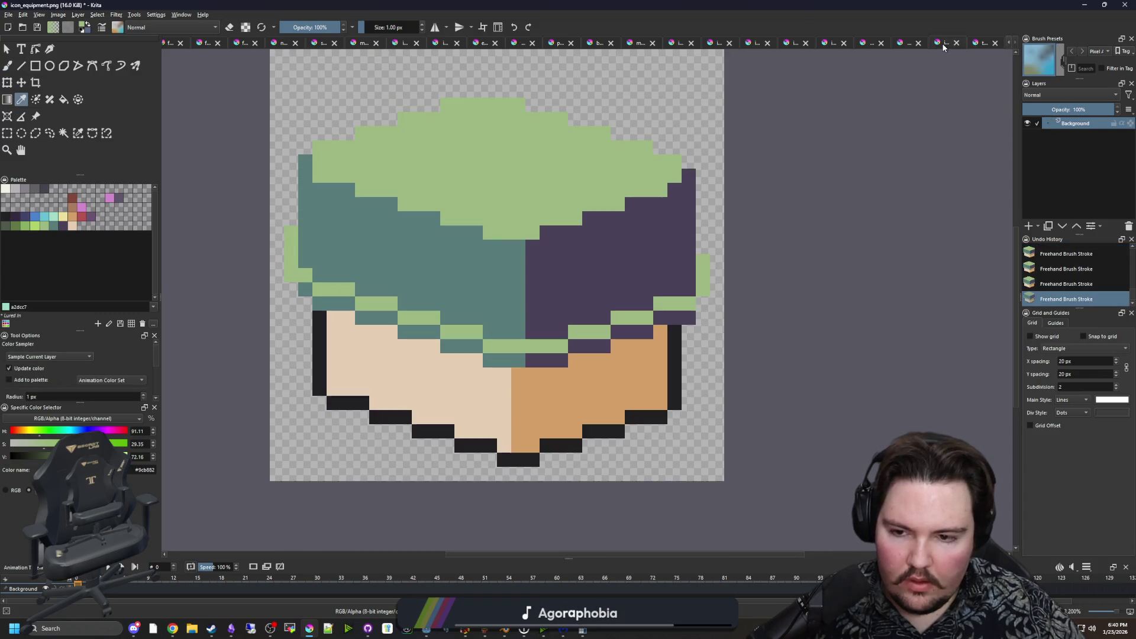
pyautogui.press('b')
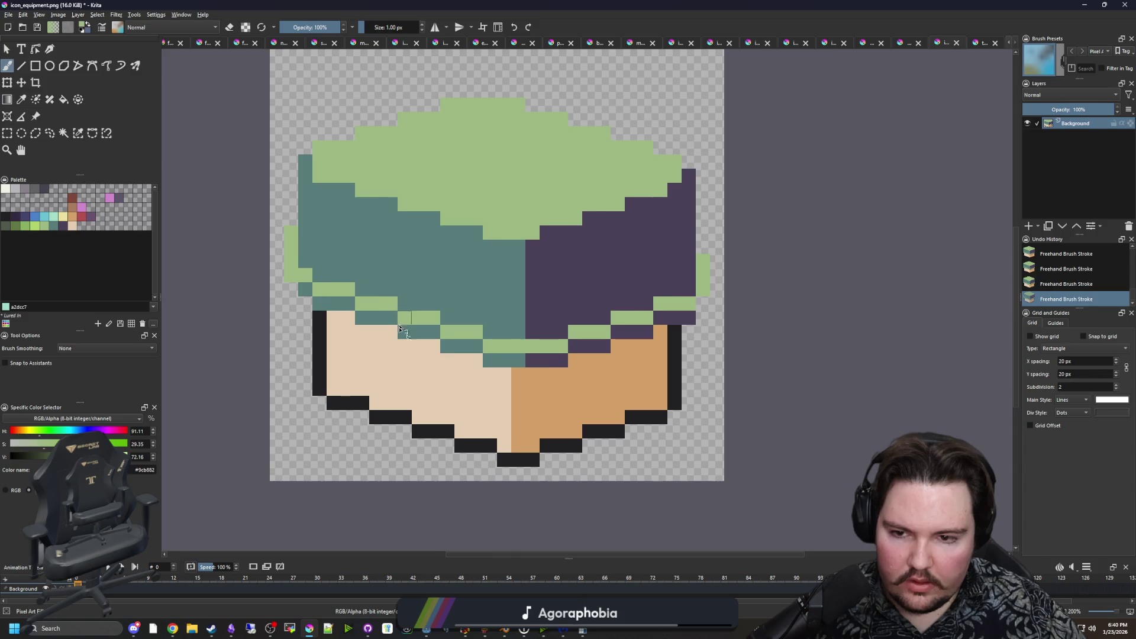
pyautogui.click(984, 42)
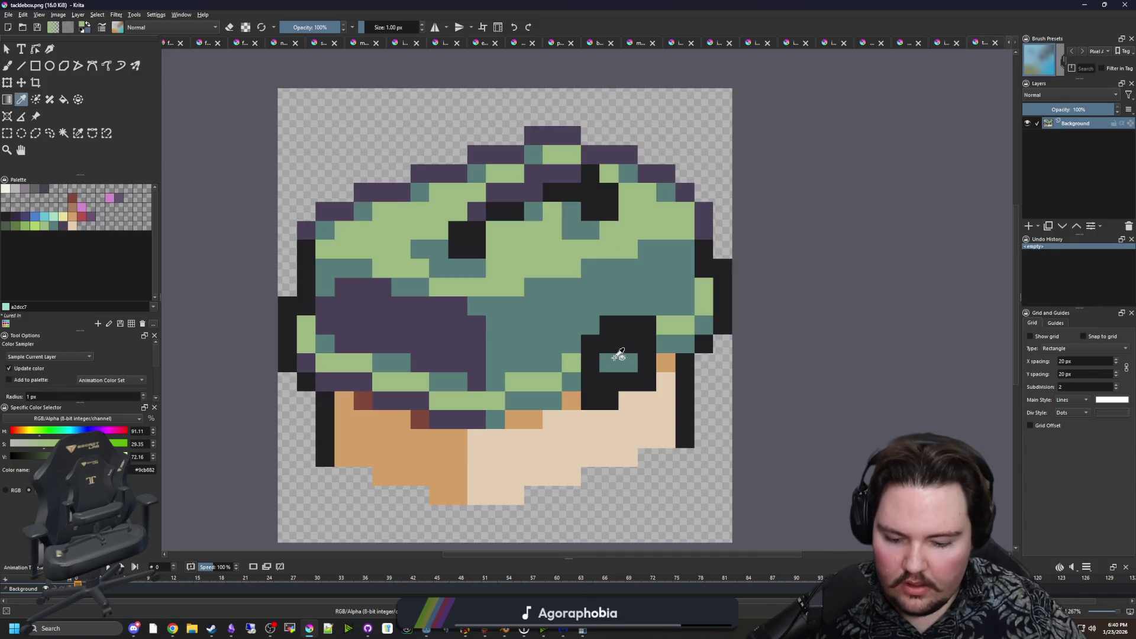
# Sample the tacklebox's dark outline colour and paint a clasp block on the tan front.
pyautogui.click(638, 320)
pyautogui.click(933, 46)
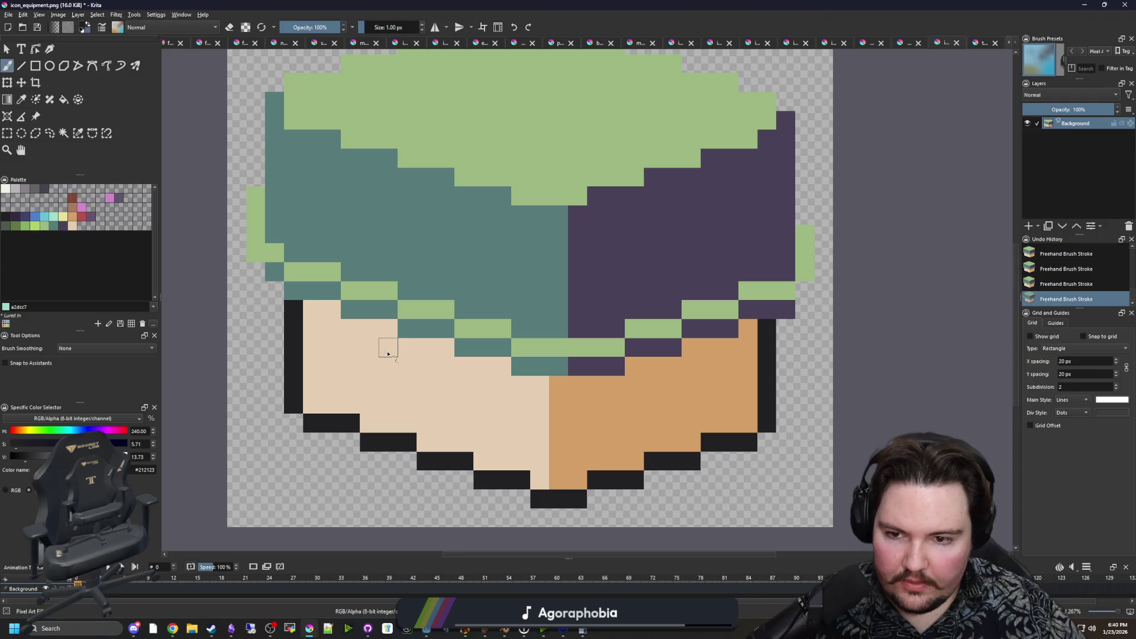
pyautogui.moveTo(445, 365); pyautogui.dragTo(398, 366)
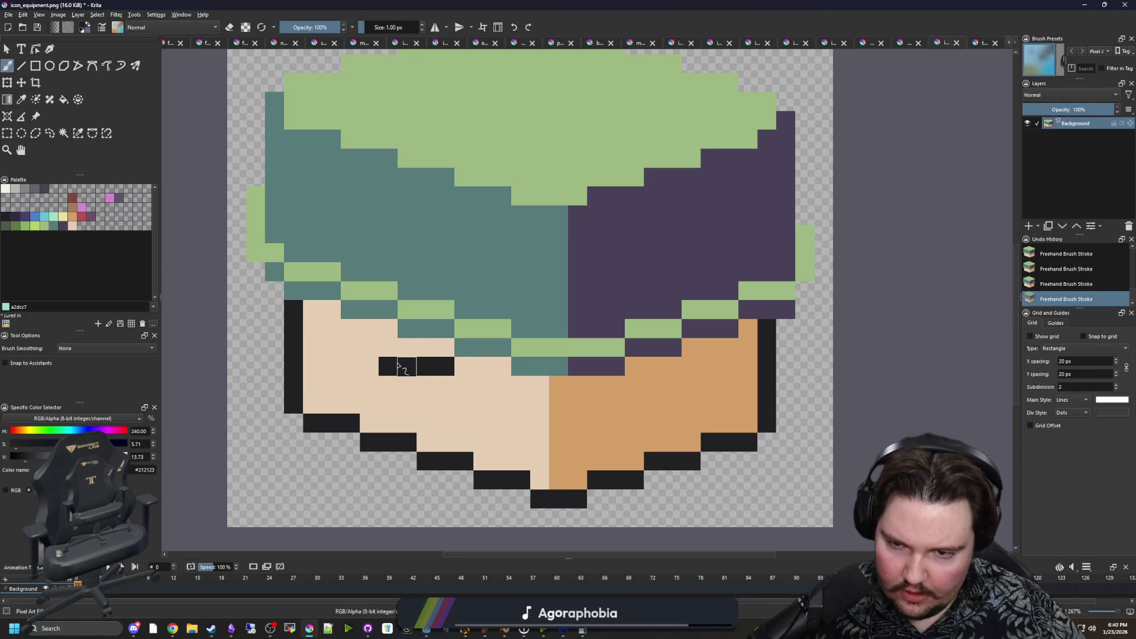
pyautogui.moveTo(393, 309)
pyautogui.mouseDown()
pyautogui.moveTo(385, 296)
pyautogui.moveTo(436, 310)
pyautogui.moveTo(413, 347)
pyautogui.moveTo(413, 303)
pyautogui.mouseUp()
pyautogui.moveTo(414, 385)
pyautogui.mouseDown()
pyautogui.moveTo(453, 385)
pyautogui.moveTo(451, 338)
pyautogui.mouseUp()
# Add two teal highlight pixels inside the dark clasp.
pyautogui.scroll(-6, 436, 381)
pyautogui.scroll(6, 444, 363)
pyautogui.scroll(-5, 461, 319)
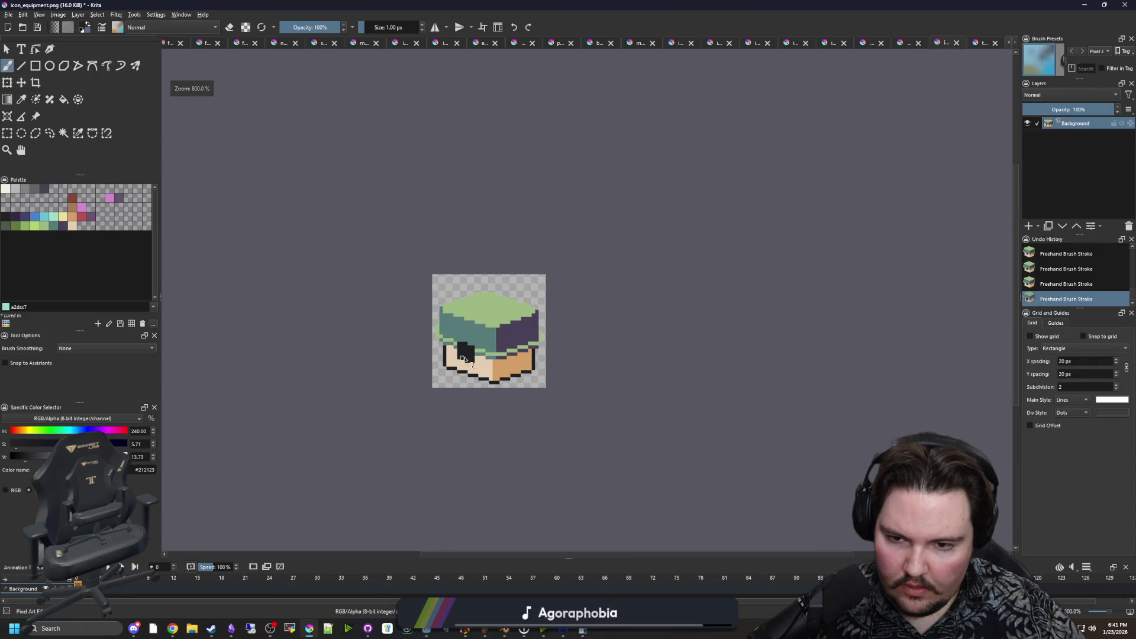
pyautogui.scroll(5, 464, 359)
pyautogui.keyDown('ctrl'); pyautogui.click(563, 333); pyautogui.keyUp('ctrl')
pyautogui.moveTo(480, 324); pyautogui.dragTo(464, 330)
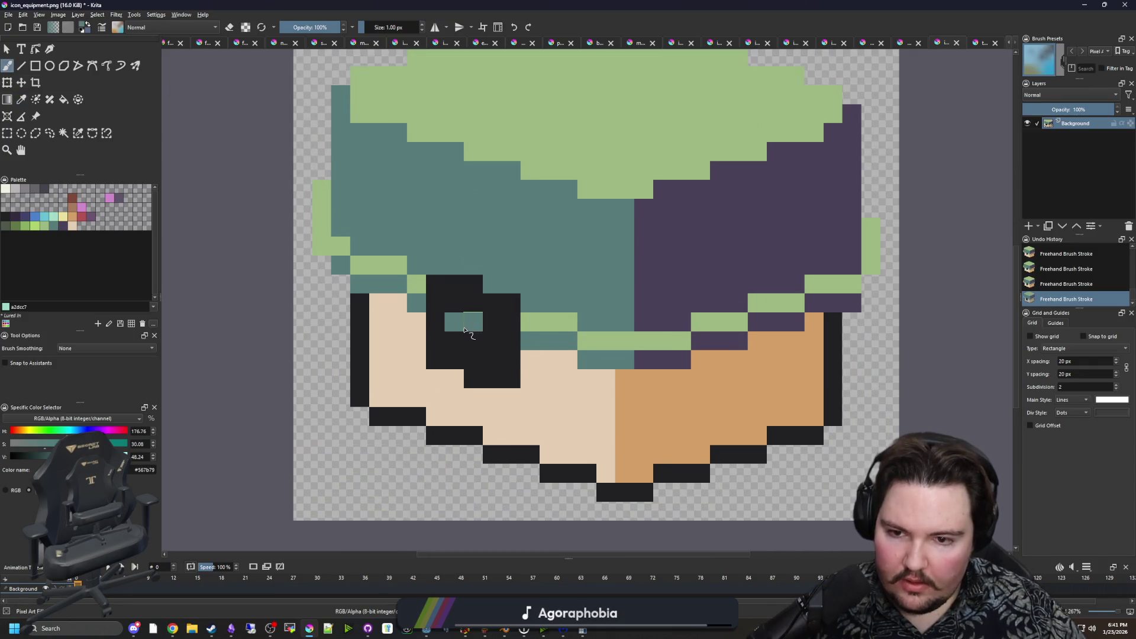
pyautogui.scroll(-7, 495, 355)
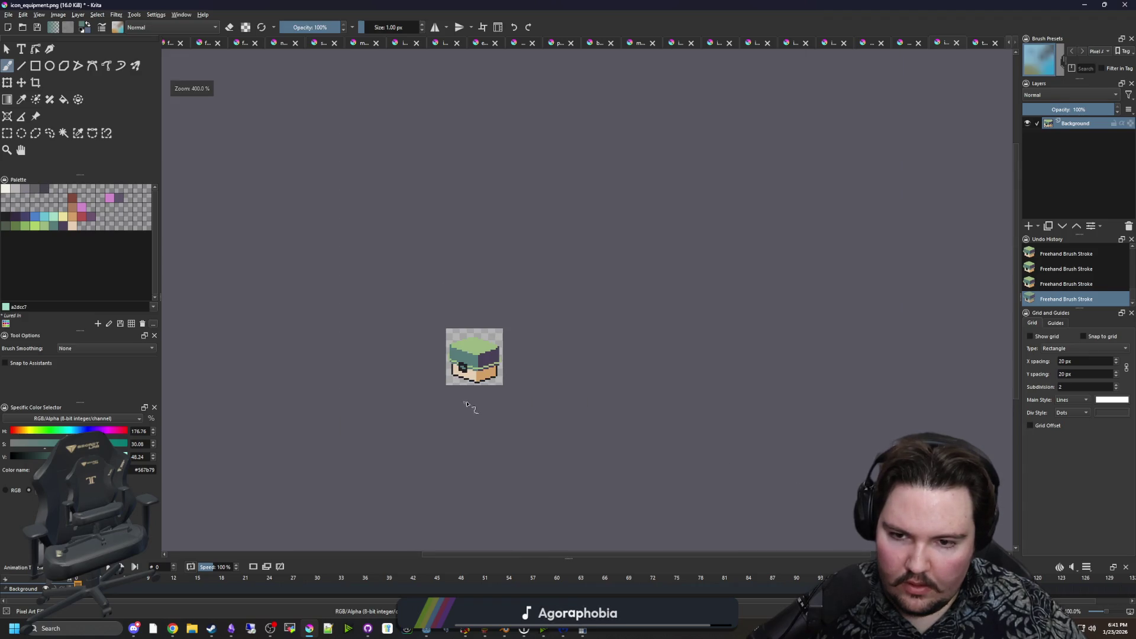
# Dot teal pixels along the green/purple edge of the lid.
pyautogui.scroll(2, 470, 393)
pyautogui.scroll(5, 473, 373)
pyautogui.press('p')
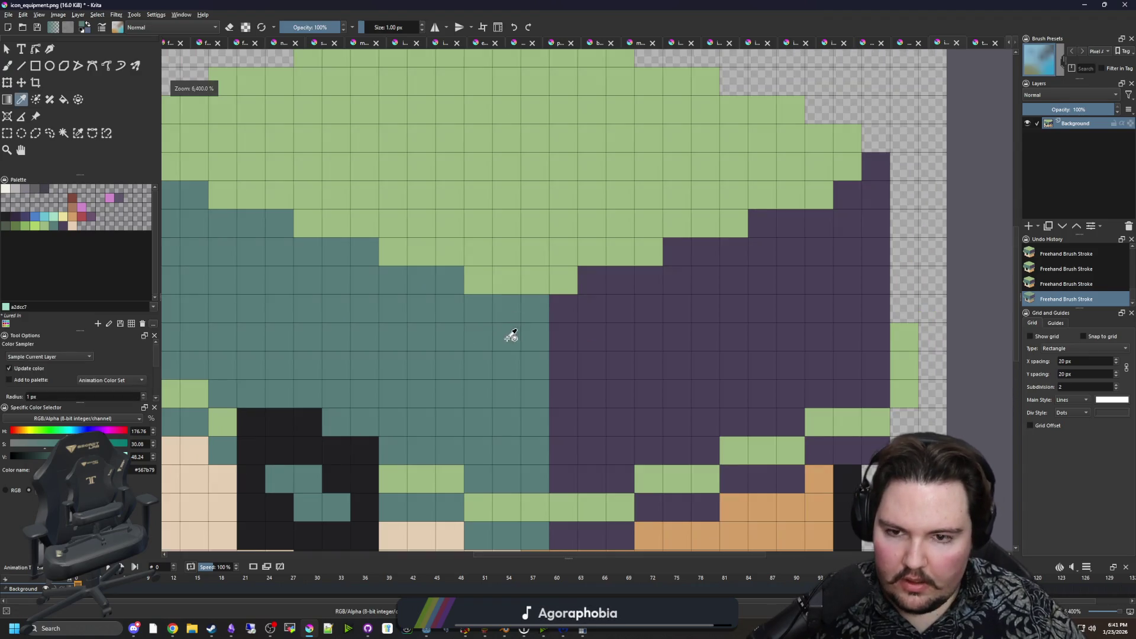
pyautogui.scroll(-5, 552, 399)
pyautogui.press('b')
pyautogui.click(613, 351)
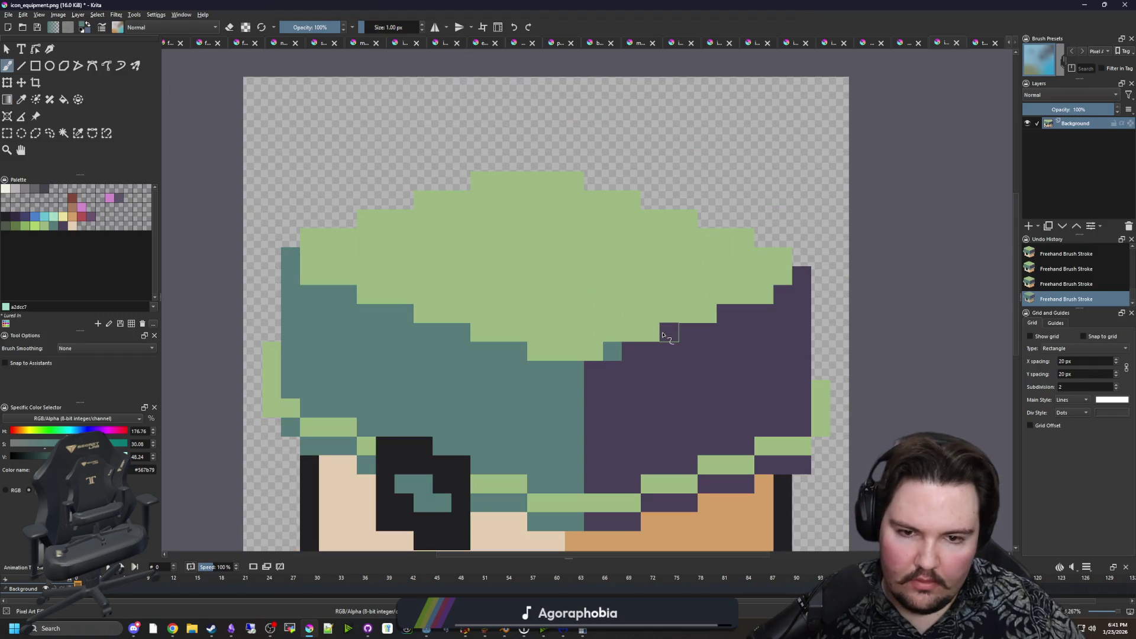
pyautogui.click(669, 332)
pyautogui.click(722, 317)
pyautogui.click(782, 257)
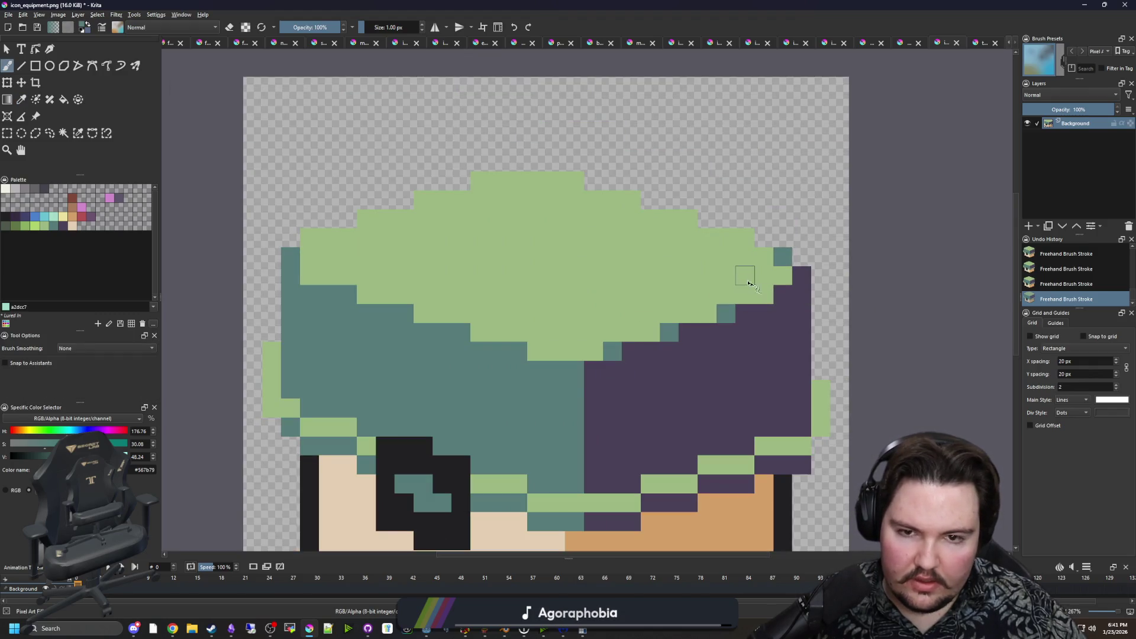
# Add teal pixels along the lid's top edge and corners.
pyautogui.click(745, 237)
pyautogui.click(688, 218)
pyautogui.click(632, 200)
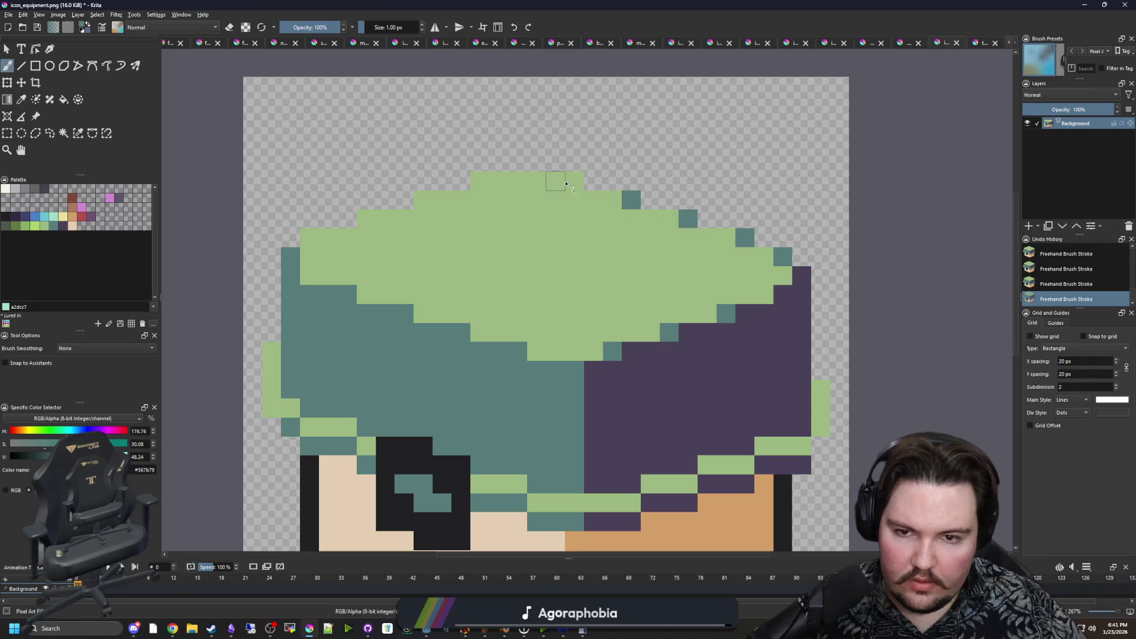
pyautogui.click(575, 180)
pyautogui.click(479, 180)
pyautogui.click(423, 199)
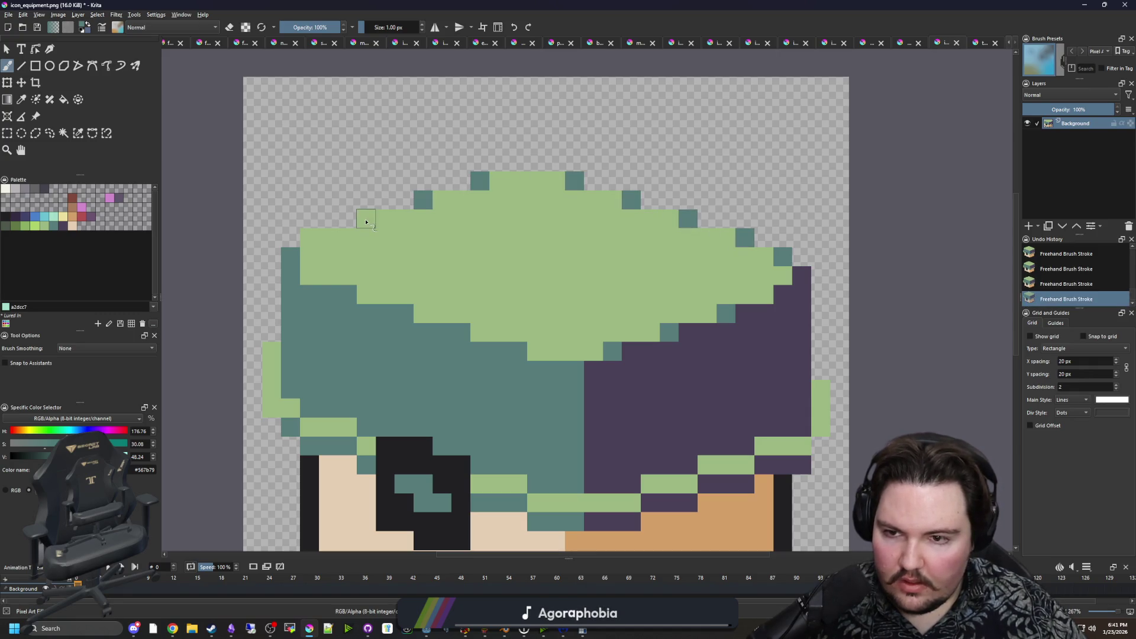
pyautogui.click(366, 218)
# Shade the orange face with dark-brown pixels from the palette.
pyautogui.scroll(-4, 448, 275)
pyautogui.scroll(2, 443, 381)
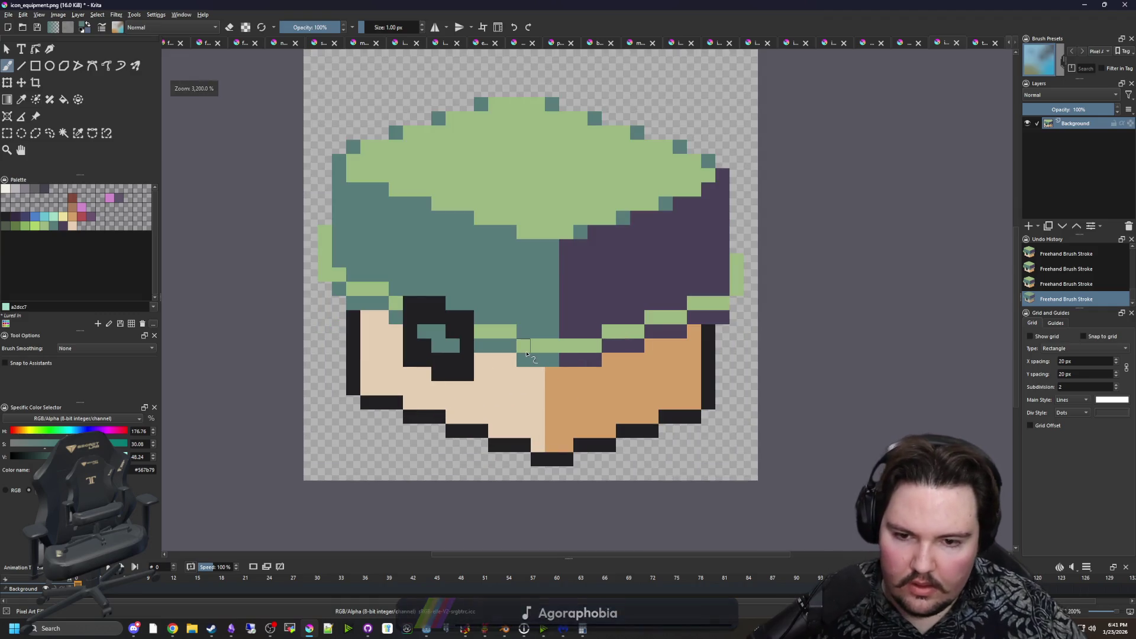
pyautogui.scroll(1, 571, 428)
pyautogui.click(72, 223)
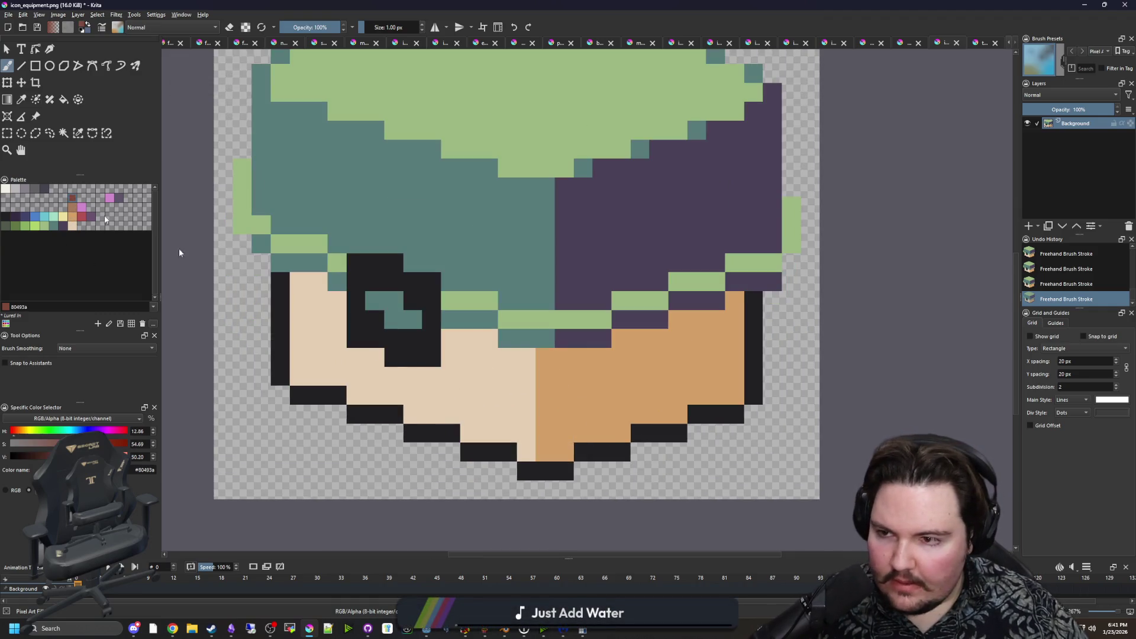
pyautogui.scroll(1, 533, 367)
pyautogui.moveTo(466, 354); pyautogui.dragTo(534, 354)
pyautogui.moveTo(535, 367)
pyautogui.mouseDown()
pyautogui.moveTo(578, 350)
pyautogui.moveTo(609, 355)
pyautogui.moveTo(664, 291)
pyautogui.moveTo(726, 303)
pyautogui.moveTo(747, 292)
pyautogui.mouseUp()
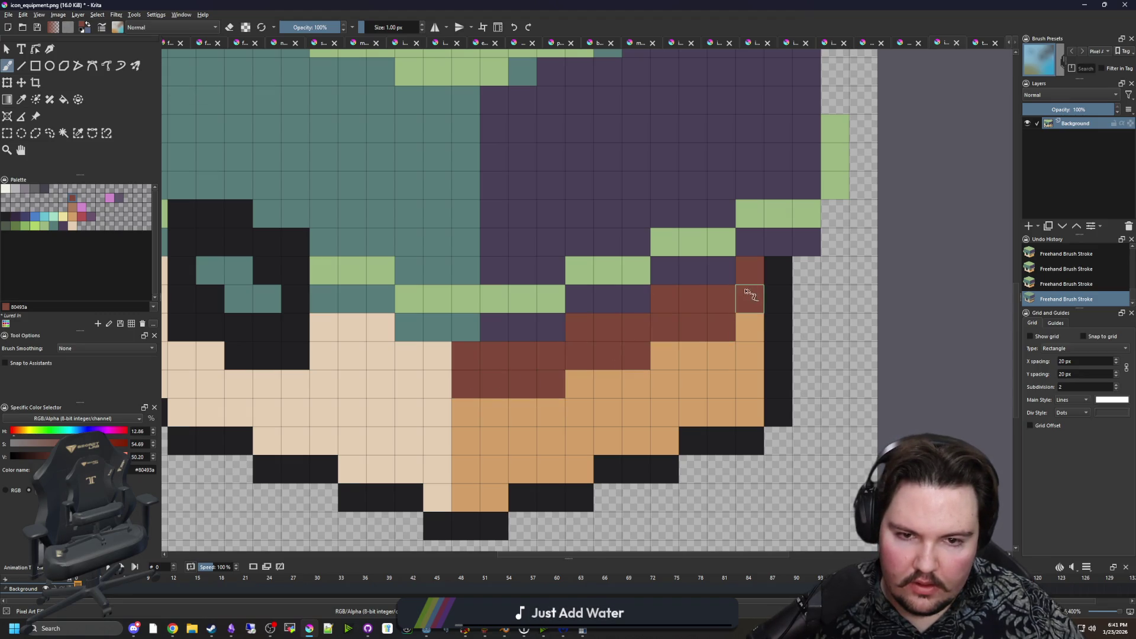
pyautogui.moveTo(750, 414)
pyautogui.mouseDown()
pyautogui.moveTo(495, 497)
pyautogui.moveTo(437, 494)
pyautogui.mouseUp()
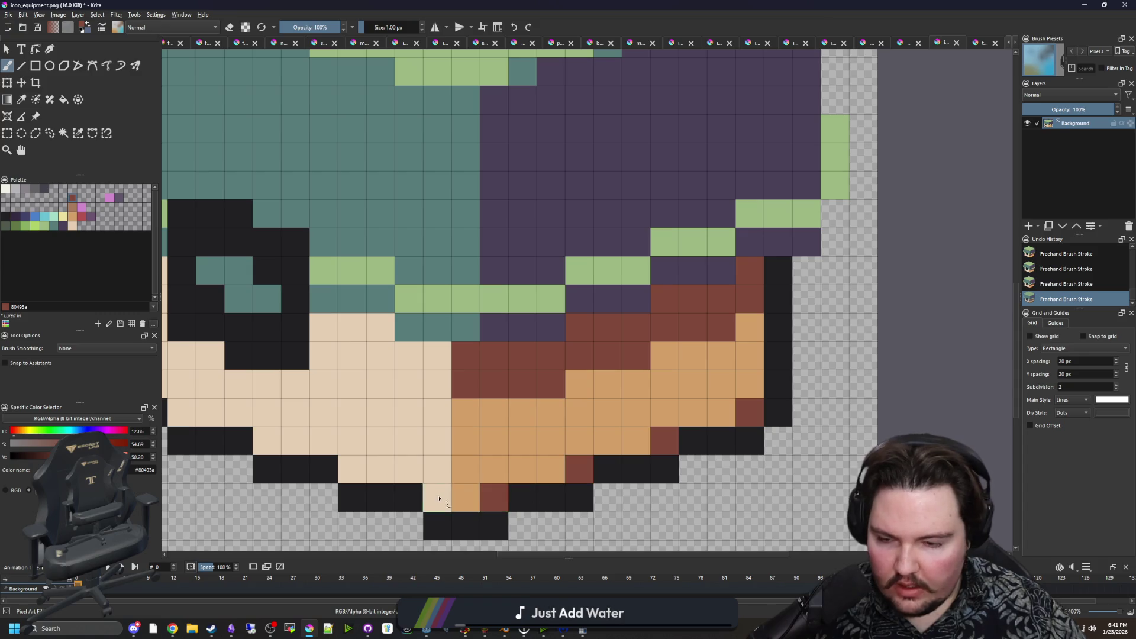
# Sample the orange and shade the cream face with orange pixels.
pyautogui.moveTo(402, 394); pyautogui.dragTo(453, 393)
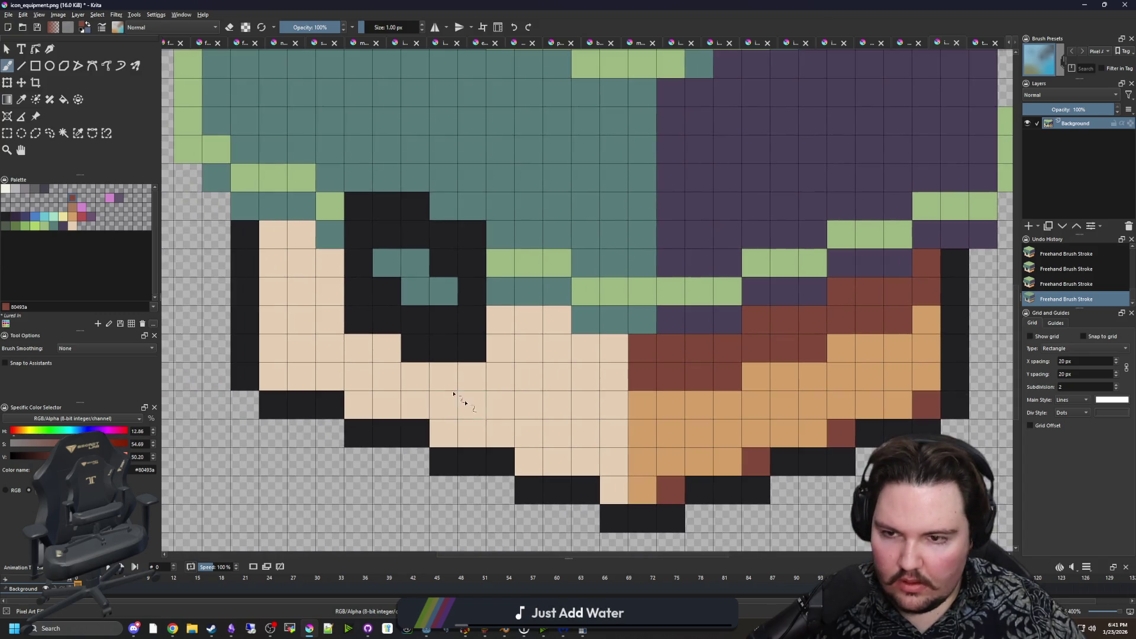
pyautogui.keyDown('ctrl'); pyautogui.click(676, 407); pyautogui.keyUp('ctrl')
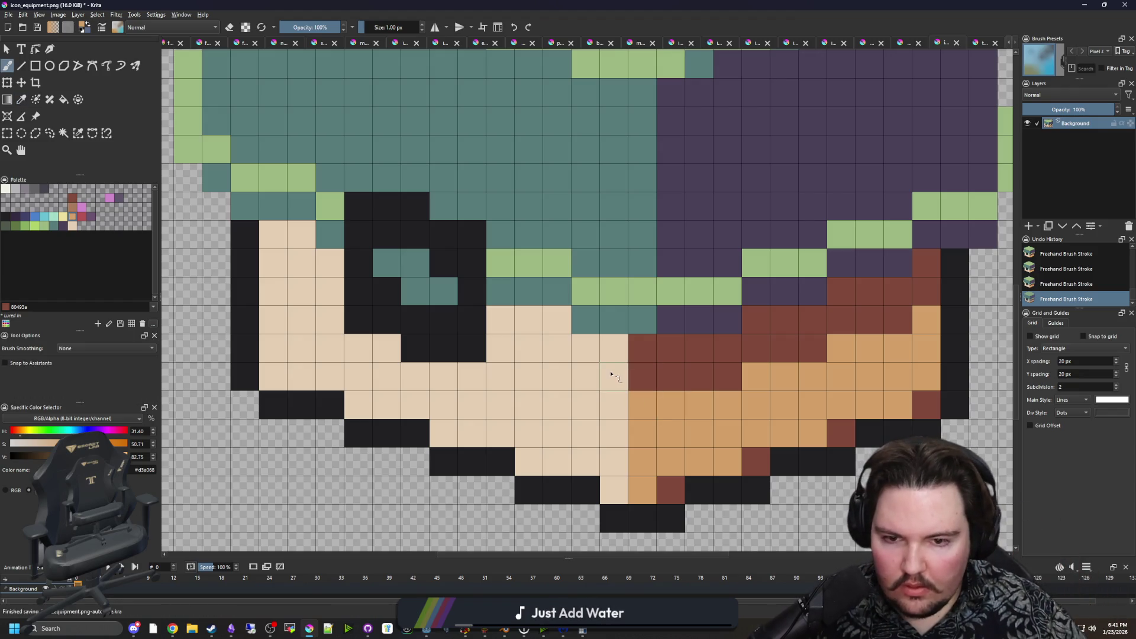
pyautogui.moveTo(611, 374)
pyautogui.mouseDown()
pyautogui.moveTo(612, 349)
pyautogui.moveTo(582, 349)
pyautogui.moveTo(541, 323)
pyautogui.mouseUp()
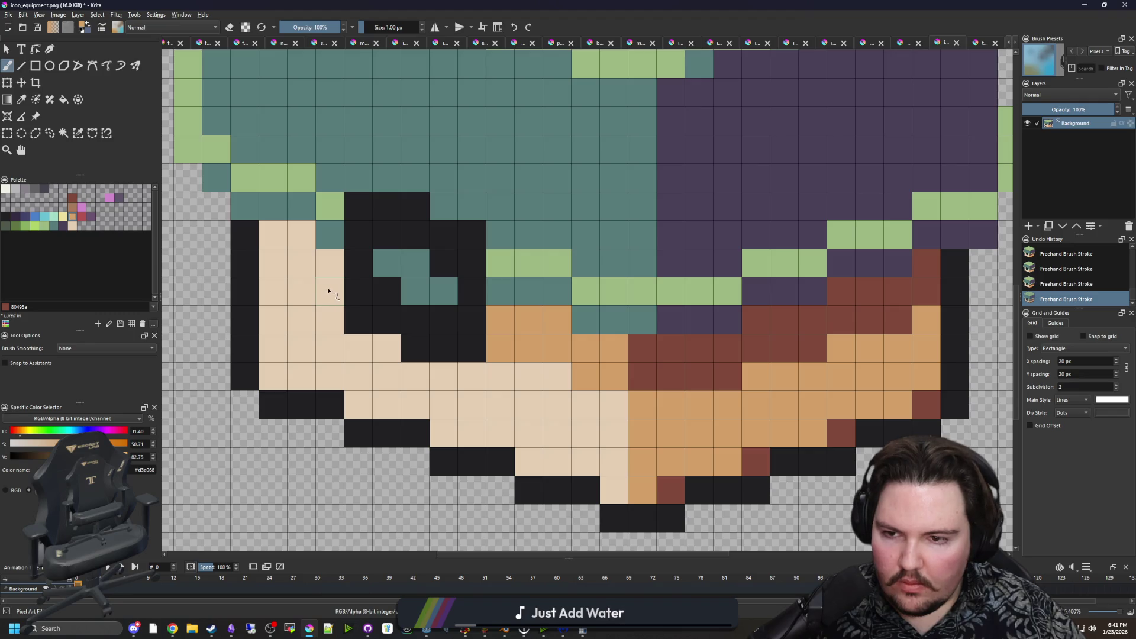
pyautogui.moveTo(329, 290)
pyautogui.mouseDown()
pyautogui.moveTo(291, 271)
pyautogui.moveTo(299, 235)
pyautogui.mouseUp()
pyautogui.click(274, 378)
pyautogui.click(358, 405)
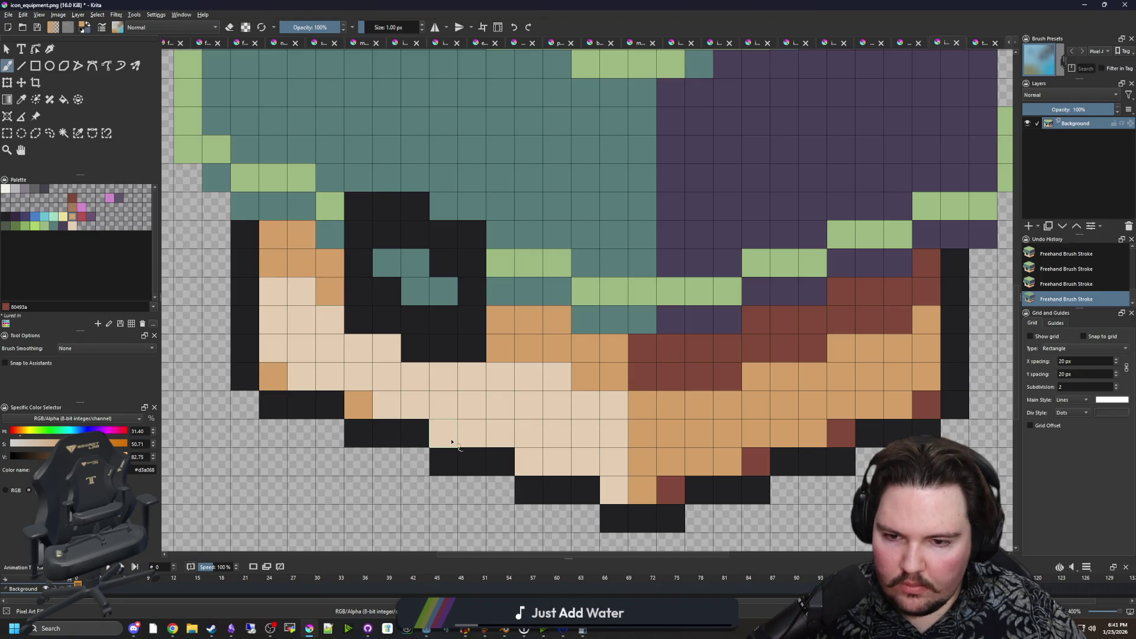
pyautogui.scroll(-6, 491, 335)
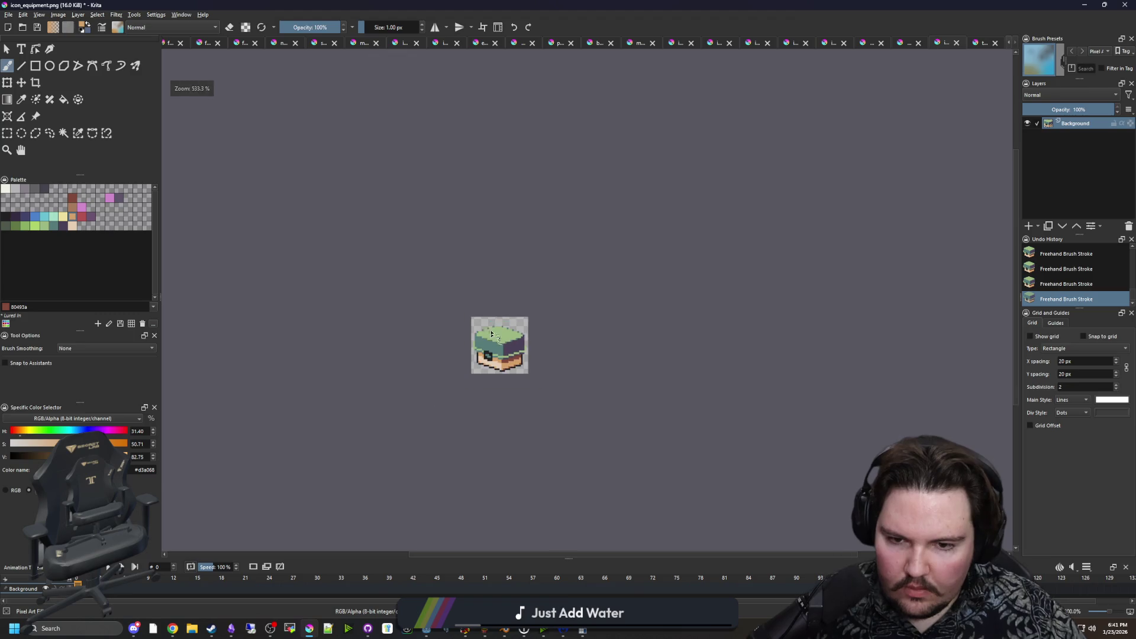
# Paint the black handle across the lid's top, with its left side and stepped right arm, matching the tacklebox reference.
pyautogui.scroll(6, 497, 350)
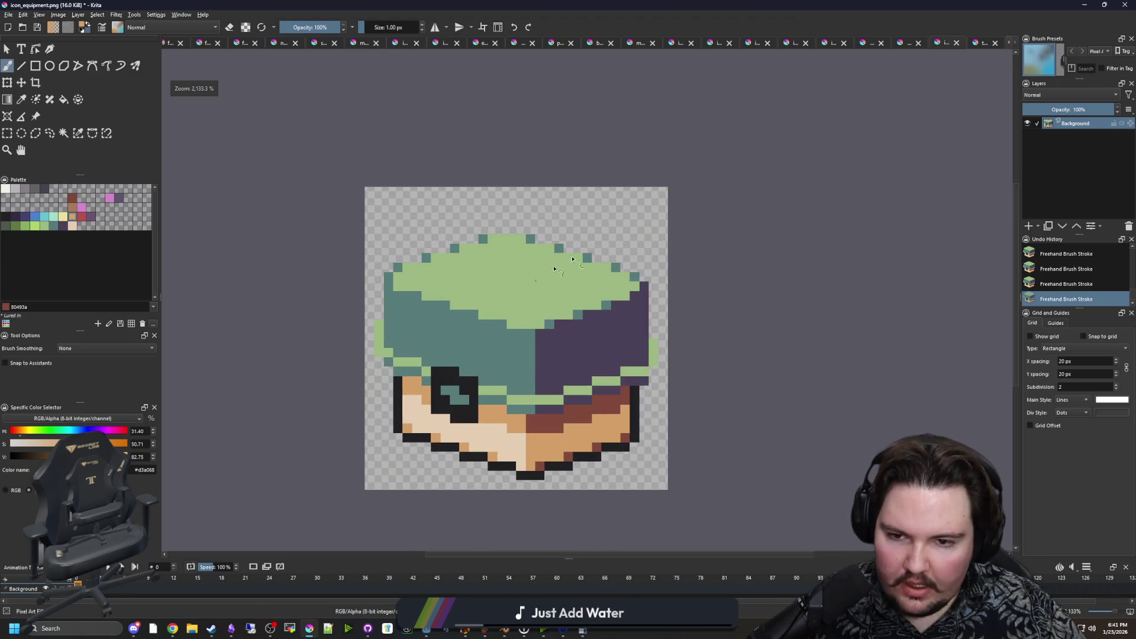
pyautogui.click(985, 43)
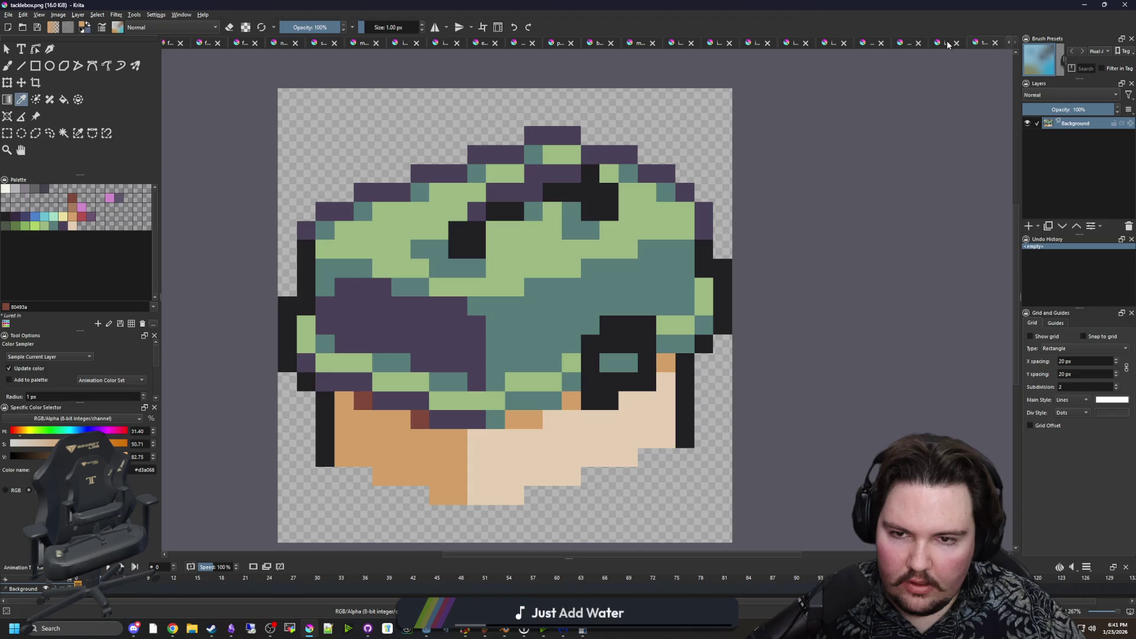
pyautogui.click(947, 43)
pyautogui.scroll(8, 533, 362)
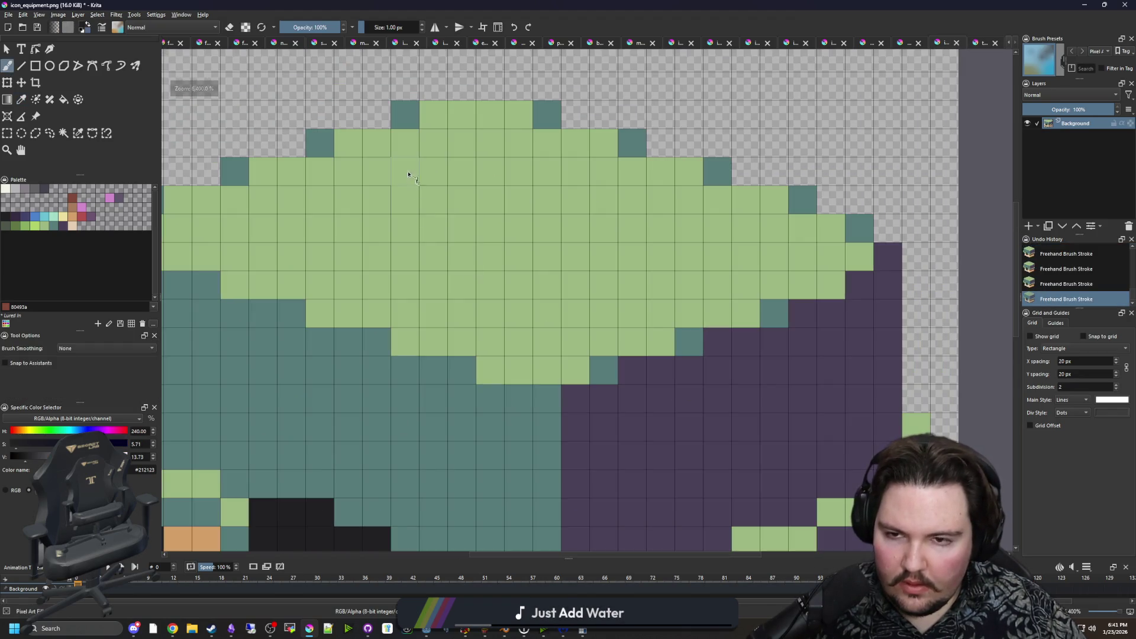
pyautogui.moveTo(405, 143)
pyautogui.mouseDown()
pyautogui.moveTo(459, 148)
pyautogui.moveTo(624, 203)
pyautogui.moveTo(632, 227)
pyautogui.mouseUp()
pyautogui.moveTo(380, 159)
pyautogui.mouseDown()
pyautogui.moveTo(376, 143)
pyautogui.moveTo(349, 171)
pyautogui.moveTo(347, 234)
pyautogui.mouseUp()
pyautogui.moveTo(613, 261)
pyautogui.mouseDown()
pyautogui.moveTo(634, 278)
pyautogui.moveTo(577, 223)
pyautogui.moveTo(406, 175)
pyautogui.mouseUp()
pyautogui.moveTo(603, 284); pyautogui.dragTo(606, 255)
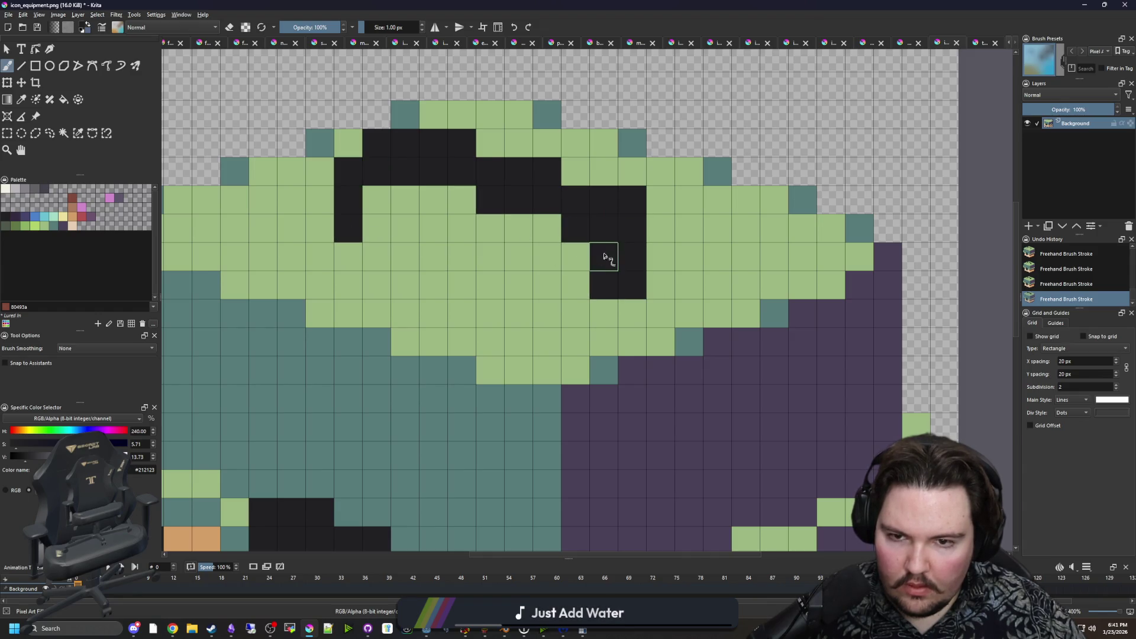
# Recheck the tacklebox reference, then thicken the handle's lower edge and curve with more black pixels.
pyautogui.scroll(-4, 520, 260)
pyautogui.scroll(3, 500, 266)
pyautogui.scroll(-6, 465, 237)
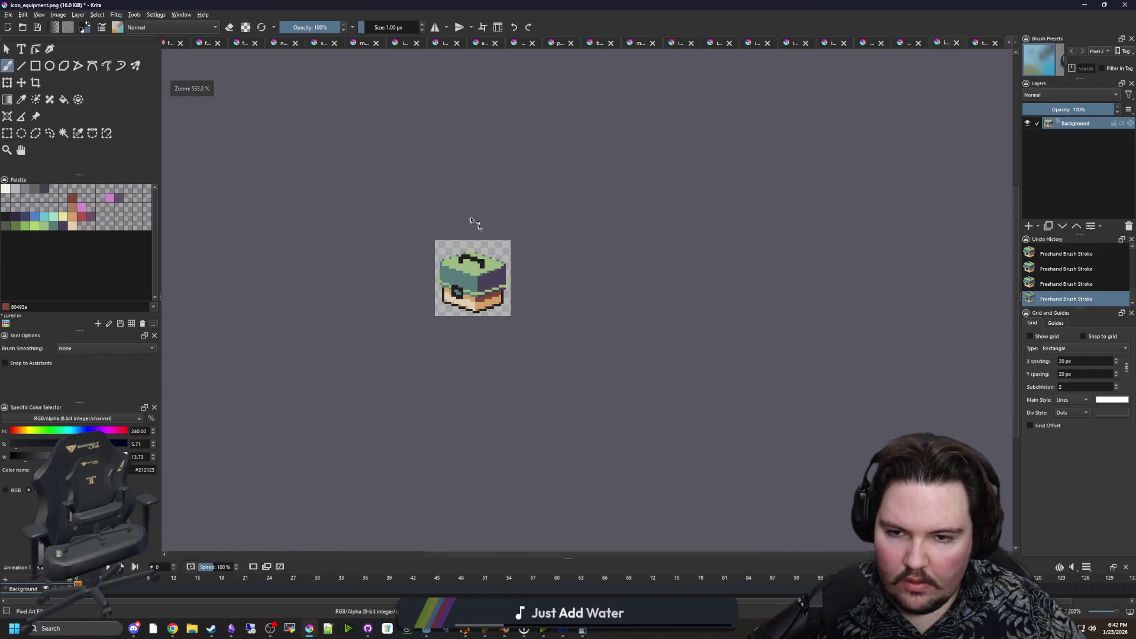
pyautogui.scroll(3, 461, 270)
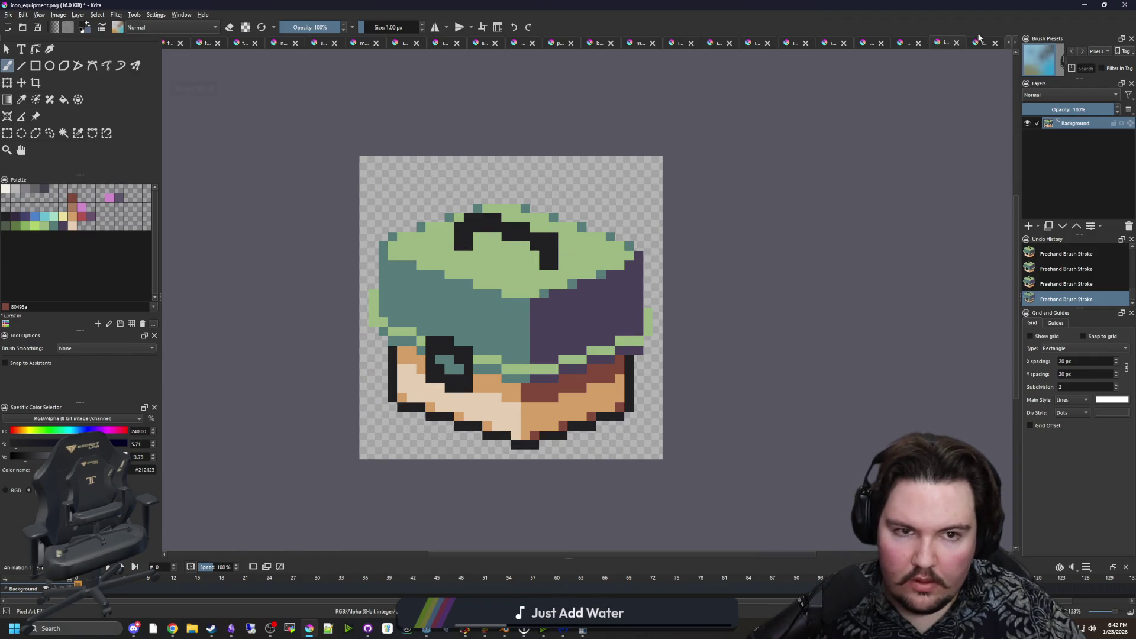
pyautogui.click(981, 41)
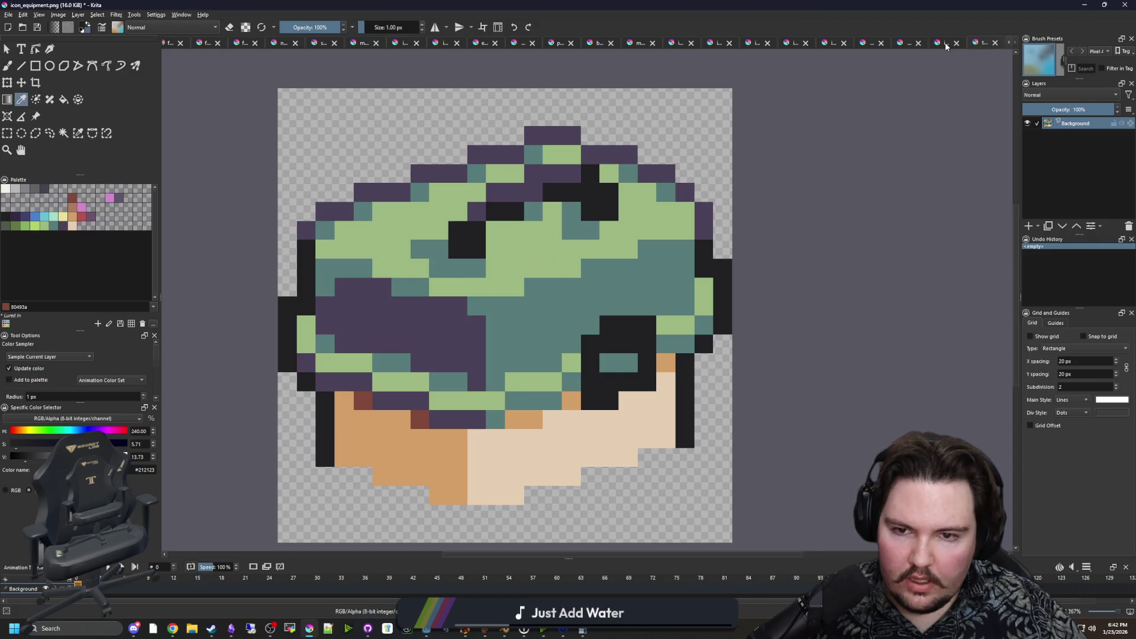
pyautogui.click(946, 44)
pyautogui.scroll(4, 533, 272)
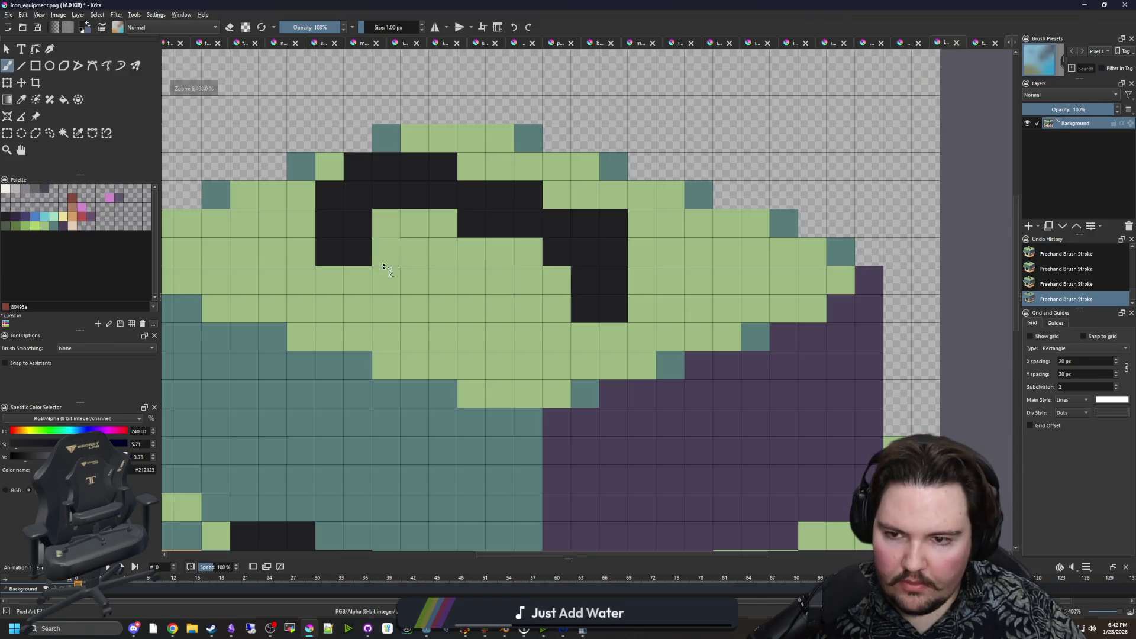
pyautogui.moveTo(358, 279); pyautogui.dragTo(329, 278)
pyautogui.moveTo(586, 337)
pyautogui.mouseDown()
pyautogui.moveTo(598, 326)
pyautogui.moveTo(527, 252)
pyautogui.moveTo(418, 215)
pyautogui.moveTo(385, 273)
pyautogui.mouseUp()
pyautogui.scroll(-5, 449, 229)
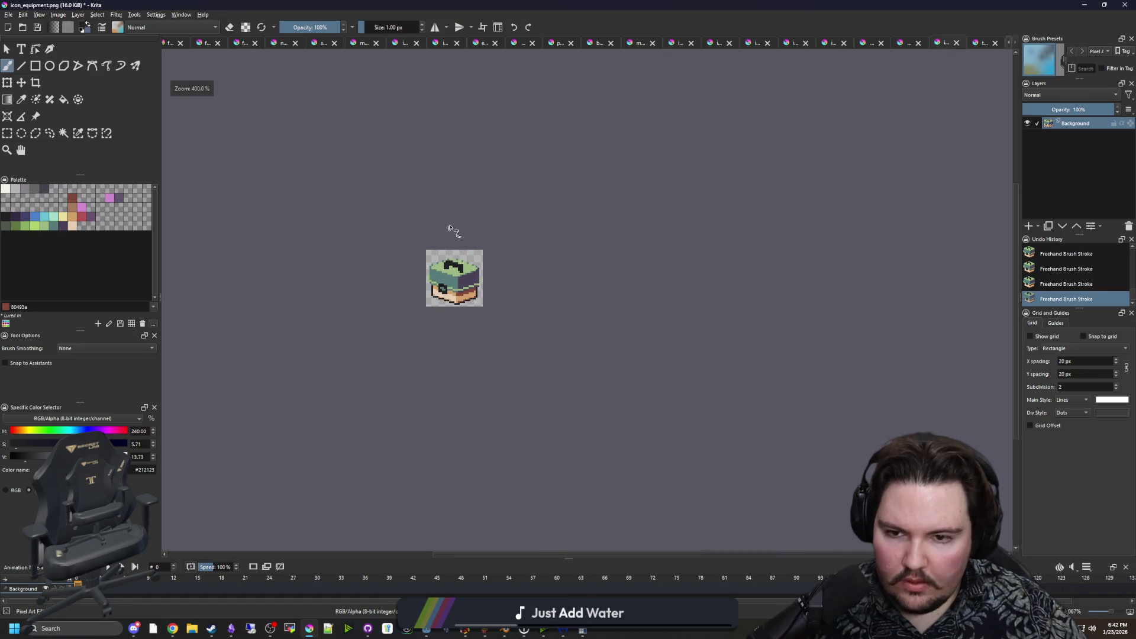
pyautogui.scroll(5, 452, 317)
pyautogui.scroll(-5, 456, 309)
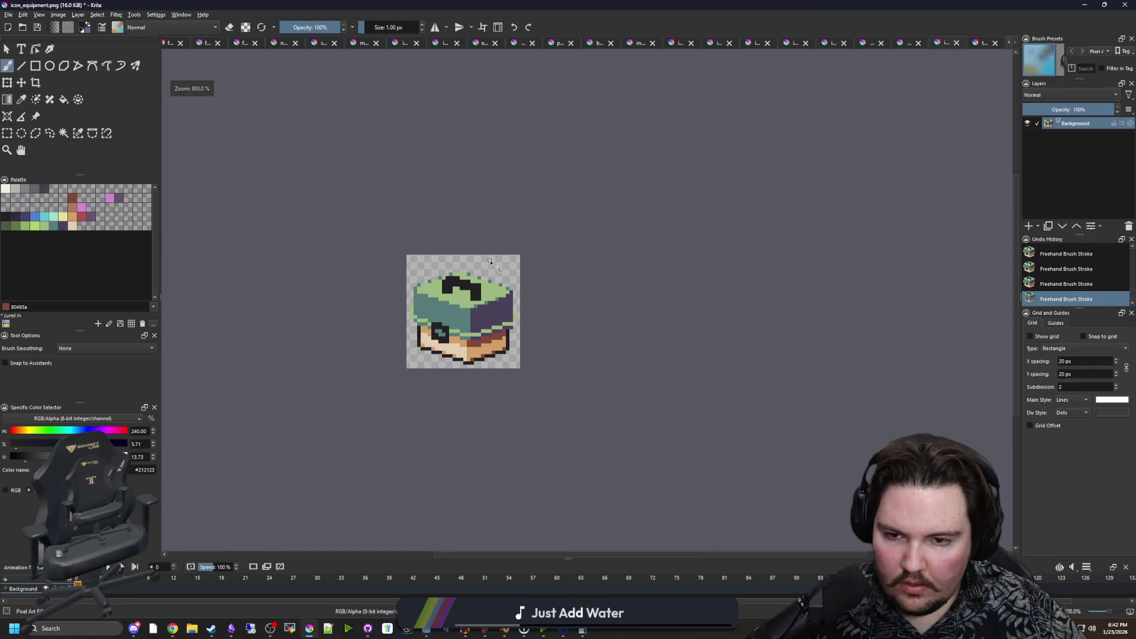
pyautogui.scroll(5, 473, 272)
# Sample dark grey and shade a row of handle pixels, turning some back to black.
pyautogui.press('p')
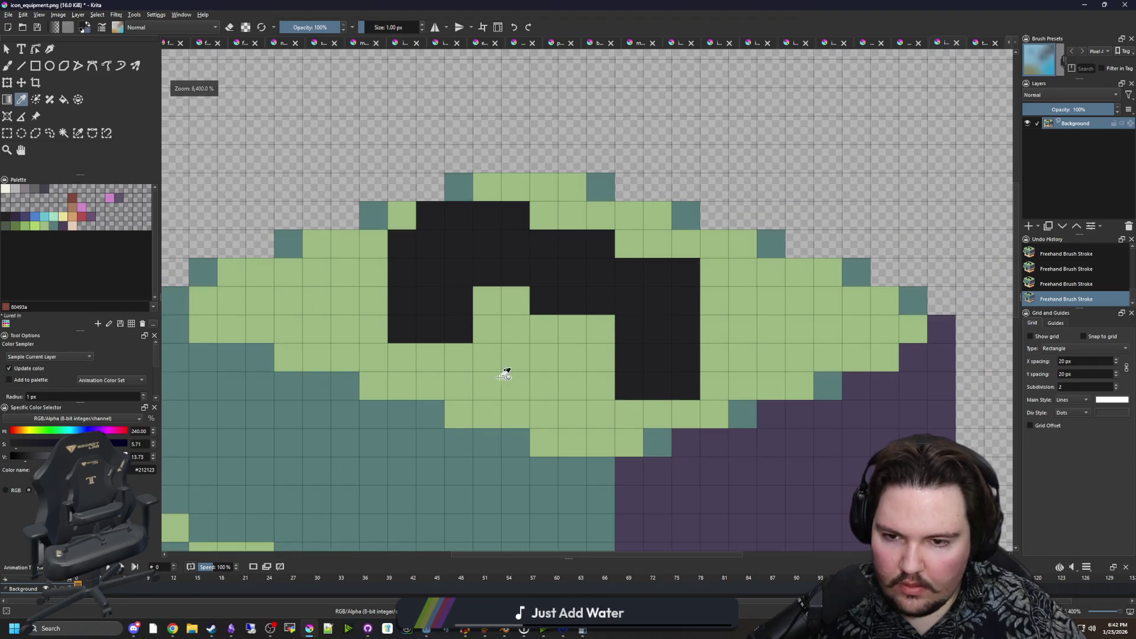
pyautogui.click(44, 188)
pyautogui.press('b')
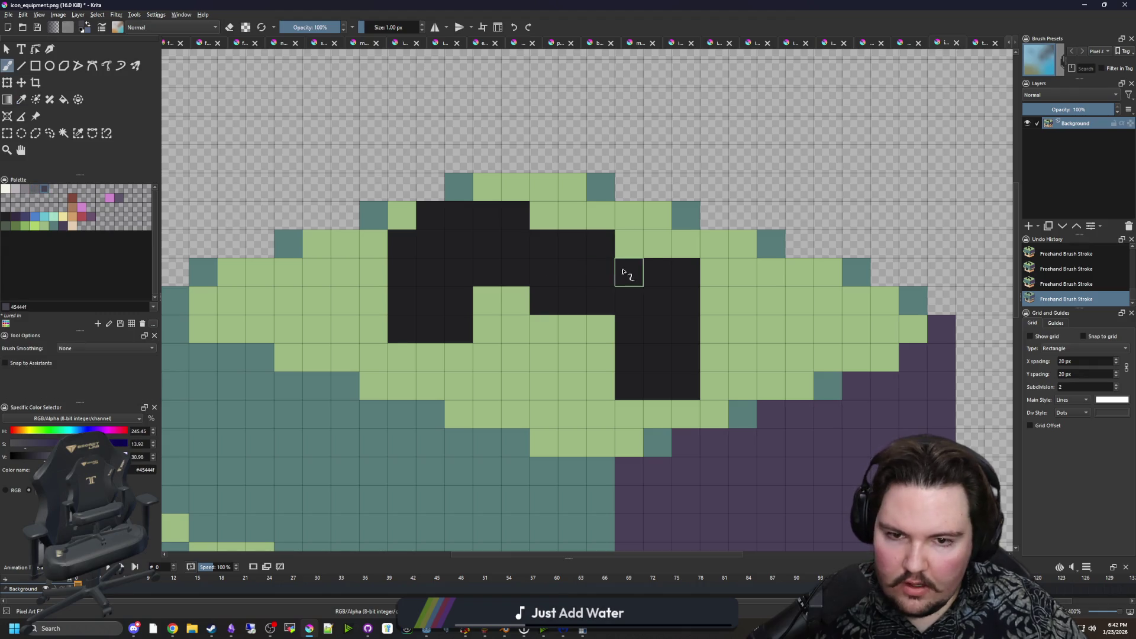
pyautogui.moveTo(628, 273)
pyautogui.mouseDown()
pyautogui.moveTo(519, 265)
pyautogui.moveTo(568, 244)
pyautogui.moveTo(489, 246)
pyautogui.moveTo(475, 226)
pyautogui.mouseUp()
pyautogui.click(656, 272)
pyautogui.keyDown('ctrl'); pyautogui.click(655, 299); pyautogui.keyUp('ctrl')
pyautogui.moveTo(486, 272); pyautogui.dragTo(550, 271)
pyautogui.click(464, 248)
# Shade the handle's left column and two right-side pixels dark grey.
pyautogui.keyDown('ctrl'); pyautogui.click(520, 253); pyautogui.keyUp('ctrl')
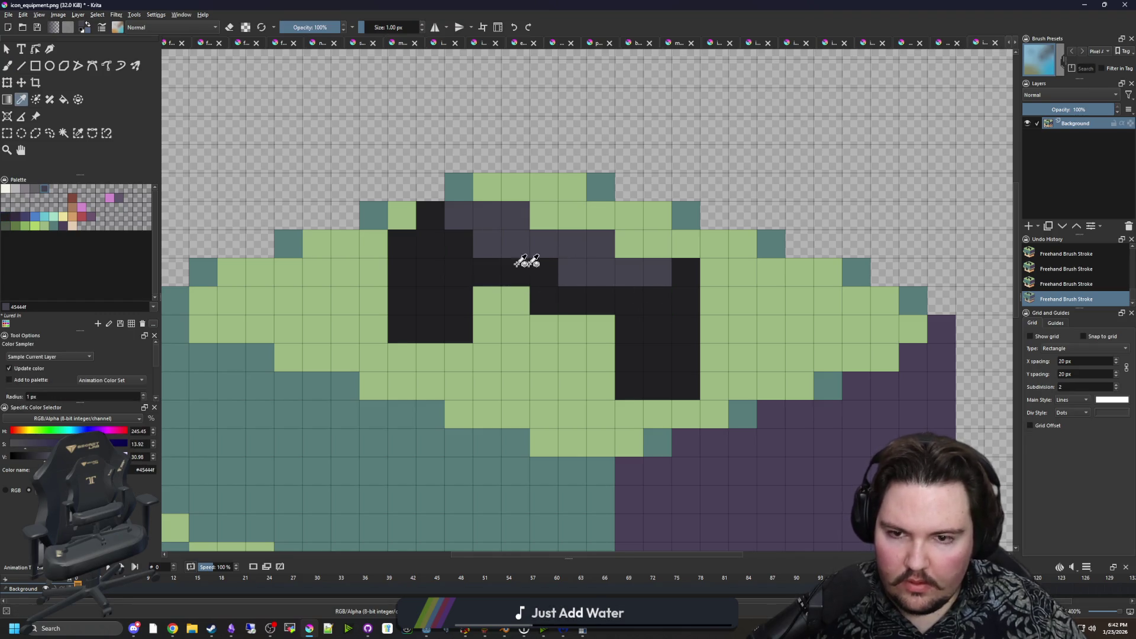
pyautogui.moveTo(398, 326); pyautogui.dragTo(402, 267)
pyautogui.moveTo(631, 383); pyautogui.dragTo(630, 358)
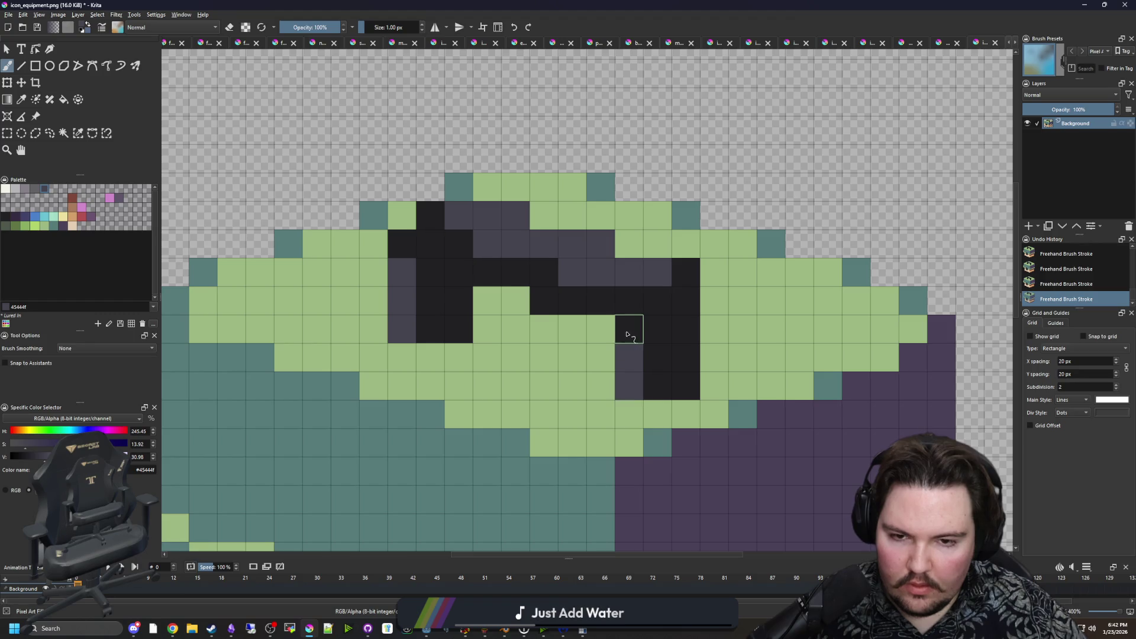
pyautogui.scroll(-5, 432, 305)
pyautogui.scroll(5, 437, 314)
# Paint a teal shadow beneath the handle onto the green lid cells.
pyautogui.keyDown('ctrl'); pyautogui.click(582, 390); pyautogui.keyUp('ctrl')
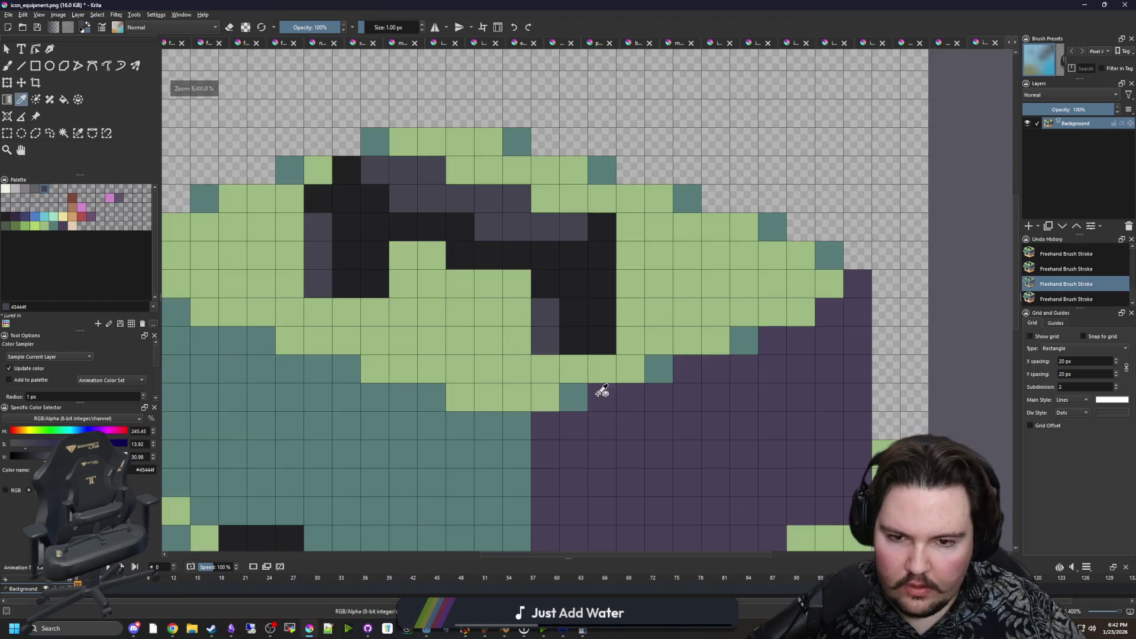
pyautogui.moveTo(514, 337)
pyautogui.mouseDown()
pyautogui.moveTo(517, 316)
pyautogui.moveTo(375, 312)
pyautogui.moveTo(405, 283)
pyautogui.moveTo(461, 283)
pyautogui.moveTo(540, 329)
pyautogui.moveTo(630, 320)
pyautogui.mouseUp()
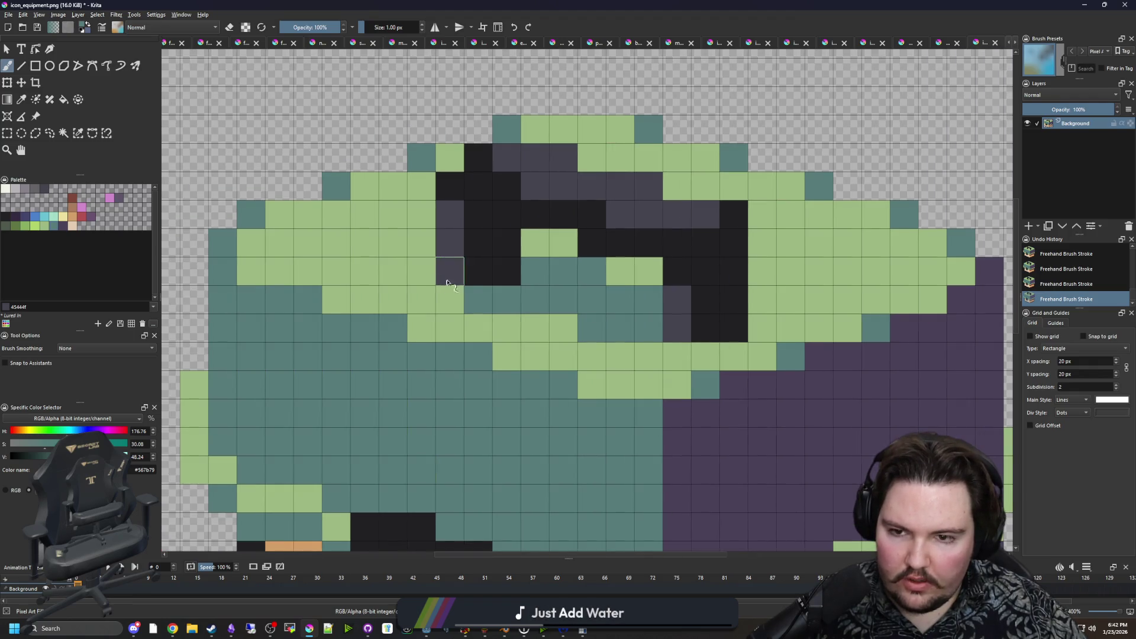
pyautogui.moveTo(430, 273); pyautogui.dragTo(423, 243)
pyautogui.moveTo(669, 350)
pyautogui.mouseDown()
pyautogui.moveTo(705, 355)
pyautogui.moveTo(648, 355)
pyautogui.mouseUp()
pyautogui.scroll(-5, 482, 277)
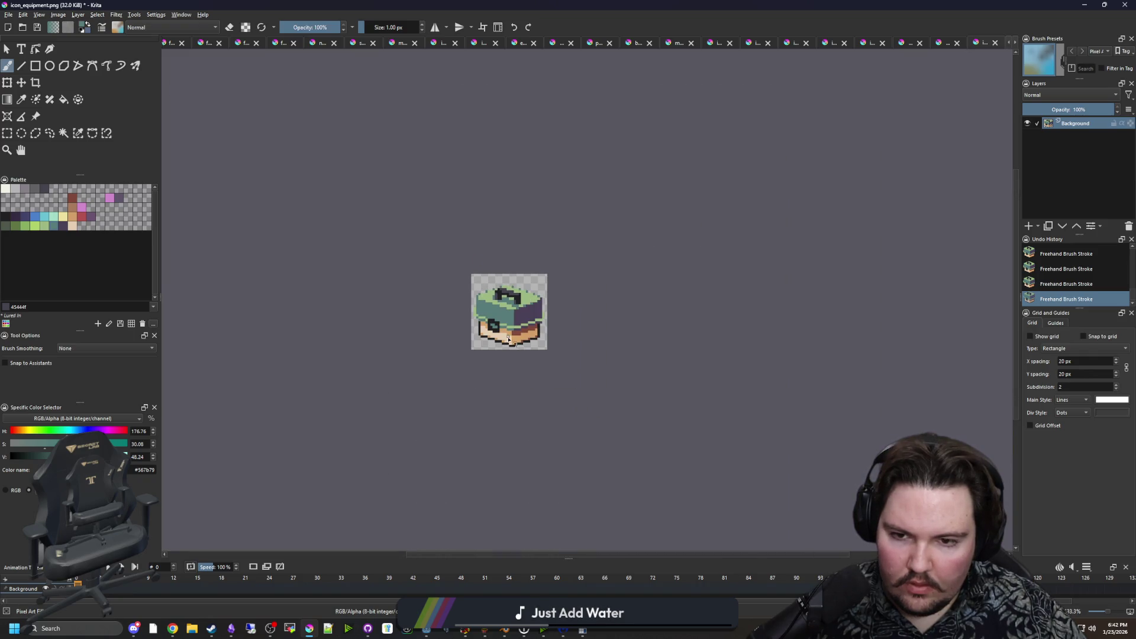
pyautogui.scroll(5, 518, 338)
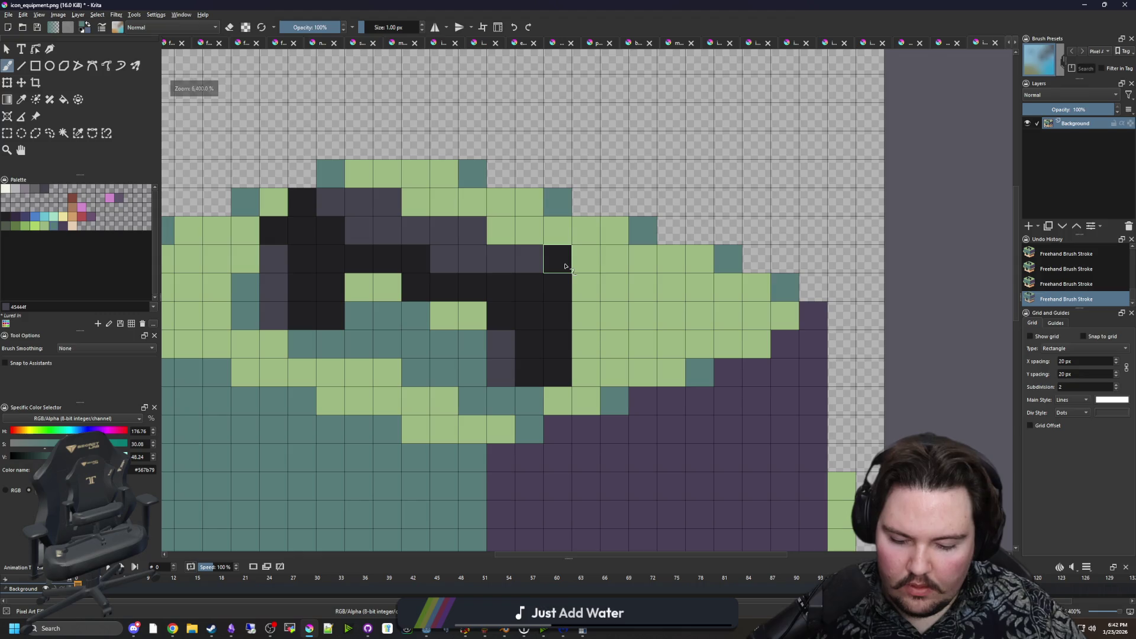
# Restore one teal cell to light green and repaint the dark handle cells black.
pyautogui.keyDown('ctrl'); pyautogui.click(591, 257); pyautogui.keyUp('ctrl')
pyautogui.click(552, 264)
pyautogui.scroll(-5, 509, 249)
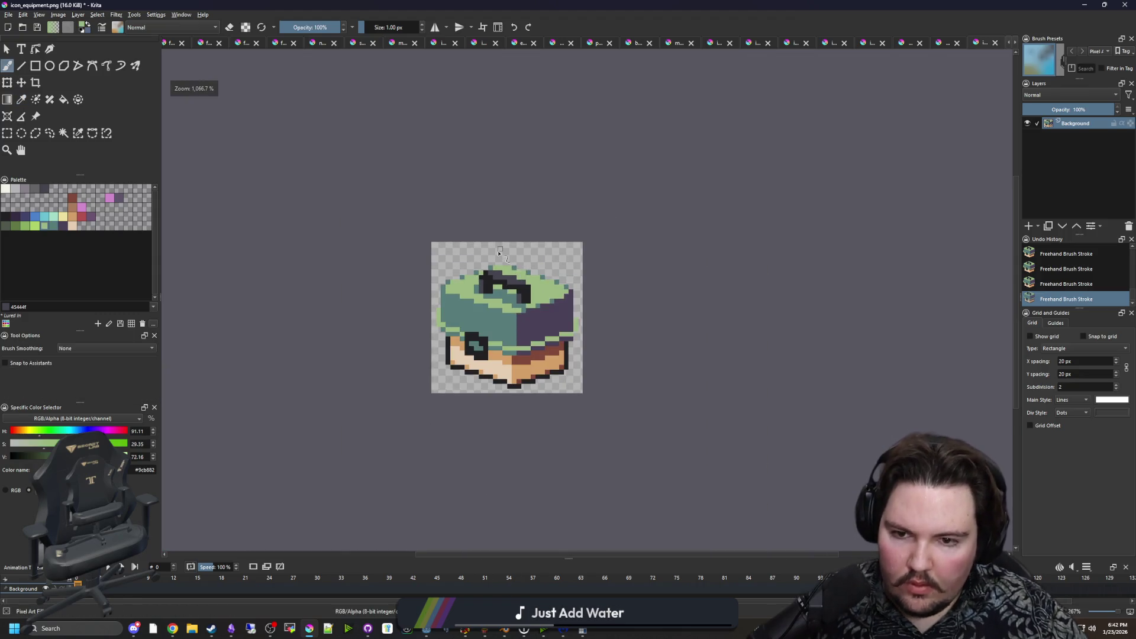
pyautogui.scroll(5, 519, 272)
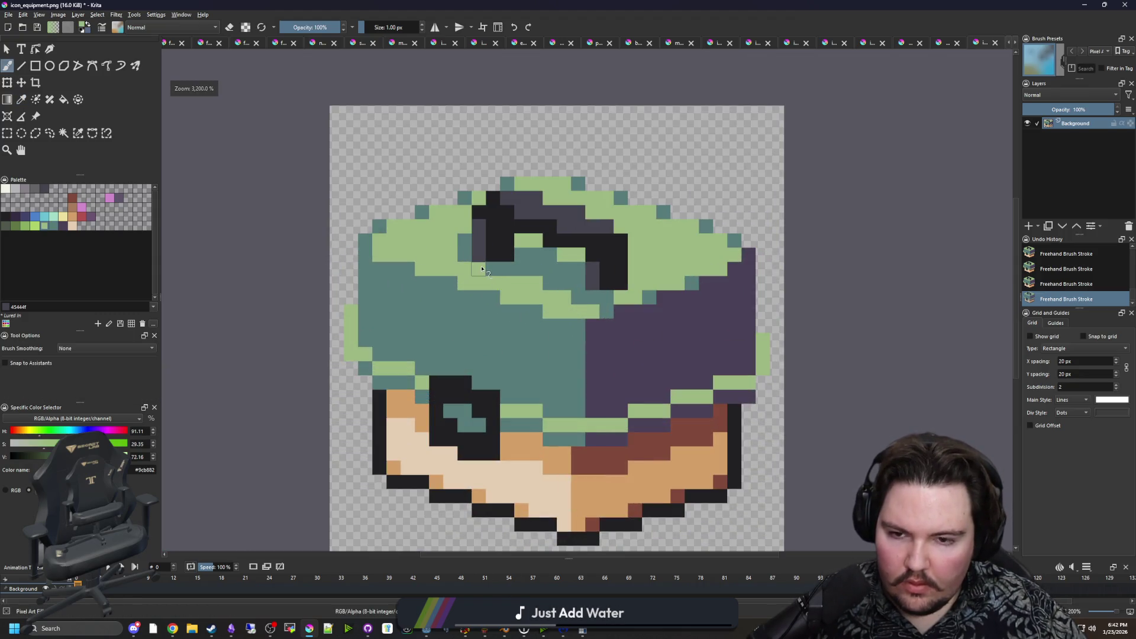
pyautogui.keyDown('ctrl'); pyautogui.click(528, 270); pyautogui.keyUp('ctrl')
pyautogui.scroll(-5, 373, 272)
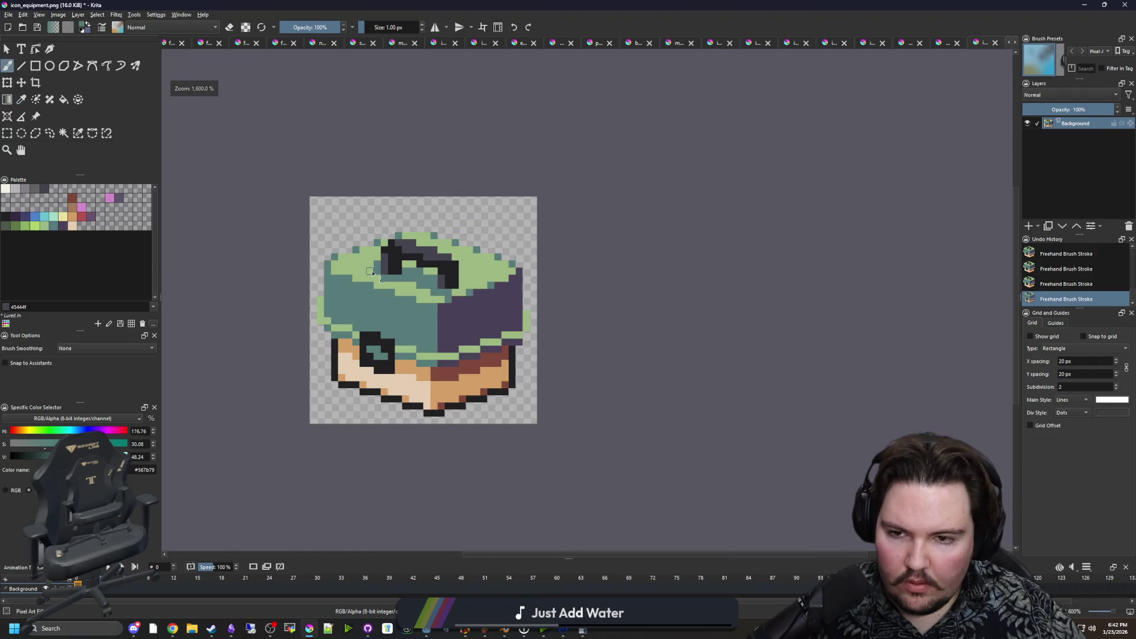
pyautogui.scroll(5, 381, 271)
pyautogui.keyDown('ctrl'); pyautogui.click(442, 274); pyautogui.keyUp('ctrl')
pyautogui.moveTo(397, 283); pyautogui.dragTo(398, 229)
pyautogui.scroll(-4, 442, 285)
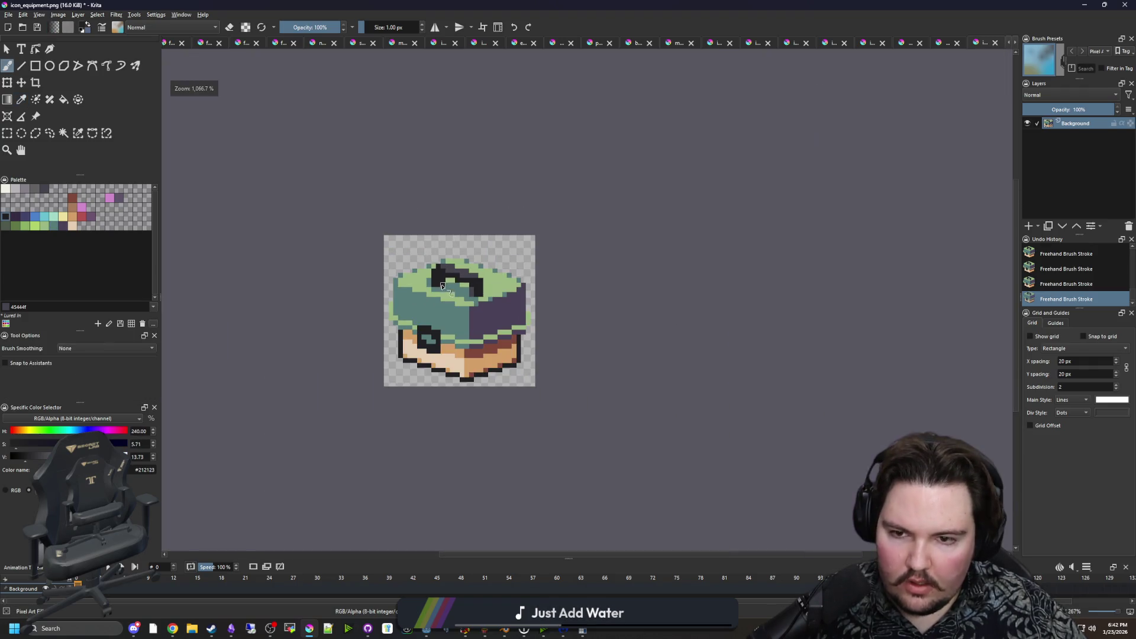
pyautogui.scroll(4, 469, 286)
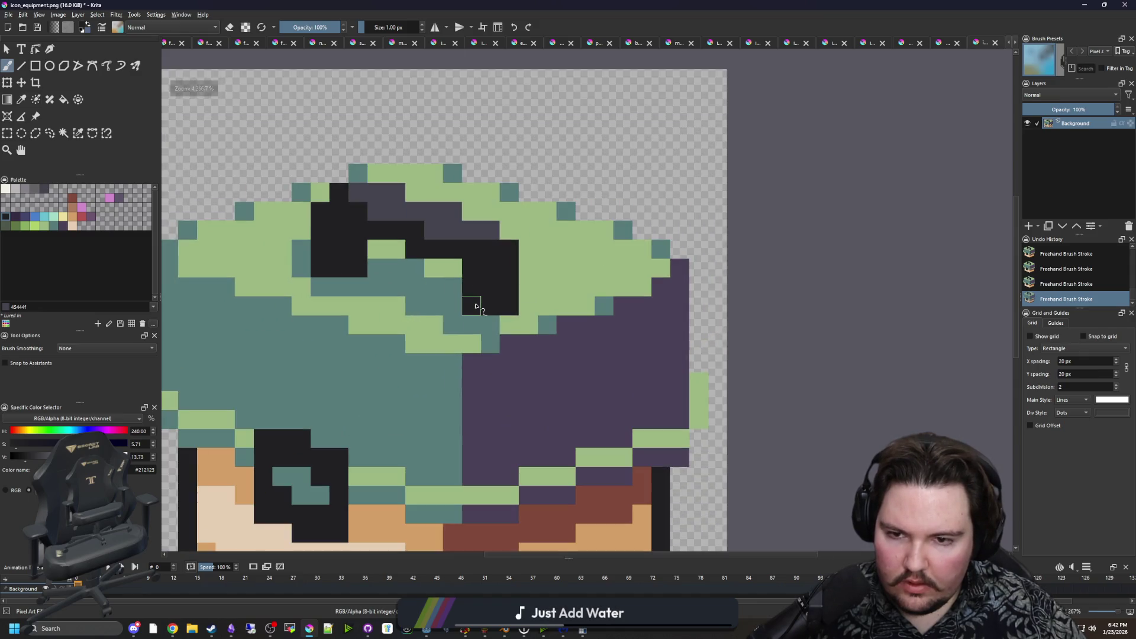
# Shade both ends of the handle dark grey, then reselect black.
pyautogui.press('p')
pyautogui.click(492, 221)
pyautogui.press('b')
pyautogui.moveTo(421, 260); pyautogui.dragTo(421, 296)
pyautogui.moveTo(574, 327); pyautogui.dragTo(574, 284)
pyautogui.scroll(-6, 500, 379)
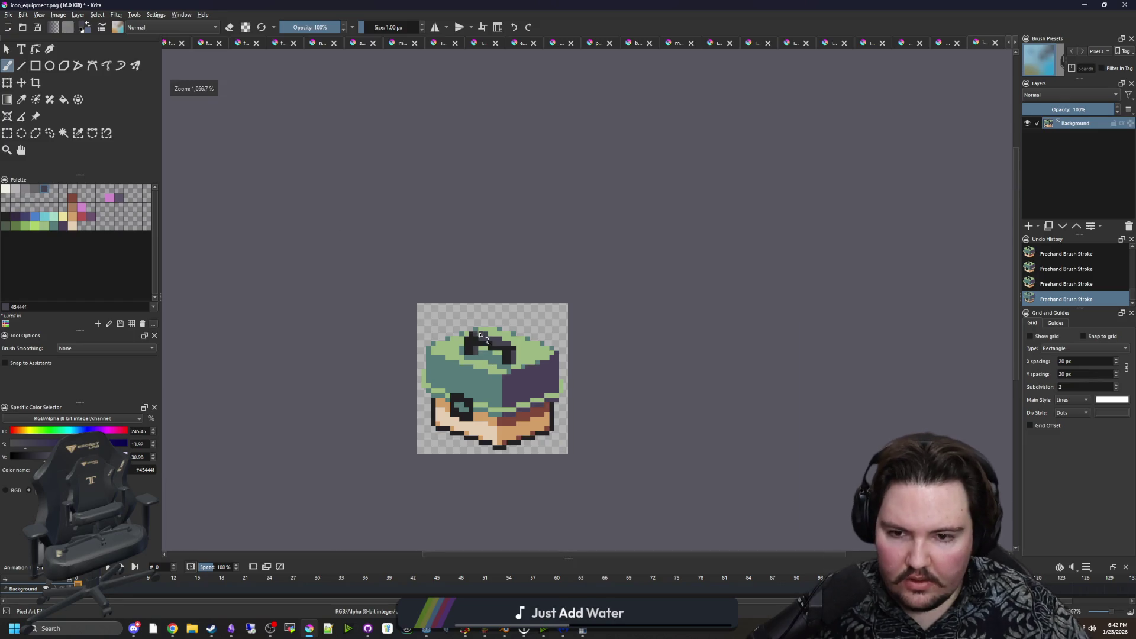
pyautogui.scroll(3, 494, 364)
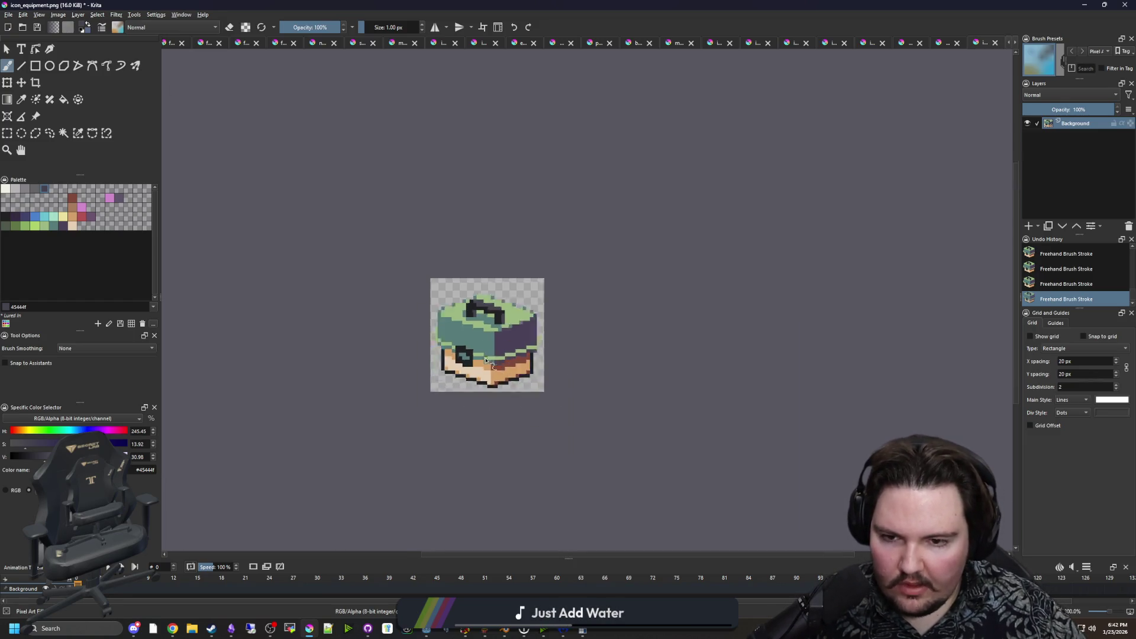
pyautogui.scroll(4, 514, 385)
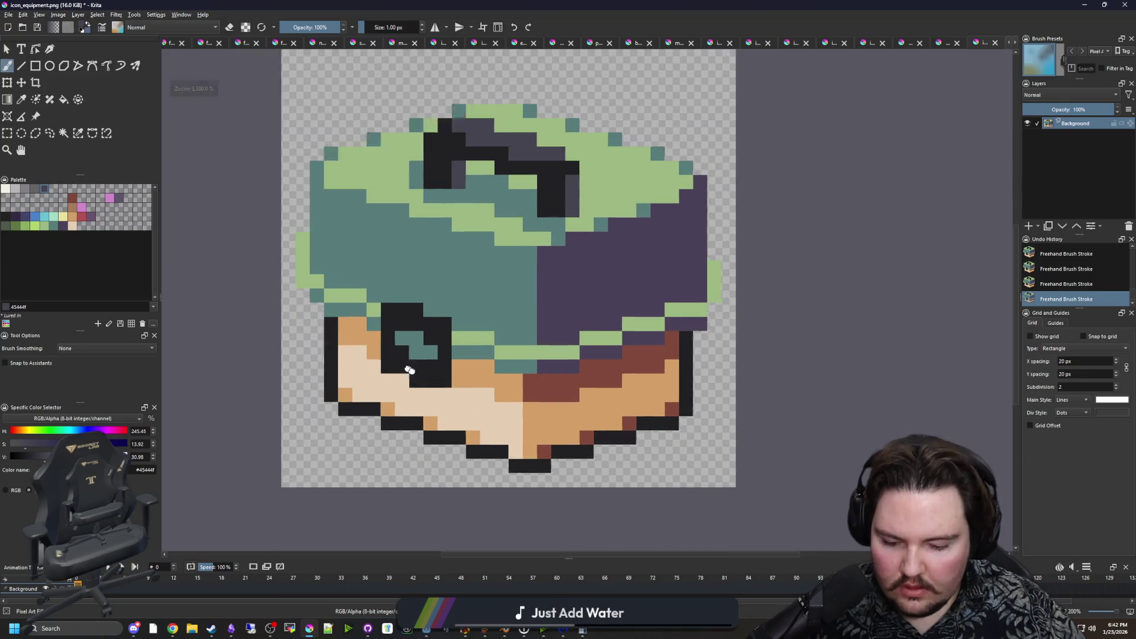
pyautogui.keyDown('ctrl'); pyautogui.click(363, 330); pyautogui.keyUp('ctrl')
# Draw black outline pixels along the icon's left, top-left, upper-right and right edges.
pyautogui.moveTo(363, 330)
pyautogui.mouseDown()
pyautogui.moveTo(324, 278)
pyautogui.moveTo(340, 132)
pyautogui.moveTo(244, 288)
pyautogui.mouseUp()
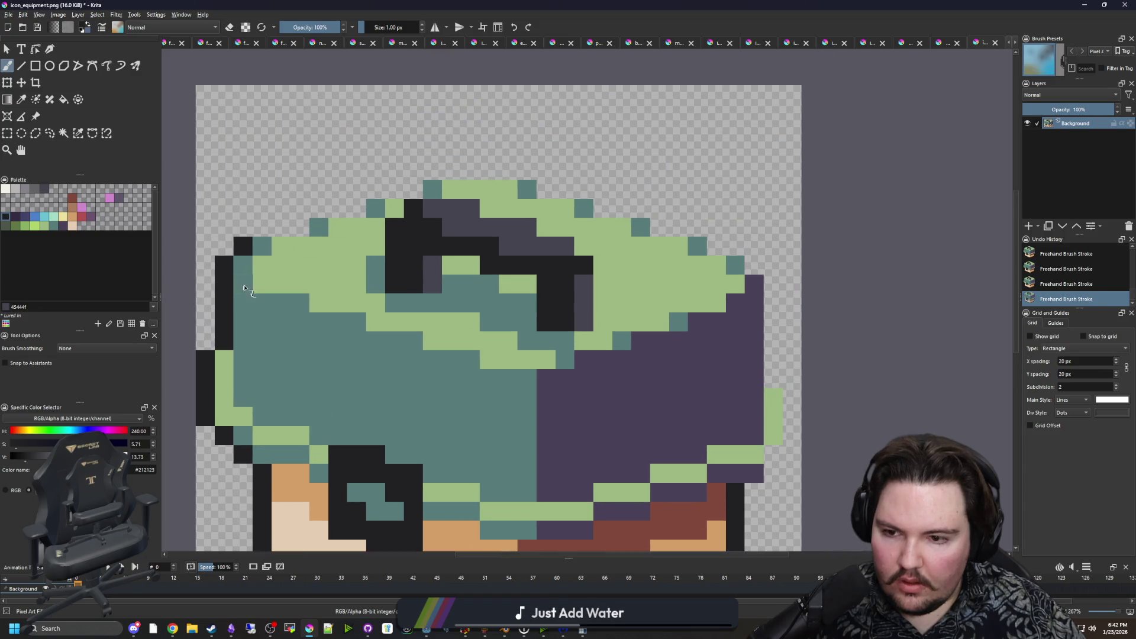
pyautogui.moveTo(275, 233)
pyautogui.mouseDown()
pyautogui.moveTo(420, 188)
pyautogui.moveTo(532, 173)
pyautogui.moveTo(579, 187)
pyautogui.mouseUp()
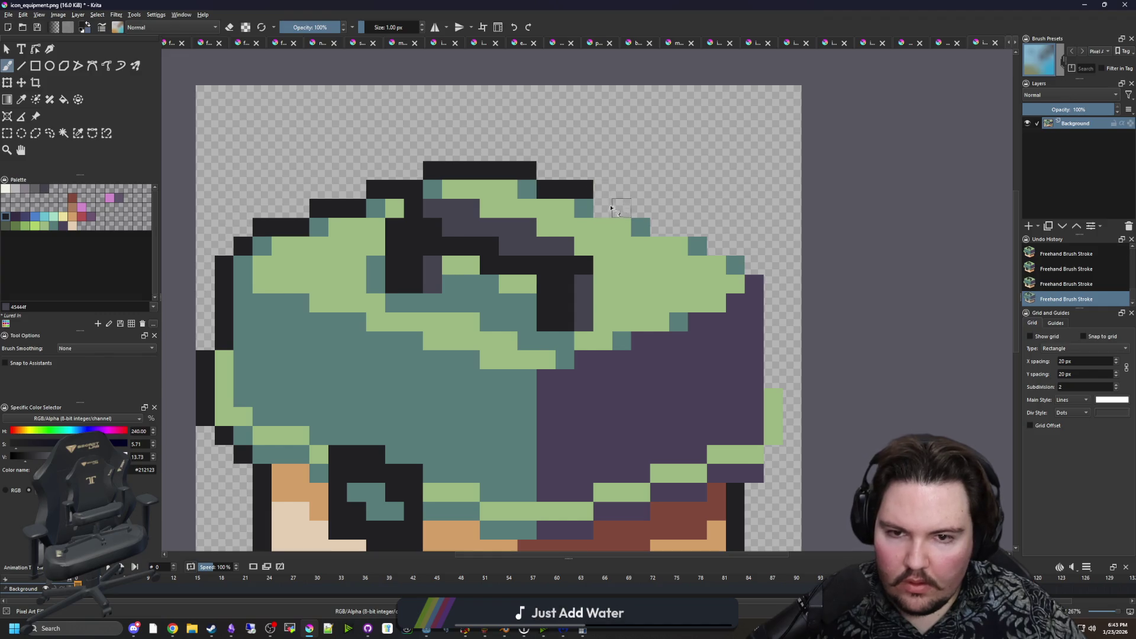
pyautogui.moveTo(660, 230); pyautogui.dragTo(741, 254)
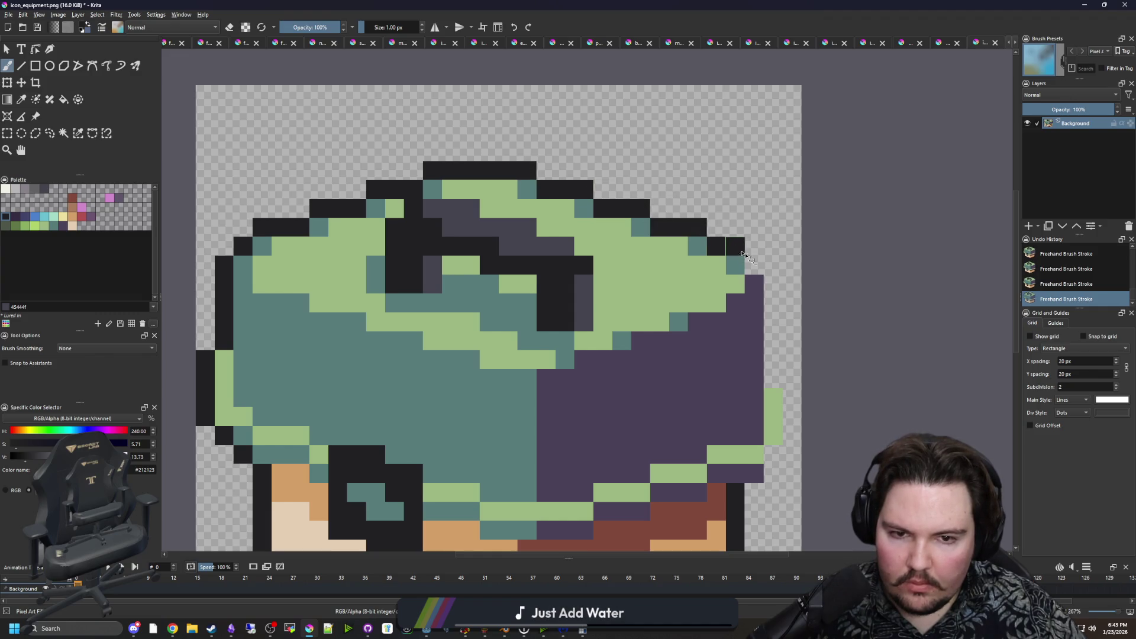
pyautogui.moveTo(775, 290)
pyautogui.mouseDown()
pyautogui.moveTo(773, 379)
pyautogui.moveTo(788, 421)
pyautogui.mouseUp()
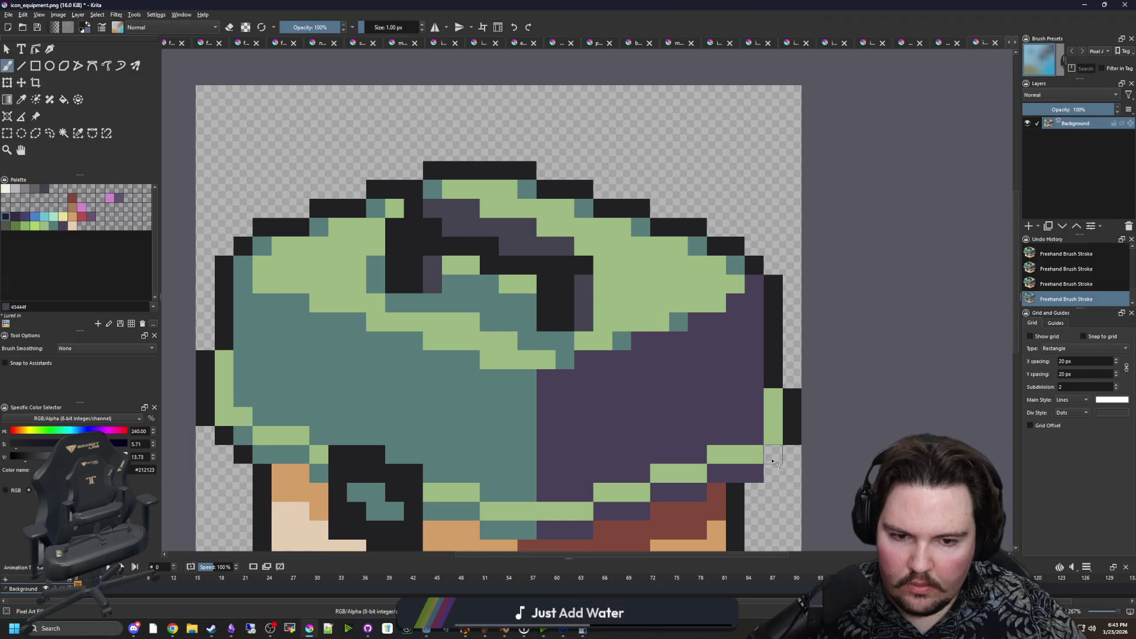
# On the lower half, paint a teal corner cell and add two diagonal black outline pixels.
pyautogui.moveTo(772, 460)
pyautogui.mouseDown()
pyautogui.moveTo(715, 385)
pyautogui.moveTo(713, 340)
pyautogui.mouseUp()
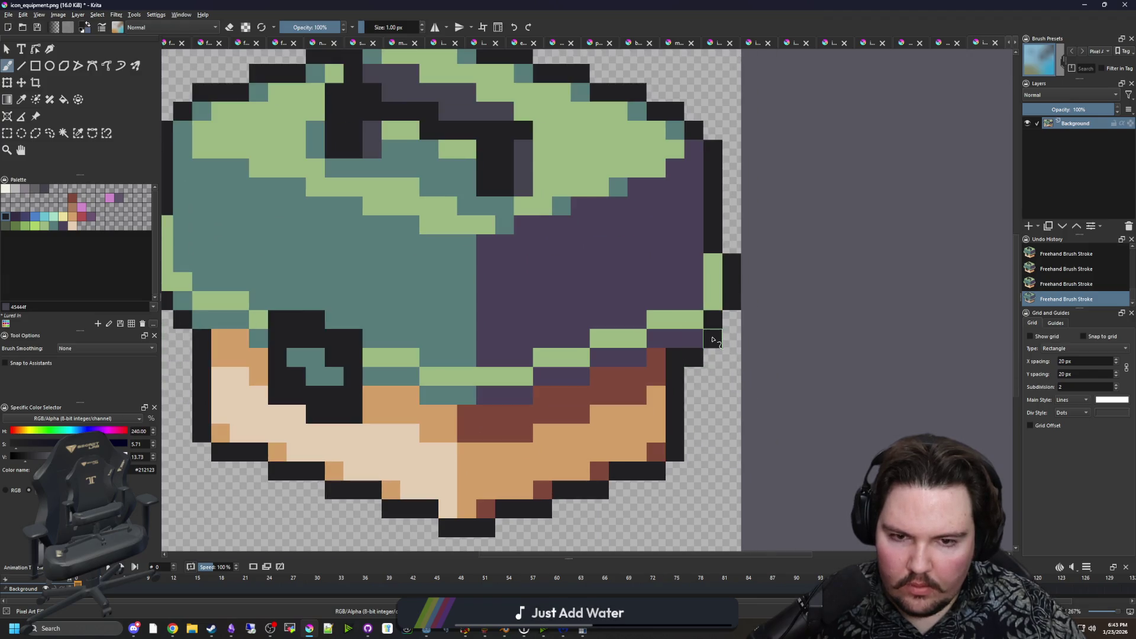
pyautogui.scroll(1, 698, 339)
pyautogui.scroll(-2, 710, 317)
pyautogui.scroll(2, 322, 317)
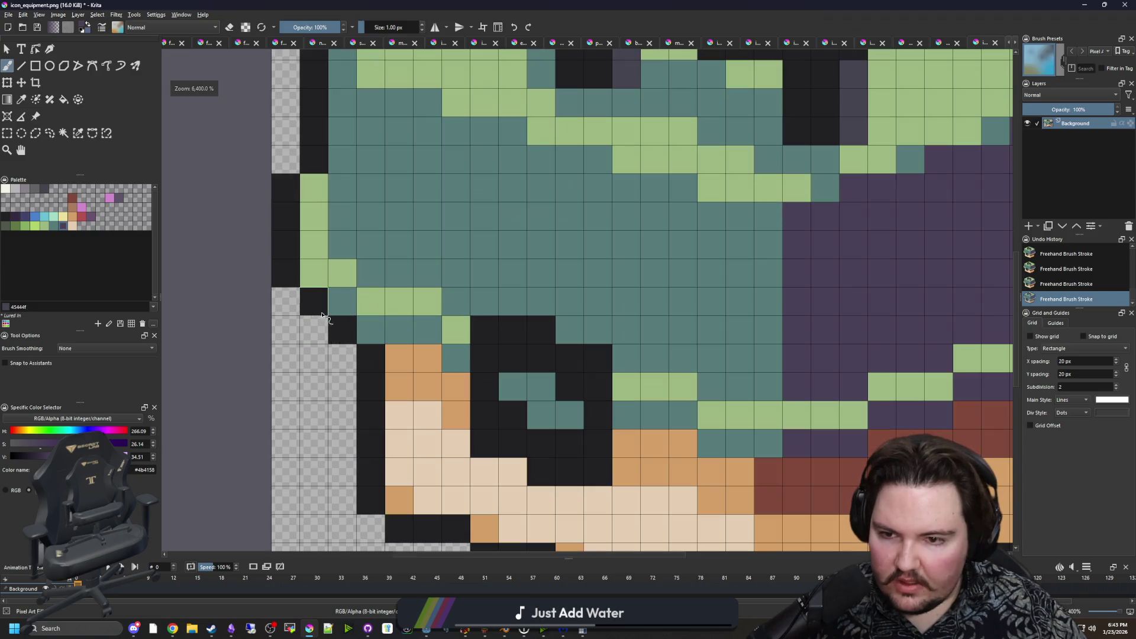
pyautogui.keyDown('ctrl'); pyautogui.click(343, 301); pyautogui.keyUp('ctrl')
pyautogui.click(314, 301)
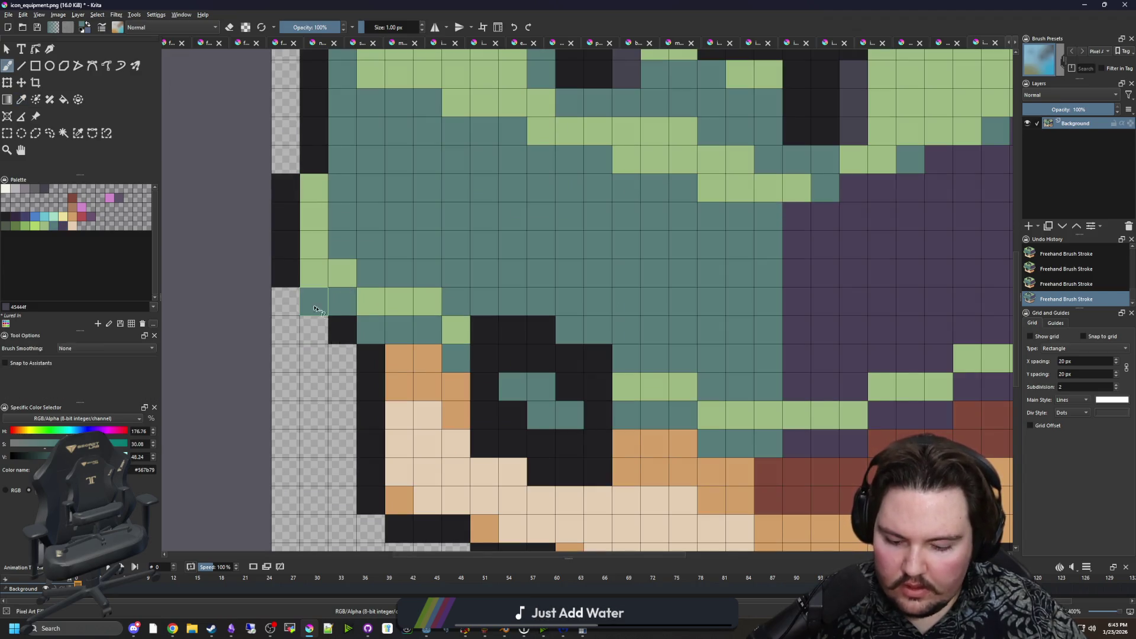
pyautogui.keyDown('ctrl'); pyautogui.click(313, 330); pyautogui.keyUp('ctrl')
pyautogui.moveTo(313, 330); pyautogui.dragTo(296, 308)
# Undo the stray black outline pixel on the icon's lower-right edge.
pyautogui.scroll(-3, 609, 338)
pyautogui.scroll(3, 576, 336)
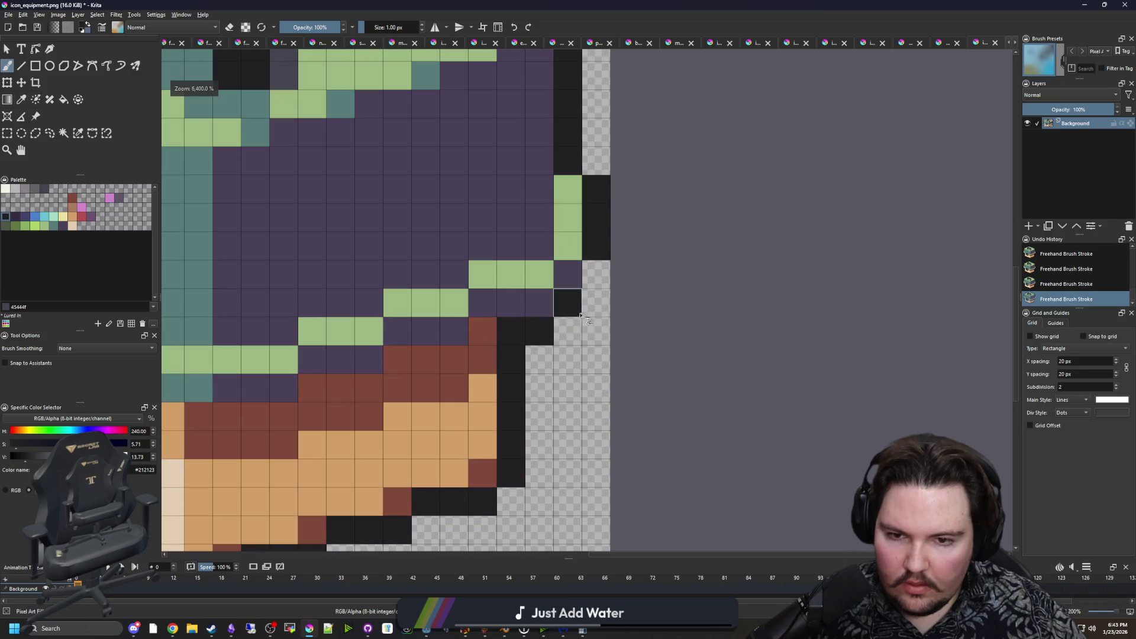
pyautogui.scroll(-4, 509, 378)
pyautogui.scroll(-2, 509, 379)
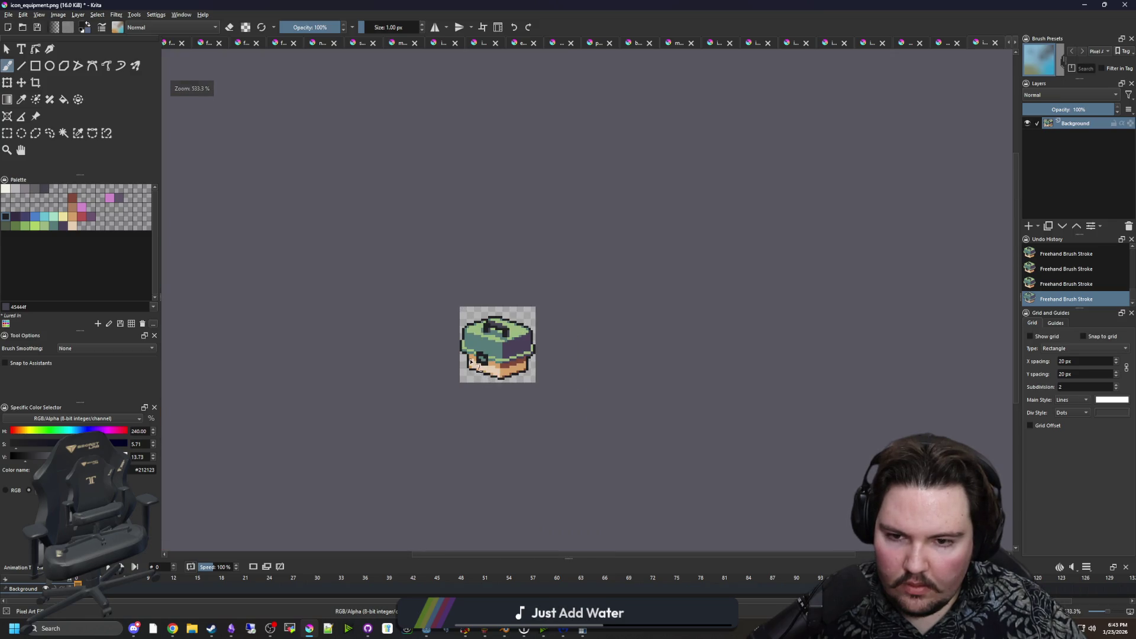
pyautogui.scroll(5, 472, 362)
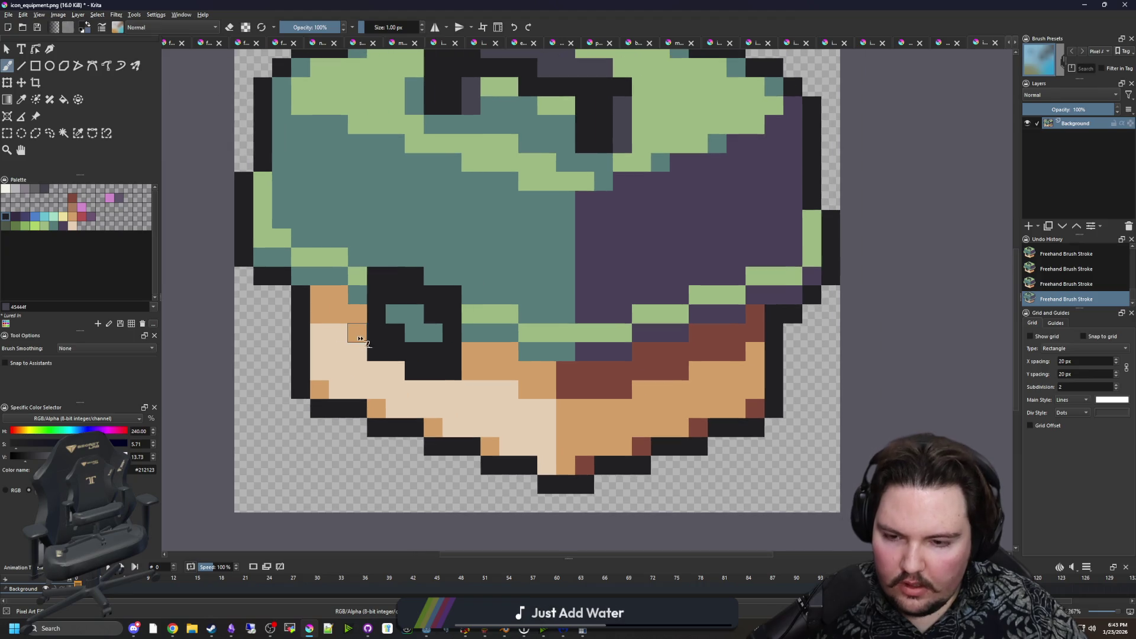
pyautogui.moveTo(286, 375); pyautogui.dragTo(259, 384)
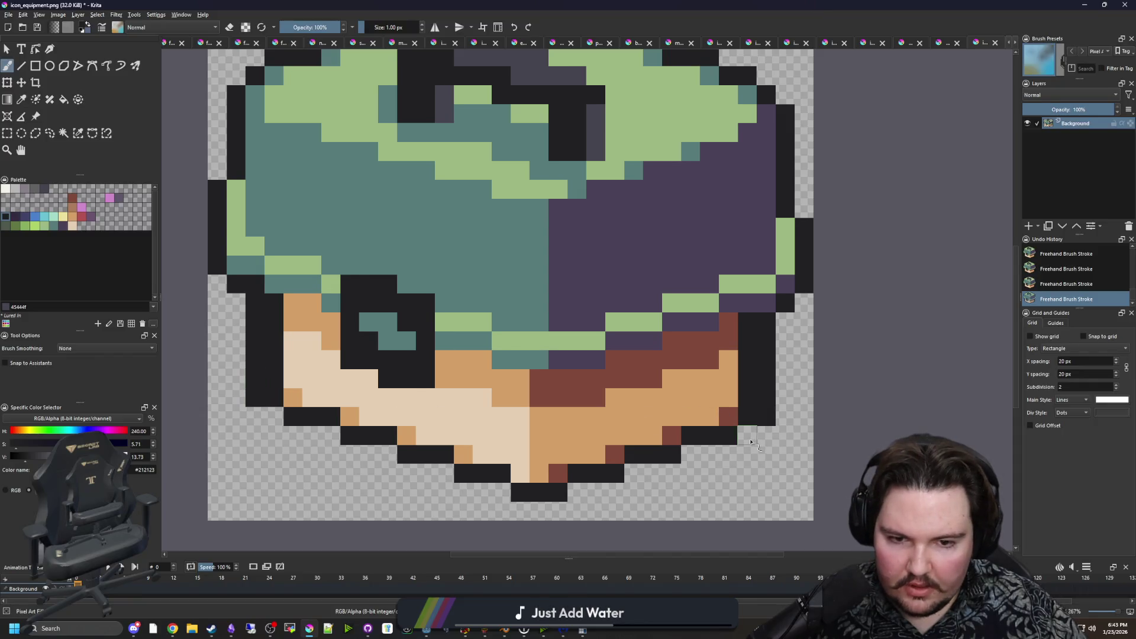
pyautogui.hotkey('ctrl', 'z')
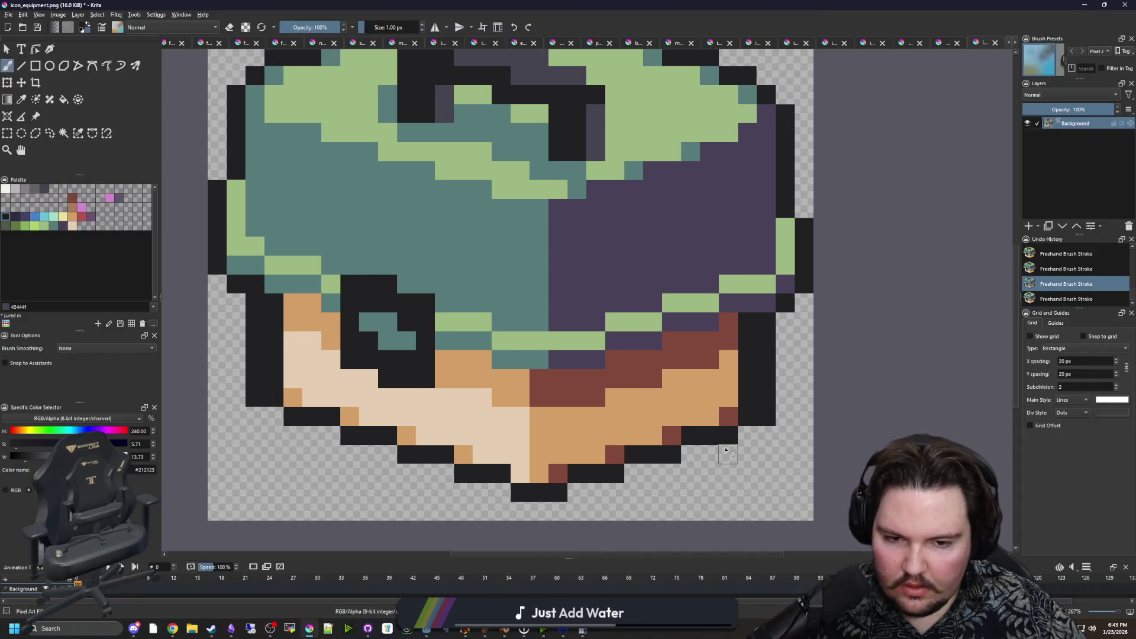
pyautogui.click(8, 134)
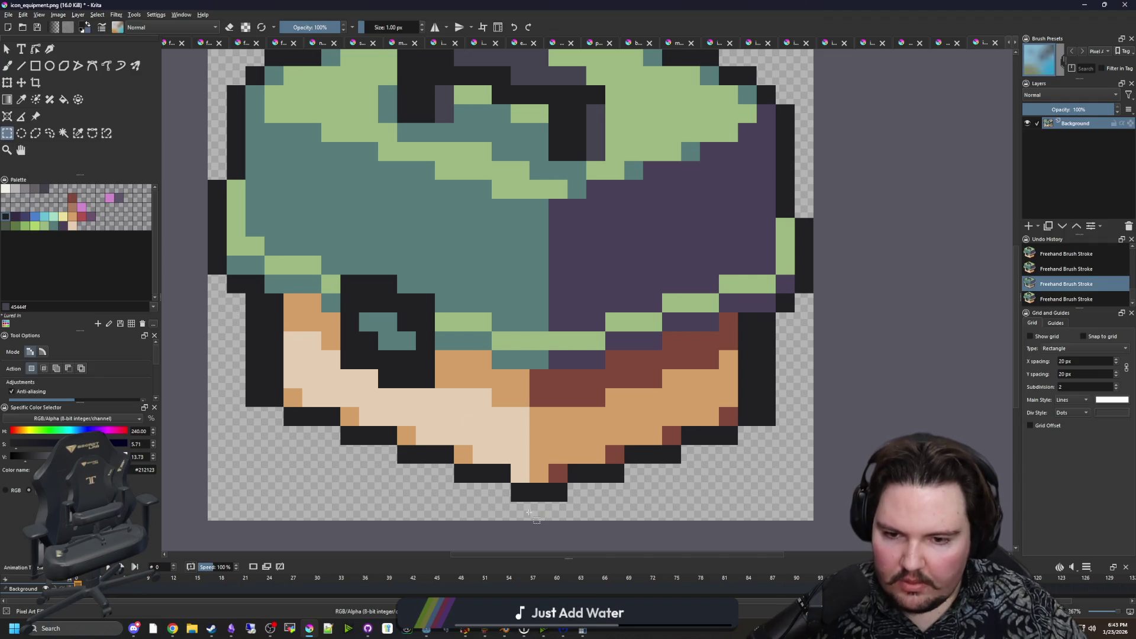
# Move the lower-left half one pixel left and the lower-right half one pixel right.
pyautogui.moveTo(528, 513); pyautogui.dragTo(283, 388)
pyautogui.press('t')
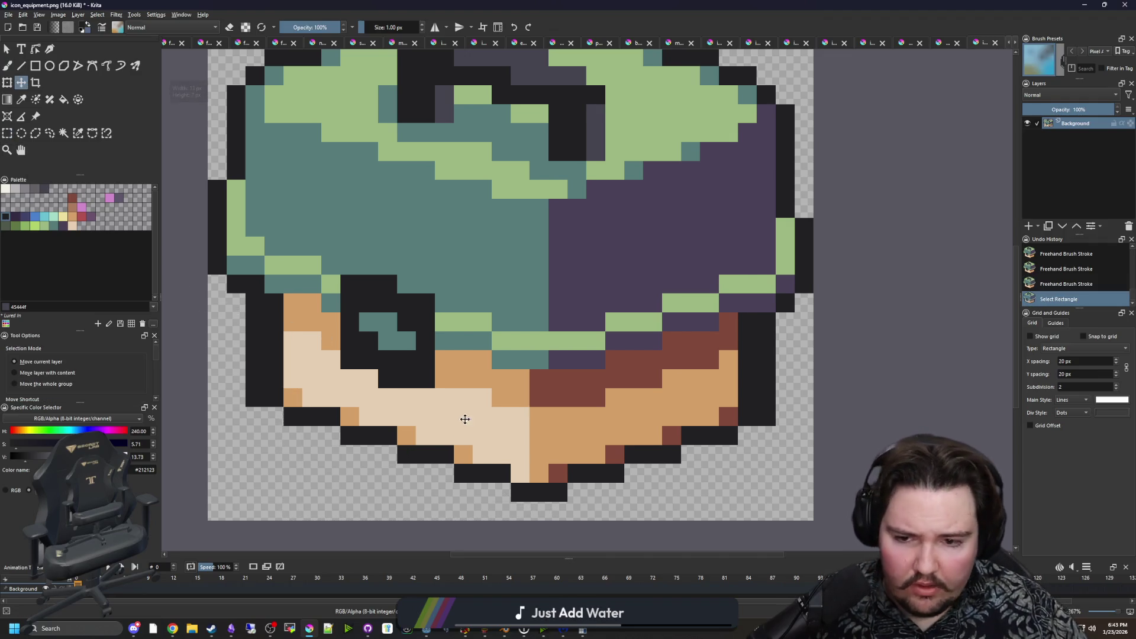
pyautogui.moveTo(465, 418); pyautogui.dragTo(444, 408)
pyautogui.hotkey('ctrl', 'shift', 'a')
pyautogui.click(7, 133)
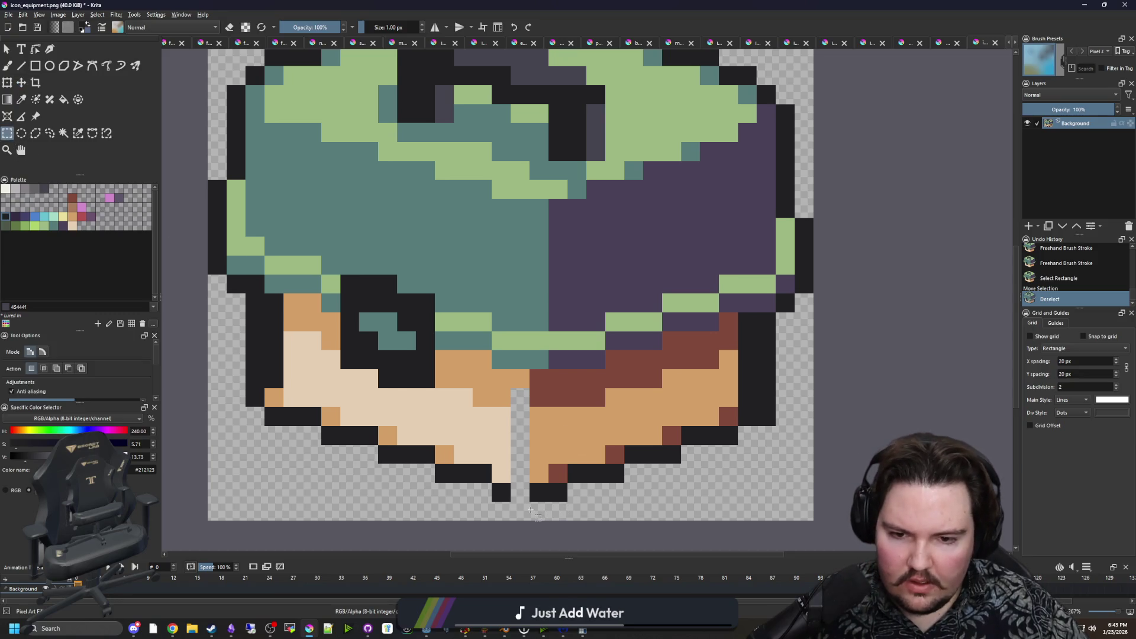
pyautogui.moveTo(530, 510); pyautogui.dragTo(737, 406)
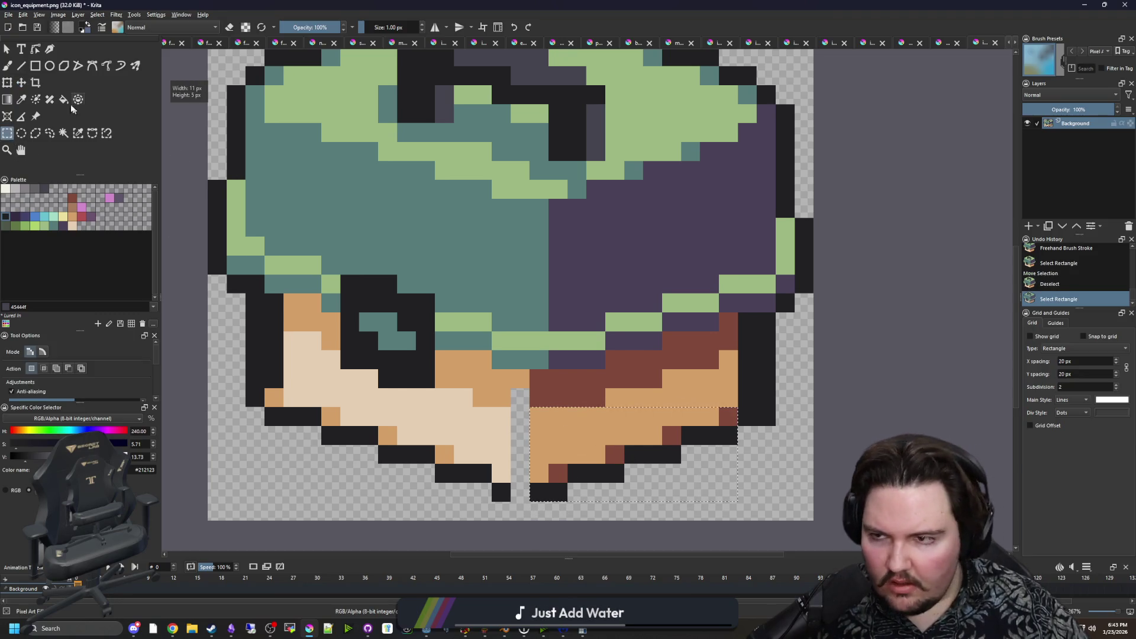
pyautogui.click(20, 83)
pyautogui.moveTo(627, 429); pyautogui.dragTo(646, 429)
pyautogui.hotkey('ctrl', 'shift', 'a')
# Close the bottom black outline gap and fill the centre column tan and light skin.
pyautogui.press('p')
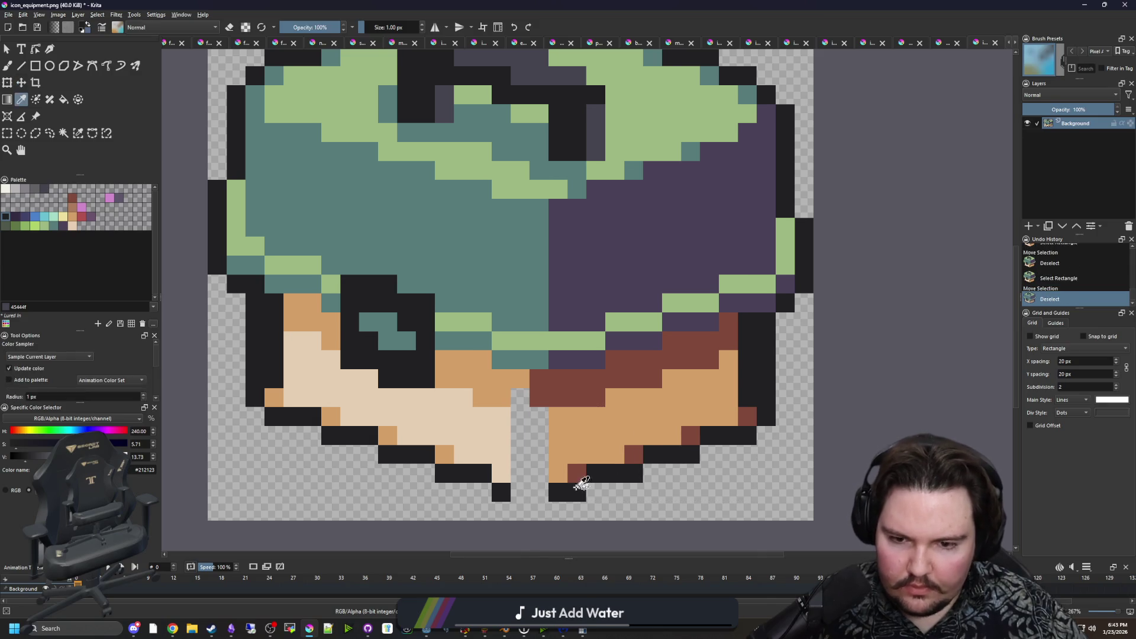
pyautogui.press('b')
pyautogui.moveTo(520, 492); pyautogui.dragTo(539, 492)
pyautogui.scroll(2, 535, 474)
pyautogui.keyDown('ctrl'); pyautogui.click(563, 446); pyautogui.keyUp('ctrl')
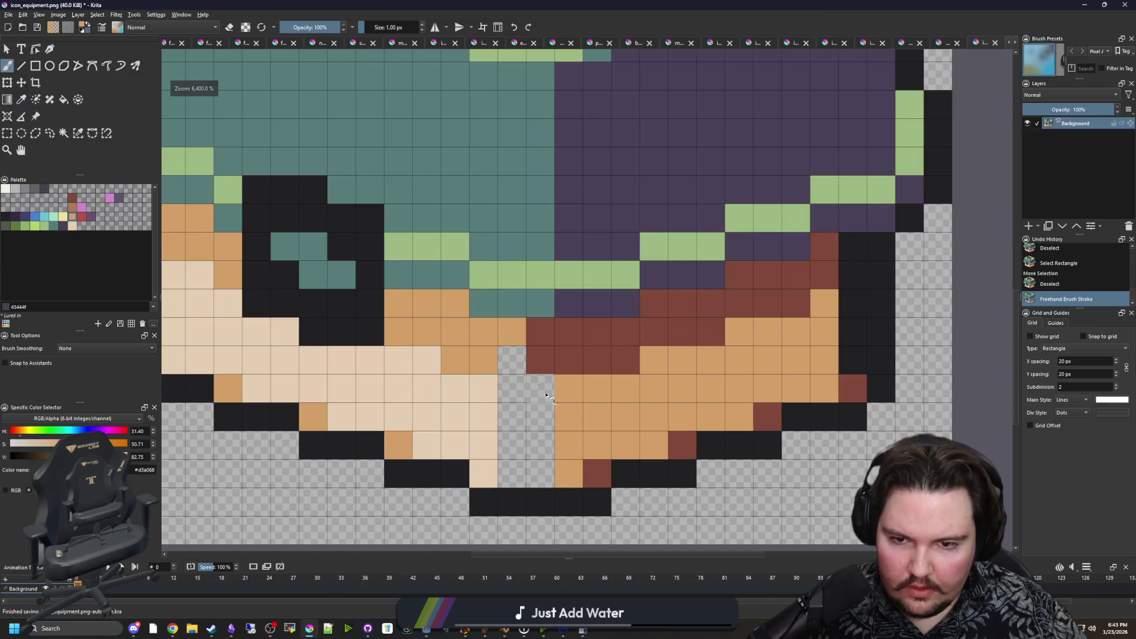
pyautogui.moveTo(545, 395)
pyautogui.mouseDown()
pyautogui.moveTo(543, 491)
pyautogui.moveTo(510, 401)
pyautogui.mouseUp()
pyautogui.keyDown('ctrl'); pyautogui.click(485, 426); pyautogui.keyUp('ctrl')
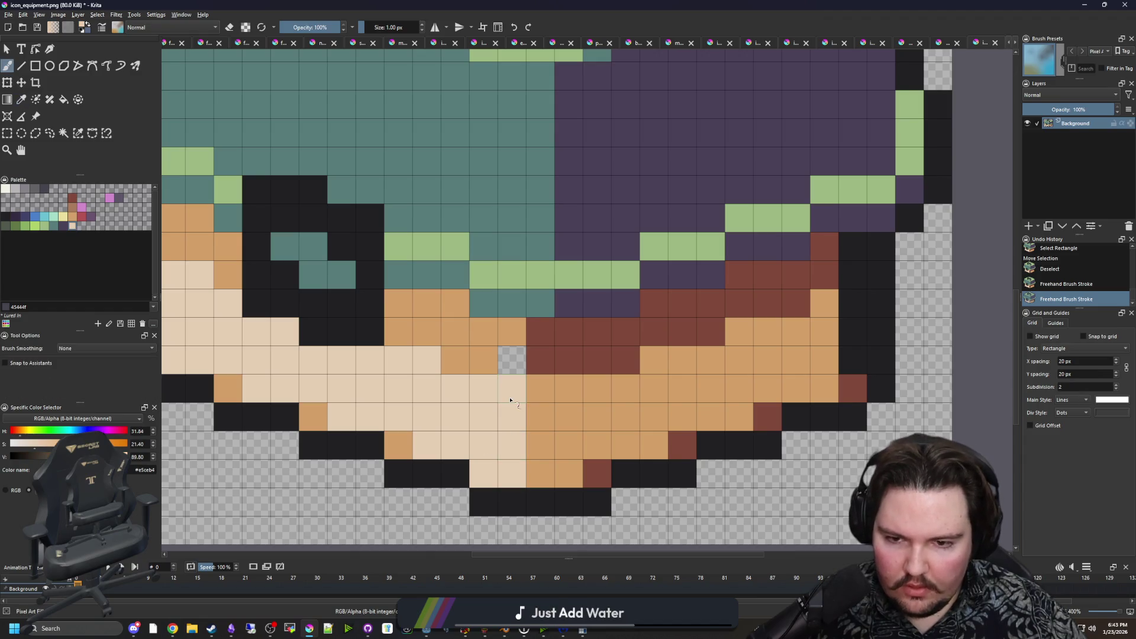
pyautogui.click(511, 359)
# Paint a bottom pixel and the right-side column tan, undoing trial light-skin strokes on both sides.
pyautogui.scroll(-2, 532, 427)
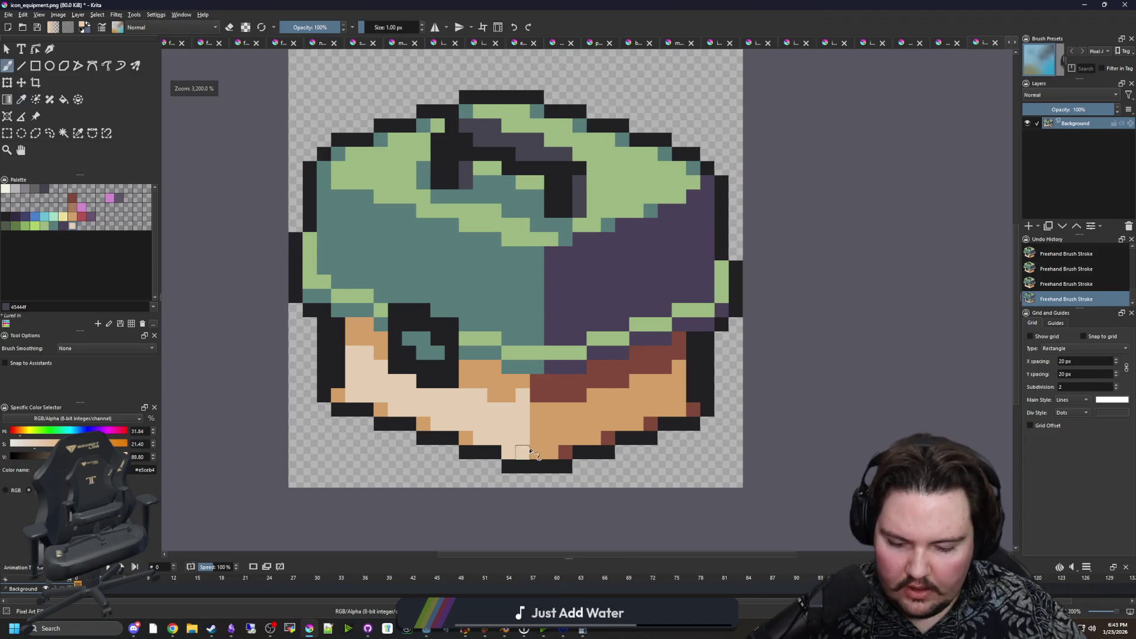
pyautogui.scroll(2, 529, 451)
pyautogui.keyDown('ctrl'); pyautogui.click(540, 449); pyautogui.keyUp('ctrl')
pyautogui.click(502, 455)
pyautogui.keyDown('ctrl'); pyautogui.click(305, 355); pyautogui.keyUp('ctrl')
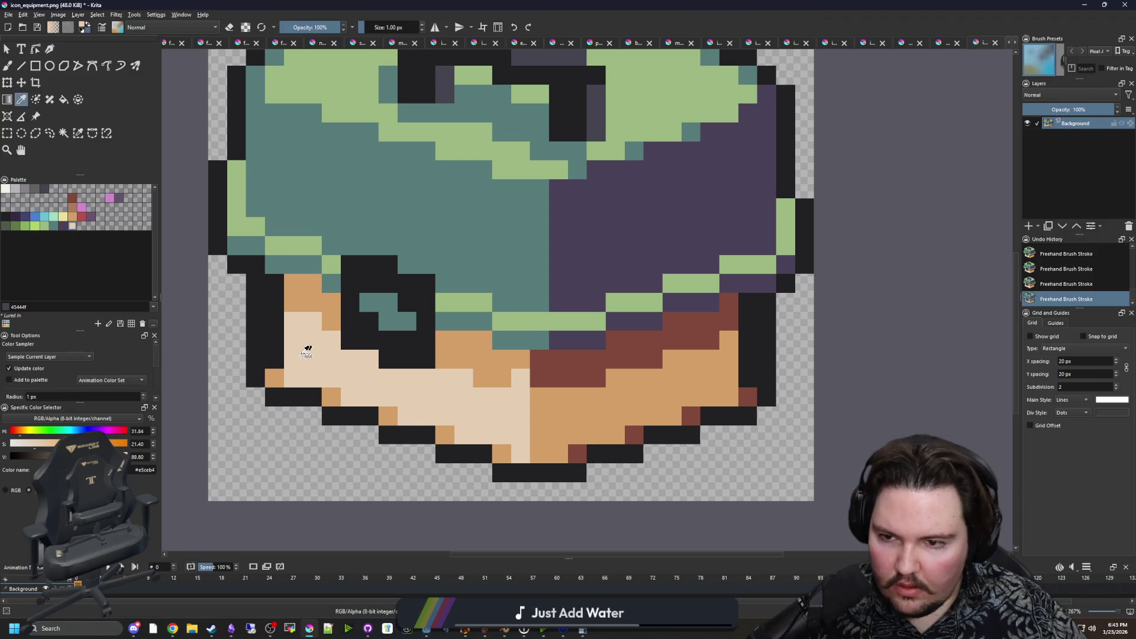
pyautogui.moveTo(274, 358)
pyautogui.mouseDown()
pyautogui.moveTo(277, 327)
pyautogui.moveTo(274, 358)
pyautogui.mouseUp()
pyautogui.hotkey('ctrl', 'z')
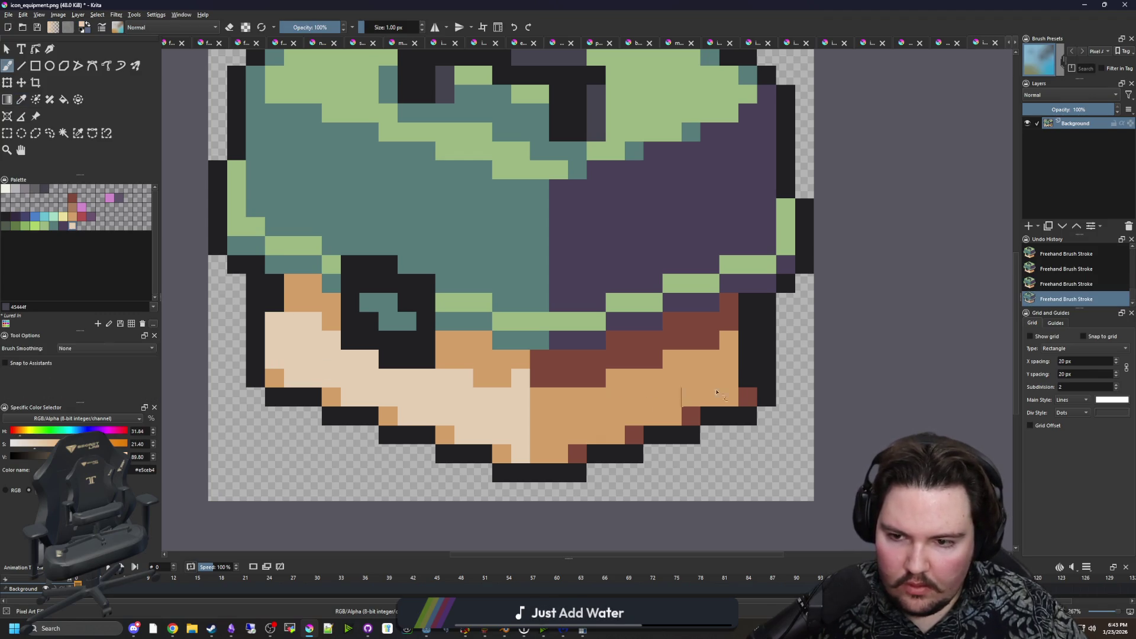
pyautogui.moveTo(757, 378); pyautogui.dragTo(747, 338)
pyautogui.hotkey('ctrl', 'z')
pyautogui.keyDown('ctrl'); pyautogui.click(729, 376); pyautogui.keyUp('ctrl')
# Paint a dark red pixel at the upper right, undo a tan left-outline stroke, and sample teal.
pyautogui.keyDown('ctrl'); pyautogui.click(728, 302); pyautogui.keyUp('ctrl')
pyautogui.click(746, 303)
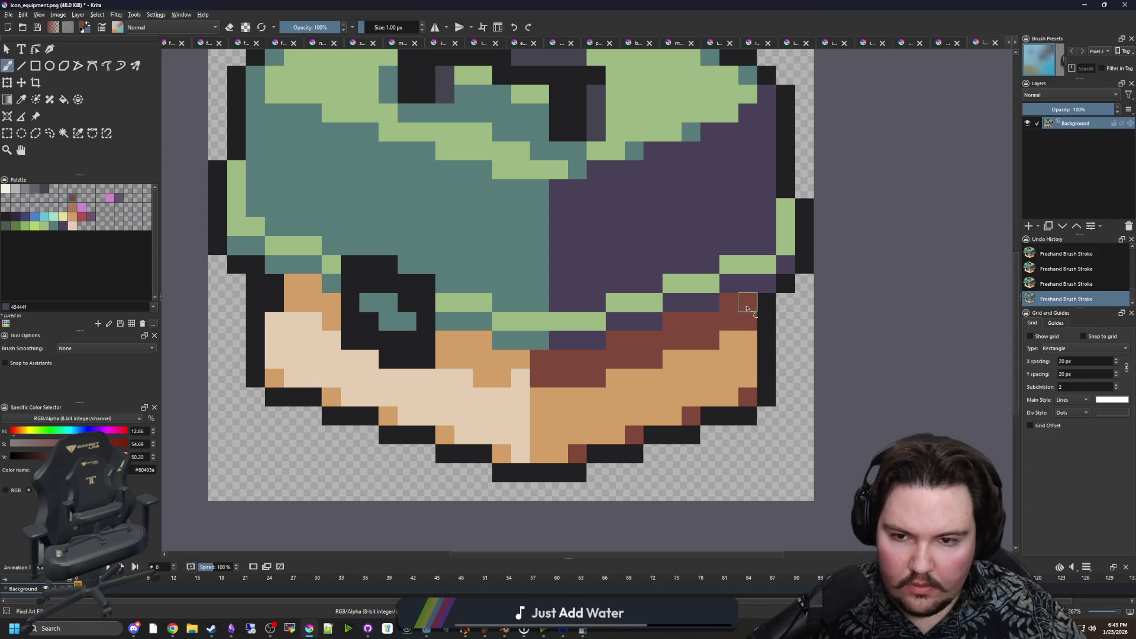
pyautogui.keyDown('ctrl'); pyautogui.click(311, 300); pyautogui.keyUp('ctrl')
pyautogui.moveTo(274, 302); pyautogui.dragTo(282, 286)
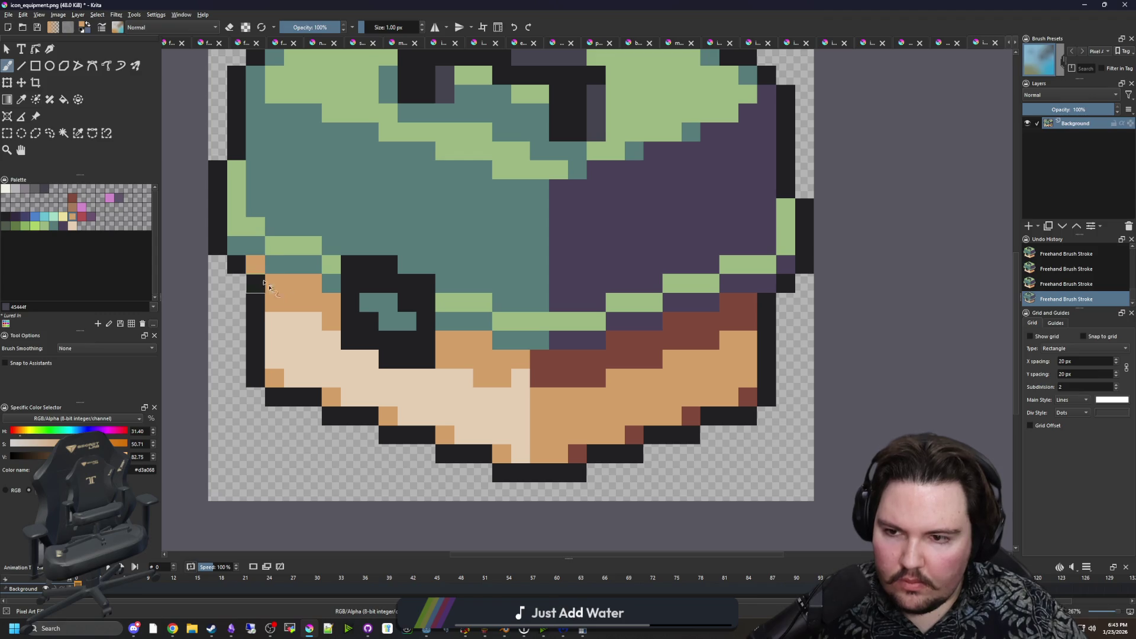
pyautogui.scroll(-3, 264, 283)
pyautogui.hotkey('ctrl', 'z')
pyautogui.scroll(-3, 443, 394)
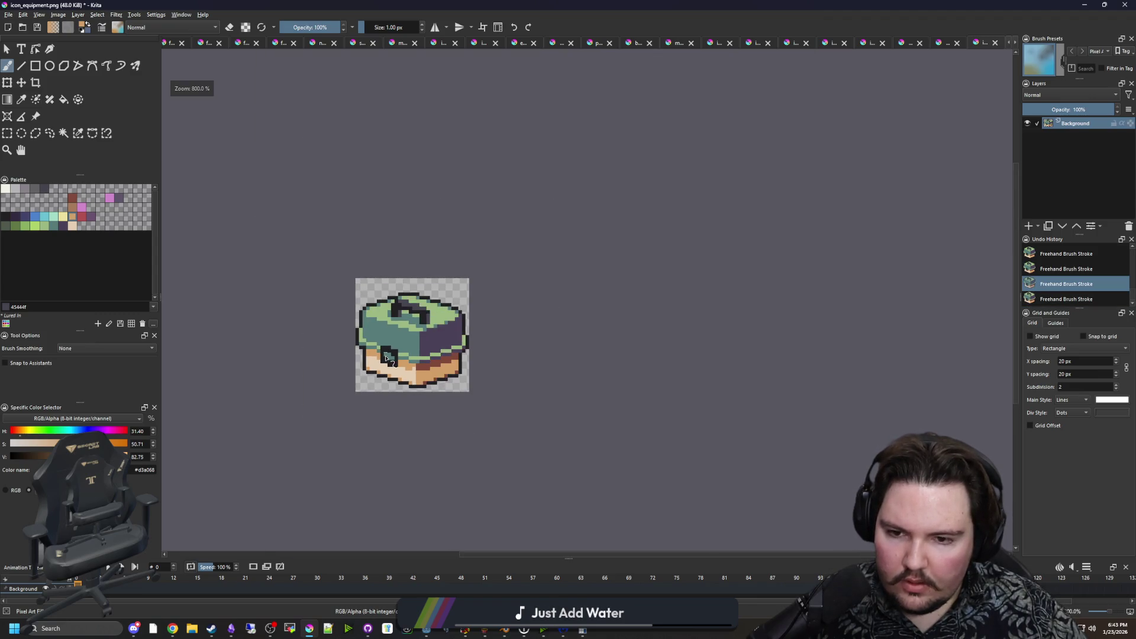
pyautogui.scroll(5, 447, 419)
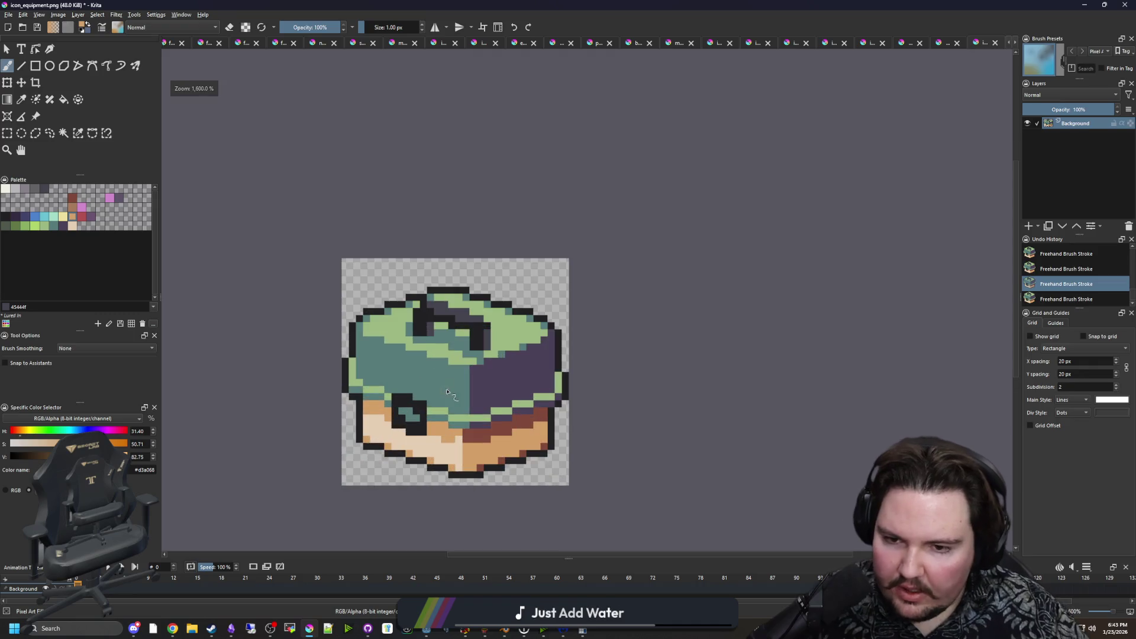
pyautogui.scroll(3, 396, 421)
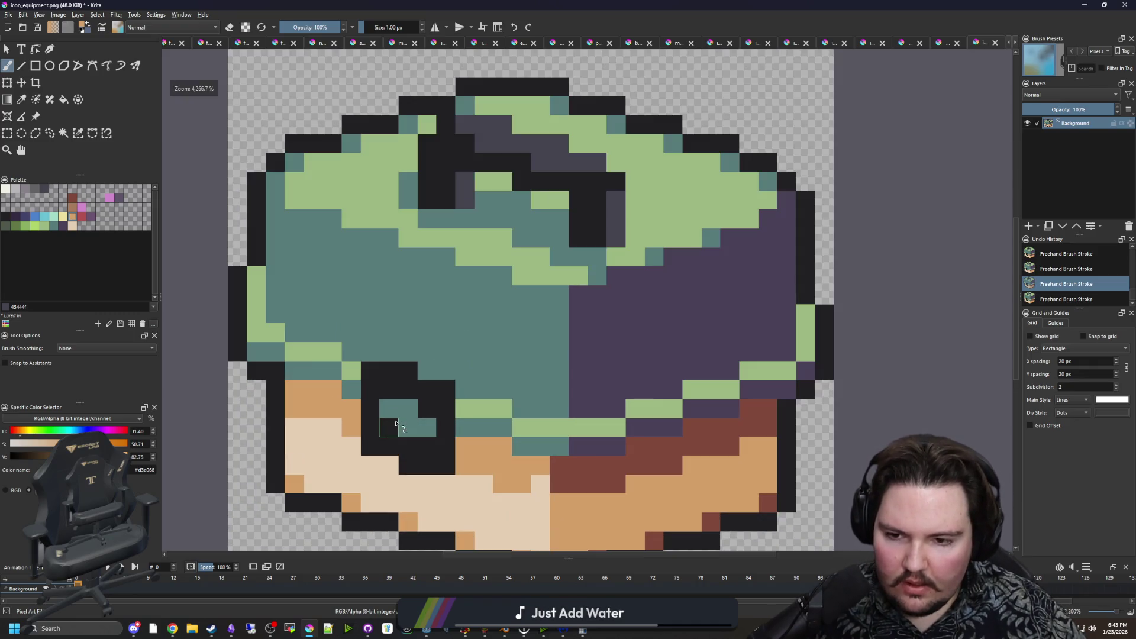
pyautogui.press('p')
pyautogui.click(538, 329)
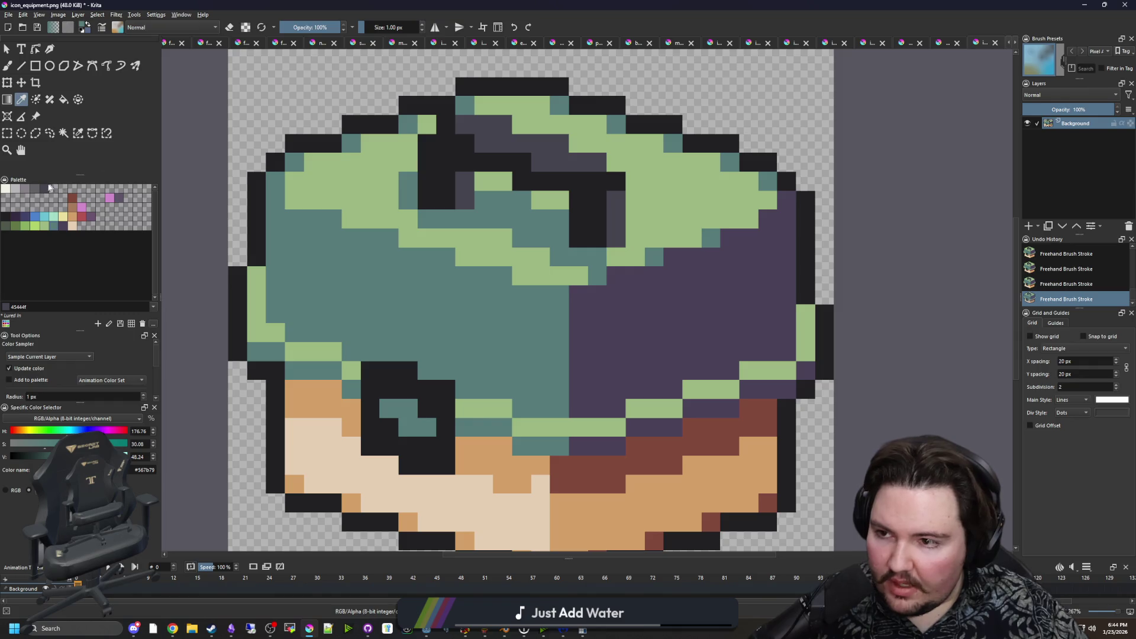
# Paint dark grey shading pixels above the black latch on the icon's front.
pyautogui.press('b')
pyautogui.moveTo(366, 351)
pyautogui.mouseDown()
pyautogui.moveTo(411, 352)
pyautogui.moveTo(438, 369)
pyautogui.mouseUp()
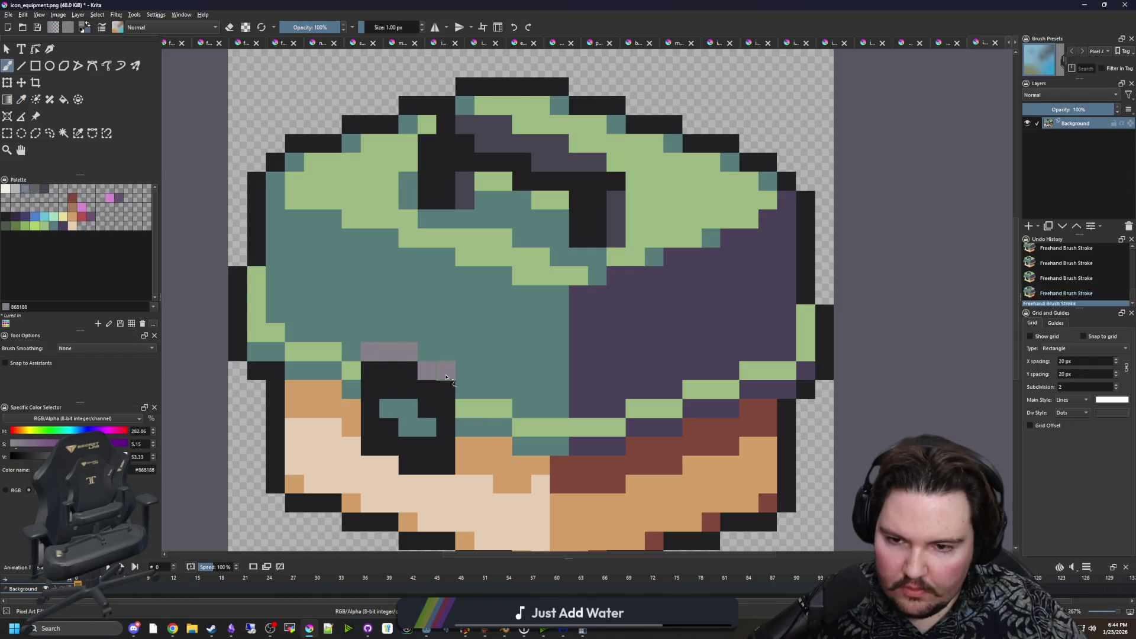
pyautogui.click(33, 191)
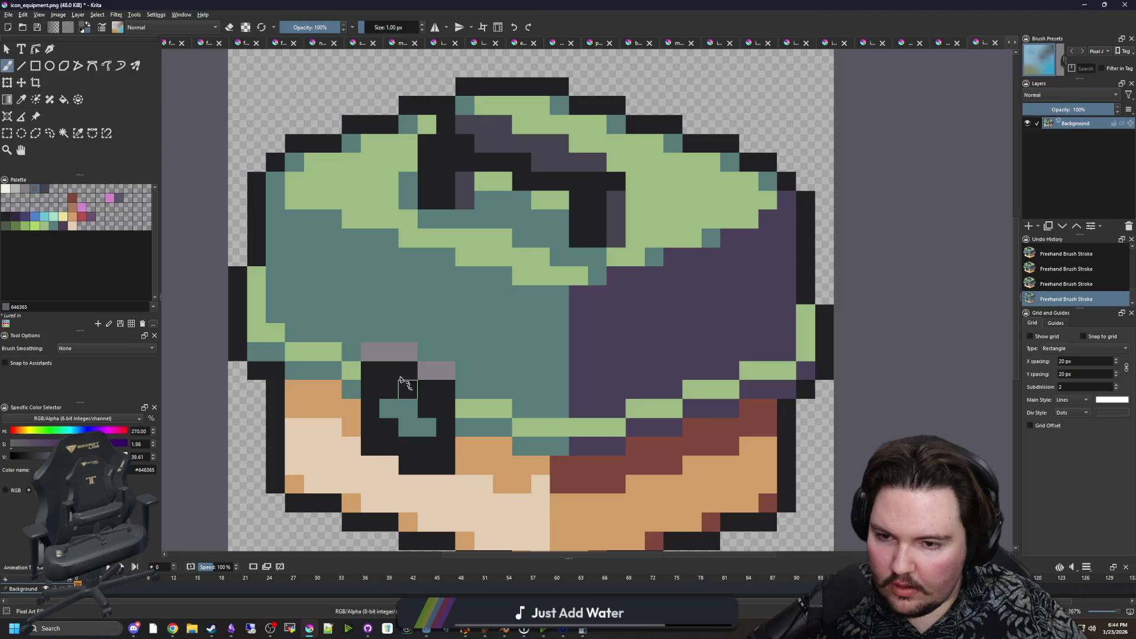
pyautogui.moveTo(367, 351); pyautogui.dragTo(449, 369)
pyautogui.moveTo(503, 419)
pyautogui.mouseDown()
pyautogui.moveTo(512, 369)
pyautogui.moveTo(475, 363)
pyautogui.mouseUp()
pyautogui.press('p')
pyautogui.press('b')
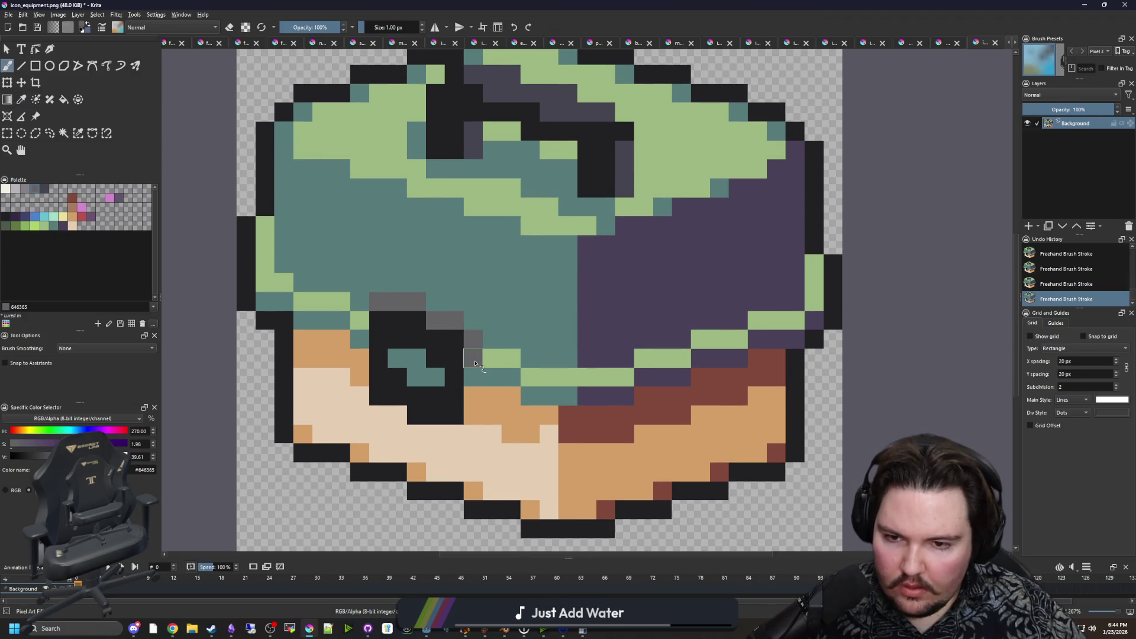
pyautogui.hotkey('ctrl', 'z')
# Recolour the two cream pixels beneath the latch tan, using tan sampled from the icon.
pyautogui.scroll(-5, 497, 390)
pyautogui.scroll(-2, 471, 325)
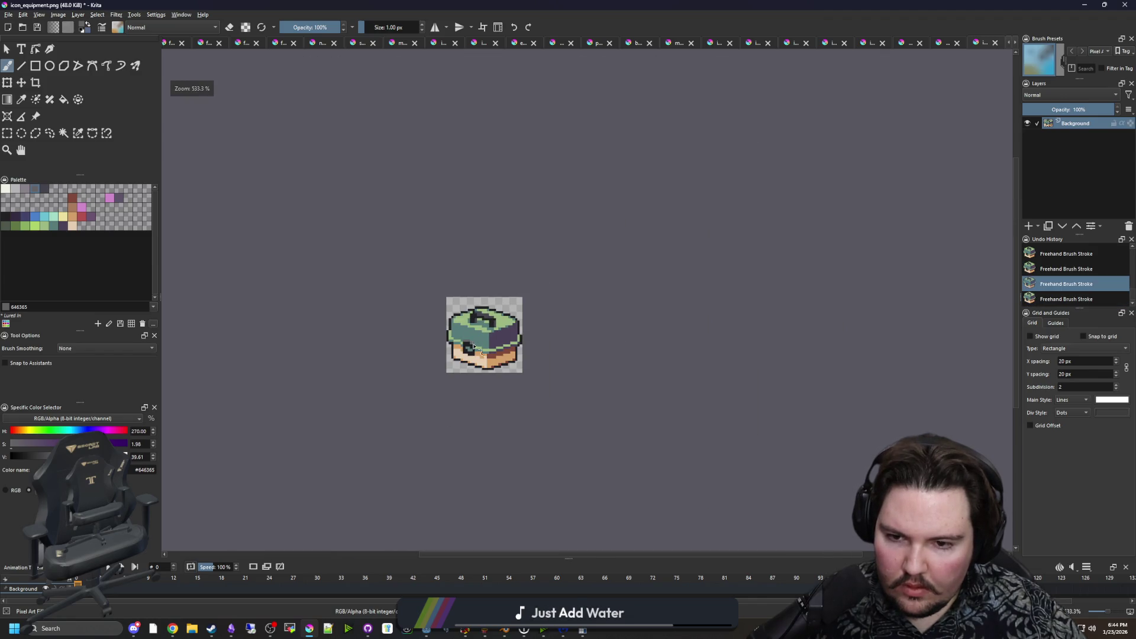
pyautogui.scroll(6, 477, 360)
pyautogui.keyDown('ctrl'); pyautogui.click(515, 314); pyautogui.keyUp('ctrl')
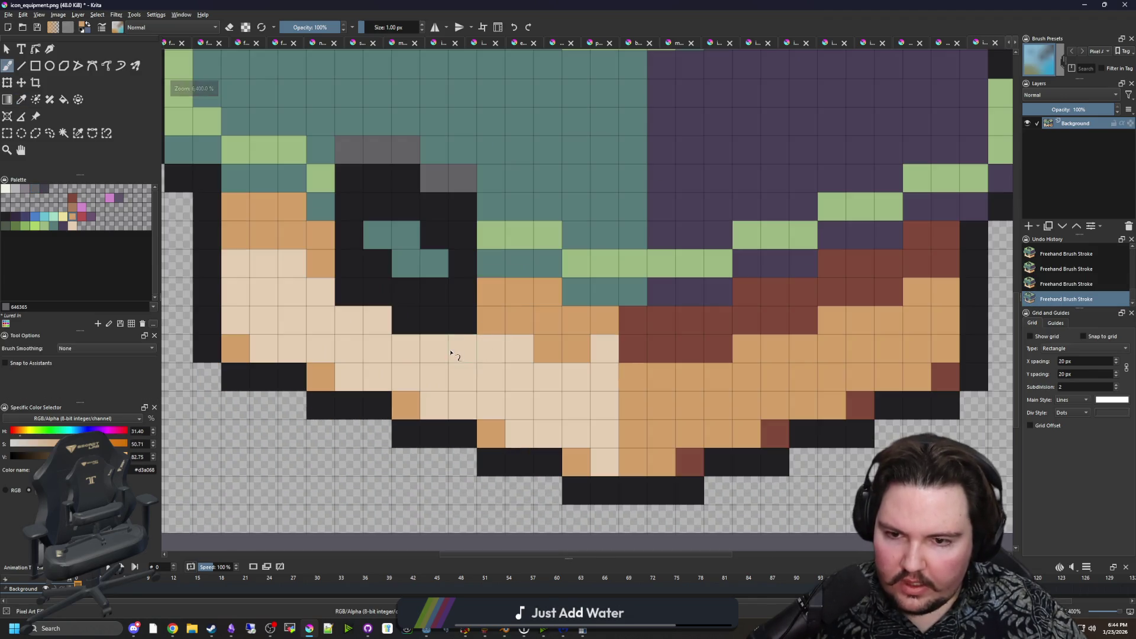
pyautogui.click(405, 348)
pyautogui.moveTo(382, 321)
pyautogui.mouseDown()
pyautogui.moveTo(360, 322)
pyautogui.moveTo(323, 292)
pyautogui.mouseUp()
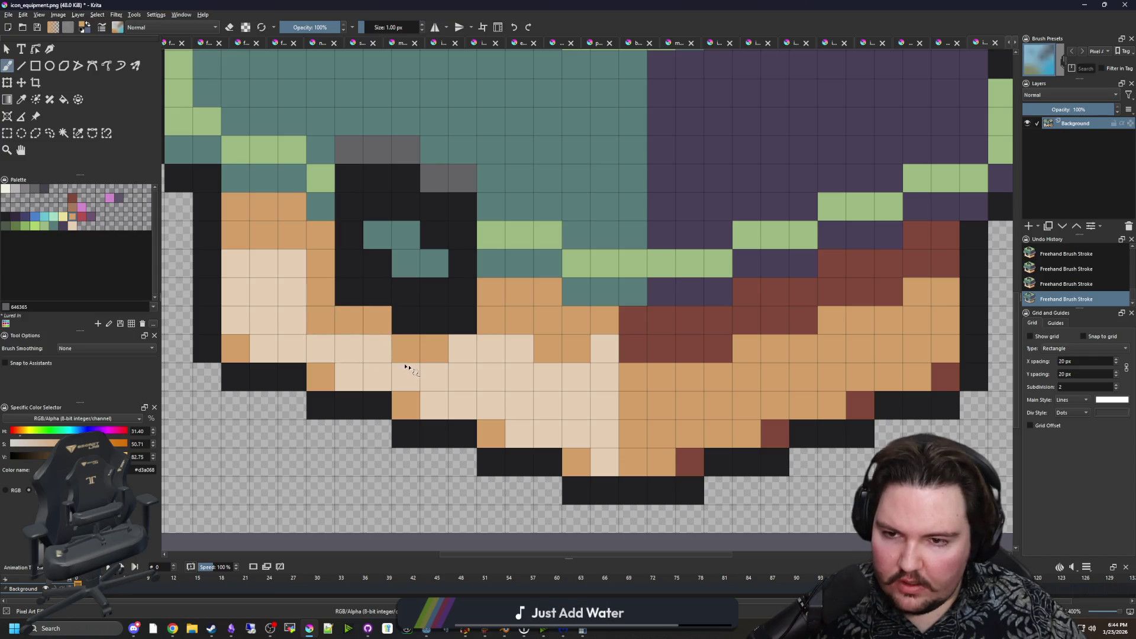
pyautogui.scroll(-6, 415, 366)
pyautogui.scroll(6, 416, 358)
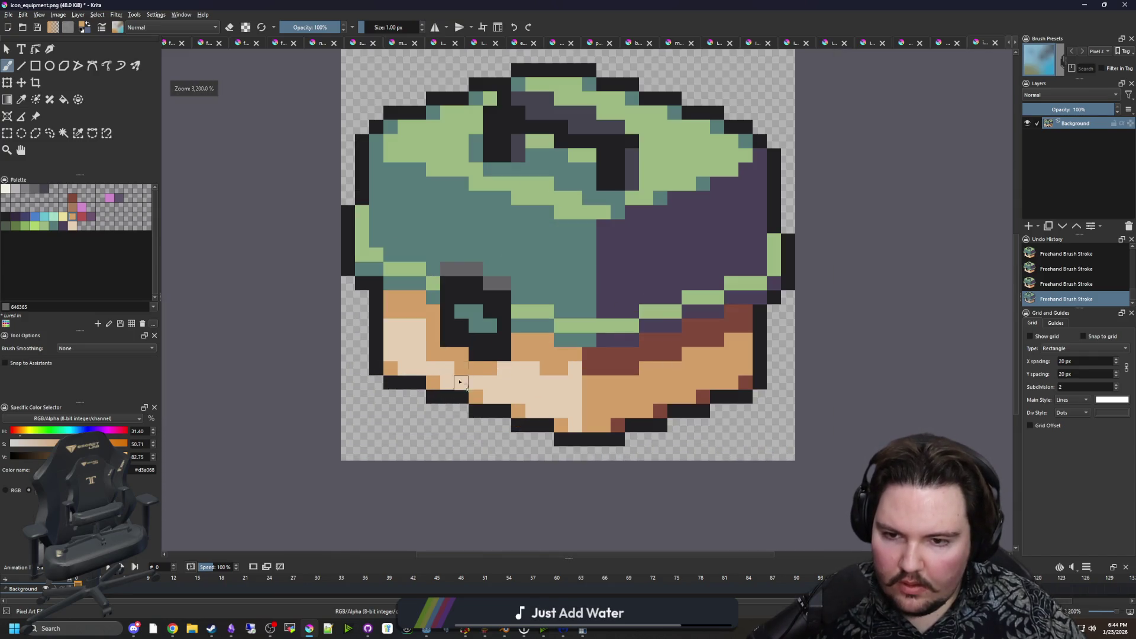
pyautogui.scroll(-5, 460, 381)
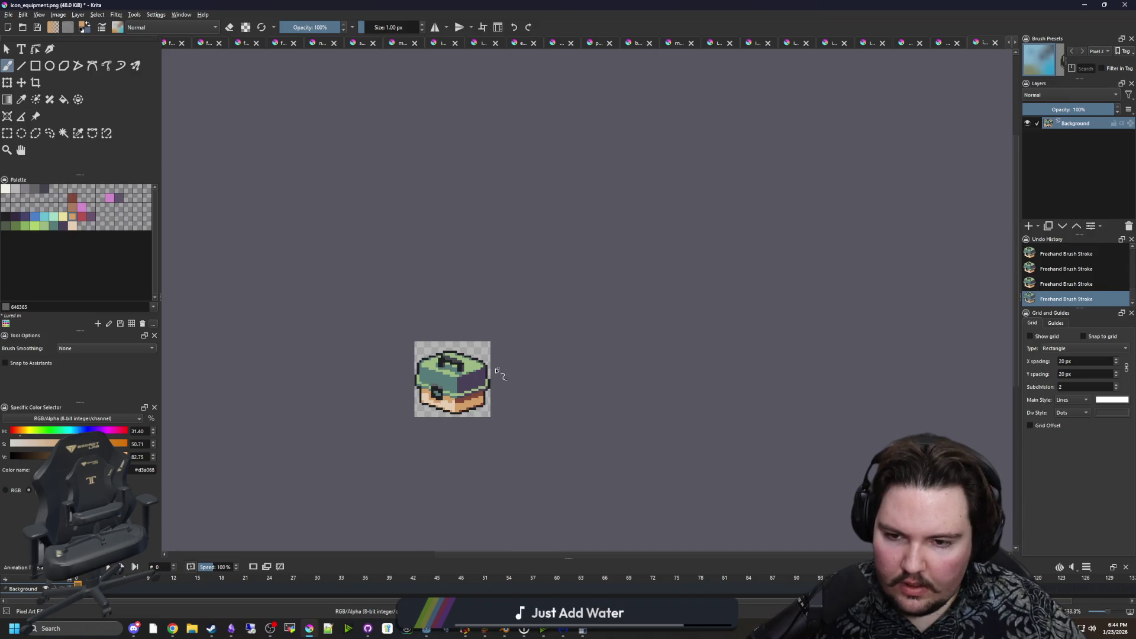
pyautogui.scroll(6, 468, 388)
pyautogui.scroll(2, 440, 390)
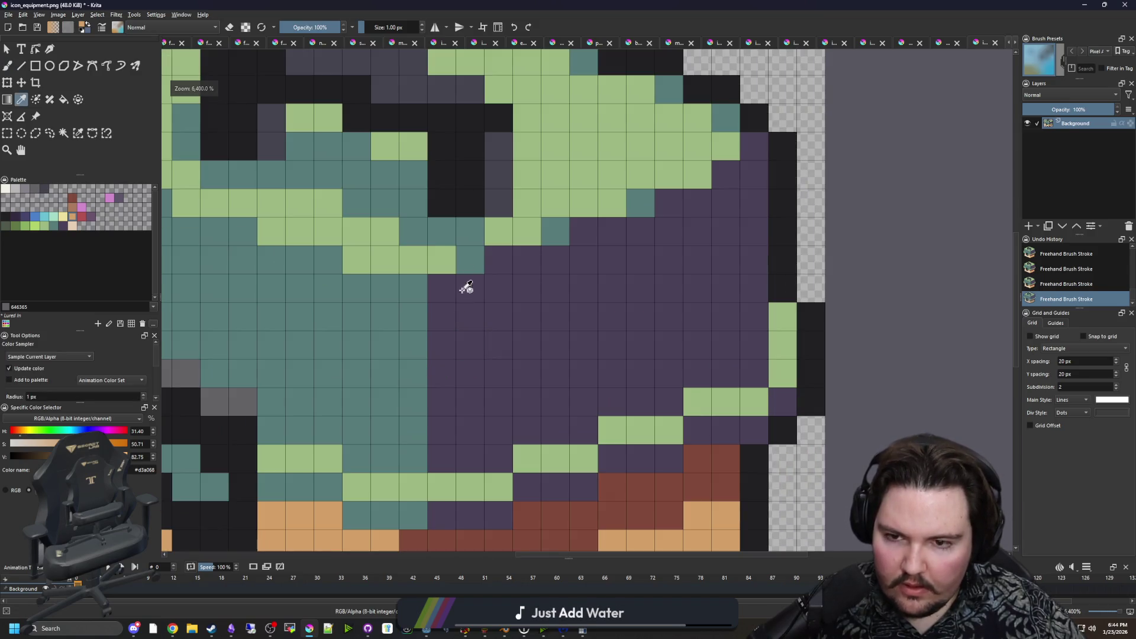
pyautogui.scroll(2, 452, 355)
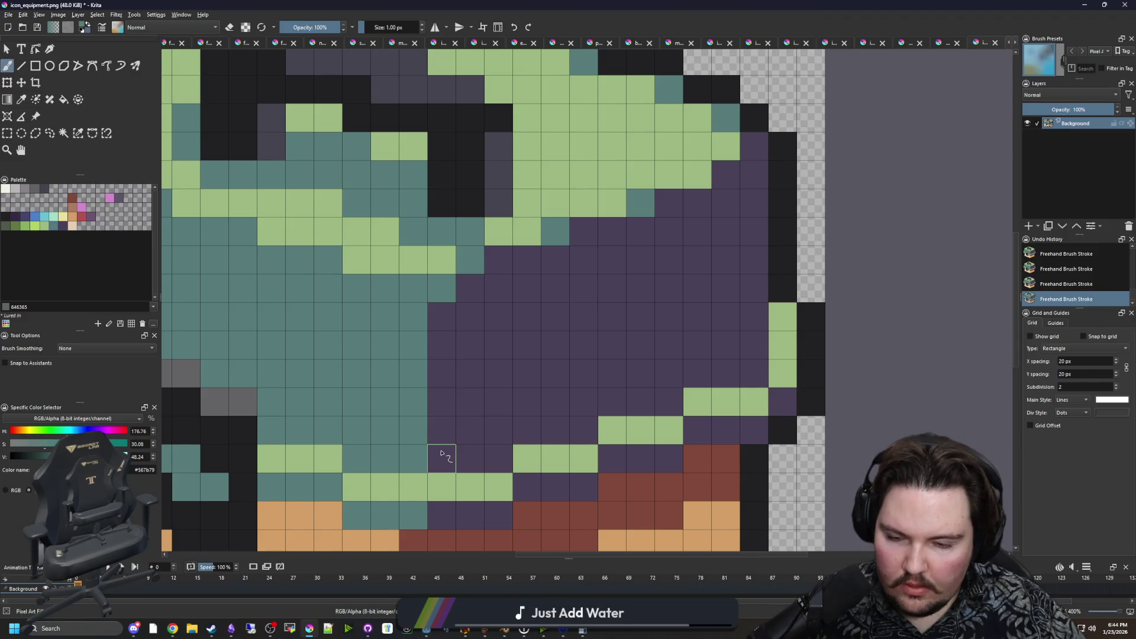
pyautogui.scroll(-5, 440, 453)
pyautogui.scroll(4, 556, 346)
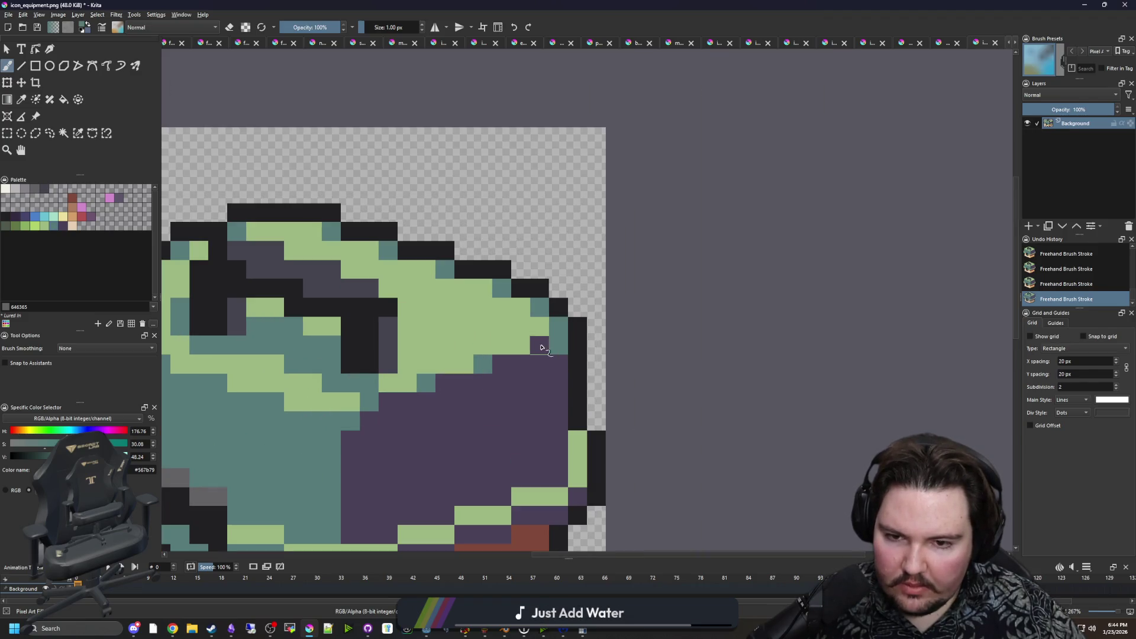
pyautogui.scroll(-3, 439, 360)
pyautogui.scroll(-3, 411, 325)
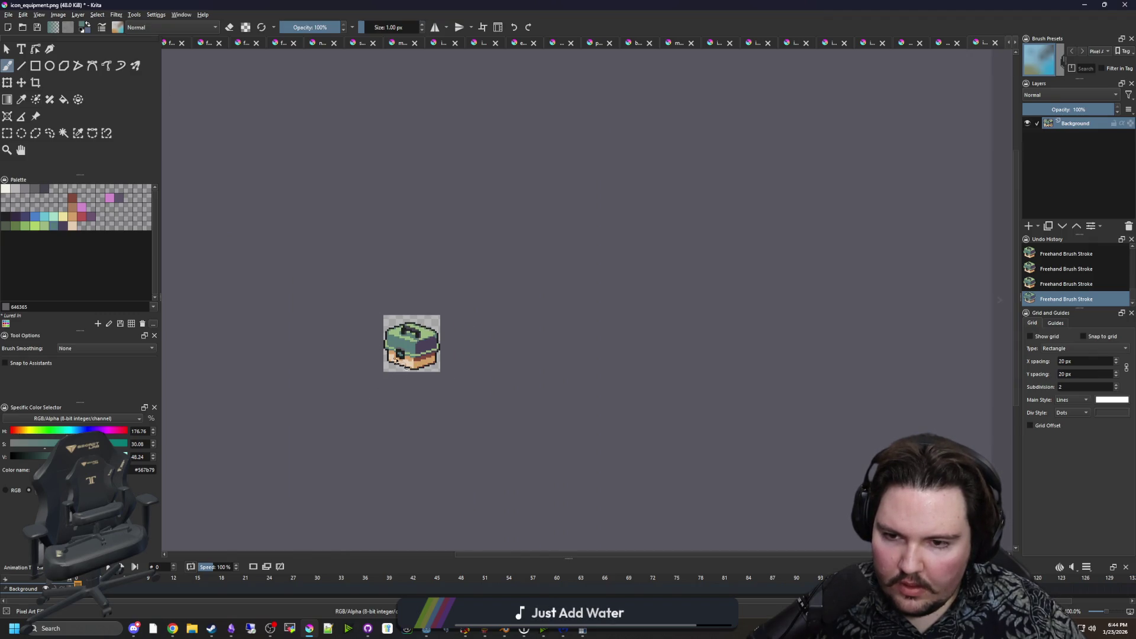
pyautogui.scroll(3, 396, 359)
pyautogui.scroll(2, 376, 337)
pyautogui.scroll(1, 491, 302)
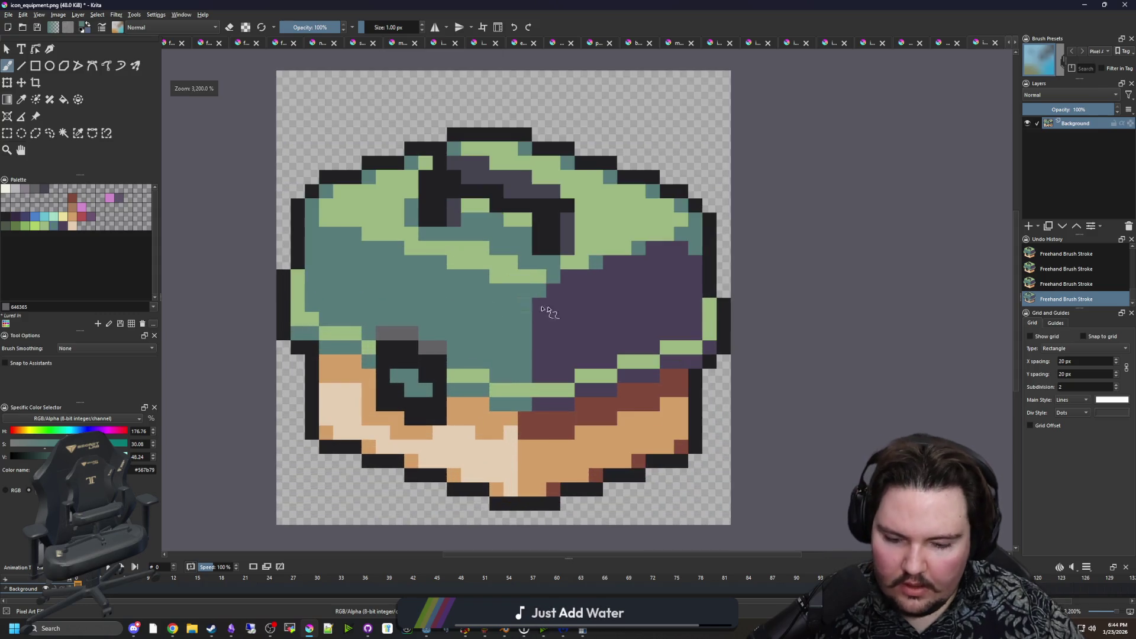
# Select the dark outline pixels and repaint the top edge purple with a 4 px brush.
pyautogui.press('p')
pyautogui.click(77, 133)
pyautogui.click(400, 165)
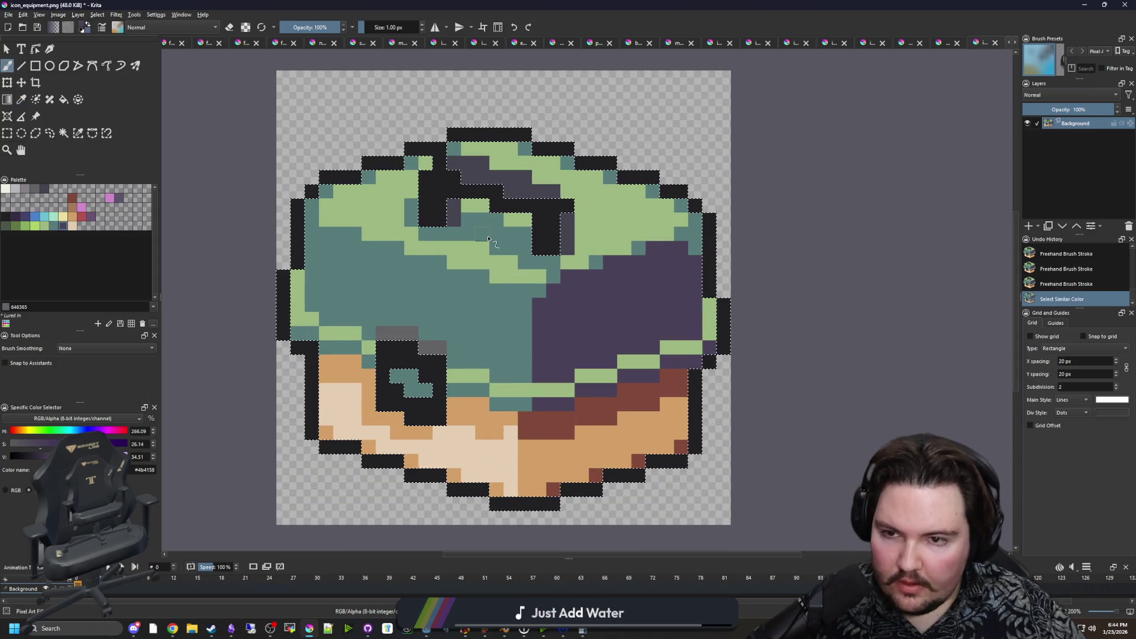
pyautogui.press('b')
pyautogui.press(']')
pyautogui.press(']')
pyautogui.press(']')
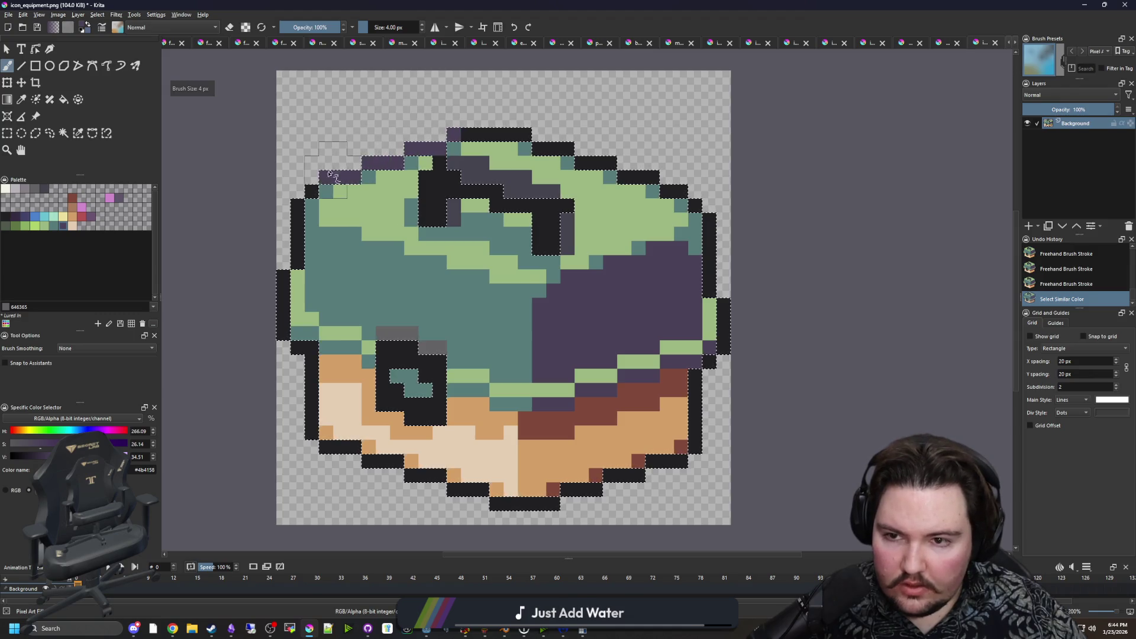
pyautogui.moveTo(310, 234)
pyautogui.mouseDown()
pyautogui.moveTo(366, 171)
pyautogui.moveTo(492, 118)
pyautogui.moveTo(710, 249)
pyautogui.mouseUp()
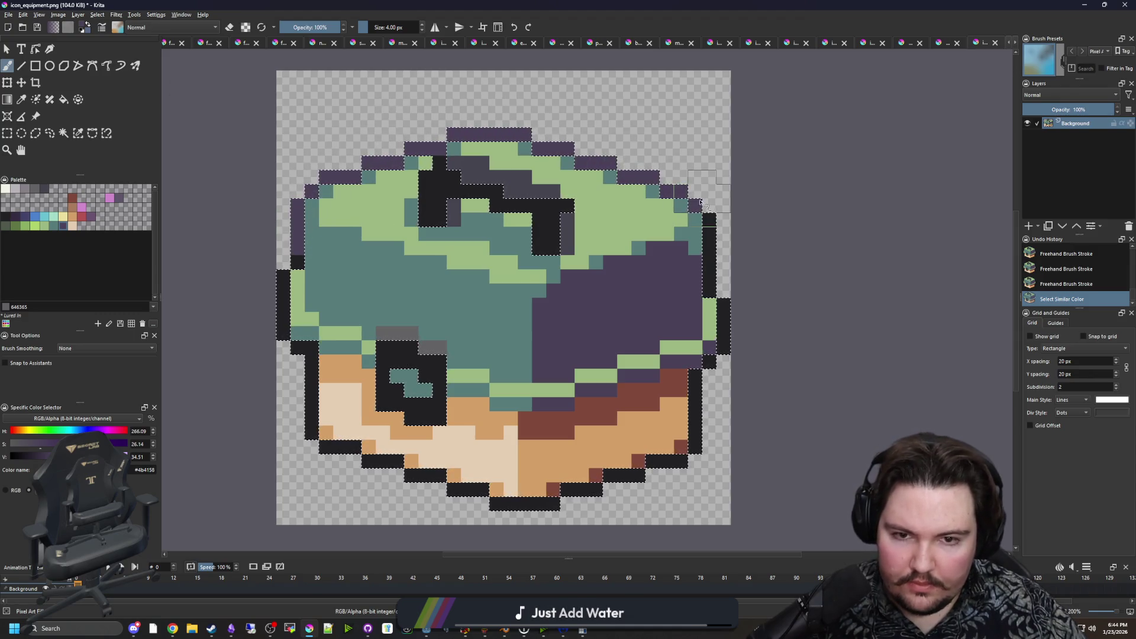
# Repaint the bottom-left outline red-brown sampled from the base, then clear the selection.
pyautogui.press('p')
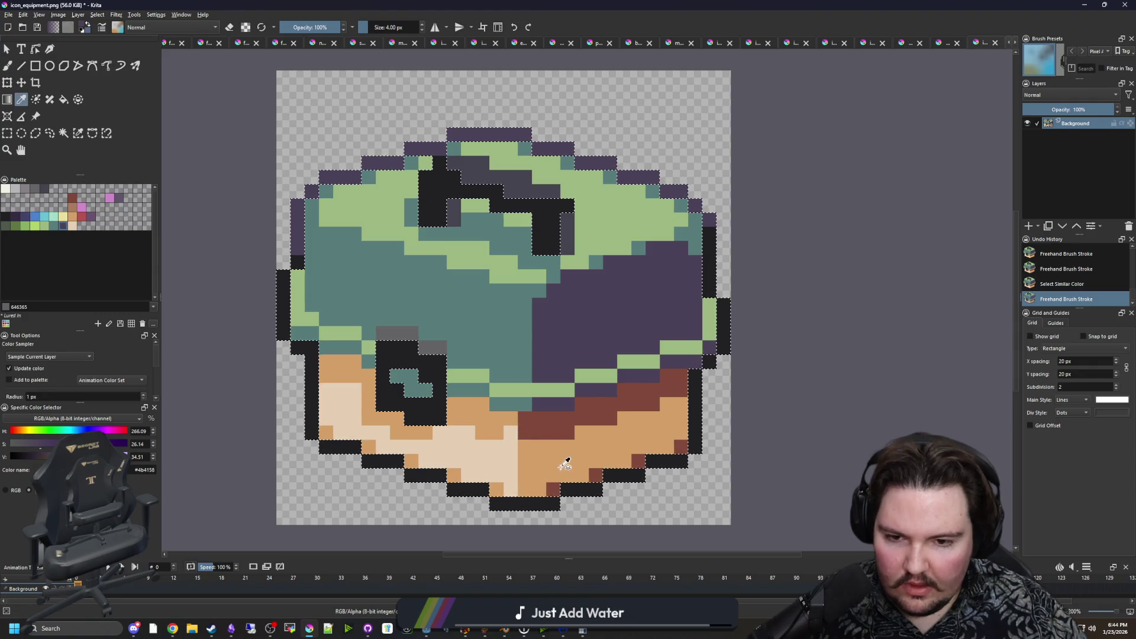
pyautogui.click(561, 429)
pyautogui.press('b')
pyautogui.moveTo(497, 504); pyautogui.dragTo(307, 395)
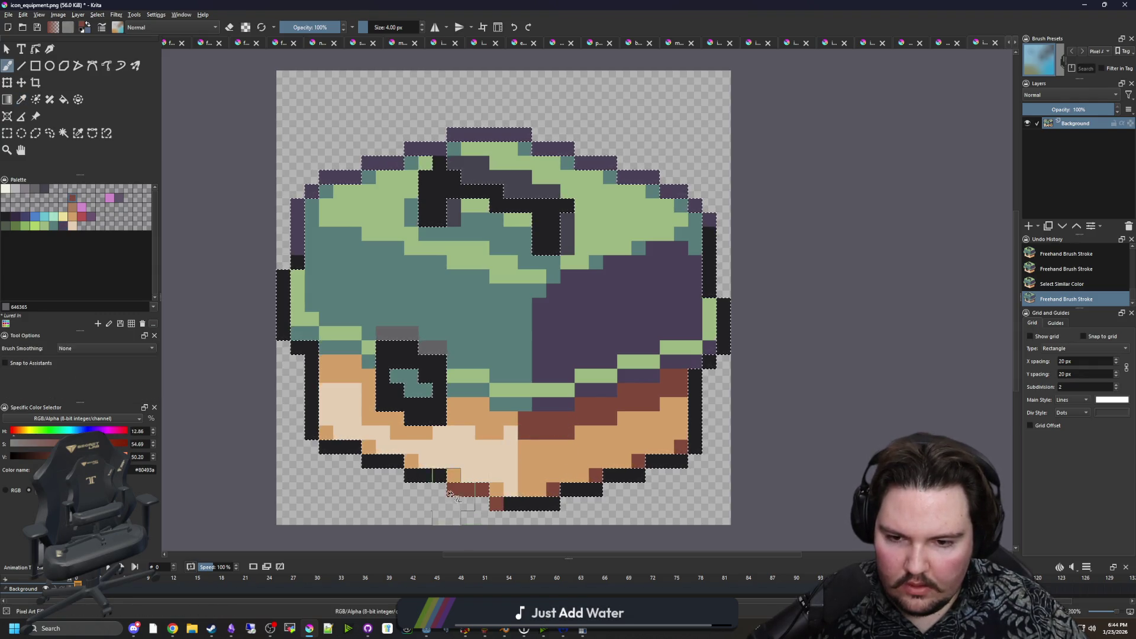
pyautogui.hotkey('ctrl', 'shift', 'a')
pyautogui.press('-')
pyautogui.press('-')
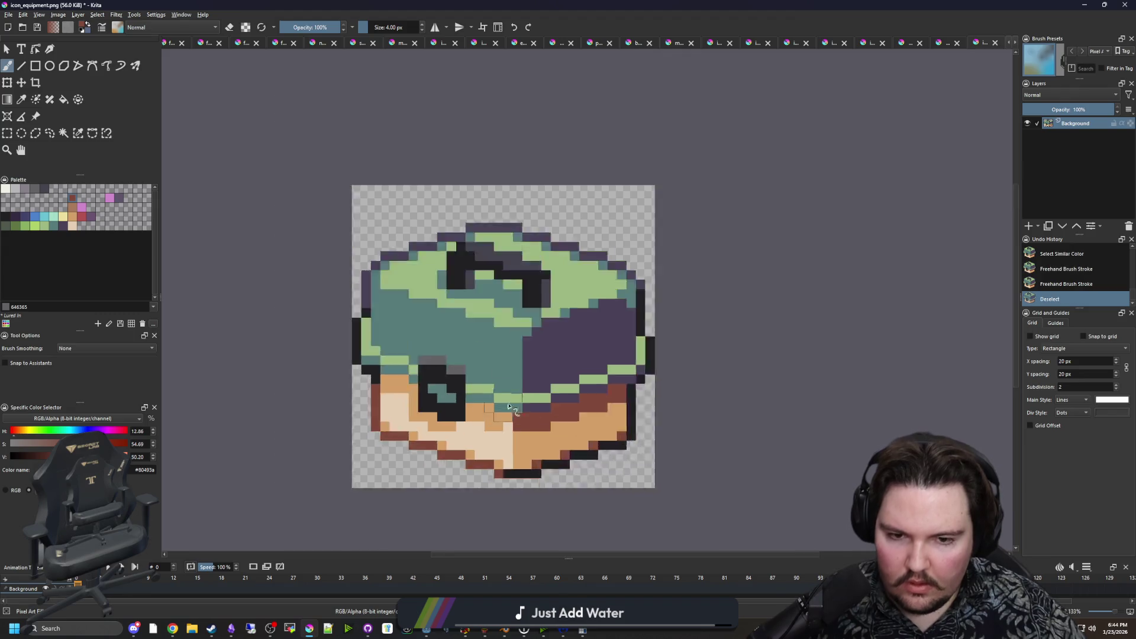
# Save the icon as icon_equipment.png, accepting the PNG export options.
pyautogui.click(8, 14)
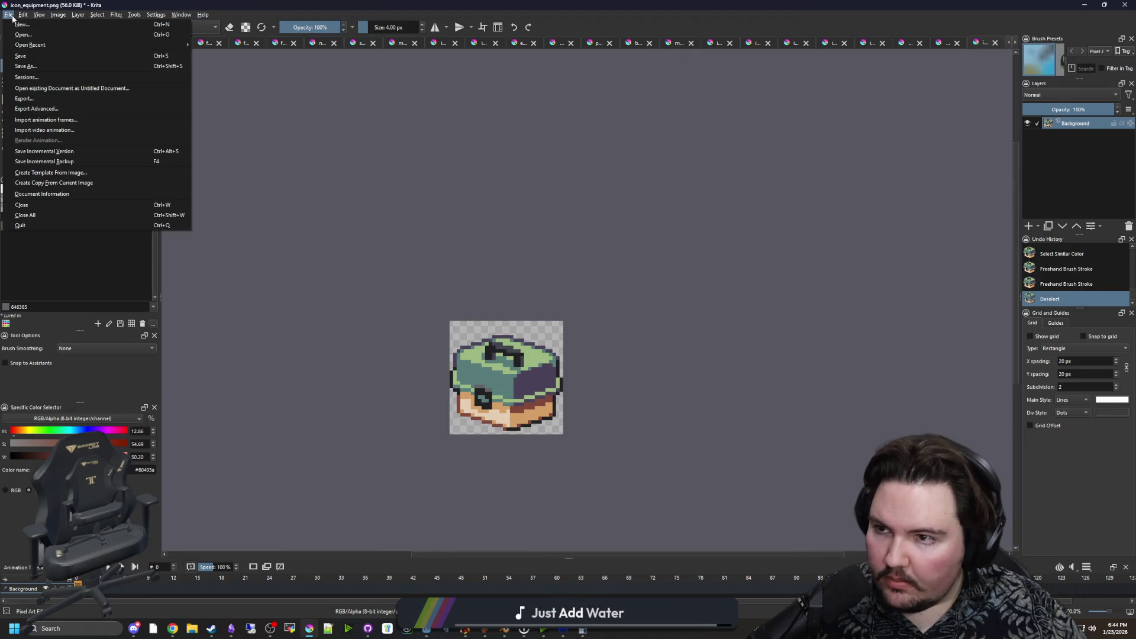
pyautogui.click(37, 67)
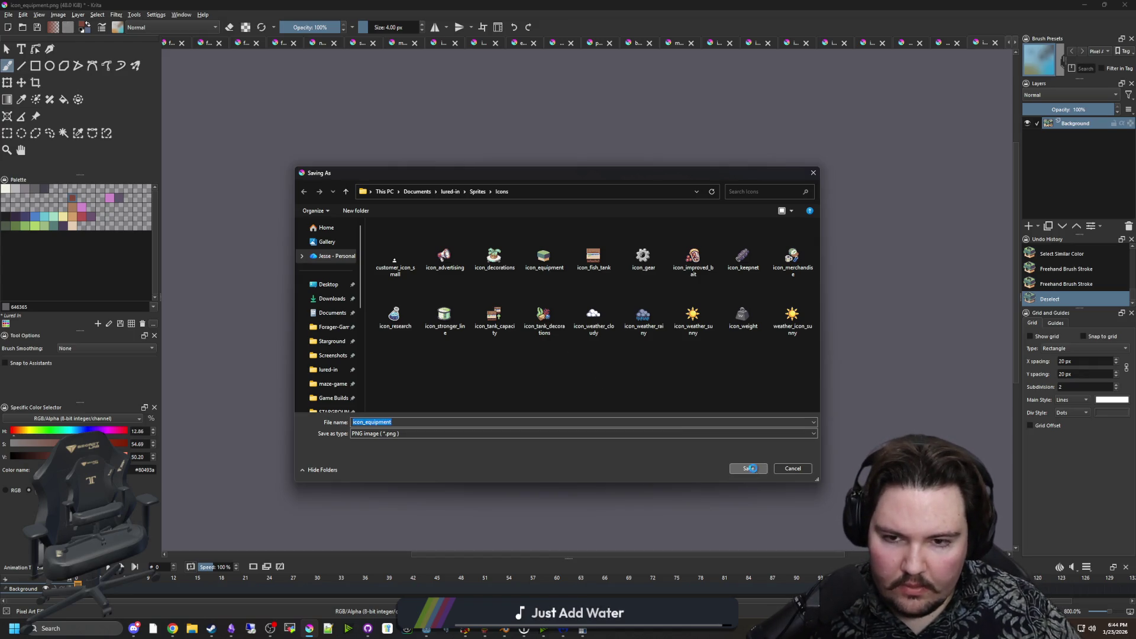
pyautogui.hotkey('ctrl', 's')
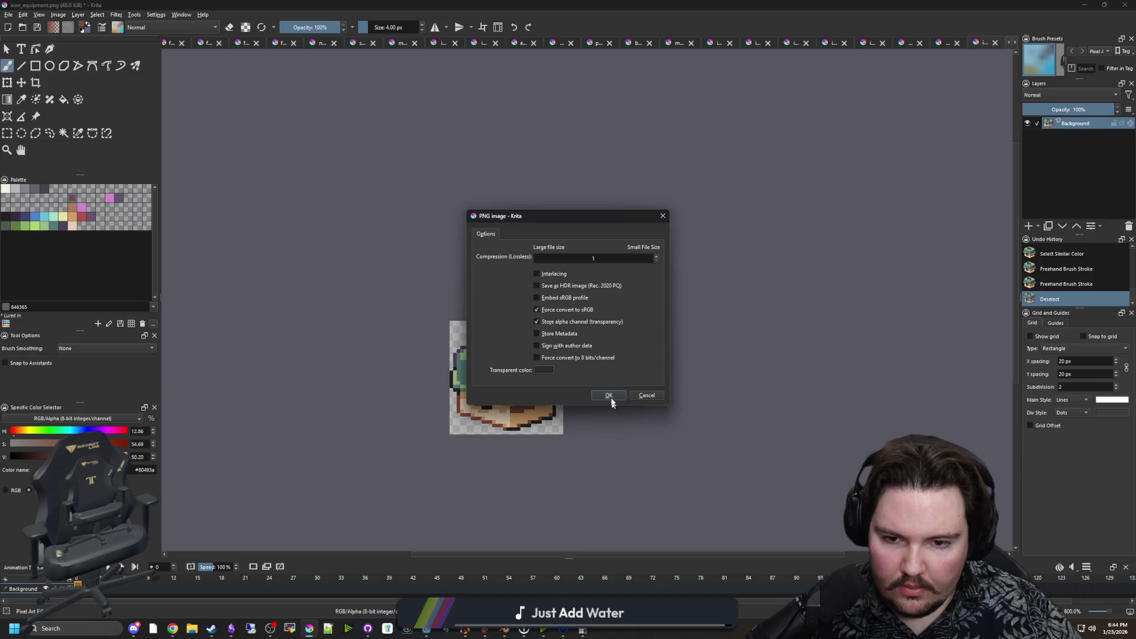
pyautogui.click(608, 397)
# Move the artwork up about 12 px, re-save the PNG, and stop the running game in Godot.
pyautogui.press('+')
pyautogui.click(21, 82)
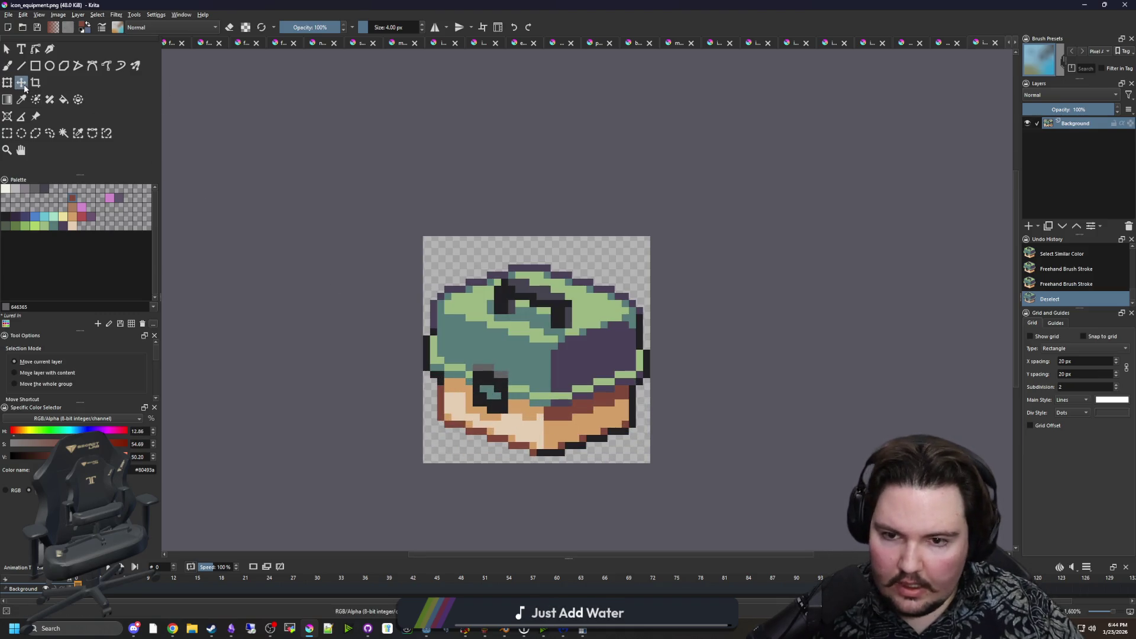
pyautogui.moveTo(528, 365); pyautogui.dragTo(527, 358)
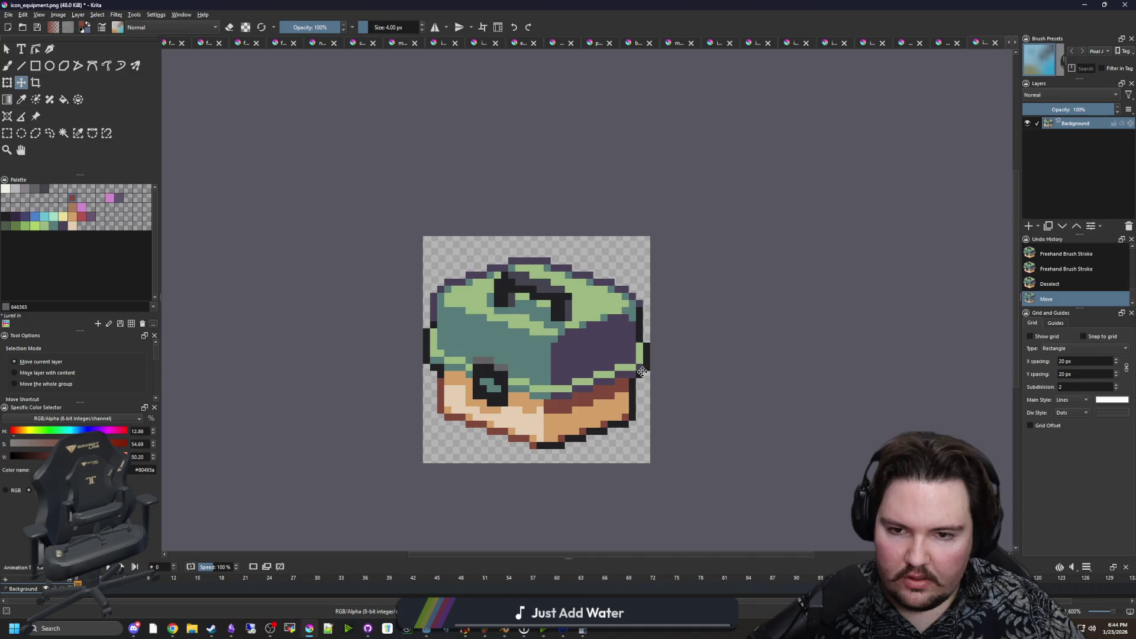
pyautogui.hotkey('ctrl', 's')
pyautogui.click(609, 398)
pyautogui.click(1076, 5)
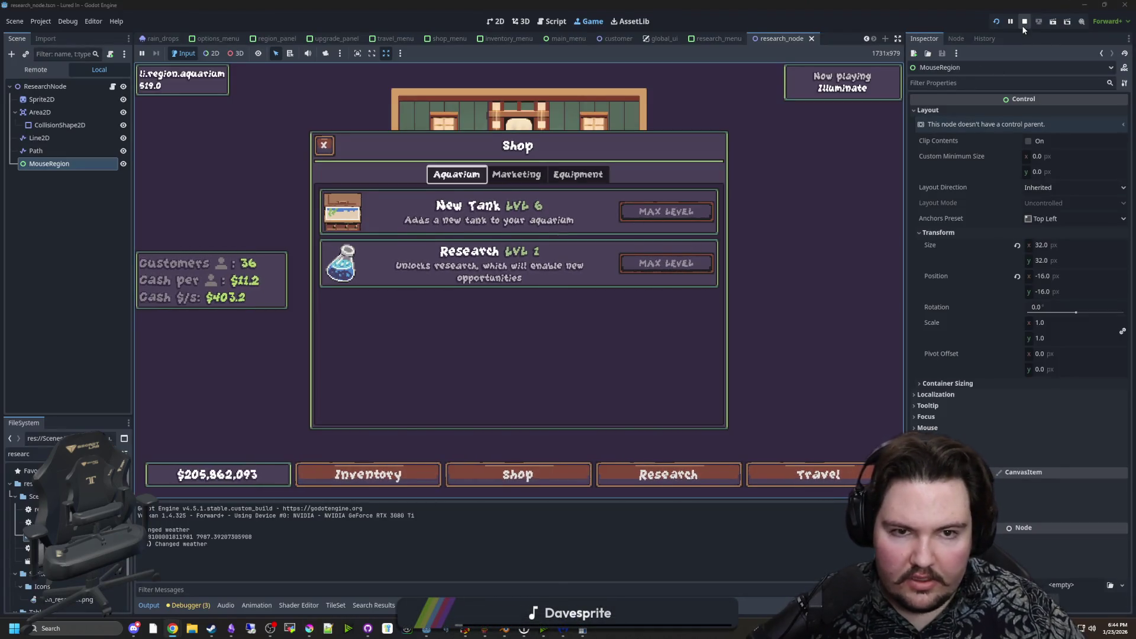
pyautogui.press('F8')
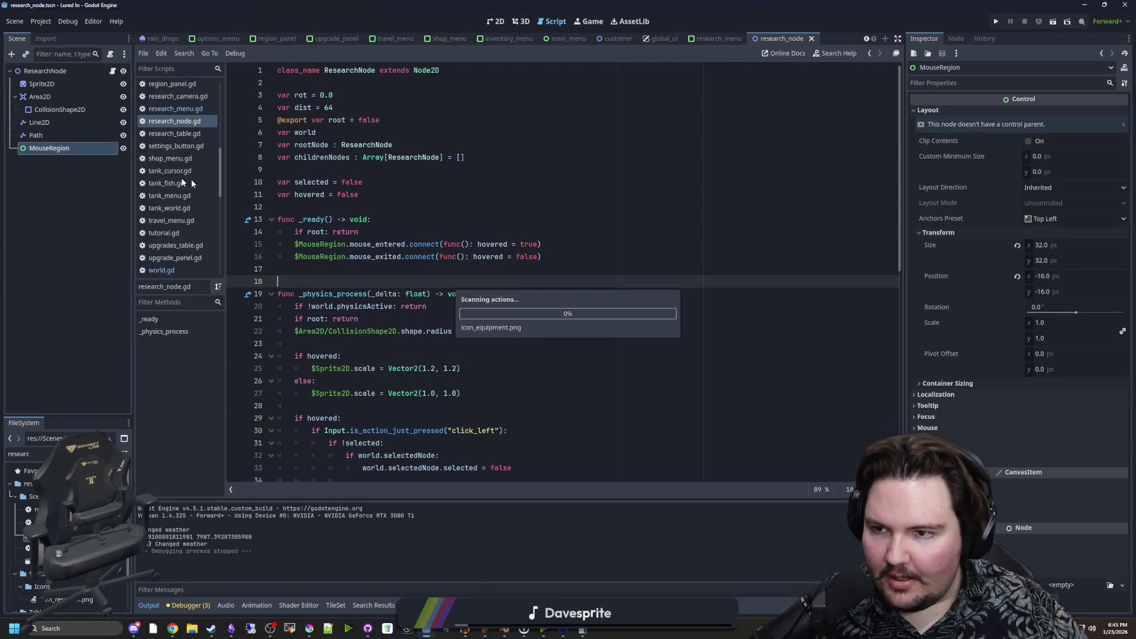
# Open research_table.gd and delete every research entry after the first.
pyautogui.click(27, 454)
pyautogui.press('BackSpace')
pyautogui.press('BackSpace')
pyautogui.press('BackSpace')
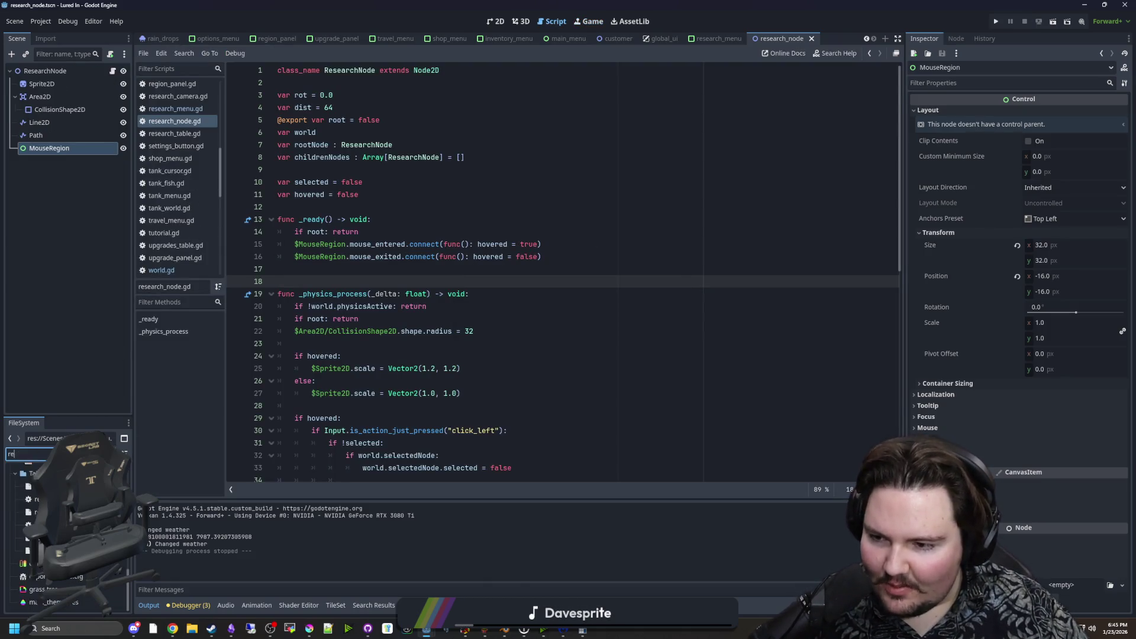
pyautogui.write('searc')
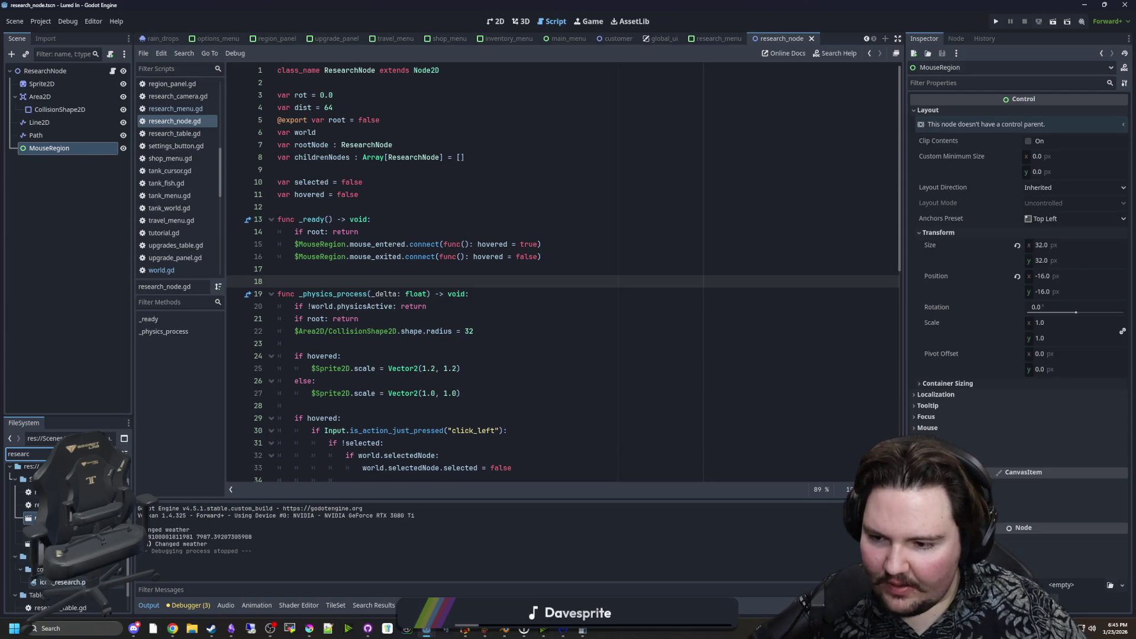
pyautogui.doubleClick(45, 588)
pyautogui.scroll(-10, 486, 346)
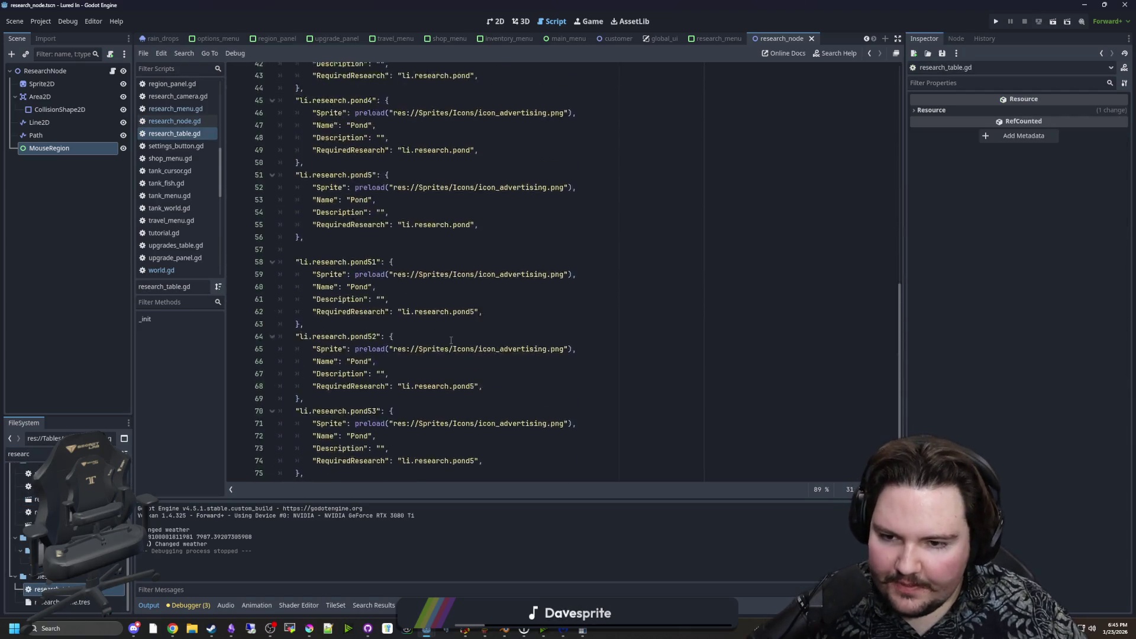
pyautogui.click(323, 447)
pyautogui.moveTo(322, 447)
pyautogui.mouseDown()
pyautogui.moveTo(301, 329)
pyautogui.moveTo(254, 336)
pyautogui.moveTo(214, 304)
pyautogui.mouseUp()
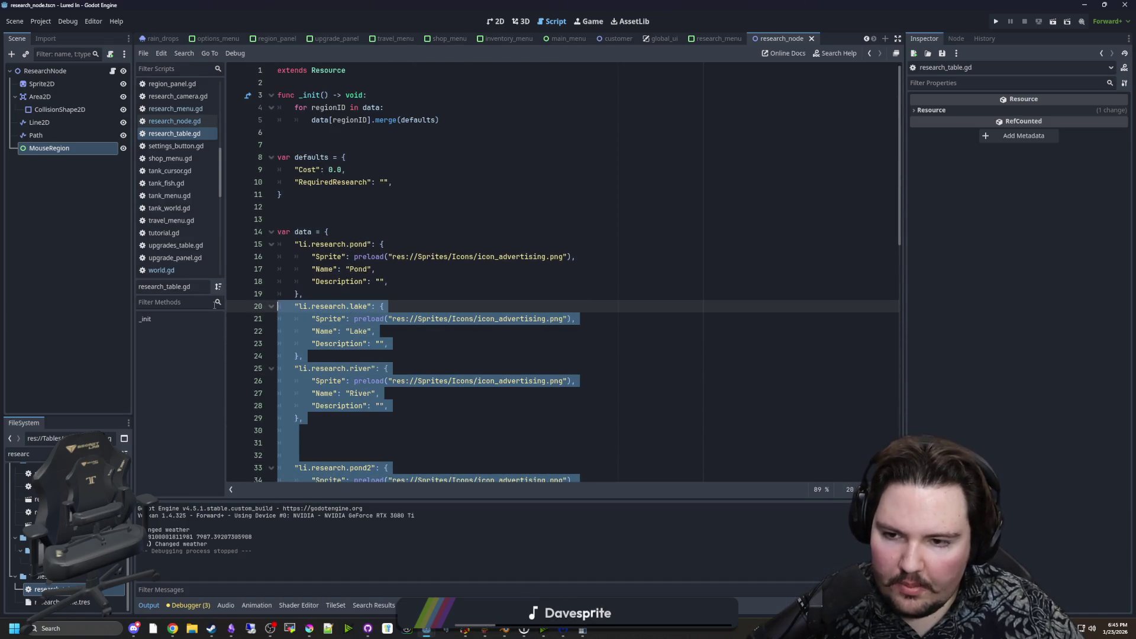
pyautogui.press('BackSpace')
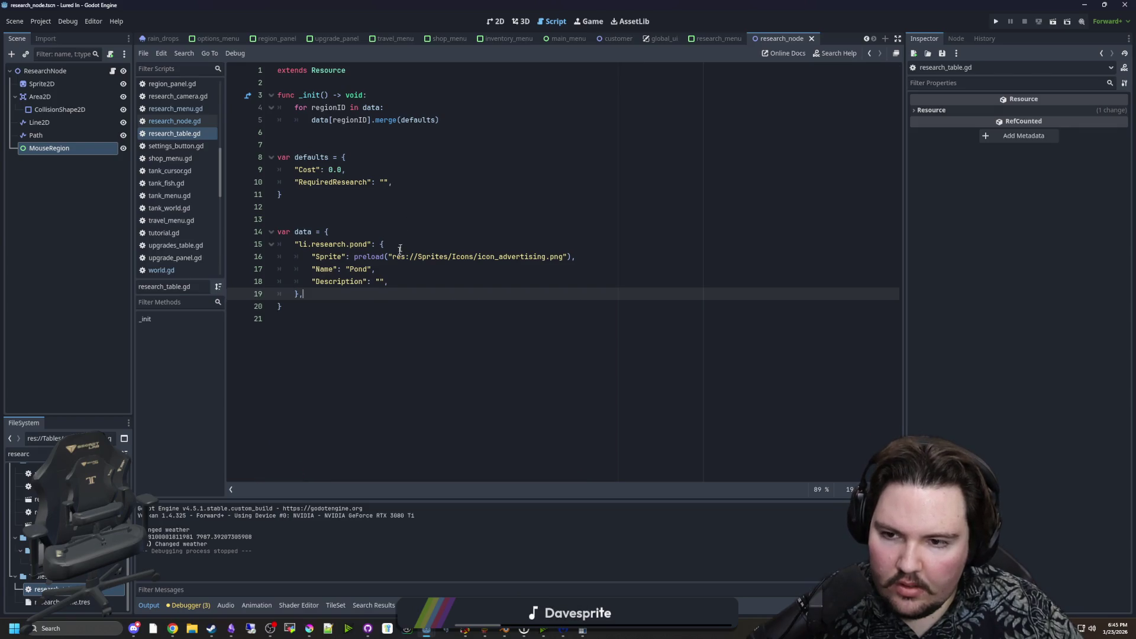
# Rename the pond entry to li.research.equipment and point its sprite to icon_equipment.png.
pyautogui.scroll(2, 379, 263)
pyautogui.click(383, 248)
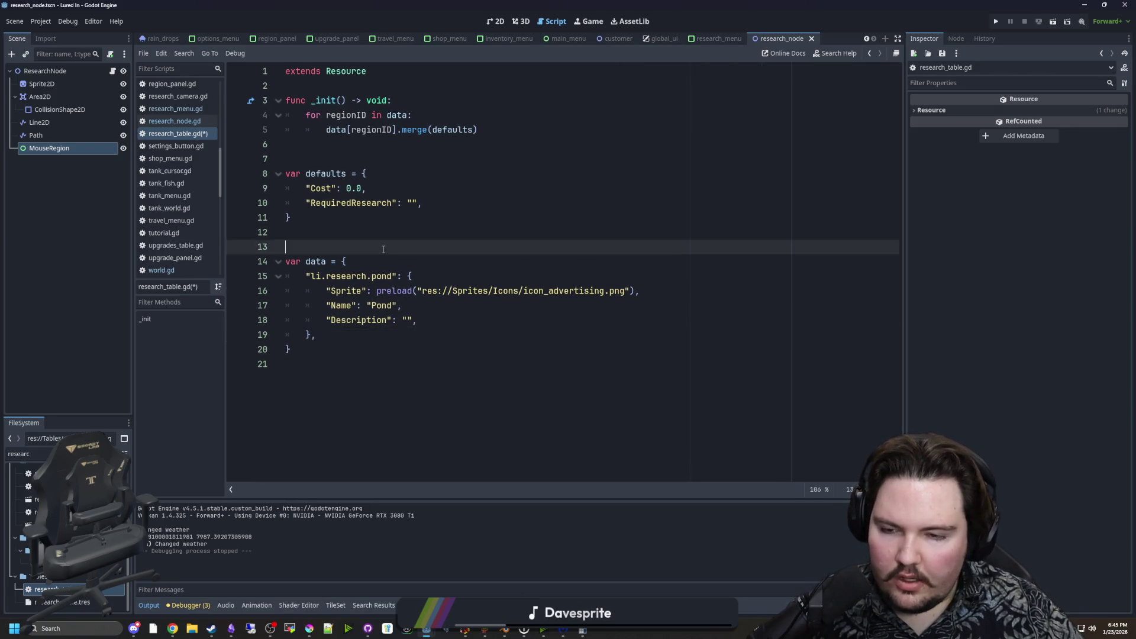
pyautogui.doubleClick(382, 276)
pyautogui.write('equ')
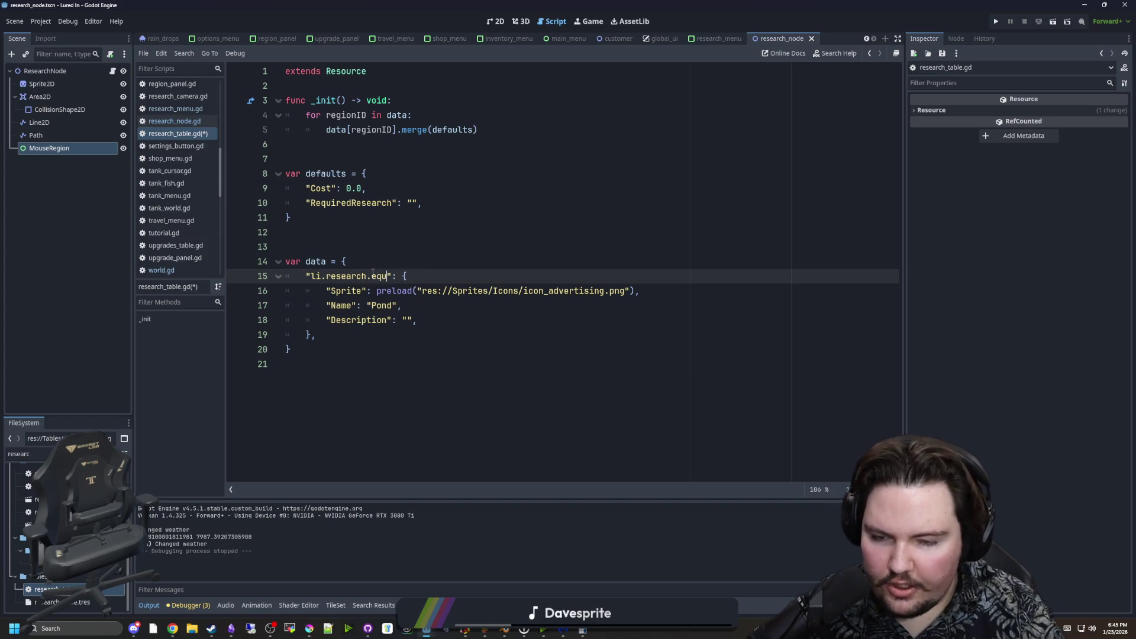
pyautogui.write('ipment')
pyautogui.click(606, 290)
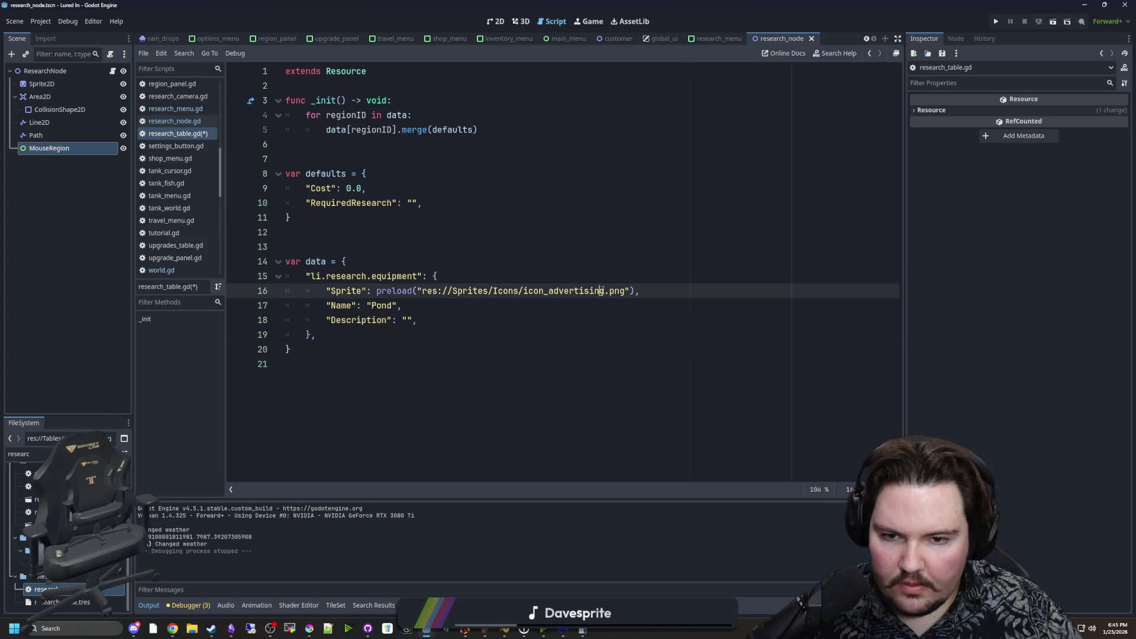
pyautogui.doubleClick(592, 290)
pyautogui.click(606, 291)
pyautogui.moveTo(605, 290); pyautogui.dragTo(549, 291)
pyautogui.press('BackSpace')
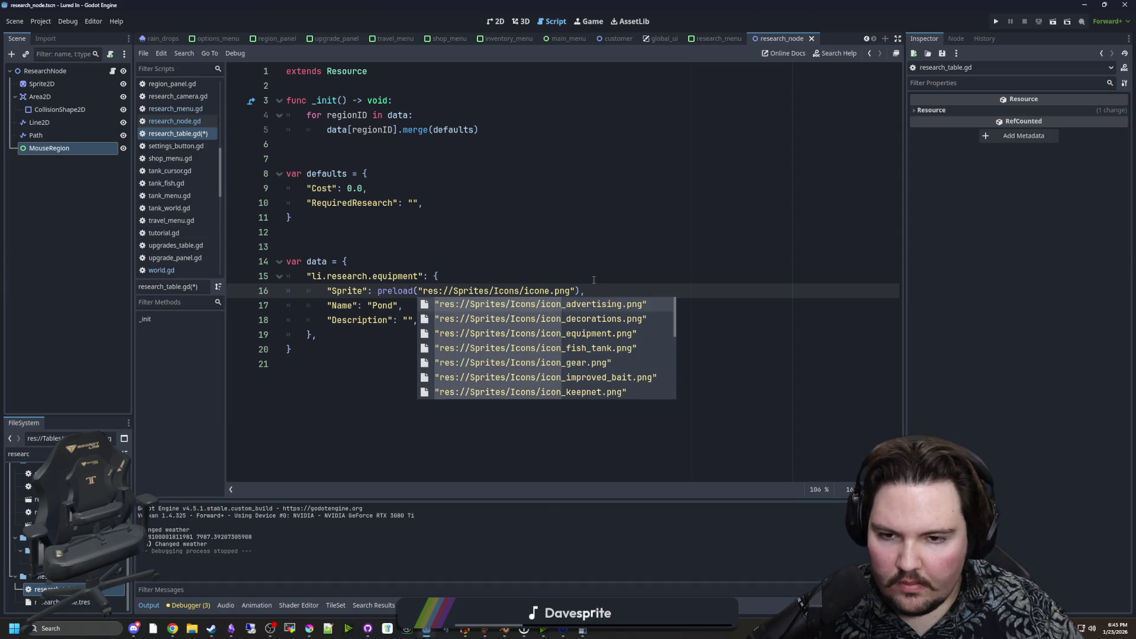
pyautogui.write('equip')
pyautogui.press('Return')
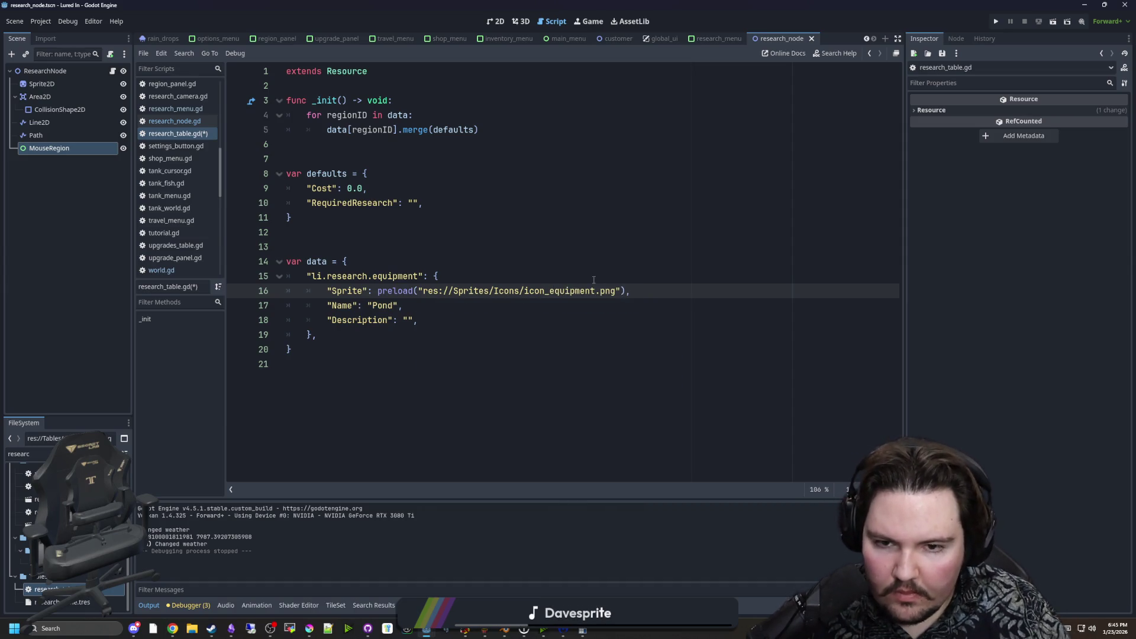
pyautogui.click(593, 280)
# Set the Name to Equipment and the Description to upgrades for your fishing equipment, then save.
pyautogui.doubleClick(389, 305)
pyautogui.write('Equipment')
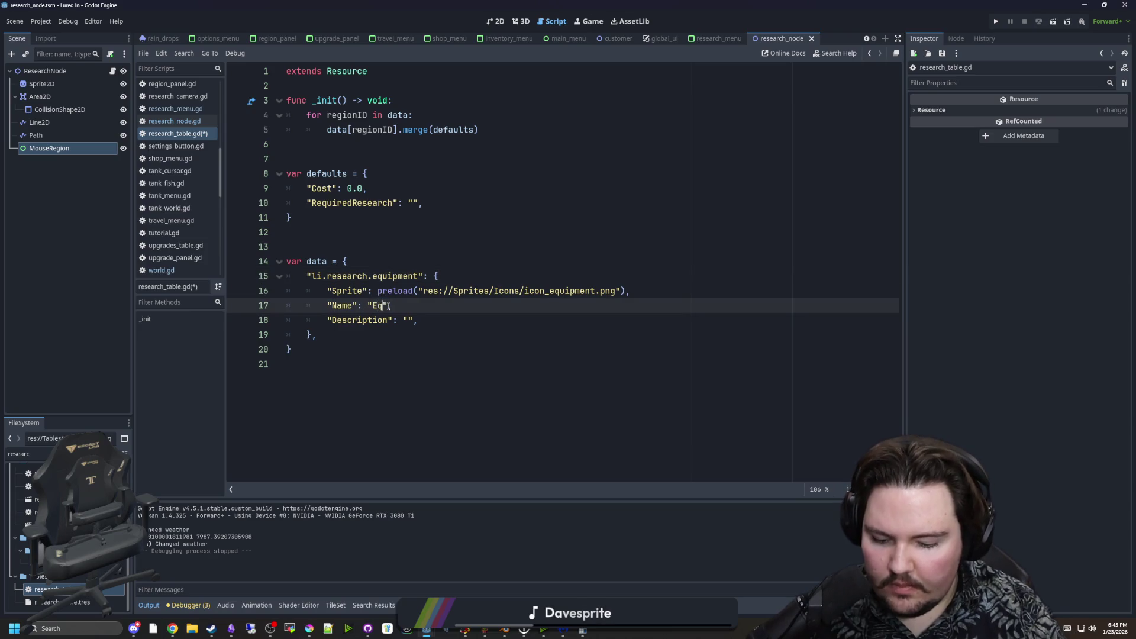
pyautogui.click(410, 320)
pyautogui.write('Unlocks')
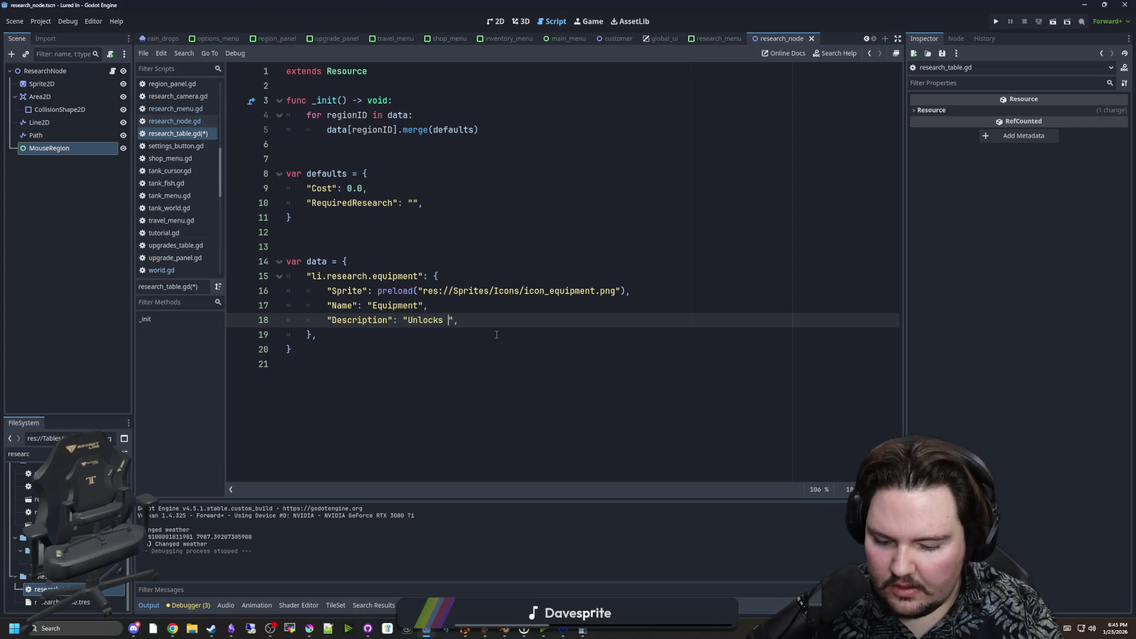
pyautogui.write('upgrades you')
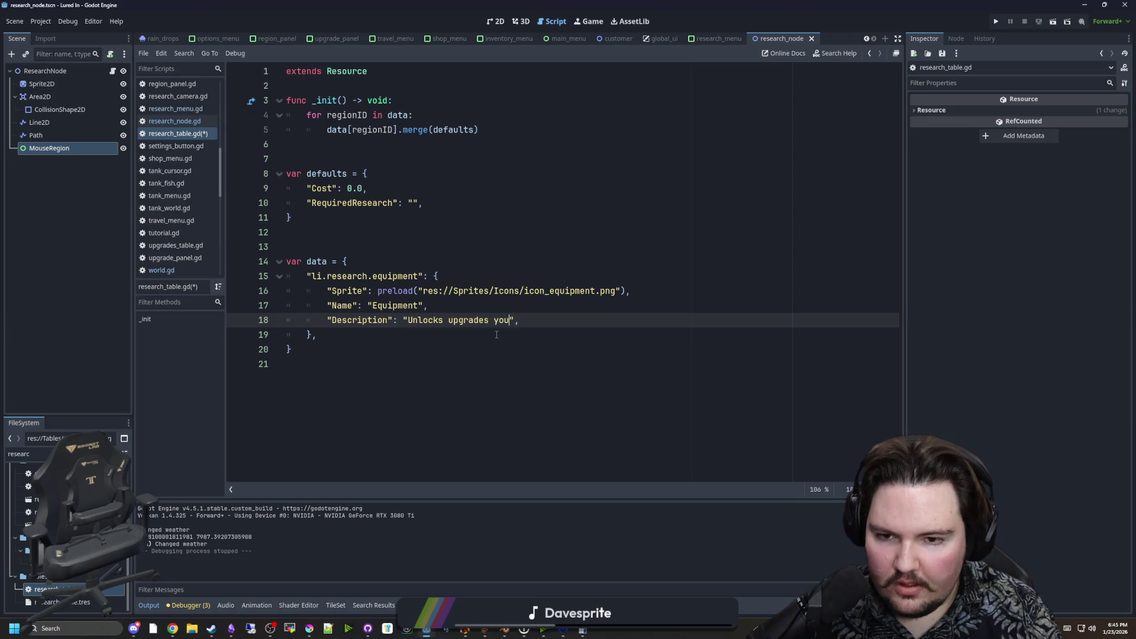
pyautogui.press('BackSpace')
pyautogui.press('BackSpace')
pyautogui.press('BackSpace')
pyautogui.write('to your fishing equ')
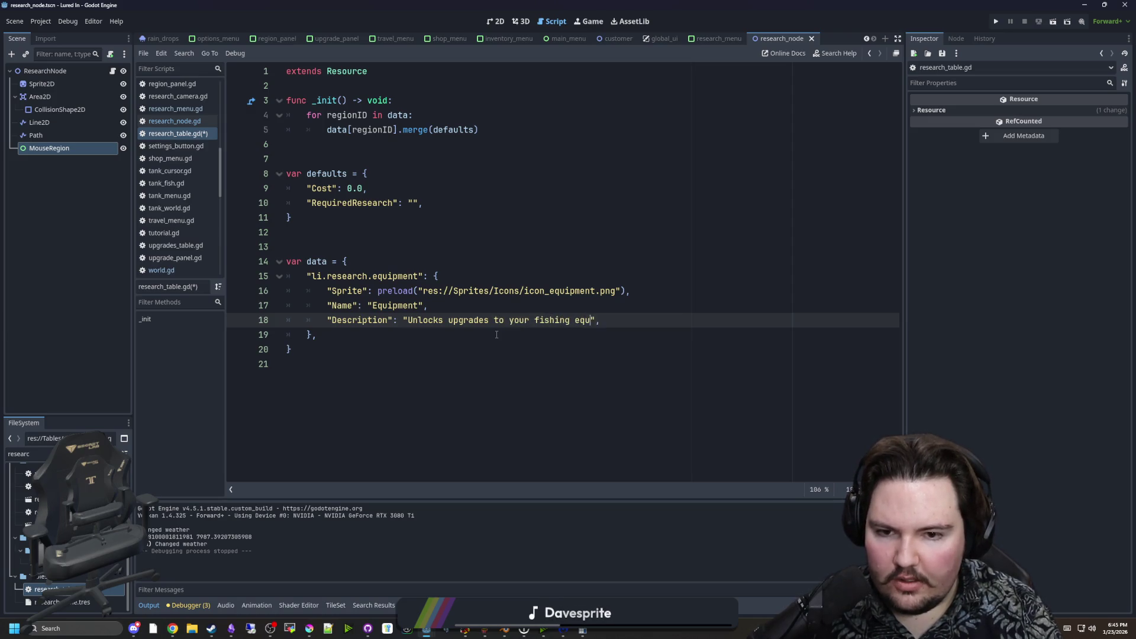
pyautogui.write('ipment')
pyautogui.click(497, 334)
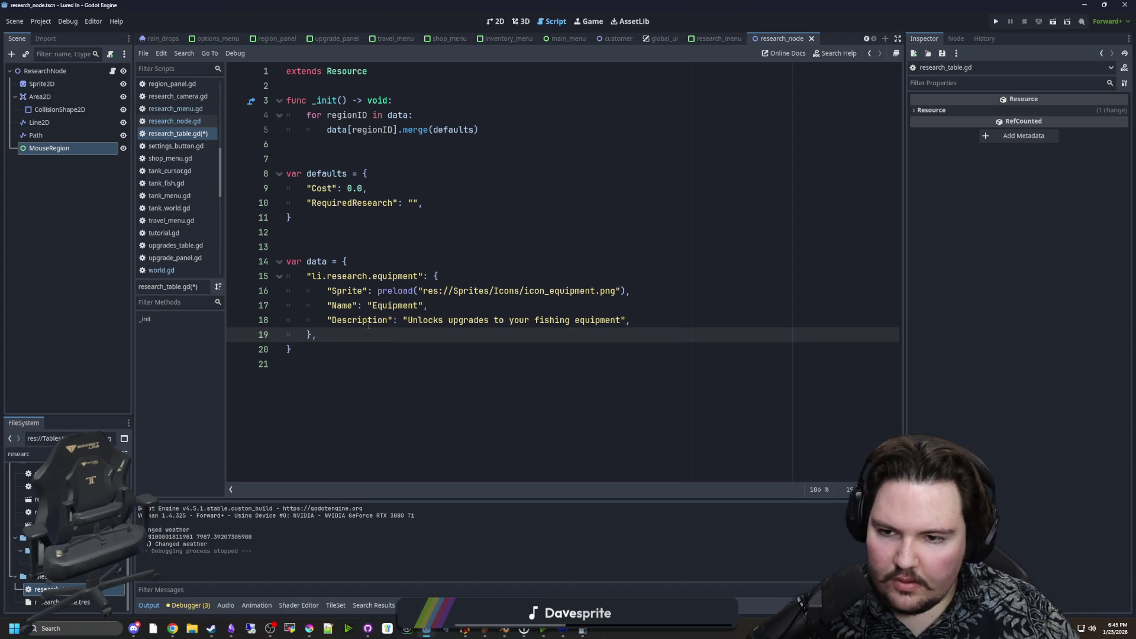
pyautogui.hotkey('ctrl', 's')
pyautogui.moveTo(367, 335); pyautogui.dragTo(247, 276)
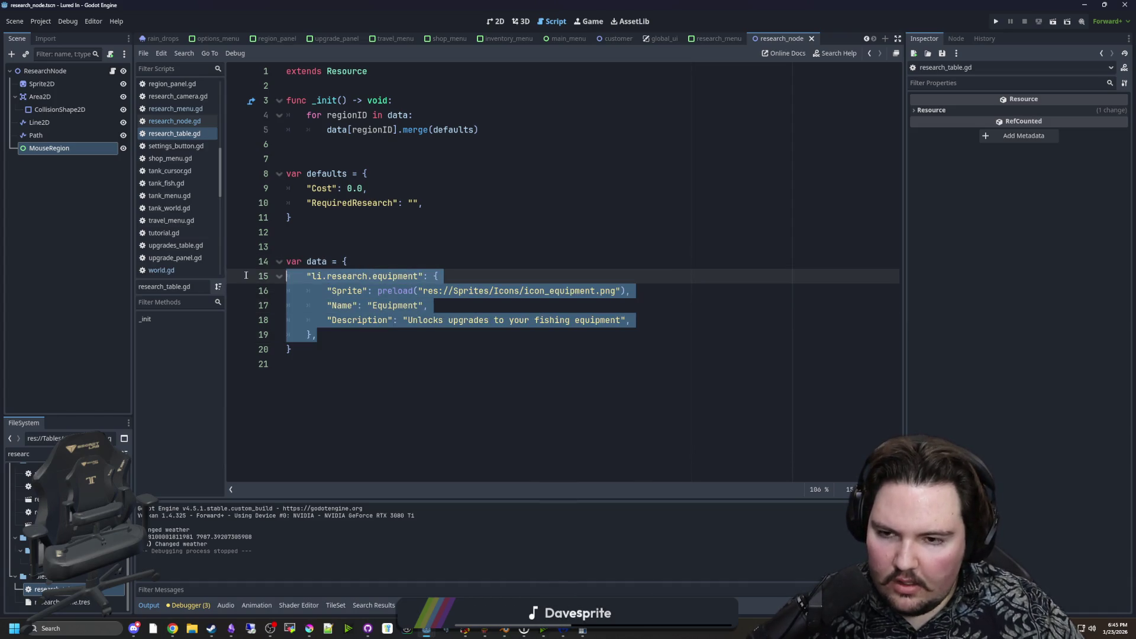
pyautogui.click(350, 334)
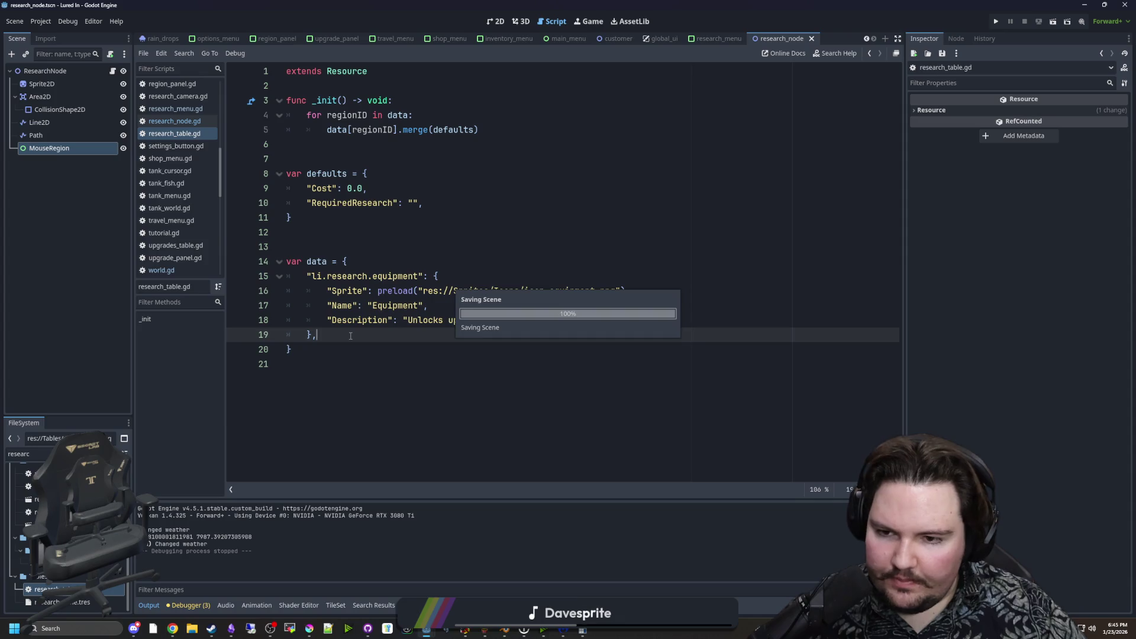
# Run the game, check the Research panel's two linked gear nodes, stop it, and open research_node.gd.
pyautogui.click(588, 22)
pyautogui.press('F5')
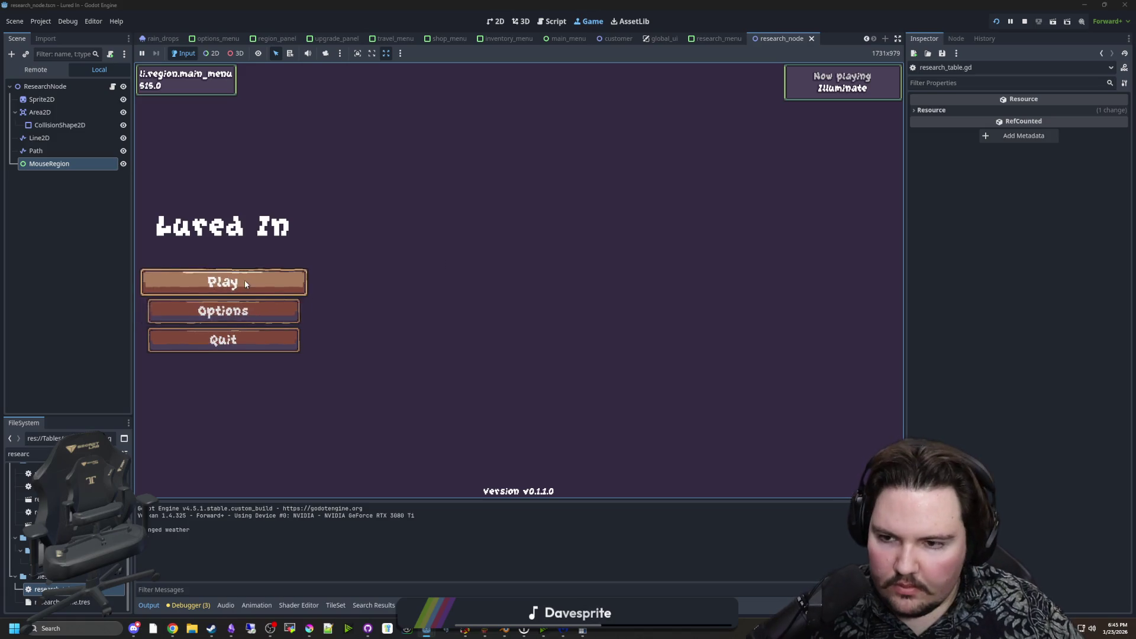
pyautogui.click(244, 279)
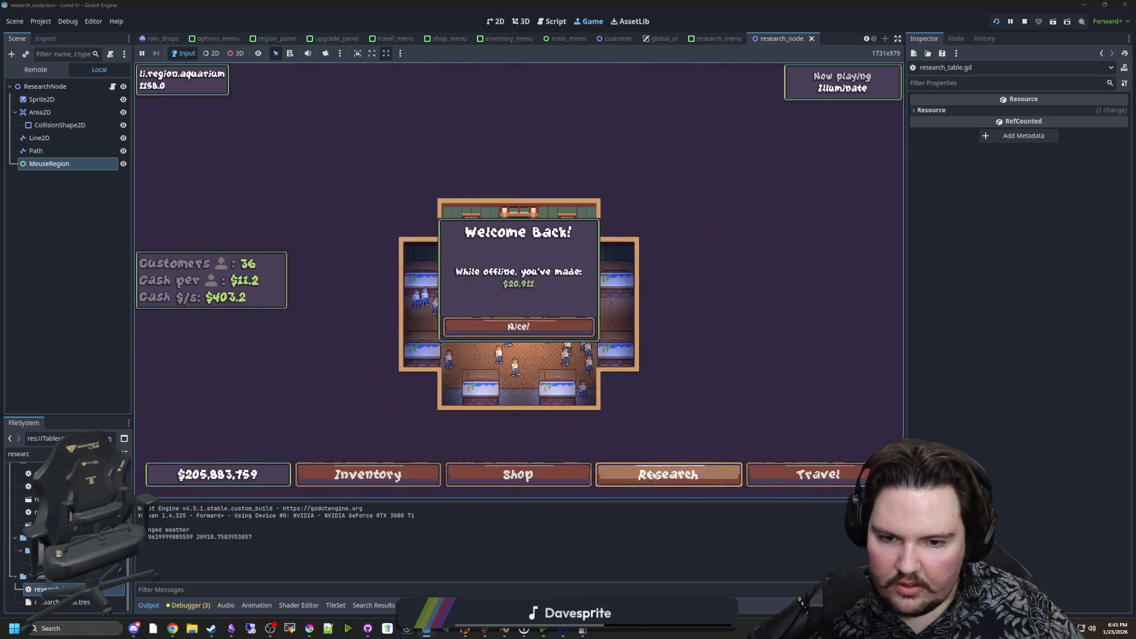
pyautogui.click(518, 325)
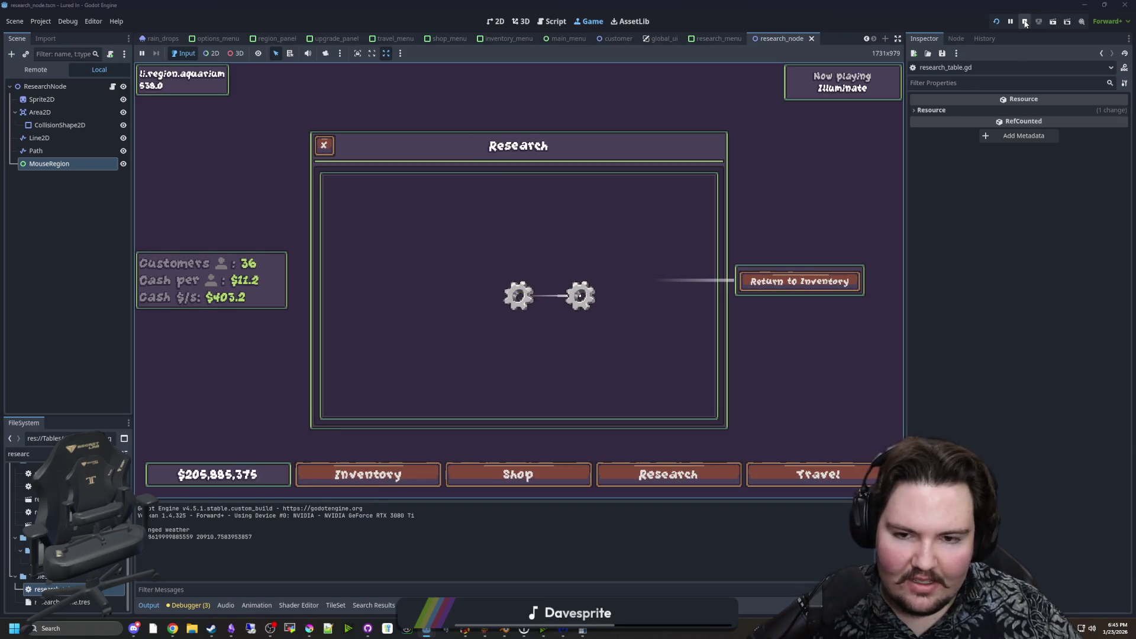
pyautogui.click(1024, 21)
pyautogui.click(112, 71)
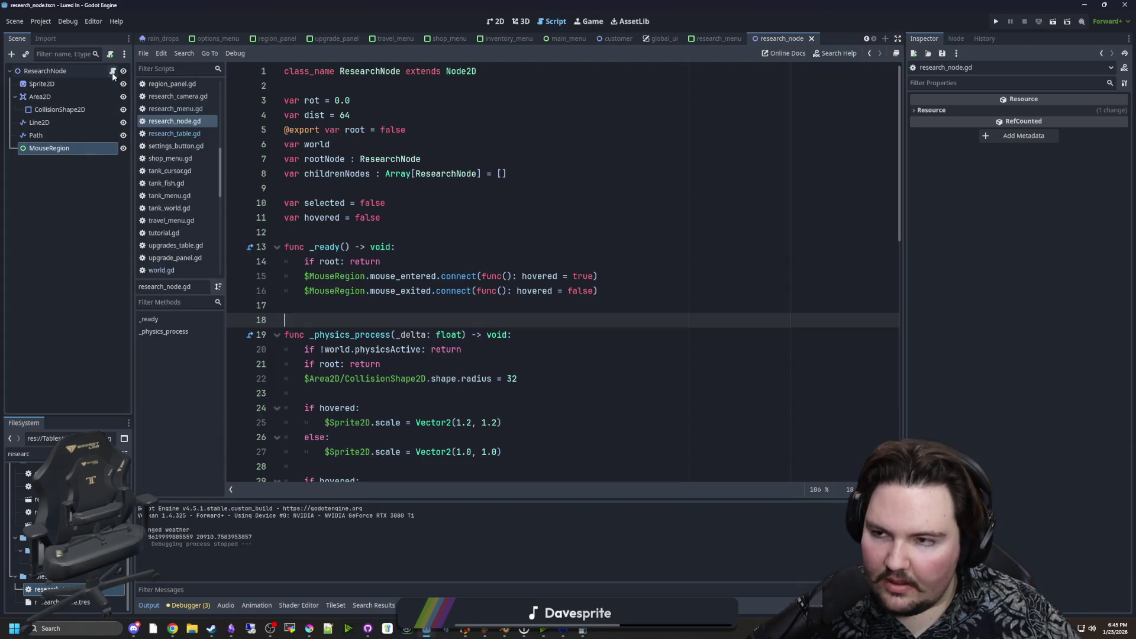
# Below the click-selection logic, add an if selected check with a modulate = Color.WHITE fallback.
pyautogui.click(434, 311)
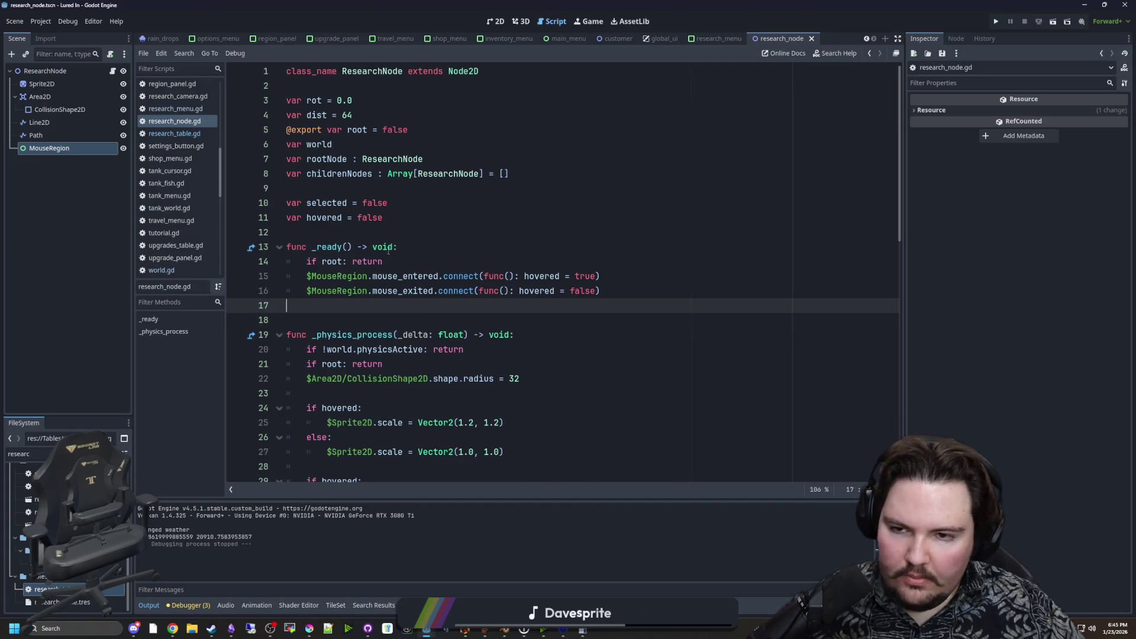
pyautogui.click(377, 233)
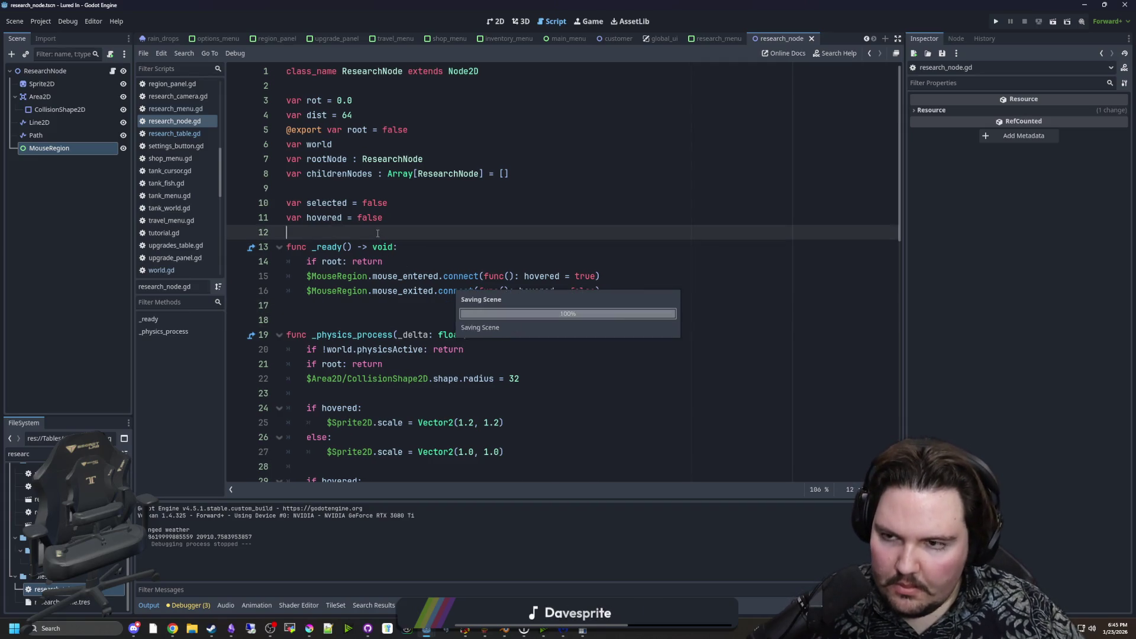
pyautogui.click(113, 71)
pyautogui.scroll(-5, 412, 249)
pyautogui.click(412, 248)
pyautogui.scroll(-6, 412, 253)
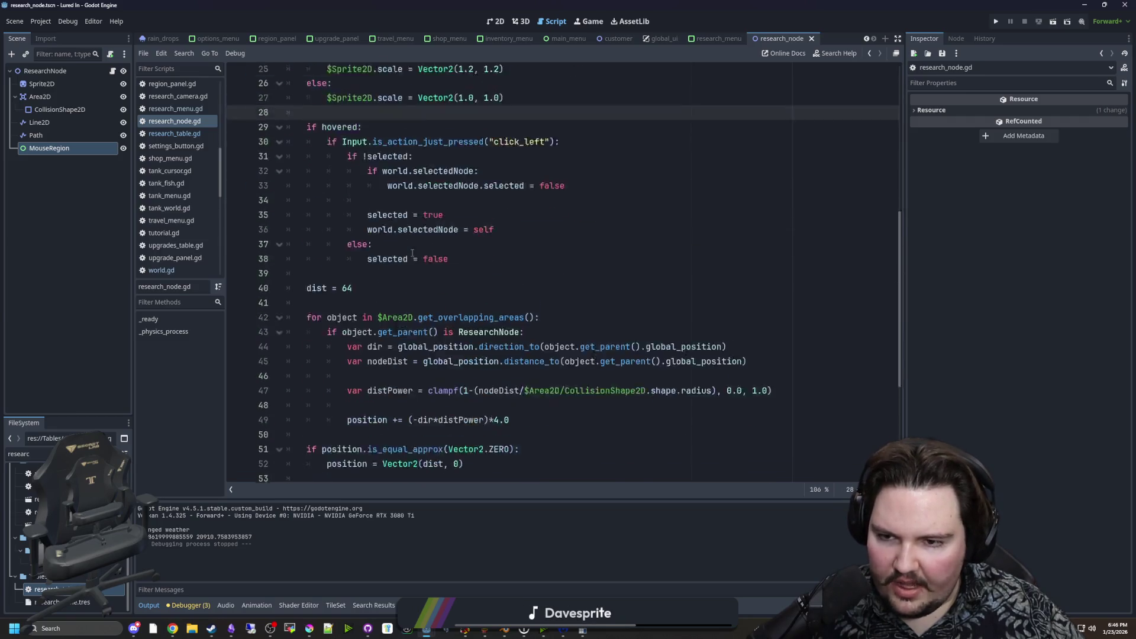
pyautogui.scroll(-2, 436, 338)
pyautogui.scroll(7, 426, 309)
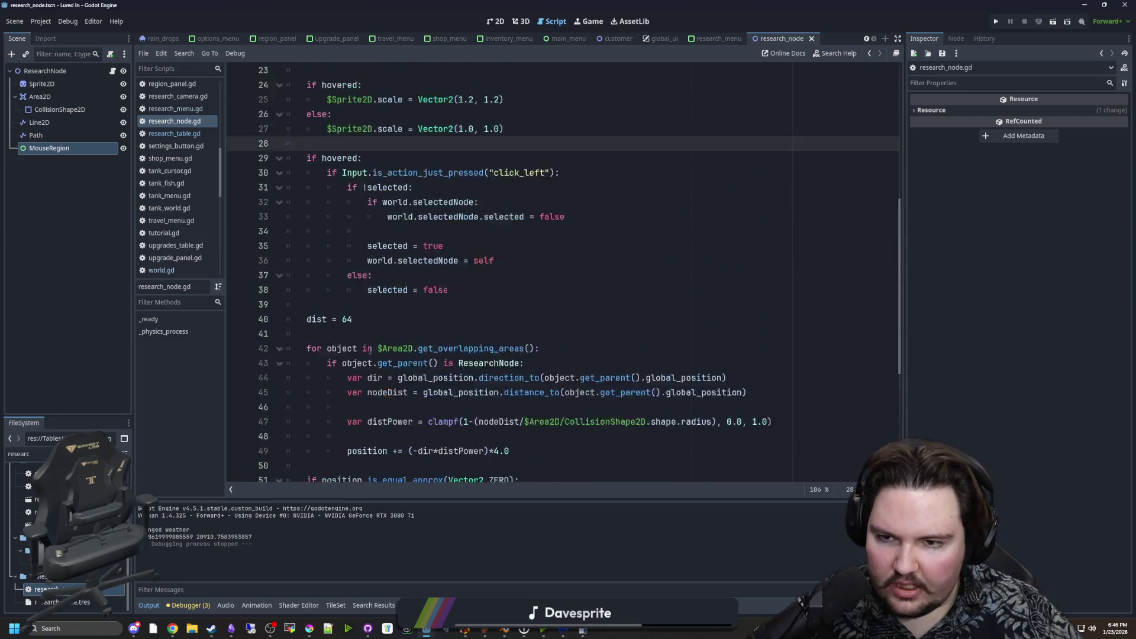
pyautogui.click(342, 365)
pyautogui.scroll(2, 348, 360)
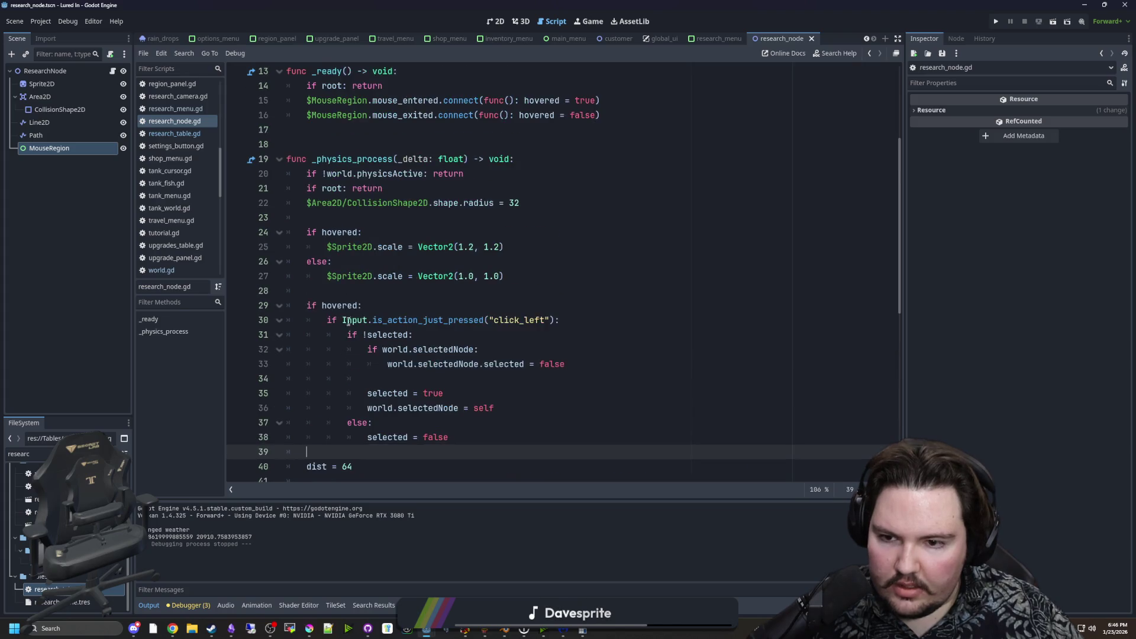
pyautogui.scroll(-2, 357, 352)
pyautogui.press('Return')
pyautogui.press('Return')
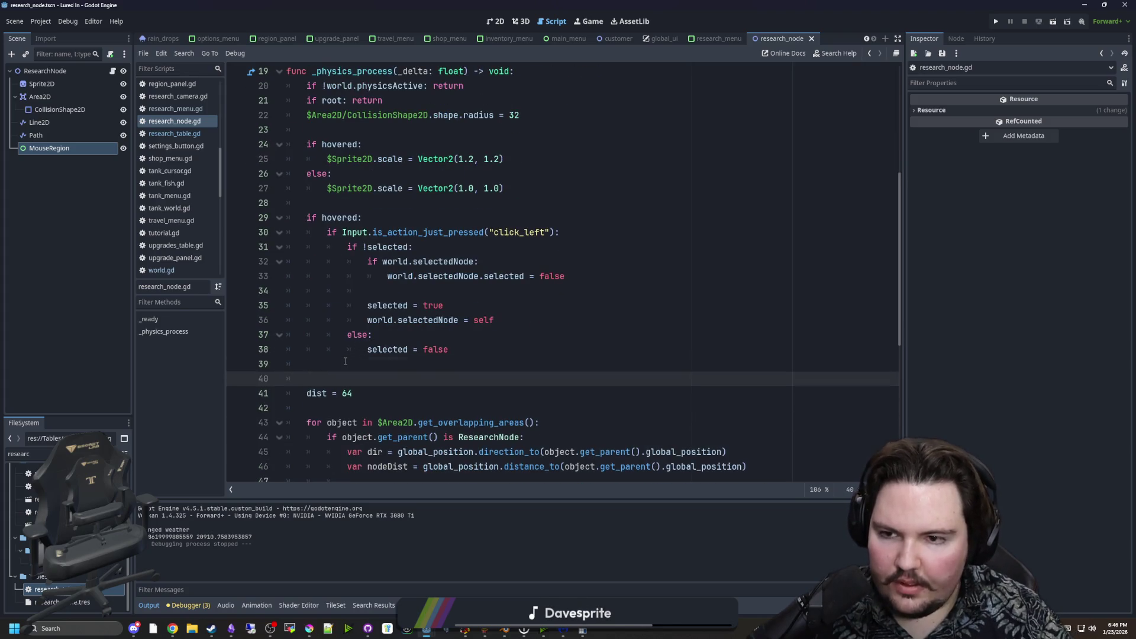
pyautogui.press('Up')
pyautogui.write('elec')
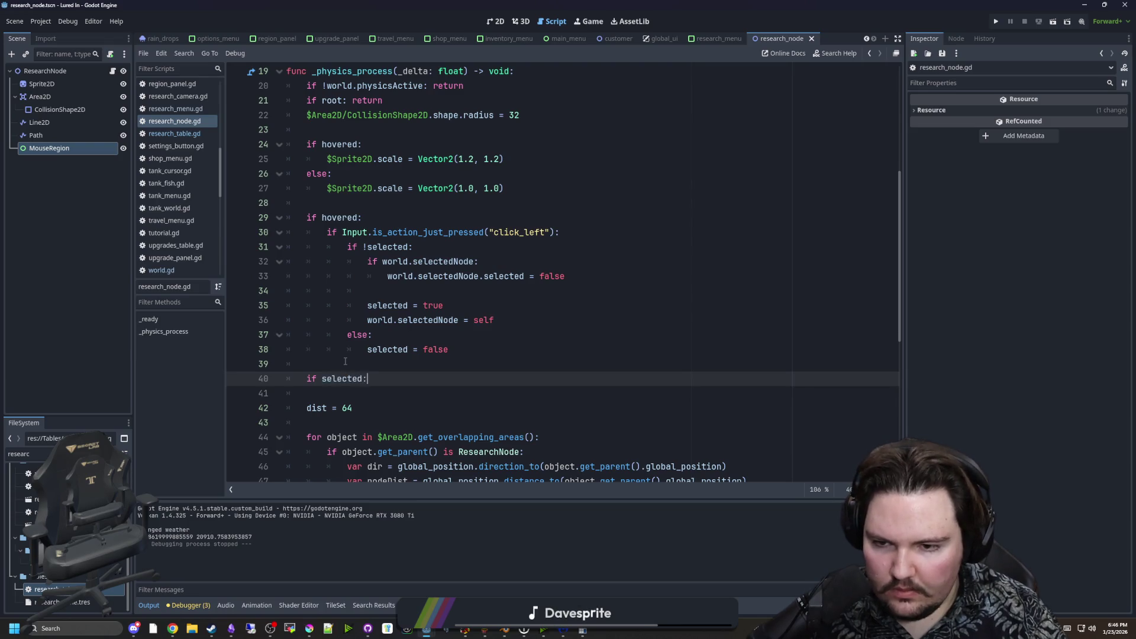
pyautogui.press('Return')
pyautogui.press('Return')
pyautogui.press('Return')
pyautogui.write('modulate')
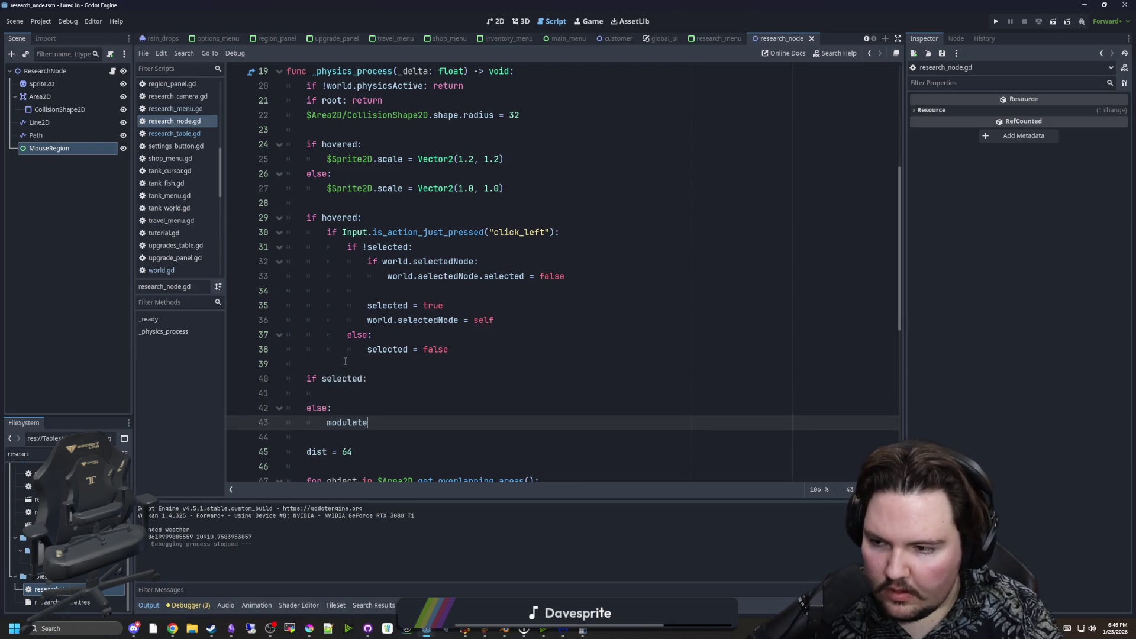
pyautogui.write(' = ')
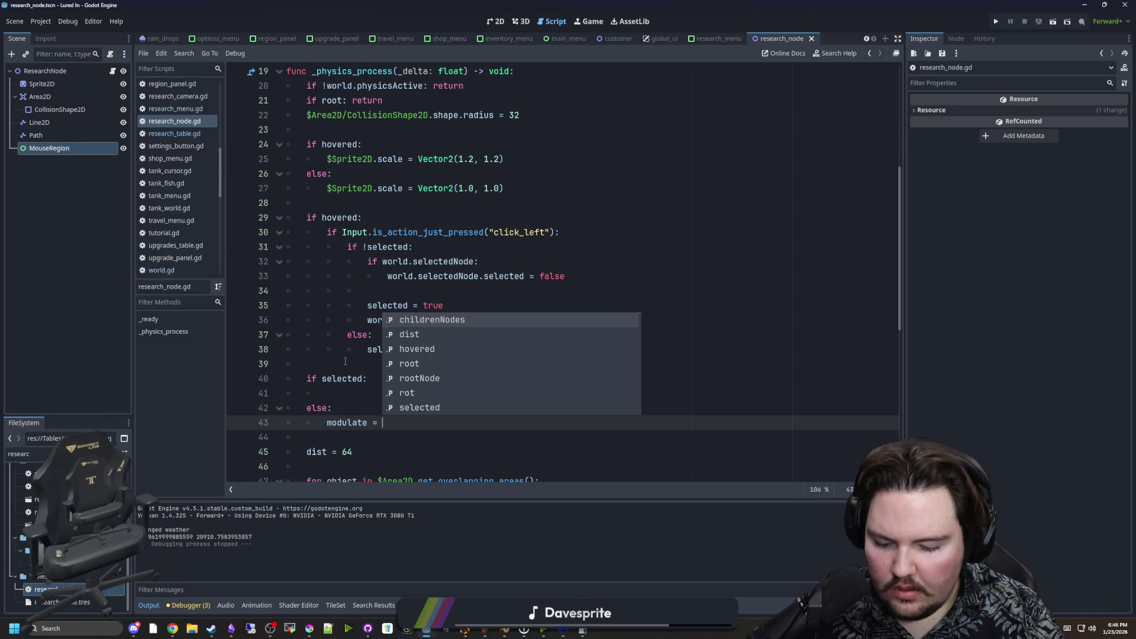
pyautogui.write('Color)(')
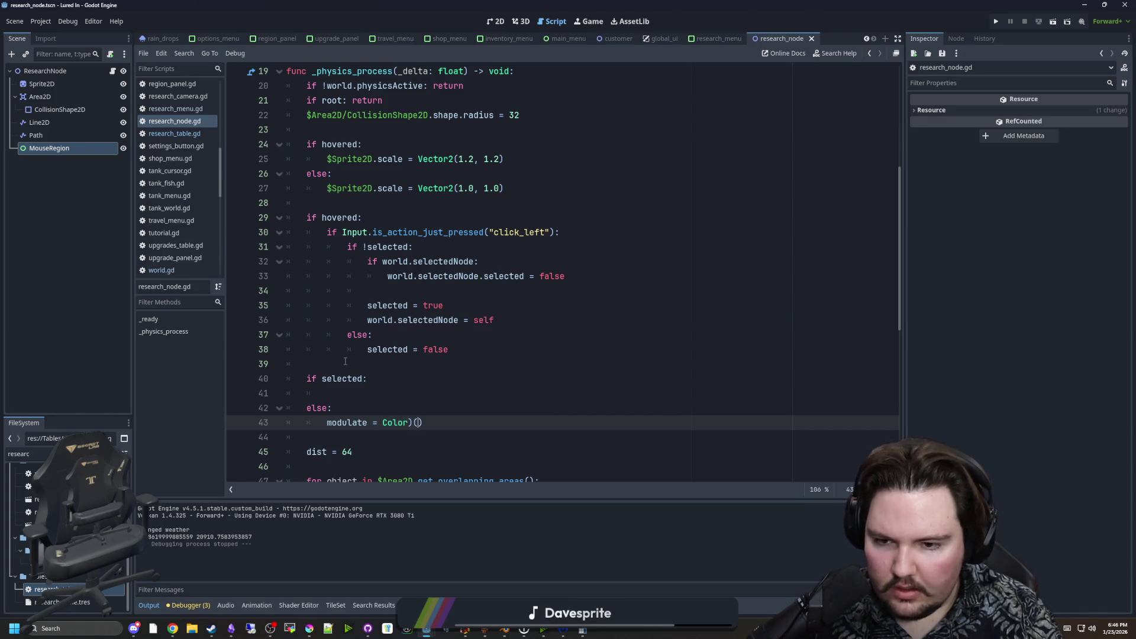
pyautogui.press('BackSpace')
pyautogui.press('BackSpace')
pyautogui.write('(')
pyautogui.write('WHITE')
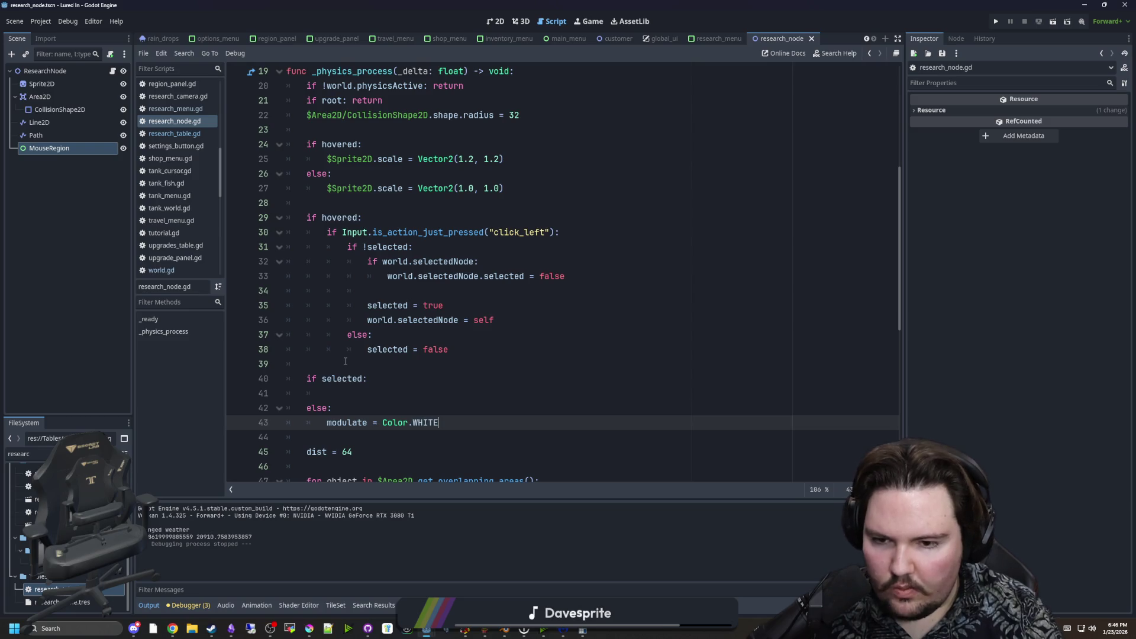
# Make the selected branch set modulate = Color(1.5, 1.5, 1.5, 1.0).
pyautogui.click(366, 394)
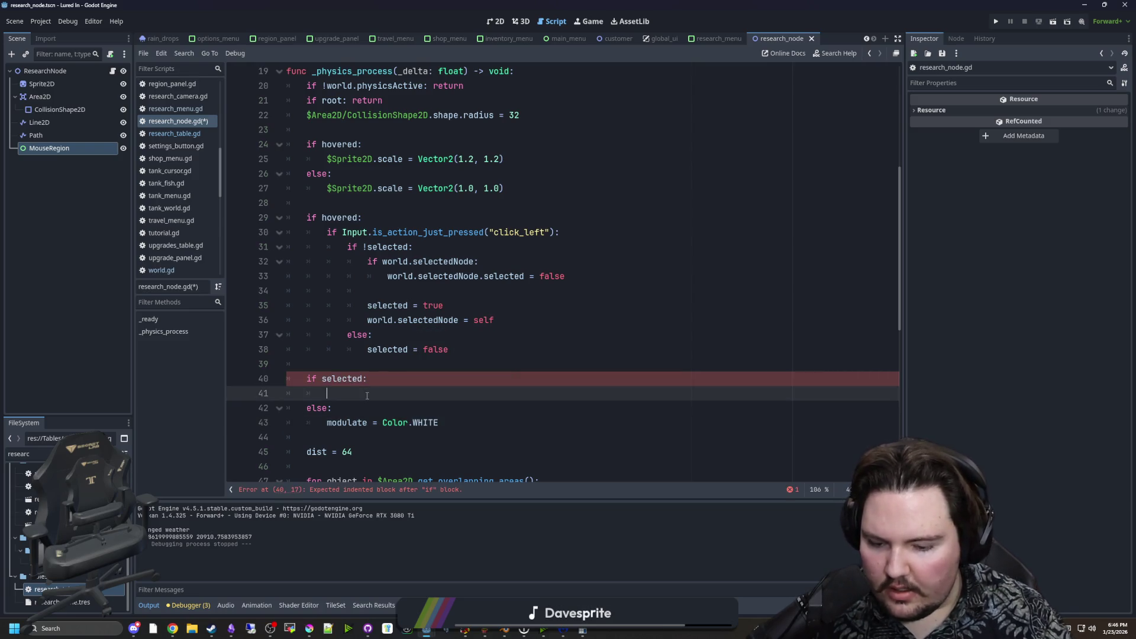
pyautogui.write('modulate = Color.')
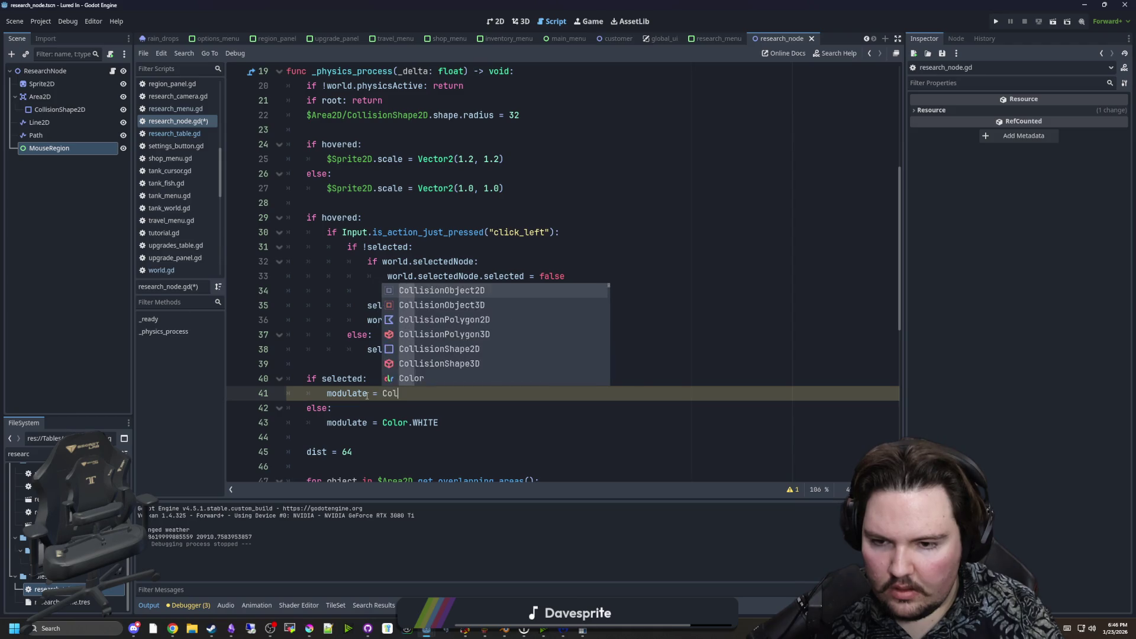
pyautogui.write('WHITE')
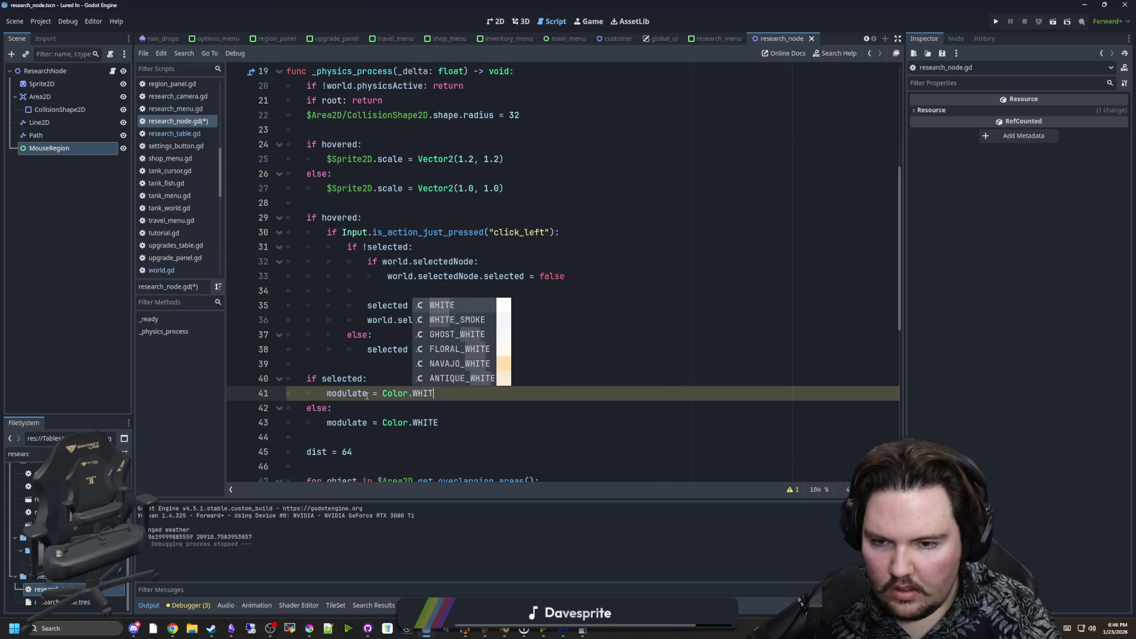
pyautogui.press('BackSpace')
pyautogui.press('BackSpace')
pyautogui.press('BackSpace')
pyautogui.write('(')
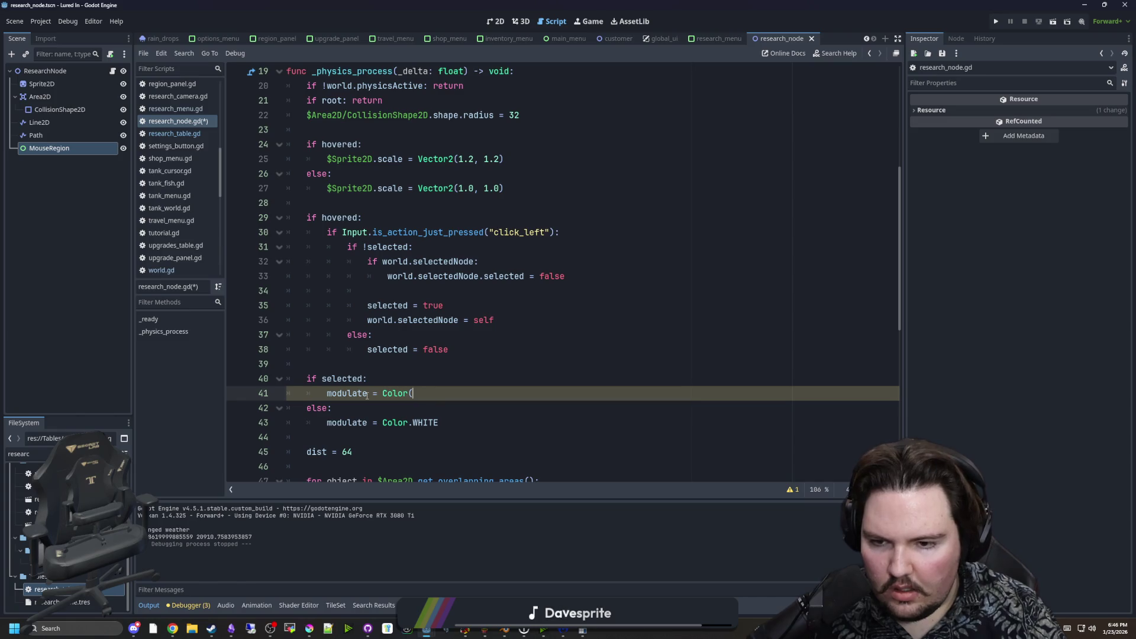
pyautogui.press('Left')
pyautogui.write('2')
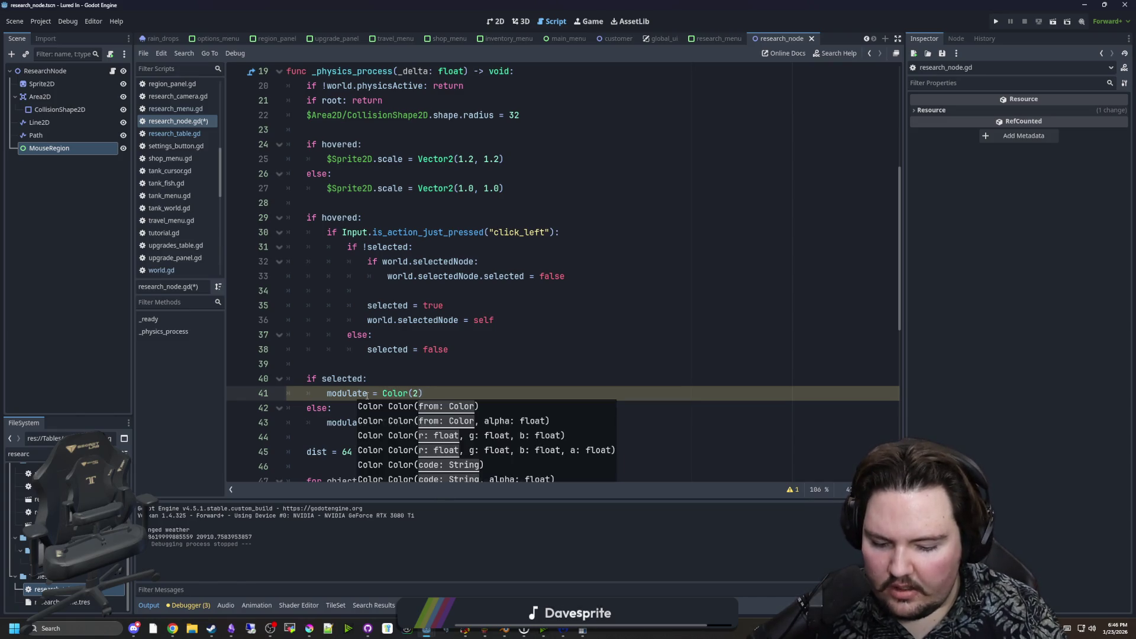
pyautogui.press('BackSpace')
pyautogui.write('1.5, 1.5, ')
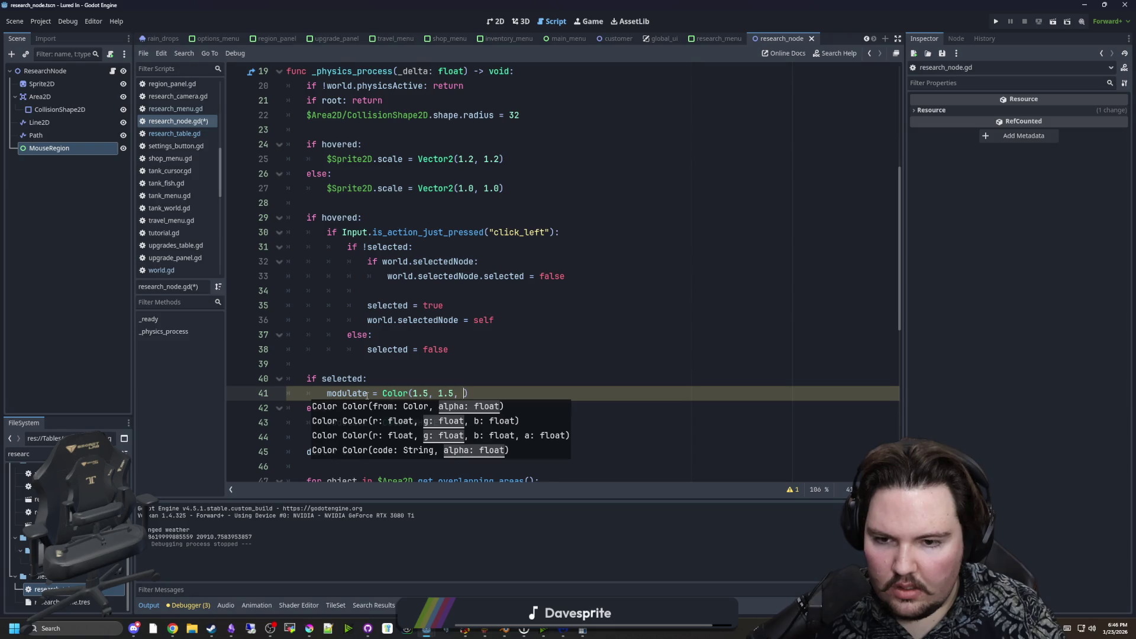
pyautogui.write('1.5, .')
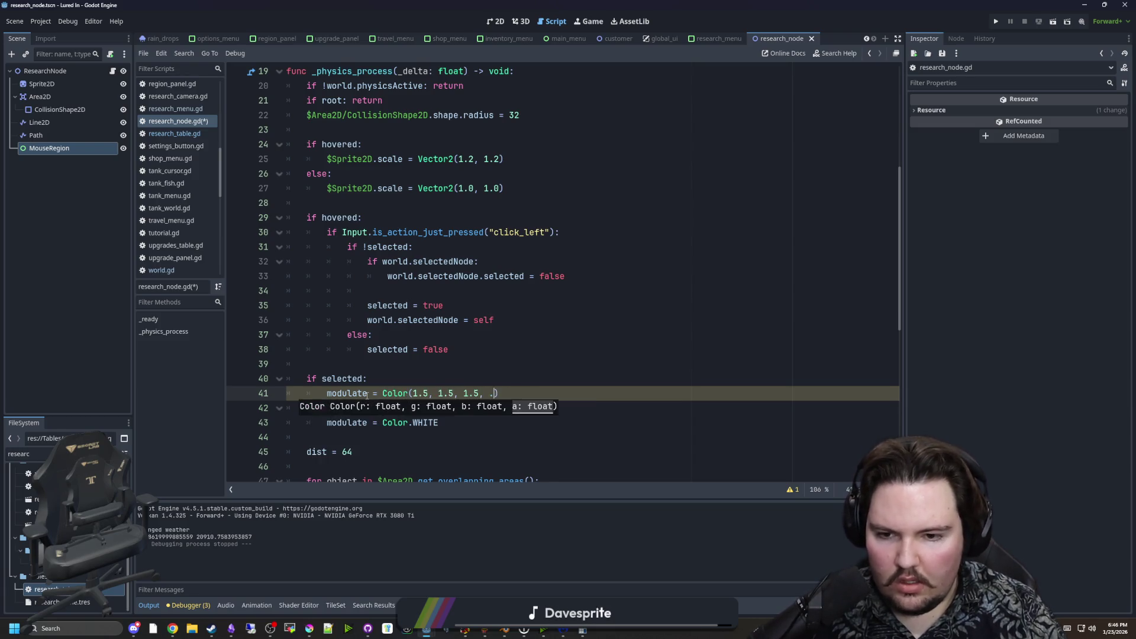
pyautogui.press('BackSpace')
pyautogui.write('1.0')
pyautogui.click(404, 370)
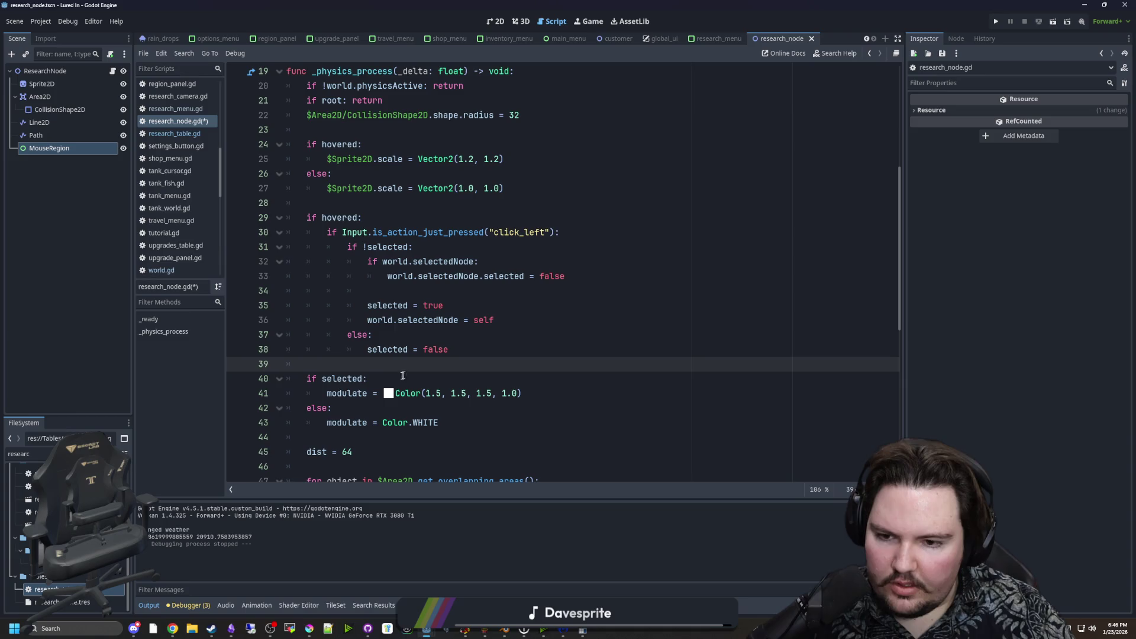
# Start a new variable declaration line right after the childrenNodes declaration on line 8.
pyautogui.click(589, 21)
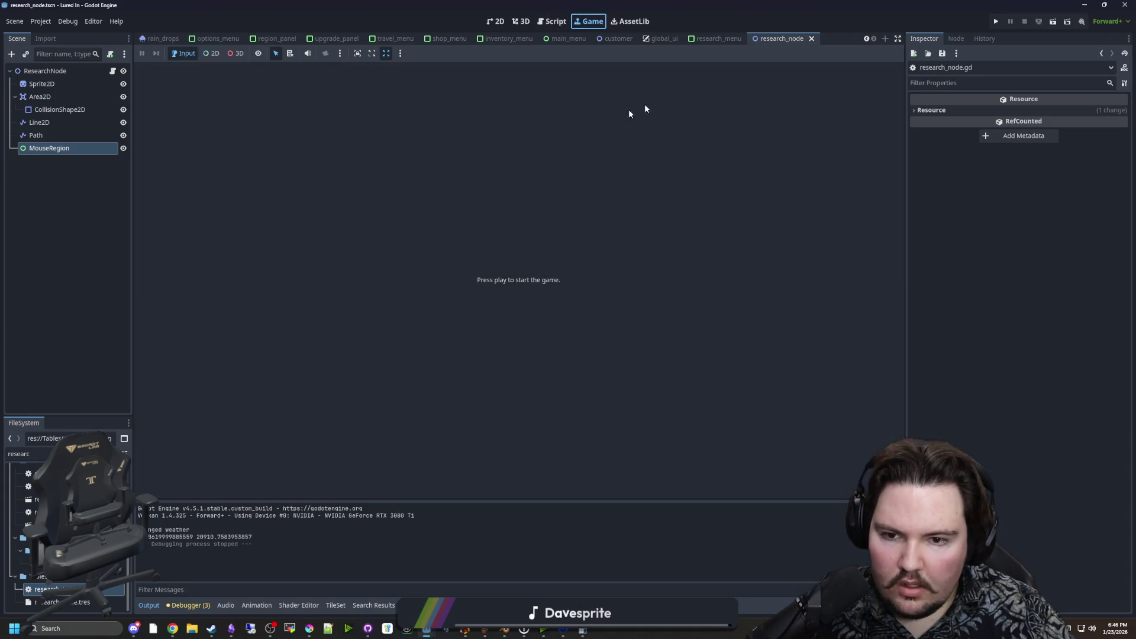
pyautogui.click(112, 70)
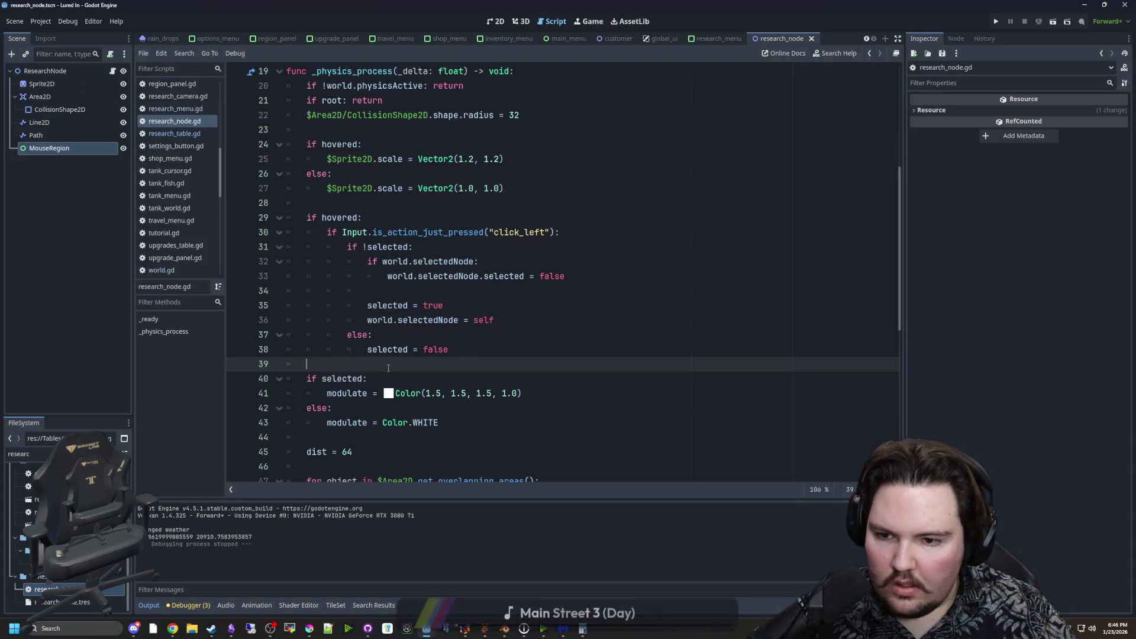
pyautogui.scroll(5, 394, 356)
pyautogui.click(354, 309)
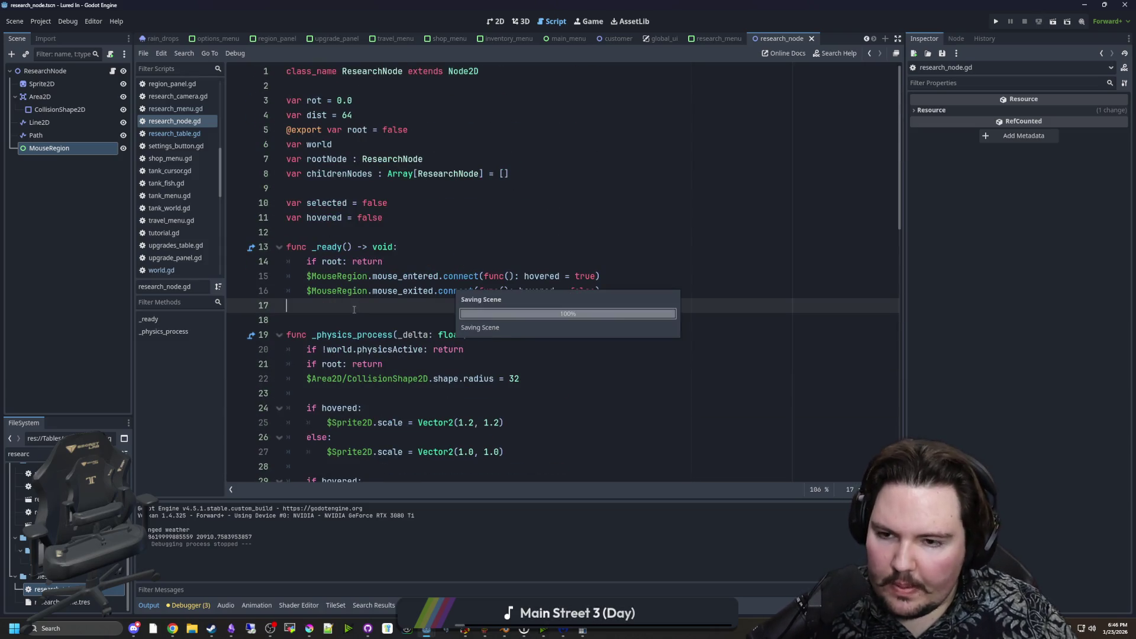
pyautogui.press('Up')
pyautogui.press('Up')
pyautogui.press('Up')
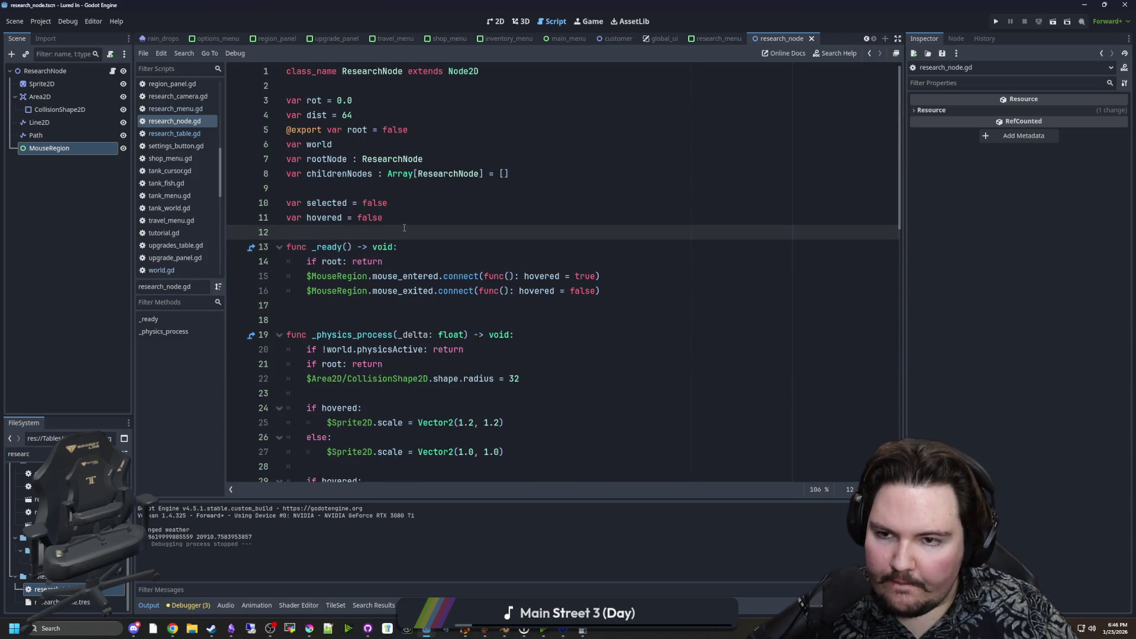
pyautogui.press('Up')
pyautogui.press('Up')
pyautogui.press('Up')
pyautogui.click(574, 171)
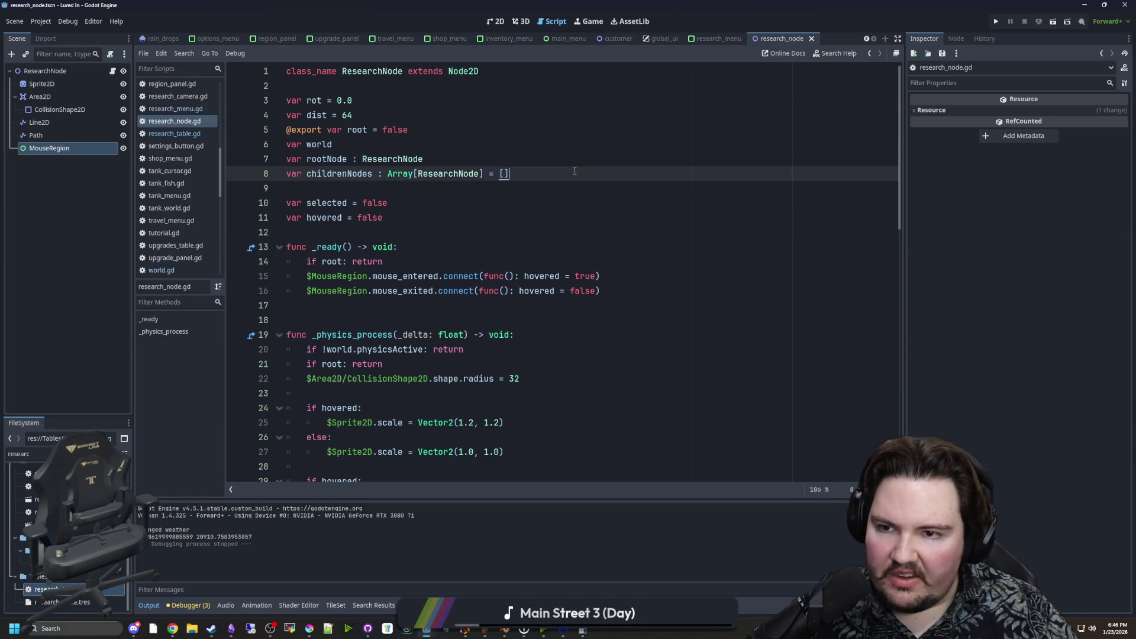
pyautogui.press('Return')
pyautogui.write('VAR')
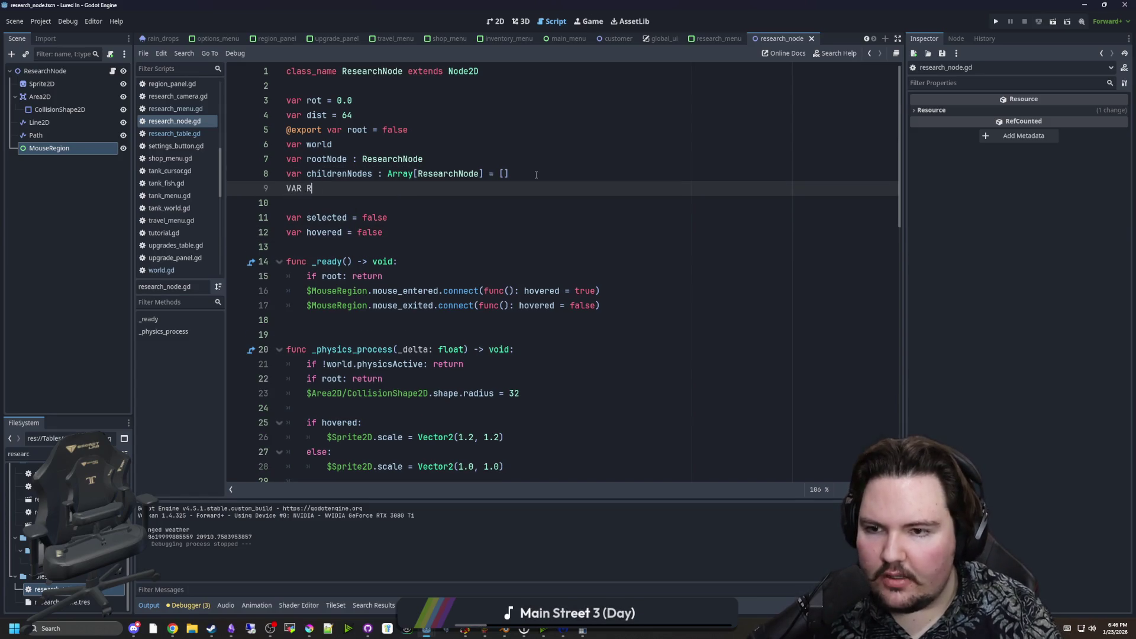
pyautogui.write(' researchID : String = "')
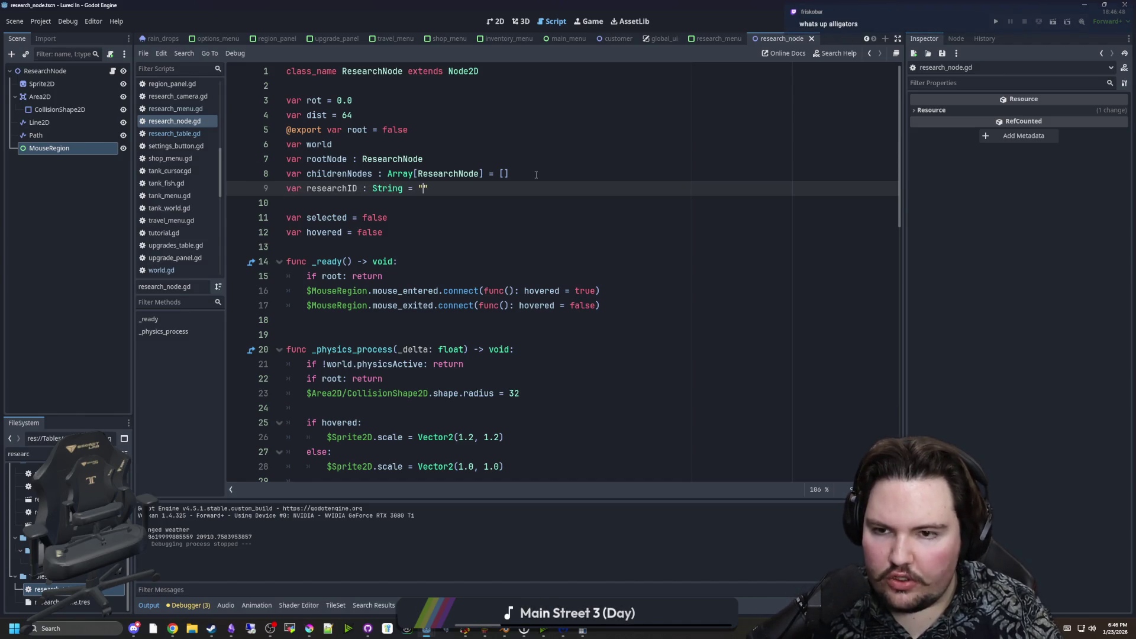
# In _ready, move the root check's early return onto its own line.
pyautogui.click(536, 175)
pyautogui.click(509, 203)
pyautogui.click(414, 261)
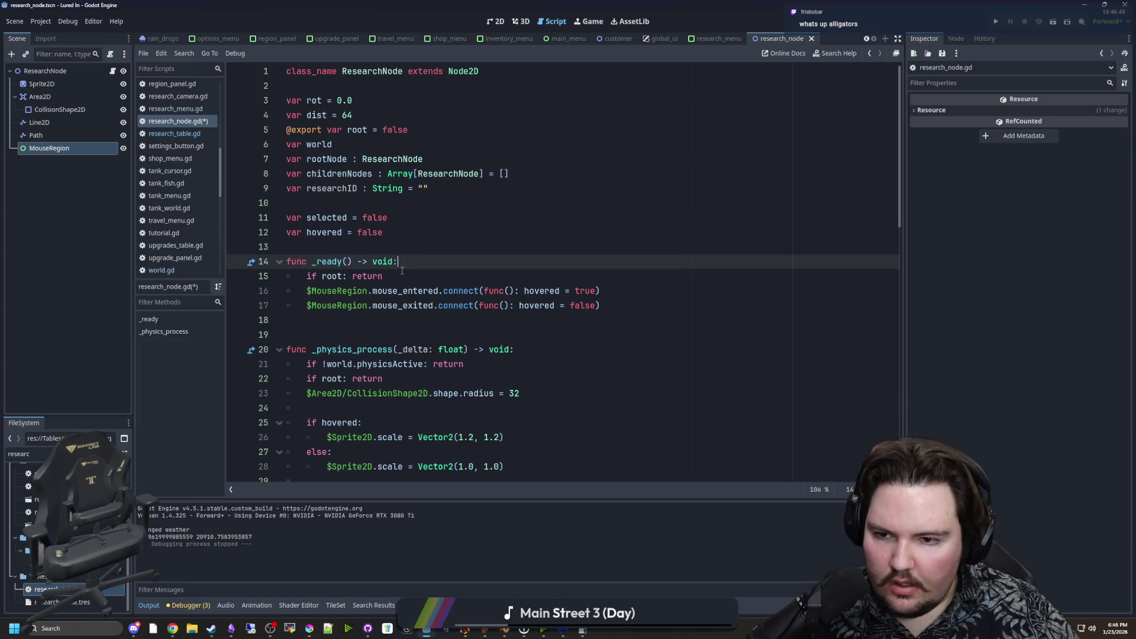
pyautogui.click(399, 271)
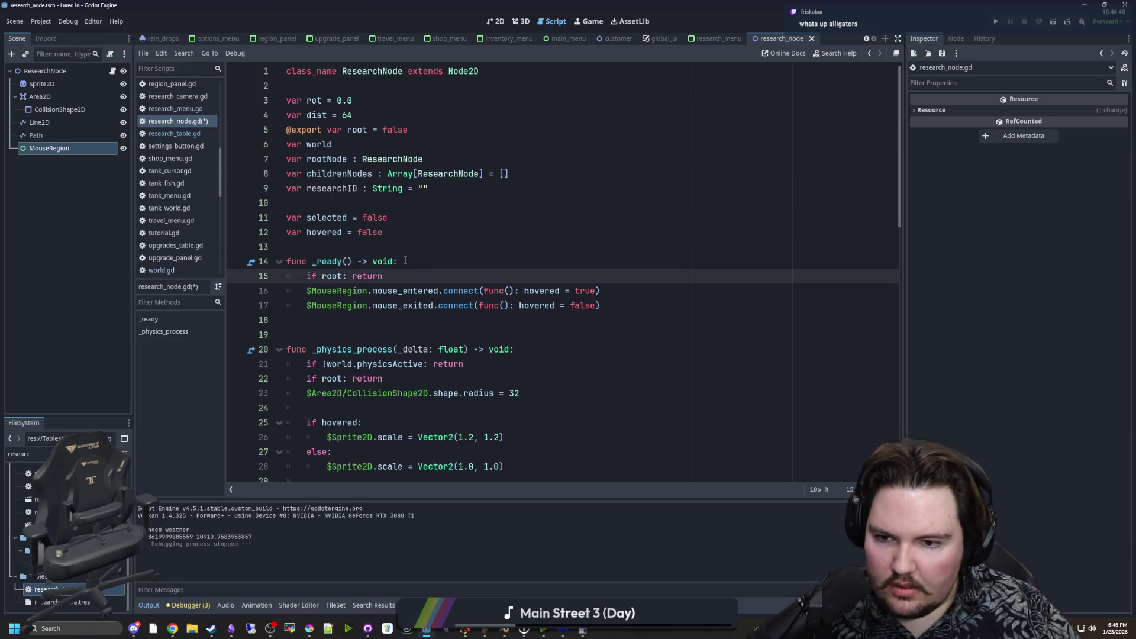
pyautogui.press('Return')
pyautogui.press('Return')
pyautogui.press('Up')
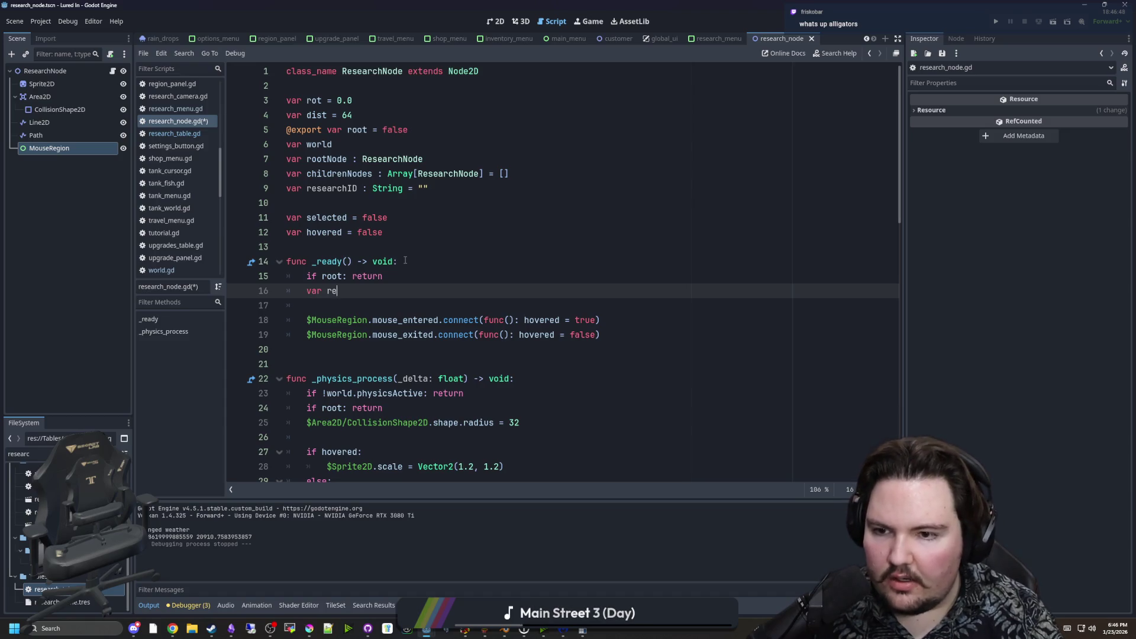
pyautogui.write('seearc')
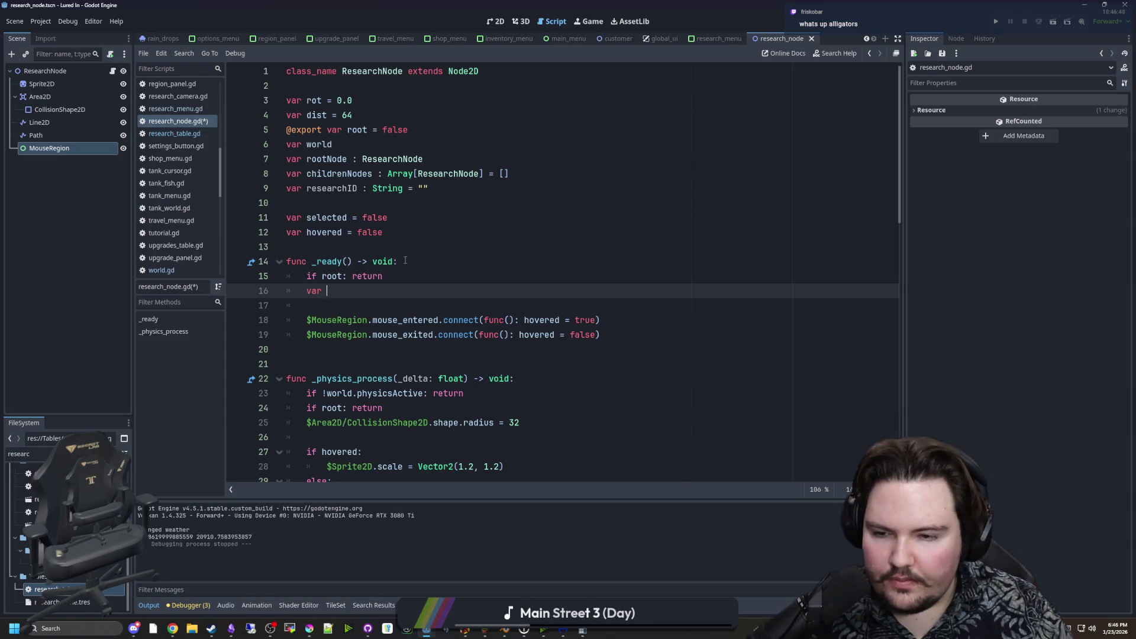
pyautogui.click(351, 276)
pyautogui.press('Return')
pyautogui.press('Return')
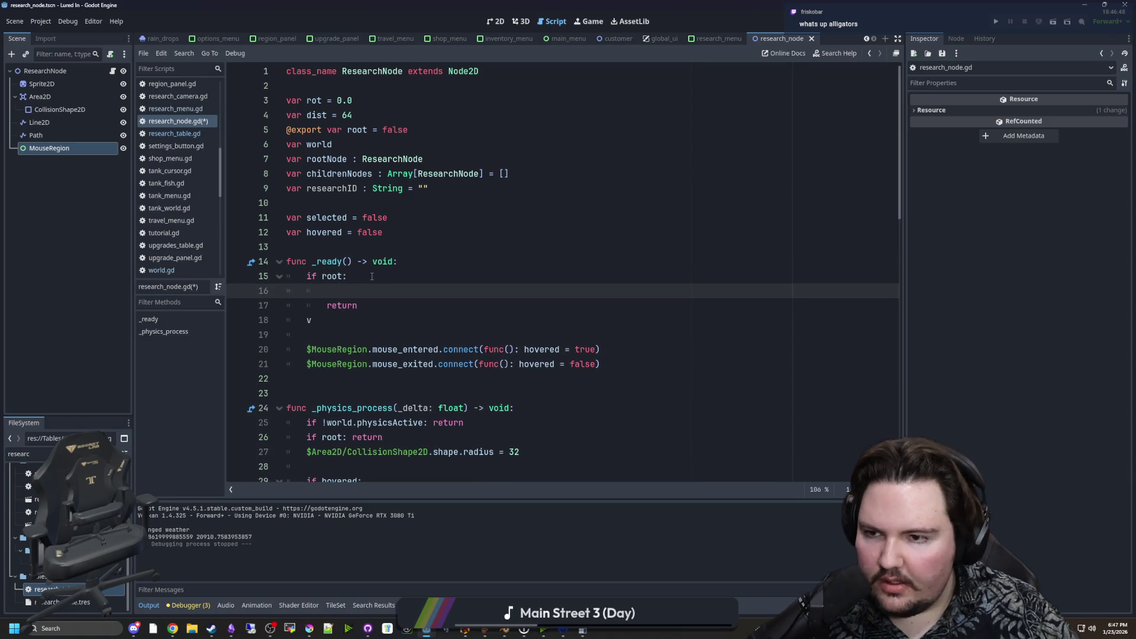
# Make root nodes set $Sprite2D.texture to preload("icon_research.png").
pyautogui.moveTo(65, 88); pyautogui.dragTo(444, 299)
pyautogui.click(445, 292)
pyautogui.write('.texture')
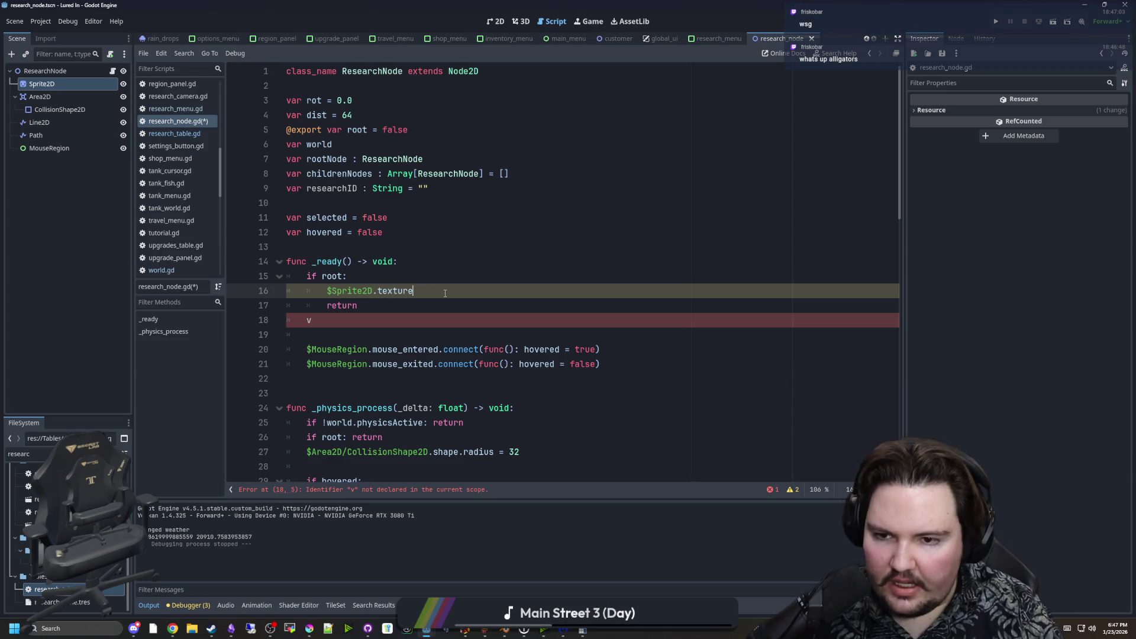
pyautogui.write(' = preload("re')
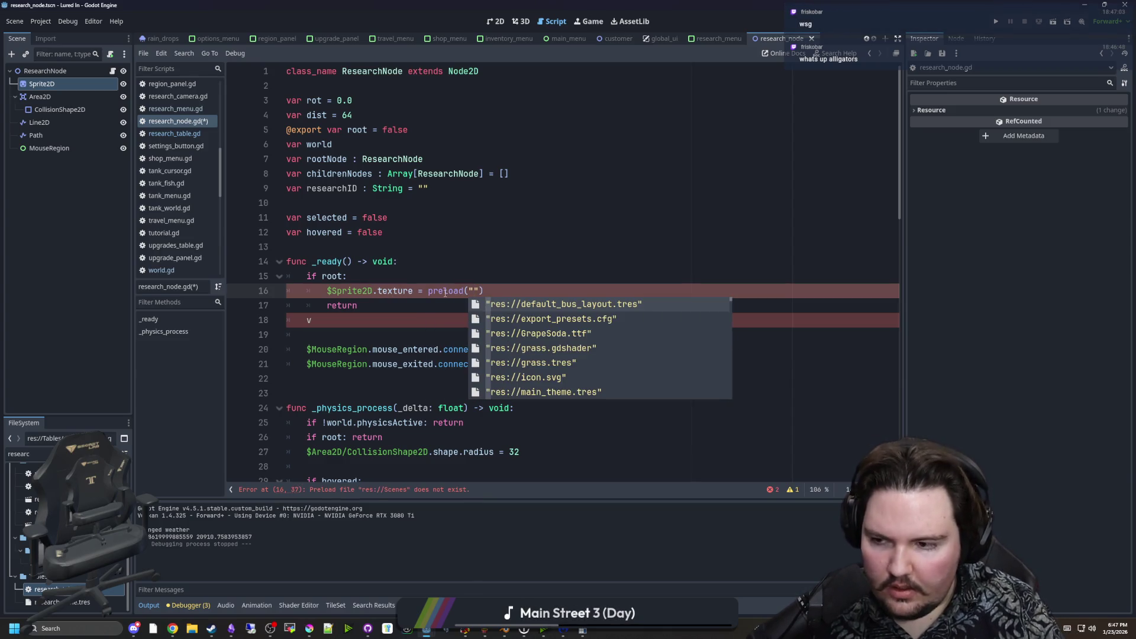
pyautogui.write('search')
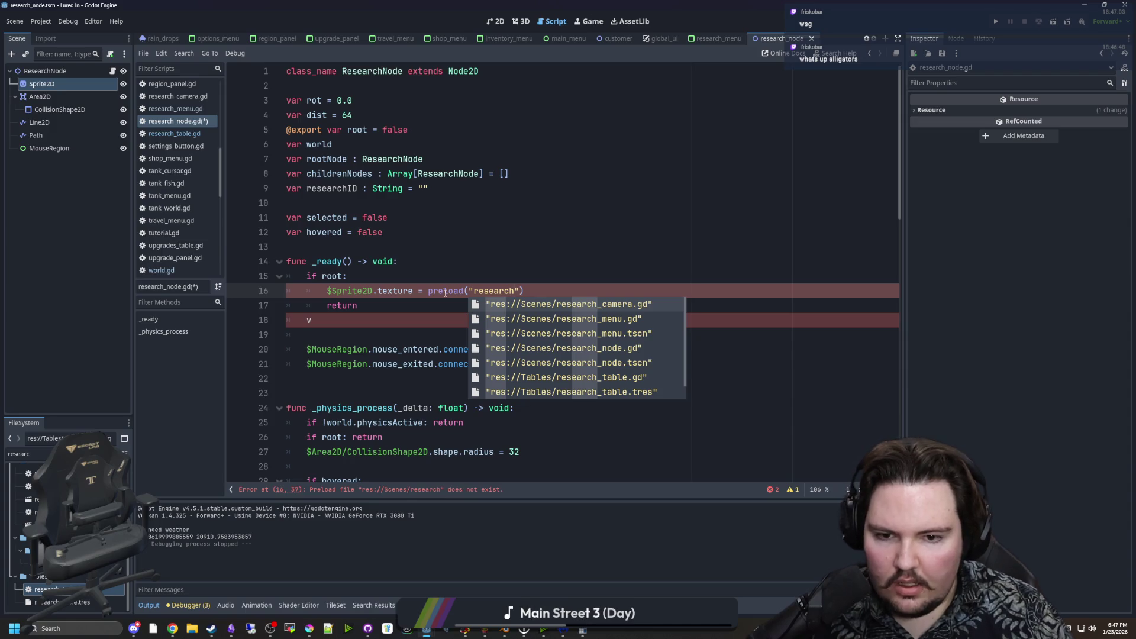
pyautogui.press('BackSpace')
pyautogui.press('BackSpace')
pyautogui.press('BackSpace')
pyautogui.write('icon_re')
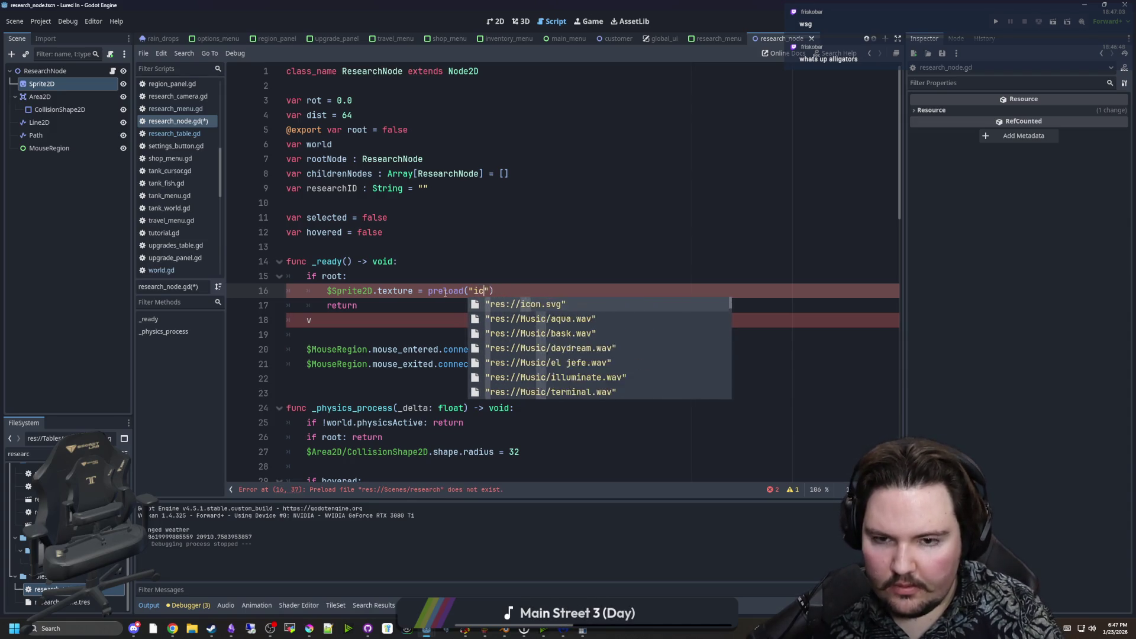
pyautogui.write('se')
pyautogui.press('Return')
pyautogui.click(486, 277)
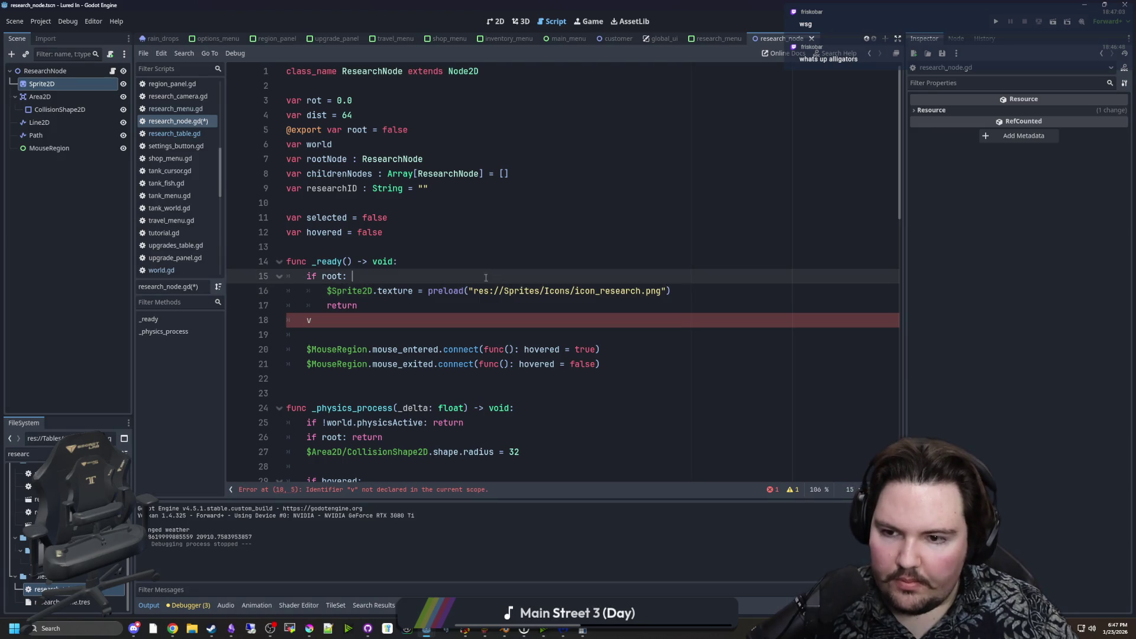
pyautogui.press('BackSpace')
pyautogui.press('BackSpace')
pyautogui.press('BackSpace')
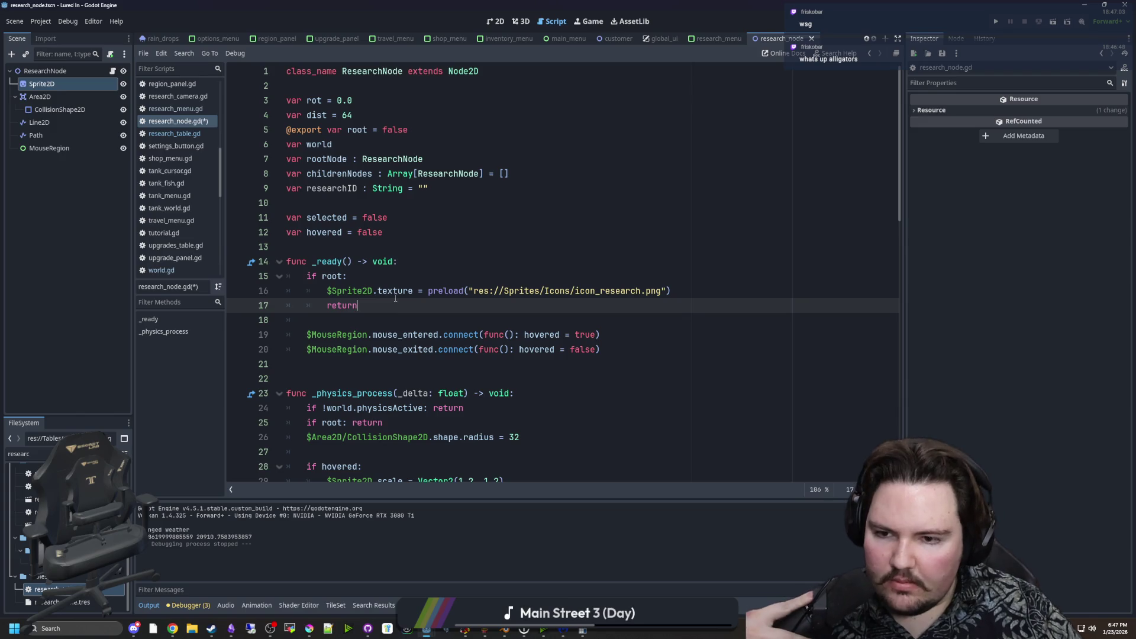
# Add blank setup lines in _ready and declare a researchData variable below researchID.
pyautogui.click(347, 321)
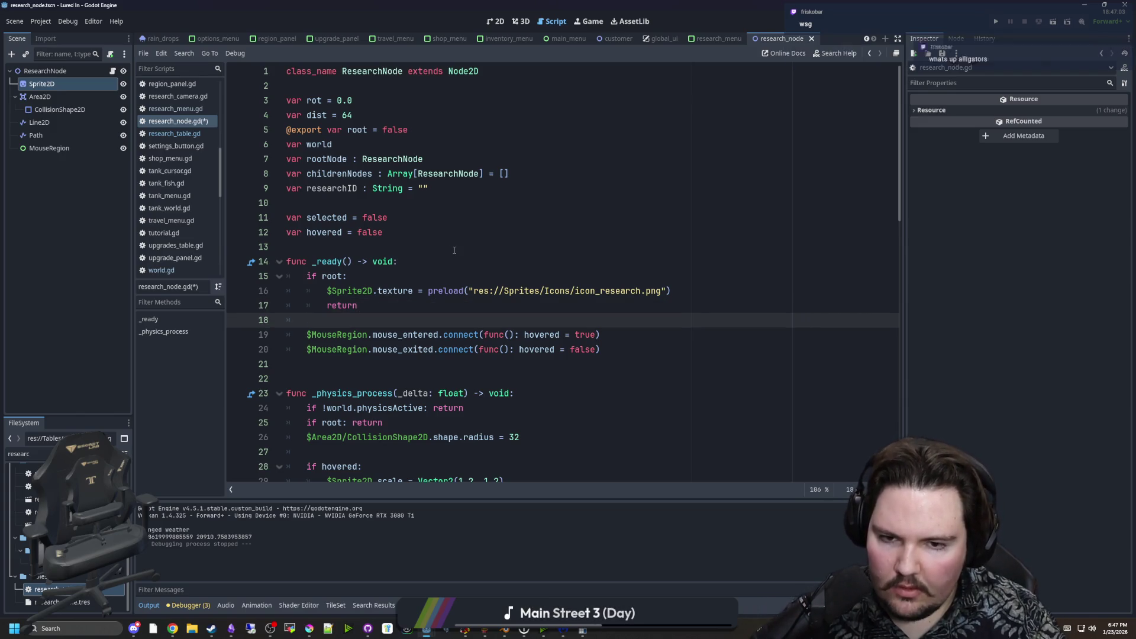
pyautogui.press('Return')
pyautogui.press('Return')
pyautogui.press('Up')
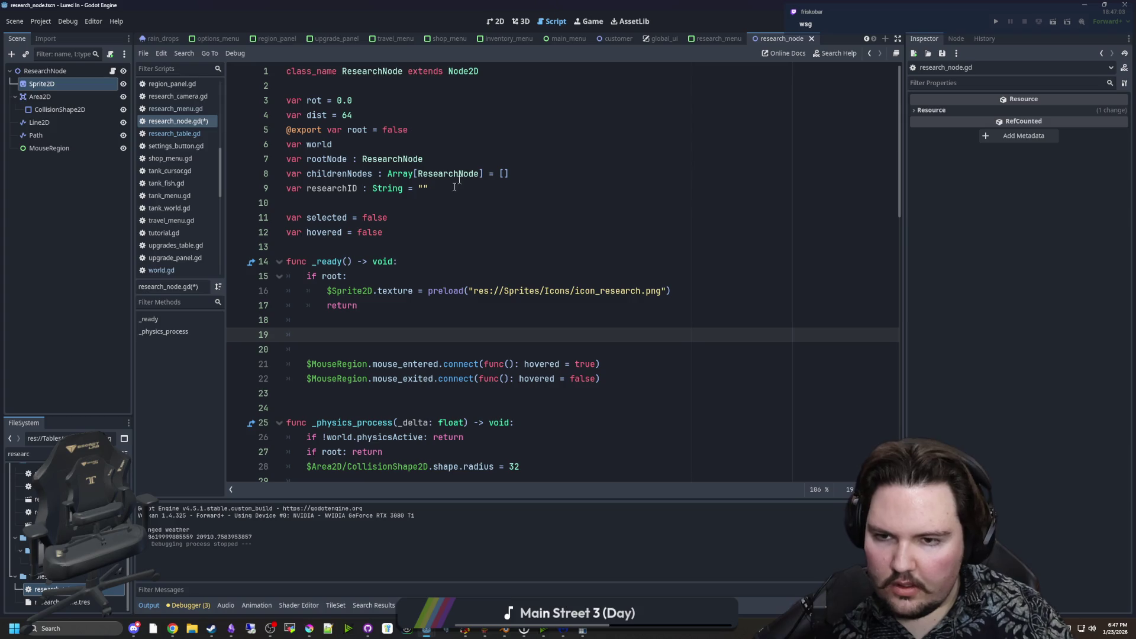
pyautogui.click(444, 190)
pyautogui.press('Return')
pyautogui.write('var resear')
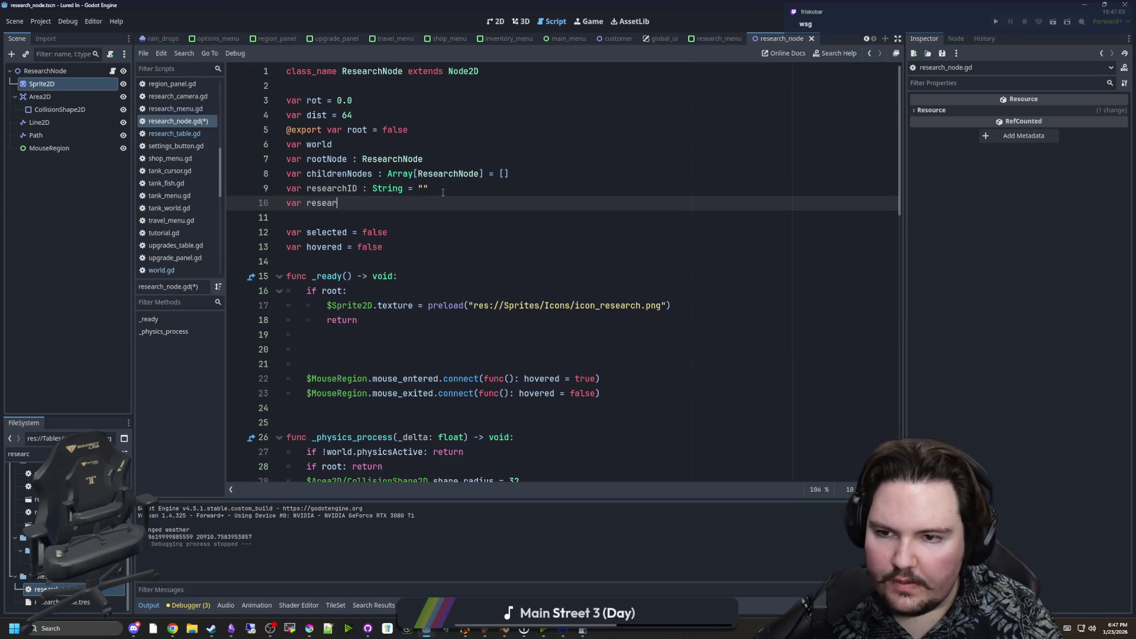
pyautogui.write('chData : Dictionary')
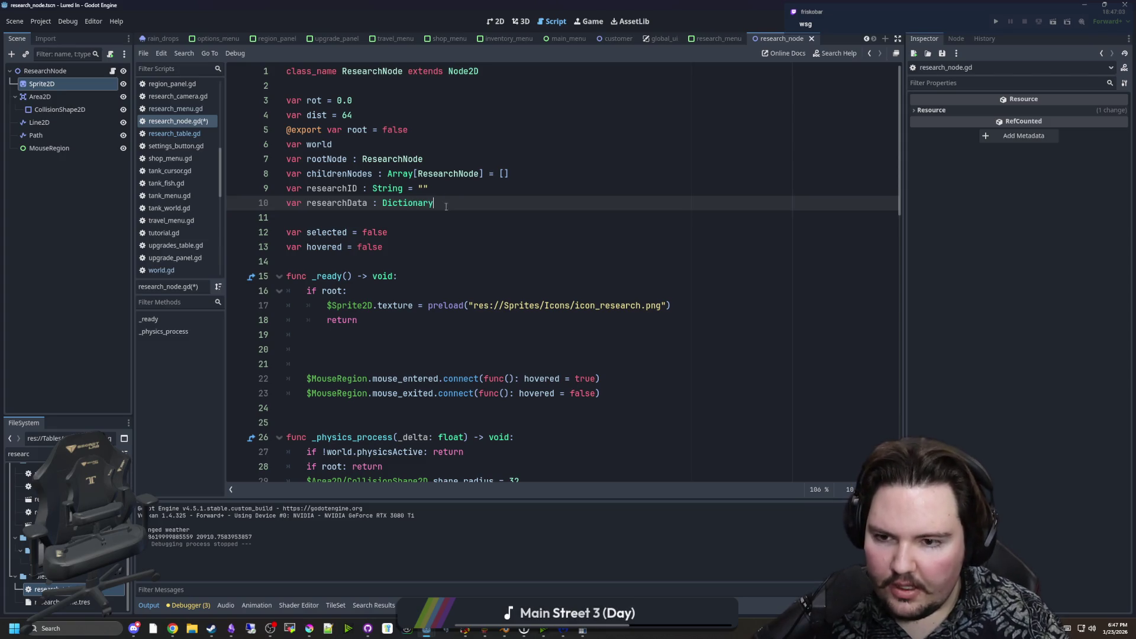
# Assign researchData = Global.researchTable.get(researchID), set $Sprite2D.texture = researchData.Sprite, and save.
pyautogui.click(343, 348)
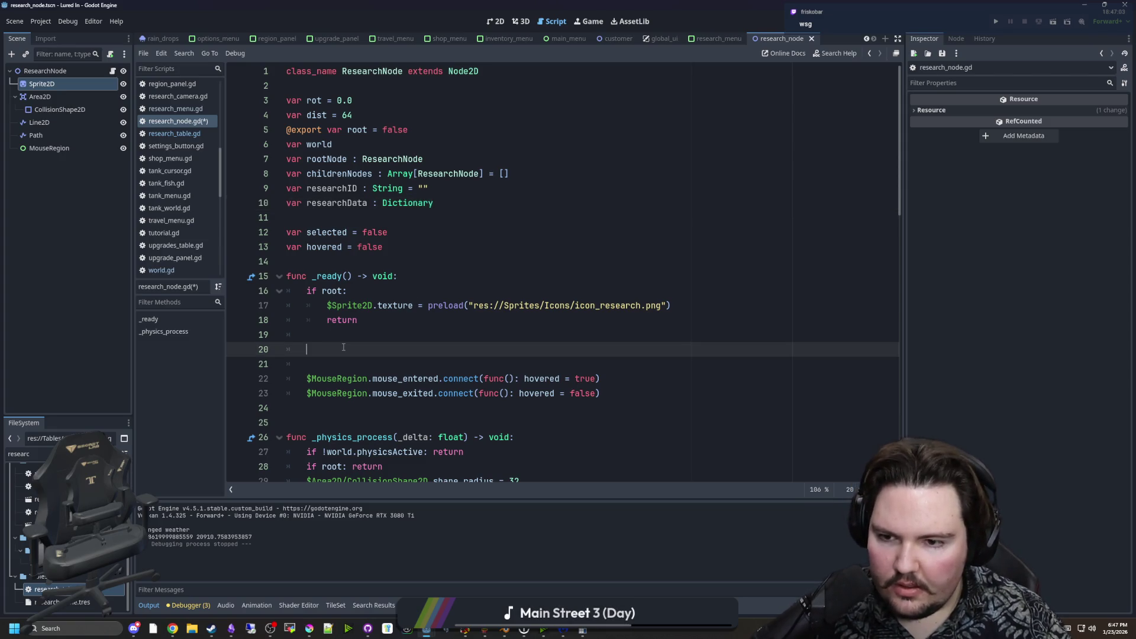
pyautogui.write('r')
pyautogui.press('BackSpace')
pyautogui.press('BackSpace')
pyautogui.press('BackSpace')
pyautogui.write('earch')
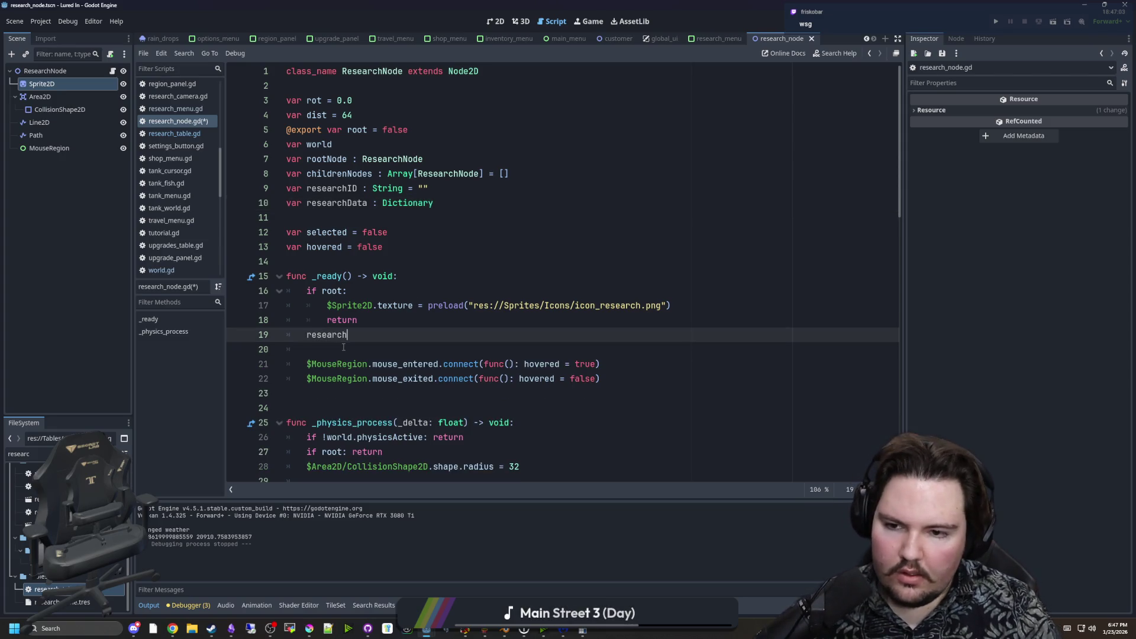
pyautogui.write('Data = Global.resea')
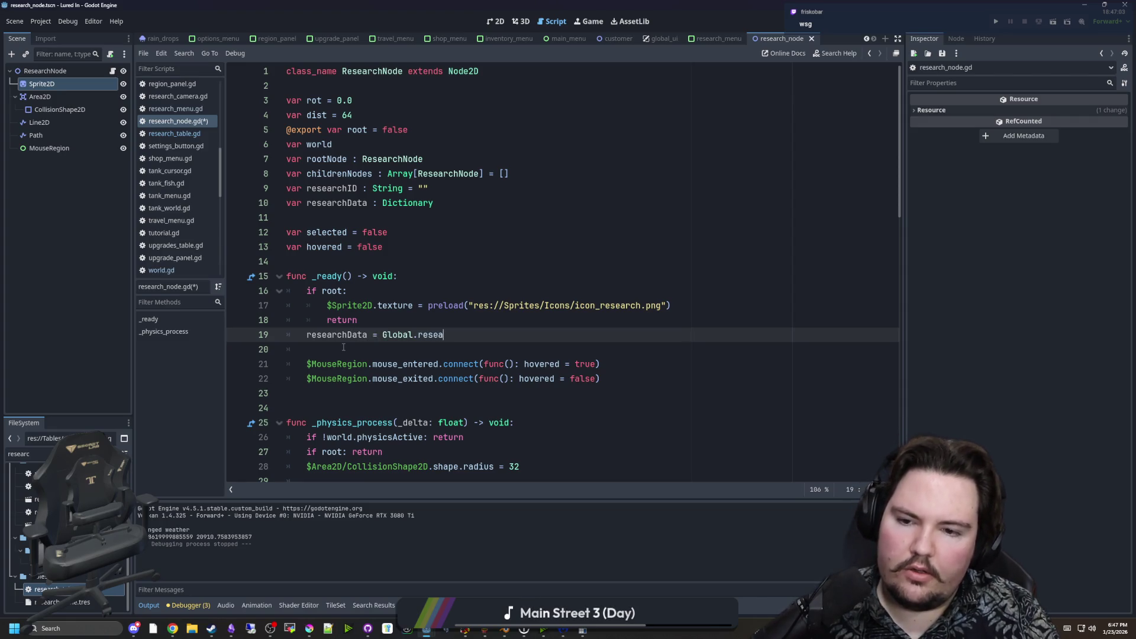
pyautogui.write('rchTable.get(researchID)')
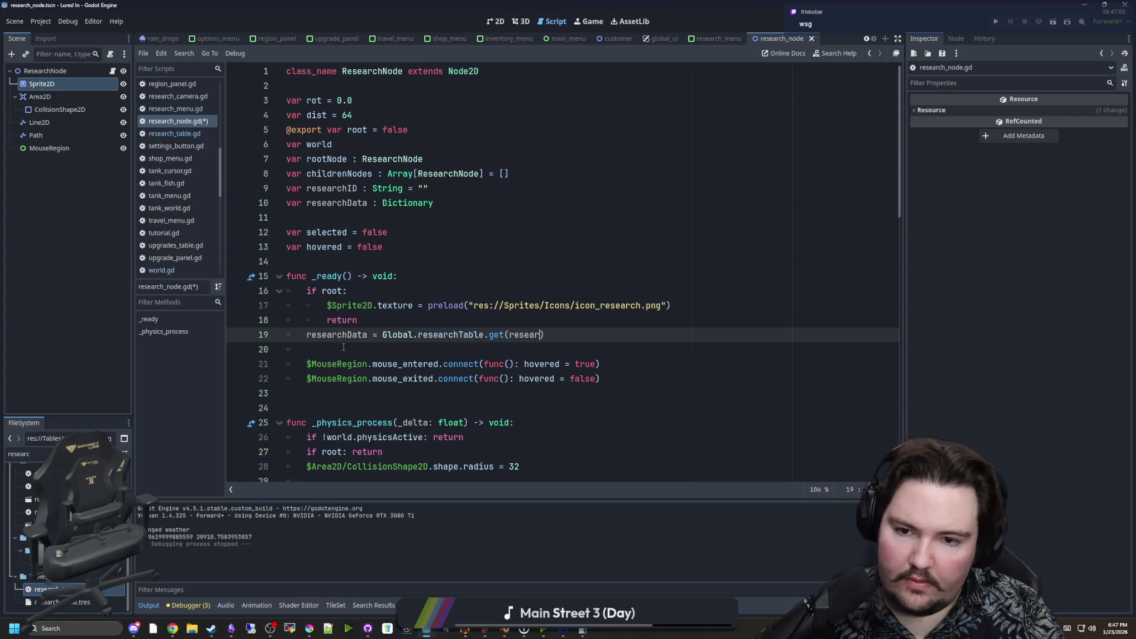
pyautogui.press('Return')
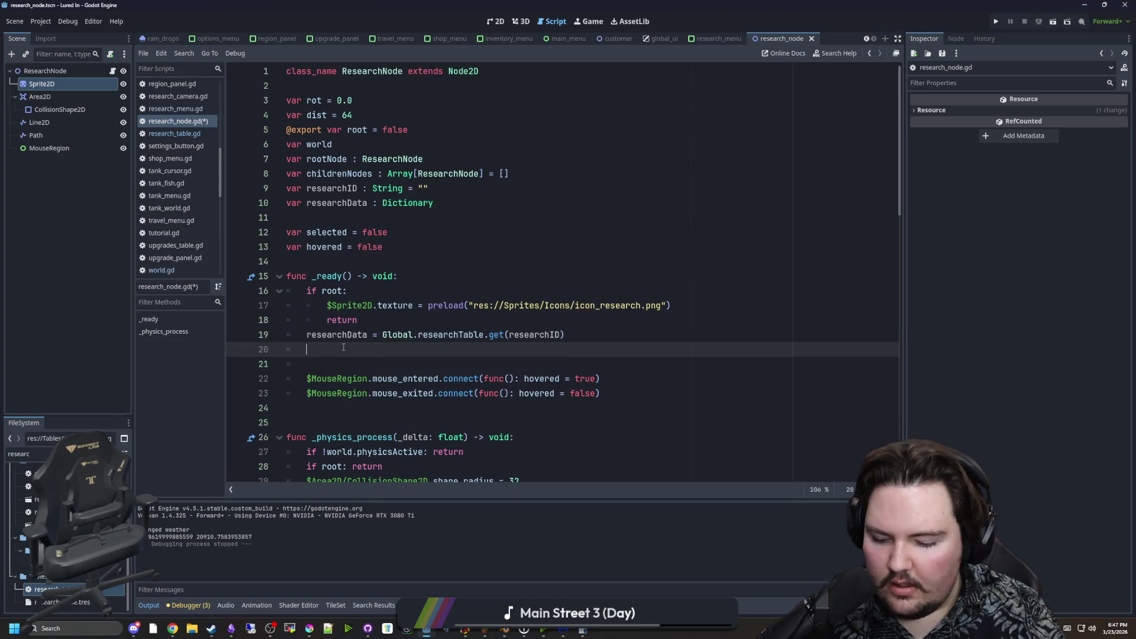
pyautogui.write('Sprite2D.texture = res')
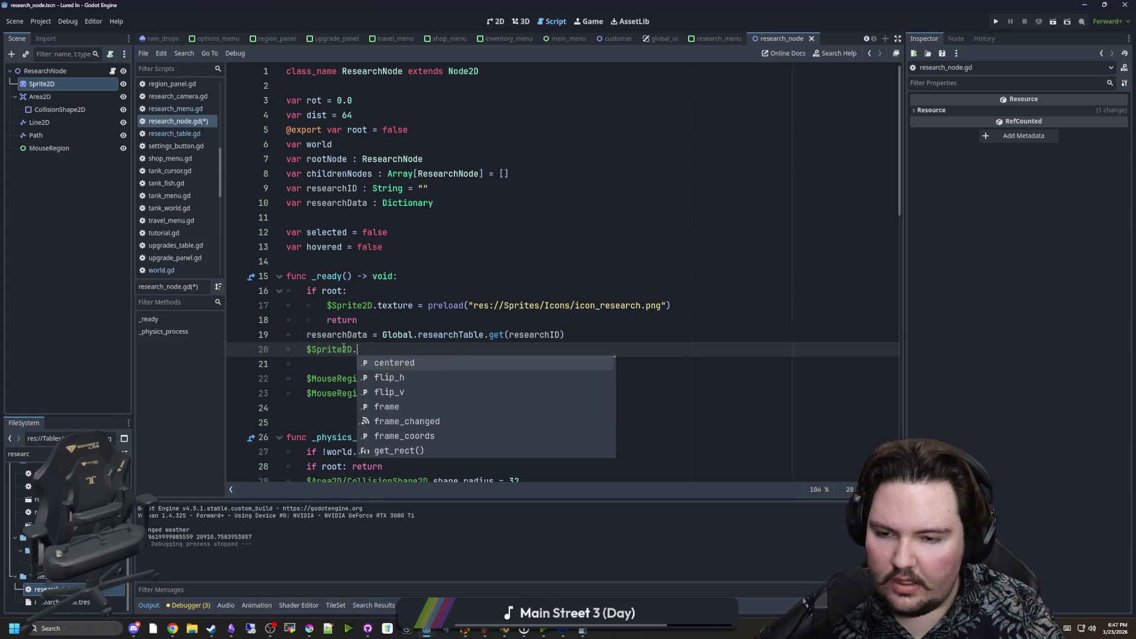
pyautogui.write('earch')
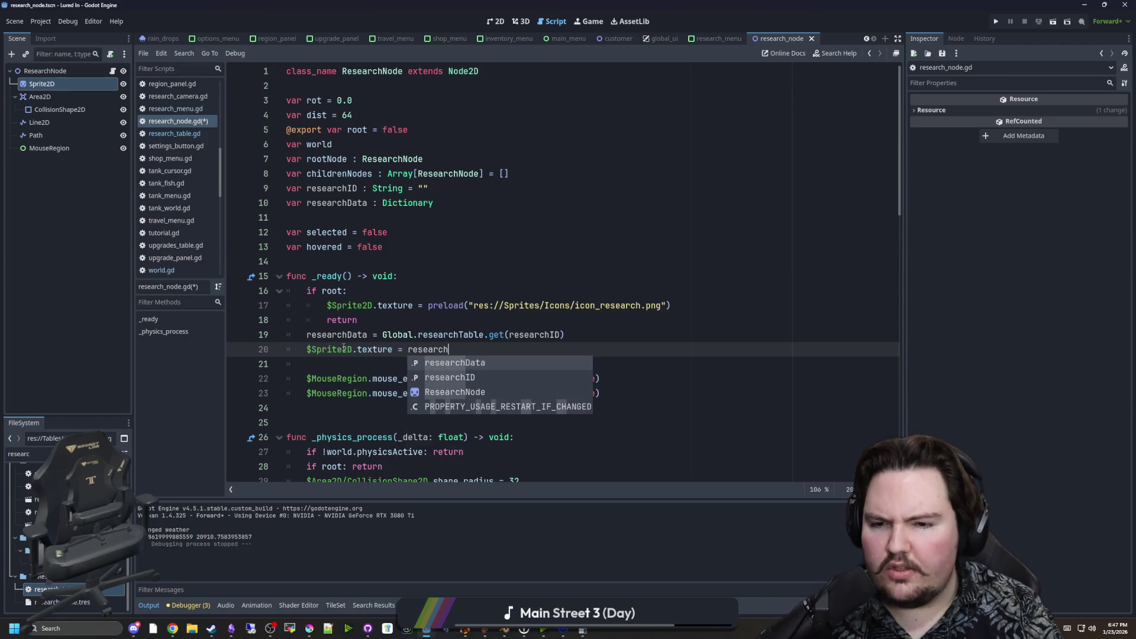
pyautogui.press('Return')
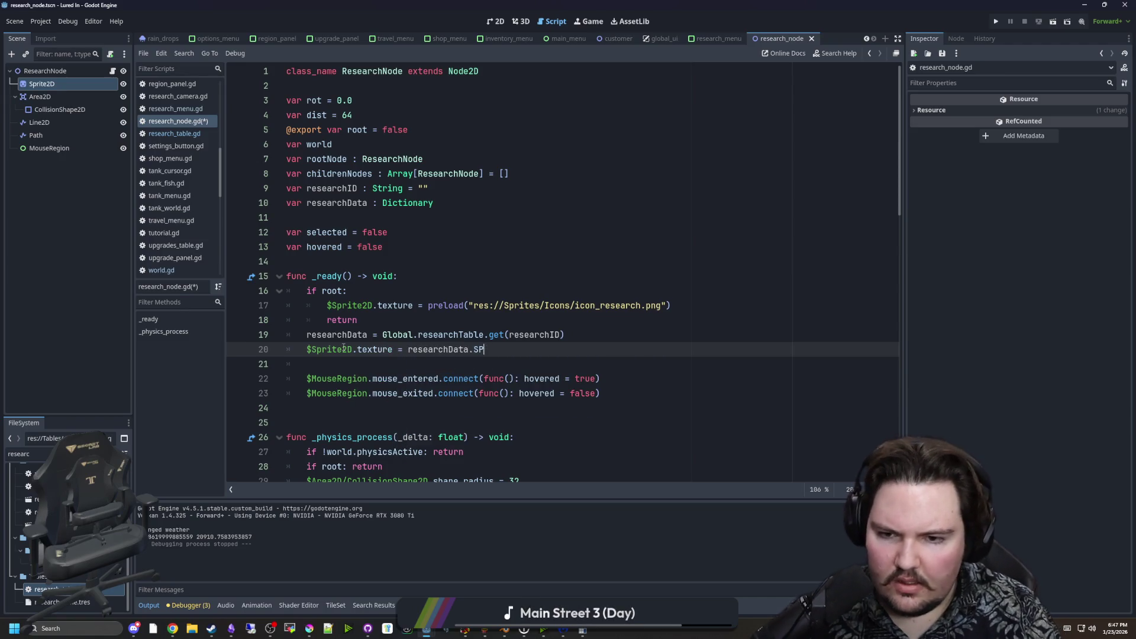
pyautogui.write('rite')
pyautogui.hotkey('ctrl', 's')
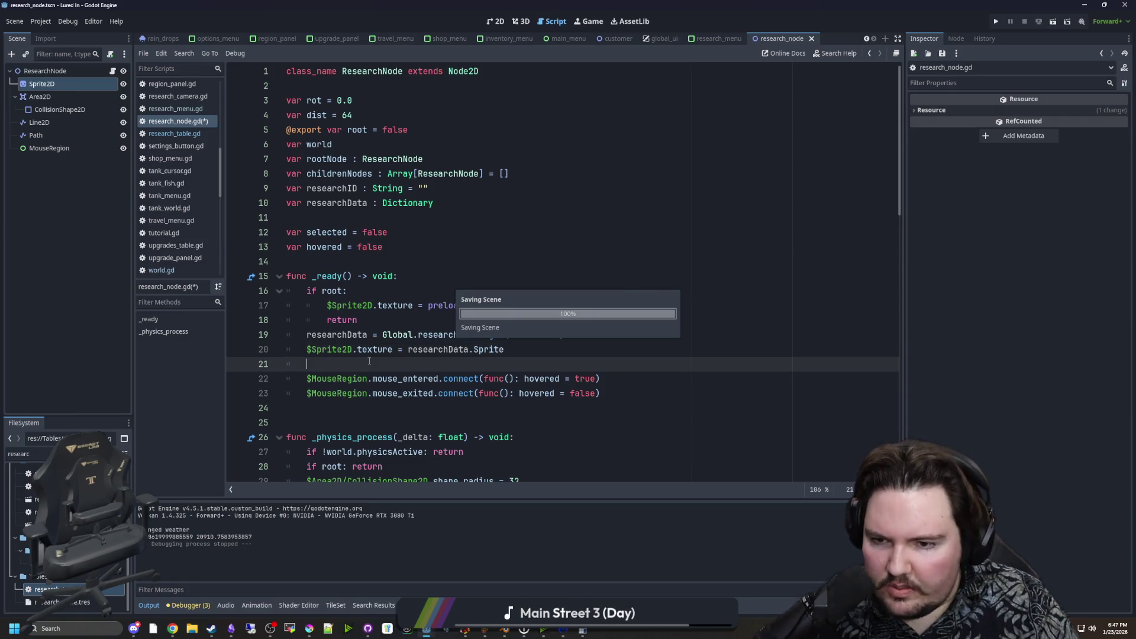
# Check the script's empty lines, then return to the research node's 2D view.
pyautogui.click(343, 248)
pyautogui.click(291, 266)
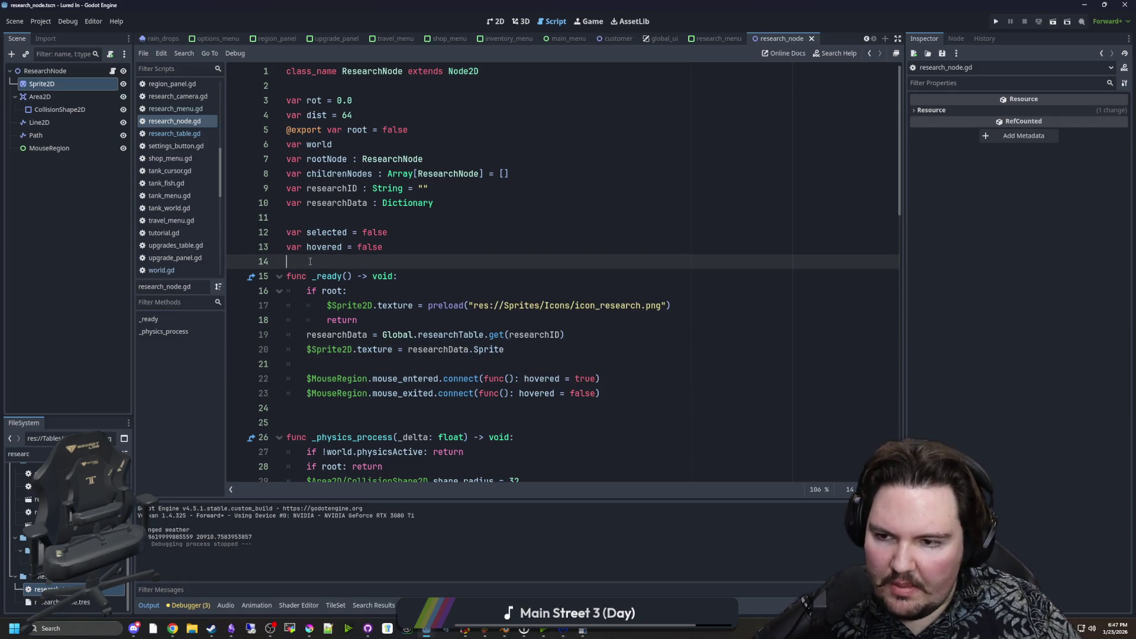
pyautogui.click(330, 409)
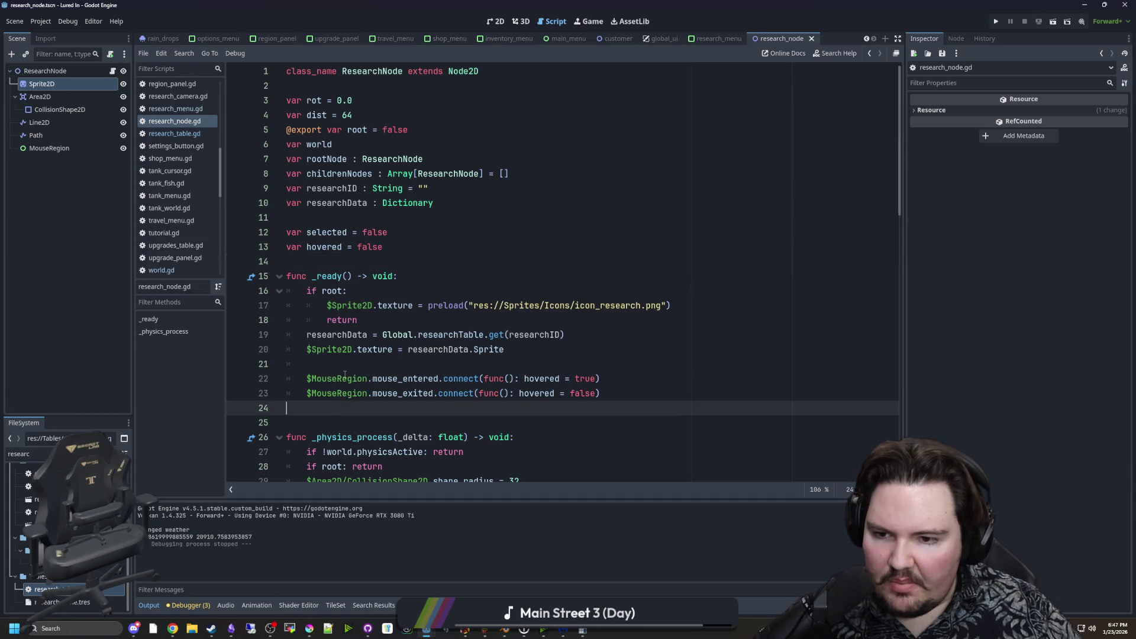
pyautogui.click(521, 21)
pyautogui.click(496, 21)
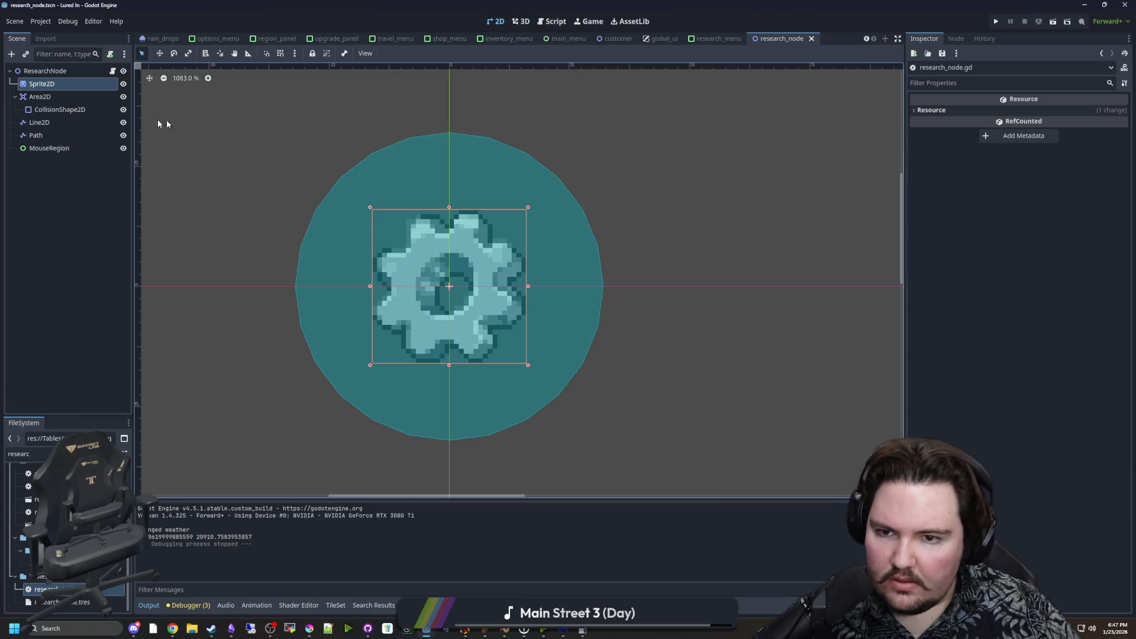
# Add a Label child node to ResearchNode.
pyautogui.rightClick(67, 75)
pyautogui.click(97, 92)
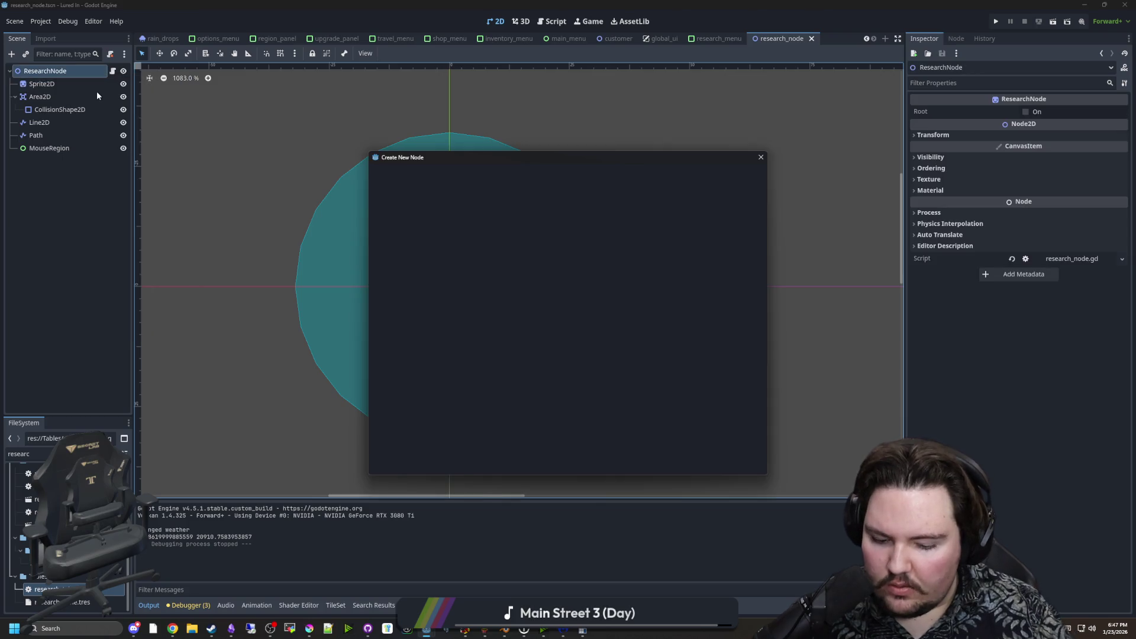
pyautogui.write('labe')
pyautogui.press('Return')
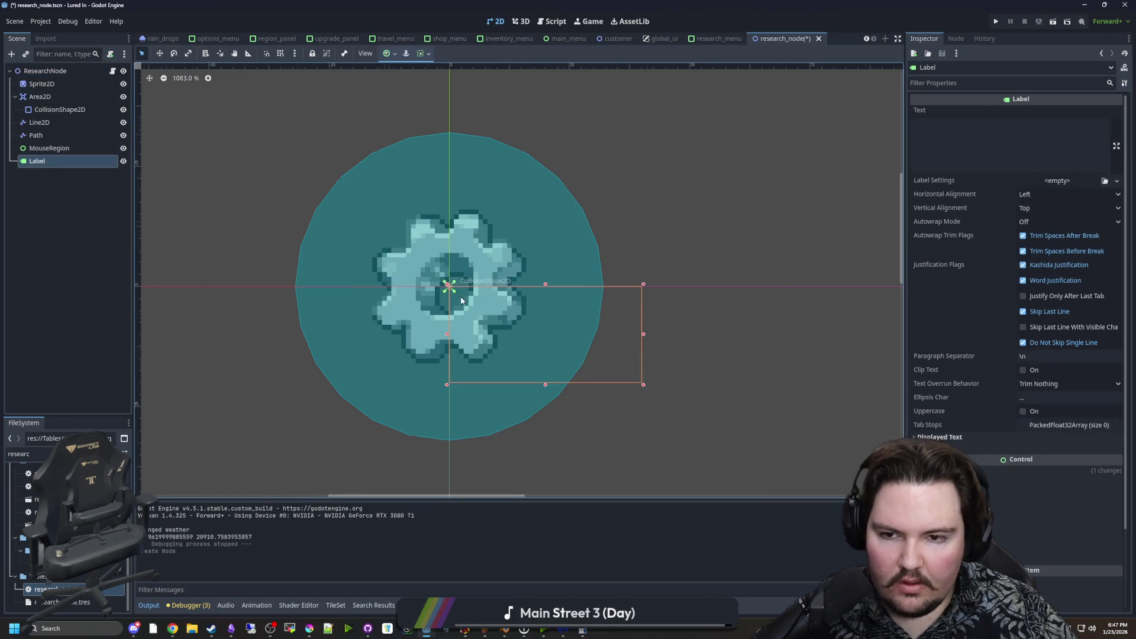
# Set the Label's Horizontal and Vertical Alignment to Center.
pyautogui.scroll(-1, 459, 299)
pyautogui.click(1026, 196)
pyautogui.click(1034, 222)
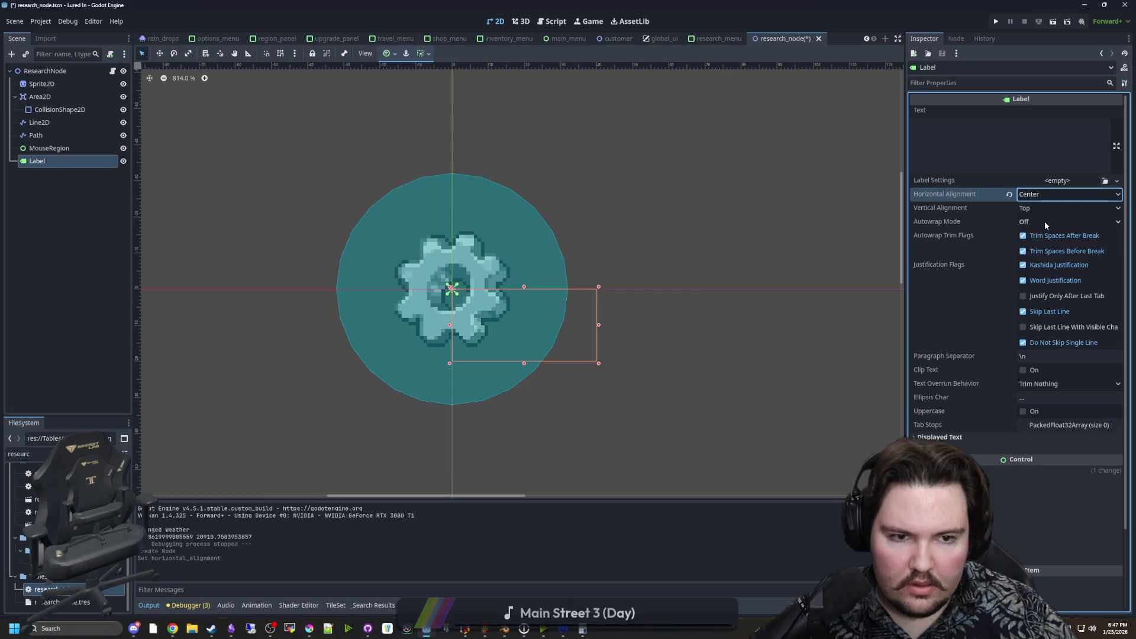
pyautogui.click(1034, 207)
pyautogui.click(1038, 235)
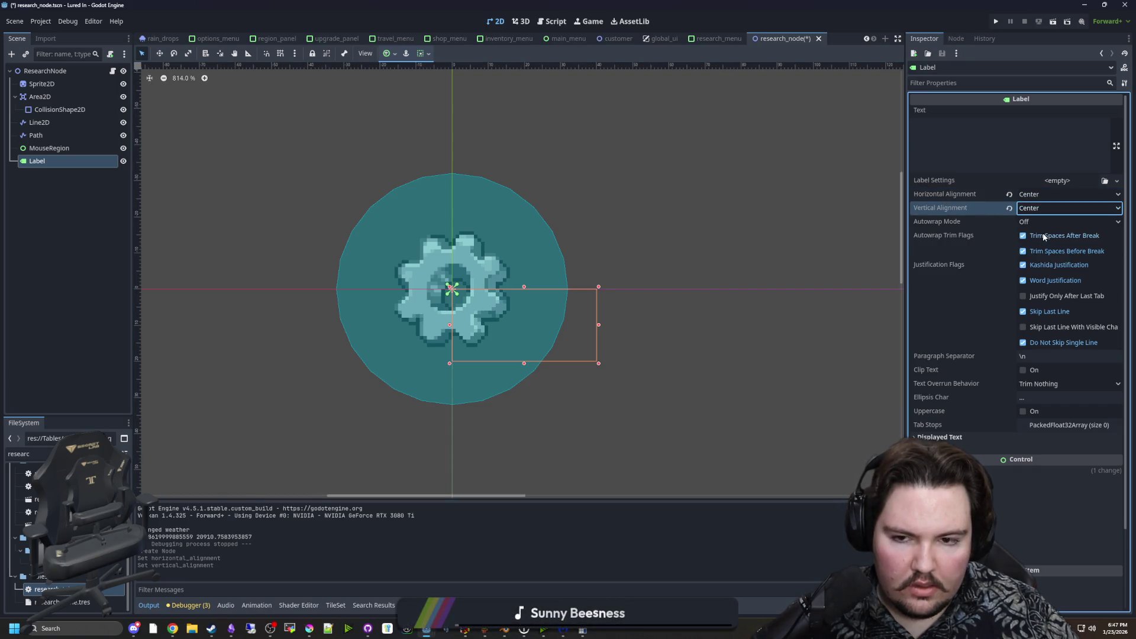
# Open fish_tank.tscn using the FileSystem filter 'fish_ta'.
pyautogui.rightClick(82, 74)
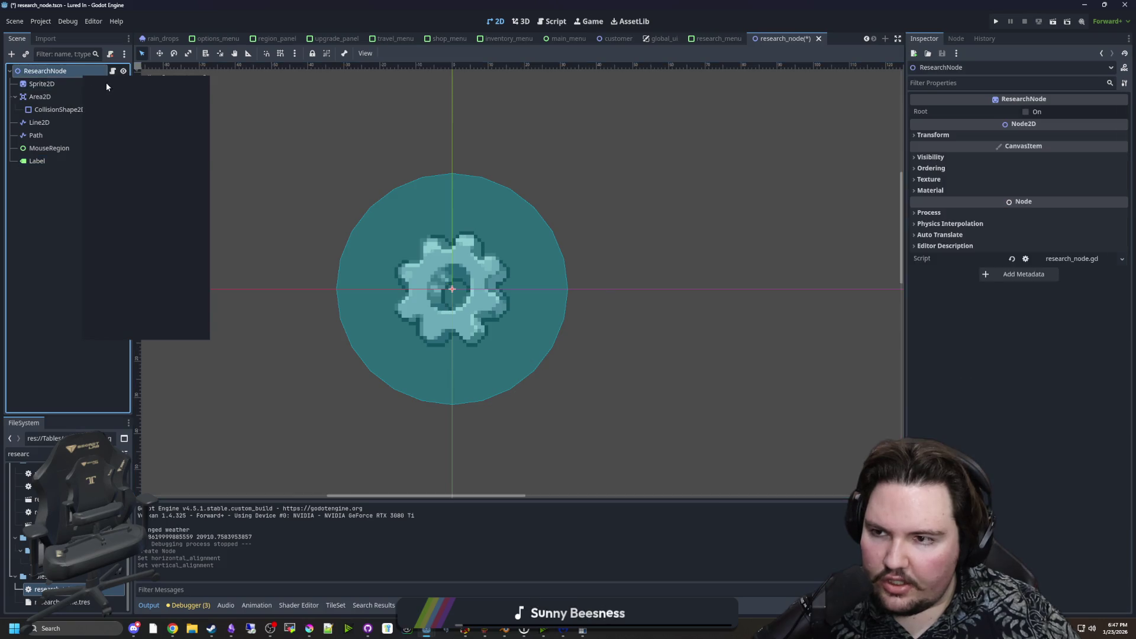
pyautogui.click(115, 100)
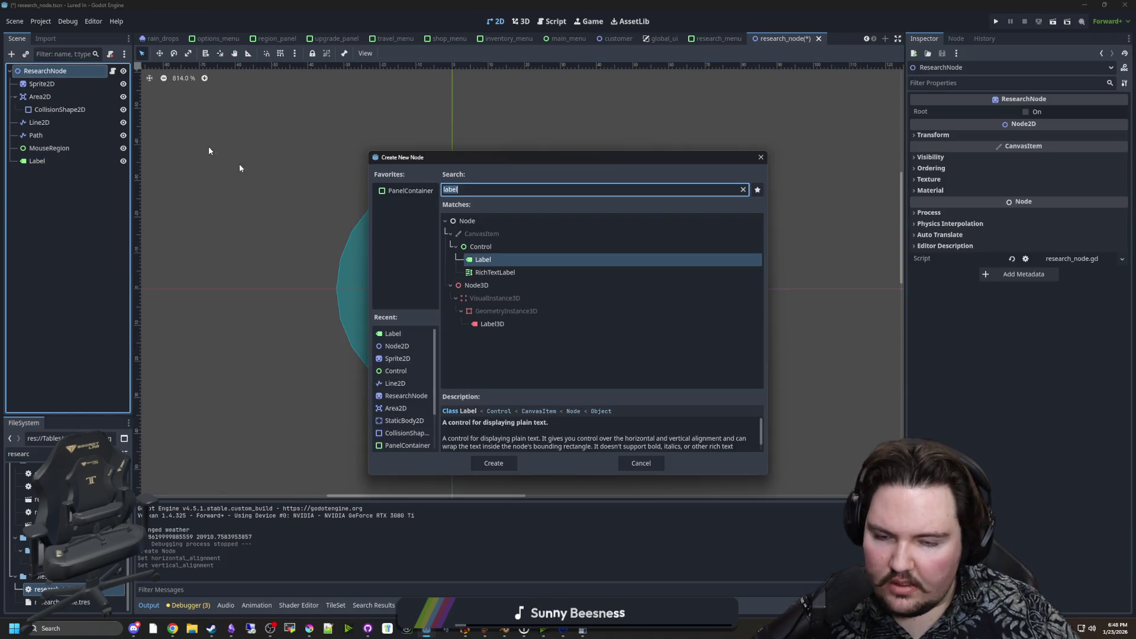
pyautogui.click(635, 464)
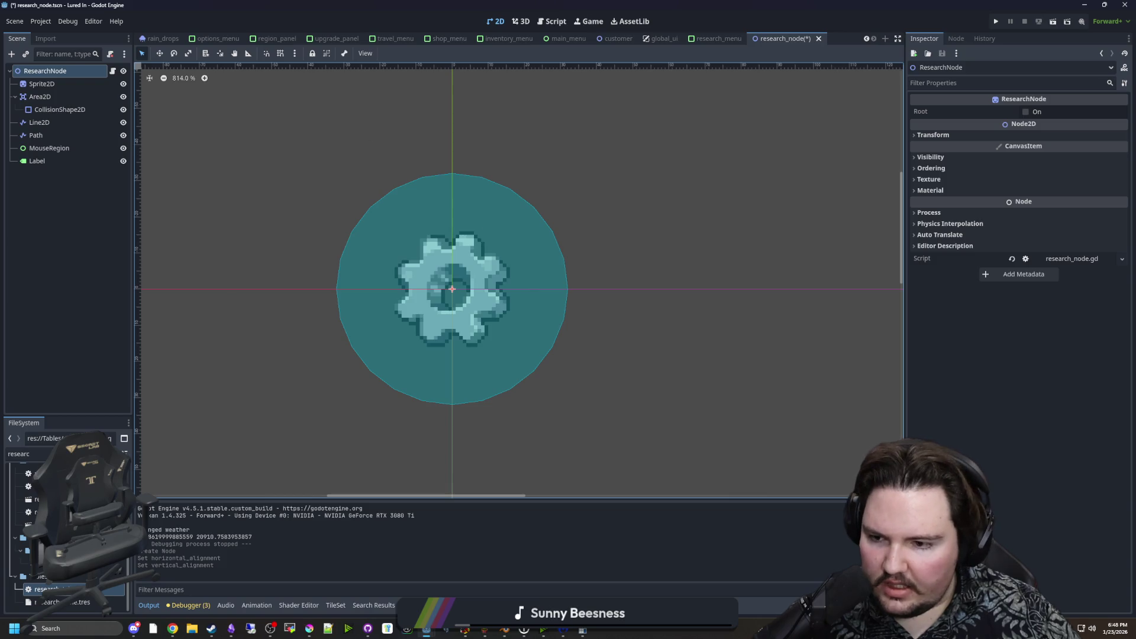
pyautogui.tripleClick(24, 454)
pyautogui.write('fish_ta')
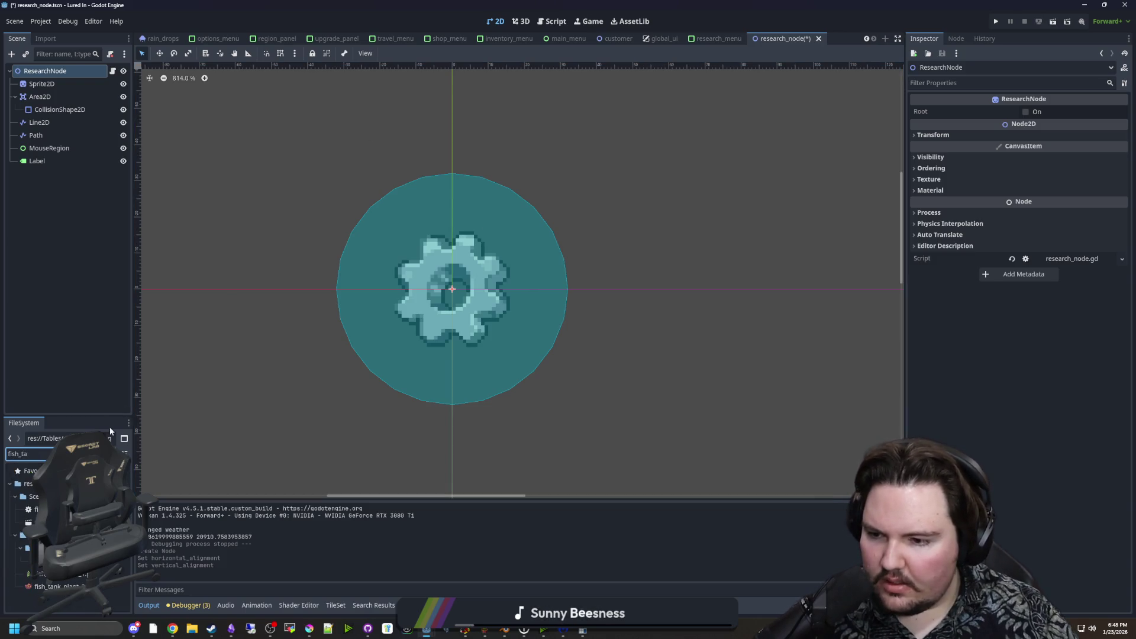
pyautogui.doubleClick(32, 523)
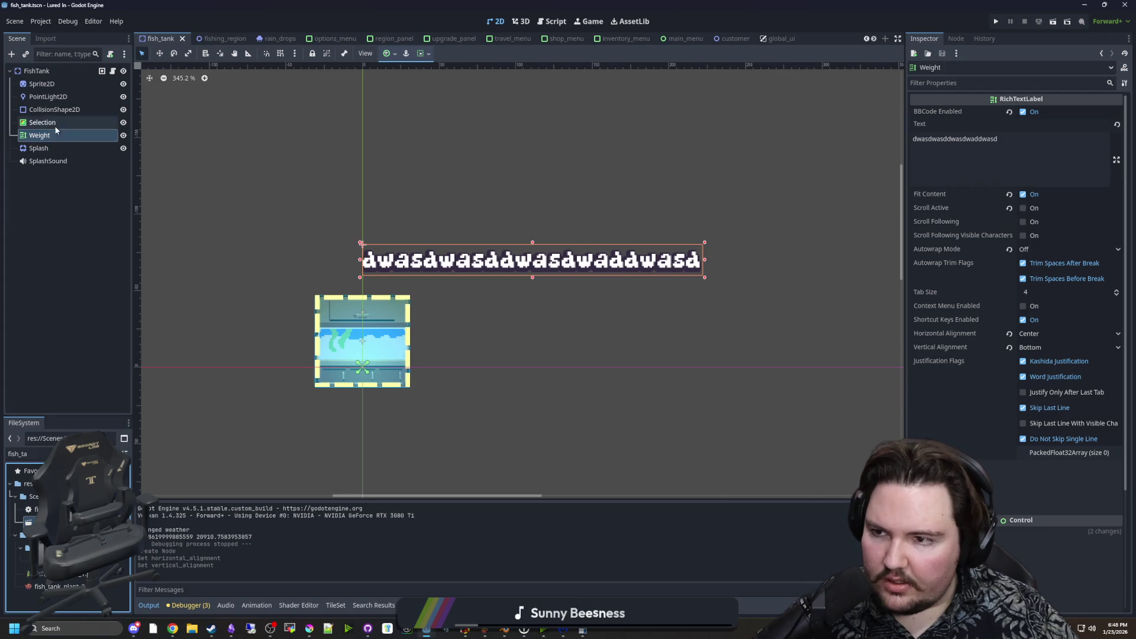
# In fish_tank.gd, select and copy the Weight label's text and centring lines.
pyautogui.click(53, 122)
pyautogui.click(53, 136)
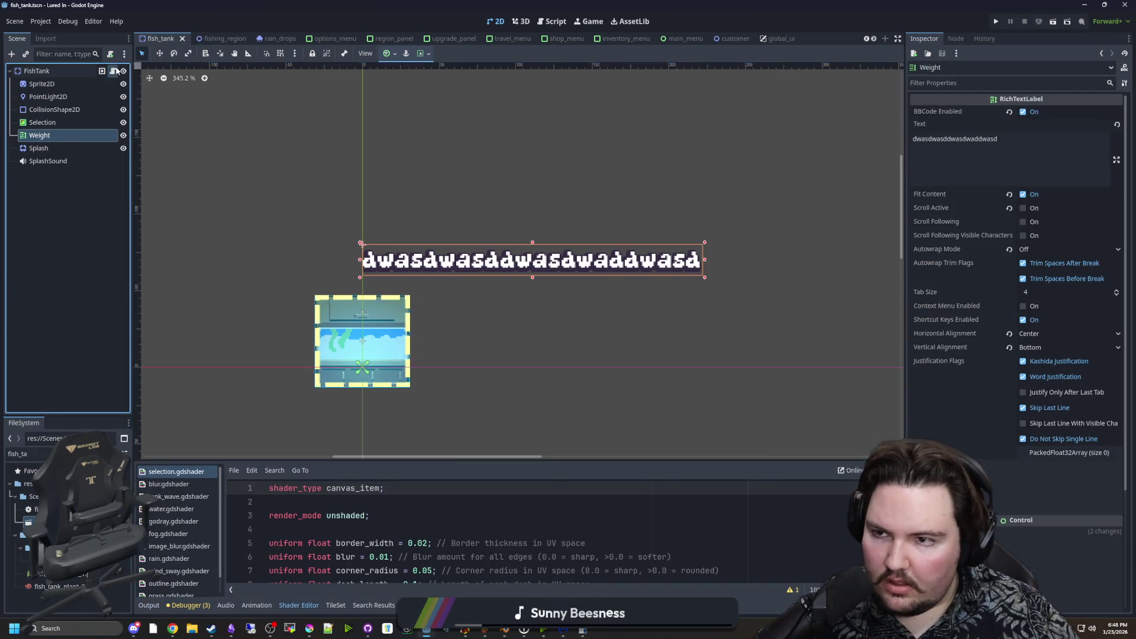
pyautogui.click(113, 70)
pyautogui.click(495, 230)
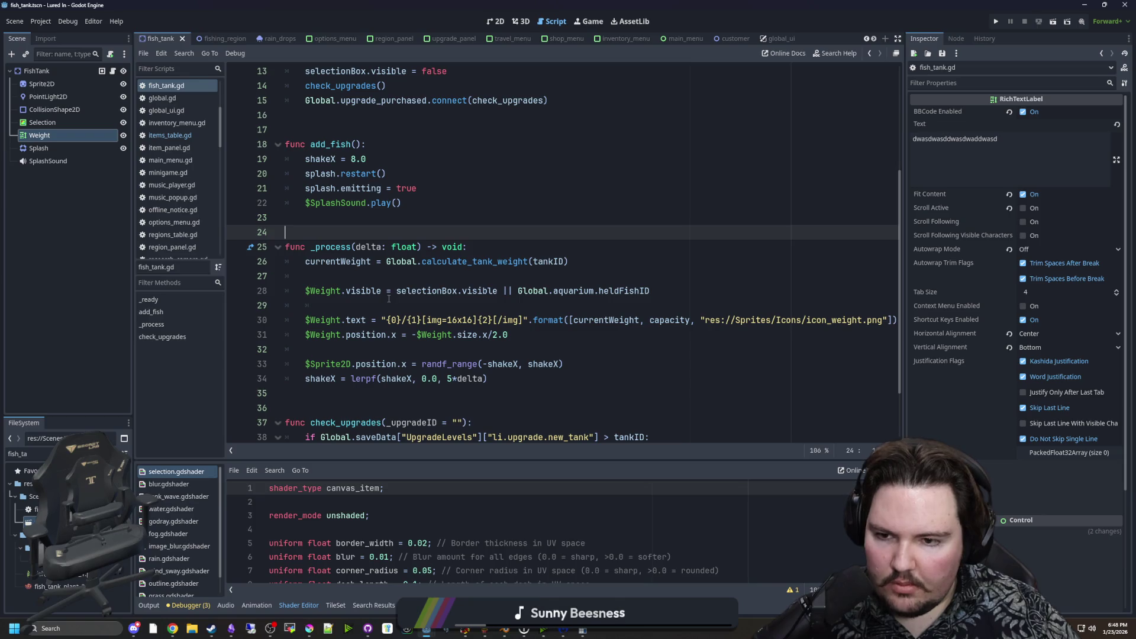
pyautogui.click(388, 292)
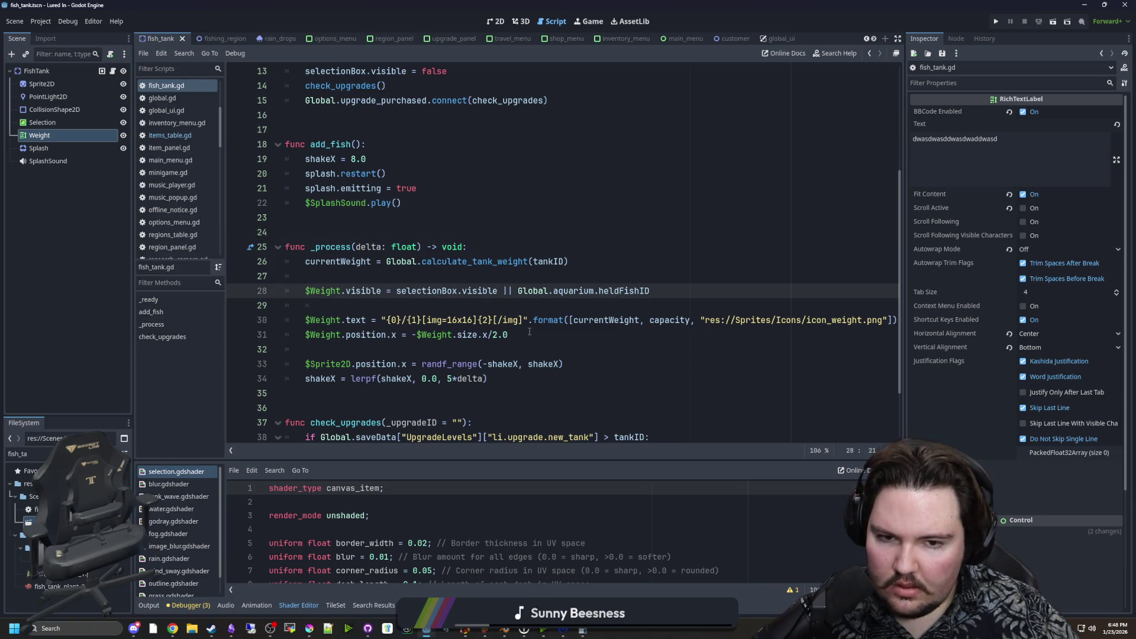
pyautogui.click(529, 332)
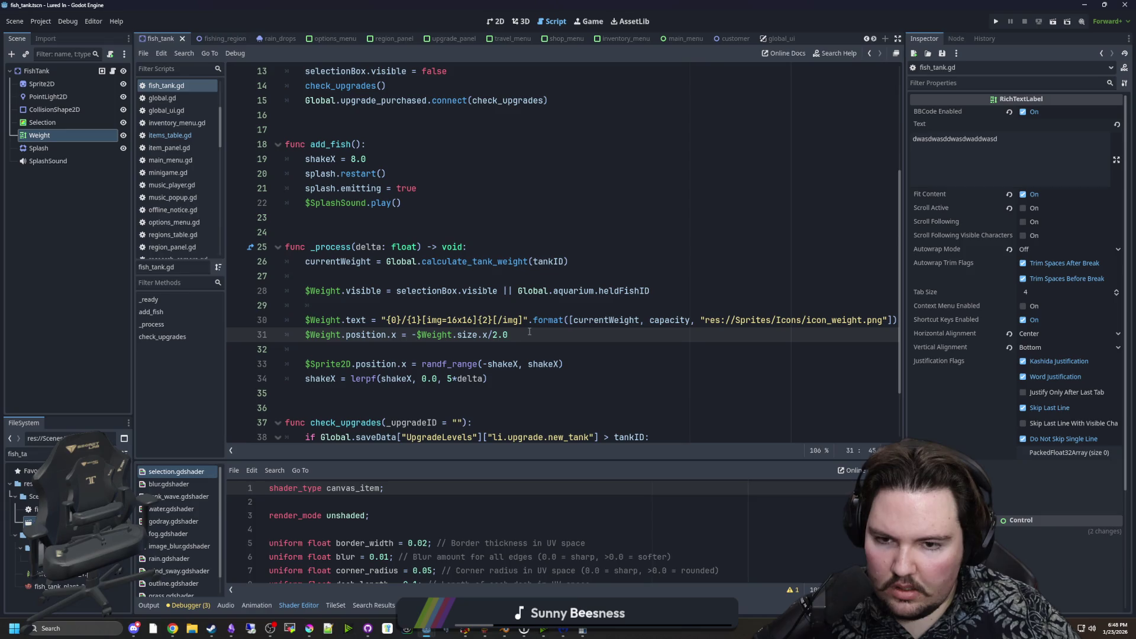
pyautogui.click(53, 135)
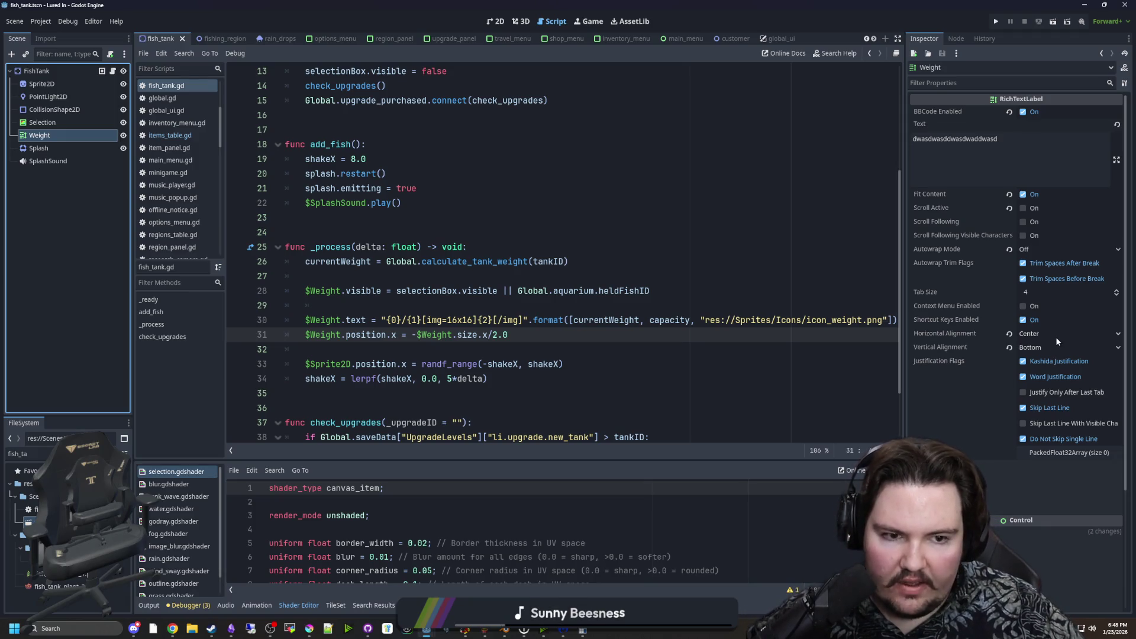
pyautogui.click(517, 349)
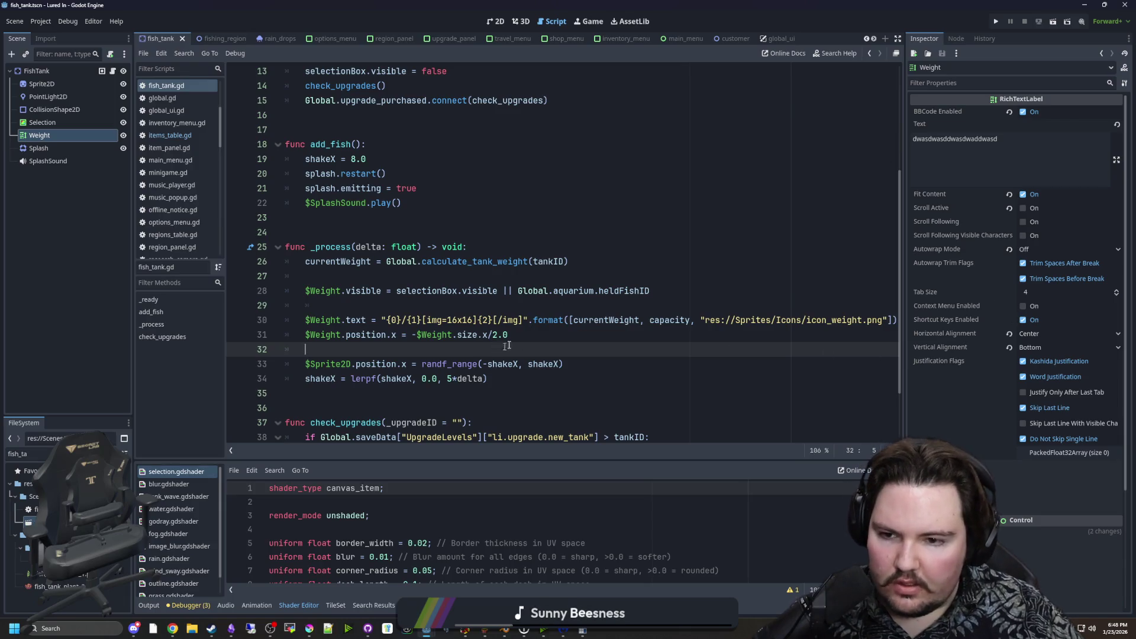
pyautogui.moveTo(508, 335); pyautogui.dragTo(236, 310)
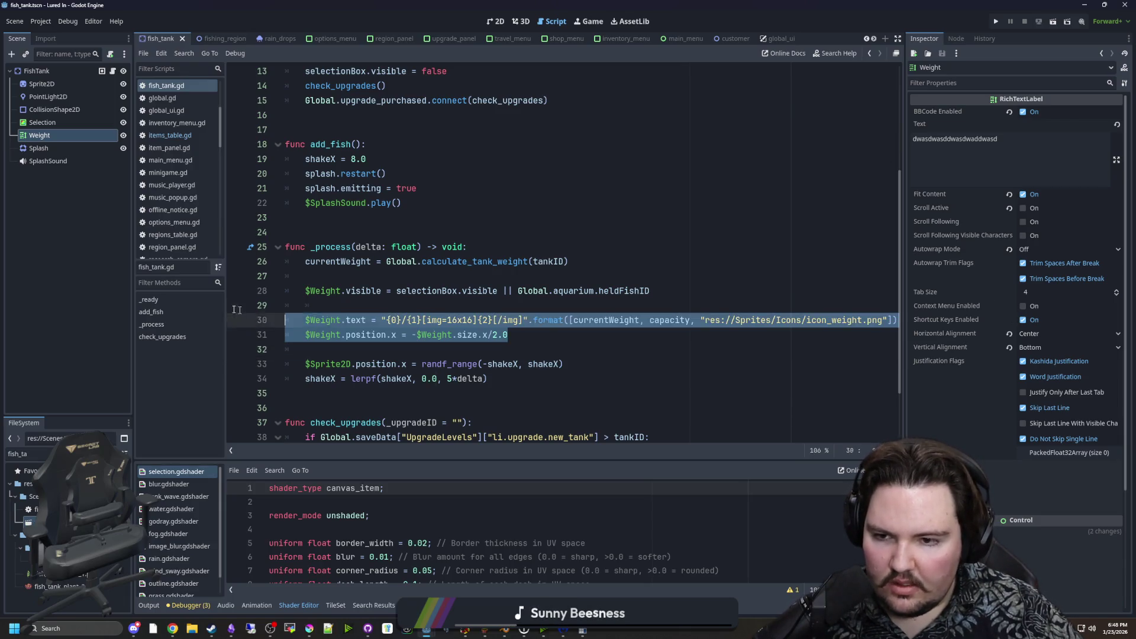
pyautogui.click(450, 305)
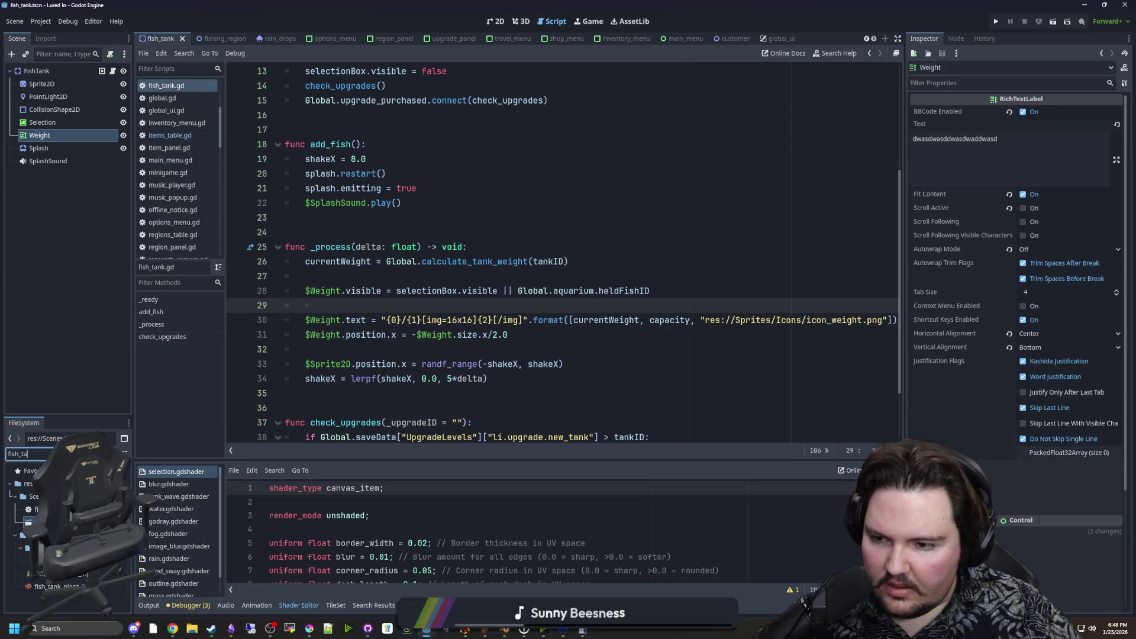
# Reopen research_node.tscn via the 'researc' filter, save it, and select its Label.
pyautogui.hotkey('ctrl', 'a')
pyautogui.write('researc')
pyautogui.doubleClick(36, 524)
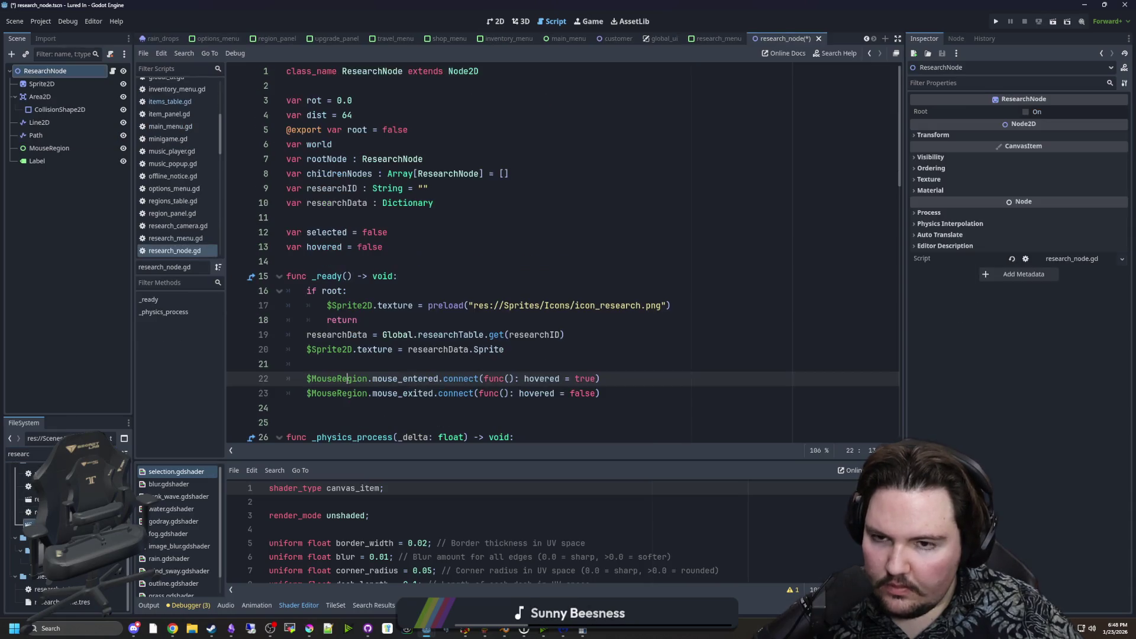
pyautogui.click(485, 25)
pyautogui.hotkey('ctrl', 's')
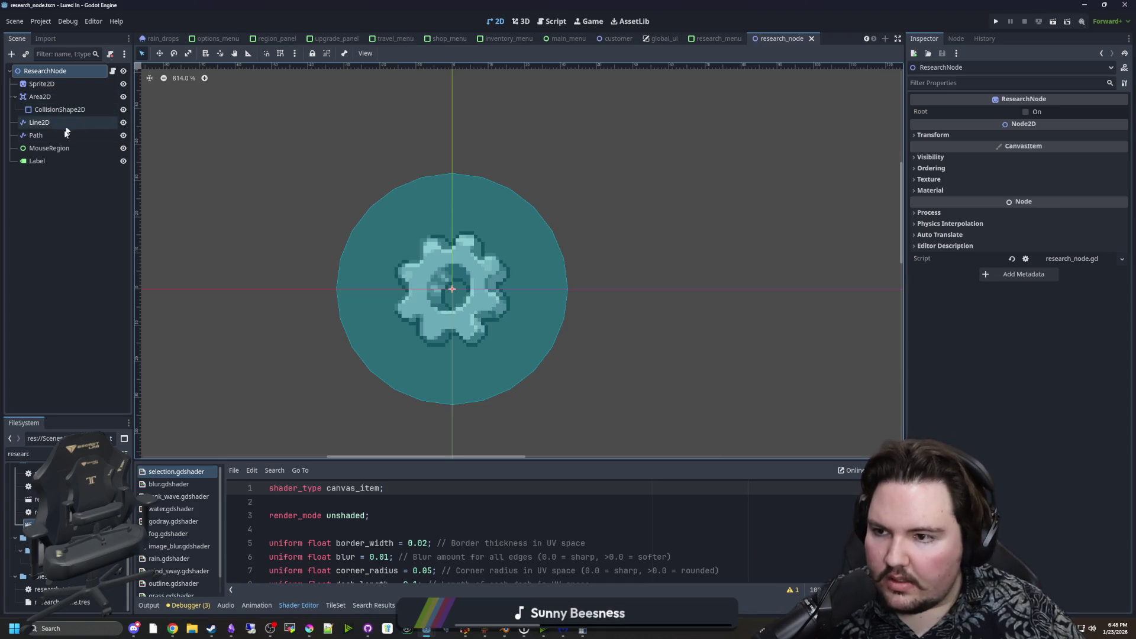
pyautogui.click(42, 163)
pyautogui.rightClick(48, 166)
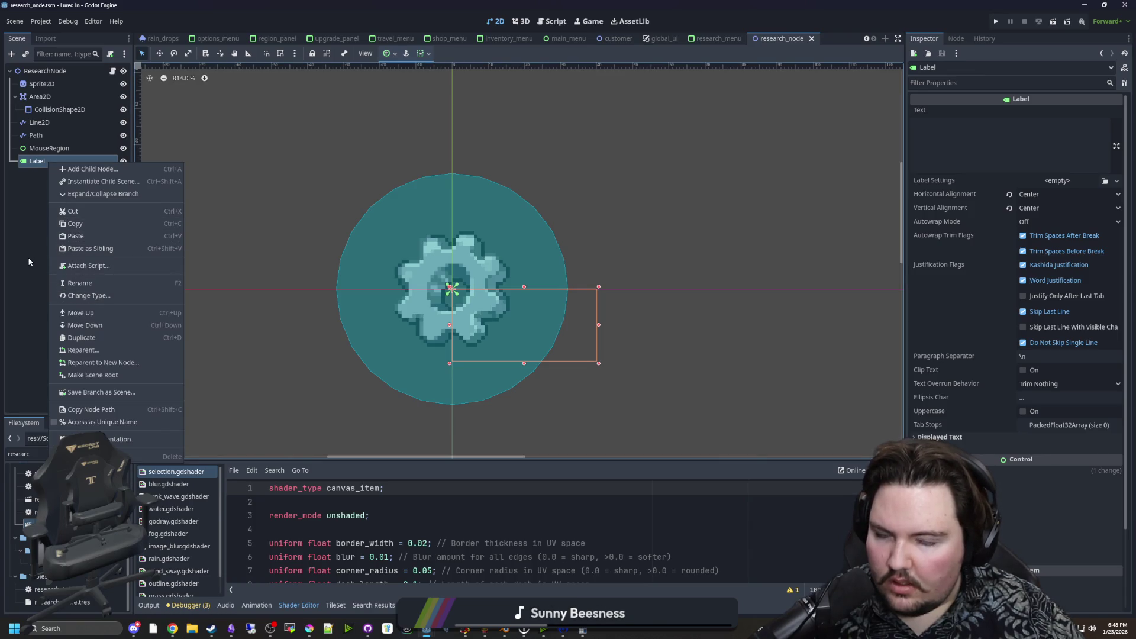
# Set the Label's Vertical Alignment to Bottom.
pyautogui.press('Escape')
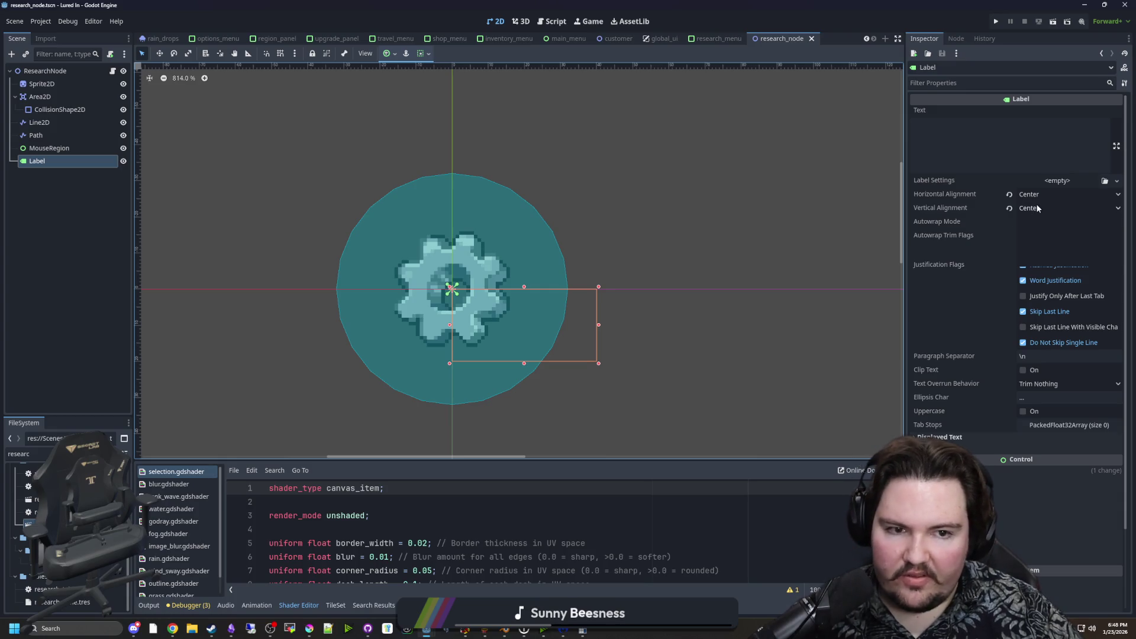
pyautogui.click(1037, 208)
pyautogui.click(1039, 253)
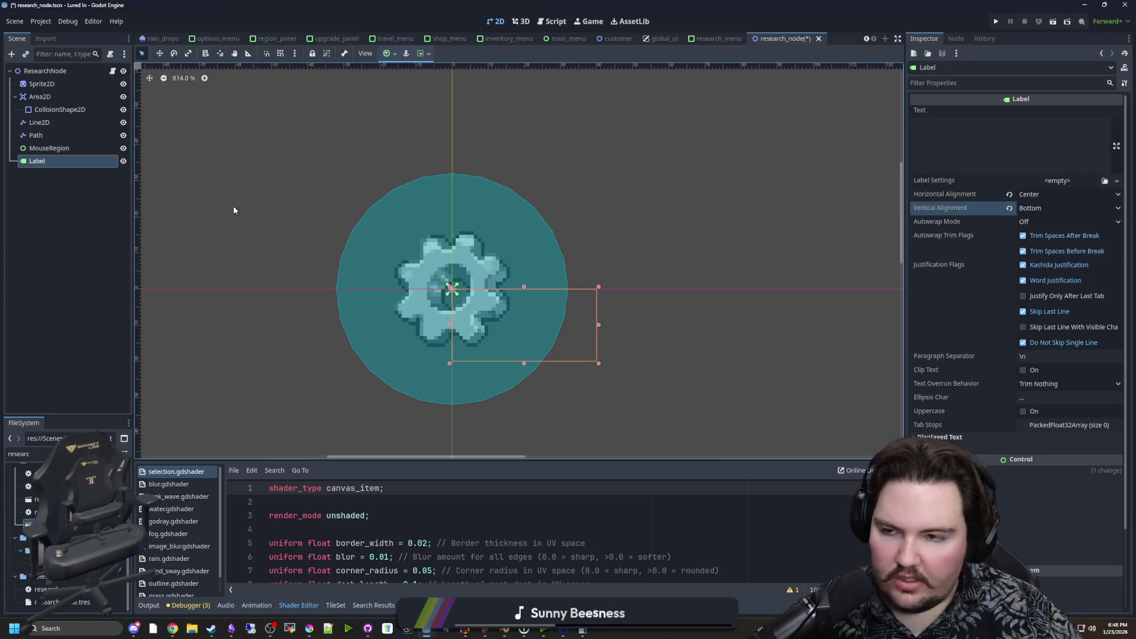
# Paste the copied Weight lines into _ready in research_node.gd and fix their indentation.
pyautogui.click(113, 71)
pyautogui.scroll(-2, 330, 237)
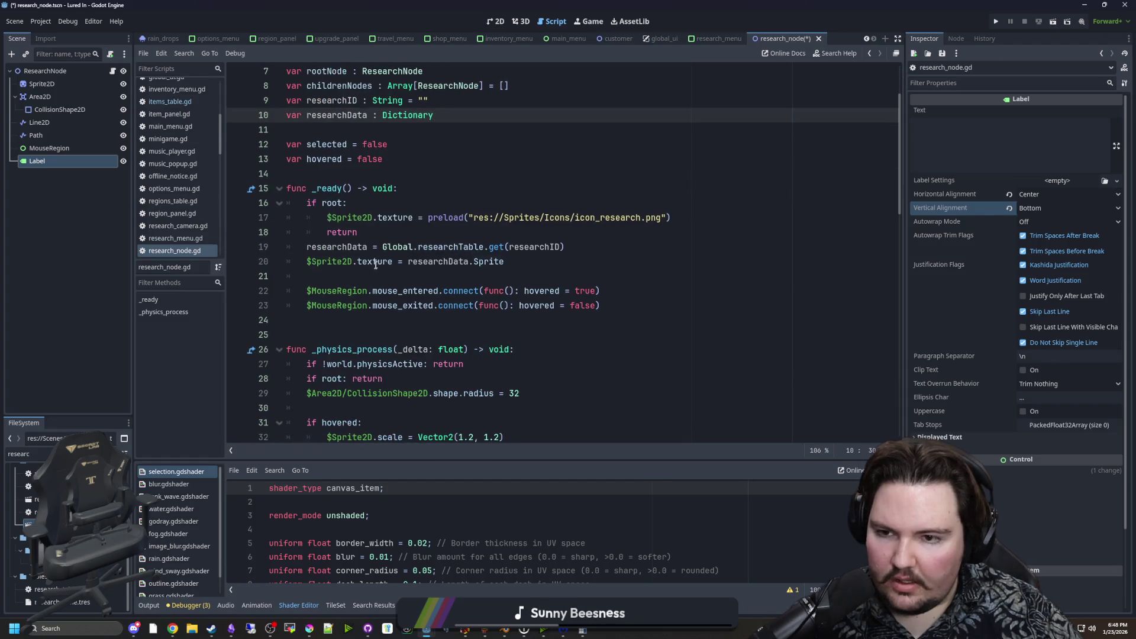
pyautogui.click(342, 274)
pyautogui.press('Return')
pyautogui.hotkey('ctrl', 'v')
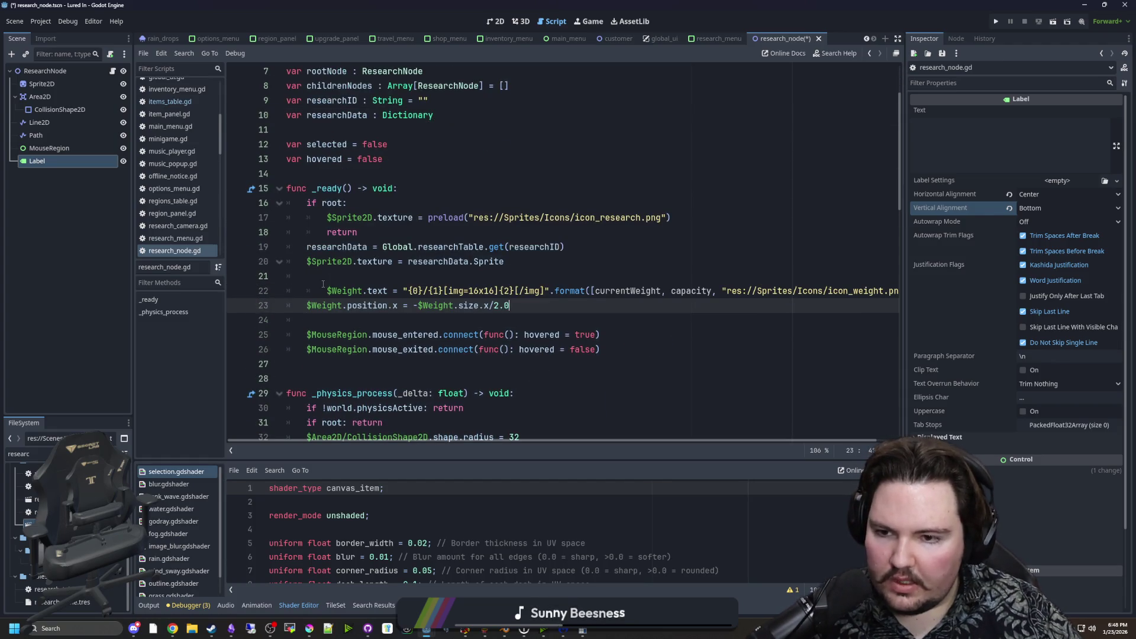
pyautogui.click(322, 284)
pyautogui.hotkey('shift', 'Down')
pyautogui.hotkey('shift', 'Tab')
# Rename the Label node to Name.
pyautogui.moveTo(59, 161)
pyautogui.mouseDown()
pyautogui.moveTo(178, 239)
pyautogui.moveTo(94, 208)
pyautogui.moveTo(62, 162)
pyautogui.mouseUp()
pyautogui.doubleClick(62, 162)
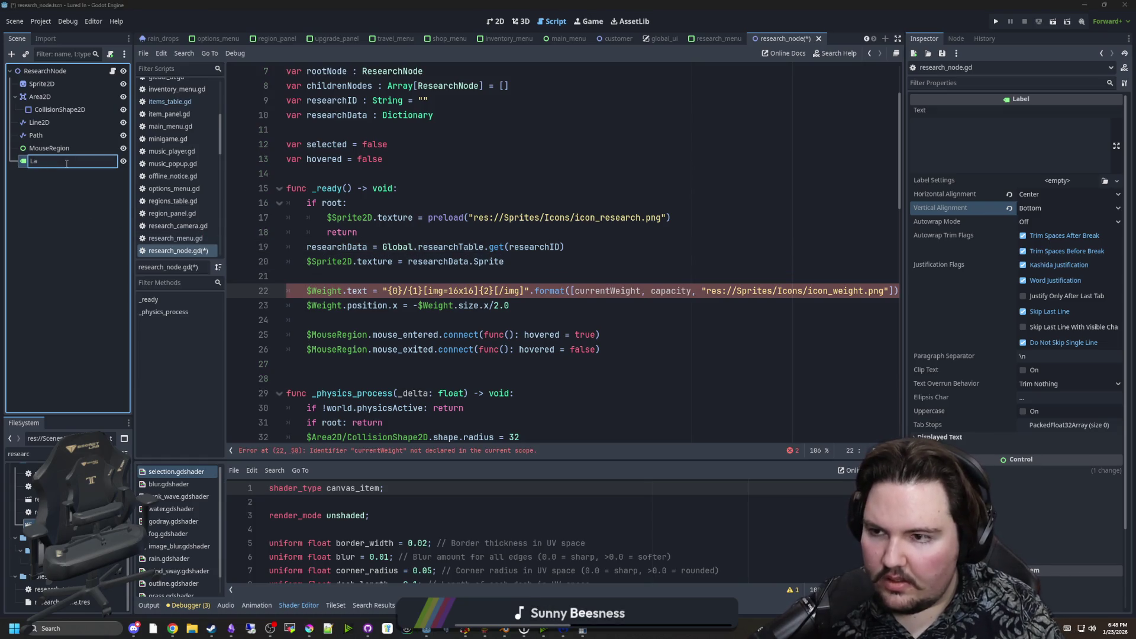
pyautogui.write('Name')
pyautogui.press('Return')
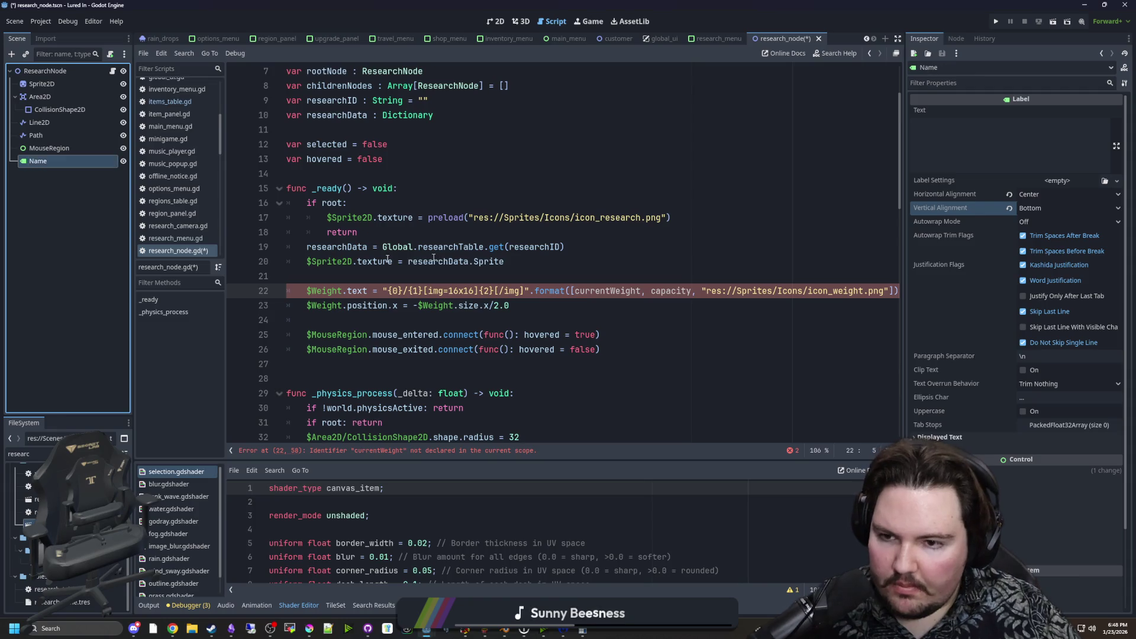
# Replace the Weight references in the pasted lines with $Name.
pyautogui.moveTo(61, 165)
pyautogui.mouseDown()
pyautogui.moveTo(313, 281)
pyautogui.moveTo(299, 277)
pyautogui.mouseUp()
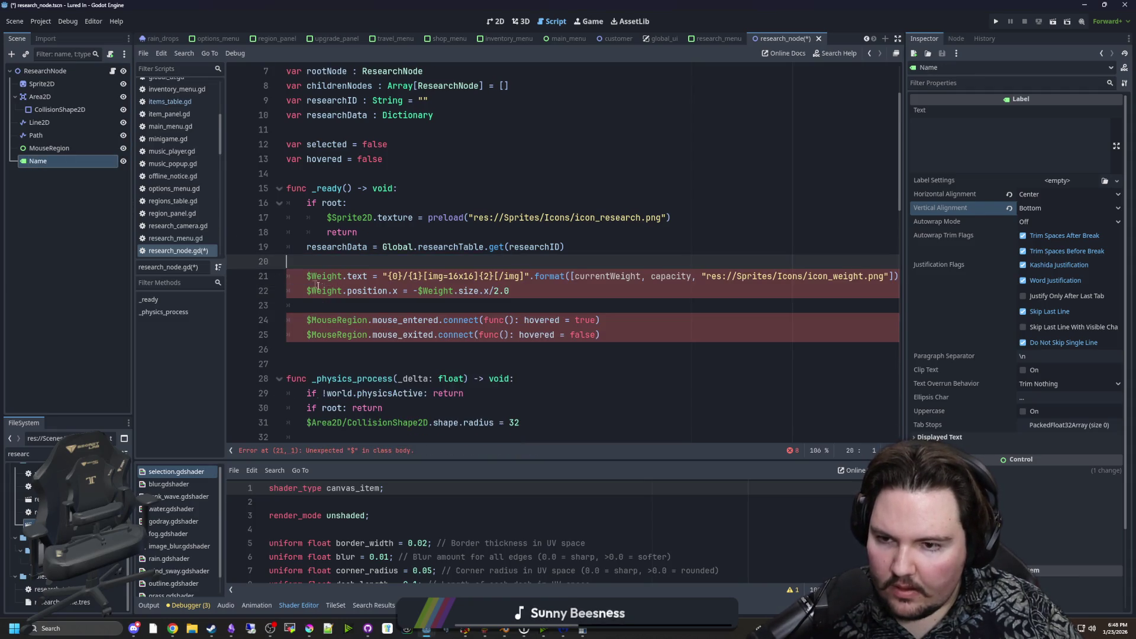
pyautogui.click(329, 278)
pyautogui.press('BackSpace')
pyautogui.press('BackSpace')
pyautogui.press('BackSpace')
pyautogui.write('$Sprite2D.texture = researchData.Sprite')
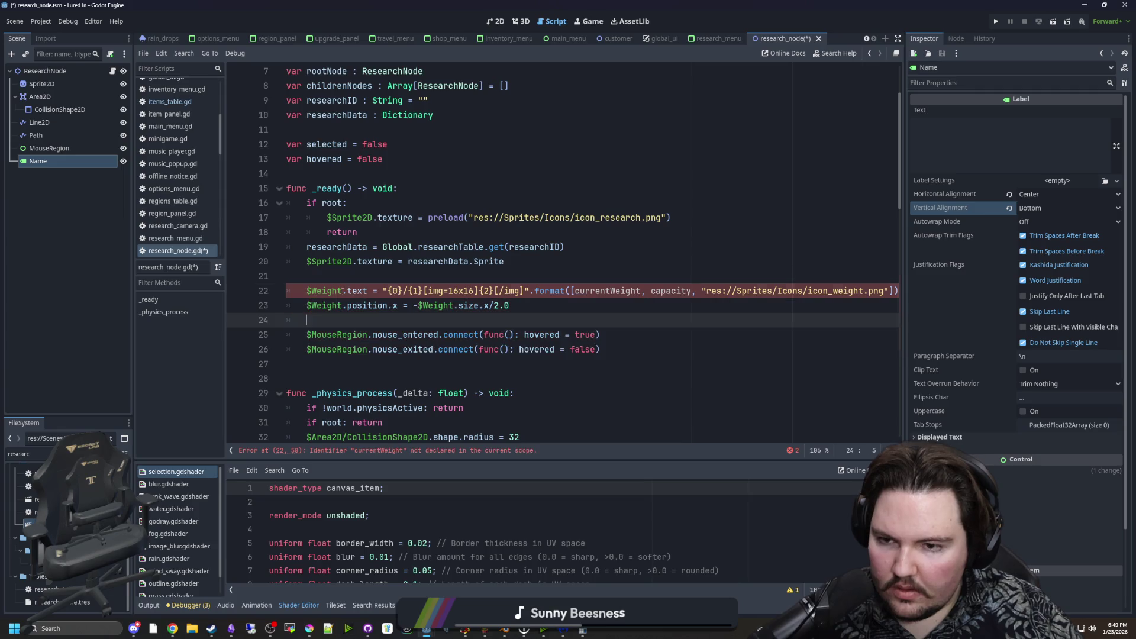
pyautogui.click(306, 291)
pyautogui.write('$Name')
pyautogui.moveTo(341, 305); pyautogui.dragTo(305, 305)
pyautogui.write('$Name')
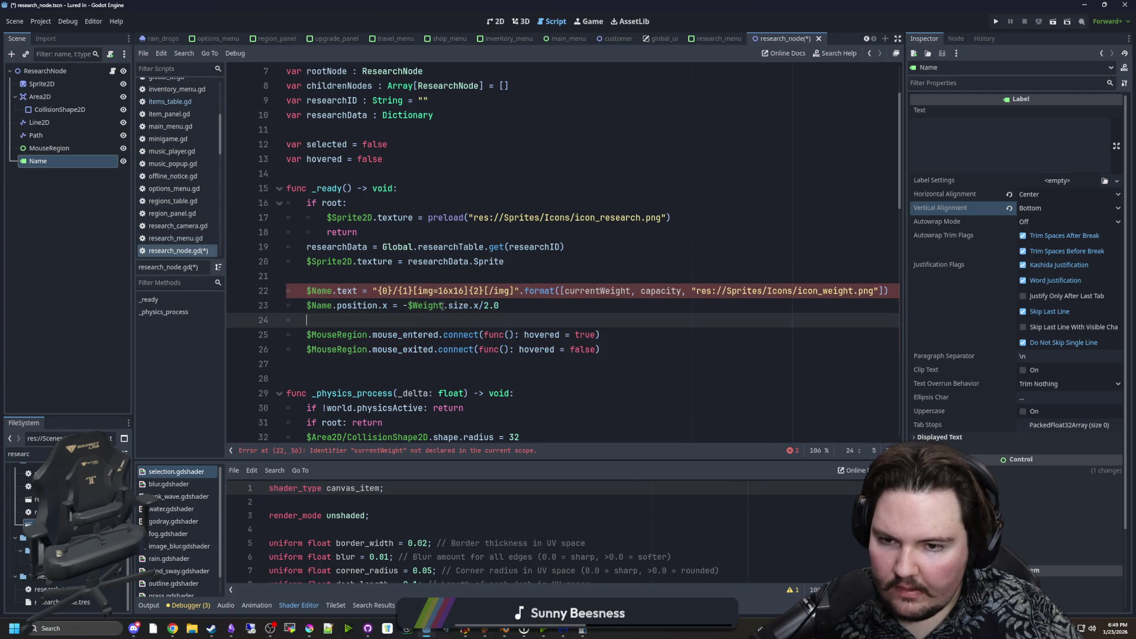
pyautogui.moveTo(443, 305); pyautogui.dragTo(410, 305)
pyautogui.write('$Name')
pyautogui.click(426, 272)
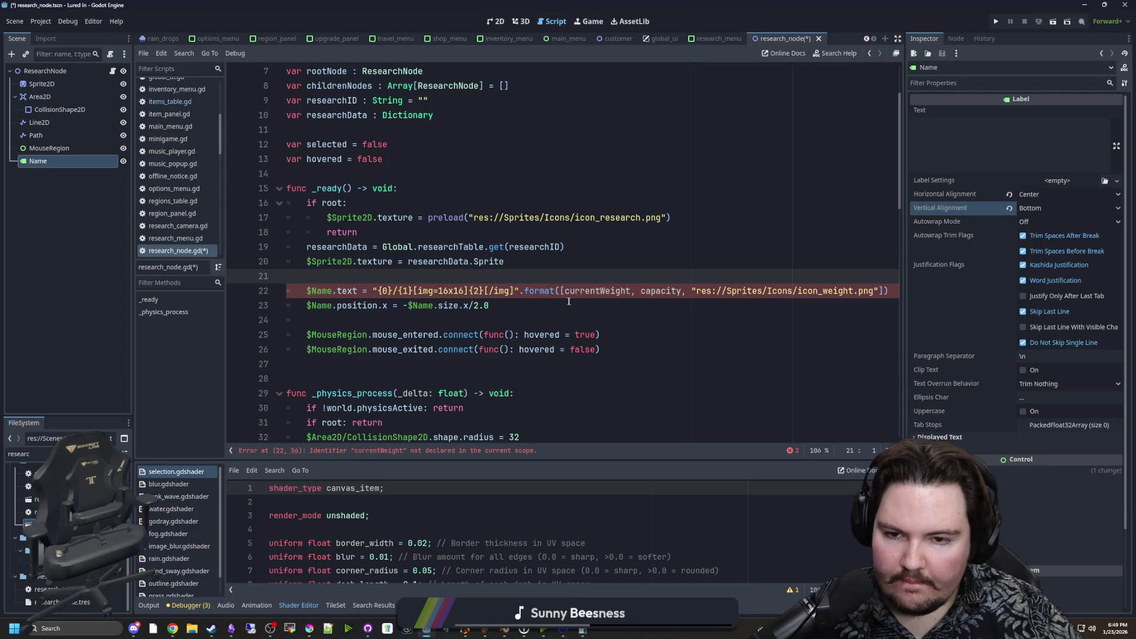
pyautogui.click(585, 319)
# Set $Name.text to researchData.Name instead of the old format string, and save.
pyautogui.moveTo(883, 291)
pyautogui.mouseDown()
pyautogui.moveTo(536, 290)
pyautogui.moveTo(378, 306)
pyautogui.moveTo(375, 290)
pyautogui.mouseUp()
pyautogui.write('rese')
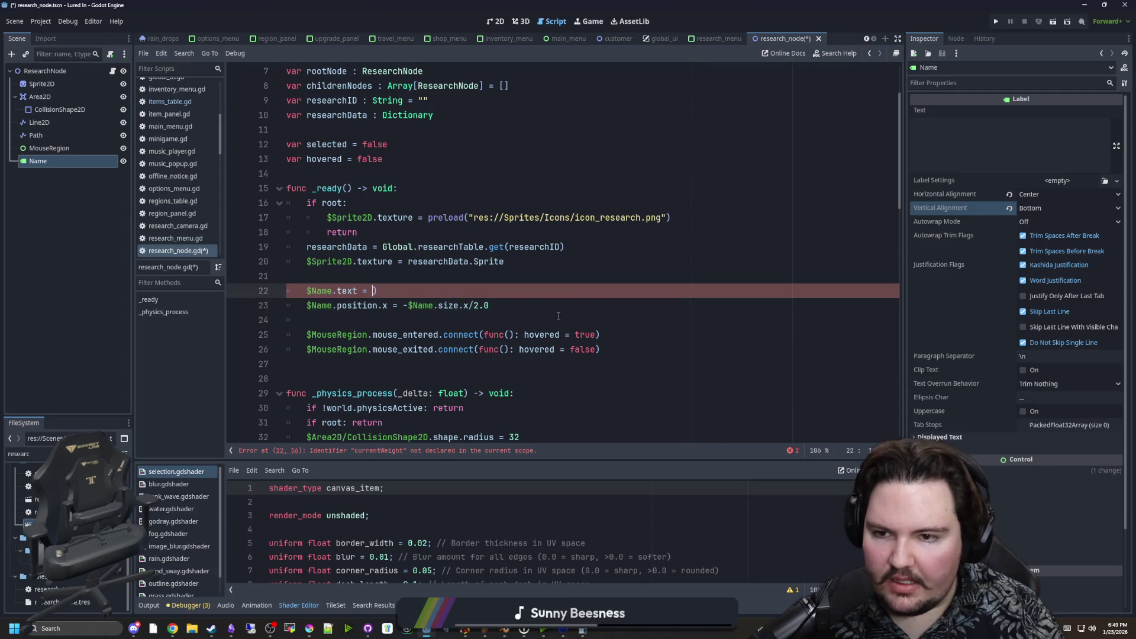
pyautogui.write('ar')
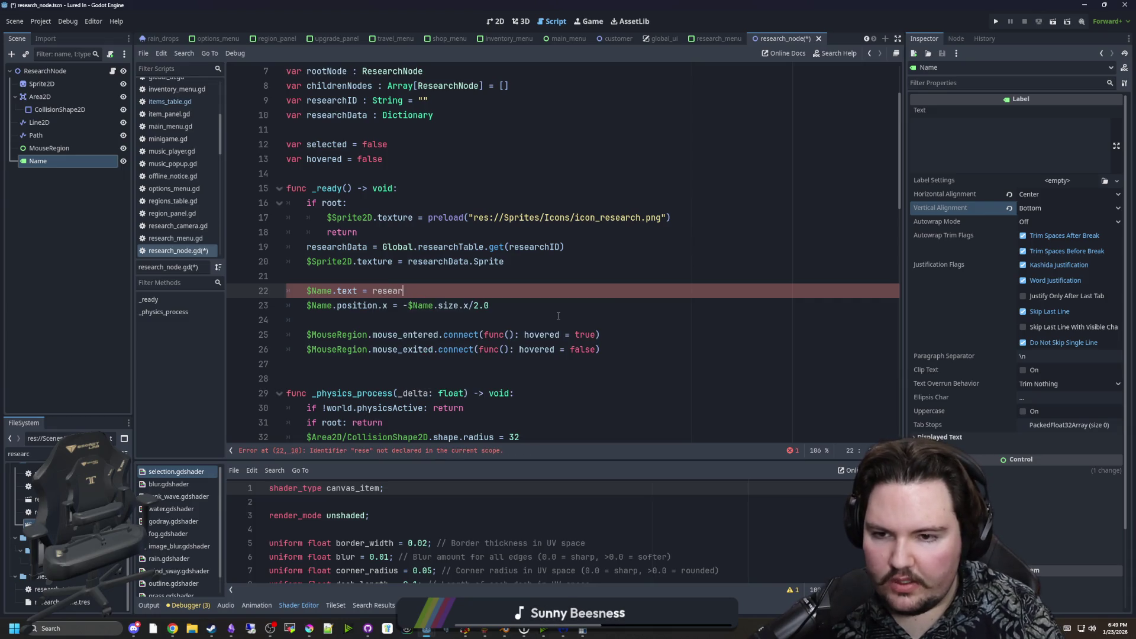
pyautogui.write('chData.Name')
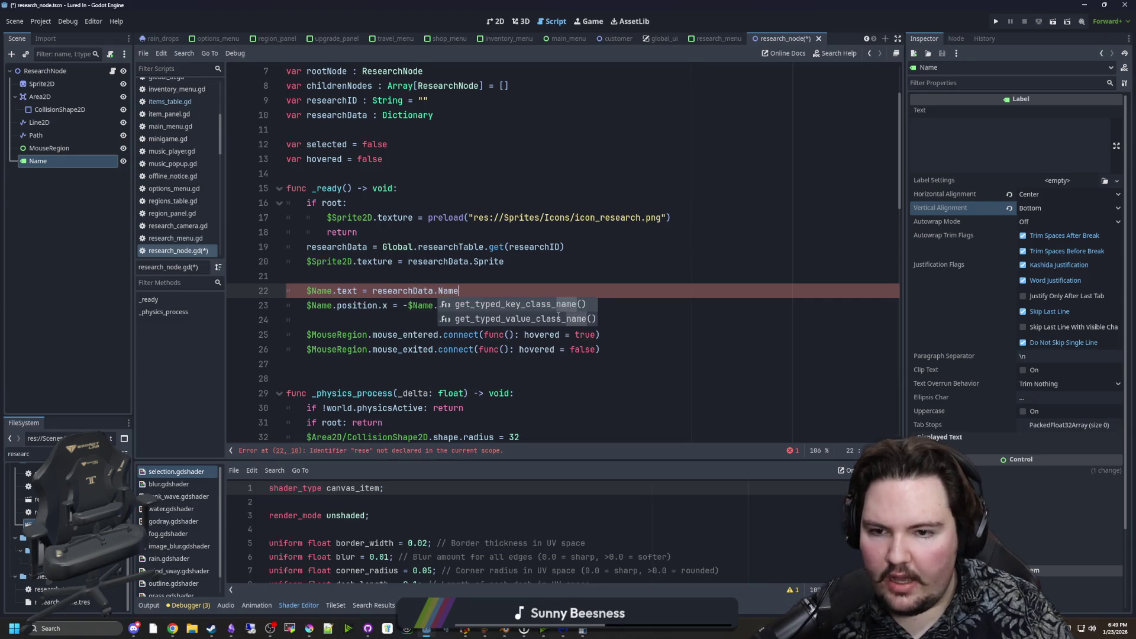
pyautogui.press('Escape')
pyautogui.press('Up')
pyautogui.click(379, 304)
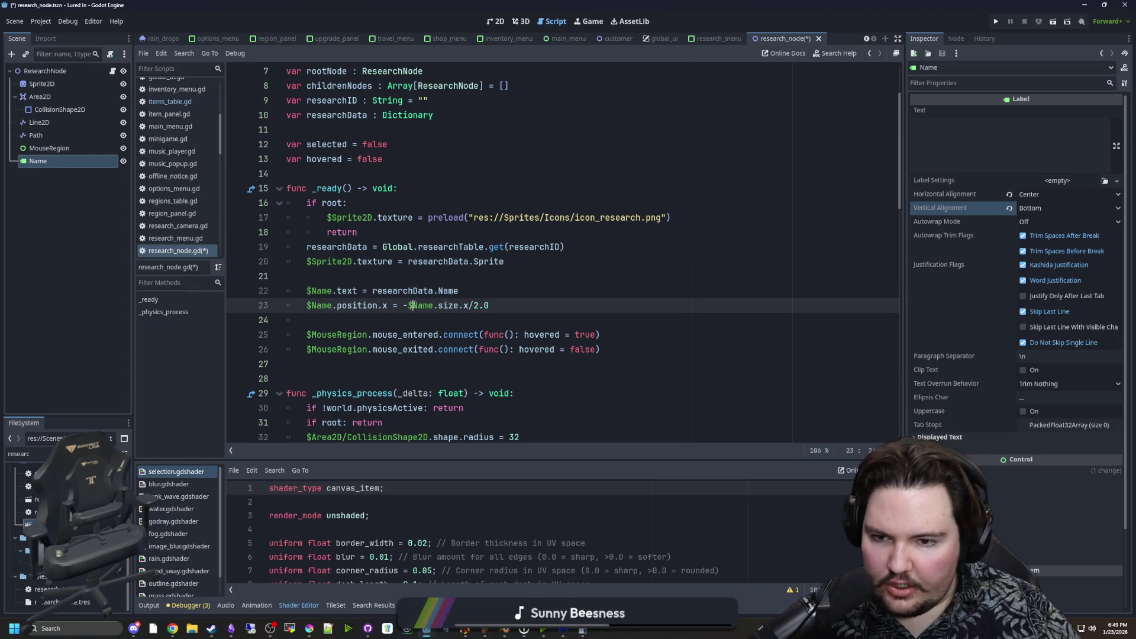
pyautogui.click(403, 274)
pyautogui.hotkey('ctrl', 's')
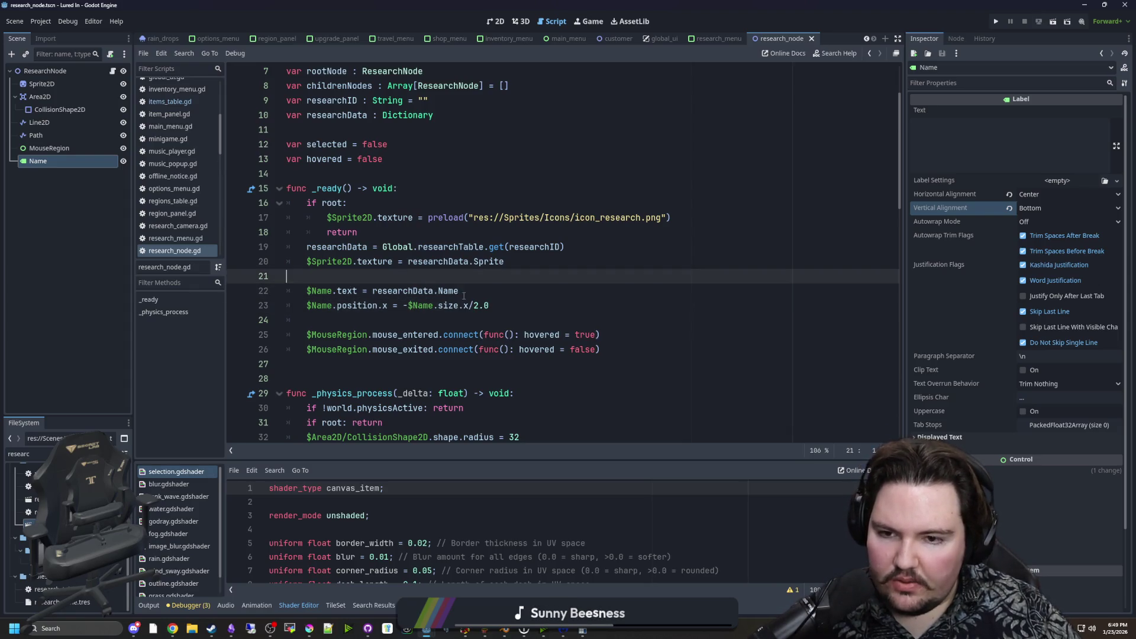
pyautogui.click(521, 21)
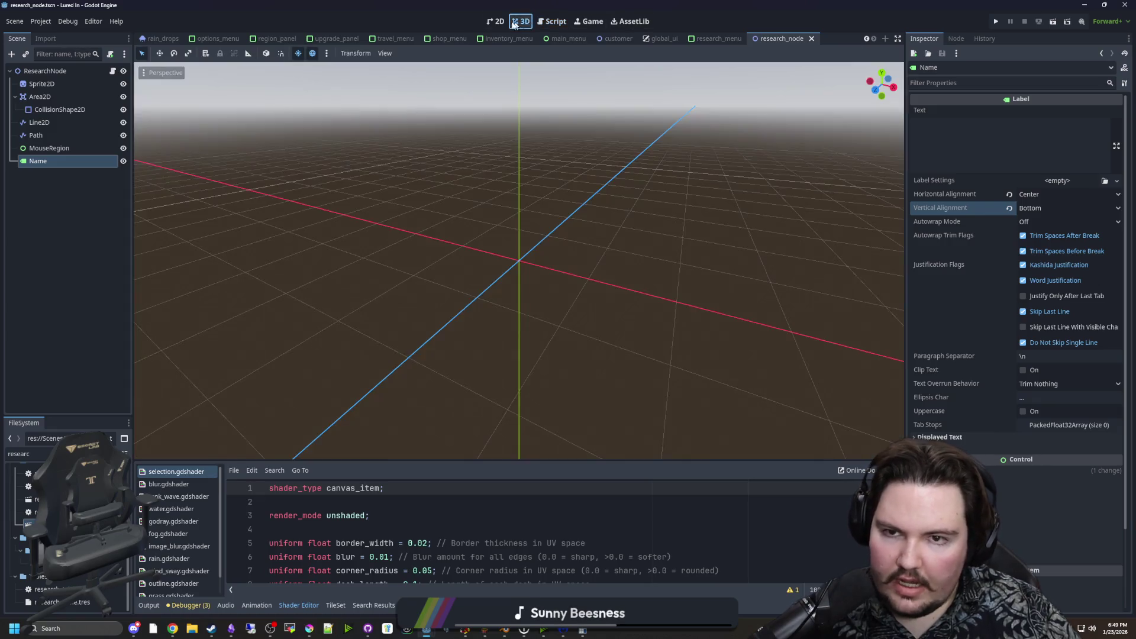
# Give the Name label placeholder text, raise it above the gear icon, and save the scene.
pyautogui.click(496, 21)
pyautogui.write('dwasdwa')
pyautogui.scroll(-4, 653, 204)
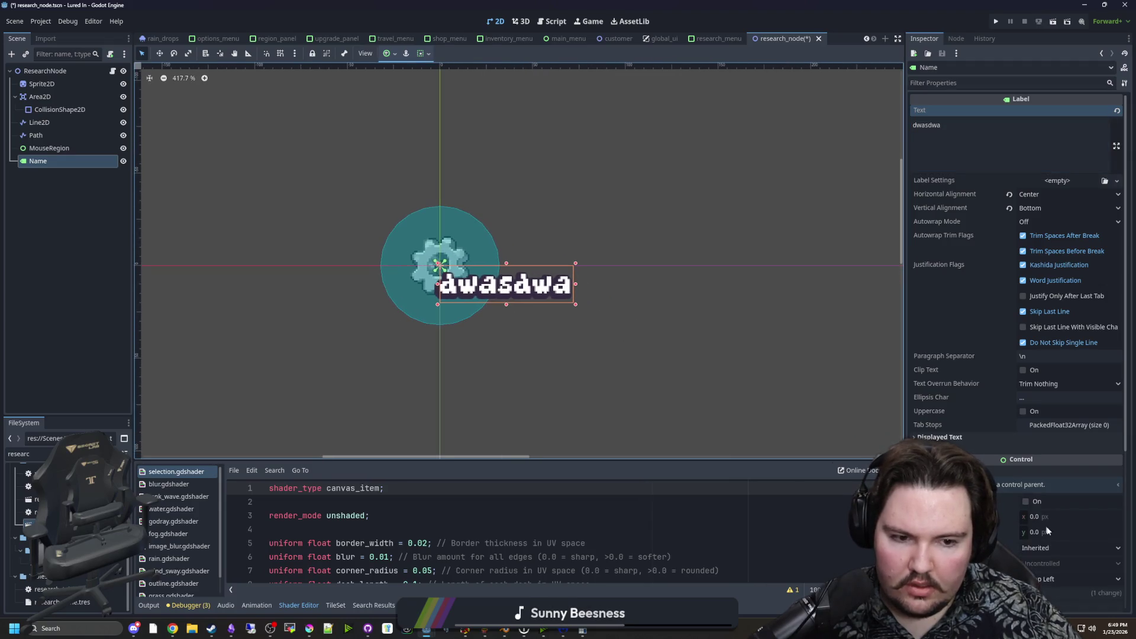
pyautogui.scroll(-4, 1041, 448)
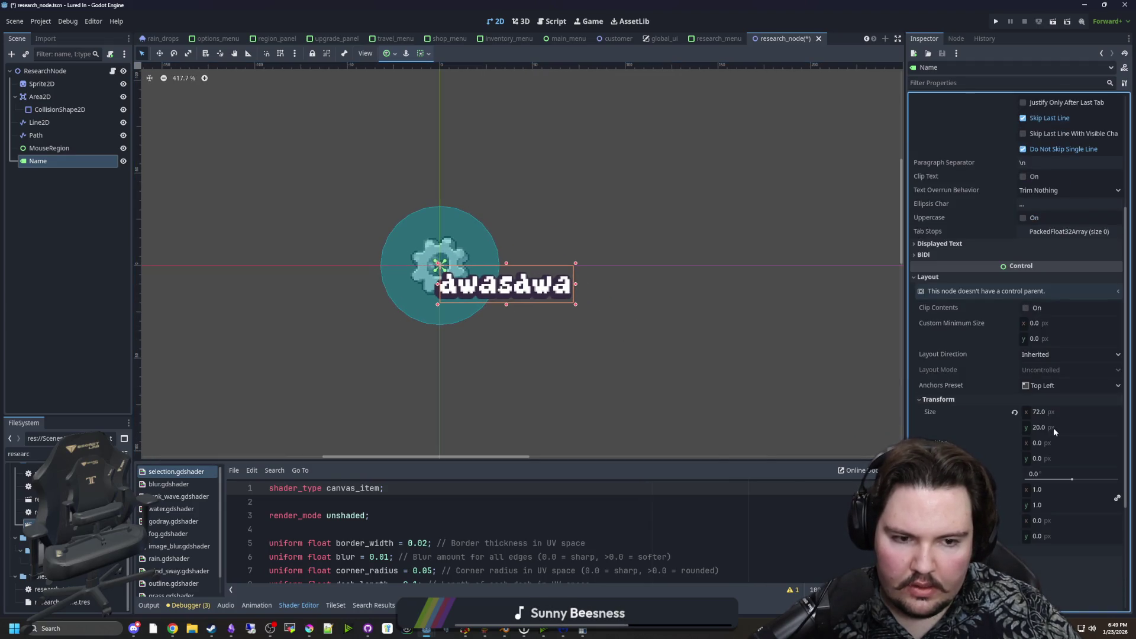
pyautogui.moveTo(1043, 457)
pyautogui.mouseDown()
pyautogui.moveTo(1013, 456)
pyautogui.moveTo(1068, 441)
pyautogui.mouseUp()
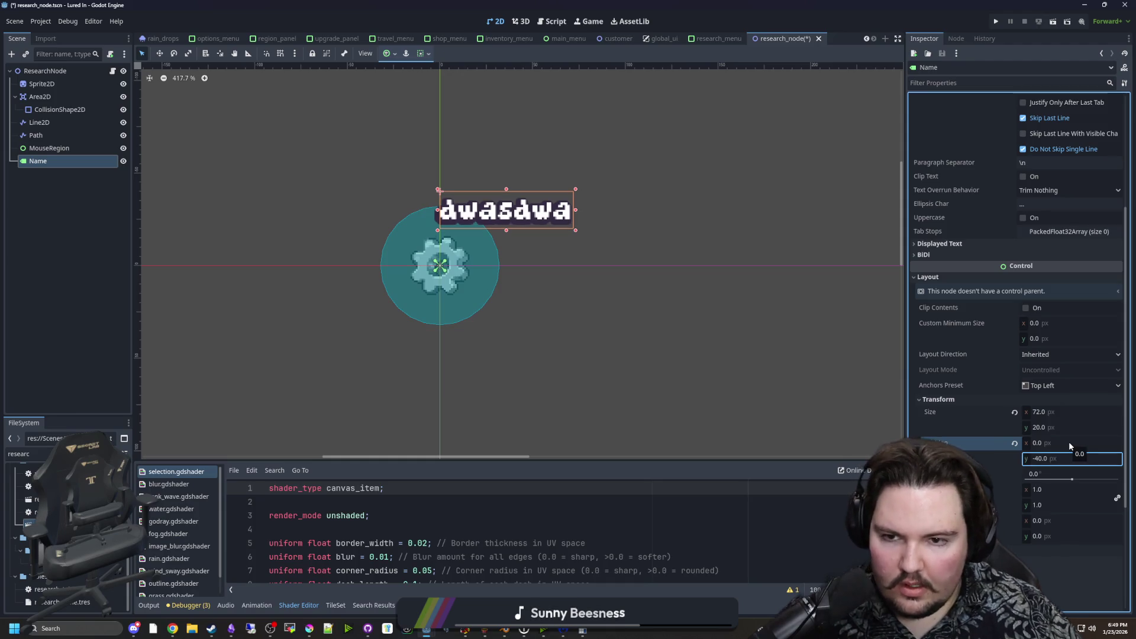
pyautogui.hotkey('ctrl', 's')
# Expand a collapsed property section of the Name label in the Inspector and save the scene.
pyautogui.scroll(-5, 1023, 390)
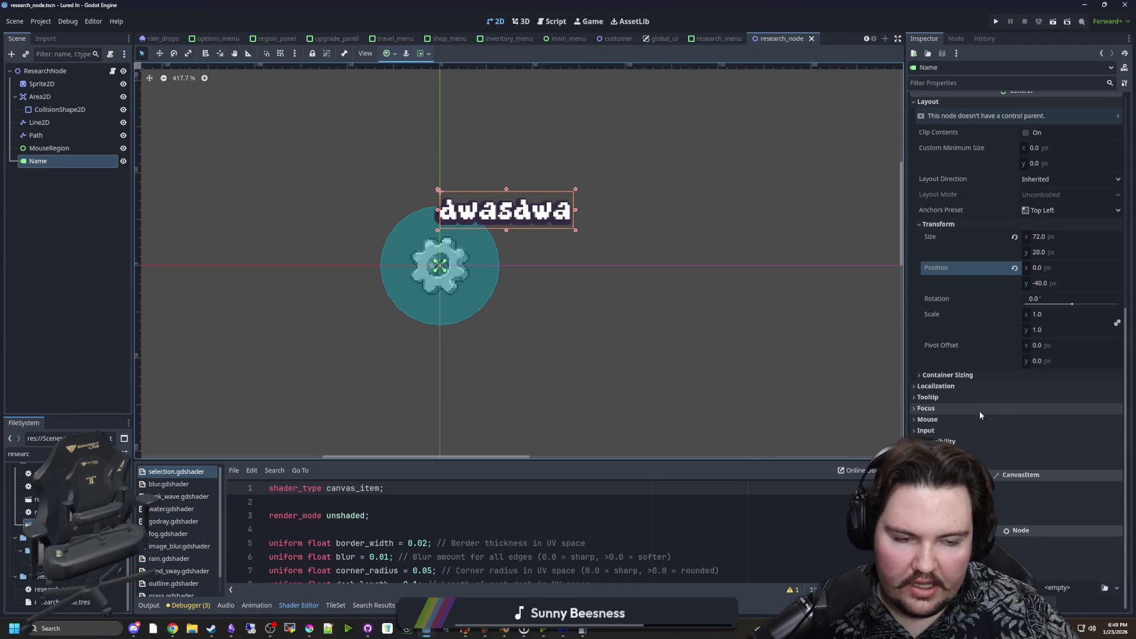
pyautogui.click(938, 441)
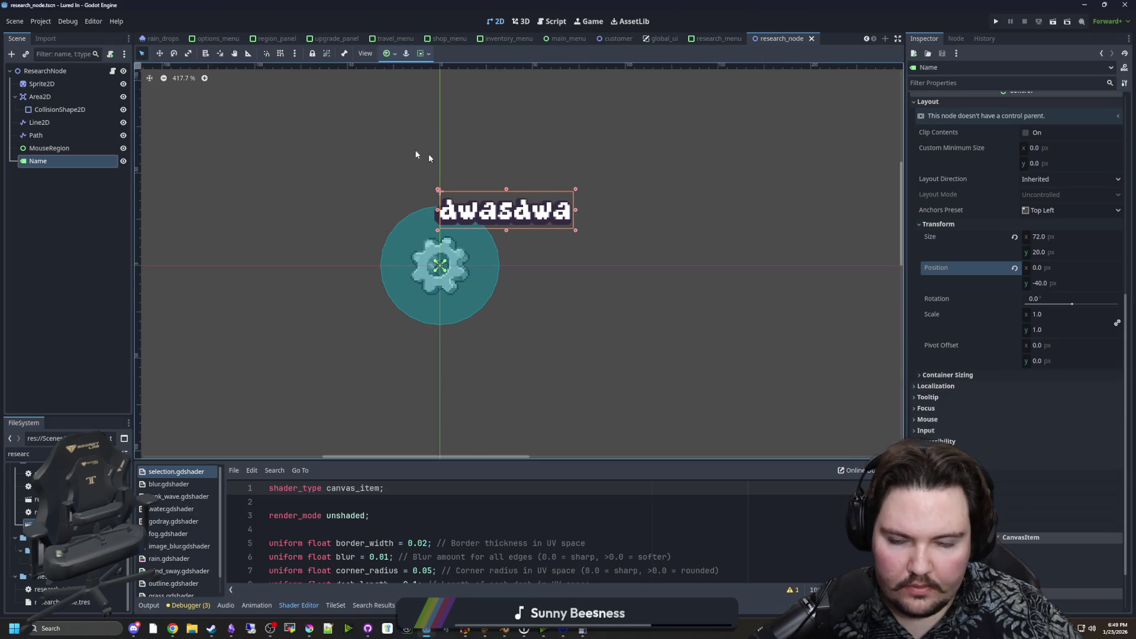
pyautogui.scroll(3, 418, 152)
pyautogui.scroll(-3, 385, 279)
pyautogui.scroll(2, 463, 281)
pyautogui.hotkey('ctrl', 's')
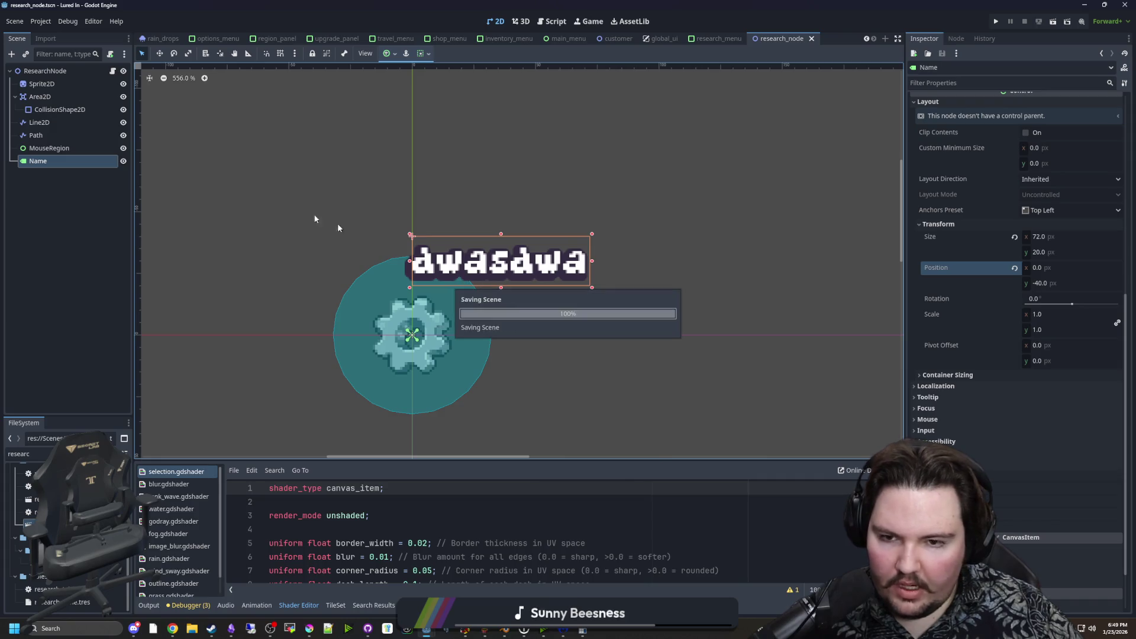
pyautogui.scroll(3, 999, 399)
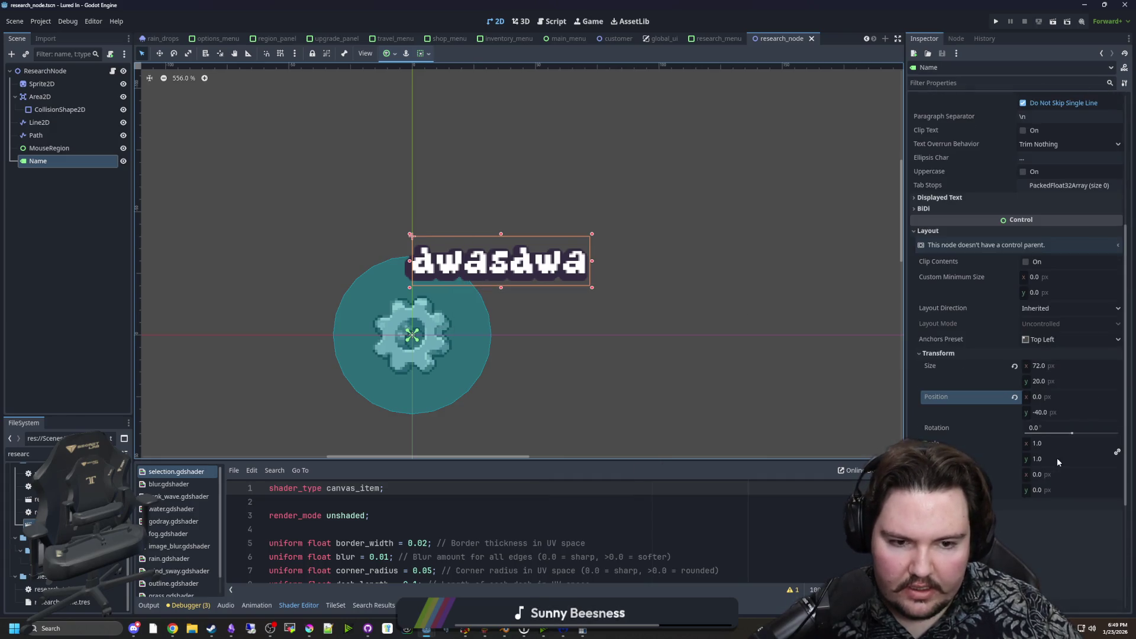
# Set the Name label's Transform Scale x to 0.5.
pyautogui.click(1053, 444)
pyautogui.write('09.5')
pyautogui.press('BackSpace')
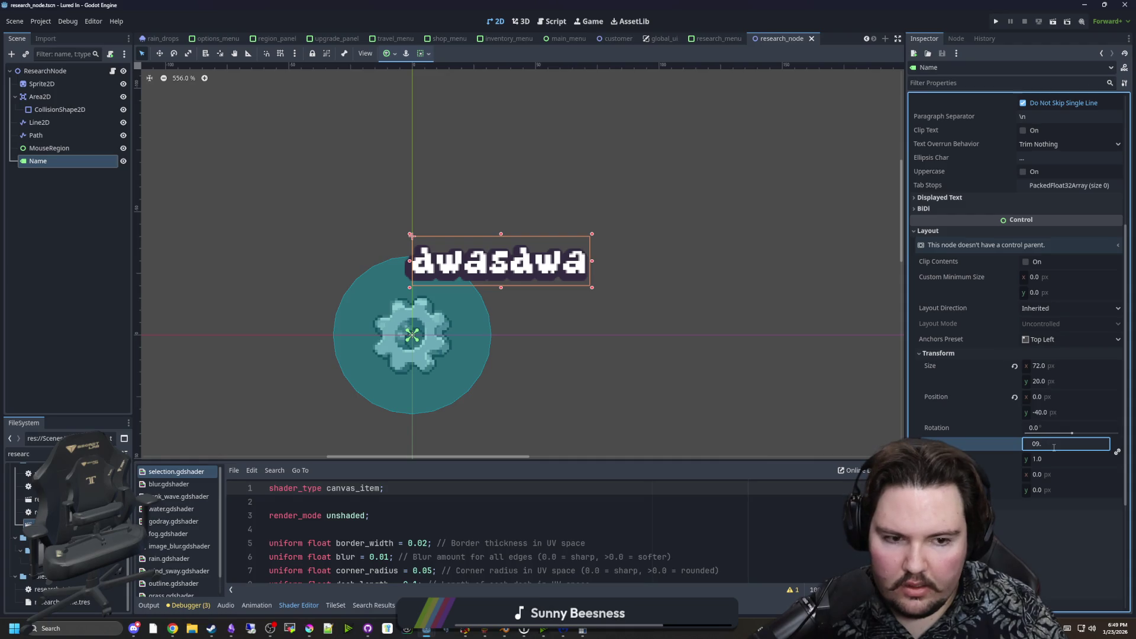
pyautogui.write('0.5')
pyautogui.press('Return')
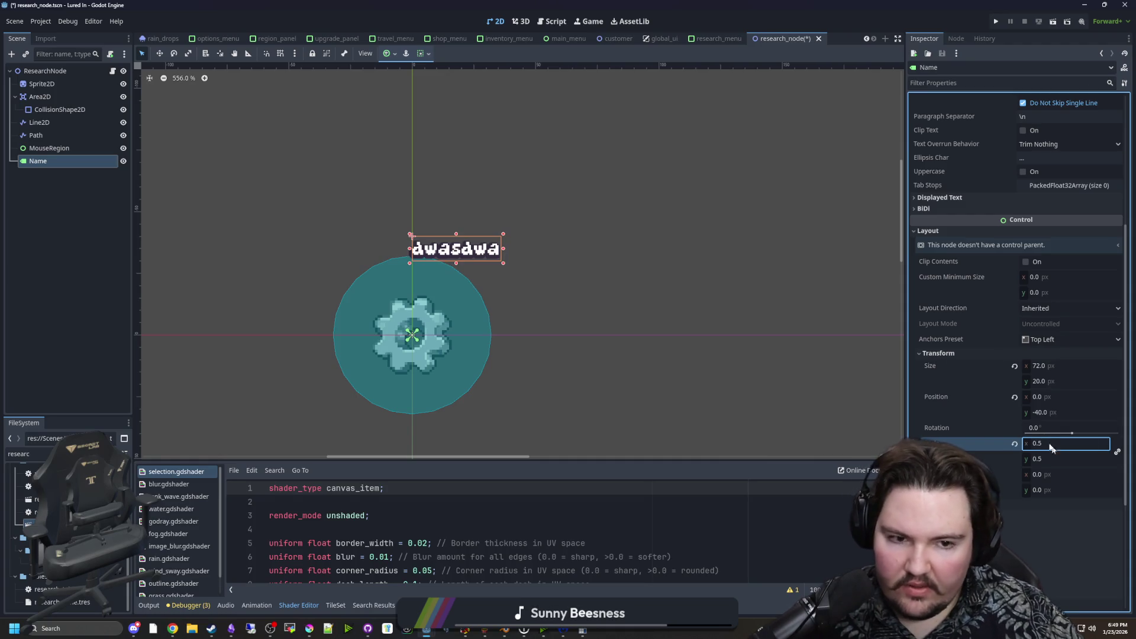
# Try label Position x values of -36, 72, then -36 again.
pyautogui.click(1059, 392)
pyautogui.write('-36')
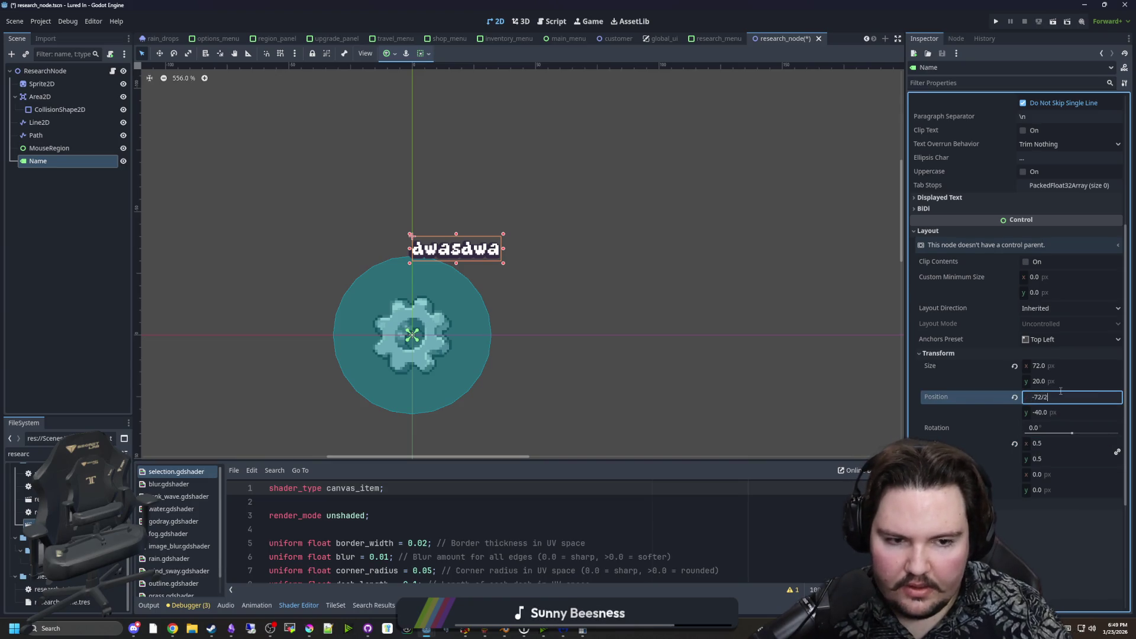
pyautogui.press('Return')
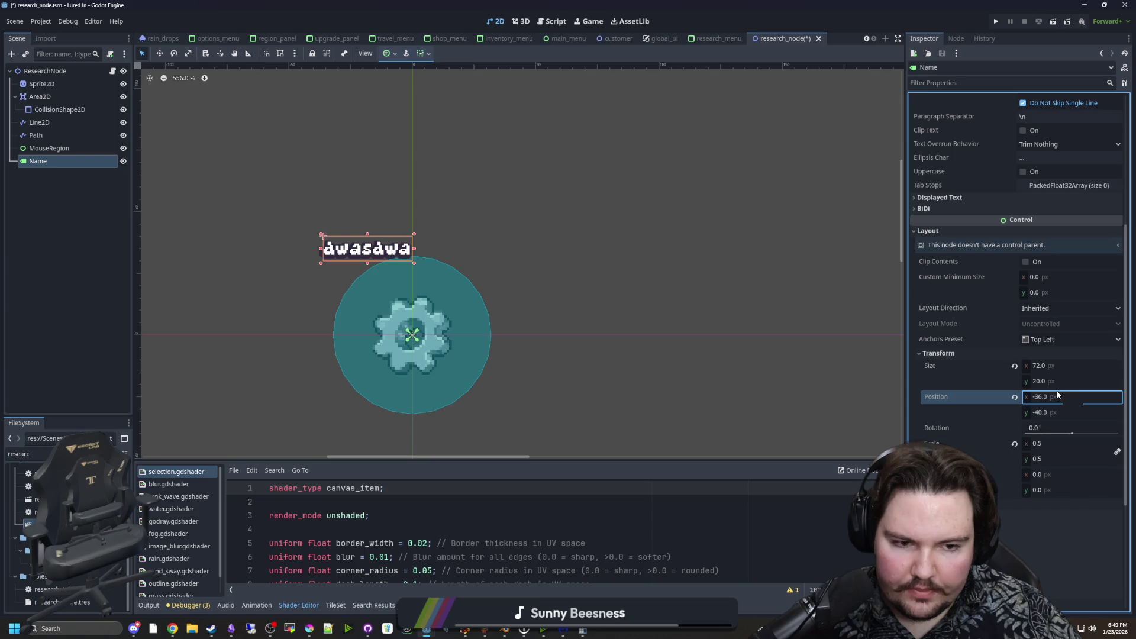
pyautogui.click(1057, 395)
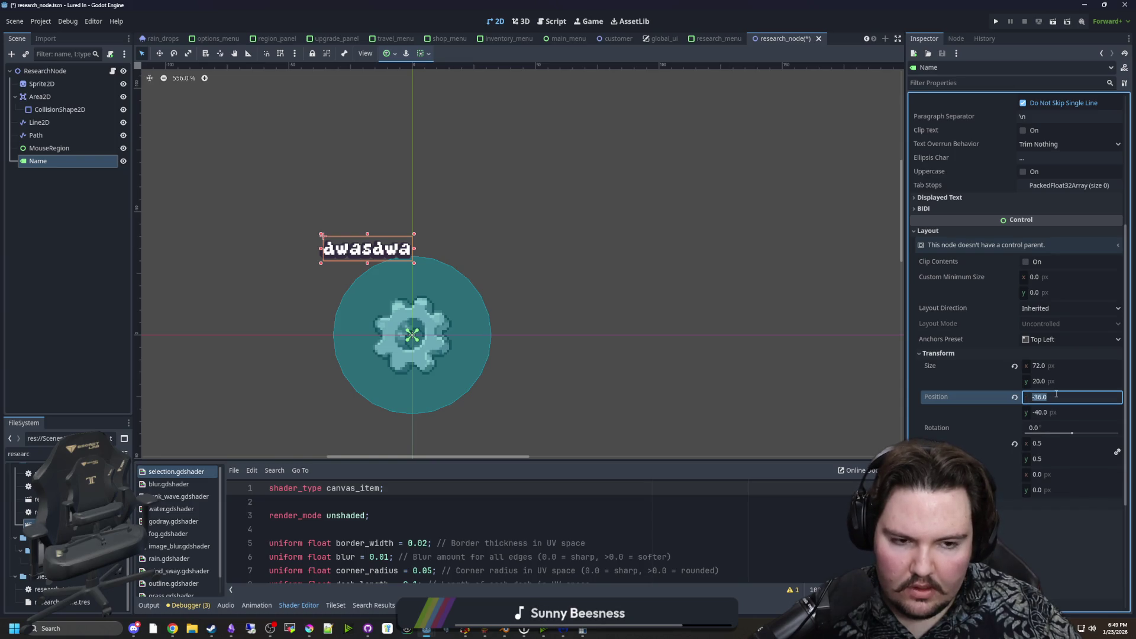
pyautogui.write('72')
pyautogui.press('Return')
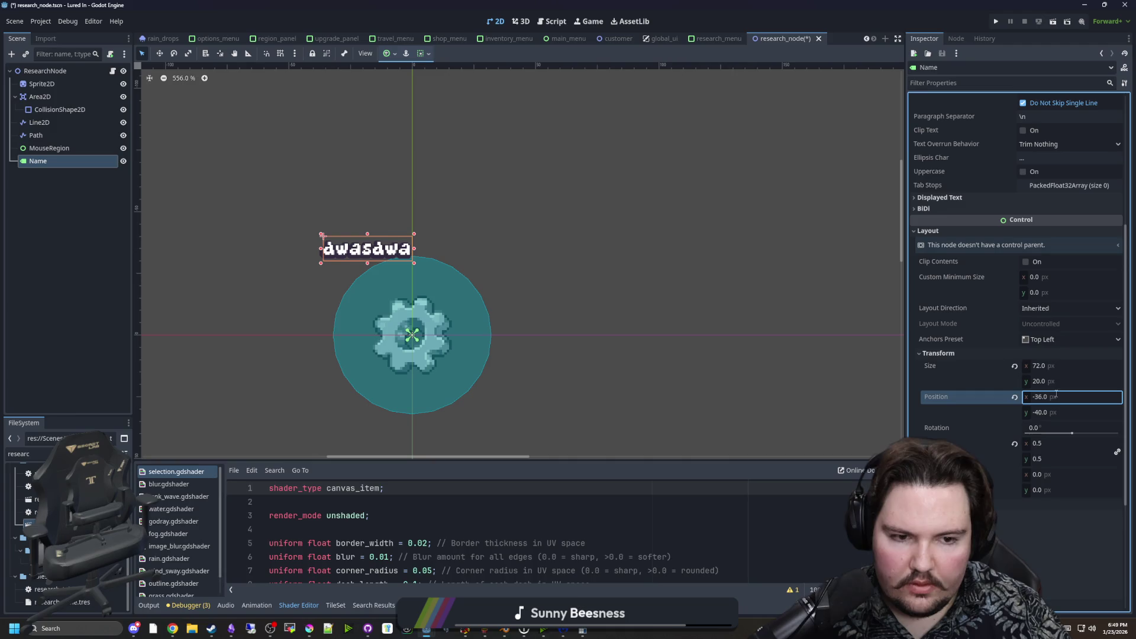
pyautogui.click(1057, 394)
pyautogui.write('72')
pyautogui.press('Return')
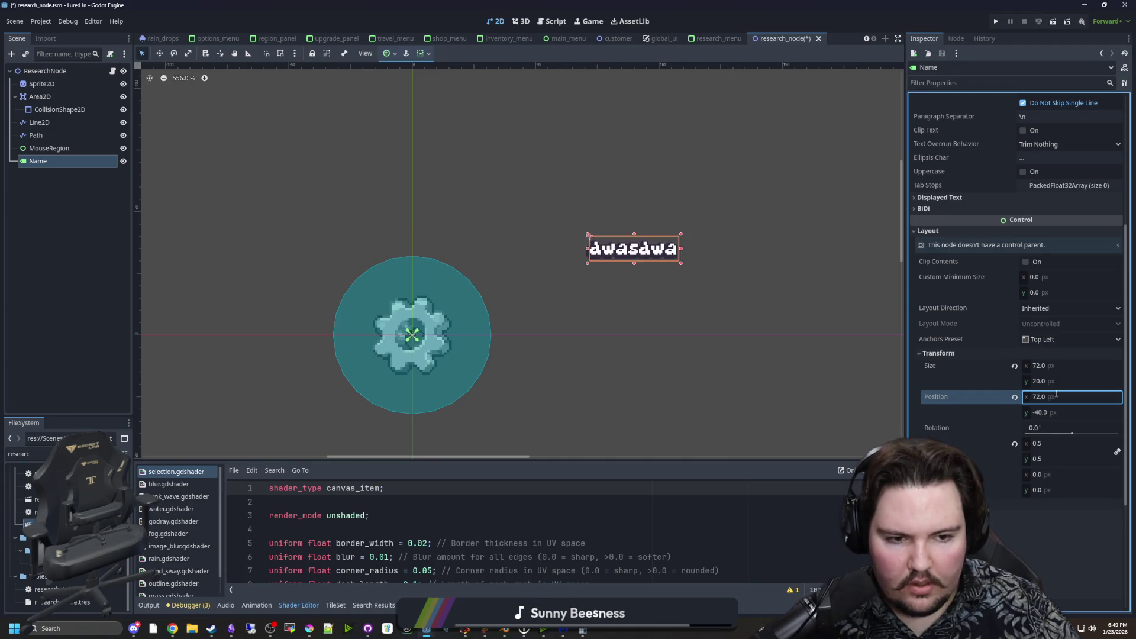
pyautogui.click(1057, 396)
pyautogui.write('-36')
pyautogui.press('Return')
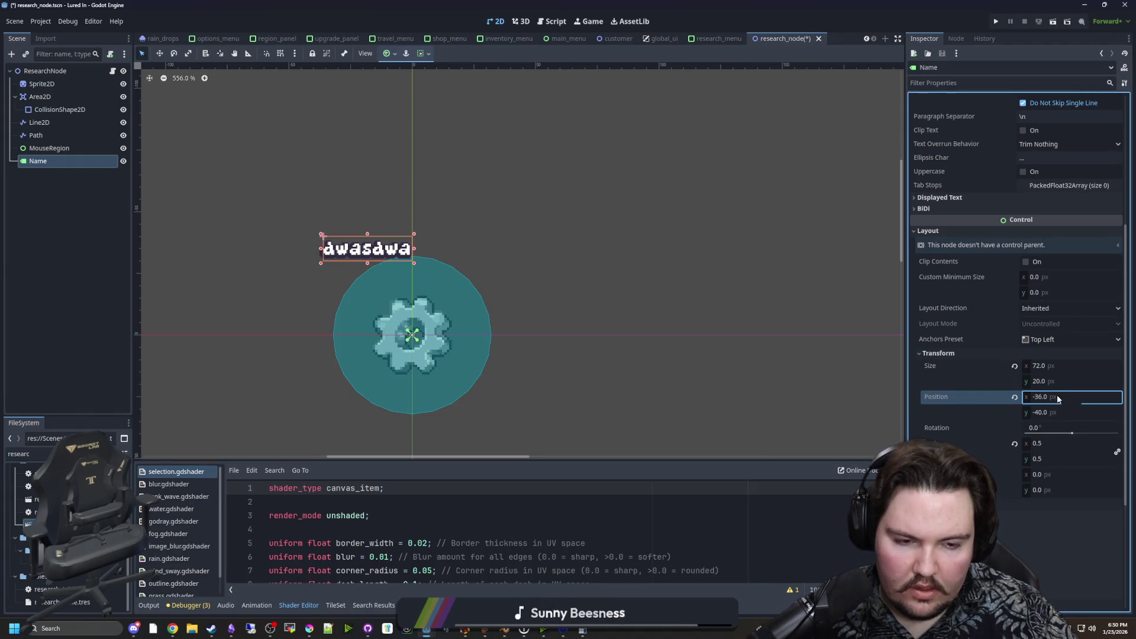
# Try label Position x of 36, then reset it to 0.
pyautogui.click(1057, 397)
pyautogui.write('36')
pyautogui.press('Return')
pyautogui.click(1058, 397)
pyautogui.write('0')
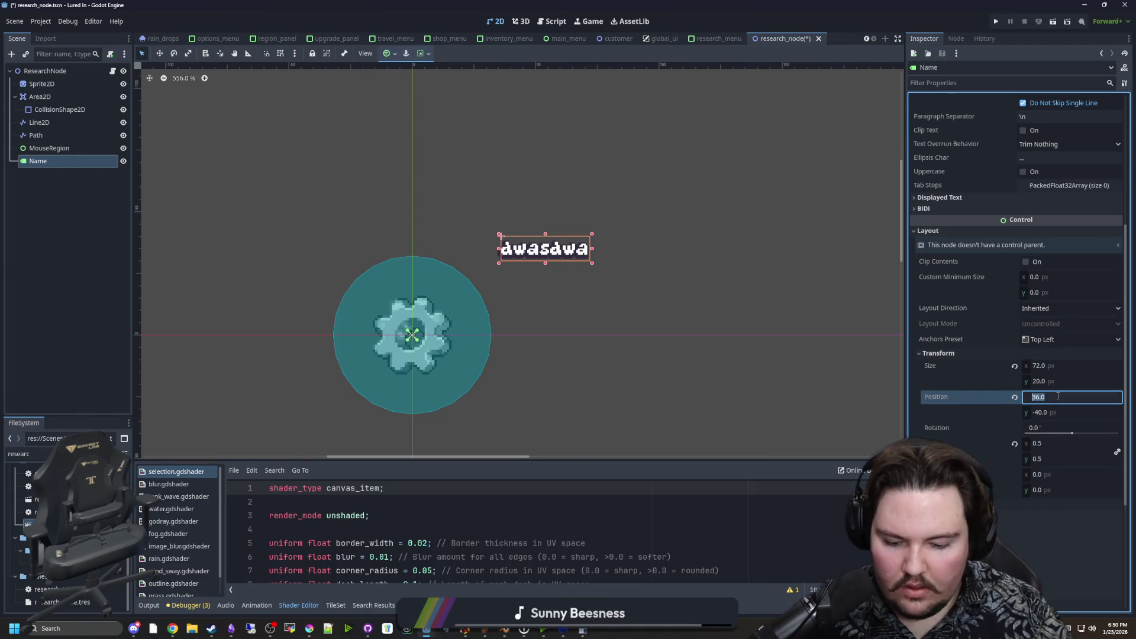
pyautogui.press('Return')
# Test halved and negated Position x values (36, -36, -18), then reset Position x to 0.
pyautogui.click(1058, 396)
pyautogui.write('72')
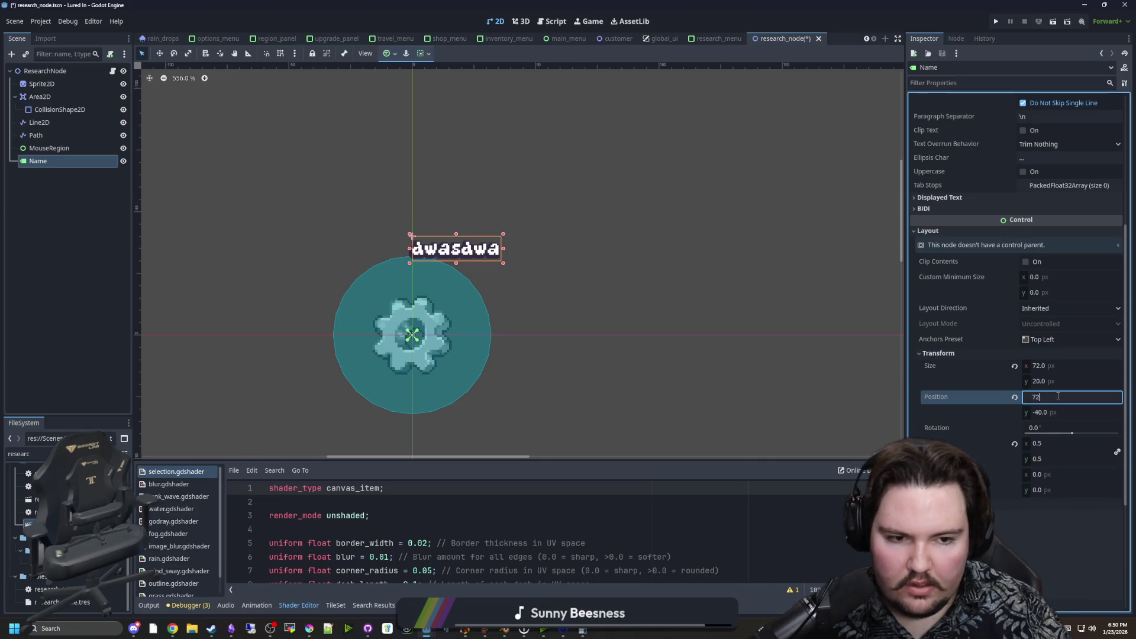
pyautogui.write('/2')
pyautogui.press('Return')
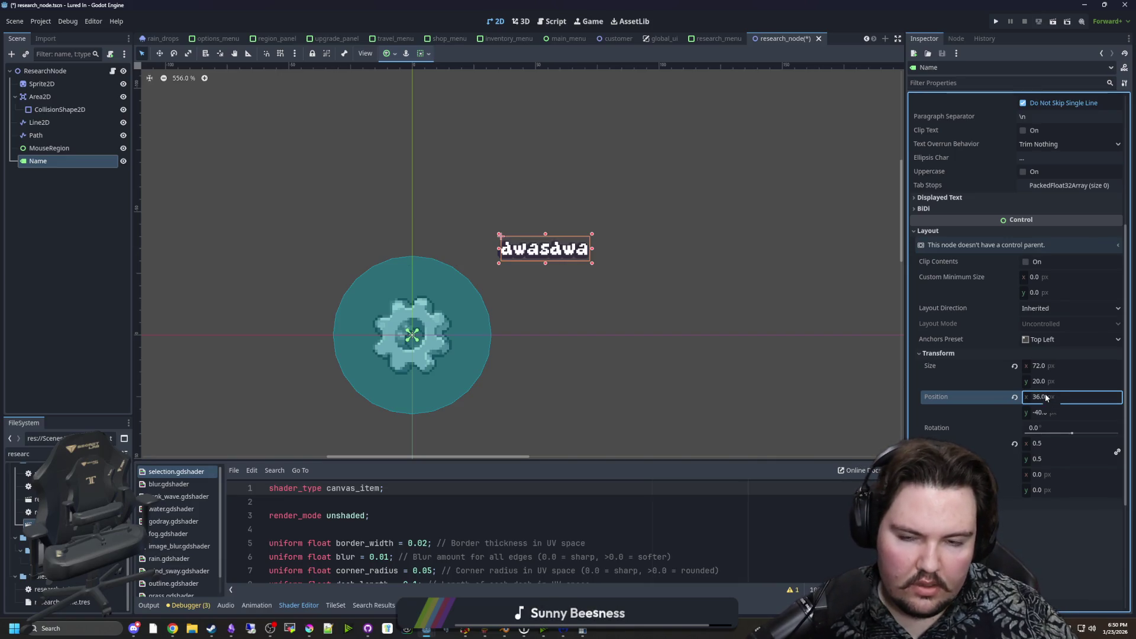
pyautogui.click(1058, 397)
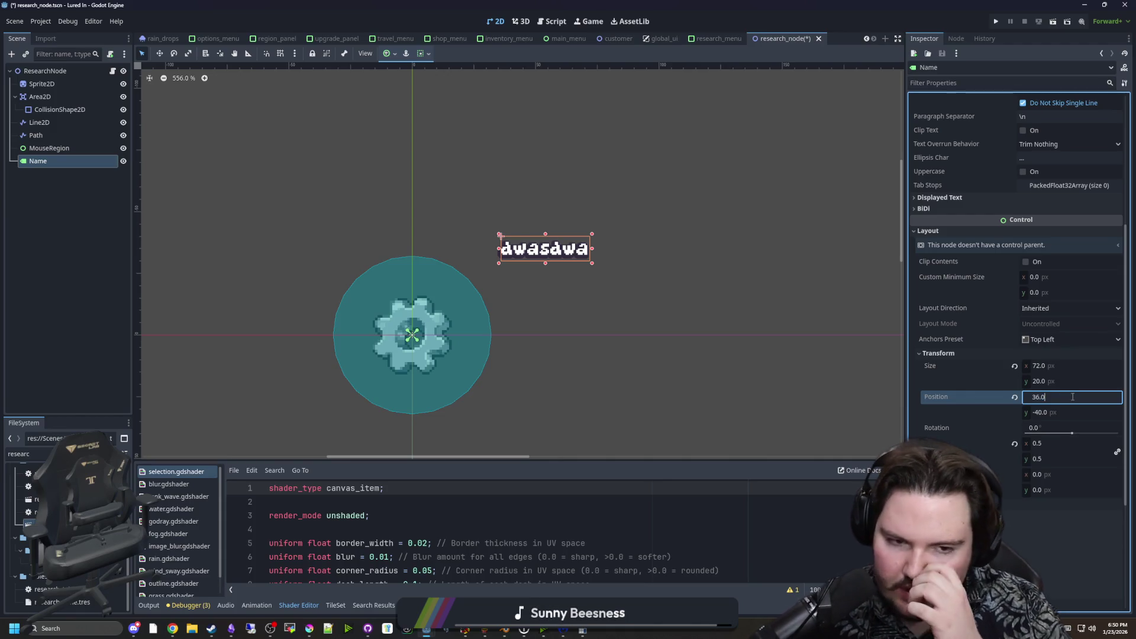
pyautogui.write('-')
pyautogui.press('Return')
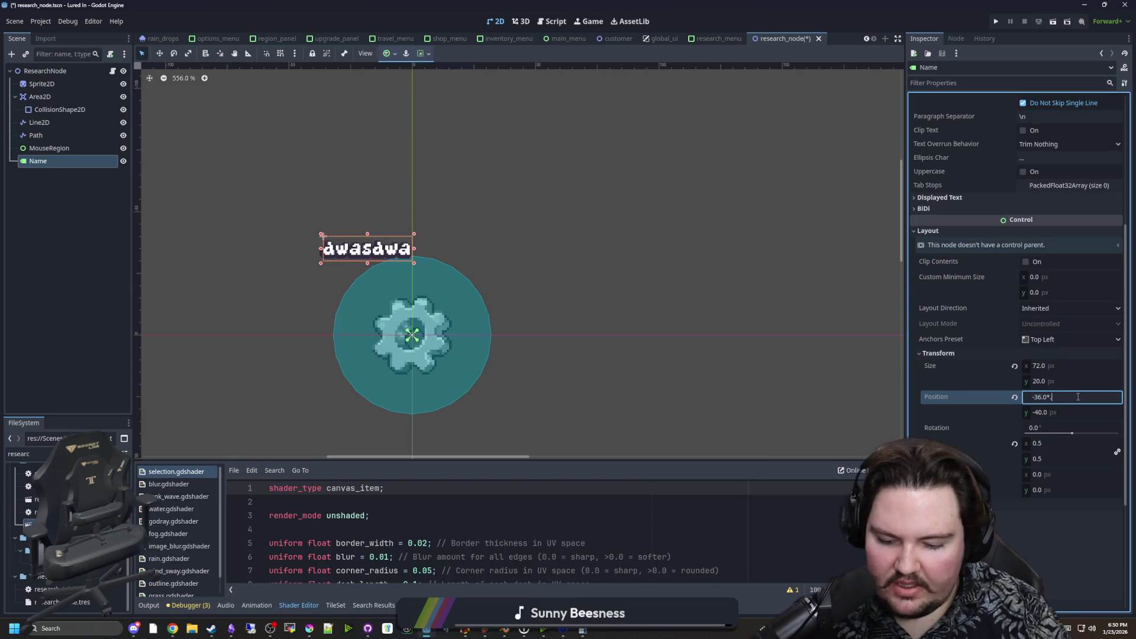
pyautogui.press('Return')
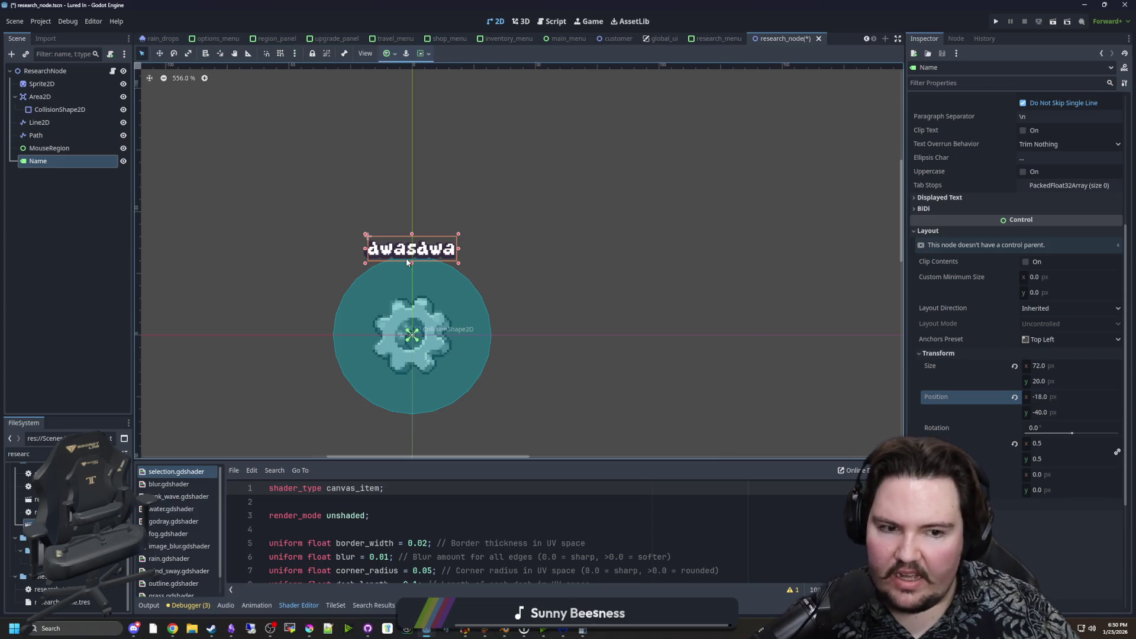
pyautogui.scroll(2, 407, 258)
pyautogui.click(1039, 396)
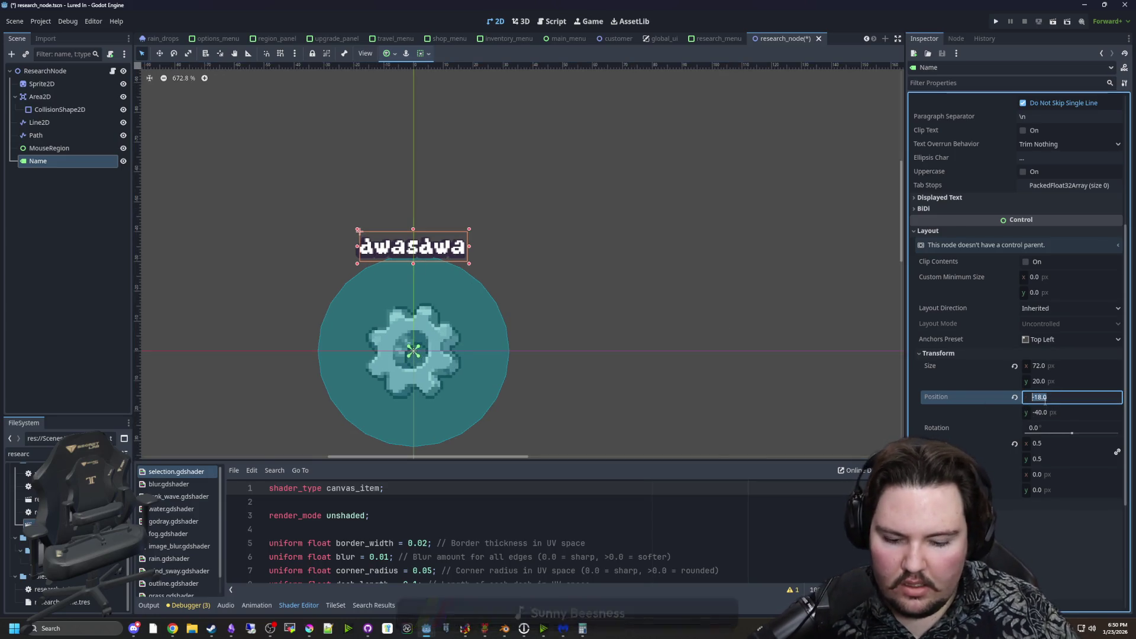
pyautogui.write('0')
pyautogui.press('Return')
pyautogui.click(115, 70)
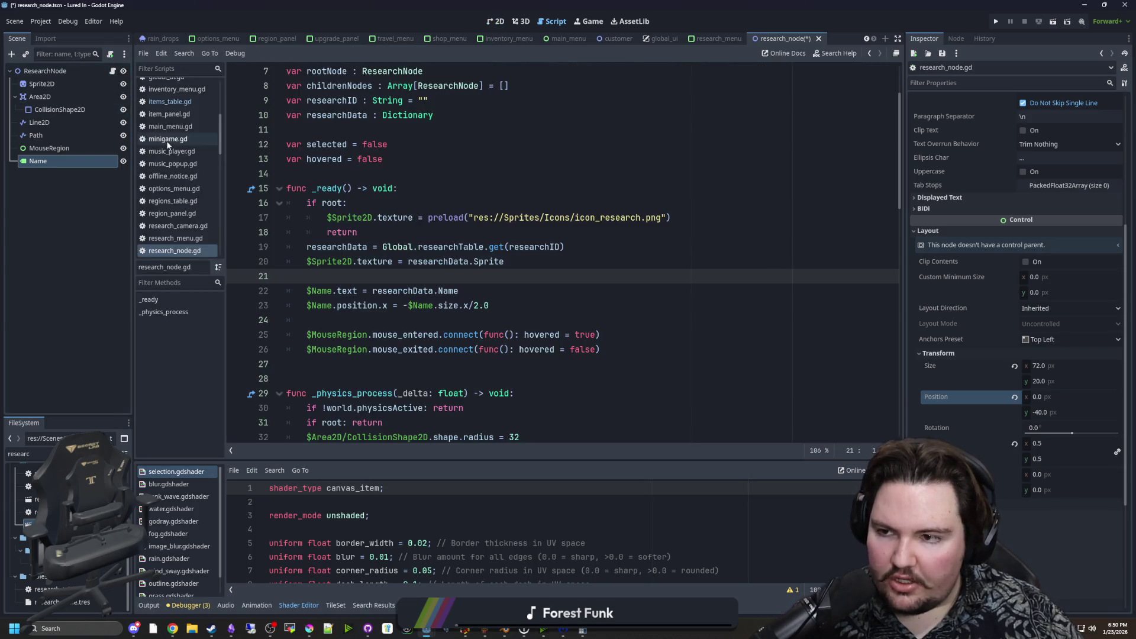
# Change line 23 to (-$Name.size.x/2.0) * $Name.scale.x, save the script, and run the game with F5.
pyautogui.click(491, 307)
pyautogui.write(') * $Name.sc')
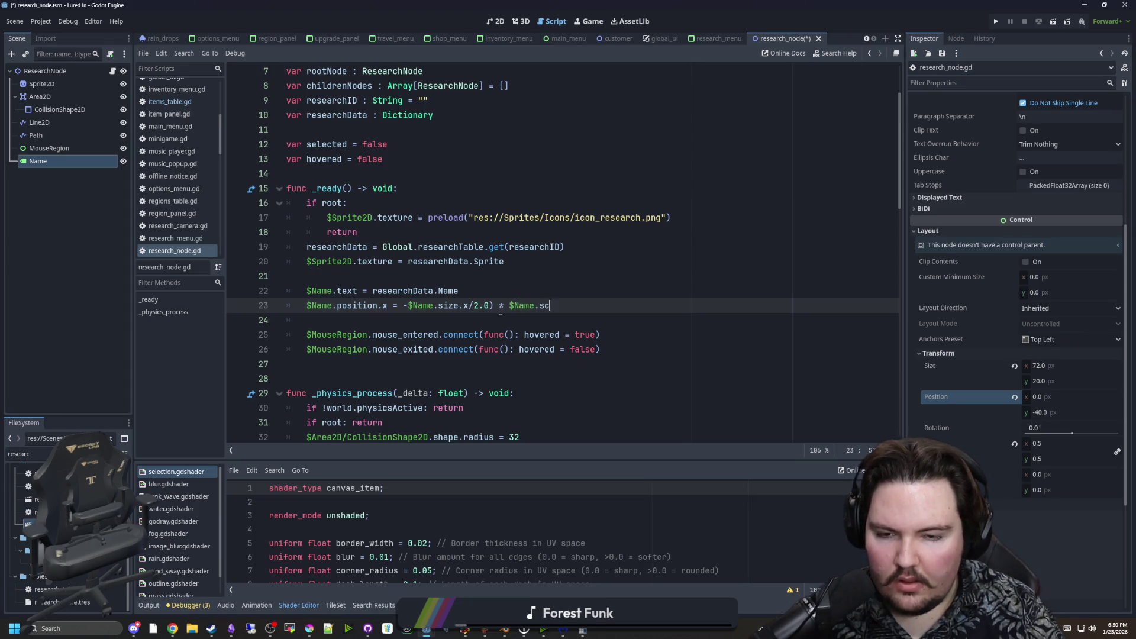
pyautogui.write('ale.x')
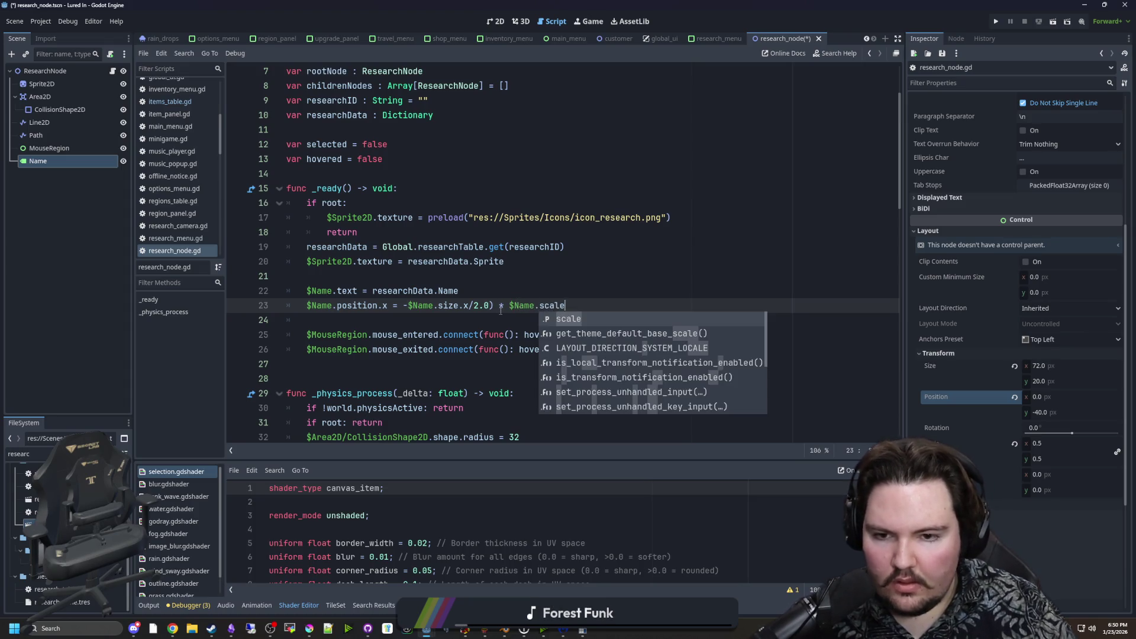
pyautogui.click(407, 305)
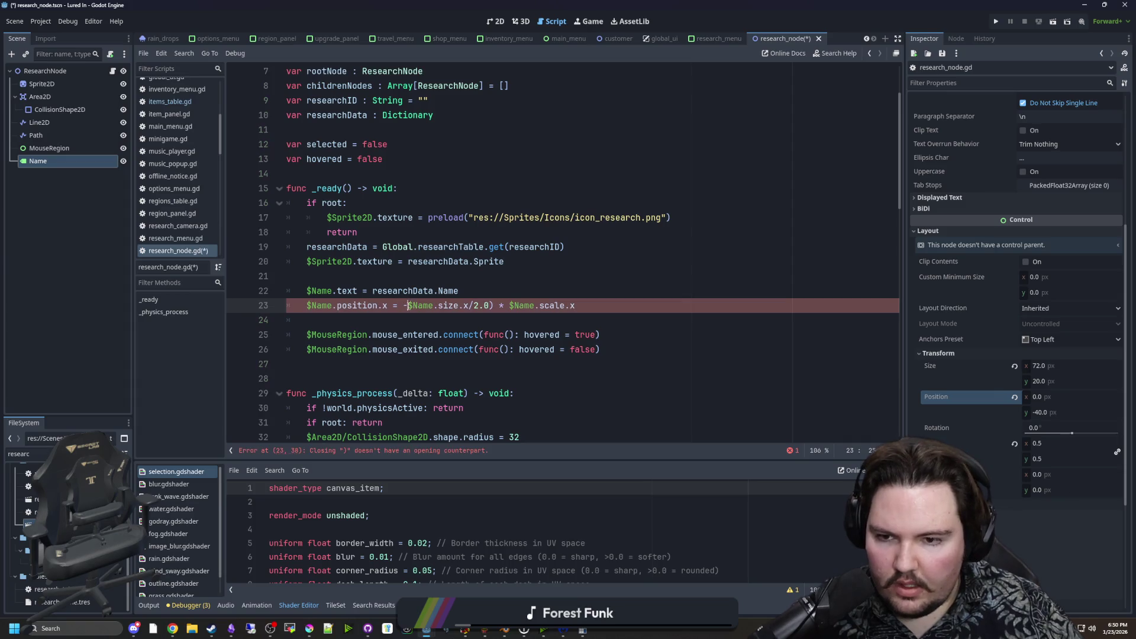
pyautogui.press('BackSpace')
pyautogui.write('(')
pyautogui.press('Escape')
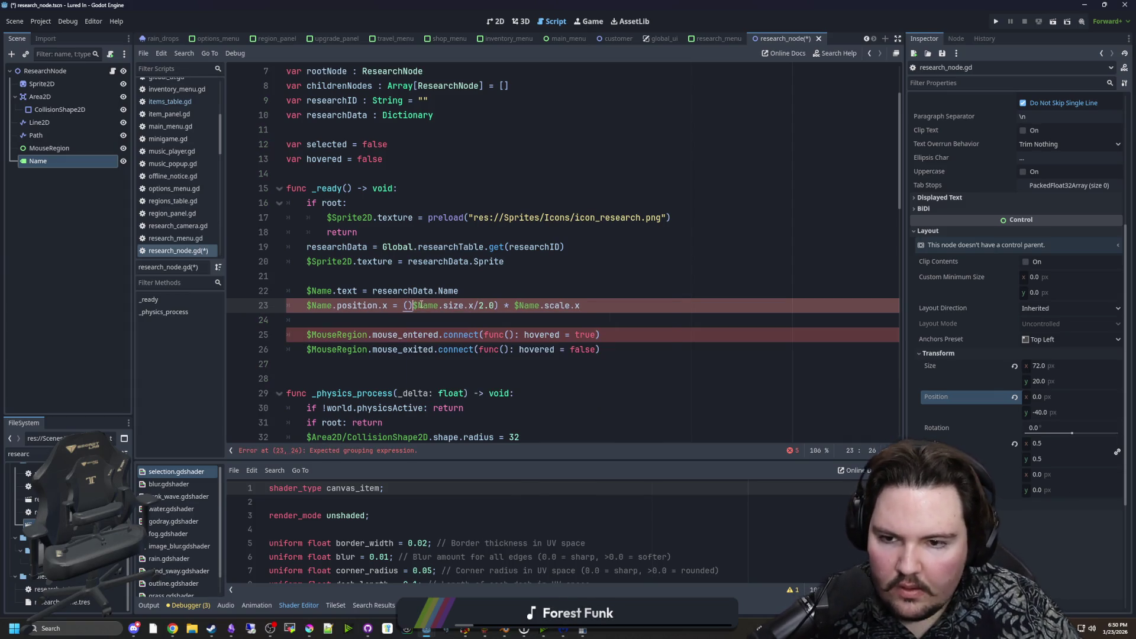
pyautogui.write('-')
pyautogui.click(515, 291)
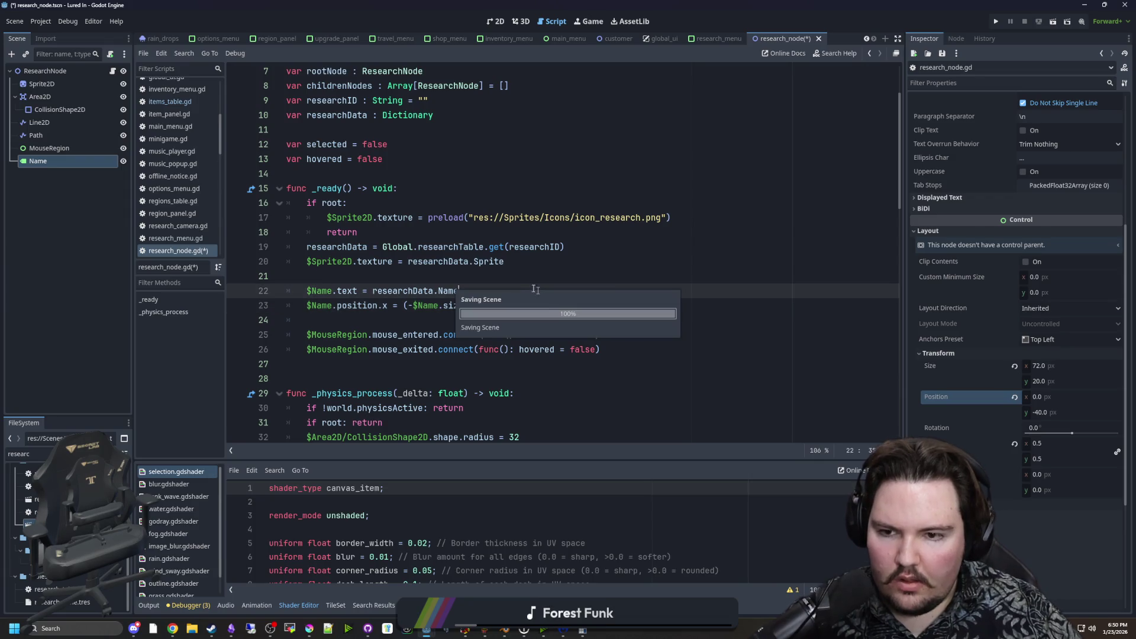
pyautogui.hotkey('ctrl', 's')
pyautogui.press('F5')
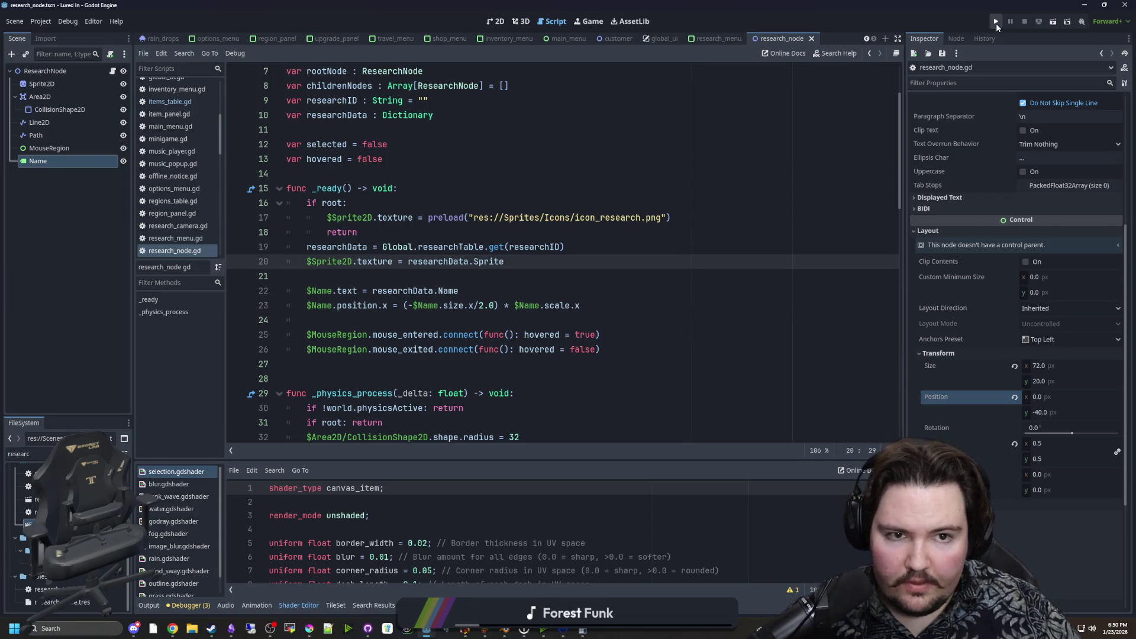
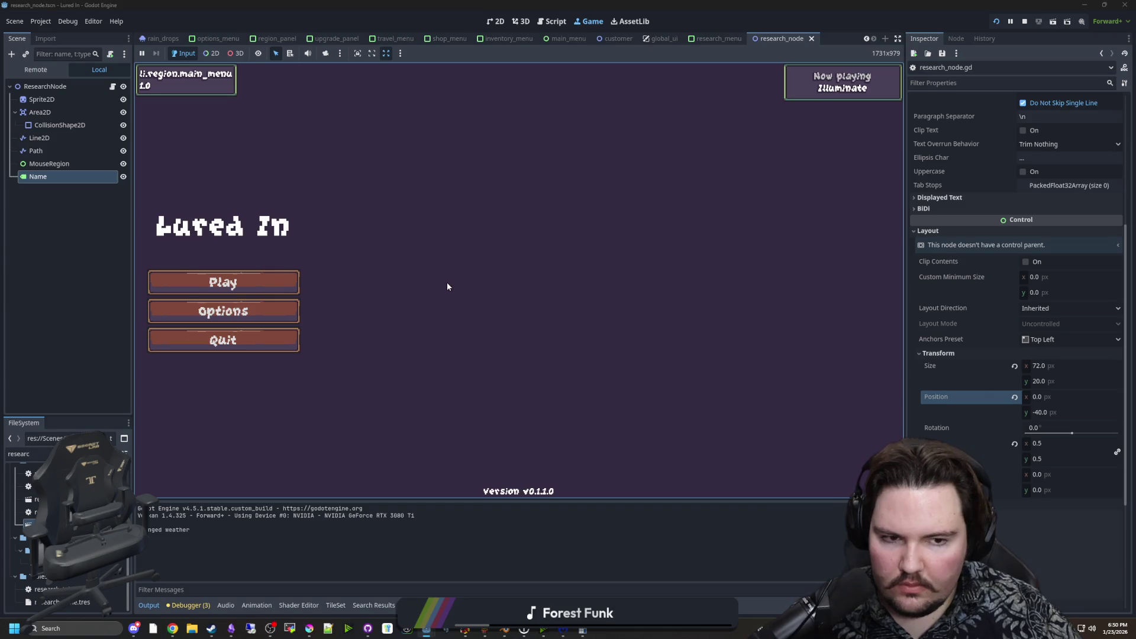
# Start the game from the main menu, insert a blank line after the early return, and save.
pyautogui.click(265, 290)
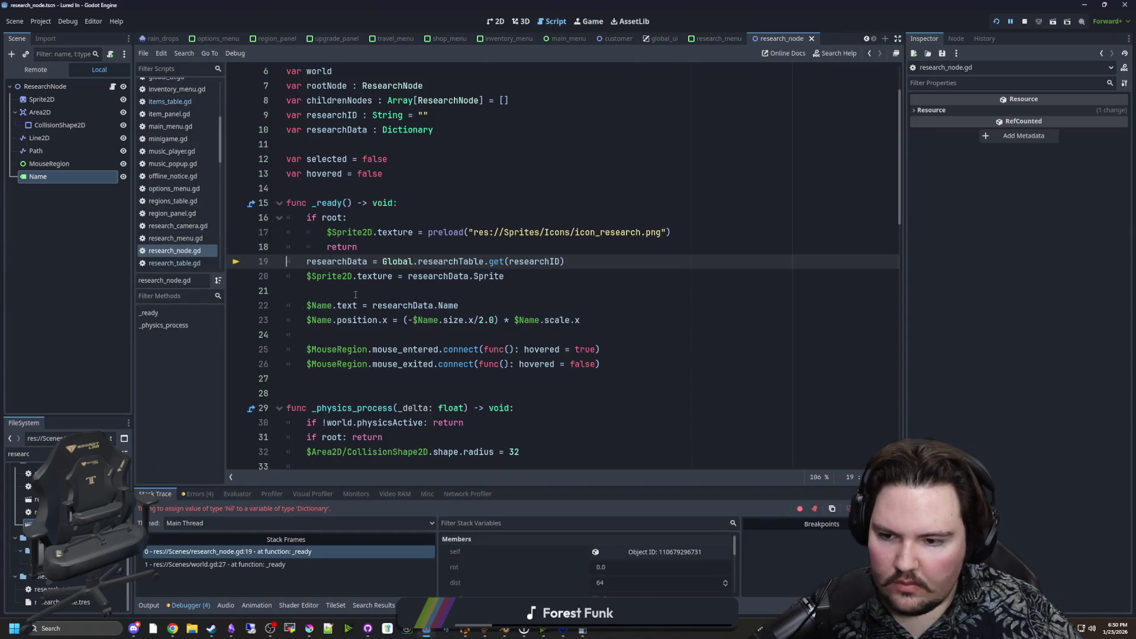
pyautogui.click(371, 247)
pyautogui.press('Return')
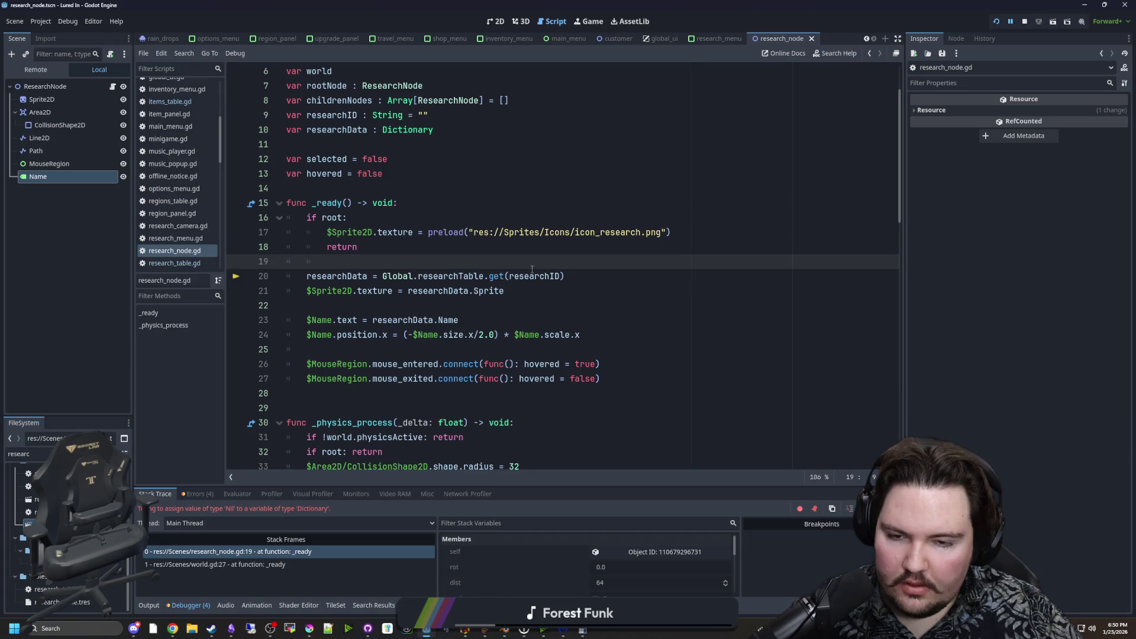
pyautogui.scroll(2, 538, 272)
pyautogui.hotkey('ctrl', 's')
pyautogui.click(331, 189)
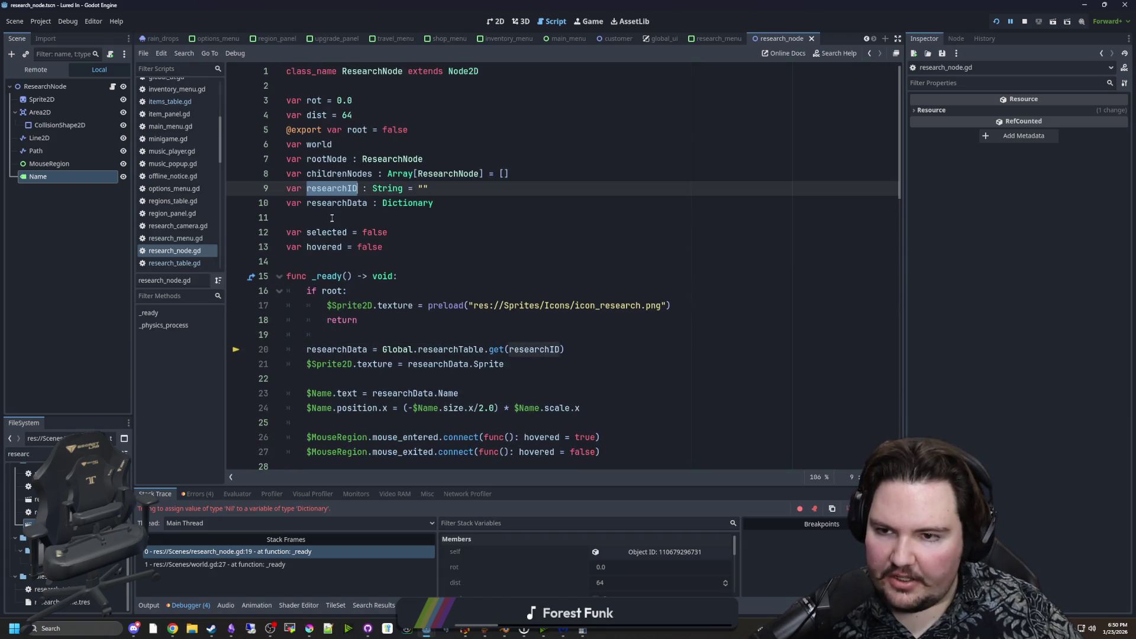
pyautogui.click(336, 217)
pyautogui.hotkey('ctrl', 's')
# In world.gd, add 'researchNode.researchID = researchID' after the rootNode assignment.
pyautogui.click(719, 38)
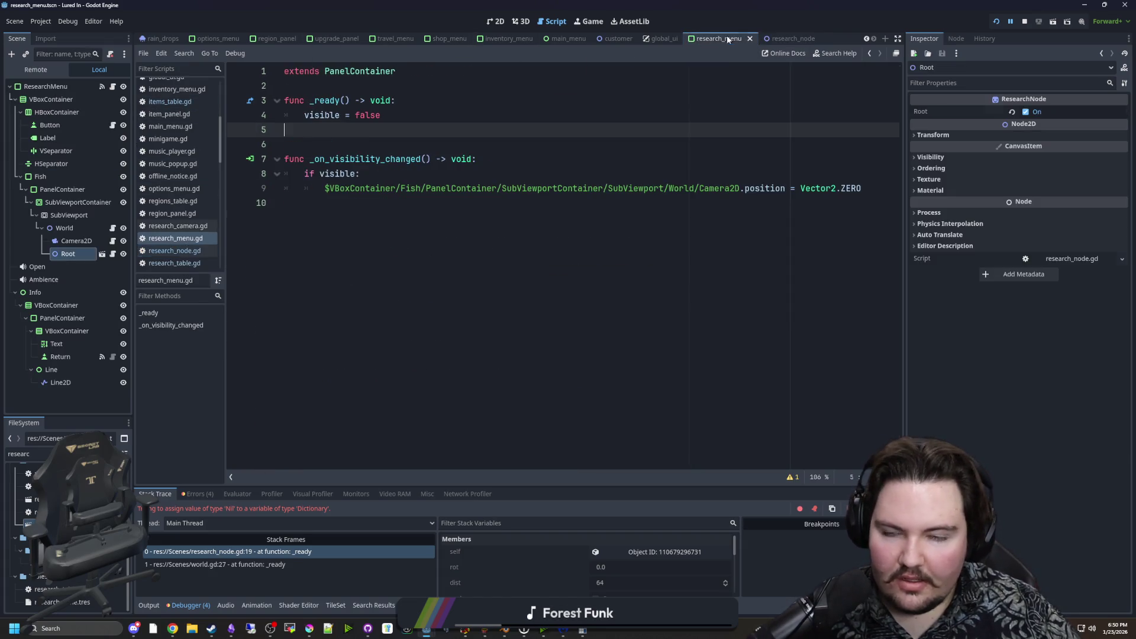
pyautogui.click(113, 228)
pyautogui.click(487, 231)
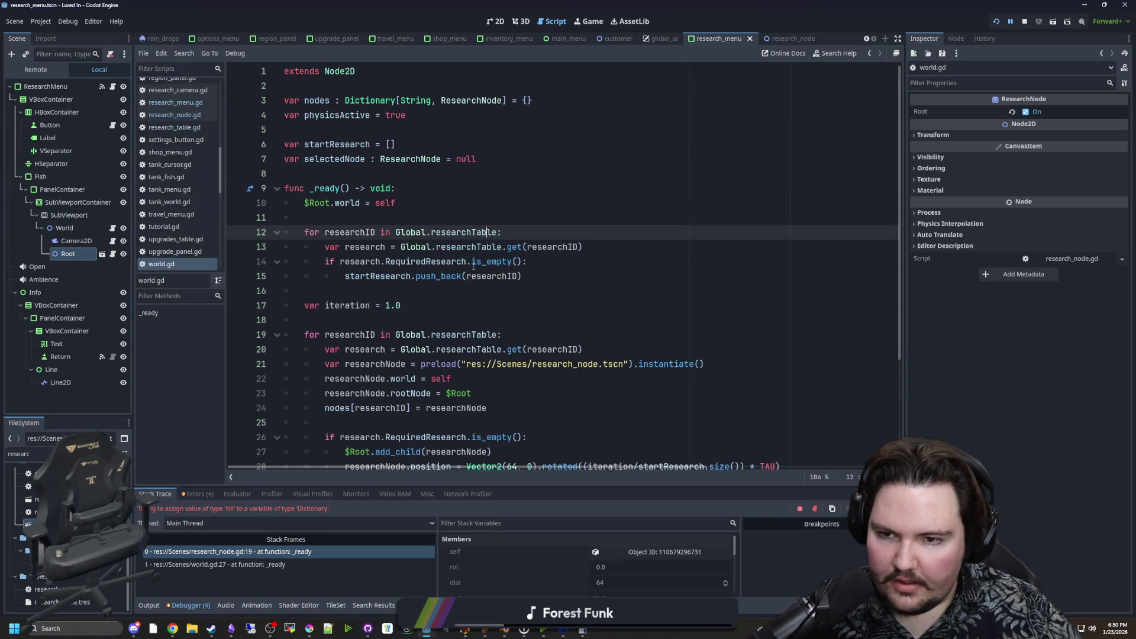
pyautogui.scroll(-3, 458, 270)
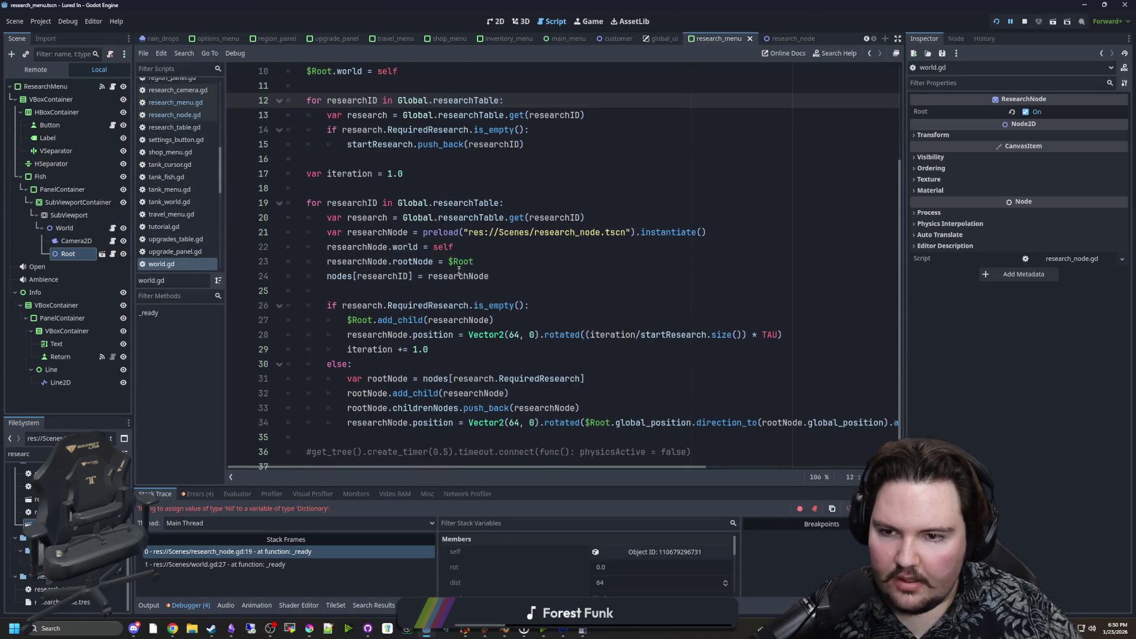
pyautogui.click(473, 242)
pyautogui.click(507, 262)
pyautogui.press('Return')
pyautogui.write('researchNode.researchID = researchID')
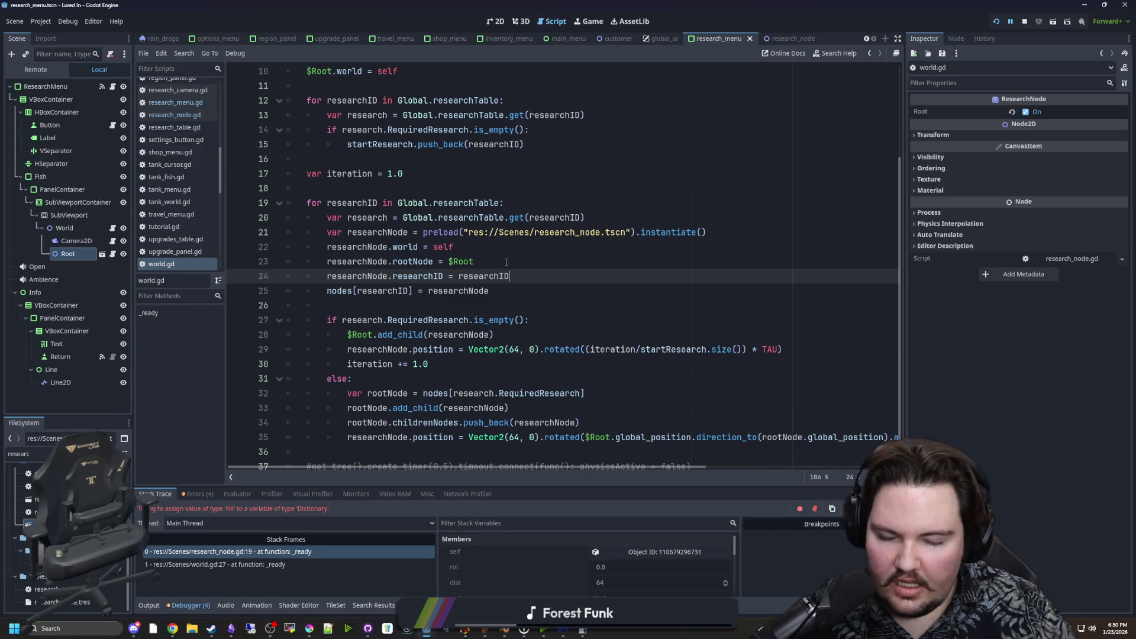
pyautogui.click(506, 262)
# Open research_node.gd at its _ready function and stop the crashed game session.
pyautogui.scroll(2, 187, 125)
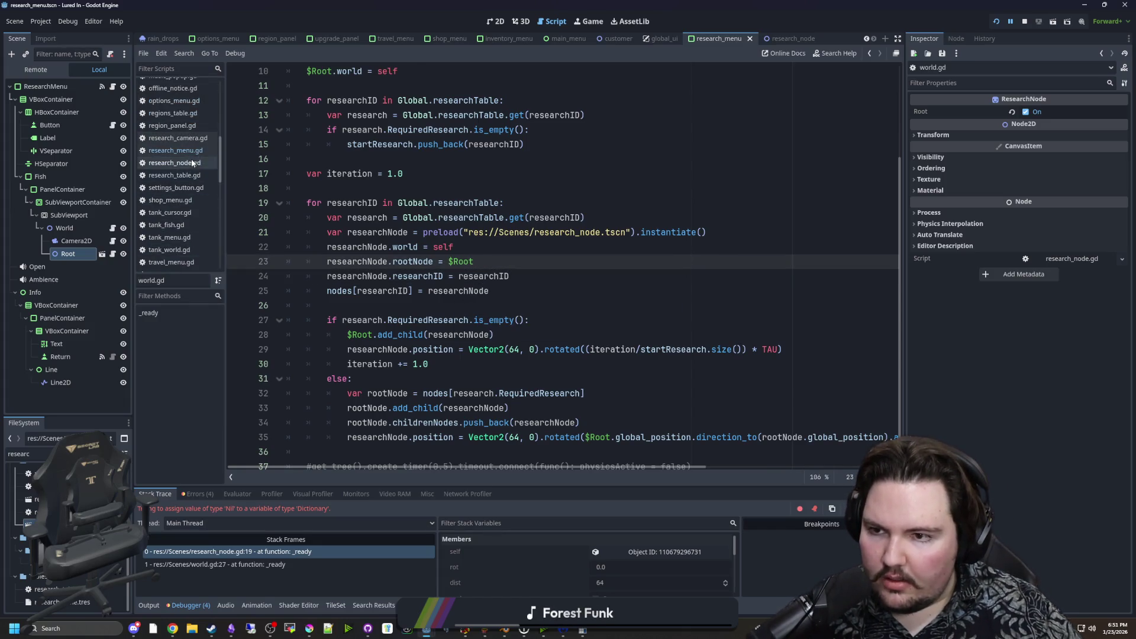
pyautogui.click(192, 163)
pyautogui.click(450, 261)
pyautogui.press('Up')
pyautogui.press('Up')
pyautogui.press('Up')
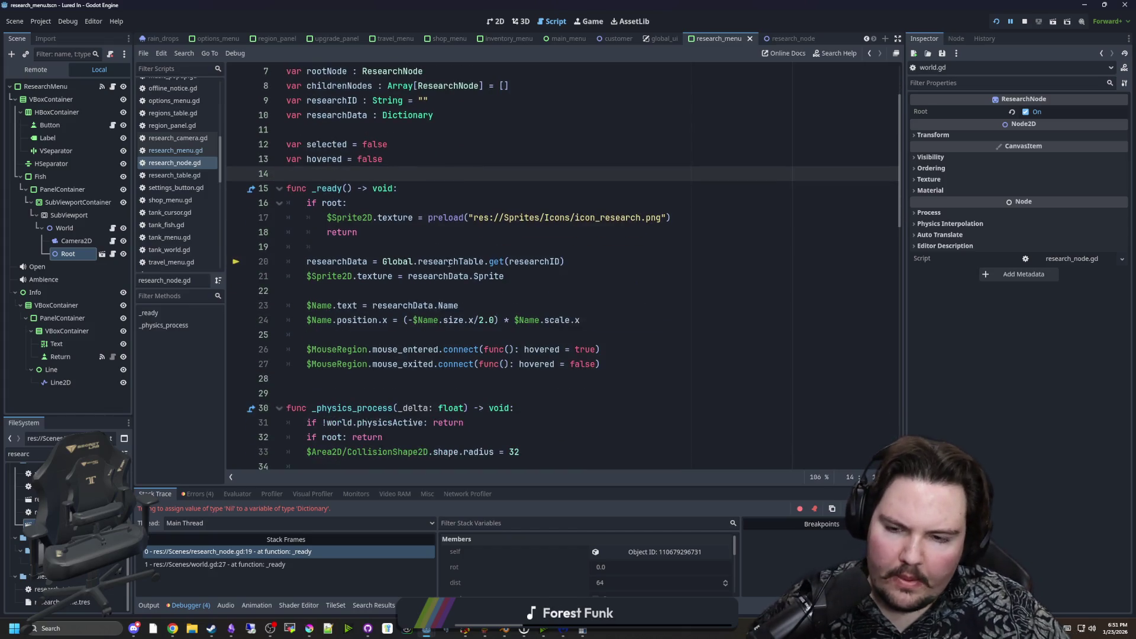
pyautogui.click(444, 246)
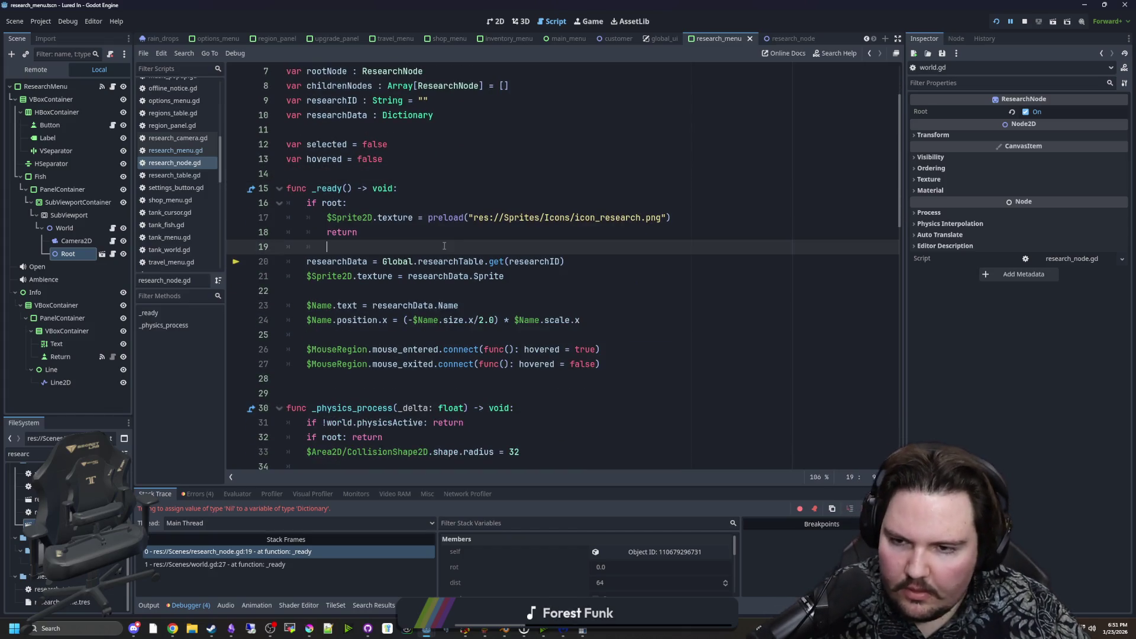
pyautogui.click(1023, 22)
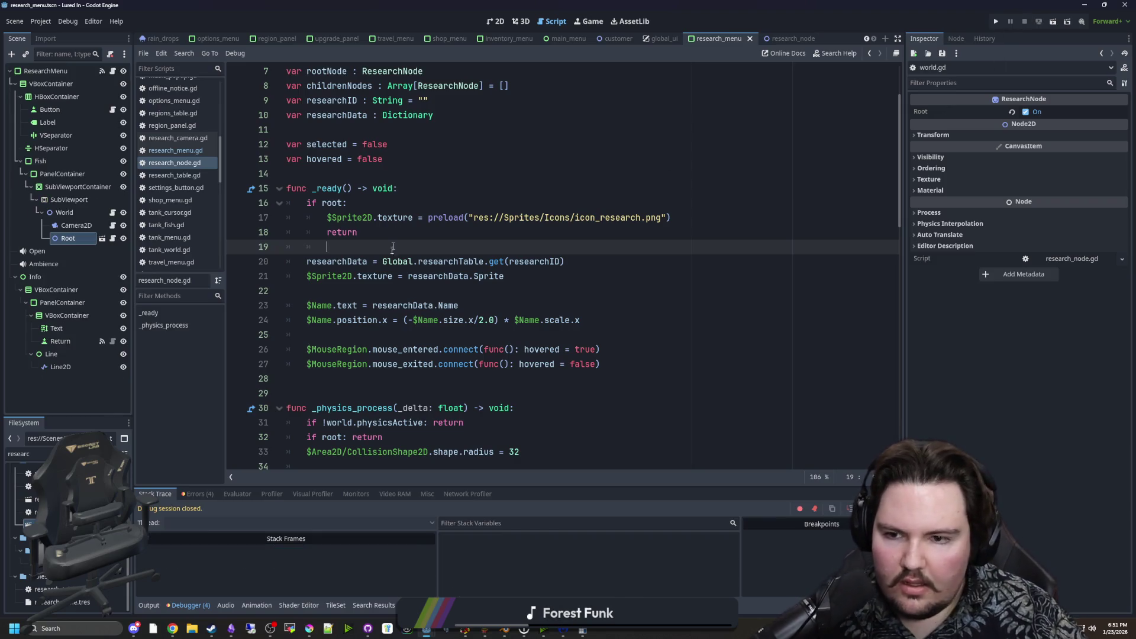
# Add '$Name.visible = hovered' below the hover scale block in _physics_process and rerun the project.
pyautogui.click(360, 295)
pyautogui.click(332, 306)
pyautogui.scroll(-9, 355, 319)
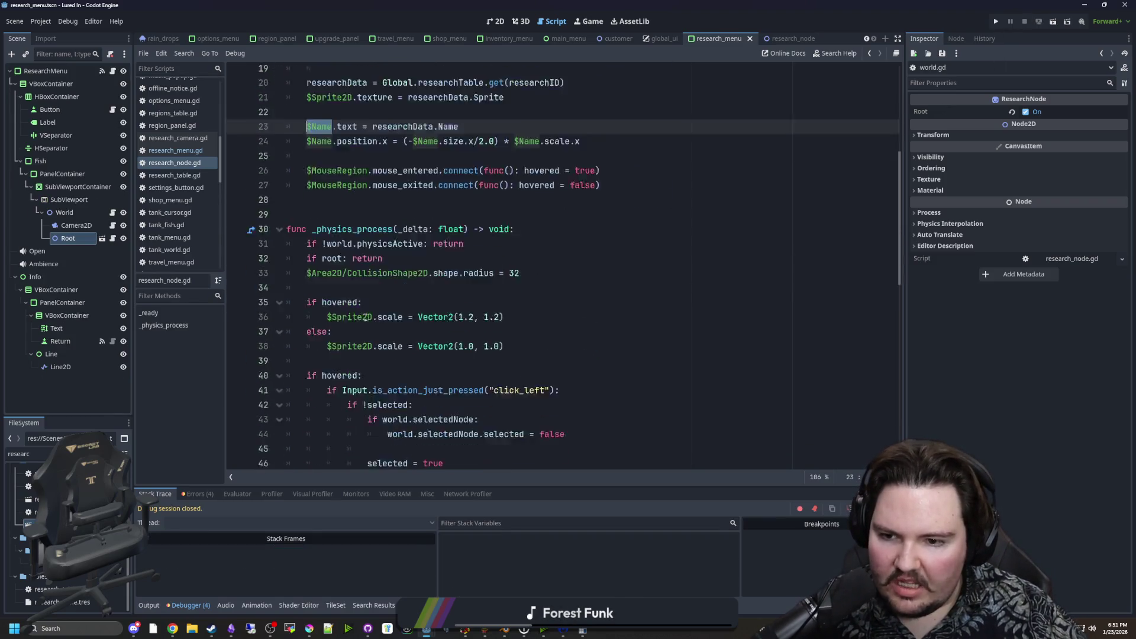
pyautogui.click(373, 349)
pyautogui.click(379, 320)
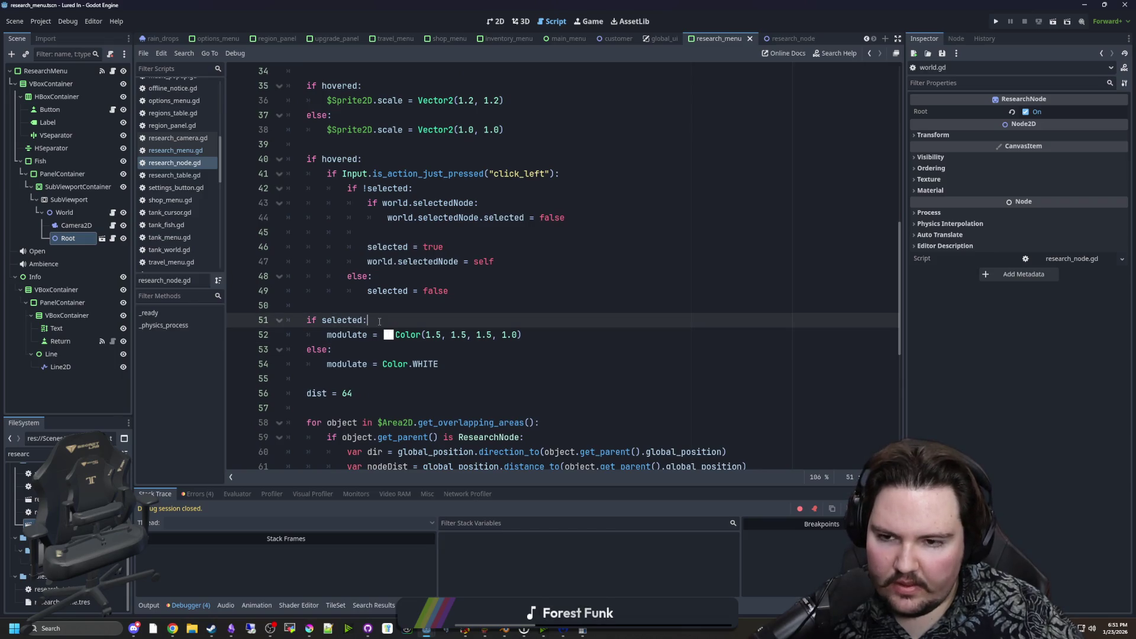
pyautogui.scroll(2, 379, 349)
pyautogui.click(393, 244)
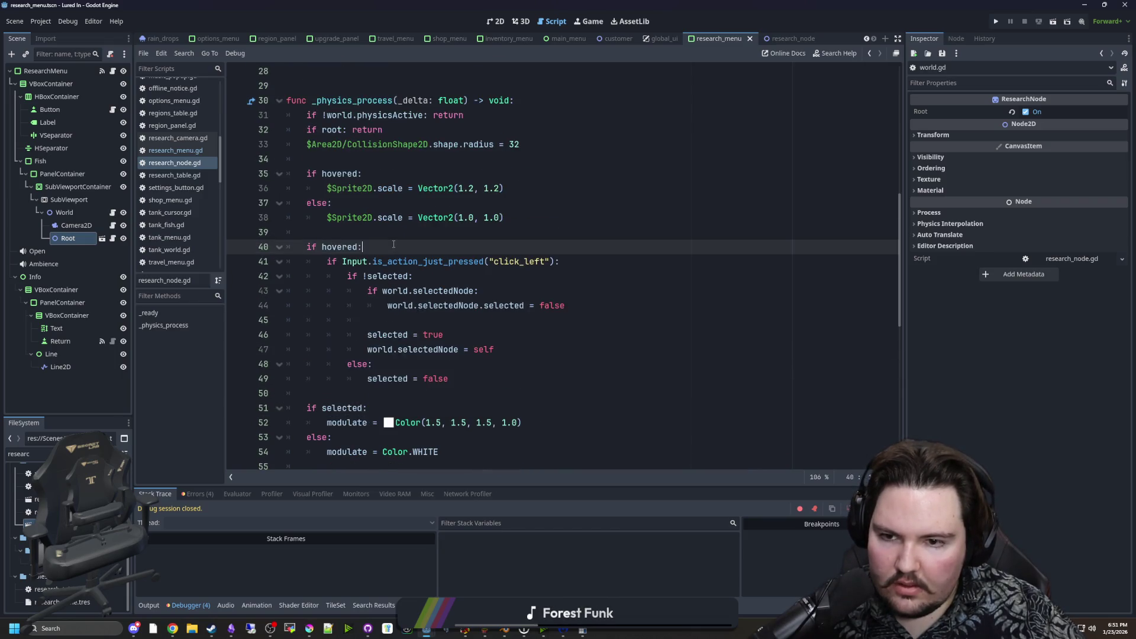
pyautogui.click(354, 217)
pyautogui.click(348, 232)
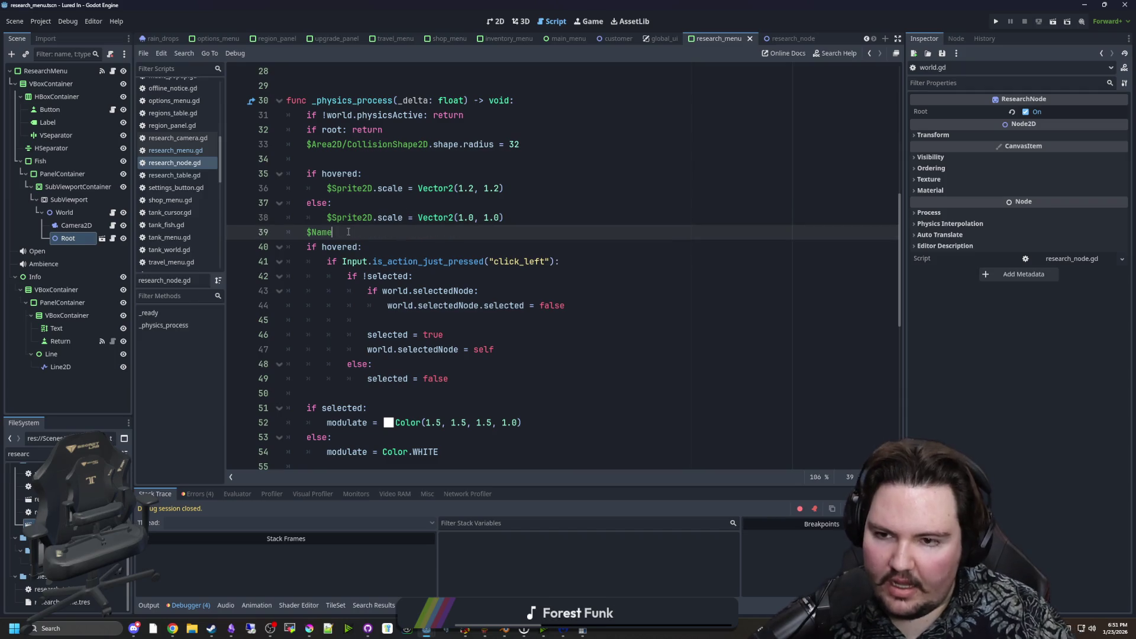
pyautogui.press('Return')
pyautogui.write('$Name')
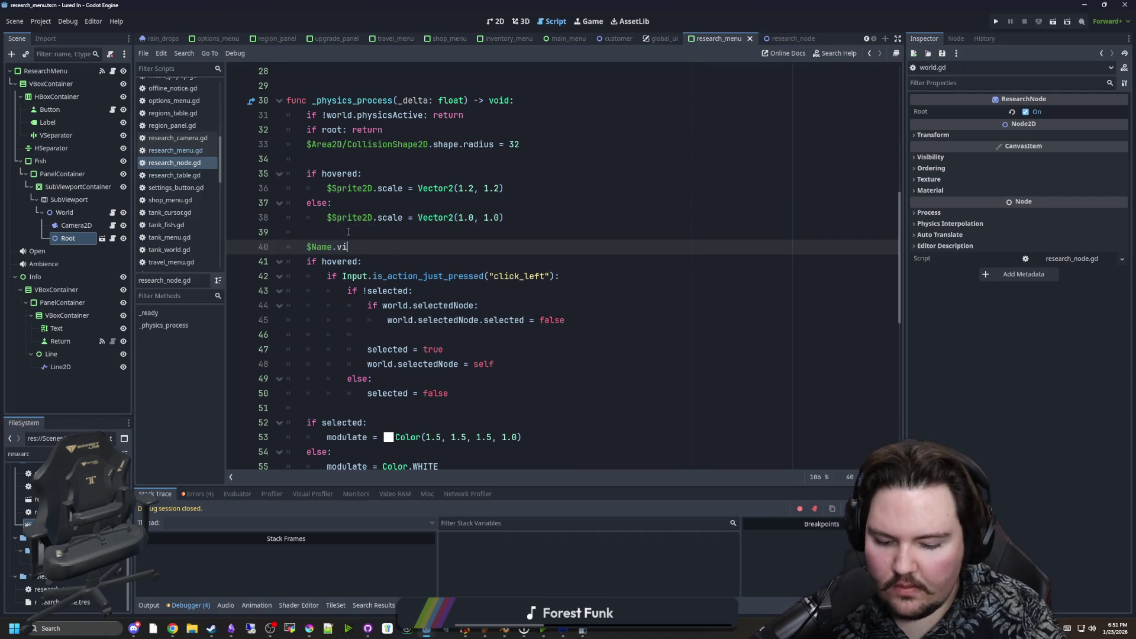
pyautogui.click(995, 21)
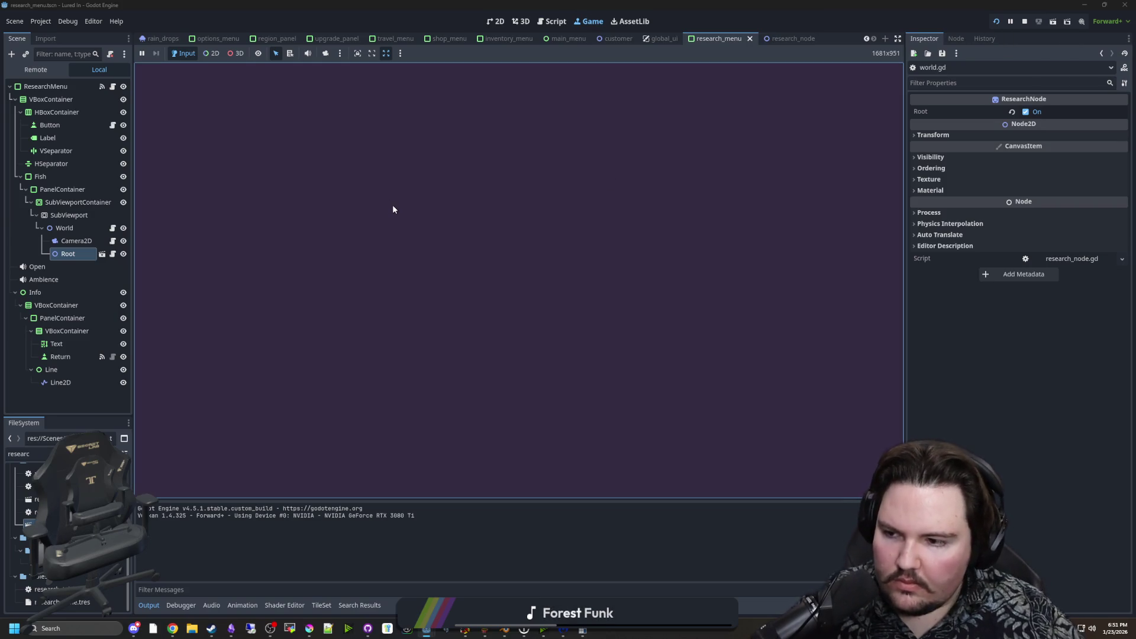
# Play, dismiss Welcome Back, open Research, check node names show only on hover, then stop.
pyautogui.click(278, 280)
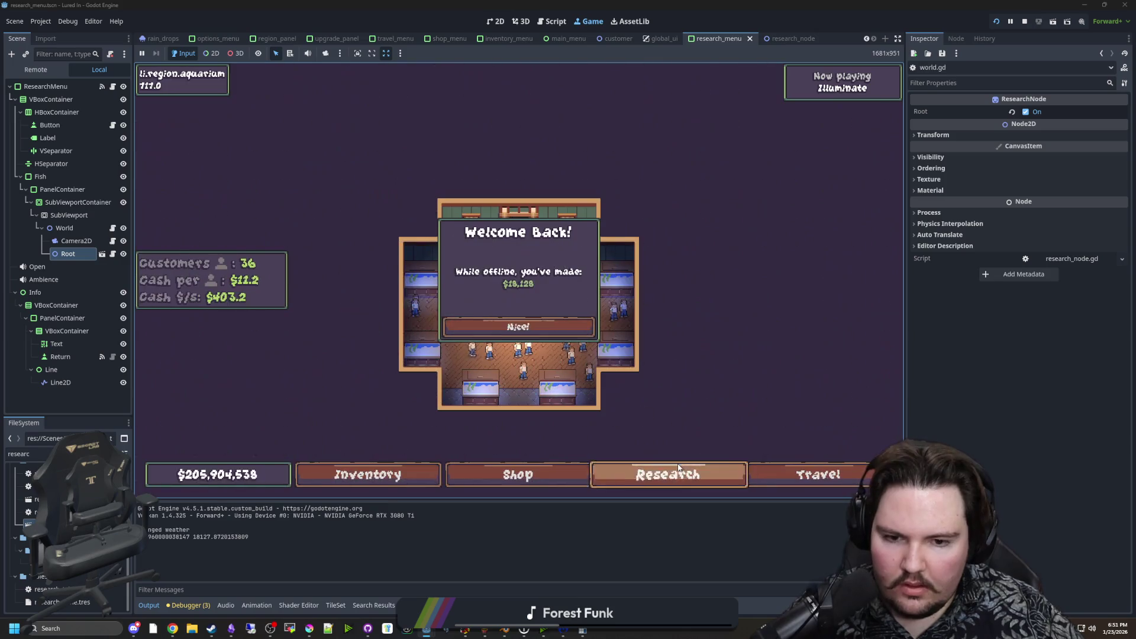
pyautogui.click(678, 467)
pyautogui.click(674, 474)
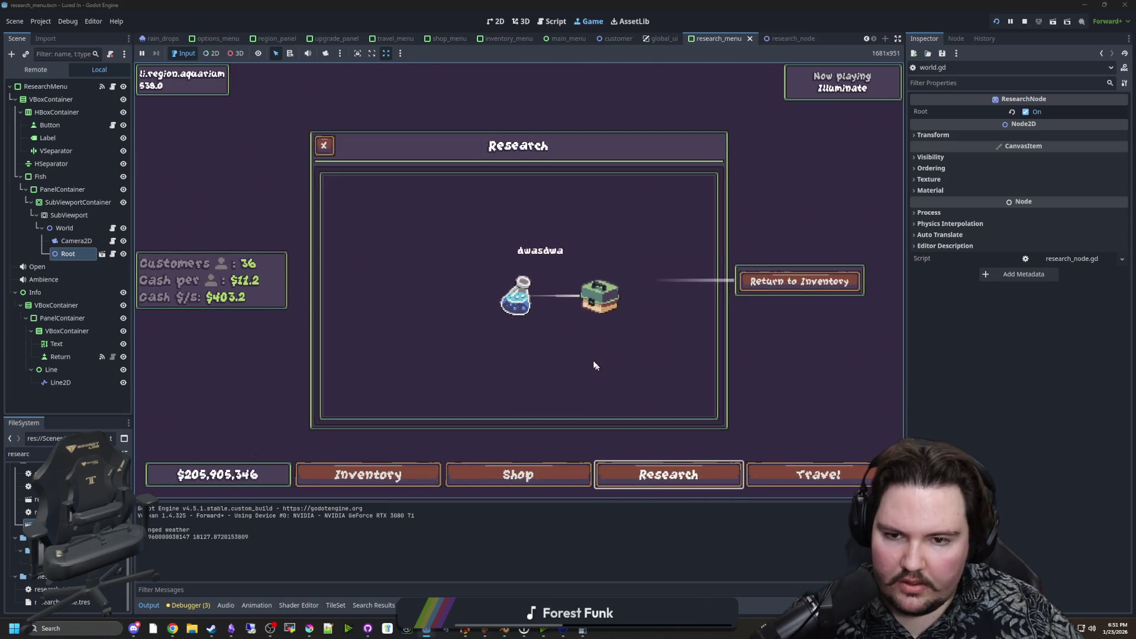
pyautogui.scroll(3, 550, 304)
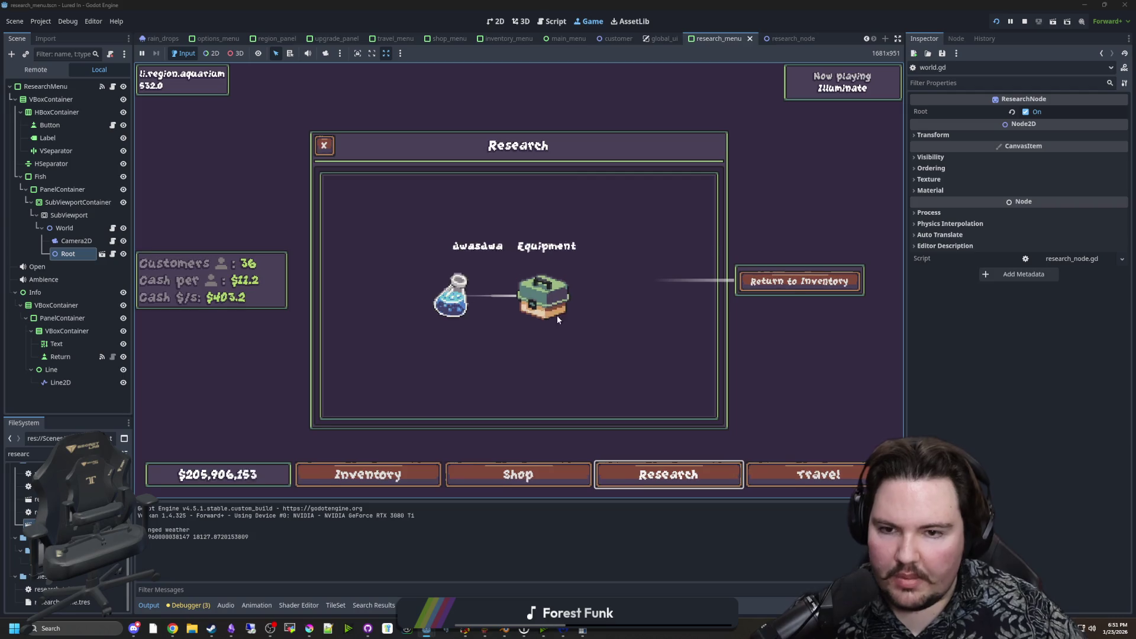
pyautogui.scroll(-3, 513, 304)
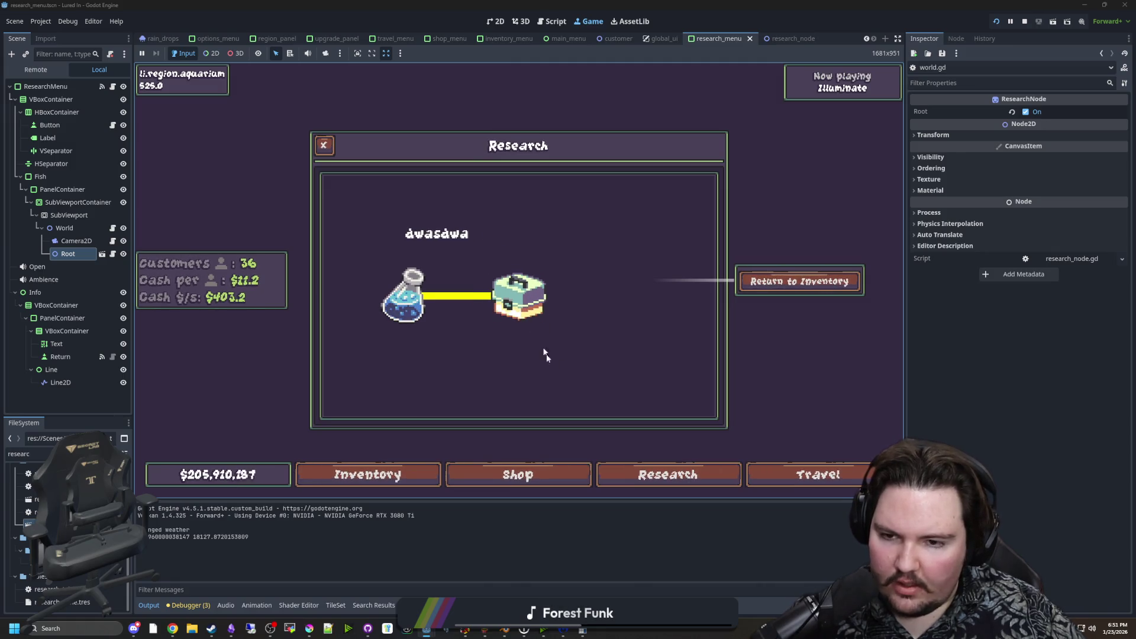
pyautogui.scroll(2, 518, 294)
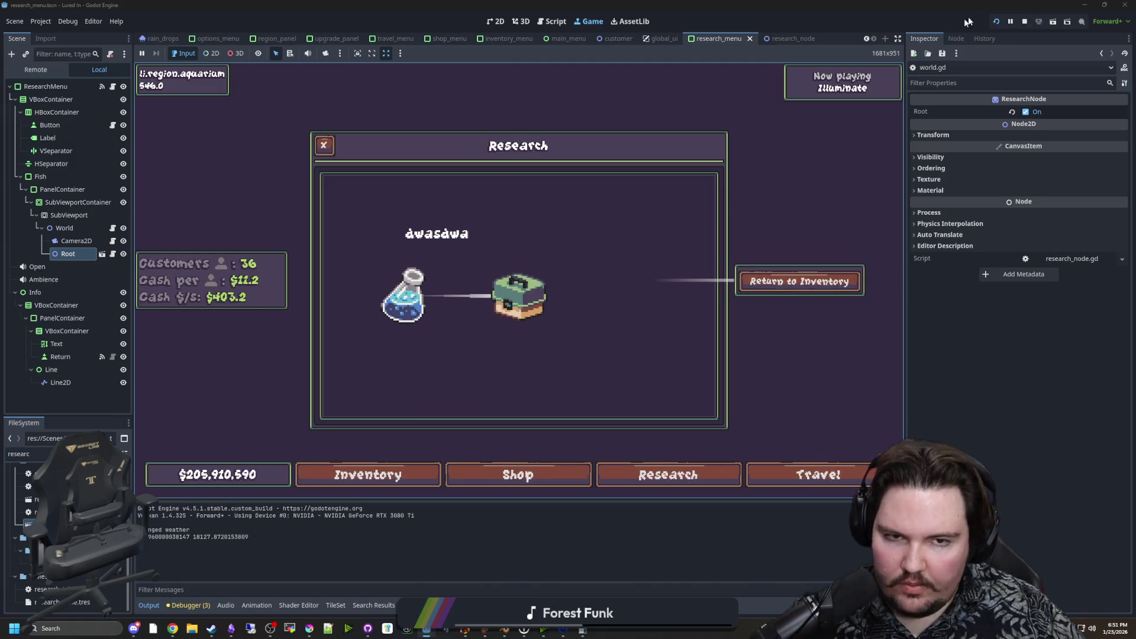
pyautogui.click(1025, 22)
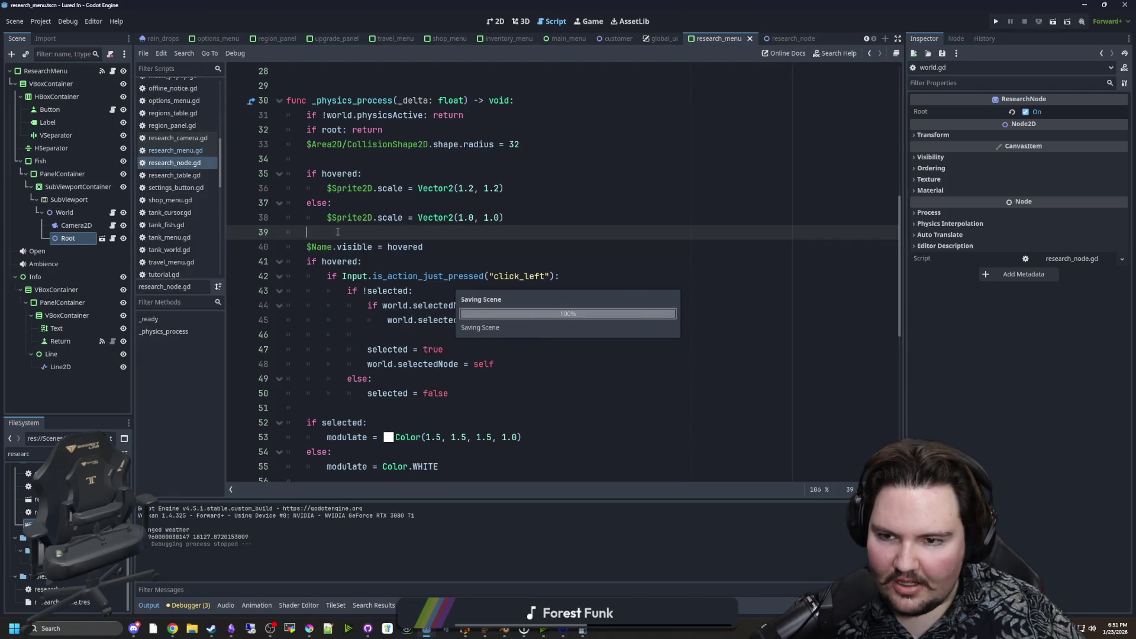
# Add '$Name.visible = false' after the early return in _ready.
pyautogui.moveTo(372, 247); pyautogui.dragTo(308, 244)
pyautogui.scroll(9, 412, 321)
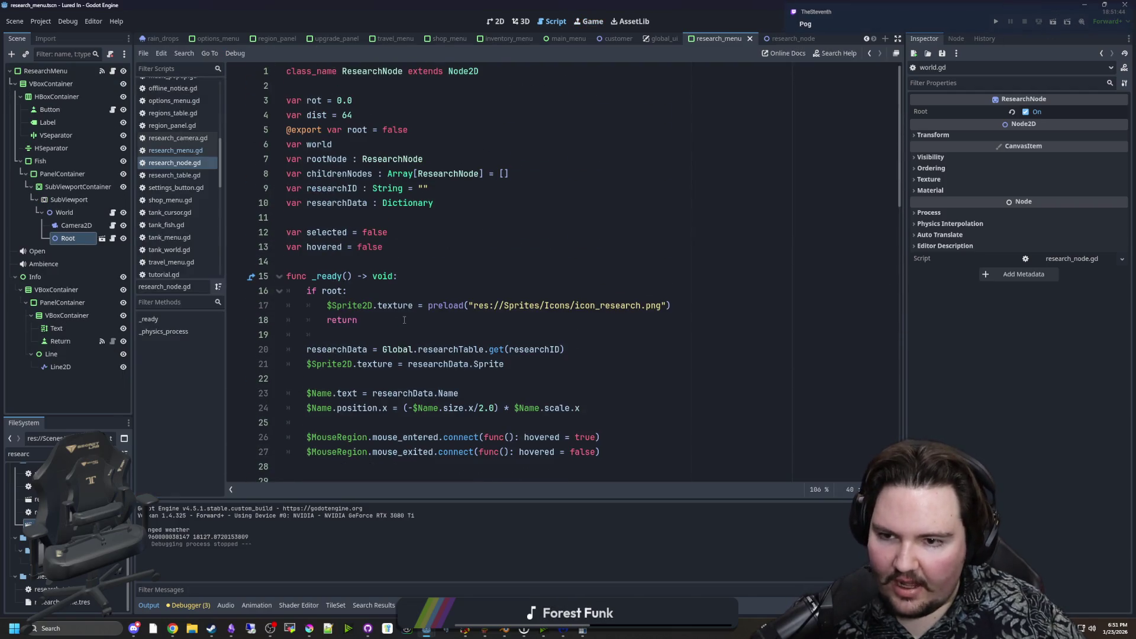
pyautogui.click(356, 334)
pyautogui.press('Return')
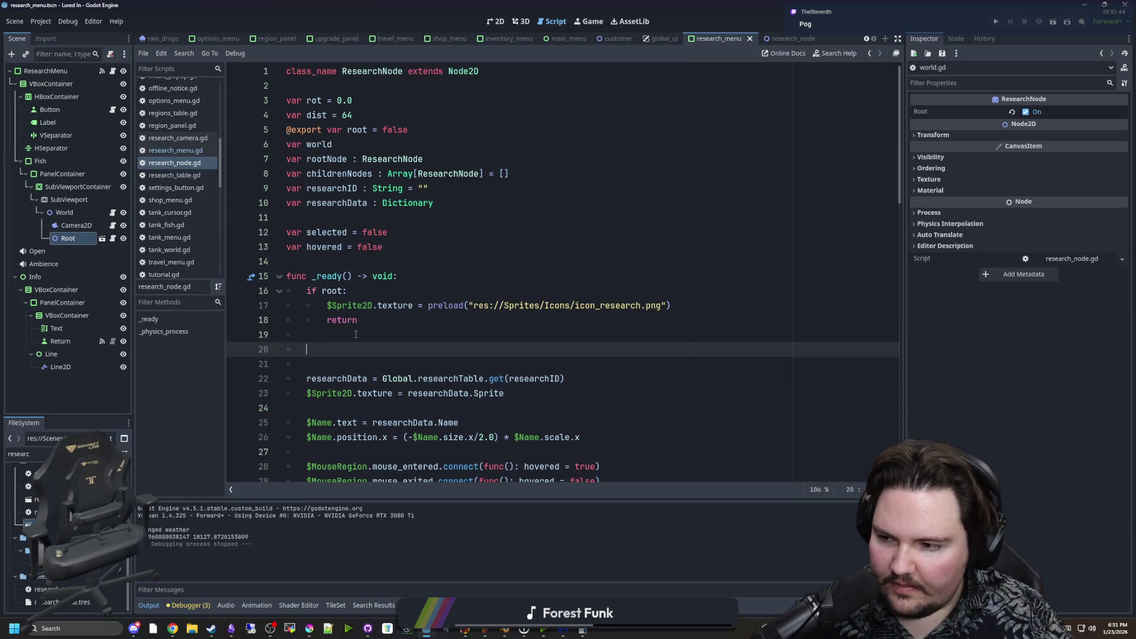
pyautogui.write('$Name.visible = false')
pyautogui.press('Up')
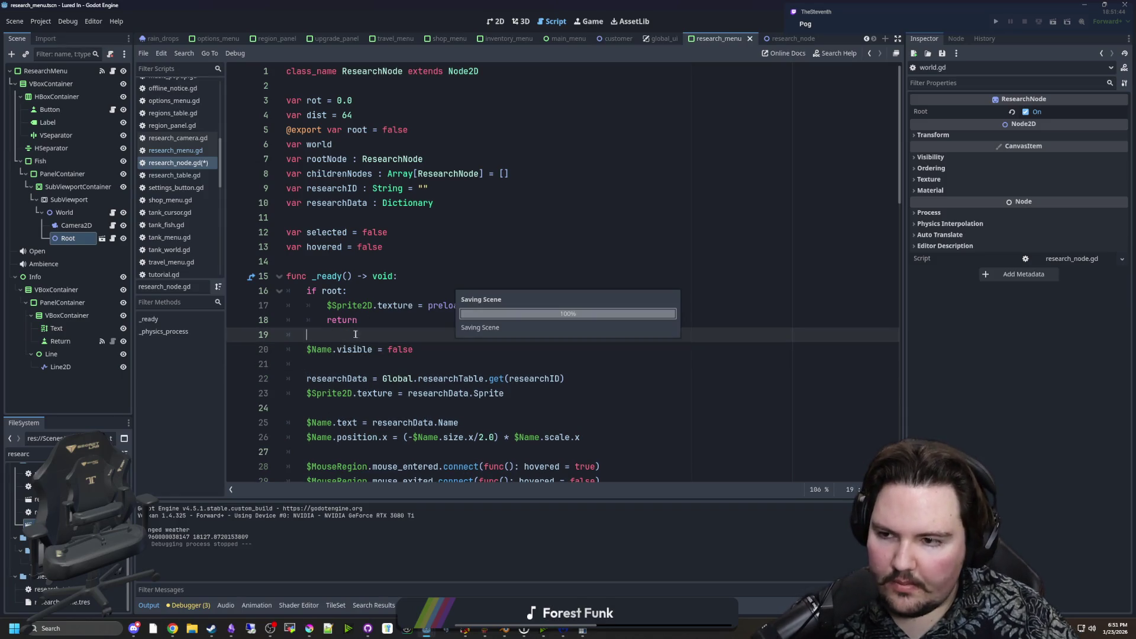
# Open the research_node scene in the 2D view and filter the FileSystem for 'outline'.
pyautogui.click(112, 238)
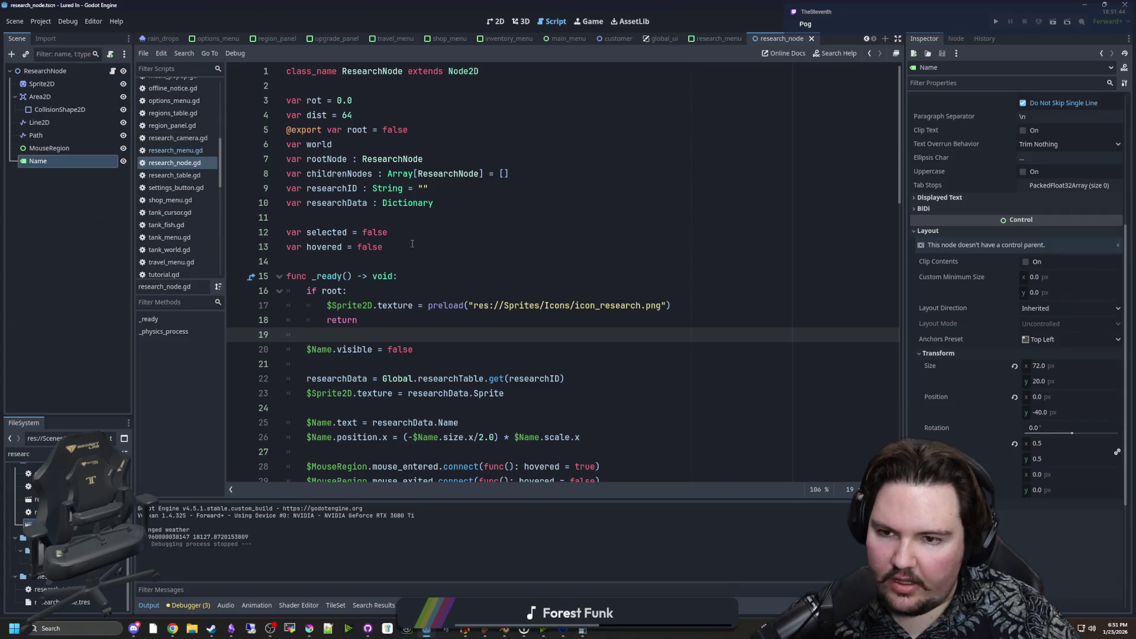
pyautogui.click(496, 22)
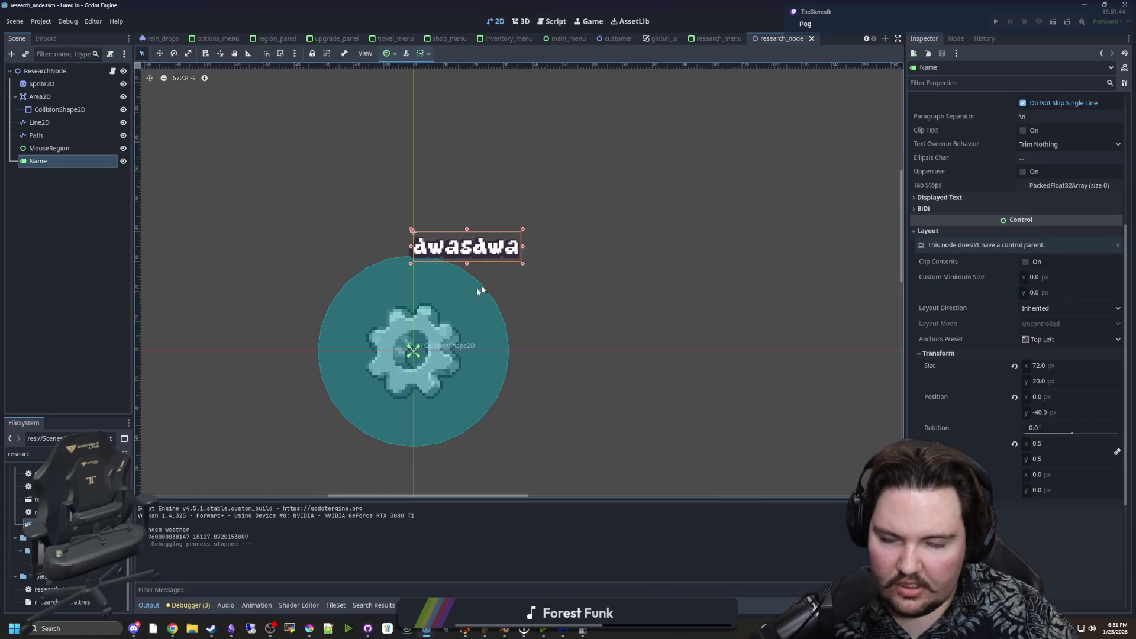
pyautogui.hotkey('ctrl', 'a')
pyautogui.write('outline')
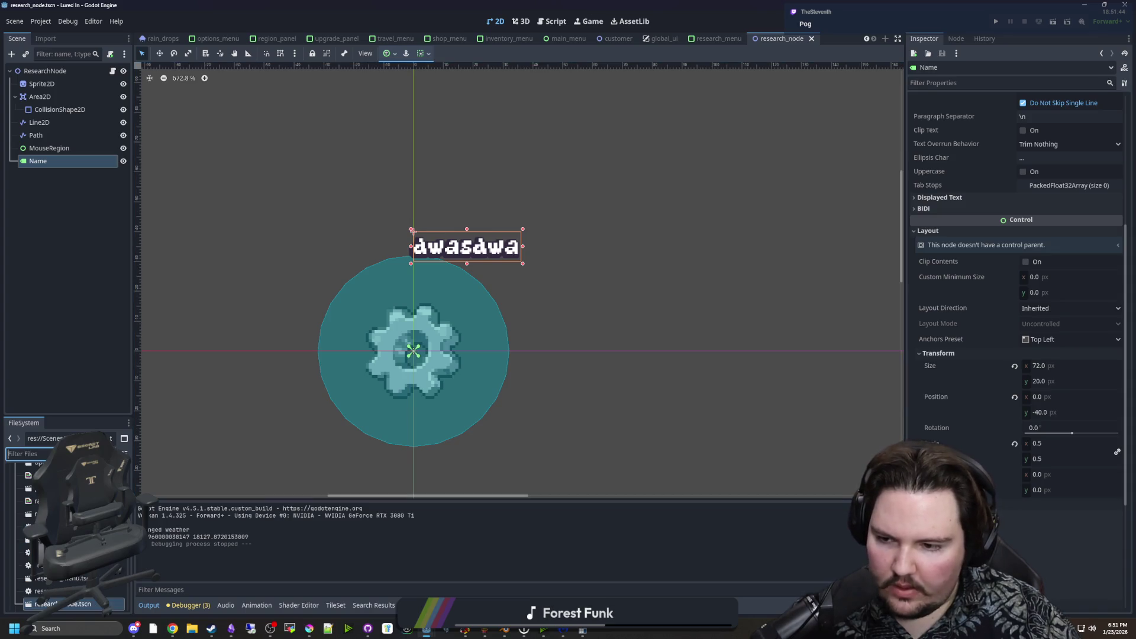
pyautogui.click(65, 271)
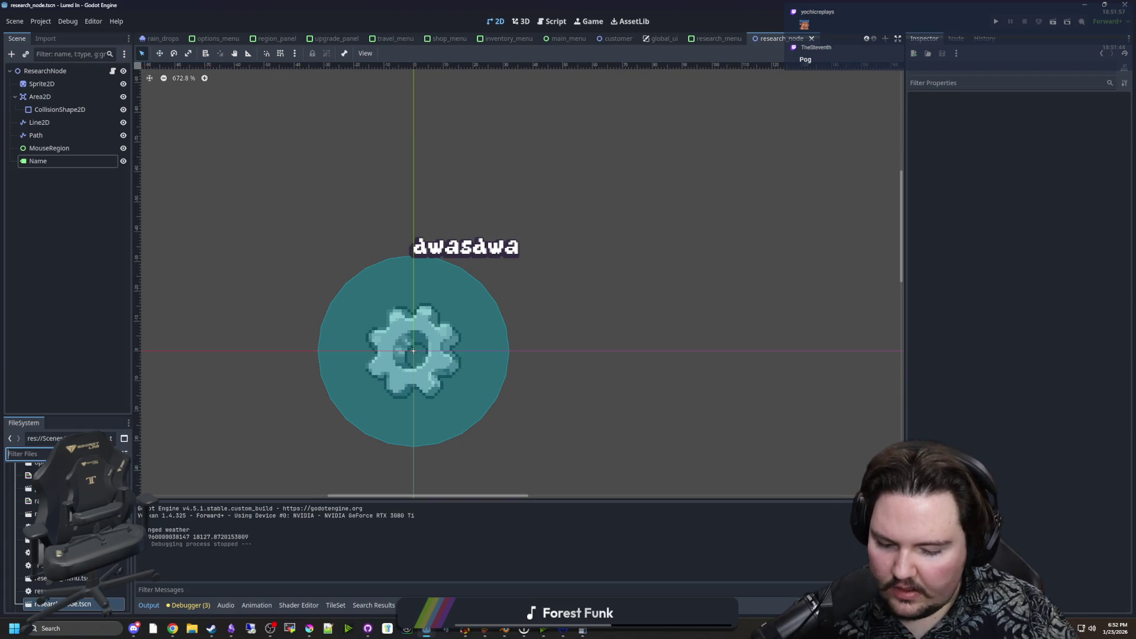
# Copy the outline ShaderMaterial from the Sprite in tank_fish.tscn.
pyautogui.write('tank_fish')
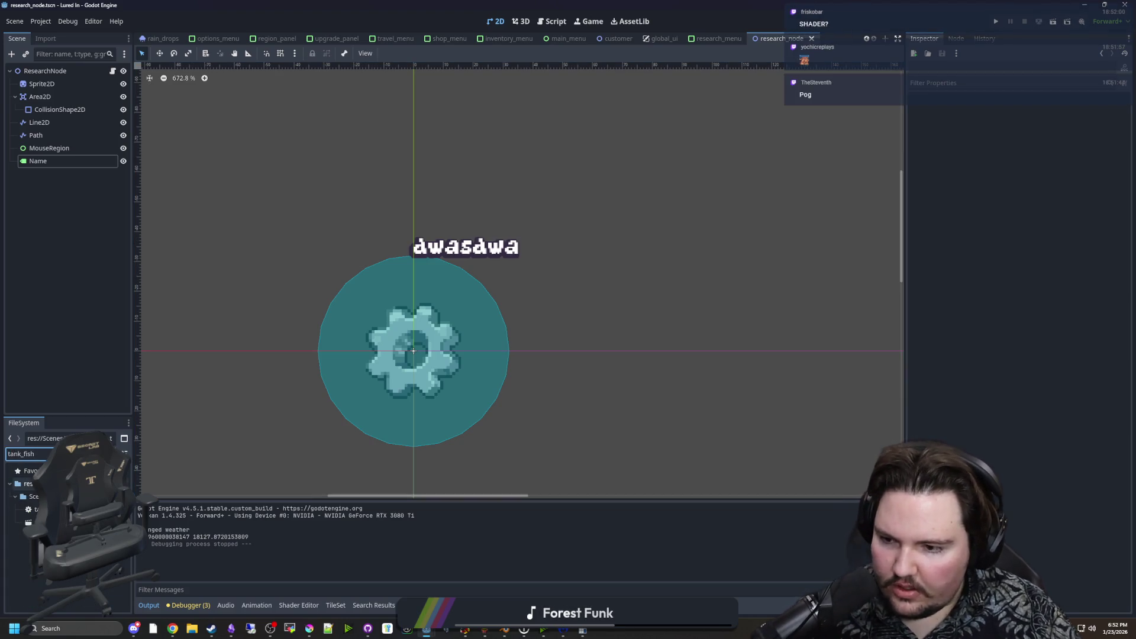
pyautogui.doubleClick(36, 523)
pyautogui.click(47, 84)
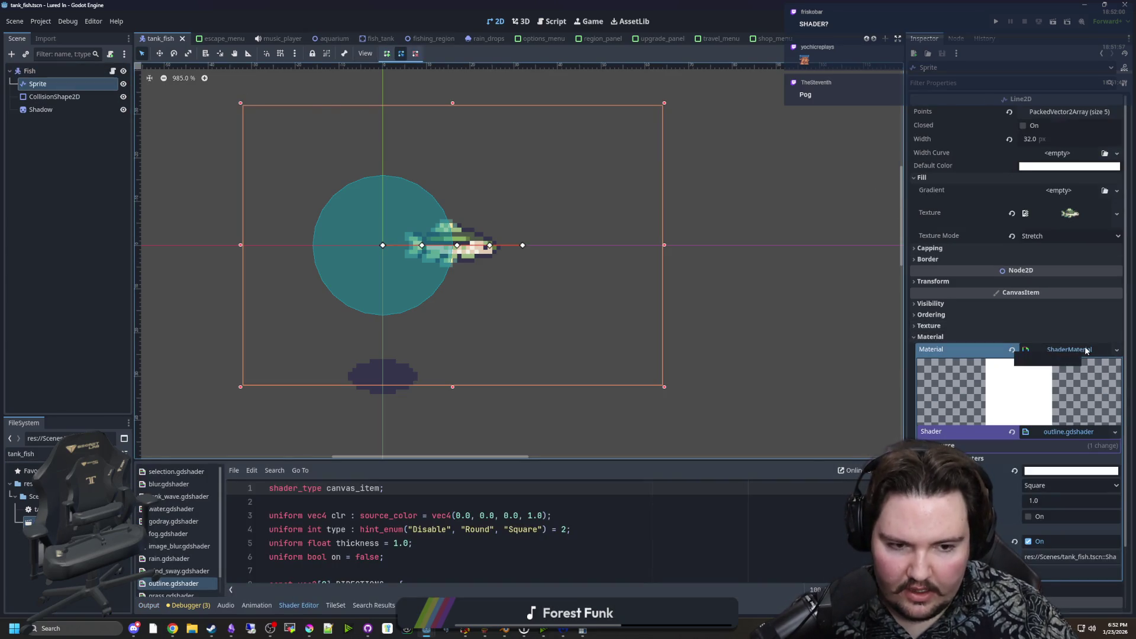
pyautogui.rightClick(1085, 350)
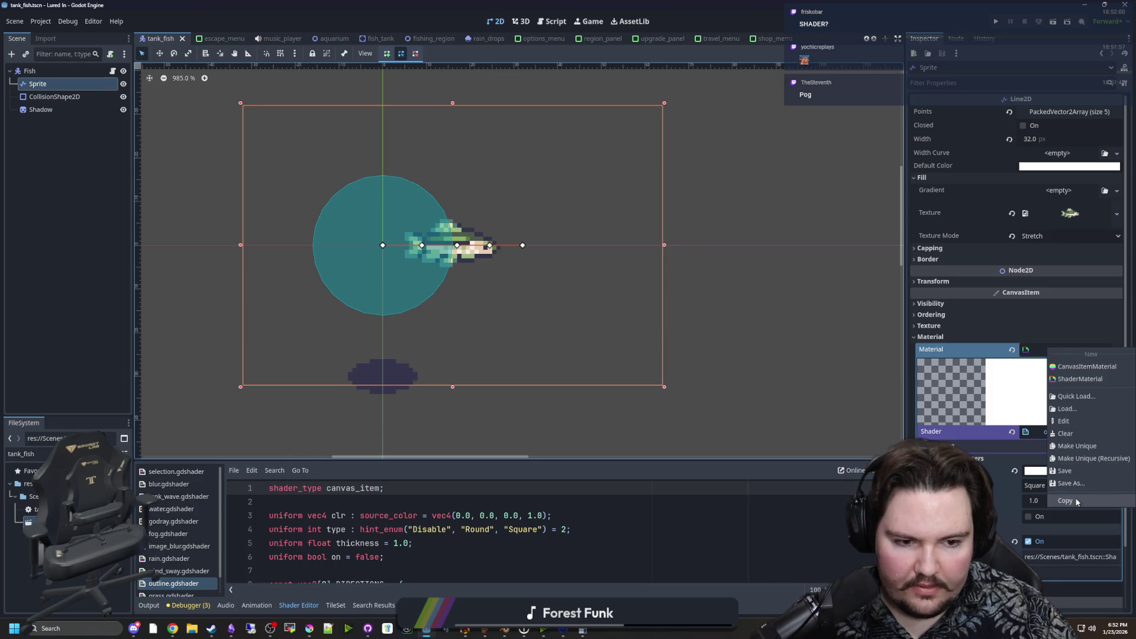
pyautogui.click(1076, 501)
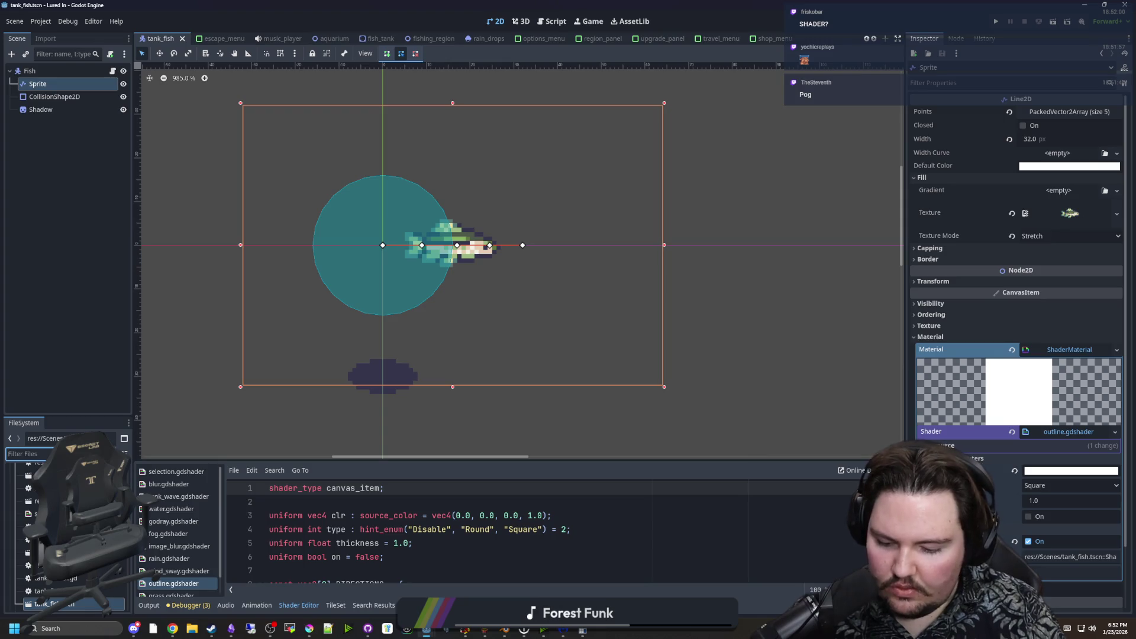
# Open research_node.tscn and select its gear sprite.
pyautogui.write('research')
pyautogui.doubleClick(36, 525)
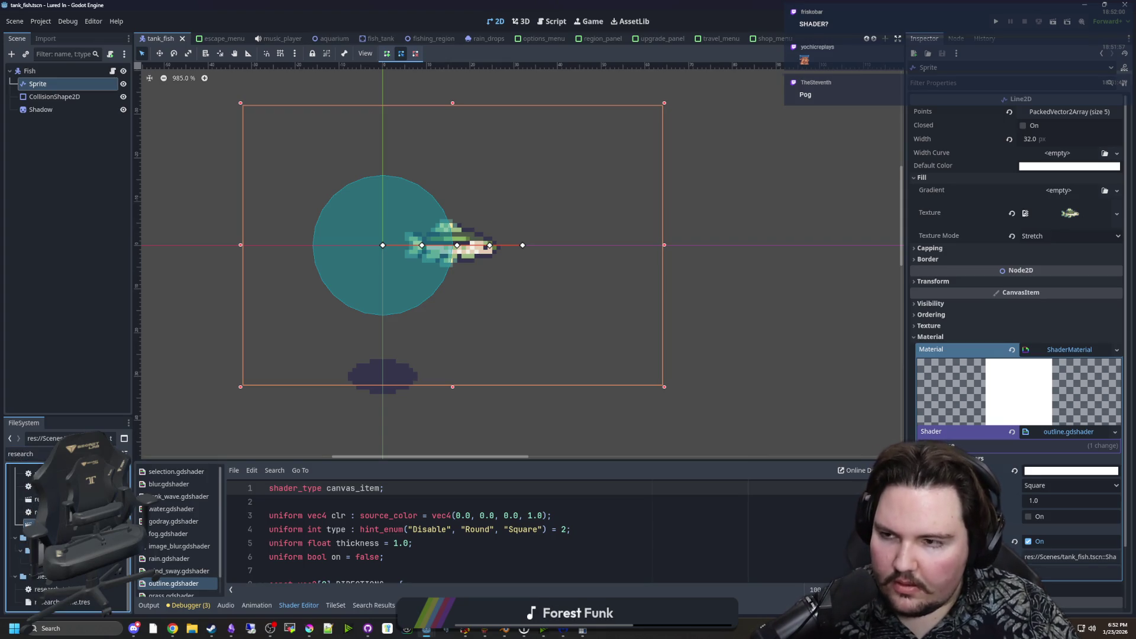
pyautogui.click(41, 83)
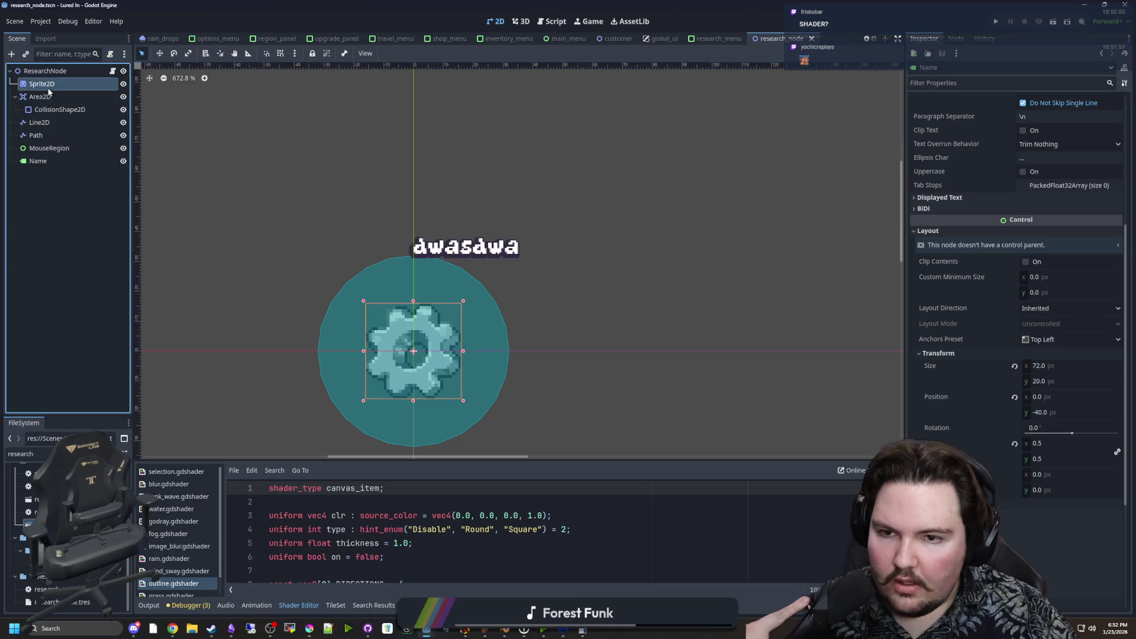
# Paste the outline.gdshader material onto the gear Sprite2D and switch its outline on.
pyautogui.click(946, 238)
pyautogui.click(1121, 252)
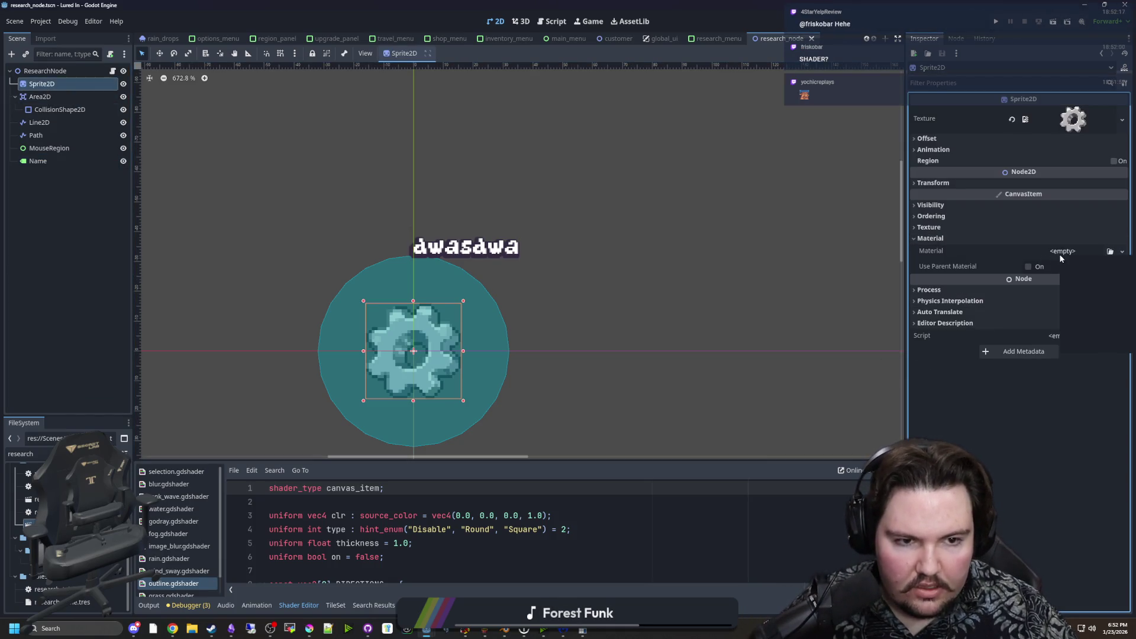
pyautogui.click(1078, 333)
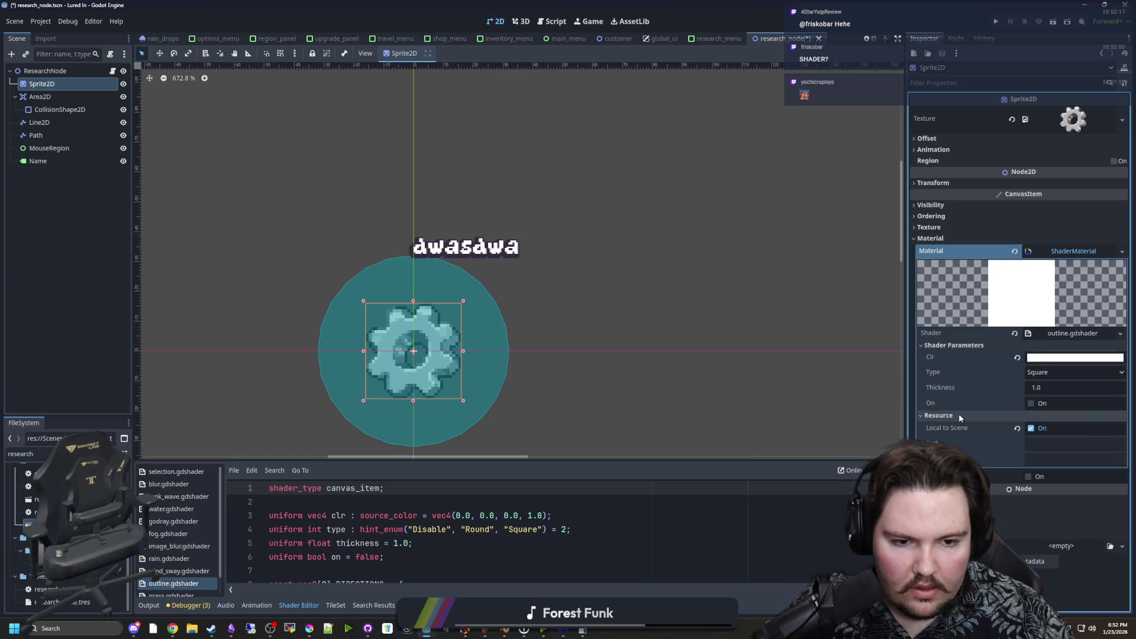
pyautogui.click(1031, 403)
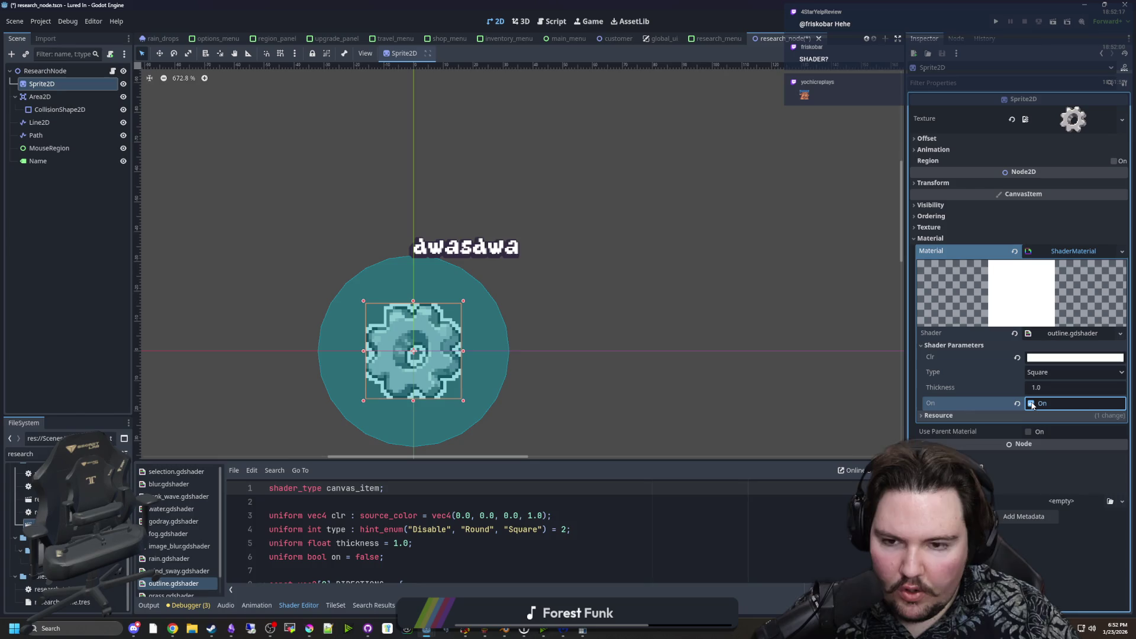
pyautogui.click(1031, 403)
pyautogui.click(1031, 403)
# Toggle the shader's On parameter to compare, leave the outline off, and save the scene.
pyautogui.scroll(4, 398, 399)
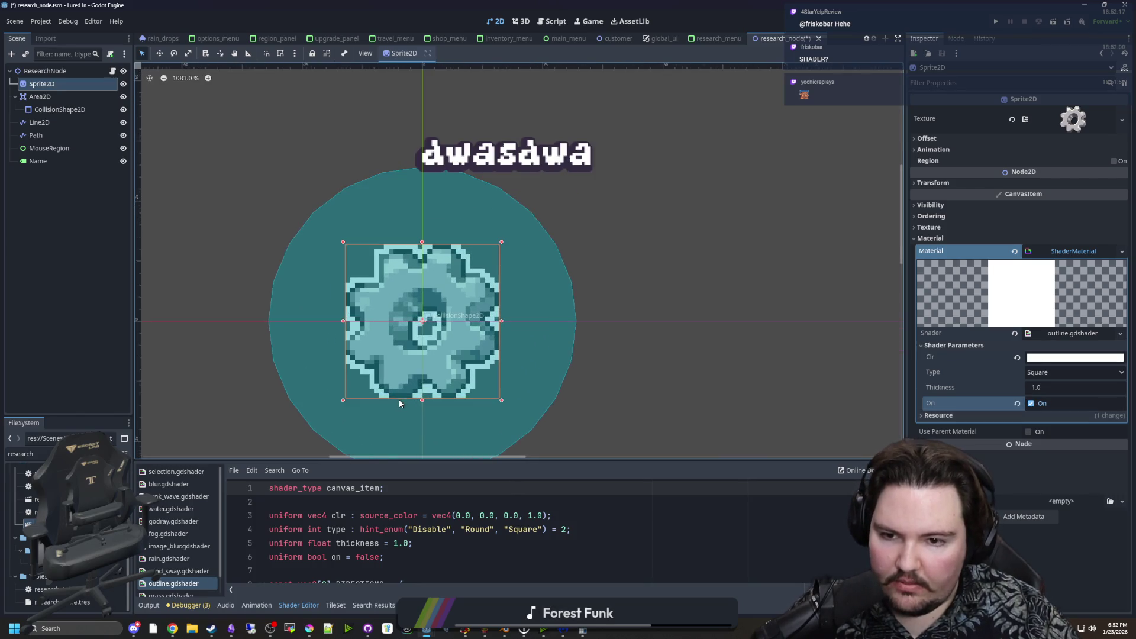
pyautogui.click(1030, 403)
pyautogui.click(1030, 403)
pyautogui.click(1031, 403)
pyautogui.click(1031, 403)
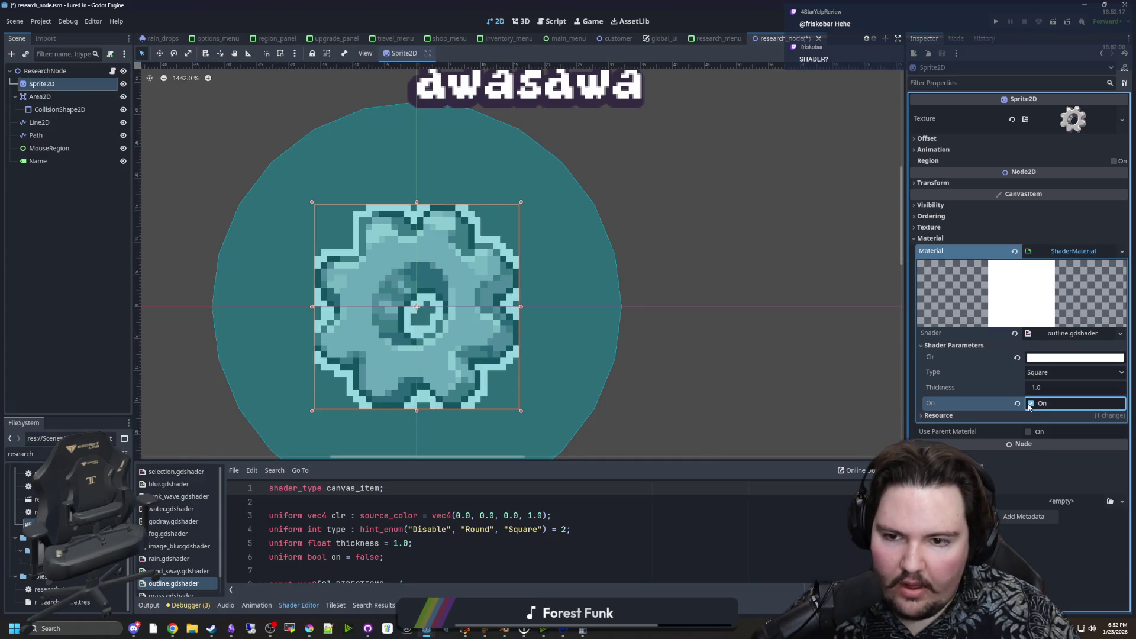
pyautogui.click(1030, 403)
pyautogui.click(1030, 403)
pyautogui.click(1030, 403)
pyautogui.click(1031, 403)
pyautogui.click(1031, 403)
pyautogui.click(1030, 404)
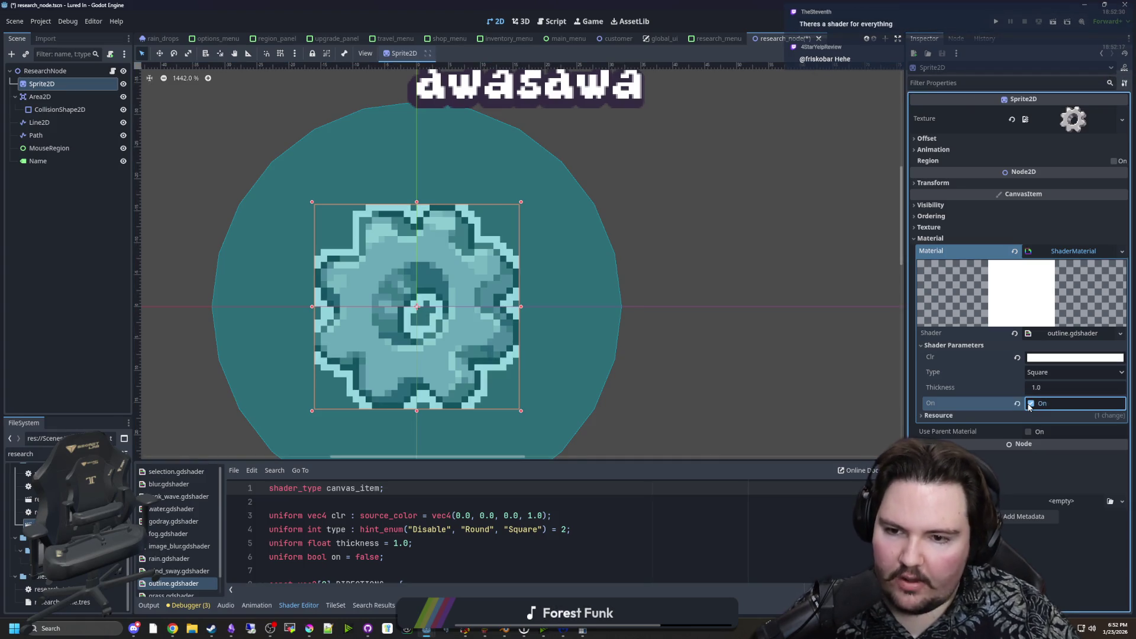
pyautogui.click(1031, 404)
pyautogui.click(1031, 403)
pyautogui.click(1030, 404)
pyautogui.click(1030, 404)
pyautogui.click(1030, 404)
pyautogui.click(1030, 404)
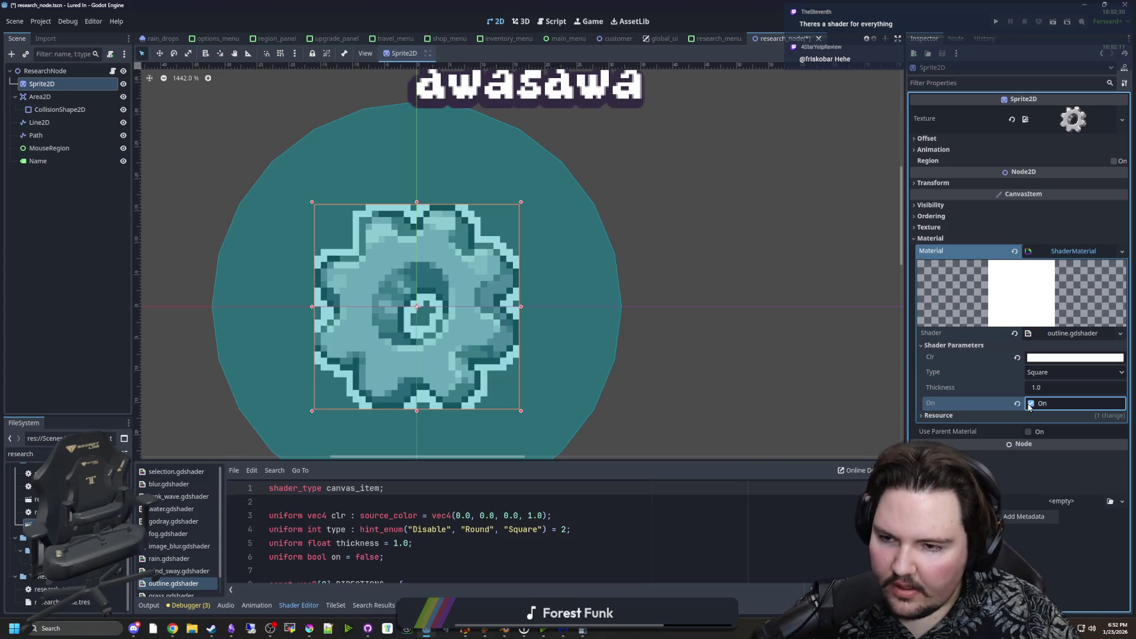
pyautogui.click(1030, 404)
pyautogui.click(1030, 404)
pyautogui.click(1030, 404)
pyautogui.click(1030, 404)
pyautogui.click(1030, 407)
pyautogui.click(726, 502)
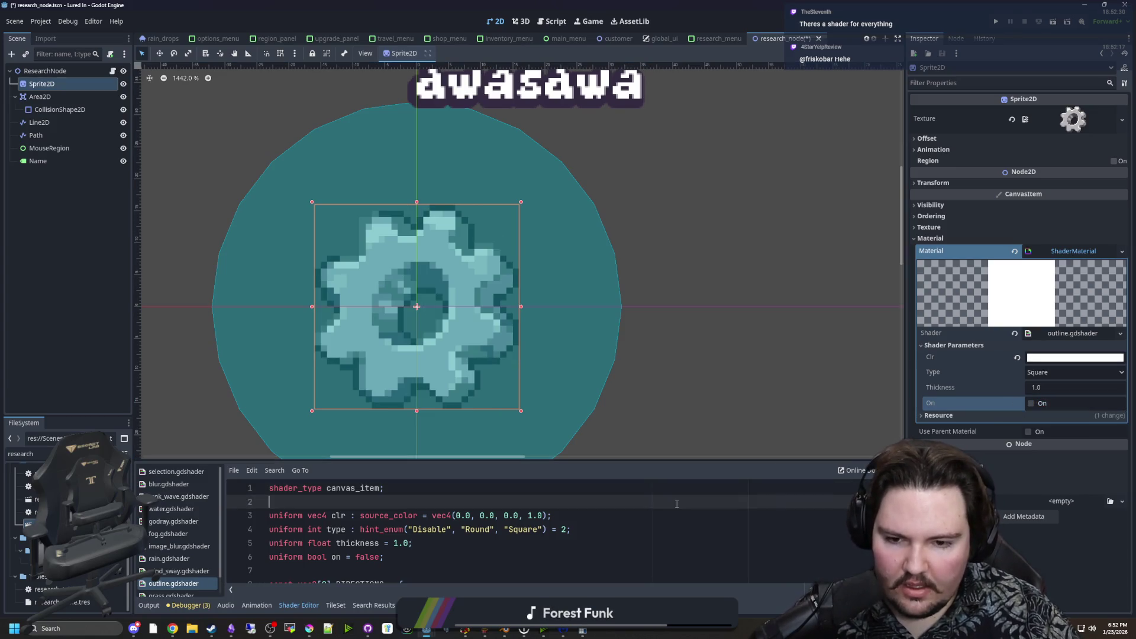
pyautogui.hotkey('ctrl', 's')
pyautogui.hotkey('alt', 'Tab')
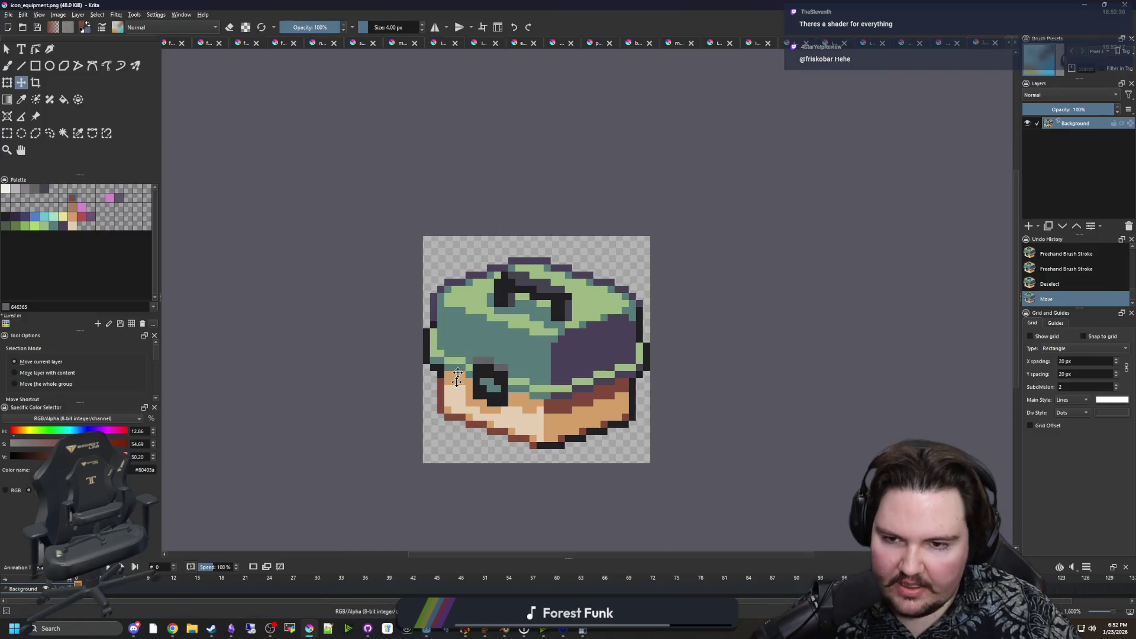
# Select the icon's left edge strip and shift it one pixel right.
pyautogui.click(6, 132)
pyautogui.scroll(1, 668, 407)
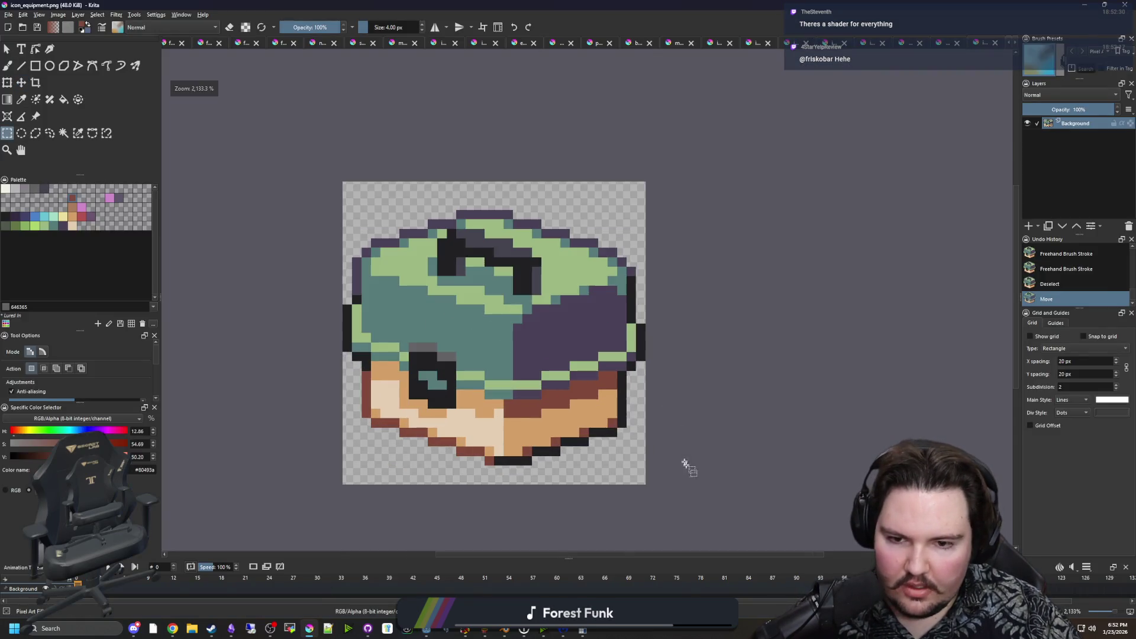
pyautogui.moveTo(716, 509)
pyautogui.mouseDown()
pyautogui.moveTo(616, 317)
pyautogui.moveTo(587, 191)
pyautogui.mouseUp()
pyautogui.moveTo(590, 147)
pyautogui.mouseDown()
pyautogui.moveTo(524, 132)
pyautogui.moveTo(619, 142)
pyautogui.mouseUp()
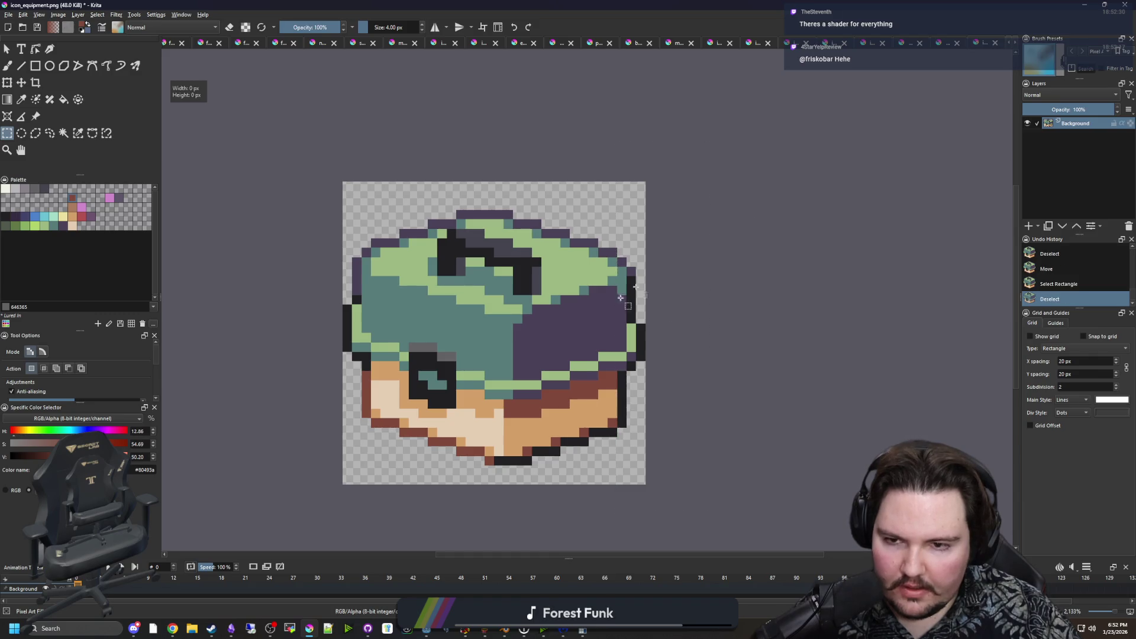
pyautogui.scroll(2, 251, 494)
pyautogui.scroll(-2, 217, 518)
pyautogui.moveTo(206, 497); pyautogui.dragTo(272, 224)
pyautogui.press('t')
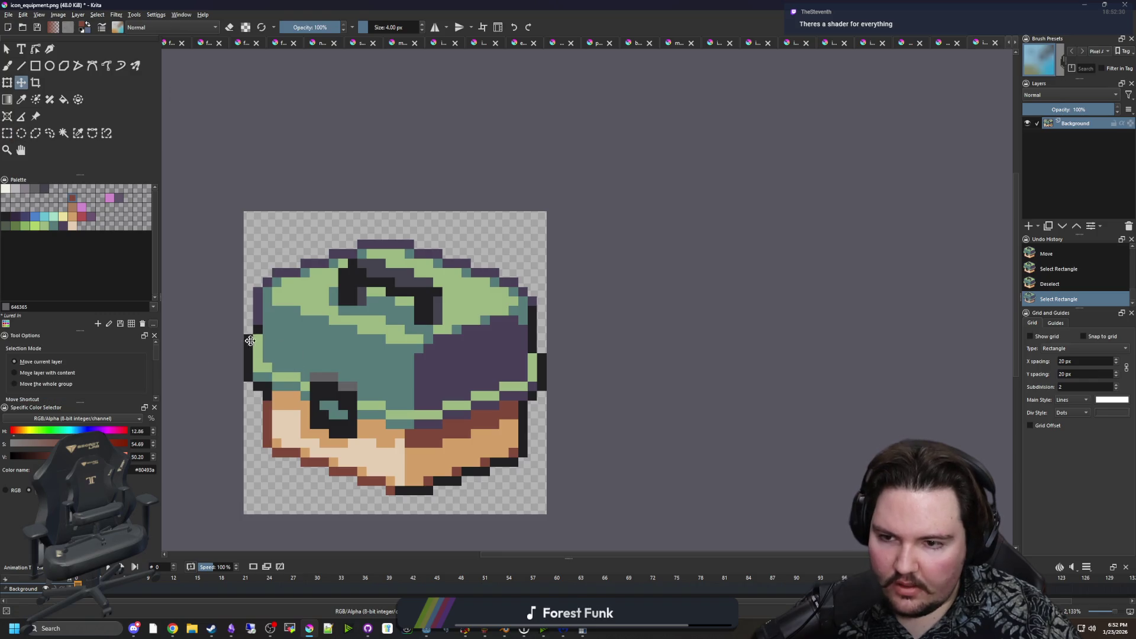
pyautogui.moveTo(252, 340); pyautogui.dragTo(263, 340)
# Select the icon's right edge strip, nudge it one pixel, and clear the selection.
pyautogui.hotkey('ctrl', 'r')
pyautogui.scroll(2, 263, 343)
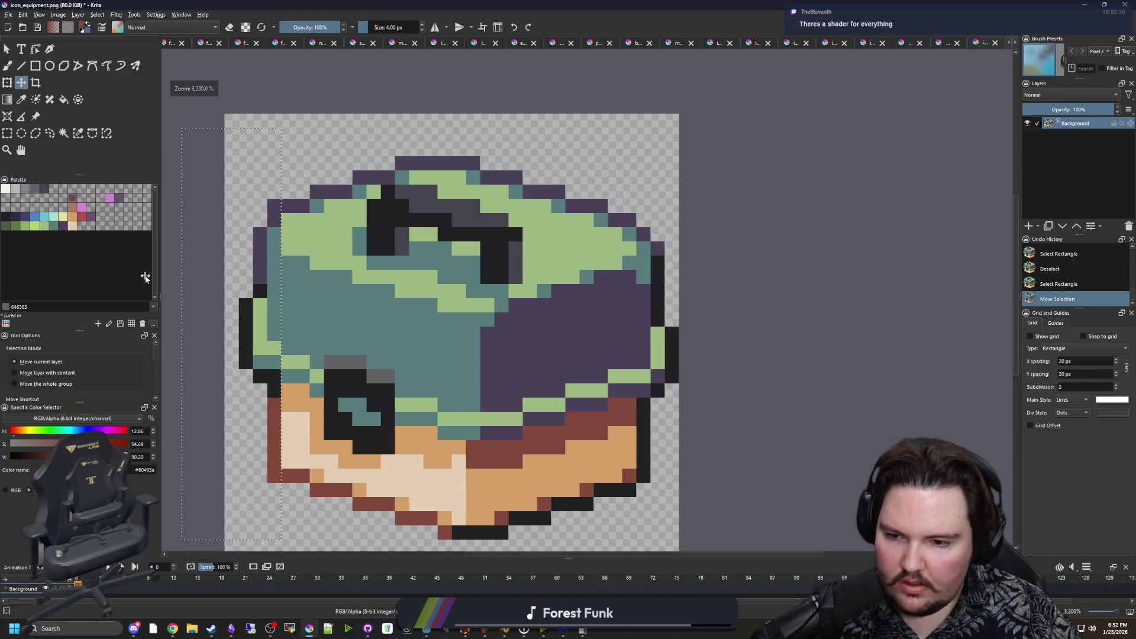
pyautogui.scroll(-2, 501, 279)
pyautogui.click(708, 486)
pyautogui.moveTo(708, 486); pyautogui.dragTo(634, 208)
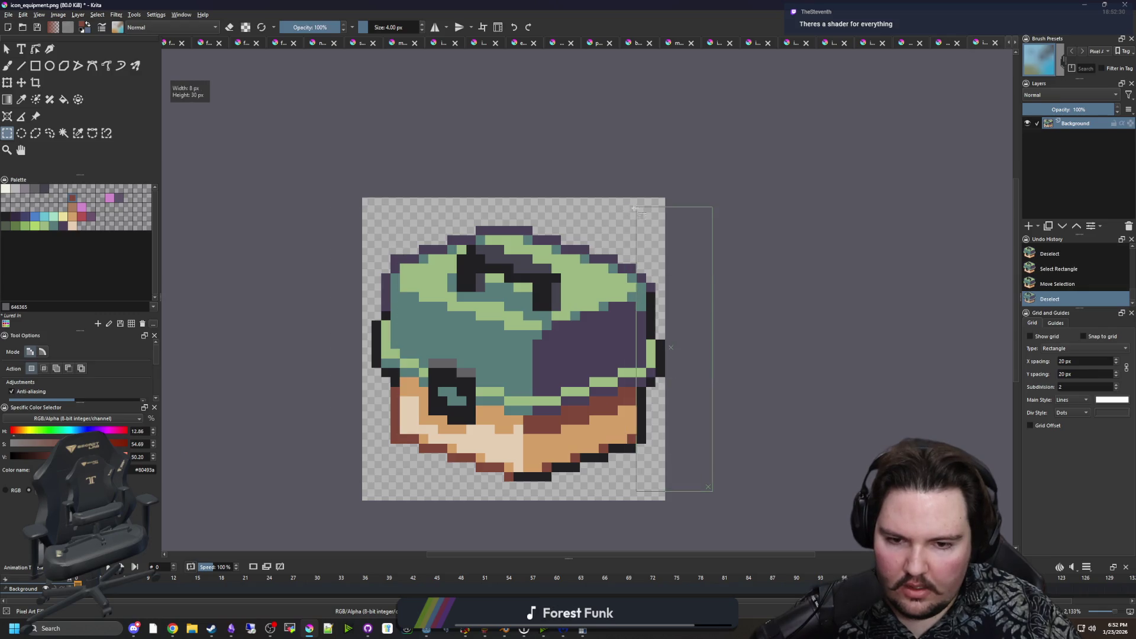
pyautogui.press('t')
pyautogui.press('Left')
pyautogui.press('Left')
pyautogui.press('Right')
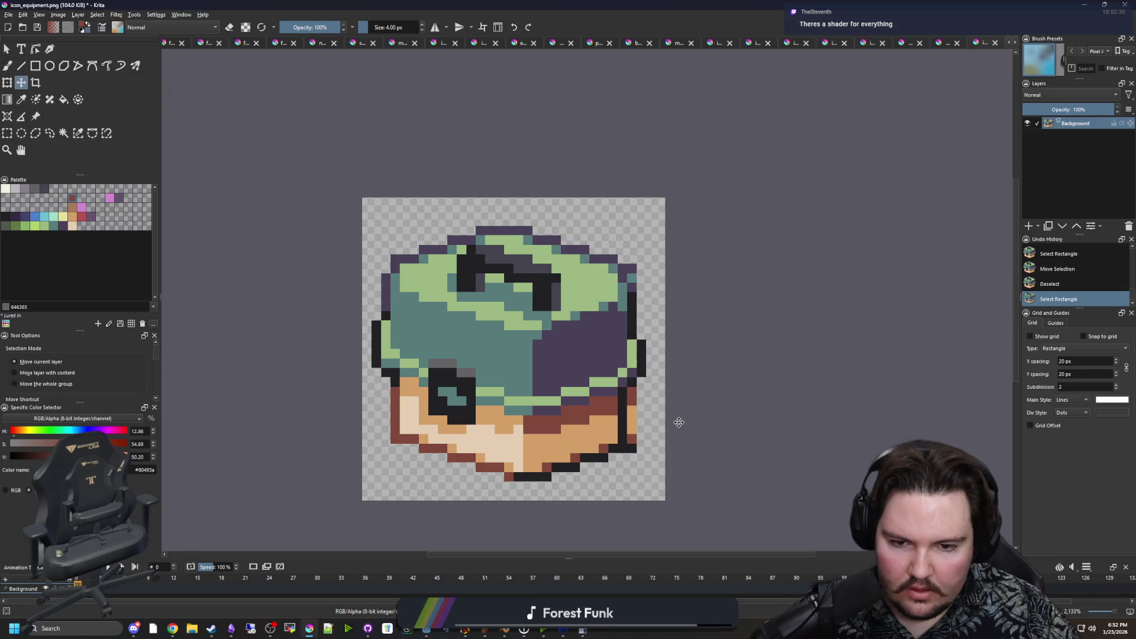
pyautogui.hotkey('ctrl', 'shift', 'a')
# Switch to a 1 px eraser and save icon_equipment.png as PNG.
pyautogui.scroll(-2, 537, 381)
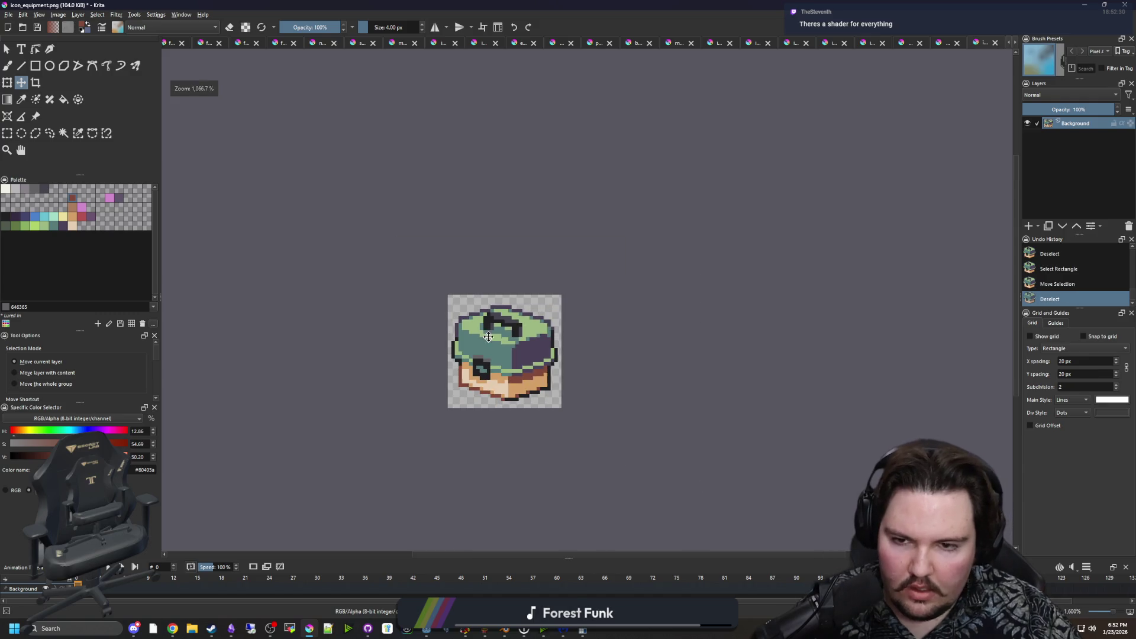
pyautogui.scroll(3, 536, 382)
pyautogui.press('b')
pyautogui.press('e')
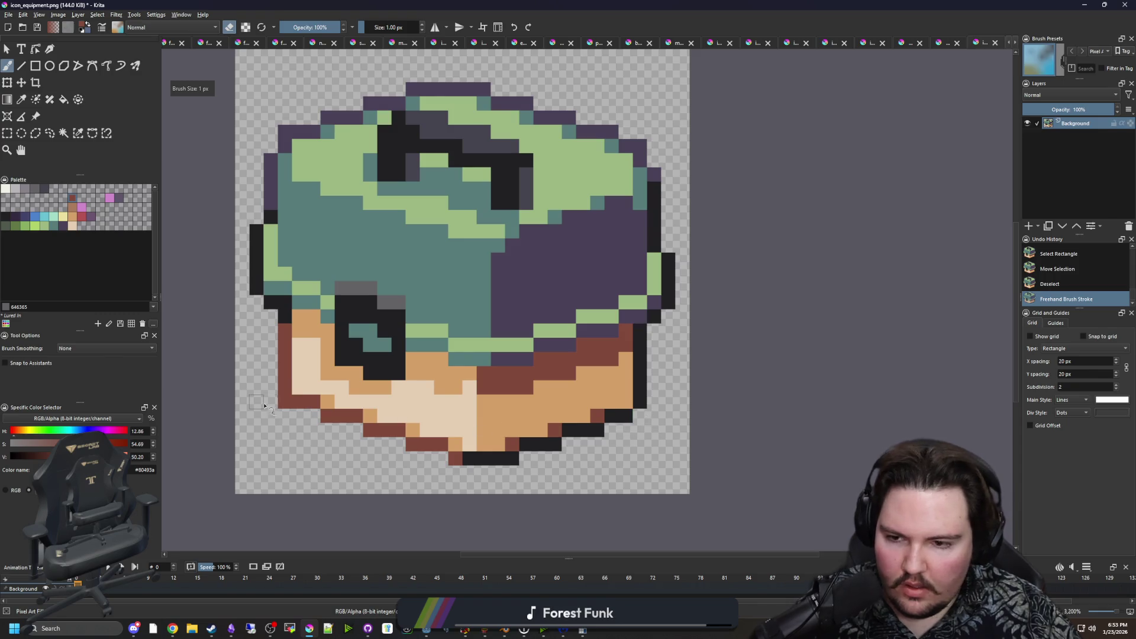
pyautogui.scroll(-3, 284, 408)
pyautogui.hotkey('ctrl', 's')
pyautogui.click(602, 402)
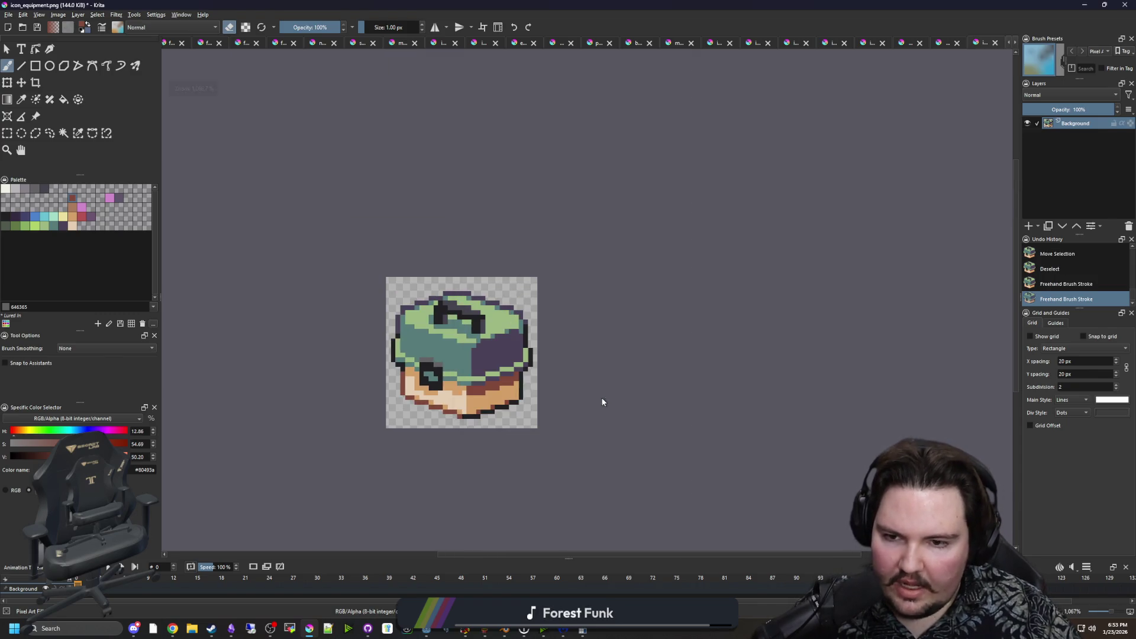
# Erase a stray pixel, undo it, save the PNG again, and minimize Krita.
pyautogui.scroll(2, 440, 355)
pyautogui.click(366, 260)
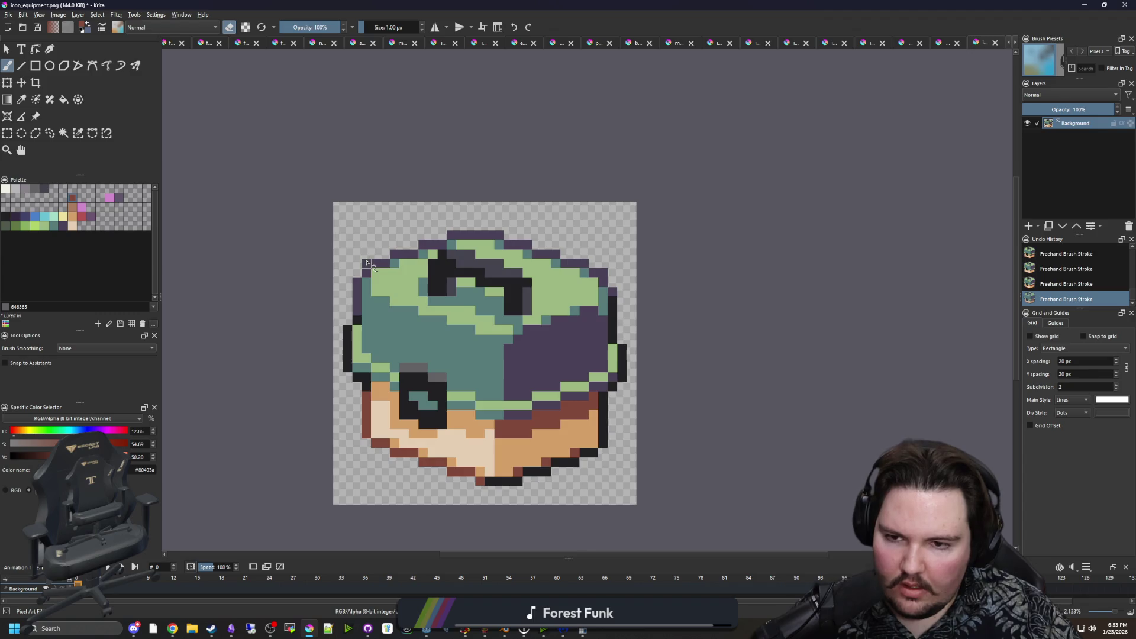
pyautogui.scroll(-2, 450, 248)
pyautogui.hotkey('ctrl', 'z')
pyautogui.hotkey('ctrl', 'z')
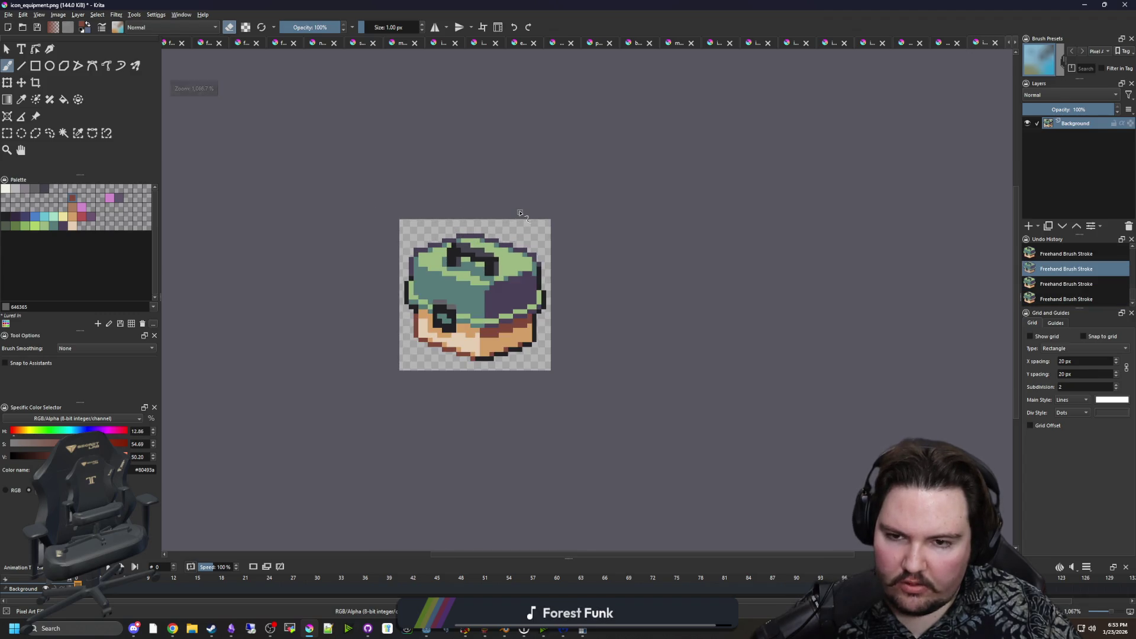
pyautogui.scroll(2, 481, 262)
pyautogui.hotkey('ctrl', 's')
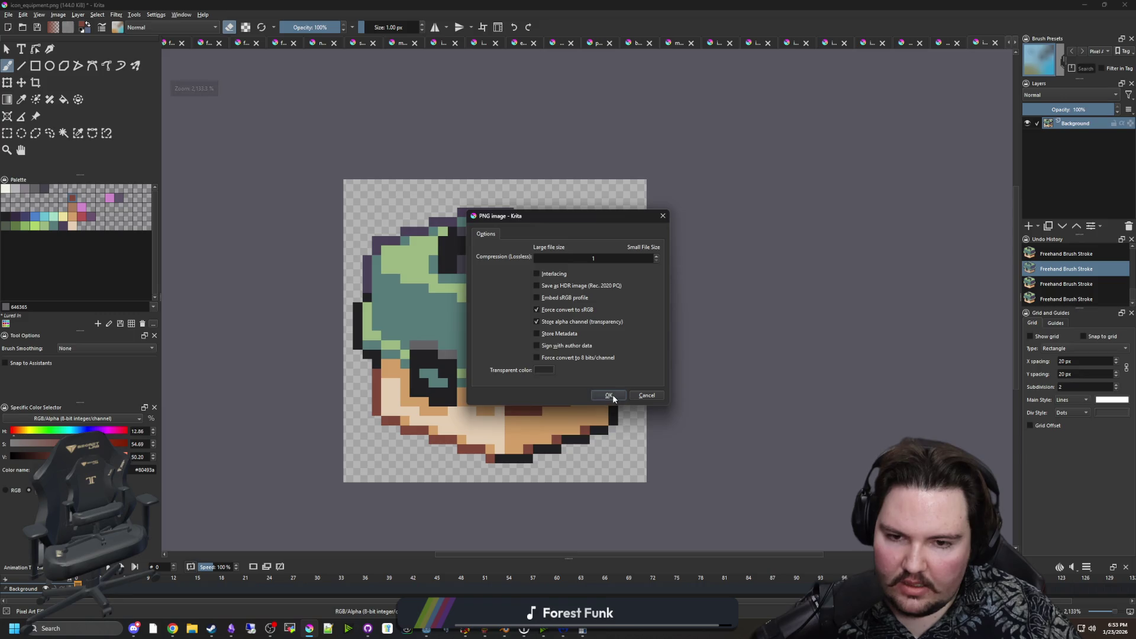
pyautogui.click(604, 399)
pyautogui.click(1084, 5)
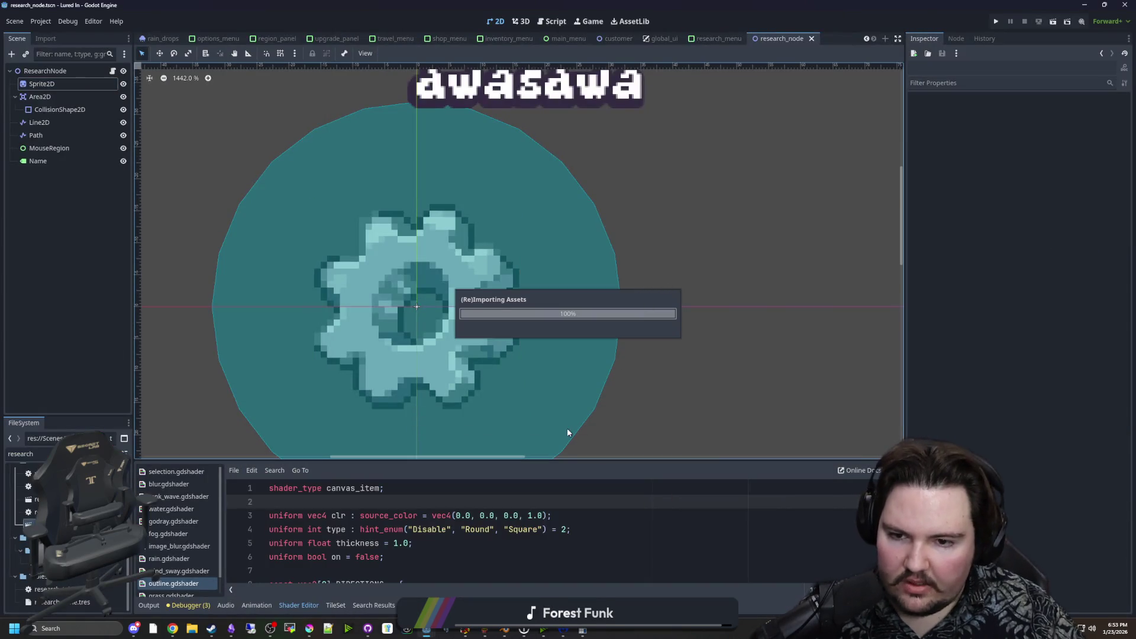
# Select the gear sprite and check its texture preview in the Inspector.
pyautogui.scroll(-3, 531, 410)
pyautogui.scroll(1, 474, 380)
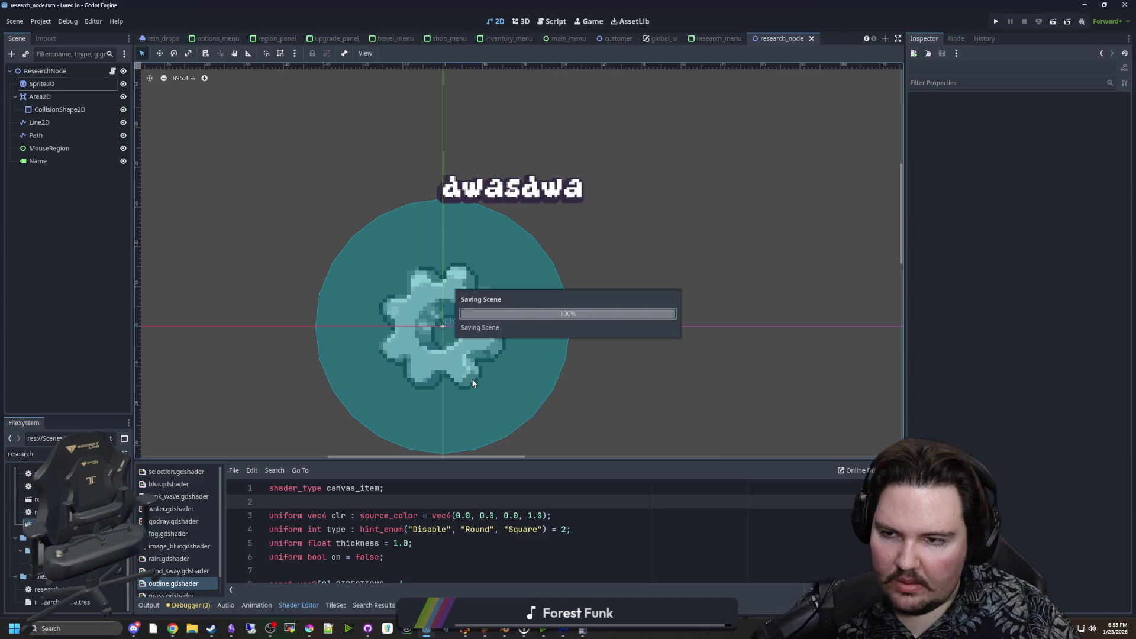
pyautogui.click(57, 85)
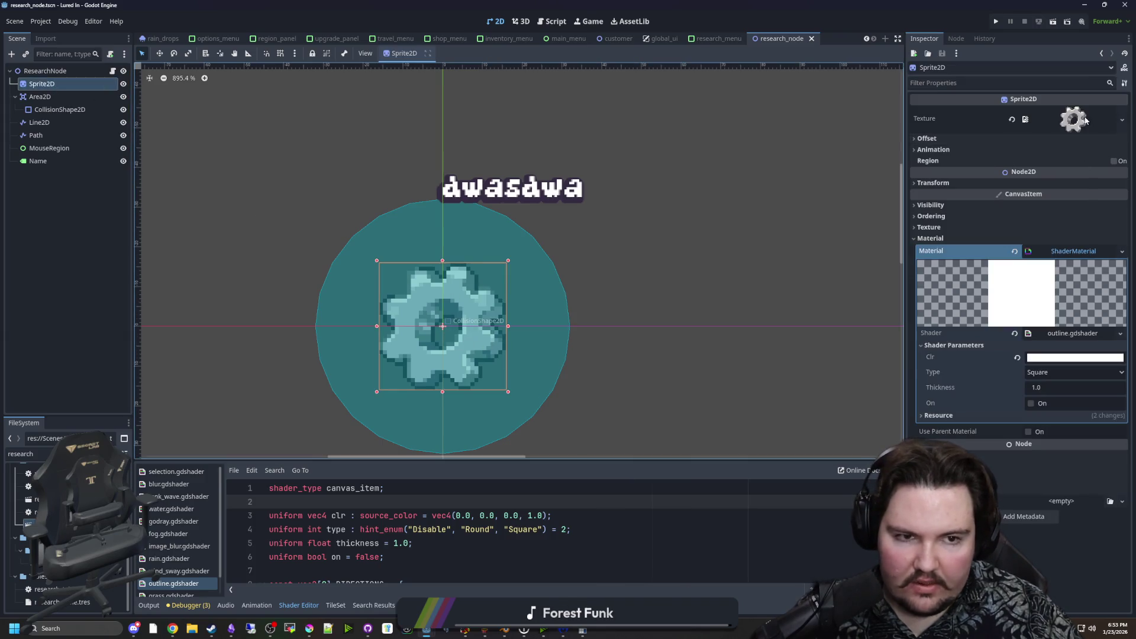
pyautogui.click(1076, 120)
pyautogui.click(1077, 119)
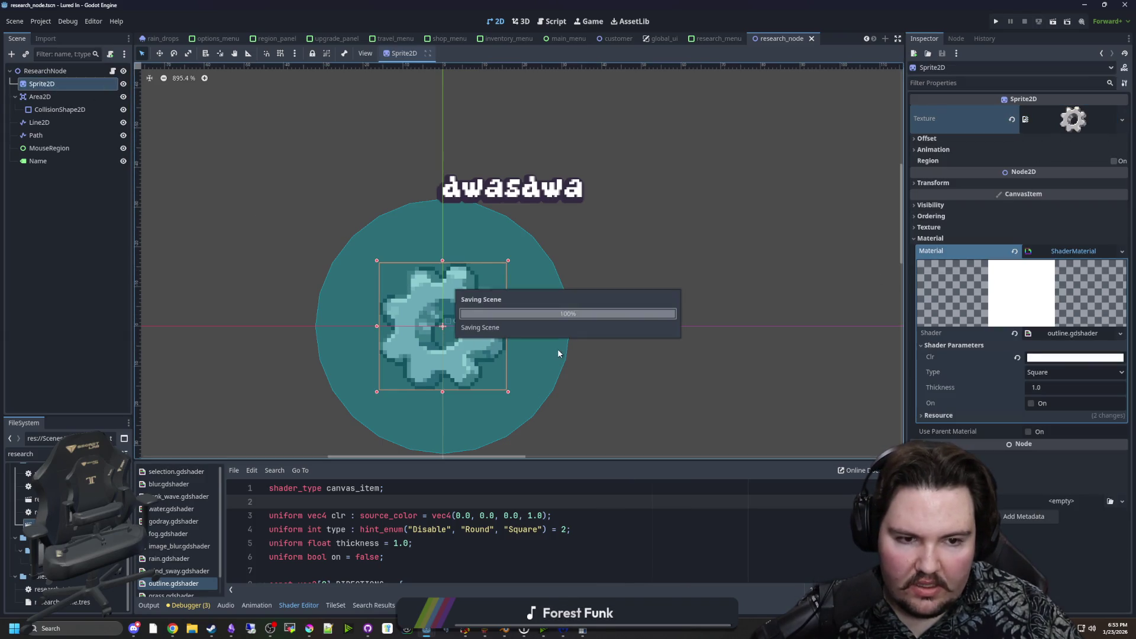
pyautogui.scroll(-1, 499, 297)
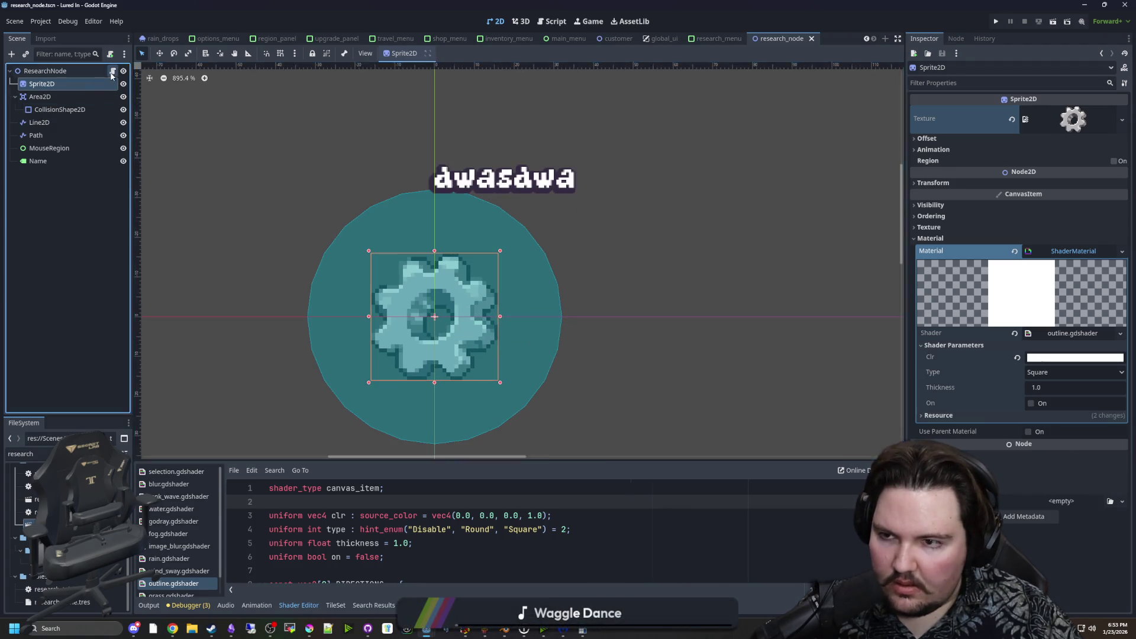
# In research_node.gd, delete the if/else block that tints selected nodes via modulate.
pyautogui.click(112, 70)
pyautogui.scroll(-12, 429, 247)
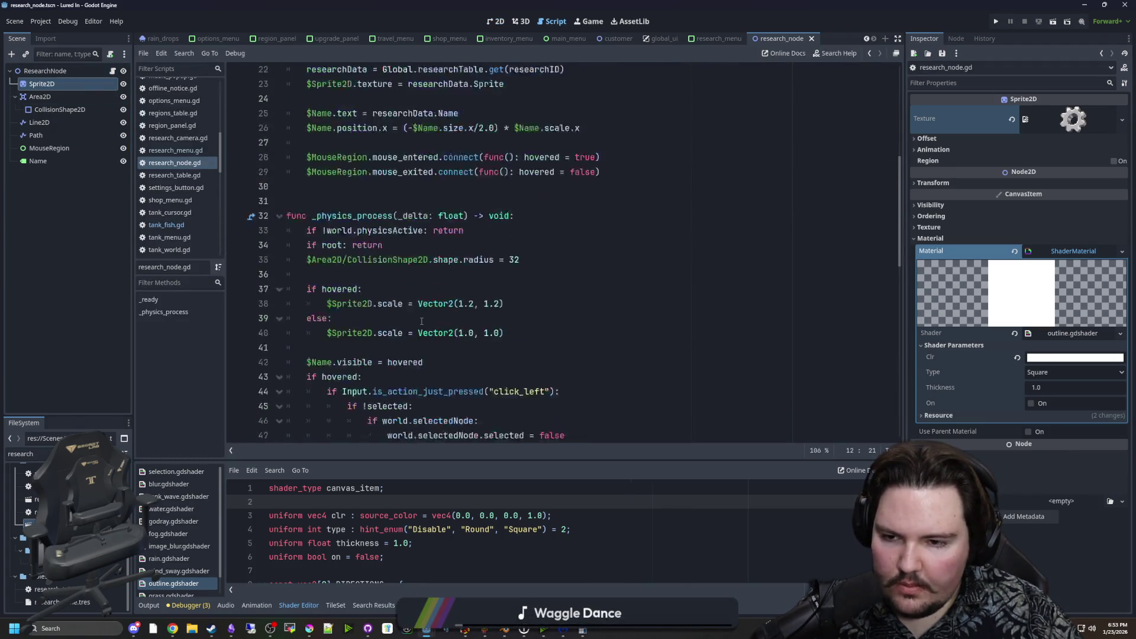
pyautogui.scroll(2, 419, 321)
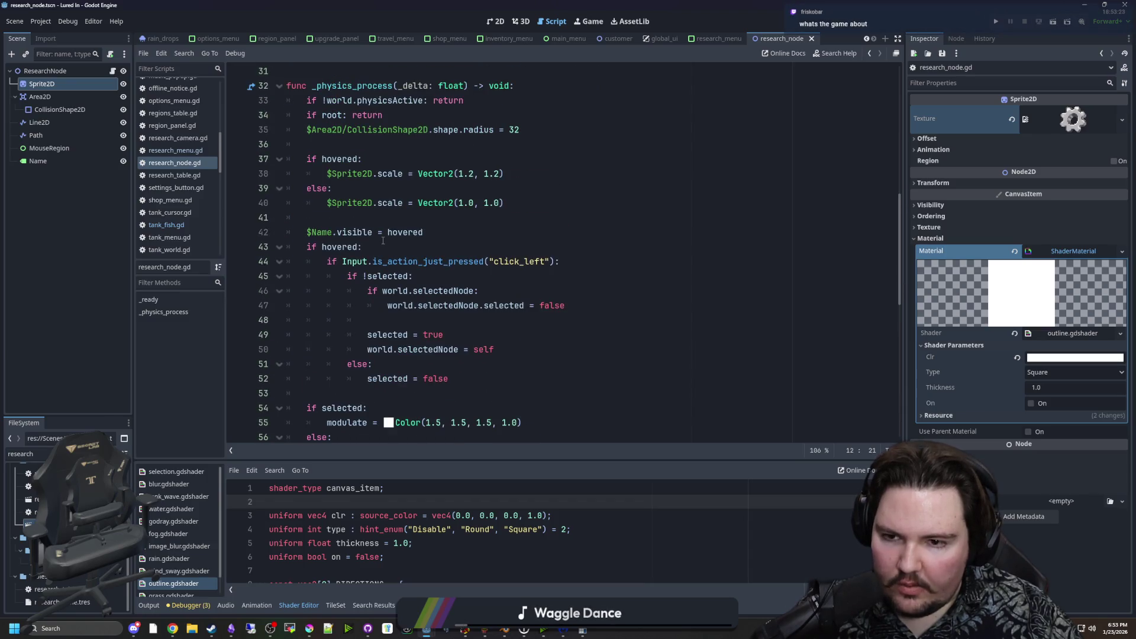
pyautogui.scroll(-3, 383, 241)
pyautogui.click(425, 310)
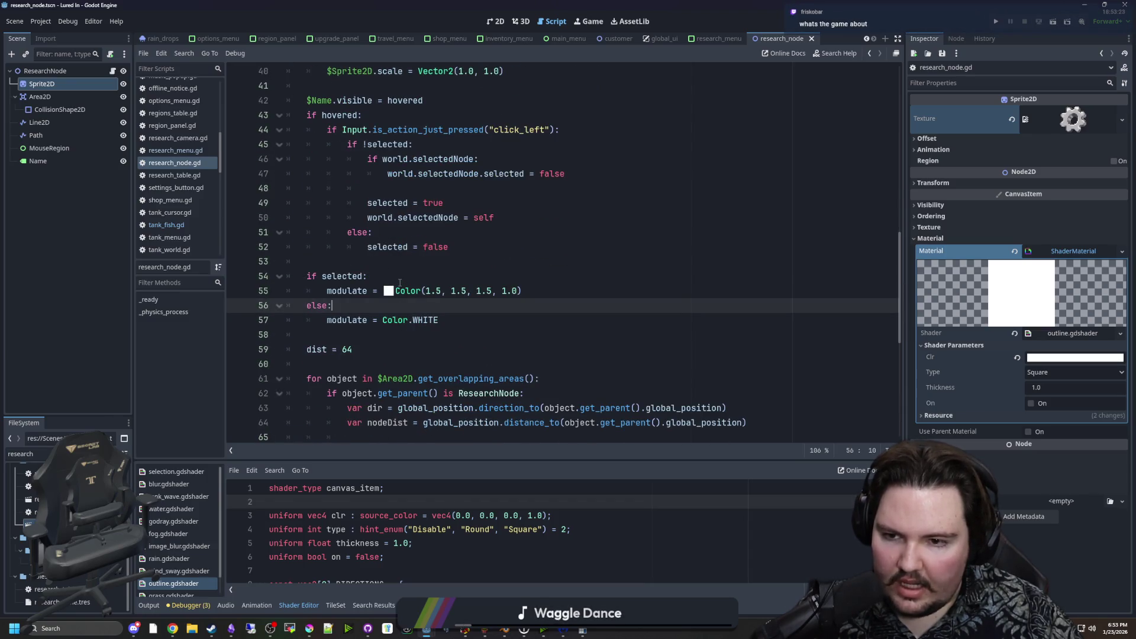
pyautogui.click(423, 322)
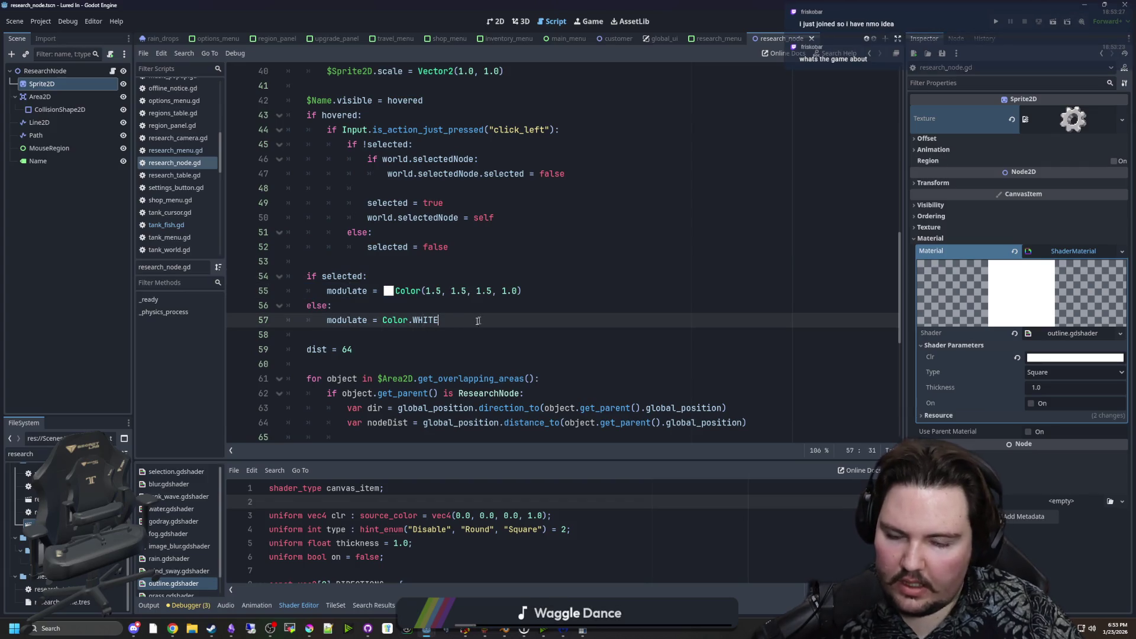
pyautogui.moveTo(478, 320); pyautogui.dragTo(375, 276)
pyautogui.press('BackSpace')
pyautogui.press('BackSpace')
# Add an empty line after 'world.selectedNode = self'.
pyautogui.scroll(1, 375, 276)
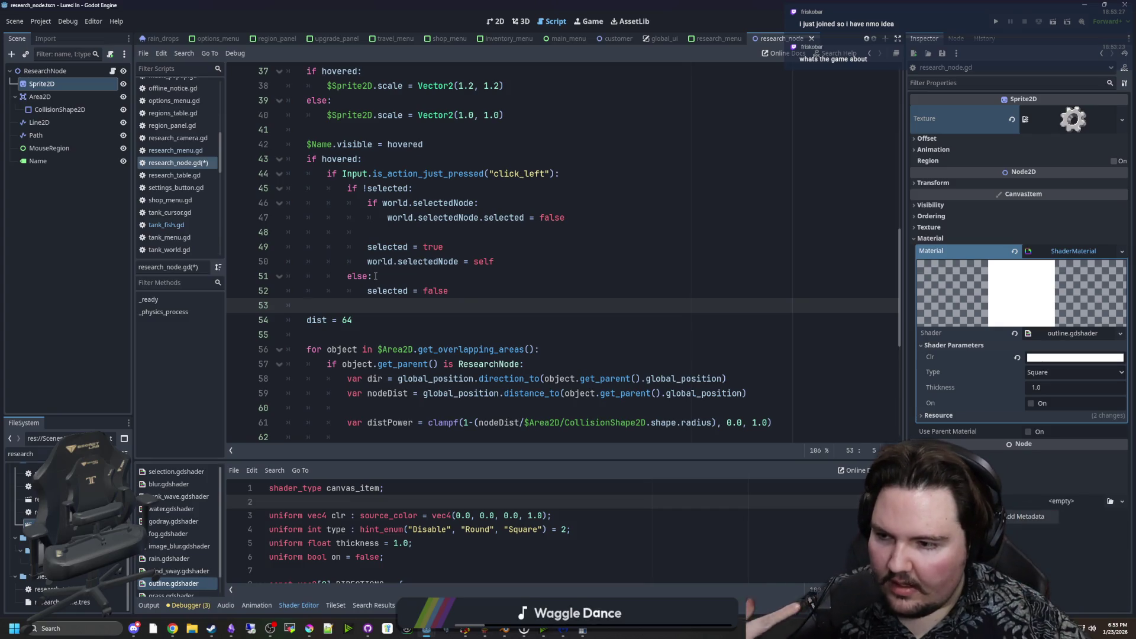
pyautogui.scroll(1, 375, 276)
pyautogui.click(397, 306)
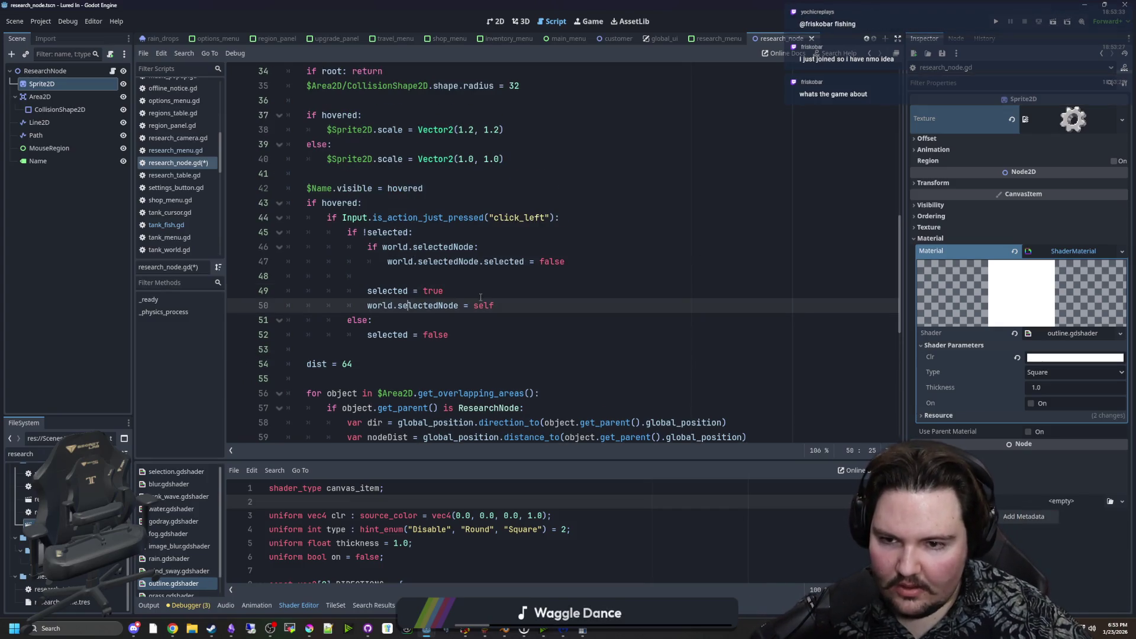
pyautogui.click(543, 312)
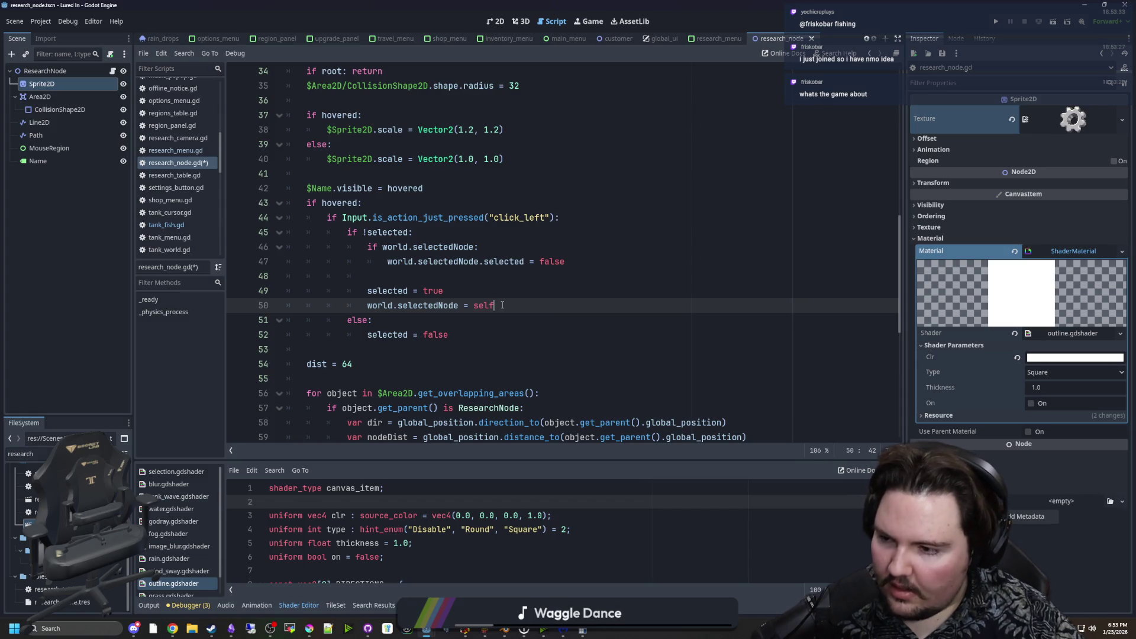
pyautogui.press('Return')
pyautogui.press('BackSpace')
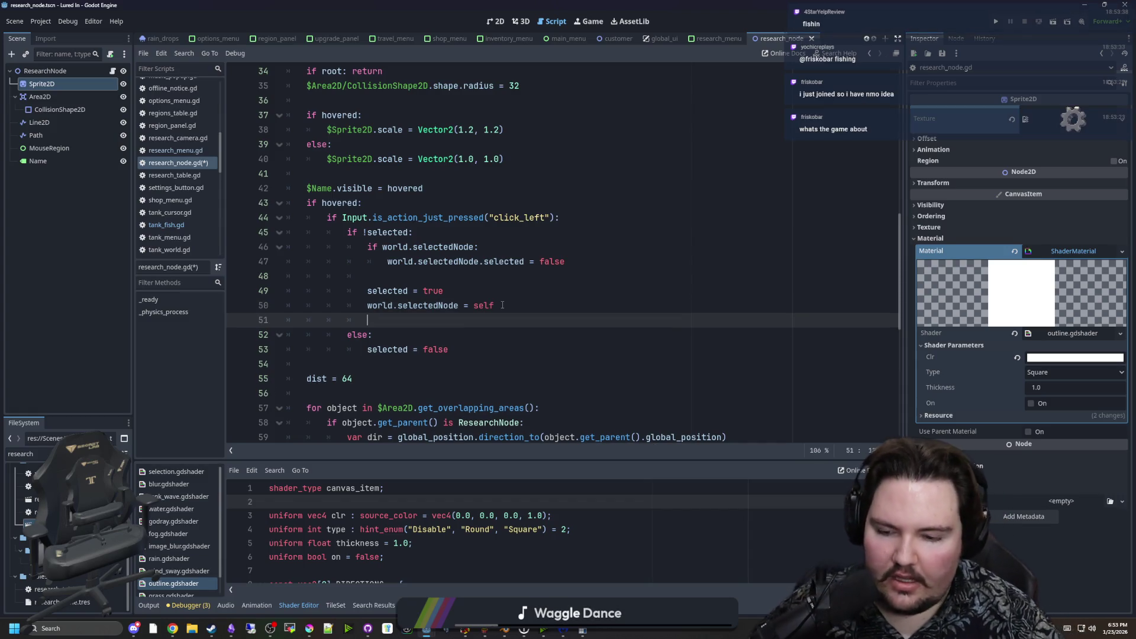
# Add $Sprite2D.material.set_shader_parameter("on", true) under selected = true and paste a copy under selected = false.
pyautogui.write('$Sprite2D.')
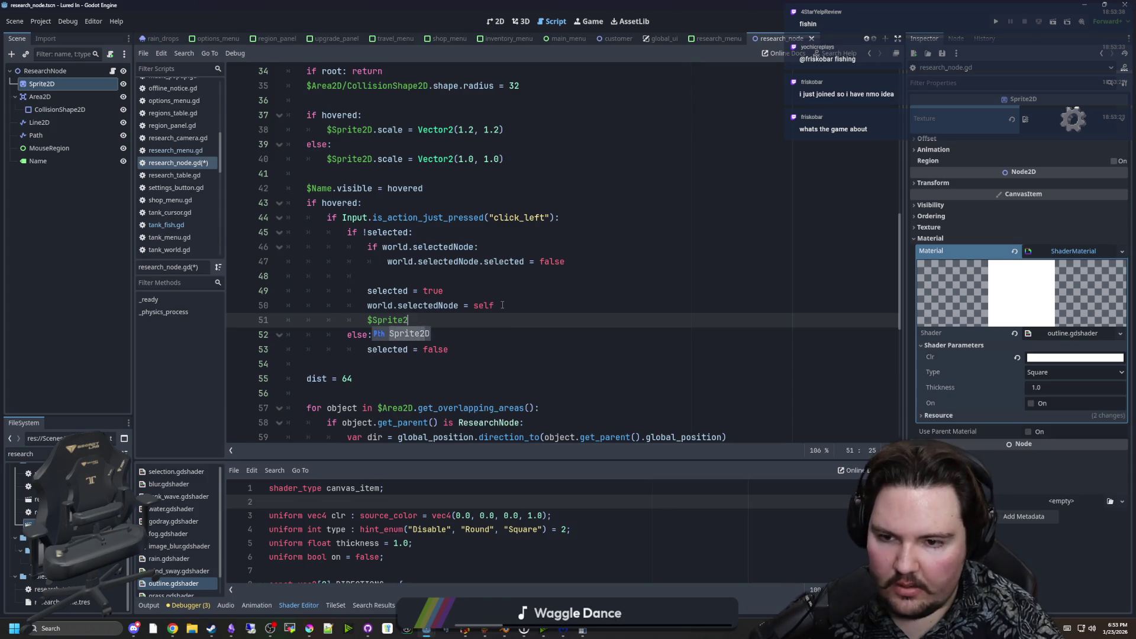
pyautogui.write('mat')
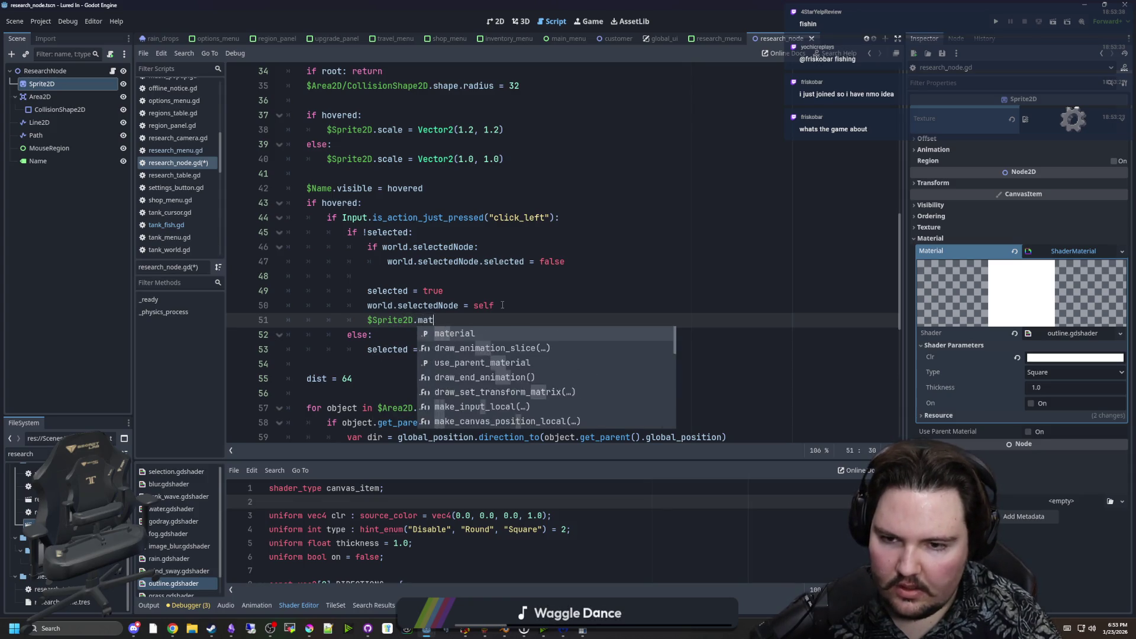
pyautogui.write('erial.set_shader_para')
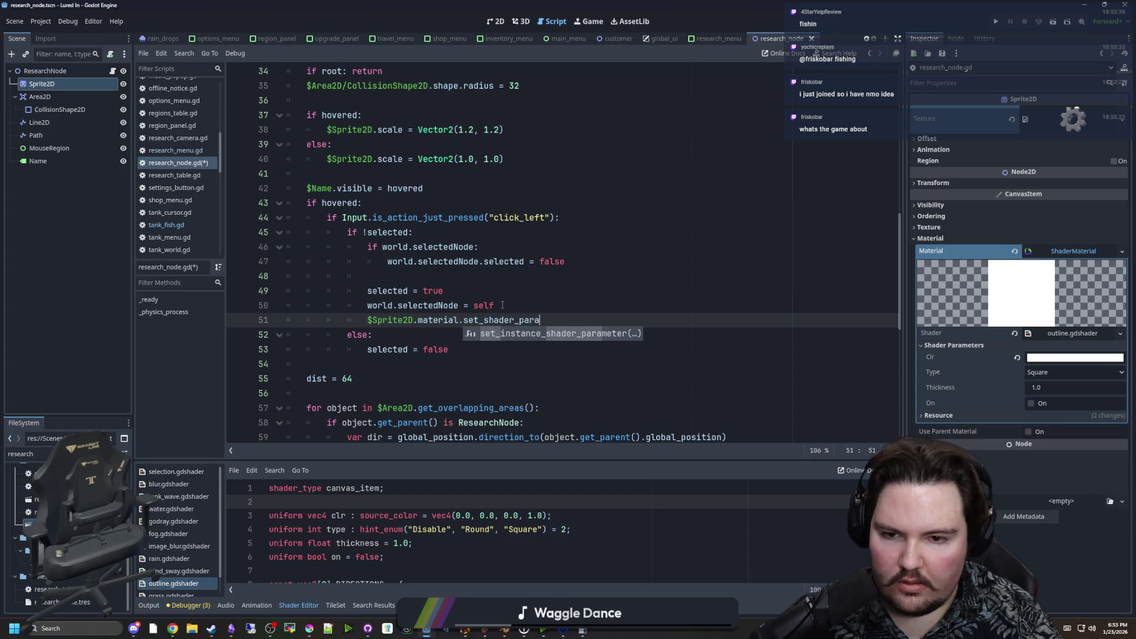
pyautogui.write('mtert')
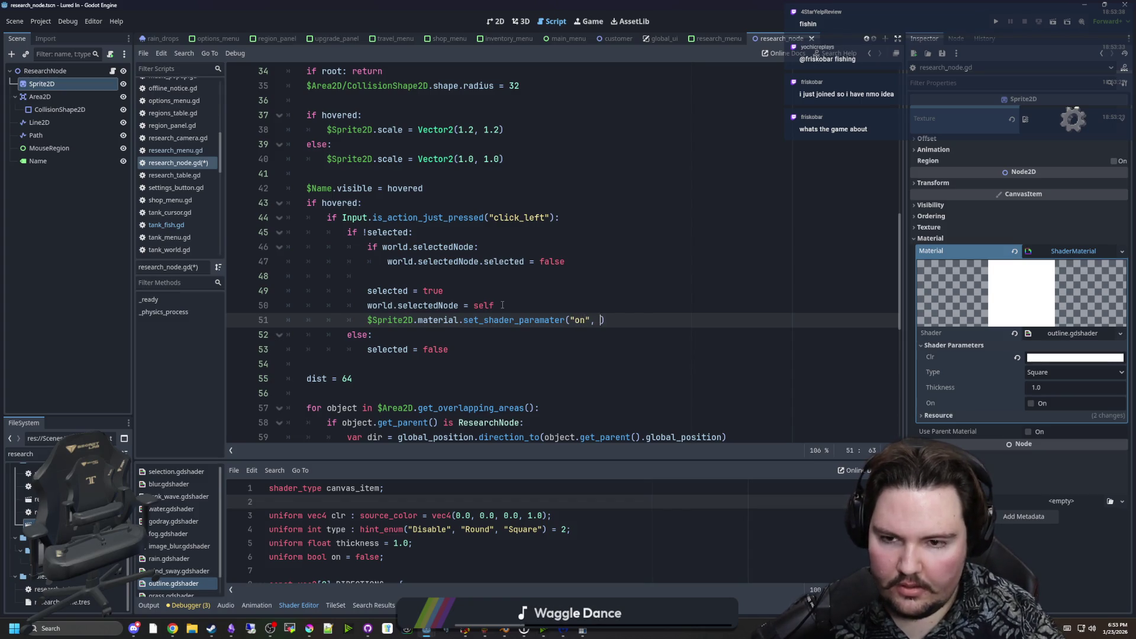
pyautogui.write('true')
pyautogui.moveTo(625, 319); pyautogui.dragTo(366, 320)
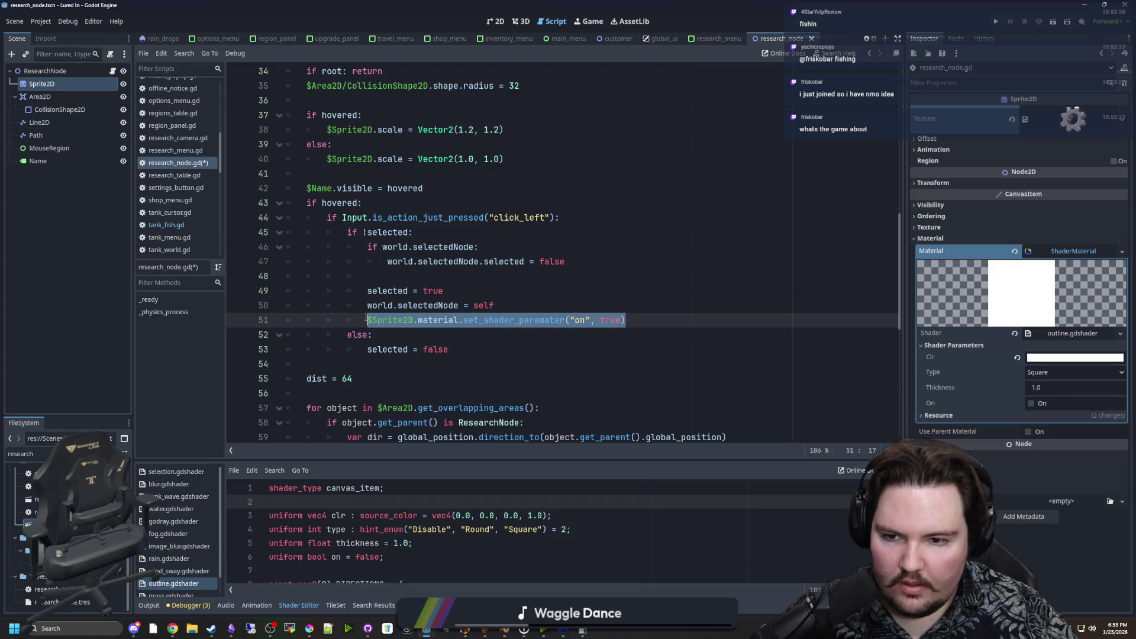
pyautogui.hotkey('ctrl', 'c')
pyautogui.click(466, 348)
pyautogui.press('Return')
pyautogui.hotkey('ctrl', 'v')
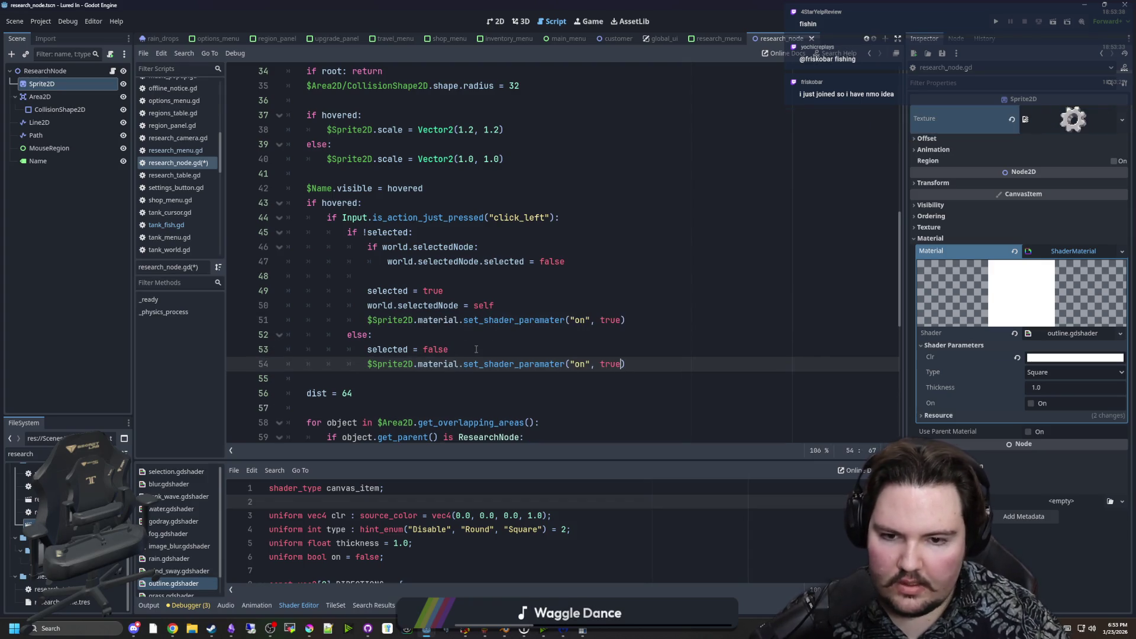
pyautogui.write('fals')
pyautogui.click(476, 349)
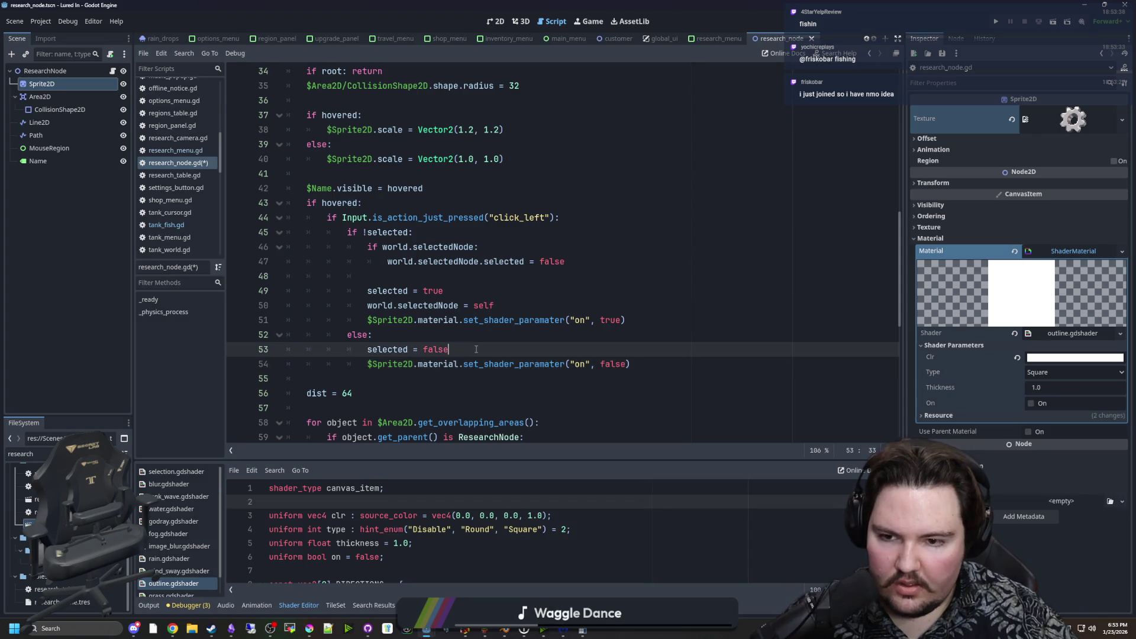
pyautogui.press('Up')
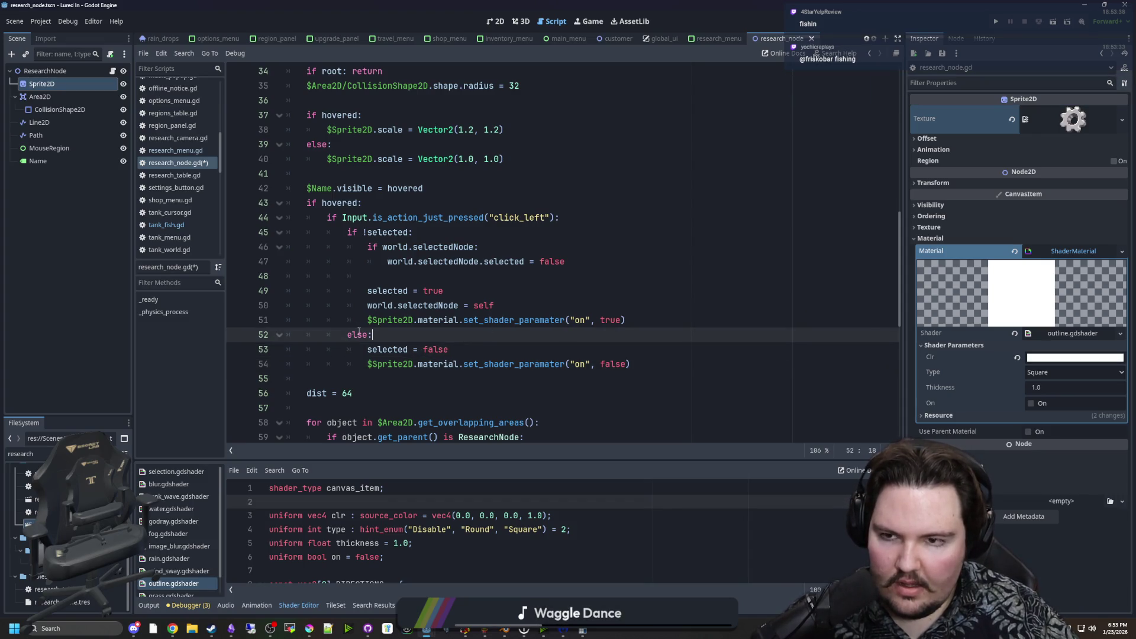
# Add blank lines above _physics_process to begin a new selected() function.
pyautogui.scroll(4, 358, 331)
pyautogui.click(345, 202)
pyautogui.press('Return')
pyautogui.press('Return')
pyautogui.press('Return')
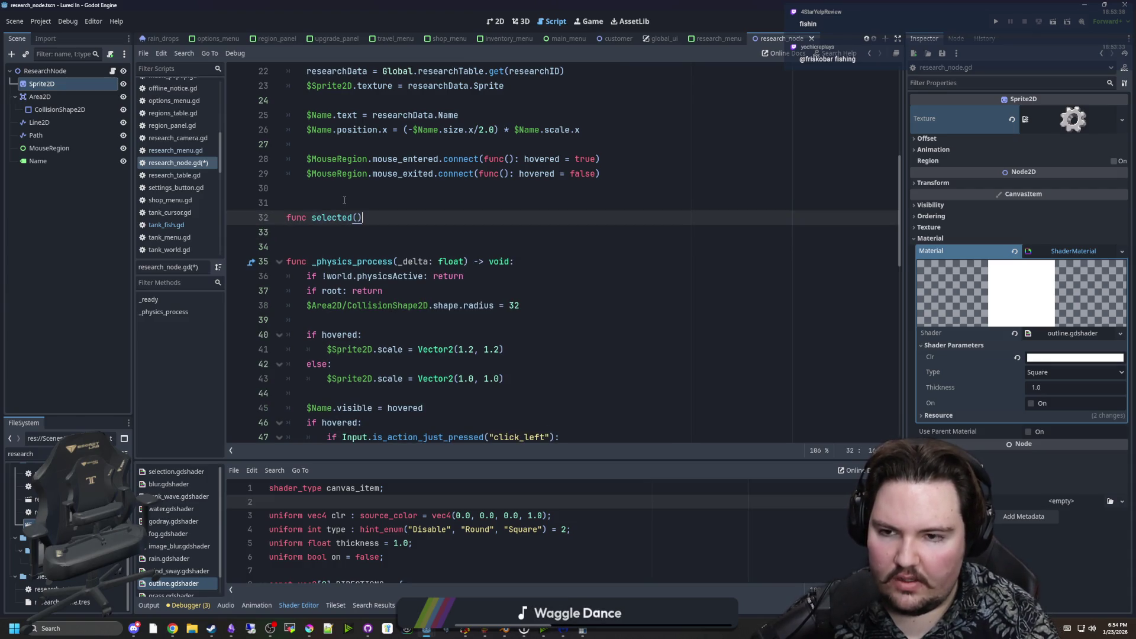
# Turn the new function into set_selected(status) with lines for its if/else branches.
pyautogui.press('Left')
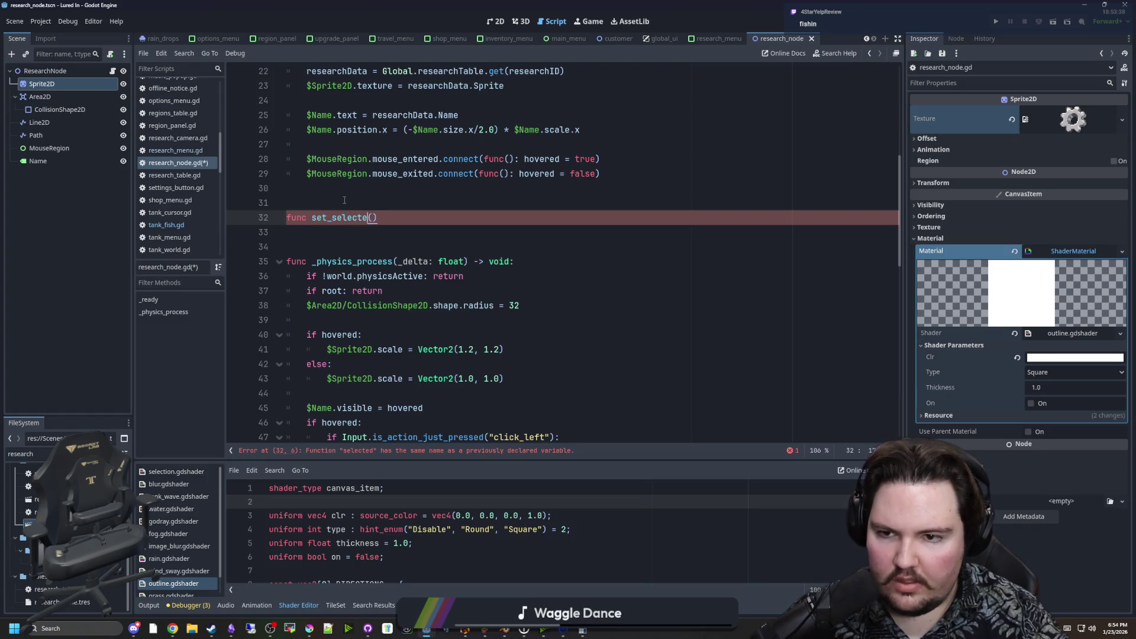
pyautogui.write(':')
pyautogui.press('Return')
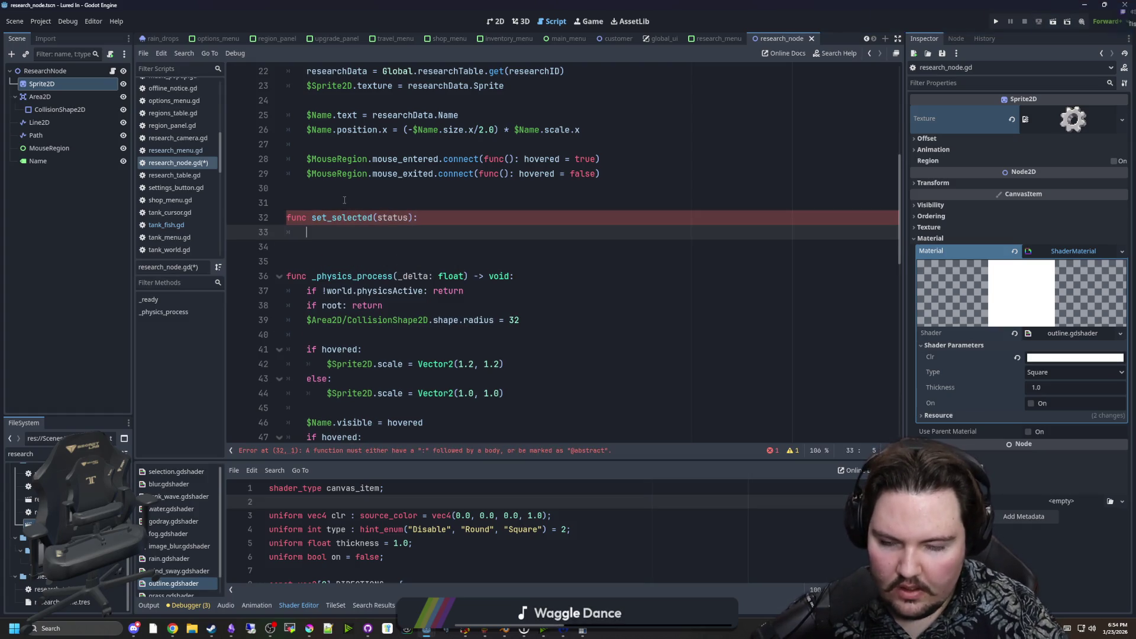
pyautogui.write('if status:')
pyautogui.press('Return')
pyautogui.press('Return')
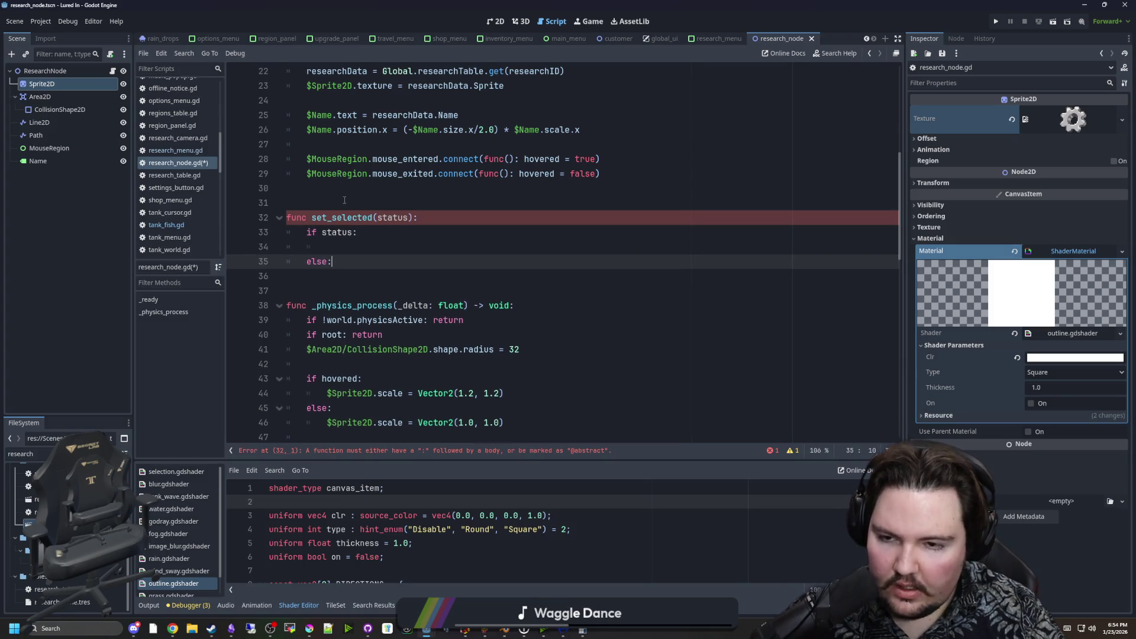
# Move the three selection-enabling lines from the click handler under if status, fixing indentation.
pyautogui.scroll(-5, 414, 249)
pyautogui.click(536, 315)
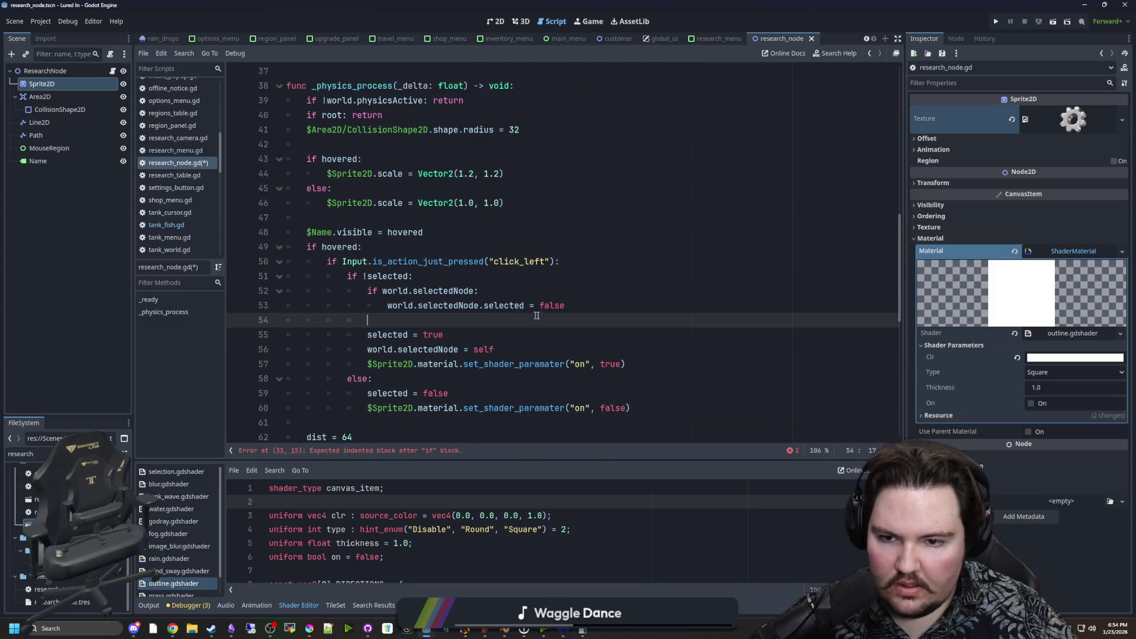
pyautogui.moveTo(625, 365)
pyautogui.mouseDown()
pyautogui.moveTo(325, 364)
pyautogui.moveTo(286, 334)
pyautogui.mouseUp()
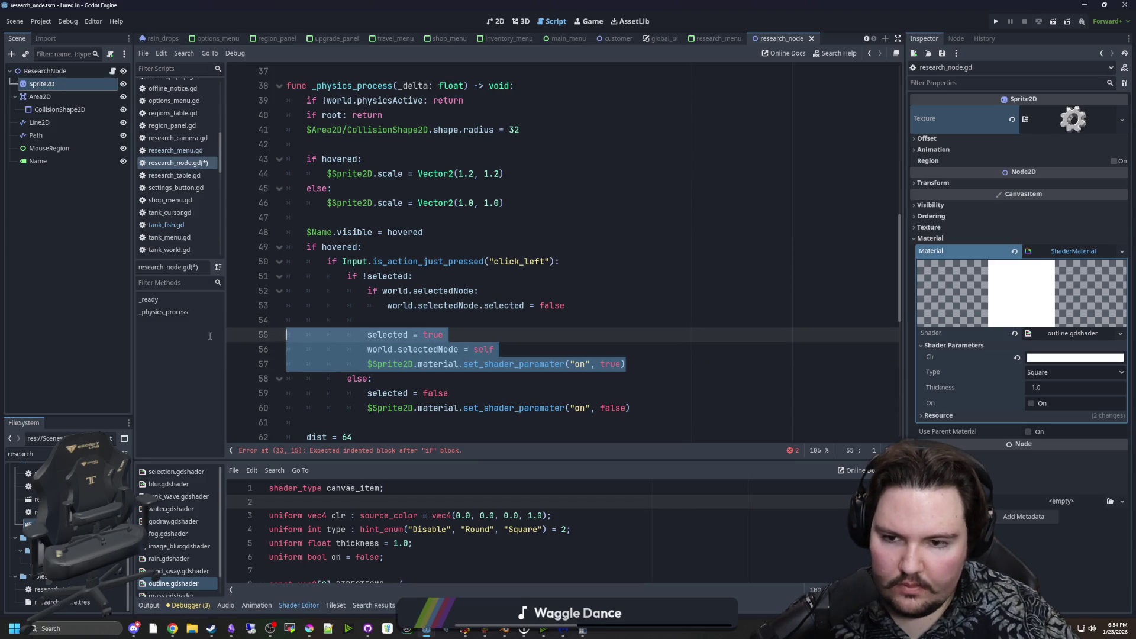
pyautogui.press('BackSpace')
pyautogui.scroll(3, 414, 267)
pyautogui.click(331, 159)
pyautogui.hotkey('ctrl', 'v')
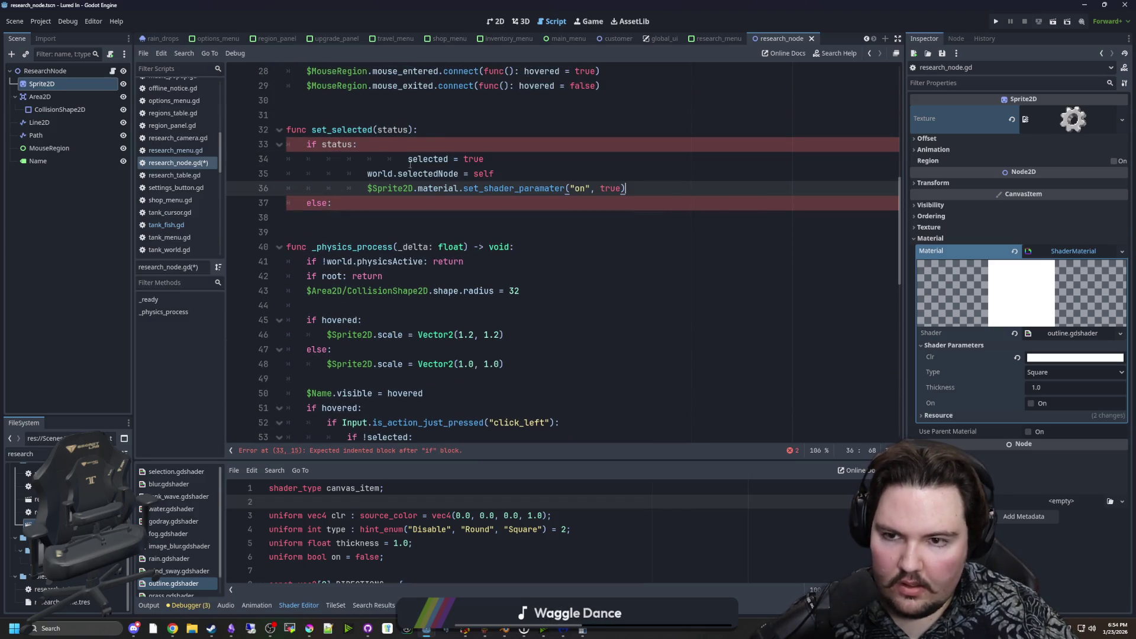
pyautogui.press('BackSpace')
pyautogui.hotkey('shift', 'Down')
pyautogui.hotkey('shift', 'Down')
pyautogui.hotkey('shift', 'Tab')
pyautogui.hotkey('shift', 'Tab')
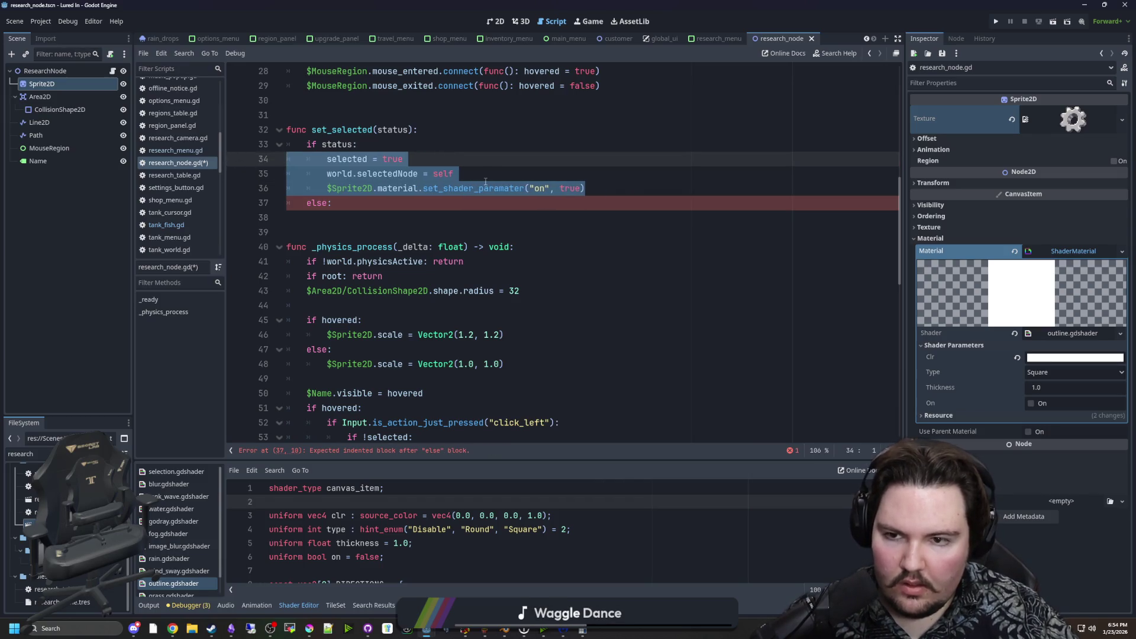
pyautogui.press('Up')
# Move the deselect lines into set_selected's else branch and outdent them.
pyautogui.scroll(-5, 621, 197)
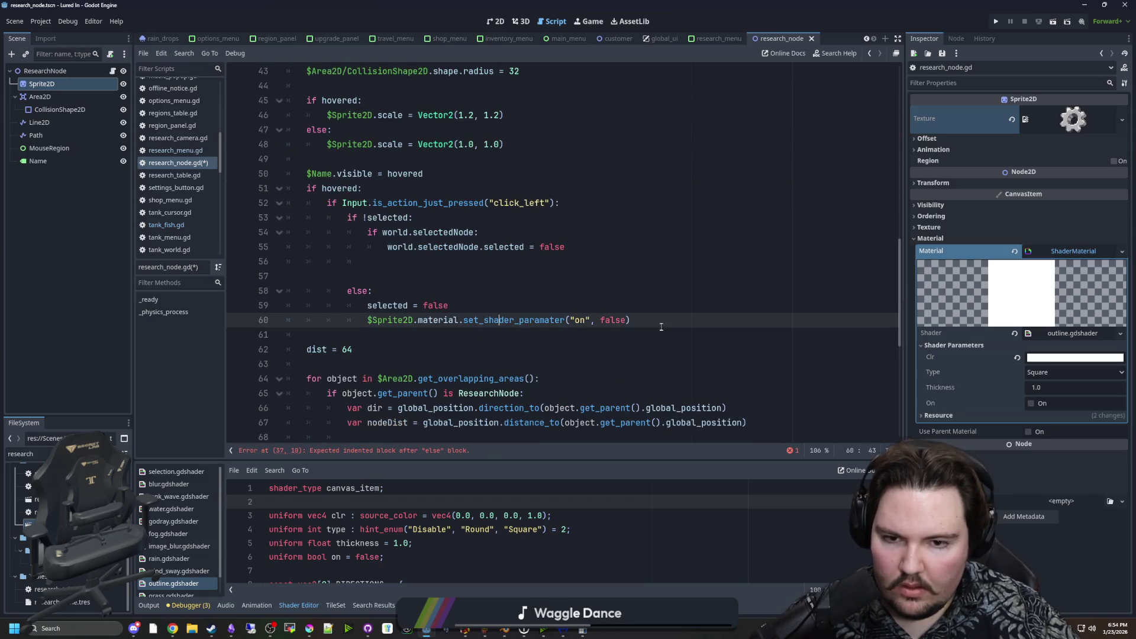
pyautogui.moveTo(651, 322); pyautogui.dragTo(262, 309)
pyautogui.hotkey('ctrl', 'x')
pyautogui.scroll(4, 355, 237)
pyautogui.click(360, 174)
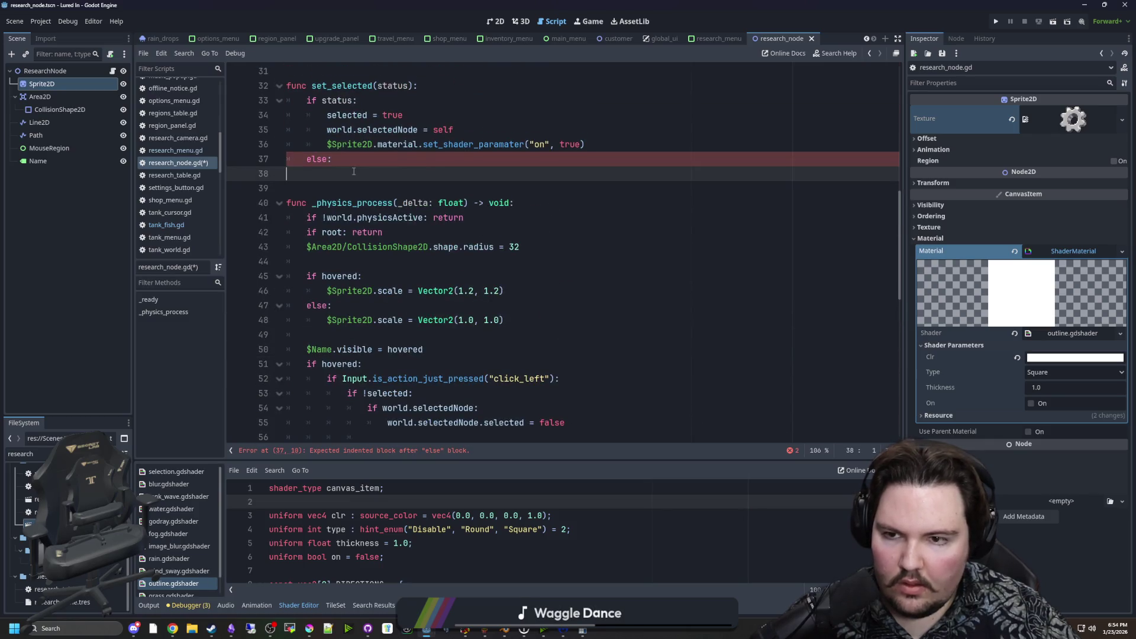
pyautogui.hotkey('ctrl', 'v')
pyautogui.press('Up')
pyautogui.hotkey('shift', 'Tab')
pyautogui.hotkey('shift', 'Tab')
pyautogui.press('Down')
pyautogui.hotkey('shift', 'Tab')
pyautogui.hotkey('shift', 'Tab')
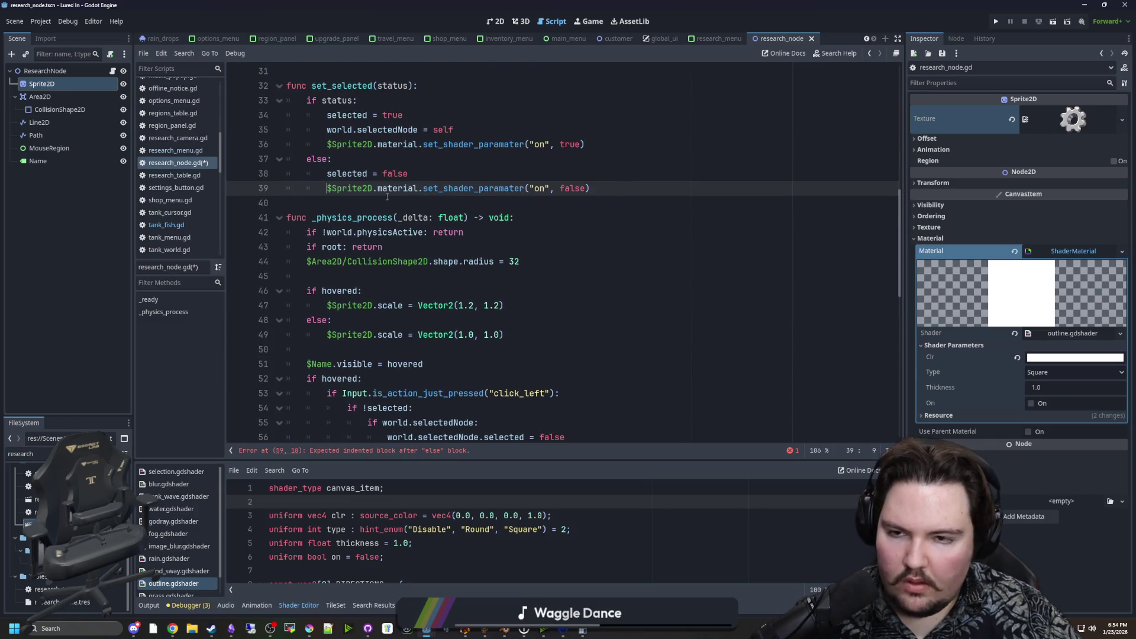
pyautogui.click(339, 210)
pyautogui.press('Return')
# Replace the click-handler code with set_selected(true), and set_selected(false) under else.
pyautogui.scroll(-3, 414, 266)
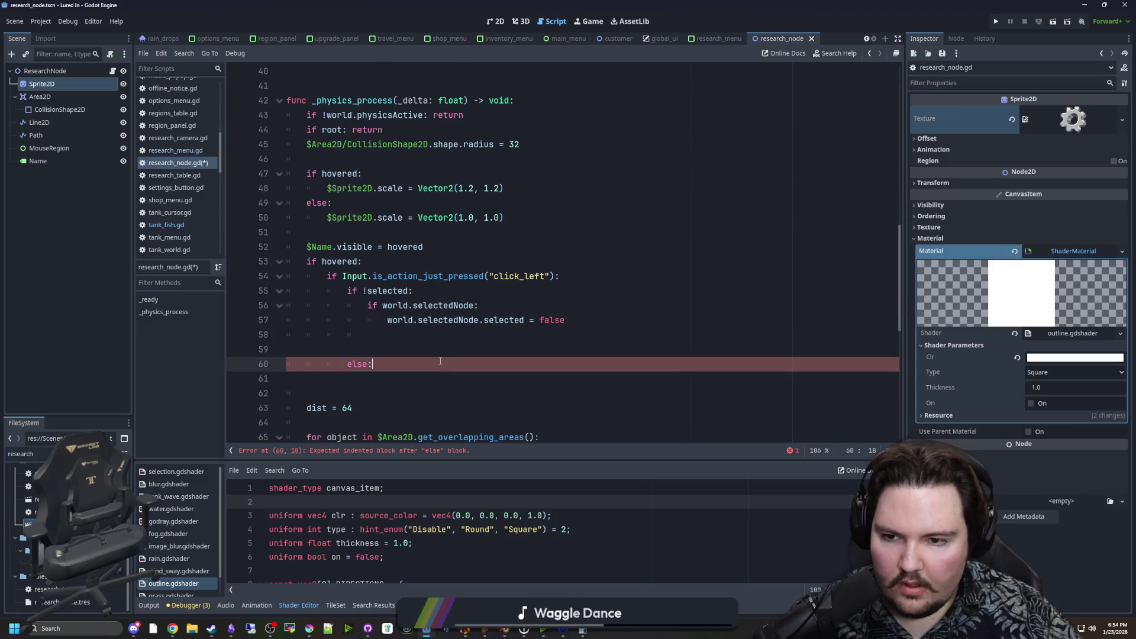
pyautogui.click(453, 351)
pyautogui.moveTo(565, 320); pyautogui.dragTo(484, 319)
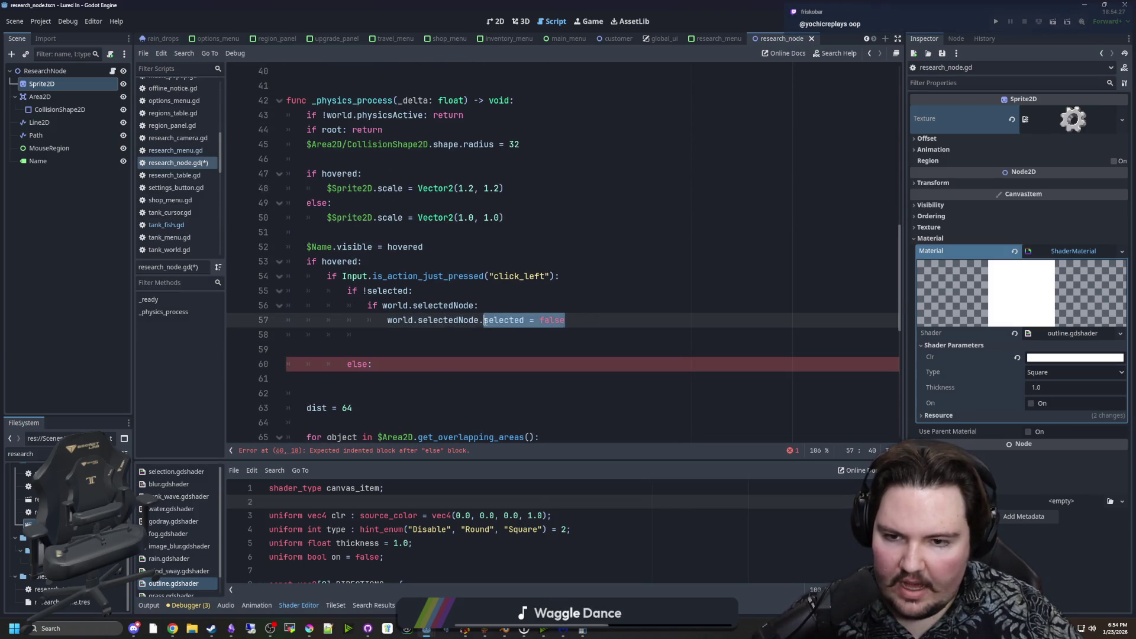
pyautogui.write('se')
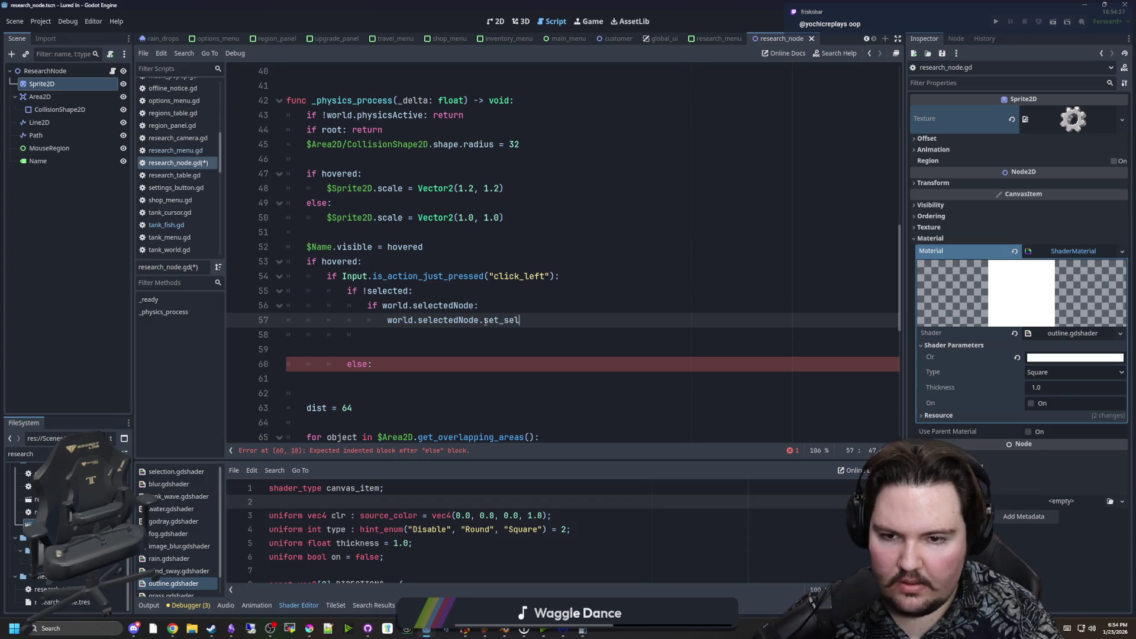
pyautogui.click(481, 338)
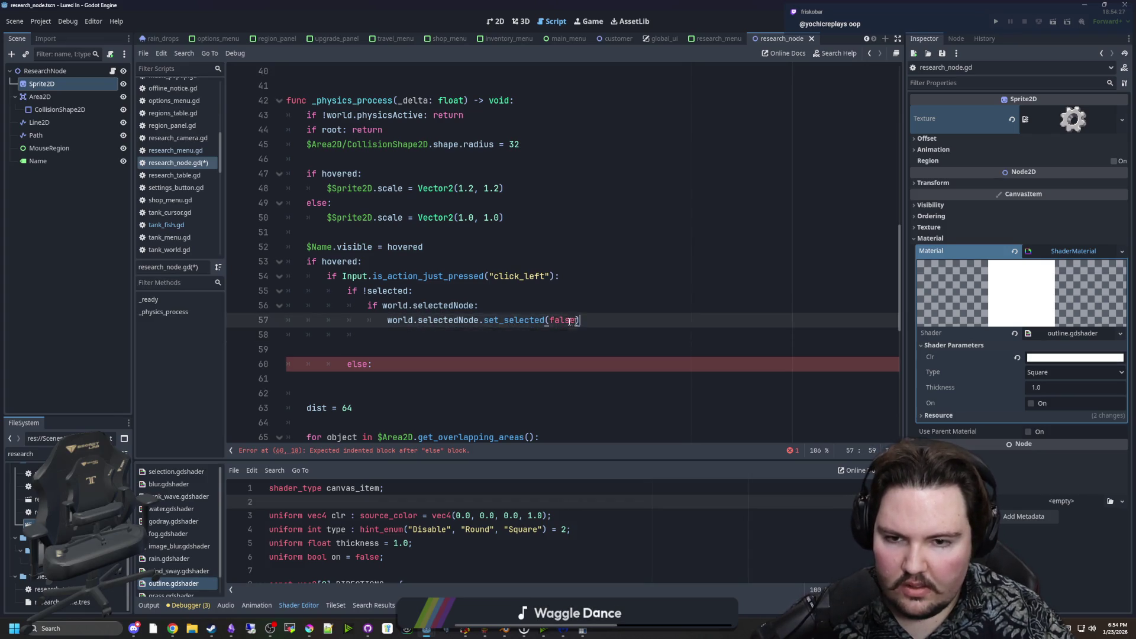
pyautogui.moveTo(580, 320); pyautogui.dragTo(444, 325)
pyautogui.click(436, 334)
pyautogui.write('set_selected(true)')
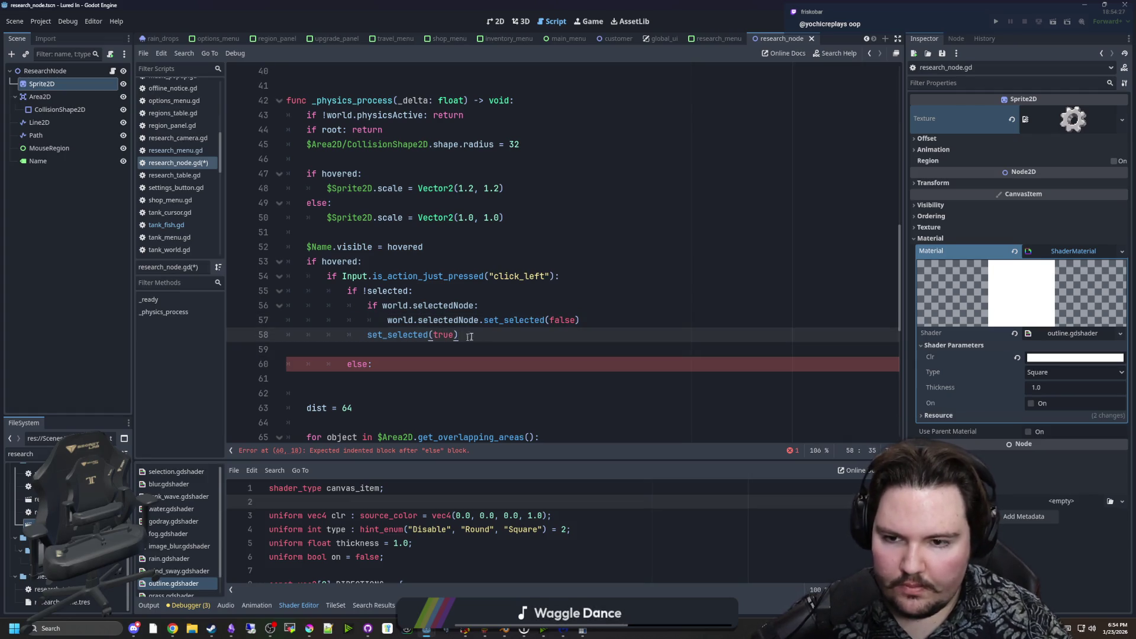
pyautogui.moveTo(470, 336); pyautogui.dragTo(390, 336)
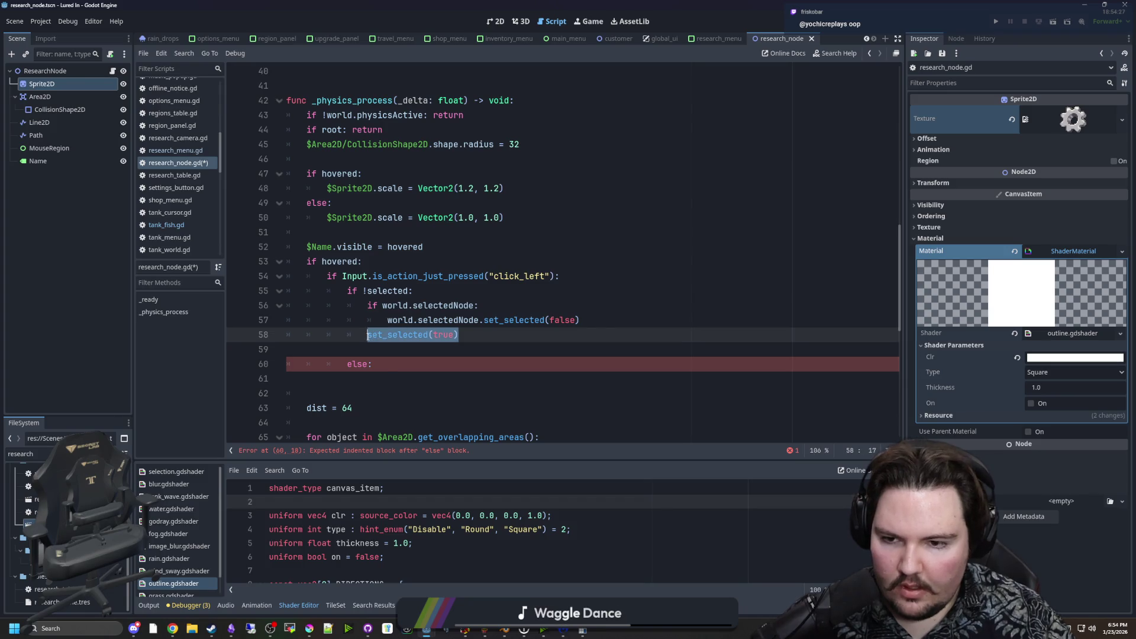
pyautogui.click(388, 373)
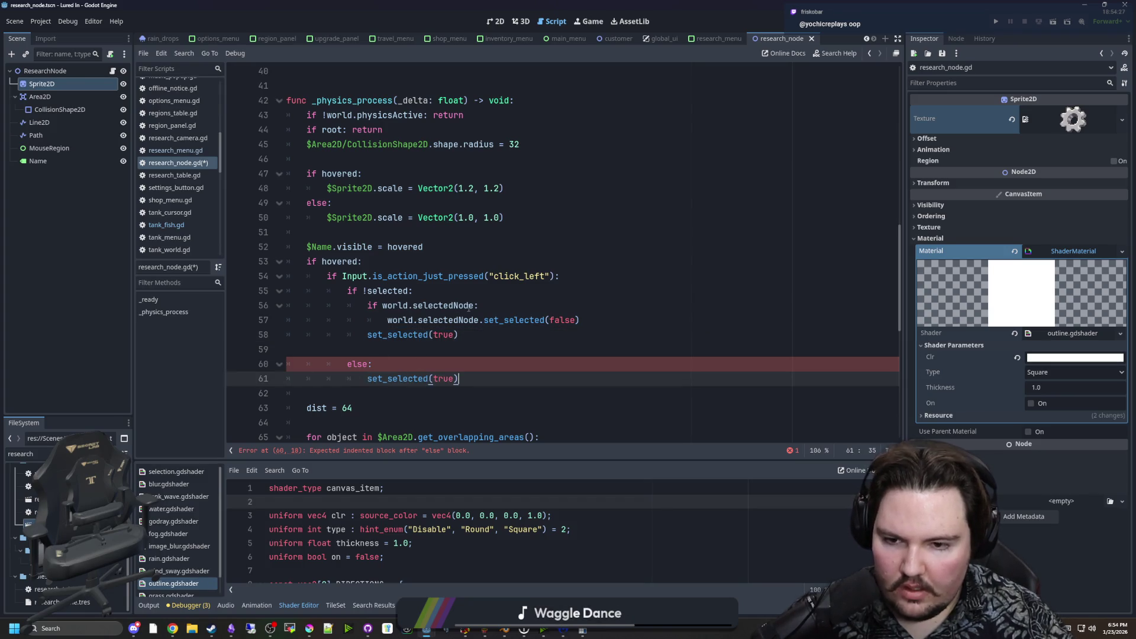
pyautogui.press('BackSpace')
pyautogui.press('BackSpace')
pyautogui.press('BackSpace')
pyautogui.write('fals')
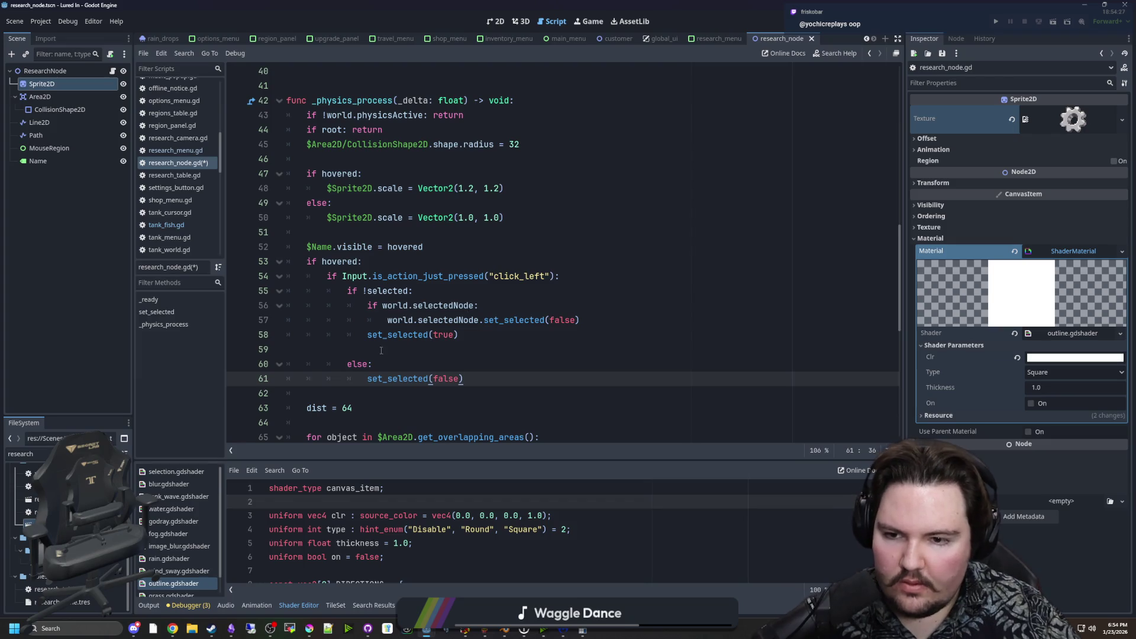
pyautogui.hotkey('ctrl', 'z')
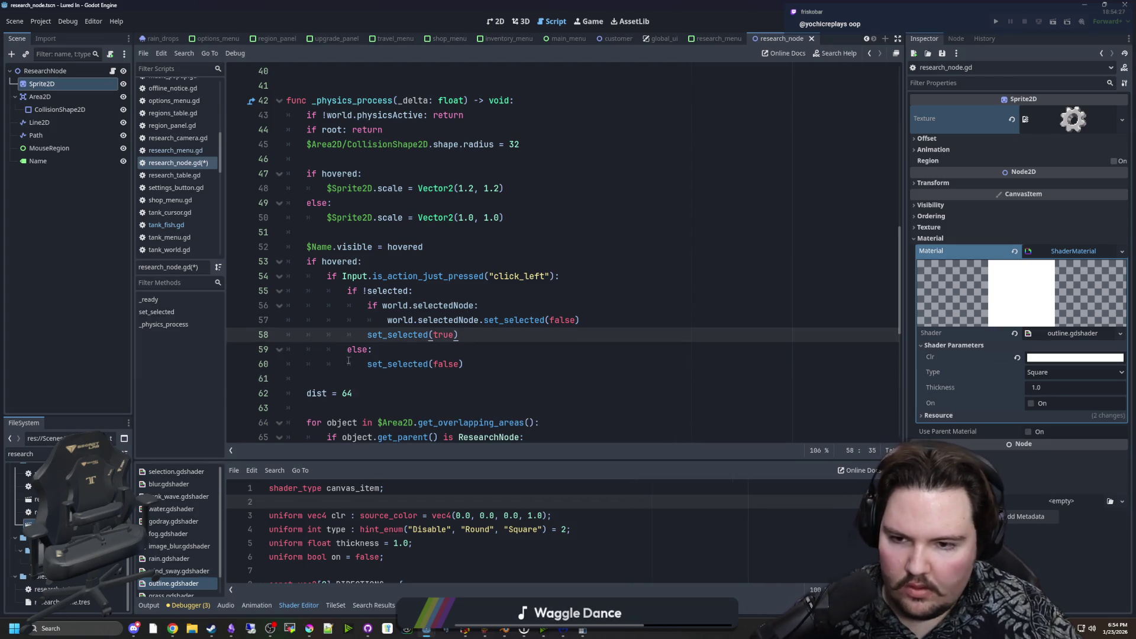
# Review set_selected and save the script and scene.
pyautogui.keyDown('ctrl'); pyautogui.click(380, 365); pyautogui.keyUp('ctrl')
pyautogui.hotkey('ctrl', 's')
pyautogui.press('Up')
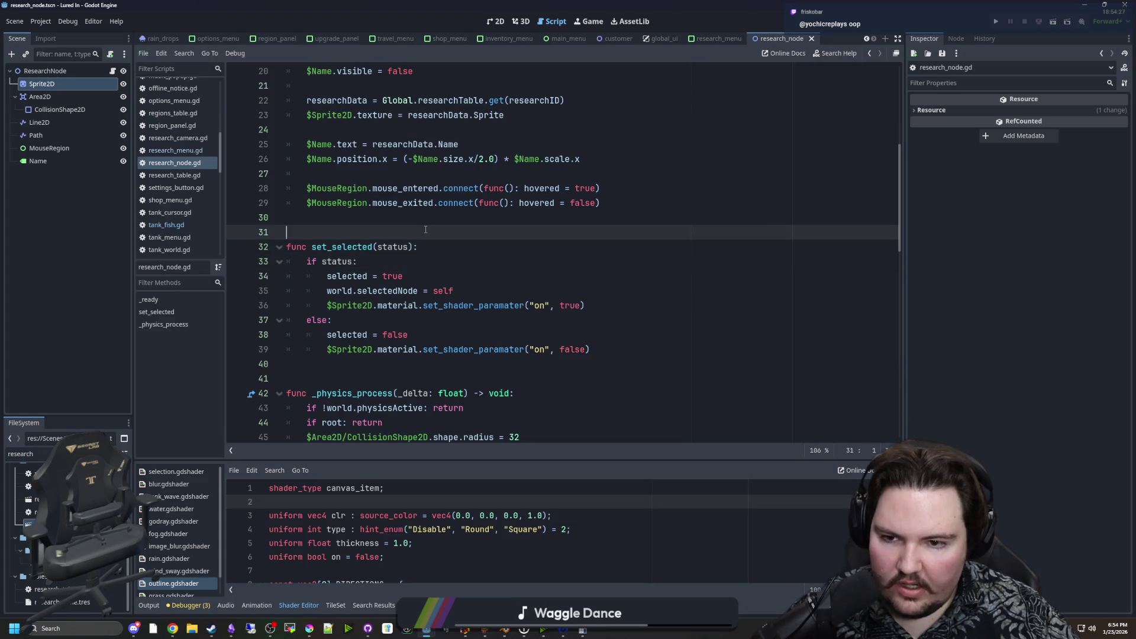
pyautogui.click(591, 320)
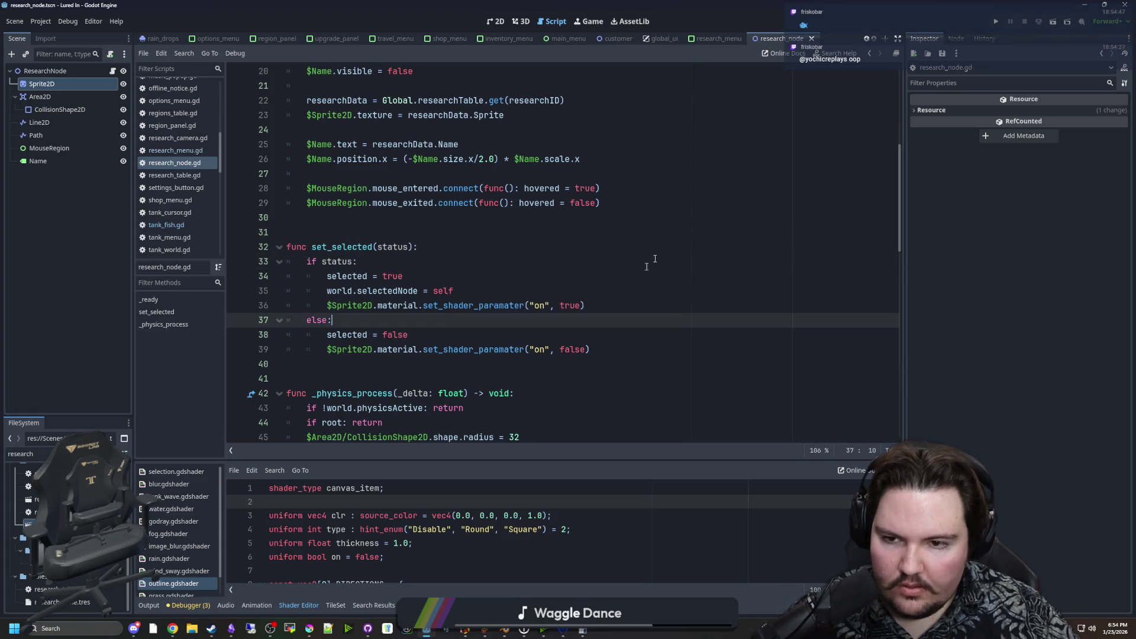
pyautogui.click(500, 270)
pyautogui.hotkey('ctrl', 's')
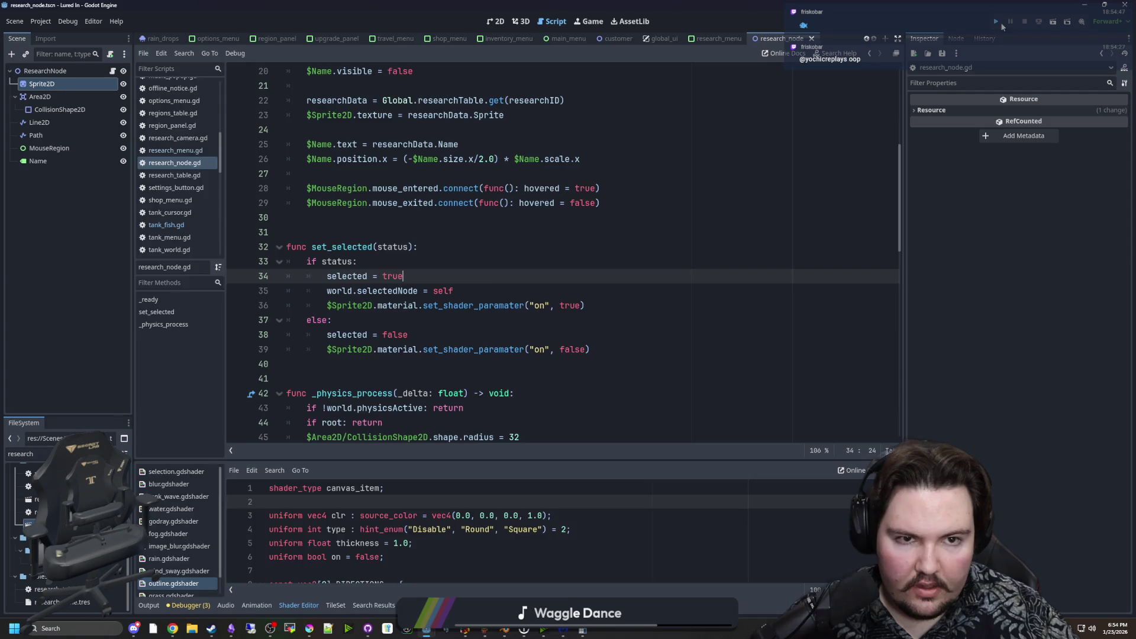
# Run the game, open the research panel and select a research node to test highlighting.
pyautogui.click(1000, 23)
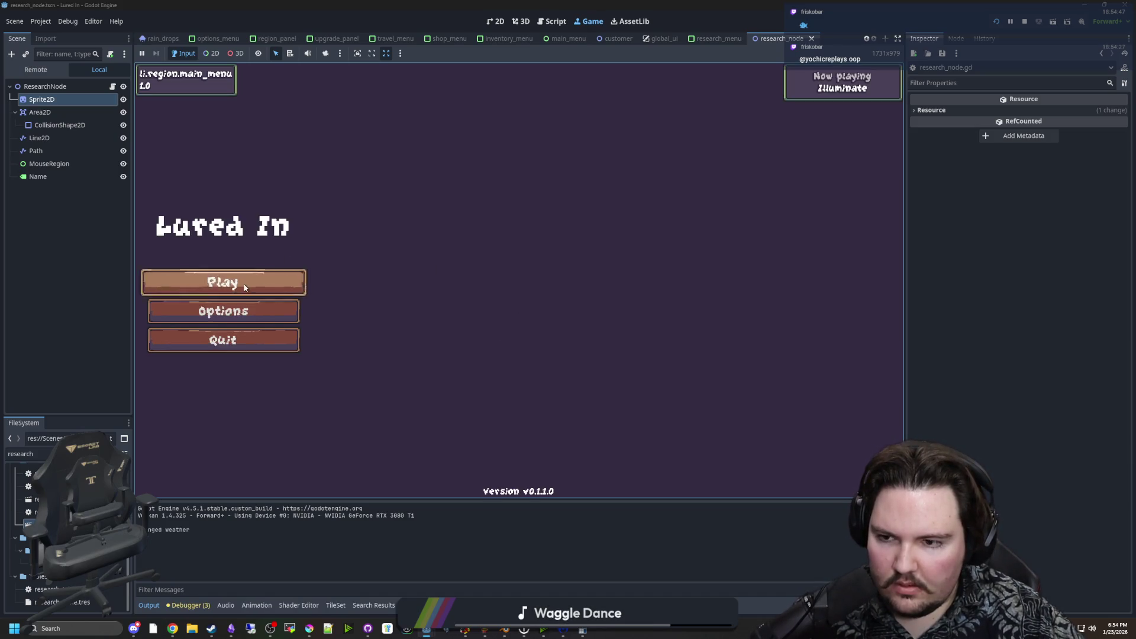
pyautogui.click(240, 282)
pyautogui.click(517, 326)
pyautogui.click(668, 474)
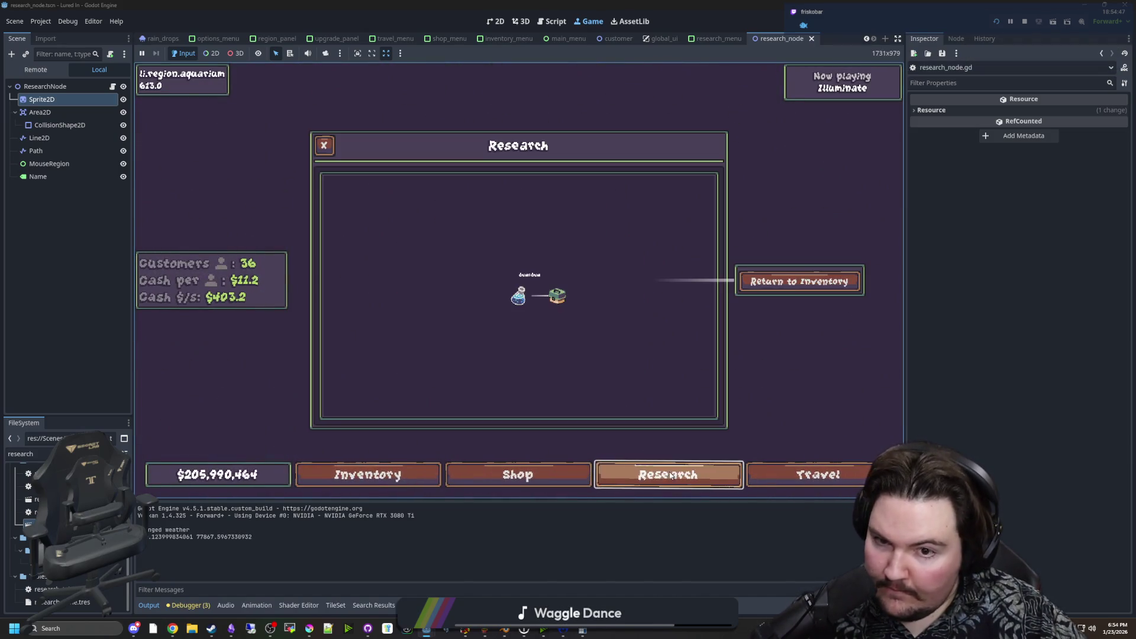
pyautogui.click(559, 298)
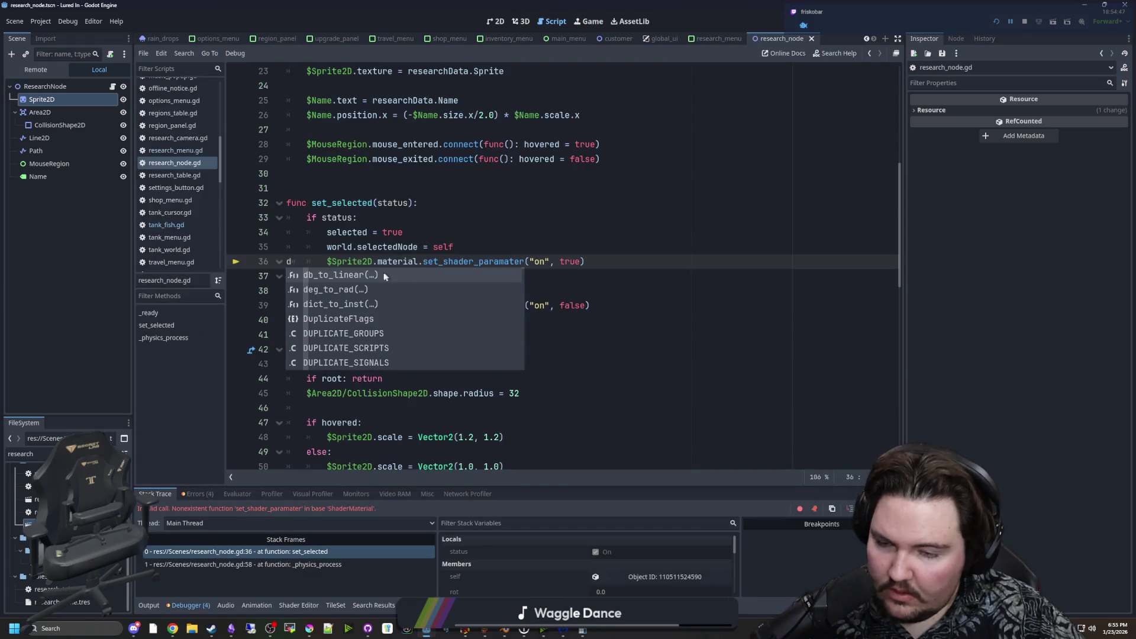
pyautogui.click(443, 247)
pyautogui.press('Up')
pyautogui.press('Up')
pyautogui.press('Up')
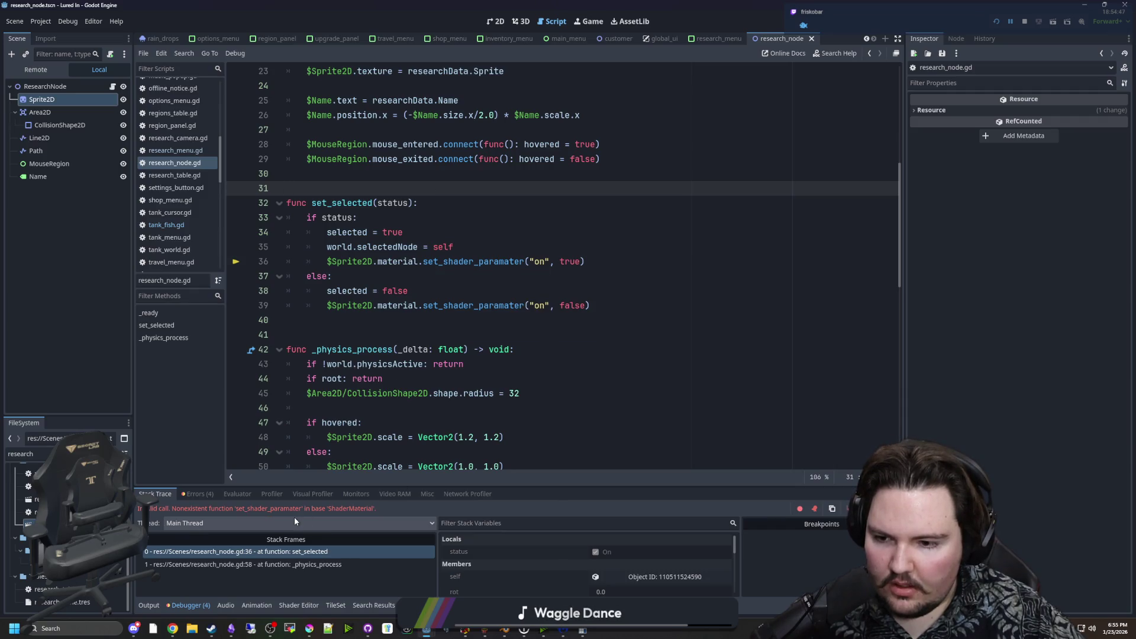
# Correct set_shader_paramater to set_shader_parameter on lines 36 and 39, save, and rerun the game.
pyautogui.hotkey('ctrl', 's')
pyautogui.click(403, 290)
pyautogui.hotkey('ctrl', 's')
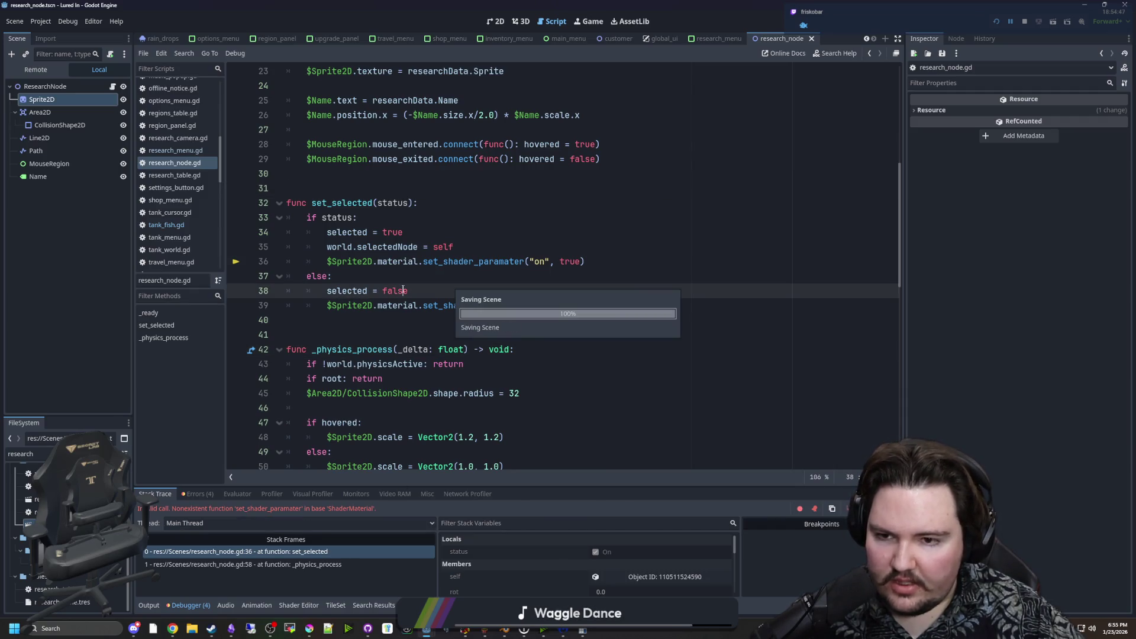
pyautogui.click(44, 100)
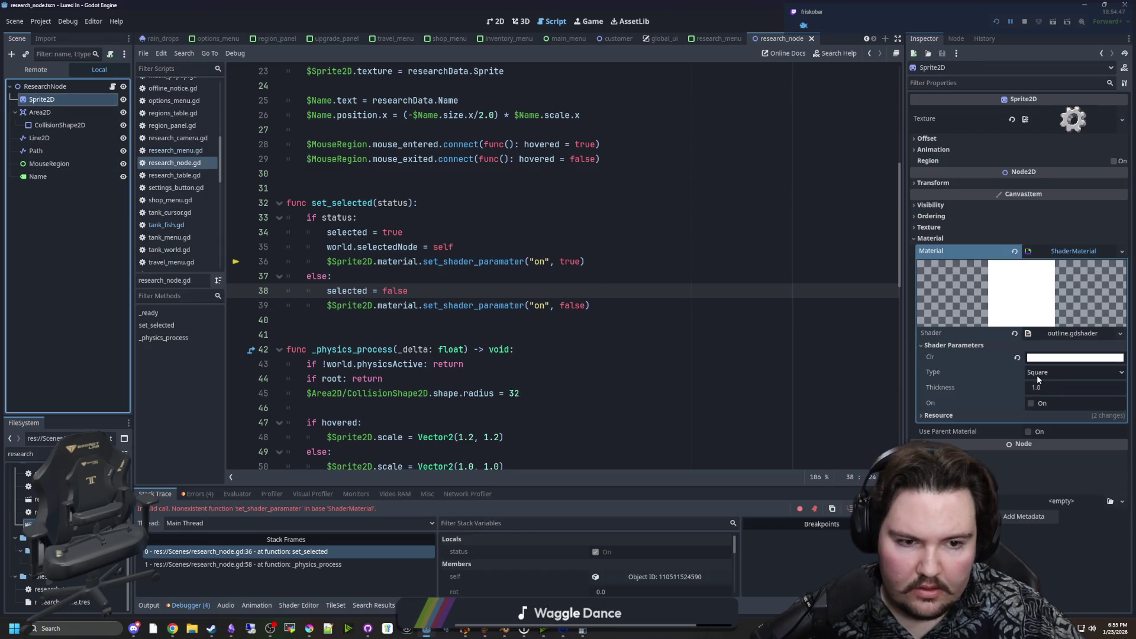
pyautogui.click(467, 320)
pyautogui.click(487, 274)
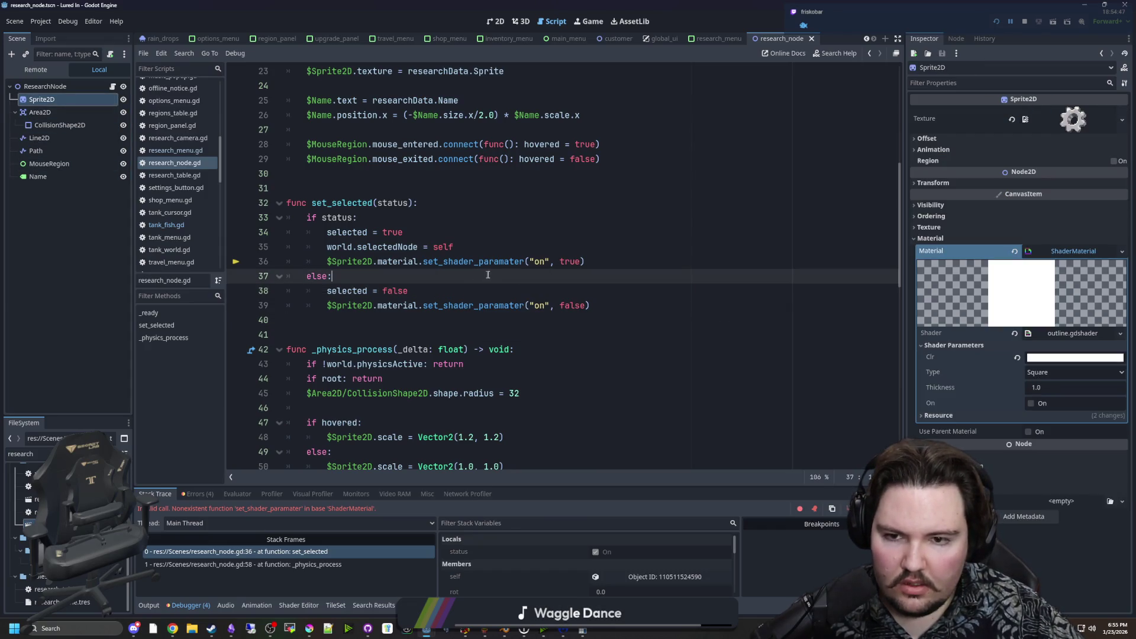
pyautogui.click(507, 262)
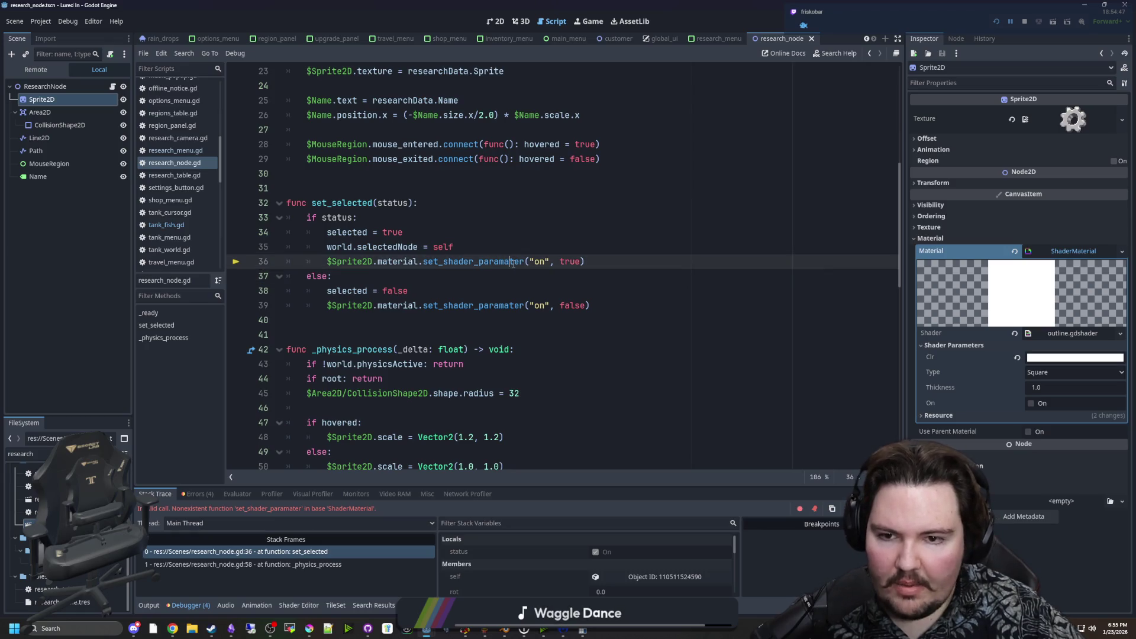
pyautogui.press('Down')
pyautogui.press('Down')
pyautogui.press('Down')
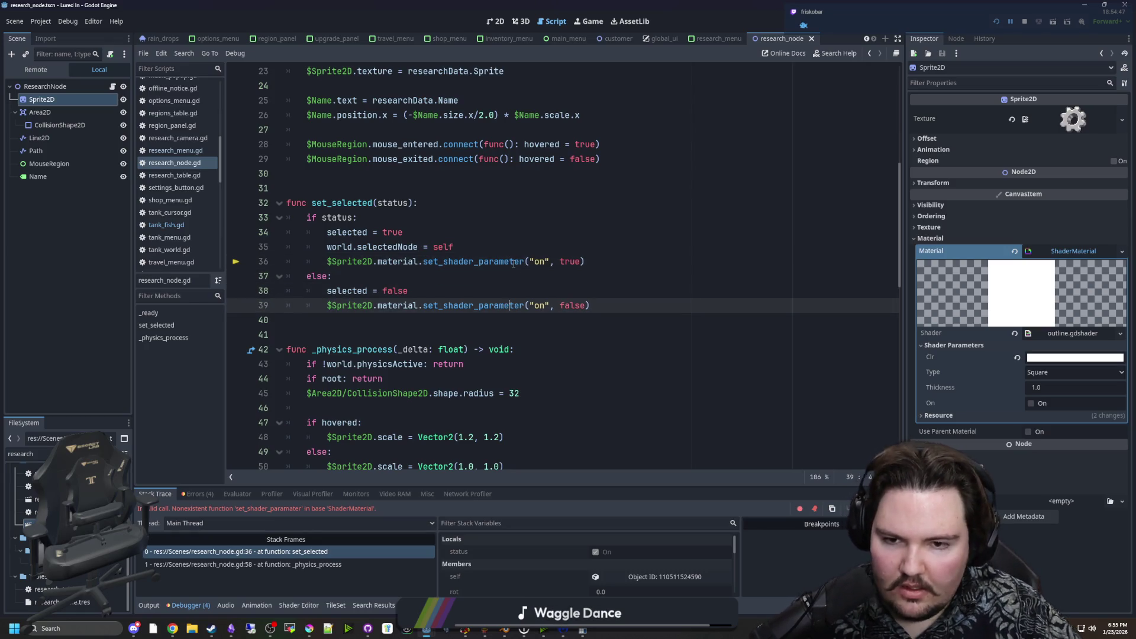
pyautogui.click(513, 263)
pyautogui.click(996, 22)
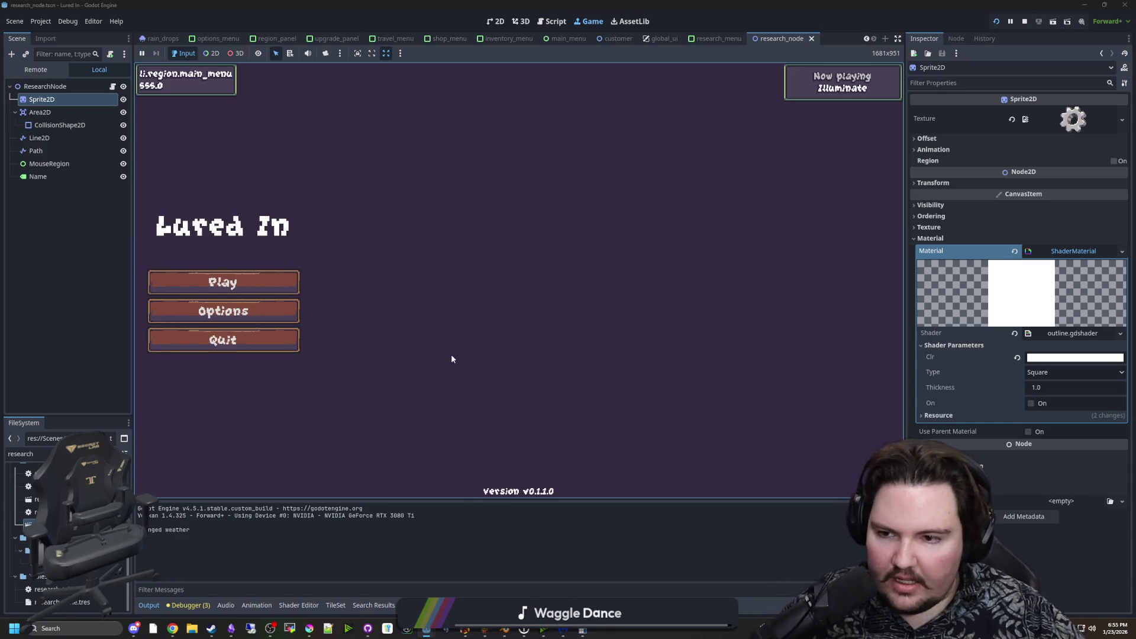
# Start the game and look inside Fish Tank 5 and Fish Tank 1.
pyautogui.click(225, 283)
pyautogui.click(534, 320)
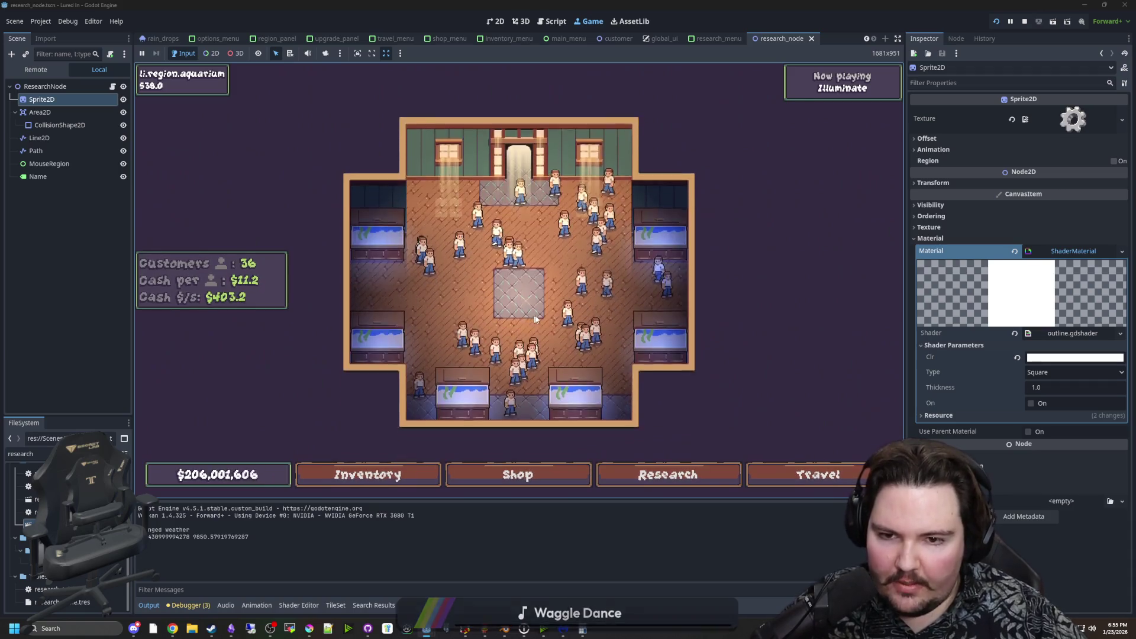
pyautogui.scroll(3, 534, 321)
pyautogui.scroll(-2, 491, 343)
pyautogui.click(446, 365)
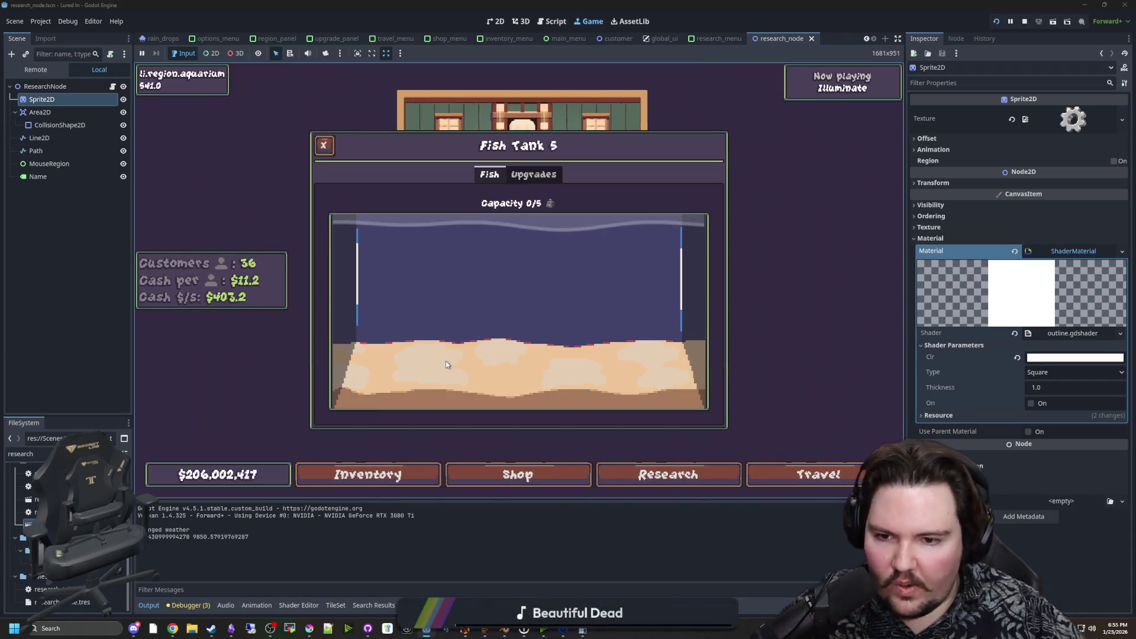
pyautogui.press('Escape')
pyautogui.click(623, 288)
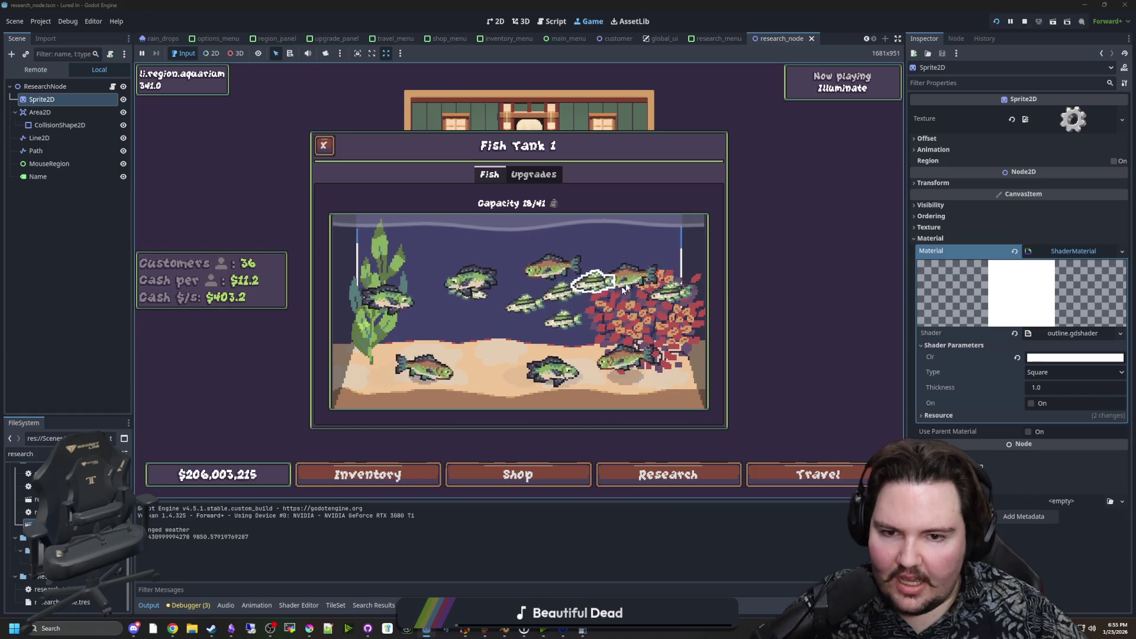
pyautogui.press('Escape')
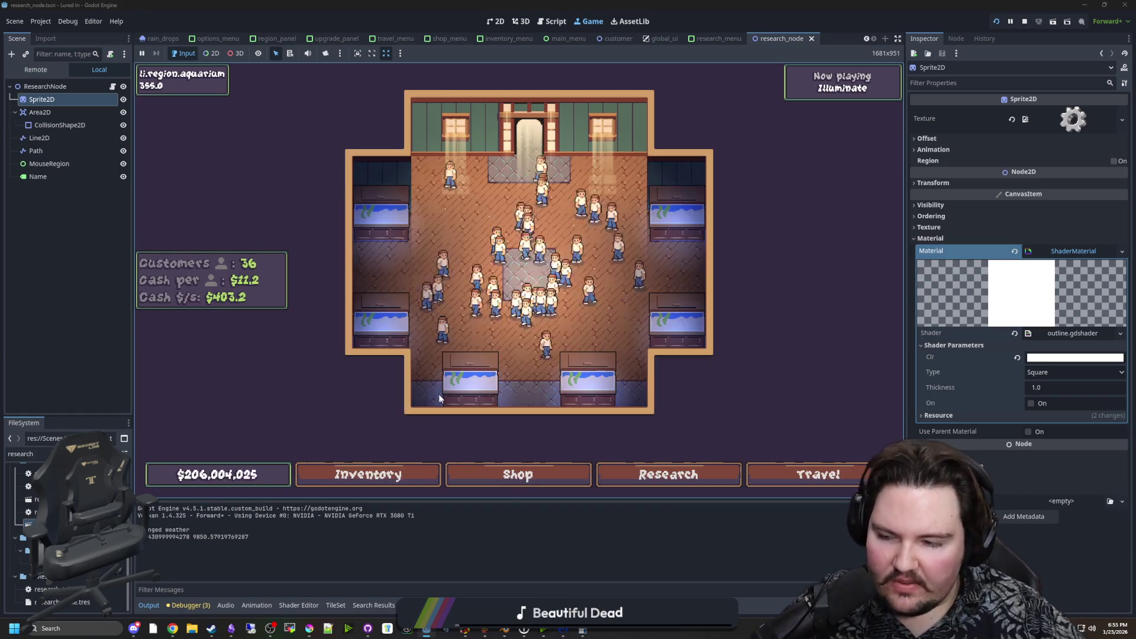
# Travel to the Pond, catch a fish with the reel minigame, and return to the aquarium.
pyautogui.click(818, 474)
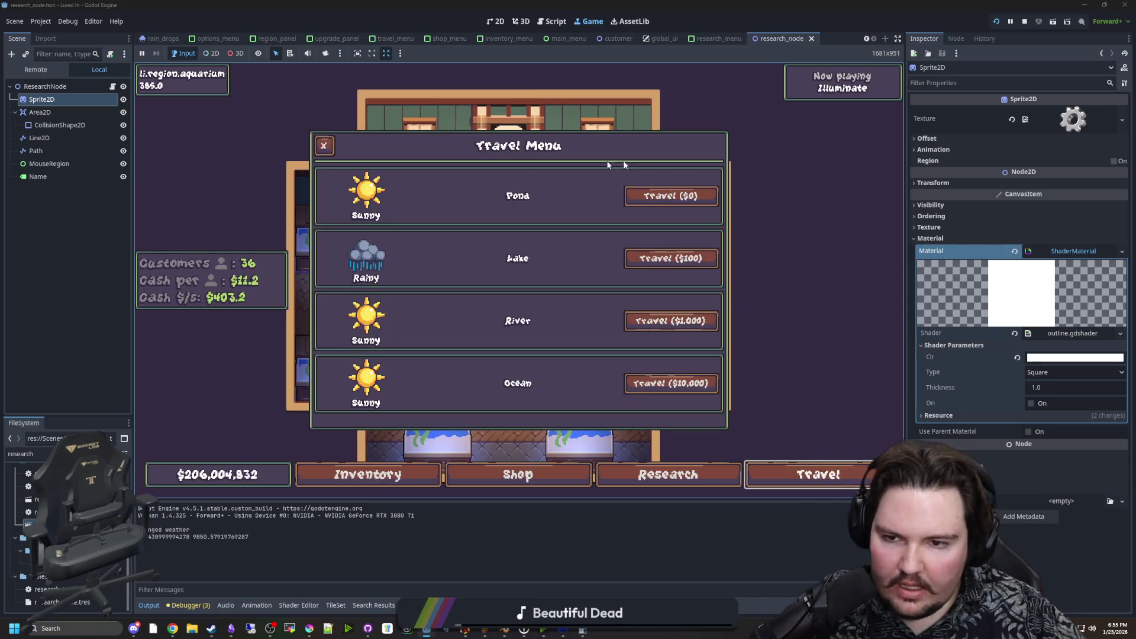
pyautogui.click(672, 195)
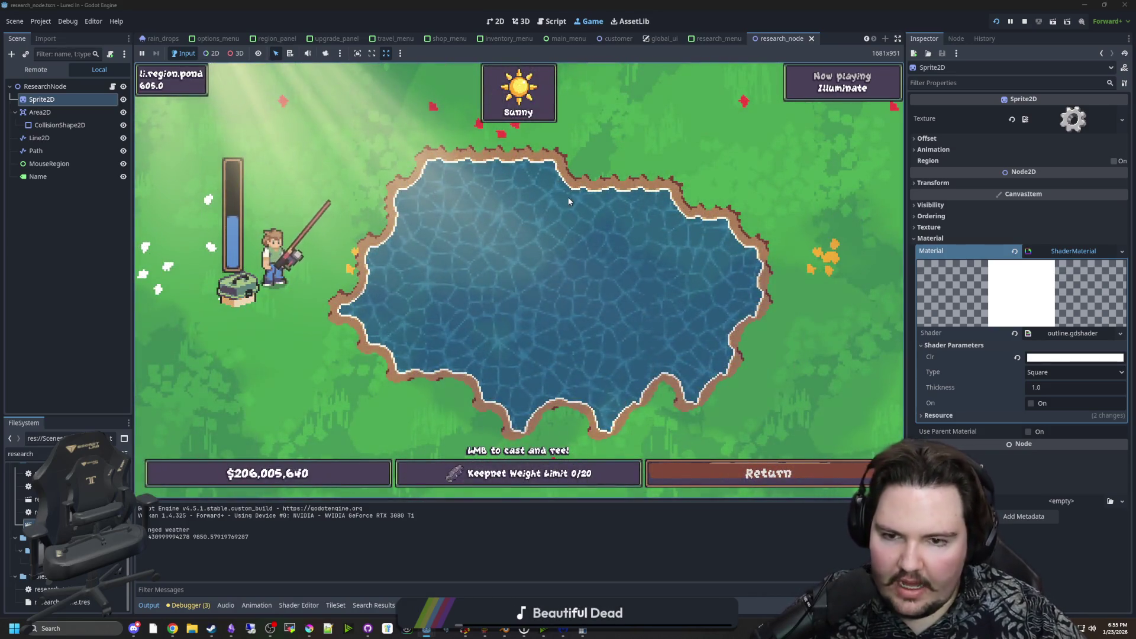
pyautogui.click(566, 196)
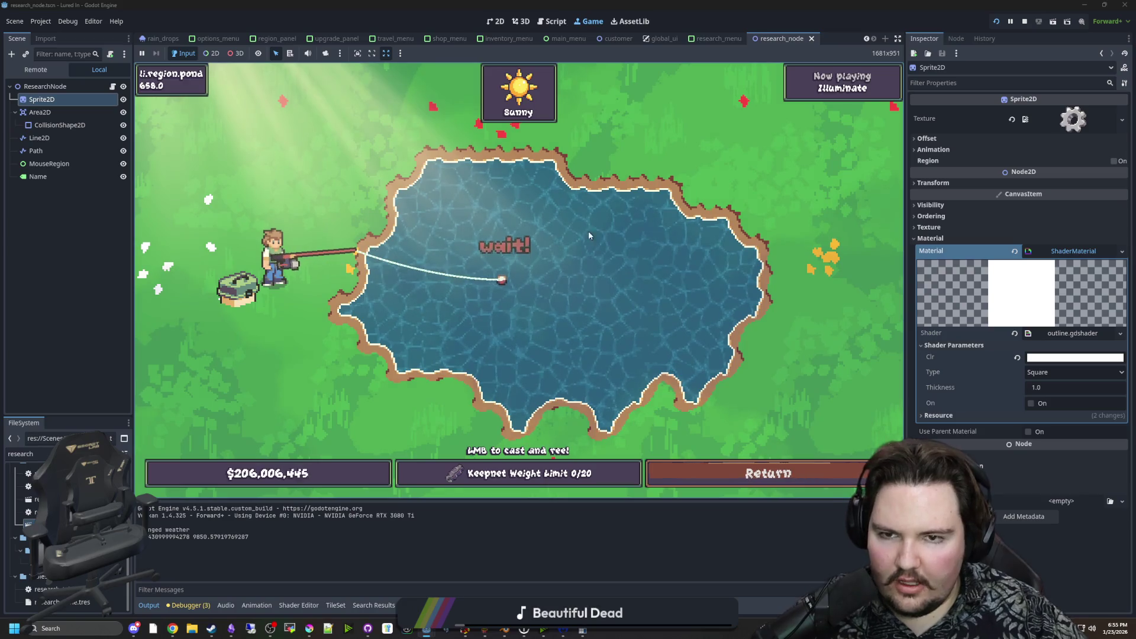
pyautogui.click(570, 233)
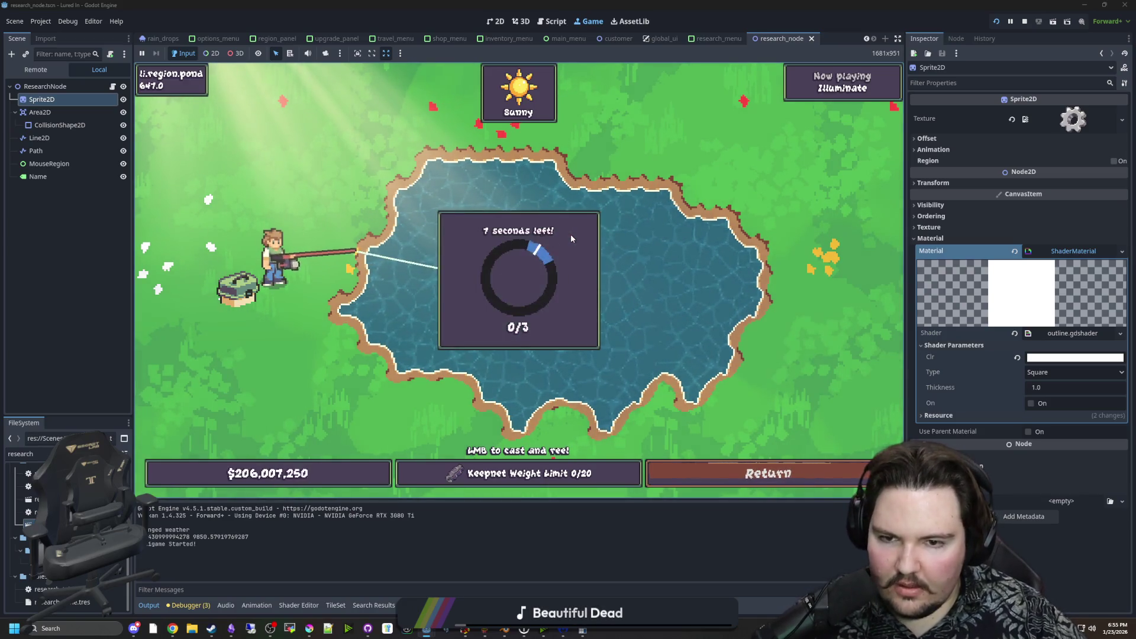
pyautogui.click(570, 233)
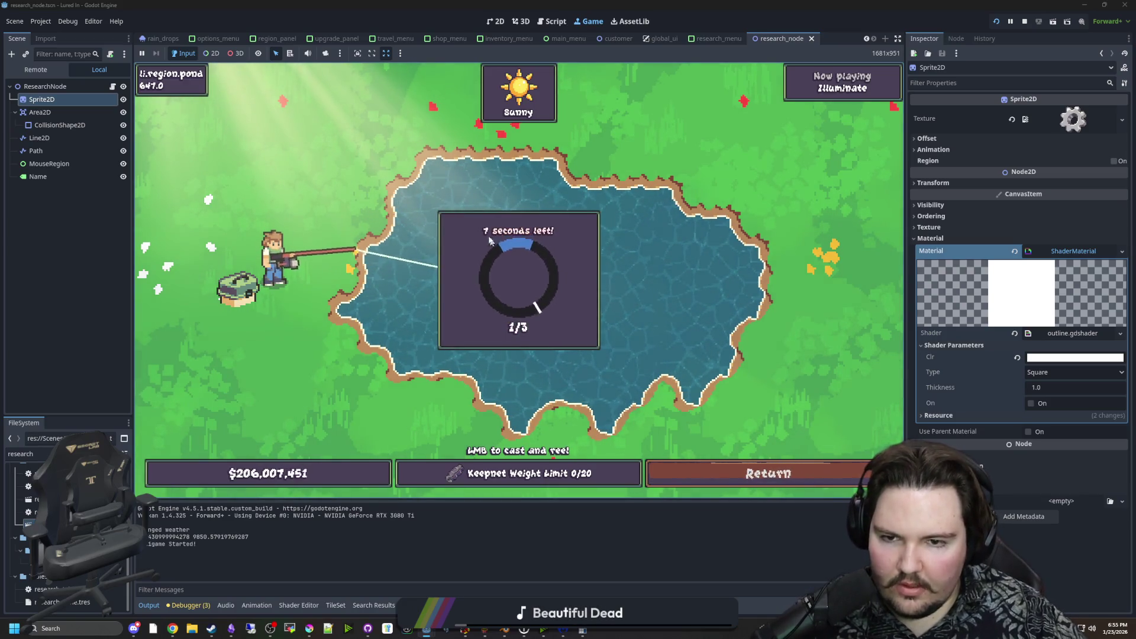
pyautogui.click(551, 222)
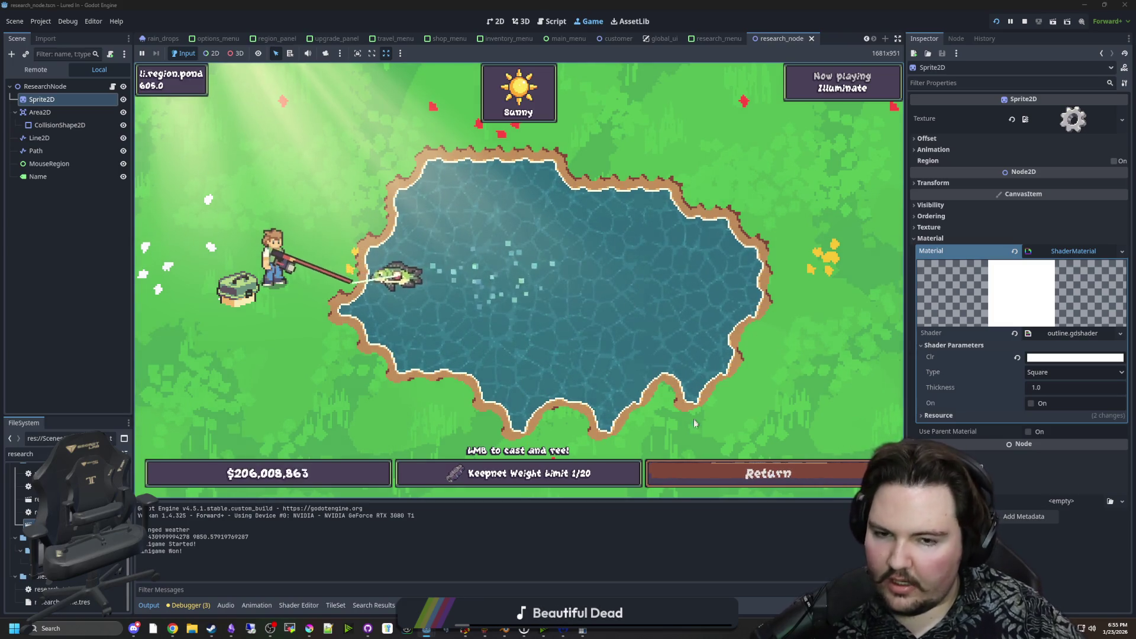
pyautogui.click(728, 471)
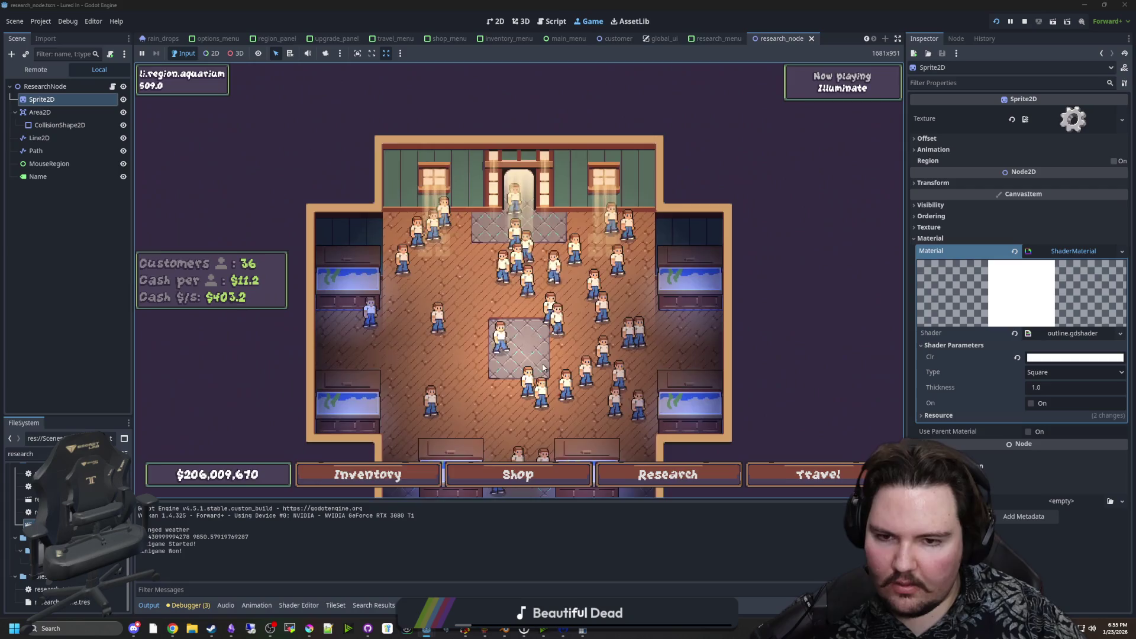
# Move the Tilapia from inventory into Fish Tank 2, open Research, then stop the game.
pyautogui.click(367, 474)
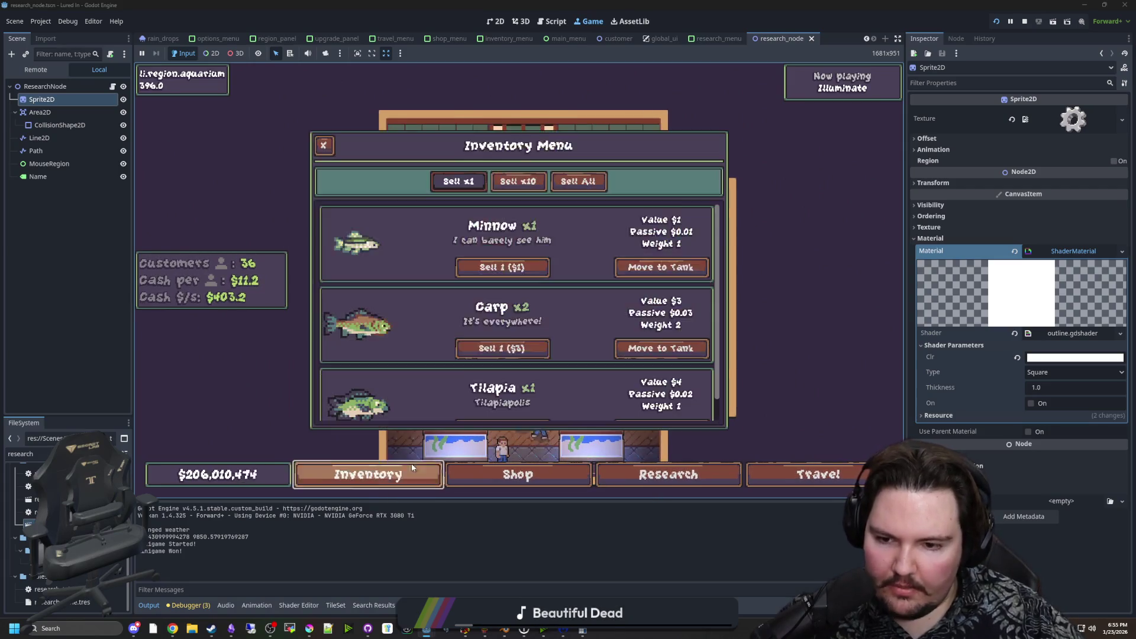
pyautogui.scroll(-2, 509, 319)
pyautogui.click(649, 407)
pyautogui.click(684, 219)
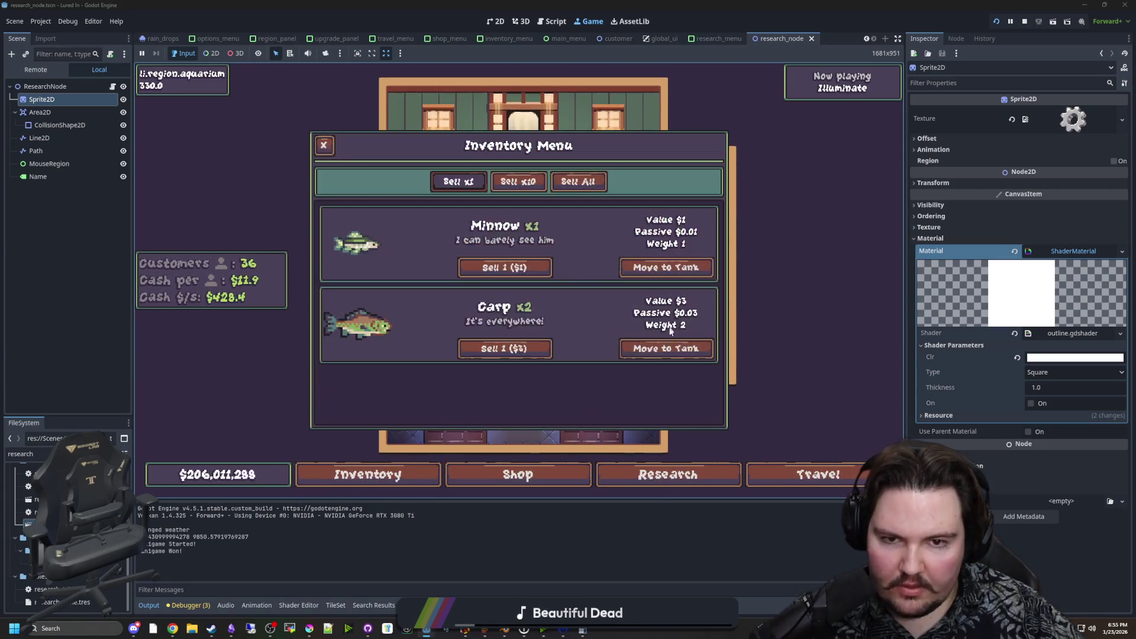
pyautogui.press('Escape')
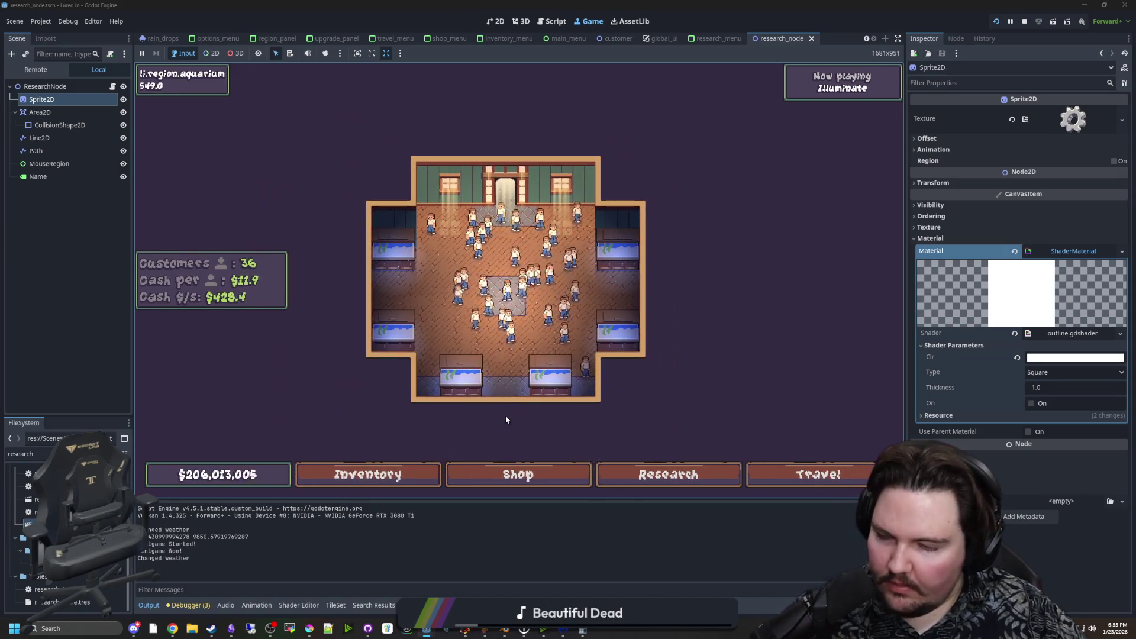
pyautogui.click(668, 474)
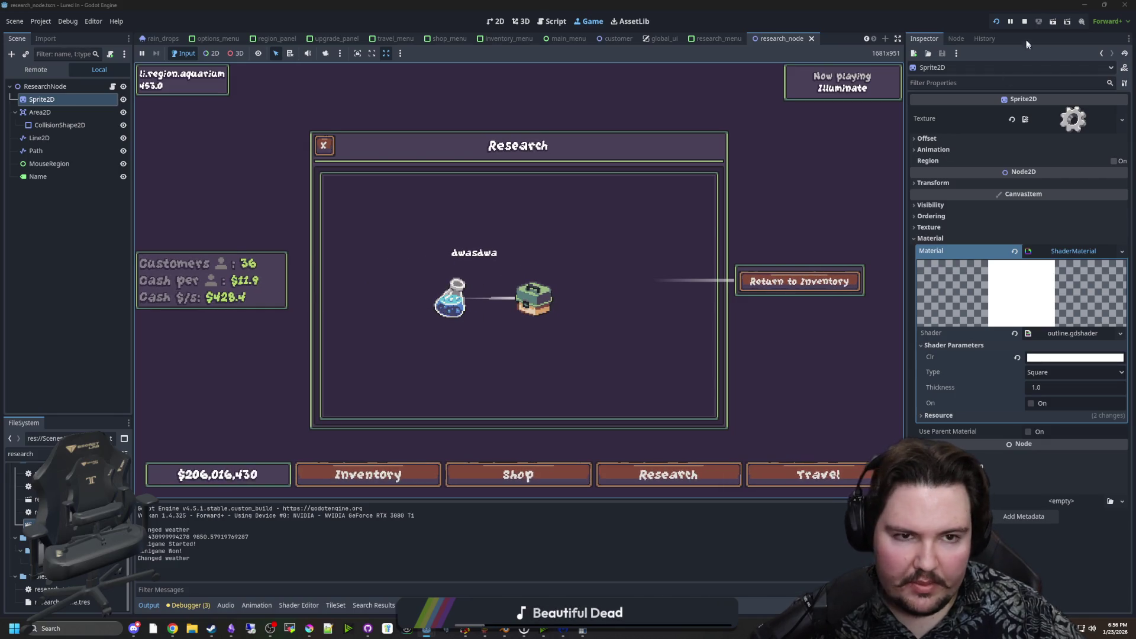
pyautogui.click(1023, 23)
# Move $Name.visible = false to the top of _ready, delete surplus blank lines, and run the game.
pyautogui.scroll(5, 375, 229)
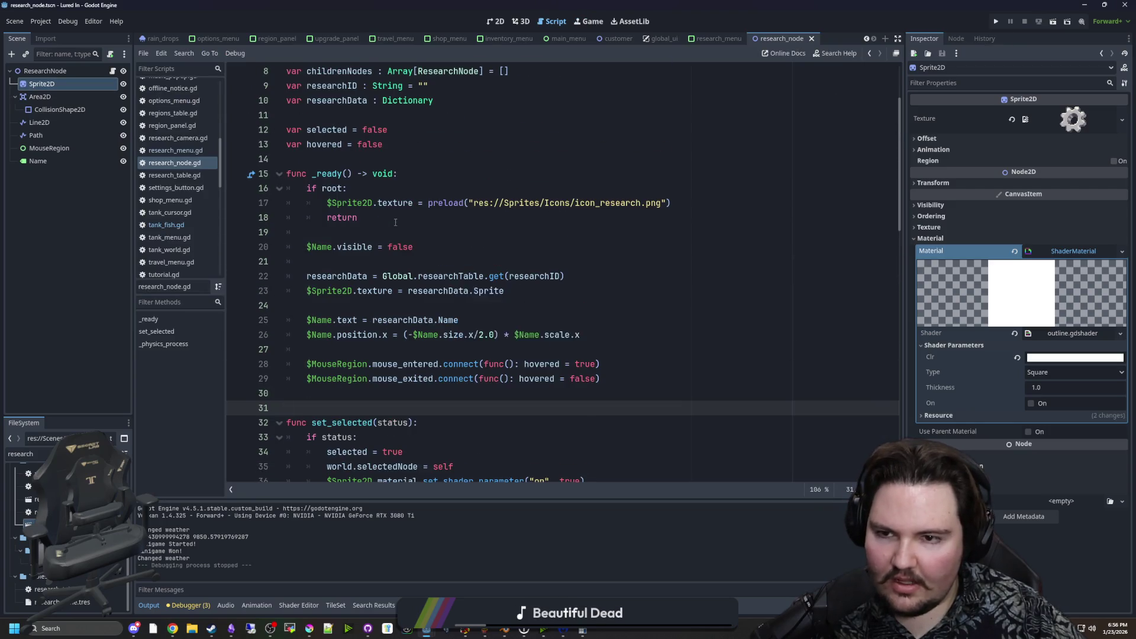
pyautogui.click(375, 231)
pyautogui.moveTo(442, 246); pyautogui.dragTo(303, 244)
pyautogui.hotkey('ctrl', 'c')
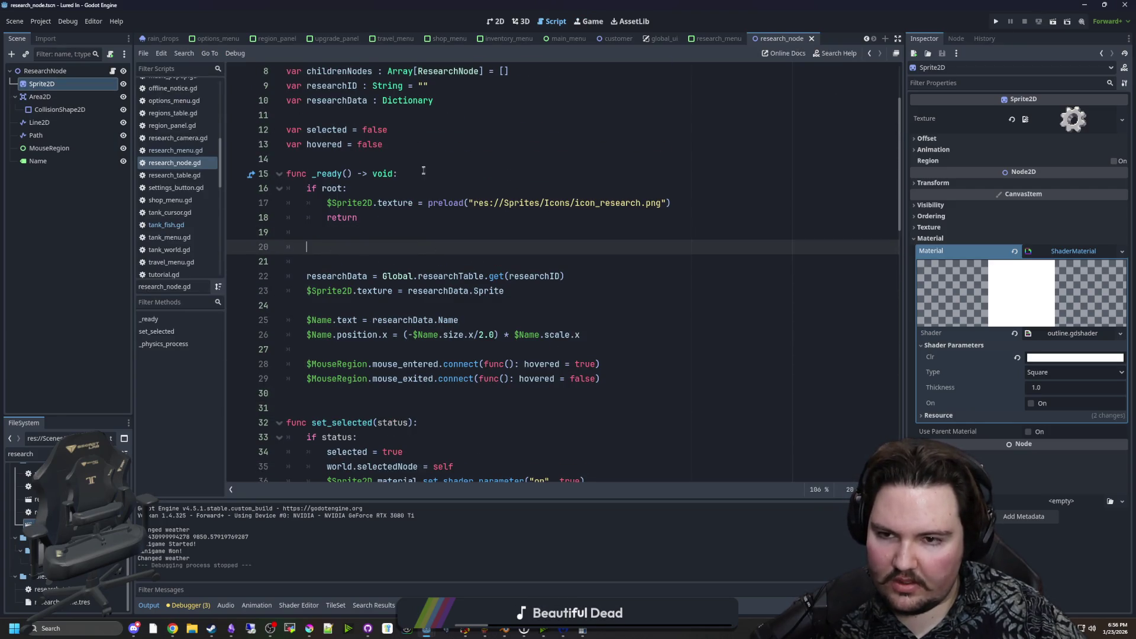
pyautogui.click(424, 171)
pyautogui.press('Return')
pyautogui.hotkey('ctrl', 'v')
pyautogui.press('Return')
pyautogui.click(388, 288)
pyautogui.press('BackSpace')
pyautogui.press('BackSpace')
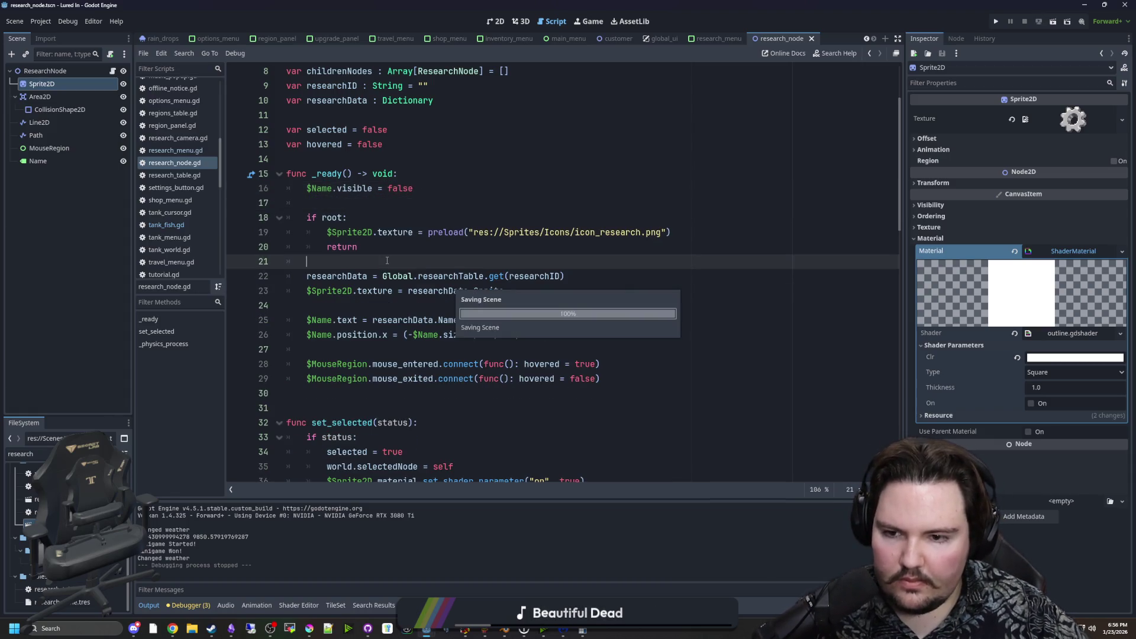
pyautogui.click(996, 22)
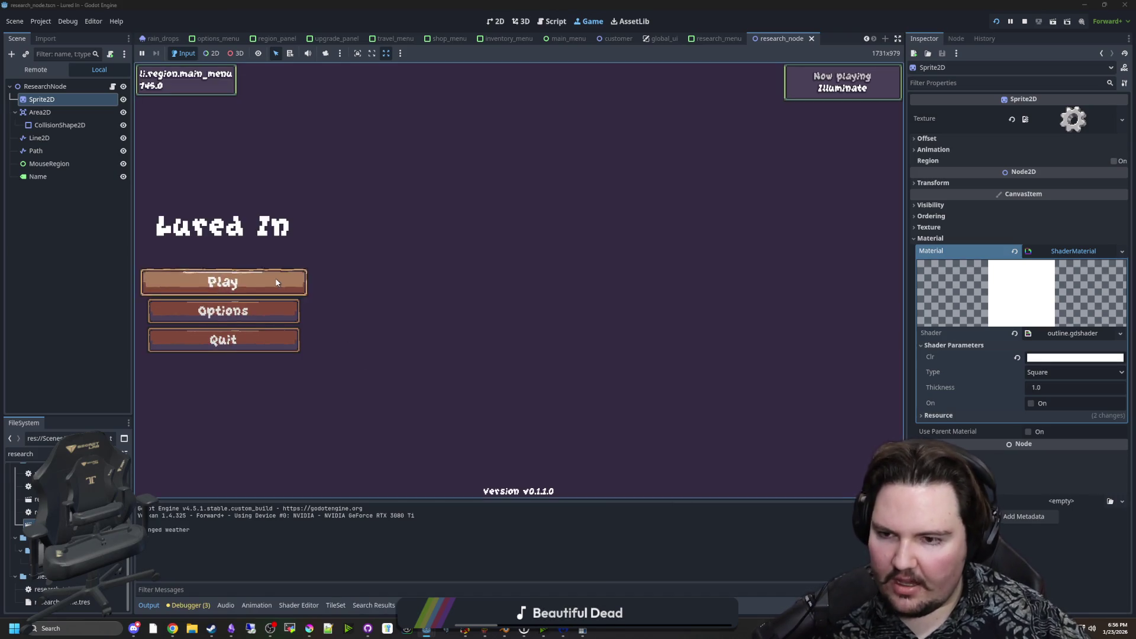
# Play, open the Research panel, select and deselect the Equipment node, then stop the game.
pyautogui.click(275, 278)
pyautogui.press('Escape')
pyautogui.press('Escape')
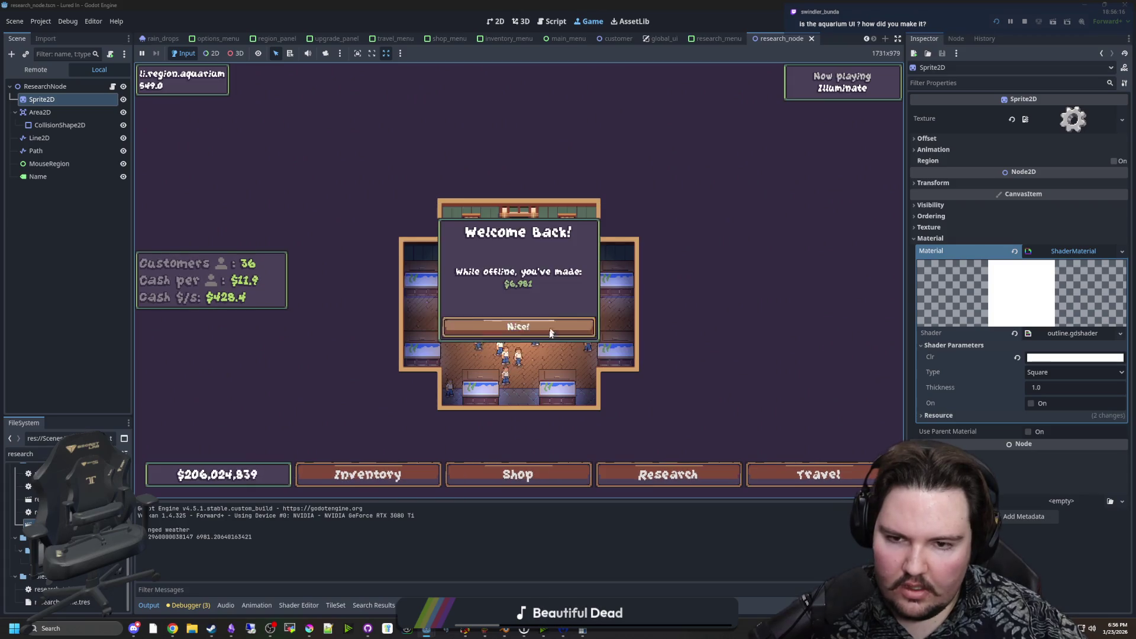
pyautogui.click(517, 322)
pyautogui.click(693, 474)
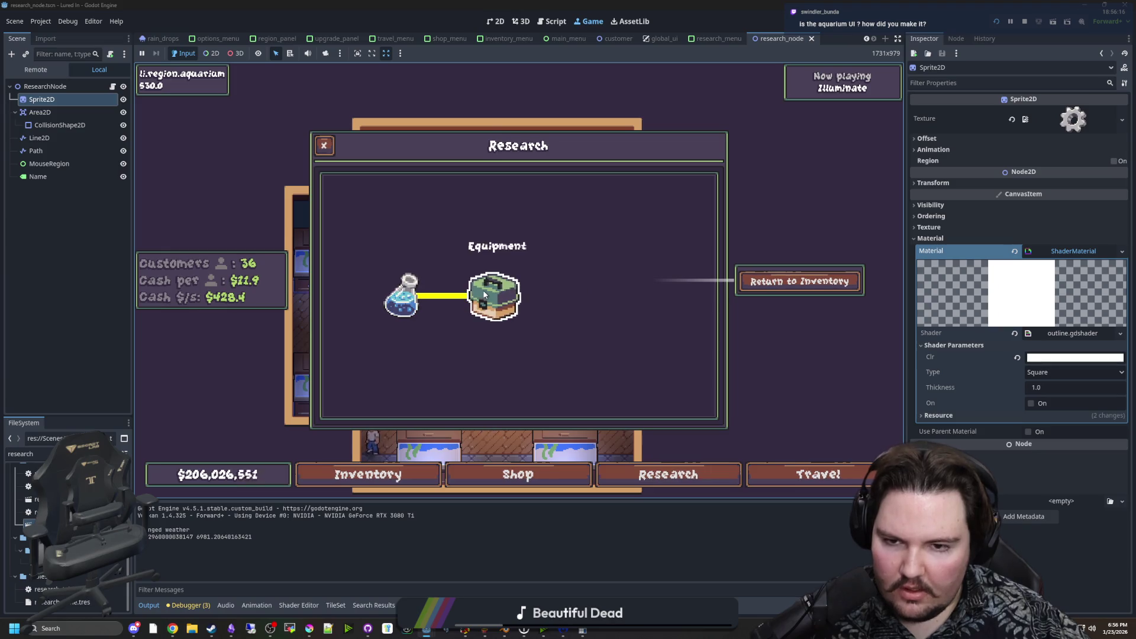
pyautogui.click(494, 295)
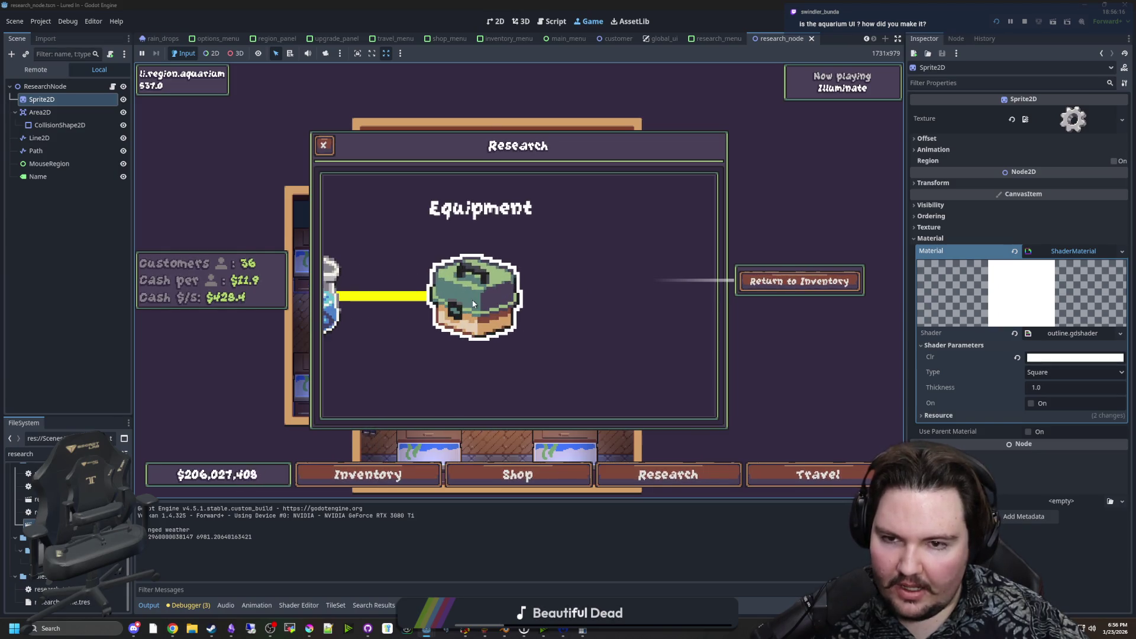
pyautogui.click(495, 330)
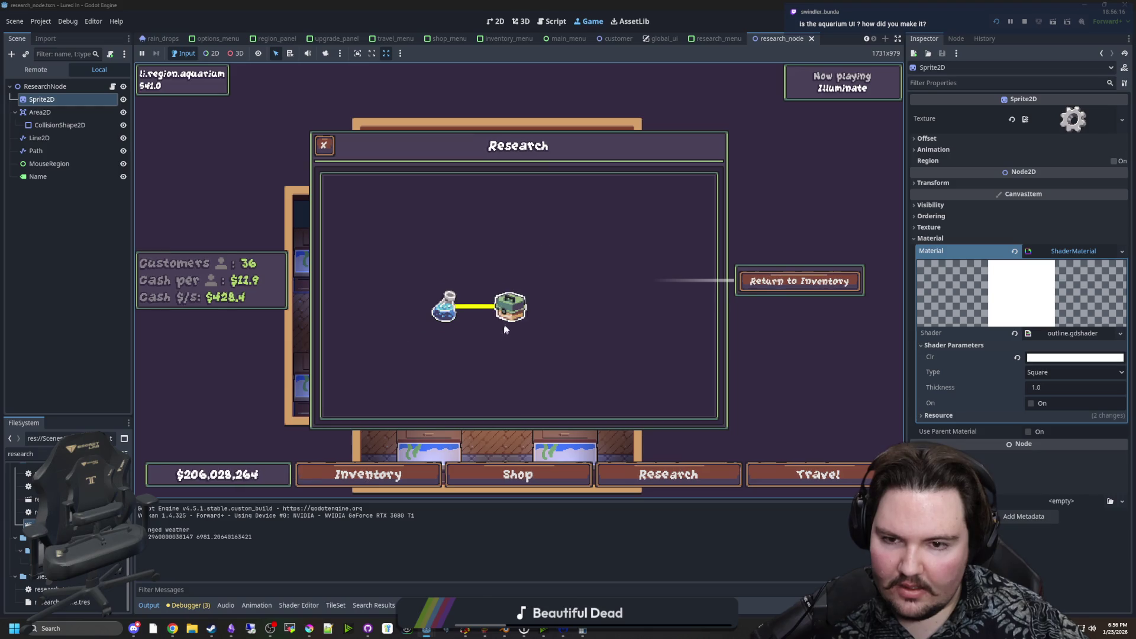
pyautogui.press('F8')
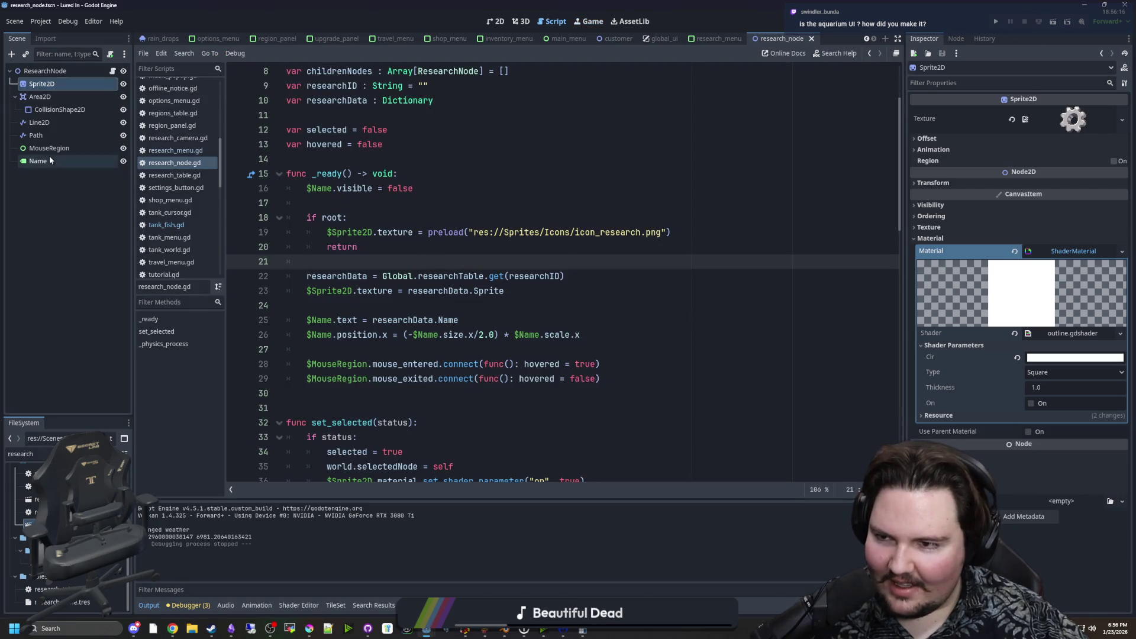
# Select the Name label node, widen the Inspector and start editing its Scale.
pyautogui.click(82, 161)
pyautogui.click(414, 188)
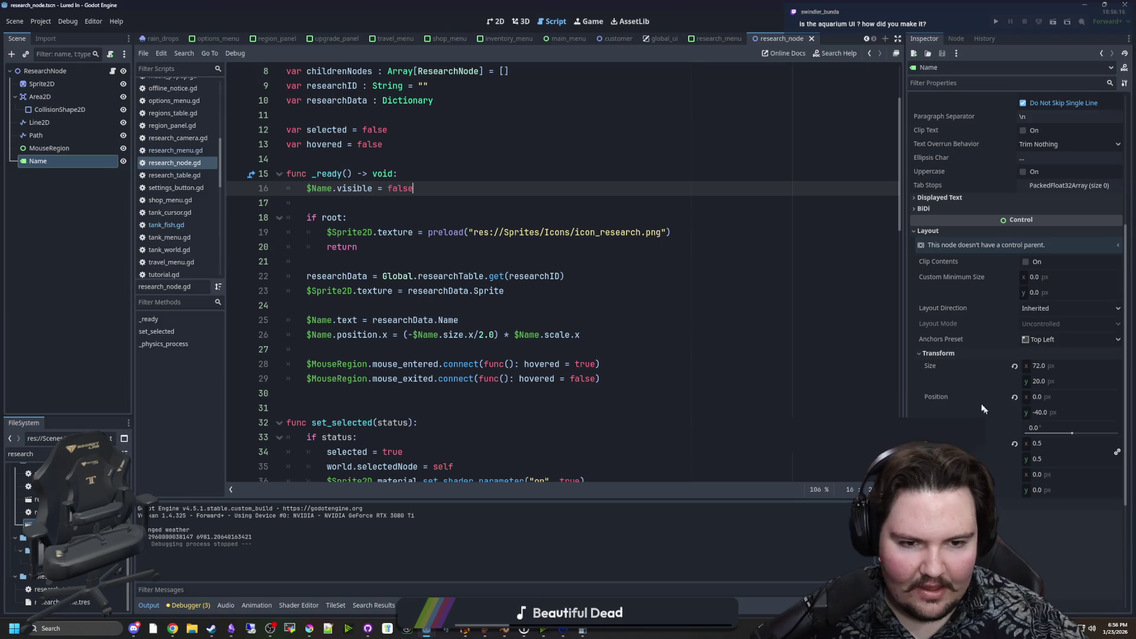
pyautogui.moveTo(904, 408); pyautogui.dragTo(787, 408)
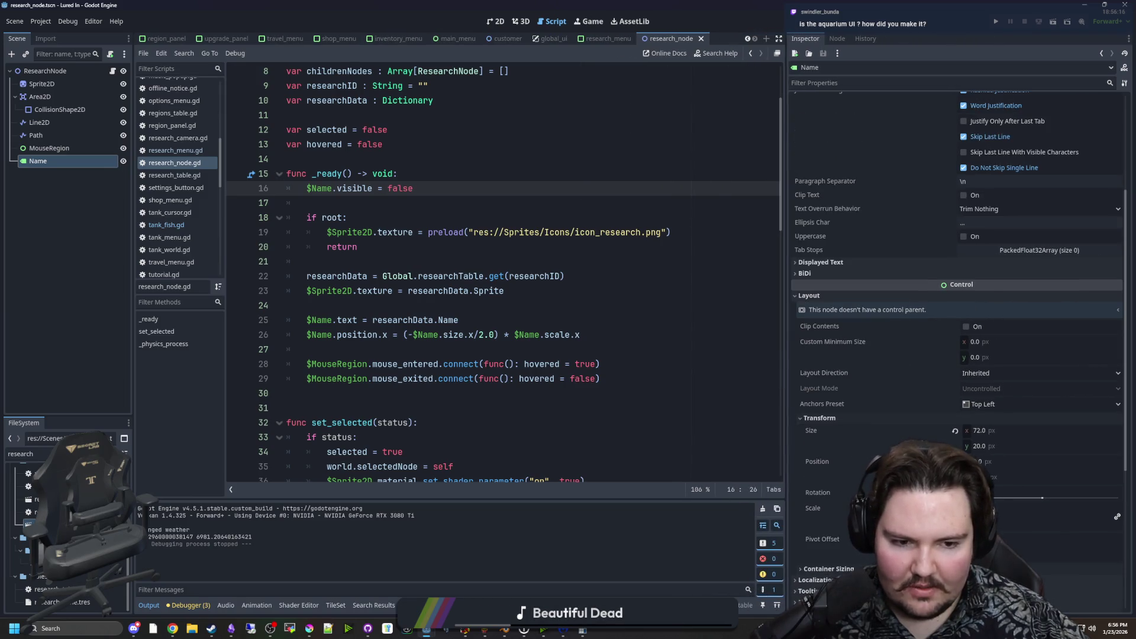
pyautogui.click(989, 510)
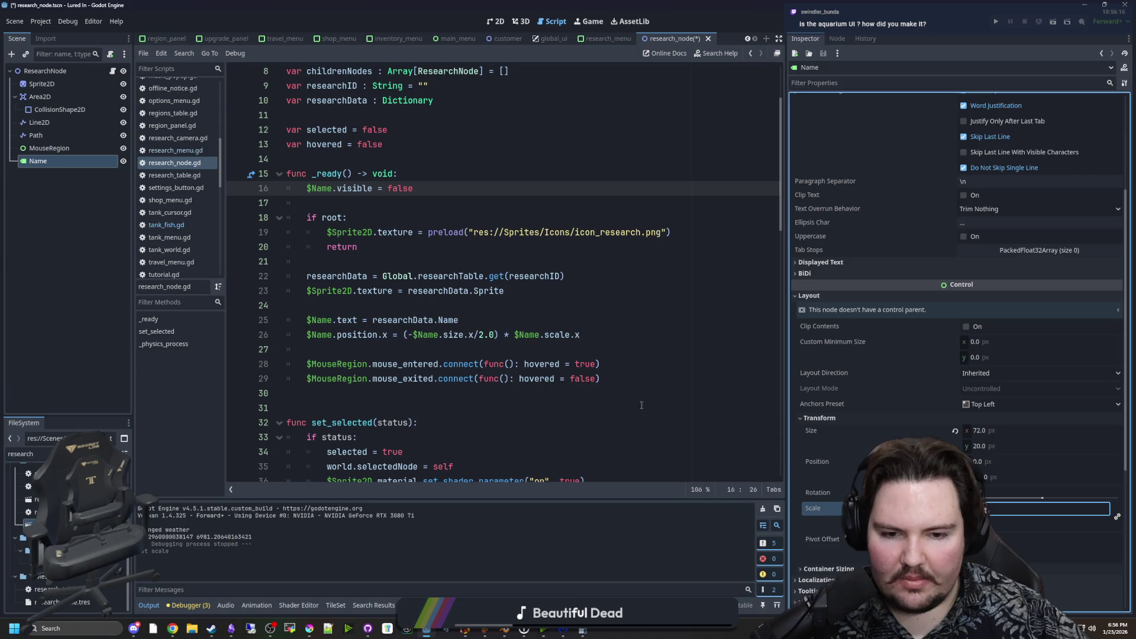
# Set the Name label's scale to 0.1 and save the scene.
pyautogui.click(639, 379)
pyautogui.hotkey('ctrl', 's')
pyautogui.click(496, 21)
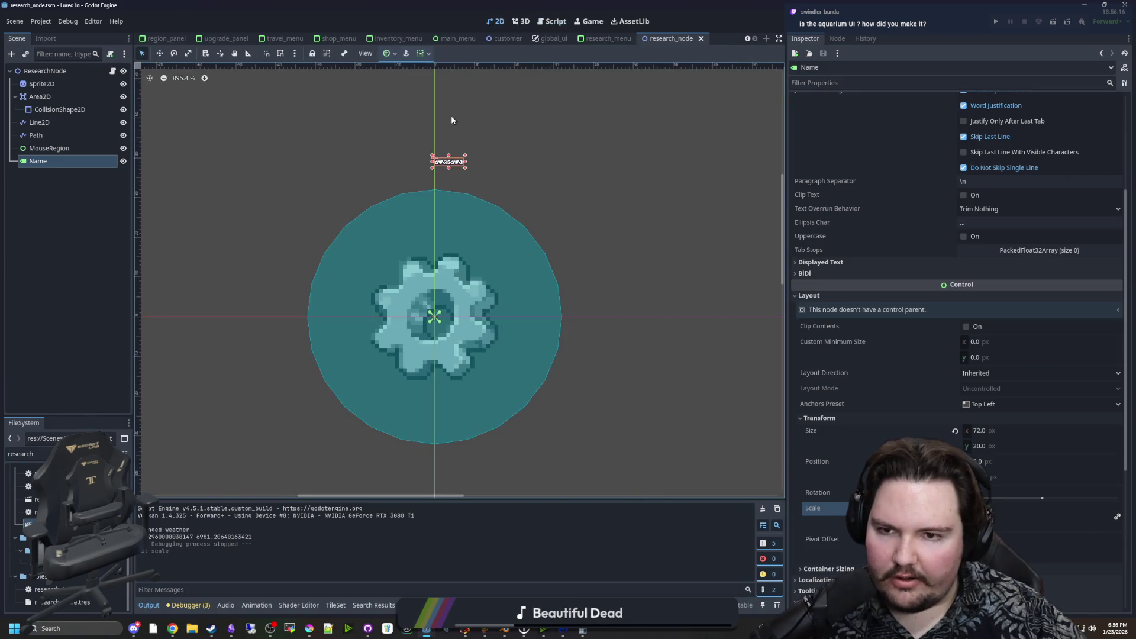
pyautogui.scroll(2, 451, 121)
pyautogui.scroll(-5, 904, 347)
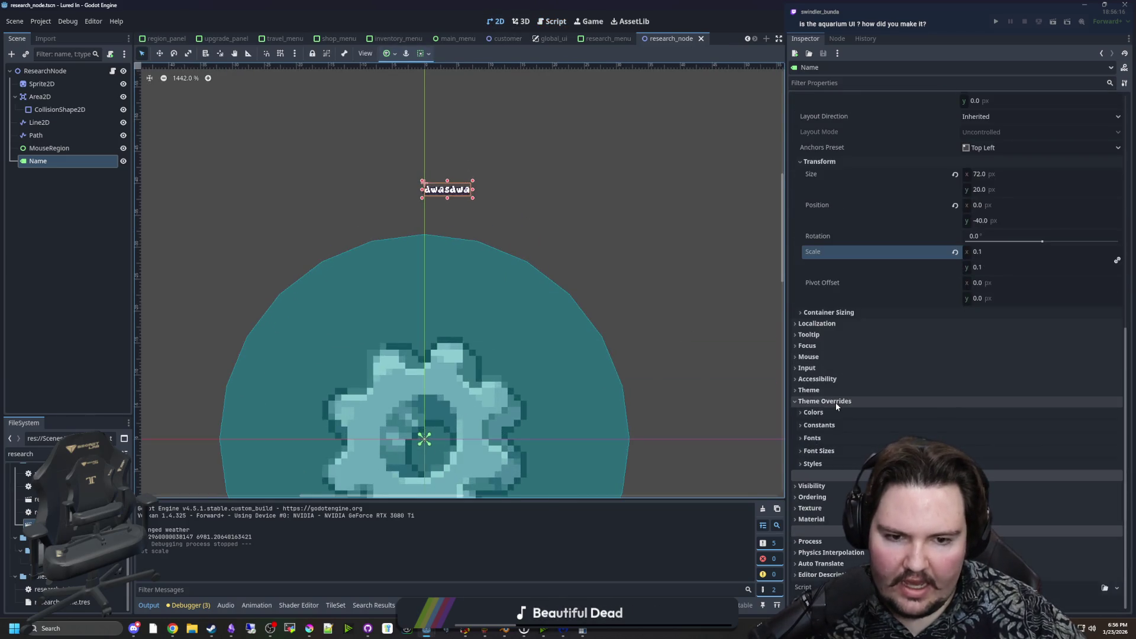
# Enable the font size override and raise it from 64 to 96 and beyond, then save.
pyautogui.click(833, 452)
pyautogui.click(1010, 463)
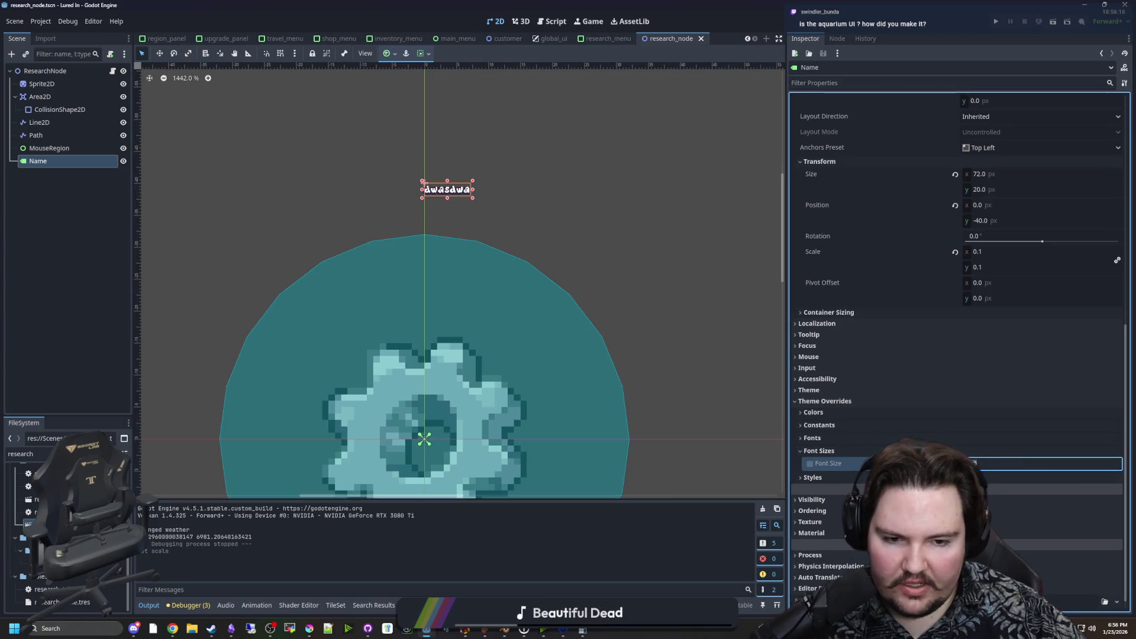
pyautogui.press('Return')
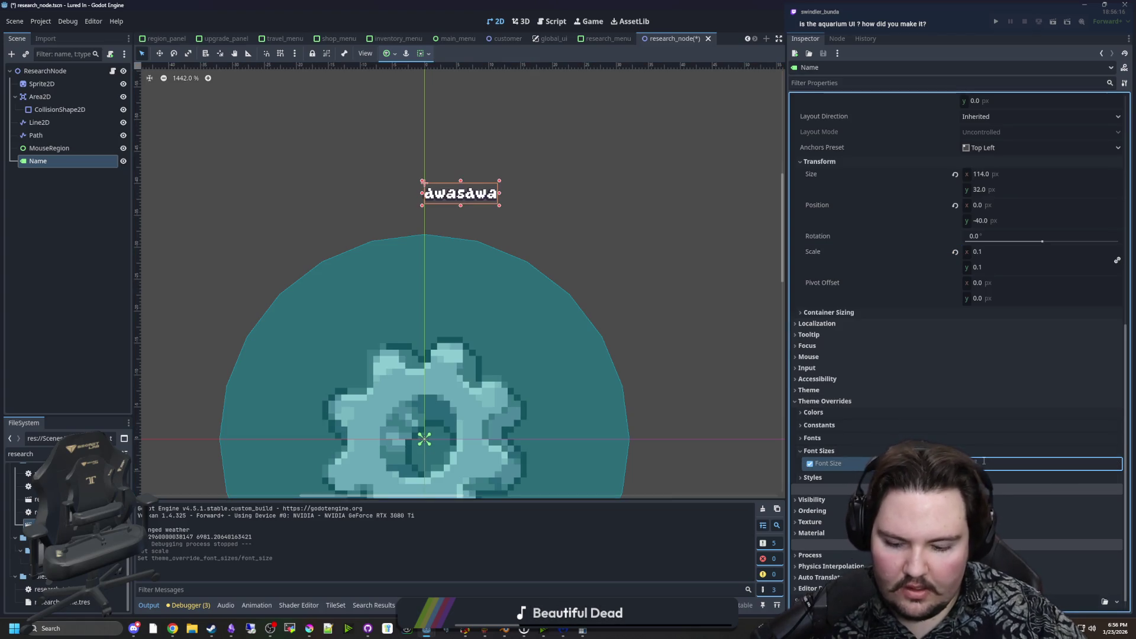
pyautogui.write('64')
pyautogui.press('Return')
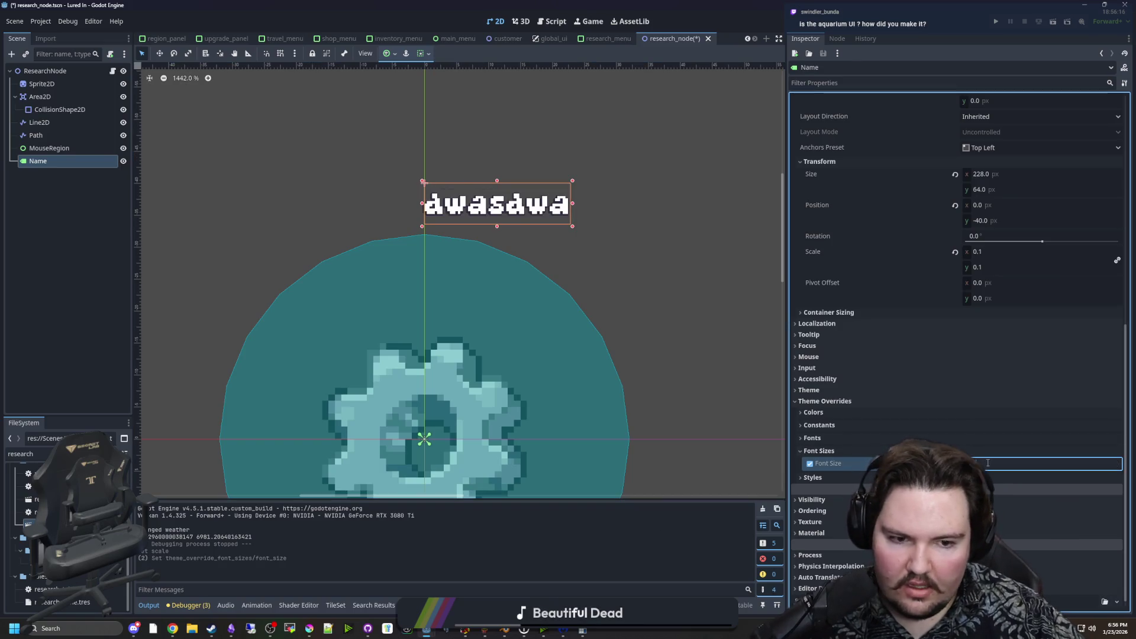
pyautogui.write('96')
pyautogui.press('Return')
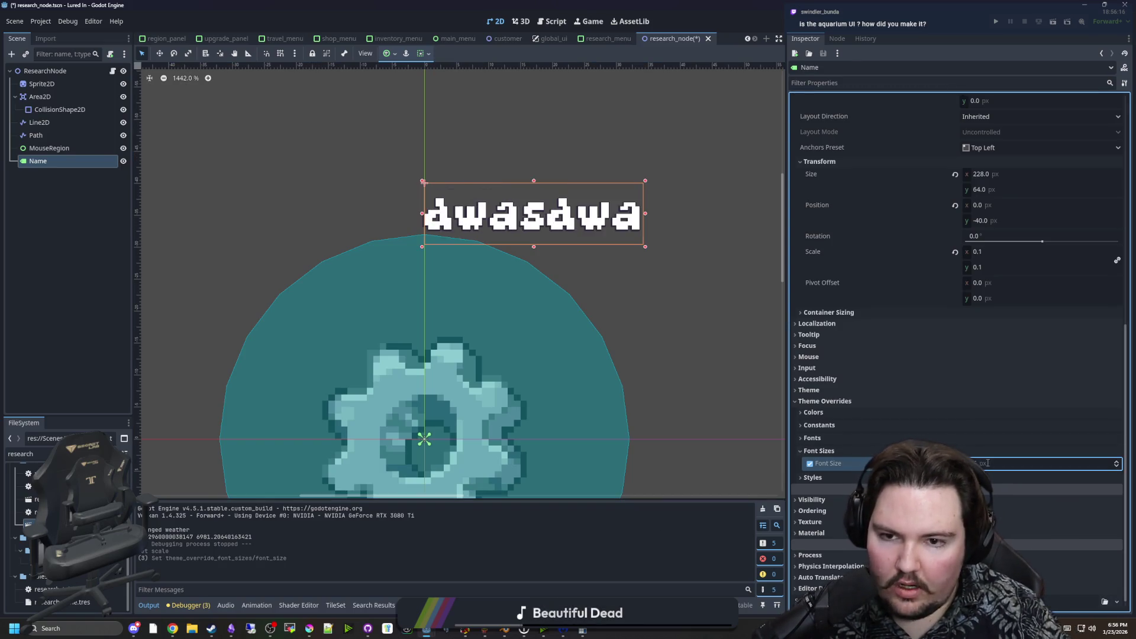
pyautogui.scroll(-3, 503, 187)
pyautogui.scroll(-2, 470, 219)
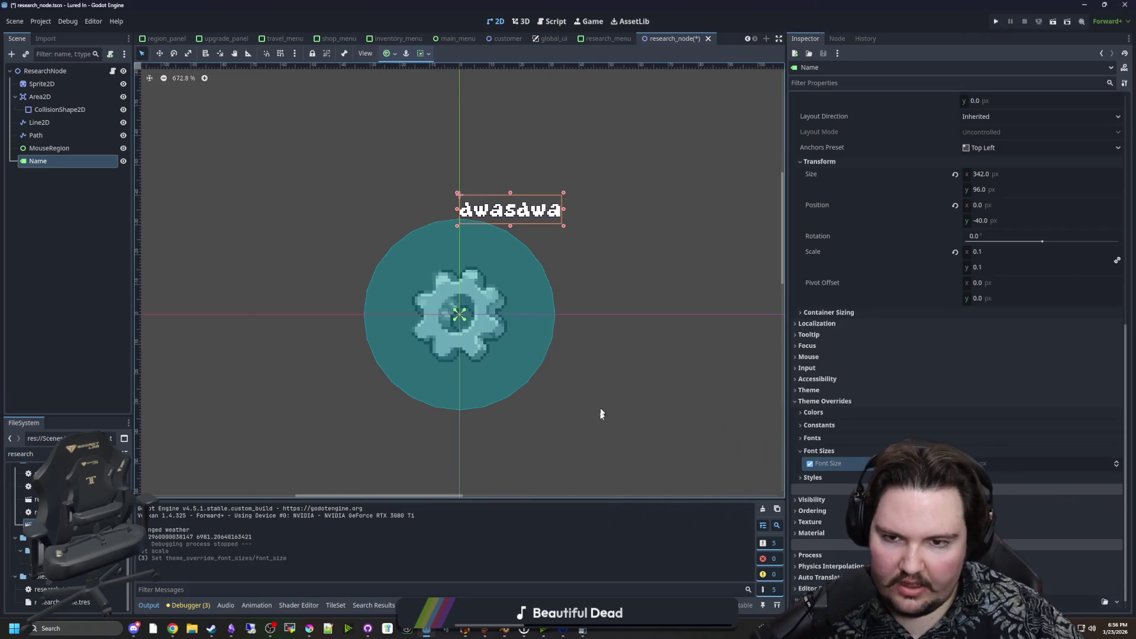
pyautogui.click(993, 464)
pyautogui.press('Return')
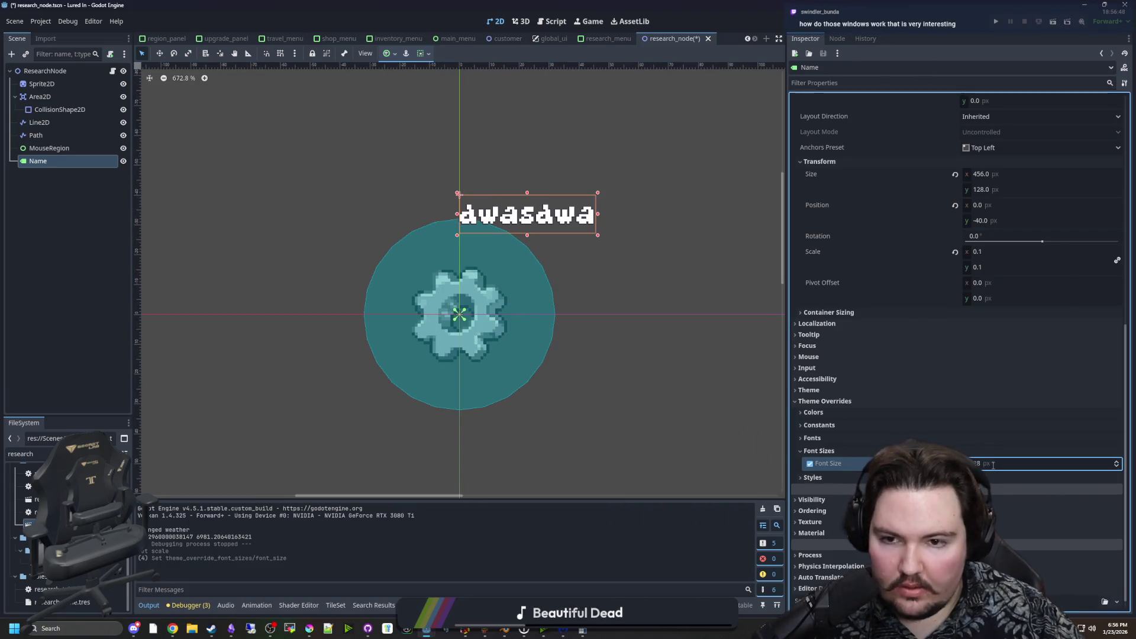
pyautogui.hotkey('ctrl', 's')
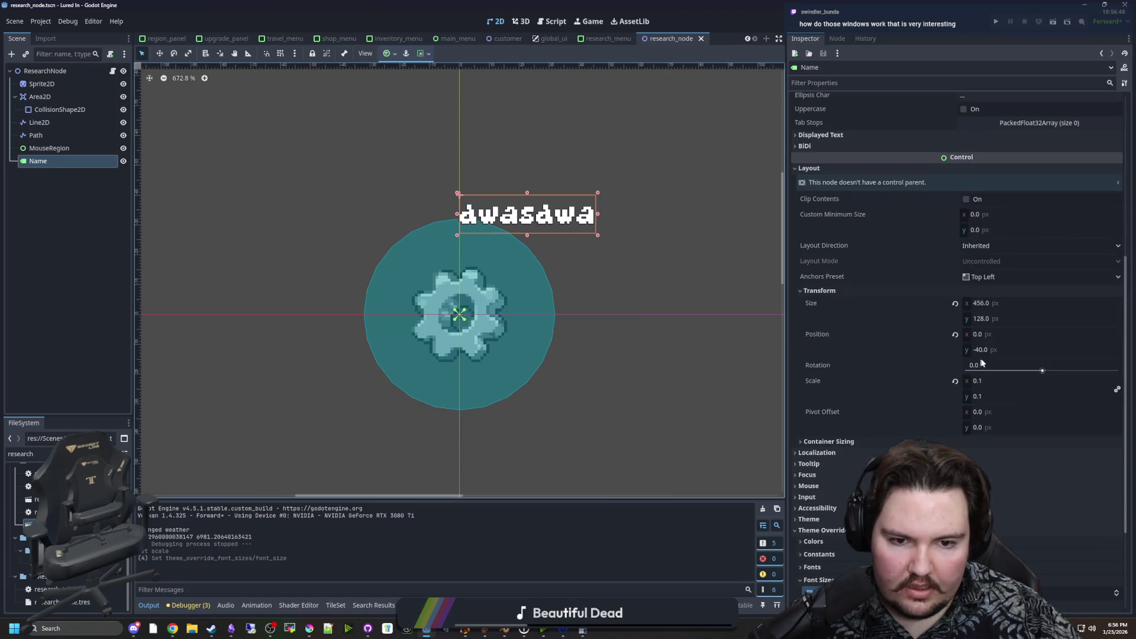
# Set the label's Position y to -16 above the gear, then run and start the game.
pyautogui.moveTo(996, 354); pyautogui.dragTo(993, 353)
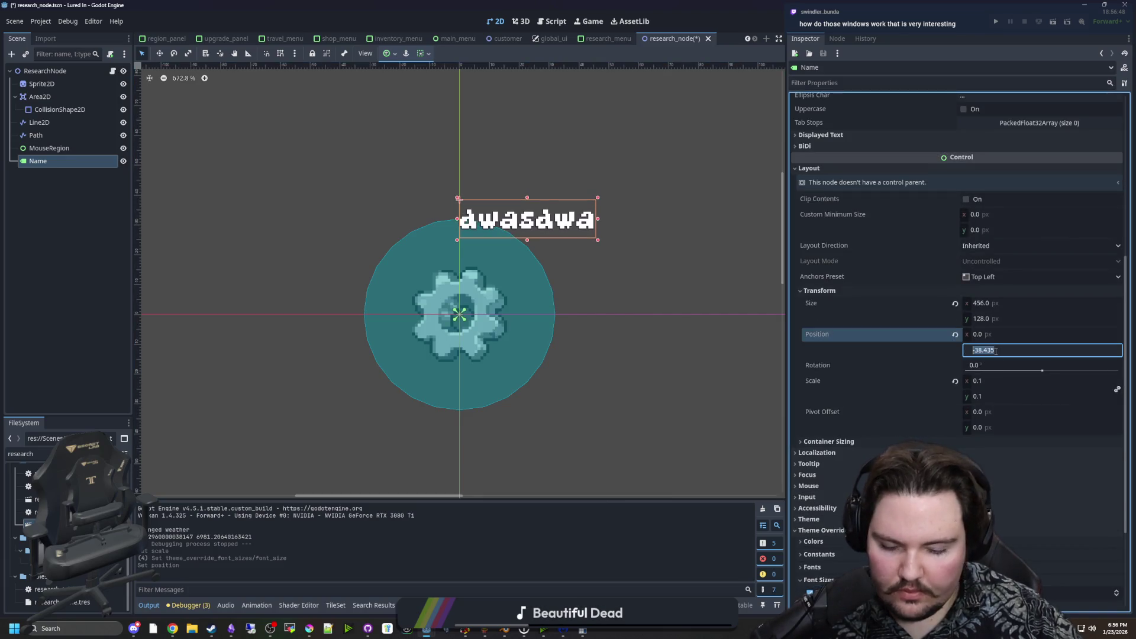
pyautogui.write('32')
pyautogui.press('Return')
pyautogui.write('-16')
pyautogui.press('Return')
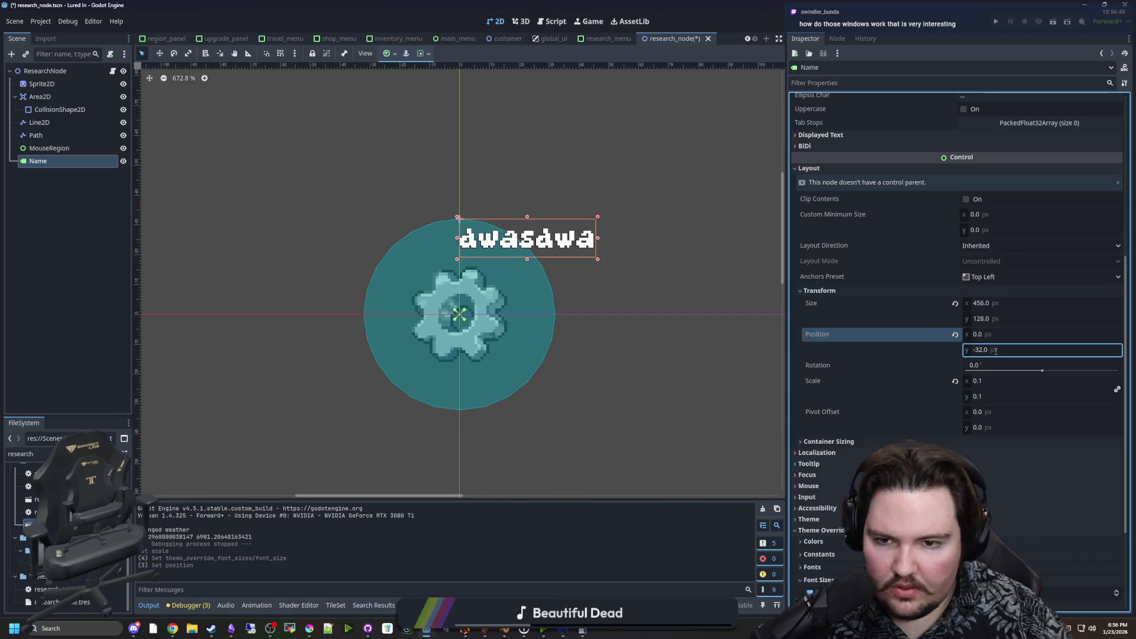
pyautogui.press('F5')
pyautogui.click(210, 279)
pyautogui.click(449, 319)
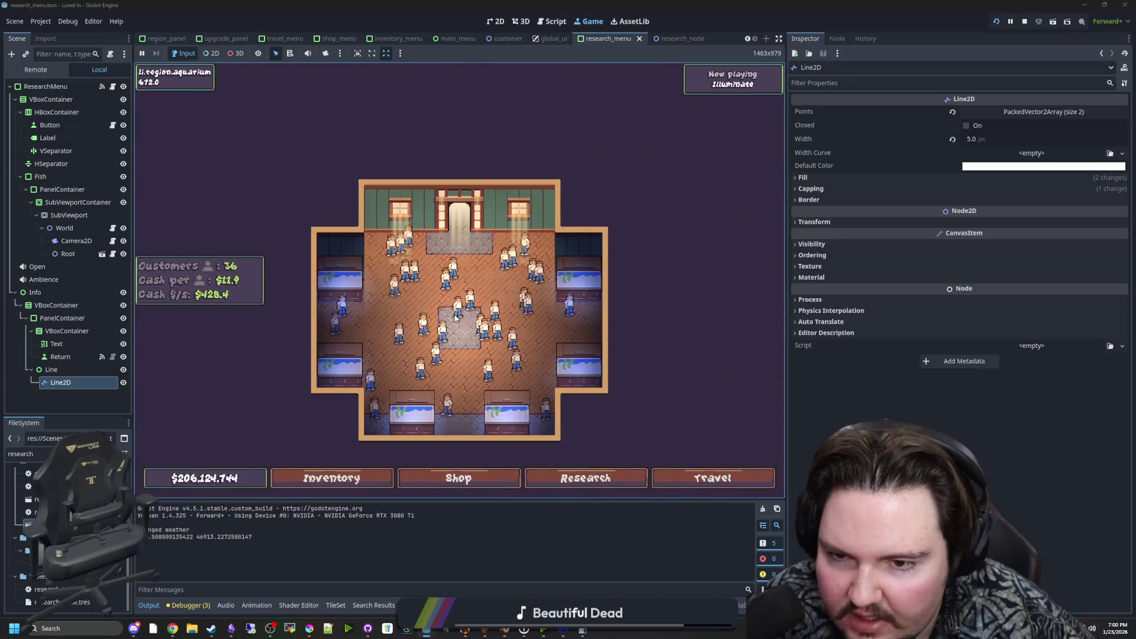
# Open the Fish Tank 1 panel to watch its fish swim, then close it with Escape.
pyautogui.click(319, 269)
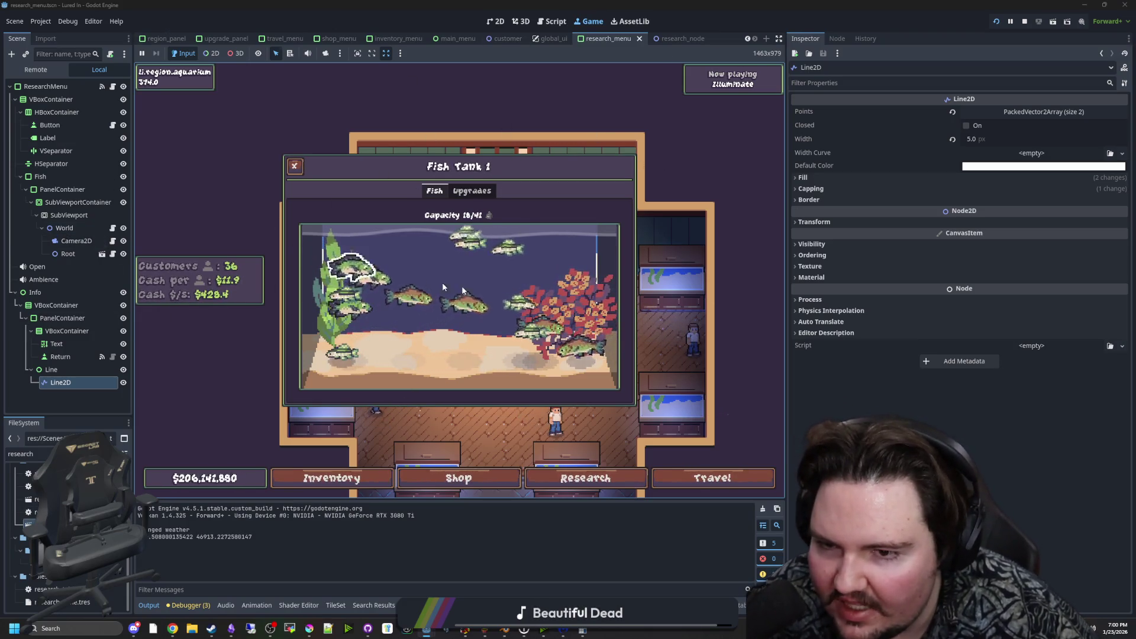
pyautogui.press('Escape')
pyautogui.click(609, 480)
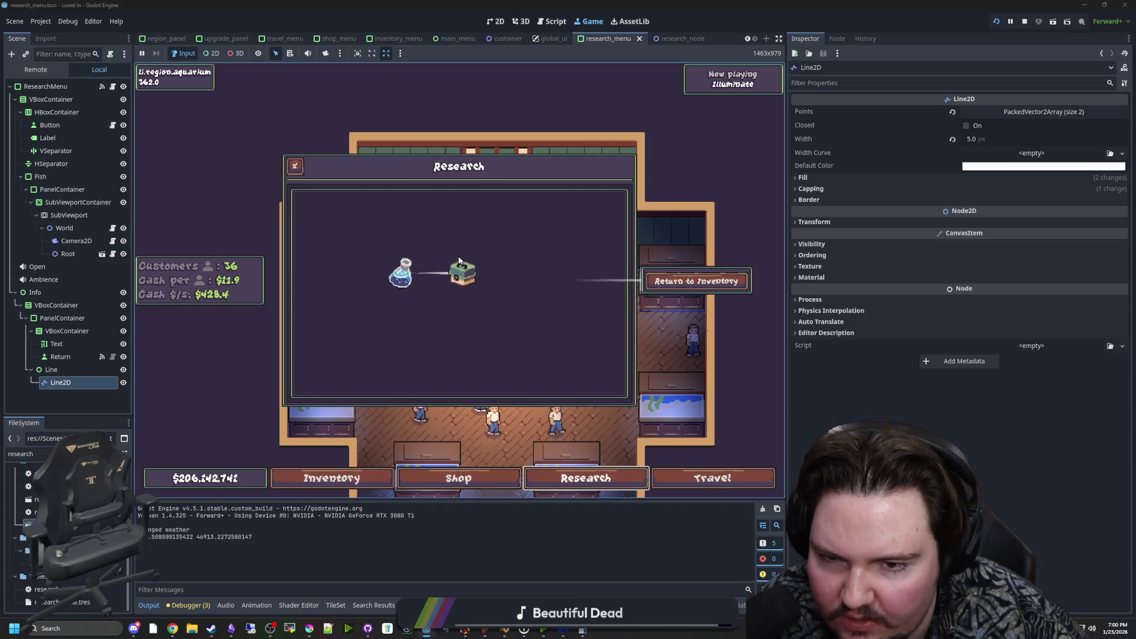
pyautogui.scroll(2, 505, 331)
pyautogui.scroll(-3, 482, 332)
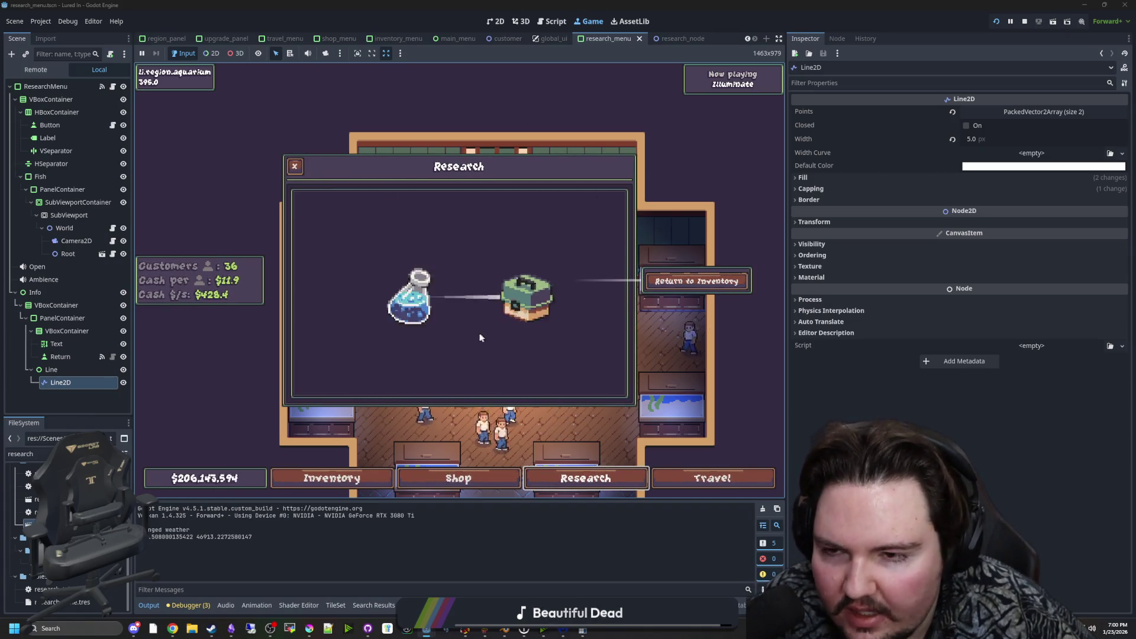
pyautogui.scroll(4, 444, 334)
pyautogui.scroll(-3, 443, 277)
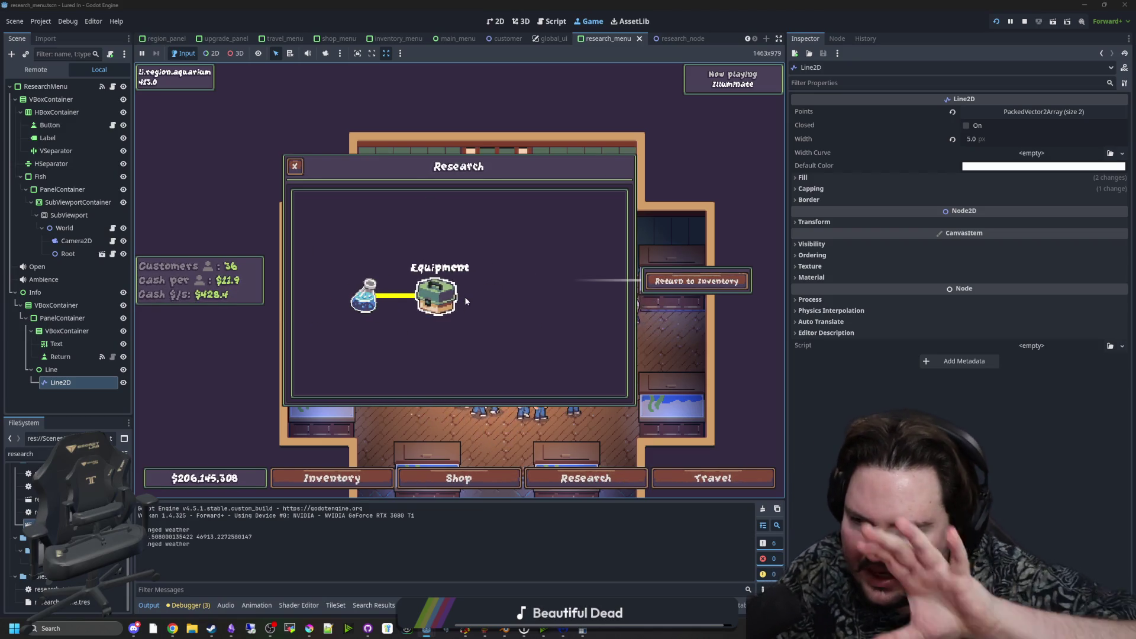
pyautogui.scroll(-2, 465, 299)
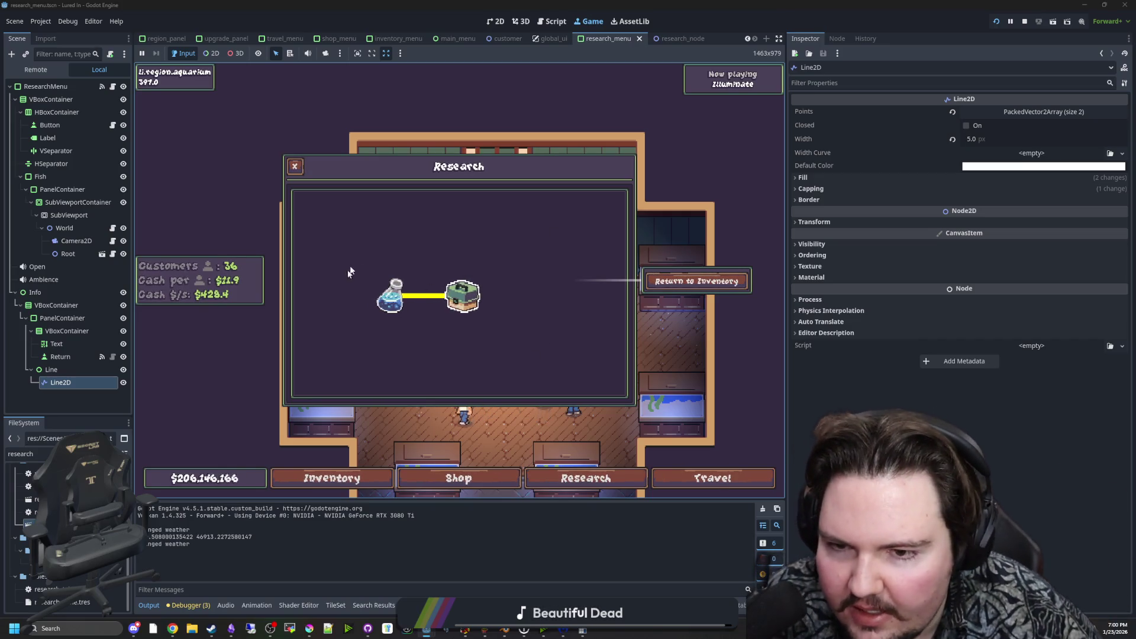
pyautogui.scroll(5, 467, 303)
pyautogui.scroll(-2, 392, 304)
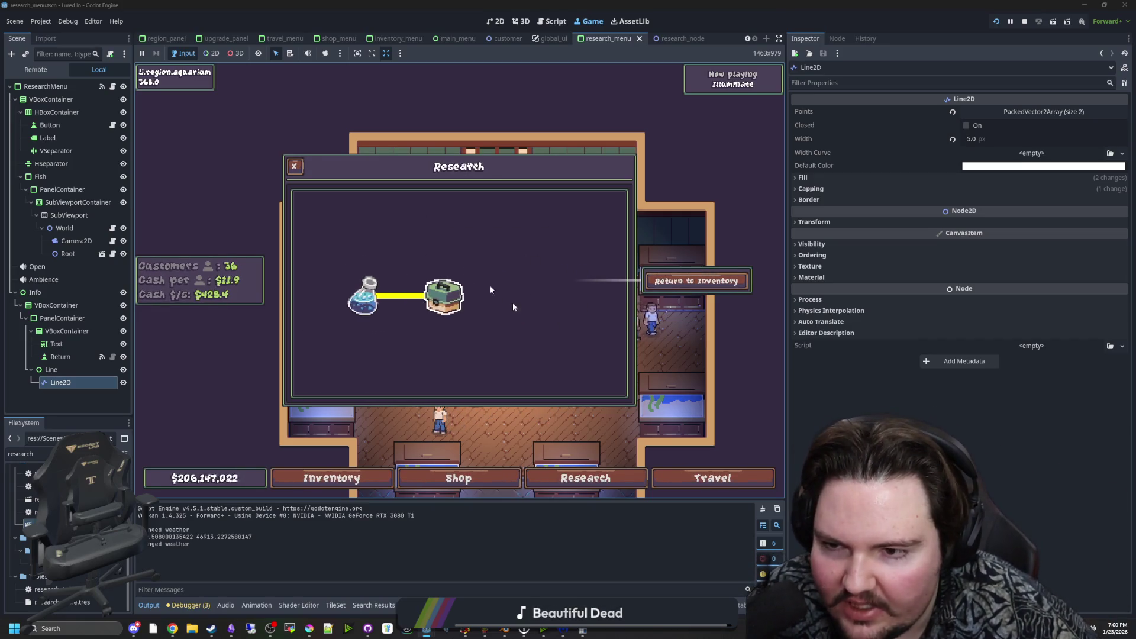
pyautogui.scroll(1, 454, 330)
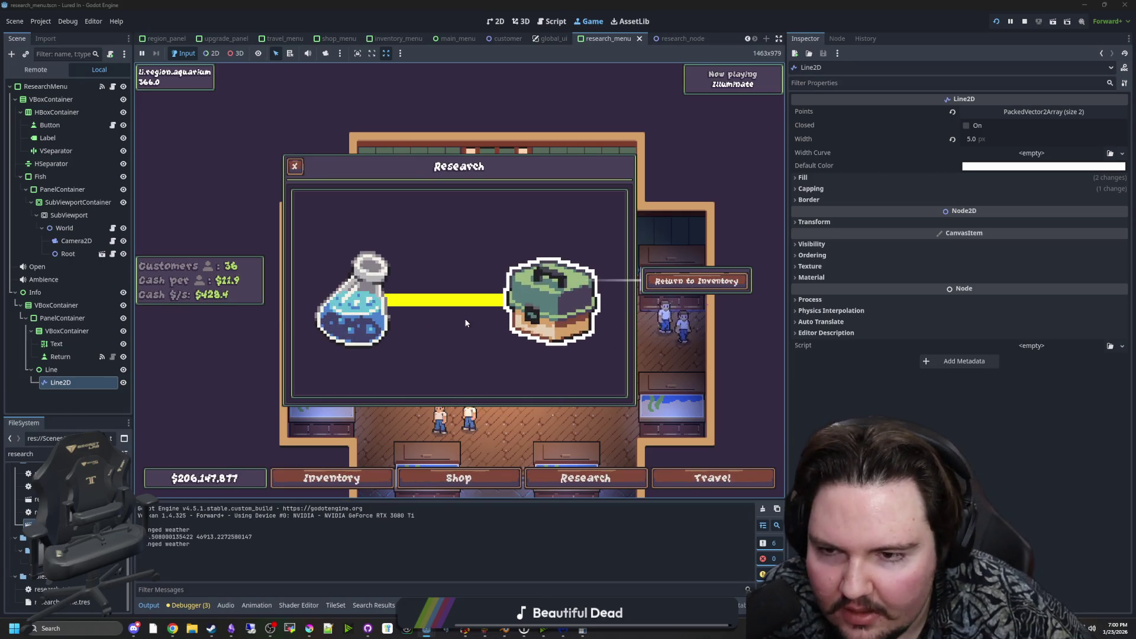
pyautogui.scroll(-2, 435, 326)
pyautogui.scroll(2, 435, 328)
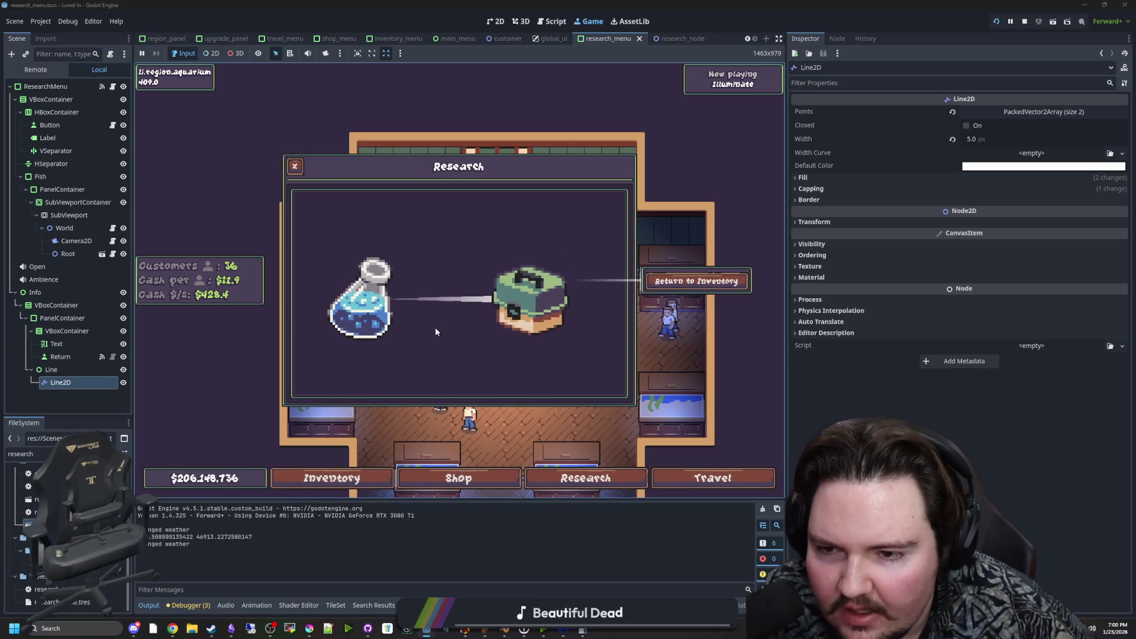
pyautogui.scroll(-2, 467, 302)
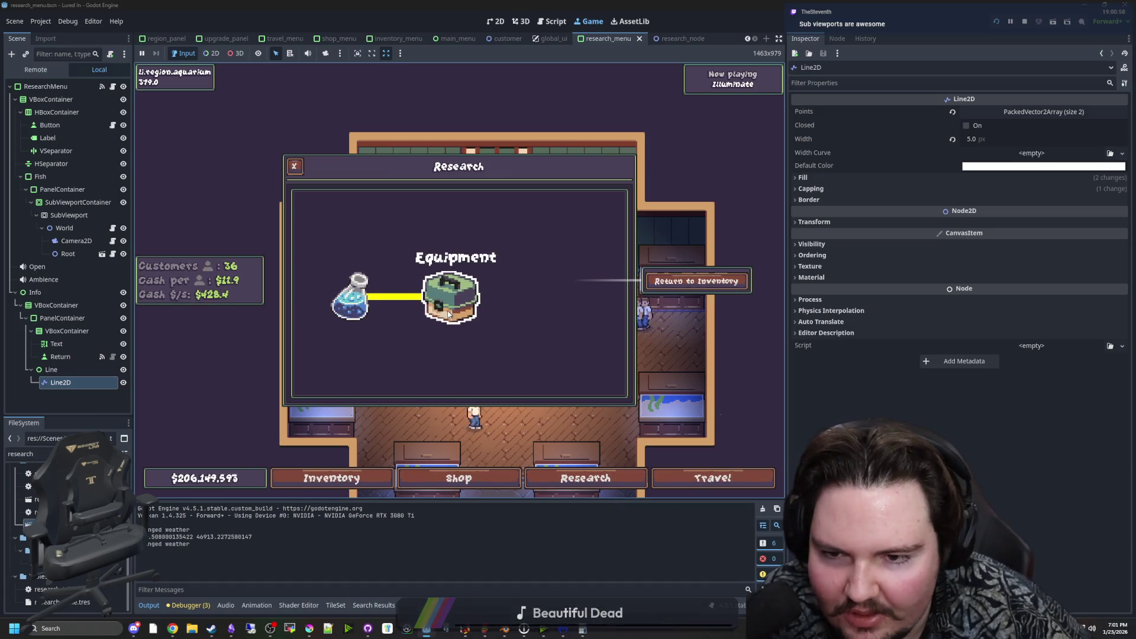
pyautogui.scroll(3, 488, 322)
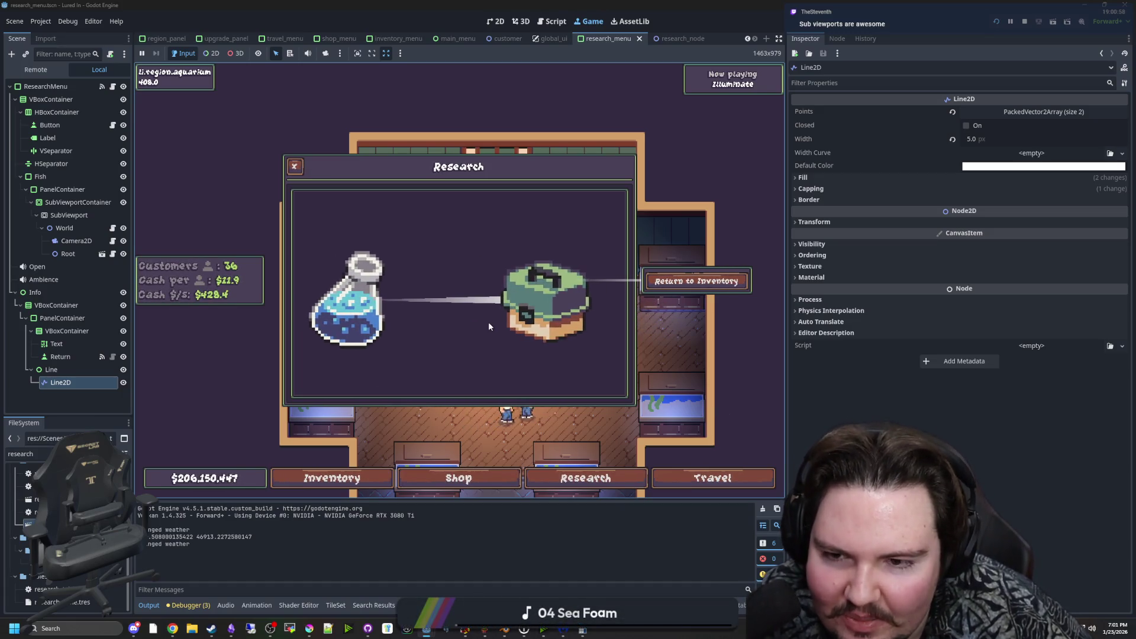
pyautogui.scroll(2, 488, 326)
pyautogui.scroll(-3, 509, 346)
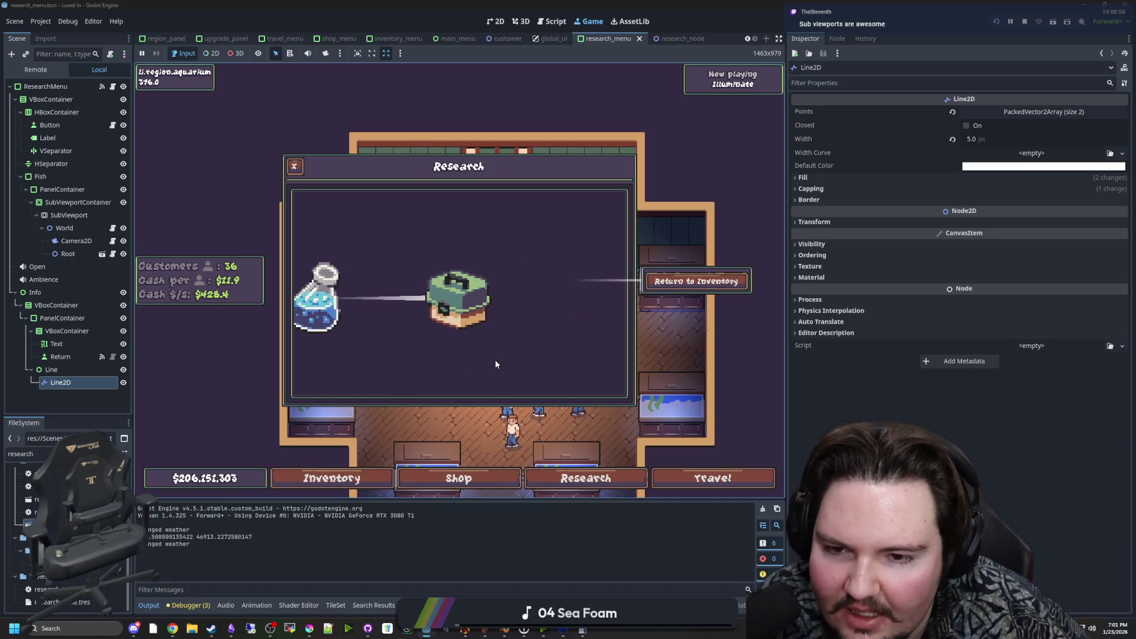
pyautogui.scroll(2, 494, 358)
pyautogui.scroll(-4, 494, 354)
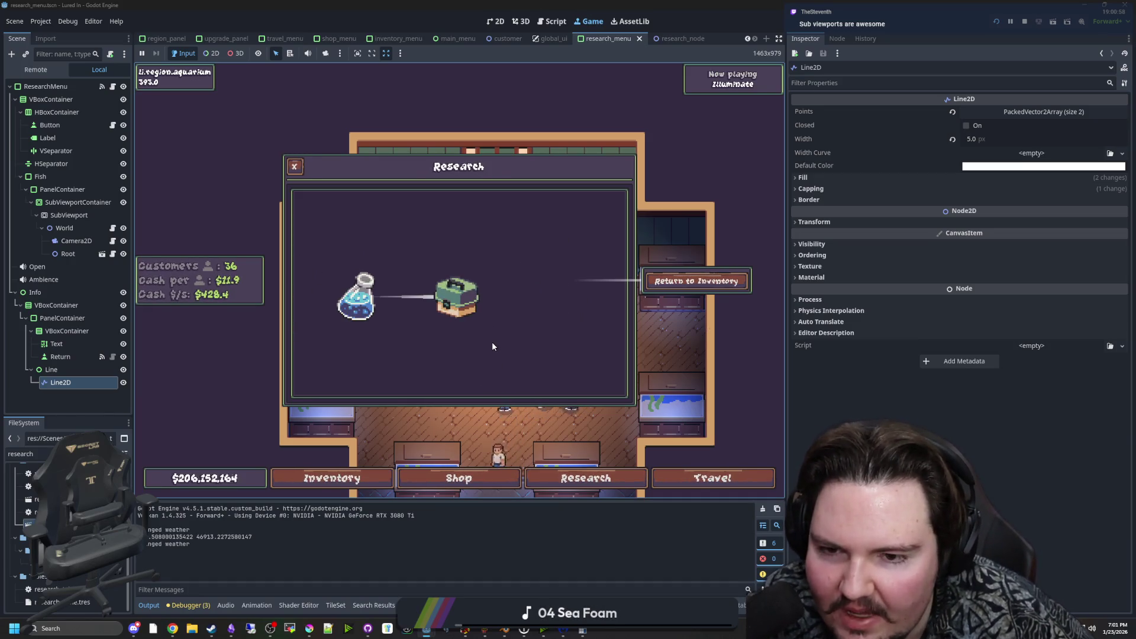
pyautogui.scroll(2, 489, 334)
pyautogui.scroll(-2, 474, 321)
pyautogui.scroll(3, 459, 296)
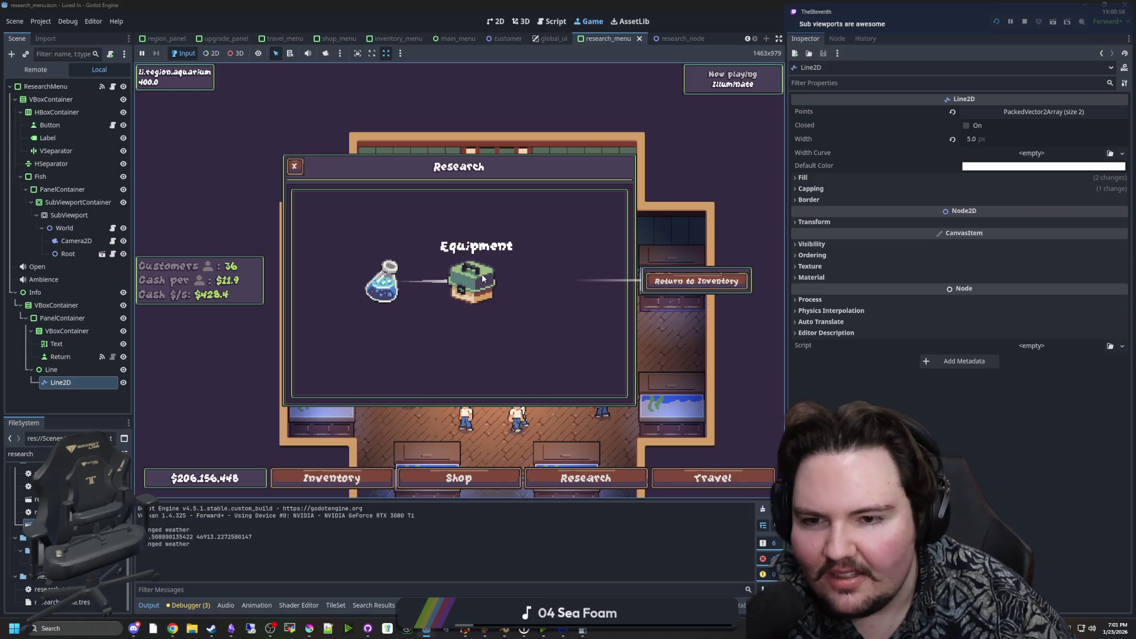
pyautogui.scroll(3, 481, 275)
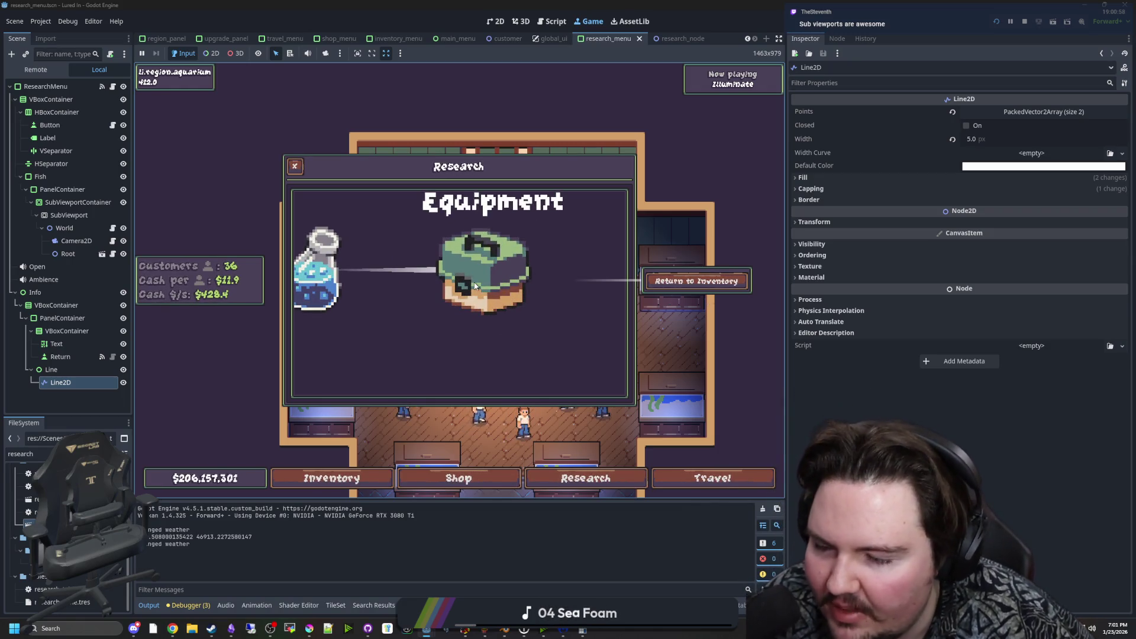
pyautogui.scroll(-5, 475, 286)
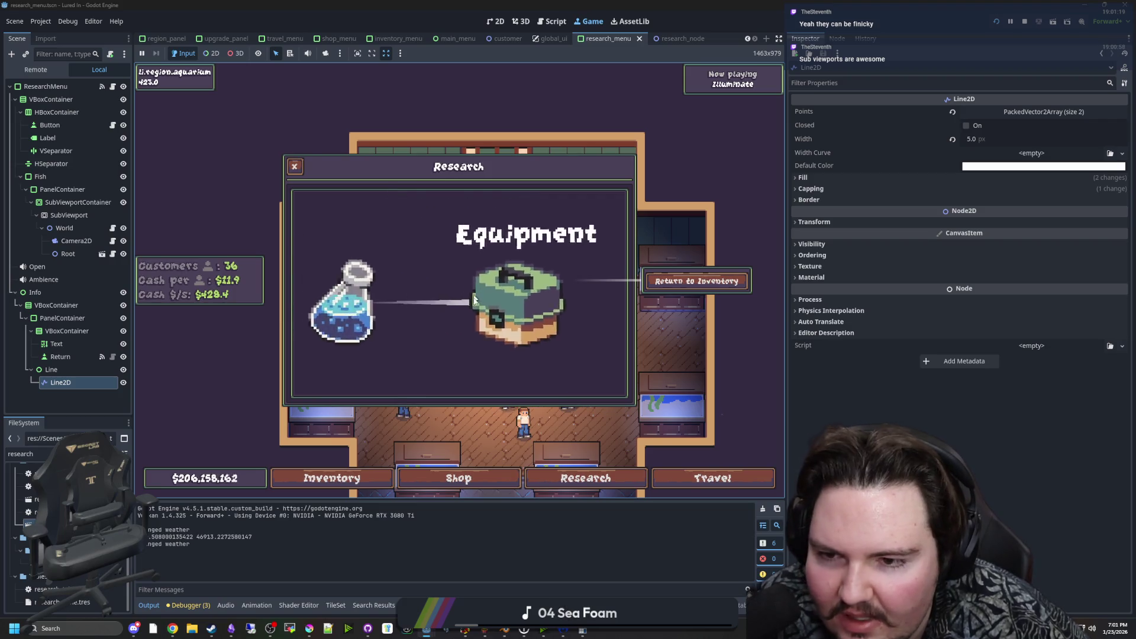
pyautogui.scroll(-3, 412, 310)
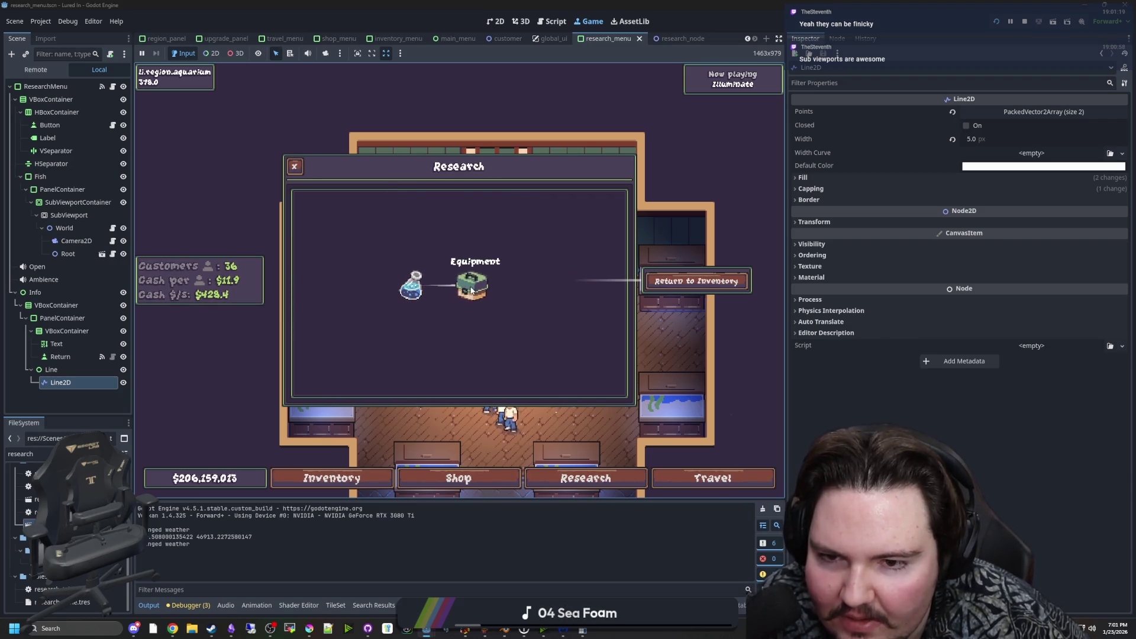
pyautogui.moveTo(592, 279)
pyautogui.mouseDown()
pyautogui.moveTo(660, 263)
pyautogui.moveTo(663, 289)
pyautogui.mouseUp()
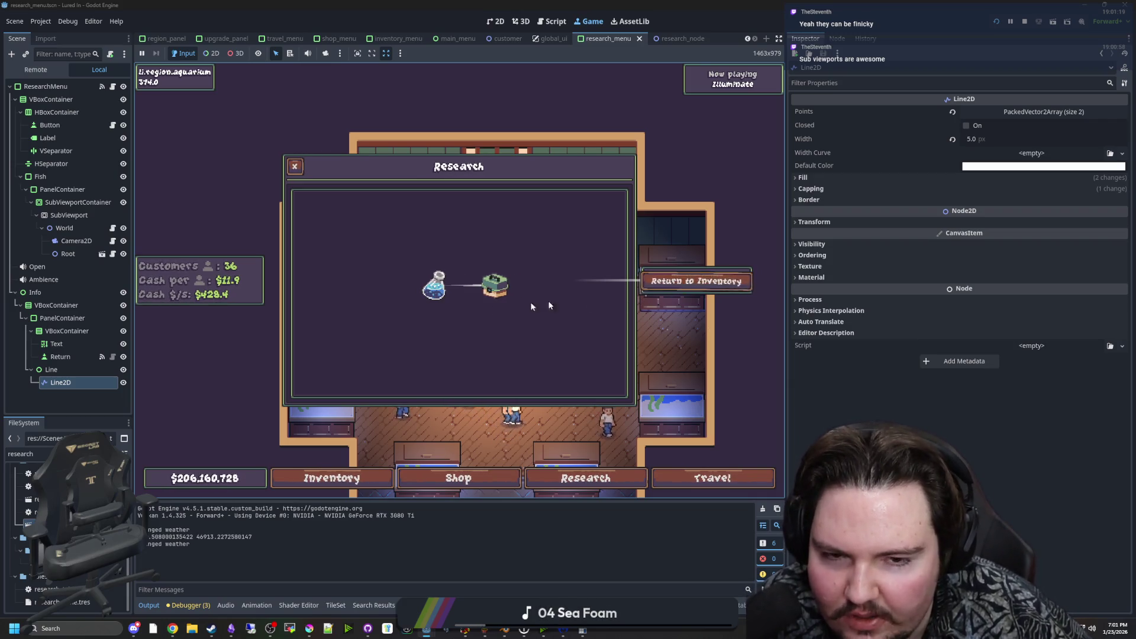
pyautogui.scroll(4, 531, 306)
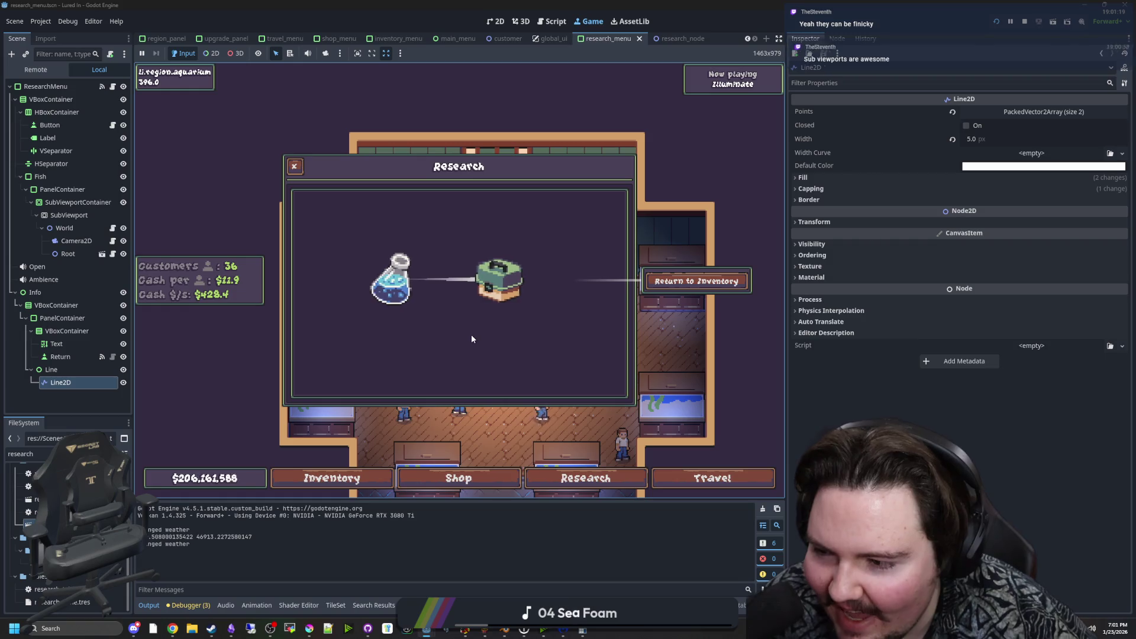
pyautogui.click(499, 279)
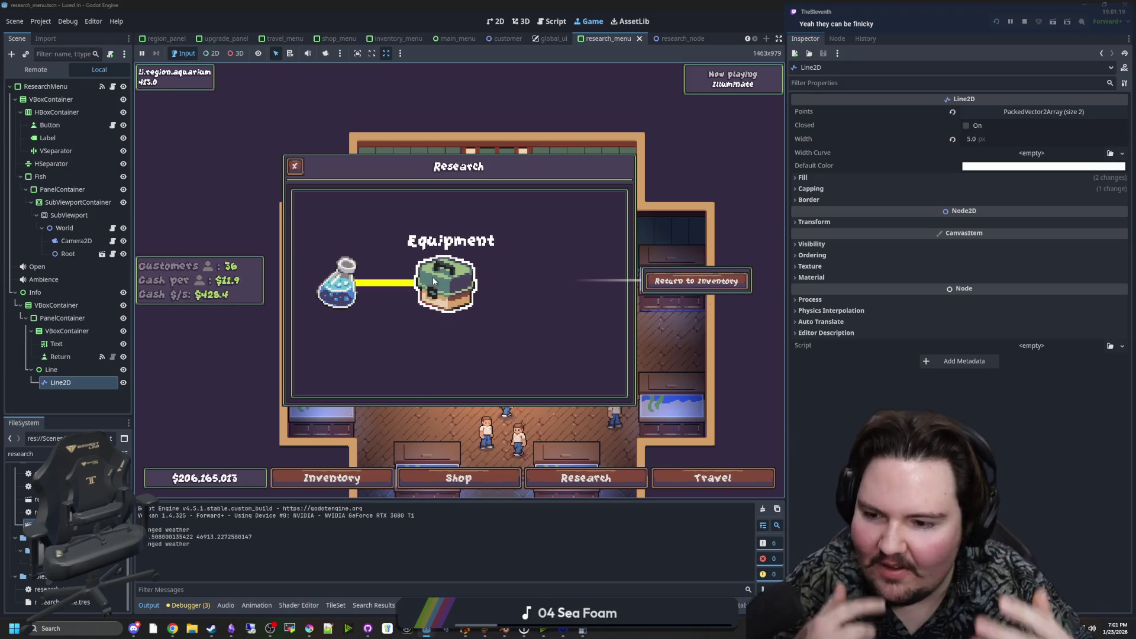
pyautogui.scroll(-2, 472, 290)
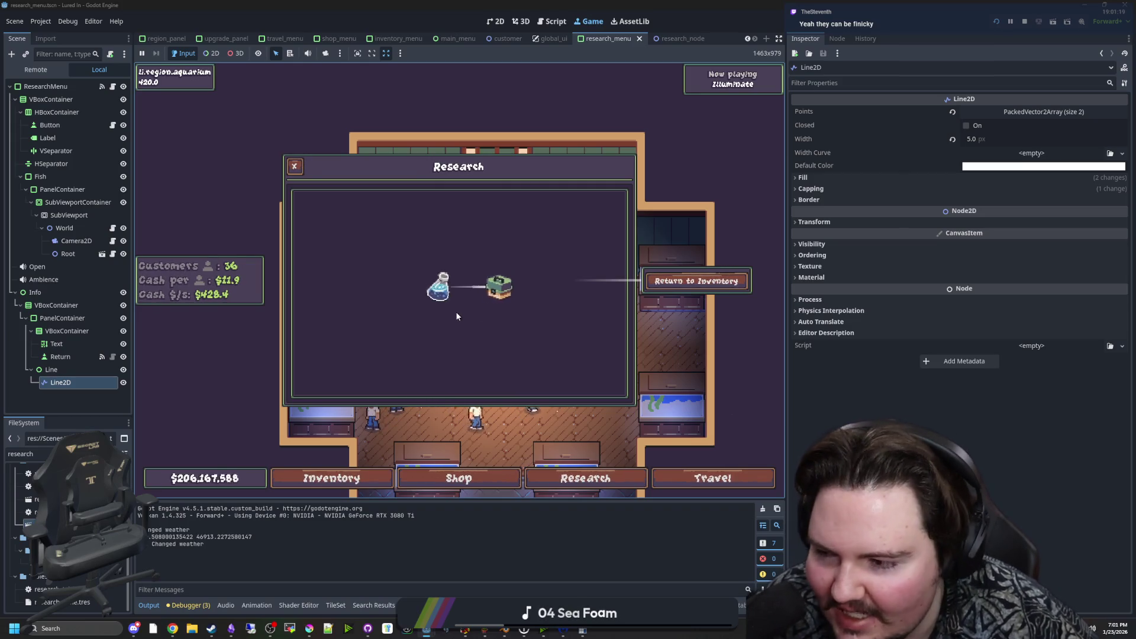
pyautogui.click(582, 477)
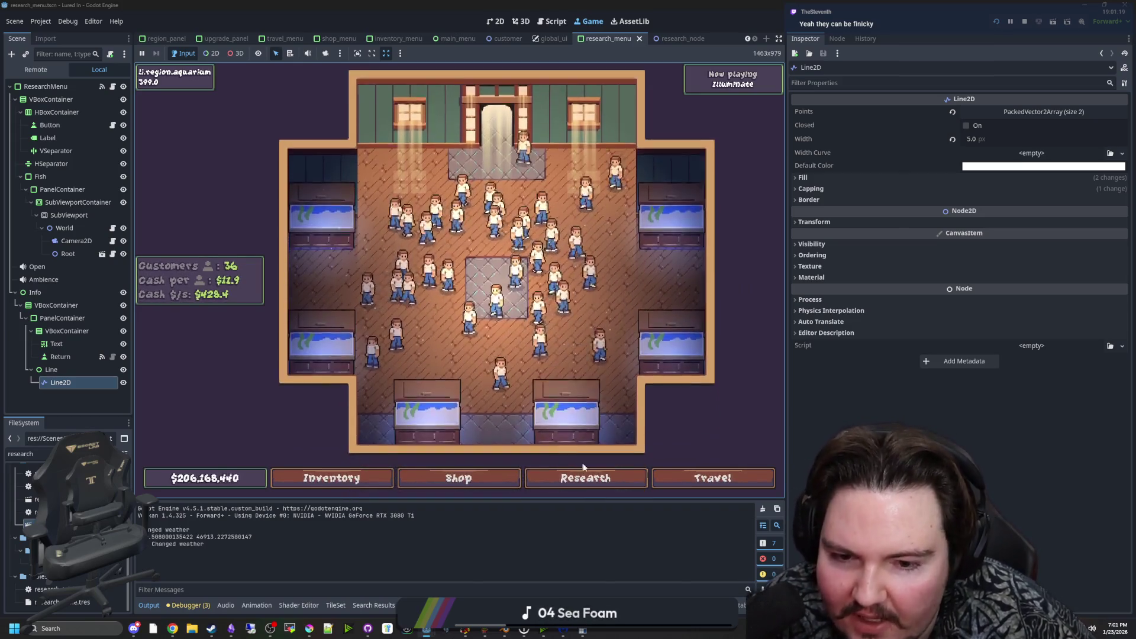
# Reopen the Research panel, select the Equipment node to test its link, then close it.
pyautogui.click(643, 484)
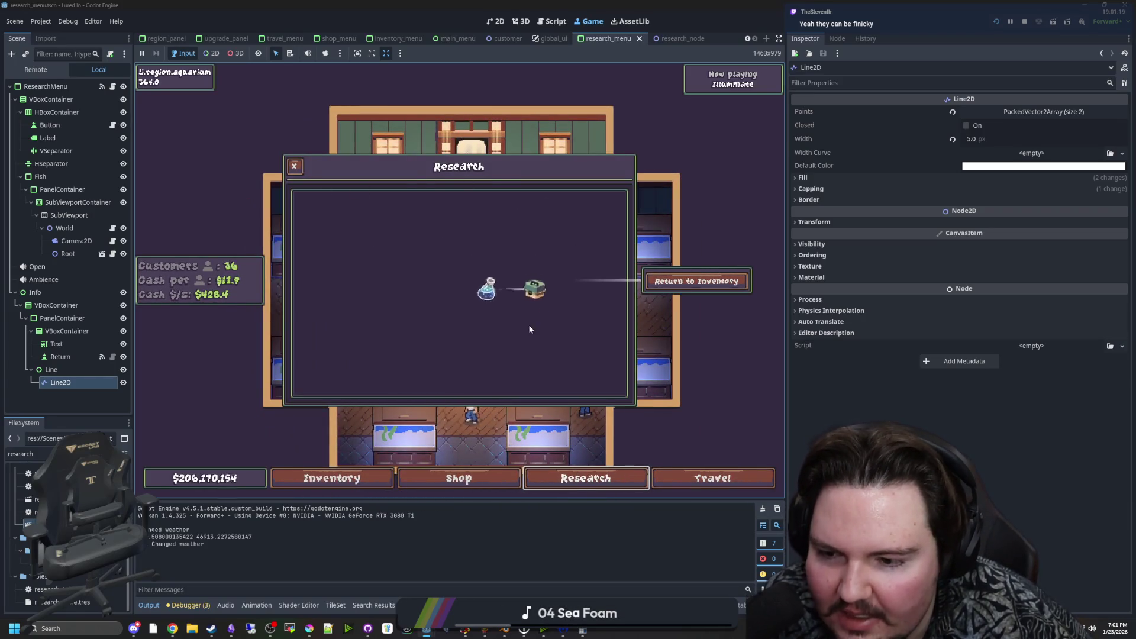
pyautogui.scroll(2, 528, 325)
pyautogui.scroll(2, 378, 305)
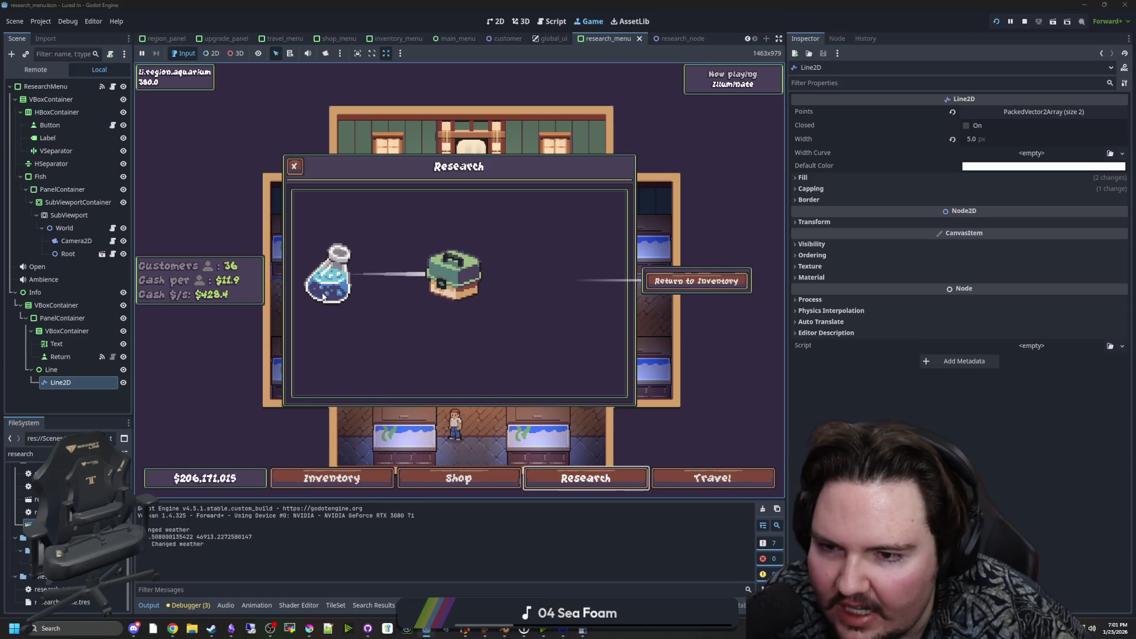
pyautogui.scroll(1, 323, 297)
pyautogui.scroll(2, 368, 282)
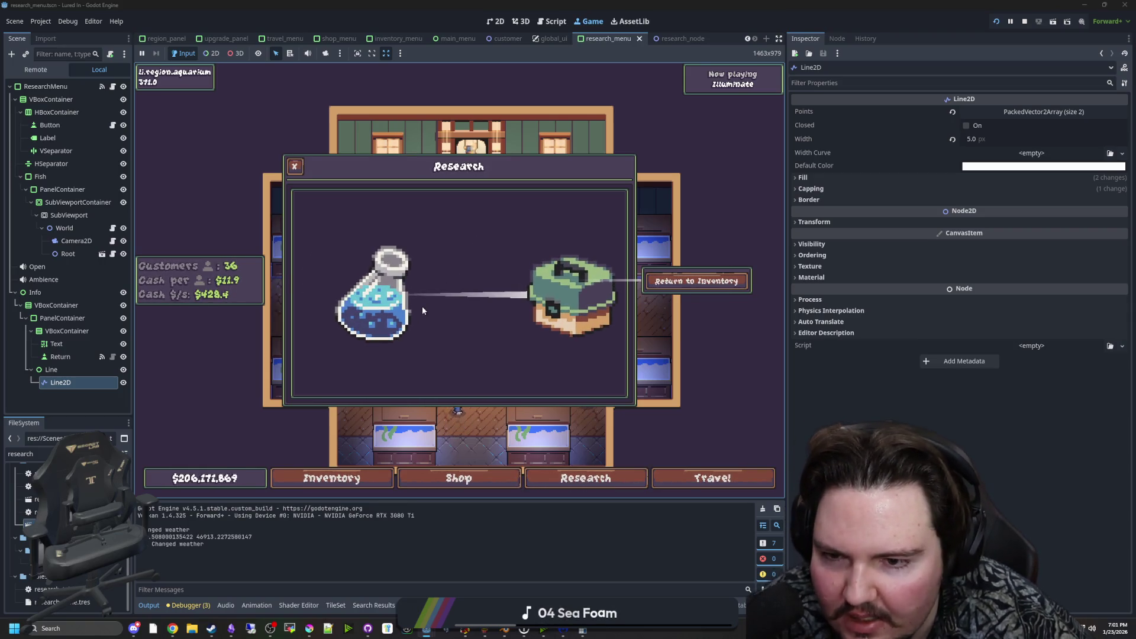
pyautogui.scroll(-2, 434, 343)
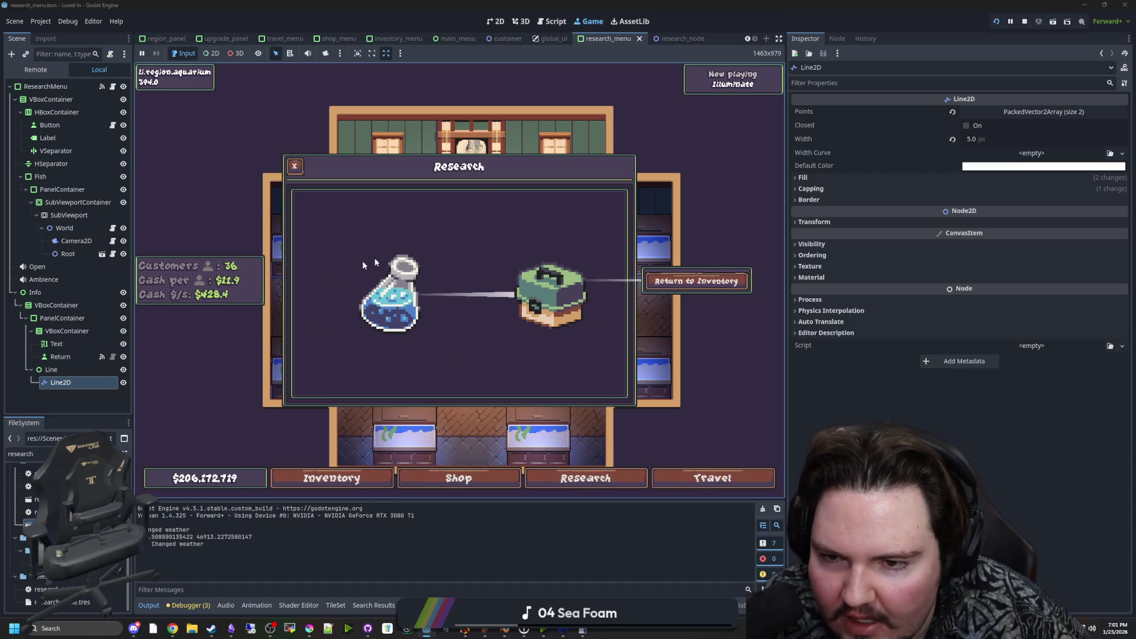
pyautogui.scroll(-5, 457, 301)
pyautogui.scroll(1, 470, 302)
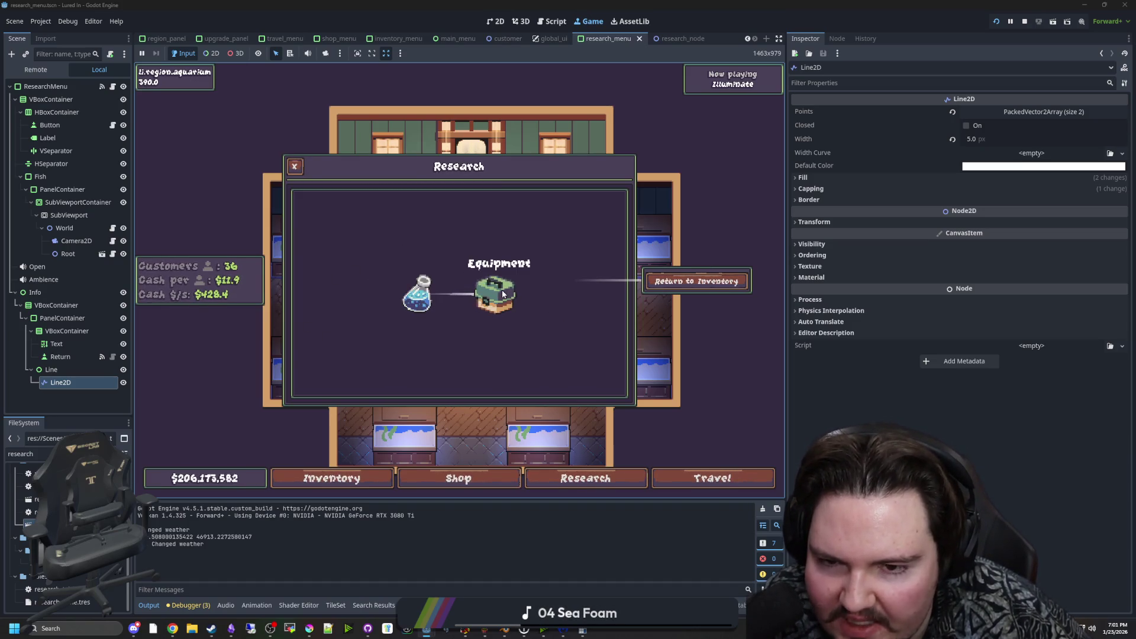
pyautogui.scroll(3, 445, 299)
pyautogui.scroll(-2, 532, 295)
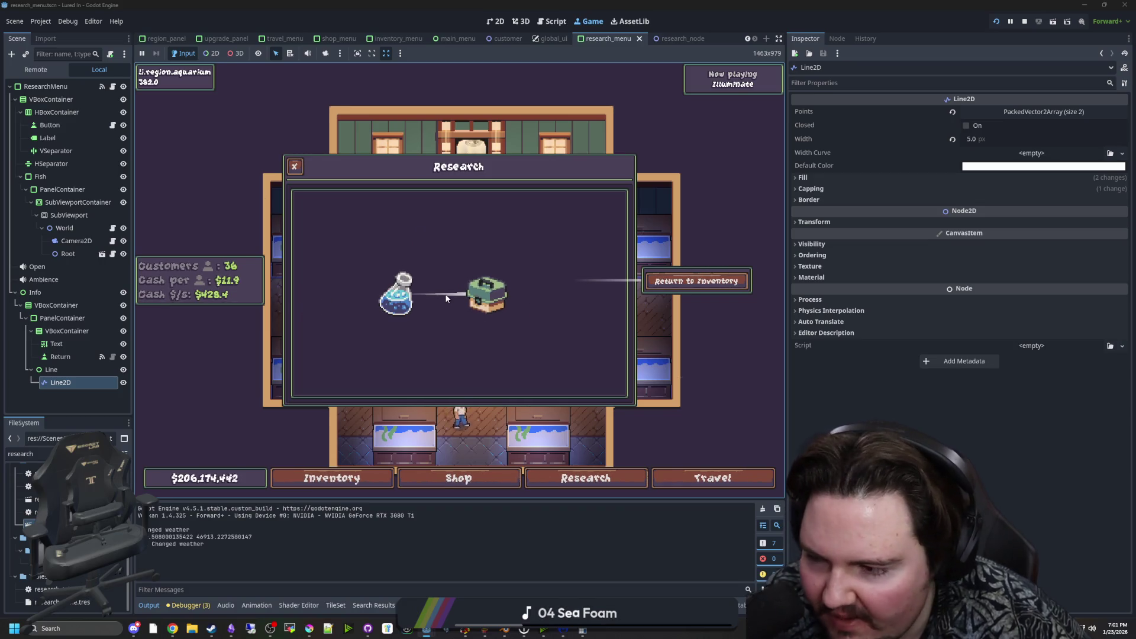
pyautogui.scroll(3, 452, 278)
pyautogui.click(449, 264)
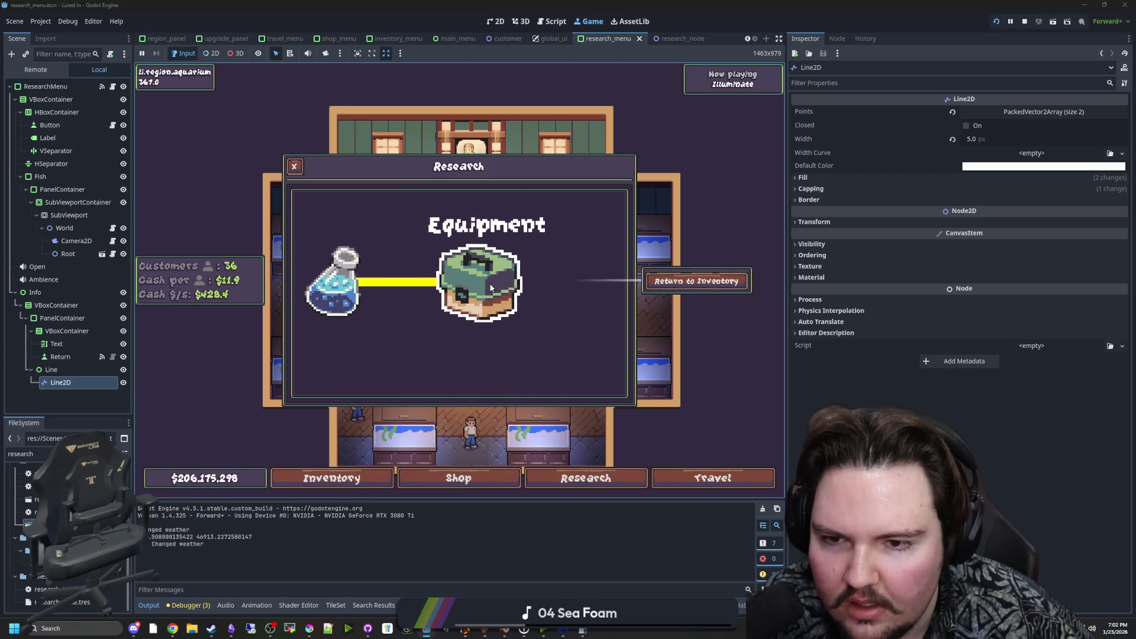
pyautogui.press('Escape')
# In Fish Tank 1, select the Carp to show its info panel, then deselect it and close the tank.
pyautogui.click(415, 389)
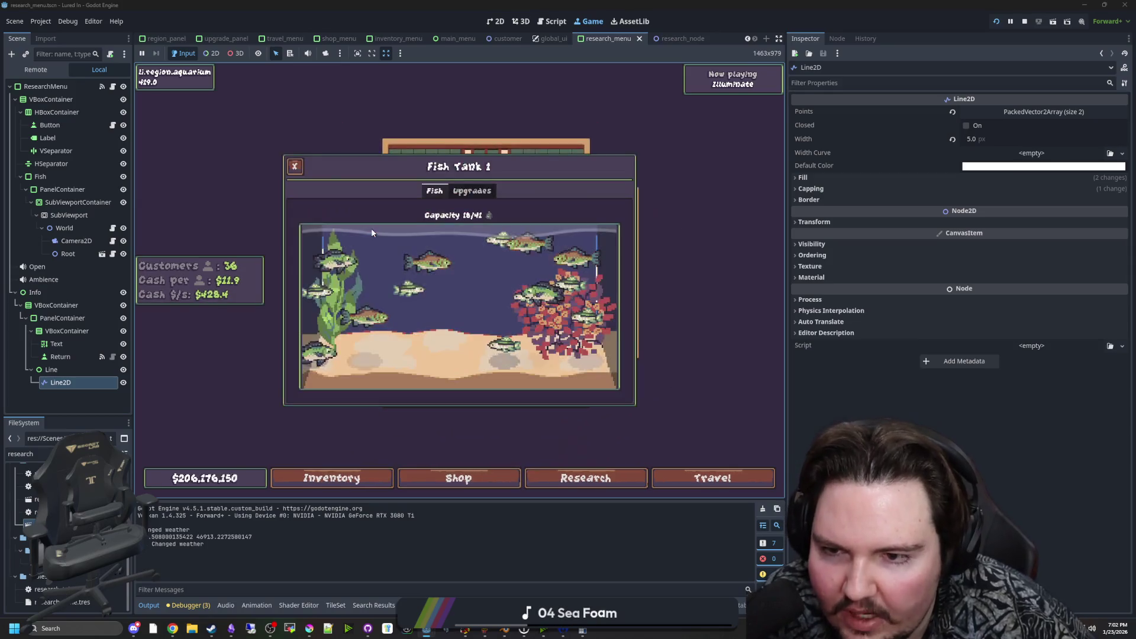
pyautogui.click(500, 290)
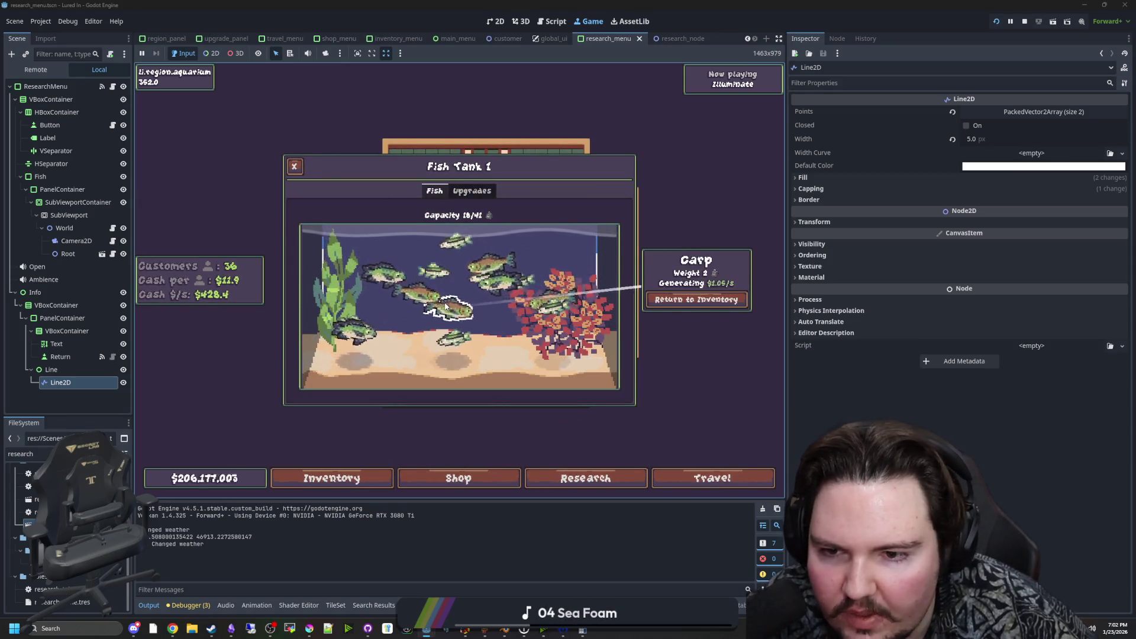
pyautogui.click(505, 340)
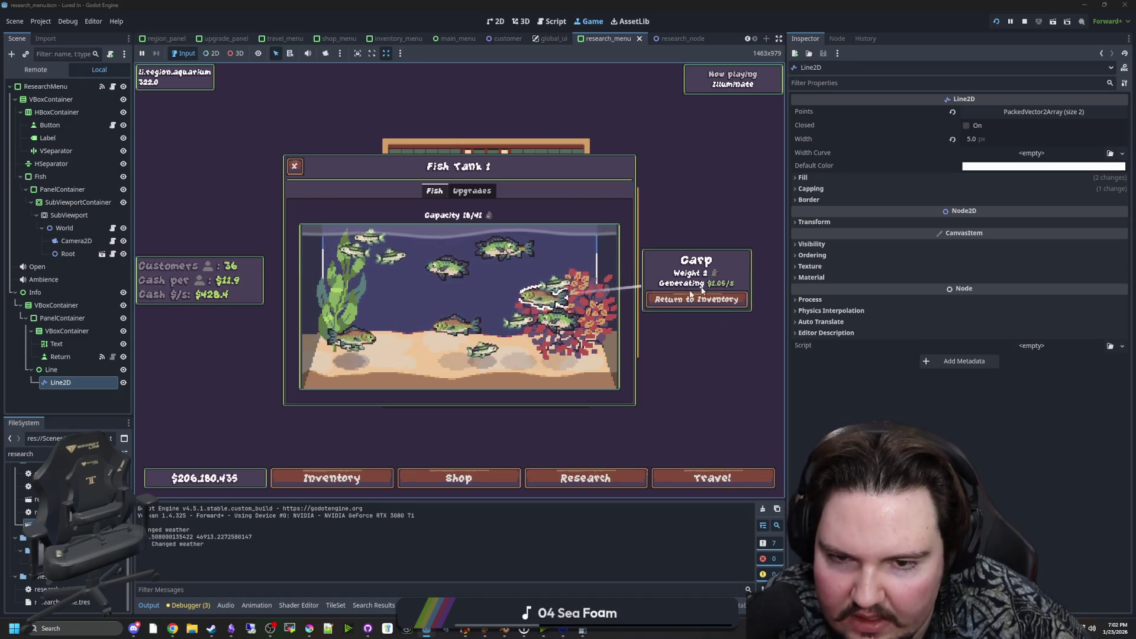
pyautogui.click(497, 325)
pyautogui.press('Escape')
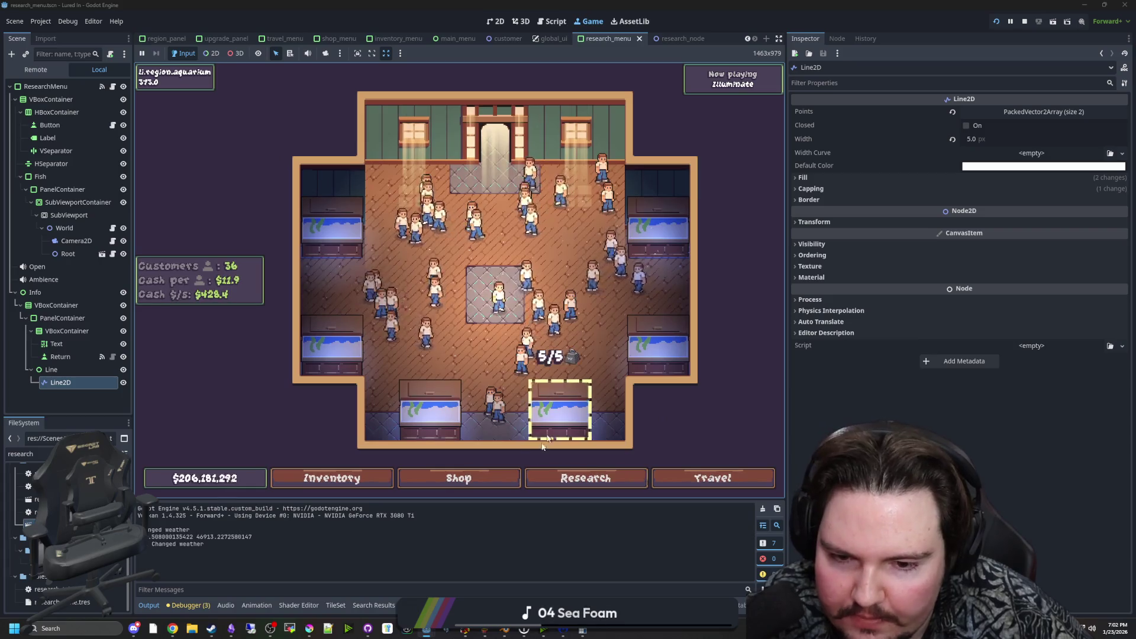
# Open the Research panel again, select the Equipment node repeatedly, and close the panel with Escape.
pyautogui.click(585, 478)
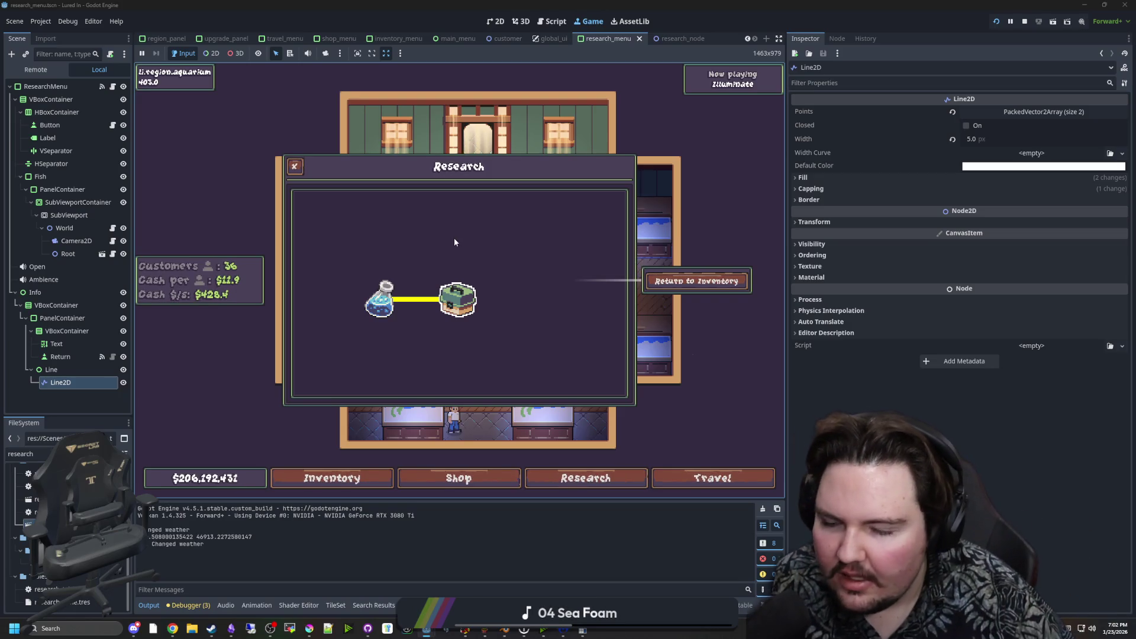
pyautogui.click(458, 299)
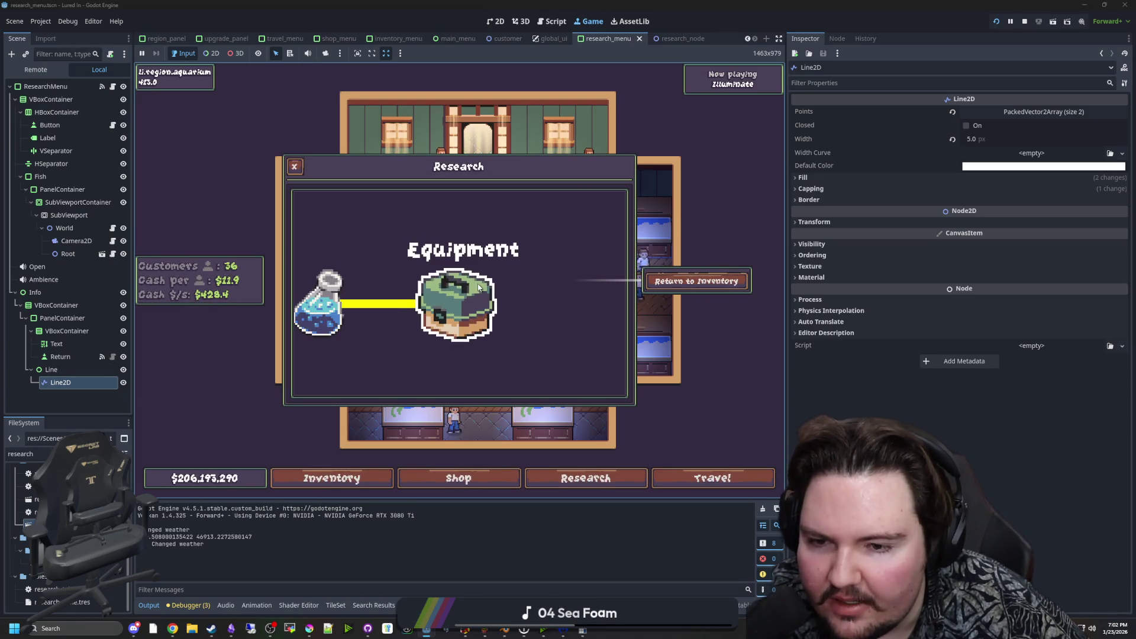
pyautogui.click(484, 312)
pyautogui.scroll(-3, 542, 311)
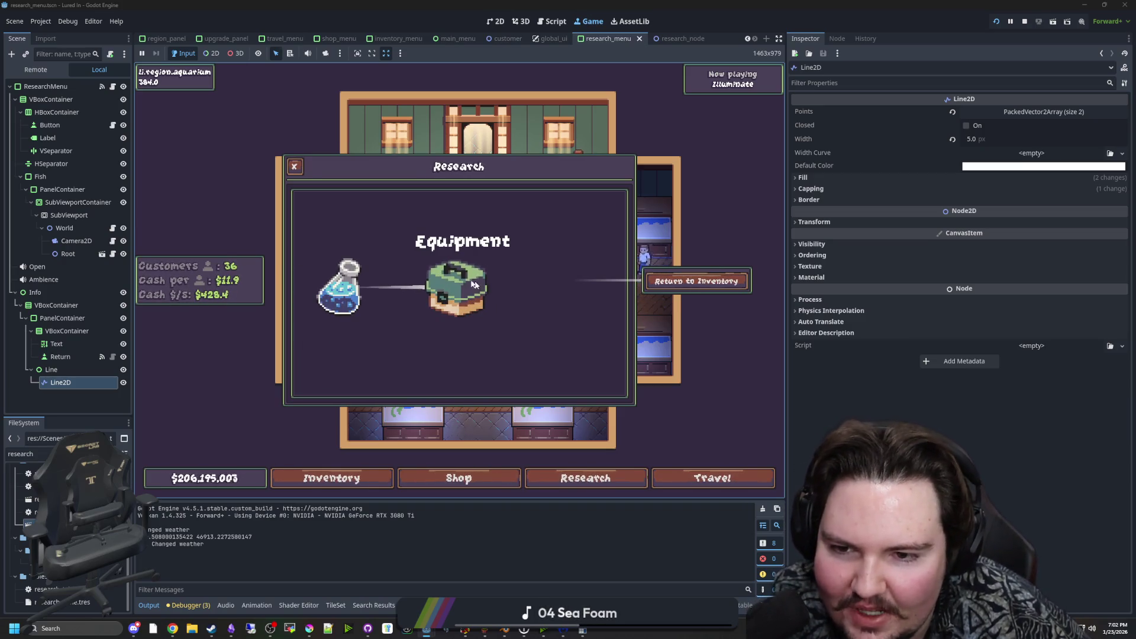
pyautogui.scroll(-4, 459, 275)
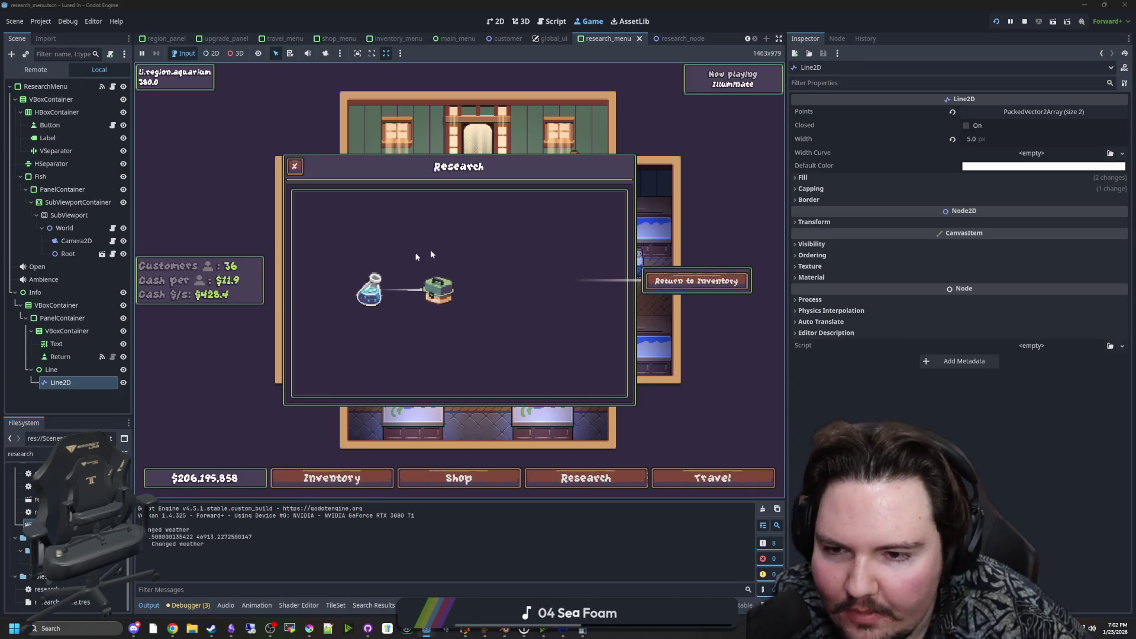
pyautogui.scroll(4, 432, 296)
pyautogui.click(453, 275)
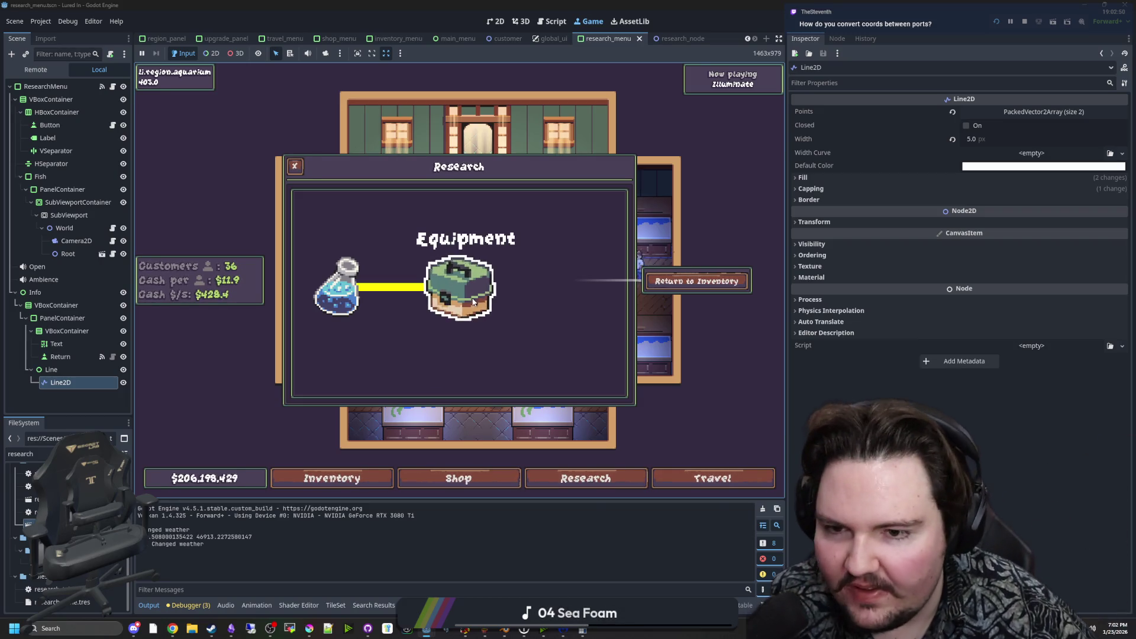
pyautogui.scroll(-3, 337, 261)
pyautogui.scroll(-2, 440, 331)
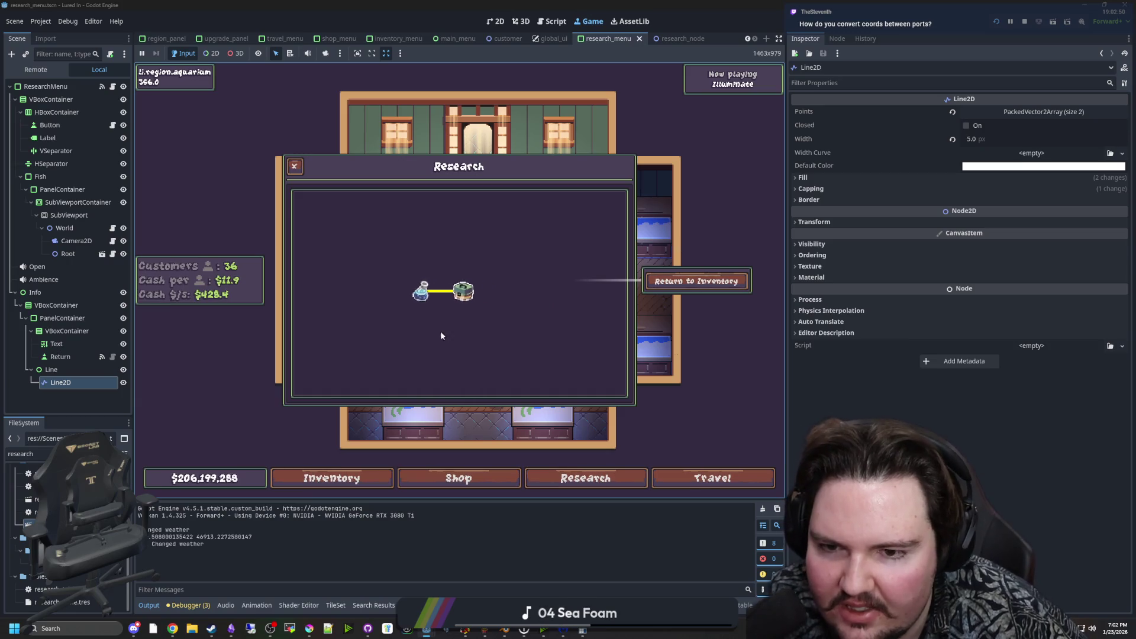
pyautogui.scroll(3, 591, 207)
pyautogui.scroll(-4, 494, 346)
pyautogui.scroll(5, 450, 329)
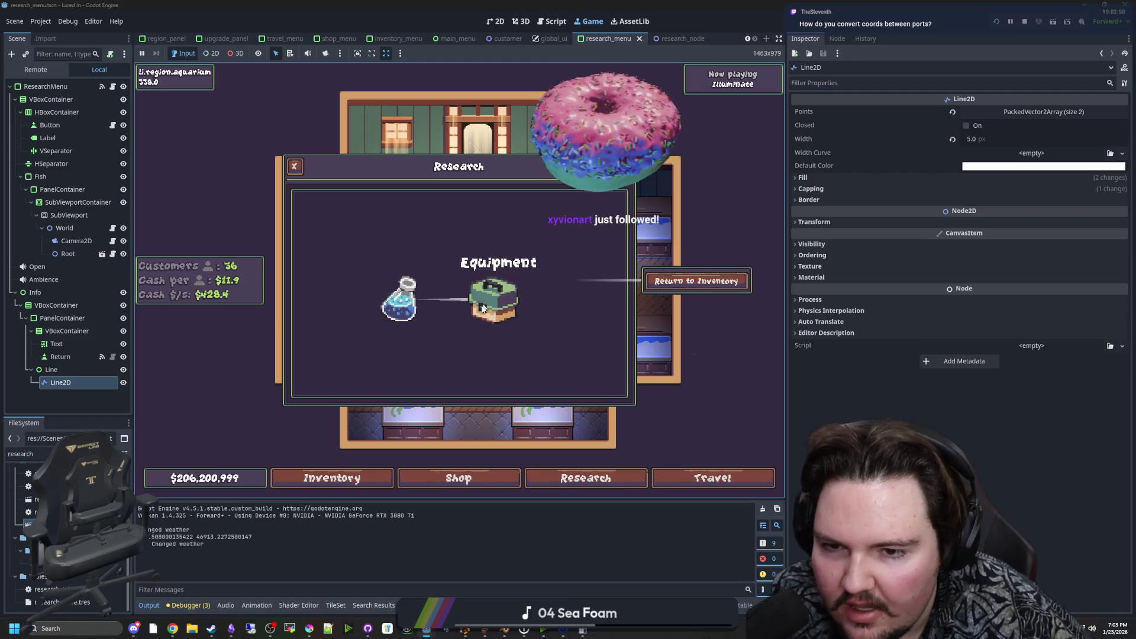
pyautogui.press('Escape')
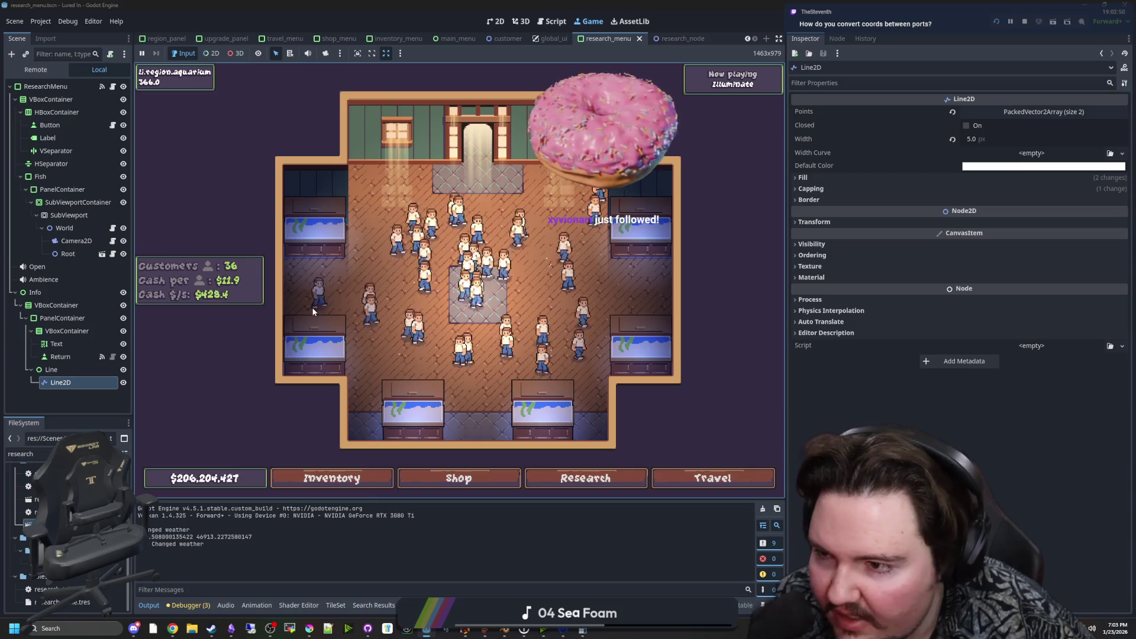
# Leave the world script, filter FileSystem for 'tank', and open tank_menu.tscn.
pyautogui.click(111, 229)
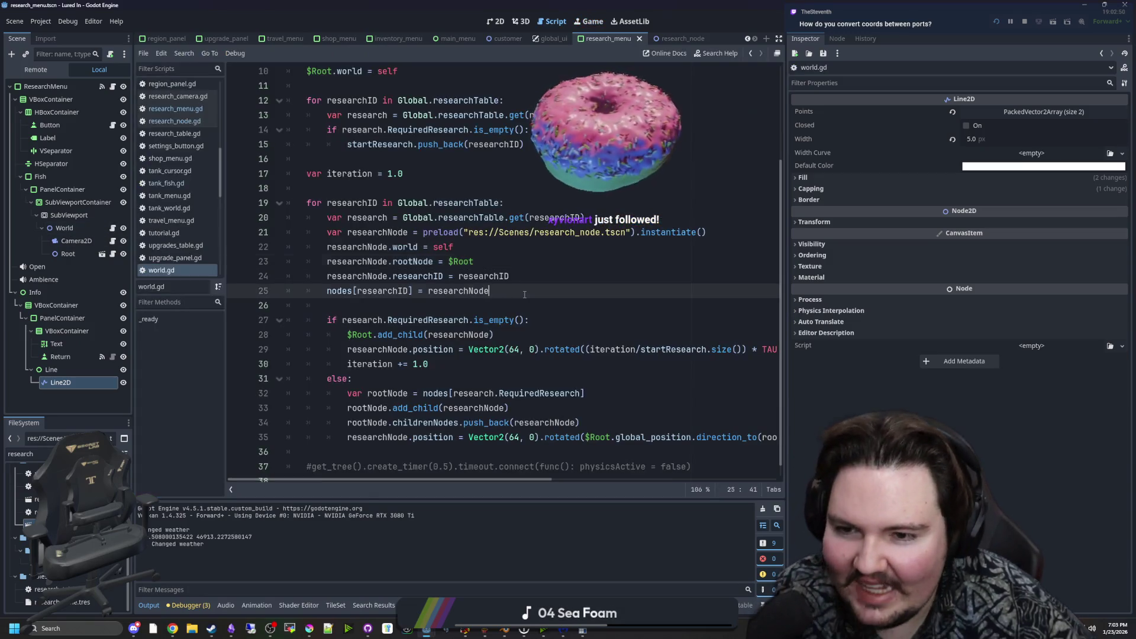
pyautogui.click(628, 257)
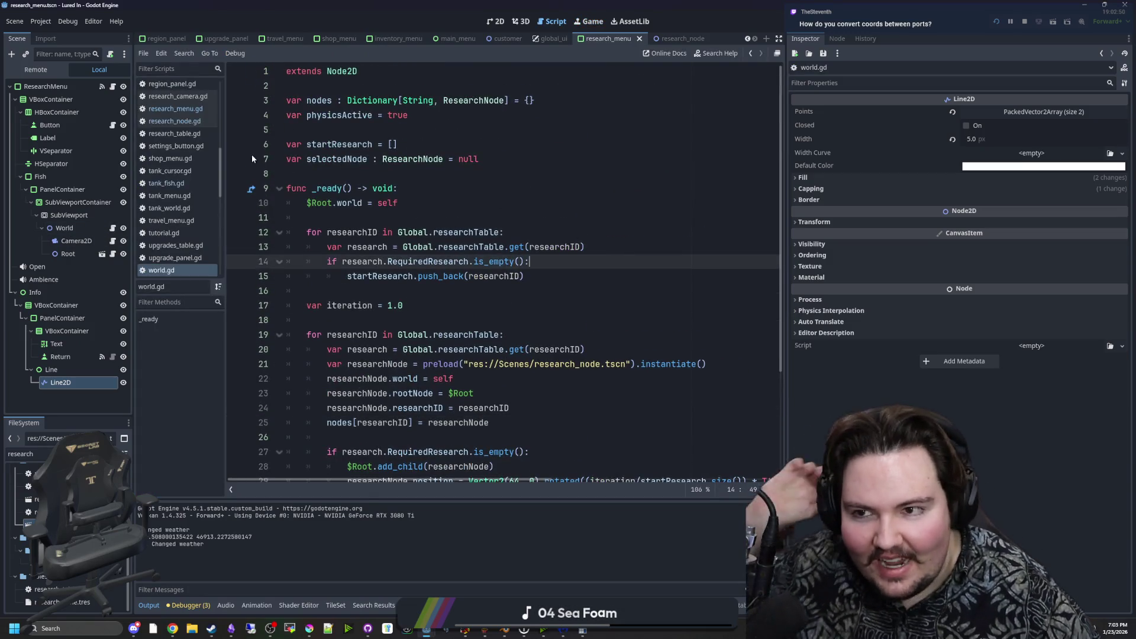
pyautogui.click(432, 171)
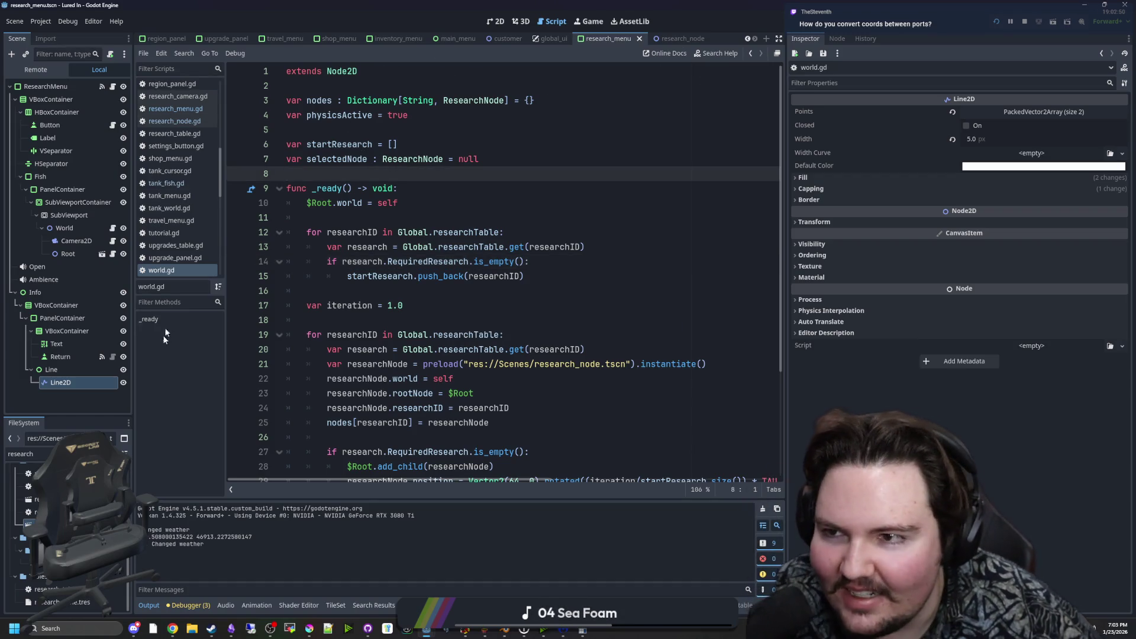
pyautogui.click(24, 454)
pyautogui.write('tank')
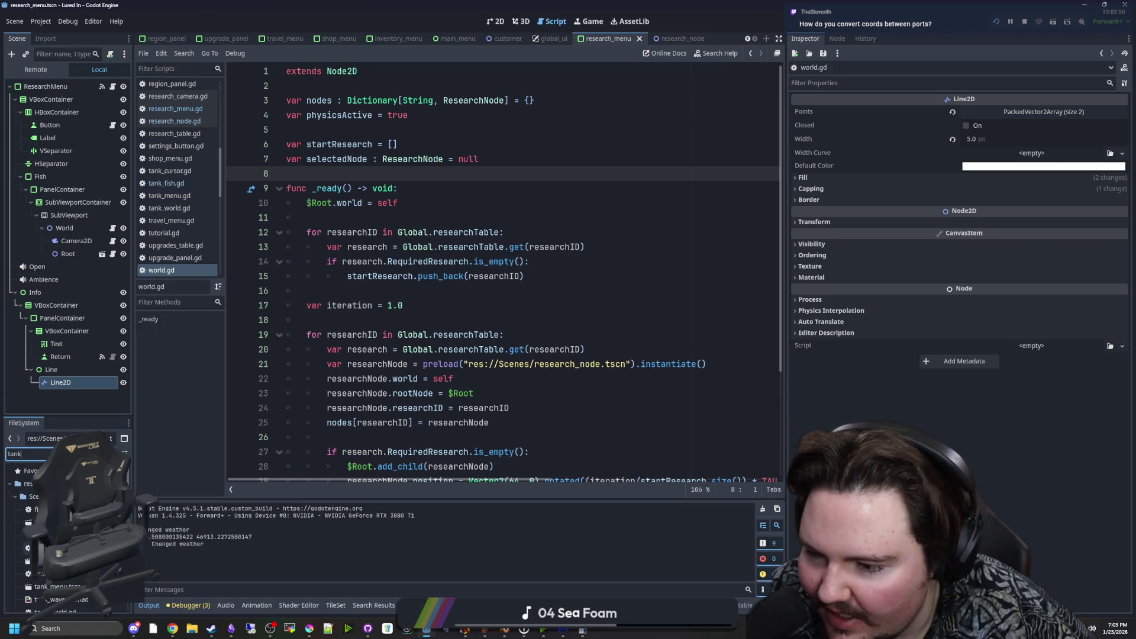
pyautogui.doubleClick(59, 586)
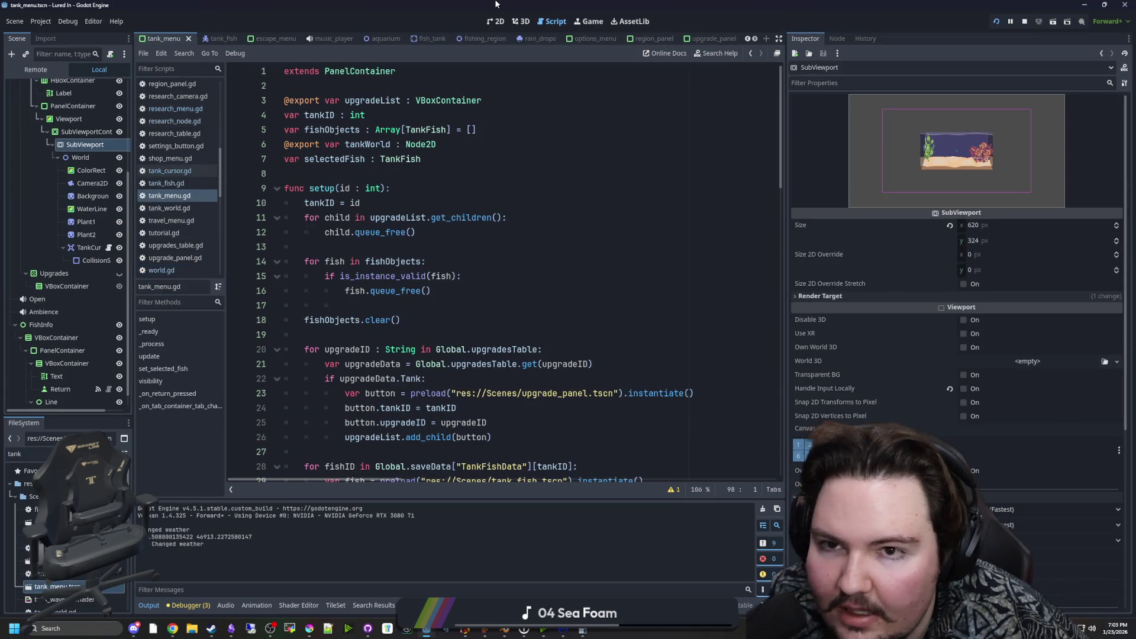
# View the tank menu scene layout and widen the scene tree to read node names.
pyautogui.click(496, 21)
pyautogui.scroll(-3, 492, 234)
pyautogui.scroll(3, 74, 195)
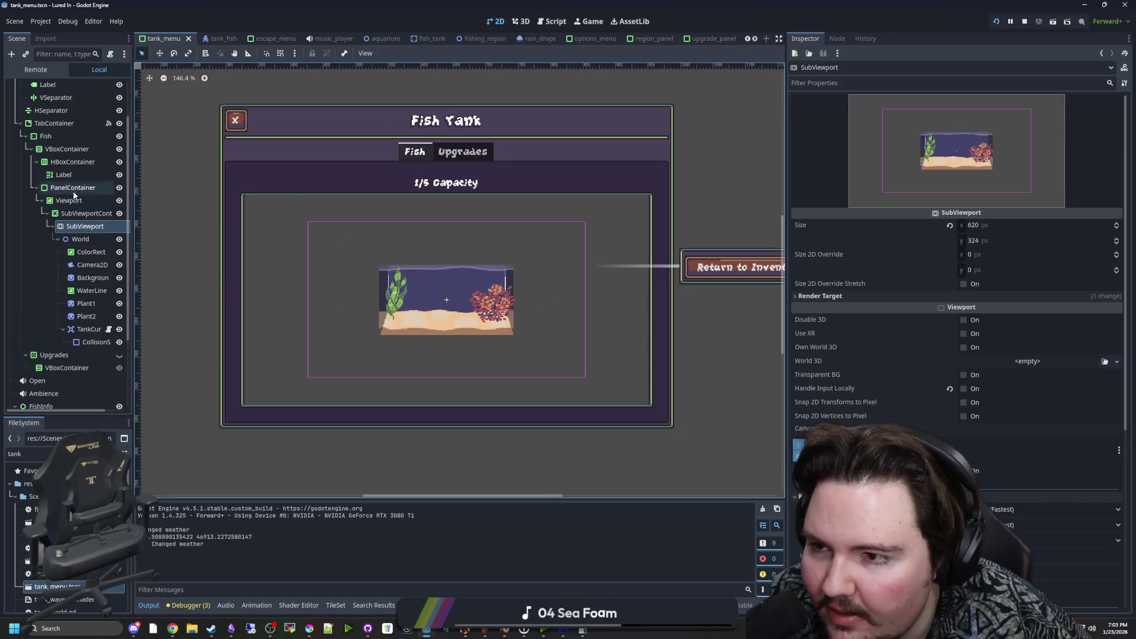
pyautogui.moveTo(134, 180); pyautogui.dragTo(294, 180)
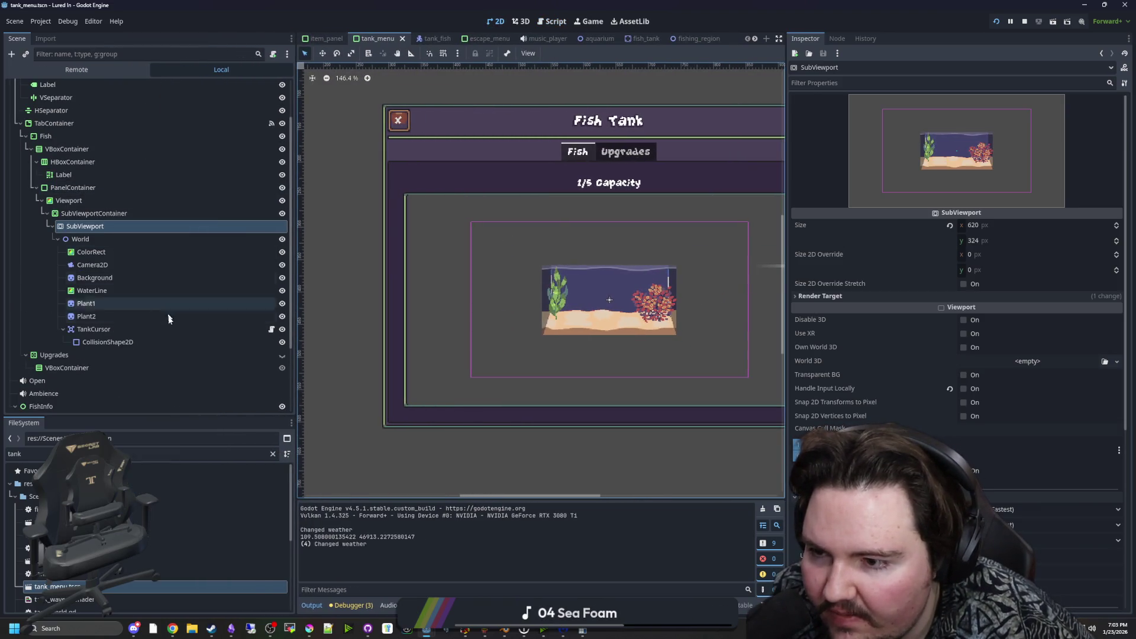
pyautogui.scroll(3, 169, 320)
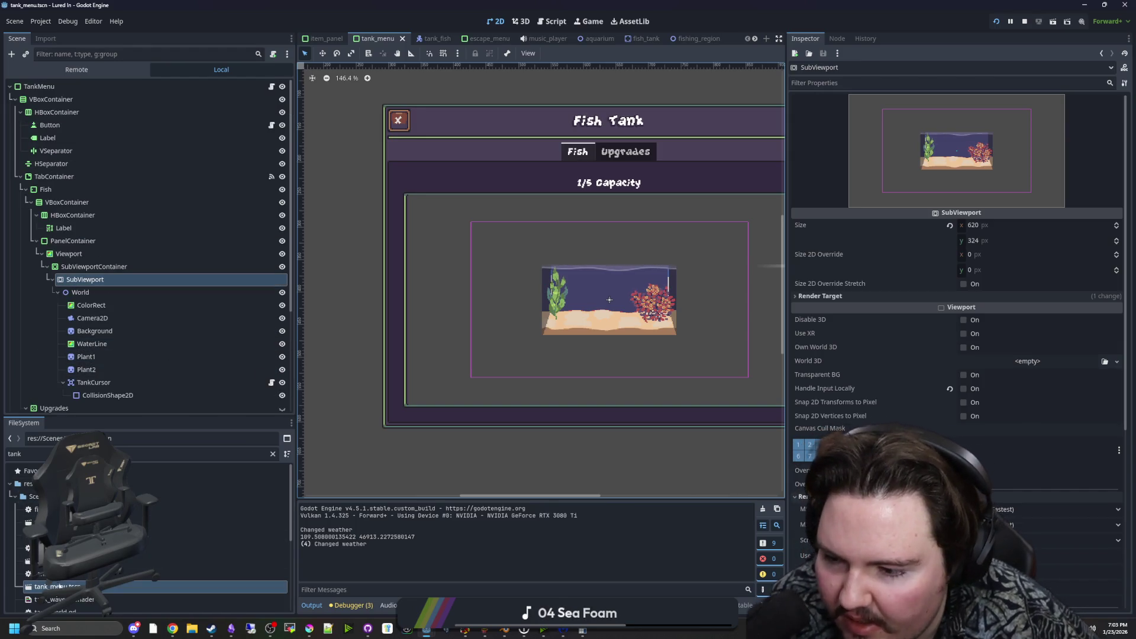
# Open the TankMenu's tank_menu.gd script, scroll to _process, and widen the code view.
pyautogui.click(271, 87)
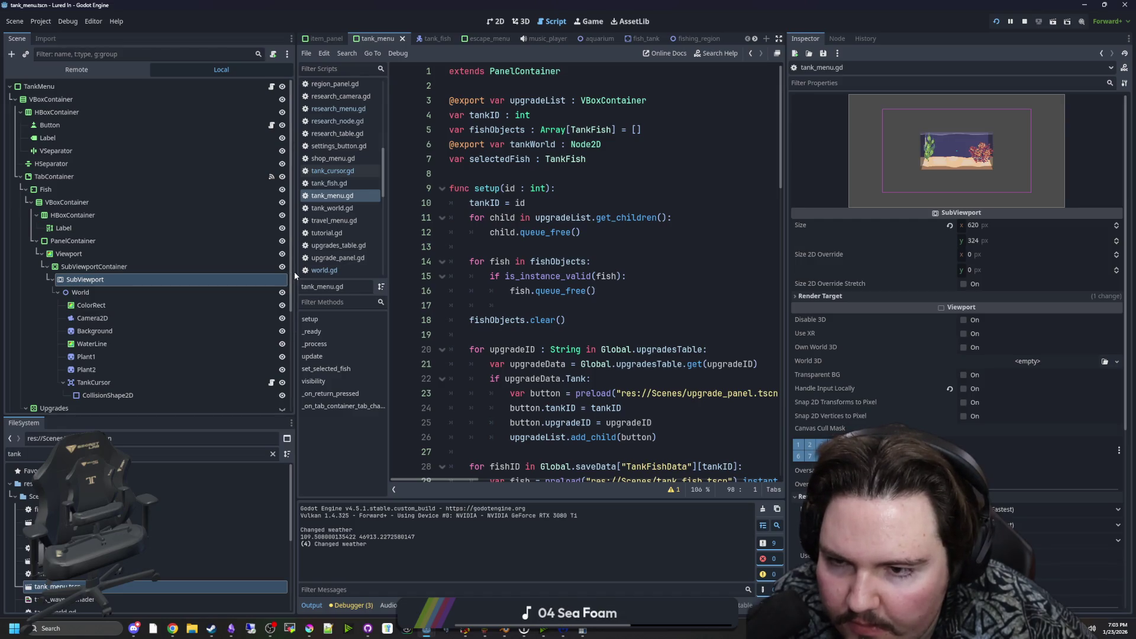
pyautogui.moveTo(295, 276); pyautogui.dragTo(99, 276)
pyautogui.scroll(-7, 360, 302)
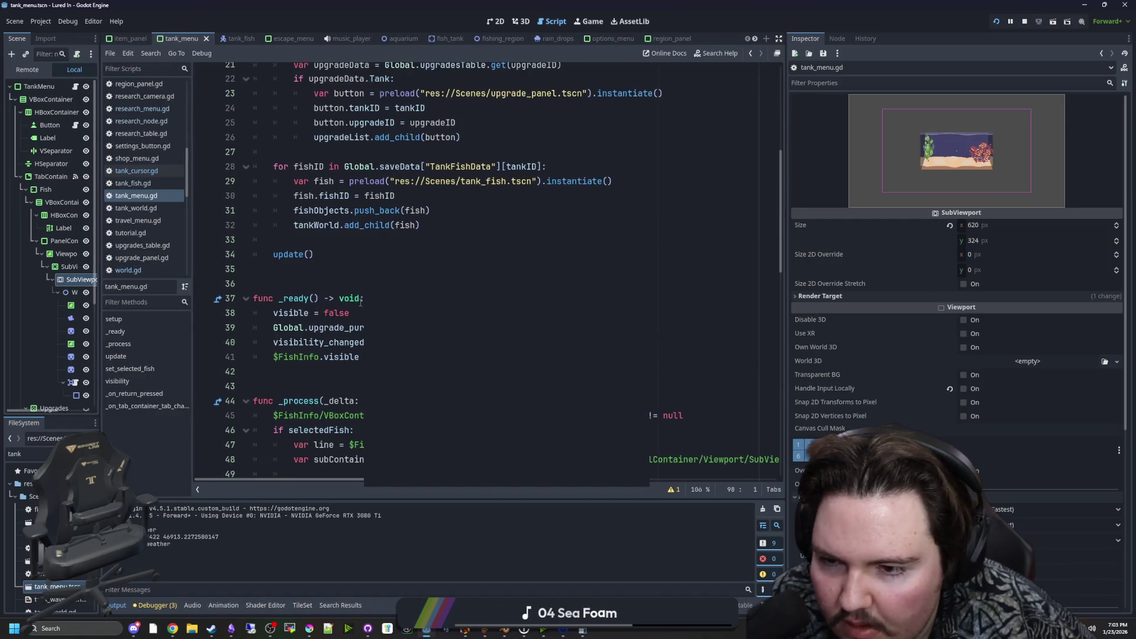
pyautogui.scroll(-10, 360, 302)
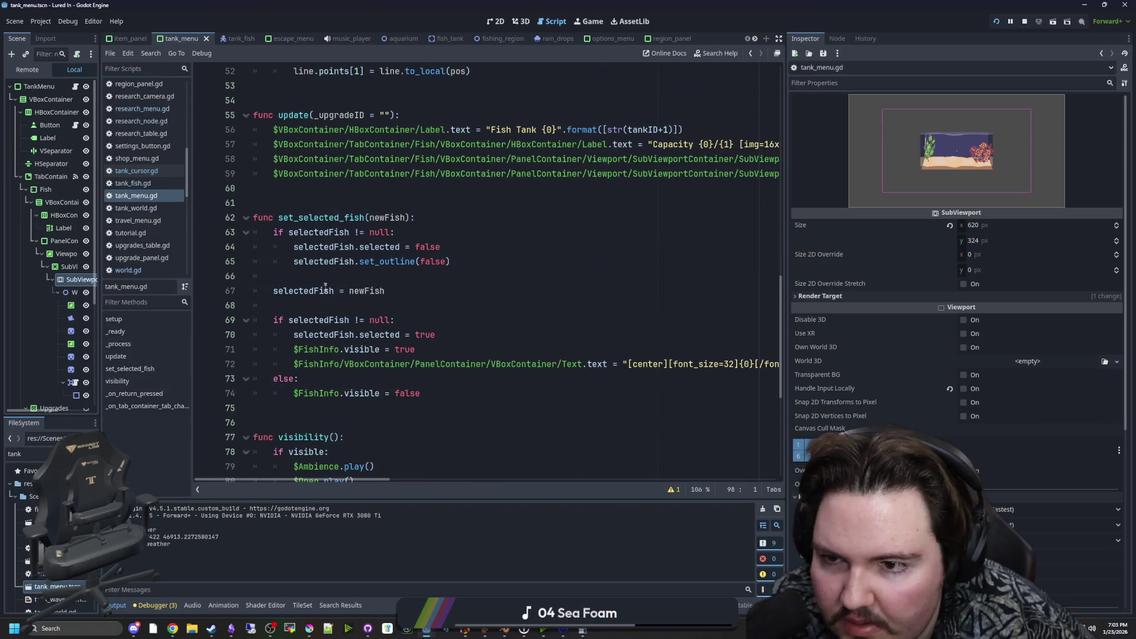
pyautogui.scroll(-4, 327, 272)
pyautogui.click(328, 252)
pyautogui.scroll(-2, 331, 248)
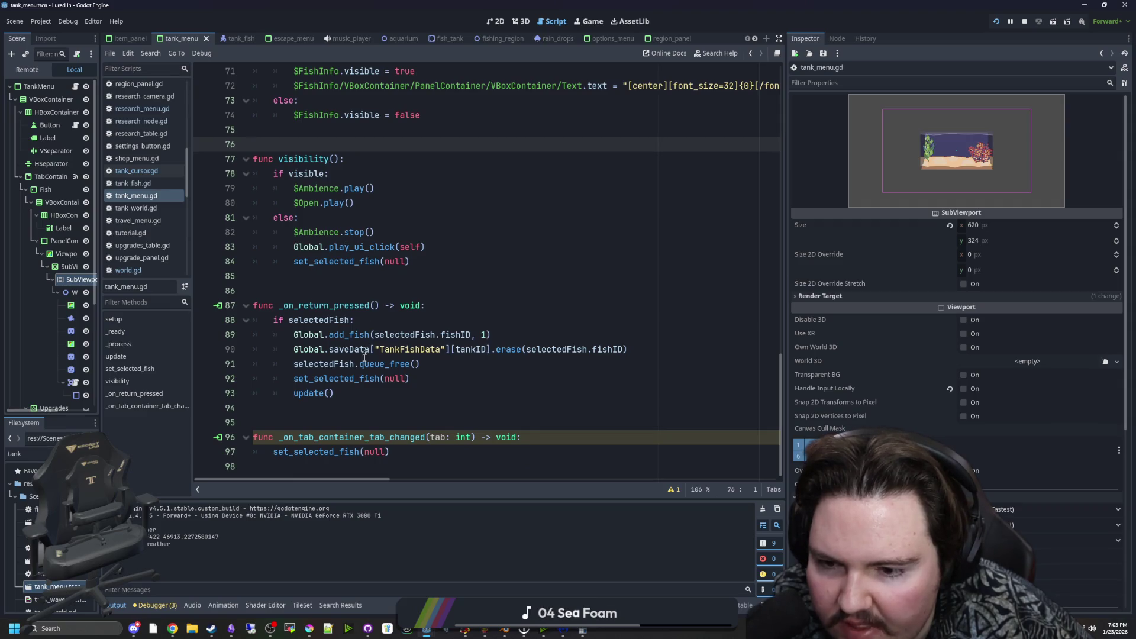
pyautogui.scroll(10, 364, 356)
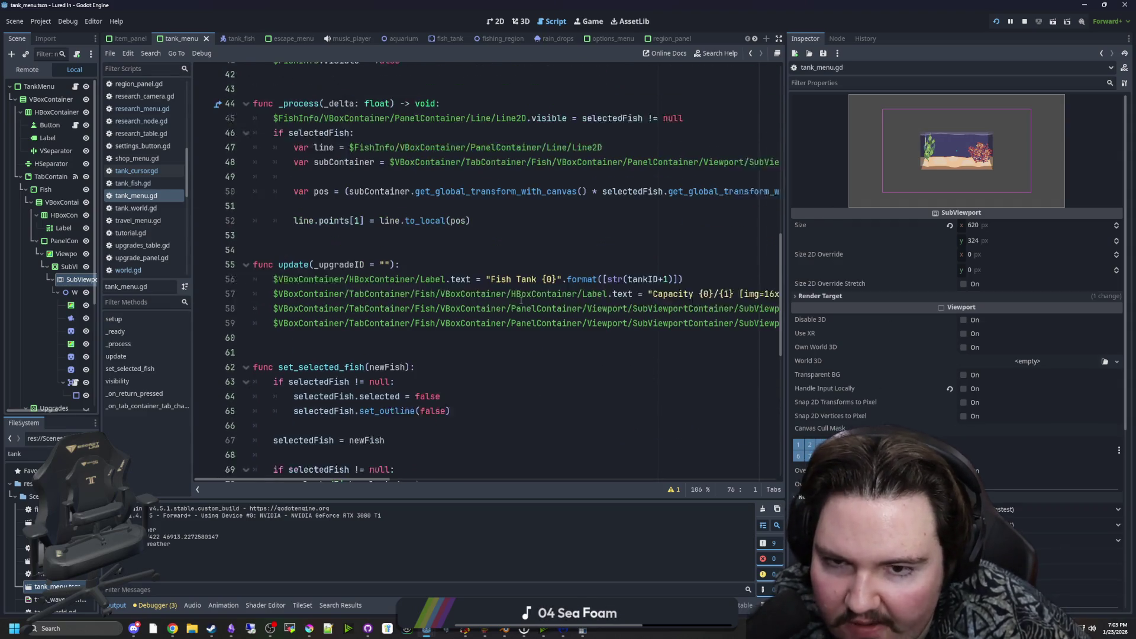
pyautogui.scroll(4, 521, 300)
pyautogui.click(449, 272)
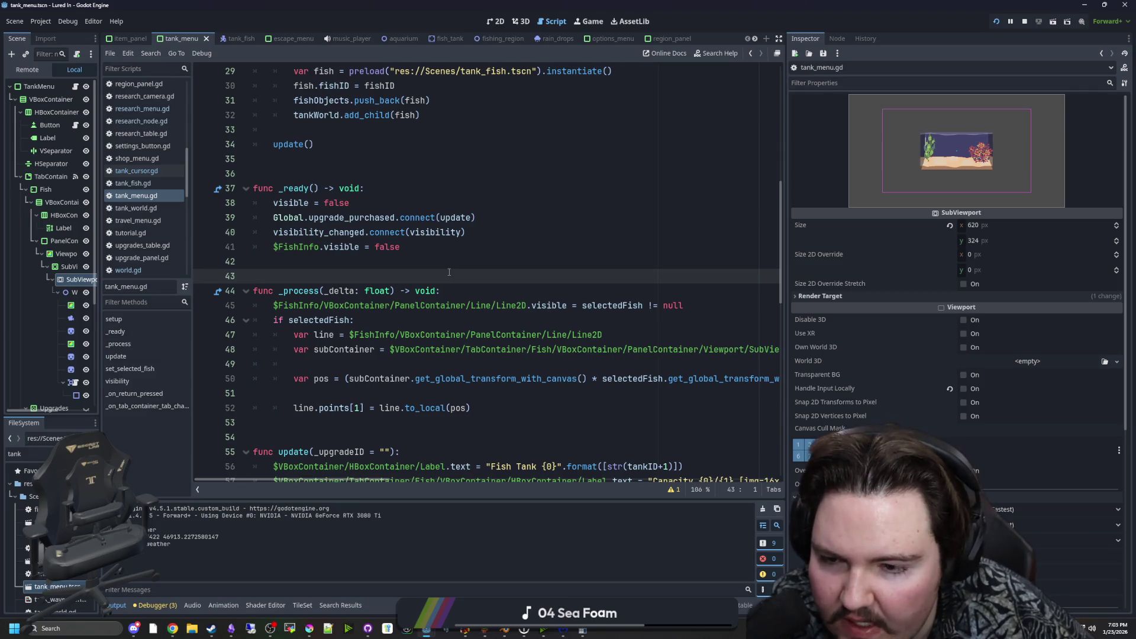
pyautogui.moveTo(788, 401); pyautogui.dragTo(1108, 412)
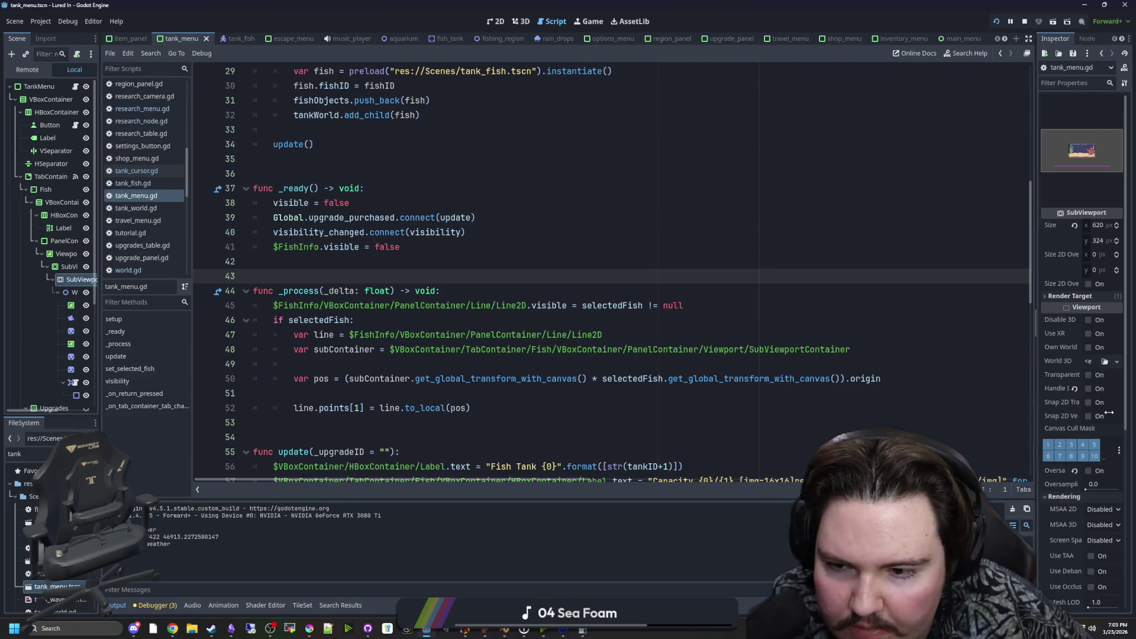
# Review line 50, marking subContainer and its get_global_transform_with_canvas call.
pyautogui.scroll(-1, 907, 400)
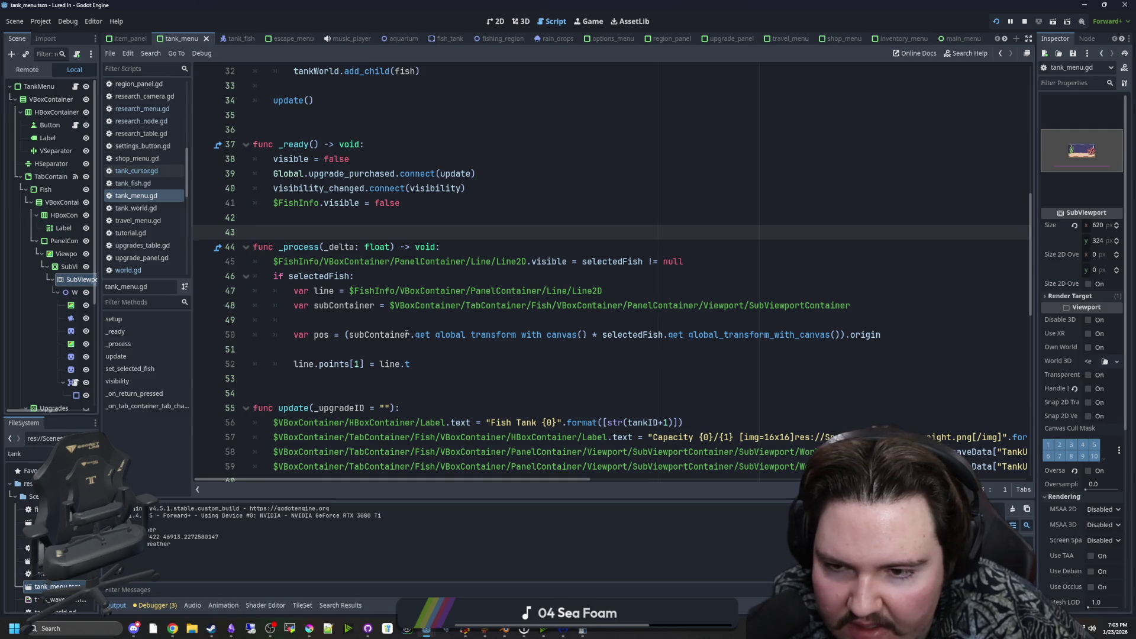
pyautogui.click(416, 319)
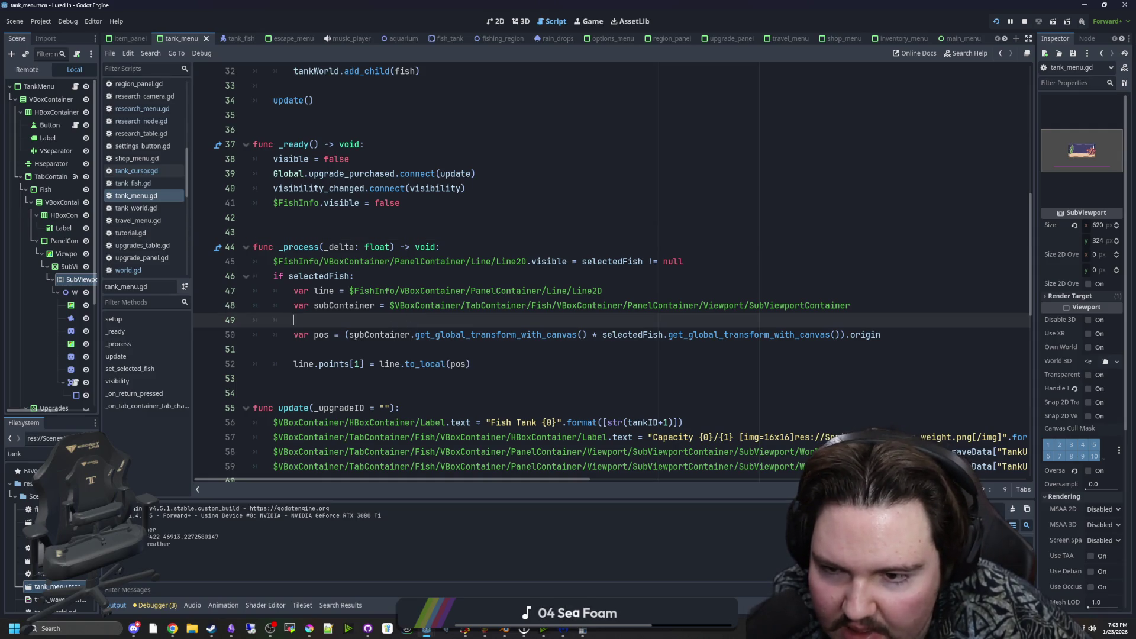
pyautogui.click(349, 335)
pyautogui.moveTo(460, 330); pyautogui.dragTo(882, 335)
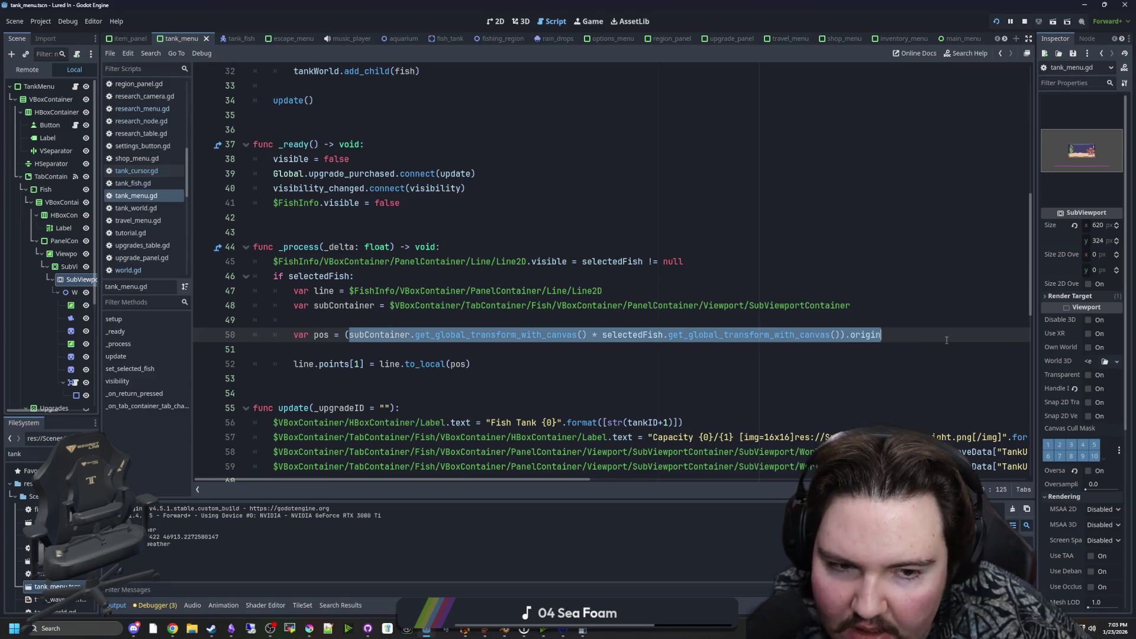
pyautogui.click(718, 334)
pyautogui.click(718, 325)
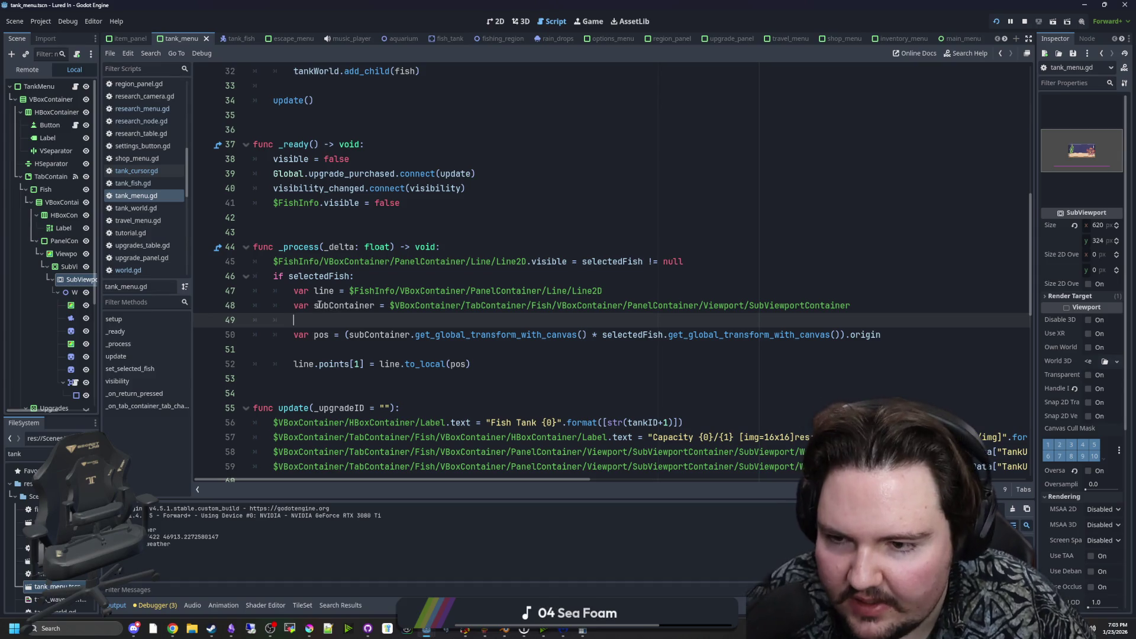
pyautogui.doubleClick(364, 306)
pyautogui.click(361, 305)
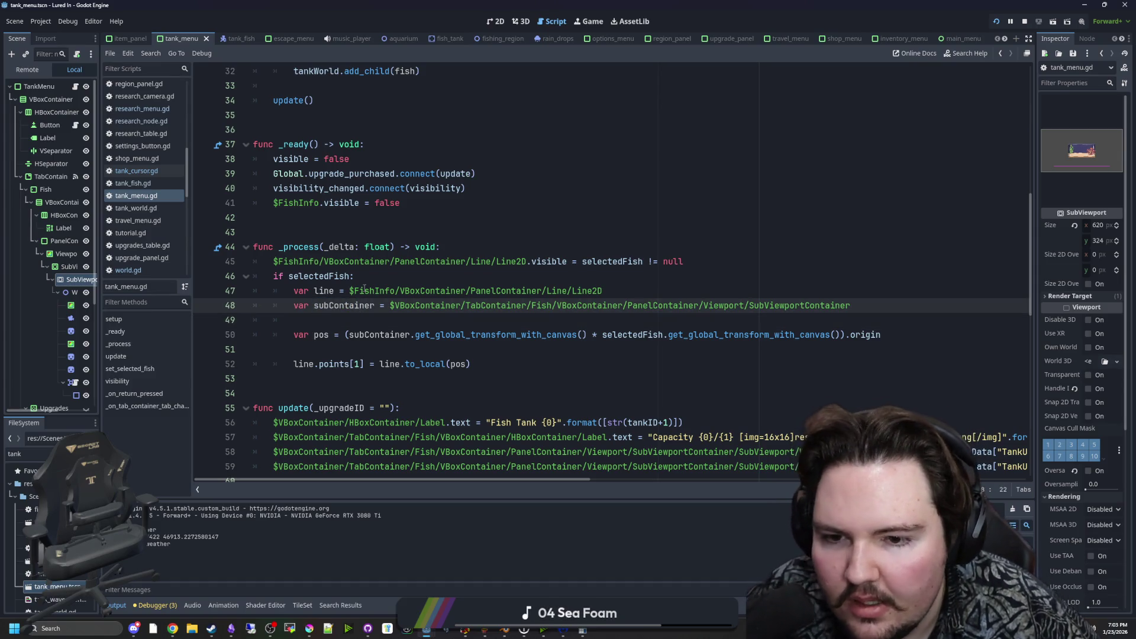
pyautogui.doubleClick(424, 332)
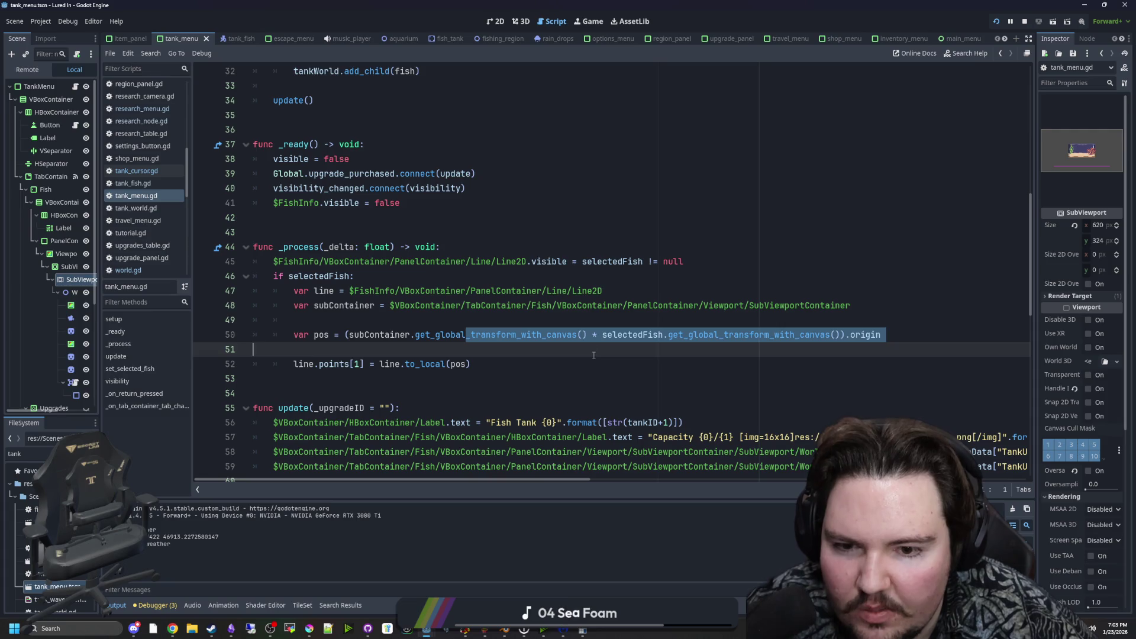
pyautogui.click(607, 314)
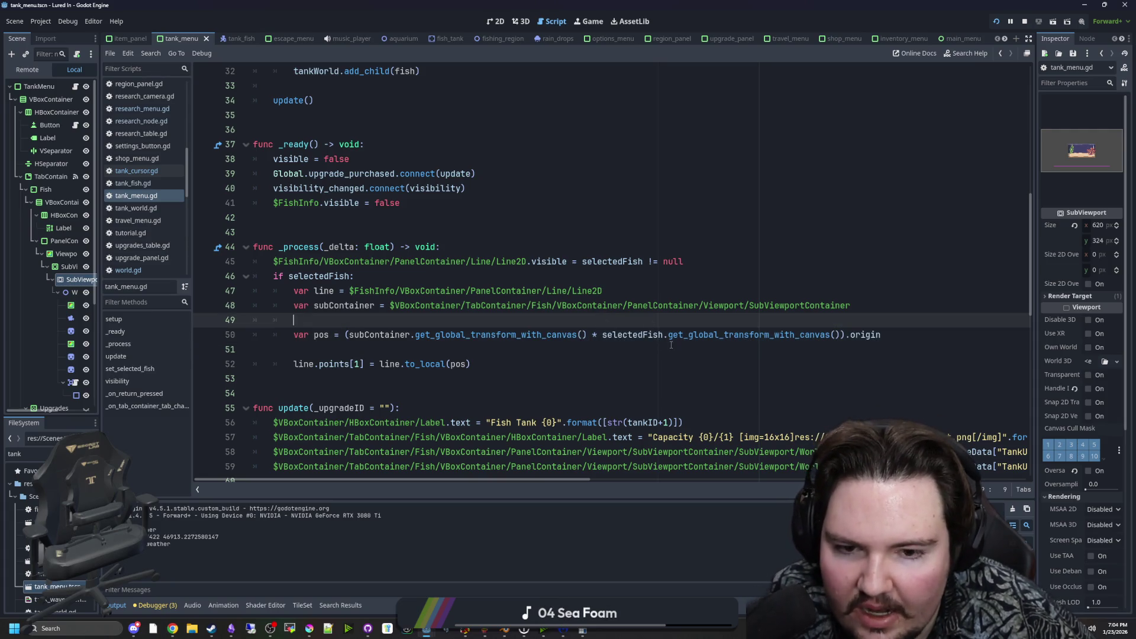
# Mark the selectedFish and subContainer canvas-transform parts of the line 50 formula.
pyautogui.doubleClick(632, 334)
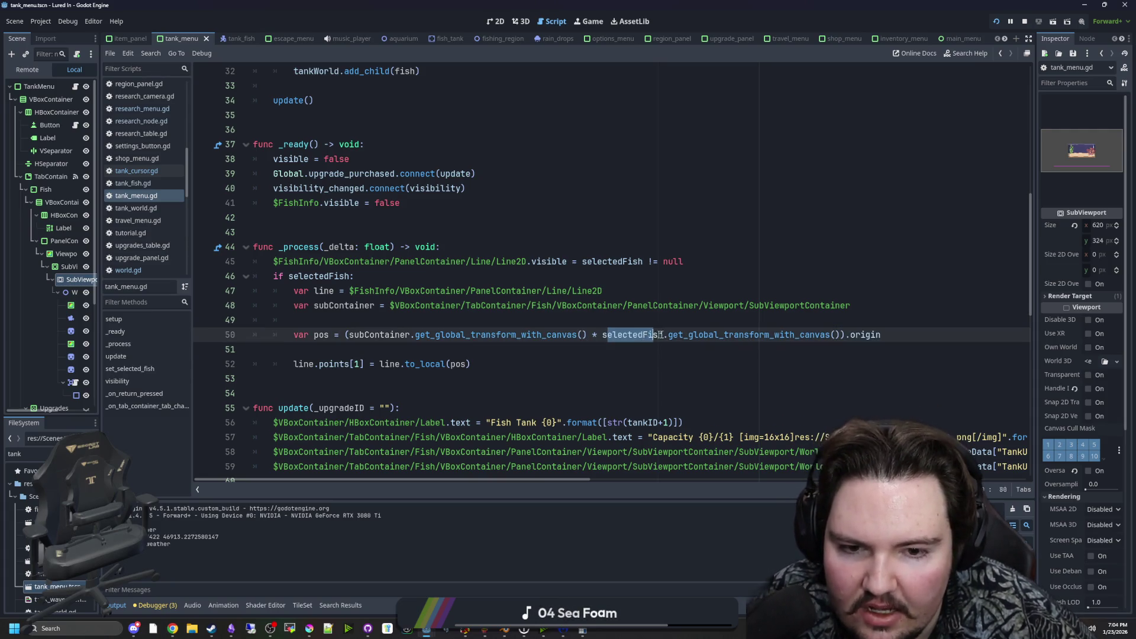
pyautogui.moveTo(632, 335); pyautogui.dragTo(823, 335)
pyautogui.click(826, 334)
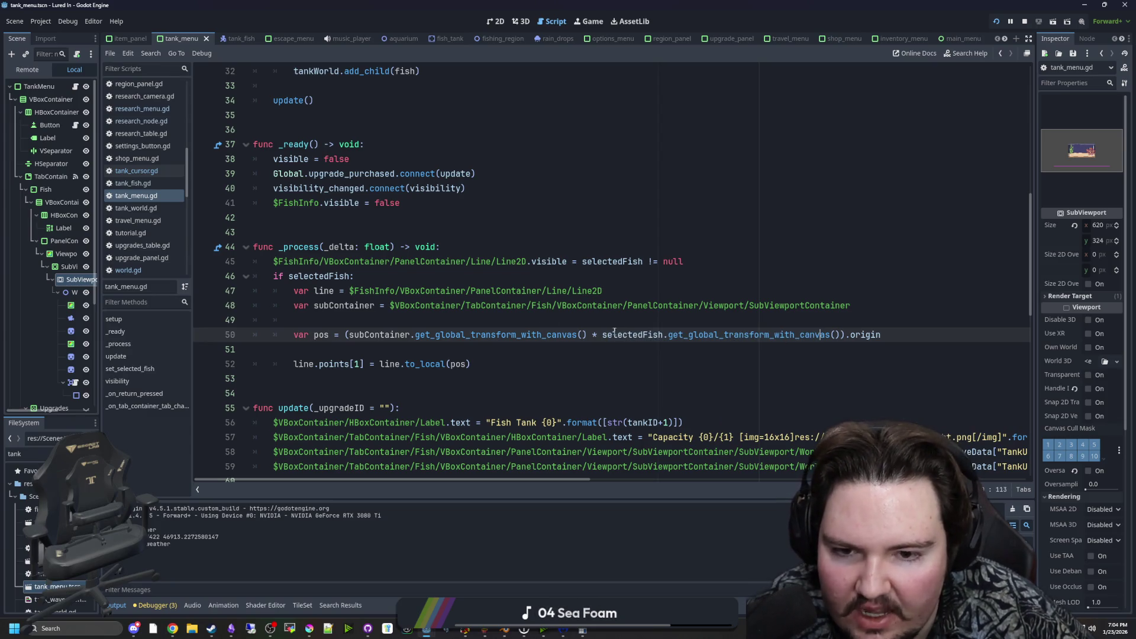
pyautogui.moveTo(603, 335); pyautogui.dragTo(881, 335)
pyautogui.click(646, 325)
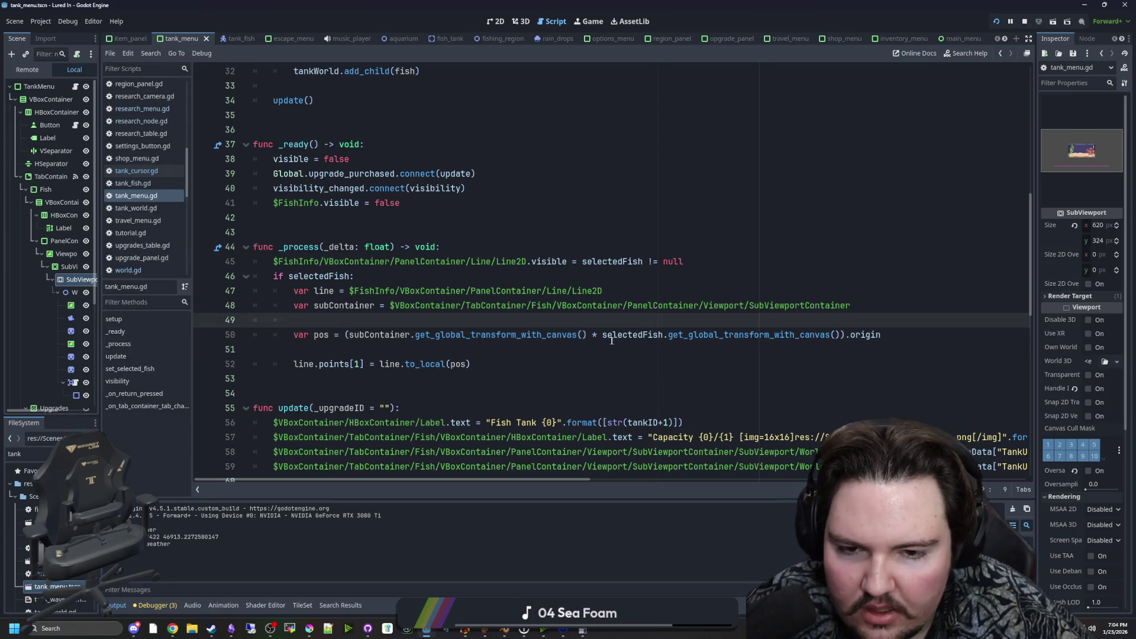
pyautogui.moveTo(357, 335); pyautogui.dragTo(589, 335)
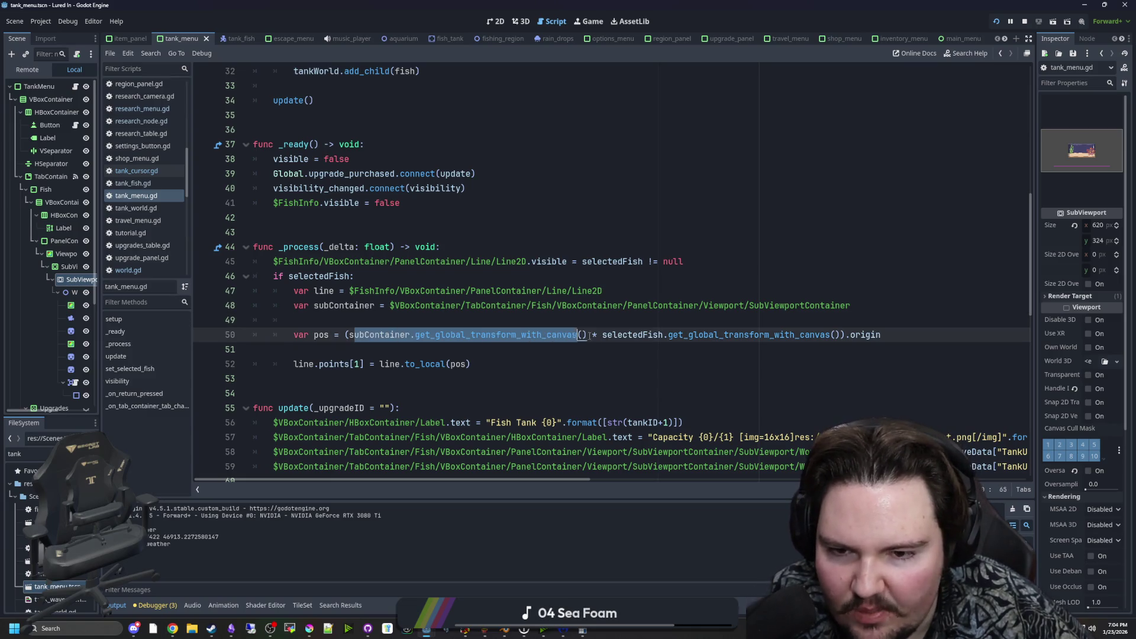
pyautogui.click(606, 364)
pyautogui.doubleClick(632, 335)
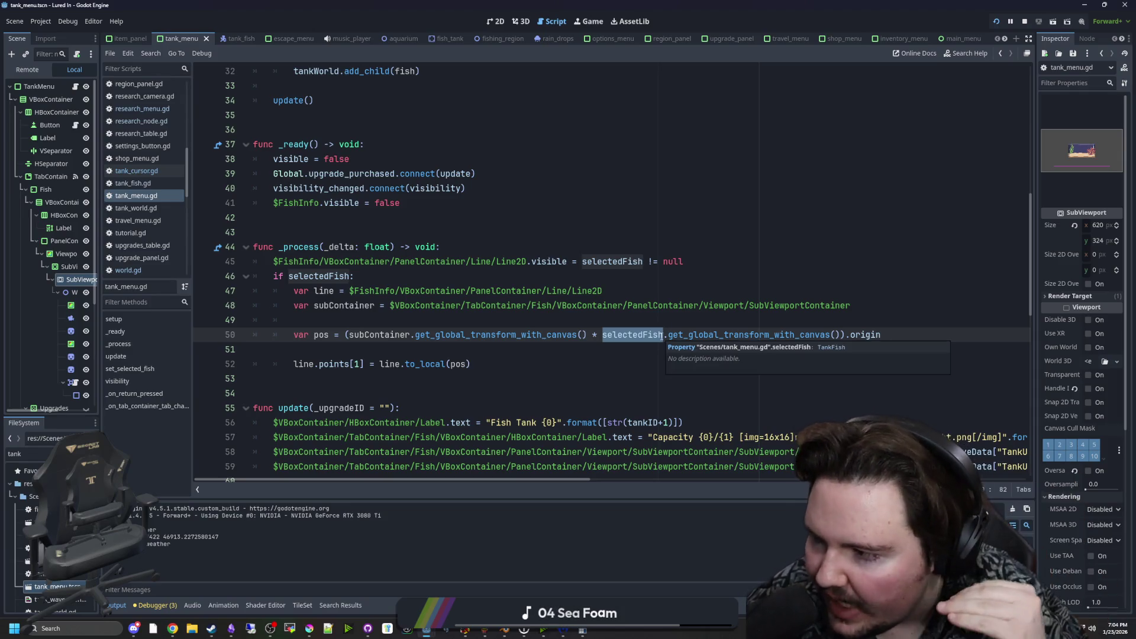
pyautogui.click(755, 334)
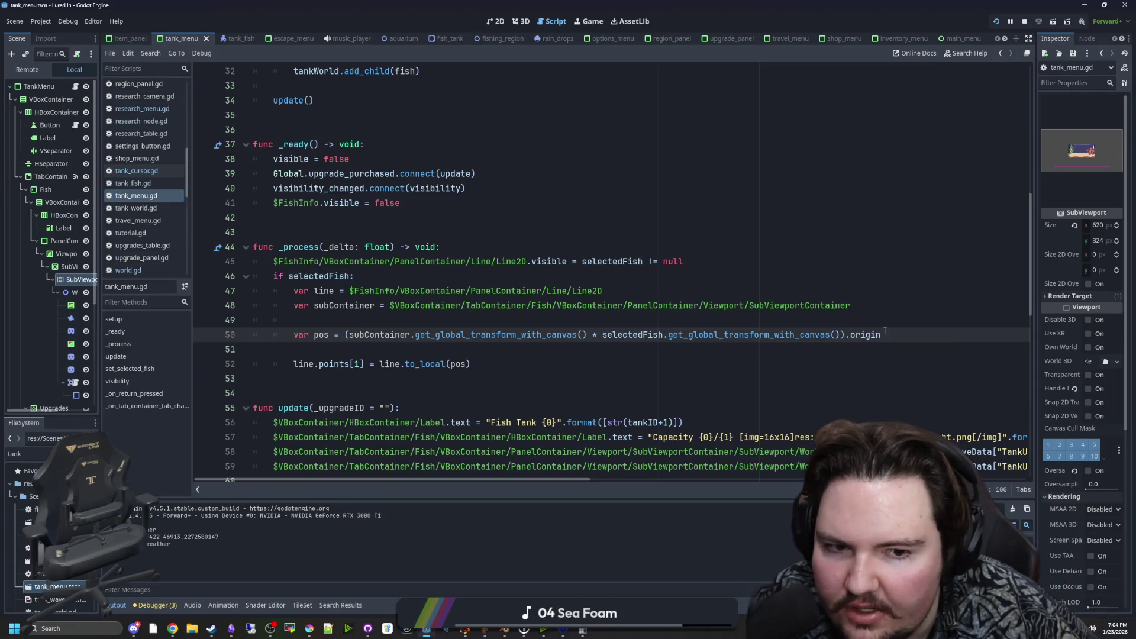
pyautogui.press('Up')
# Select the whole transform product on line 50, then open the get_global_transform_with_canvas docs.
pyautogui.moveTo(349, 334); pyautogui.dragTo(839, 336)
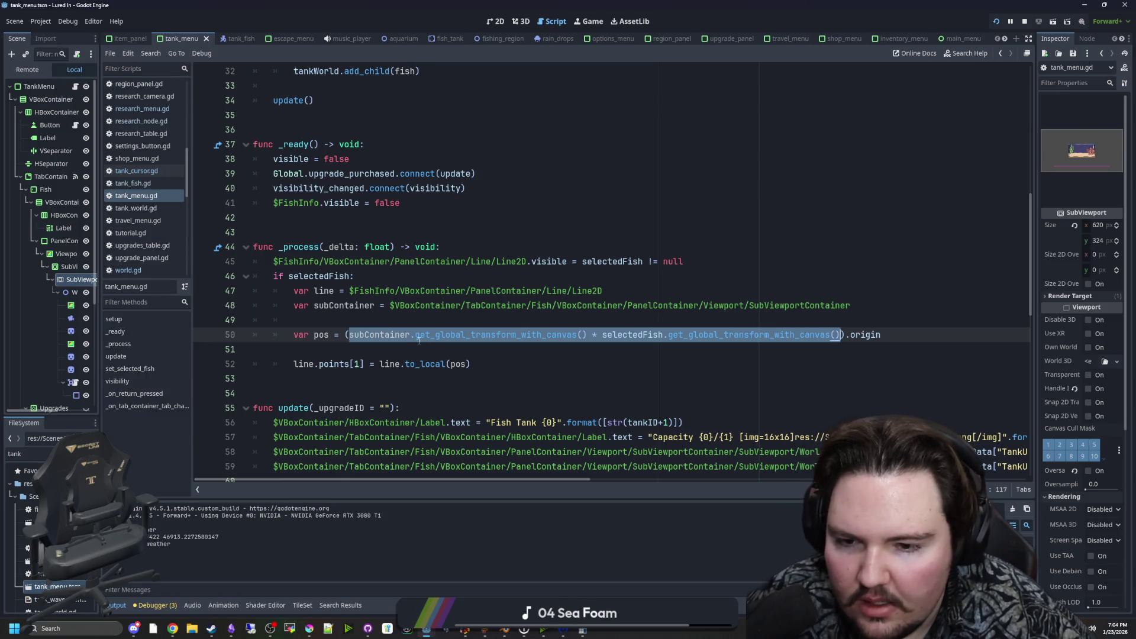
pyautogui.click(388, 349)
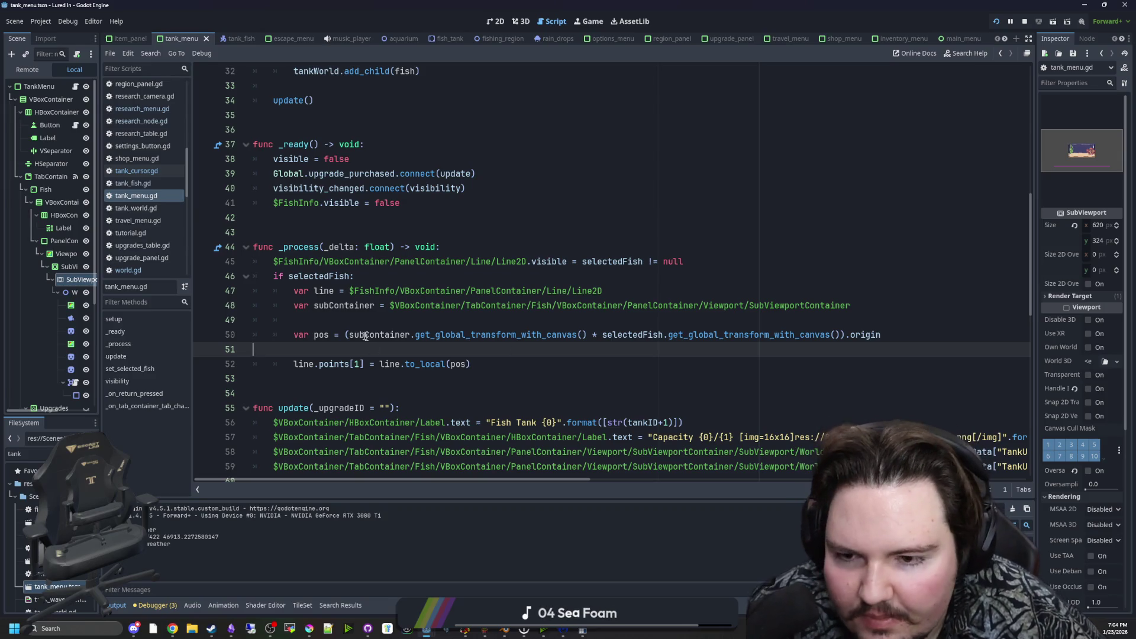
pyautogui.moveTo(348, 334); pyautogui.dragTo(849, 338)
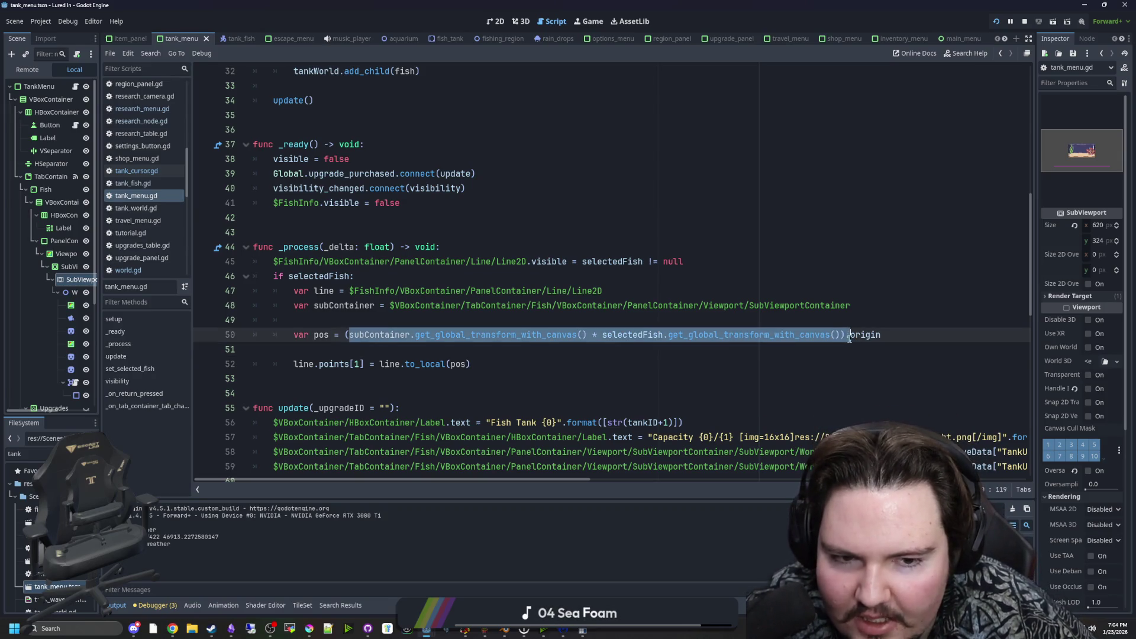
pyautogui.click(808, 347)
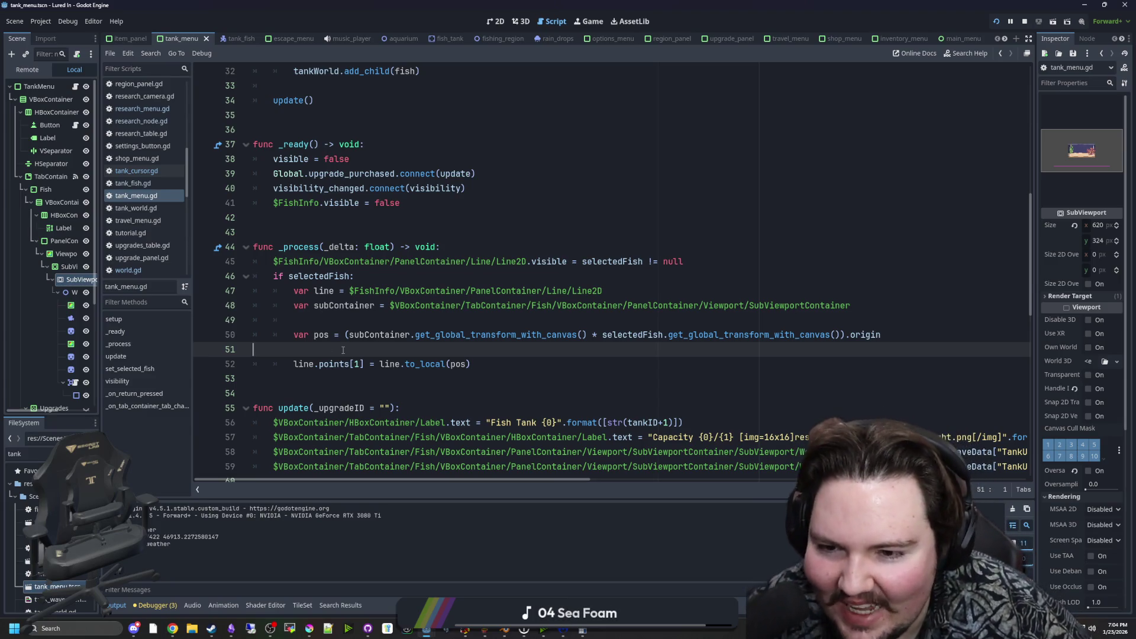
pyautogui.doubleClick(379, 334)
pyautogui.moveTo(344, 334); pyautogui.dragTo(882, 334)
pyautogui.click(911, 334)
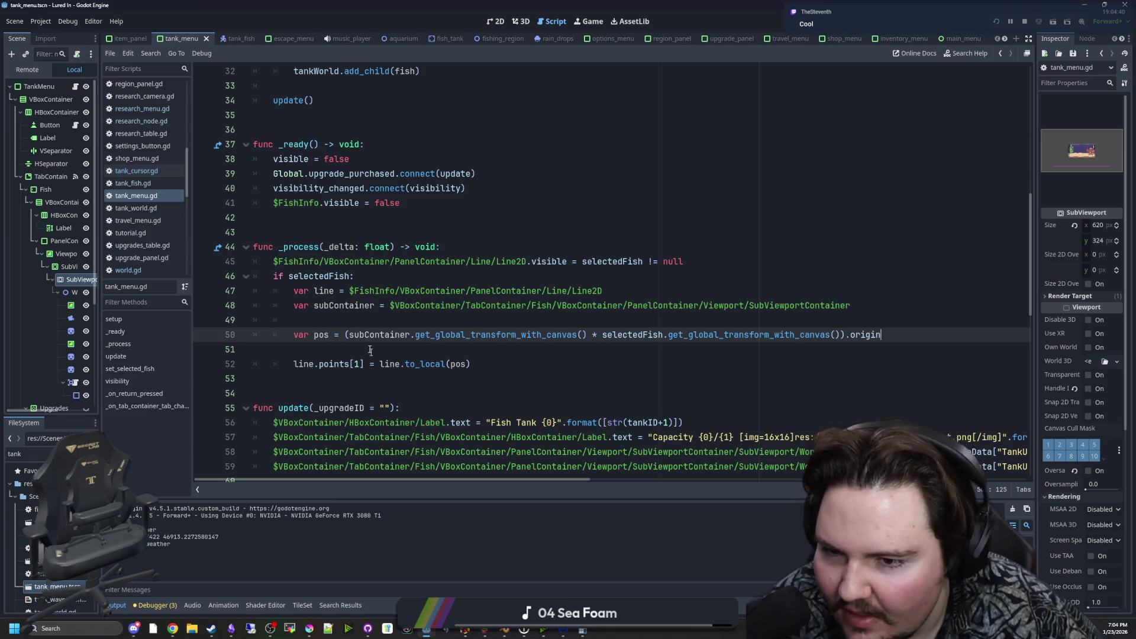
pyautogui.moveTo(374, 335); pyautogui.dragTo(919, 330)
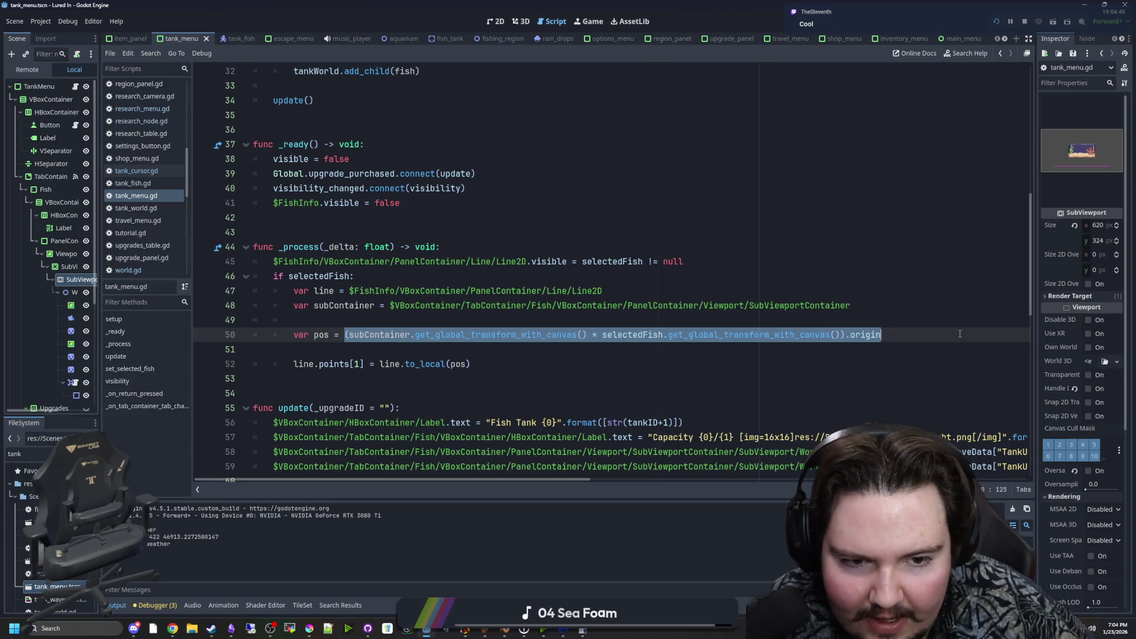
pyautogui.click(928, 329)
pyautogui.click(369, 351)
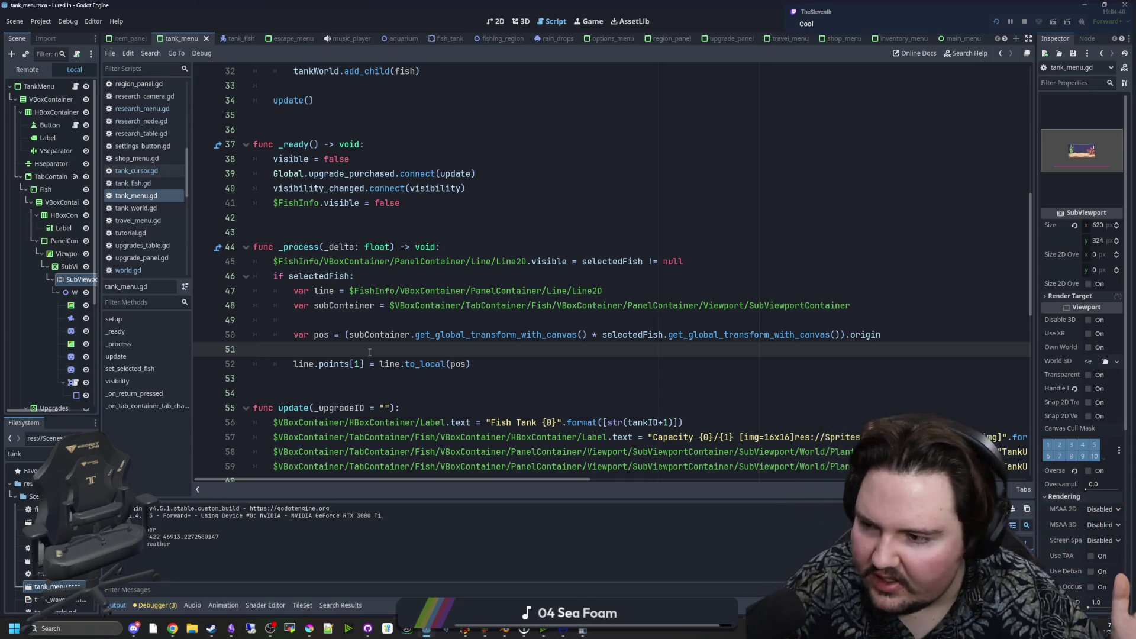
pyautogui.click(346, 334)
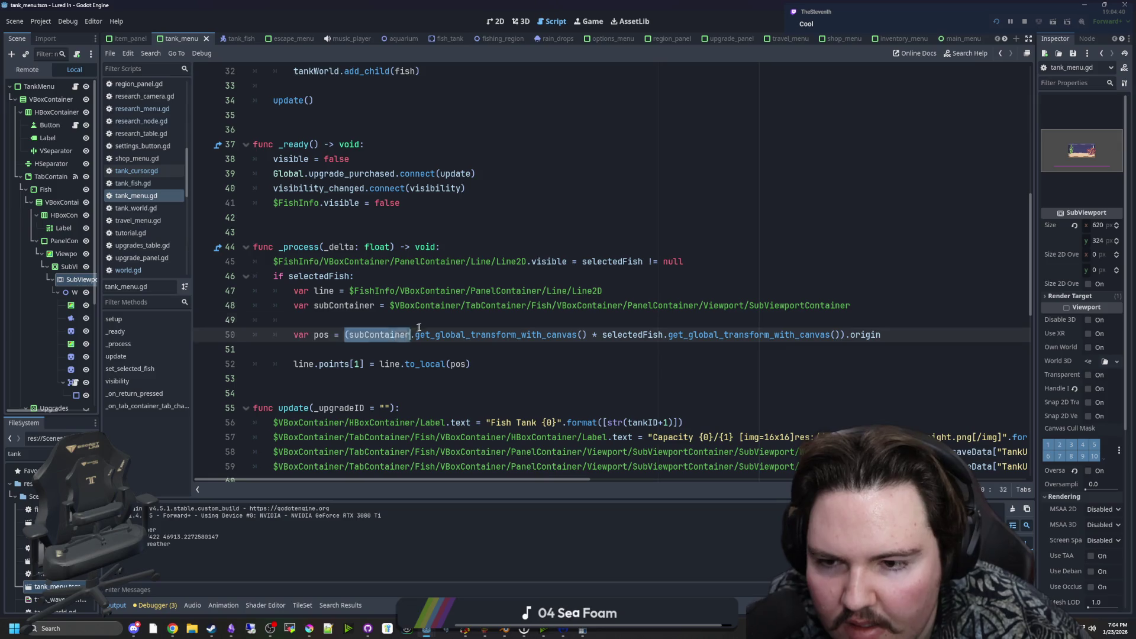
pyautogui.hotkey('shift', 'End')
pyautogui.press('Right')
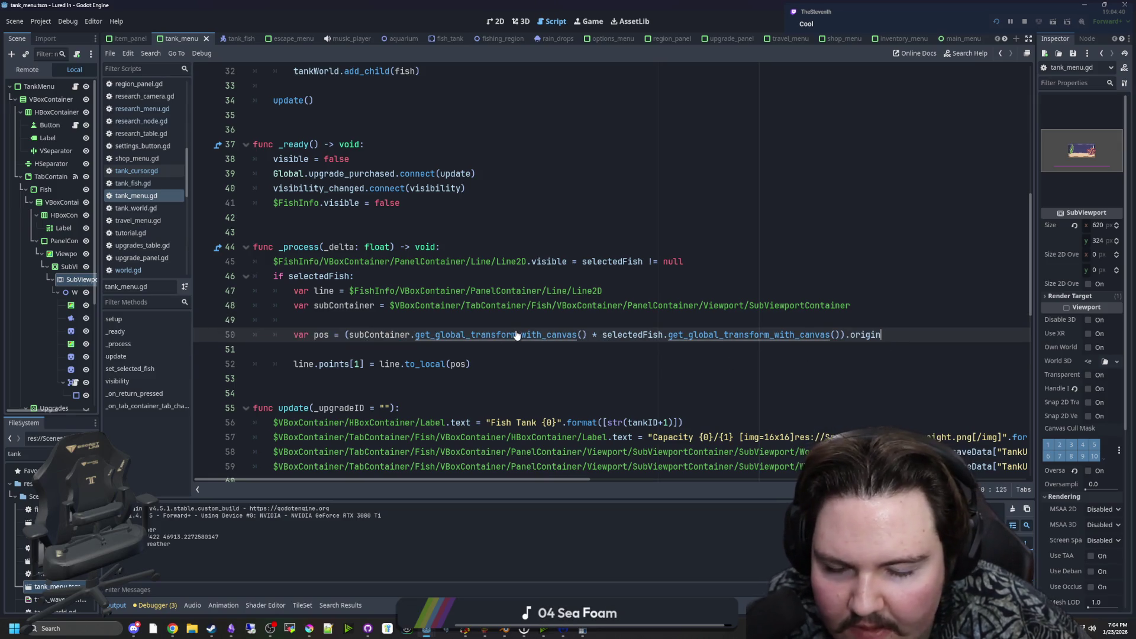
pyautogui.keyDown('ctrl'); pyautogui.click(499, 336); pyautogui.keyUp('ctrl')
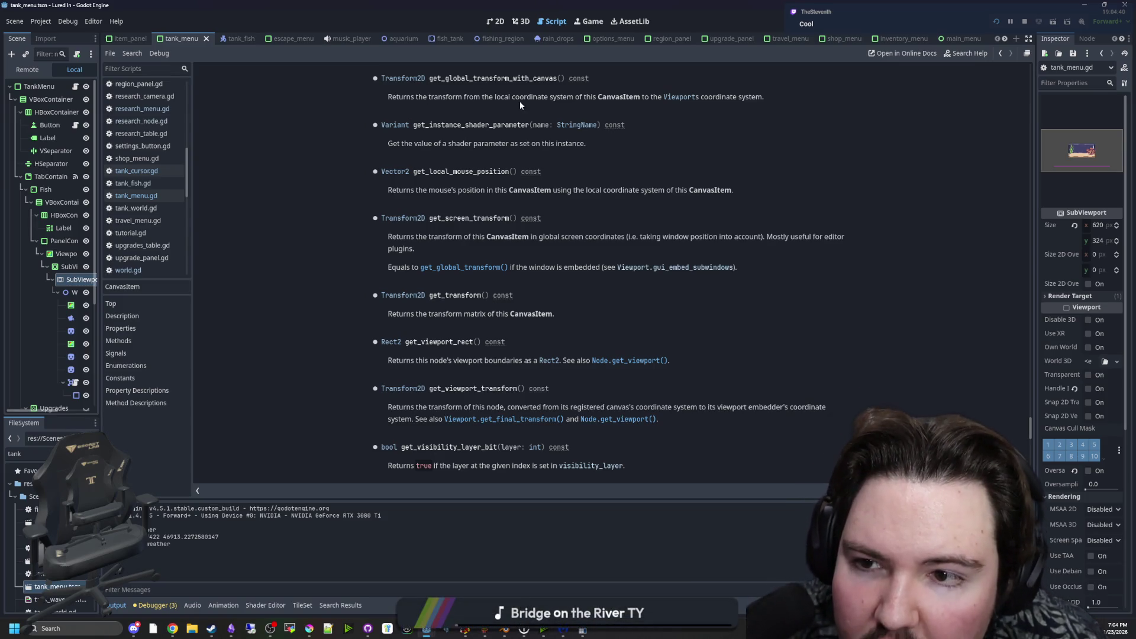
# Highlight the docs sentence about Viewport coordinates, then return to tank_menu.gd.
pyautogui.moveTo(512, 97); pyautogui.dragTo(678, 96)
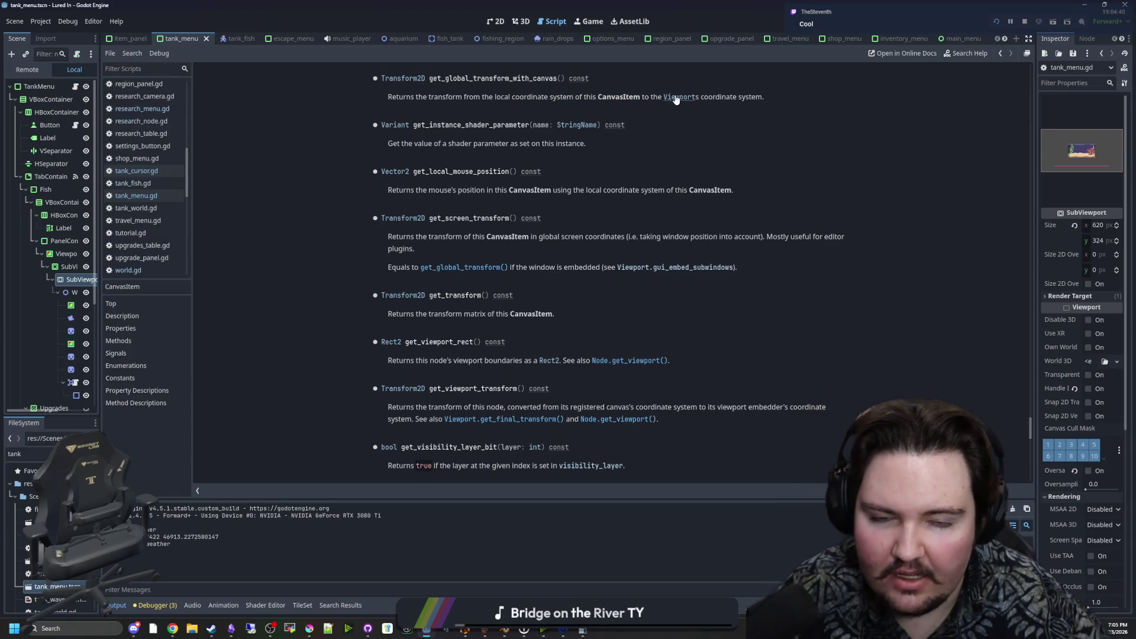
pyautogui.hotkey('alt', 'Left')
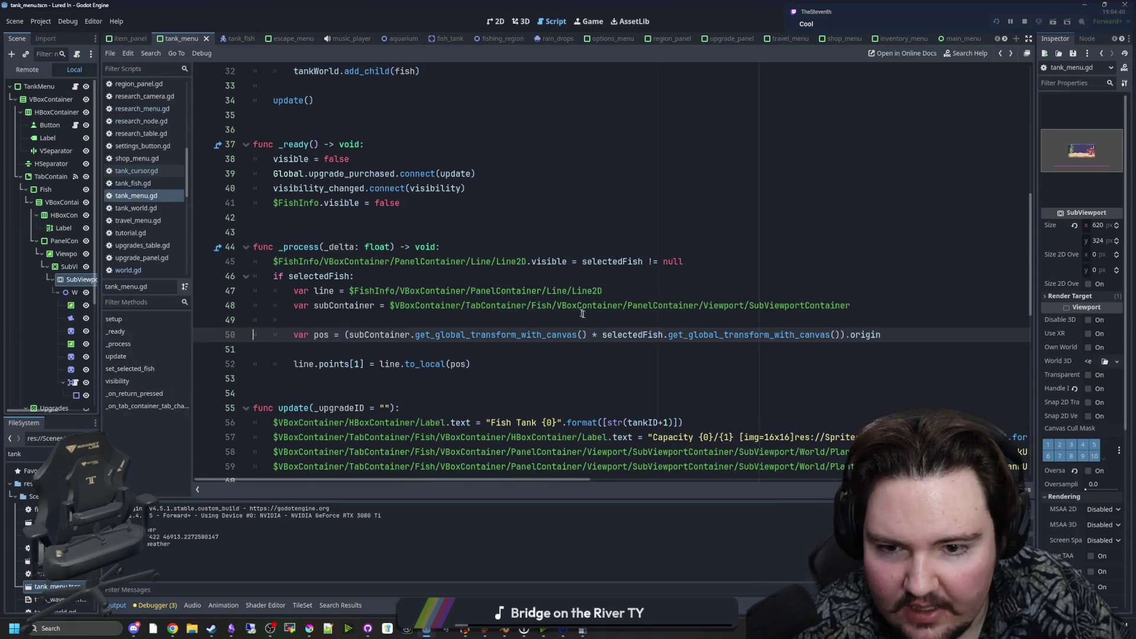
pyautogui.scroll(-1, 532, 315)
pyautogui.press('Down')
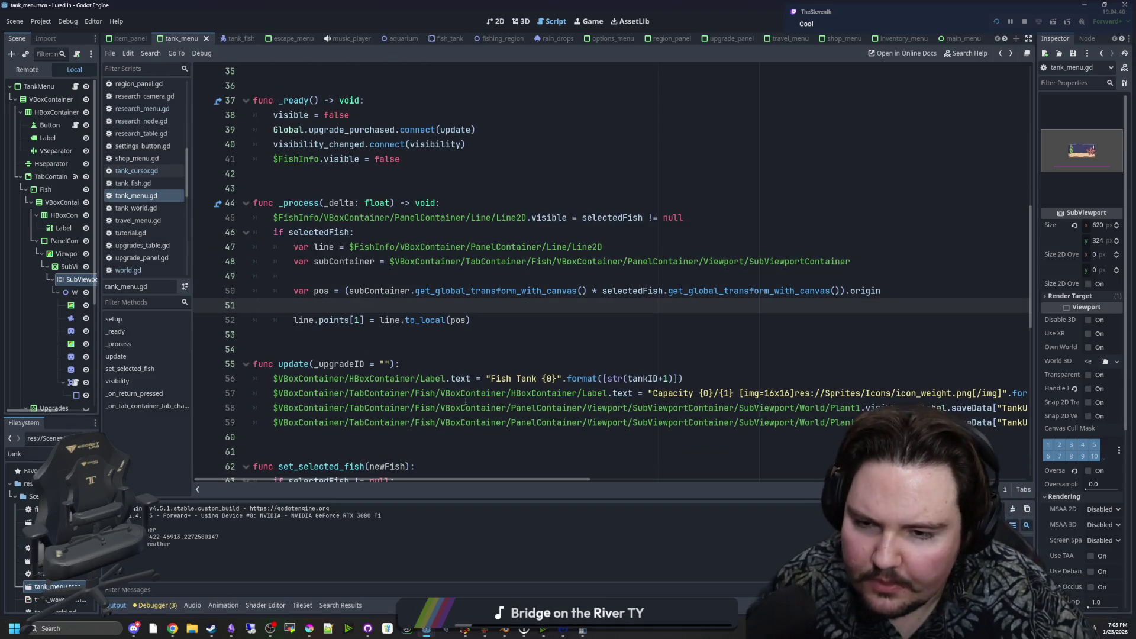
pyautogui.scroll(1, 444, 372)
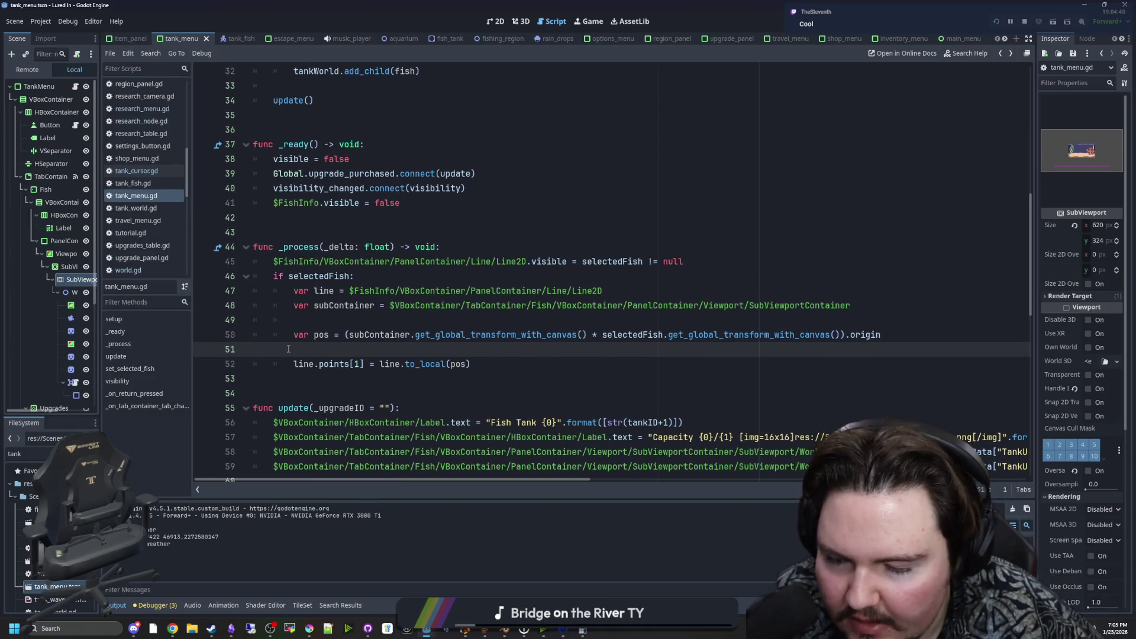
# Select the subContainer and selectedFish transform calls on line 50 in turn.
pyautogui.click(355, 332)
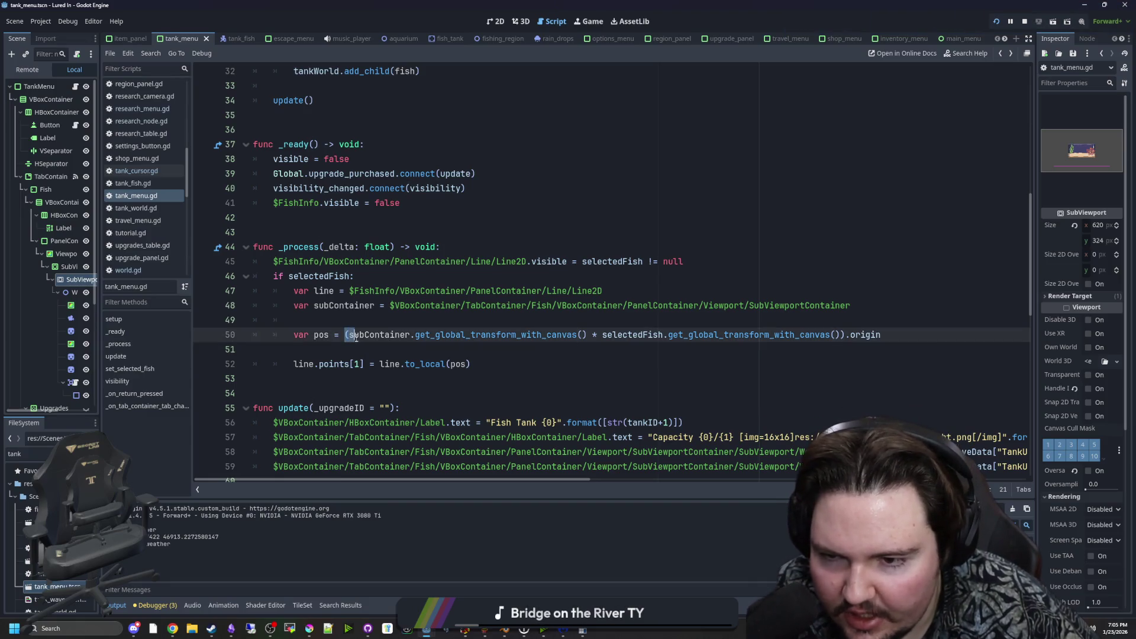
pyautogui.moveTo(350, 333)
pyautogui.mouseDown()
pyautogui.moveTo(566, 324)
pyautogui.moveTo(591, 334)
pyautogui.mouseUp()
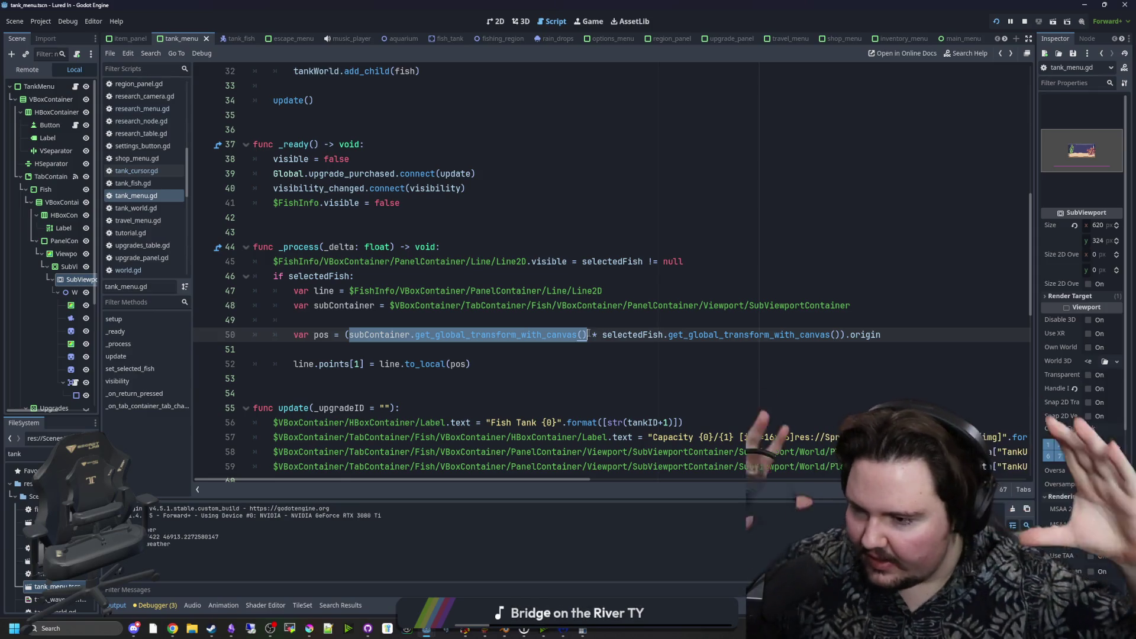
pyautogui.moveTo(309, 628)
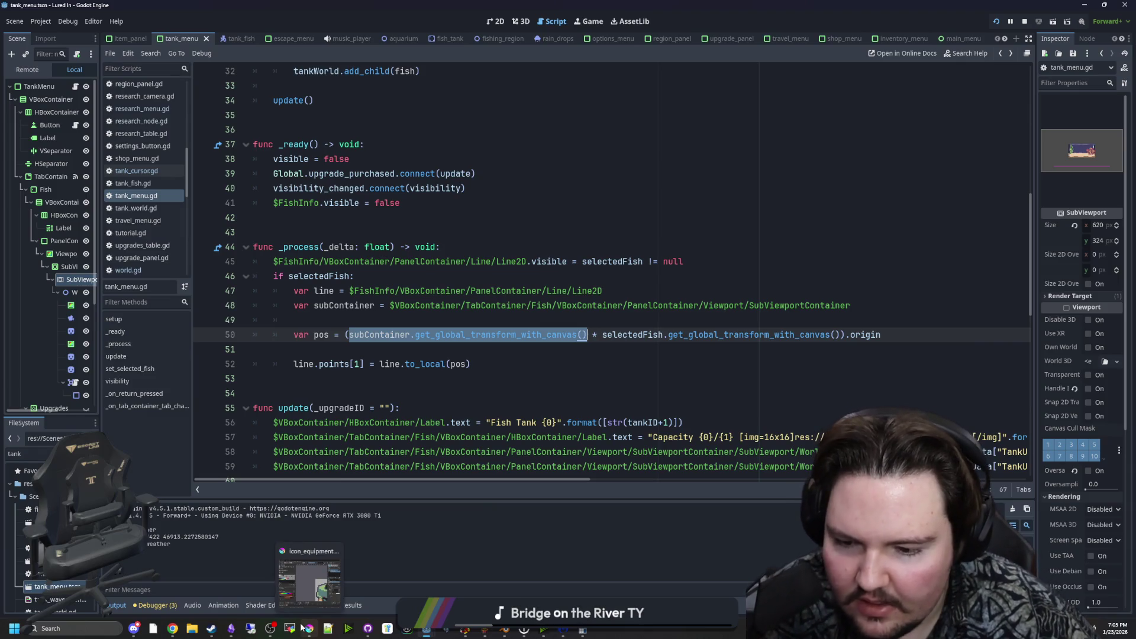
pyautogui.click(586, 393)
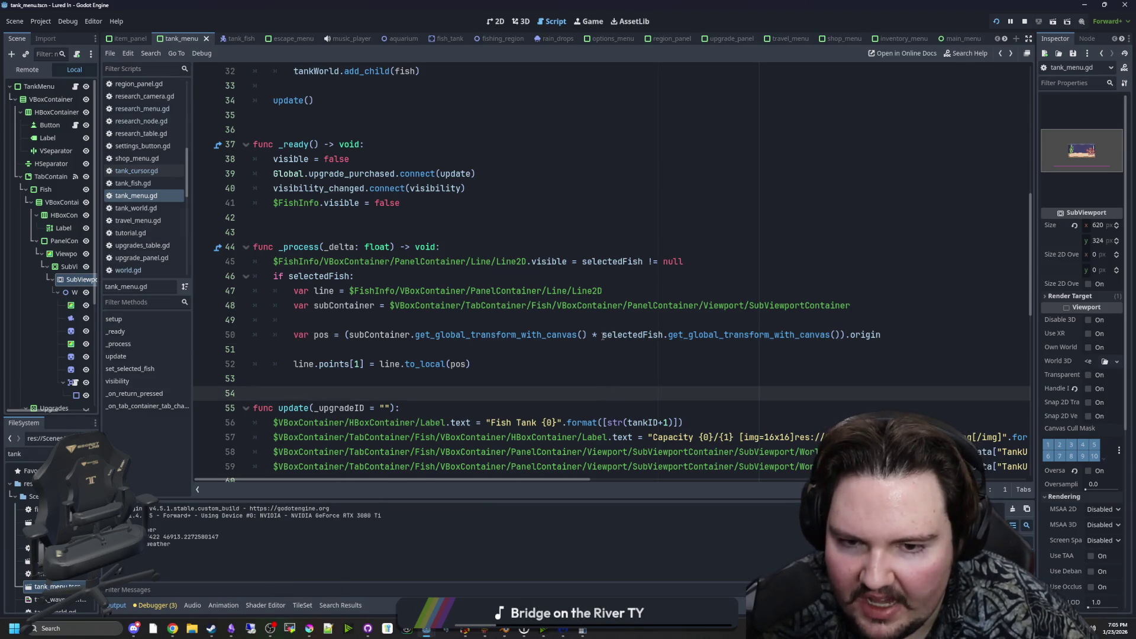
pyautogui.moveTo(602, 335); pyautogui.dragTo(840, 334)
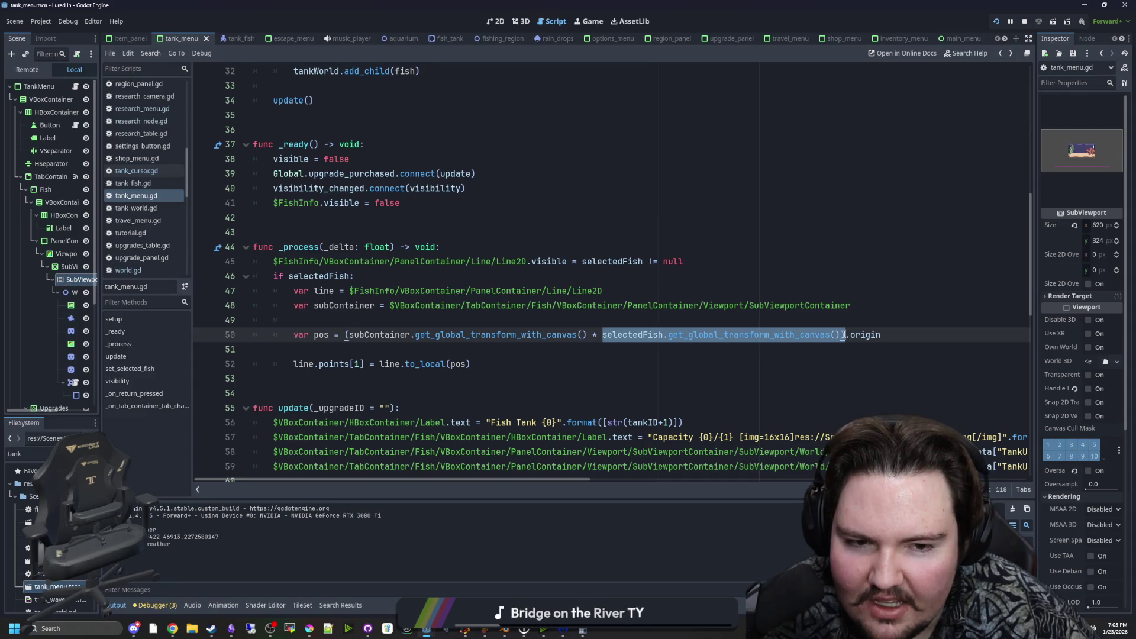
pyautogui.press('Down')
pyautogui.press('Down')
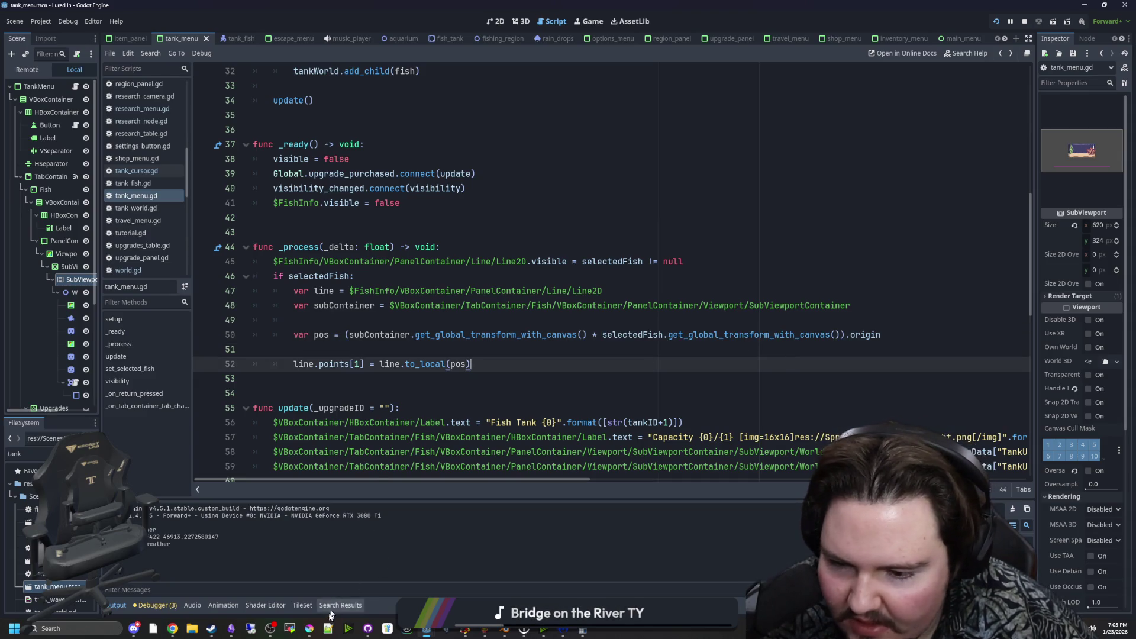
pyautogui.click(313, 631)
# Maximize Krita, close icon_equipment.png, and switch to the unsaved flower sketch.
pyautogui.moveTo(496, 459); pyautogui.dragTo(254, 2)
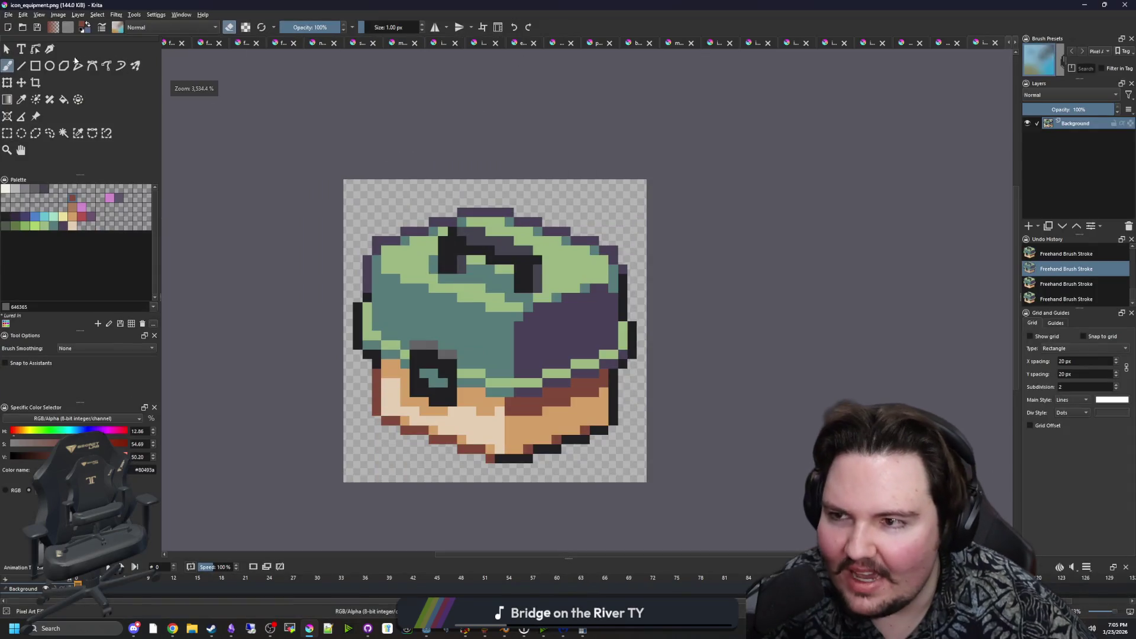
pyautogui.click(957, 42)
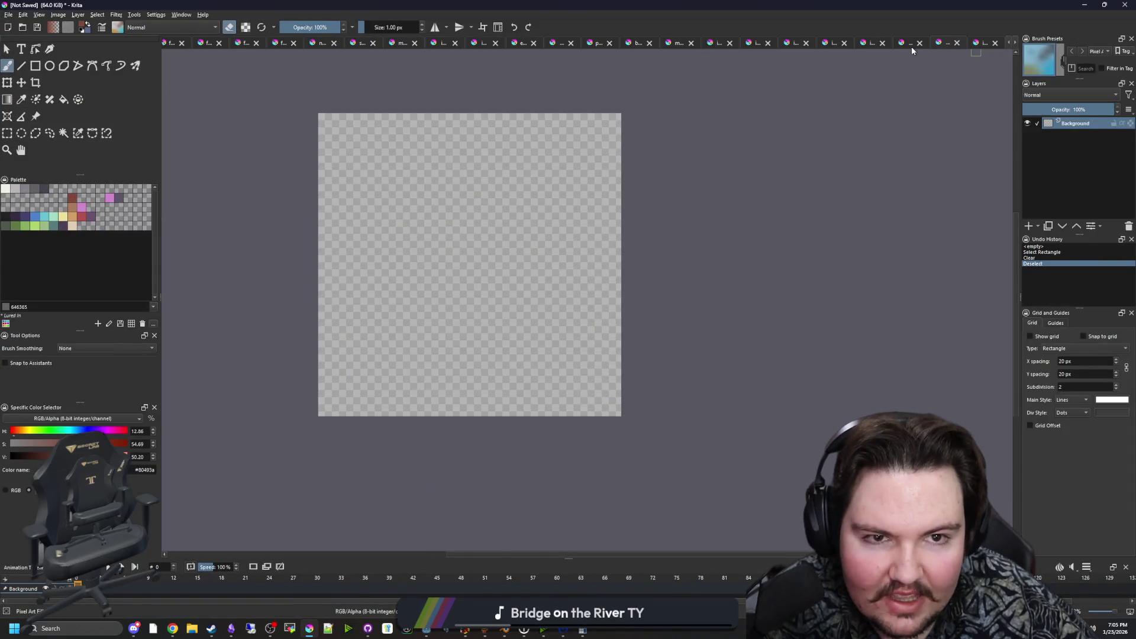
pyautogui.click(909, 44)
pyautogui.scroll(5, 441, 399)
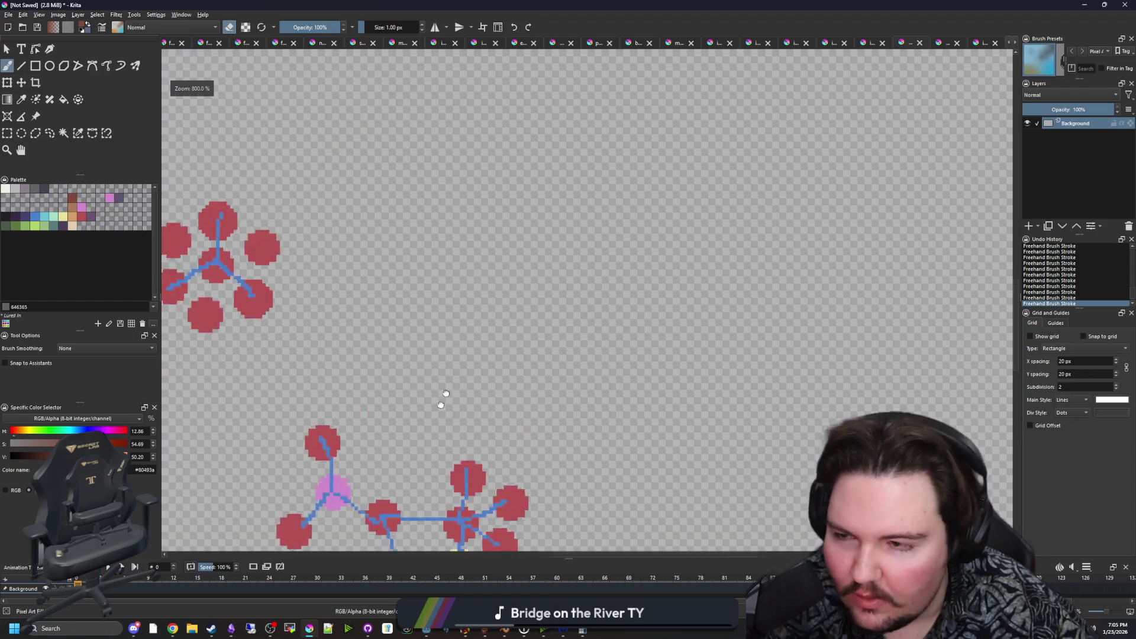
pyautogui.scroll(3, 379, 205)
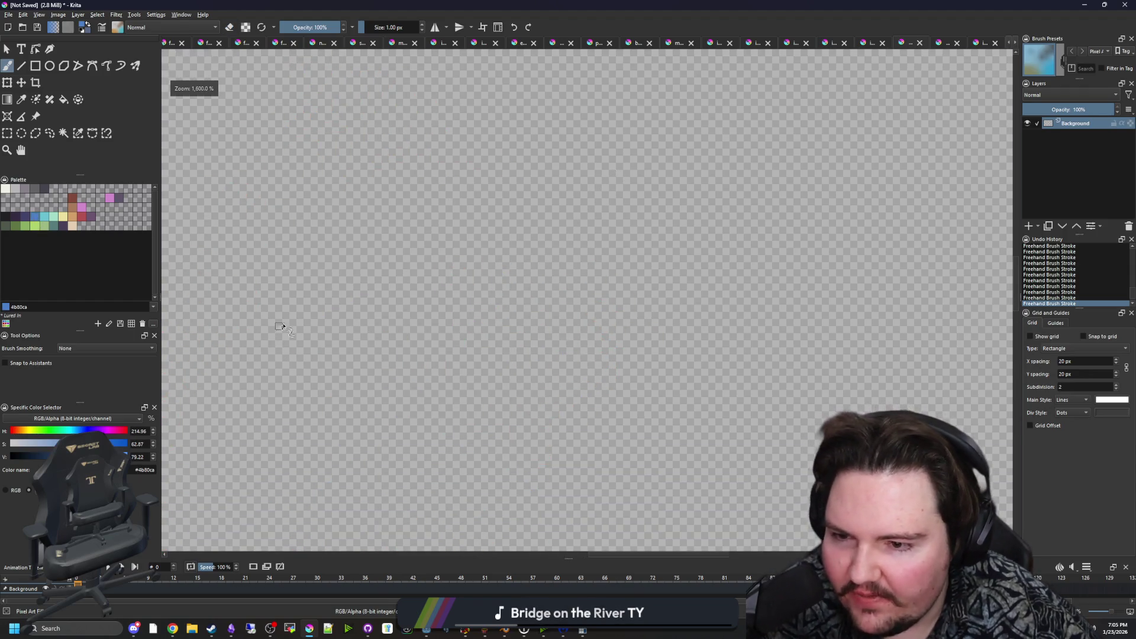
pyautogui.moveTo(278, 325)
pyautogui.mouseDown()
pyautogui.moveTo(319, 346)
pyautogui.moveTo(308, 343)
pyautogui.moveTo(633, 336)
pyautogui.mouseUp()
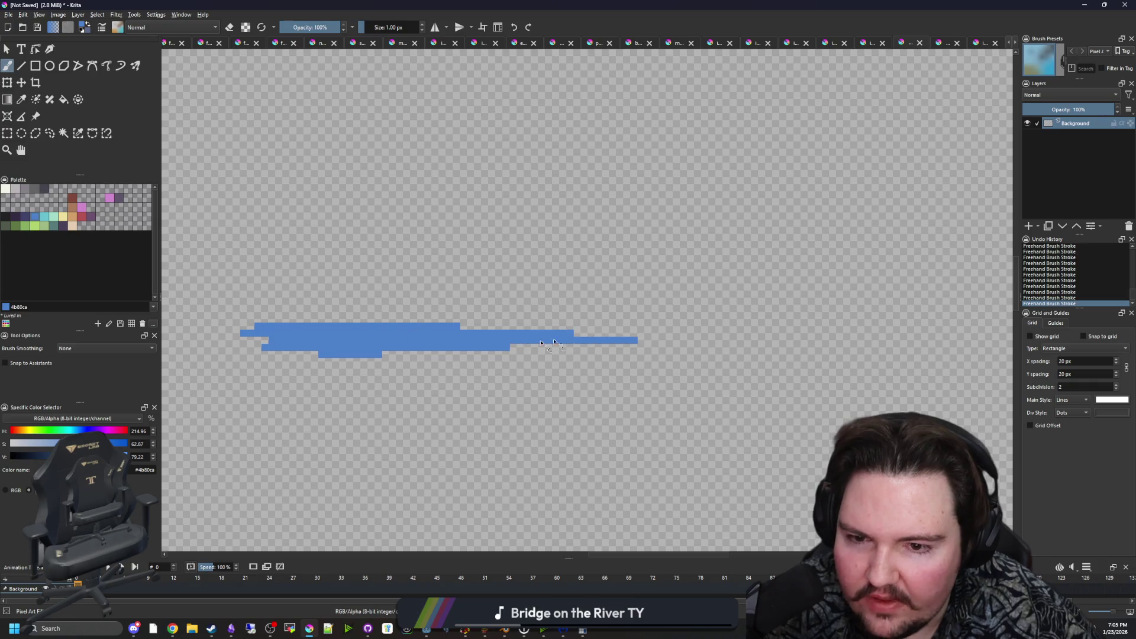
pyautogui.press('super+Down')
pyautogui.press('super+Down')
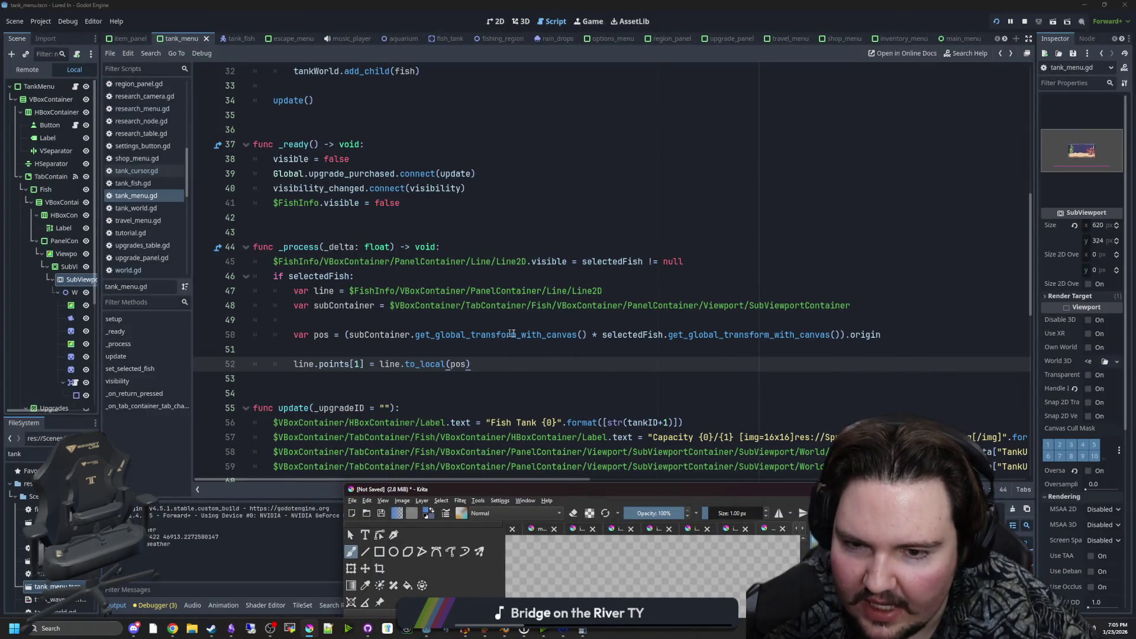
pyautogui.press('super+Up')
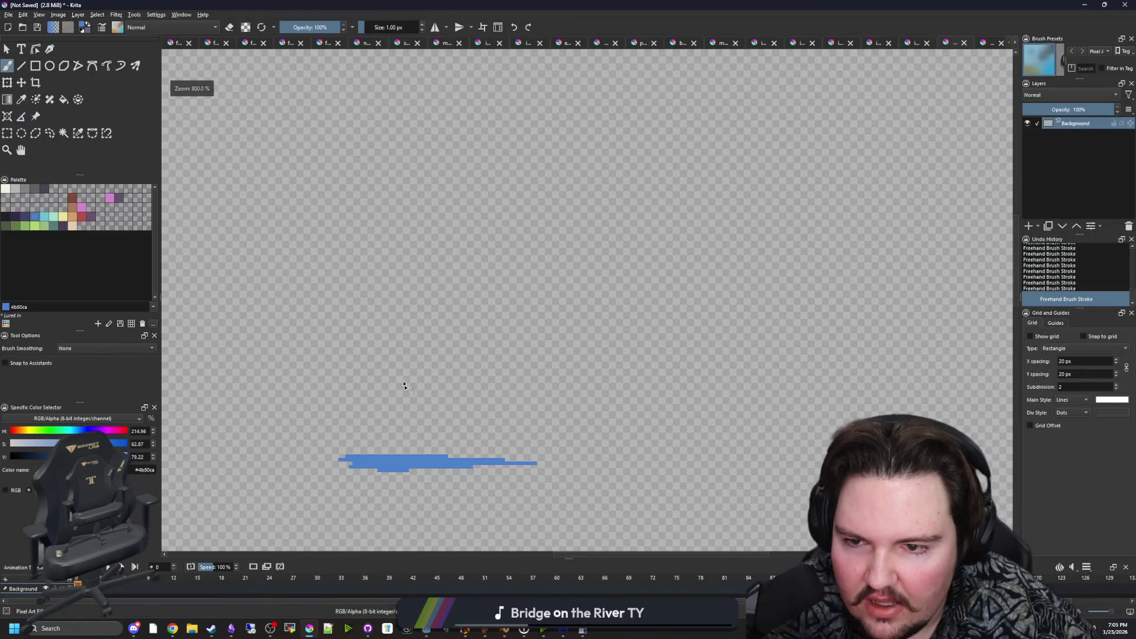
# Sketch a small blue box inside a larger blue outline and centre the view on them.
pyautogui.moveTo(363, 226)
pyautogui.mouseDown()
pyautogui.moveTo(363, 294)
pyautogui.moveTo(481, 237)
pyautogui.mouseUp()
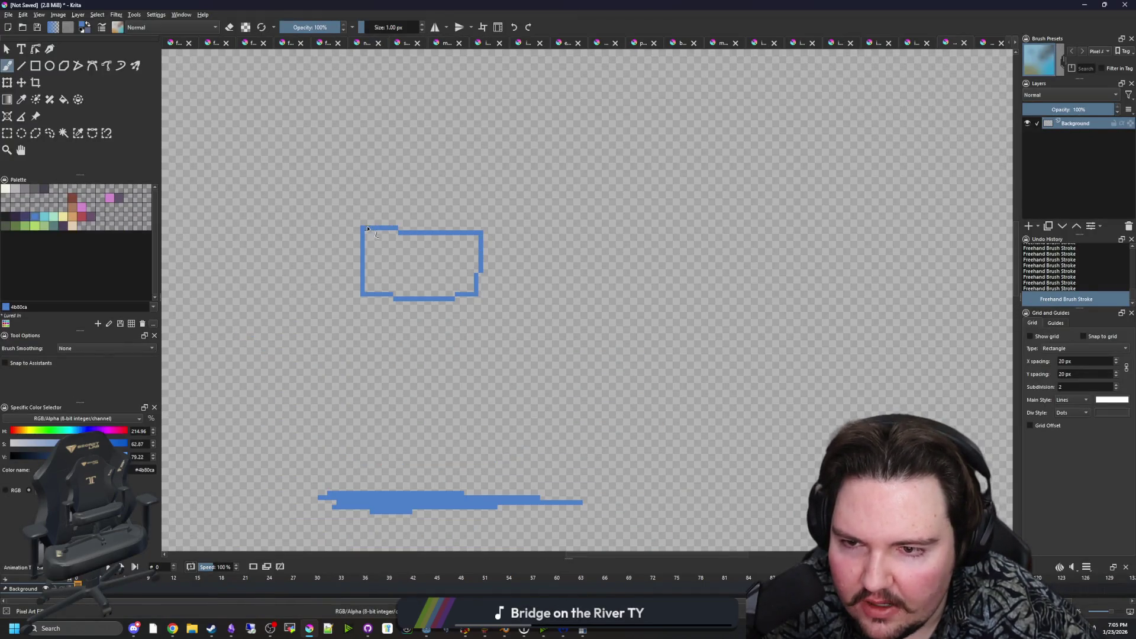
pyautogui.press('-')
pyautogui.moveTo(613, 164); pyautogui.dragTo(306, 177)
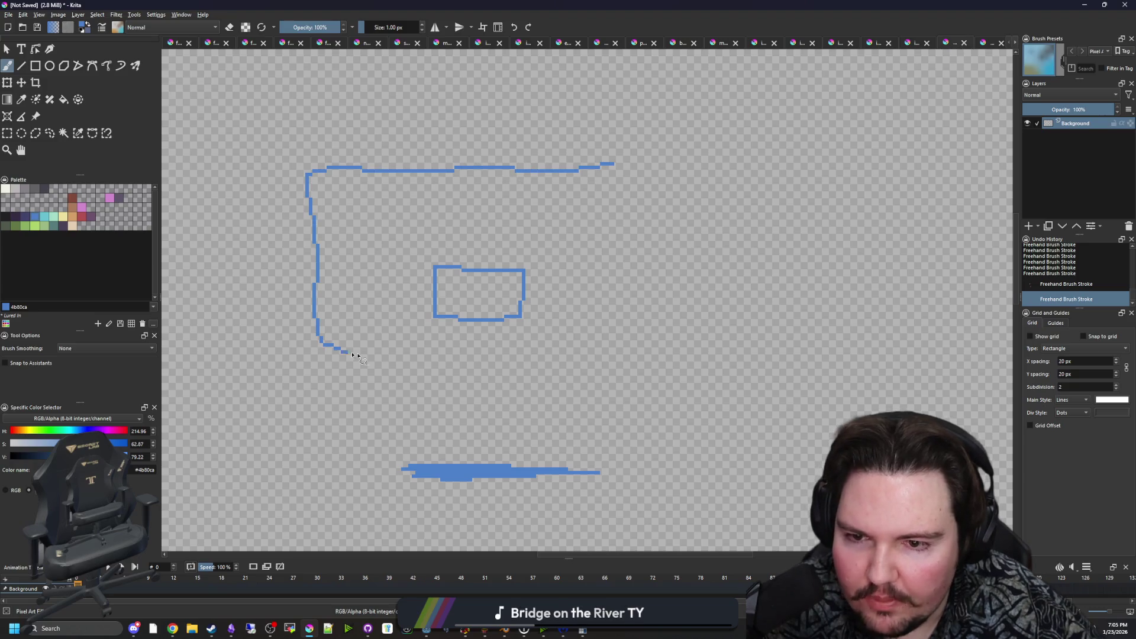
pyautogui.moveTo(353, 355); pyautogui.dragTo(667, 284)
pyautogui.scroll(3, 467, 414)
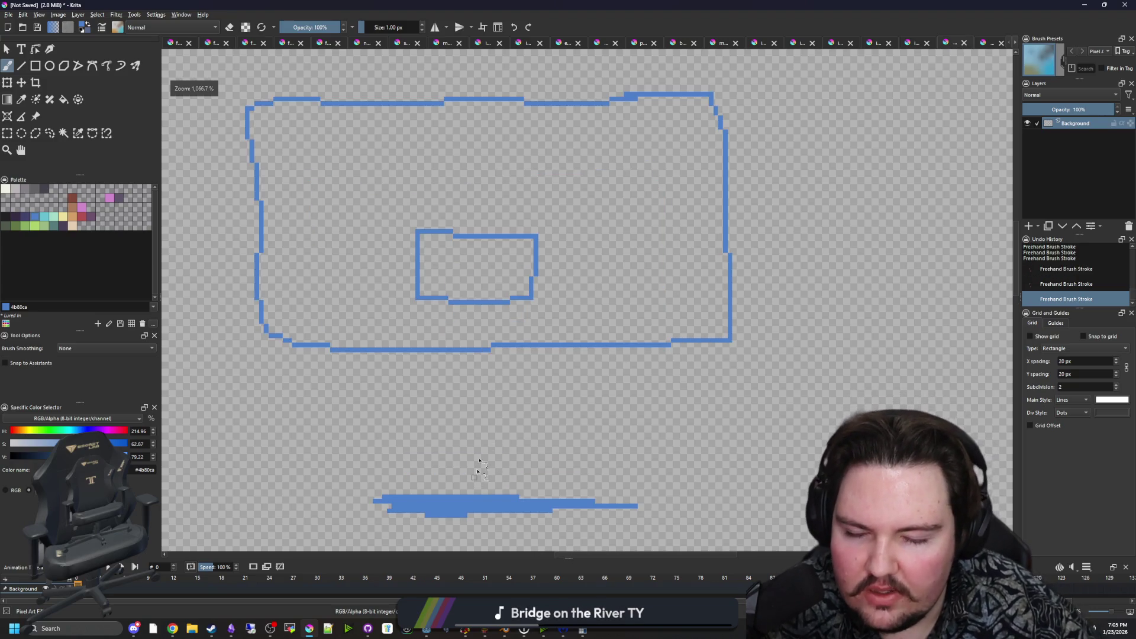
pyautogui.moveTo(441, 319); pyautogui.dragTo(442, 352)
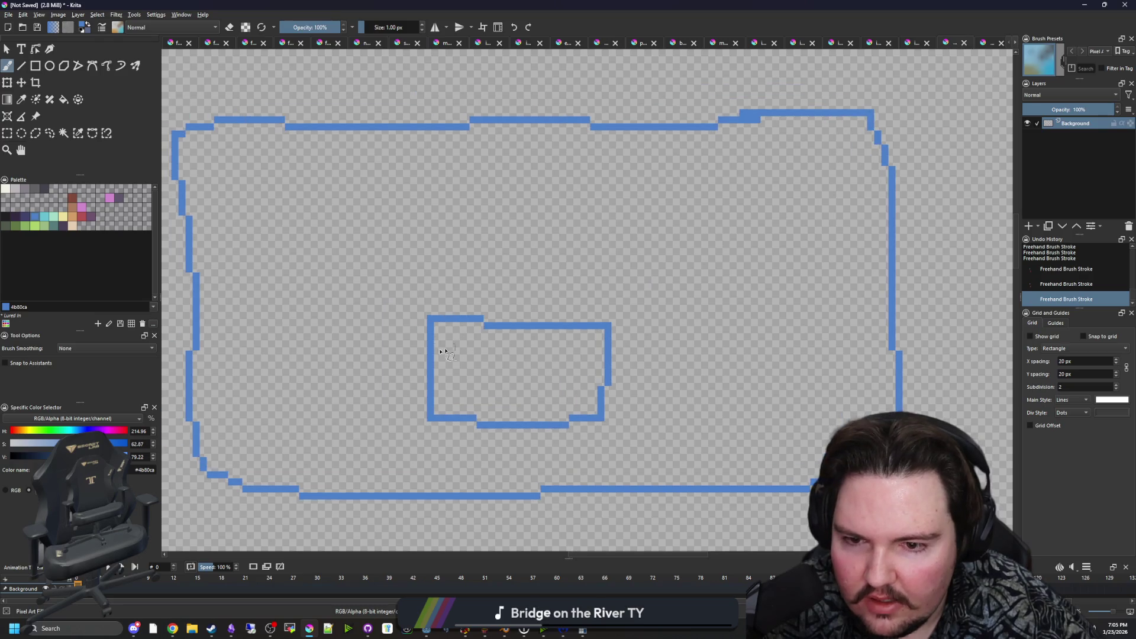
pyautogui.scroll(1, 441, 317)
# Draw a red cross at the centre of the inner blue box.
pyautogui.click(82, 219)
pyautogui.scroll(1, 440, 302)
pyautogui.moveTo(424, 281); pyautogui.dragTo(424, 362)
pyautogui.hotkey('ctrl', 'z')
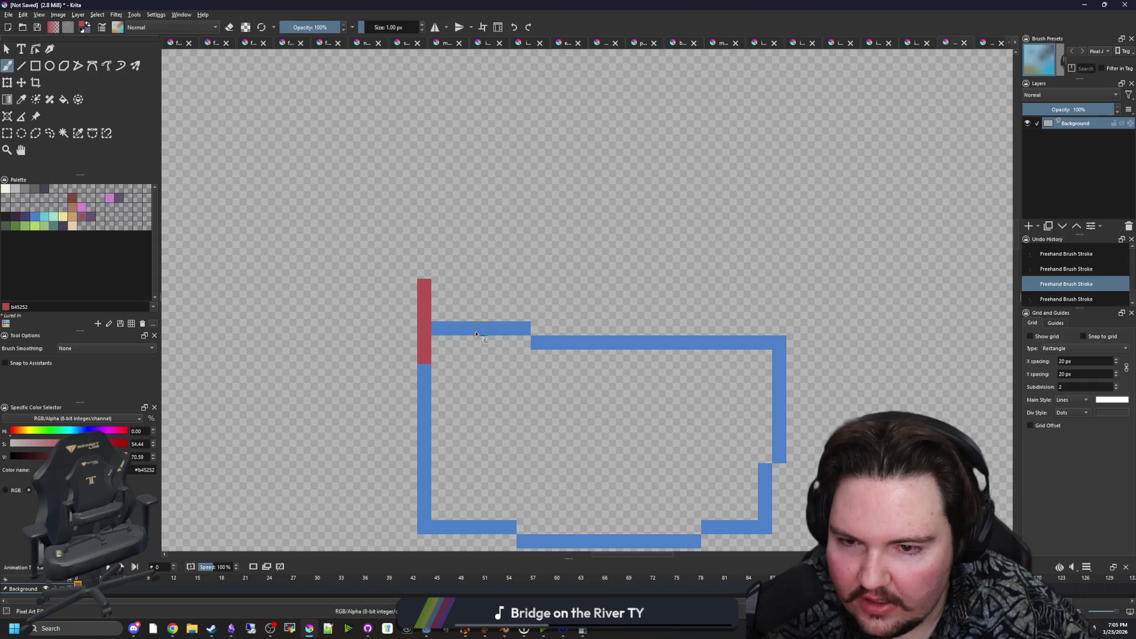
pyautogui.moveTo(473, 329); pyautogui.dragTo(374, 329)
pyautogui.scroll(-3, 497, 268)
pyautogui.hotkey('ctrl', 'z')
pyautogui.hotkey('ctrl', 'z')
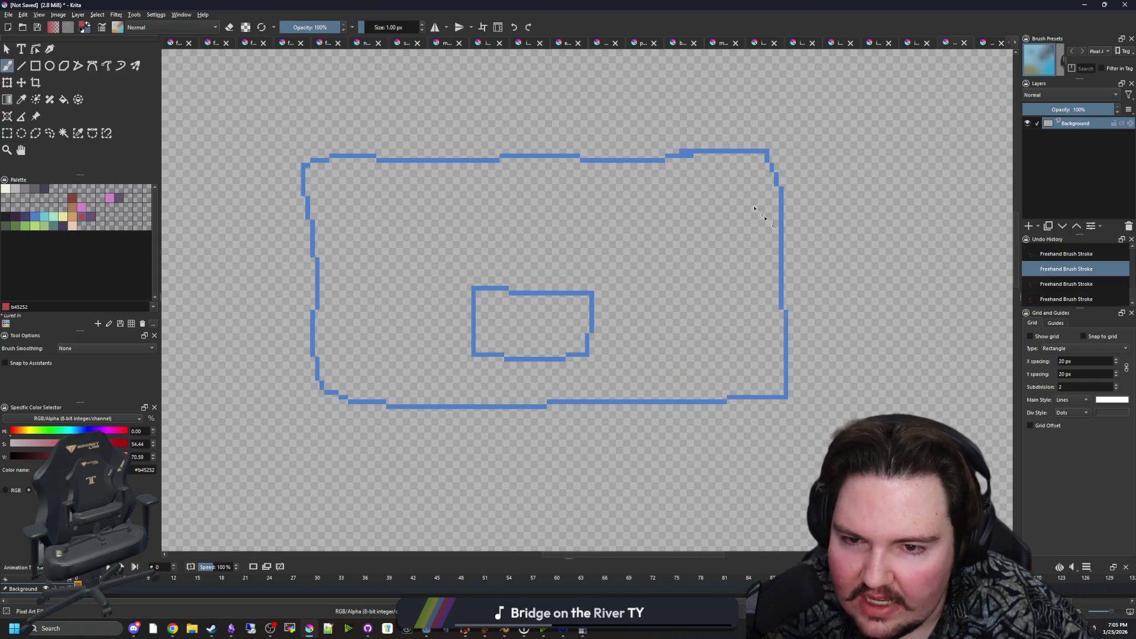
pyautogui.scroll(3, 512, 334)
pyautogui.moveTo(499, 349); pyautogui.dragTo(499, 266)
pyautogui.moveTo(451, 316); pyautogui.dragTo(550, 316)
pyautogui.scroll(-4, 550, 317)
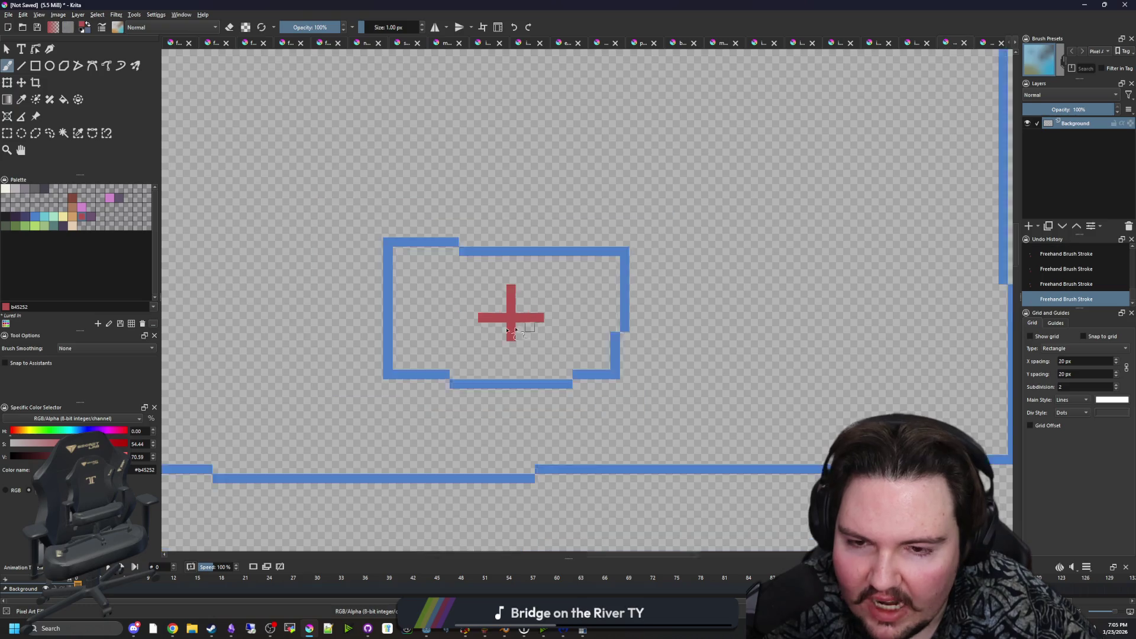
pyautogui.scroll(3, 533, 290)
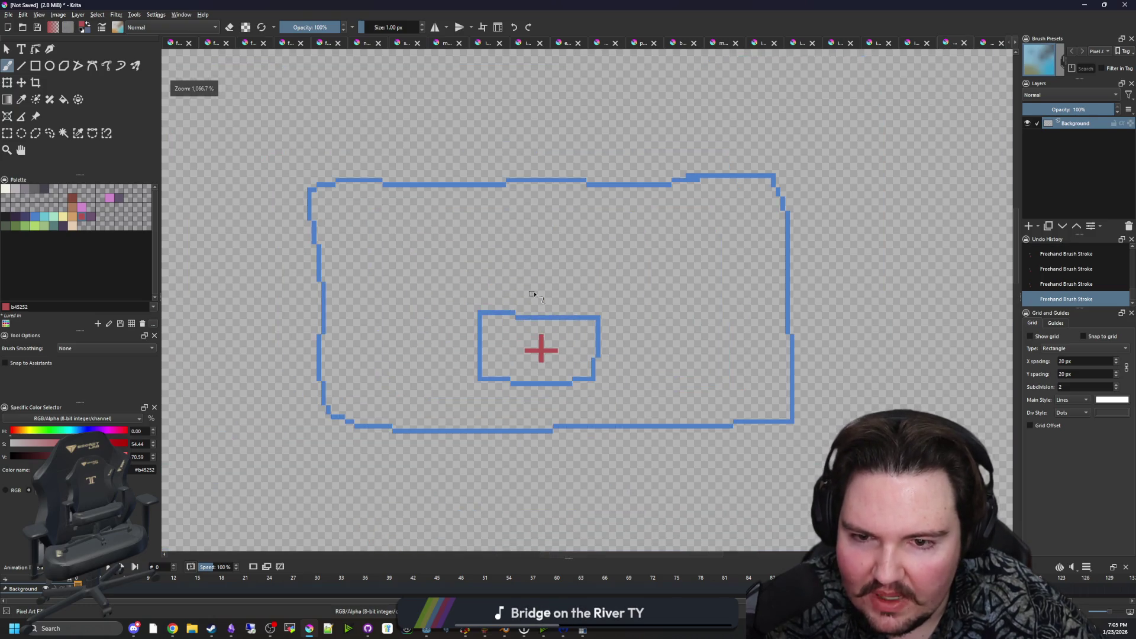
# Add a red cross mark just above the inner box.
pyautogui.moveTo(504, 275); pyautogui.dragTo(571, 275)
pyautogui.scroll(-3, 528, 263)
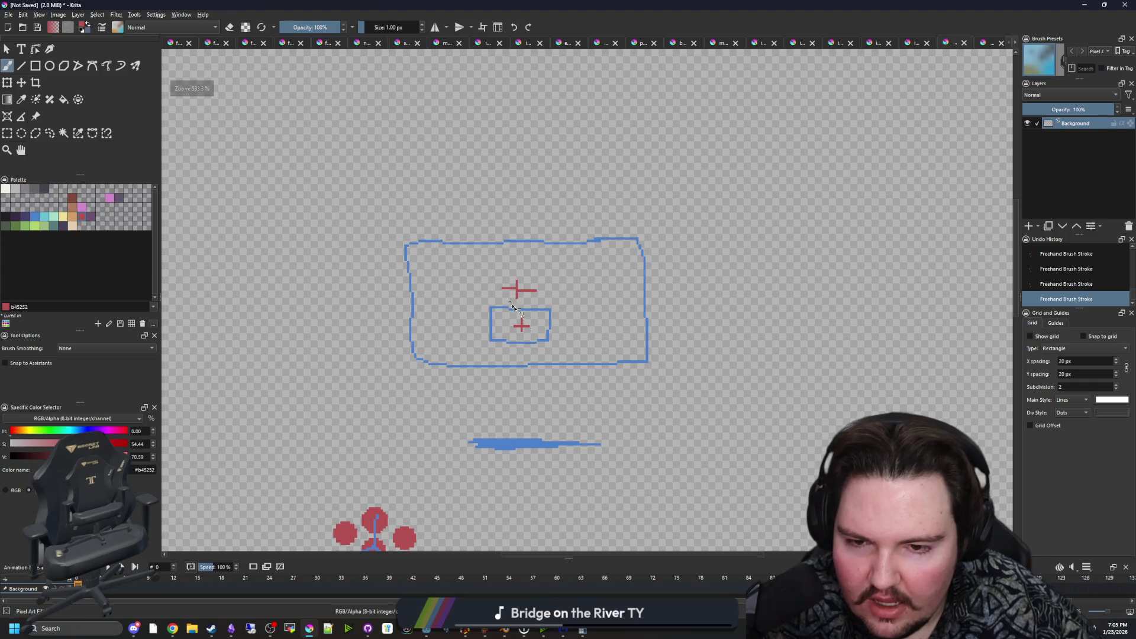
pyautogui.scroll(9, 513, 307)
pyautogui.click(63, 217)
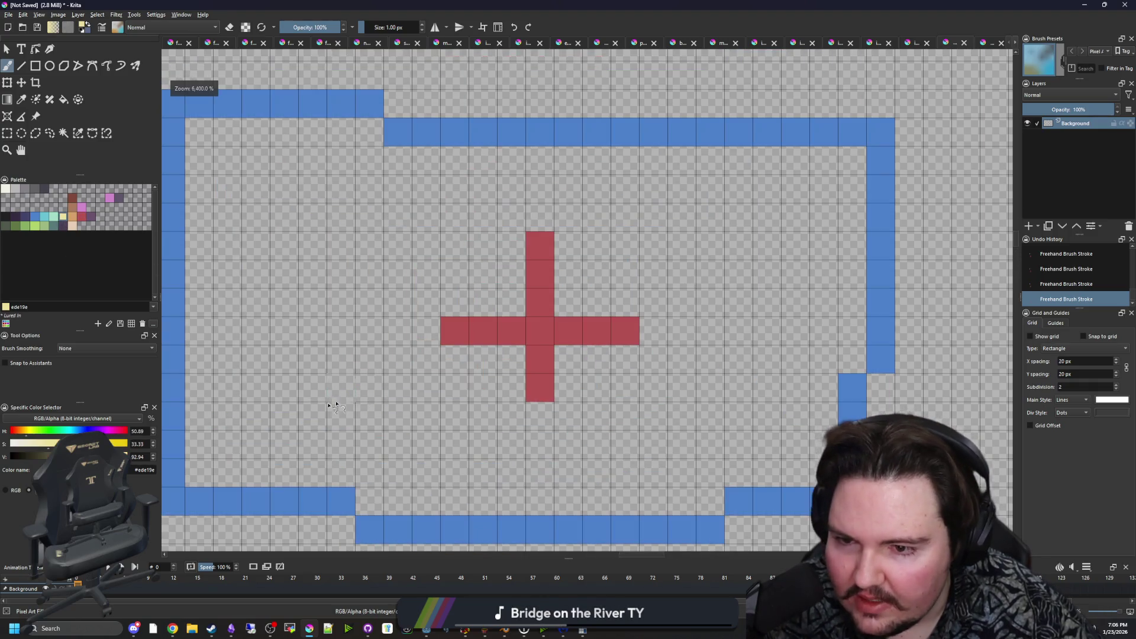
# Paint a yellow blob inside the inner box and mark it with a red cross.
pyautogui.moveTo(307, 385)
pyautogui.mouseDown()
pyautogui.moveTo(349, 372)
pyautogui.moveTo(292, 329)
pyautogui.moveTo(260, 388)
pyautogui.mouseUp()
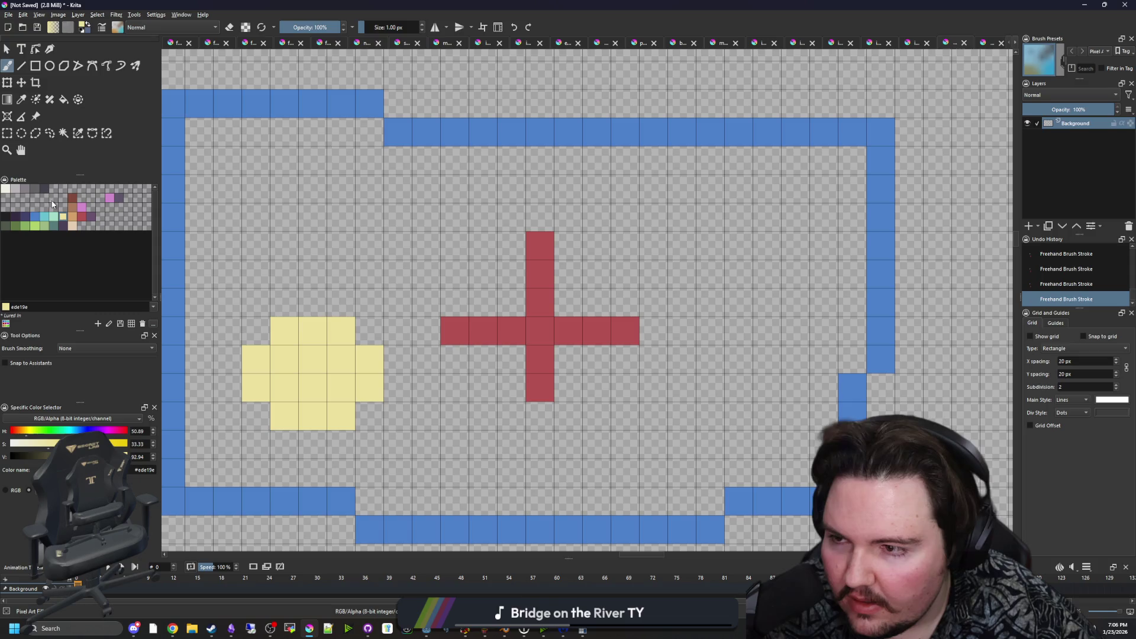
pyautogui.doubleClick(399, 6)
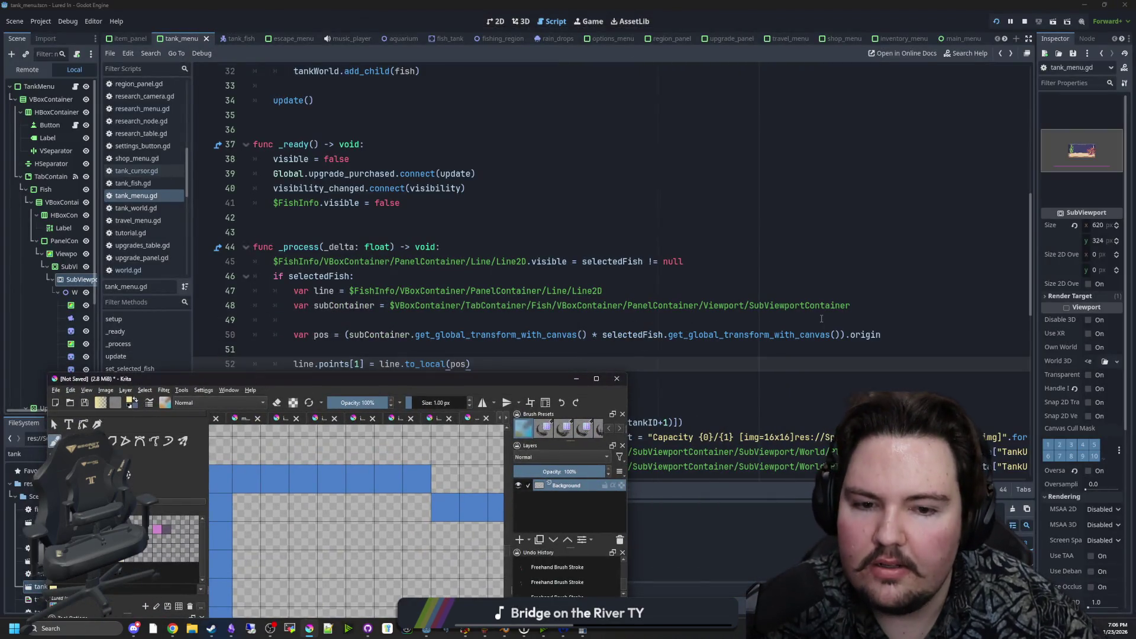
pyautogui.doubleClick(371, 382)
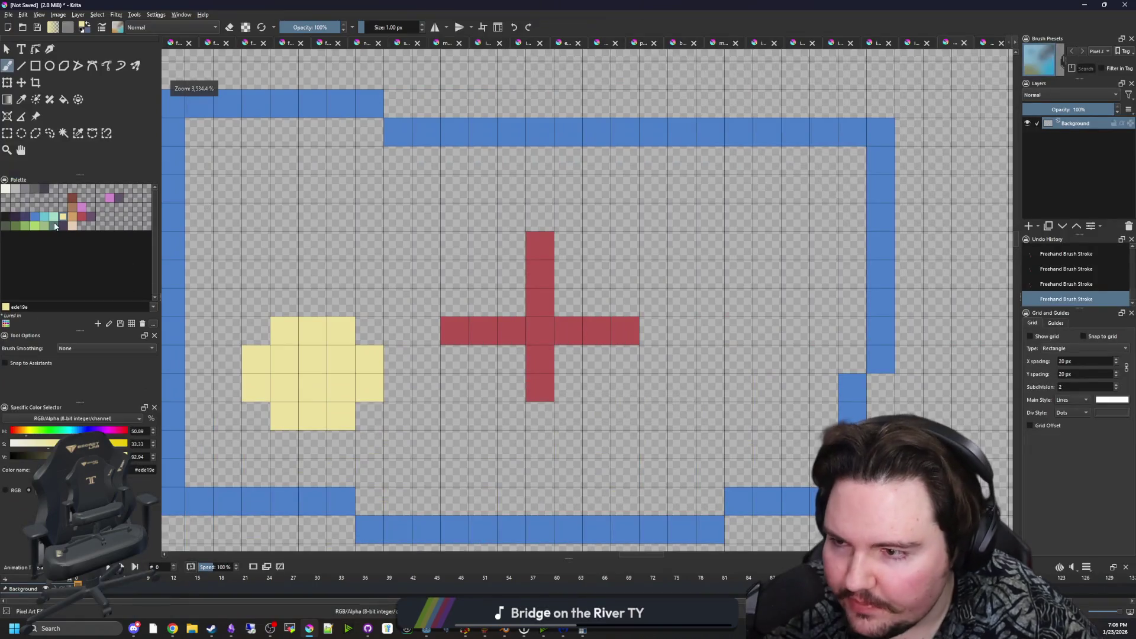
pyautogui.click(81, 217)
pyautogui.moveTo(326, 368)
pyautogui.mouseDown()
pyautogui.moveTo(395, 341)
pyautogui.moveTo(383, 312)
pyautogui.moveTo(553, 312)
pyautogui.moveTo(364, 378)
pyautogui.moveTo(365, 285)
pyautogui.mouseUp()
# Try red strokes around the box and a loop beside the cross, undoing each.
pyautogui.scroll(-4, 404, 330)
pyautogui.hotkey('ctrl', 'z')
pyautogui.scroll(3, 479, 336)
pyautogui.moveTo(448, 352)
pyautogui.mouseDown()
pyautogui.moveTo(473, 307)
pyautogui.moveTo(455, 357)
pyautogui.moveTo(426, 307)
pyautogui.moveTo(476, 359)
pyautogui.moveTo(545, 367)
pyautogui.mouseUp()
pyautogui.hotkey('ctrl', 'z')
pyautogui.hotkey('ctrl', 'z')
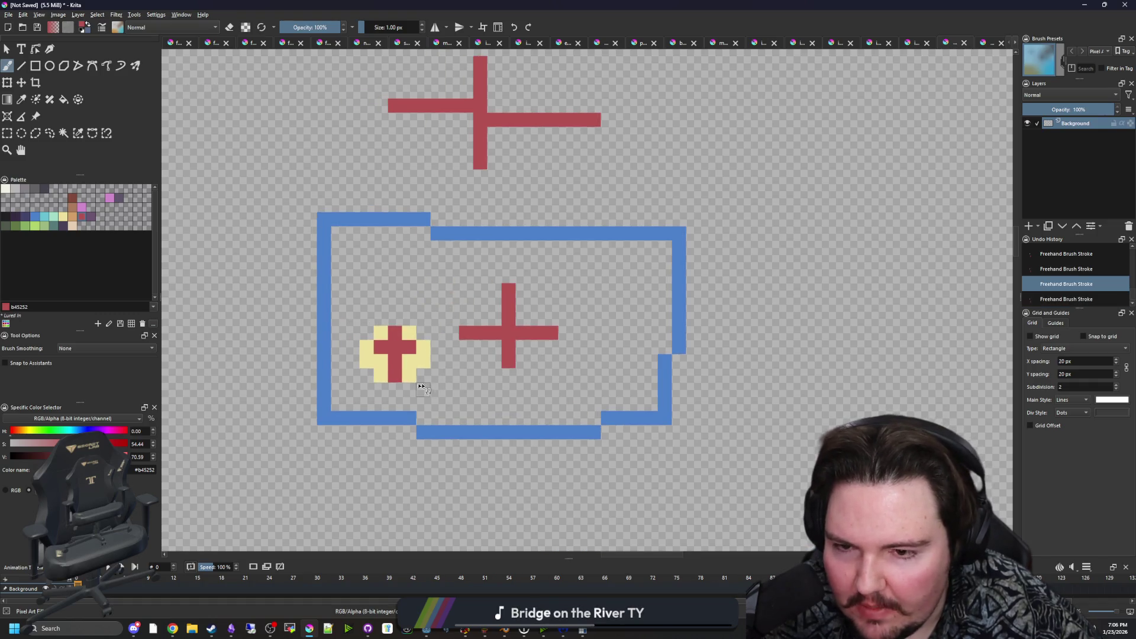
pyautogui.moveTo(364, 331)
pyautogui.mouseDown()
pyautogui.moveTo(414, 367)
pyautogui.moveTo(409, 292)
pyautogui.moveTo(437, 375)
pyautogui.mouseUp()
pyautogui.hotkey('ctrl', 'z')
# Trace a purple line inside the blue outline, then undo it.
pyautogui.scroll(-1, 410, 343)
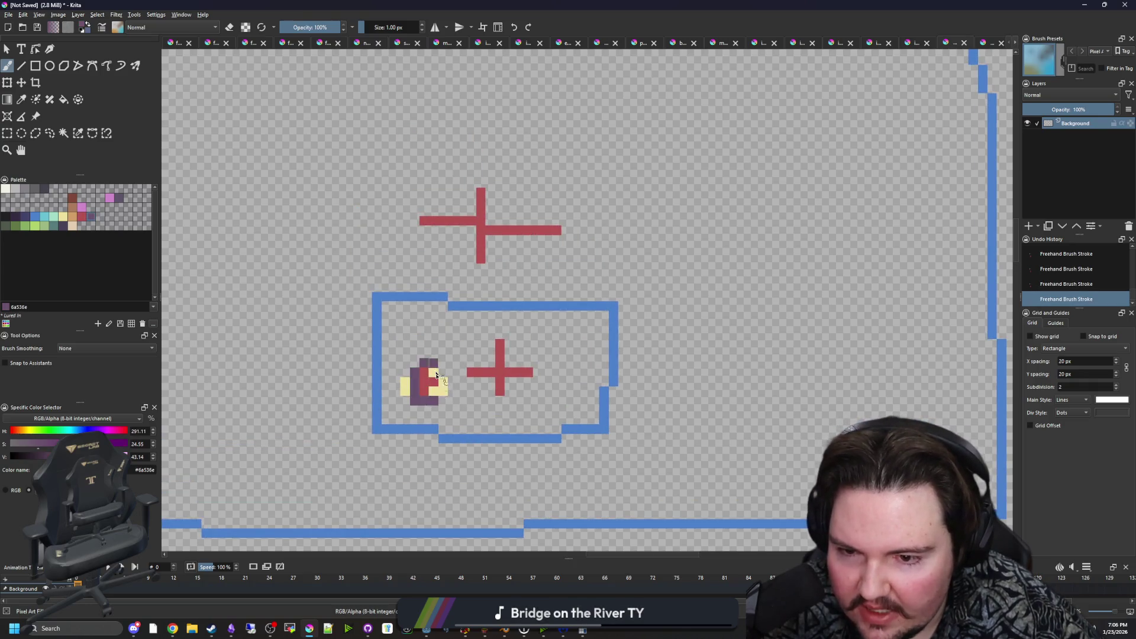
pyautogui.hotkey('ctrl', 'z')
pyautogui.scroll(-3, 429, 391)
pyautogui.scroll(1, 425, 384)
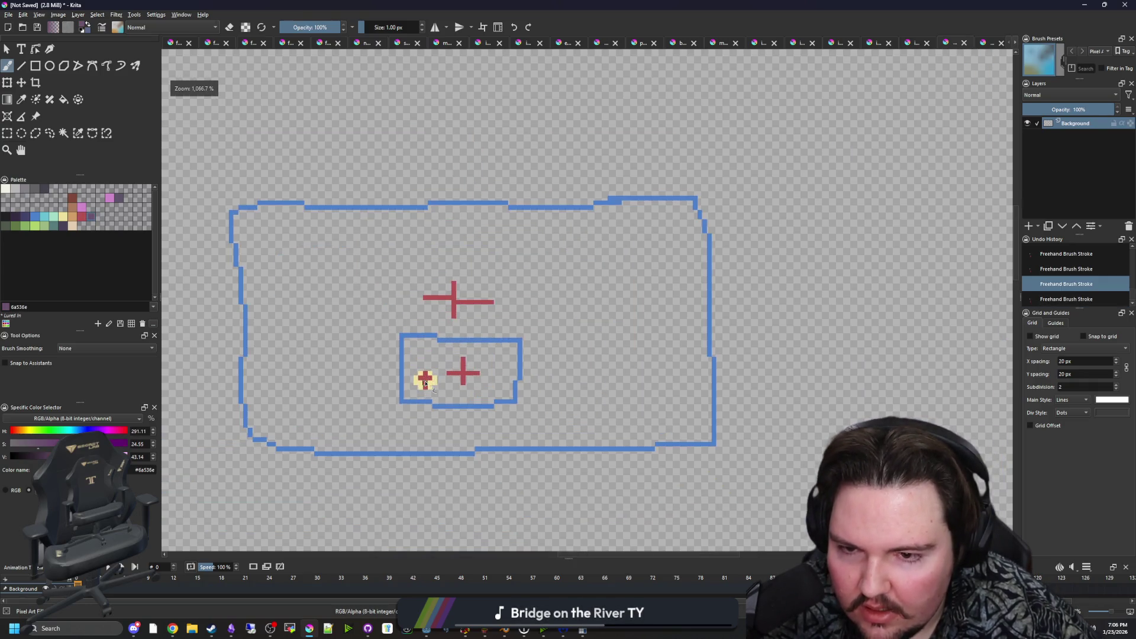
pyautogui.moveTo(254, 227)
pyautogui.mouseDown()
pyautogui.moveTo(266, 405)
pyautogui.moveTo(689, 319)
pyautogui.moveTo(248, 216)
pyautogui.mouseUp()
pyautogui.hotkey('ctrl', 'z')
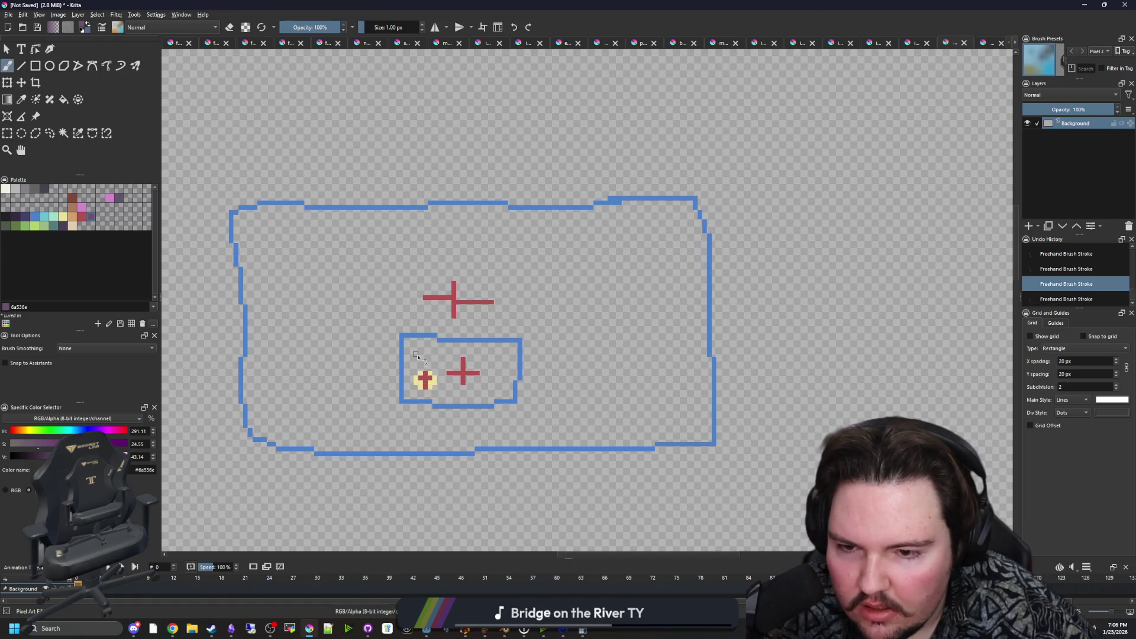
# Outline the yellow blob in purple, then undo and redo the stroke.
pyautogui.scroll(-1, 436, 349)
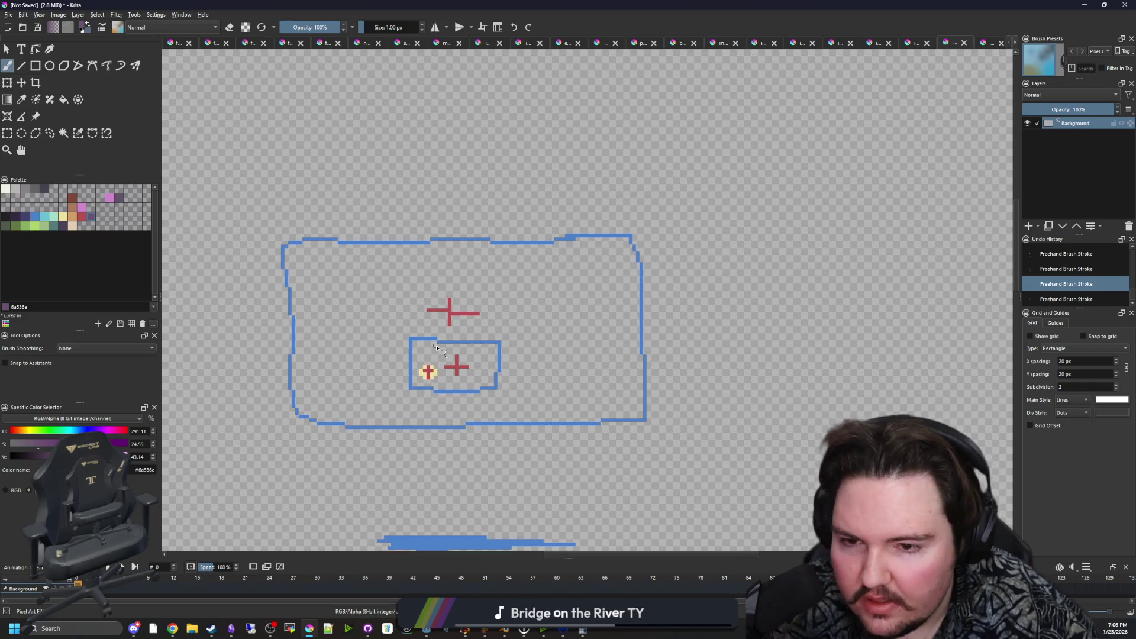
pyautogui.scroll(5, 431, 368)
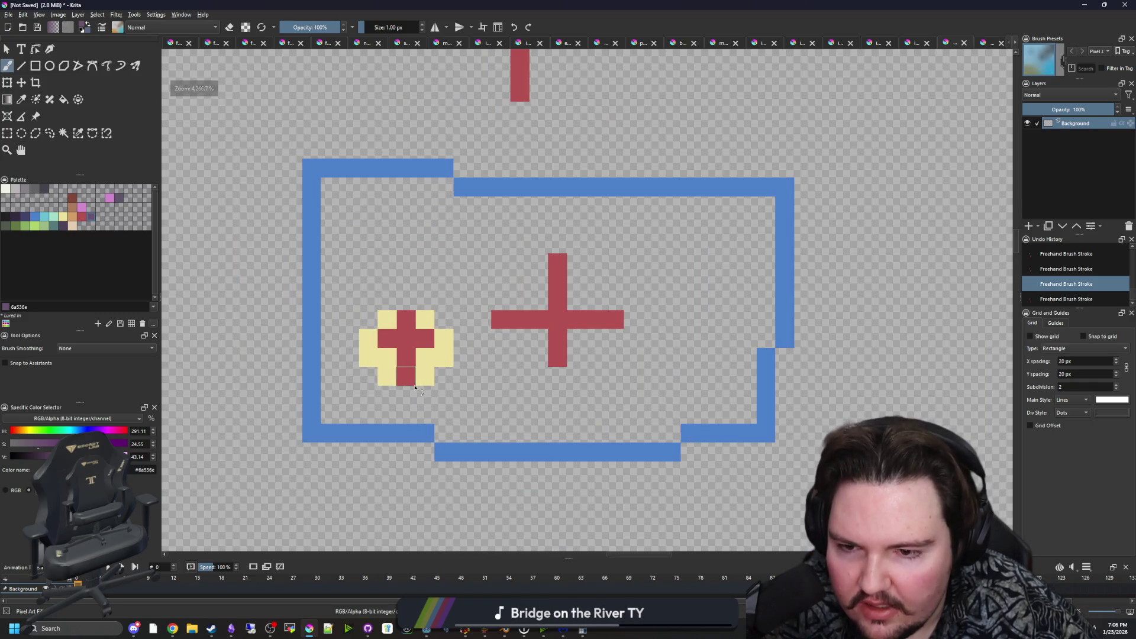
pyautogui.moveTo(415, 387)
pyautogui.mouseDown()
pyautogui.moveTo(409, 396)
pyautogui.moveTo(349, 310)
pyautogui.moveTo(465, 341)
pyautogui.moveTo(411, 389)
pyautogui.mouseUp()
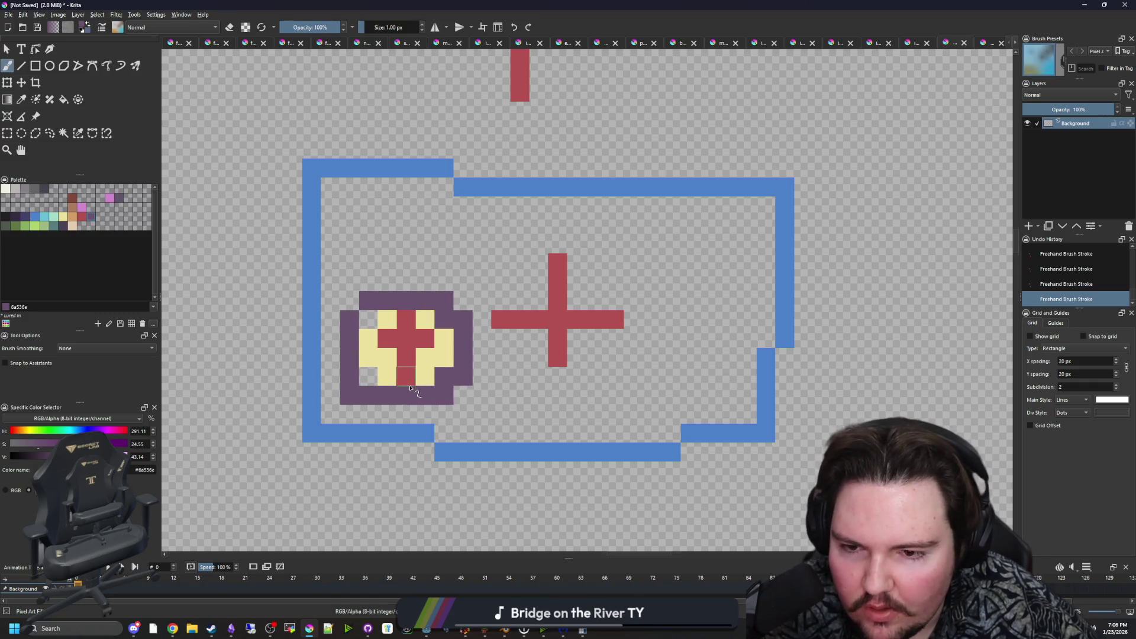
pyautogui.scroll(-5, 416, 378)
pyautogui.hotkey('ctrl', 'z')
pyautogui.scroll(2, 409, 368)
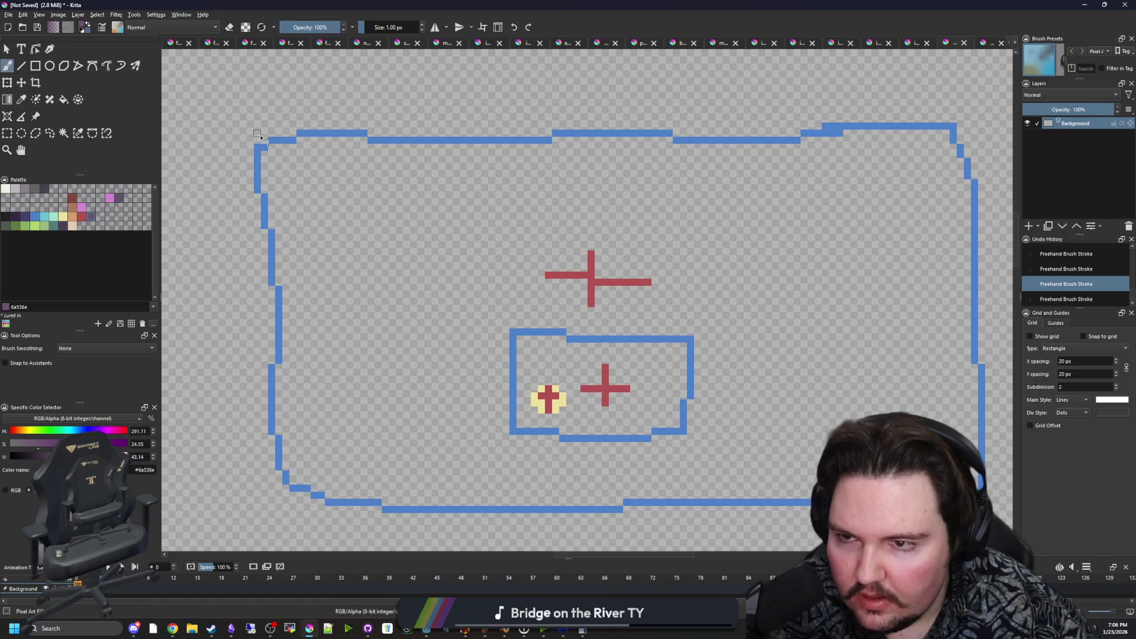
pyautogui.hotkey('ctrl', 'shift', 'z')
pyautogui.hotkey('ctrl', 'z')
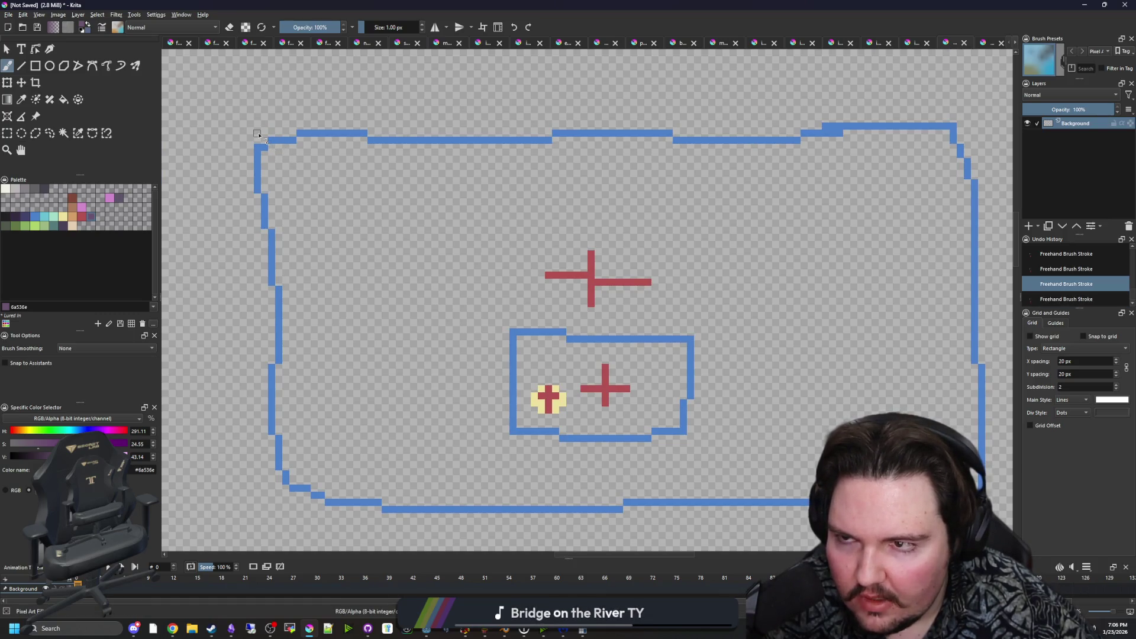
pyautogui.hotkey('ctrl', 'shift', 'z')
# Draw a purple diagonal from the outer box corner to the blob, drop the inner-corner line, return to Godot.
pyautogui.moveTo(333, 216); pyautogui.dragTo(515, 390)
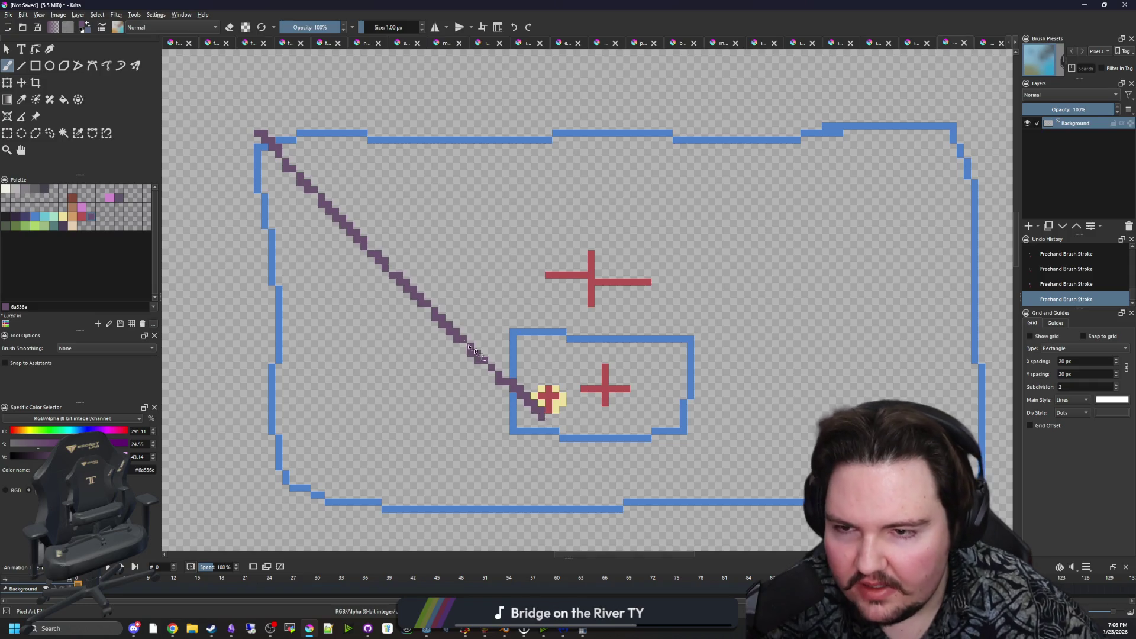
pyautogui.scroll(-3, 472, 349)
pyautogui.scroll(5, 503, 378)
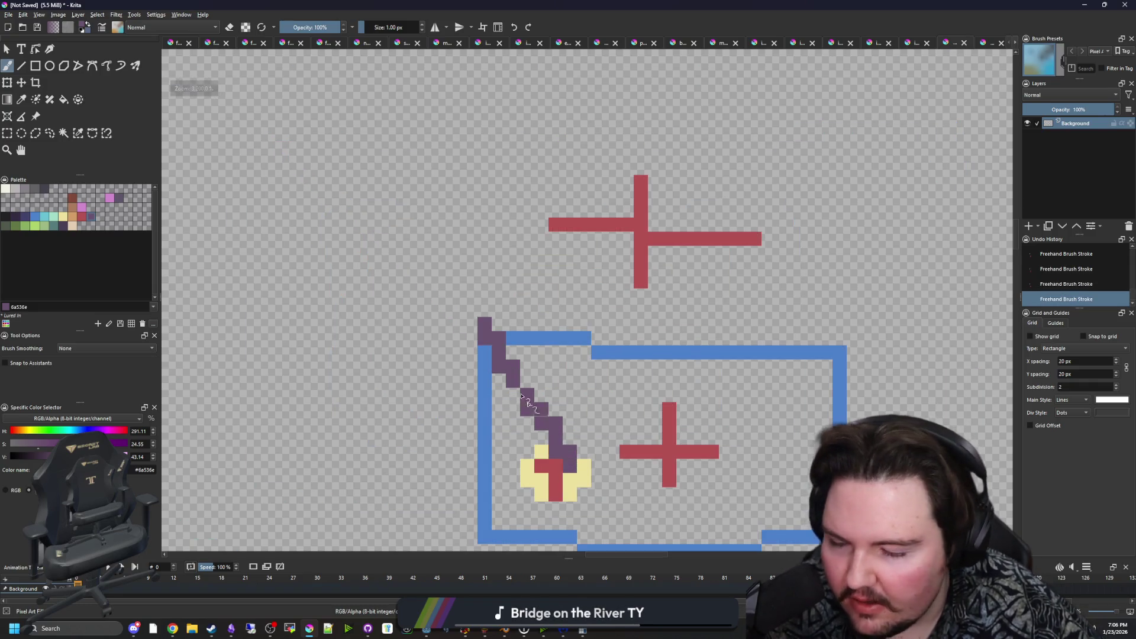
pyautogui.scroll(-3, 523, 396)
pyautogui.moveTo(362, 255); pyautogui.dragTo(425, 307)
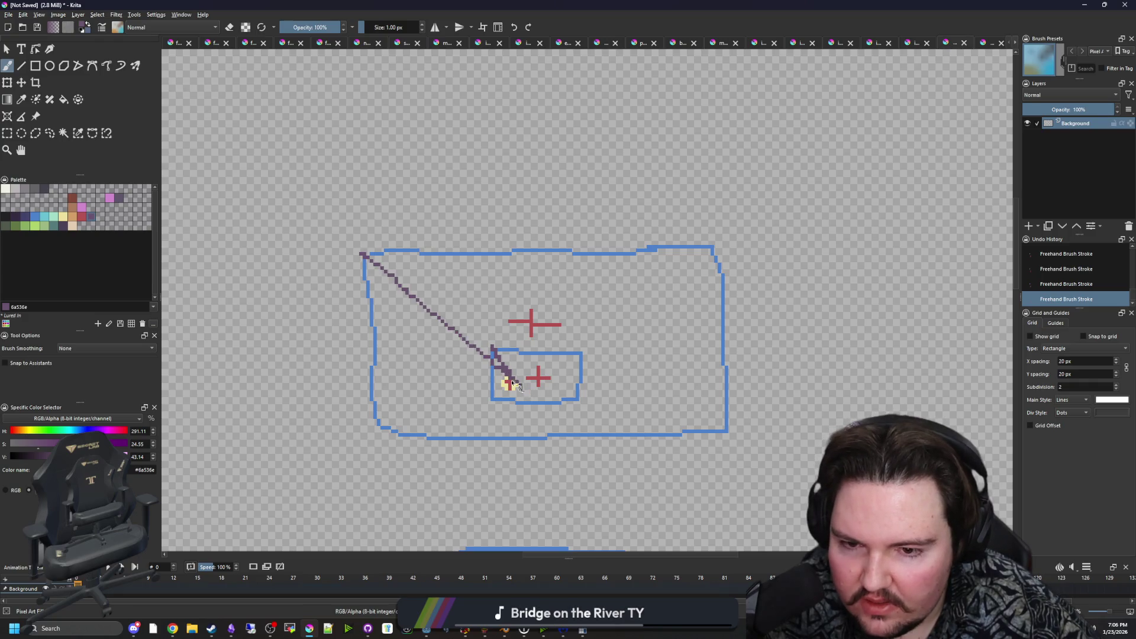
pyautogui.hotkey('ctrl', 'z')
pyautogui.hotkey('ctrl', 'z')
pyautogui.hotkey('alt', 'Tab')
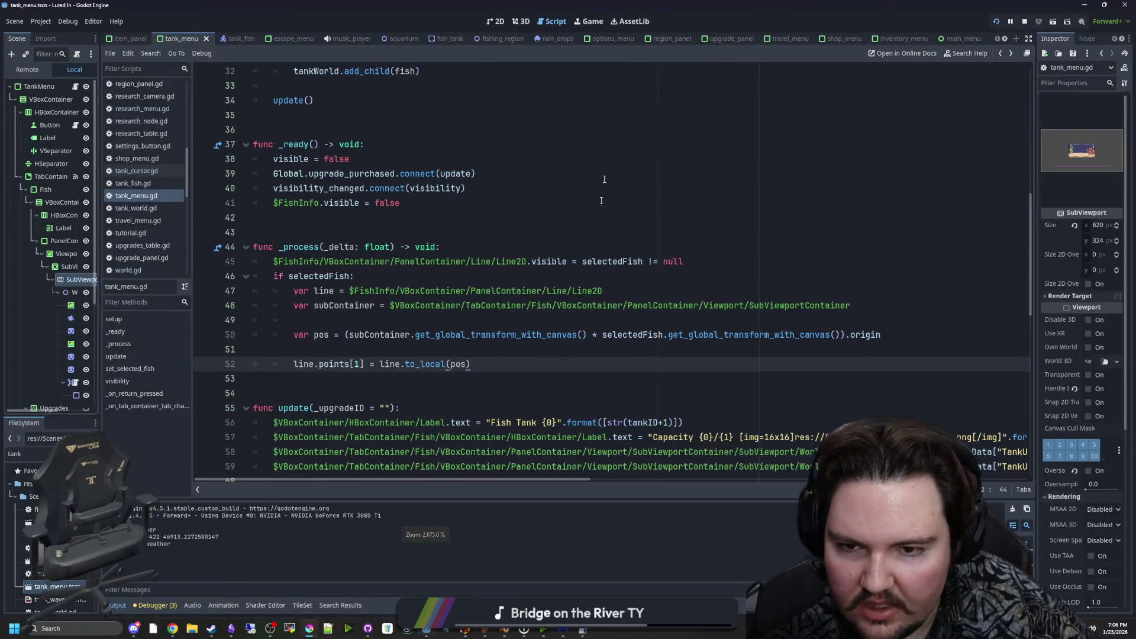
# Show the running game and open the left tank's Fish Tank 1 window with the carp's linked info panel.
pyautogui.click(588, 23)
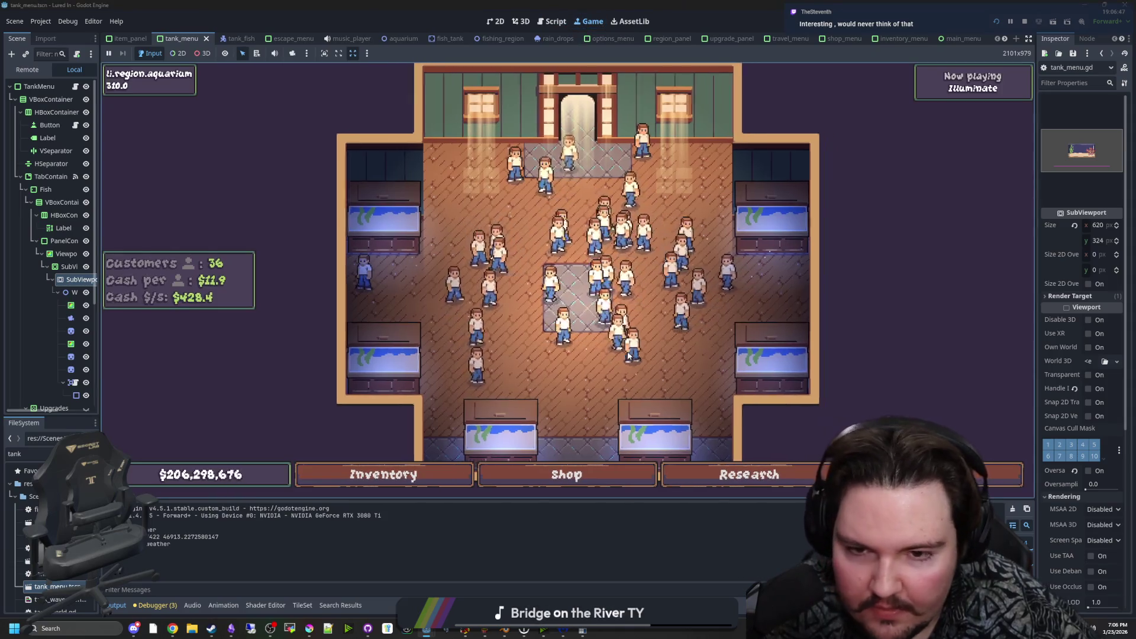
pyautogui.click(351, 236)
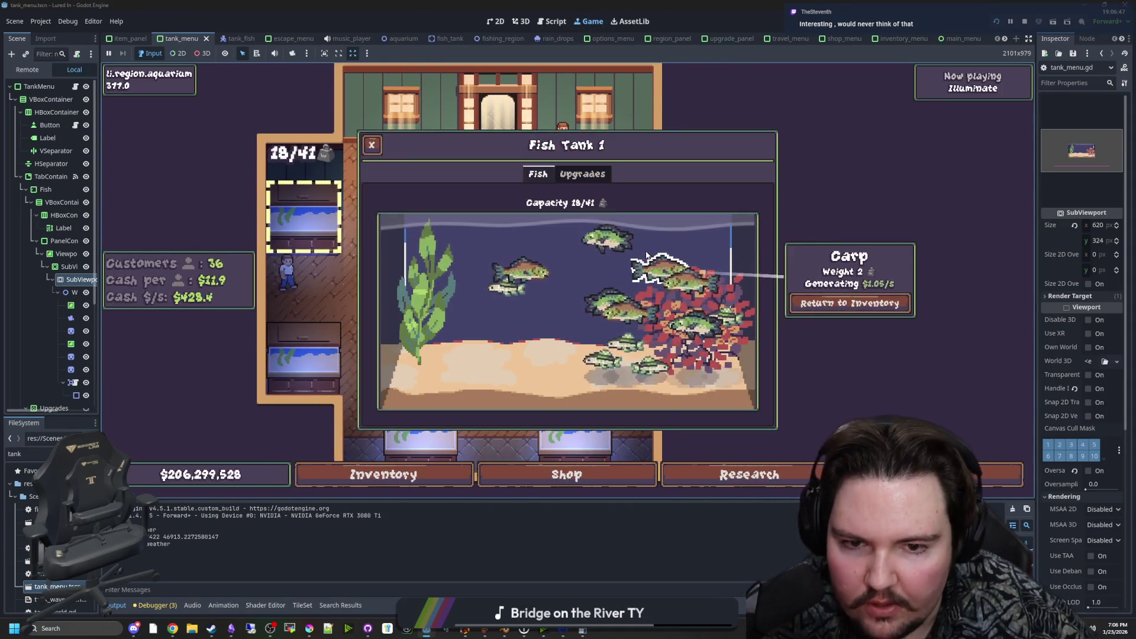
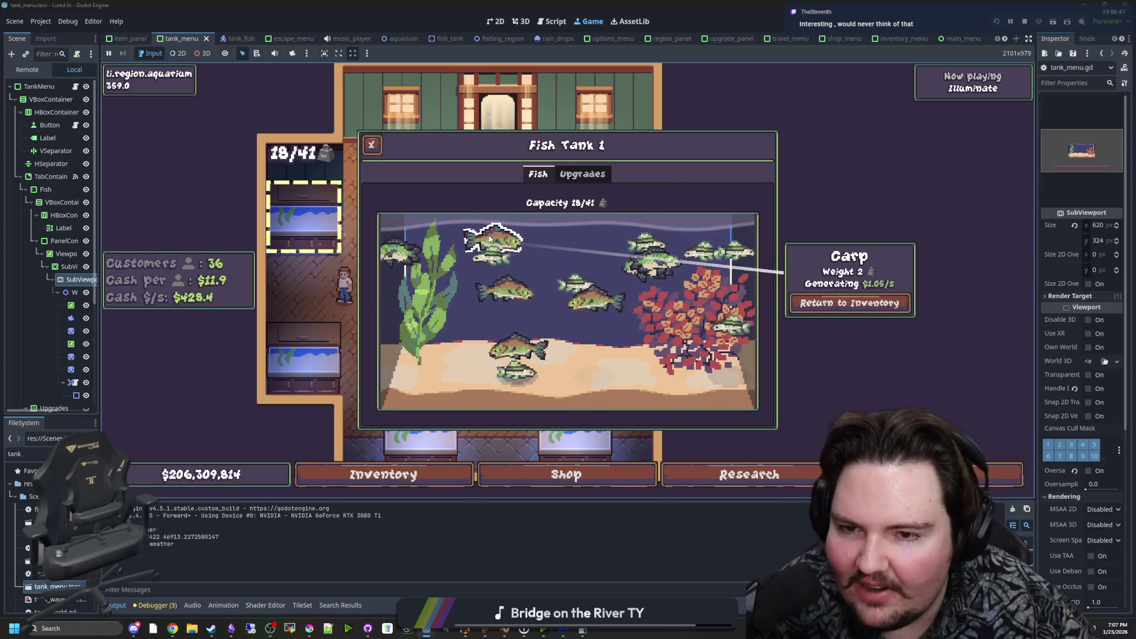
# In the running game, reopen Fish Tank 1 and check the fish info cards, including the Carp's, and the Upgrades.
pyautogui.press('Escape')
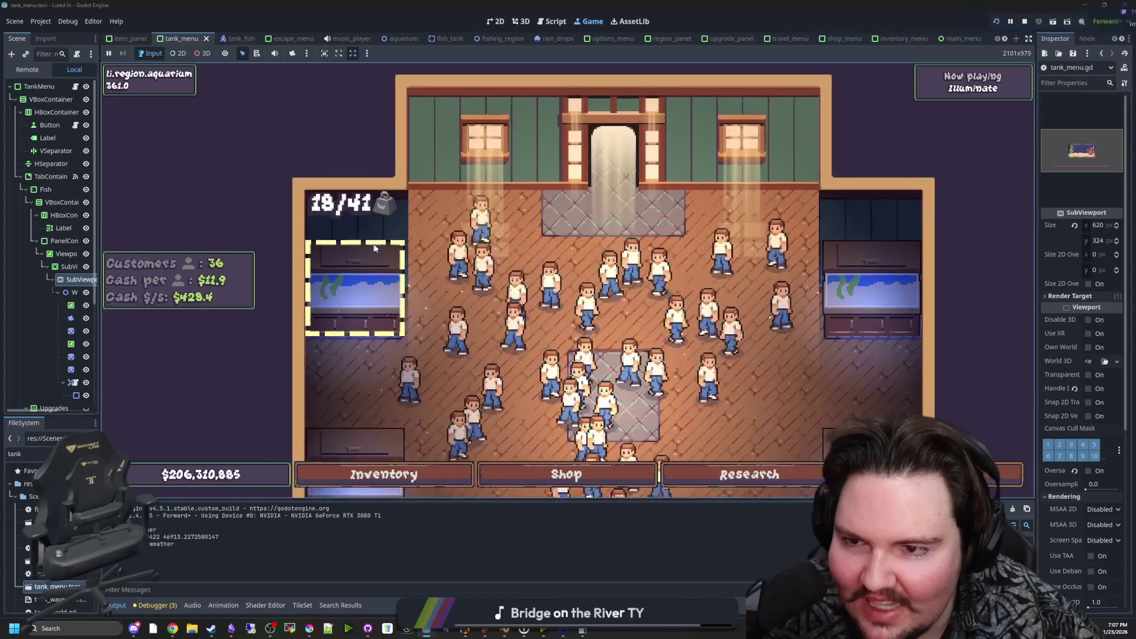
pyautogui.click(408, 274)
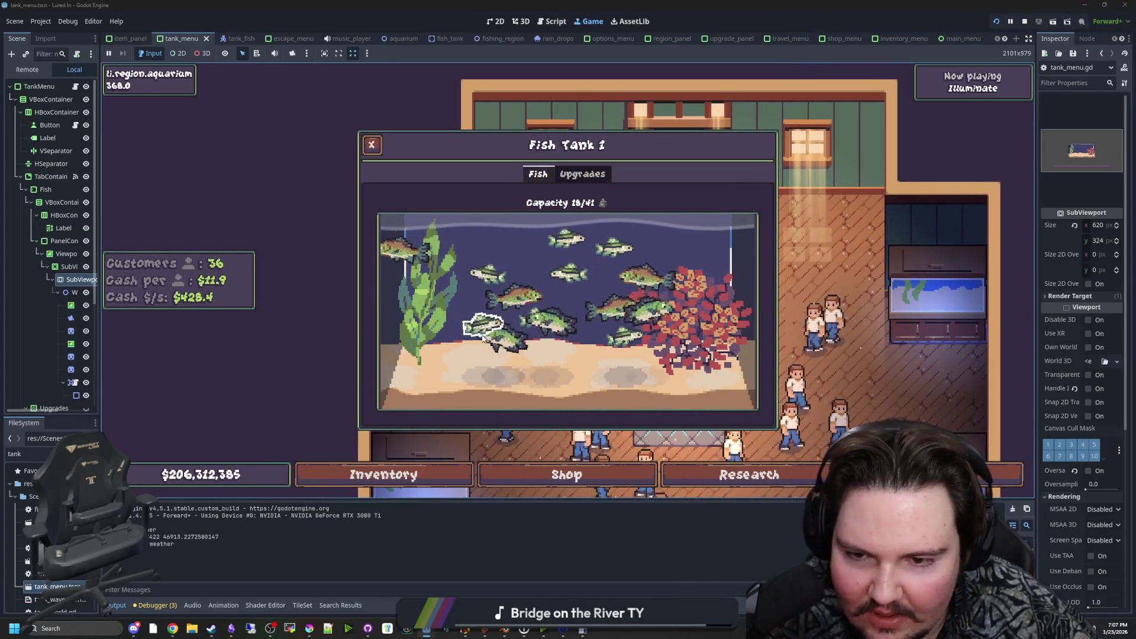
pyautogui.click(484, 335)
pyautogui.click(451, 325)
pyautogui.click(406, 242)
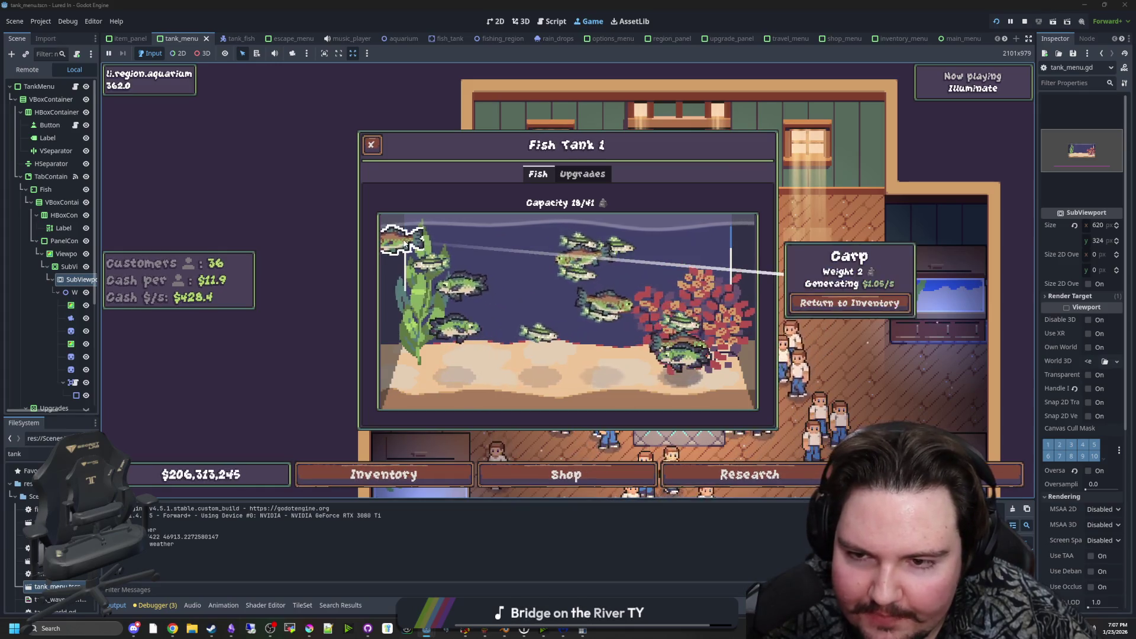
pyautogui.click(582, 173)
pyautogui.click(795, 450)
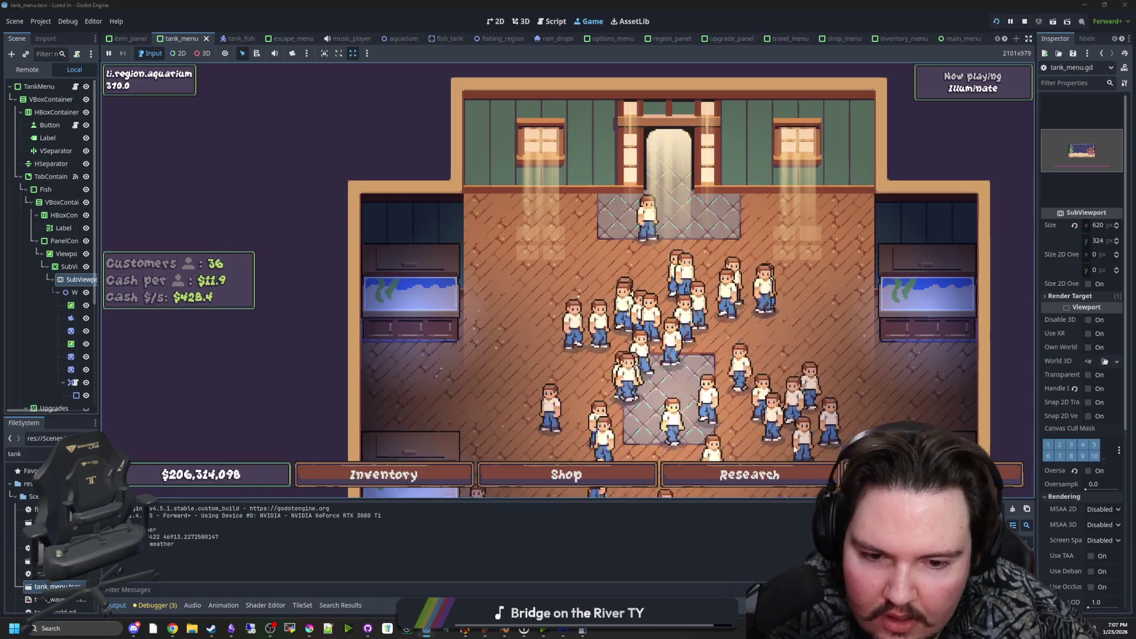
# Browse the Research panel, widen the scene tree dock, and stop the game.
pyautogui.click(786, 474)
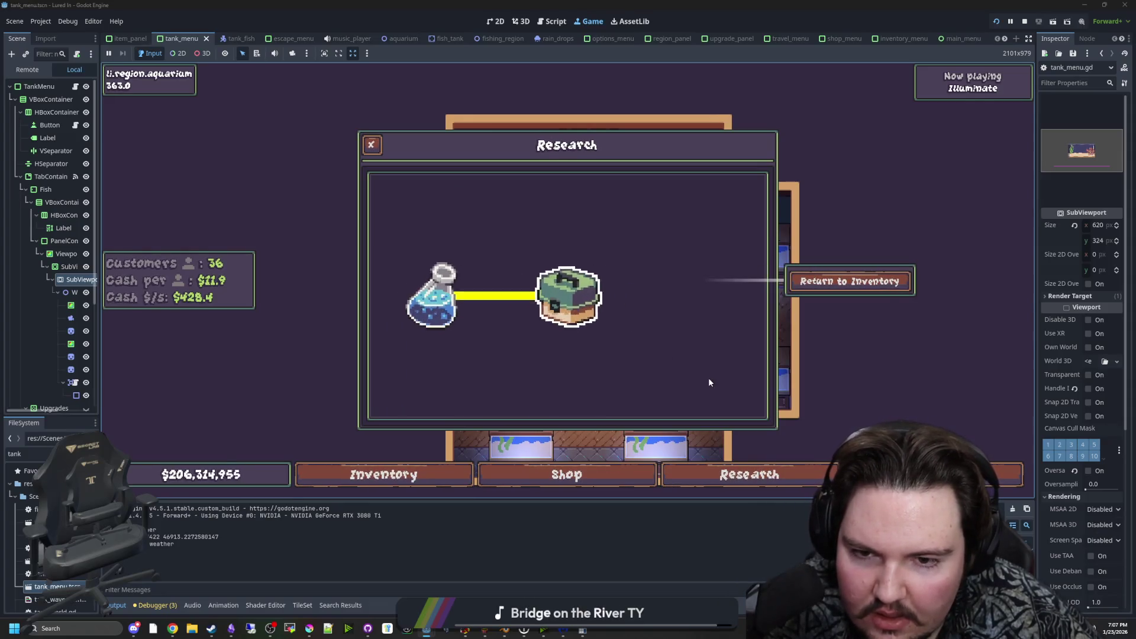
pyautogui.scroll(-5, 597, 368)
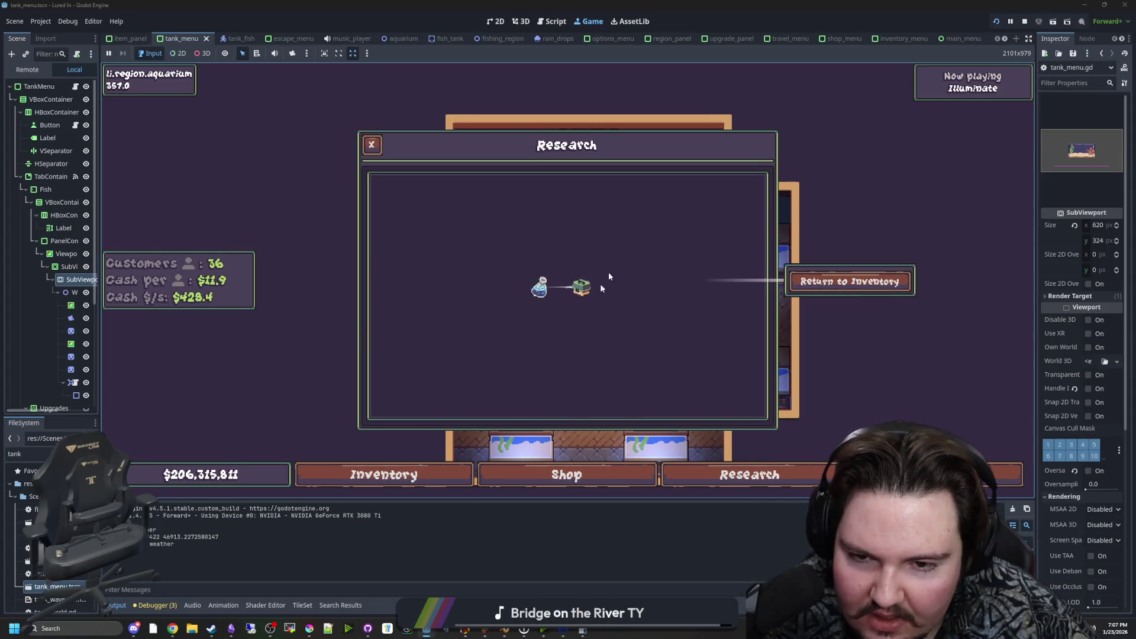
pyautogui.scroll(5, 624, 361)
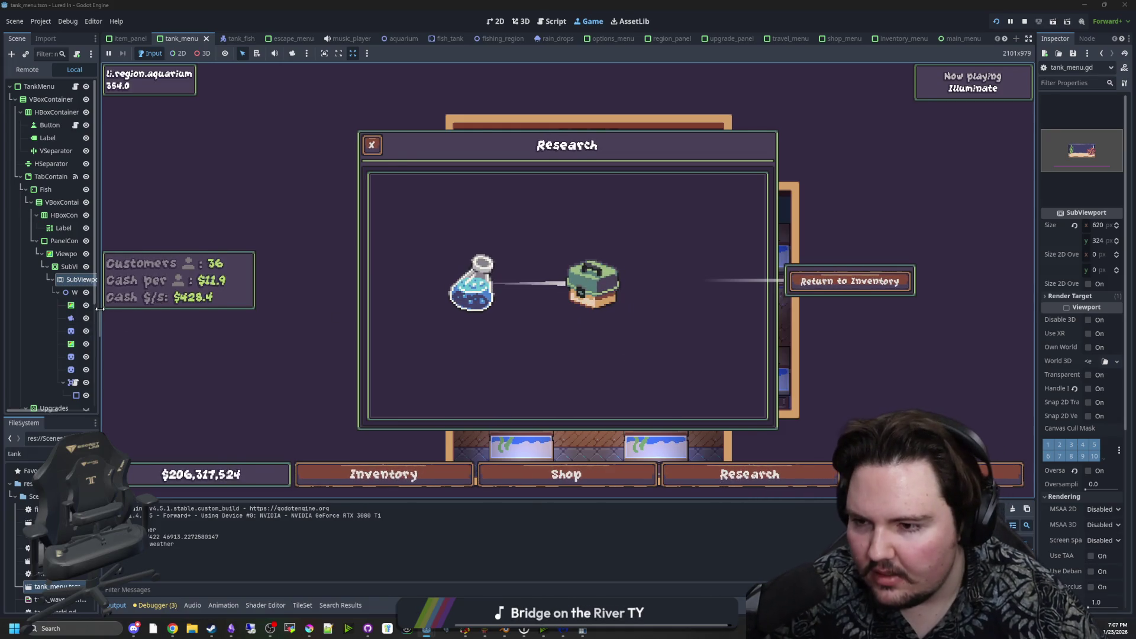
pyautogui.moveTo(99, 308); pyautogui.dragTo(218, 308)
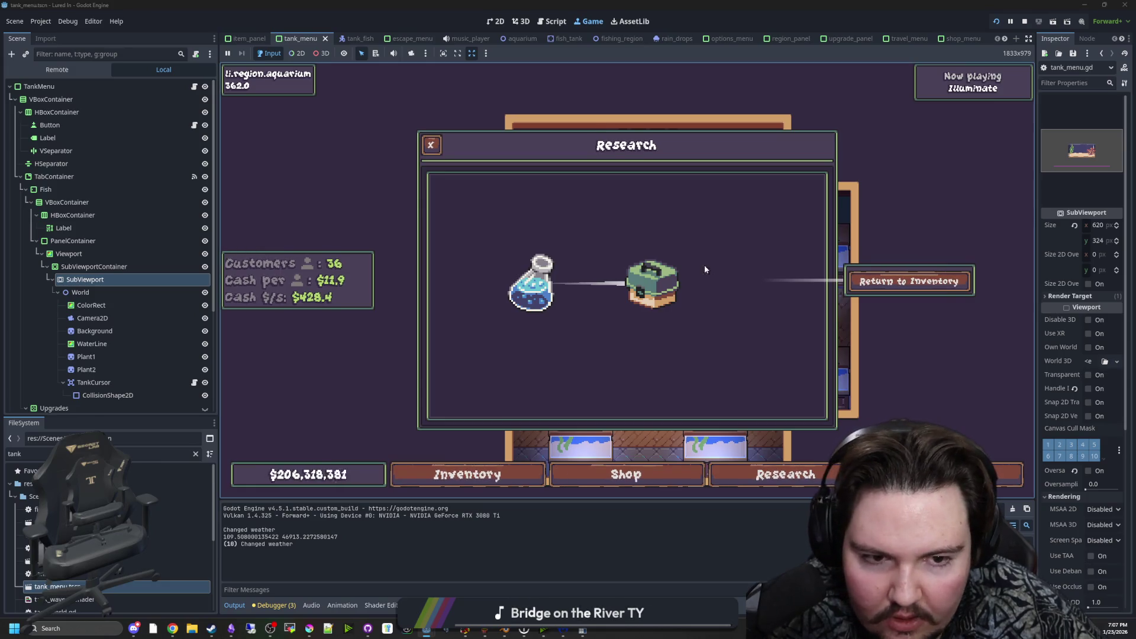
pyautogui.click(1022, 22)
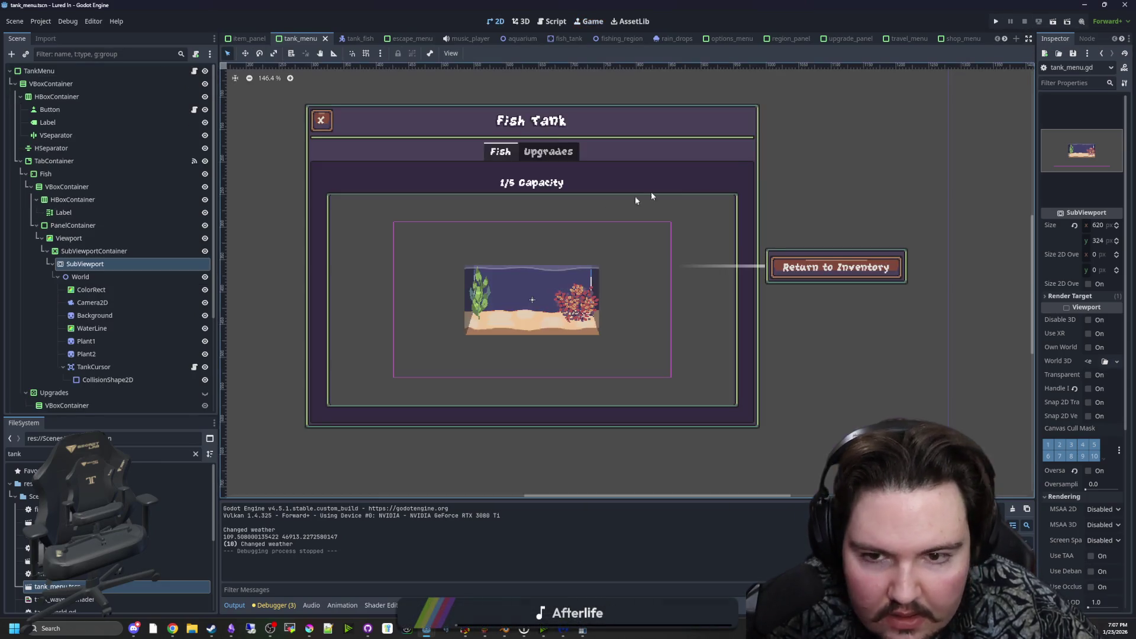
# Save the scene, then review tank_menu.gd and the World and TankMenu nodes.
pyautogui.hotkey('ctrl', 's')
pyautogui.hotkey('ctrl', 'F3')
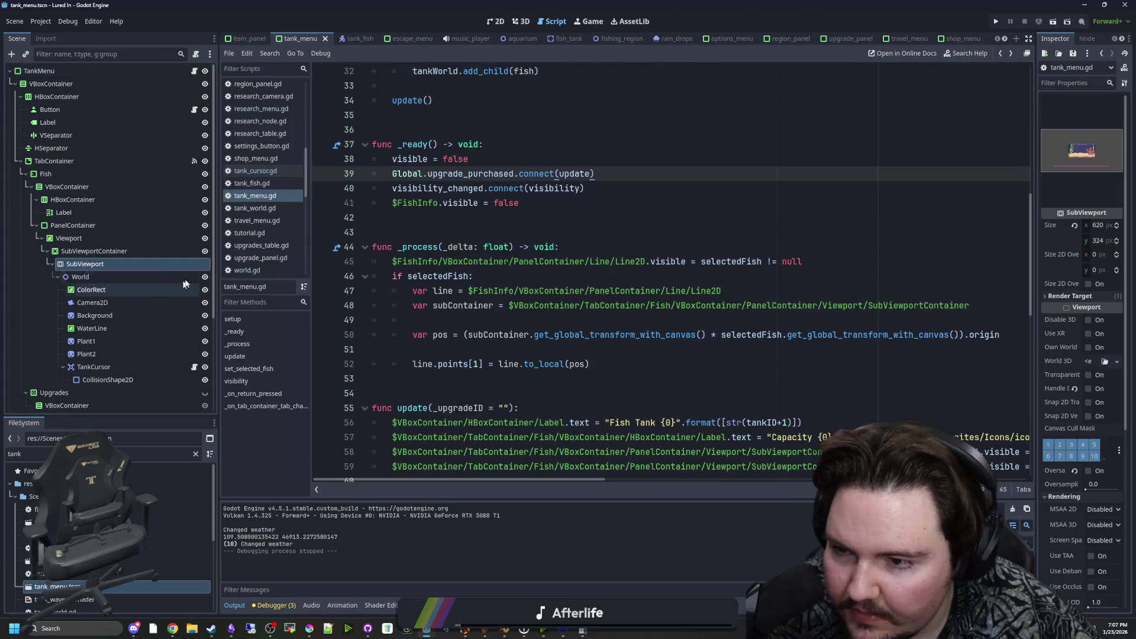
pyautogui.scroll(-4, 494, 471)
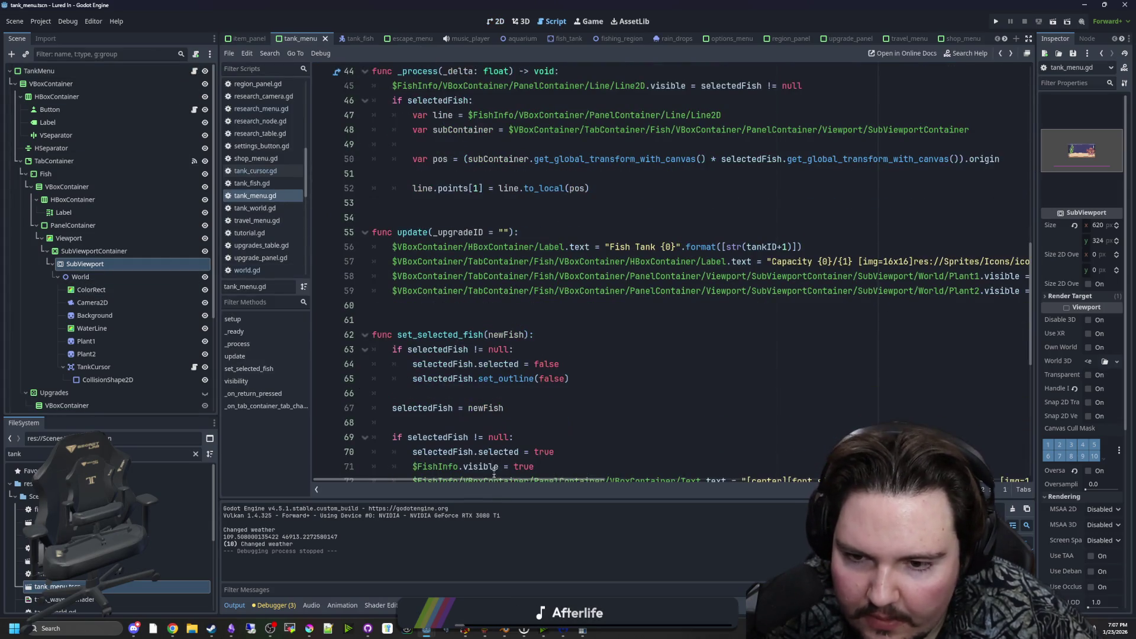
pyautogui.scroll(14, 421, 236)
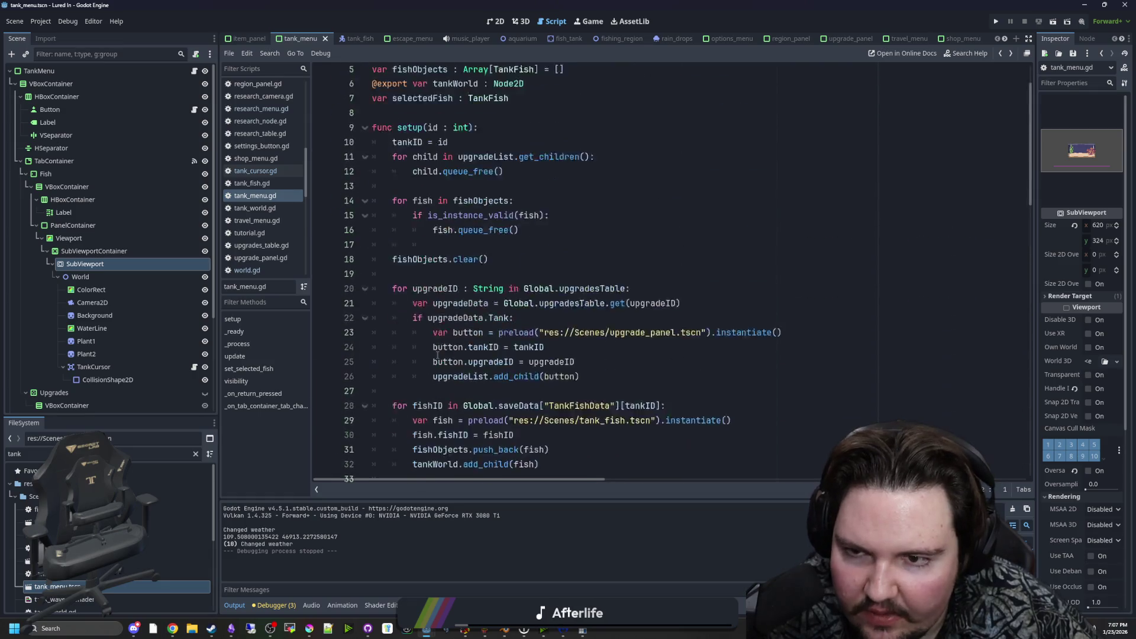
pyautogui.click(420, 175)
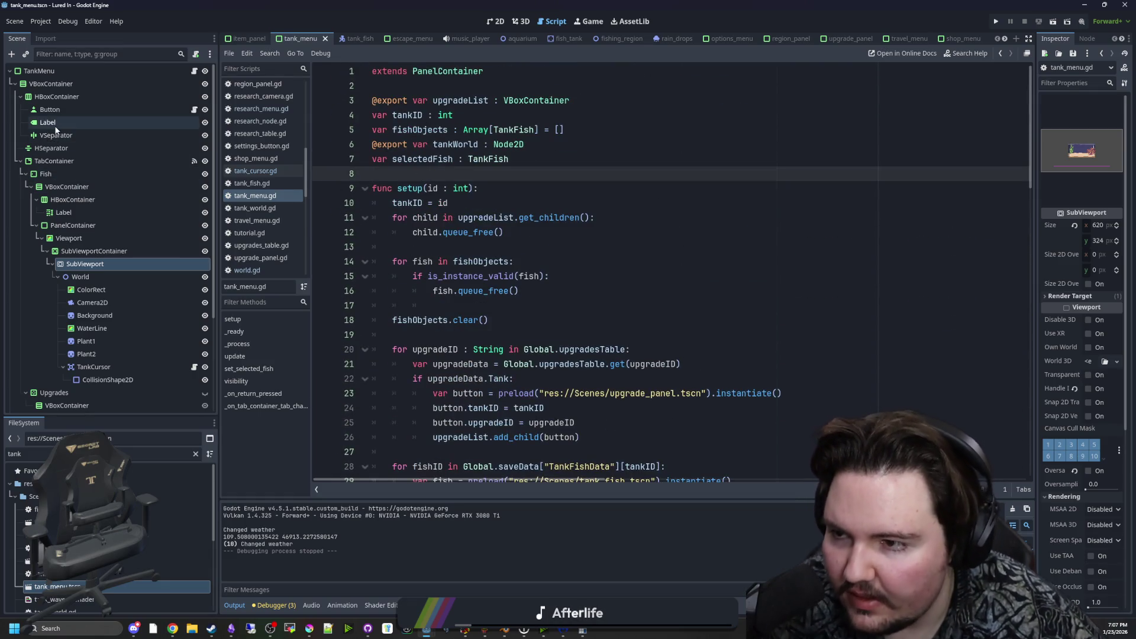
pyautogui.click(95, 276)
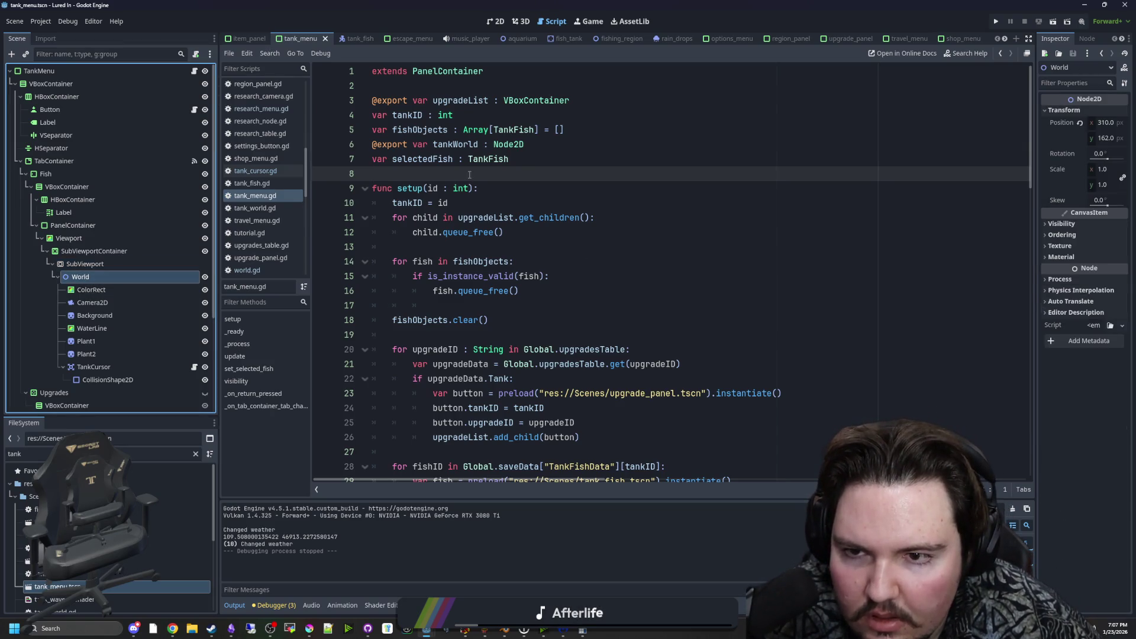
pyautogui.click(113, 74)
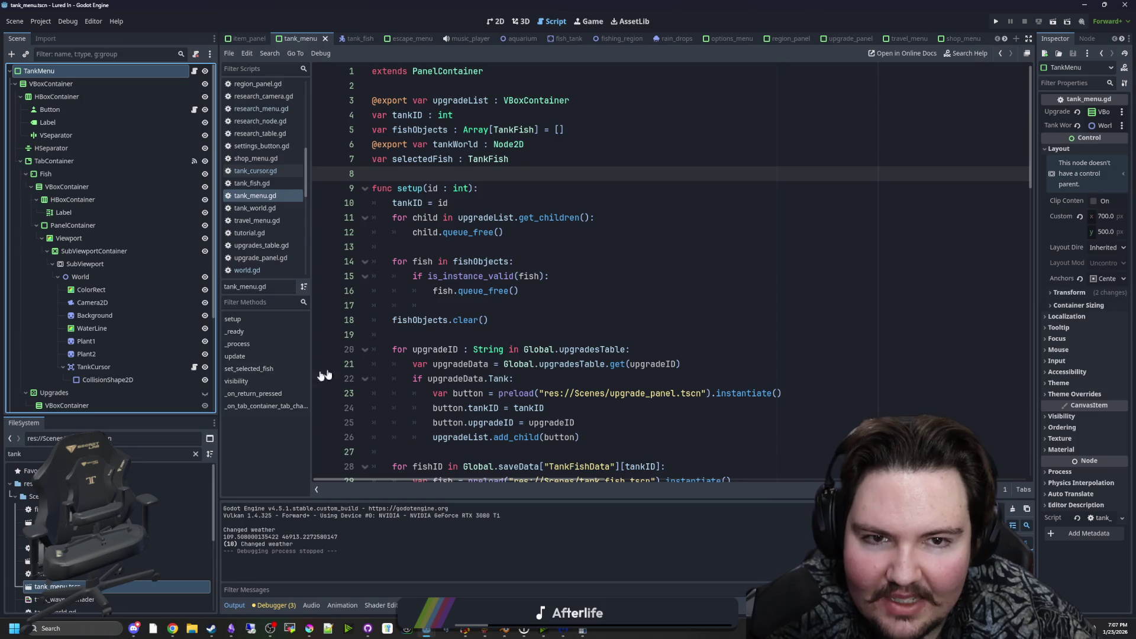
# Filter the FileSystem dock for 'researc' and open research_menu.tscn.
pyautogui.doubleClick(166, 453)
pyautogui.write('researc')
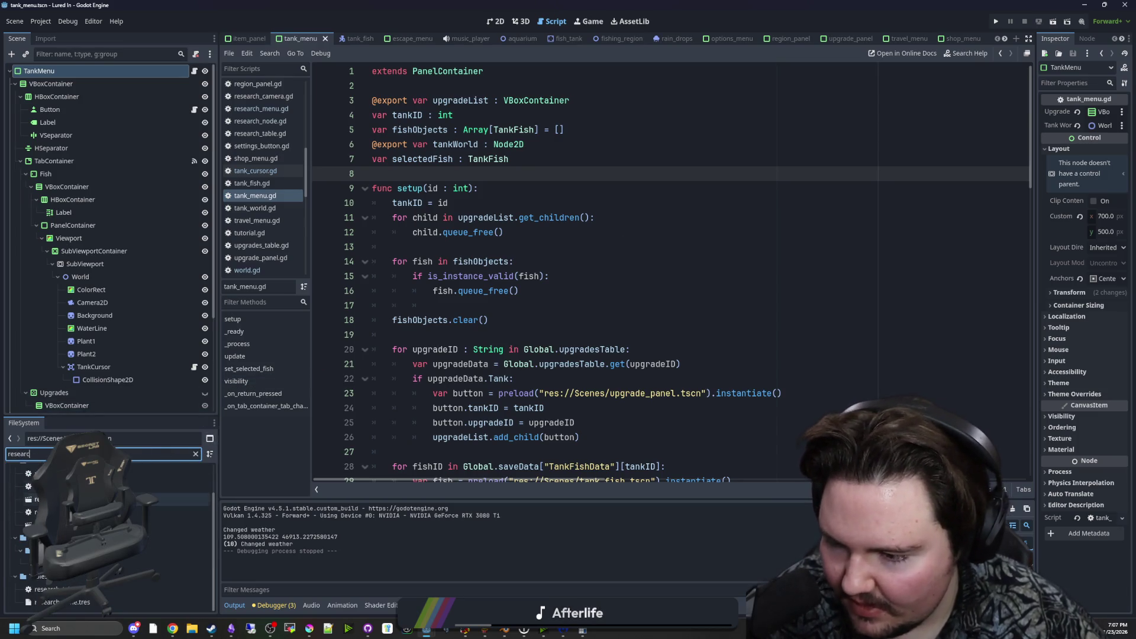
pyautogui.doubleClick(165, 499)
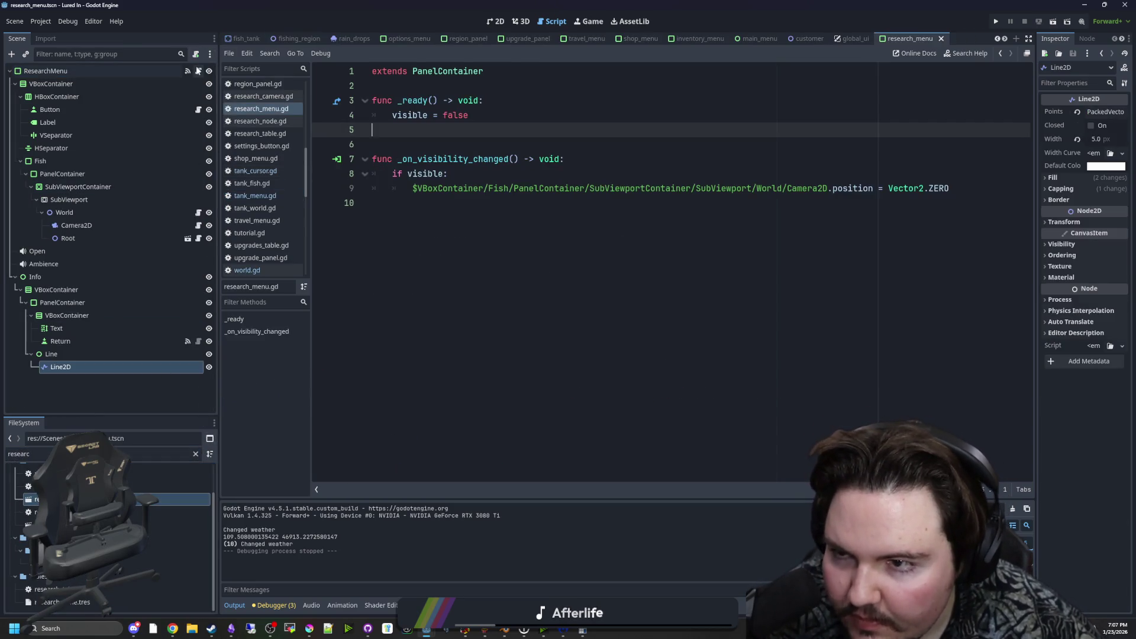
pyautogui.click(446, 91)
pyautogui.press('Return')
pyautogui.press('Return')
pyautogui.press('Up')
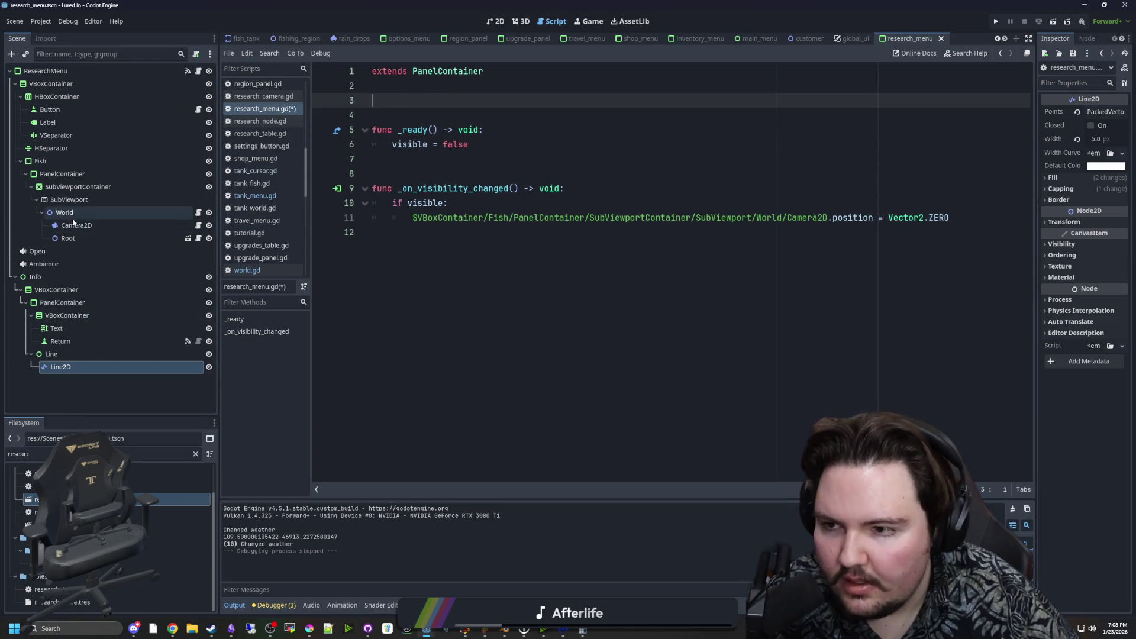
pyautogui.moveTo(65, 213); pyautogui.dragTo(488, 101)
pyautogui.press('Home')
pyautogui.write('var world =')
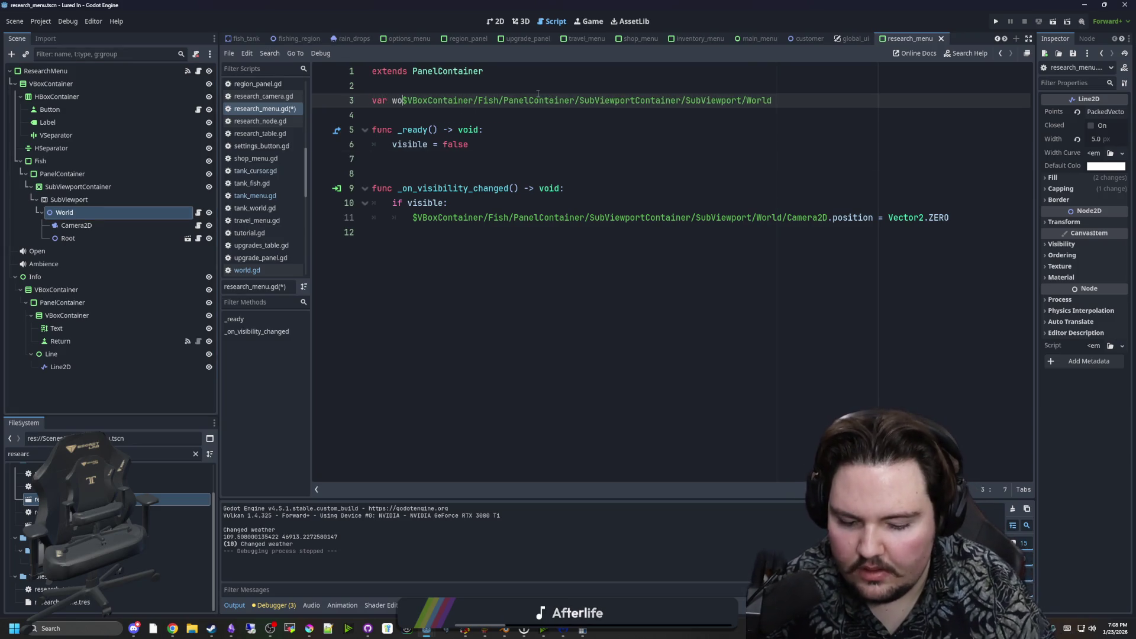
pyautogui.hotkey('ctrl', 'space')
pyautogui.click(373, 100)
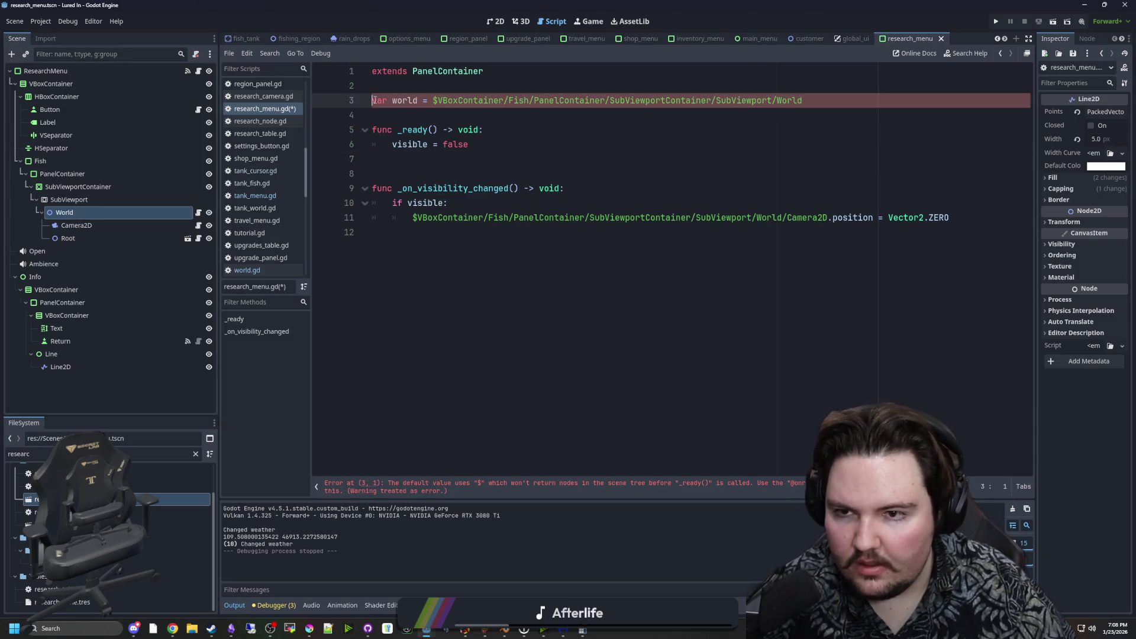
pyautogui.write('@onready')
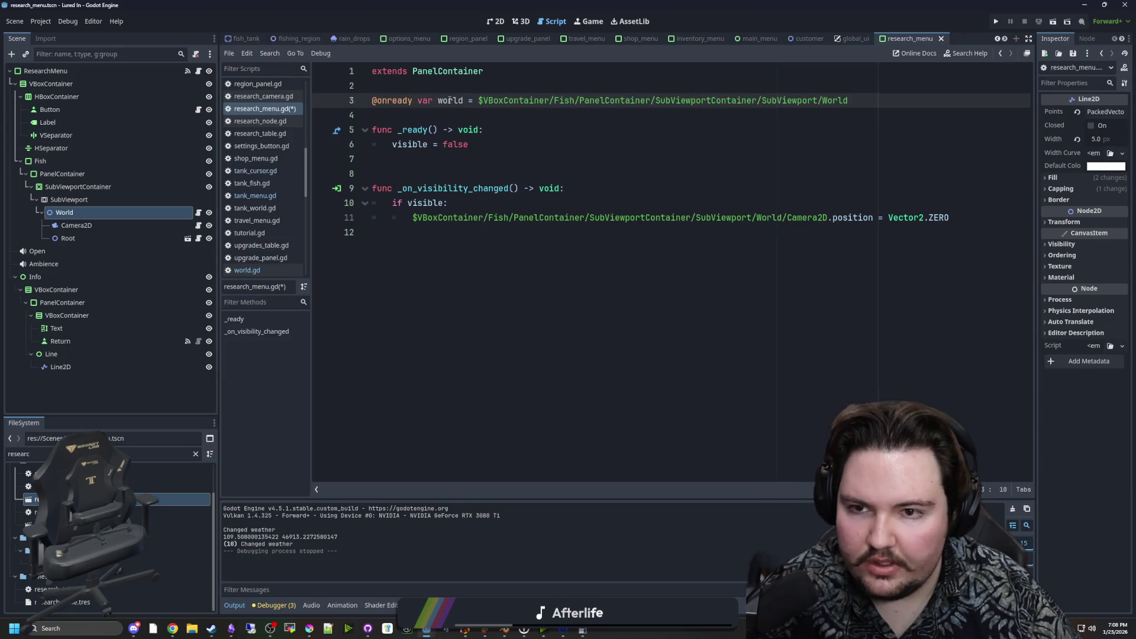
# Add a _process function with 'if world.selectedNode:' and the Line2D node path inside it.
pyautogui.click(458, 147)
pyautogui.click(425, 234)
pyautogui.press('Return')
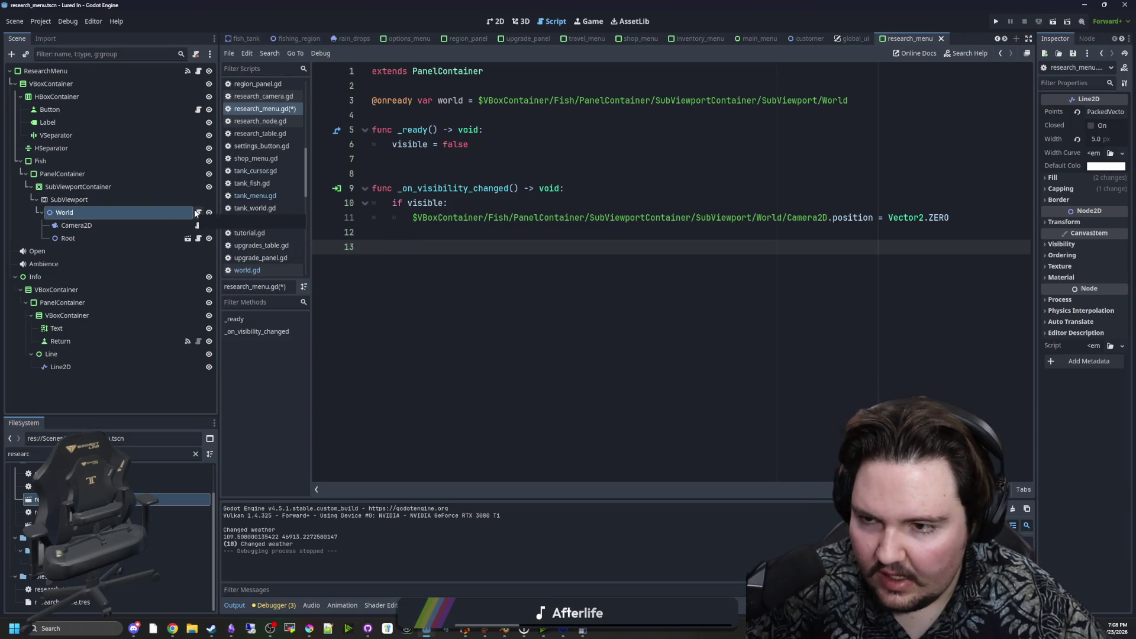
pyautogui.press('Return')
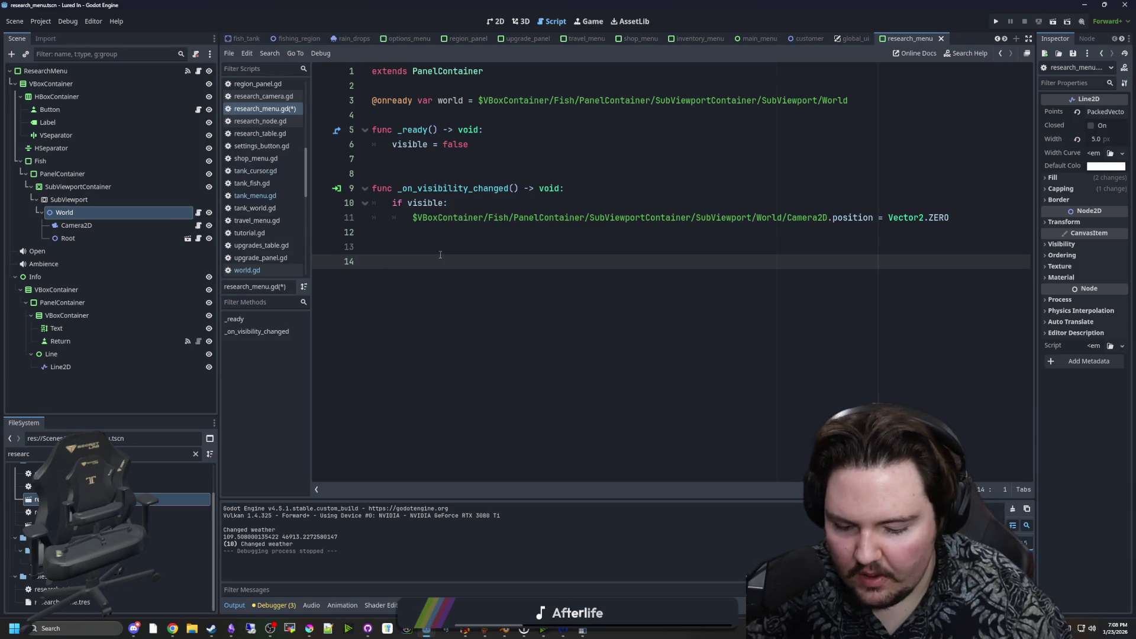
pyautogui.write('func _pro')
pyautogui.press('Return')
pyautogui.write('if world.selec')
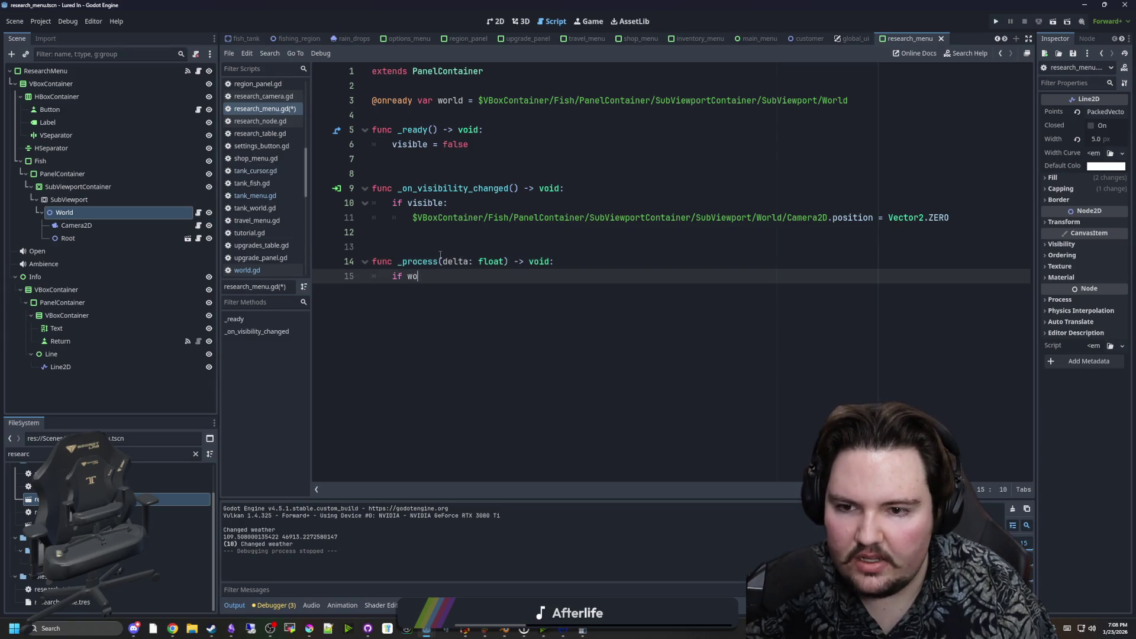
pyautogui.press('Return')
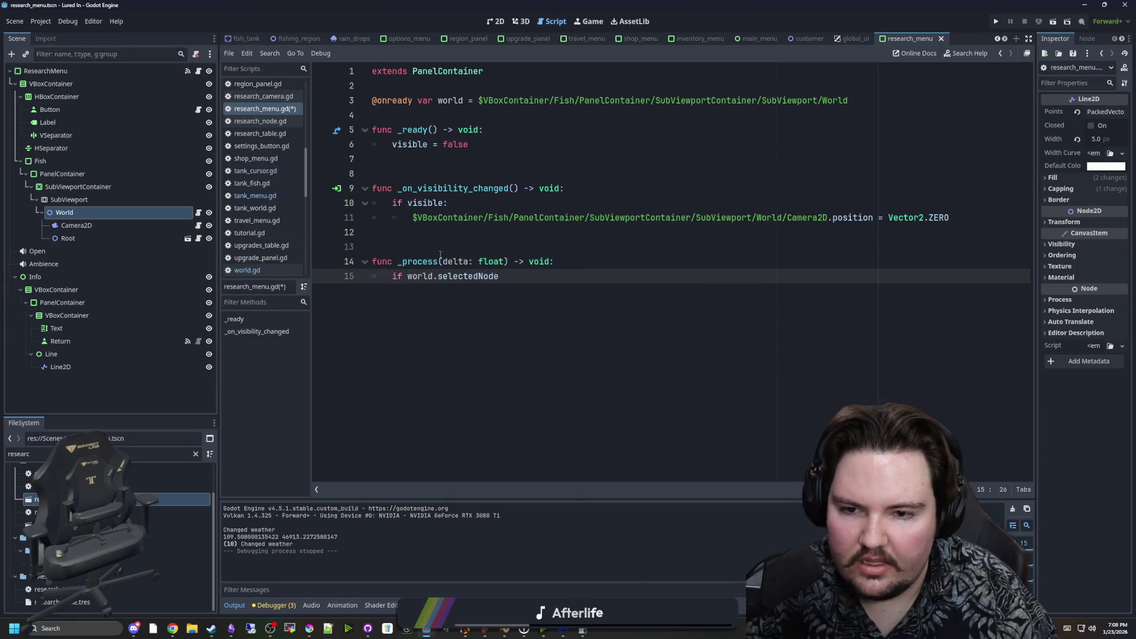
pyautogui.write(':')
pyautogui.press('Return')
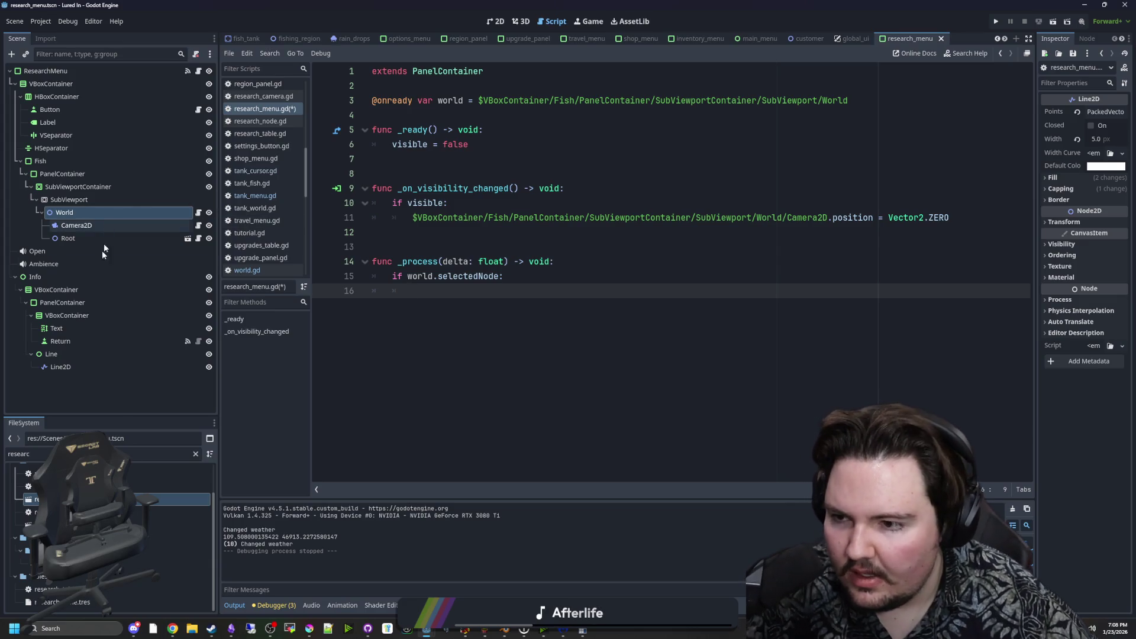
pyautogui.click(69, 367)
pyautogui.moveTo(73, 375)
pyautogui.mouseDown()
pyautogui.moveTo(446, 280)
pyautogui.moveTo(448, 289)
pyautogui.mouseUp()
pyautogui.click(532, 235)
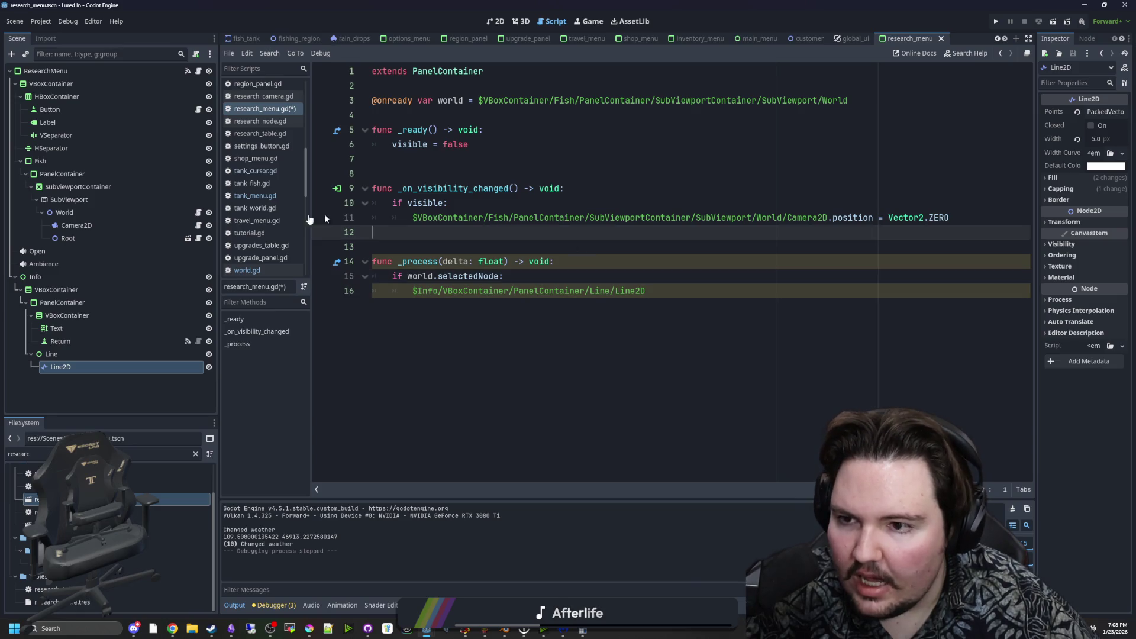
# Filter the FileSystem dock for 'glob' and open global.gd.
pyautogui.click(196, 454)
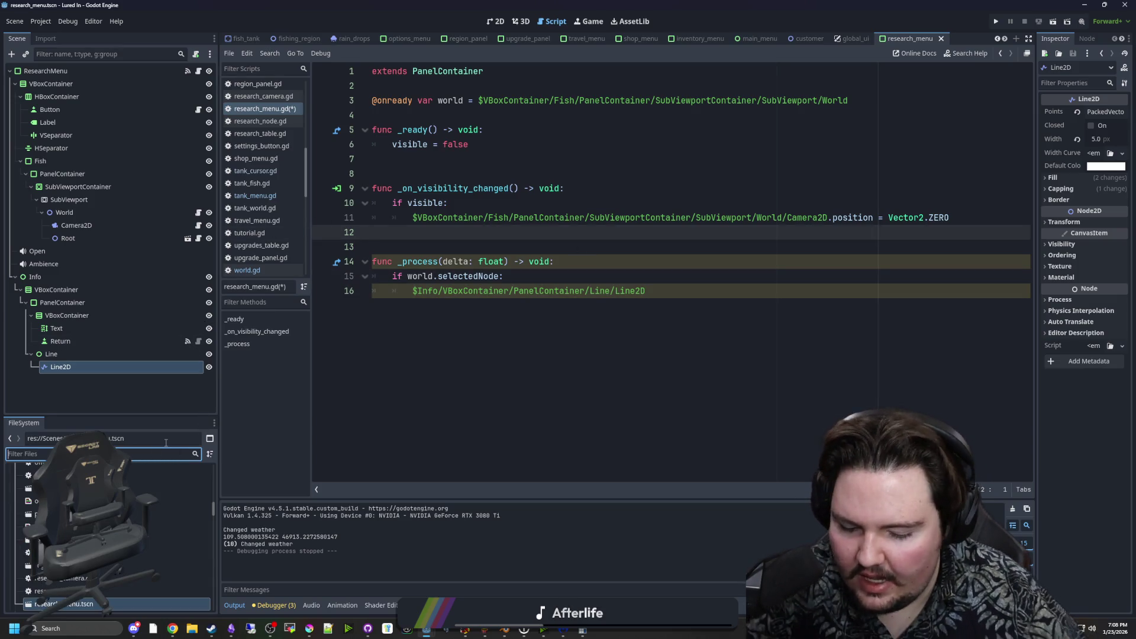
pyautogui.write('glob')
pyautogui.doubleClick(171, 548)
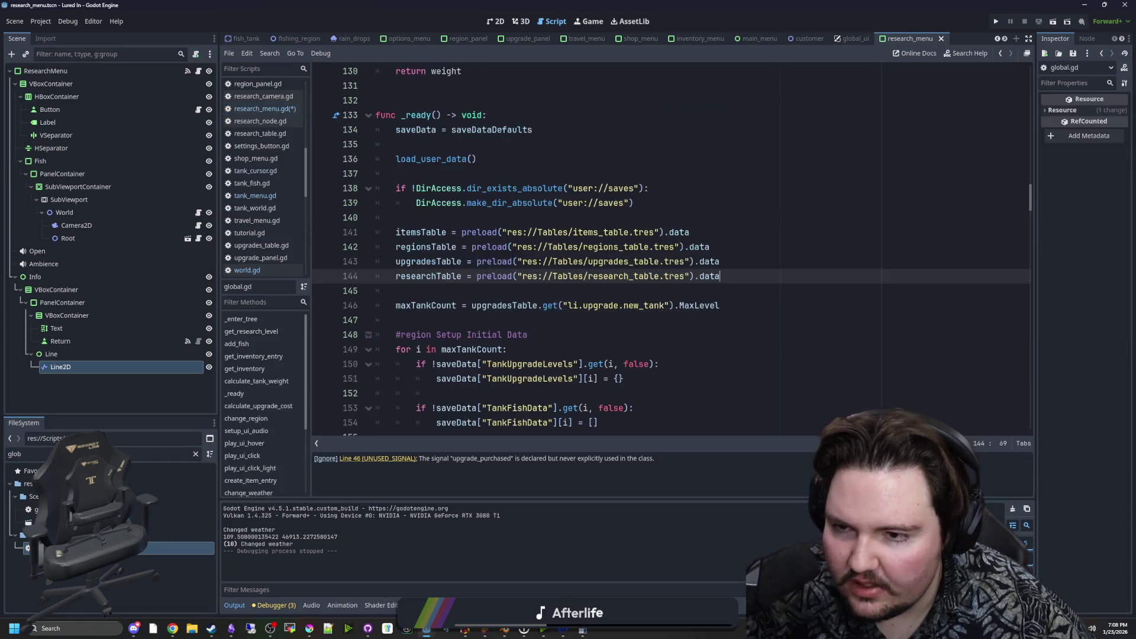
# Below calculate_tank_weight, write a convert_viewport_coordinate(subViewport, nodePosition) header returning Vector2.
pyautogui.scroll(3, 613, 384)
pyautogui.click(416, 260)
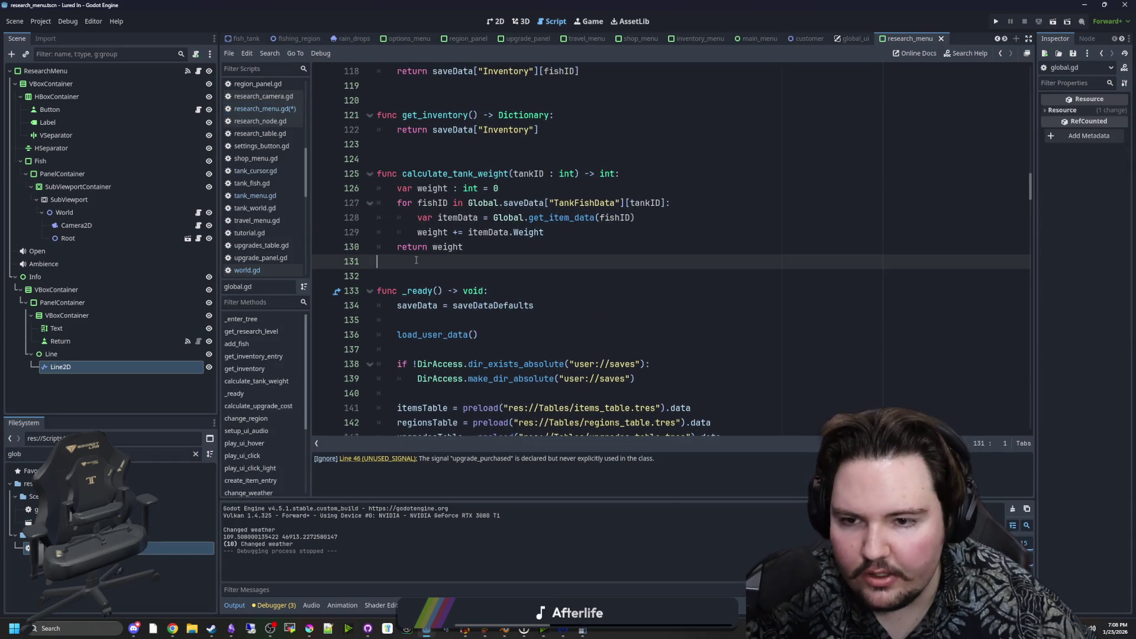
pyautogui.press('Return')
pyautogui.press('Return')
pyautogui.press('Return')
pyautogui.write('func ')
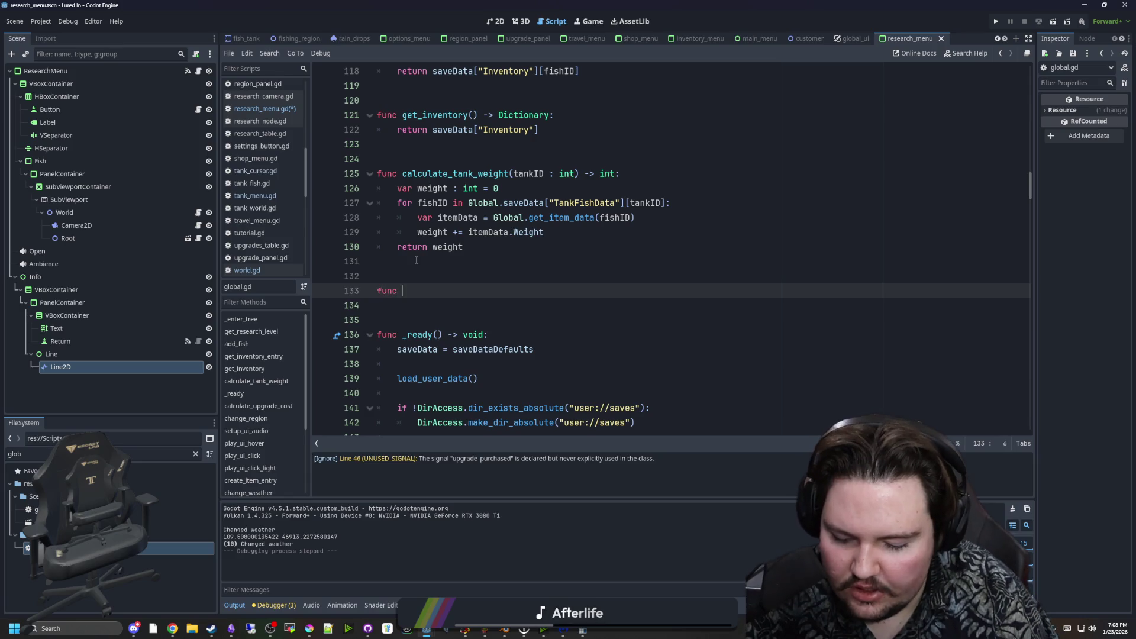
pyautogui.write('convert_viewport_')
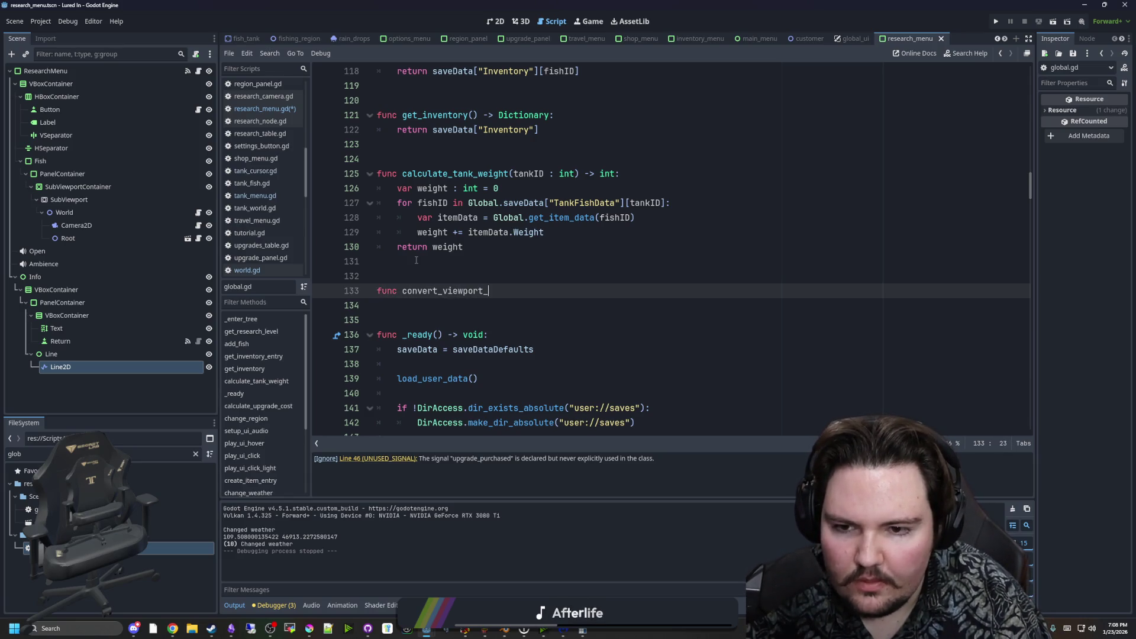
pyautogui.write('coordin')
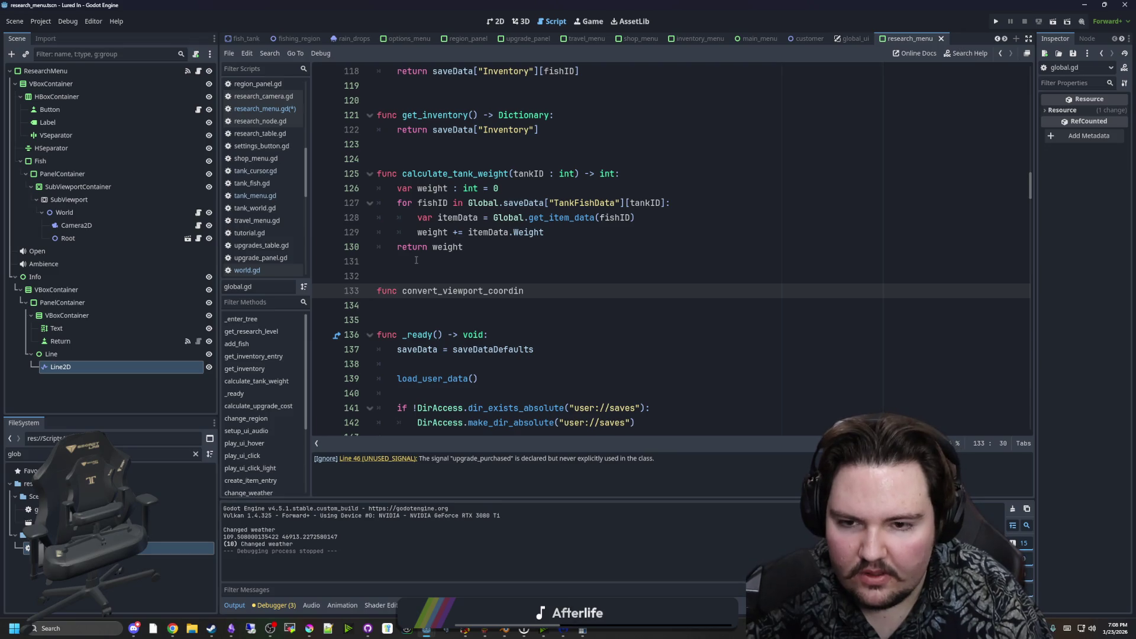
pyautogui.write('ate()')
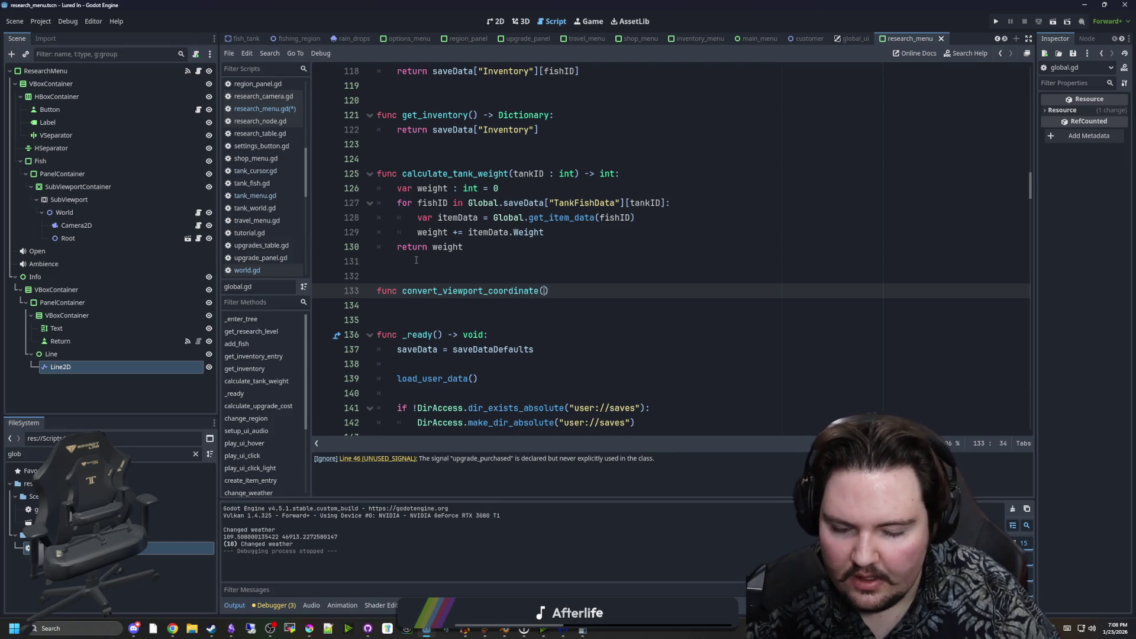
pyautogui.write('subViewpor')
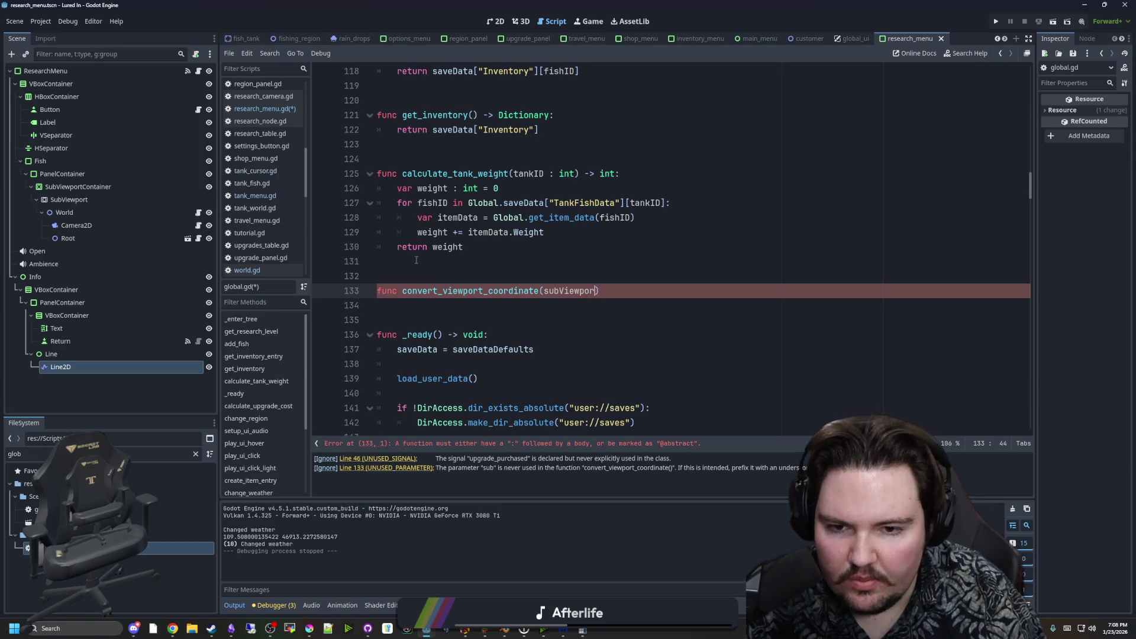
pyautogui.write('t, ')
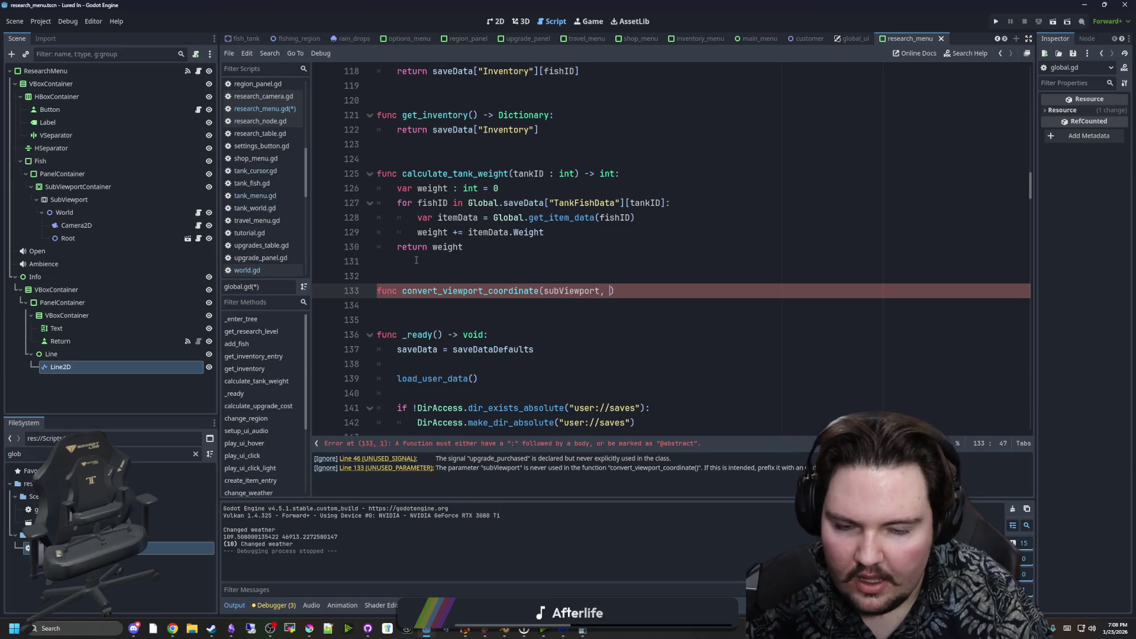
pyautogui.write('node')
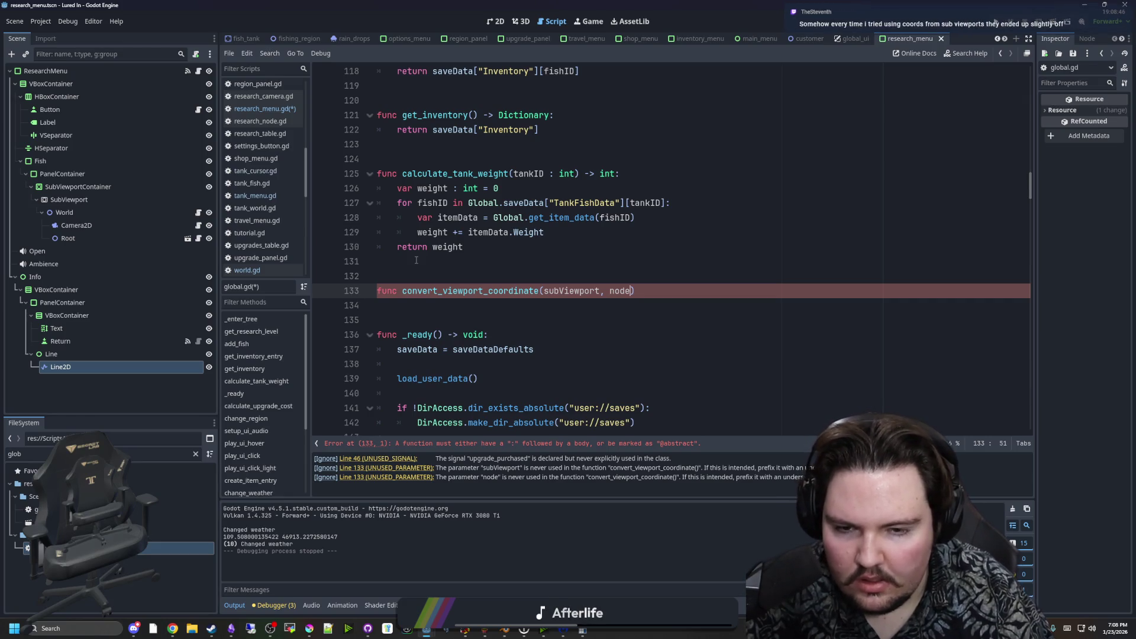
pyautogui.press('BackSpace')
pyautogui.press('BackSpace')
pyautogui.press('BackSpace')
pyautogui.write('nodePosition')
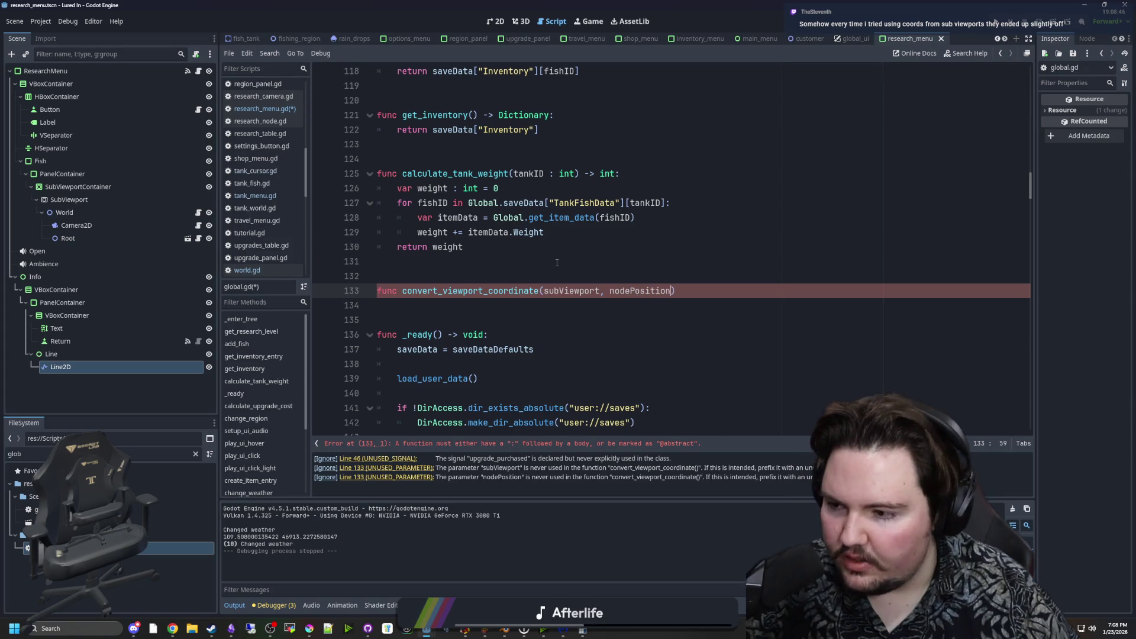
pyautogui.click(695, 346)
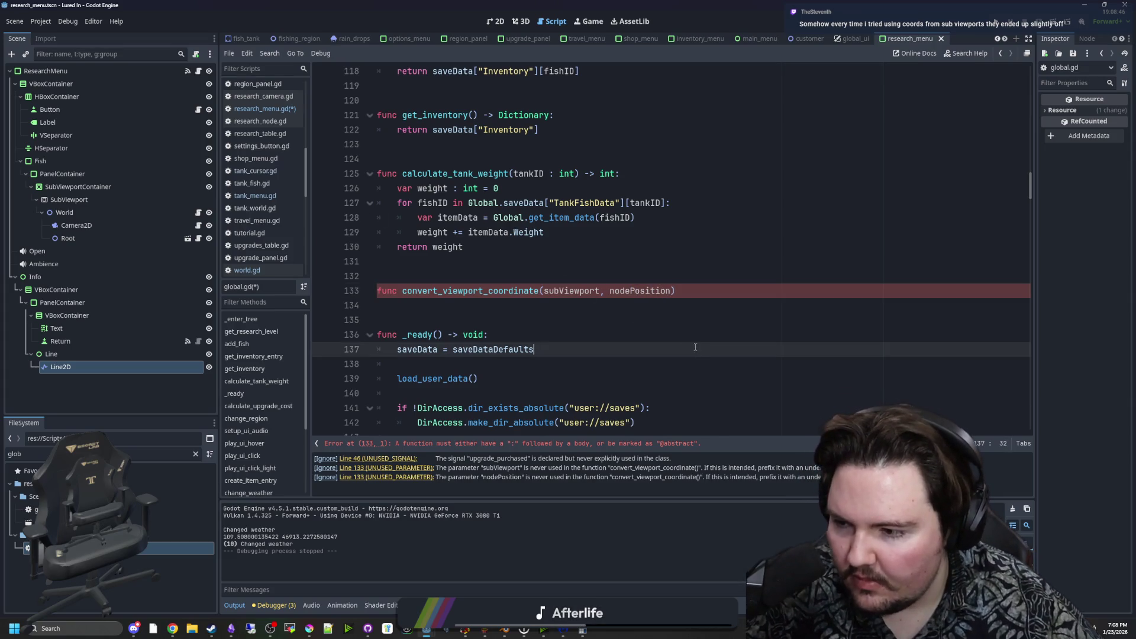
pyautogui.click(715, 297)
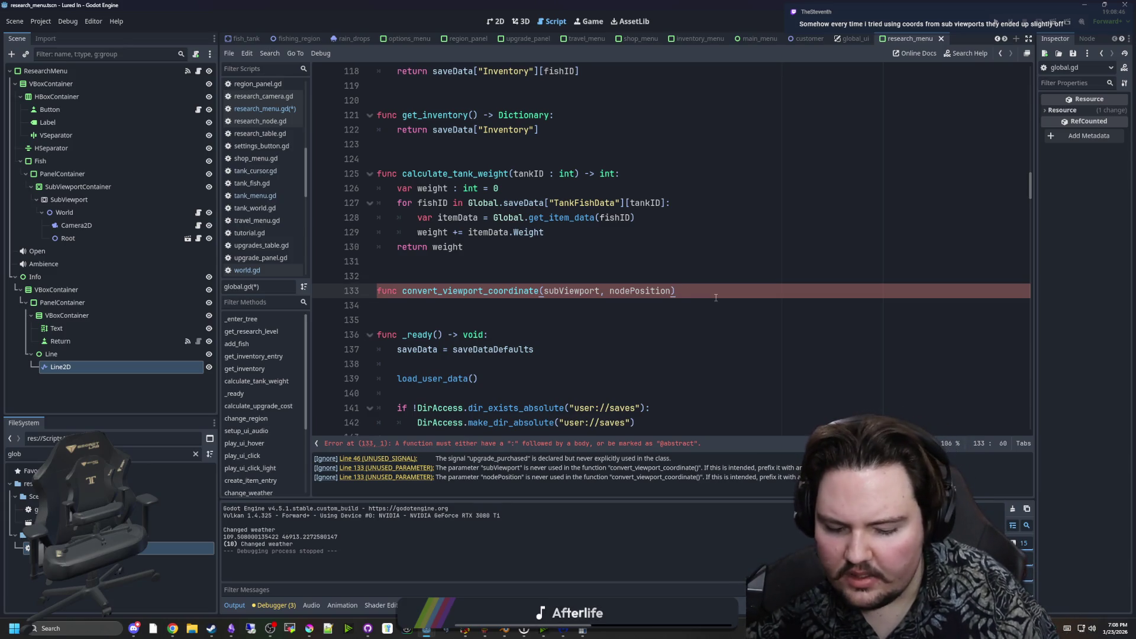
pyautogui.write('->Vector2')
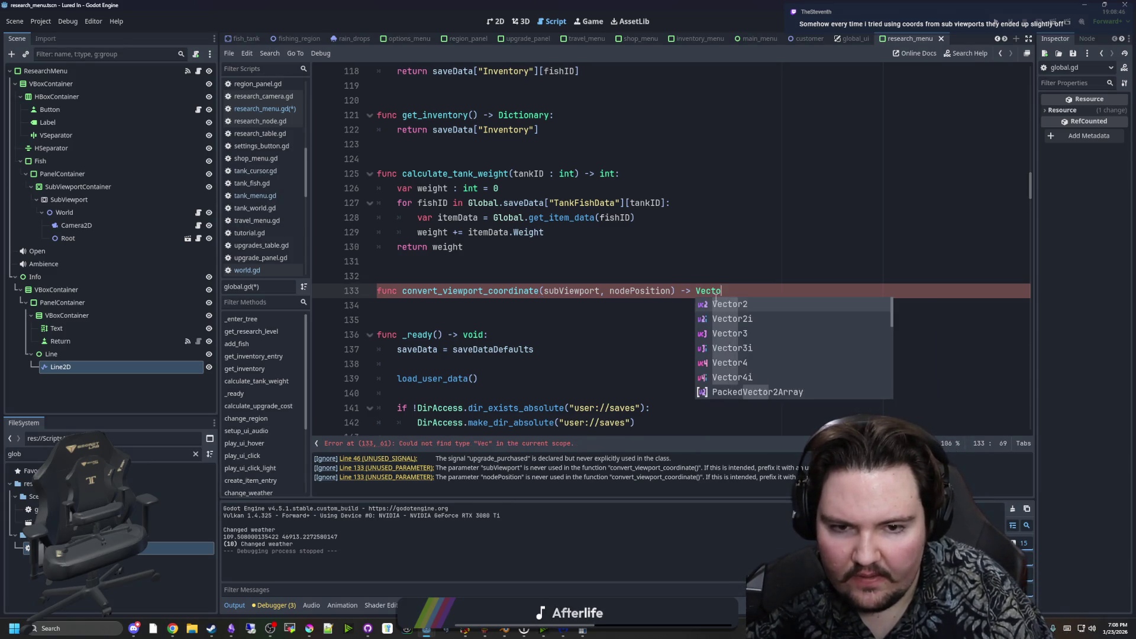
pyautogui.write(':')
pyautogui.press('Return')
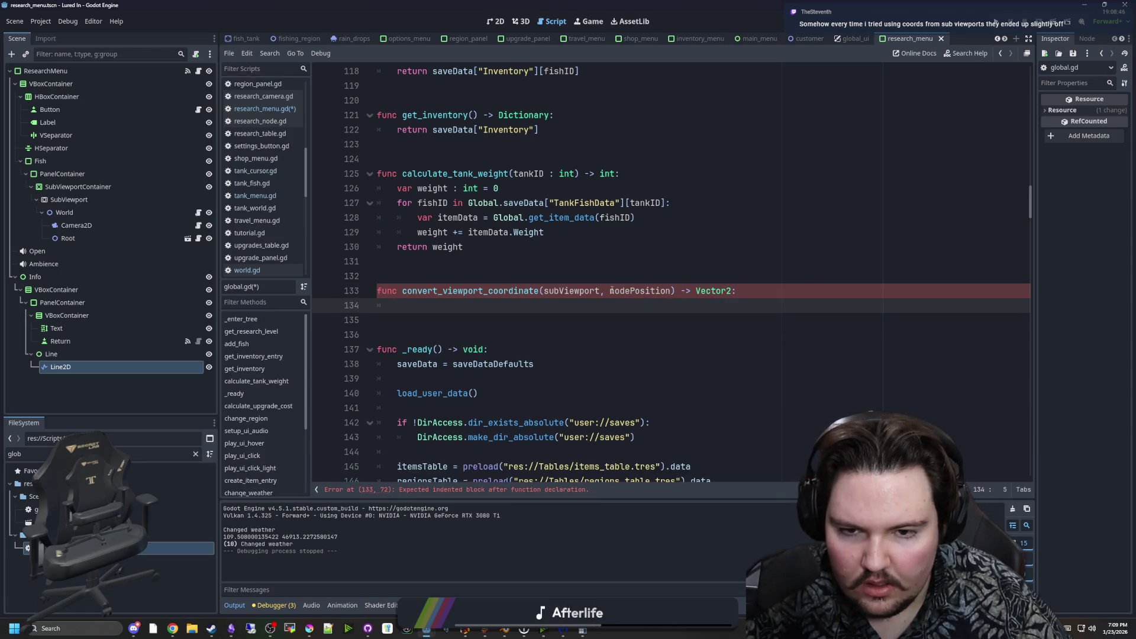
# Type subViewport as SubViewport and nodePosition as Vector2.
pyautogui.click(604, 290)
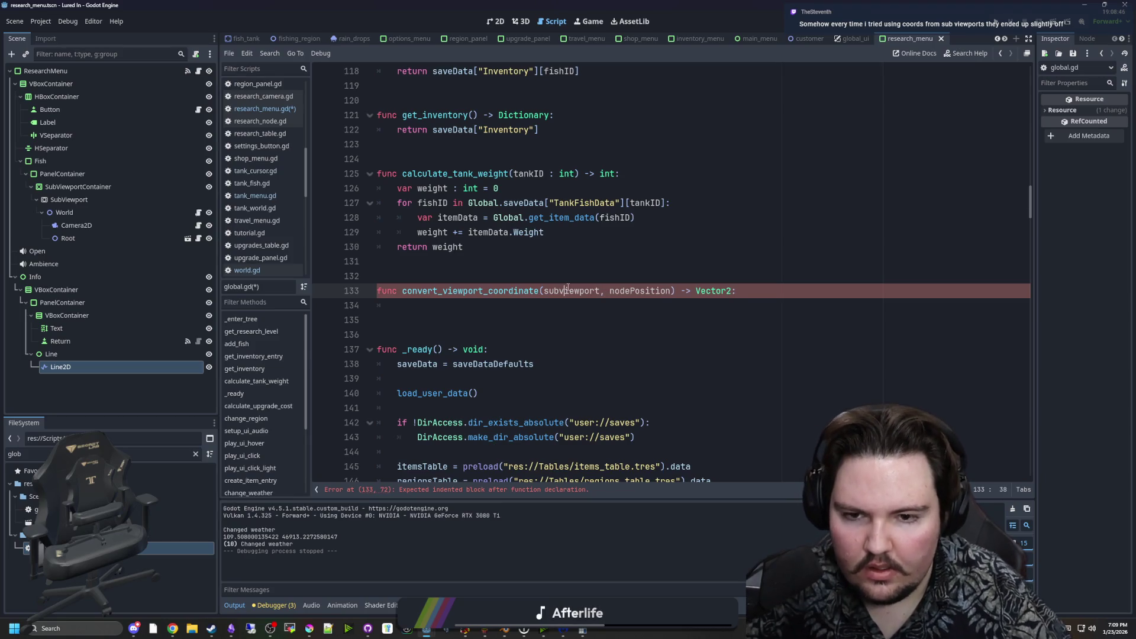
pyautogui.write('v: Sub')
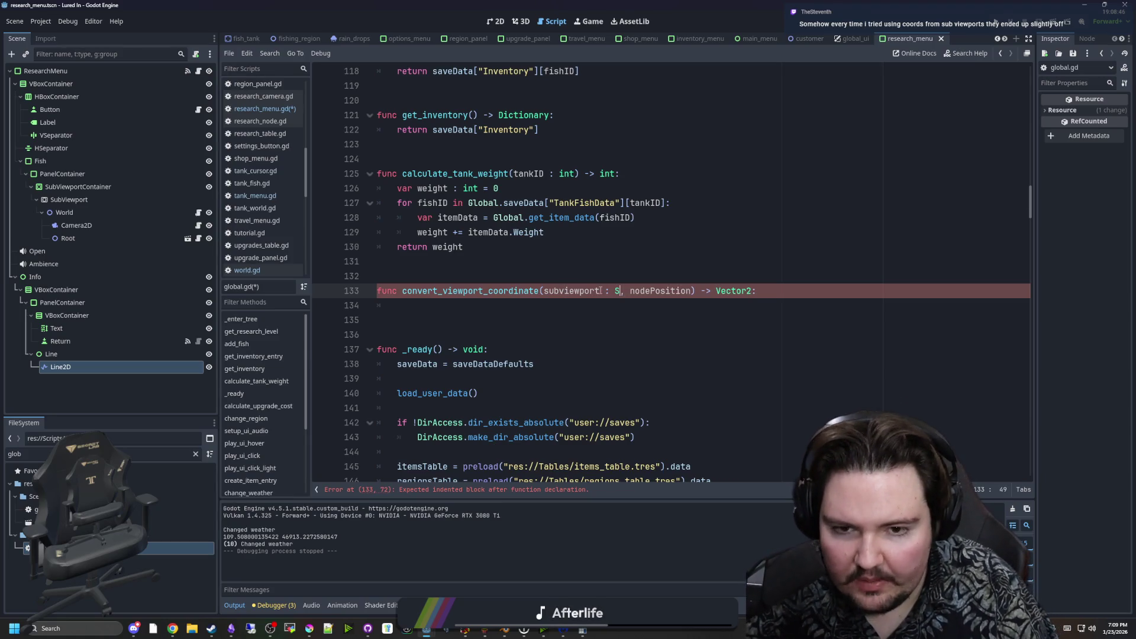
pyautogui.press('Down')
pyautogui.press('Return')
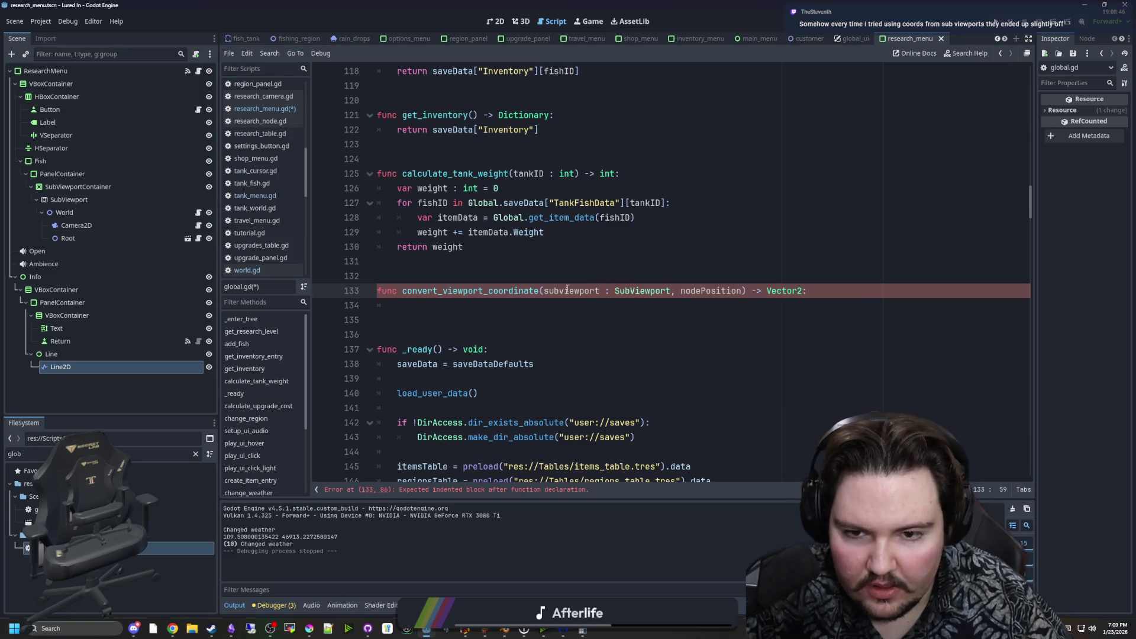
pyautogui.click(690, 302)
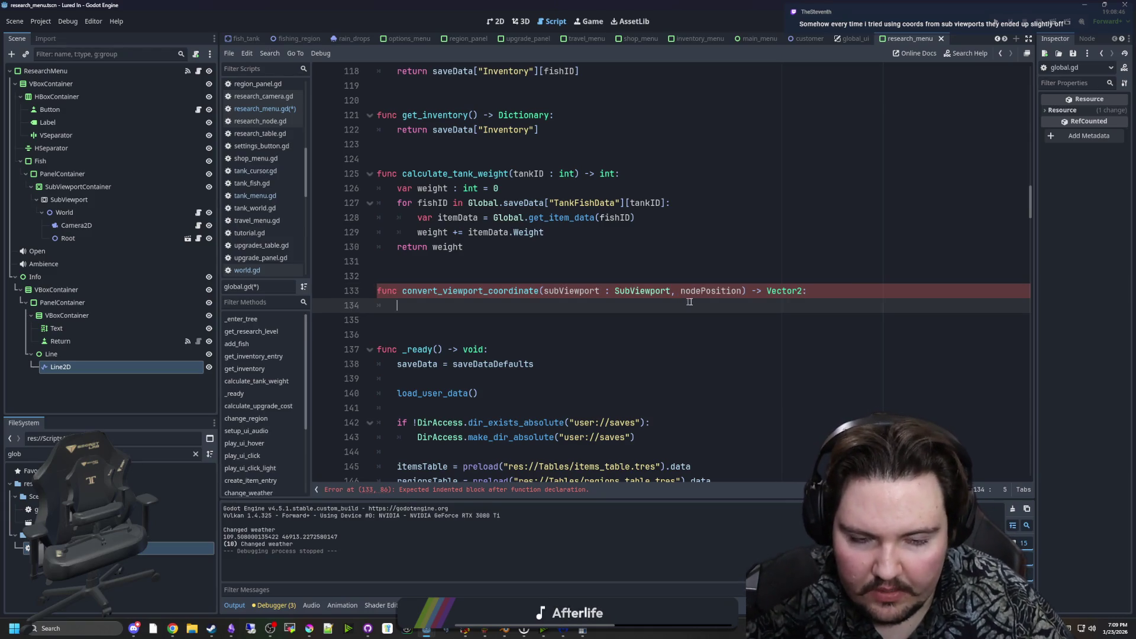
pyautogui.click(742, 292)
pyautogui.write(': Vector2')
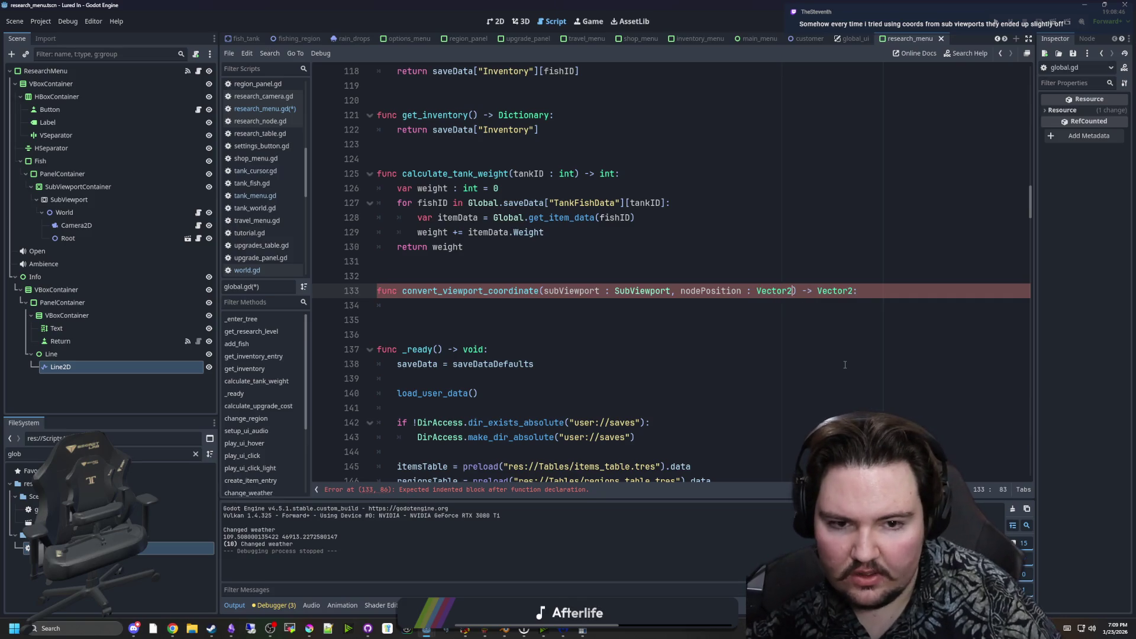
# Rename the second parameter to node, typed CanvasItem, and view the CanvasItem docs.
pyautogui.click(646, 309)
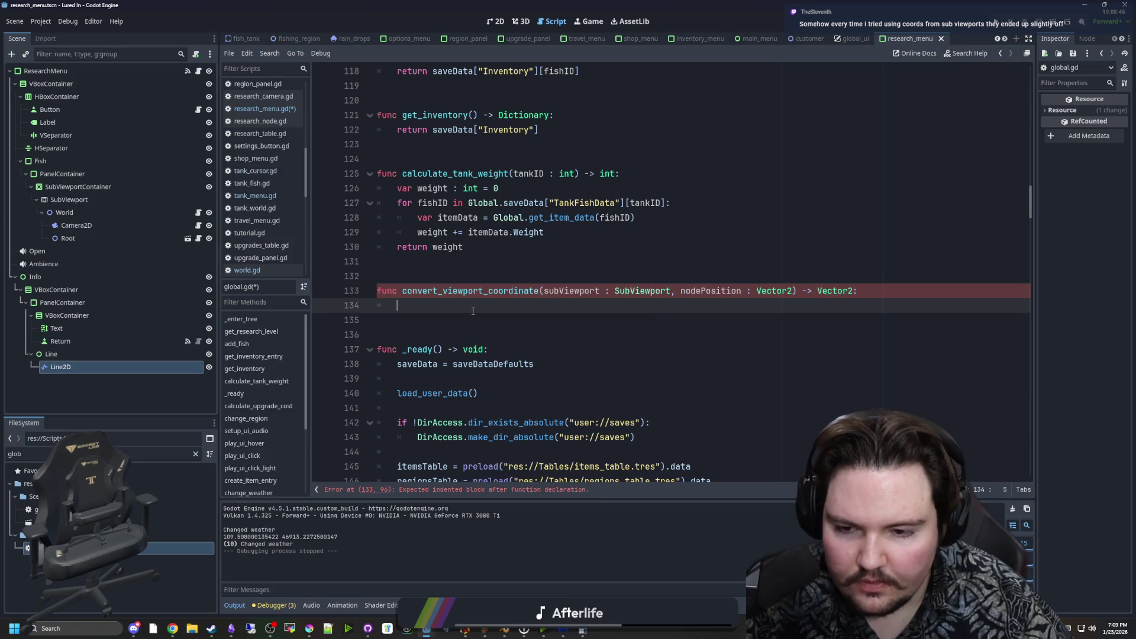
pyautogui.moveTo(741, 292); pyautogui.dragTo(700, 293)
pyautogui.press('BackSpace')
pyautogui.click(711, 302)
pyautogui.doubleClick(734, 290)
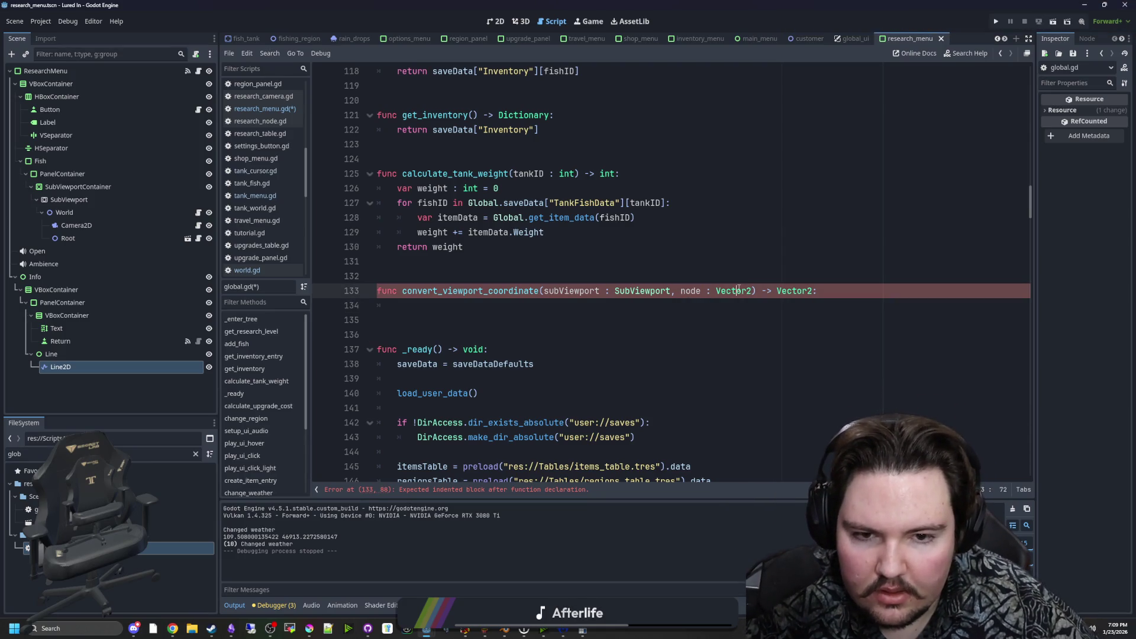
pyautogui.write('Node')
pyautogui.click(697, 270)
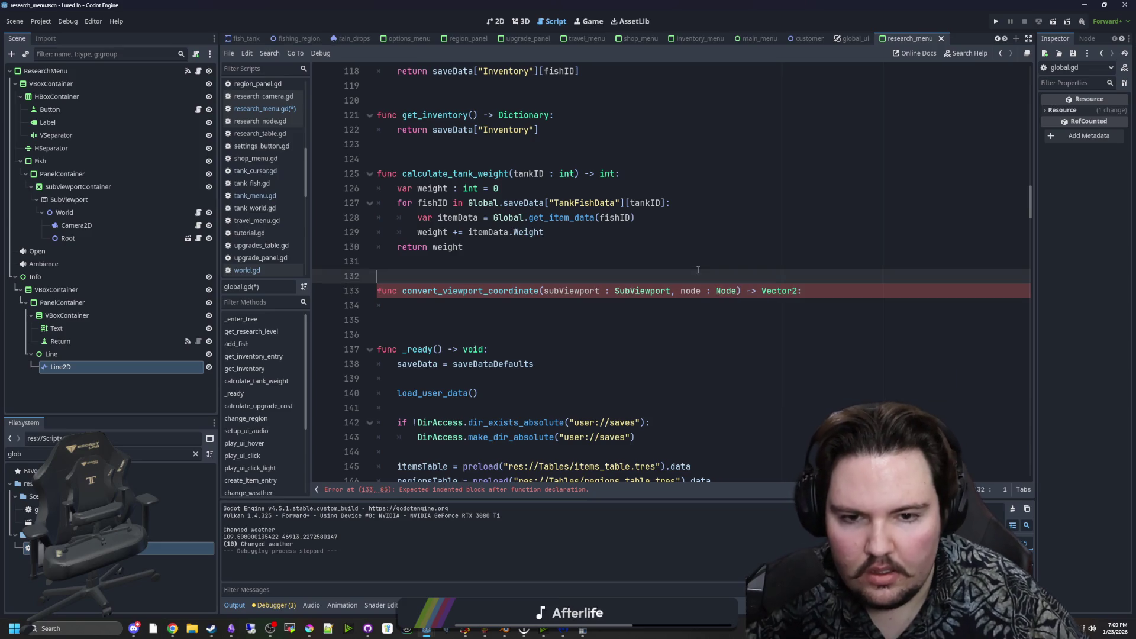
pyautogui.click(737, 292)
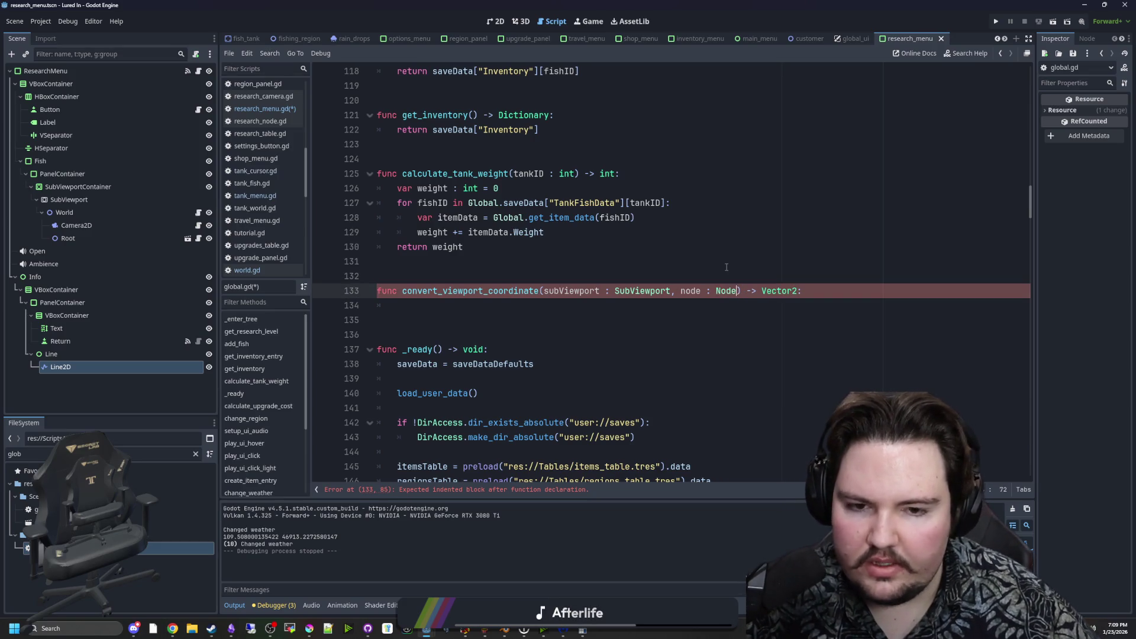
pyautogui.press('BackSpace')
pyautogui.press('BackSpace')
pyautogui.press('BackSpace')
pyautogui.write('C')
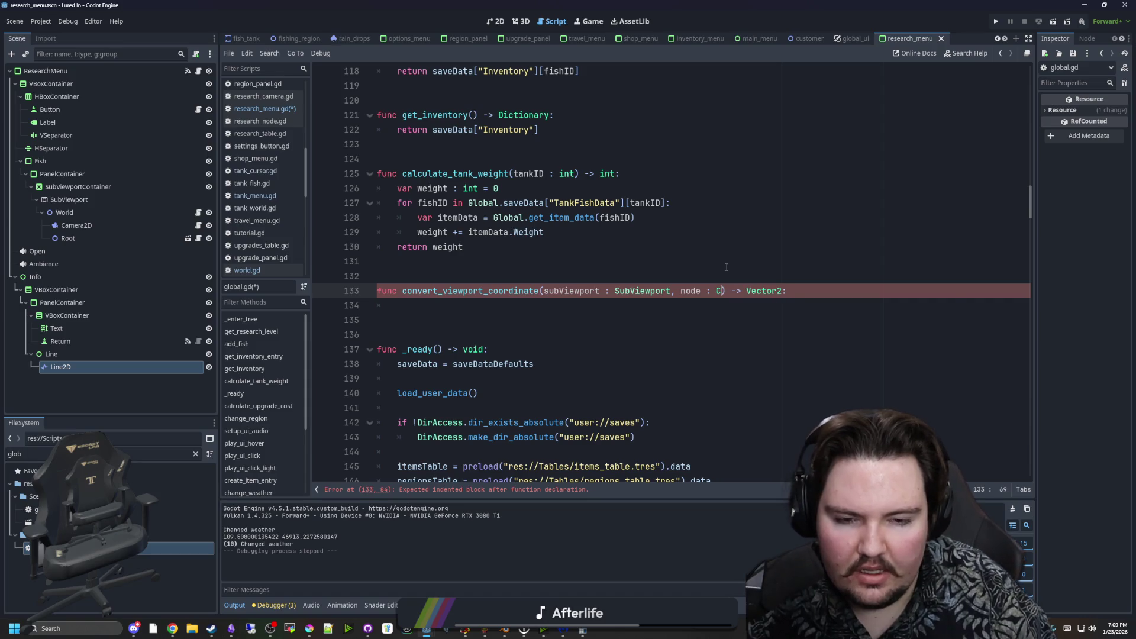
pyautogui.write('anvas')
pyautogui.click(743, 317)
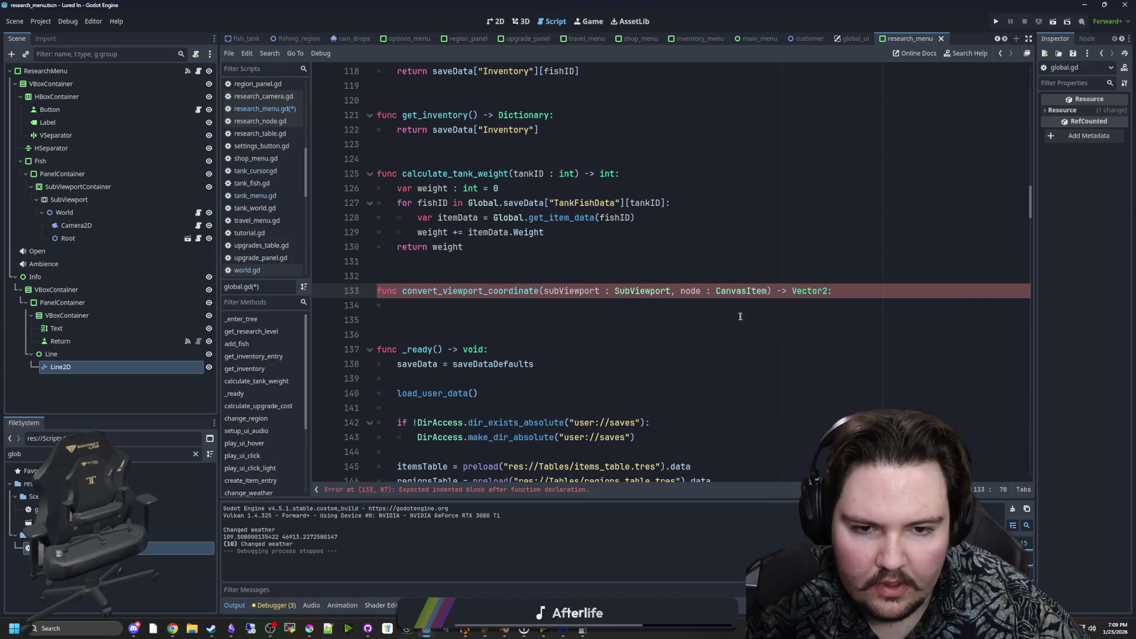
pyautogui.keyDown('ctrl'); pyautogui.click(752, 291); pyautogui.keyUp('ctrl')
# Return from the CanvasItem docs and retype the node parameter as Node2D.
pyautogui.scroll(-20, 601, 233)
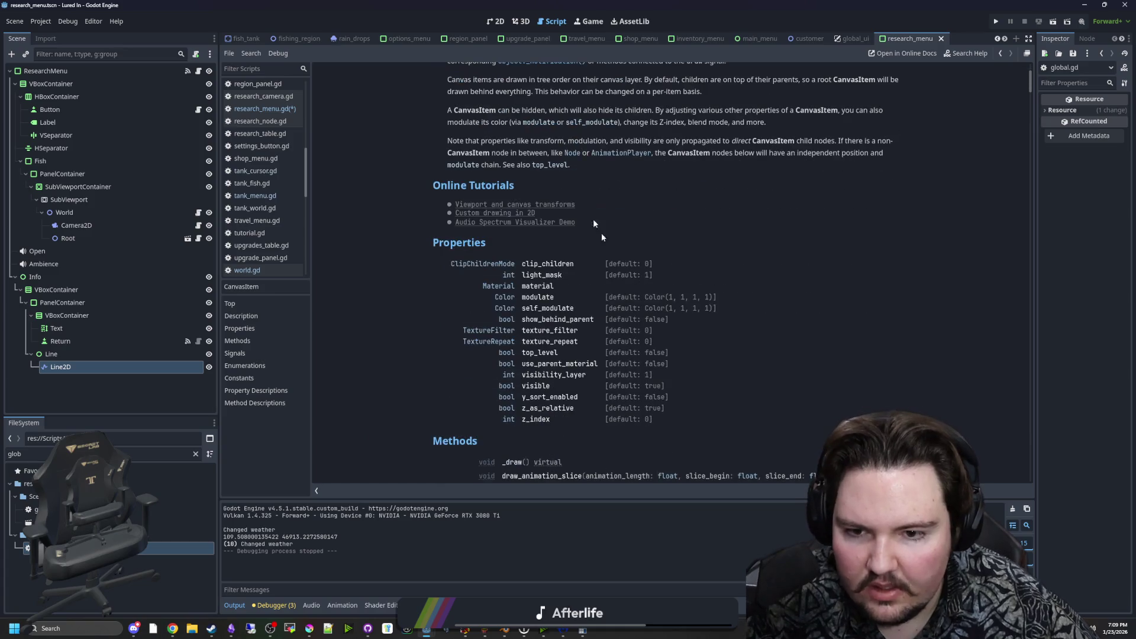
pyautogui.scroll(-20, 544, 286)
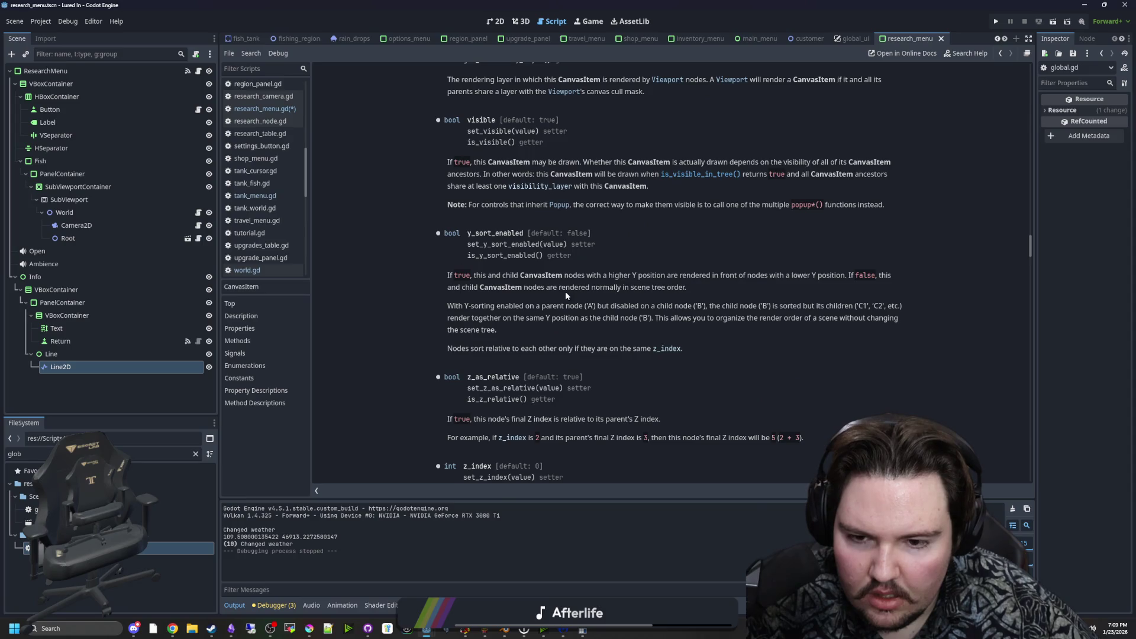
pyautogui.hotkey('alt', 'Left')
pyautogui.doubleClick(725, 291)
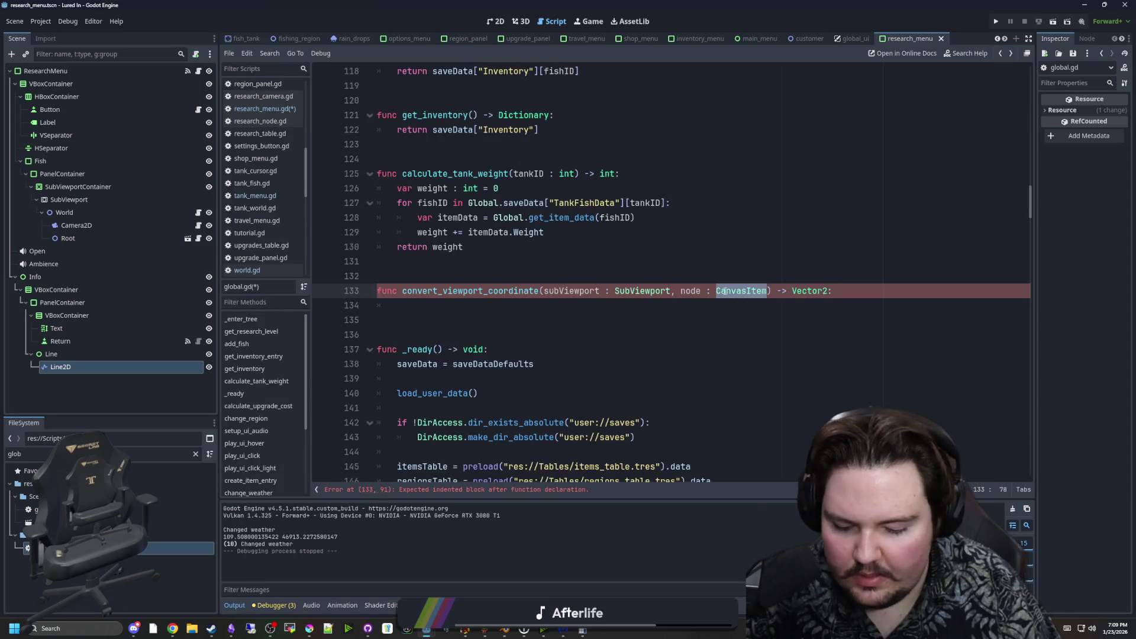
pyautogui.write('Node2D')
pyautogui.press('Down')
pyautogui.press('Down')
pyautogui.press('Up')
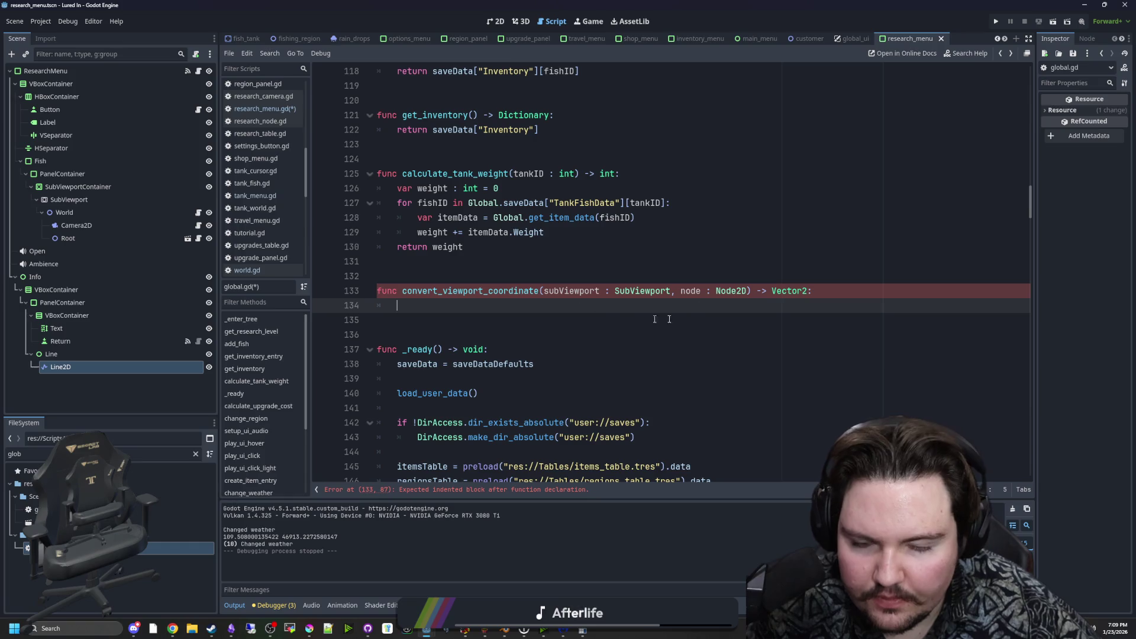
pyautogui.doubleClick(736, 290)
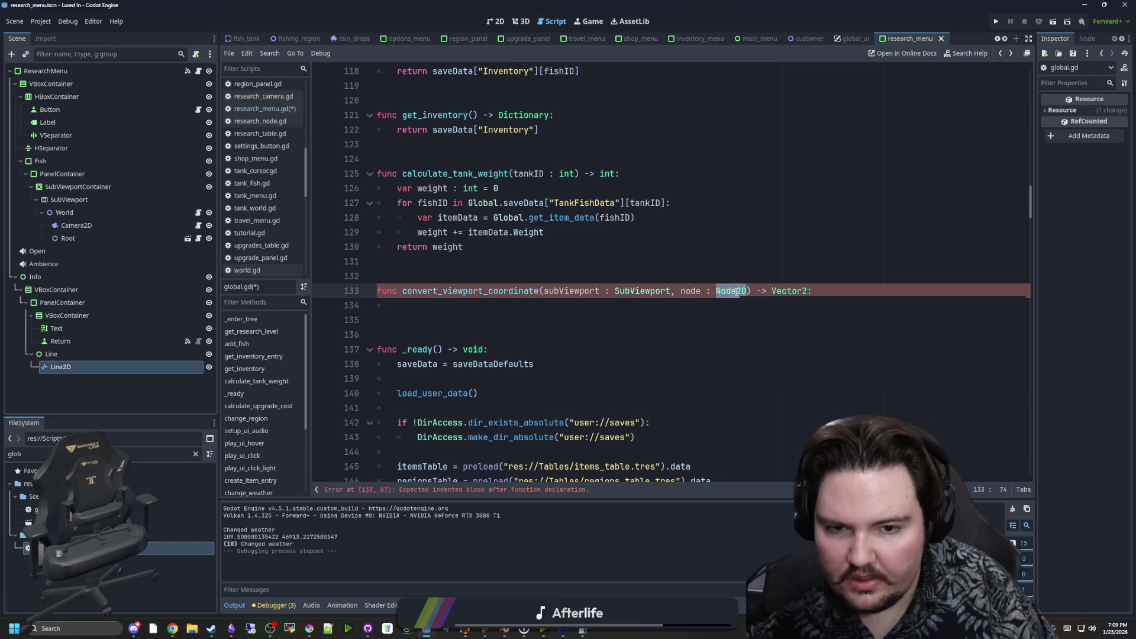
pyautogui.write('Node')
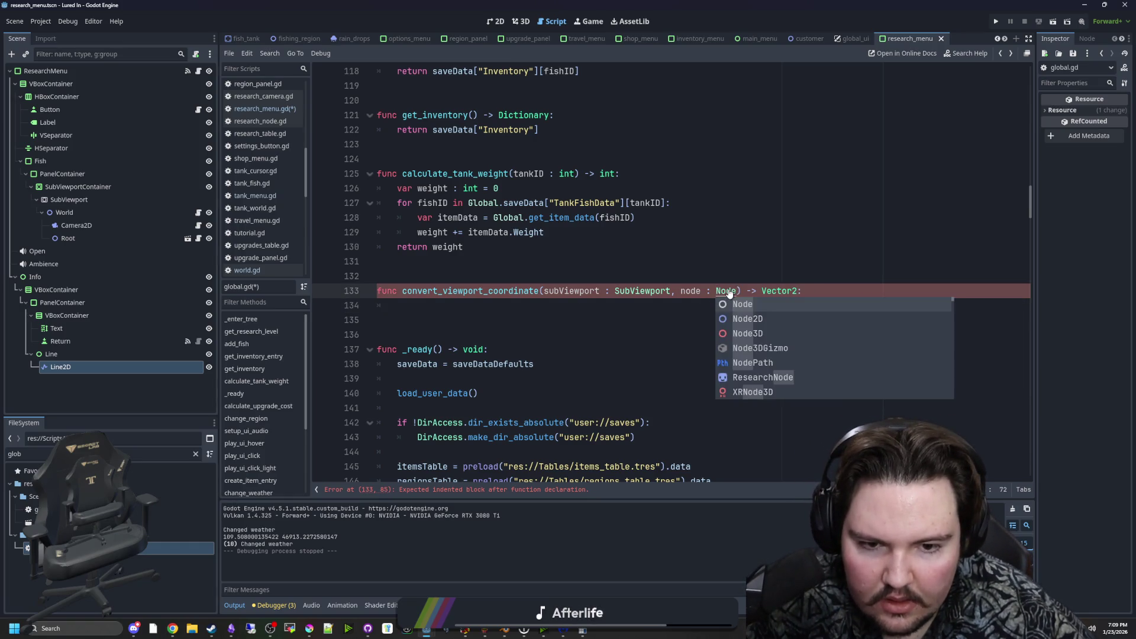
pyautogui.click(751, 318)
# Read the Node2D class documentation and its parent CanvasItem's.
pyautogui.keyDown('ctrl'); pyautogui.click(735, 290); pyautogui.keyUp('ctrl')
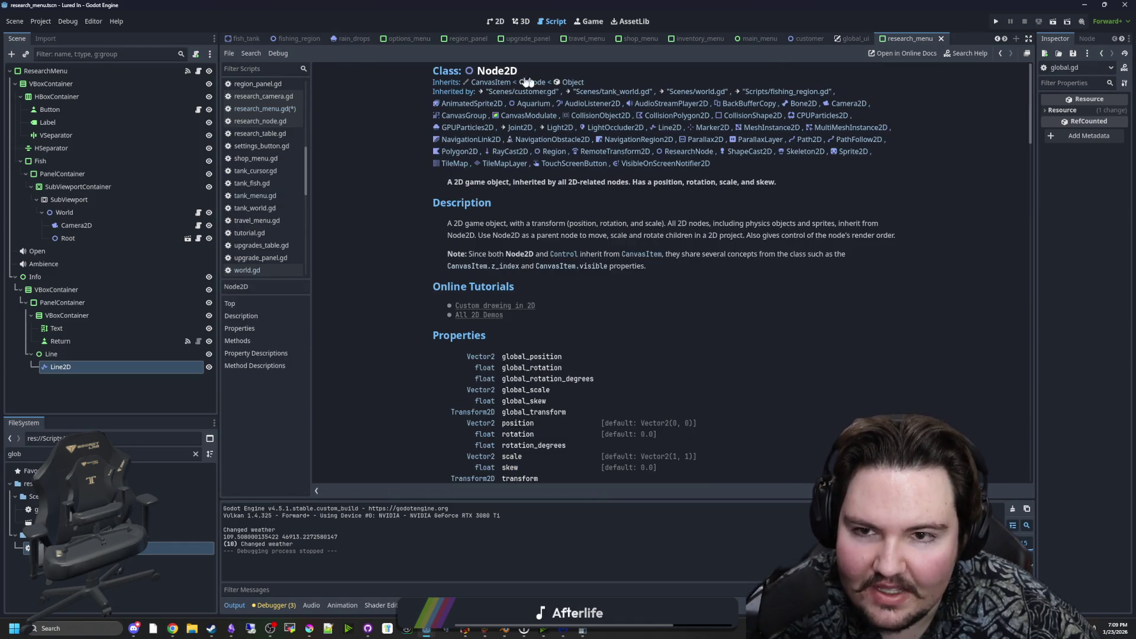
pyautogui.click(491, 85)
pyautogui.scroll(-5, 527, 262)
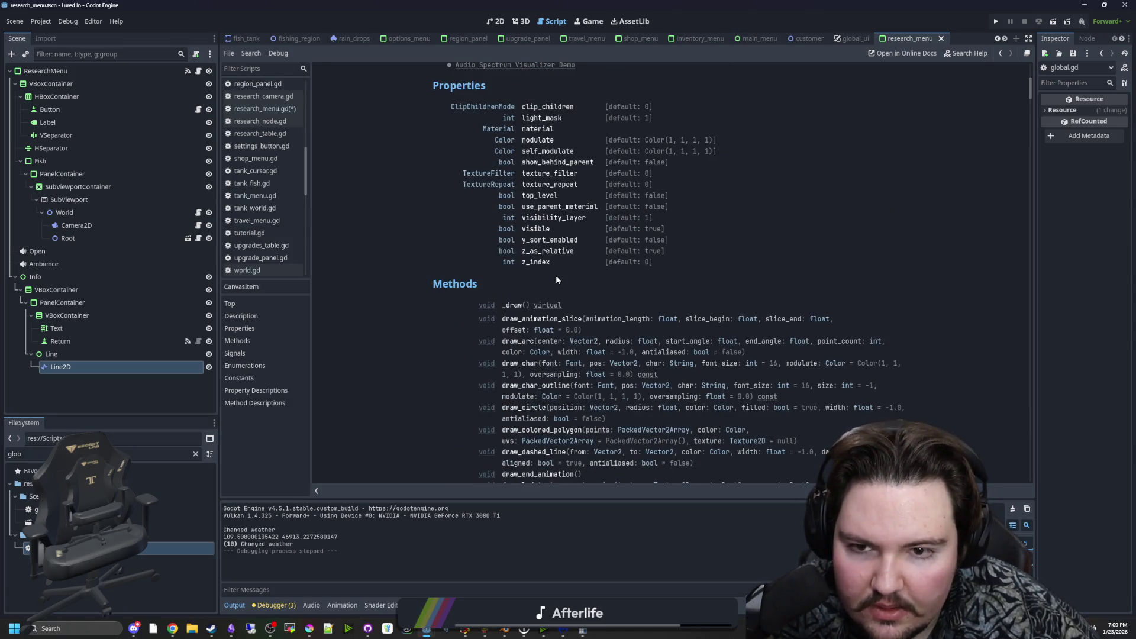
pyautogui.hotkey('alt', 'Left')
pyautogui.hotkey('alt', 'Left')
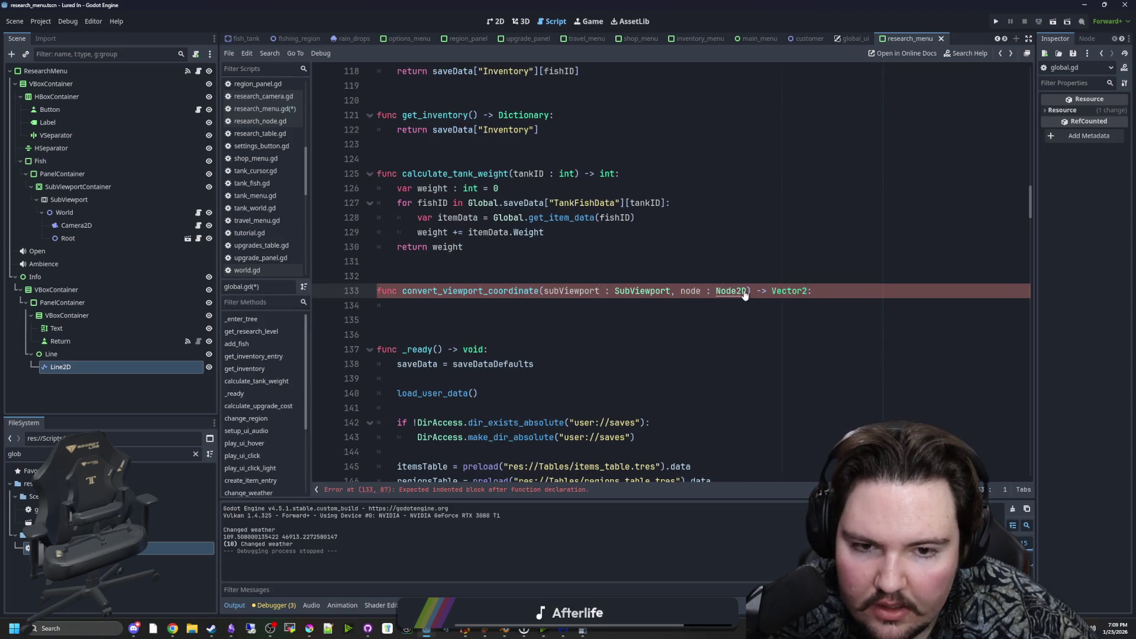
pyautogui.keyDown('ctrl'); pyautogui.click(743, 292); pyautogui.keyUp('ctrl')
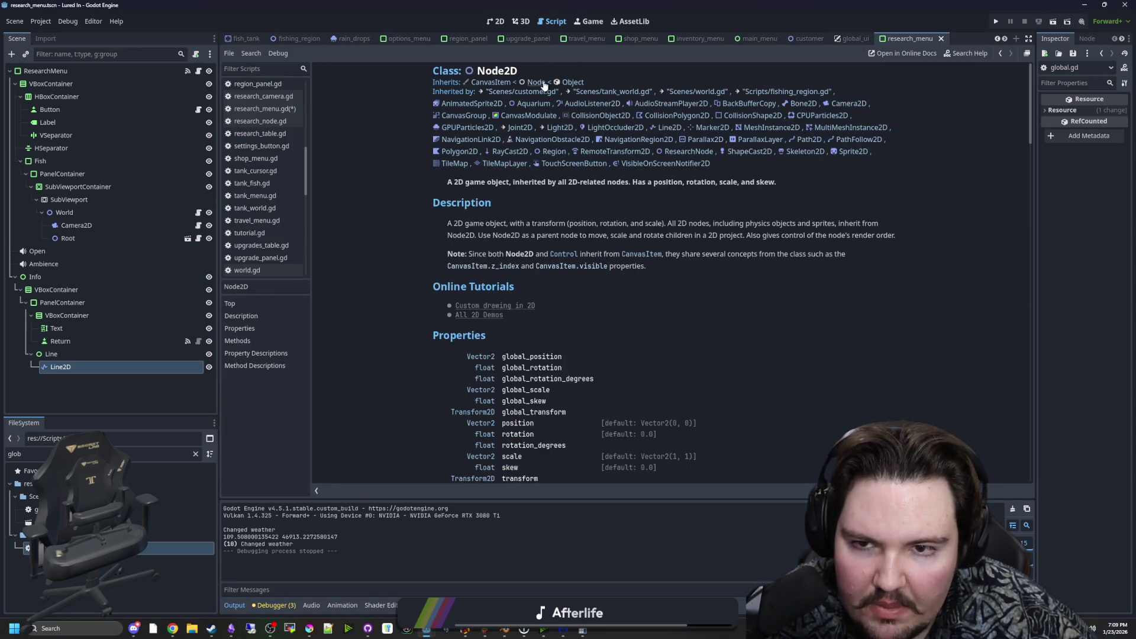
pyautogui.hotkey('alt', 'Left')
pyautogui.keyDown('ctrl'); pyautogui.click(737, 291); pyautogui.keyUp('ctrl')
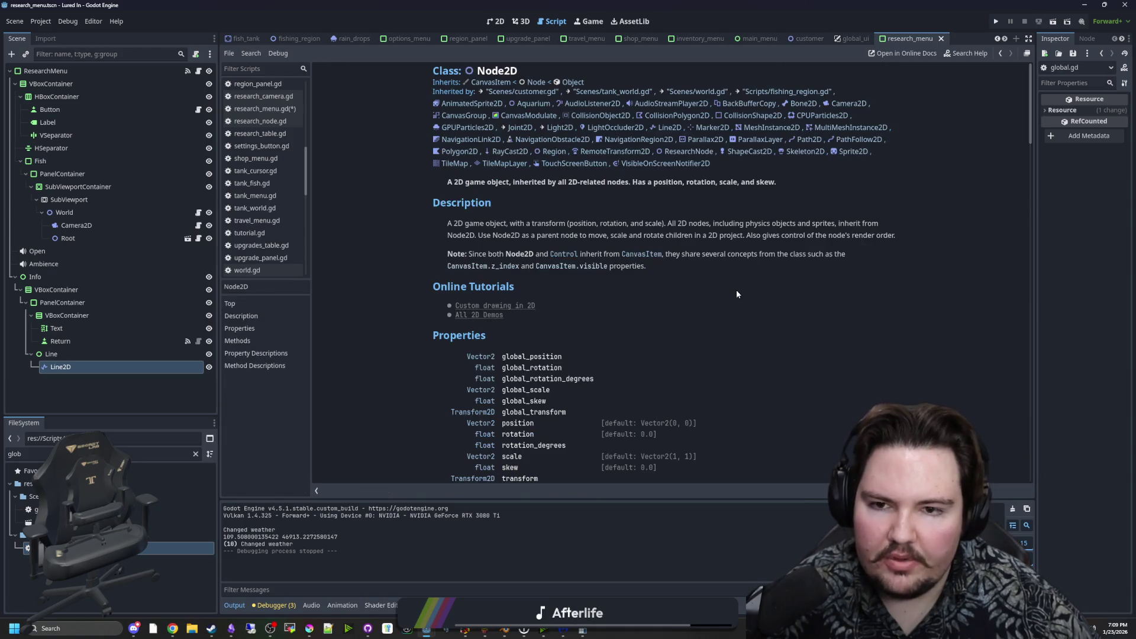
pyautogui.scroll(-3, 558, 285)
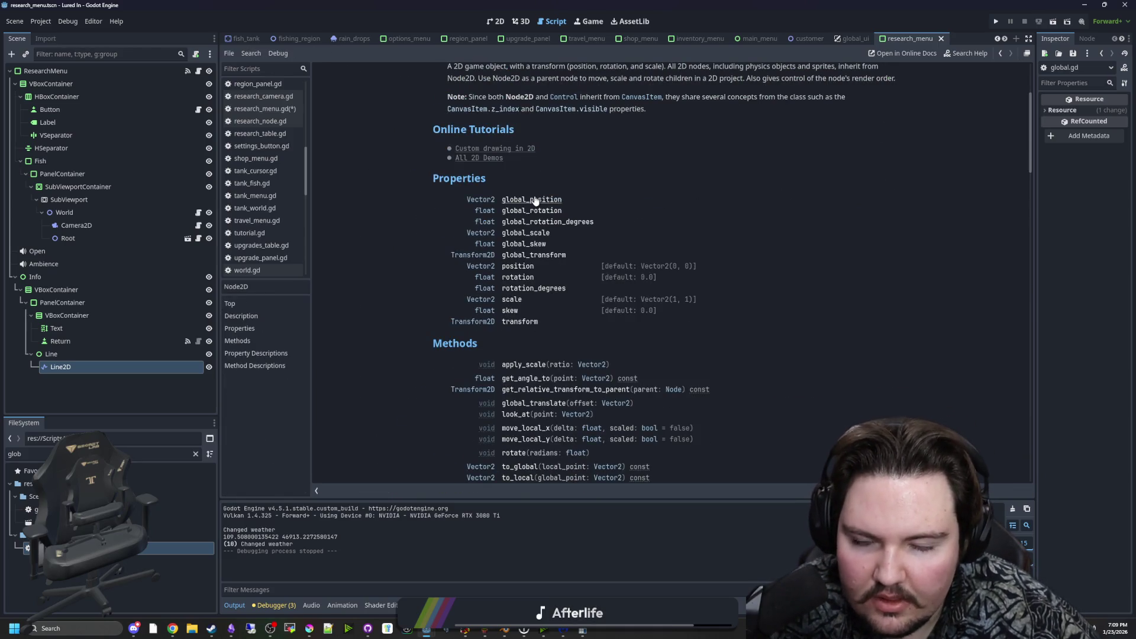
pyautogui.hotkey('alt', 'Left')
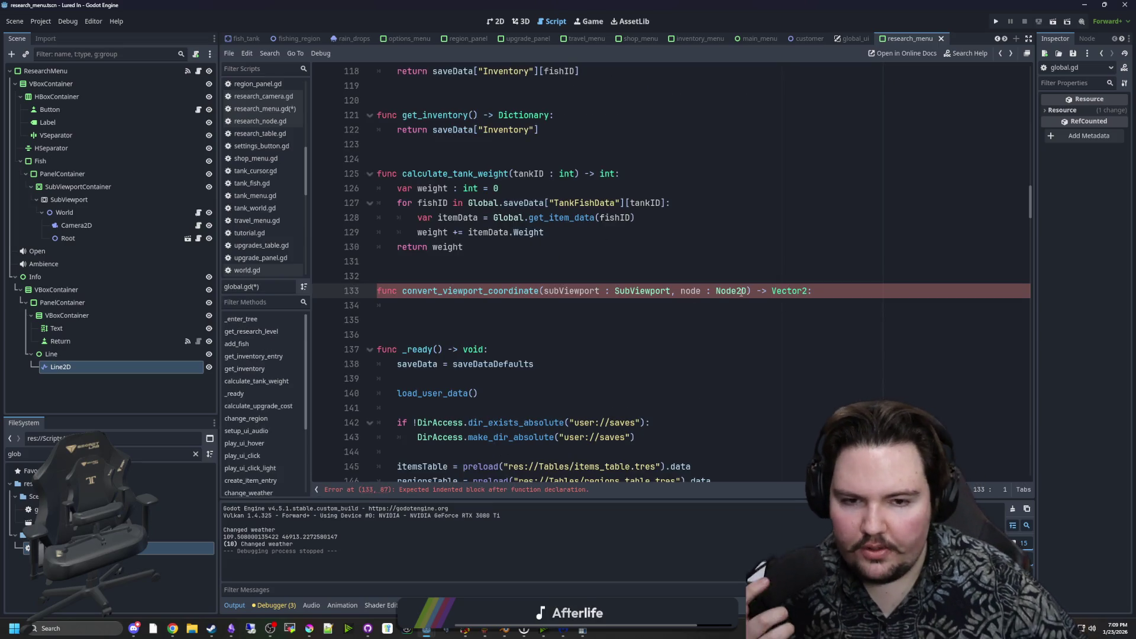
# Change the node parameter type on line 133 to Node.
pyautogui.doubleClick(741, 292)
pyautogui.write('Node')
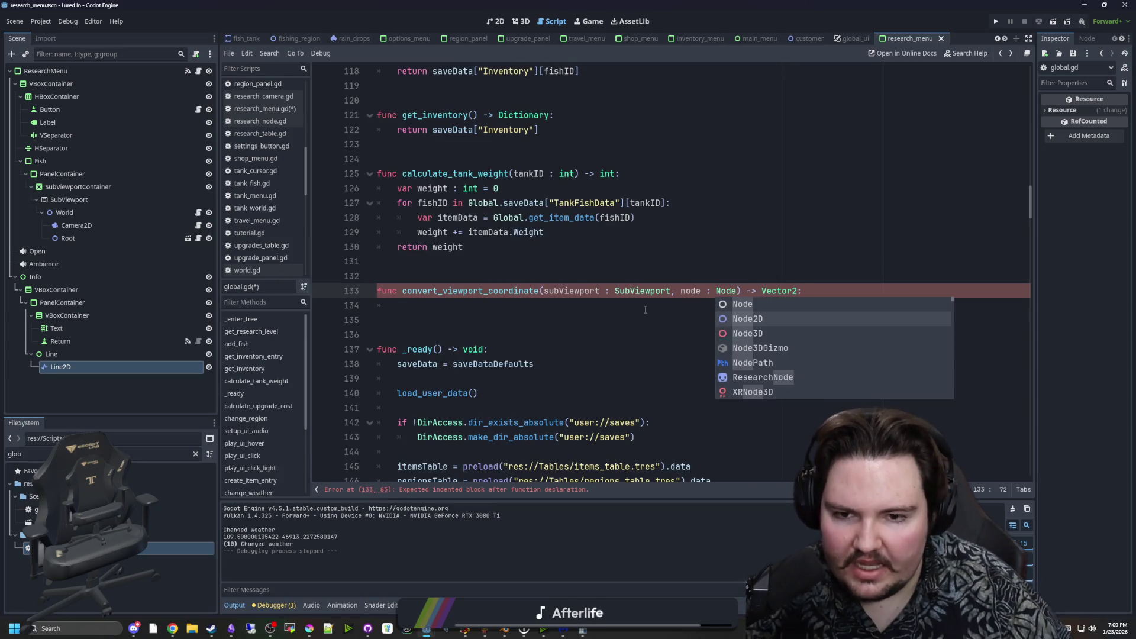
pyautogui.click(649, 308)
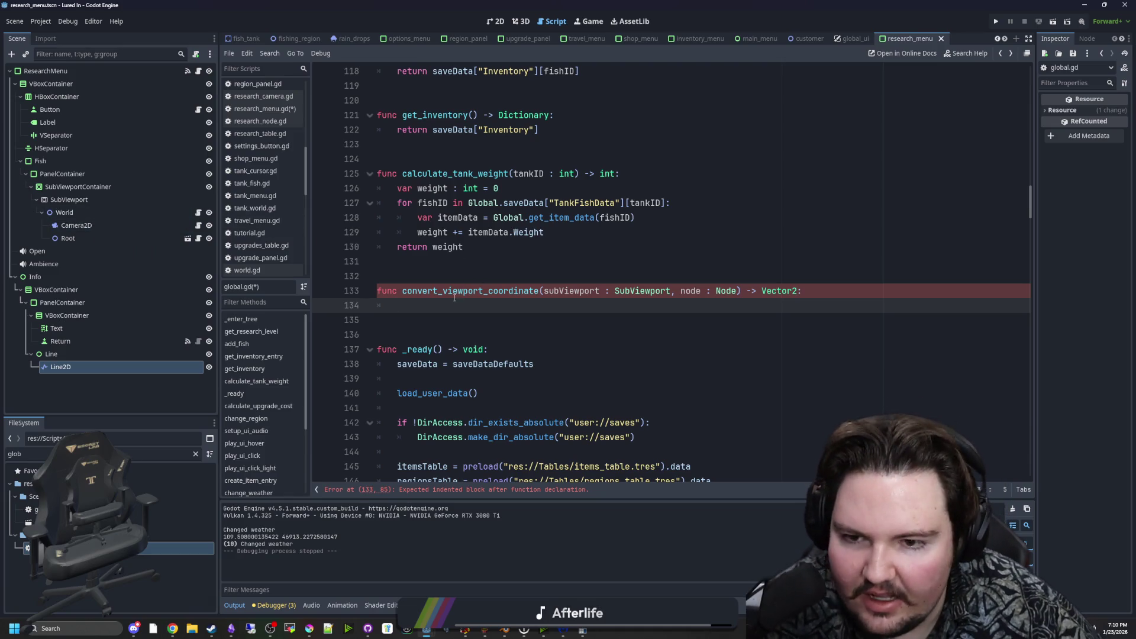
pyautogui.click(198, 72)
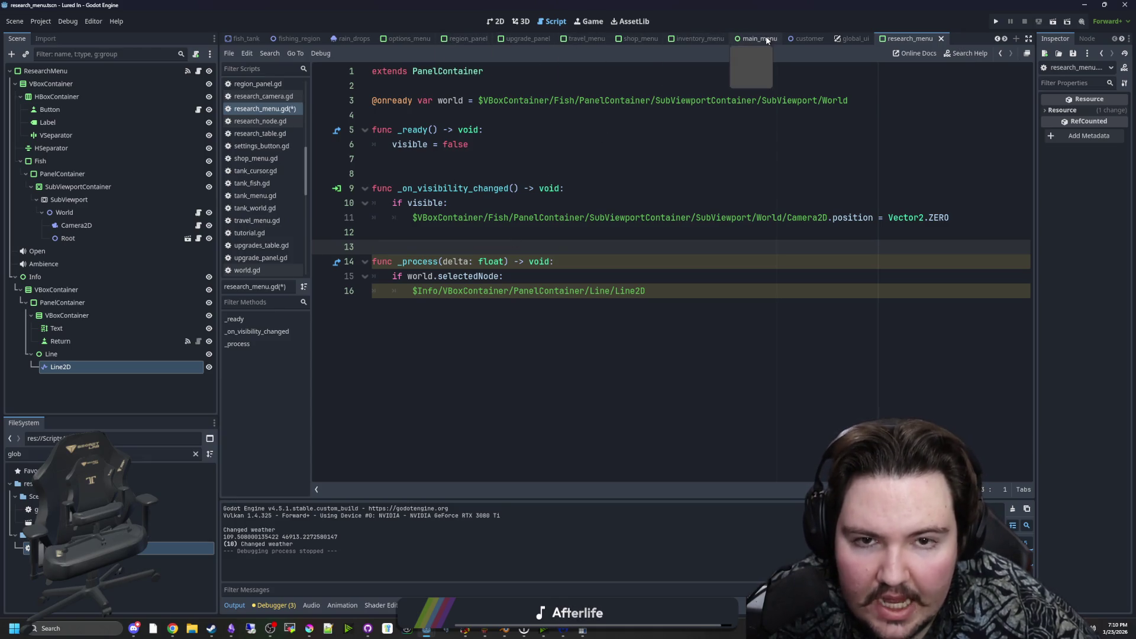
# Filter FileSystem for 'tank', then type and delete 'Control' and 'Node2d' on line 13.
pyautogui.click(195, 454)
pyautogui.write('tank')
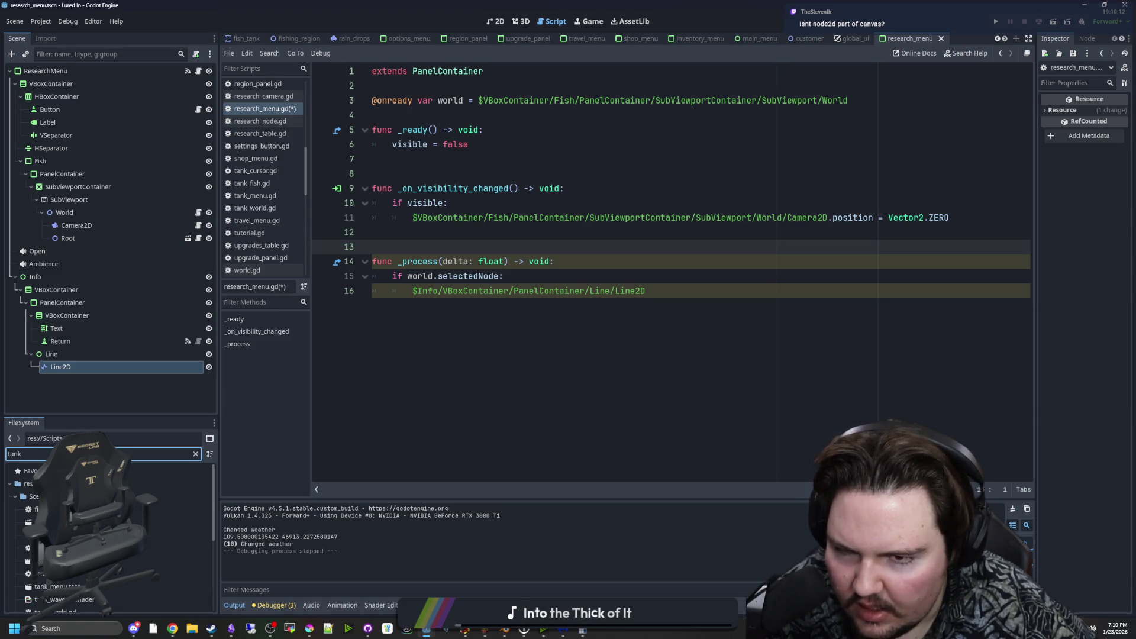
pyautogui.click(527, 246)
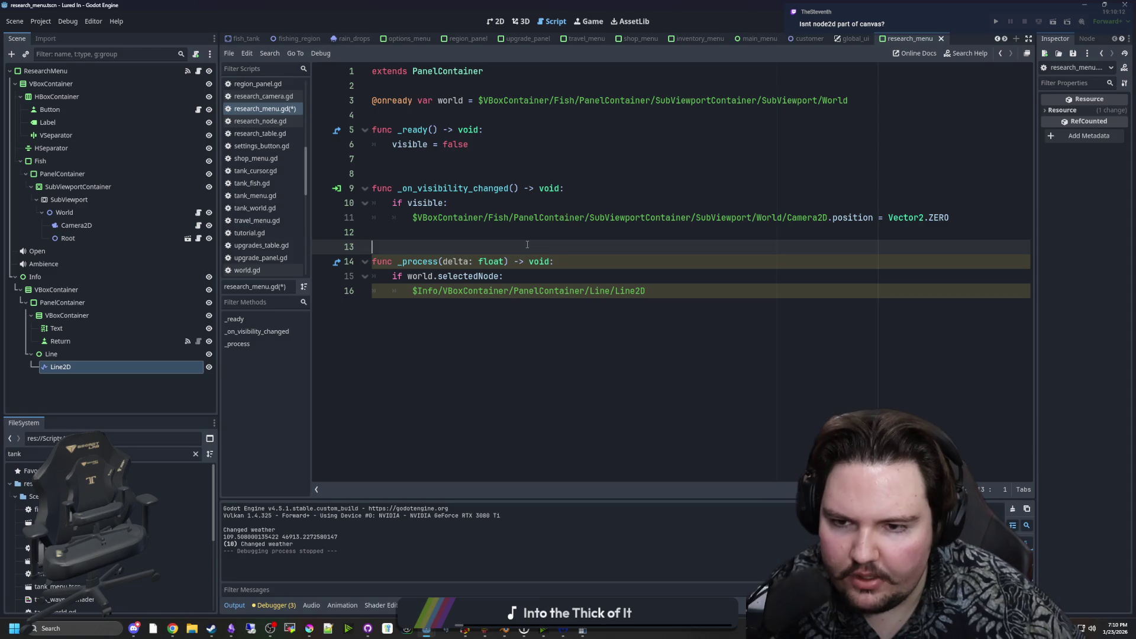
pyautogui.write('Control')
pyautogui.press('BackSpace')
pyautogui.press('BackSpace')
pyautogui.press('BackSpace')
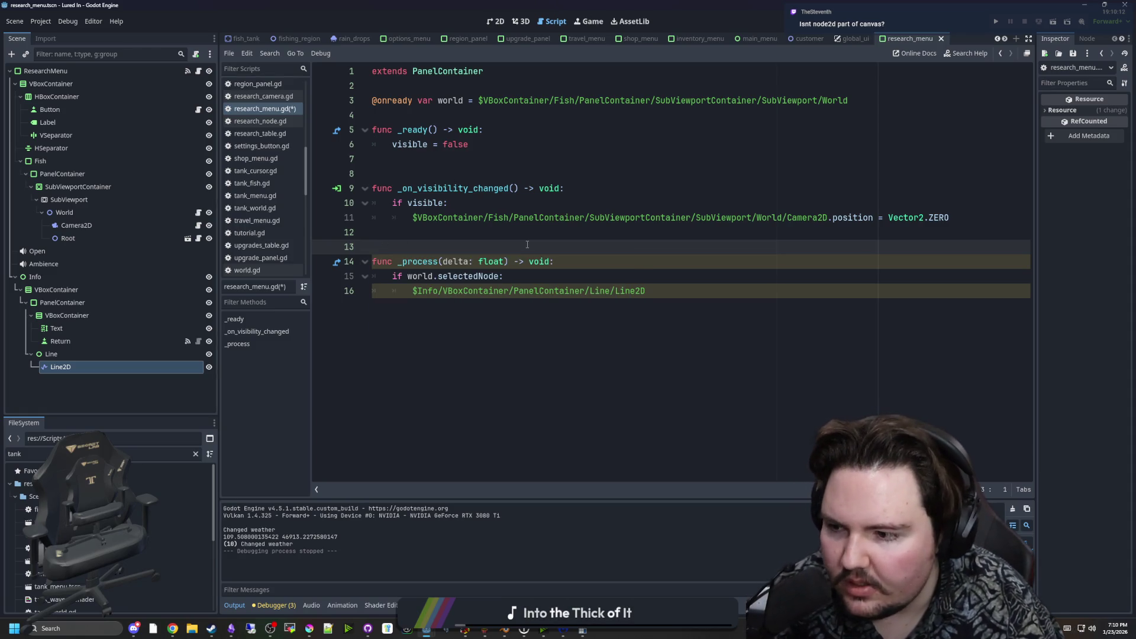
pyautogui.write('Node2d')
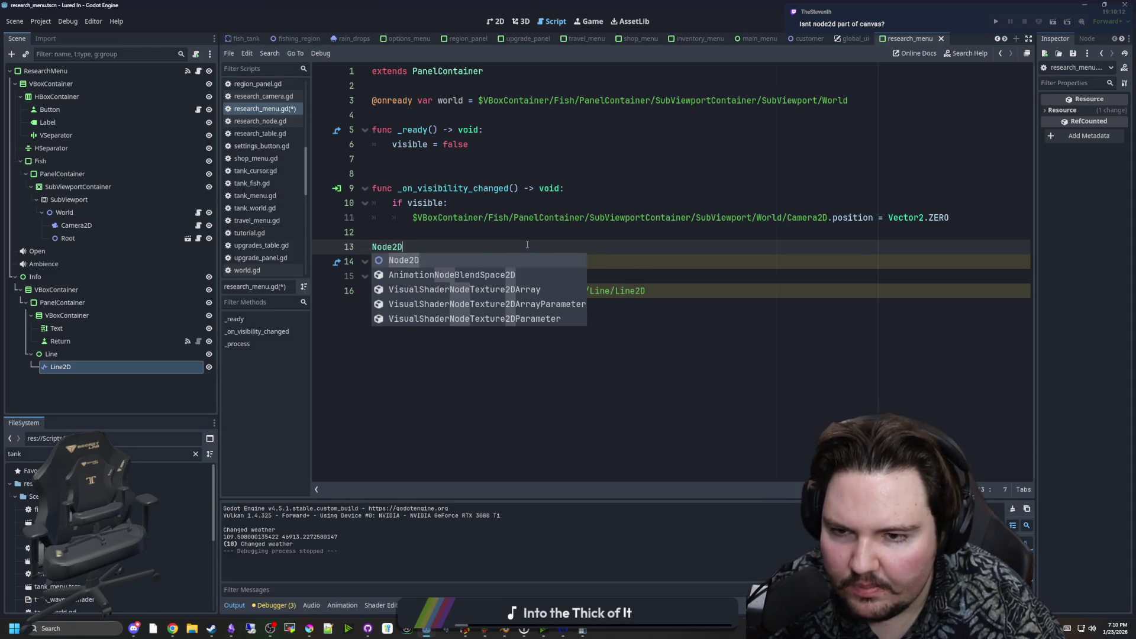
pyautogui.press('BackSpace')
pyautogui.press('BackSpace')
pyautogui.press('BackSpace')
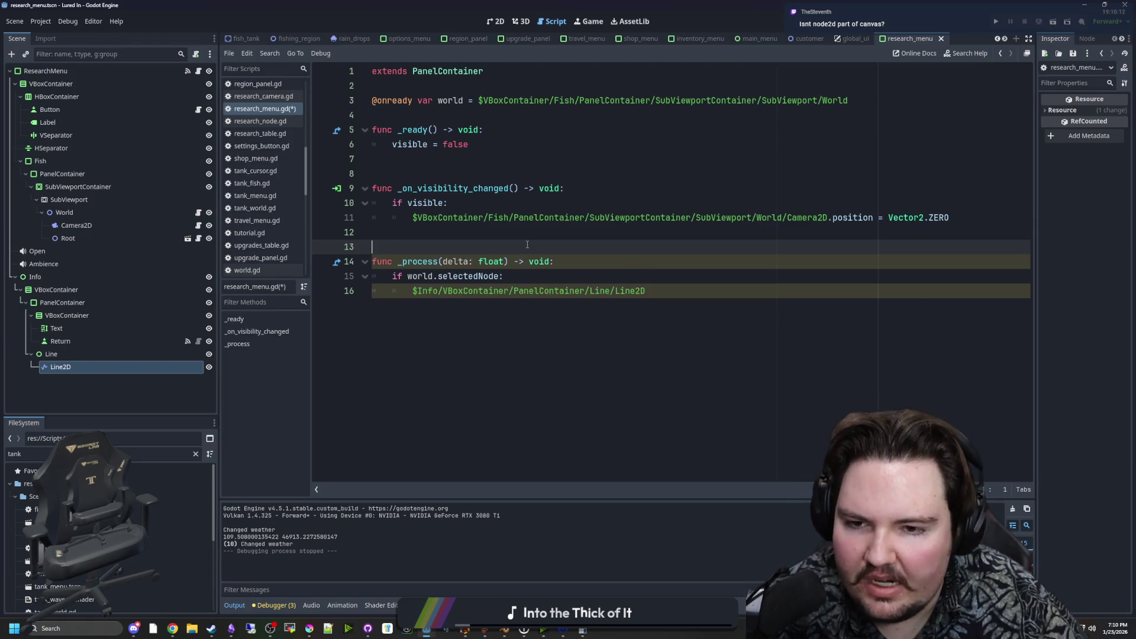
# Review the _process lines of research_menu.gd and trim the FileSystem filter text.
pyautogui.click(474, 162)
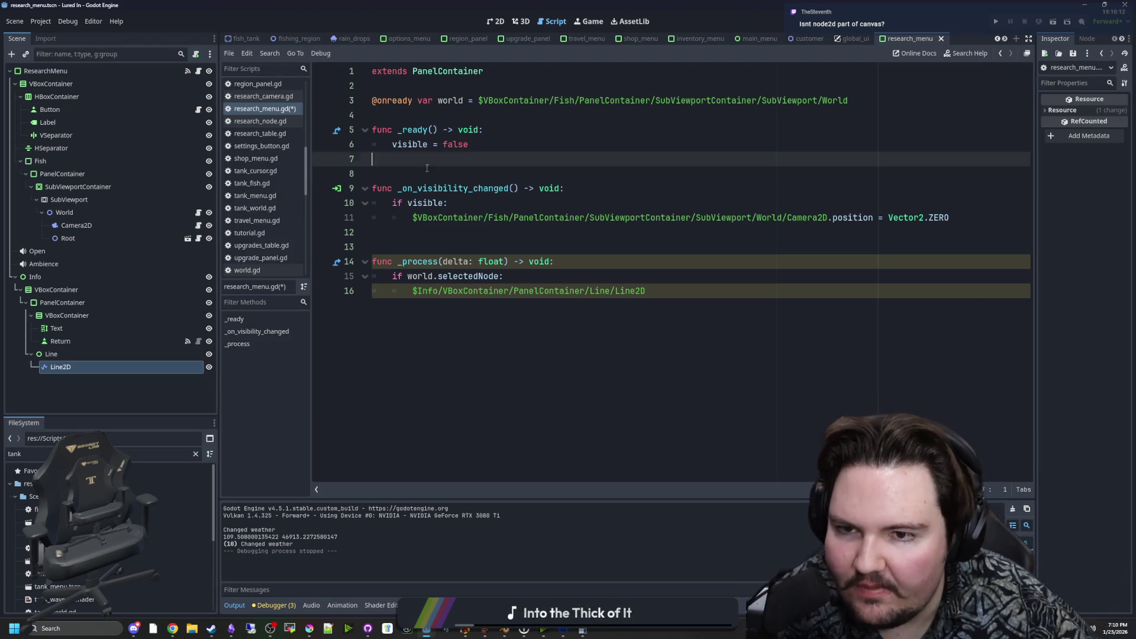
pyautogui.click(453, 233)
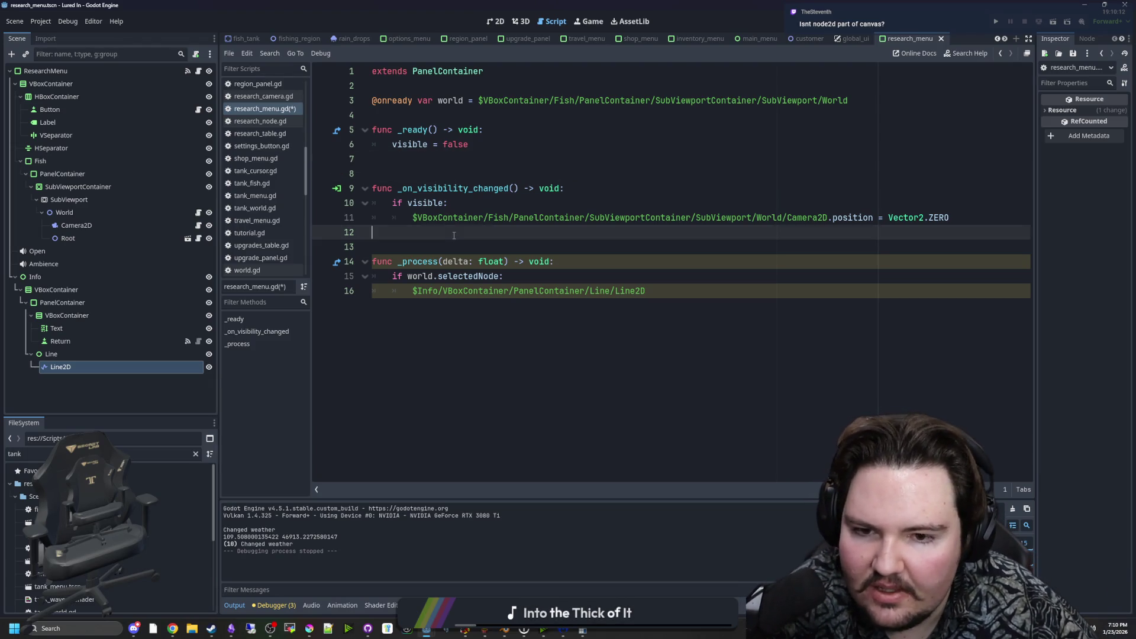
pyautogui.click(645, 291)
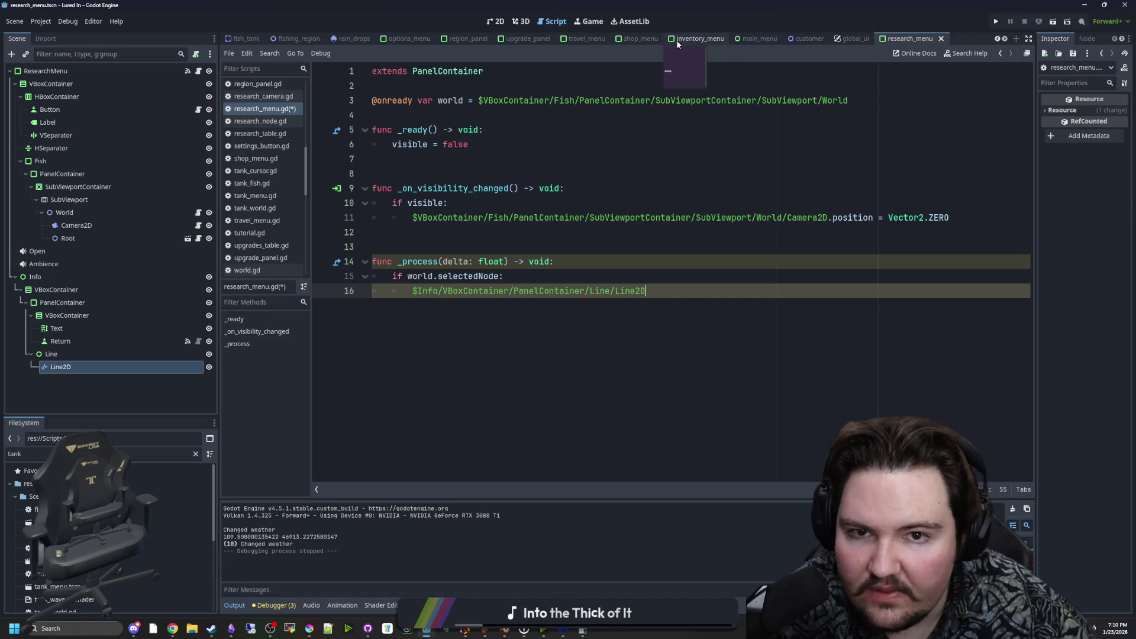
pyautogui.click(174, 454)
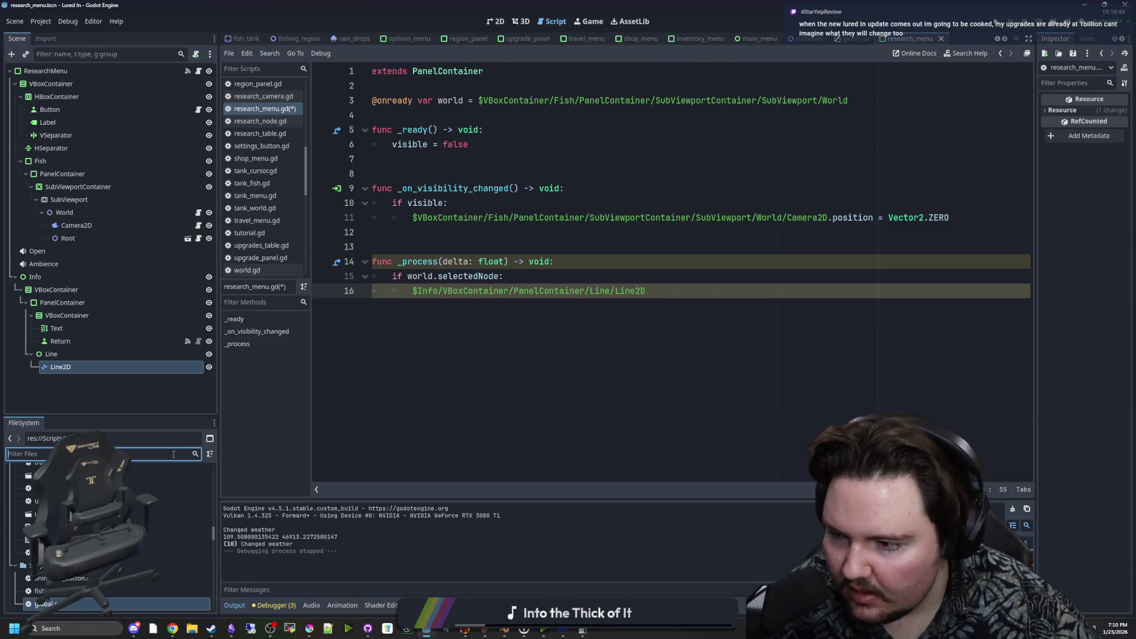
pyautogui.press('BackSpace')
pyautogui.write('tank')
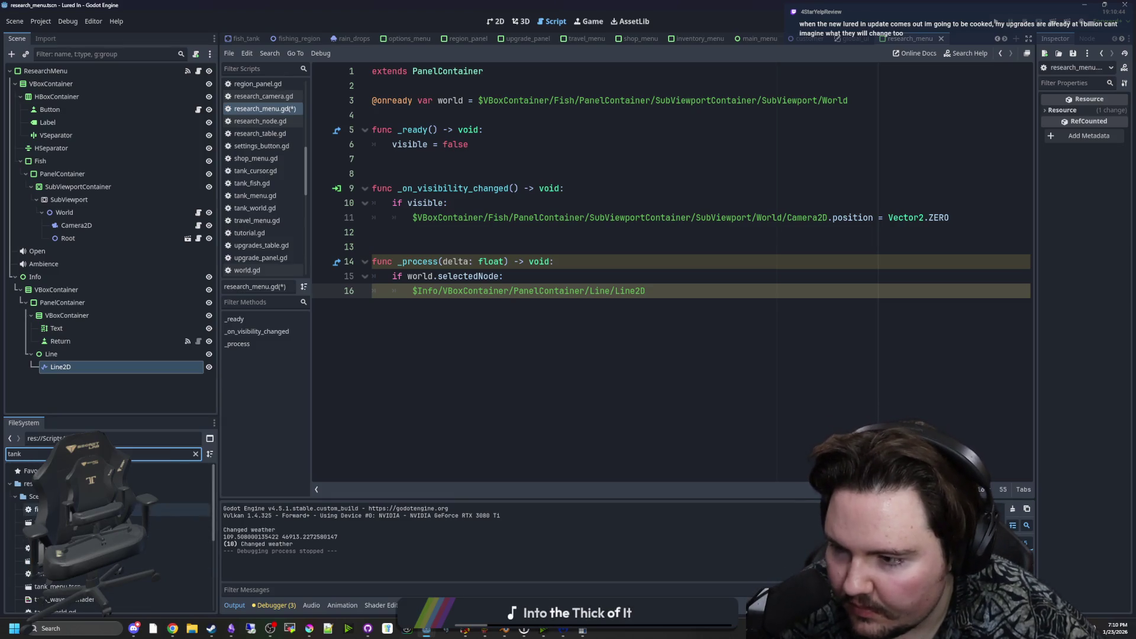
# Open the fish_tank scene, save it, and look over its viewports and fish_tank.gd.
pyautogui.doubleClick(177, 521)
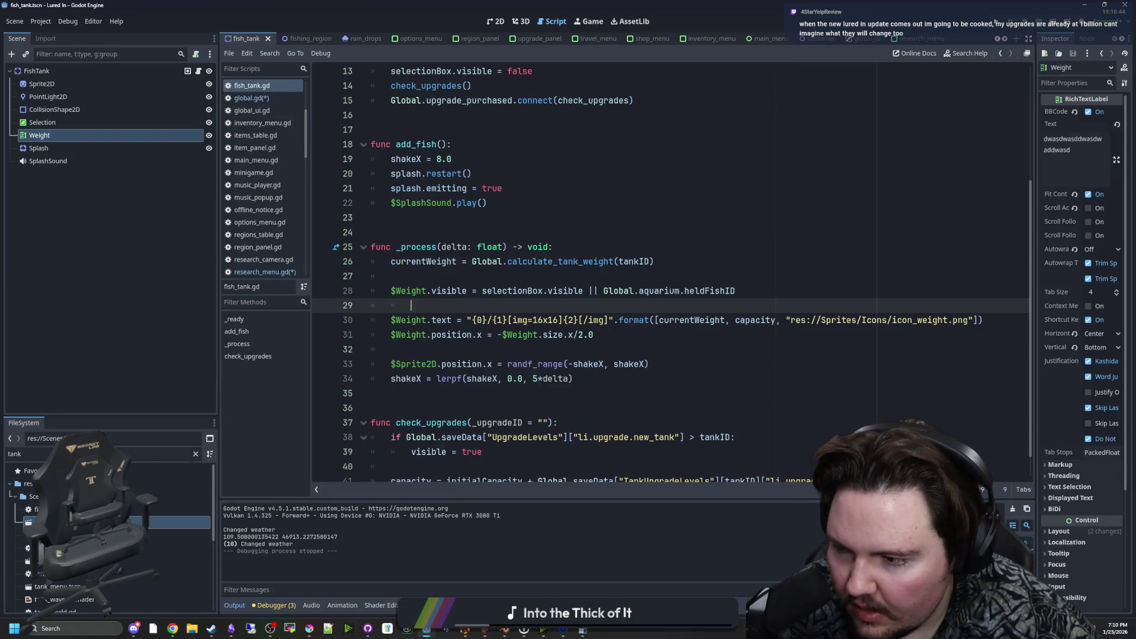
pyautogui.click(591, 237)
pyautogui.hotkey('ctrl', 's')
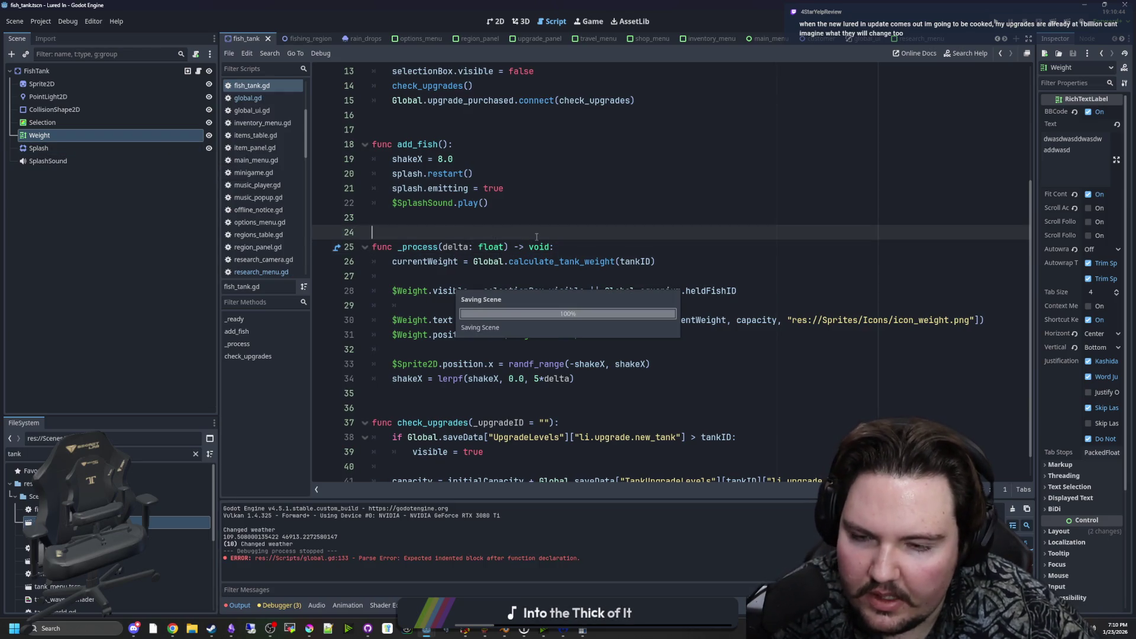
pyautogui.click(515, 21)
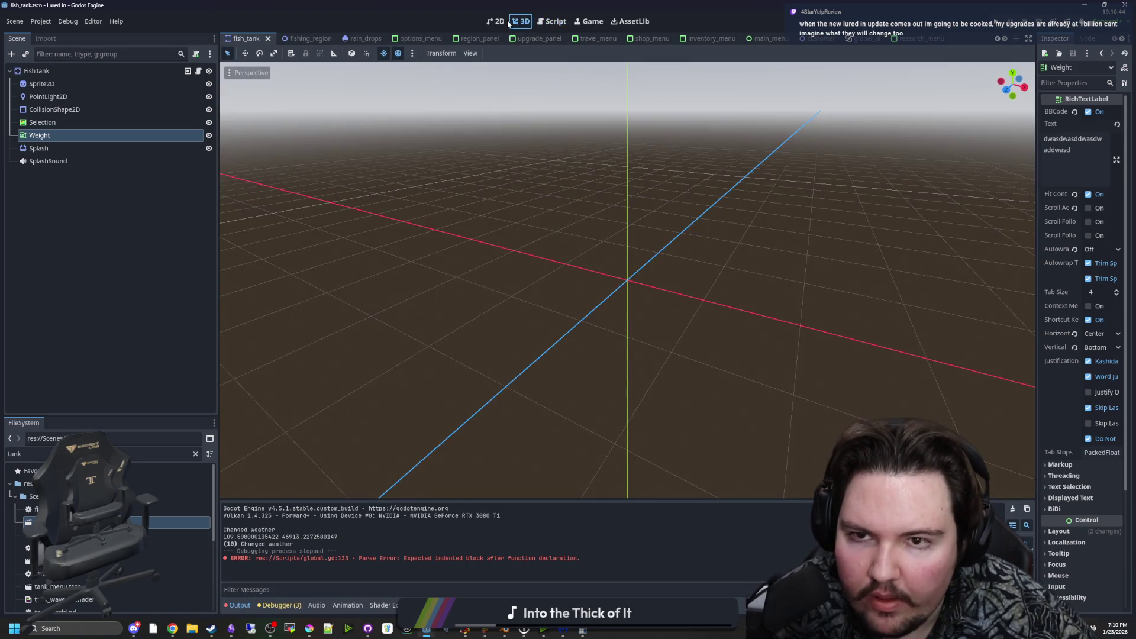
pyautogui.click(499, 22)
pyautogui.click(520, 21)
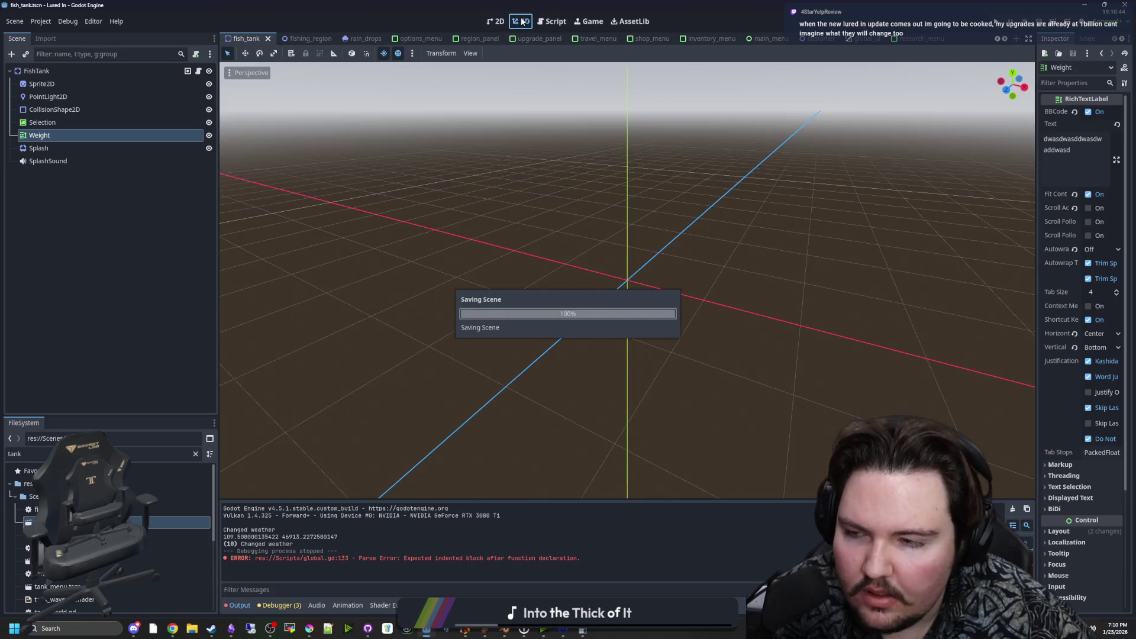
pyautogui.click(188, 71)
pyautogui.click(501, 223)
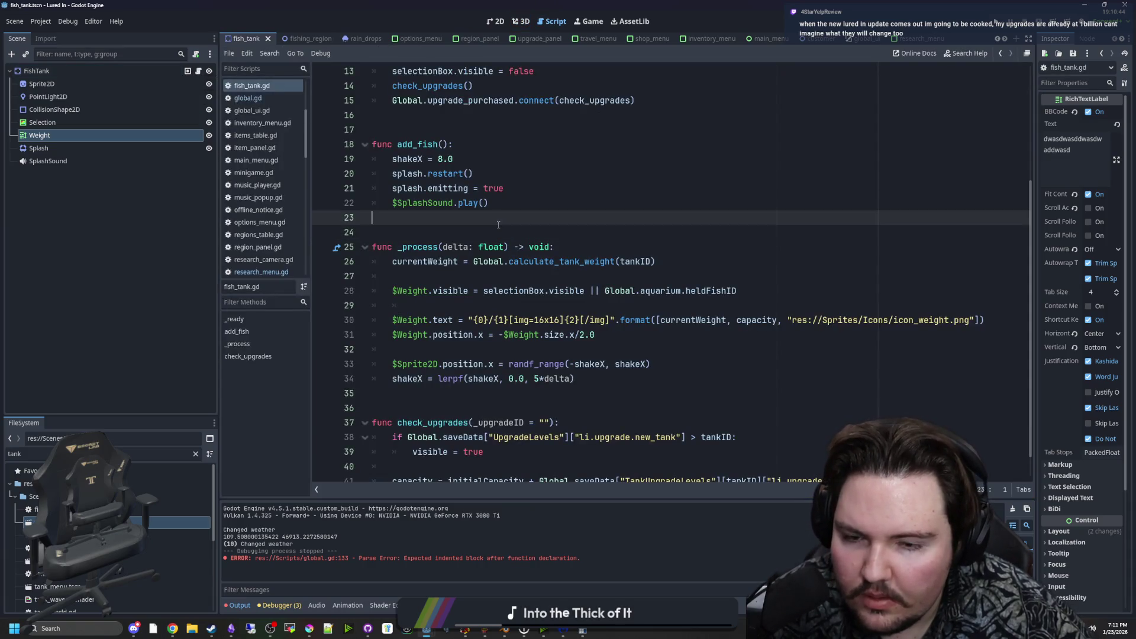
pyautogui.click(637, 348)
pyautogui.click(527, 219)
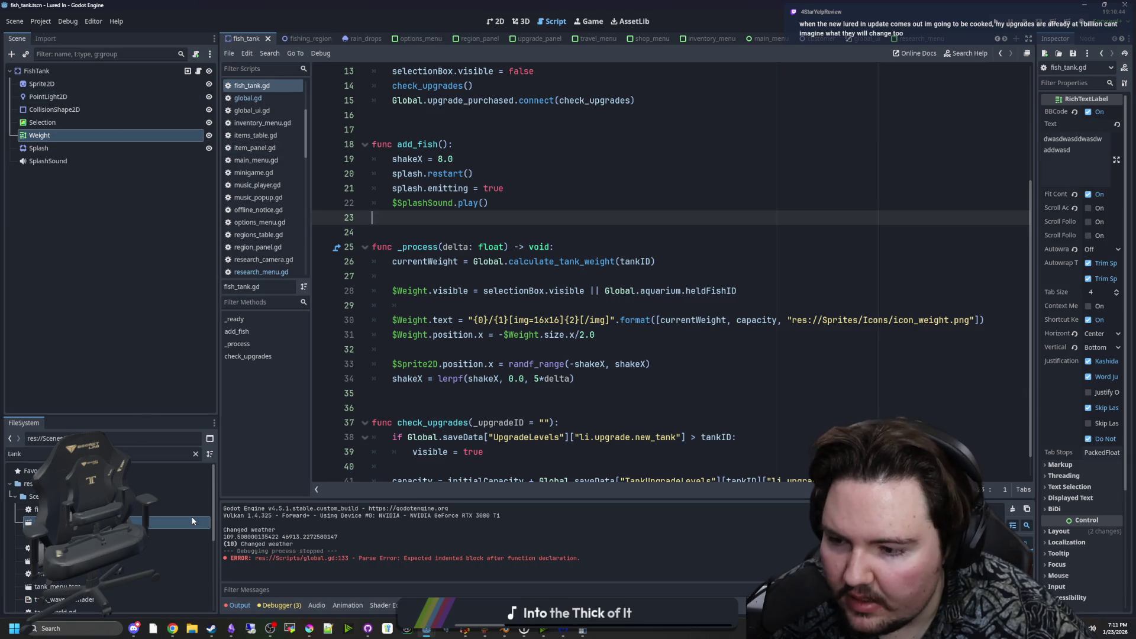
pyautogui.scroll(-5, 74, 577)
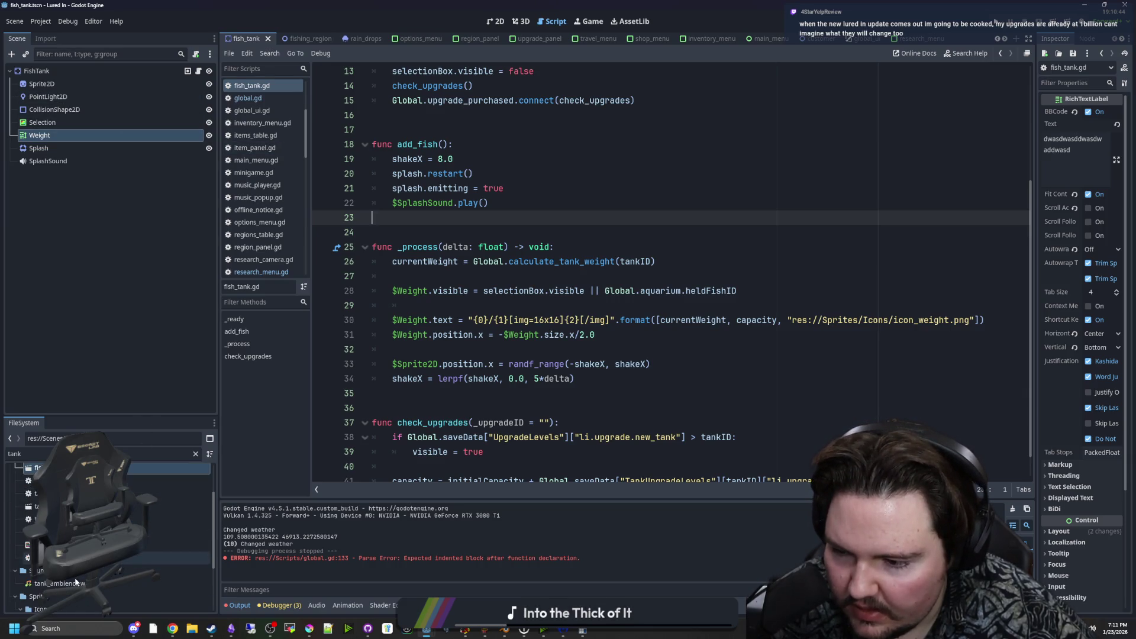
# Filter for tank_menu, open tank_menu.gd, and select line 50's transform expression.
pyautogui.click(146, 453)
pyautogui.write('_menu')
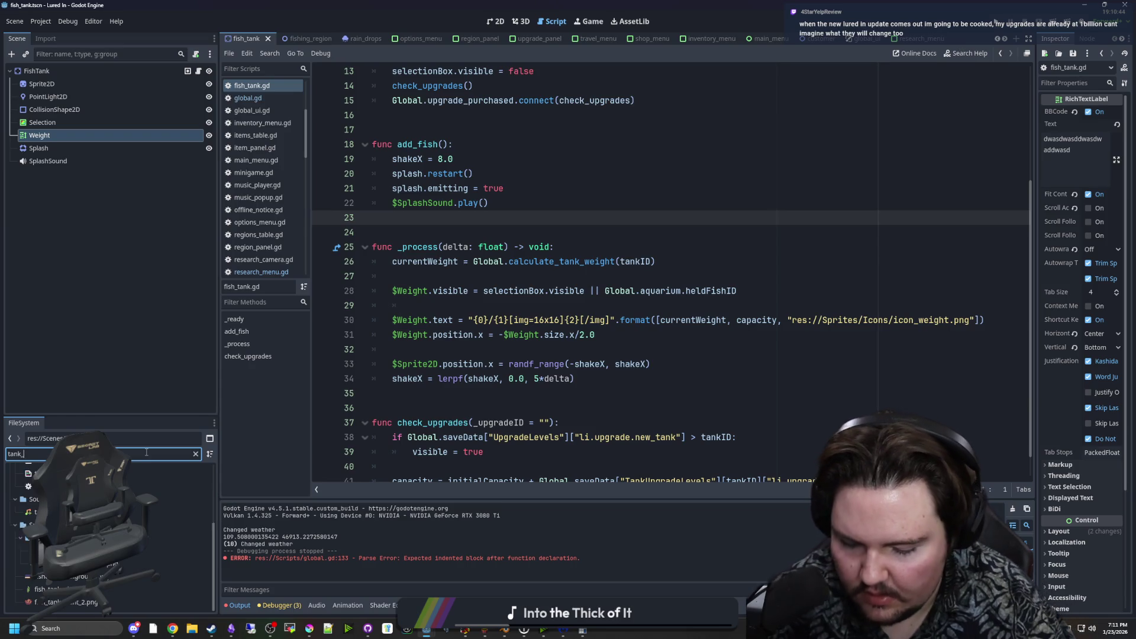
pyautogui.doubleClick(89, 509)
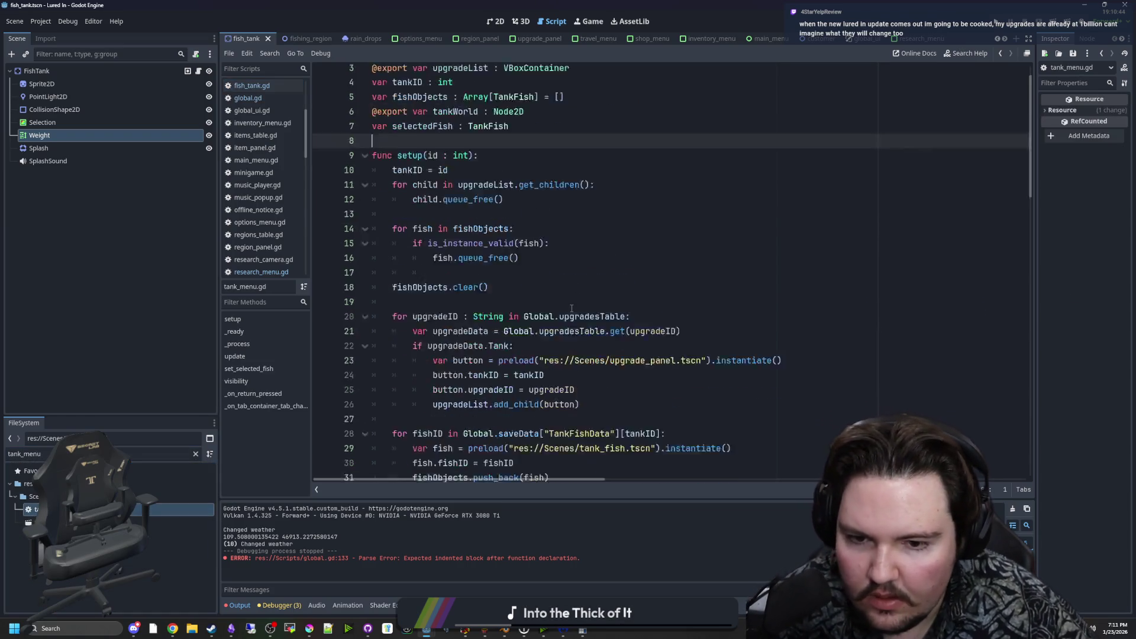
pyautogui.scroll(-9, 692, 306)
pyautogui.click(737, 349)
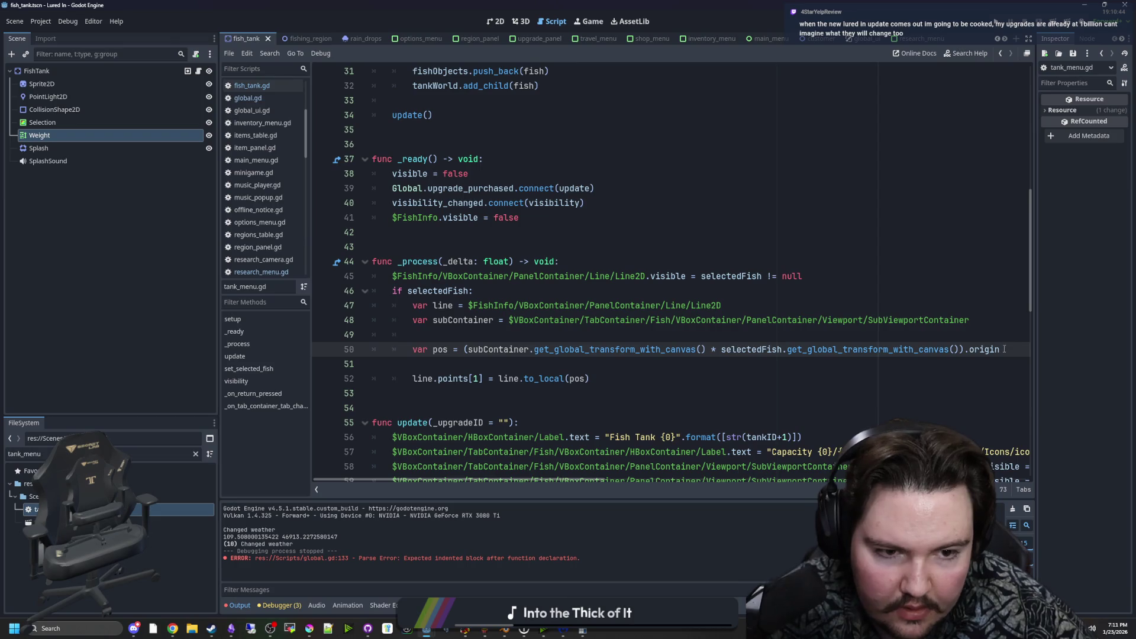
pyautogui.moveTo(1019, 350); pyautogui.dragTo(463, 350)
pyautogui.hotkey('ctrl', 'c')
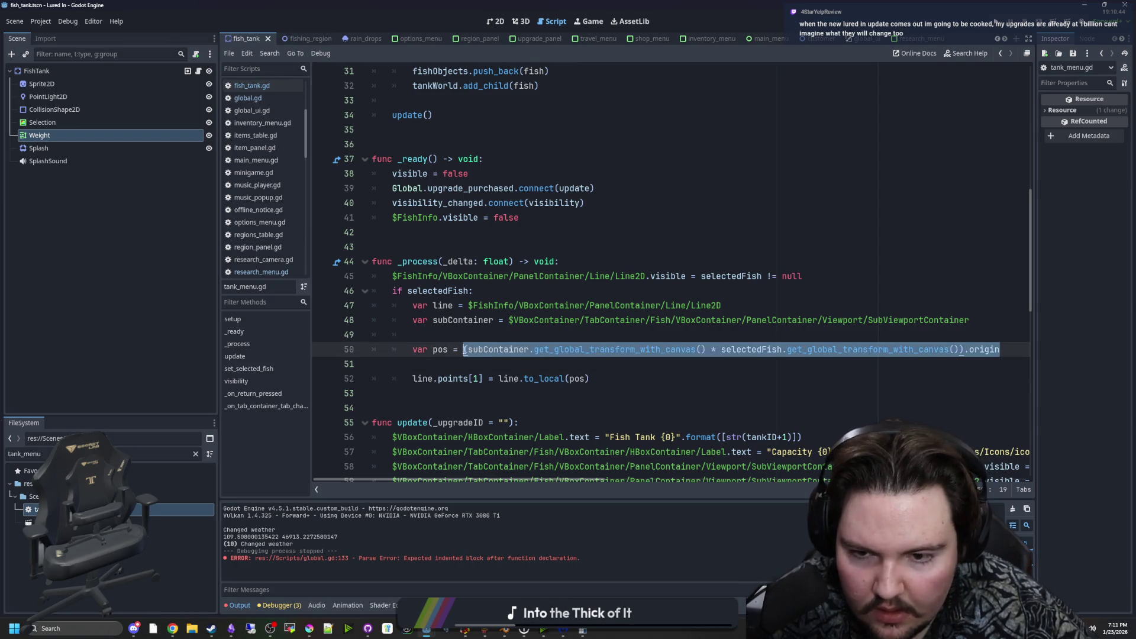
# Replace the expression by typing 'Global.convert' as the helper call.
pyautogui.write('Global.')
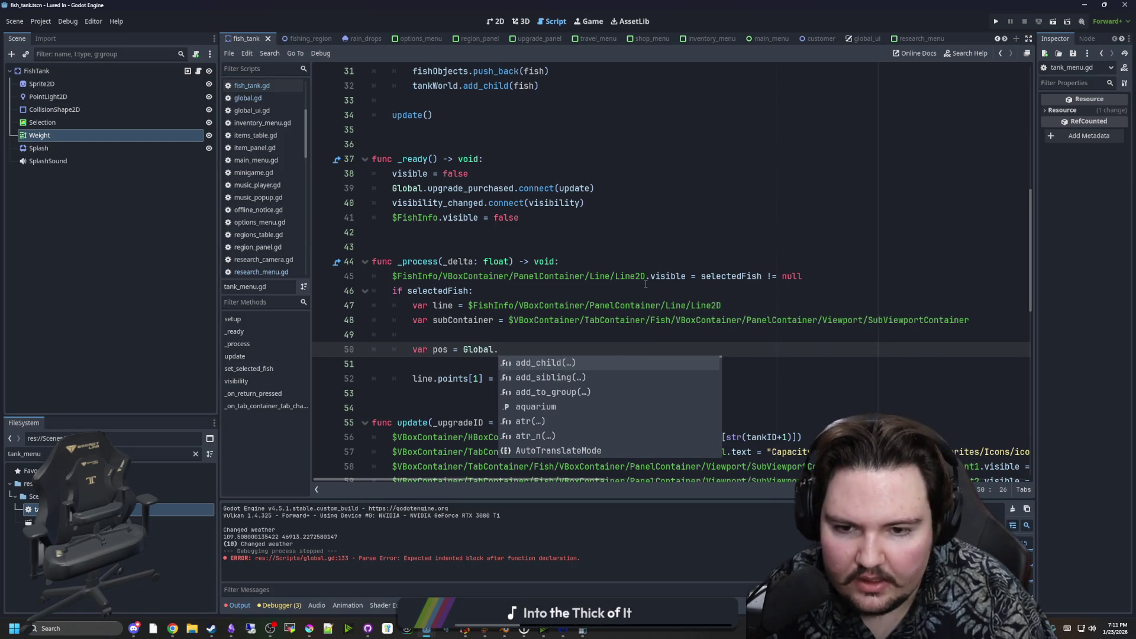
pyautogui.write('co')
pyautogui.press('BackSpace')
pyautogui.press('BackSpace')
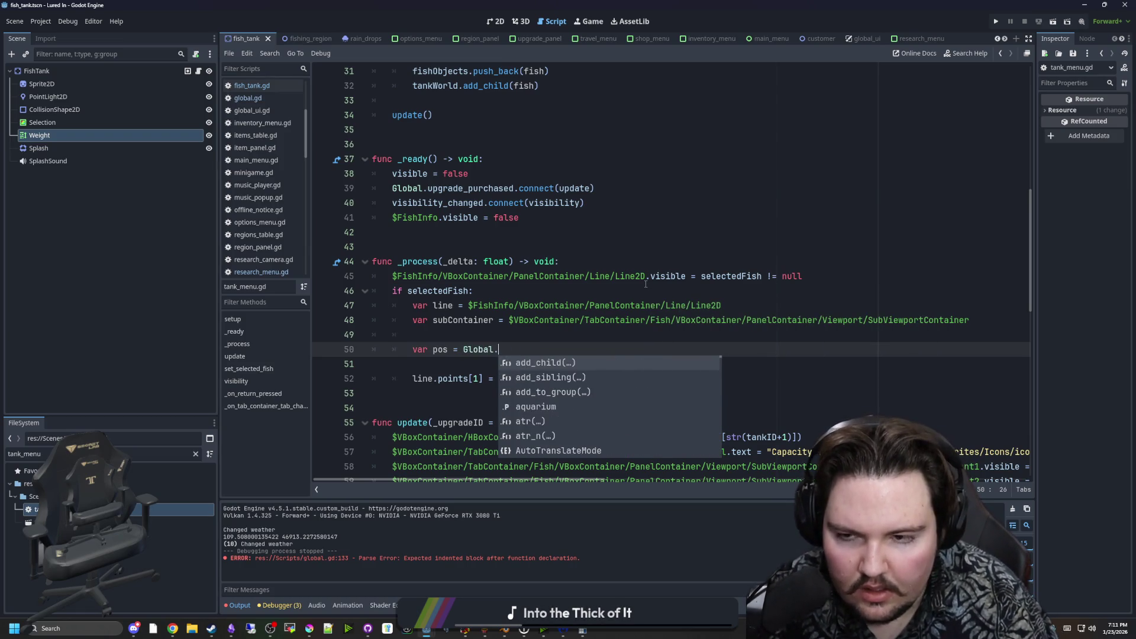
pyautogui.write('viewport')
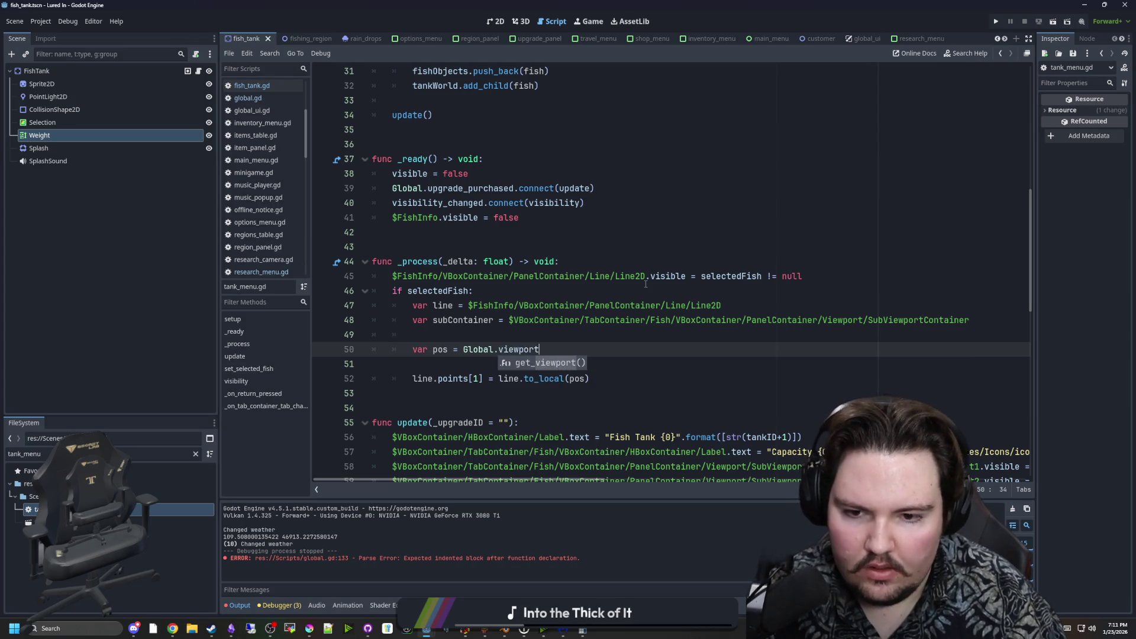
pyautogui.press('BackSpace')
pyautogui.press('BackSpace')
pyautogui.press('BackSpace')
pyautogui.write('convert')
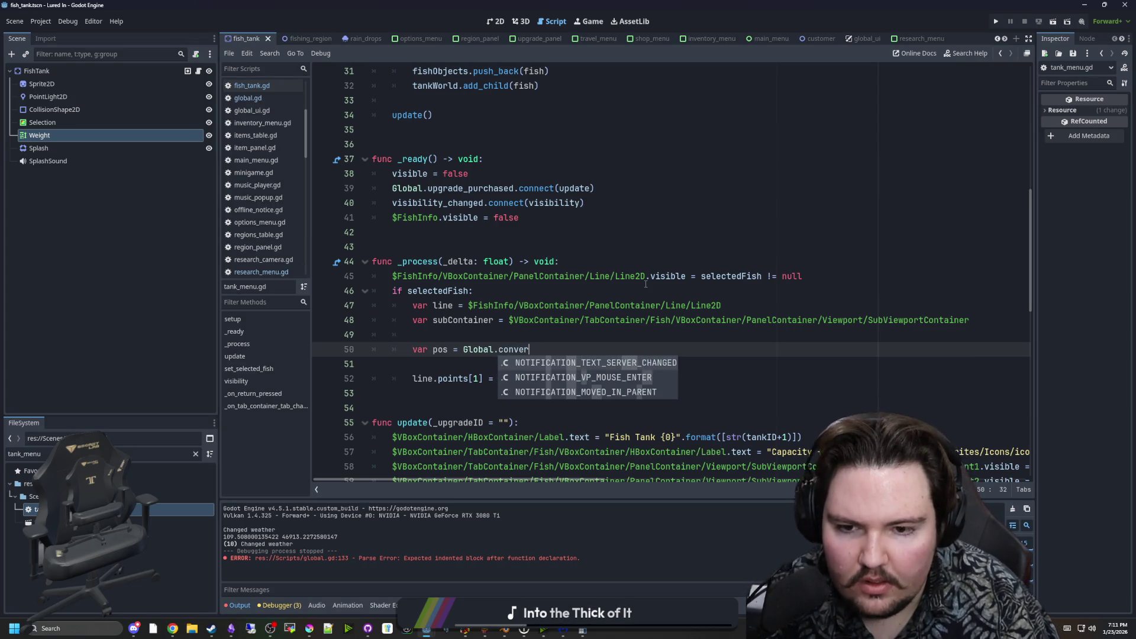
pyautogui.click(247, 98)
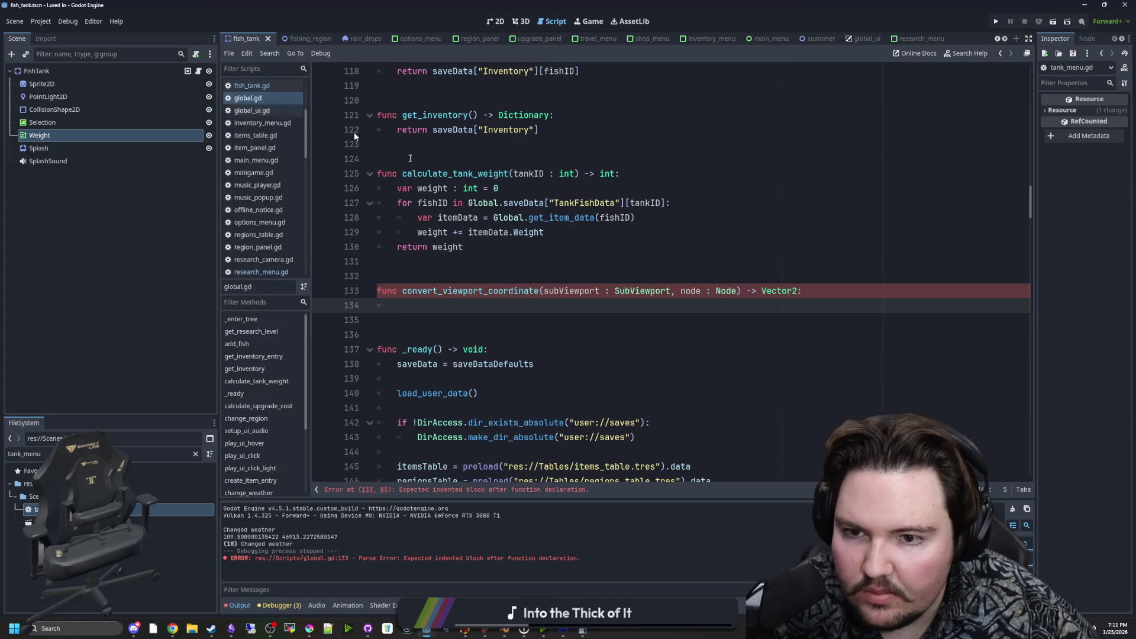
# Paste the transform expression into convert_viewport_coordinate and add 'var pos' and 'return pos' lines.
pyautogui.hotkey('ctrl', 'v')
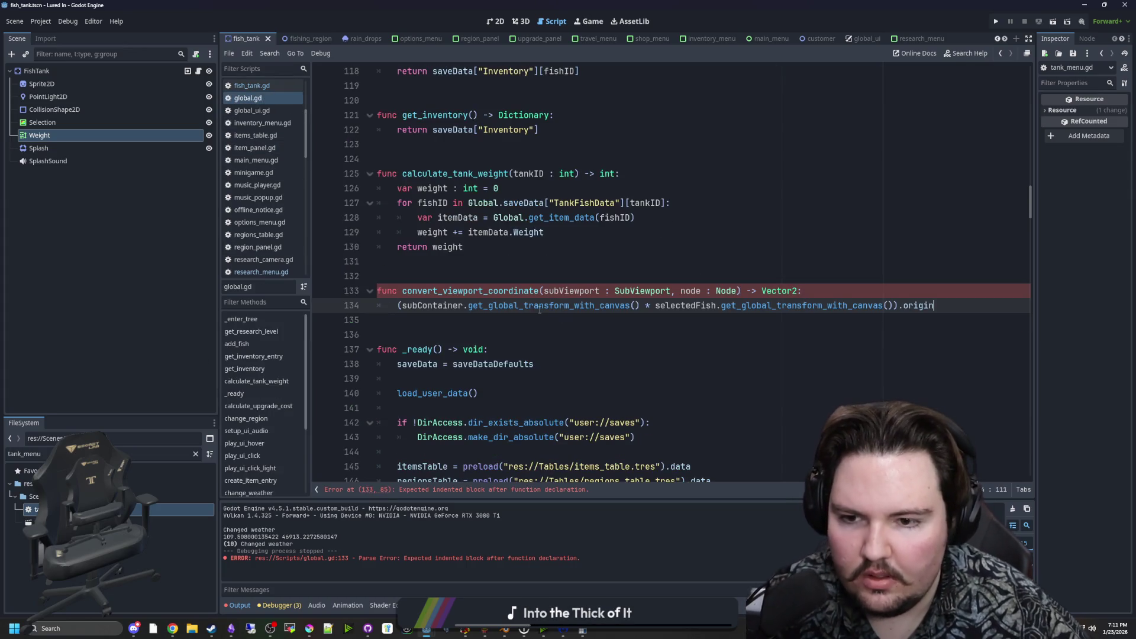
pyautogui.click(951, 297)
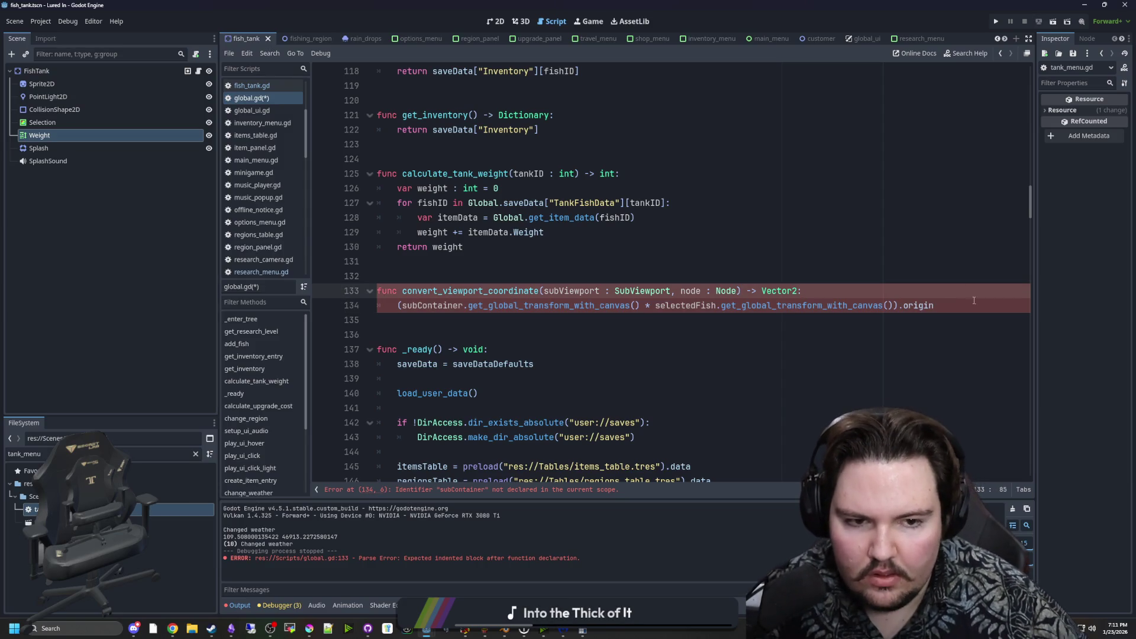
pyautogui.press('Down')
pyautogui.press('Return')
pyautogui.write('return pos')
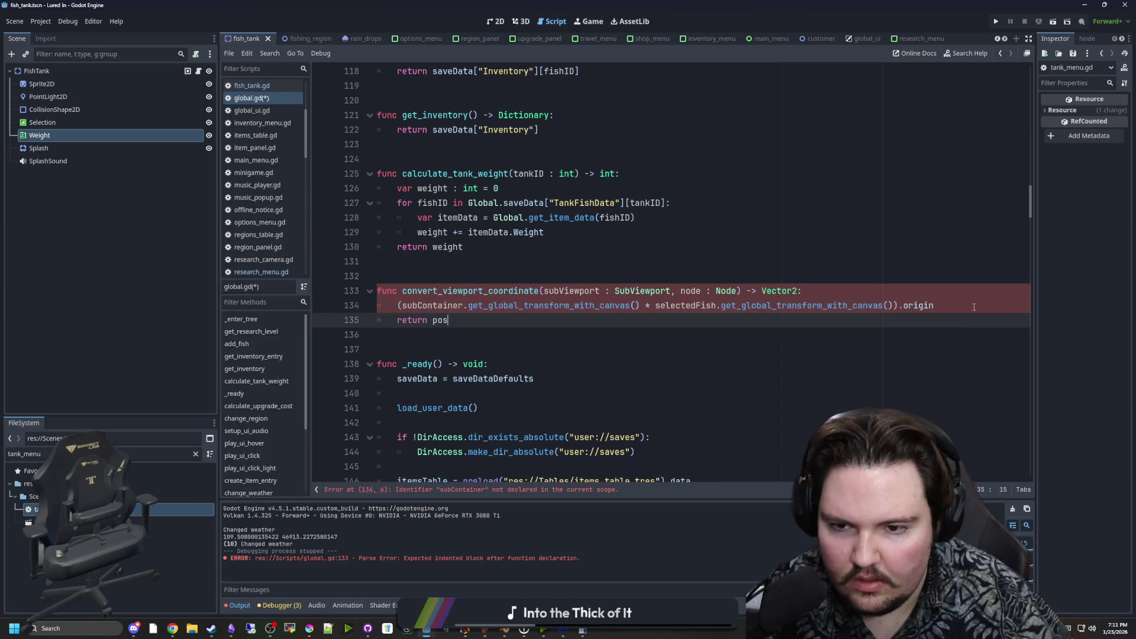
pyautogui.click(836, 291)
pyautogui.press('Return')
pyautogui.write('var pos')
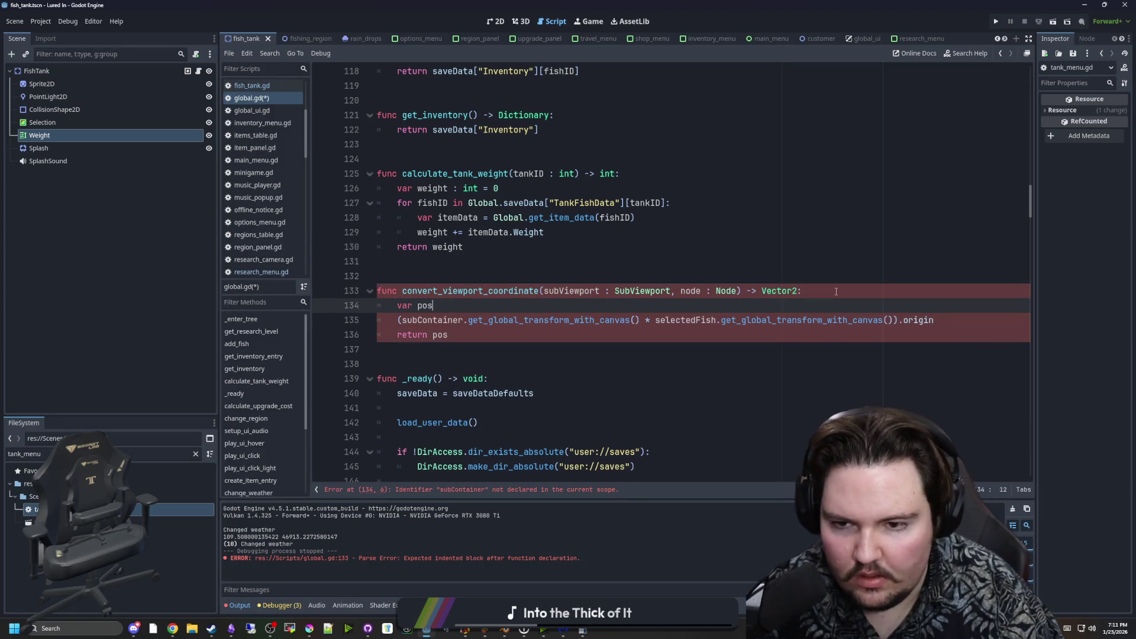
pyautogui.click(493, 333)
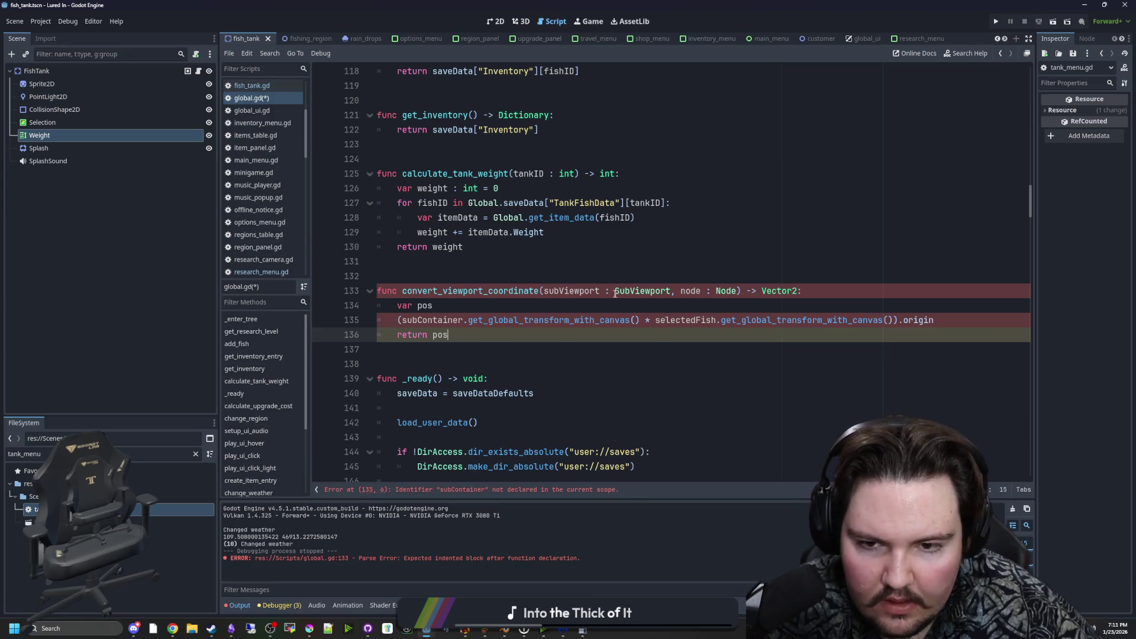
# Rename the parameter to subViewportContainer and change its type to SubViewportContainer.
pyautogui.doubleClick(589, 290)
pyautogui.hotkey('ctrl', 'c')
pyautogui.doubleClick(432, 320)
pyautogui.hotkey('ctrl', 'v')
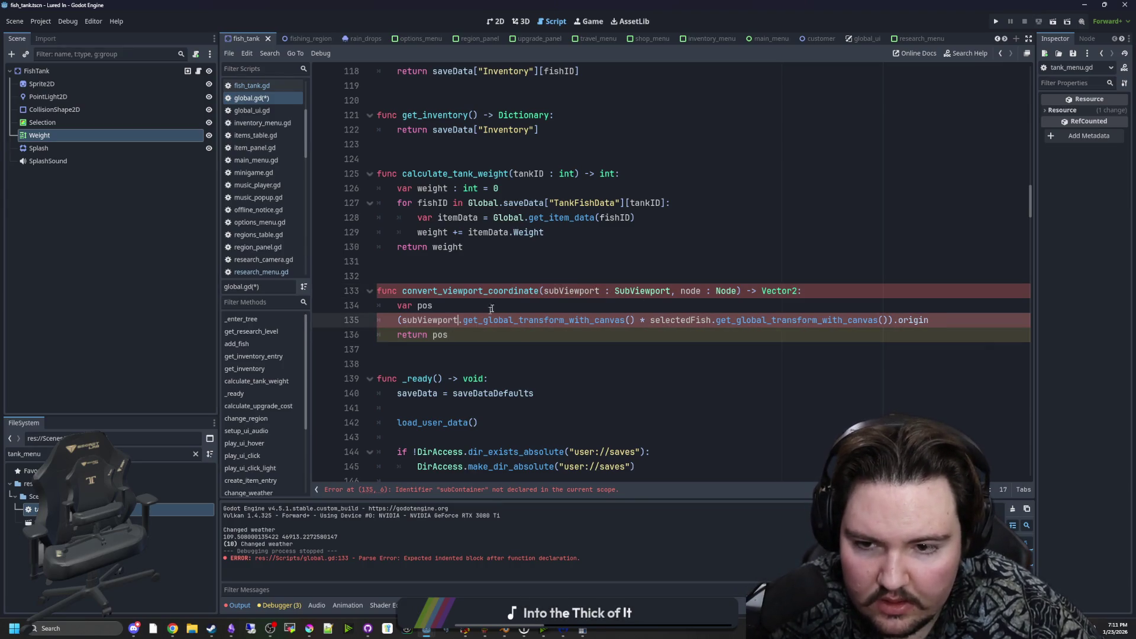
pyautogui.hotkey('ctrl', 'z')
pyautogui.press('Up')
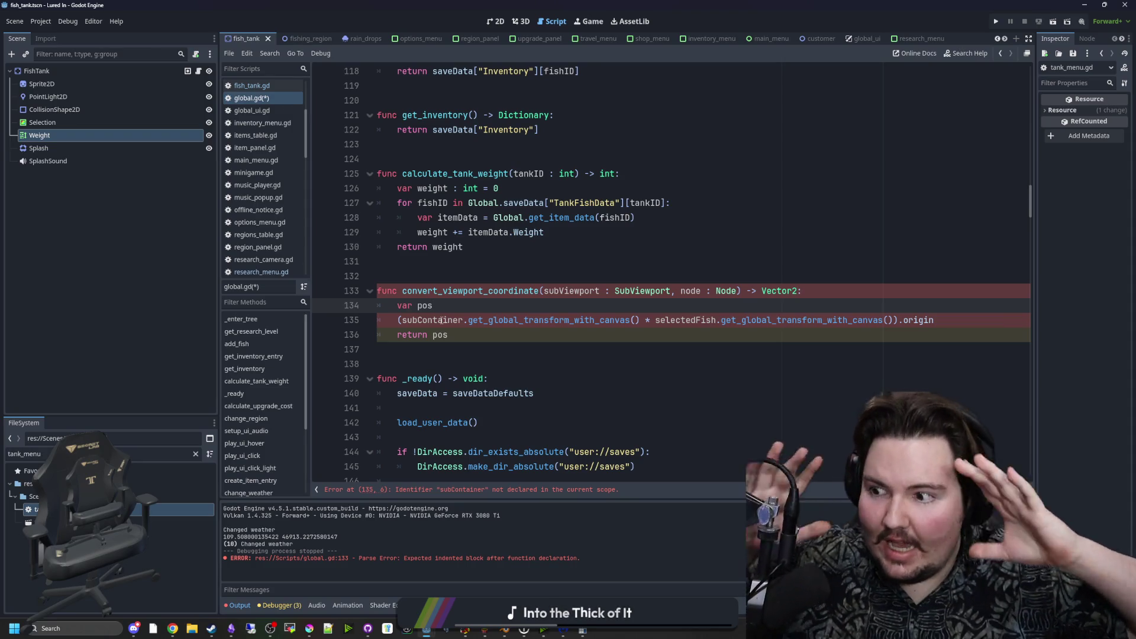
pyautogui.click(599, 294)
pyautogui.write('Container')
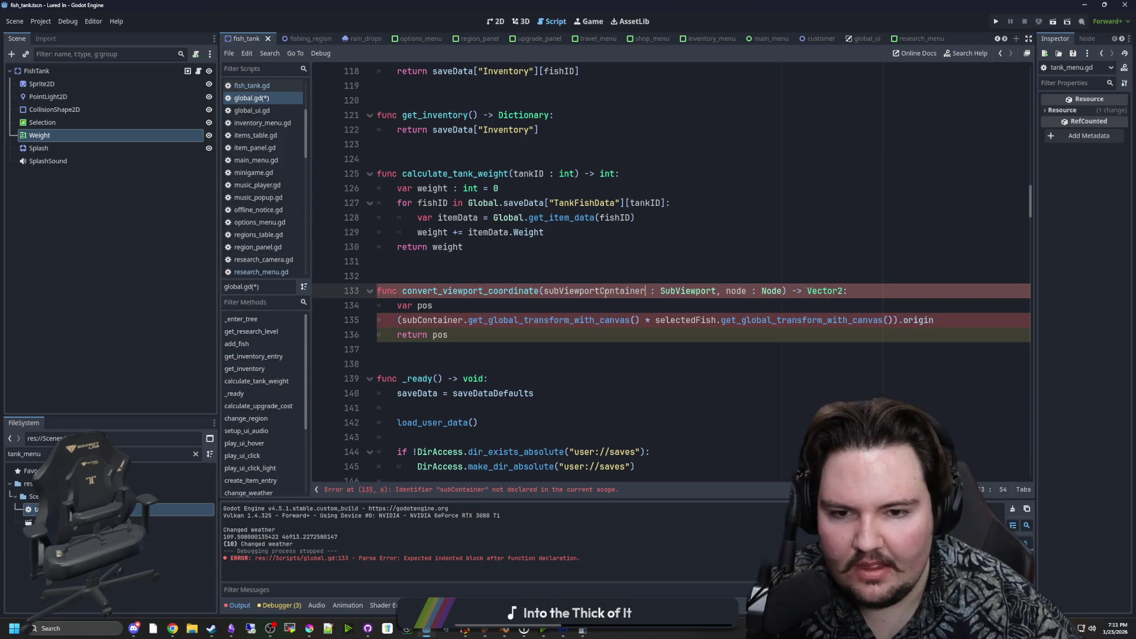
pyautogui.doubleClick(670, 294)
pyautogui.write('SubView')
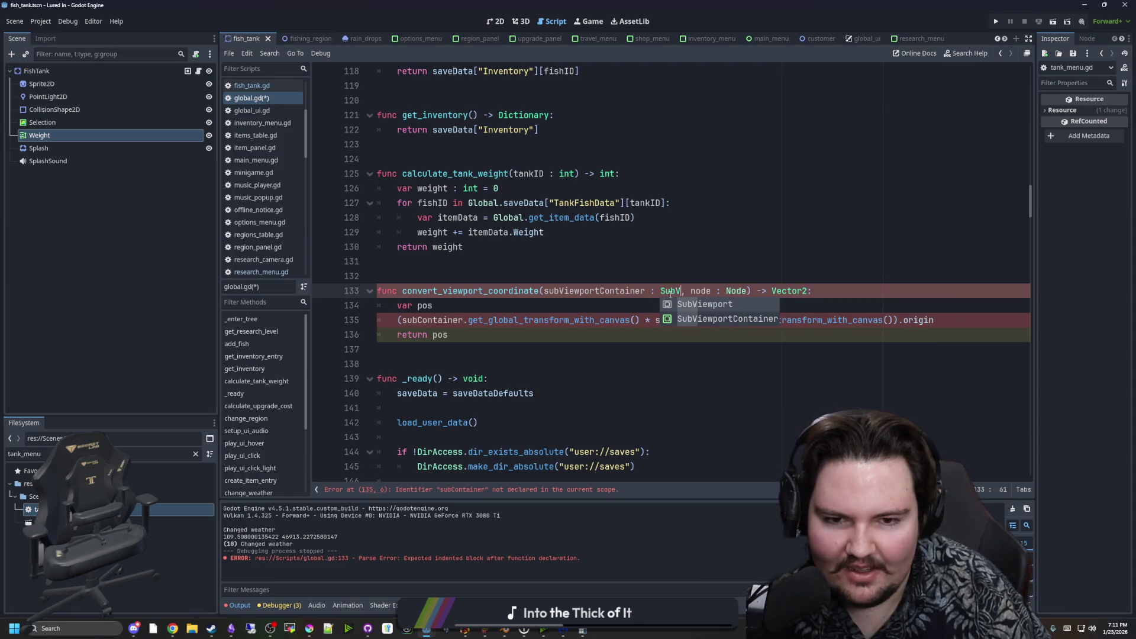
pyautogui.press('Down')
pyautogui.press('Return')
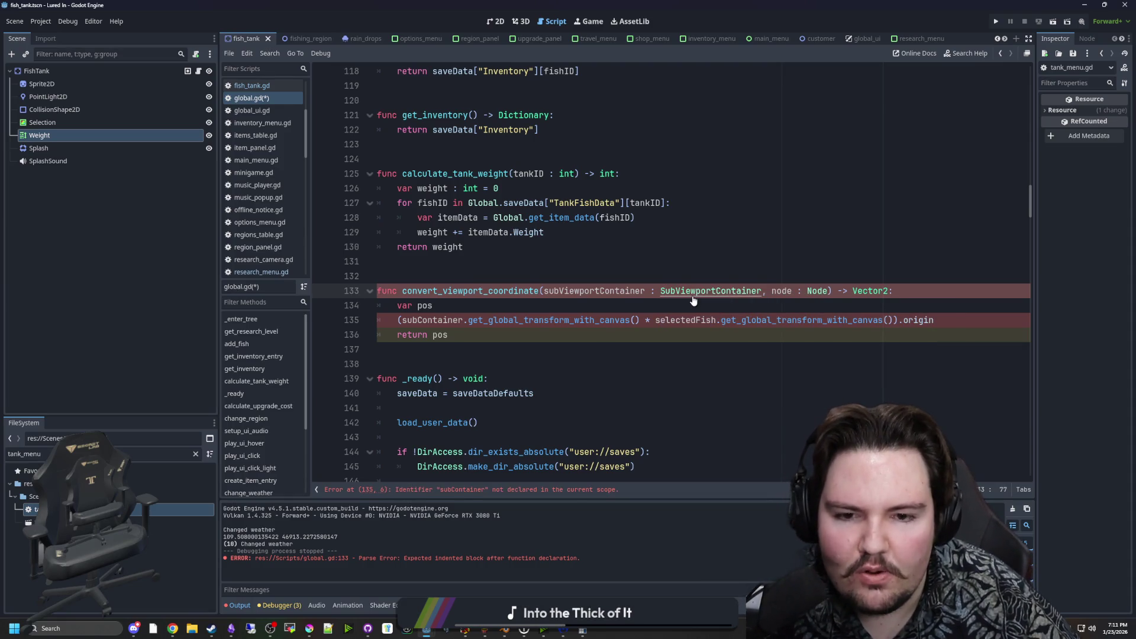
pyautogui.click(716, 272)
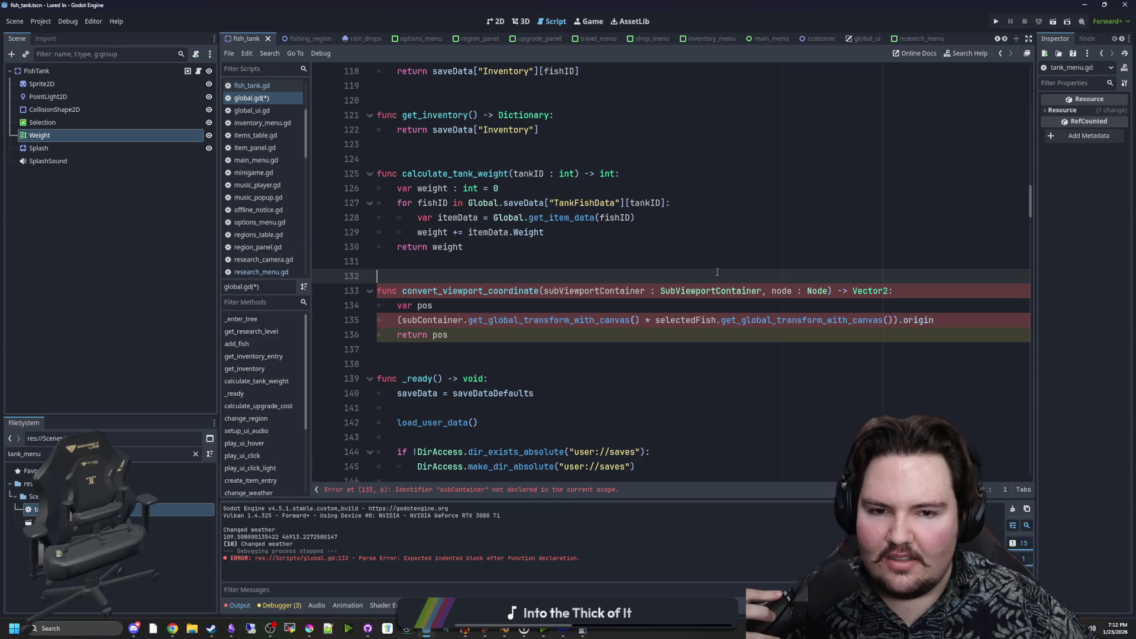
# In the expression, replace subContainer with subViewportContainer and selectedFish with node, and delete the var pos line.
pyautogui.click(472, 309)
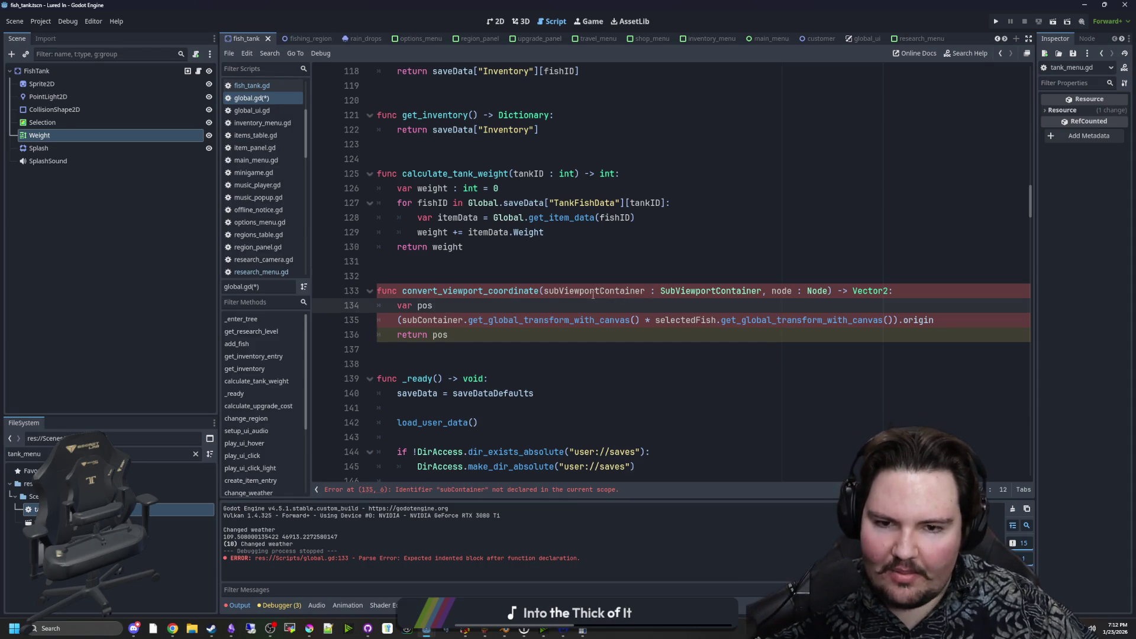
pyautogui.doubleClick(593, 292)
pyautogui.doubleClick(441, 324)
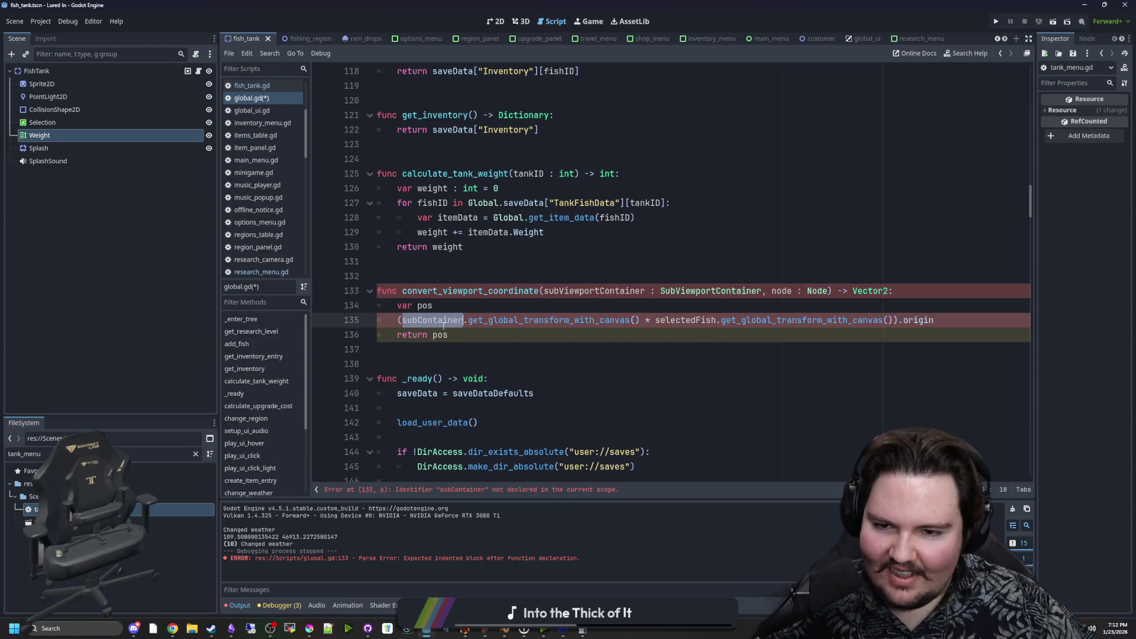
pyautogui.hotkey('ctrl', 'v')
pyautogui.click(590, 310)
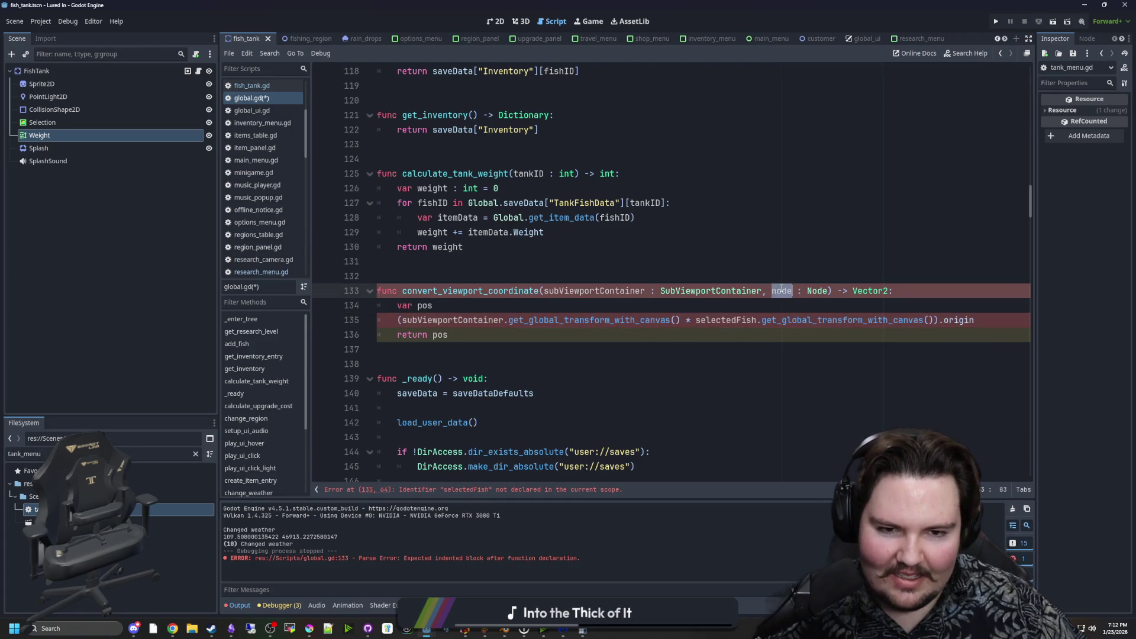
pyautogui.doubleClick(726, 320)
pyautogui.write('node')
pyautogui.click(673, 308)
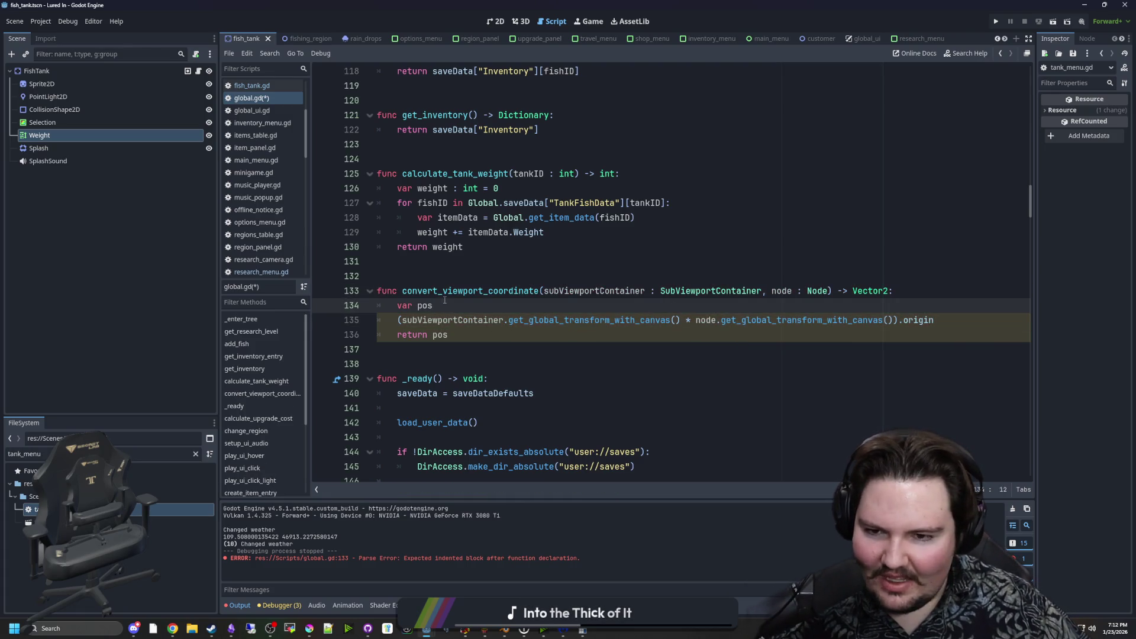
pyautogui.press('BackSpace')
pyautogui.press('BackSpace')
pyautogui.press('BackSpace')
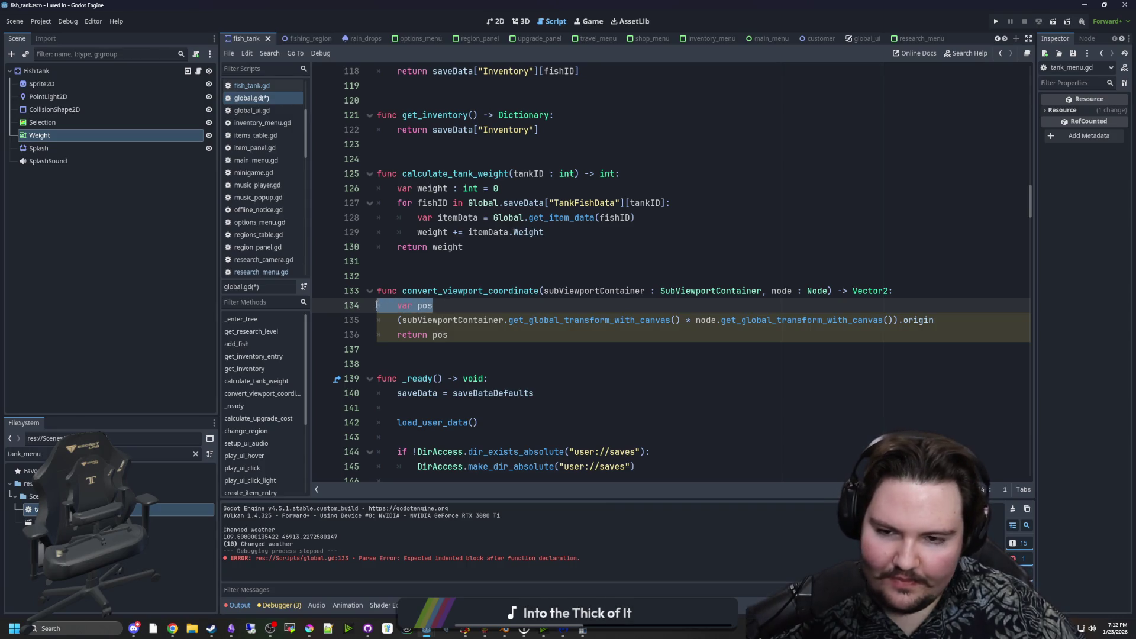
# Return the transform expression directly instead of pos, remove the empty line, and save.
pyautogui.click(949, 308)
pyautogui.hotkey('shift', 'Home')
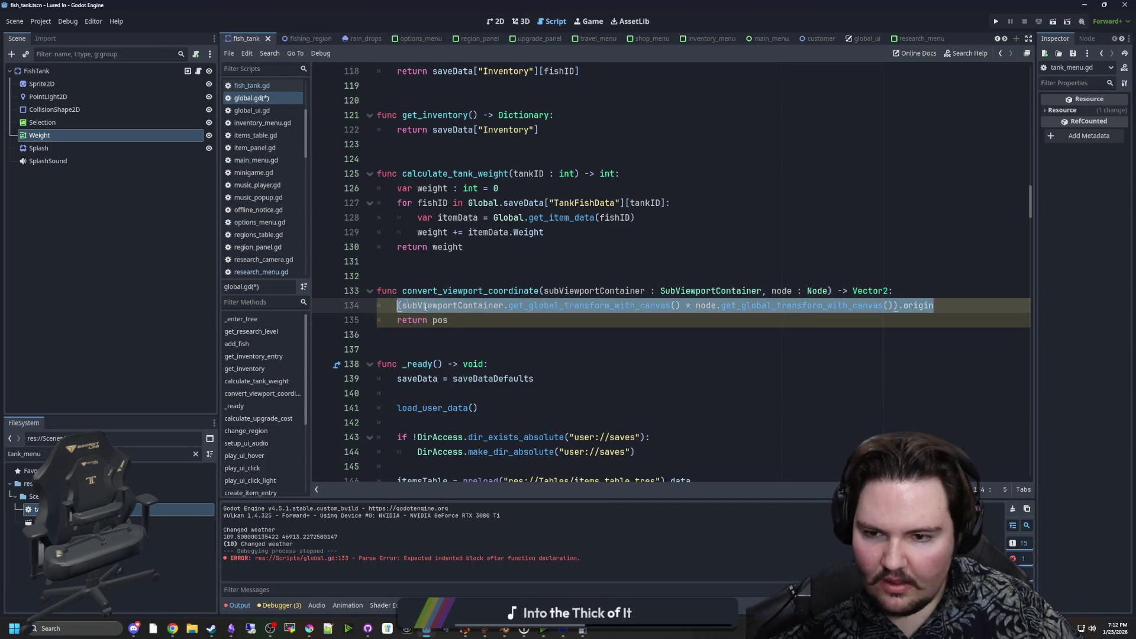
pyautogui.hotkey('ctrl', 'x')
pyautogui.click(462, 318)
pyautogui.doubleClick(440, 319)
pyautogui.hotkey('ctrl', 'v')
pyautogui.press('Up')
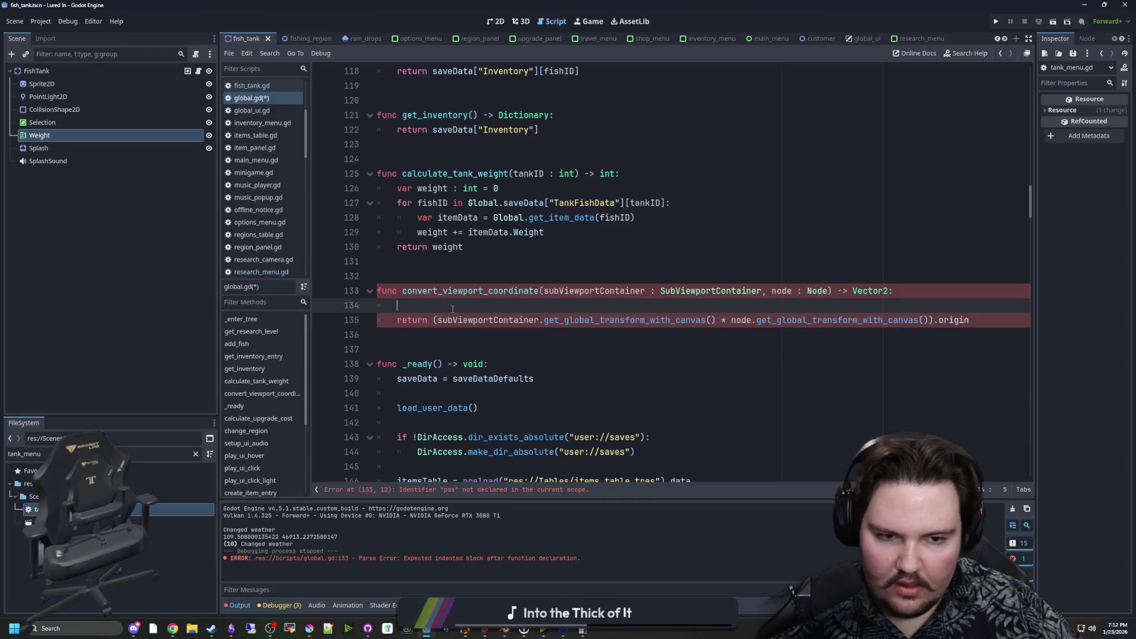
pyautogui.hotkey('ctrl', 'shift', 'k')
pyautogui.click(507, 274)
pyautogui.press('Down')
pyautogui.press('Up')
pyautogui.press('Up')
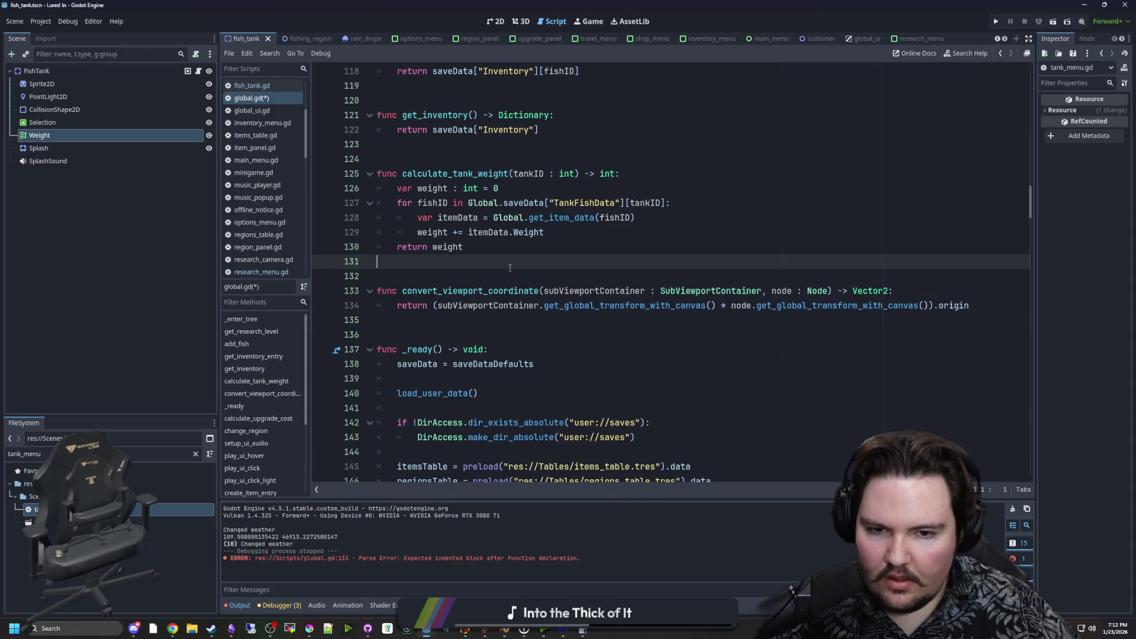
pyautogui.hotkey('ctrl', 's')
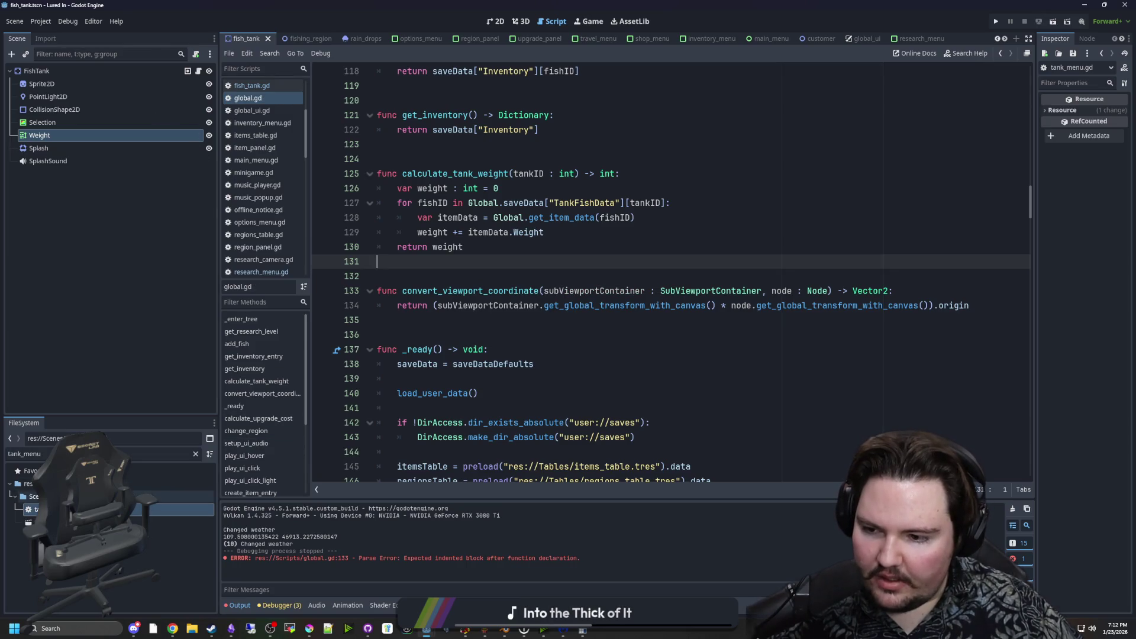
# Go back to tank_menu.gd's blank line 49 and open a File Explorer window at Home.
pyautogui.doubleClick(36, 508)
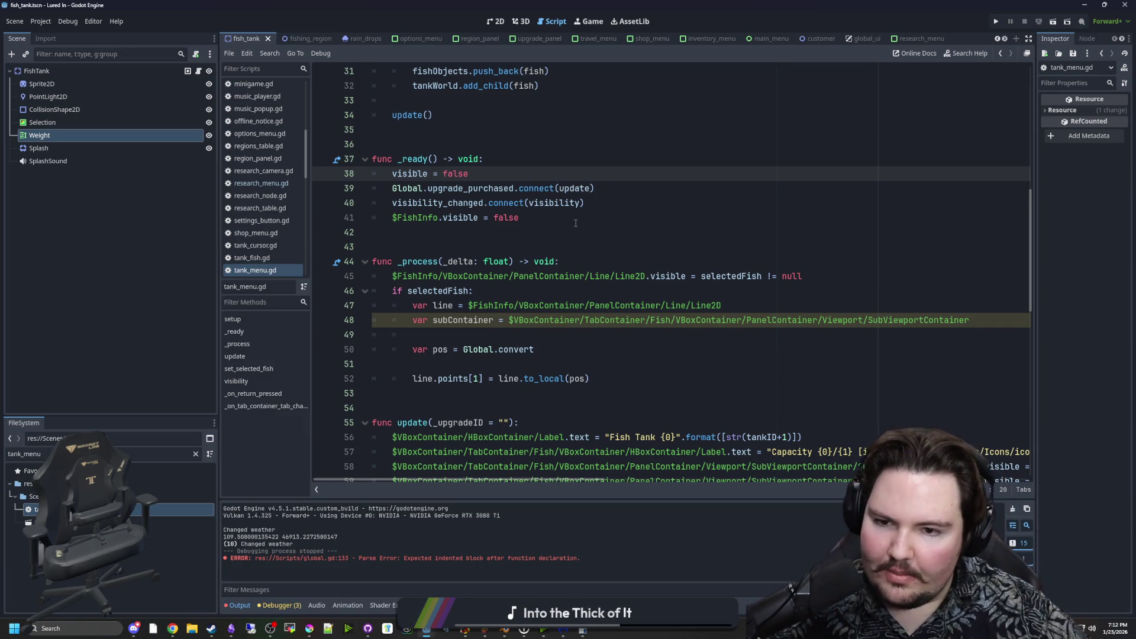
pyautogui.click(476, 338)
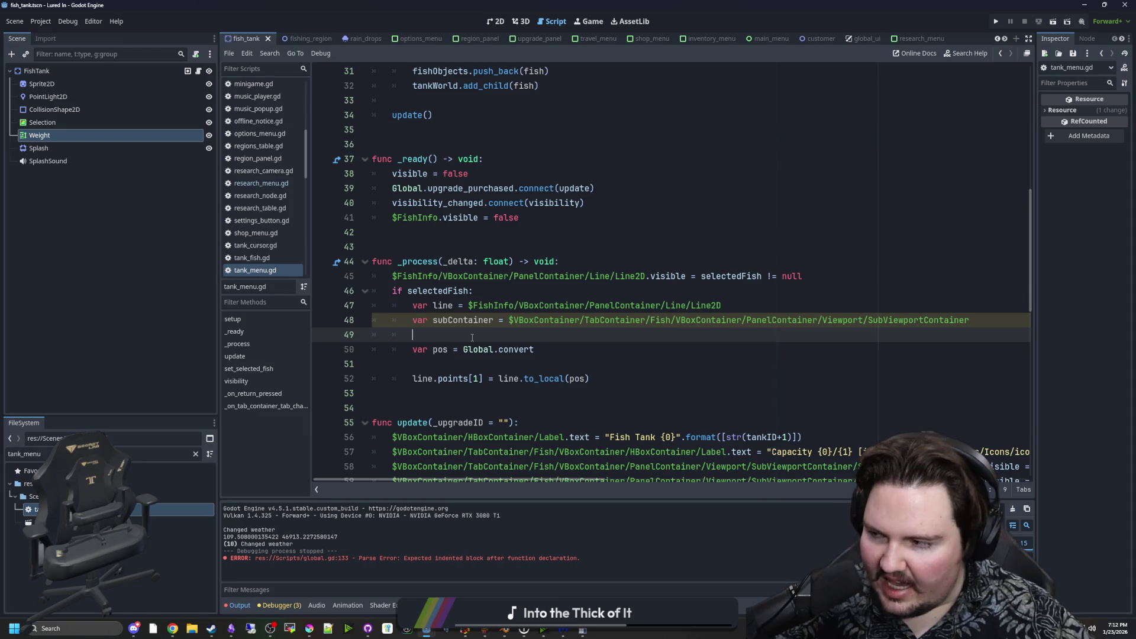
pyautogui.click(197, 632)
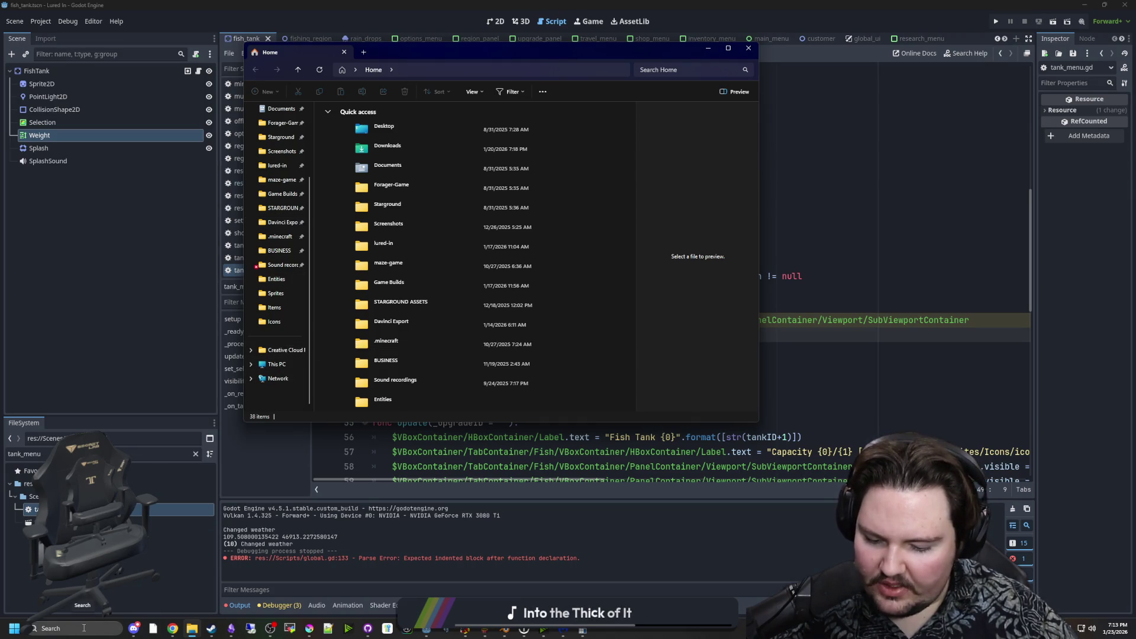
# Browse %appdata% > Godot > app_userdata > Lured In to check the userdata file, then minimize both Explorer windows.
pyautogui.click(83, 627)
pyautogui.write('%appdata%')
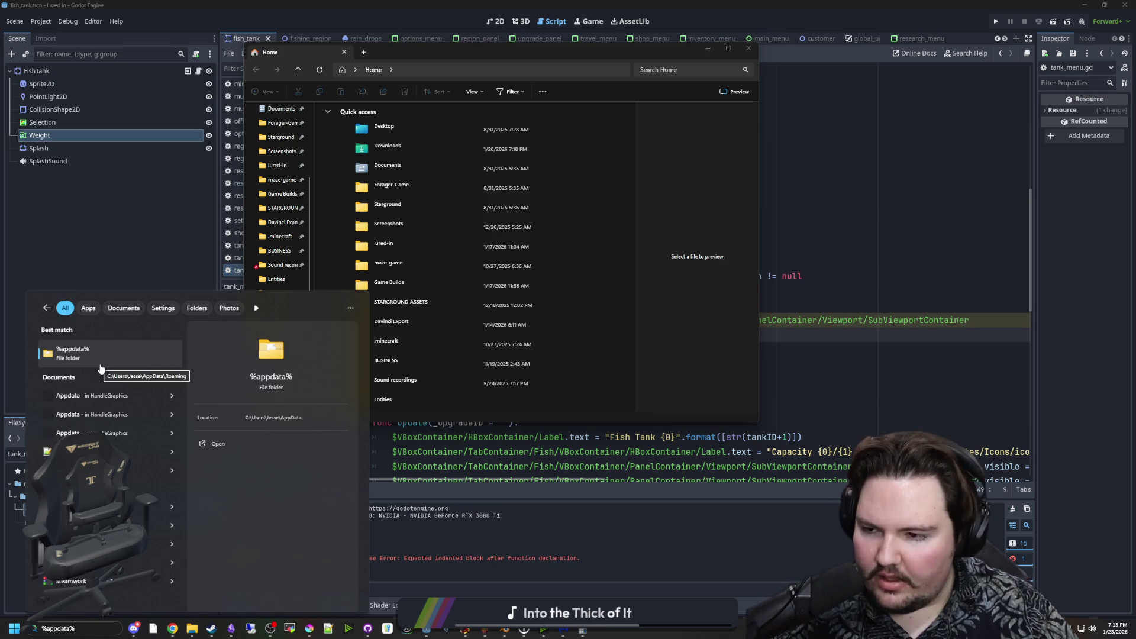
pyautogui.click(102, 362)
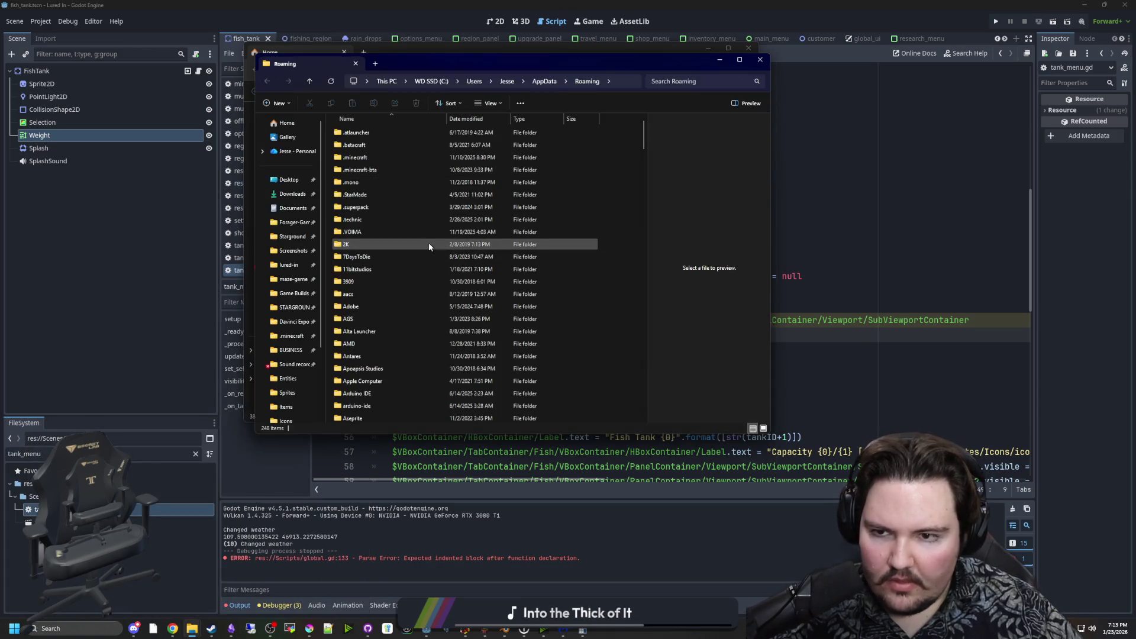
pyautogui.press('g')
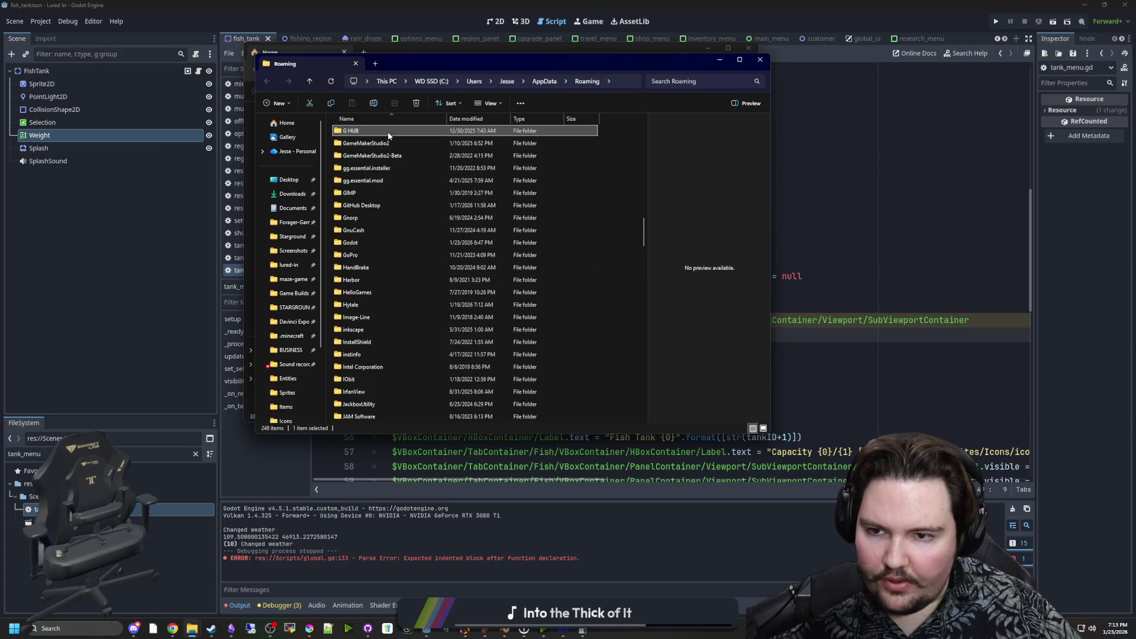
pyautogui.click(377, 241)
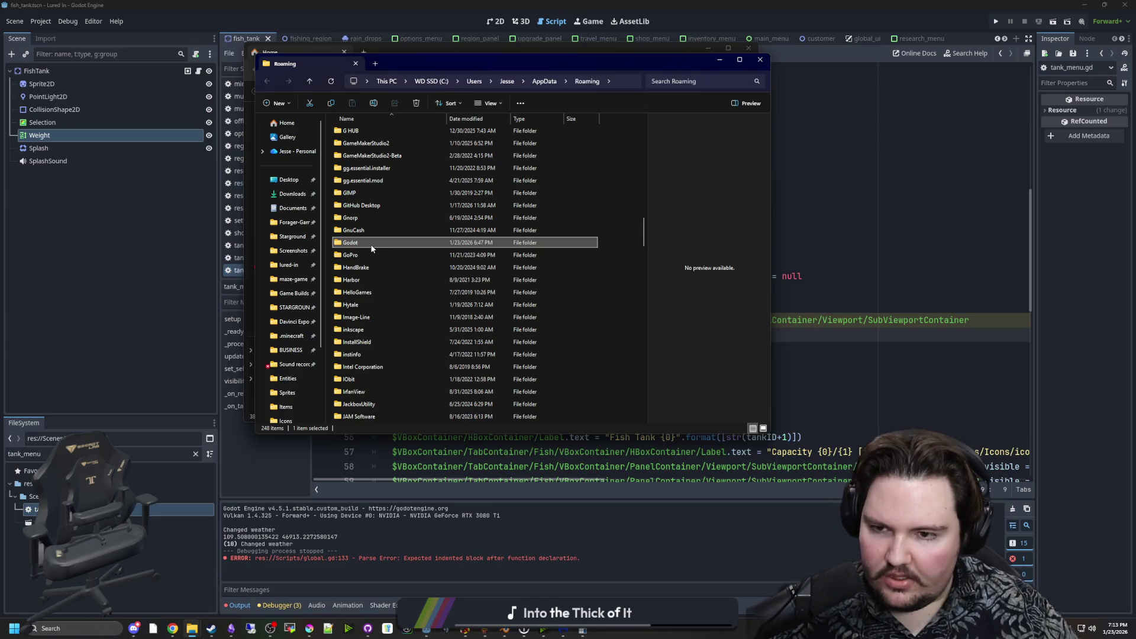
pyautogui.doubleClick(371, 244)
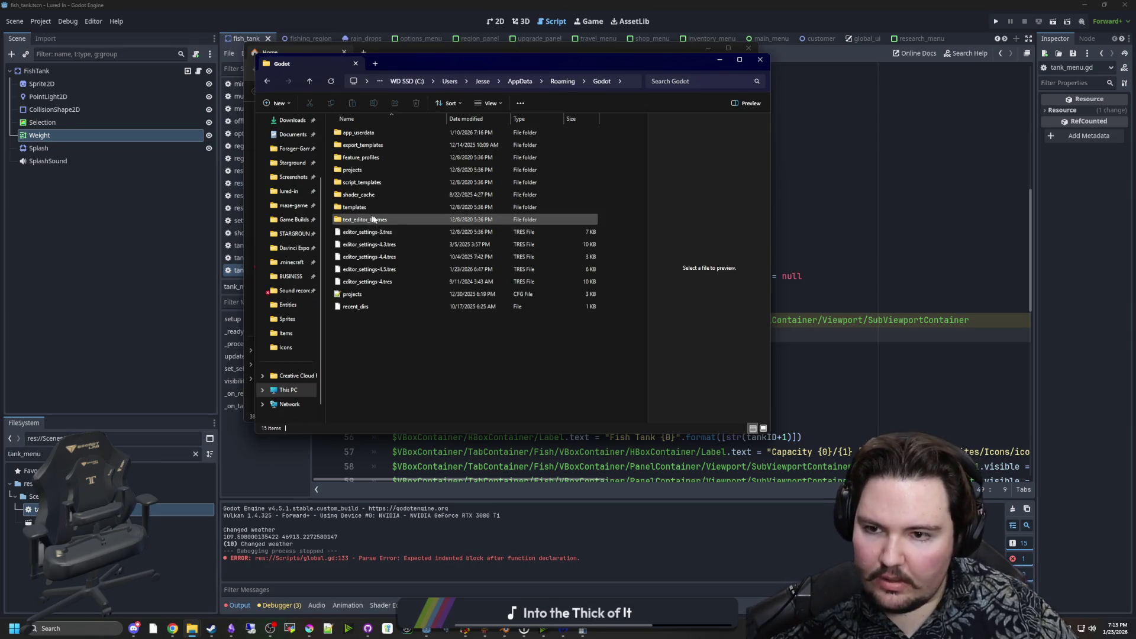
pyautogui.doubleClick(383, 131)
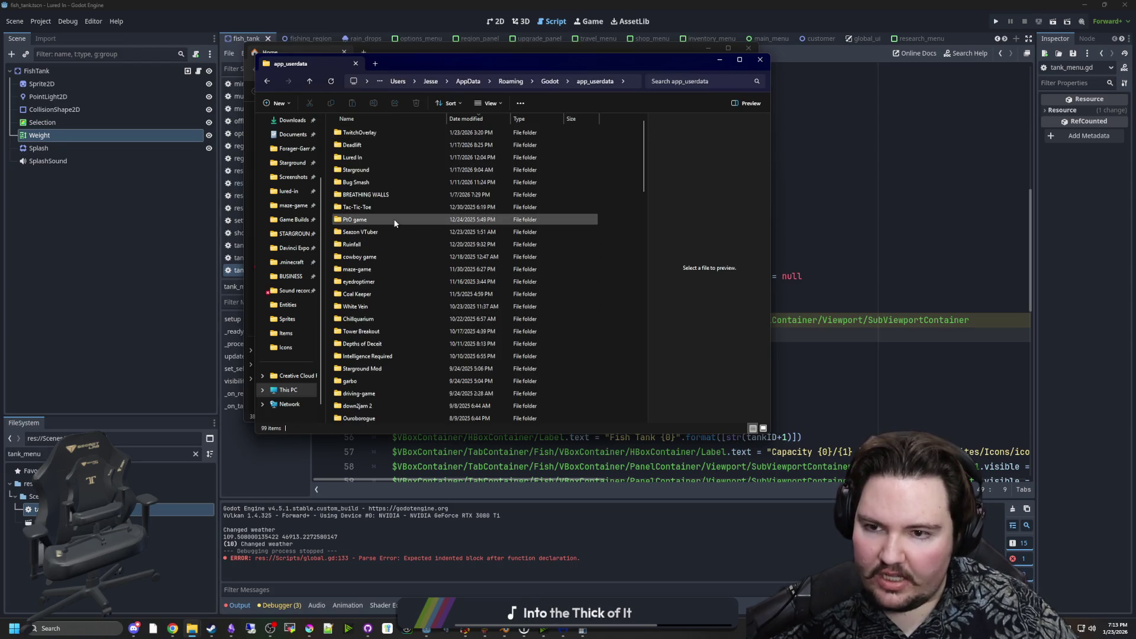
pyautogui.doubleClick(370, 158)
pyautogui.click(394, 182)
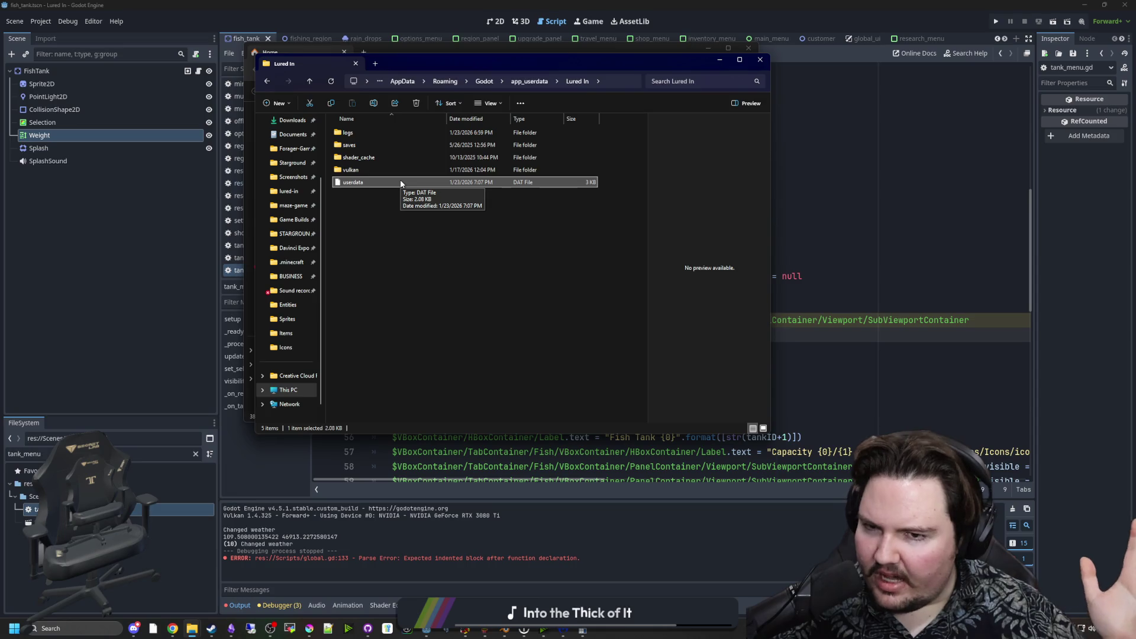
pyautogui.click(420, 207)
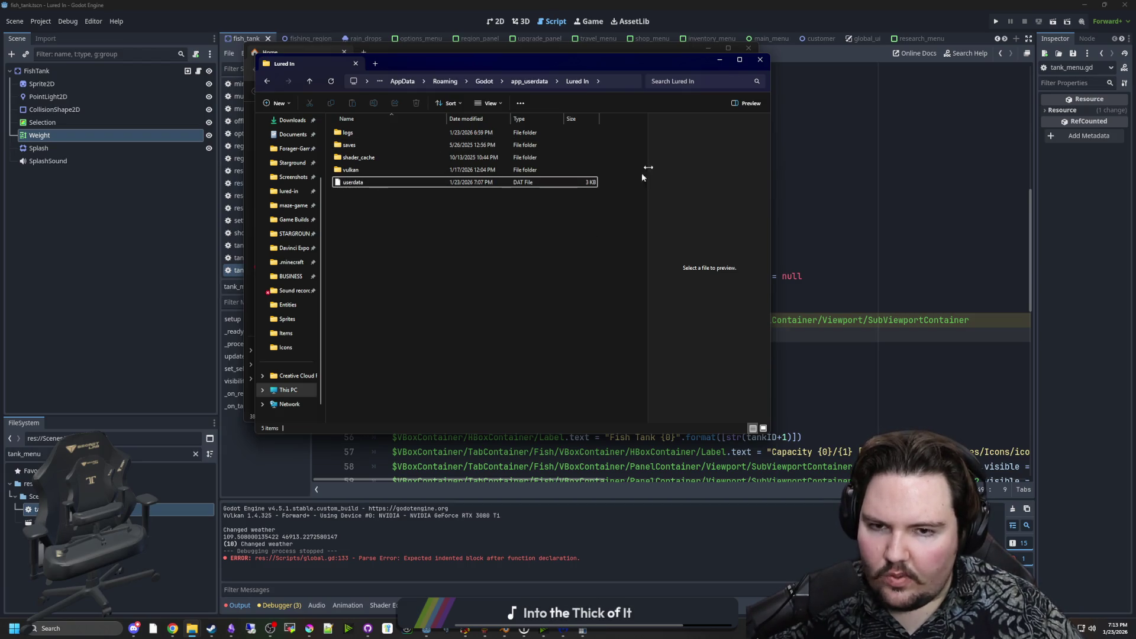
pyautogui.click(719, 63)
pyautogui.click(711, 53)
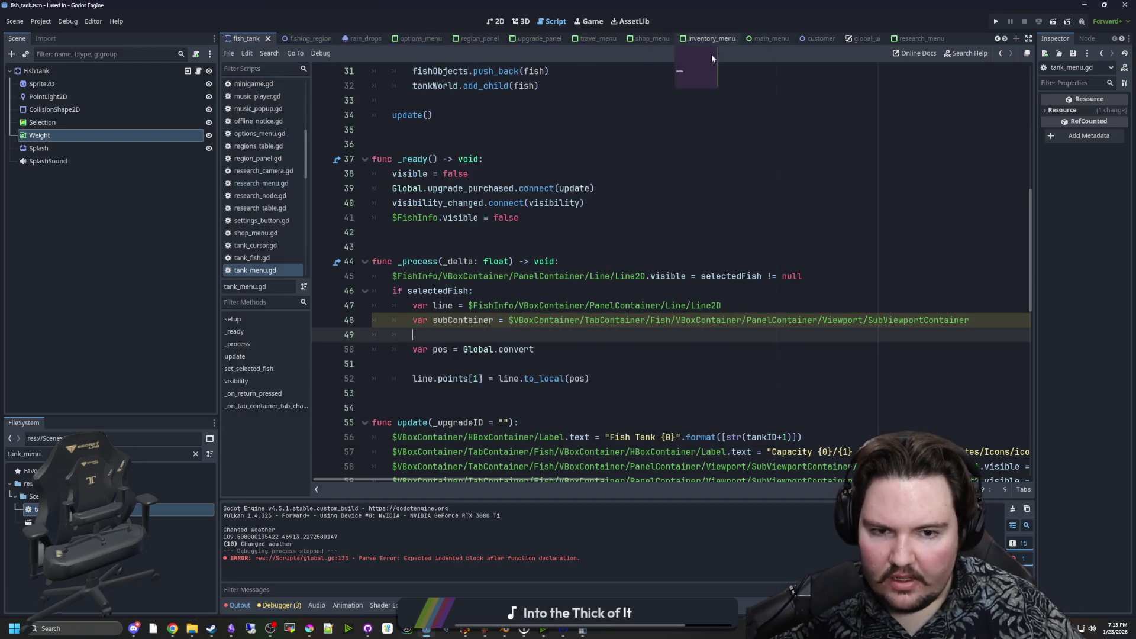
# Complete line 50 as Global.convert_viewport_coordinate(subContainer, line).
pyautogui.click(670, 324)
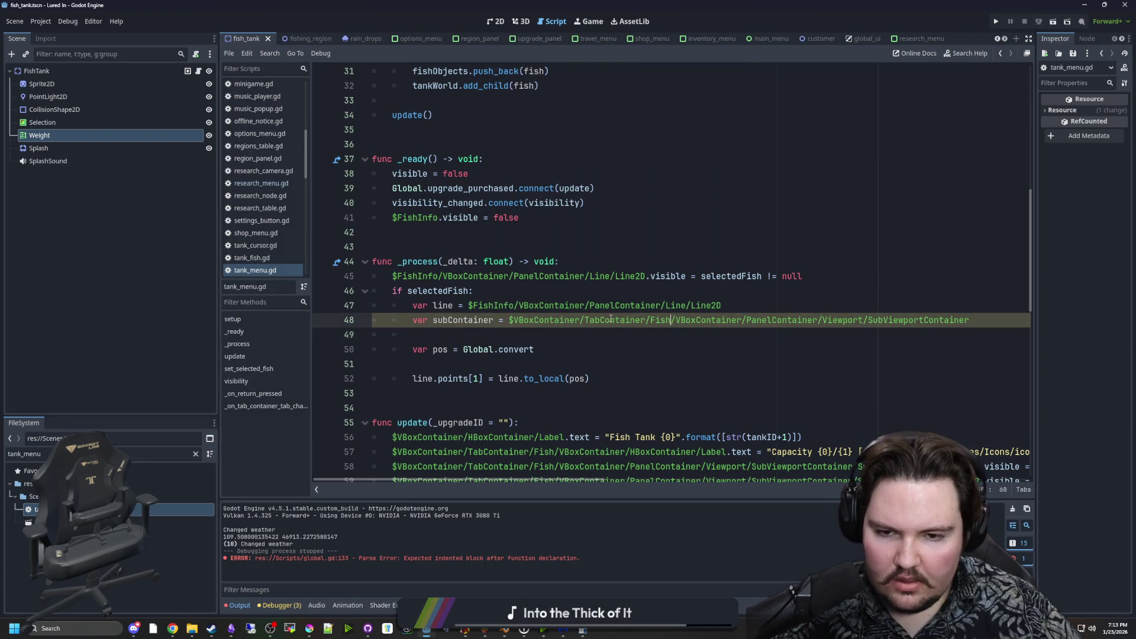
pyautogui.click(544, 343)
pyautogui.press('BackSpace')
pyautogui.press('BackSpace')
pyautogui.press('BackSpace')
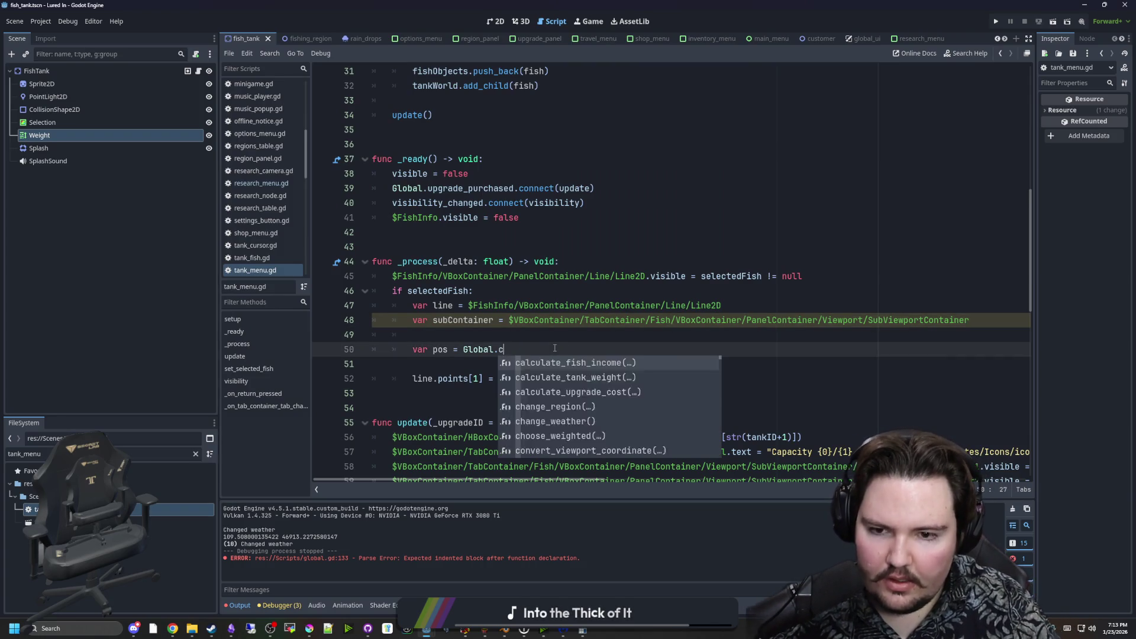
pyautogui.write('onvert')
pyautogui.press('Return')
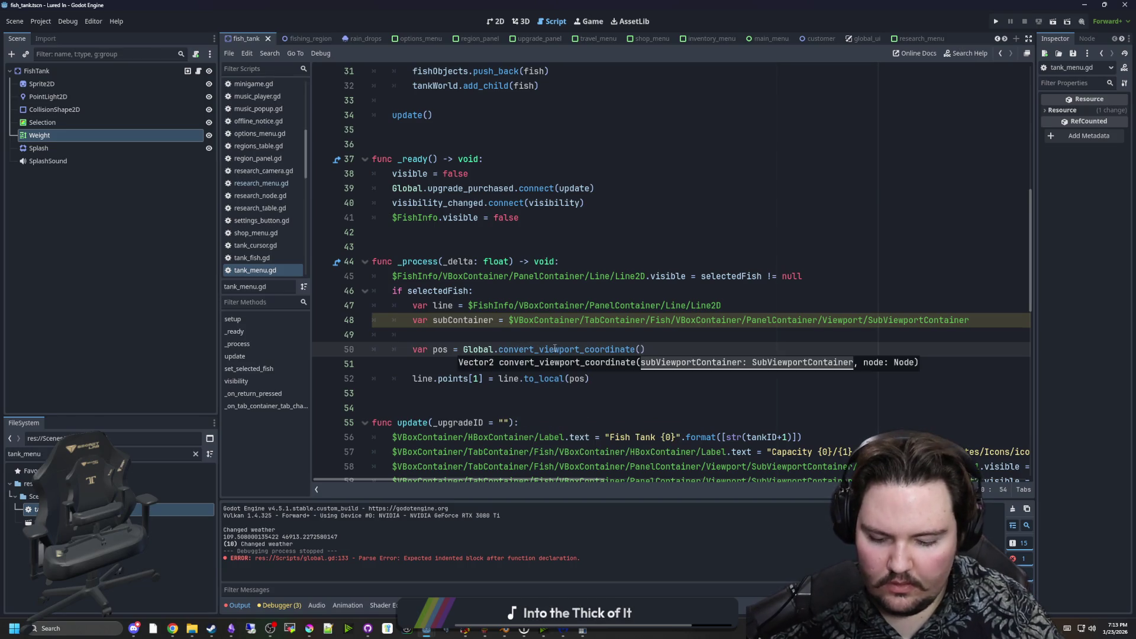
pyautogui.write('subContainer,')
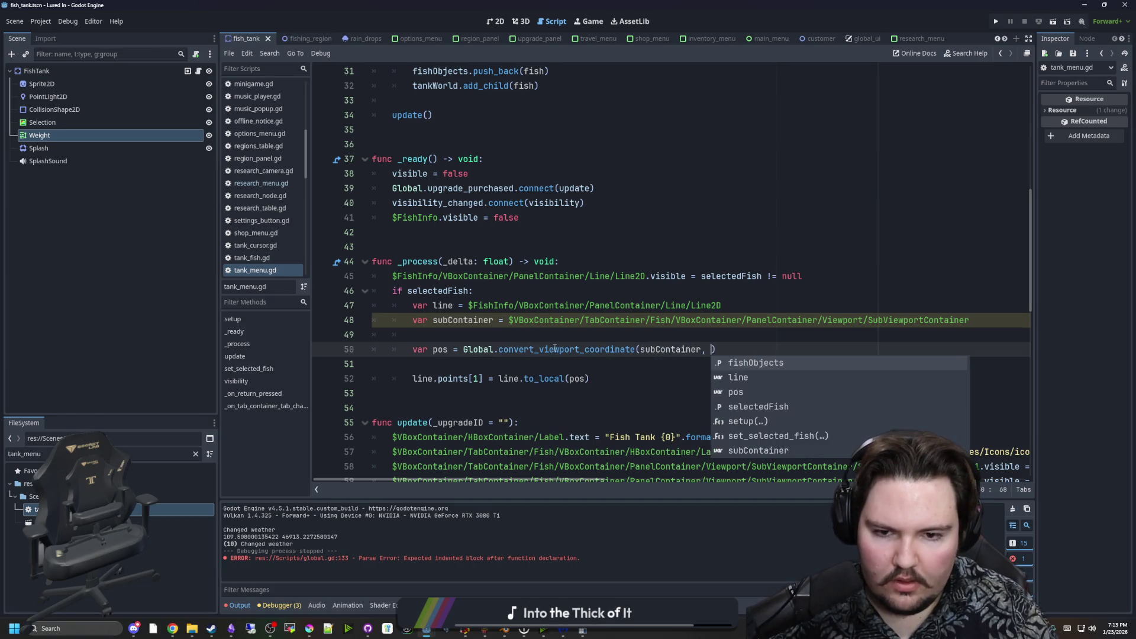
pyautogui.press('Escape')
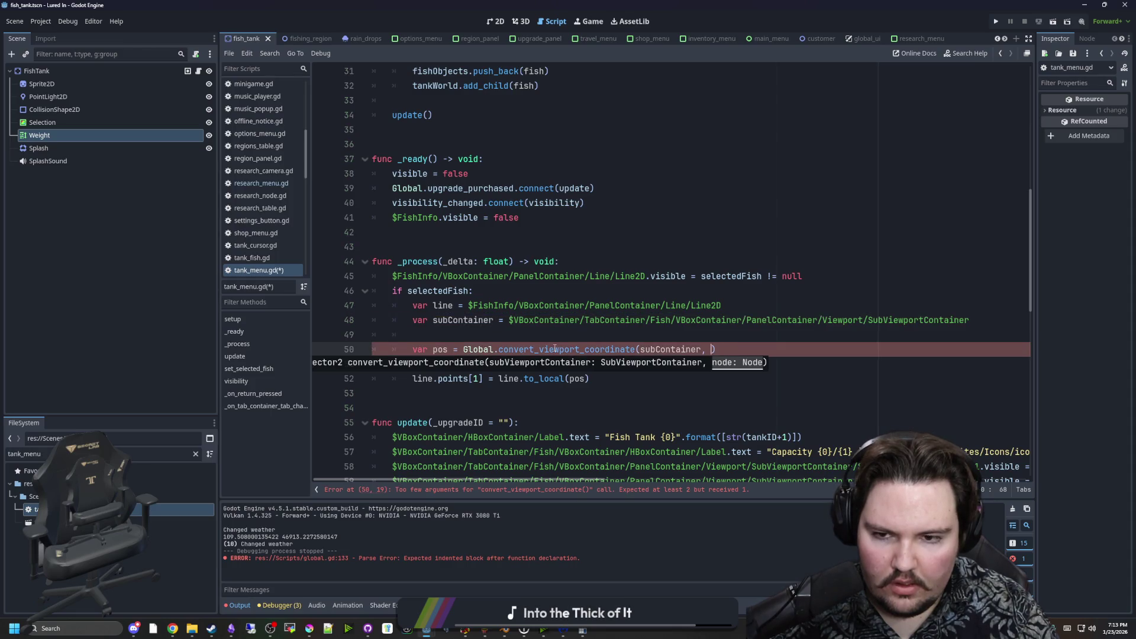
pyautogui.write('line')
pyautogui.press('Escape')
# Save tank_menu.gd and switch to the research_menu.gd script.
pyautogui.press('Down')
pyautogui.press('Down')
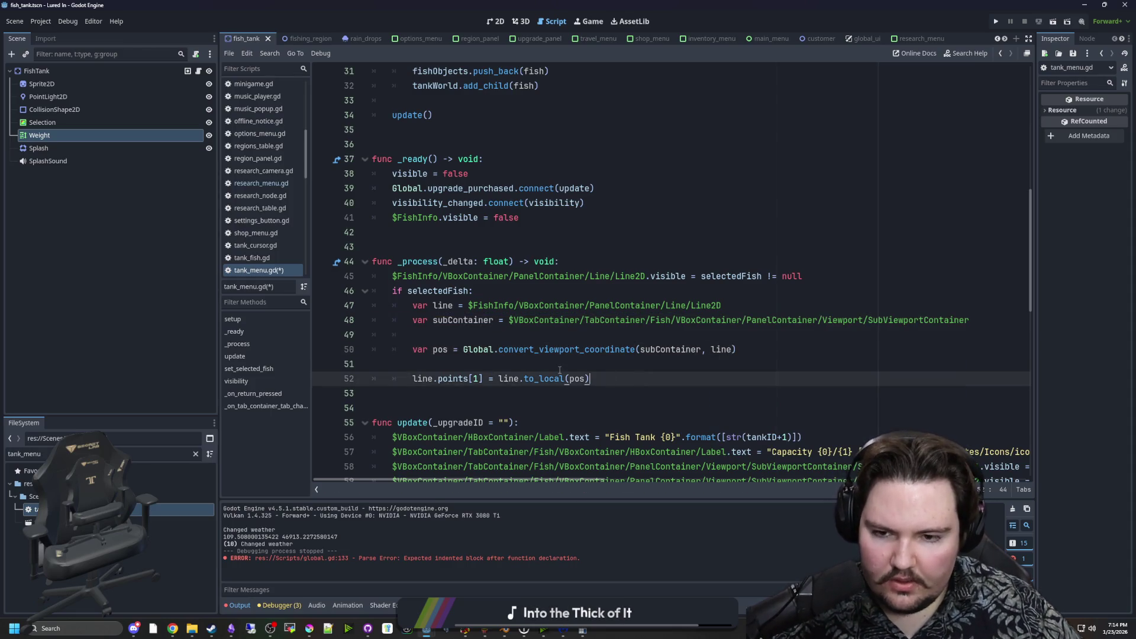
pyautogui.moveTo(762, 350); pyautogui.dragTo(412, 349)
pyautogui.hotkey('ctrl', 'c')
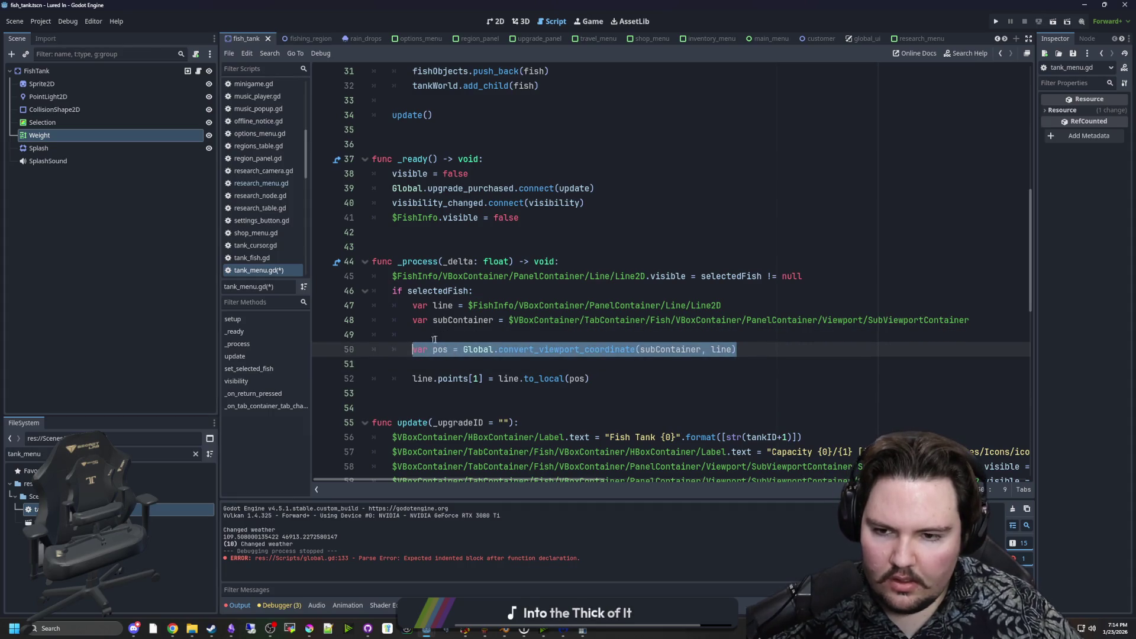
pyautogui.click(434, 336)
pyautogui.hotkey('ctrl', 's')
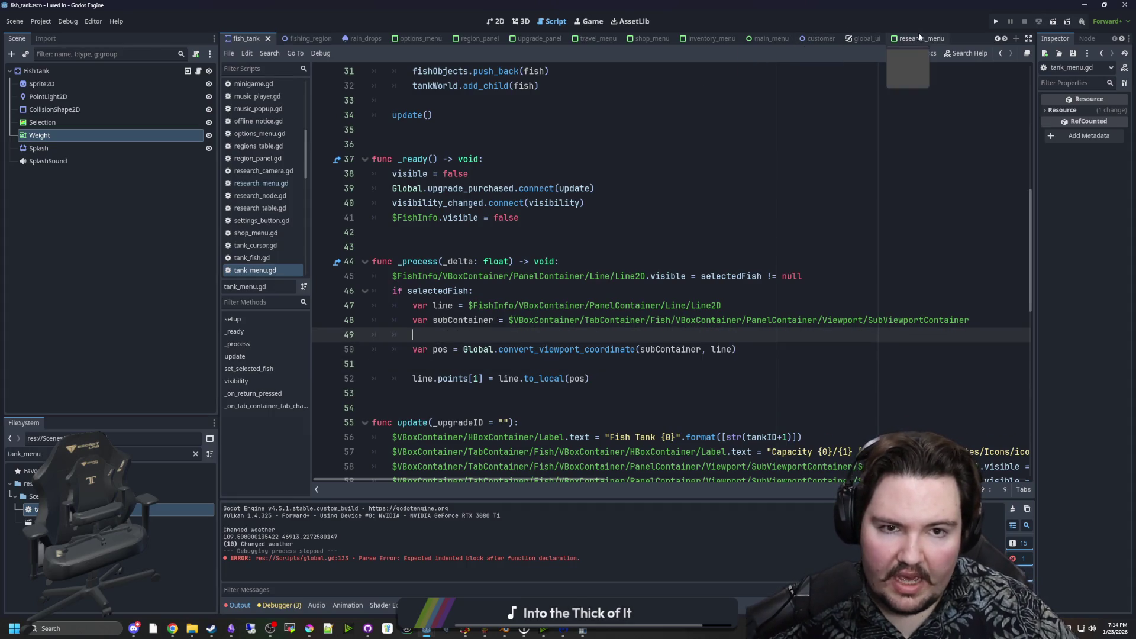
pyautogui.click(918, 38)
pyautogui.click(543, 290)
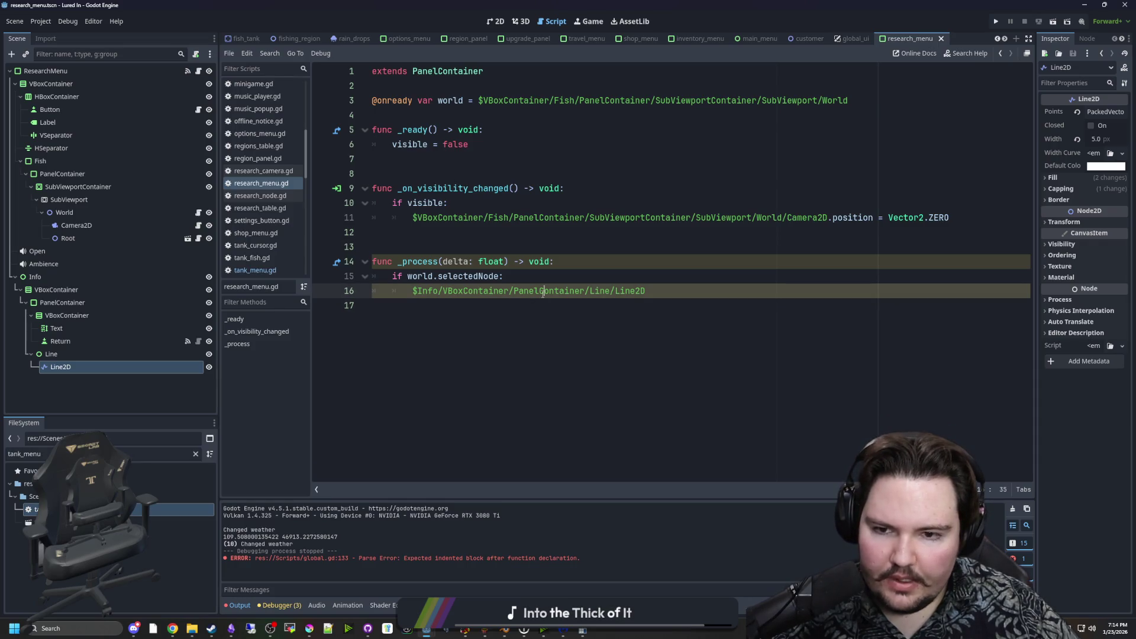
# Under the selectedNode check, paste the pos line and add var subContainer set to the SubViewportContainer path.
pyautogui.click(556, 279)
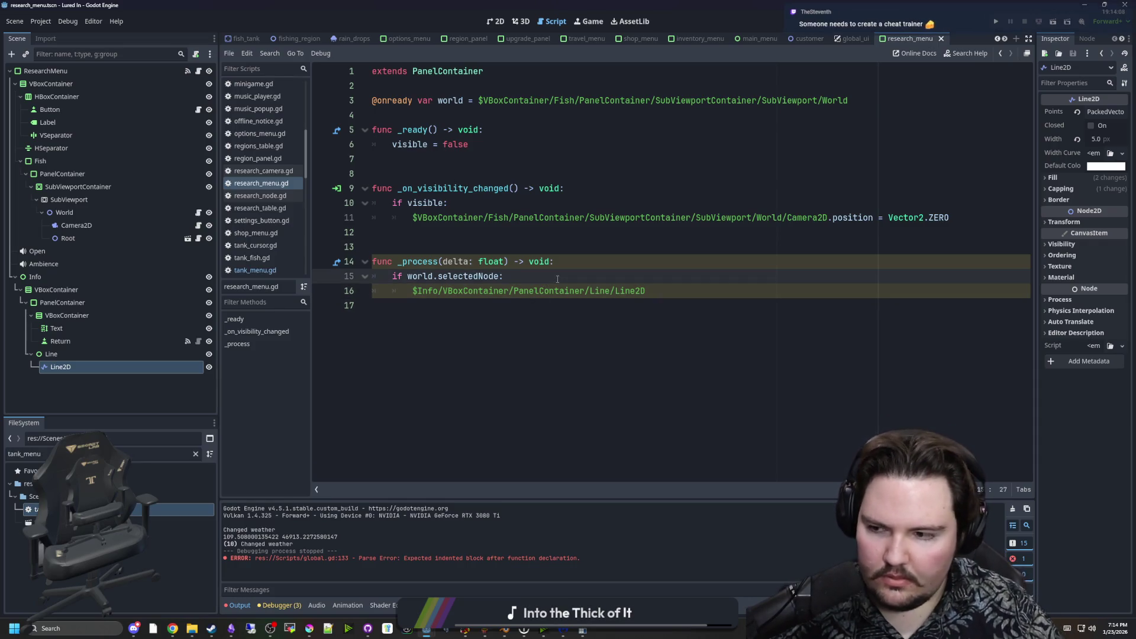
pyautogui.press('Return')
pyautogui.press('Return')
pyautogui.press('Up')
pyautogui.hotkey('ctrl', 'v')
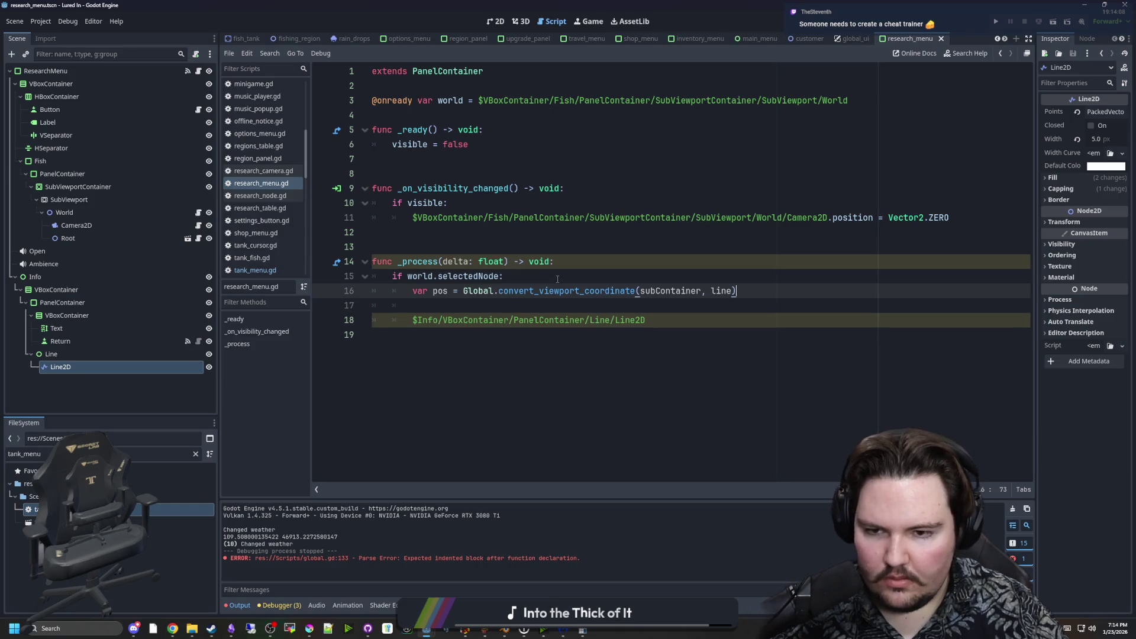
pyautogui.click(557, 278)
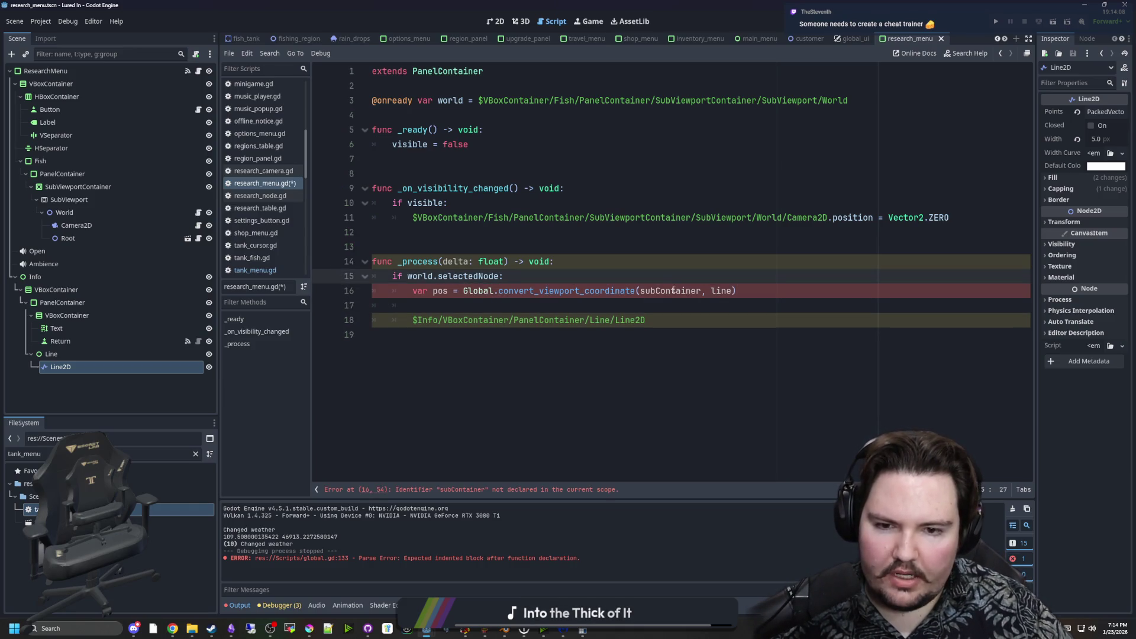
pyautogui.moveTo(76, 186)
pyautogui.mouseDown()
pyautogui.moveTo(562, 293)
pyautogui.moveTo(507, 277)
pyautogui.mouseUp()
pyautogui.click(506, 277)
pyautogui.press('Return')
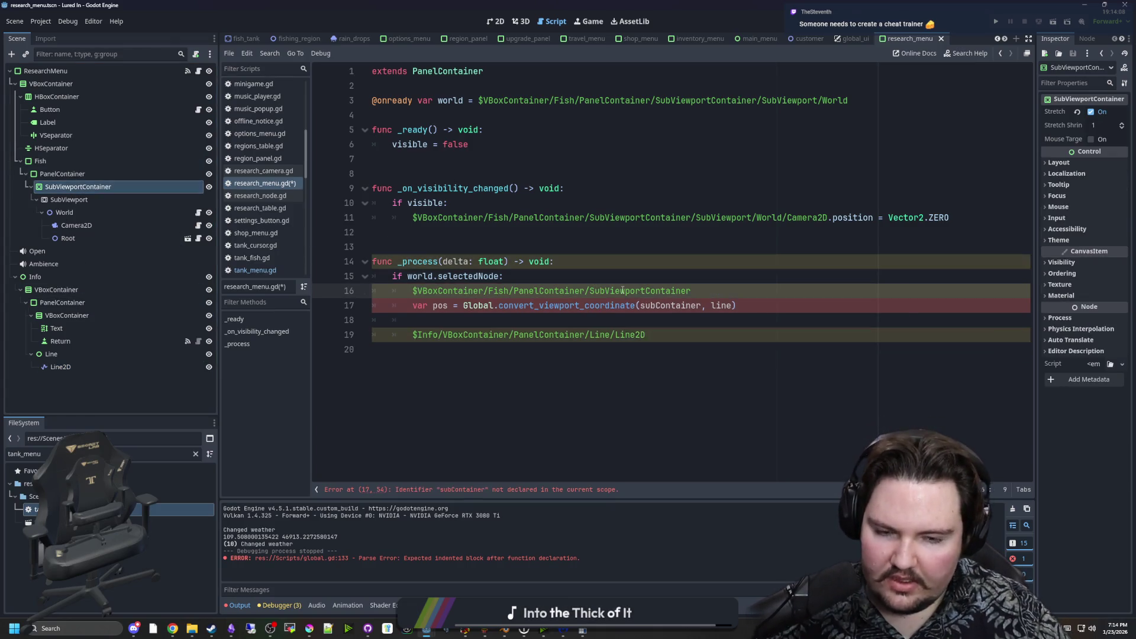
pyautogui.write('var subContainer =')
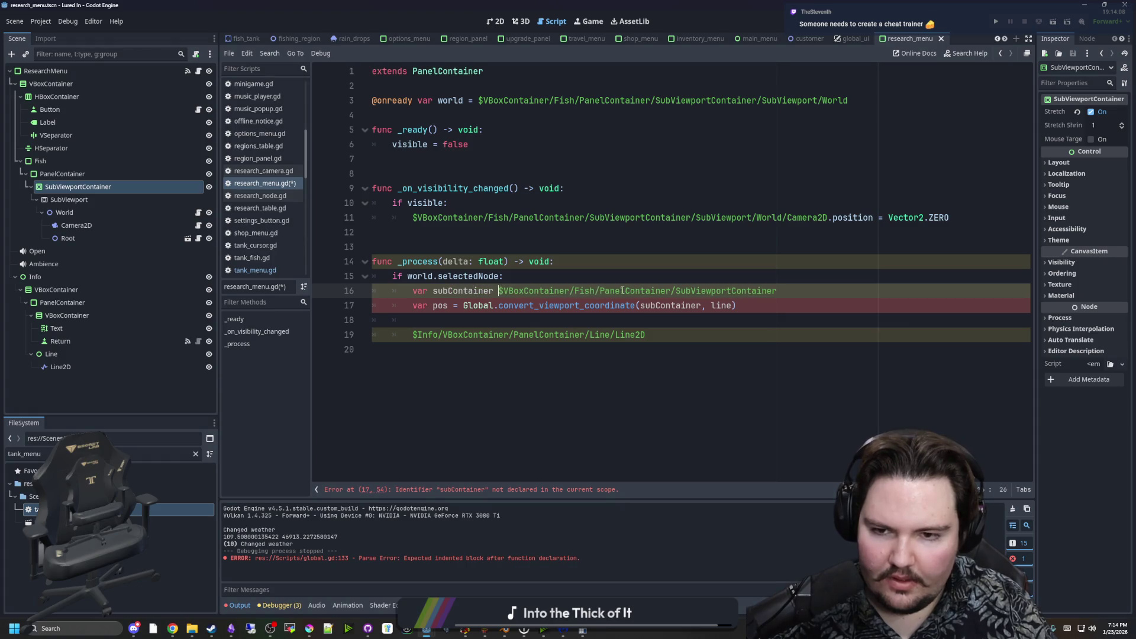
pyautogui.click(787, 291)
# Pass world.selectedNode instead of line to convert_viewport_coordinate.
pyautogui.doubleClick(723, 306)
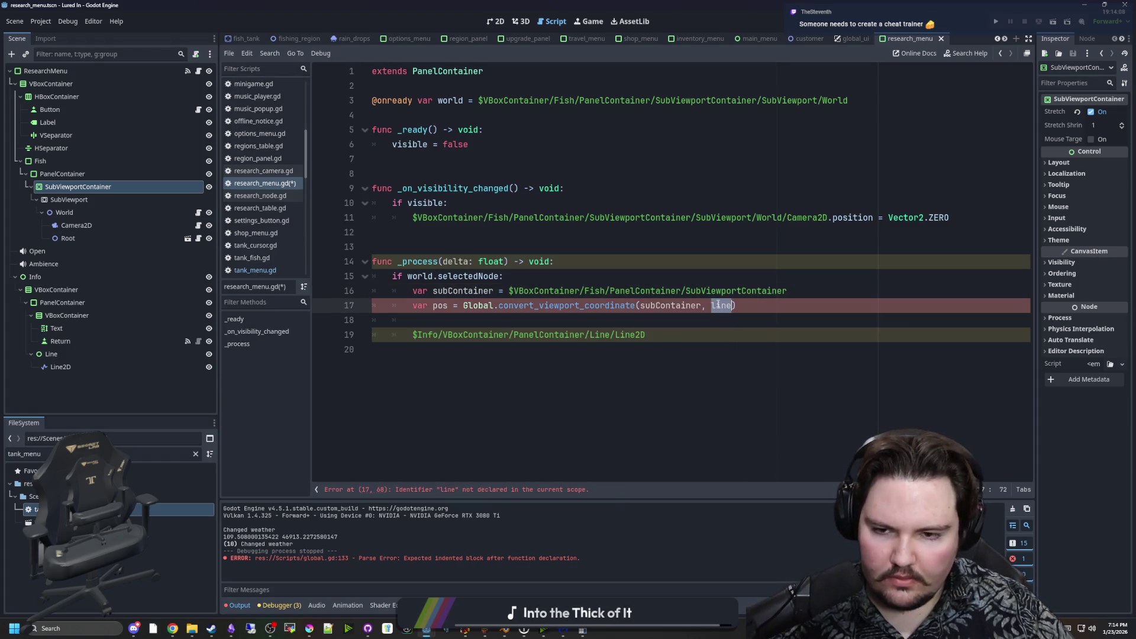
pyautogui.click(600, 333)
pyautogui.click(590, 327)
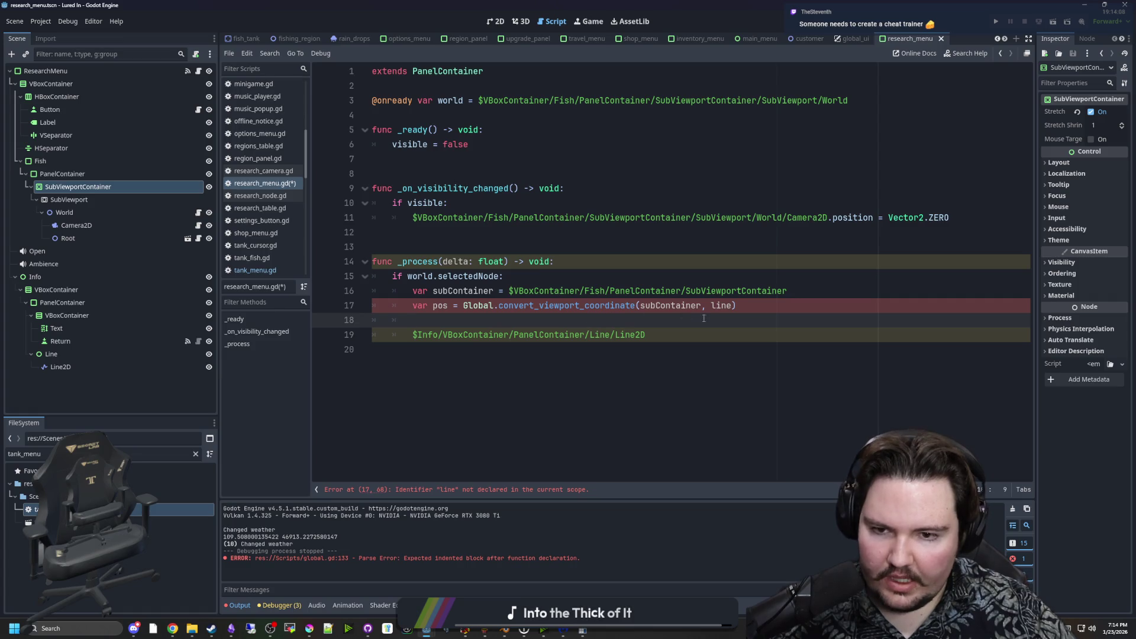
pyautogui.moveTo(501, 283); pyautogui.dragTo(409, 280)
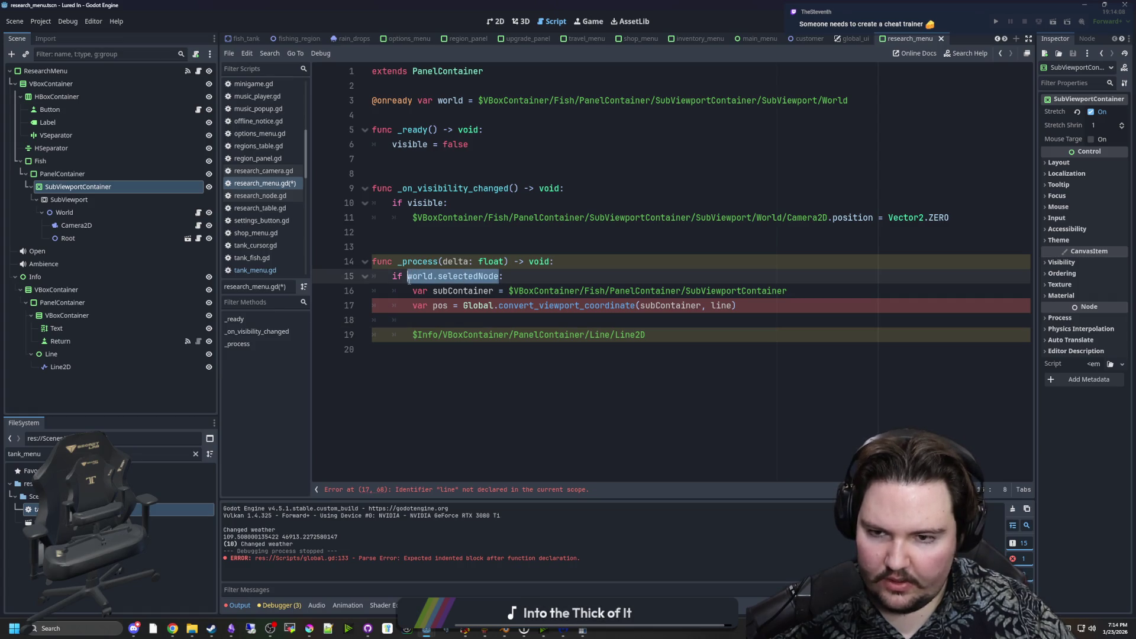
pyautogui.hotkey('ctrl', 'c')
pyautogui.doubleClick(723, 305)
pyautogui.hotkey('ctrl', 'v')
pyautogui.click(456, 321)
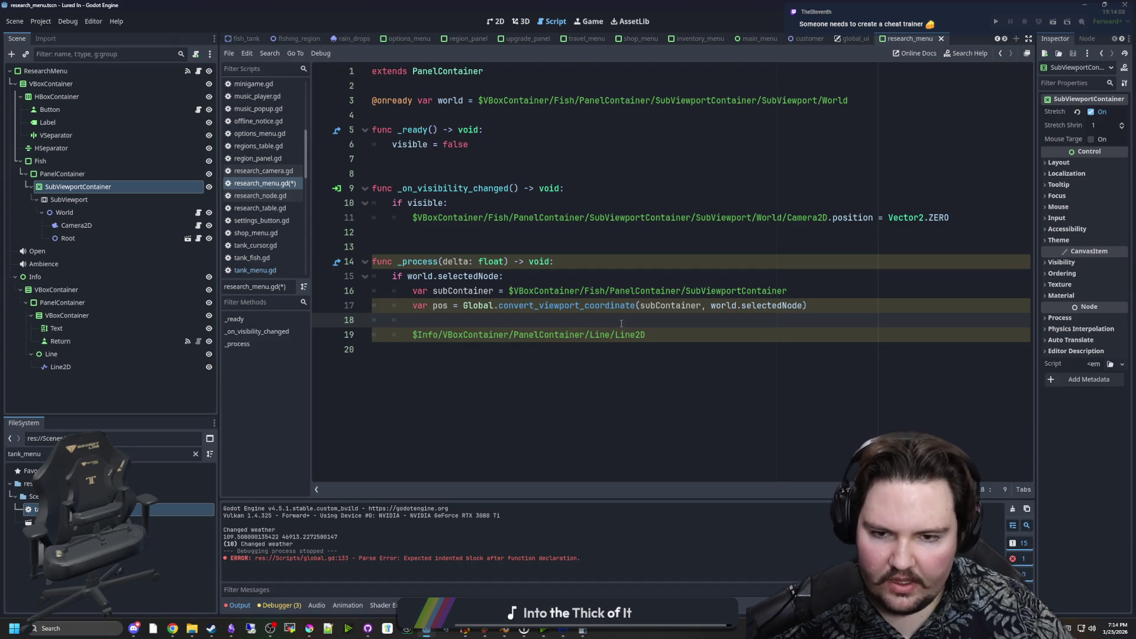
# Set the Line2D's points to [Vector2.ZERO, Line2D.to_local(pos)] and save the script.
pyautogui.click(661, 336)
pyautogui.click(584, 335)
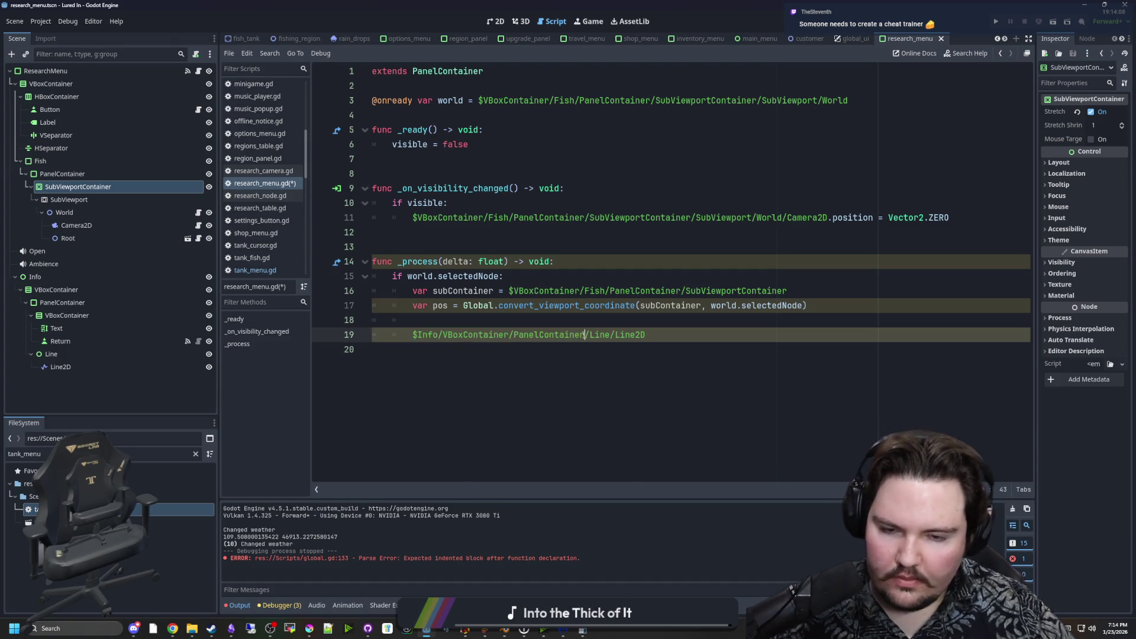
pyautogui.moveTo(77, 364)
pyautogui.mouseDown()
pyautogui.moveTo(371, 357)
pyautogui.moveTo(583, 325)
pyautogui.mouseUp()
pyautogui.hotkey('ctrl', 'z')
pyautogui.write('.points')
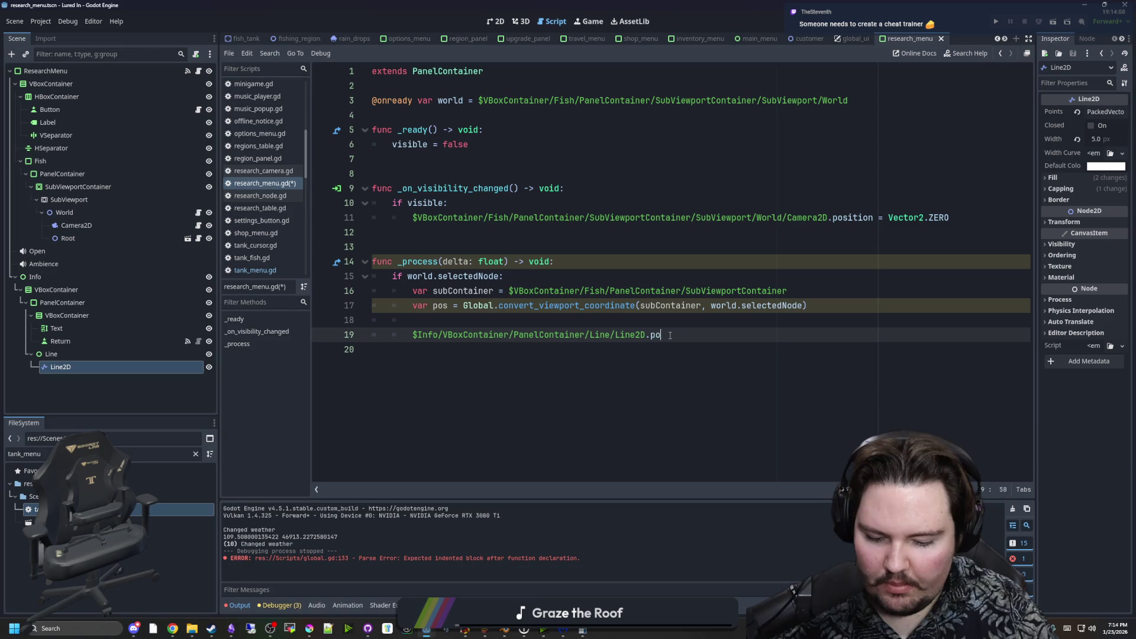
pyautogui.write(' = []')
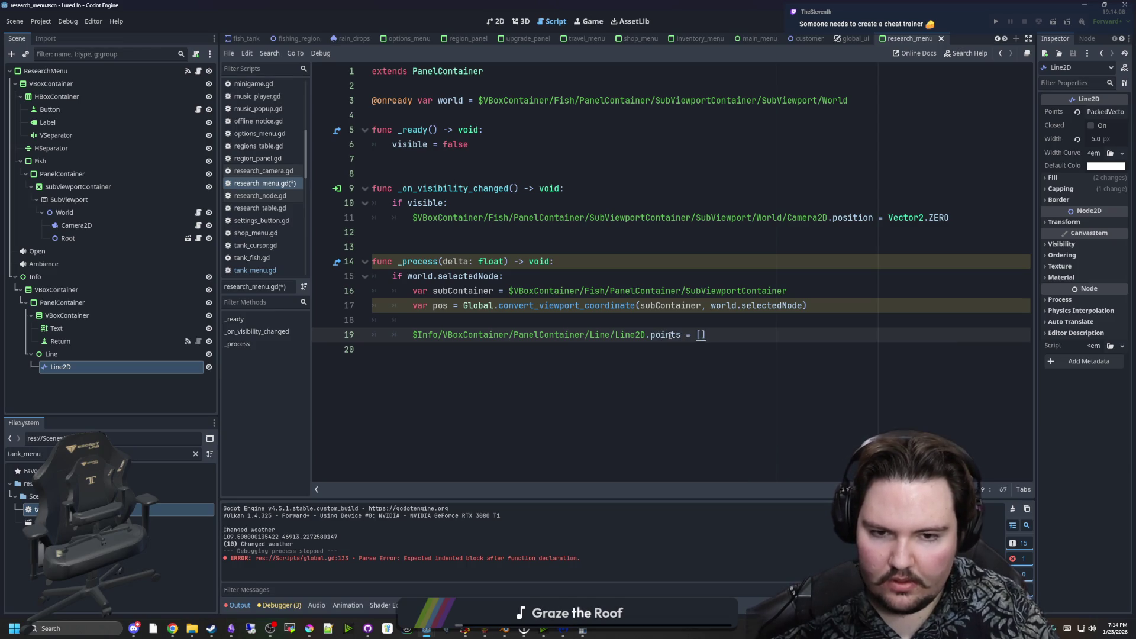
pyautogui.write('Vector2.ZERO,')
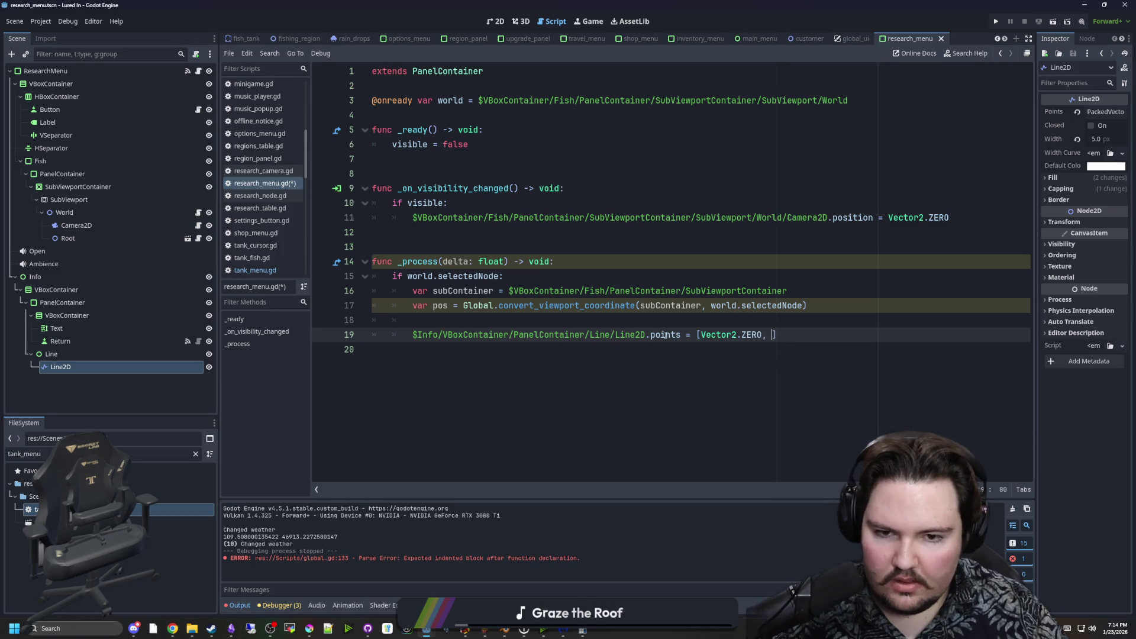
pyautogui.hotkey('ctrl', 'shift', 'Left')
pyautogui.hotkey('ctrl', 'shift', 'Left')
pyautogui.hotkey('ctrl', 'shift', 'Left')
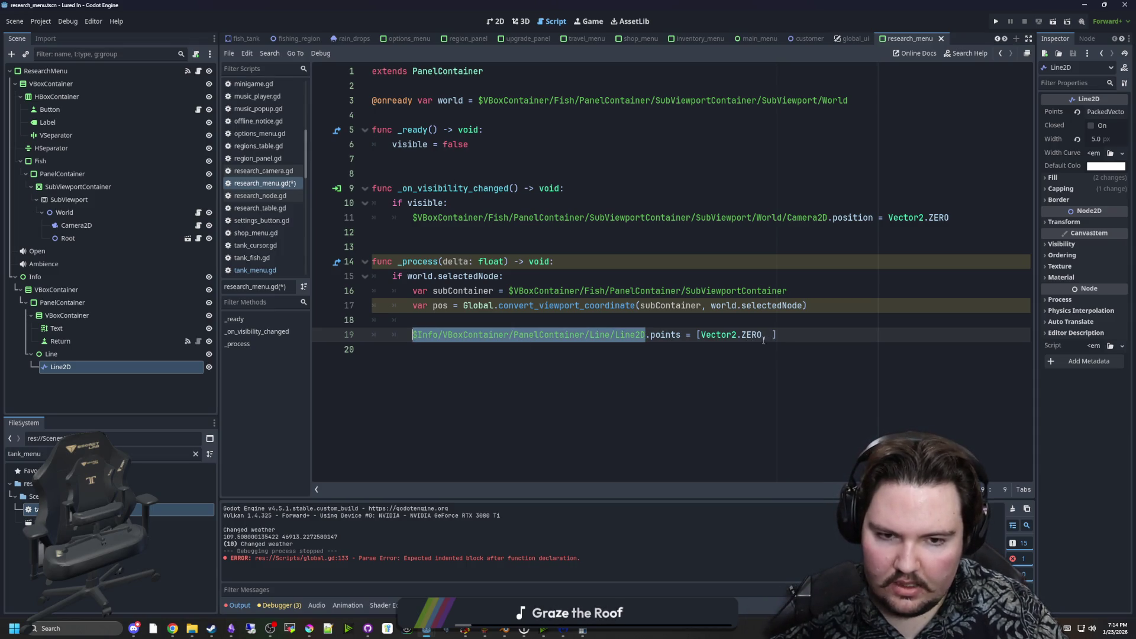
pyautogui.hotkey('ctrl', 'c')
pyautogui.click(768, 335)
pyautogui.hotkey('ctrl', 'v')
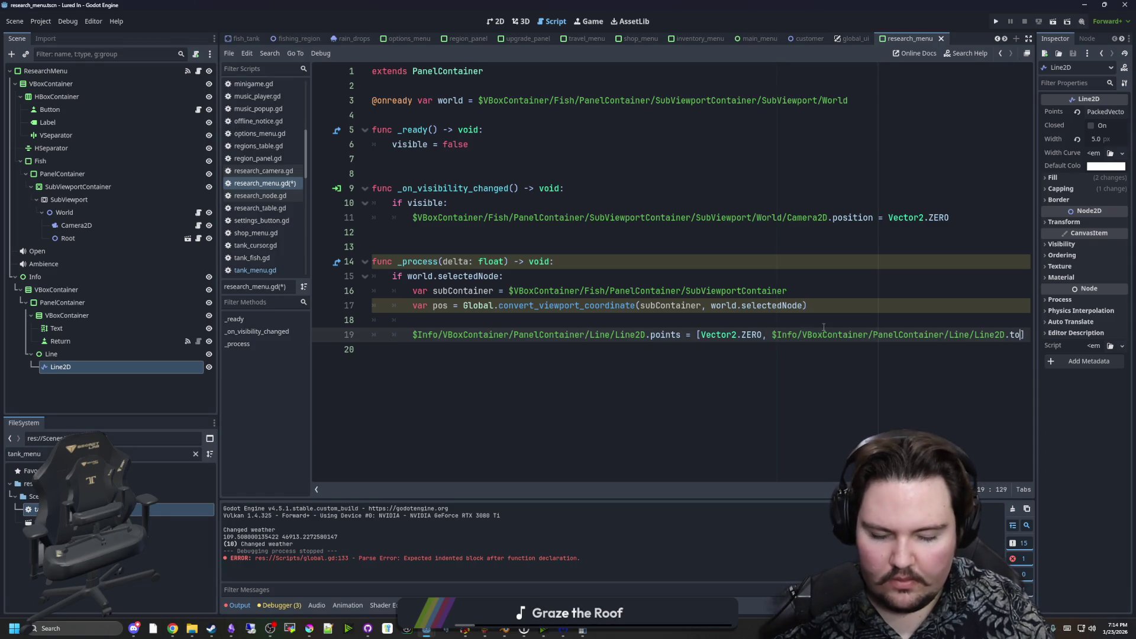
pyautogui.write('_local(pos')
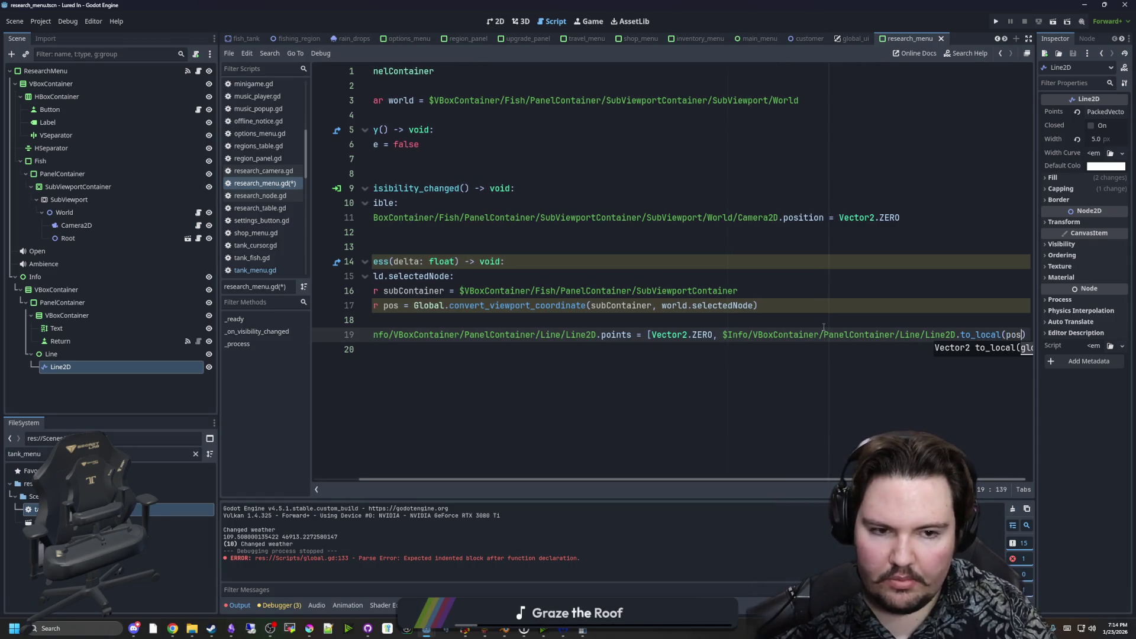
pyautogui.click(916, 316)
pyautogui.moveTo(645, 482); pyautogui.dragTo(607, 482)
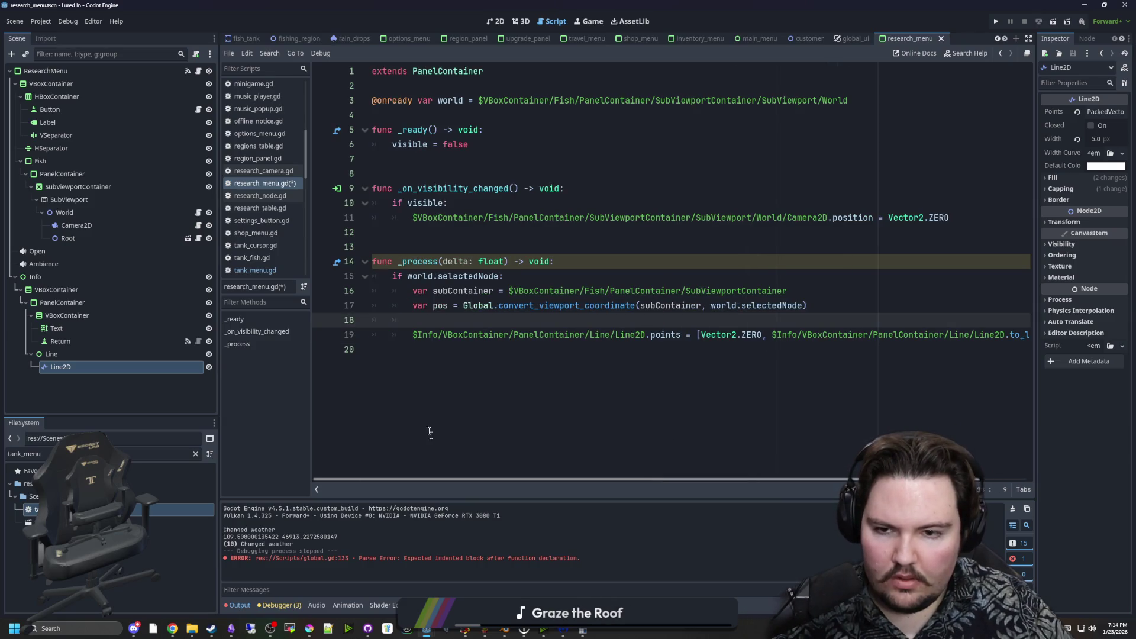
pyautogui.hotkey('ctrl', 's')
pyautogui.click(588, 21)
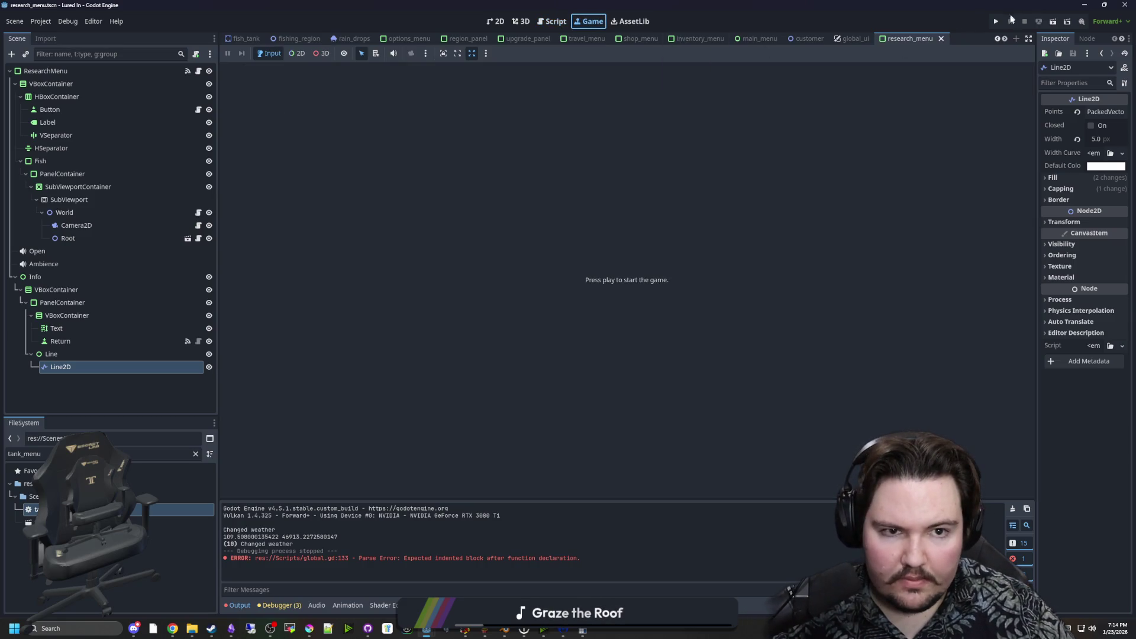
# Run the game, open Research and pan the tree to check the line, then return to research_menu.gd.
pyautogui.click(994, 22)
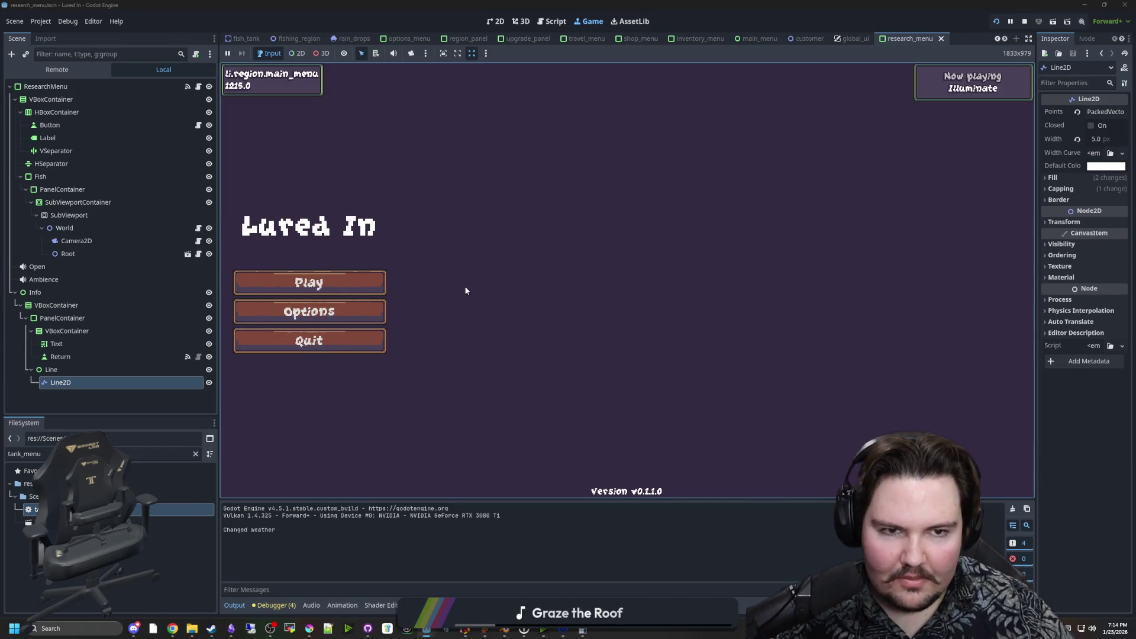
pyautogui.click(353, 282)
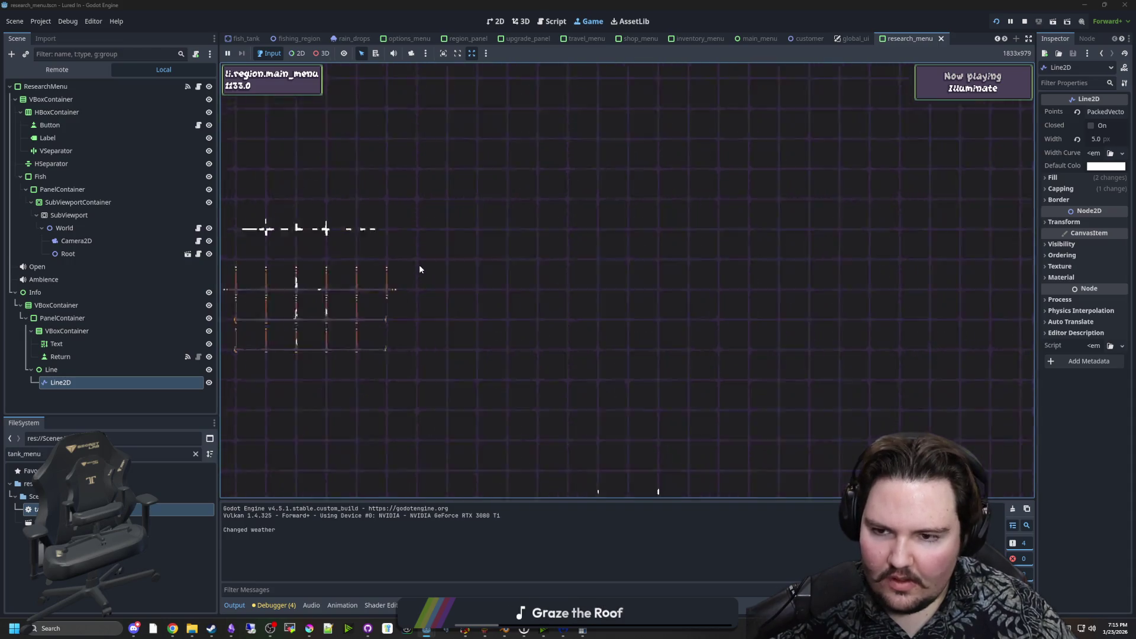
pyautogui.click(612, 322)
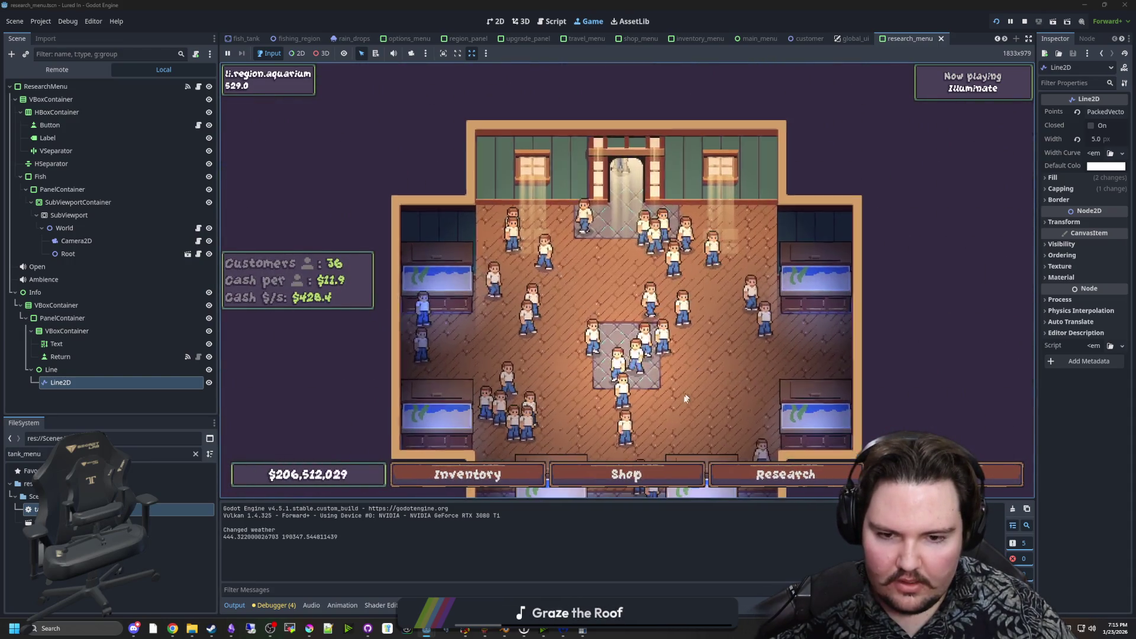
pyautogui.click(787, 474)
pyautogui.moveTo(691, 296)
pyautogui.mouseDown()
pyautogui.moveTo(519, 316)
pyautogui.moveTo(586, 378)
pyautogui.moveTo(638, 216)
pyautogui.moveTo(586, 272)
pyautogui.moveTo(796, 264)
pyautogui.moveTo(771, 291)
pyautogui.mouseUp()
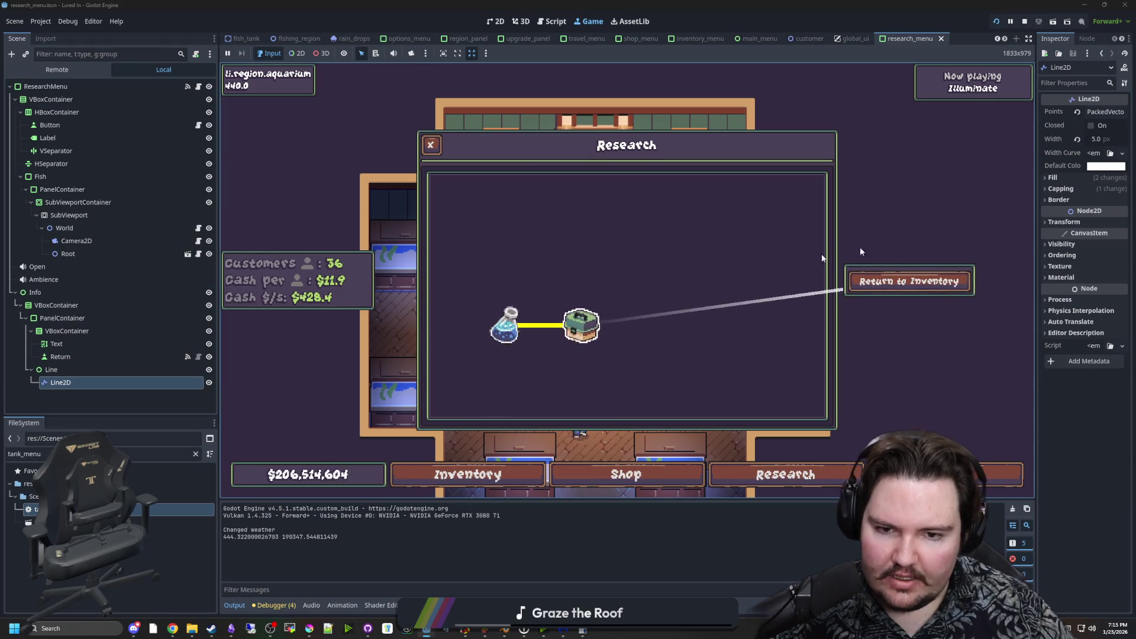
pyautogui.moveTo(549, 351)
pyautogui.mouseDown()
pyautogui.moveTo(649, 349)
pyautogui.moveTo(786, 305)
pyautogui.moveTo(925, 229)
pyautogui.moveTo(750, 347)
pyautogui.moveTo(888, 317)
pyautogui.moveTo(819, 362)
pyautogui.moveTo(908, 228)
pyautogui.moveTo(767, 246)
pyautogui.moveTo(650, 292)
pyautogui.moveTo(899, 291)
pyautogui.moveTo(802, 226)
pyautogui.moveTo(874, 165)
pyautogui.moveTo(907, 185)
pyautogui.moveTo(944, 412)
pyautogui.moveTo(971, 425)
pyautogui.moveTo(631, 318)
pyautogui.moveTo(696, 226)
pyautogui.mouseUp()
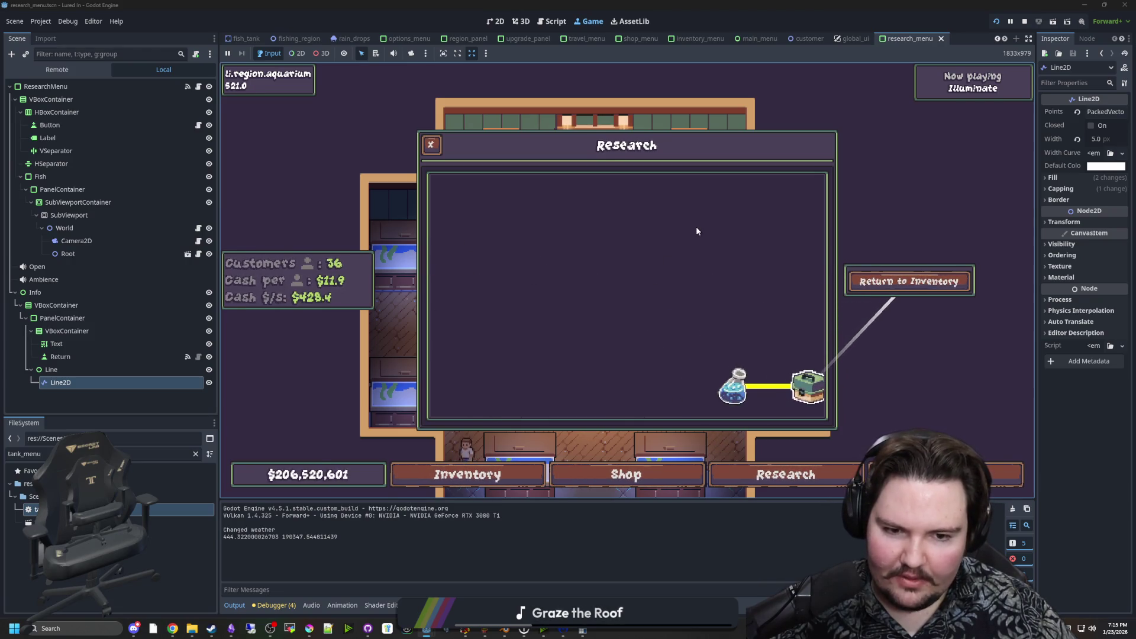
pyautogui.moveTo(695, 231)
pyautogui.mouseDown()
pyautogui.moveTo(823, 283)
pyautogui.moveTo(688, 318)
pyautogui.mouseUp()
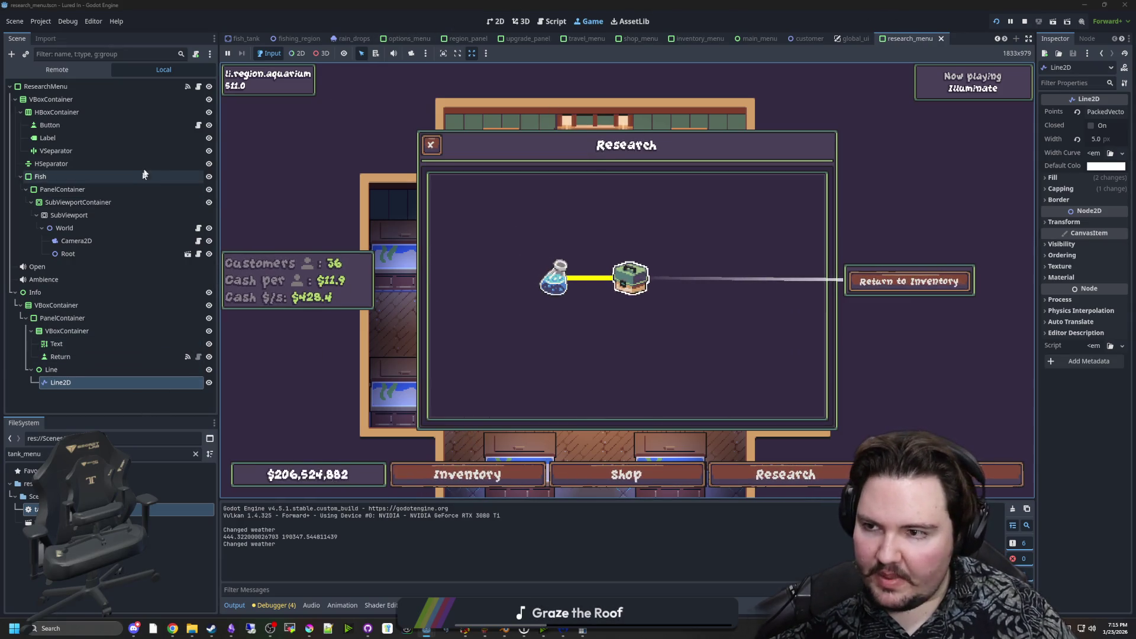
pyautogui.click(551, 21)
pyautogui.click(491, 234)
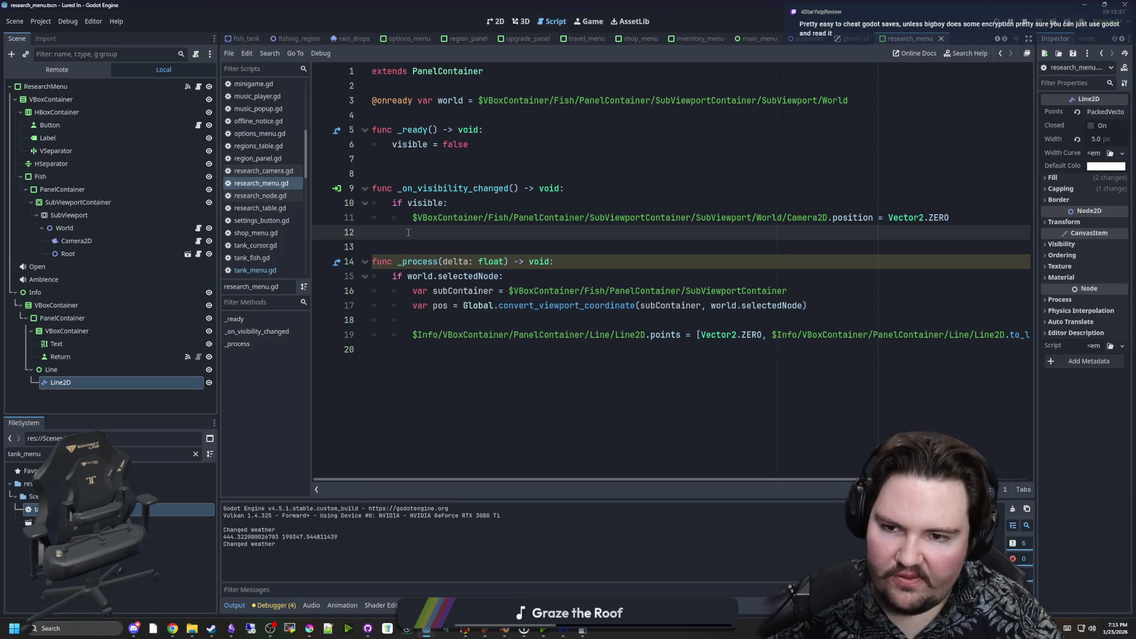
# Insert a new function stub above _process and select the Line2D node path on line 22.
pyautogui.press('Return')
pyautogui.press('Return')
pyautogui.press('Return')
pyautogui.press('Up')
pyautogui.write('func')
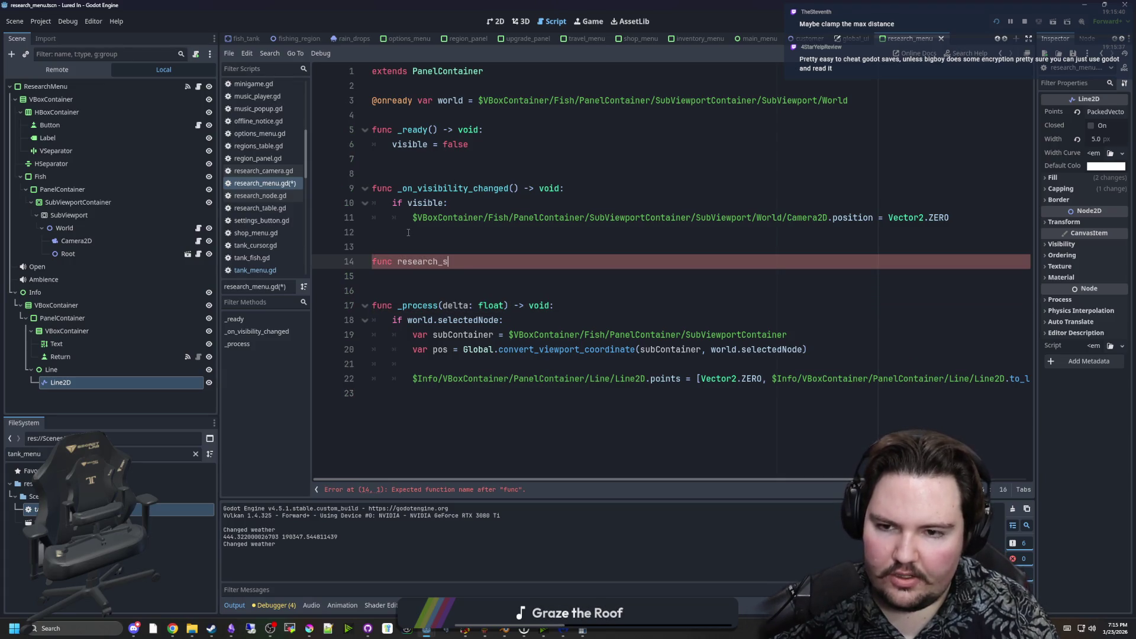
pyautogui.press('Left')
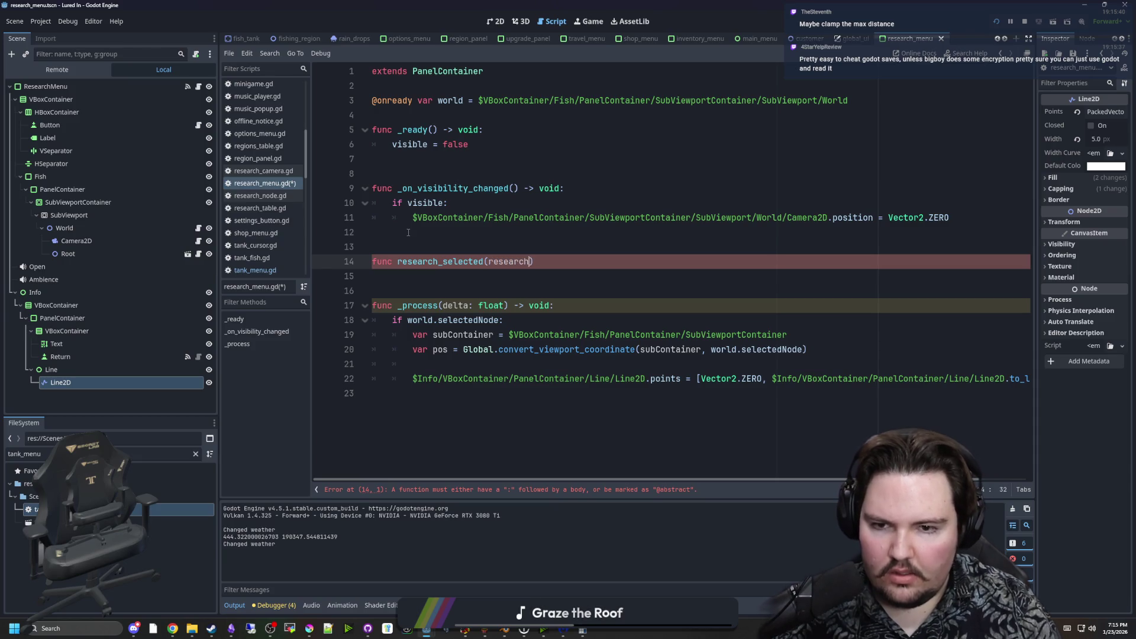
pyautogui.write(':')
pyautogui.press('Return')
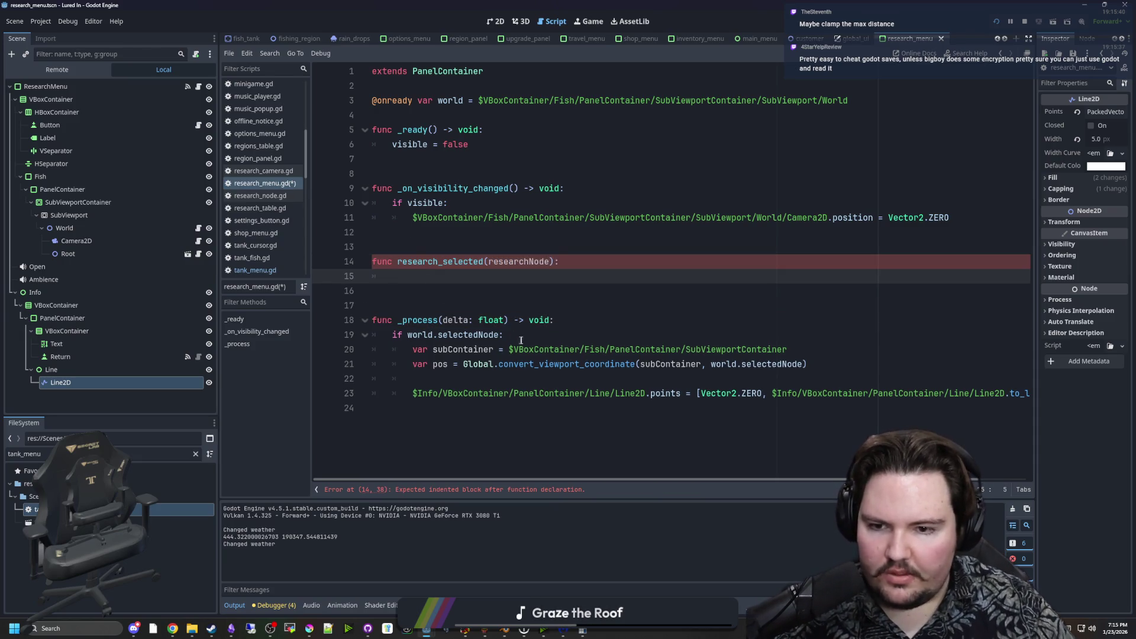
pyautogui.click(589, 380)
pyautogui.press('BackSpace')
pyautogui.press('BackSpace')
pyautogui.press('BackSpace')
pyautogui.click(473, 307)
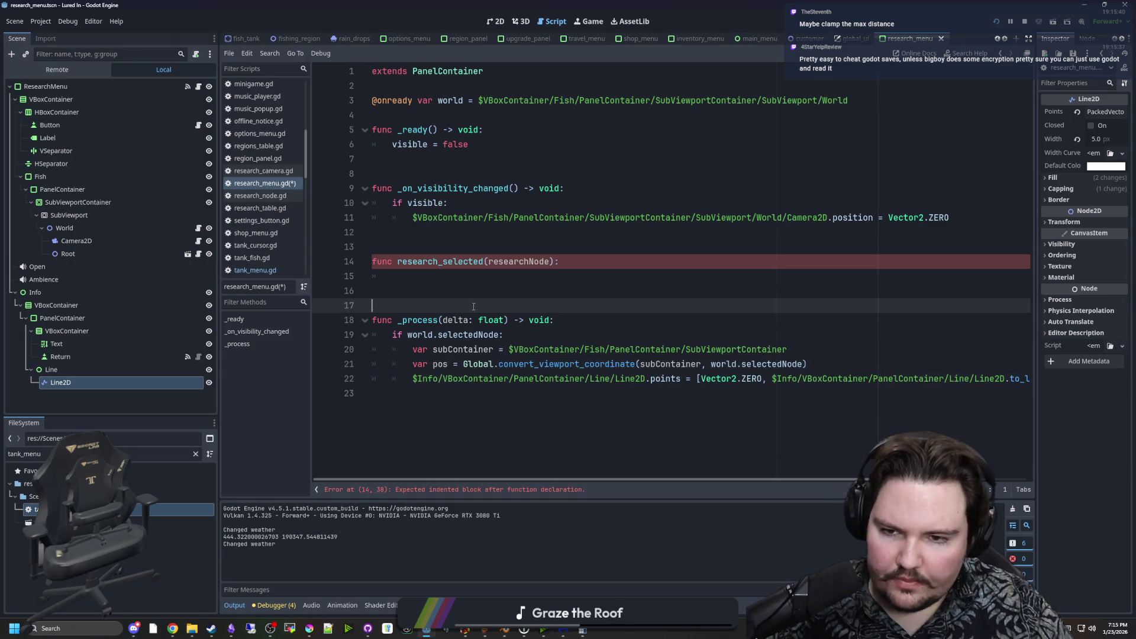
pyautogui.click(472, 282)
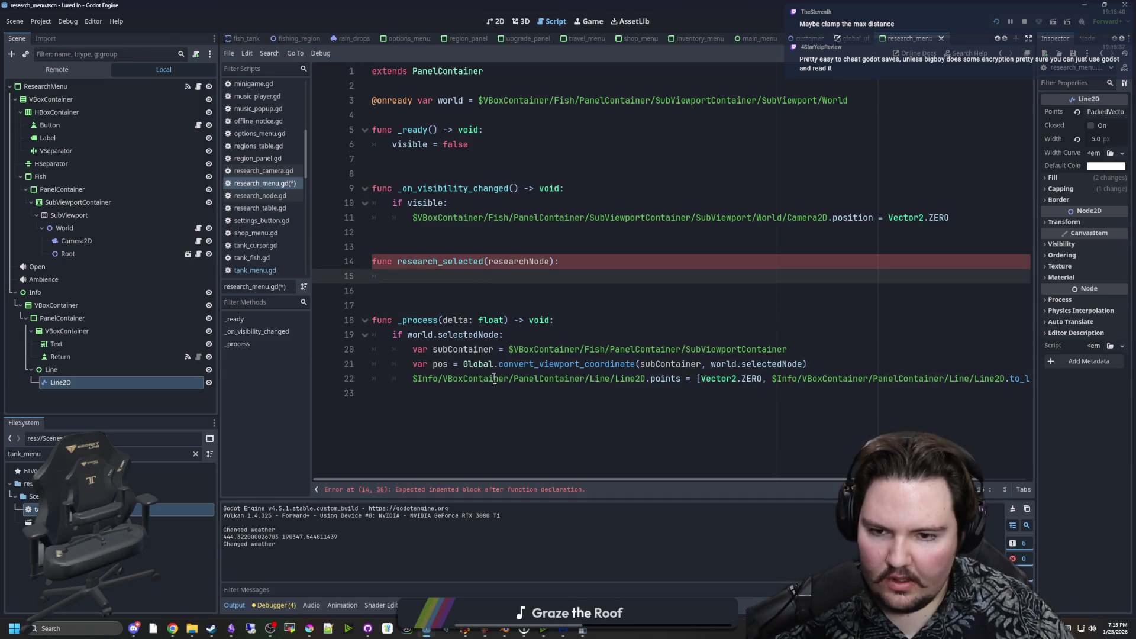
pyautogui.click(592, 389)
pyautogui.click(647, 379)
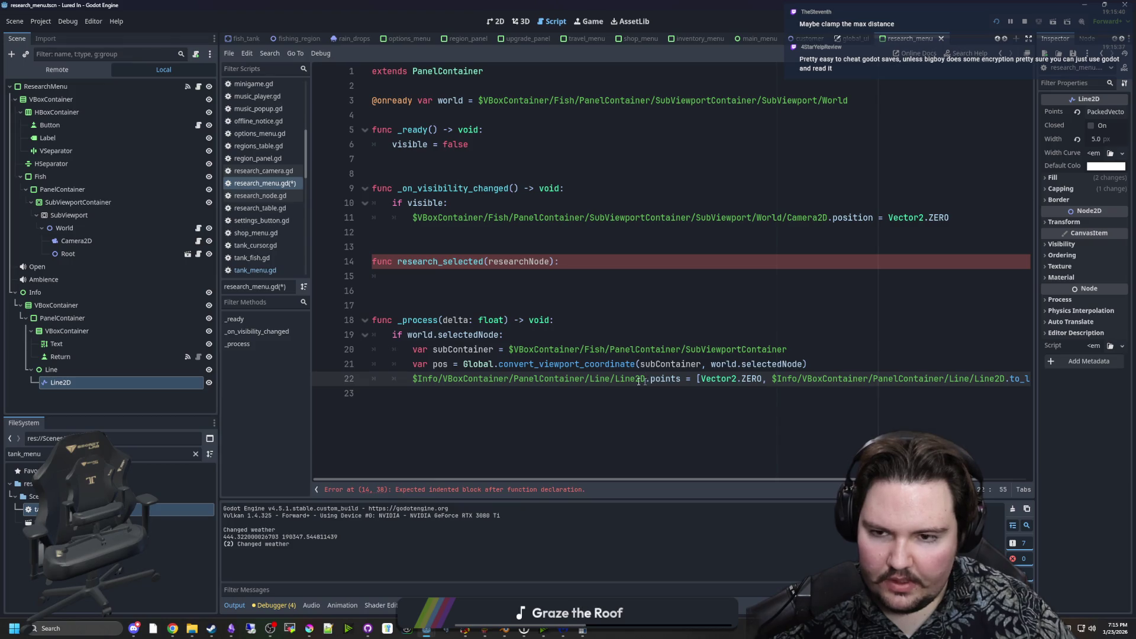
pyautogui.moveTo(643, 379); pyautogui.dragTo(417, 379)
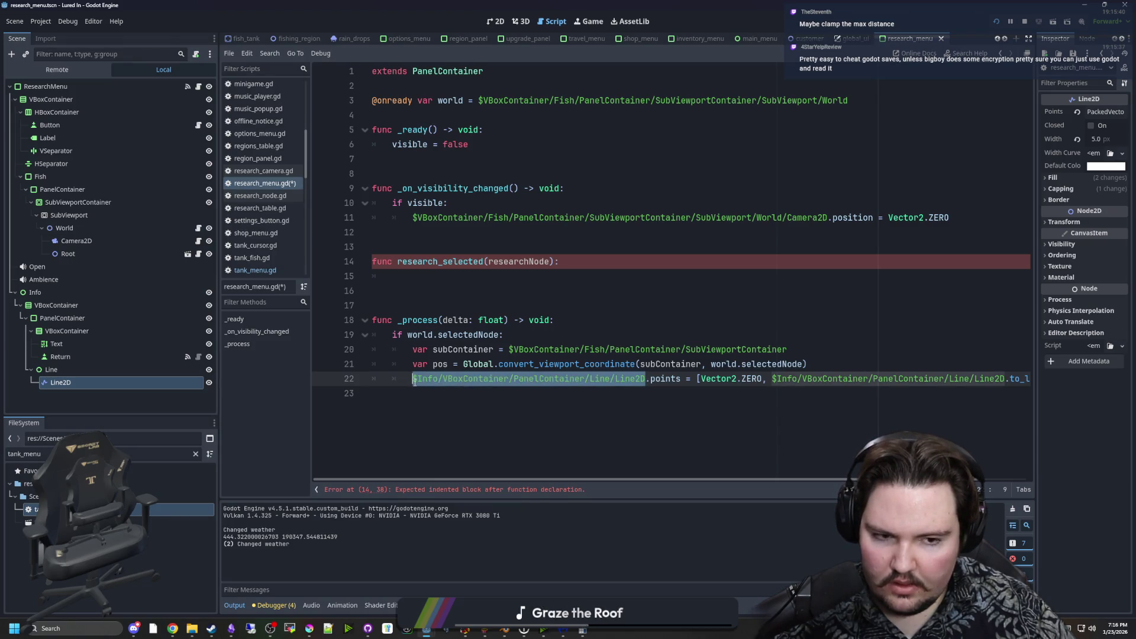
# Name it set_selected and add an if researchNode == null branch plus an else holding the Line2D path.
pyautogui.doubleClick(447, 262)
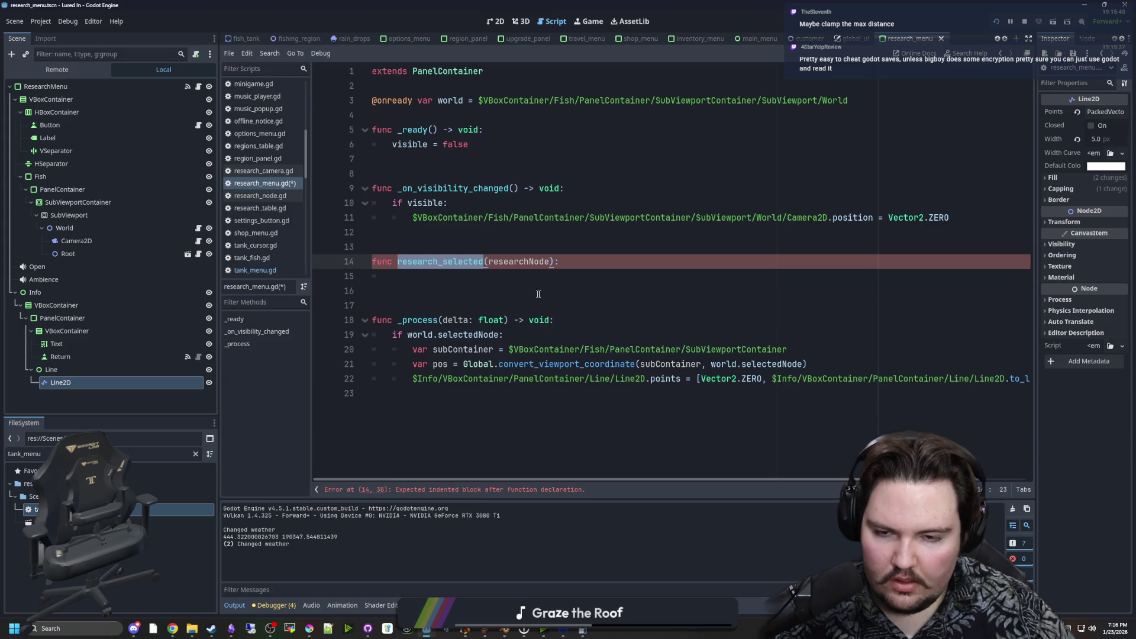
pyautogui.write('set_sel')
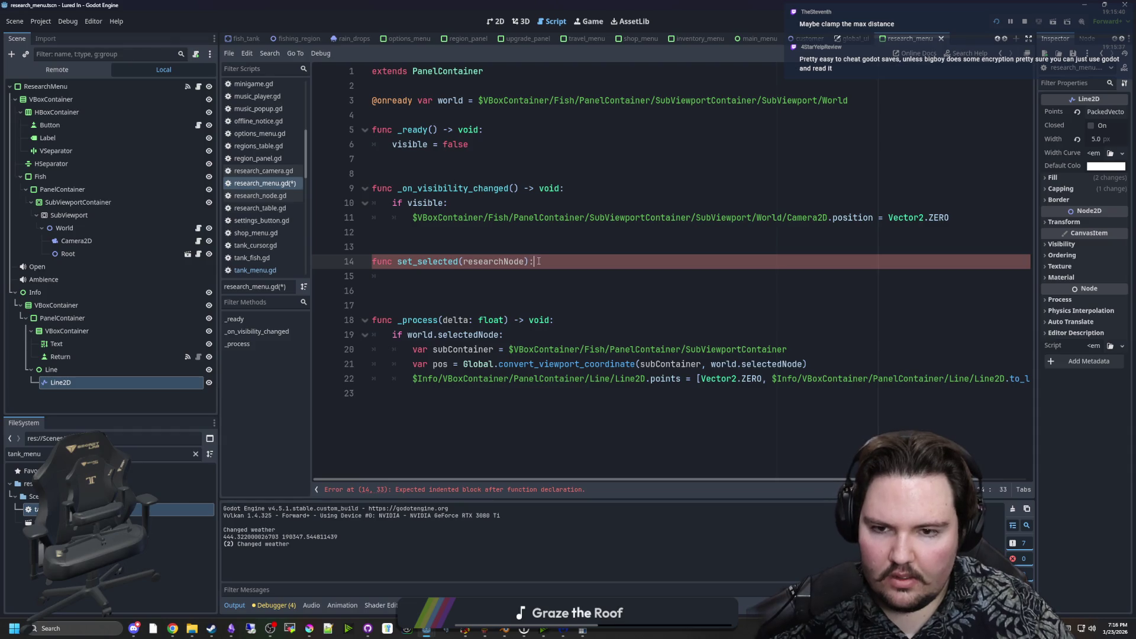
pyautogui.press('Return')
pyautogui.write('if researchNod')
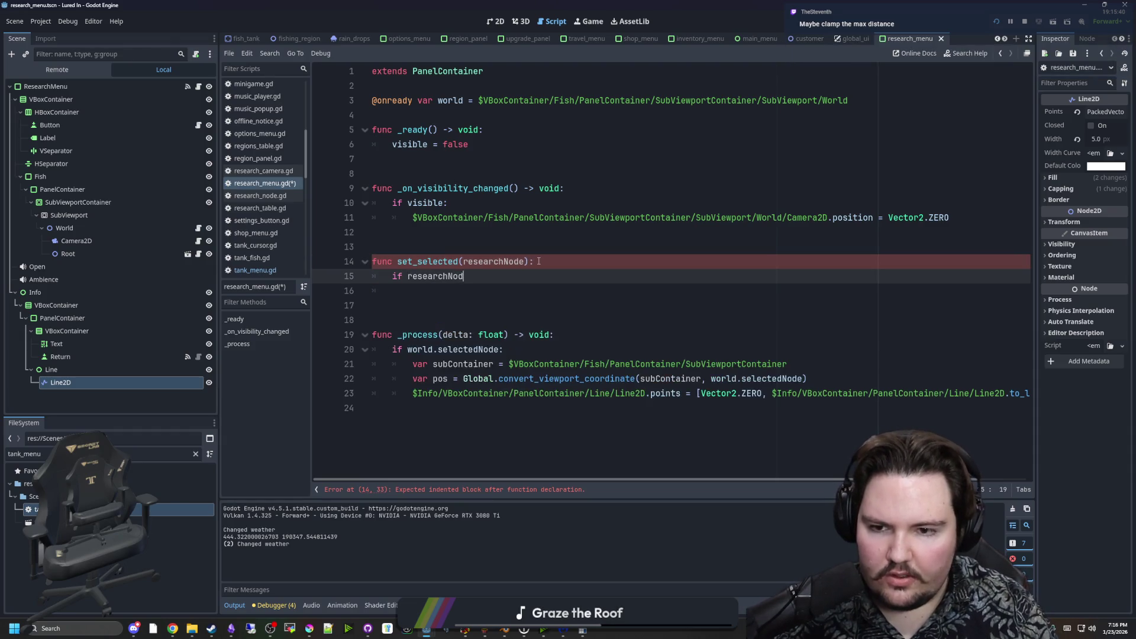
pyautogui.press('Return')
pyautogui.press('Return')
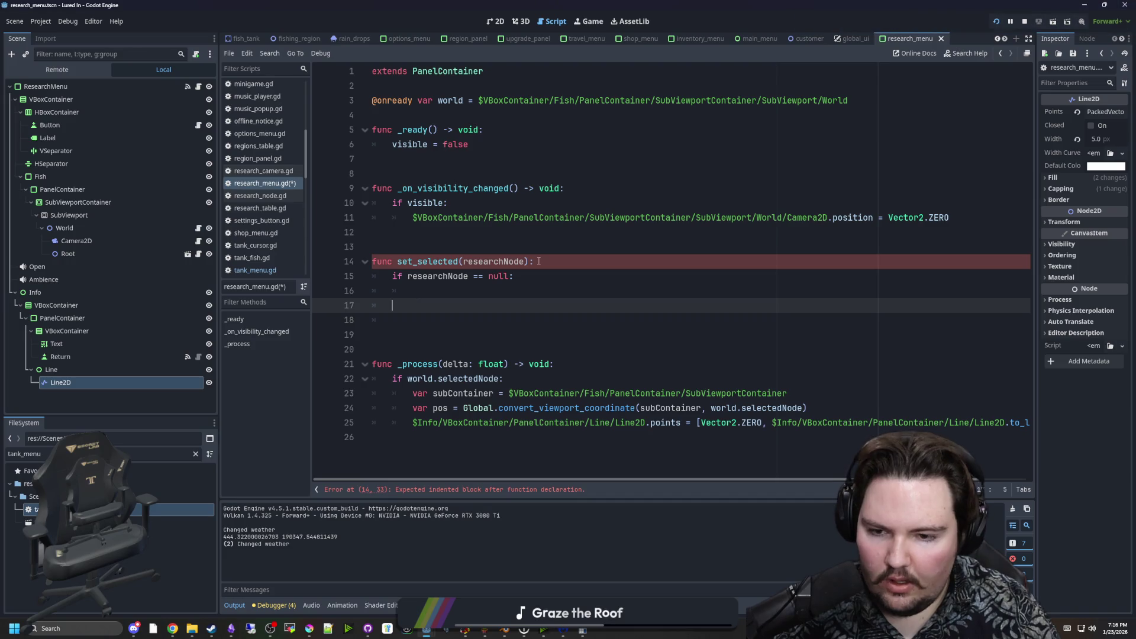
pyautogui.write(':')
pyautogui.press('Return')
pyautogui.write('$Info/VBoxContainer/PanelContainer/Line/Line2D')
pyautogui.click(568, 291)
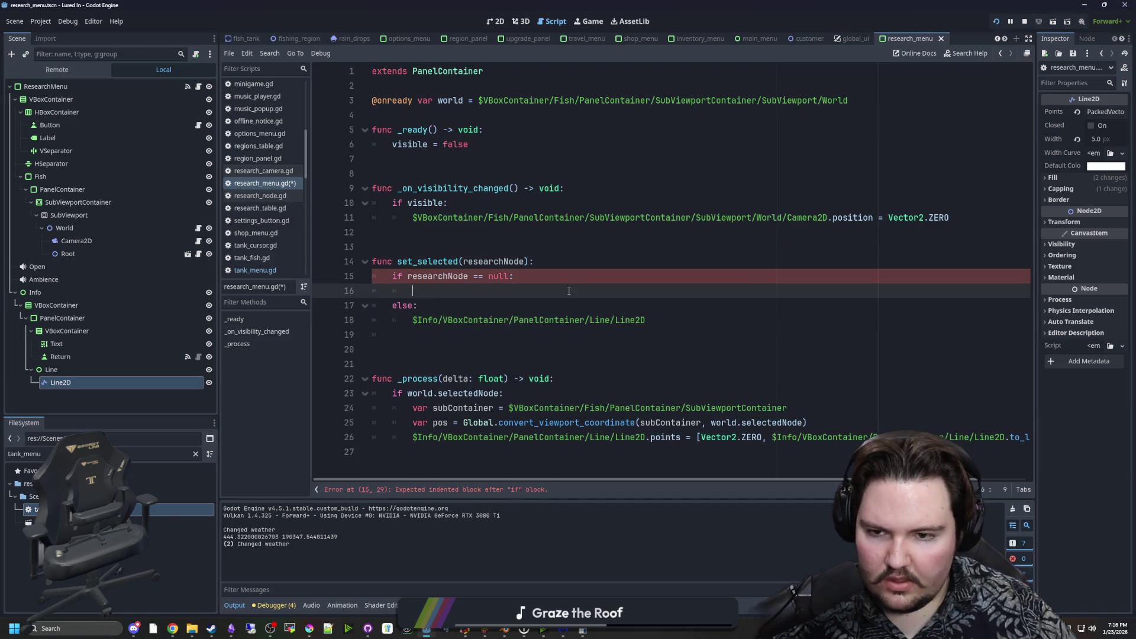